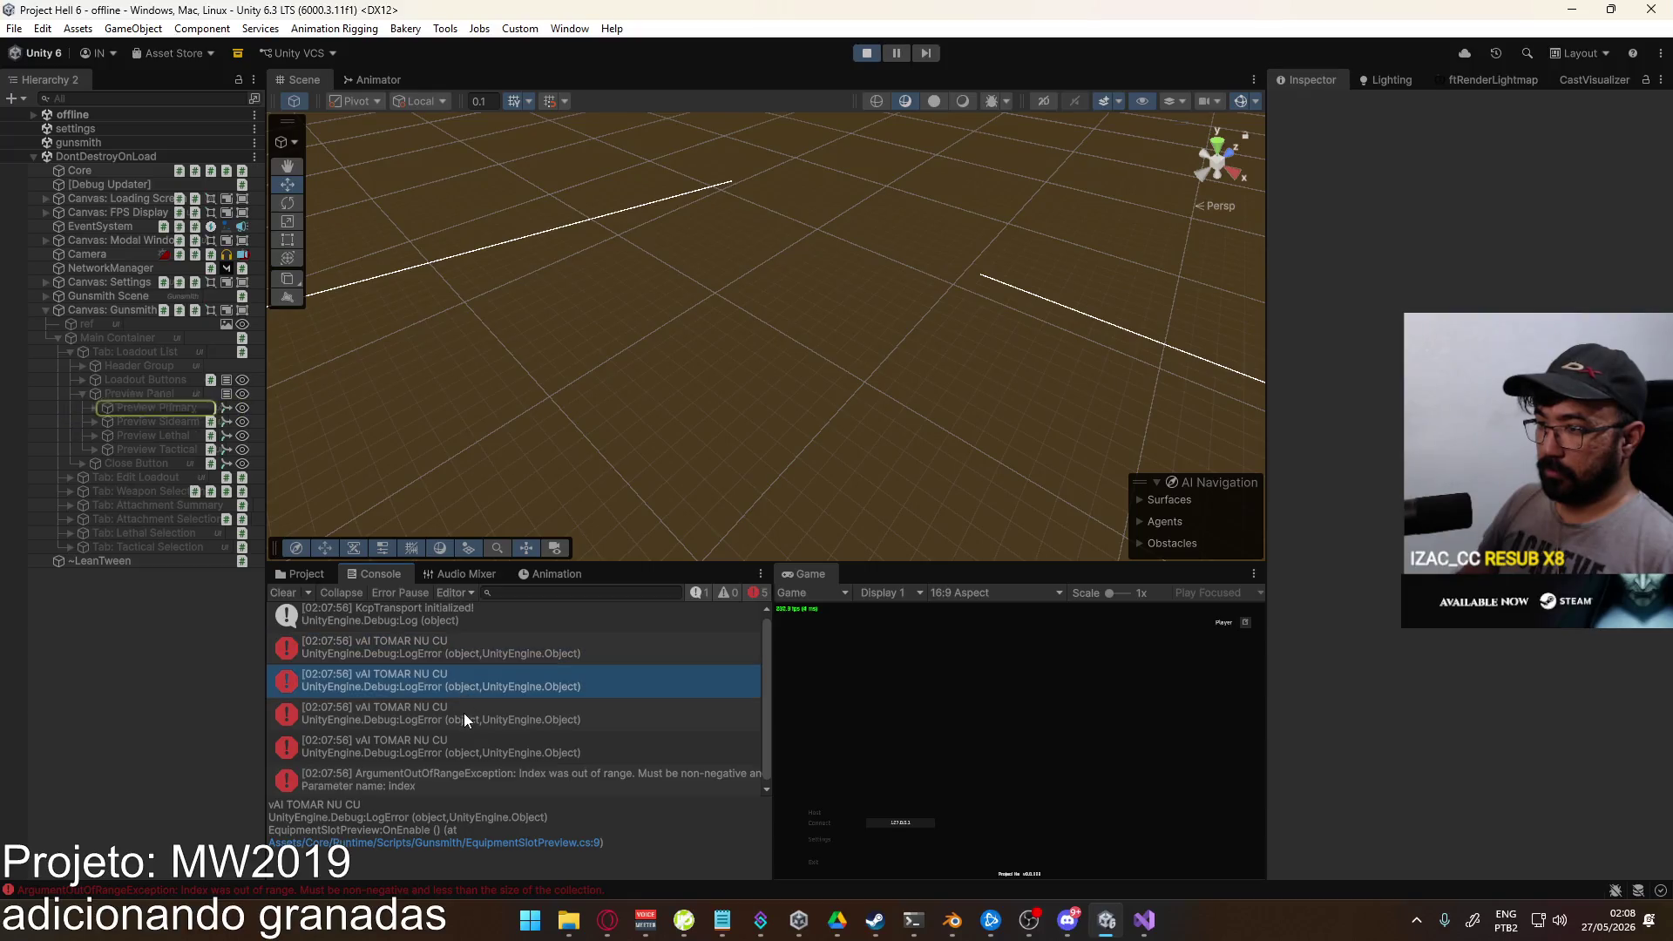
Step: Show the ArgumentOutOfRangeException's stack trace and read through EquipmentSlotPreview.cs
{"action": "left_click", "coordinate": [466, 741]}
{"action": "left_click", "coordinate": [476, 769]}
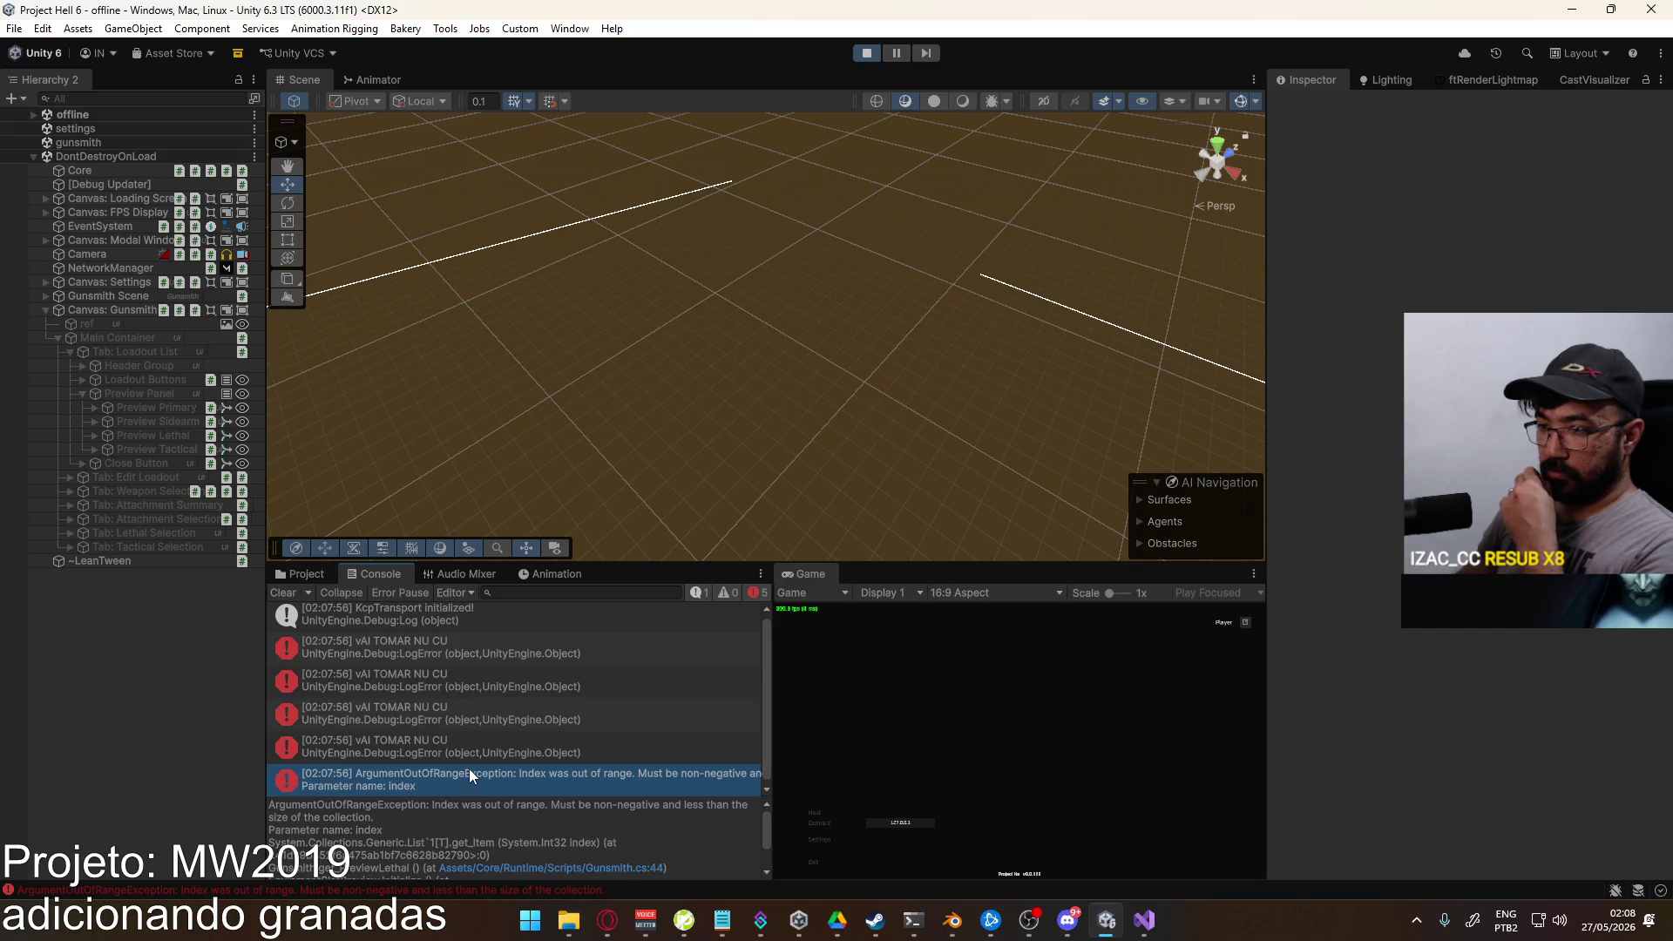
{"action": "left_click", "coordinate": [1145, 920]}
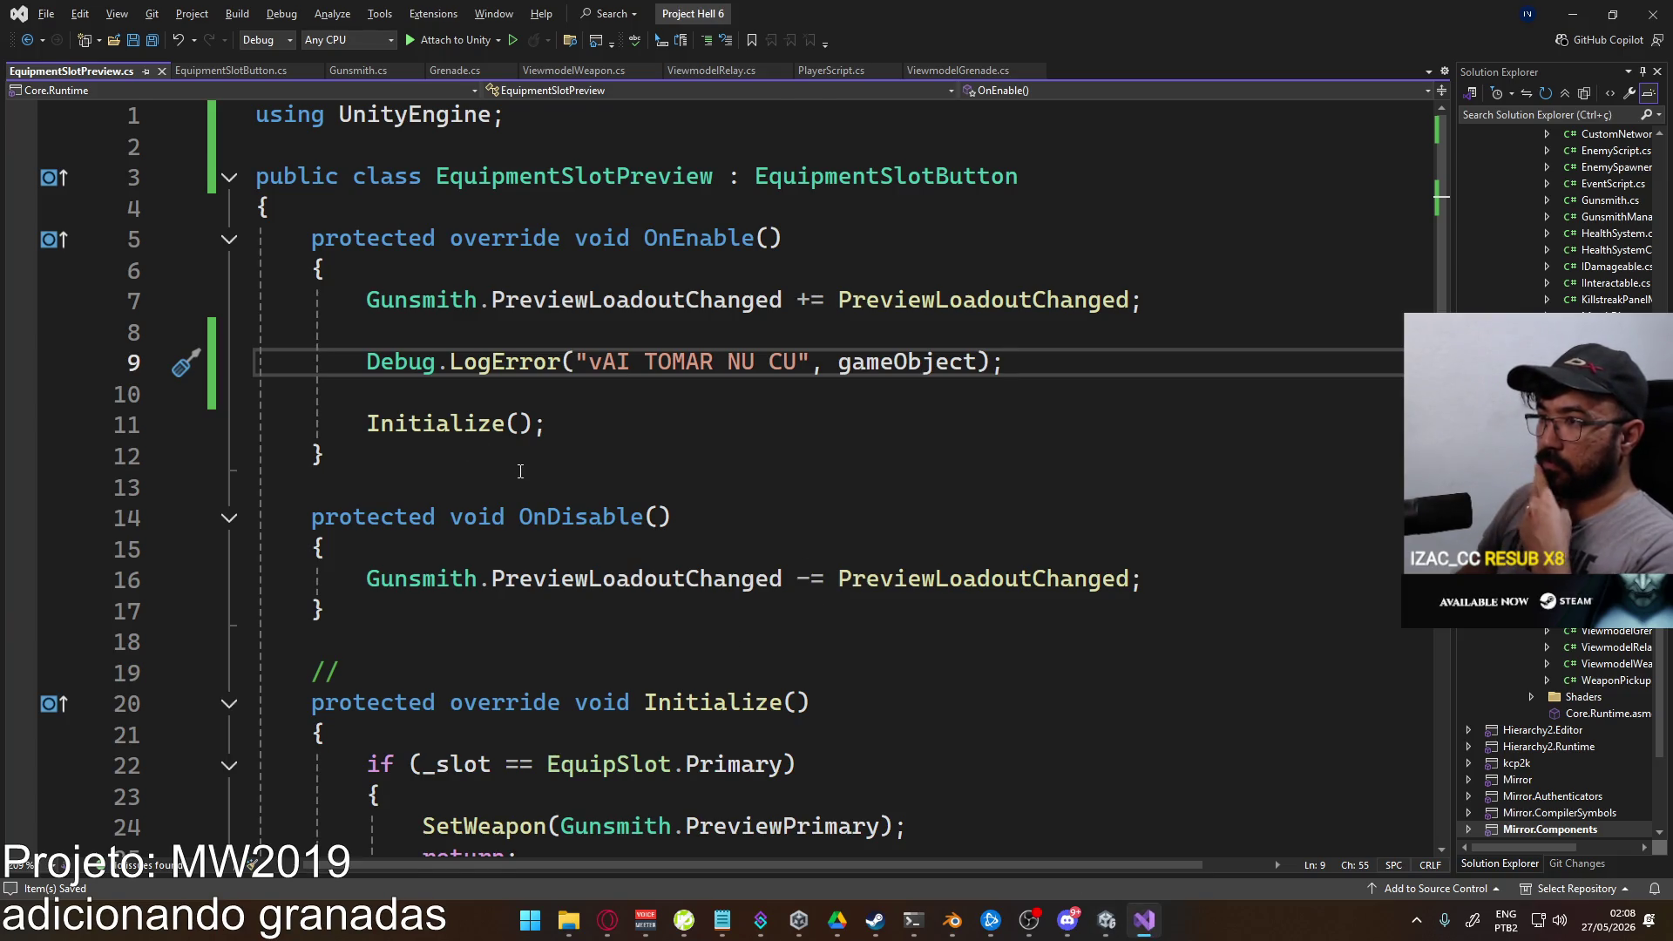
{"action": "scroll", "coordinate": [520, 475], "scroll_direction": "down", "scroll_amount": 3}
{"action": "scroll", "coordinate": [497, 503], "scroll_direction": "down", "scroll_amount": 2}
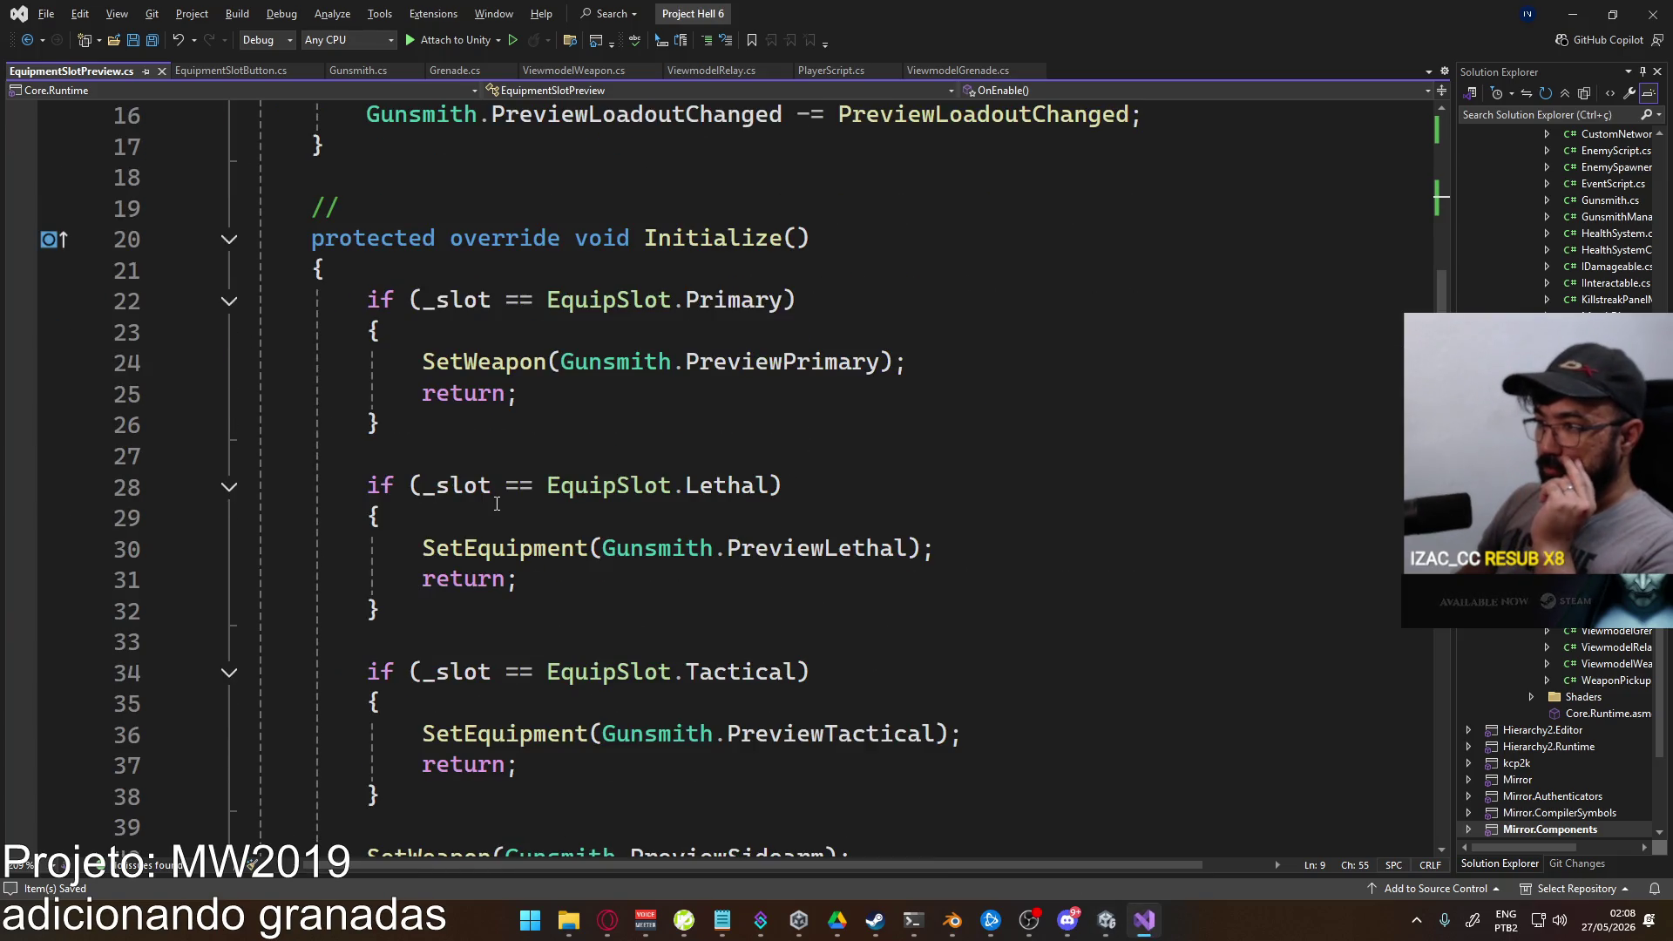
{"action": "scroll", "coordinate": [497, 503], "scroll_direction": "down", "scroll_amount": 1}
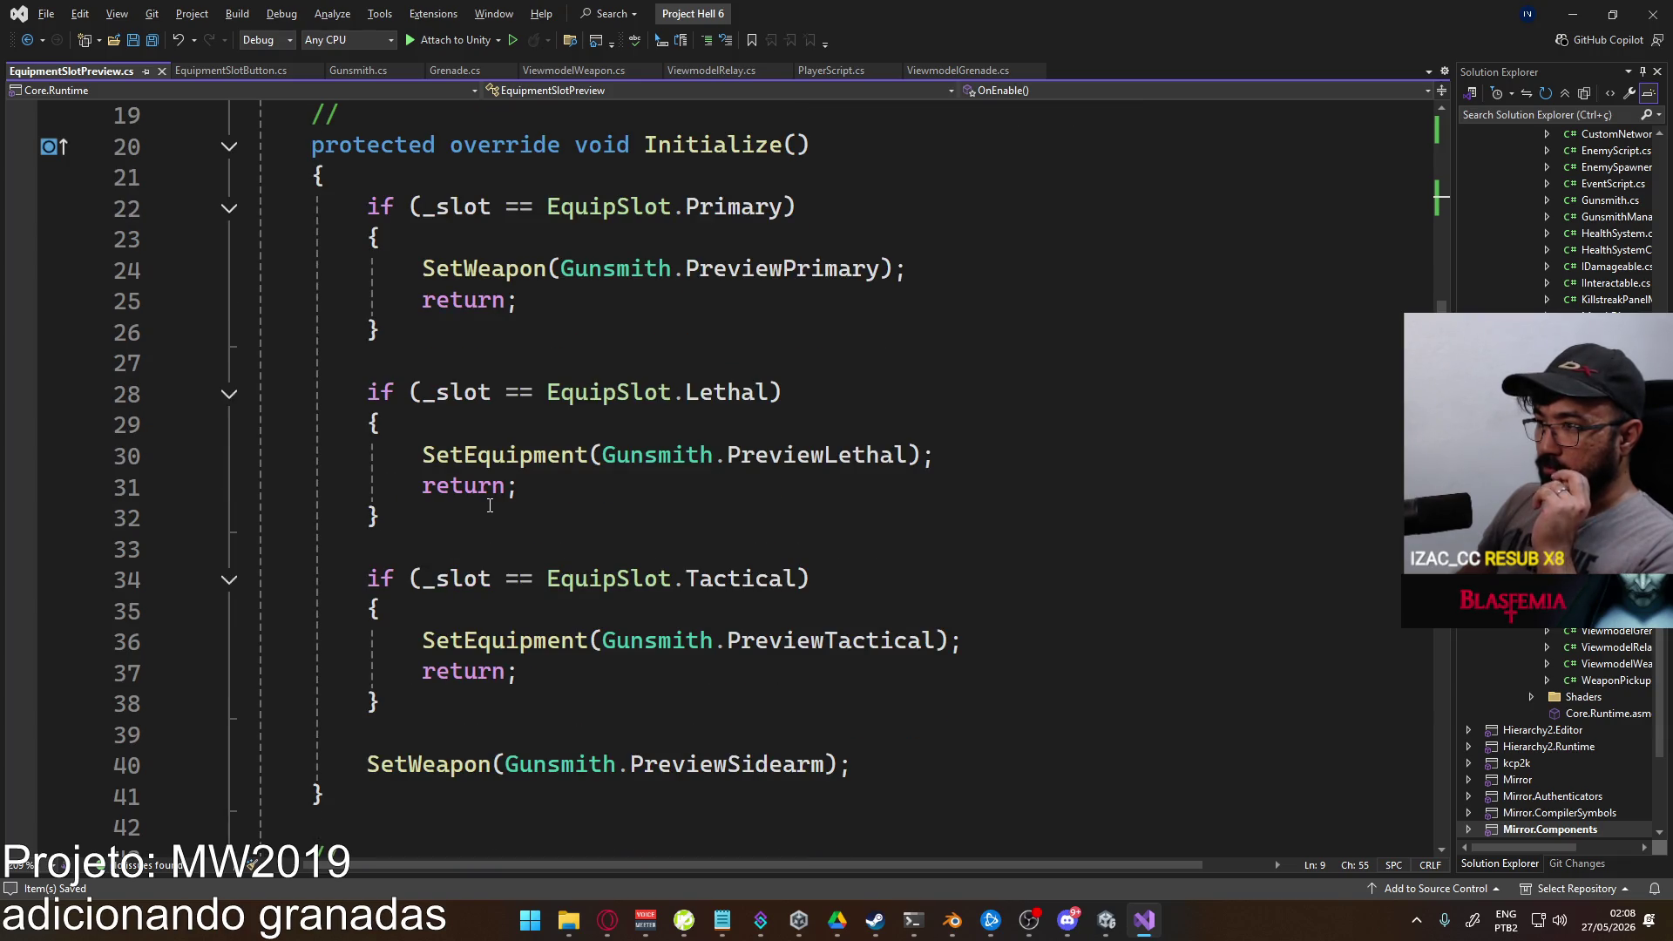
Step: Compare the code with the Unity console, then follow the Gunsmith.cs:44 stack-trace link
{"action": "key", "text": "alt+Tab"}
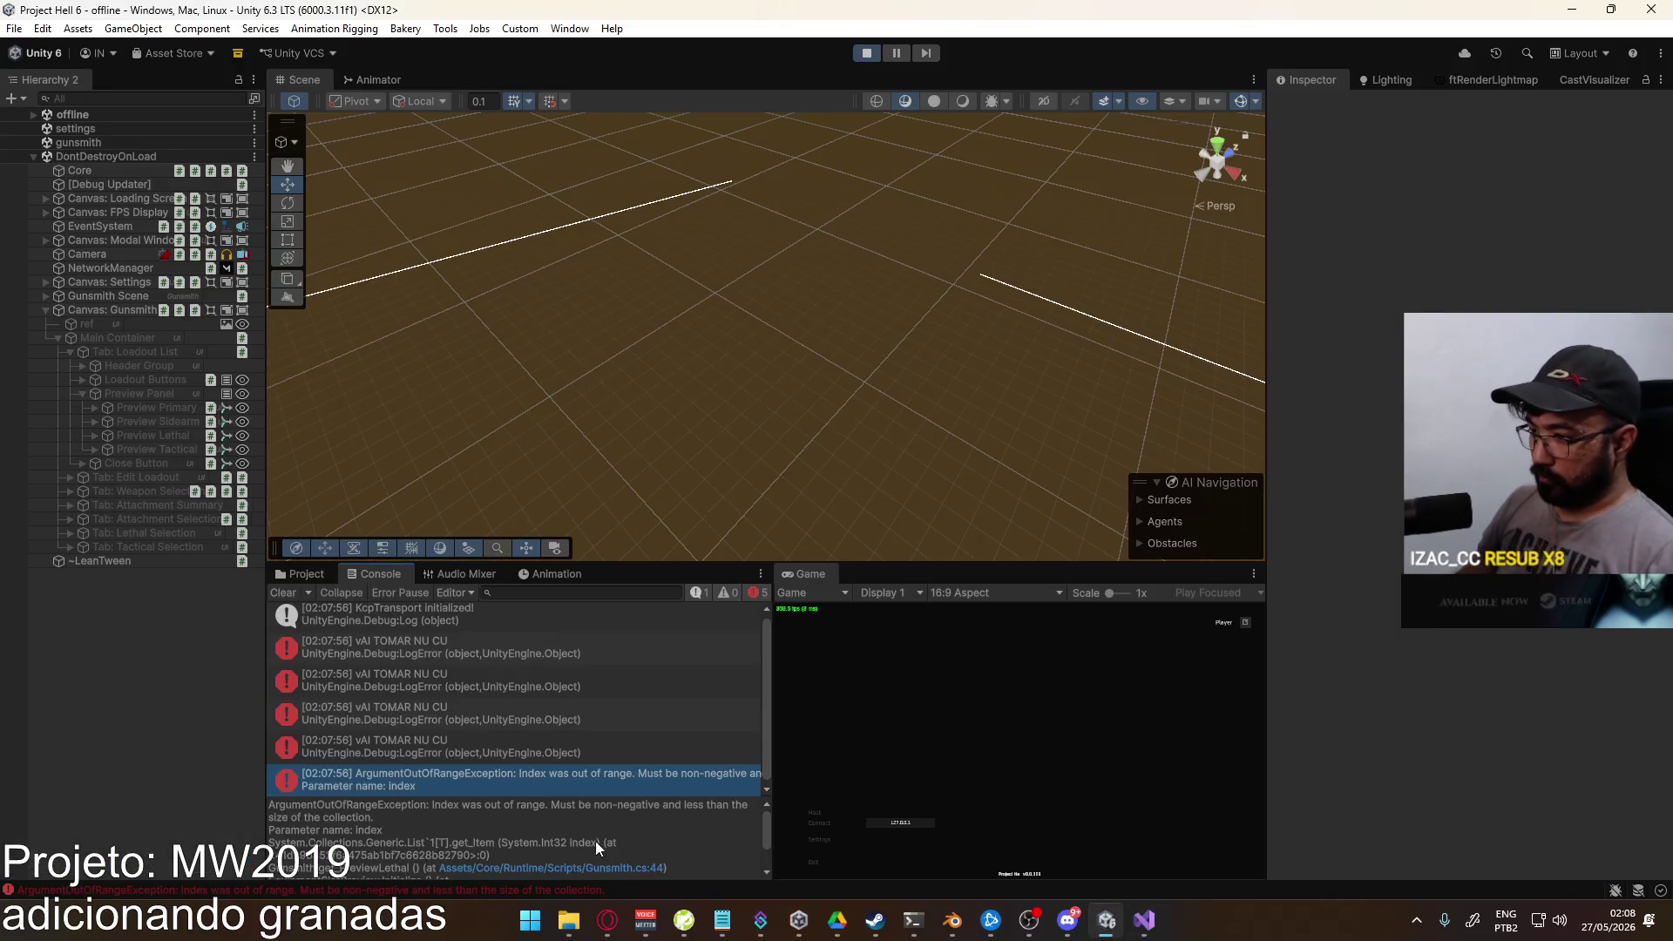
{"action": "key", "text": "alt+Tab"}
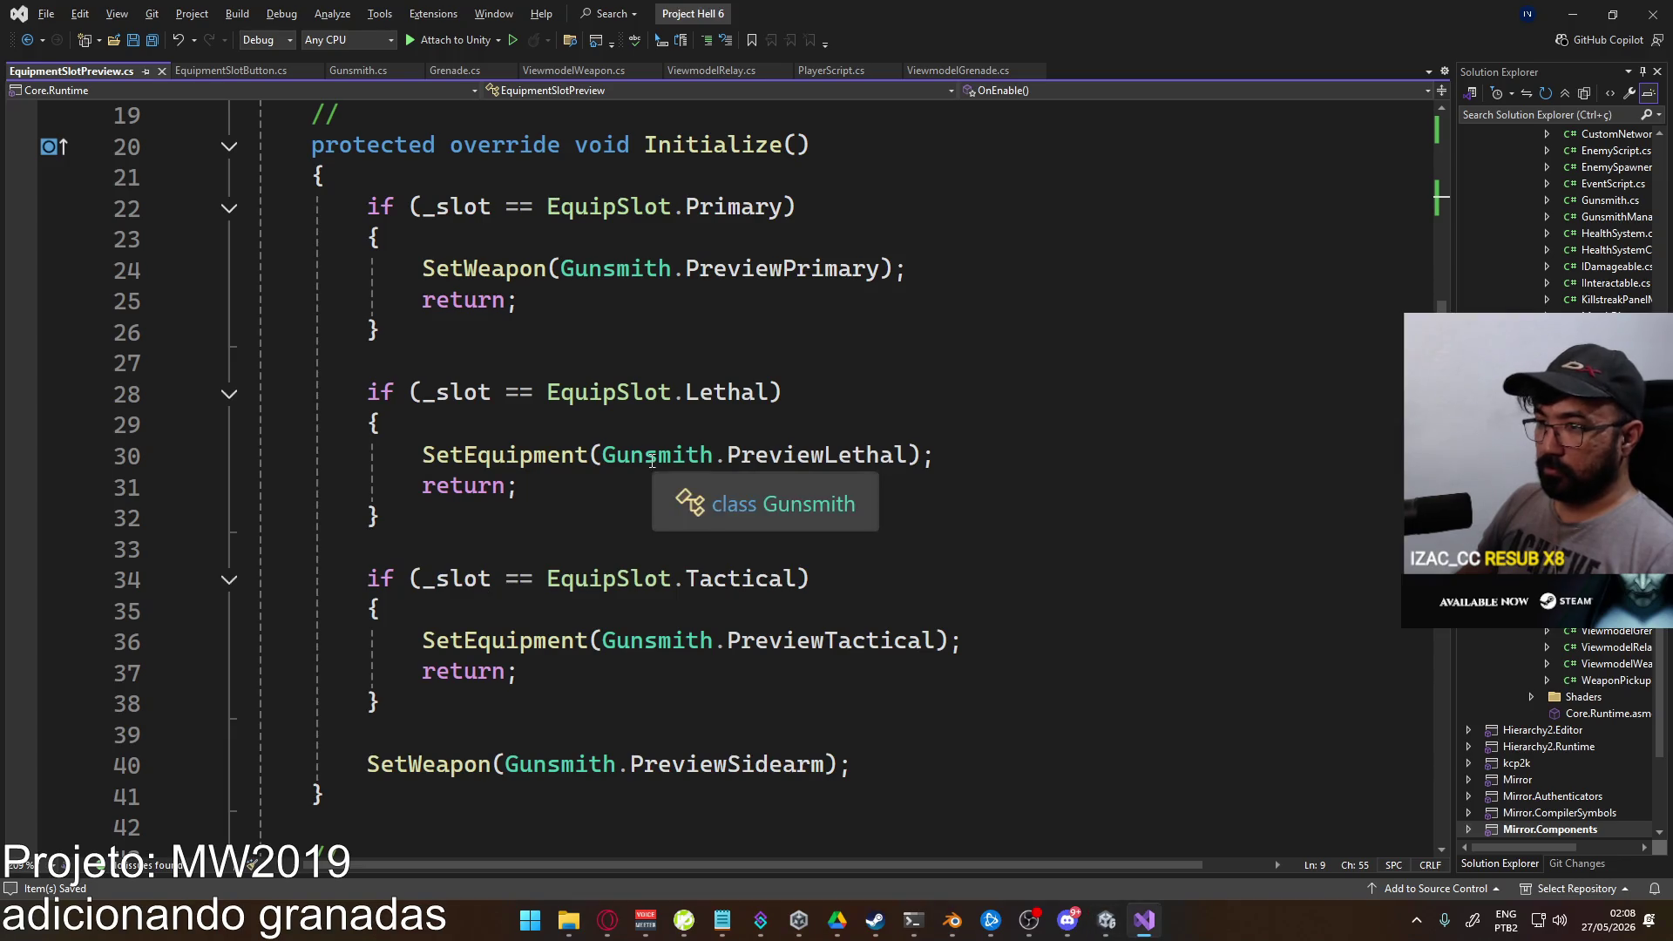
{"action": "scroll", "coordinate": [553, 622], "scroll_direction": "down", "scroll_amount": 2}
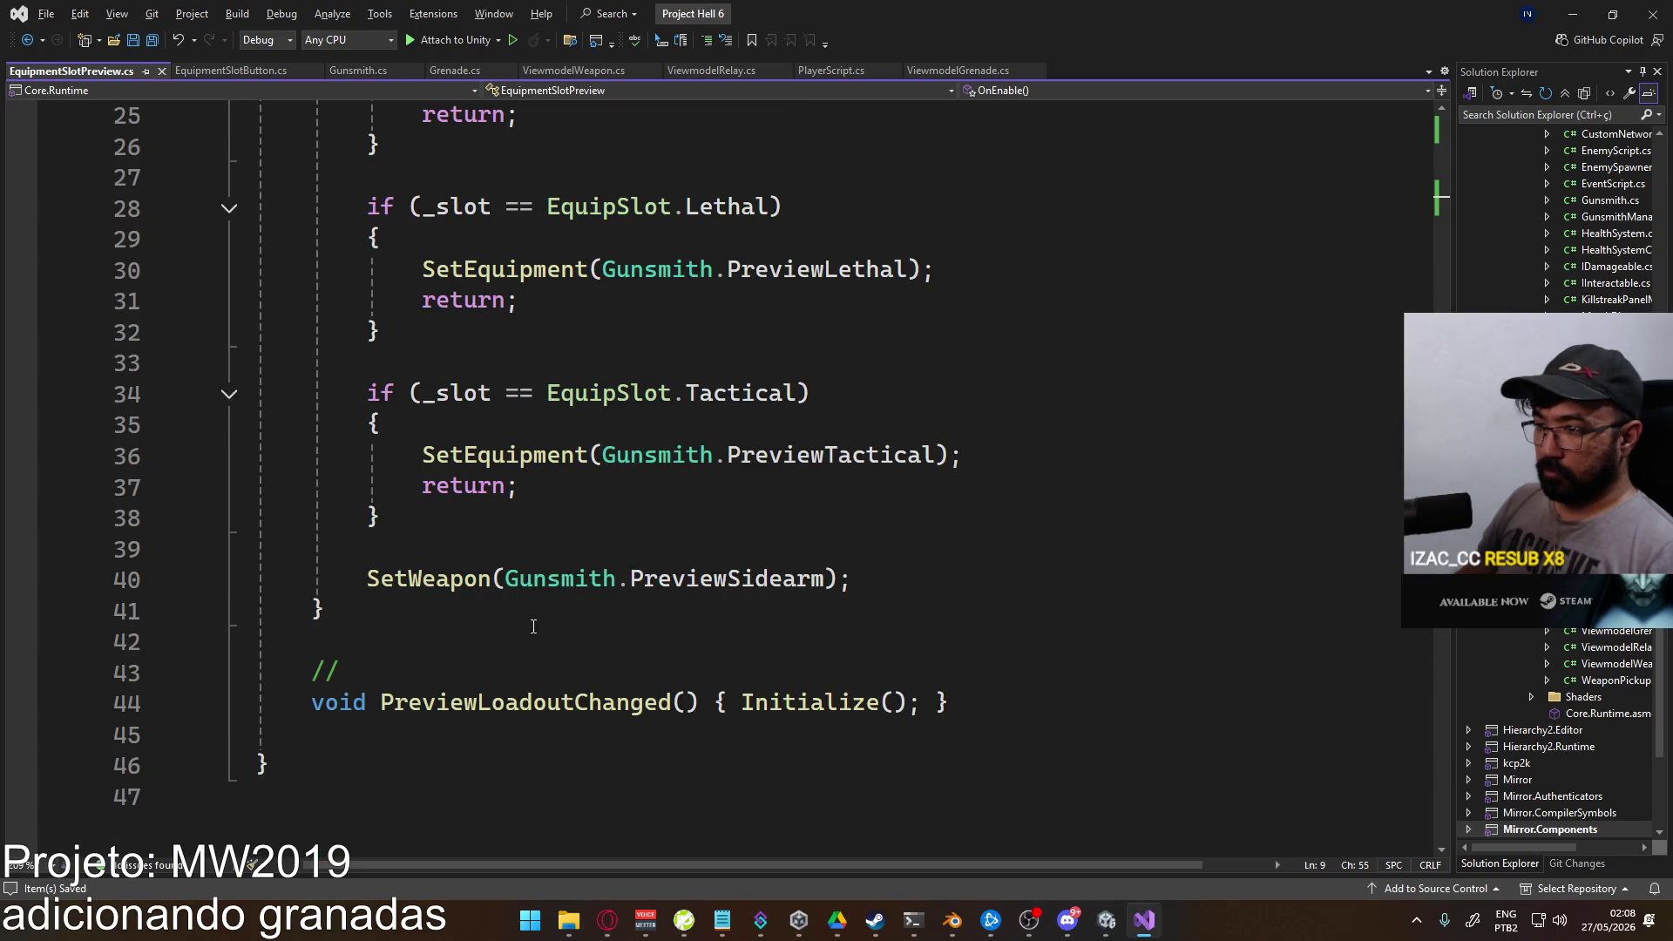
{"action": "scroll", "coordinate": [465, 666], "scroll_direction": "up", "scroll_amount": 1}
{"action": "key", "text": "alt+Tab"}
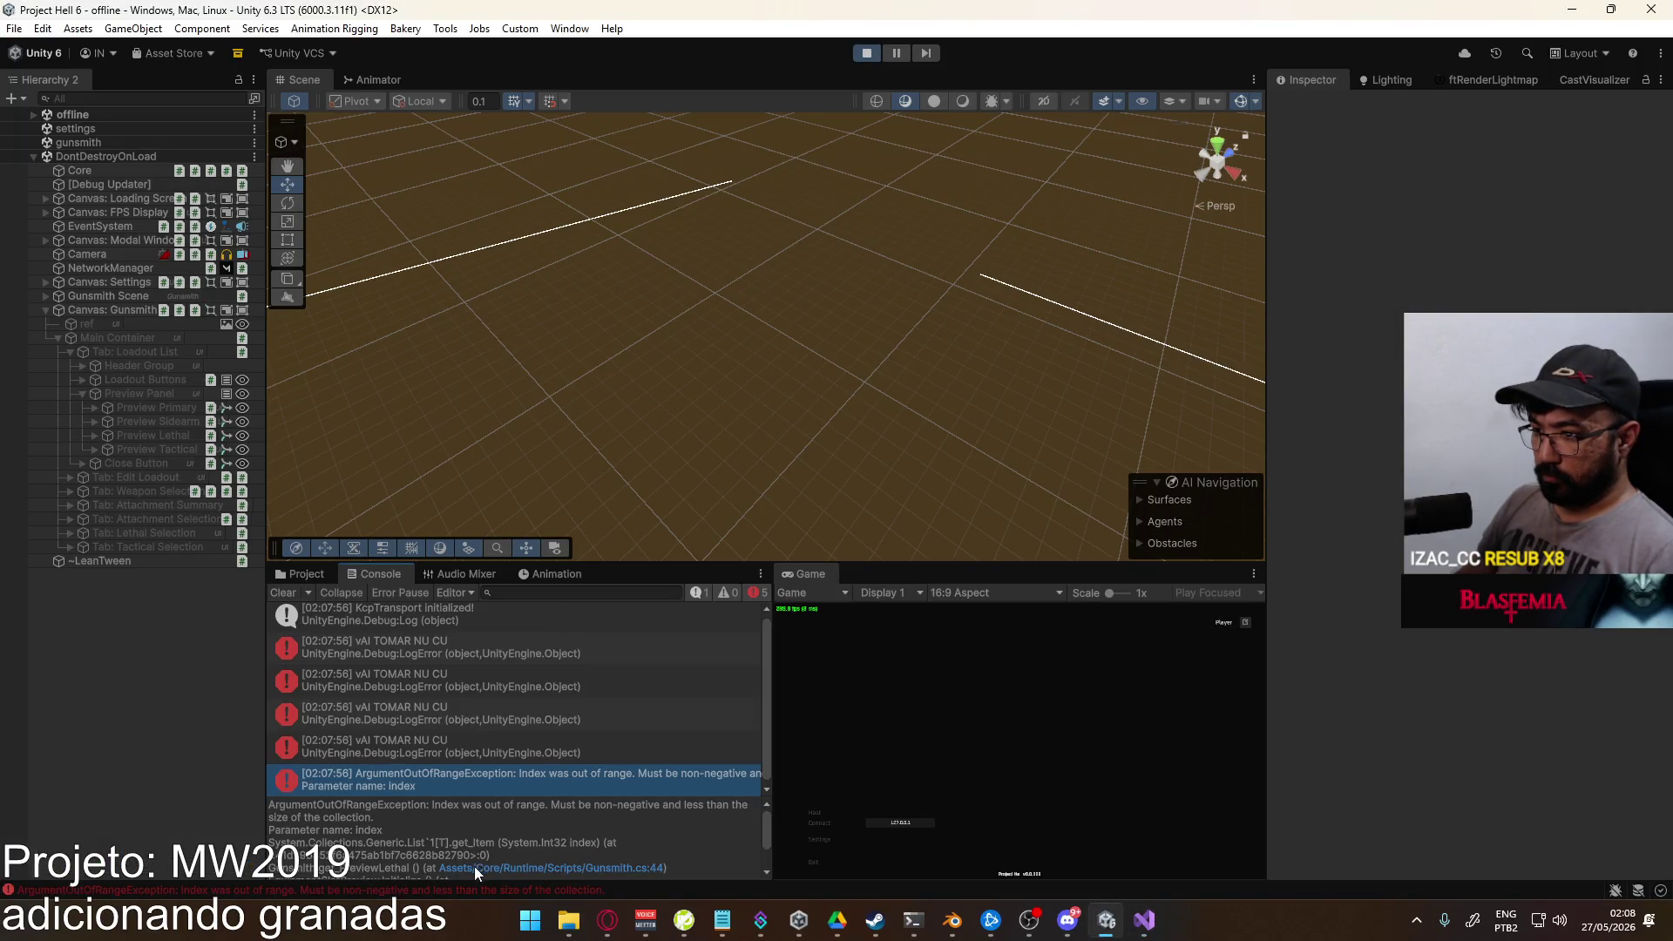
{"action": "left_click", "coordinate": [583, 868]}
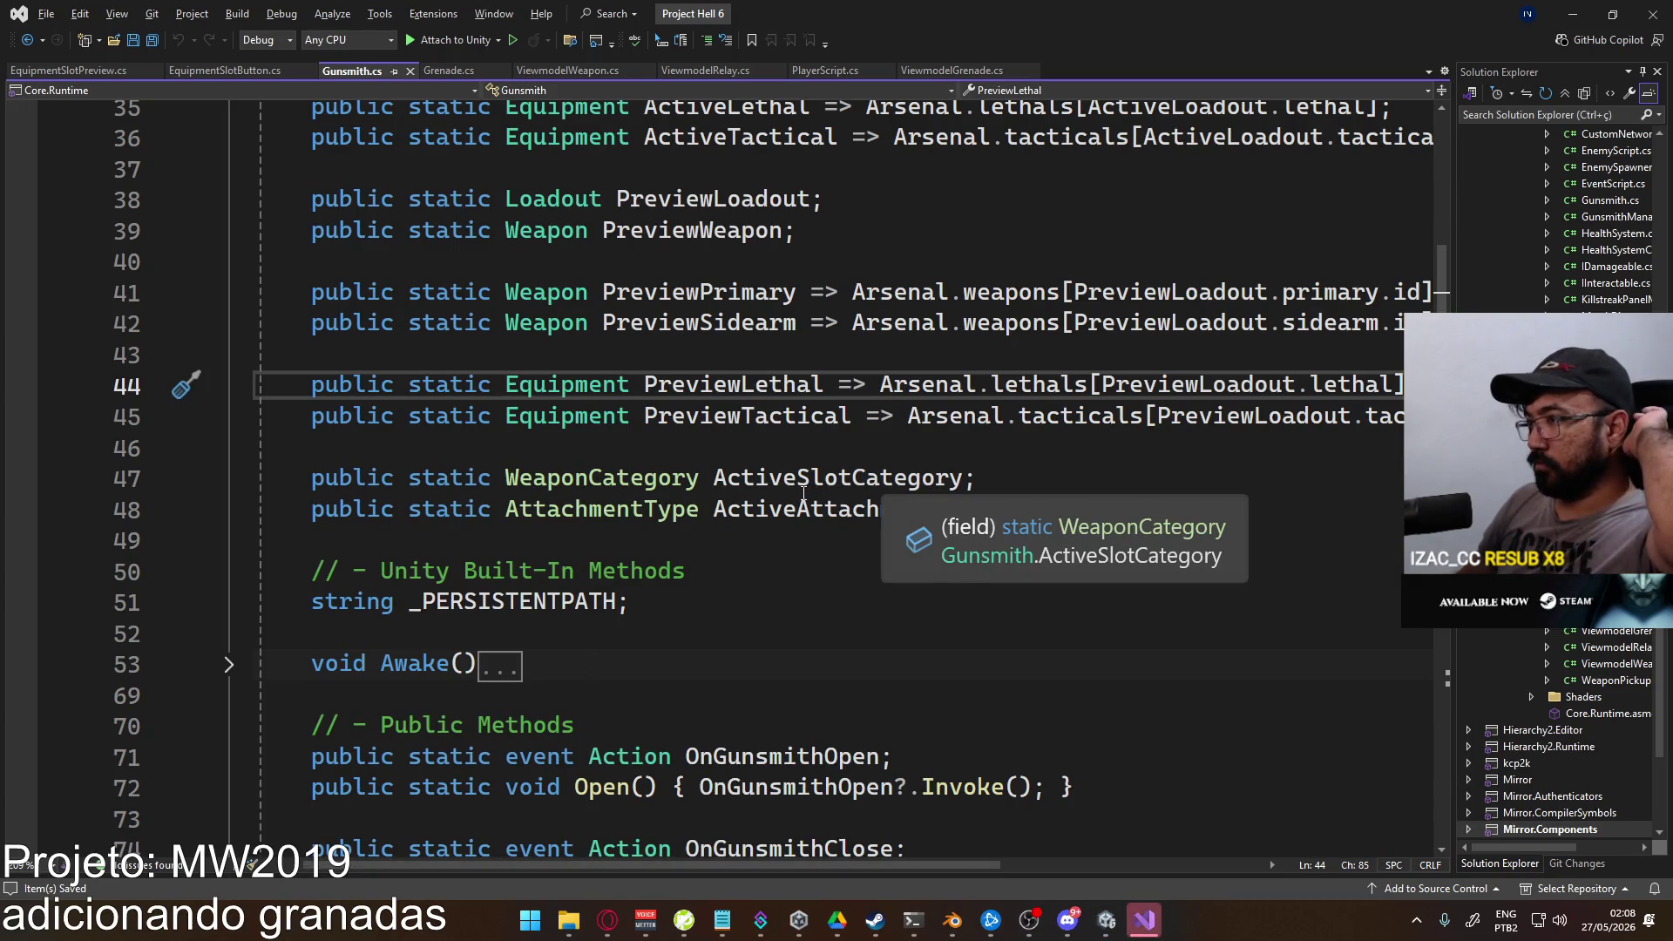
Step: Open EquipmentSlotPreview.cs at line 30 from the console's stack trace
{"action": "key", "text": "alt+Tab"}
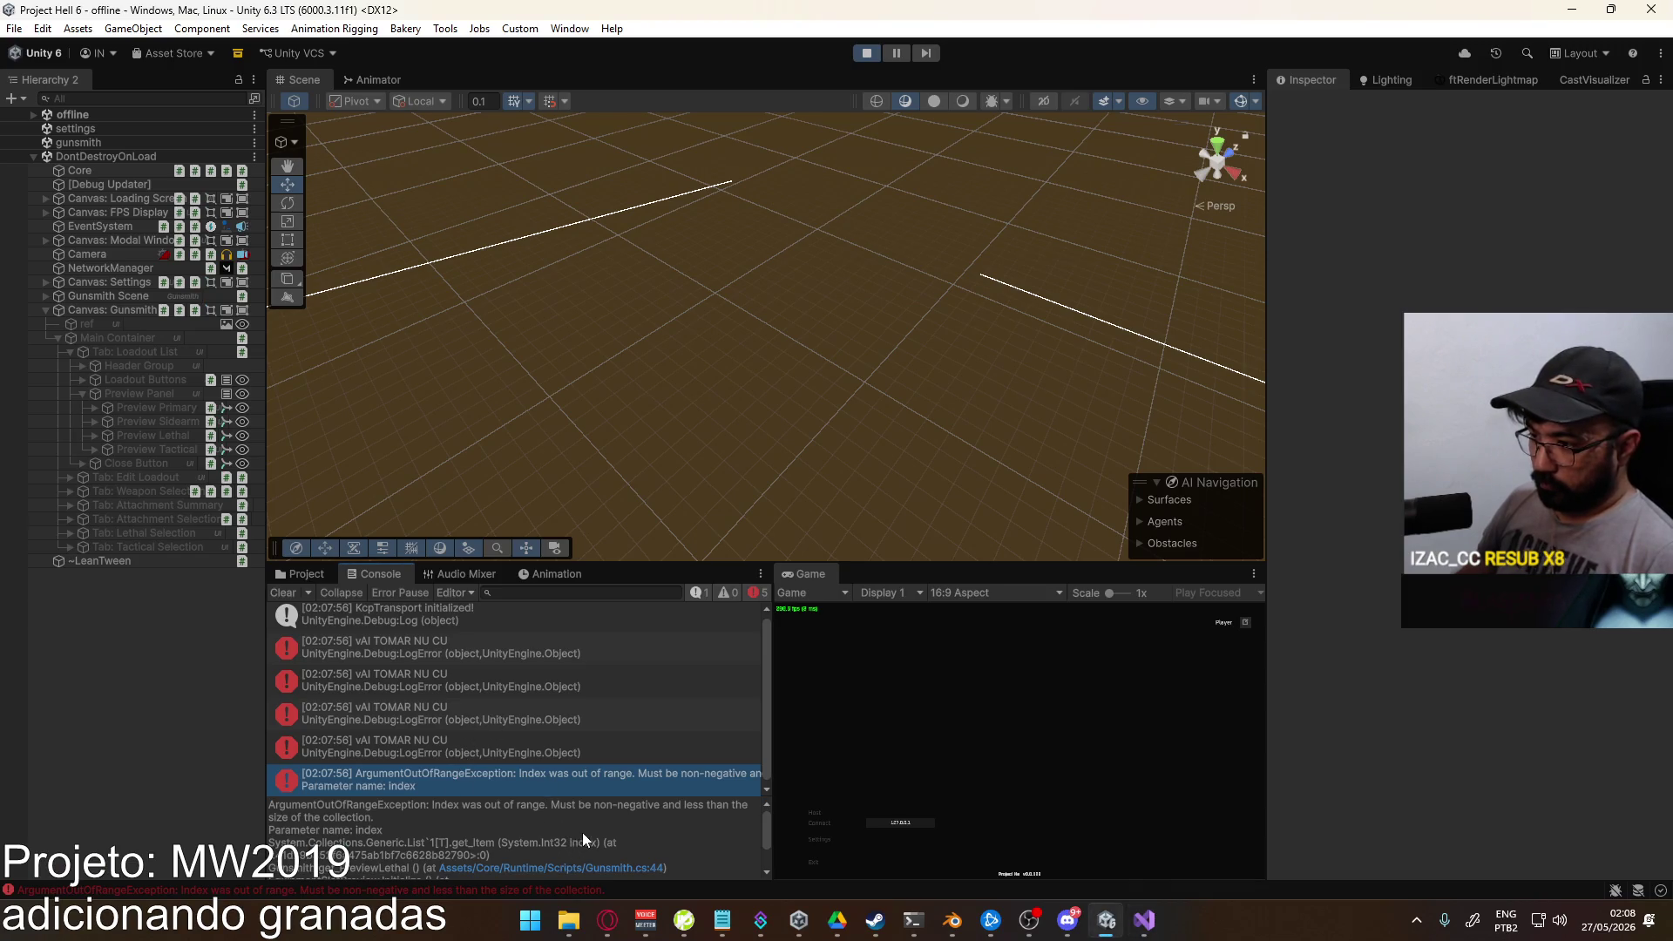
{"action": "scroll", "coordinate": [582, 833], "scroll_direction": "down", "scroll_amount": 1}
{"action": "left_click", "coordinate": [546, 868]}
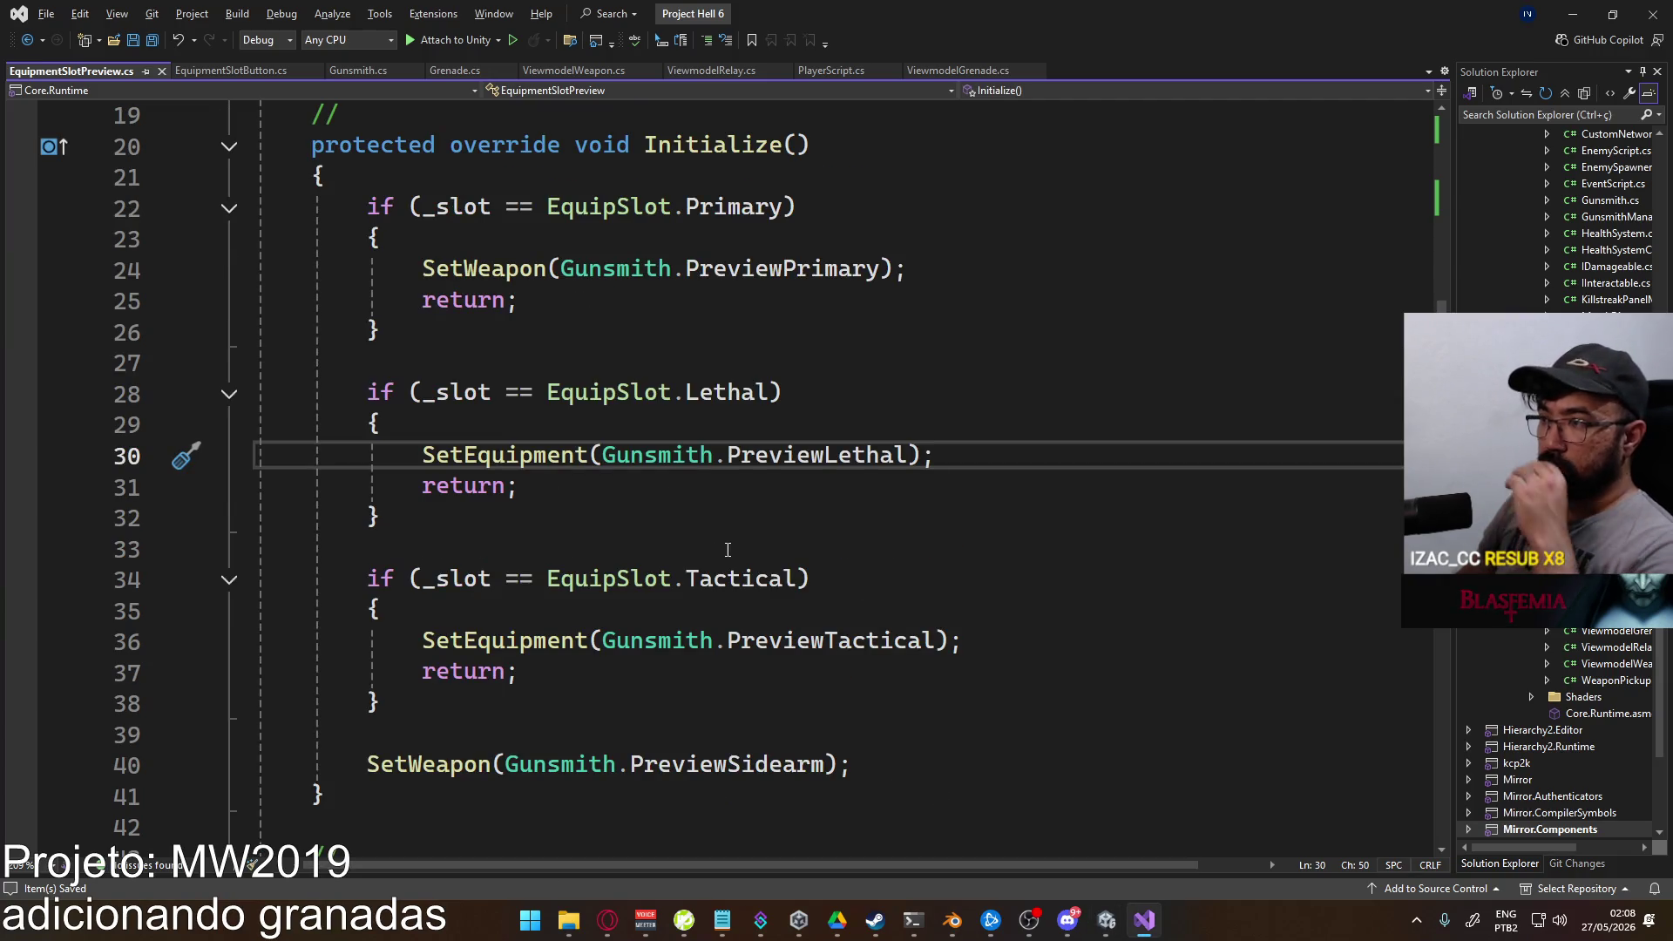
{"action": "scroll", "coordinate": [684, 558], "scroll_direction": "up", "scroll_amount": 1}
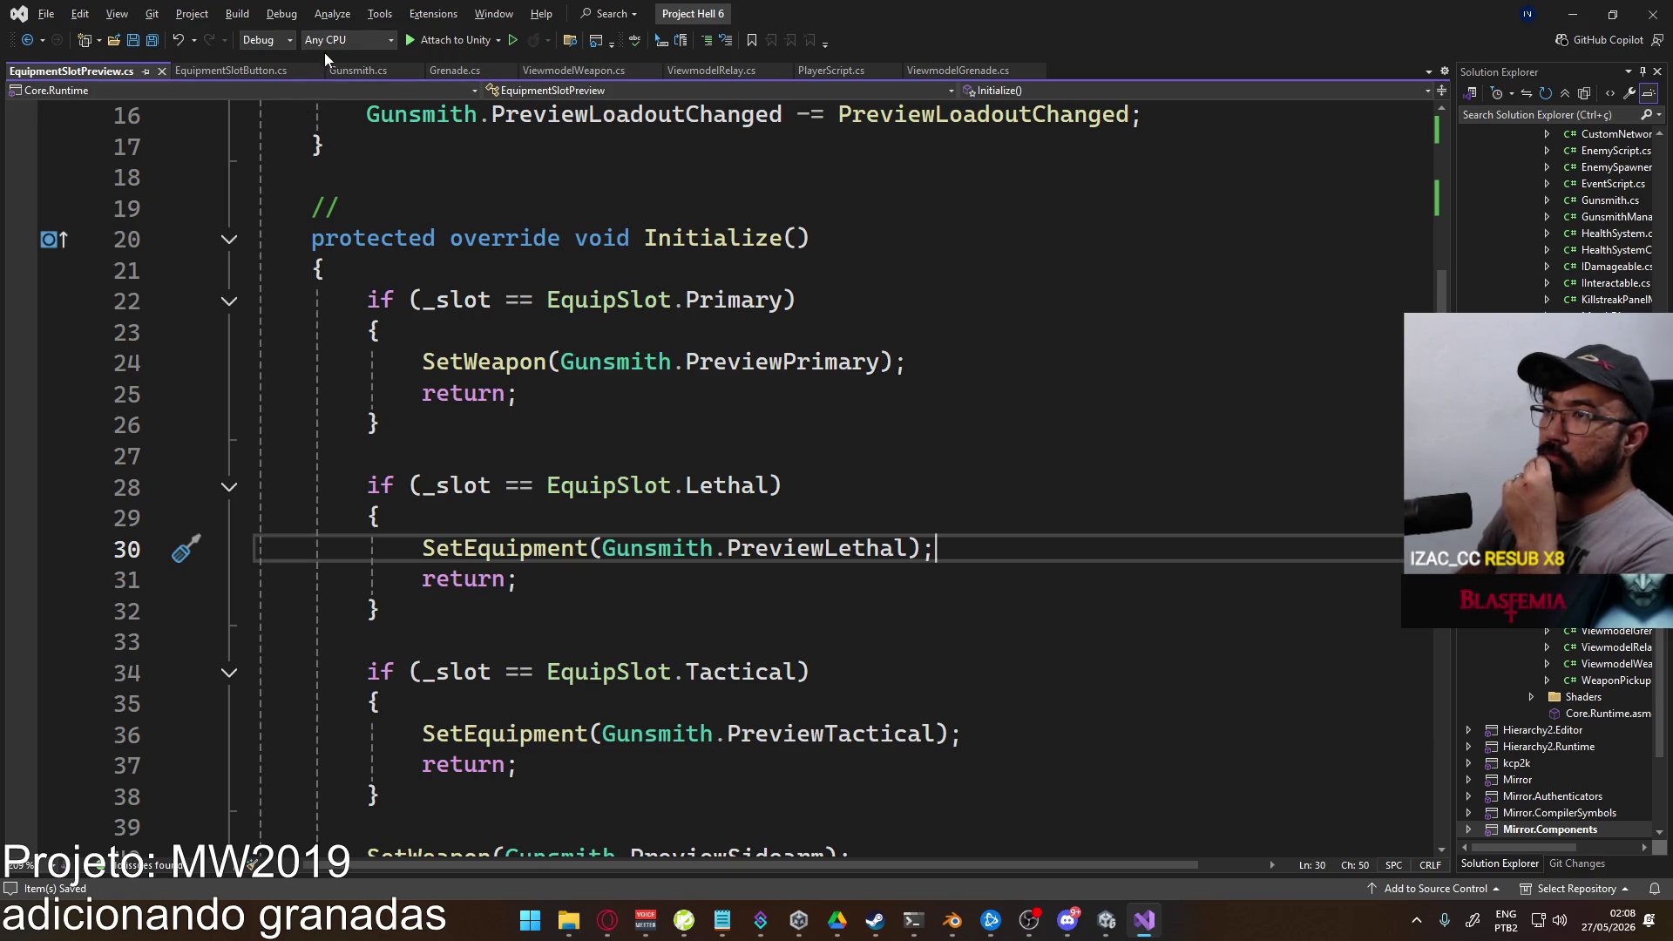
Step: Review Gunsmith.cs, expanding its collapsed Awake method
{"action": "left_click", "coordinate": [357, 70]}
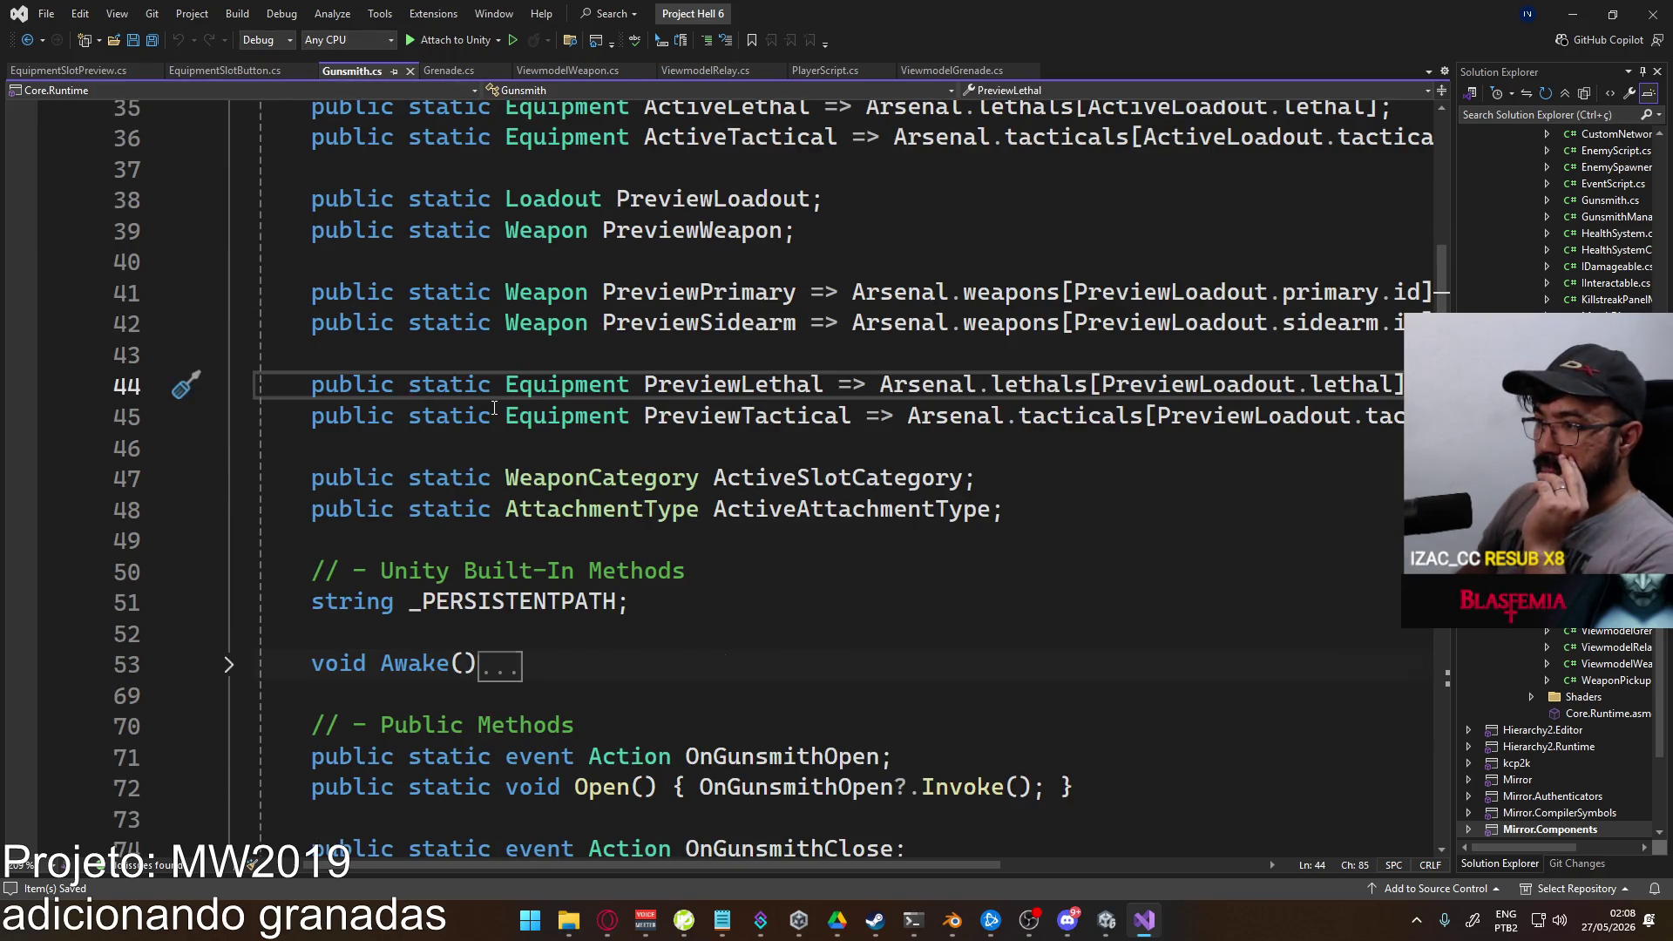
{"action": "scroll", "coordinate": [437, 388], "scroll_direction": "down", "scroll_amount": 9}
{"action": "scroll", "coordinate": [494, 408], "scroll_direction": "up", "scroll_amount": 3}
{"action": "scroll", "coordinate": [494, 408], "scroll_direction": "up", "scroll_amount": 5}
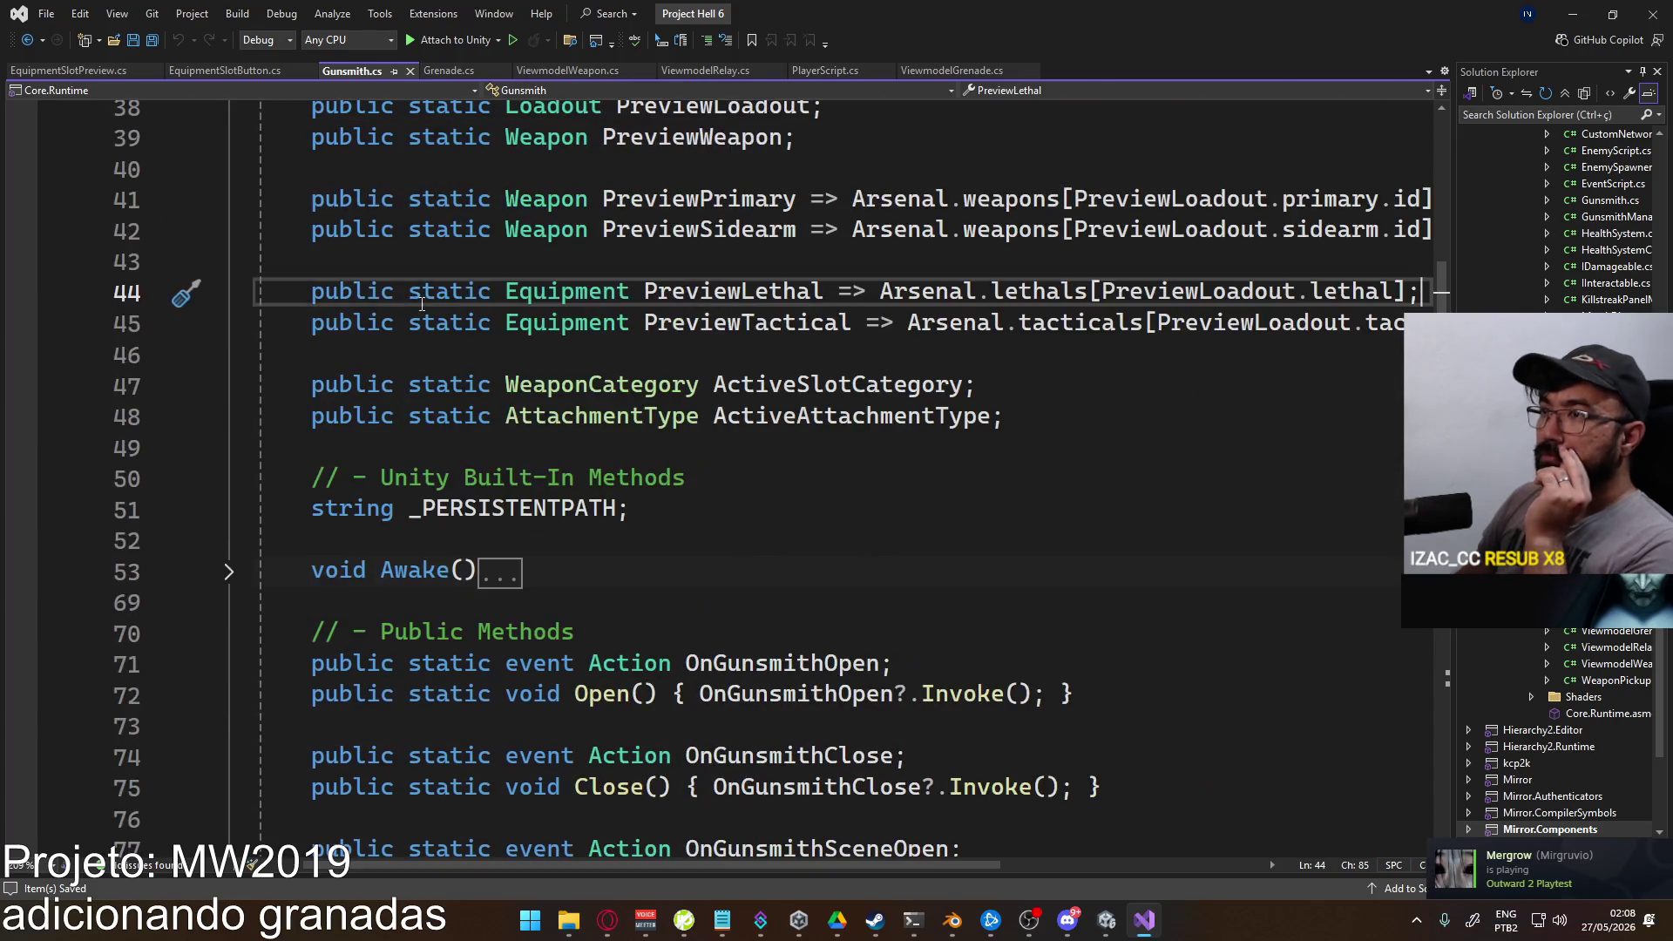
{"action": "scroll", "coordinate": [396, 263], "scroll_direction": "up", "scroll_amount": 1}
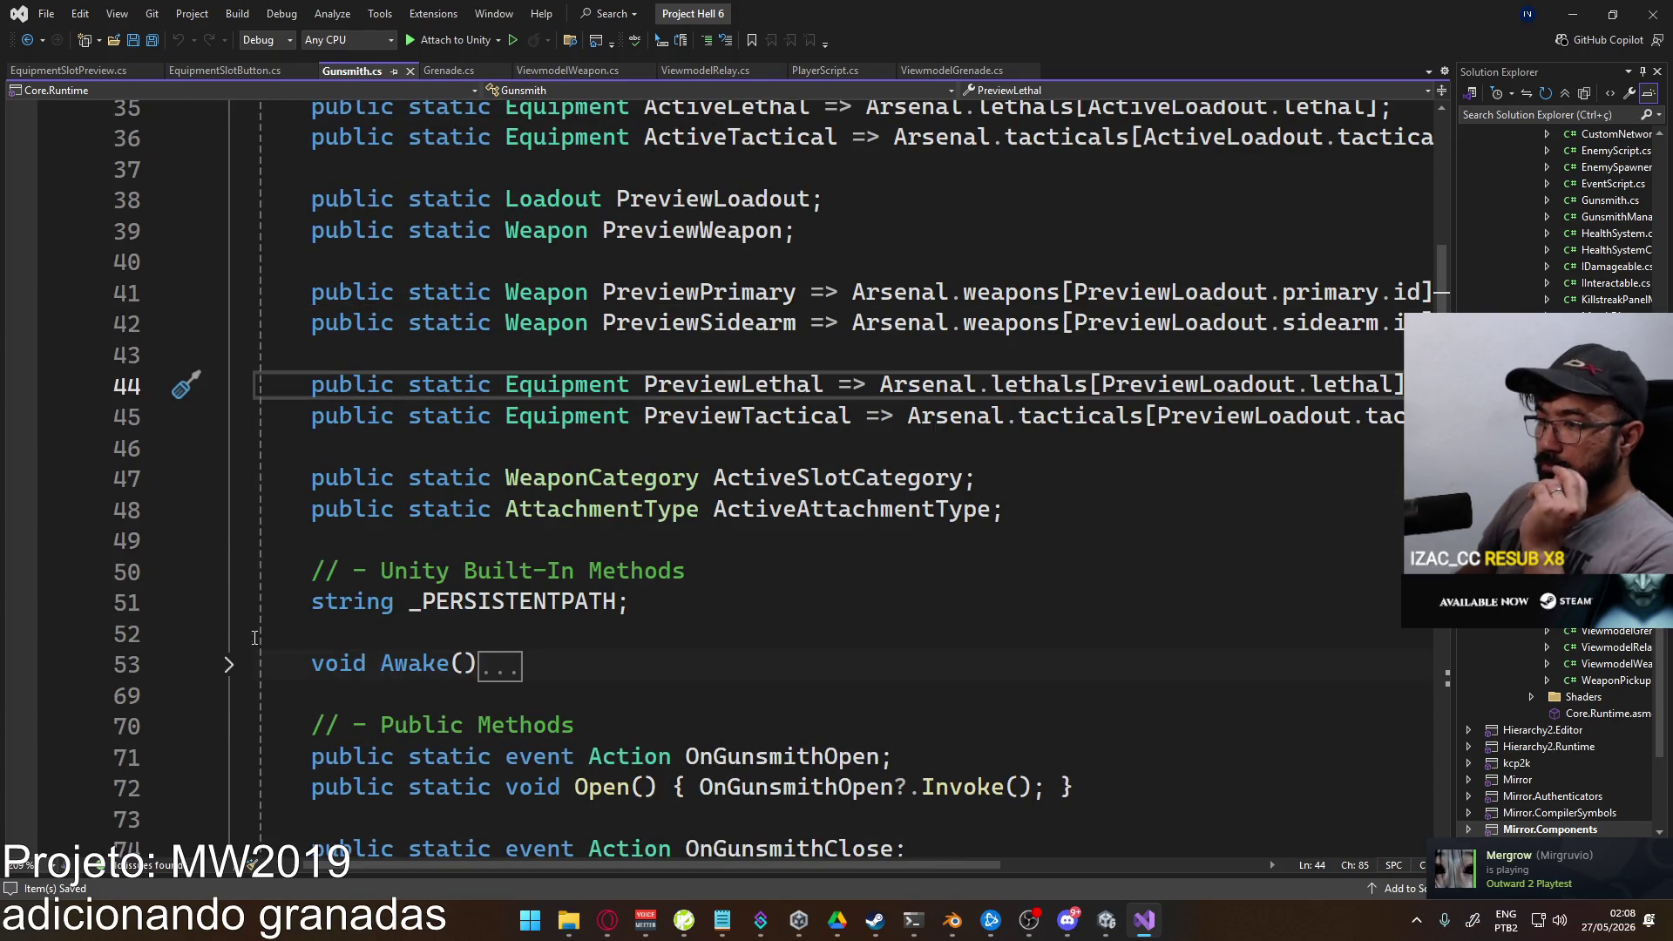
{"action": "left_click", "coordinate": [228, 664]}
{"action": "scroll", "coordinate": [386, 545], "scroll_direction": "down", "scroll_amount": 2}
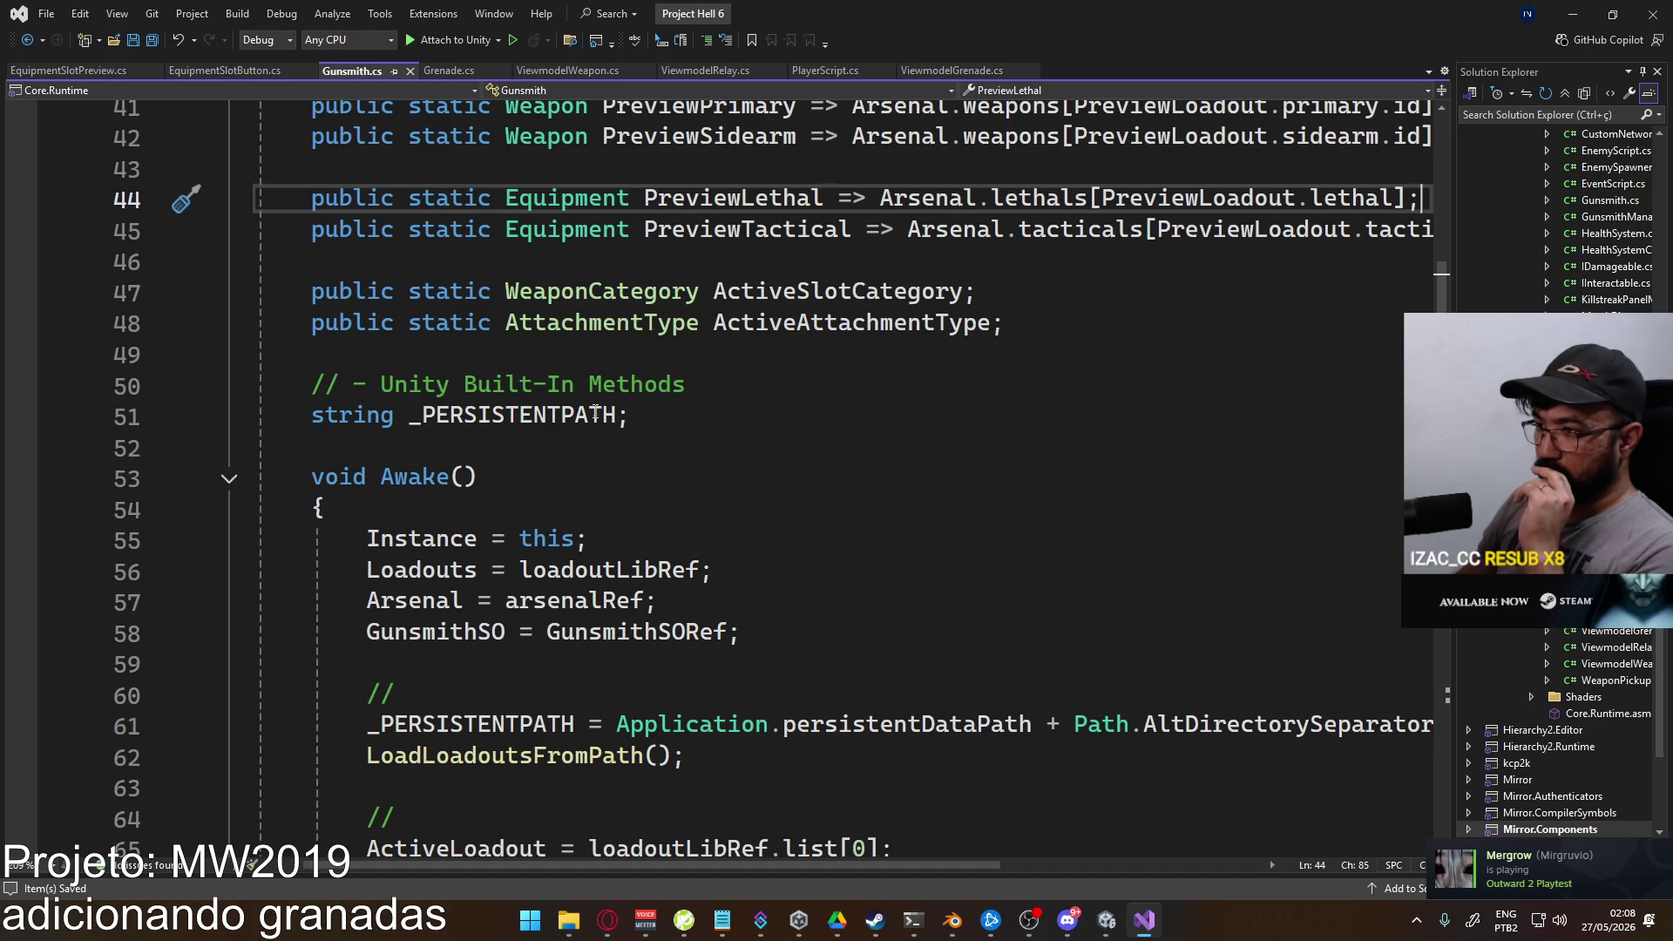
{"action": "scroll", "coordinate": [595, 413], "scroll_direction": "down", "scroll_amount": 2}
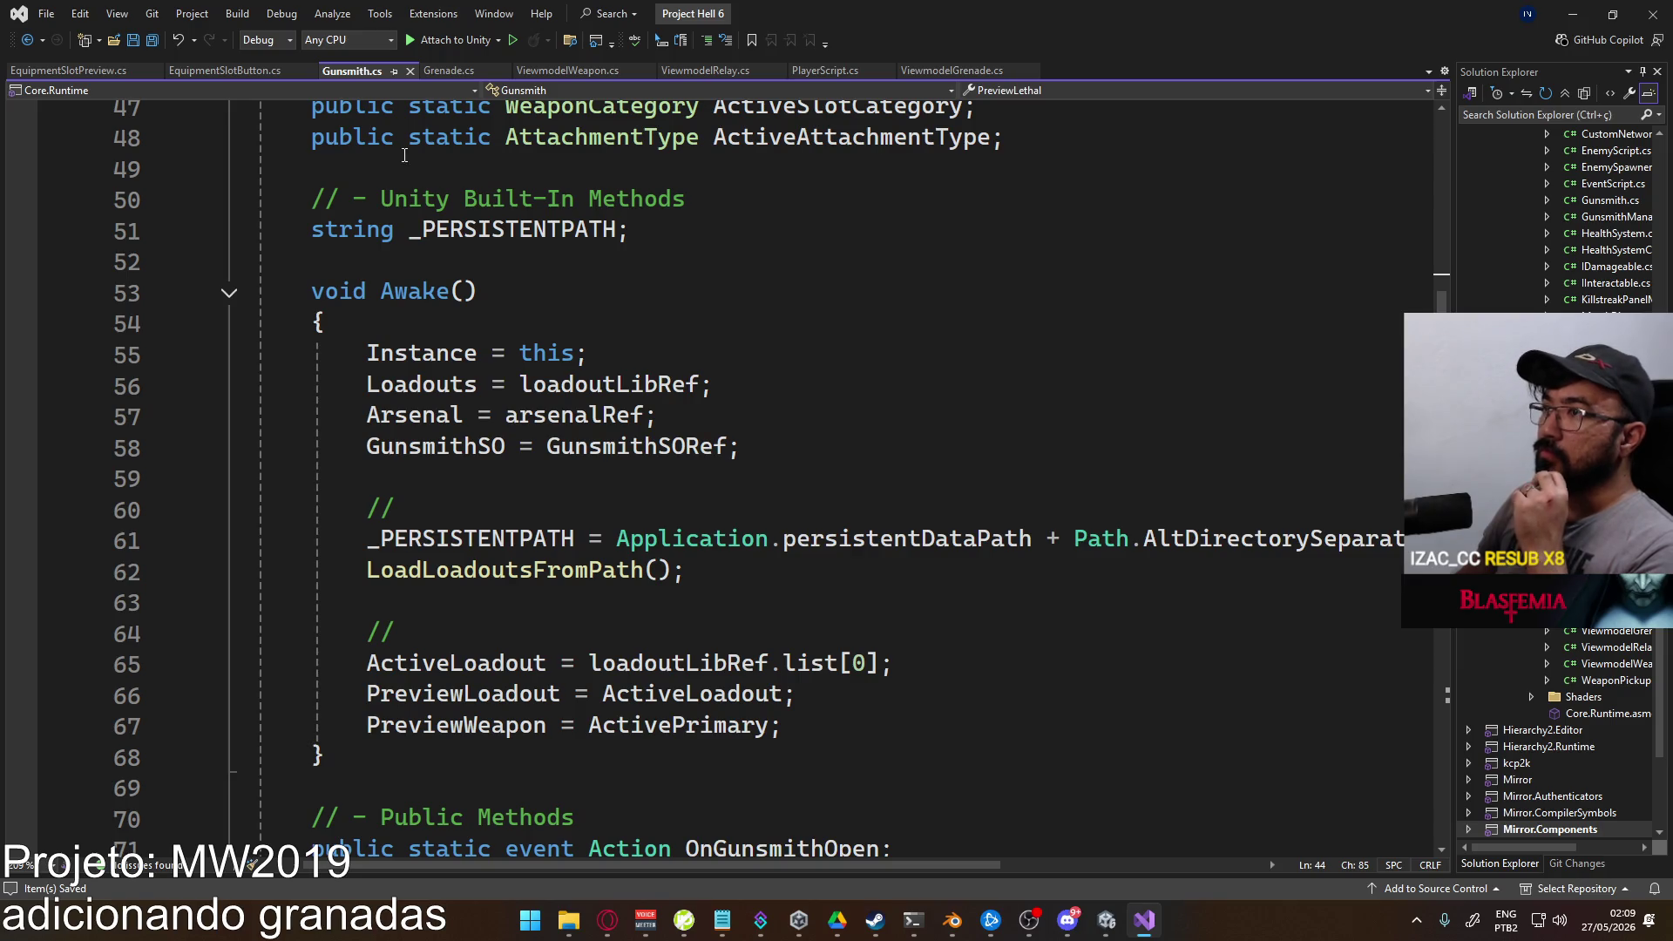
Step: Return to EquipmentSlotPreview.cs, then stop play mode in Unity and clear the Console
{"action": "left_click", "coordinate": [77, 74]}
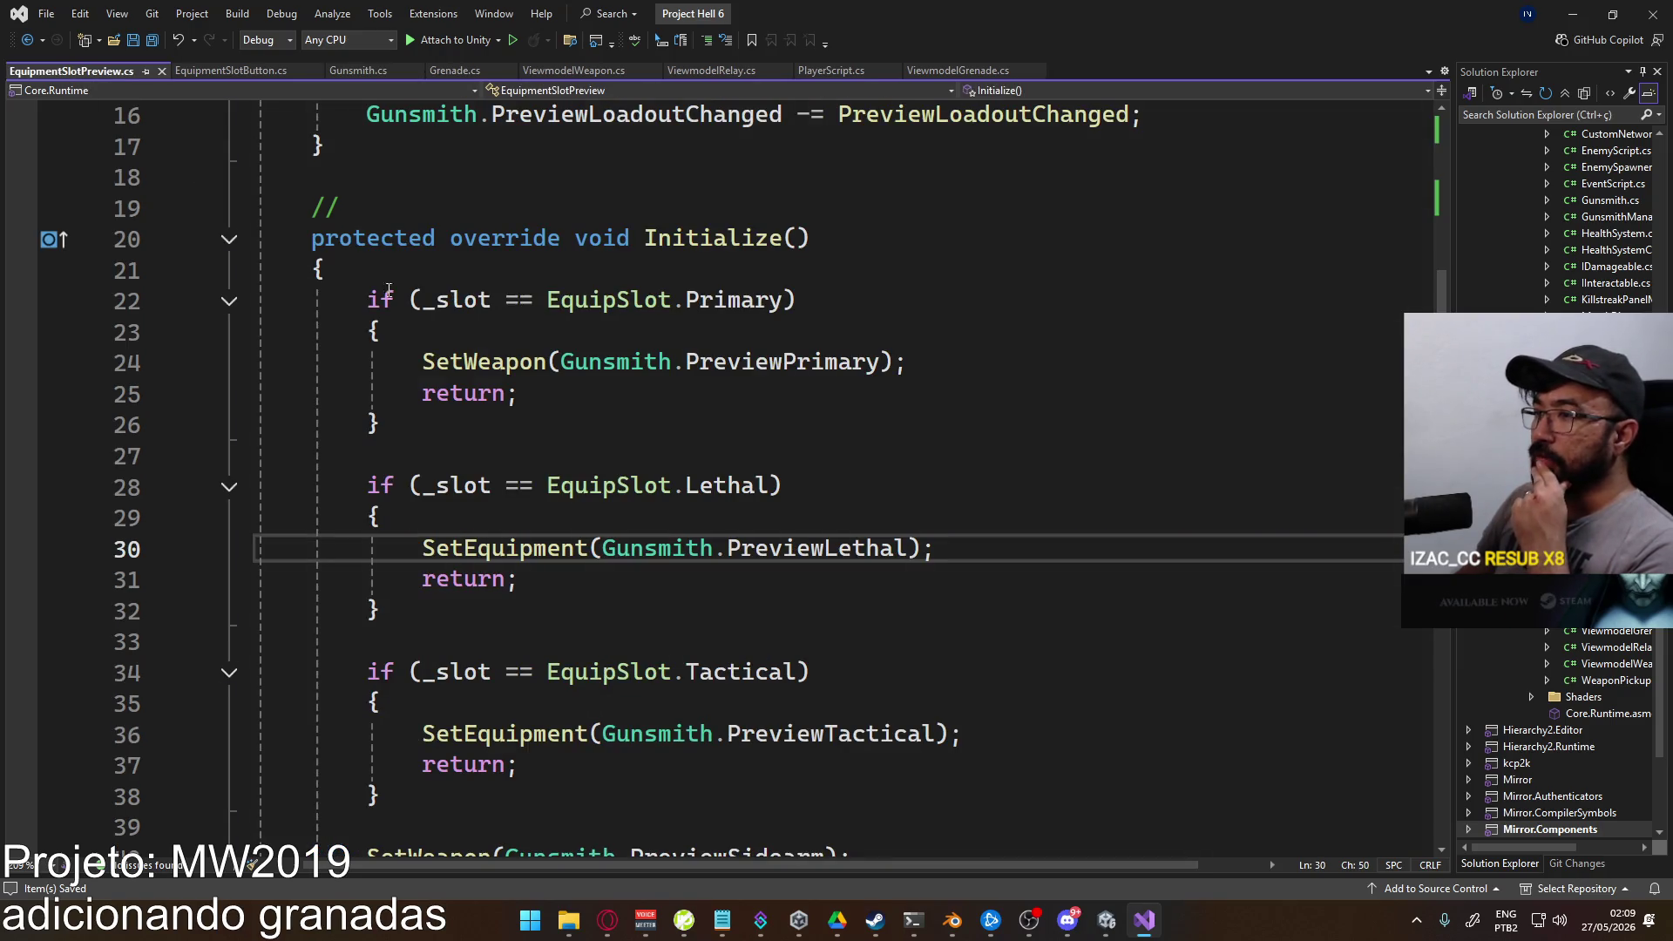
{"action": "scroll", "coordinate": [494, 381], "scroll_direction": "up", "scroll_amount": 5}
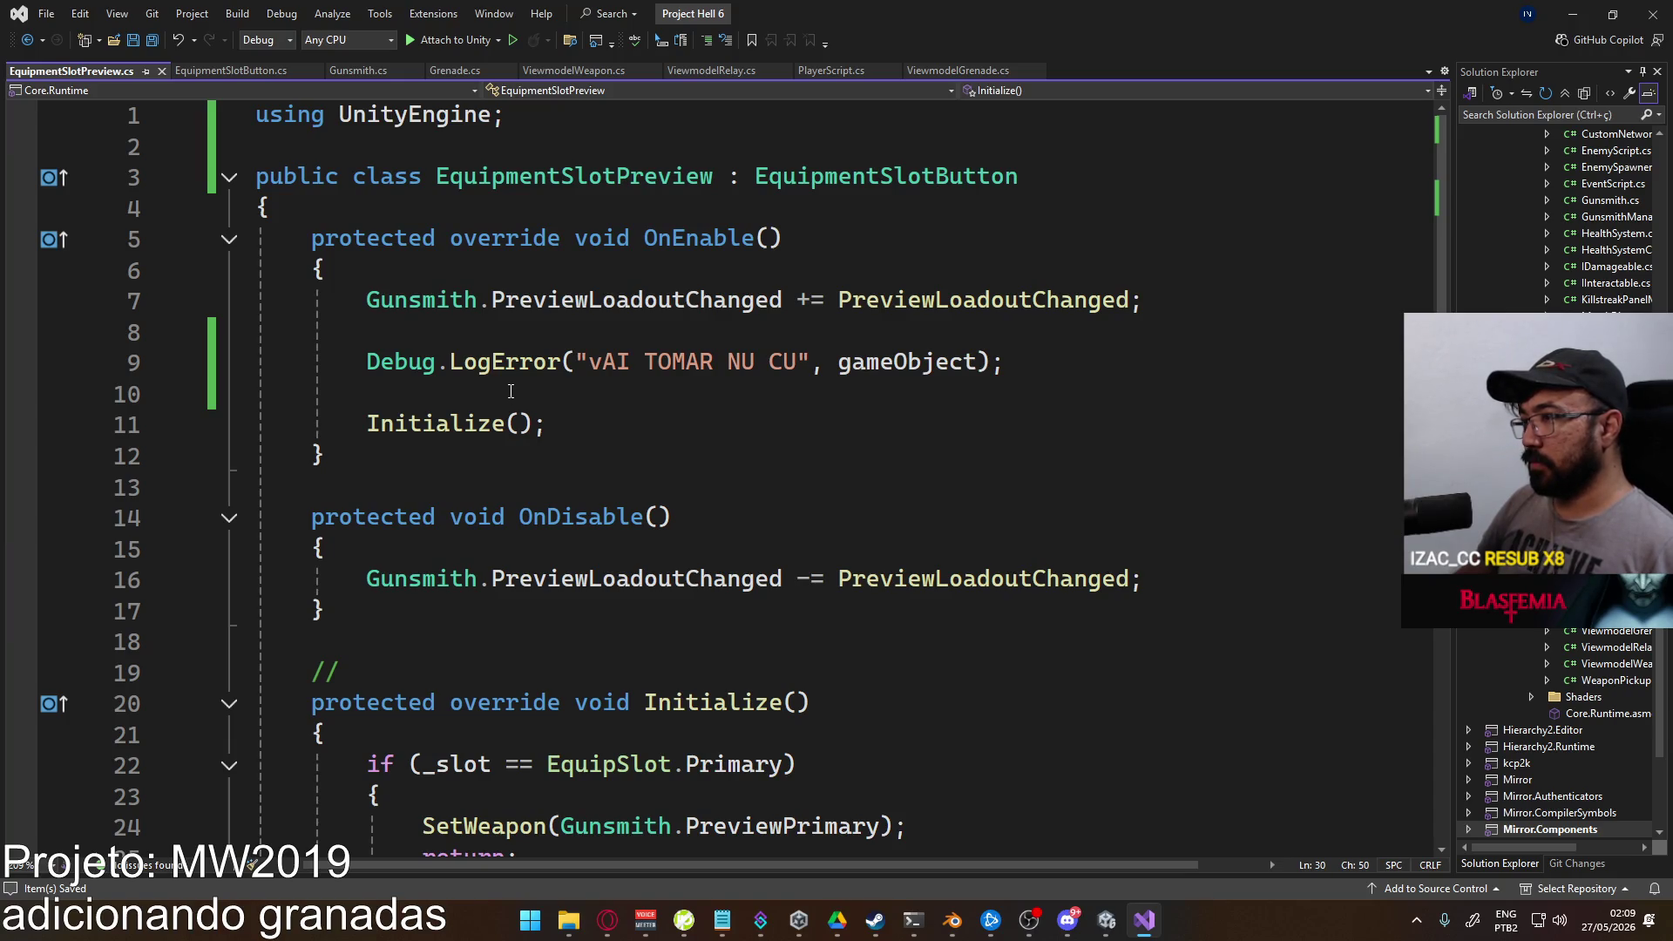
{"action": "left_click", "coordinate": [1107, 920]}
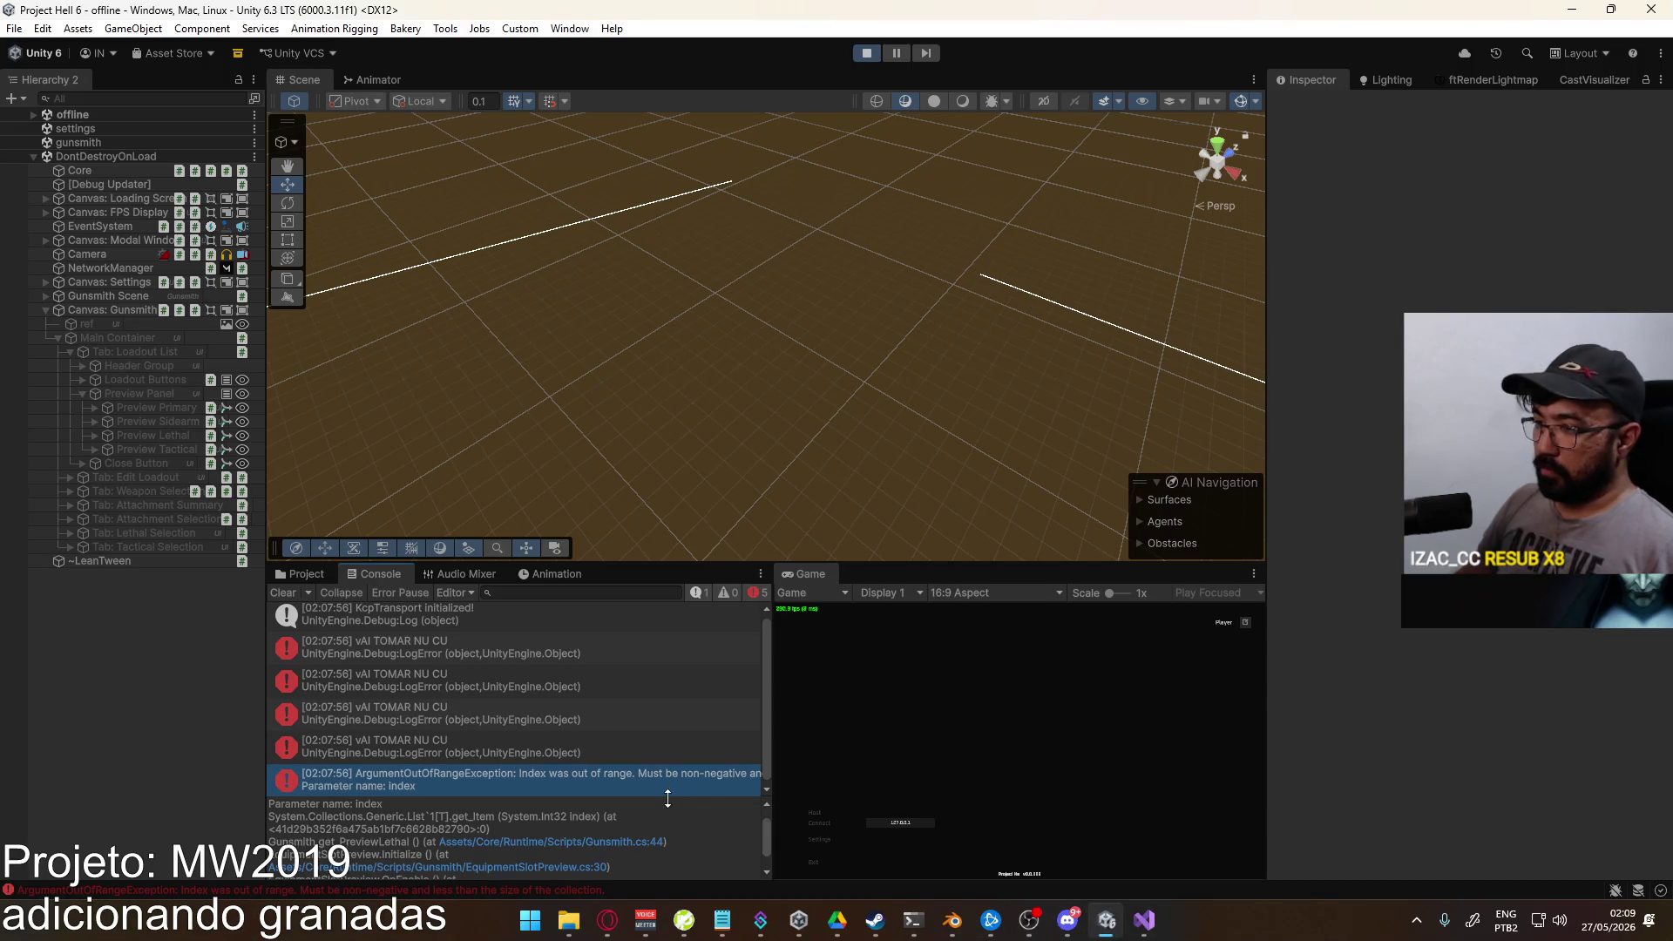
{"action": "scroll", "coordinate": [638, 832], "scroll_direction": "down", "scroll_amount": 1}
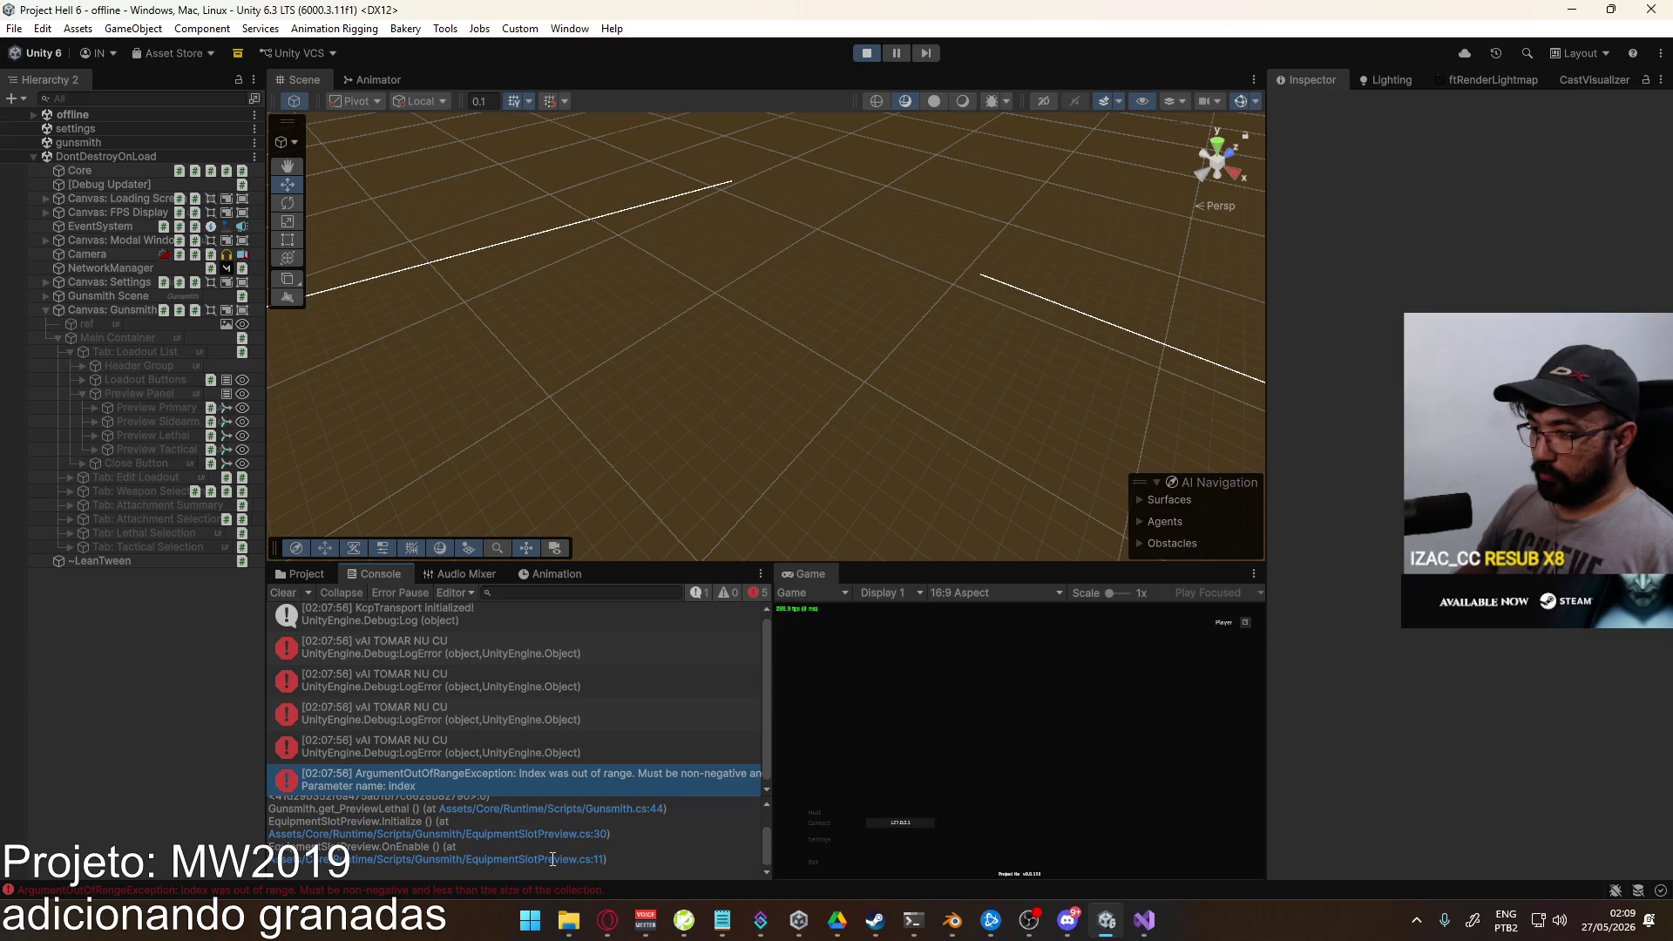
{"action": "left_click", "coordinate": [867, 56]}
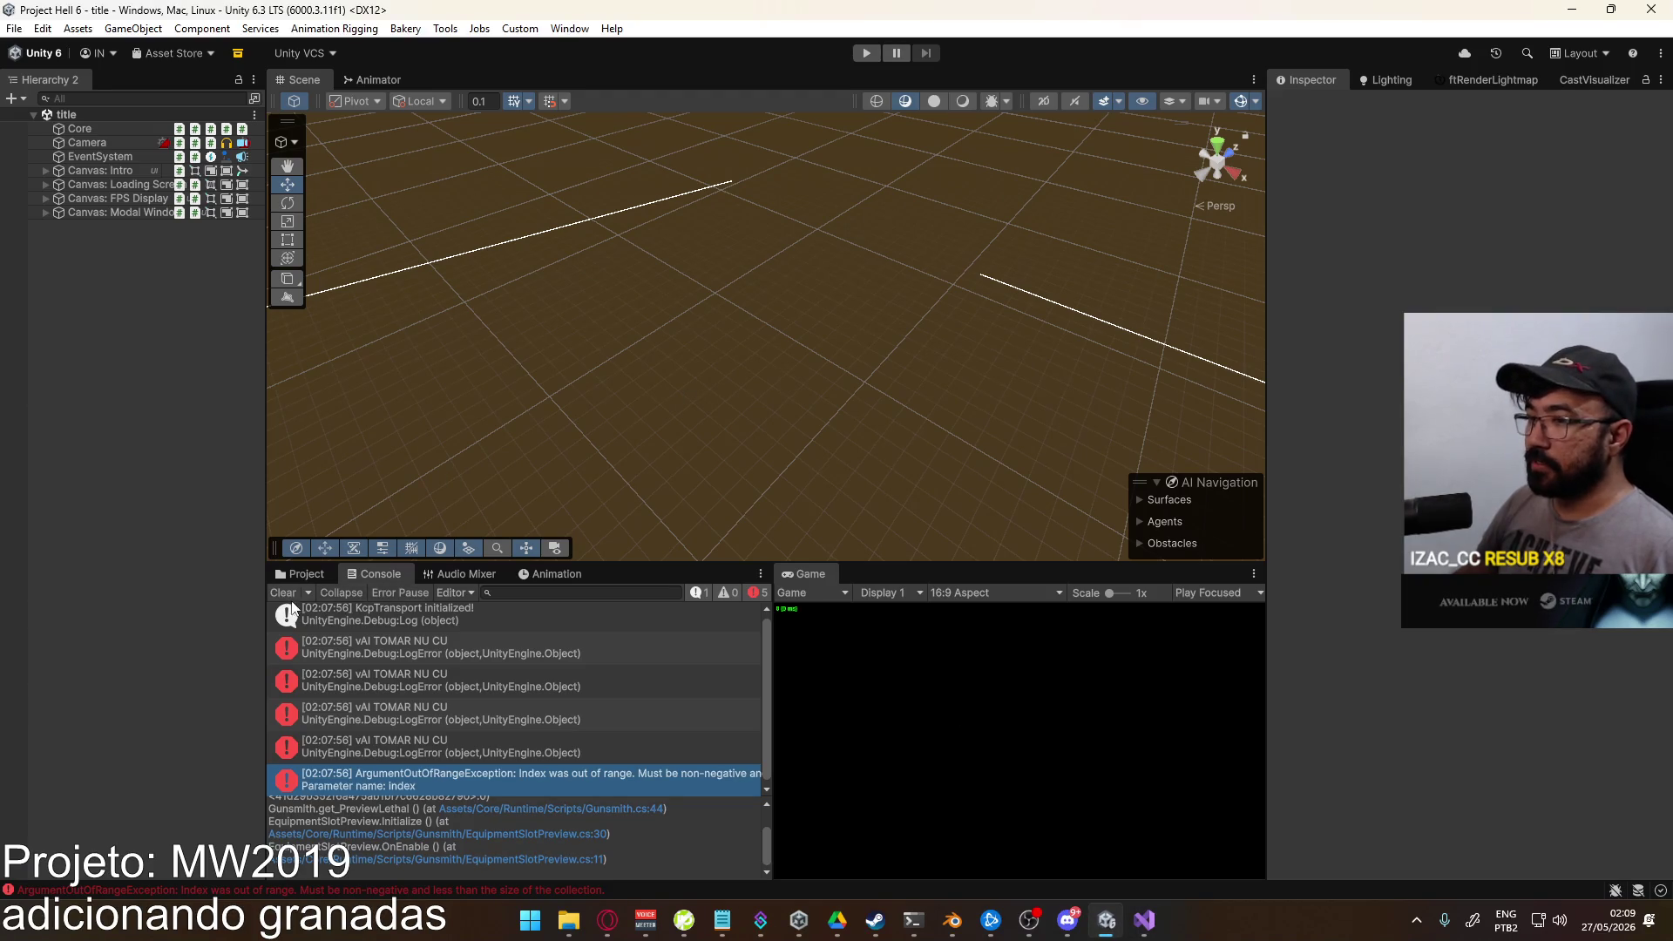
{"action": "left_click", "coordinate": [1144, 920]}
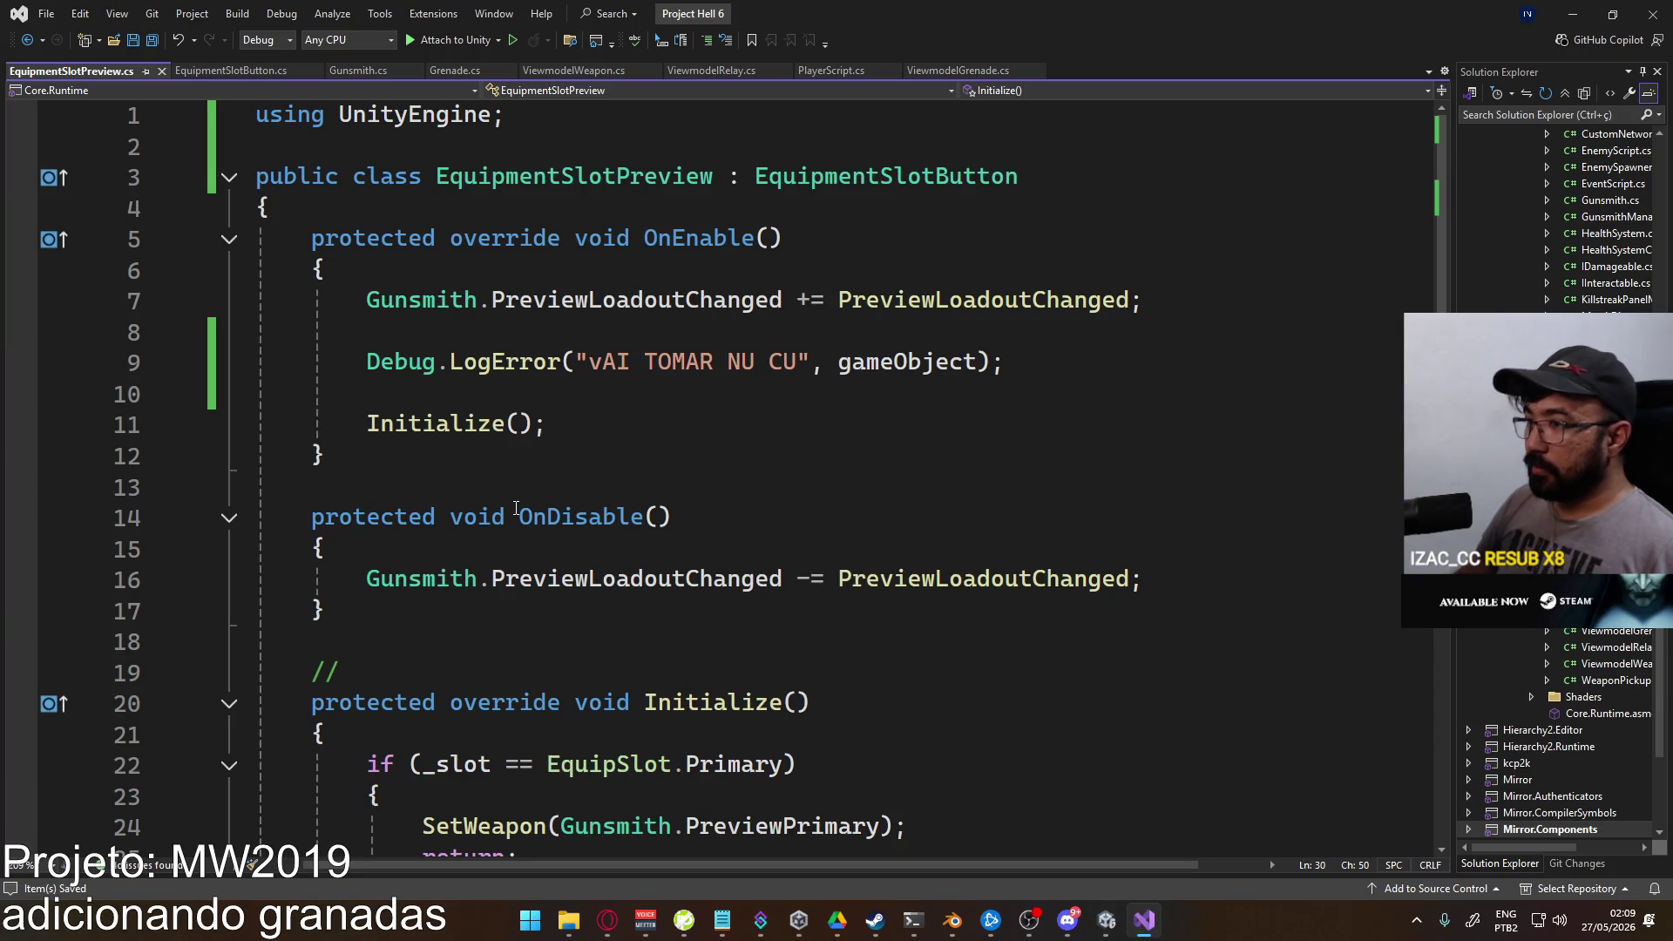
Step: Append + gameObject.activeInHierarchy to the OnEnable LogError message
{"action": "left_click", "coordinate": [841, 275]}
{"action": "key", "text": "Return"}
{"action": "key", "text": "Return"}
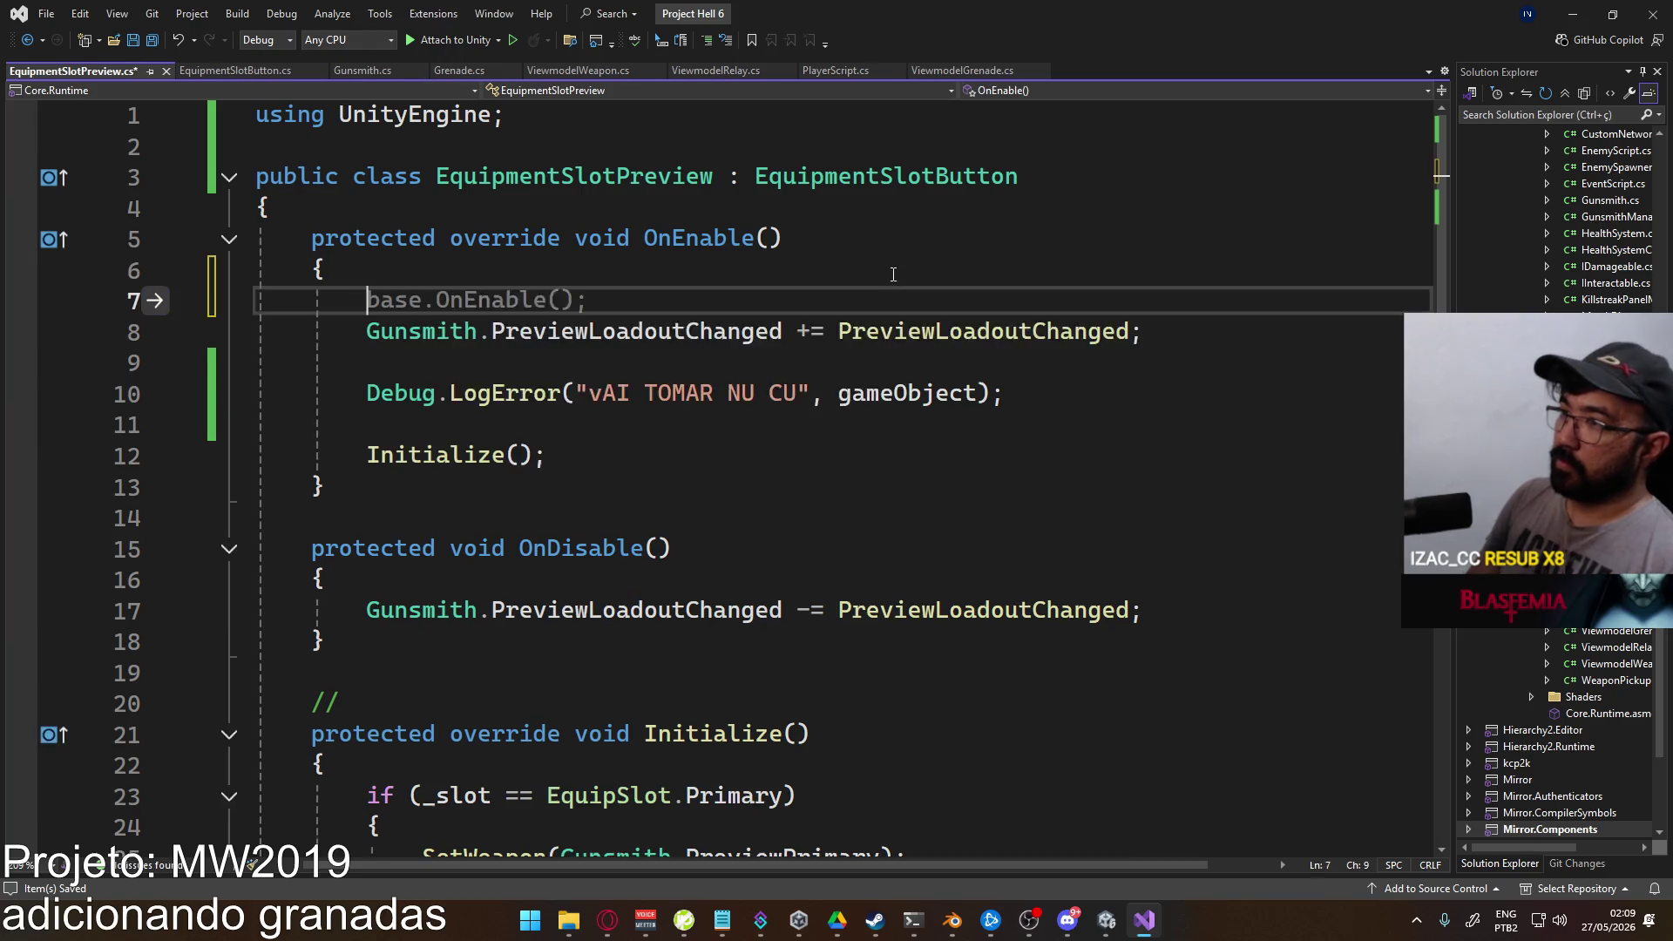
{"action": "key", "text": "Up"}
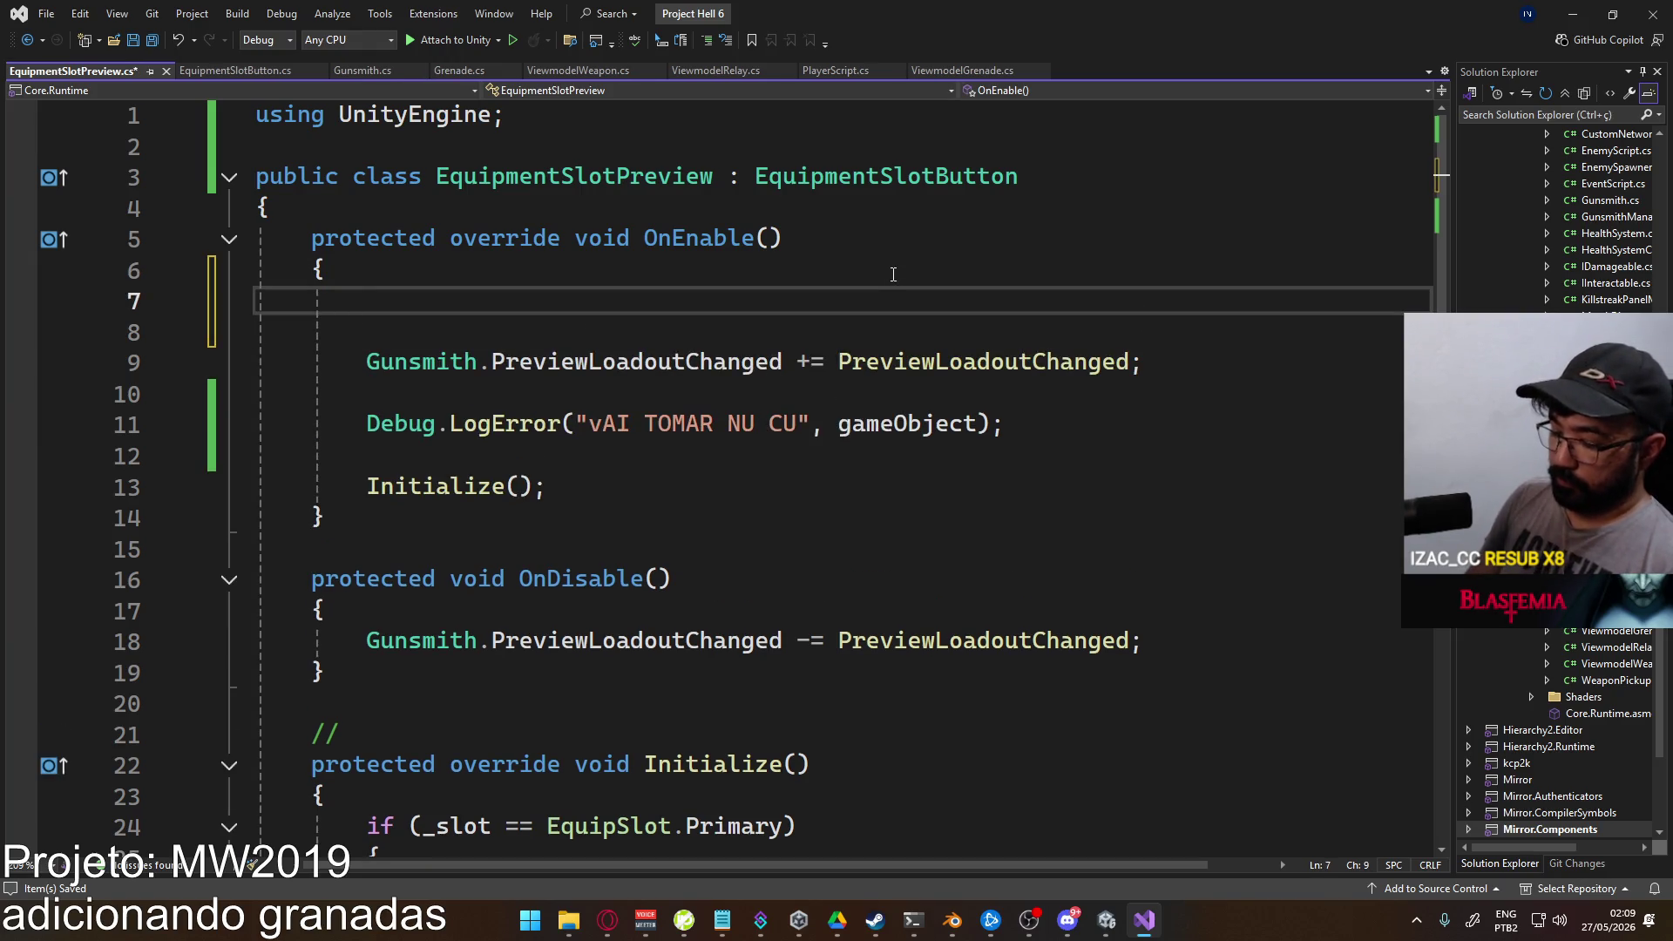
{"action": "key", "text": "ctrl+z"}
{"action": "key", "text": "ctrl+z"}
{"action": "left_click", "coordinate": [800, 362]}
{"action": "type", "text": "\" + "}
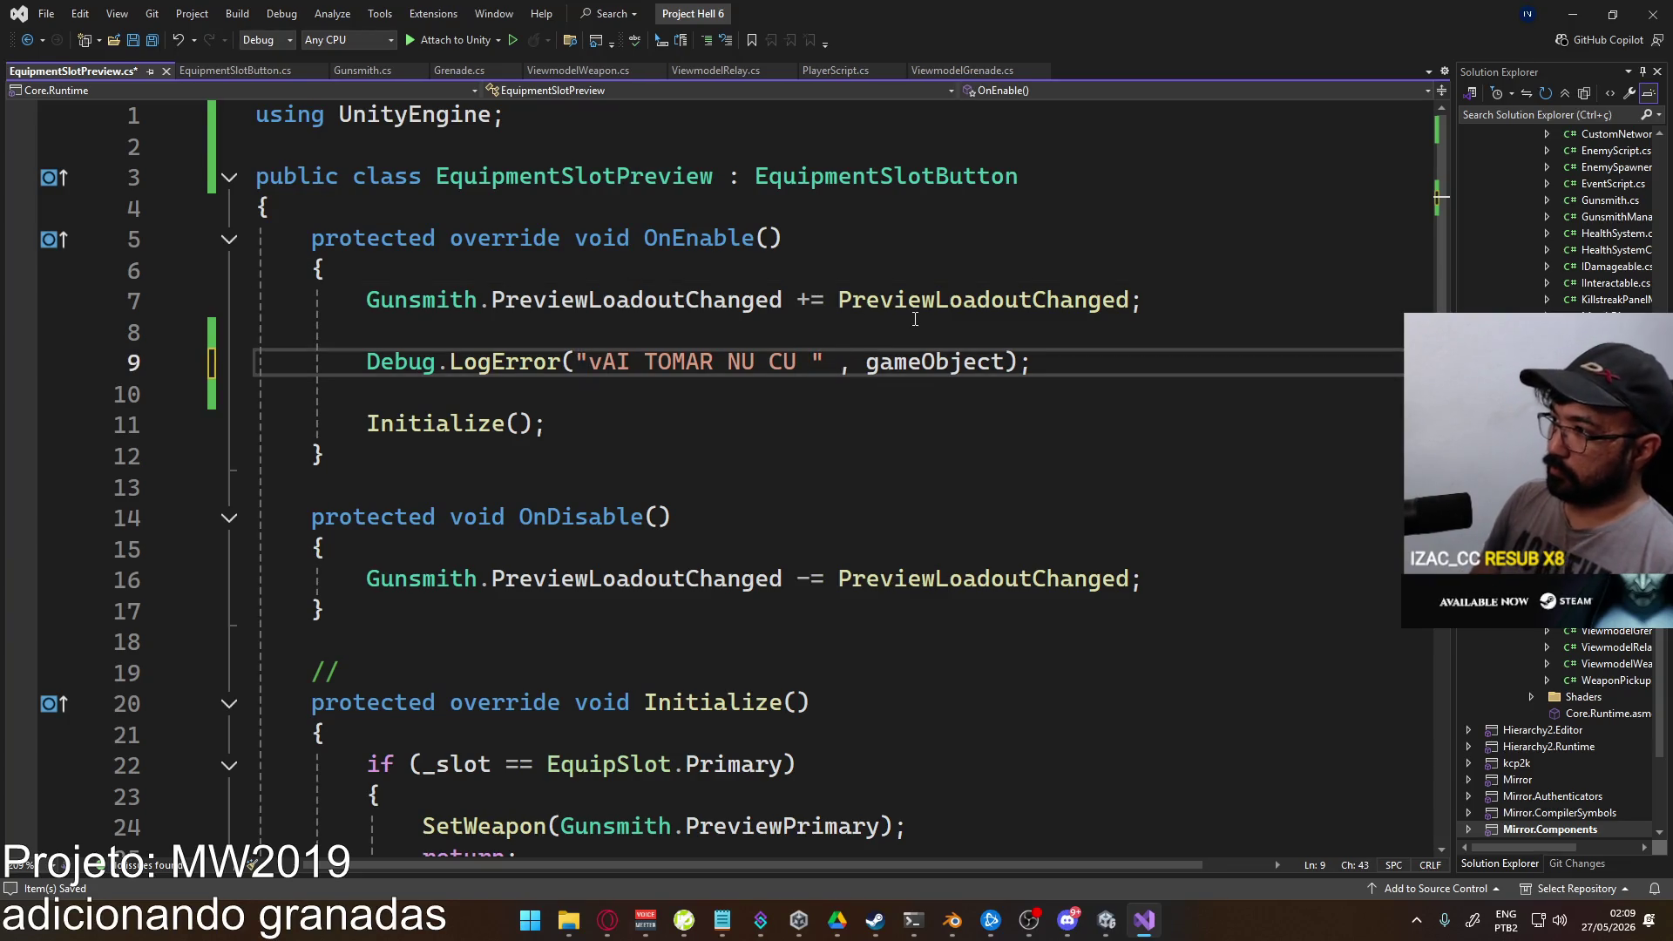
{"action": "type", "text": "gam"}
{"action": "key", "text": "Tab"}
{"action": "type", "text": ".set"}
{"action": "key", "text": "BackSpace"}
{"action": "key", "text": "BackSpace"}
{"action": "key", "text": "BackSpace"}
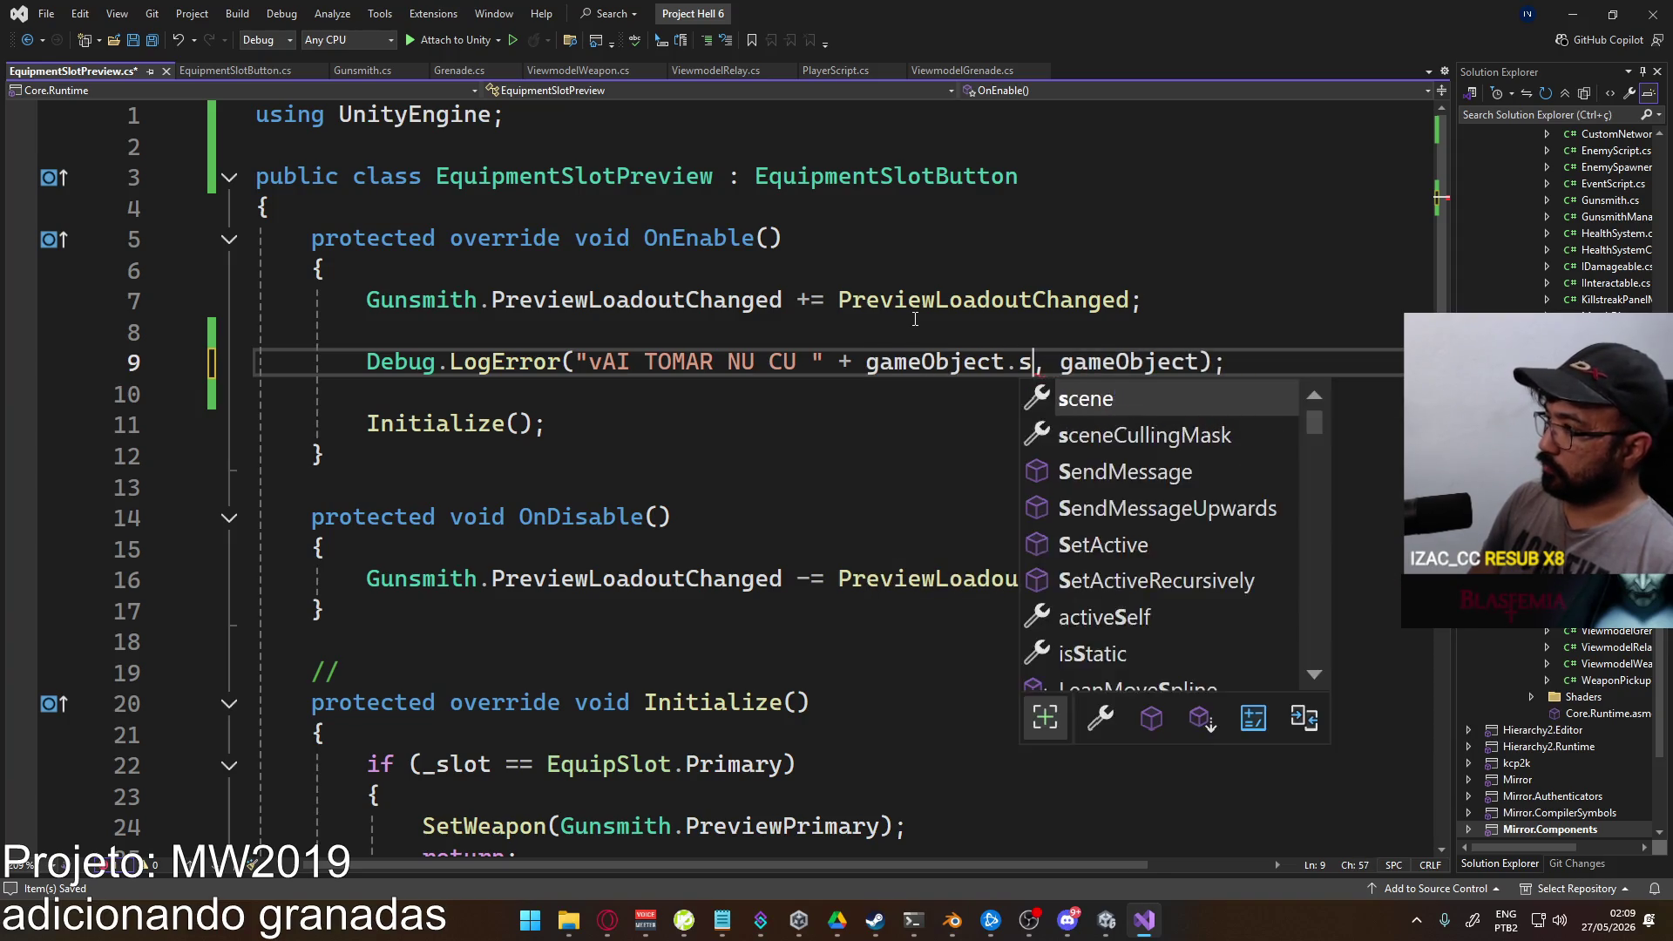
{"action": "type", "text": "active"}
{"action": "key", "text": "Tab"}
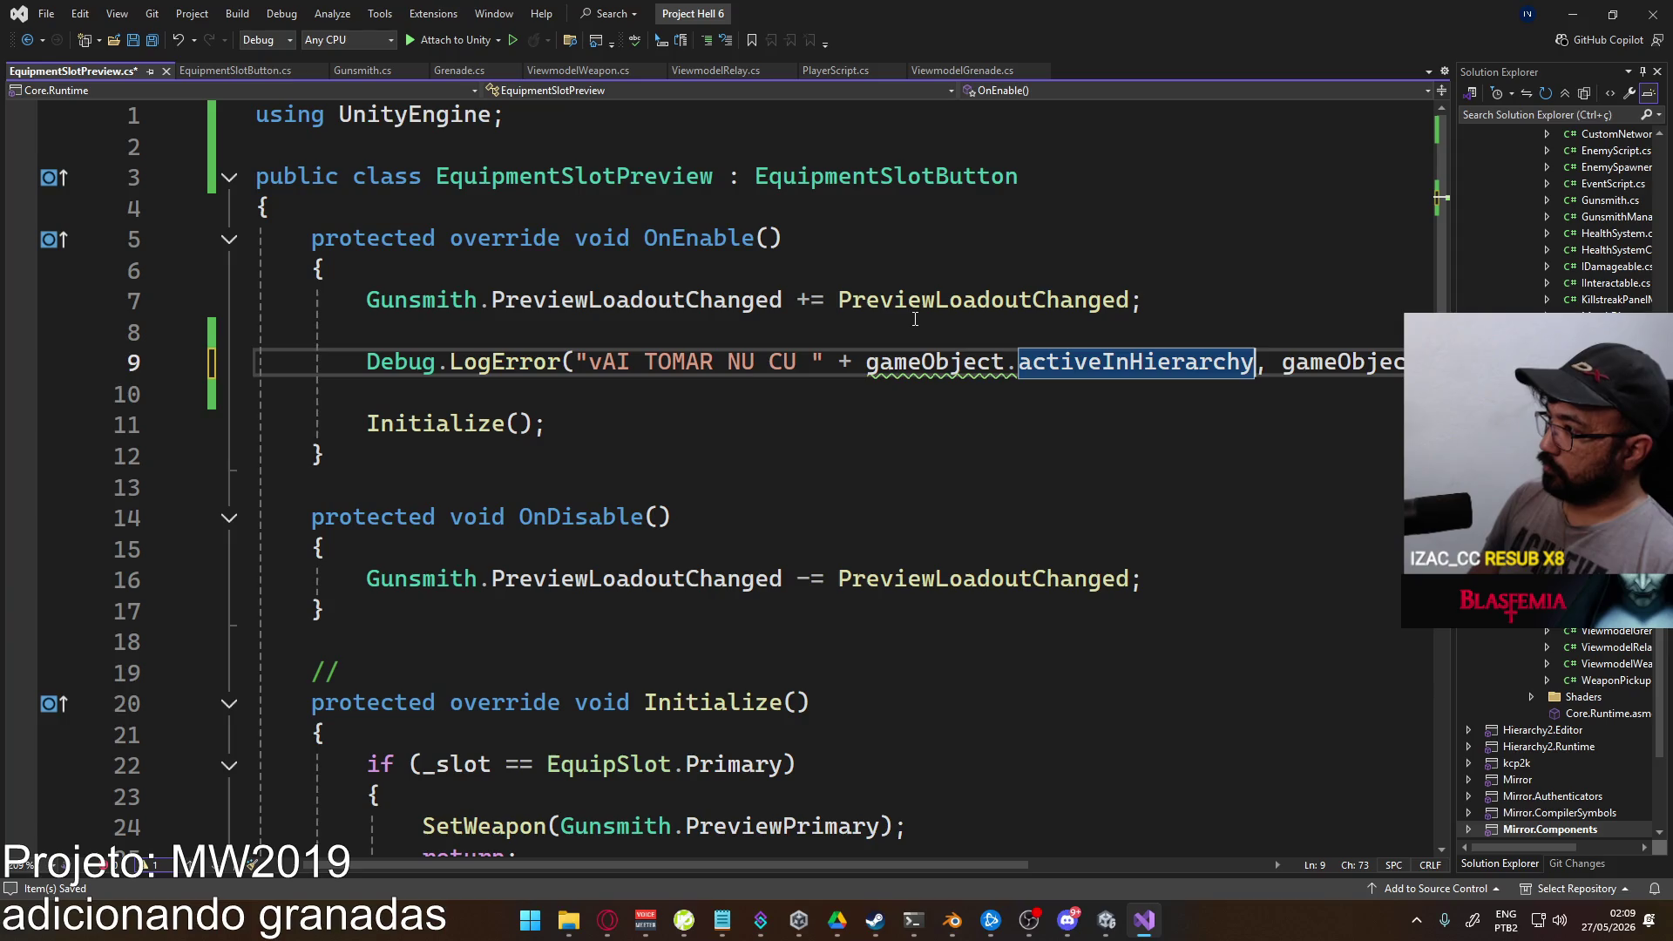
Step: Save the script and rerun the game in Unity
{"action": "key", "text": "ctrl+s"}
{"action": "key", "text": "alt+Tab"}
{"action": "left_click", "coordinate": [864, 53]}
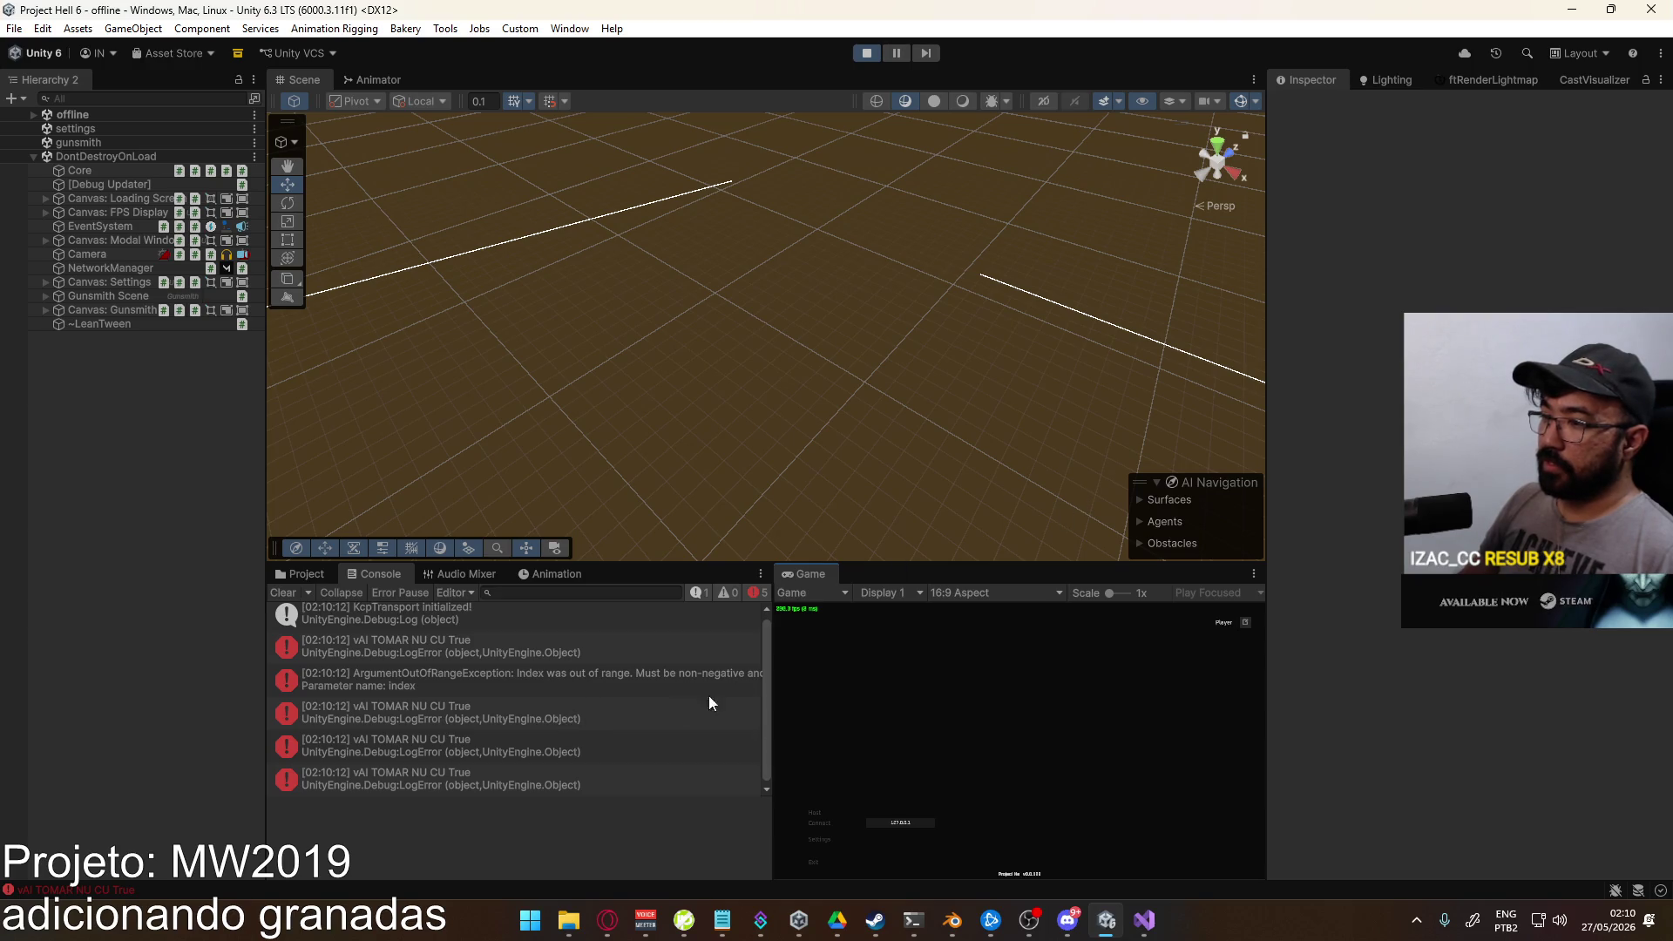
Step: Stop play, open gunsmith.unity and deactivate Canvas: Gunsmith > Main Container > Tab: Loadout List
{"action": "left_click", "coordinate": [863, 54]}
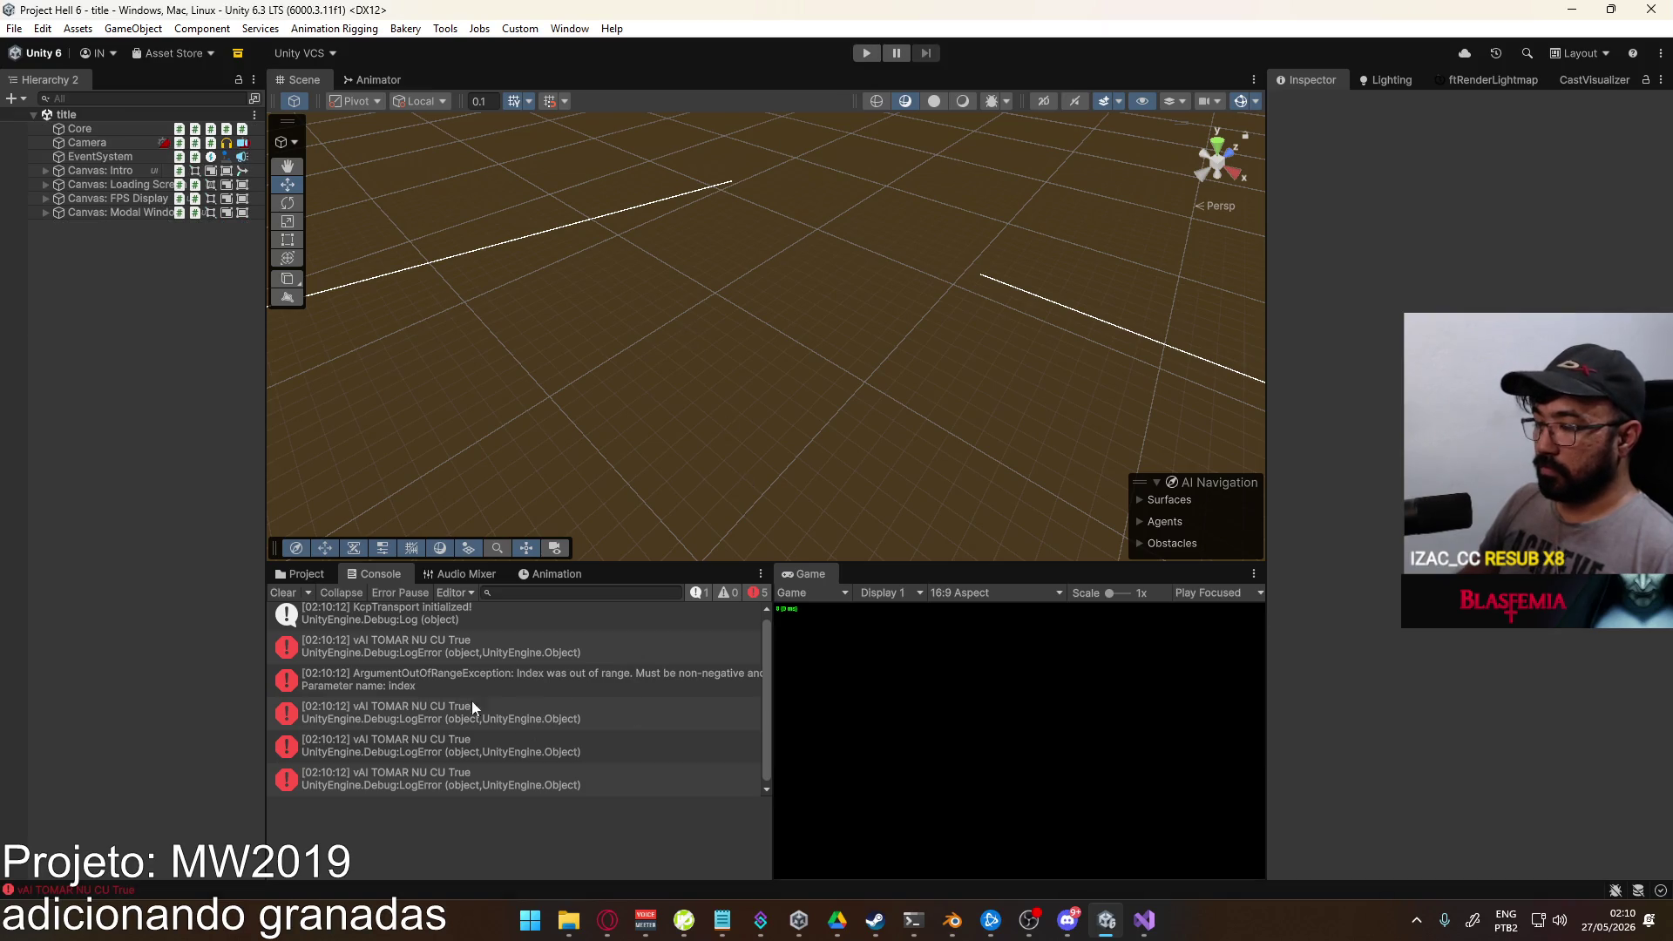
{"action": "left_click", "coordinate": [288, 573]}
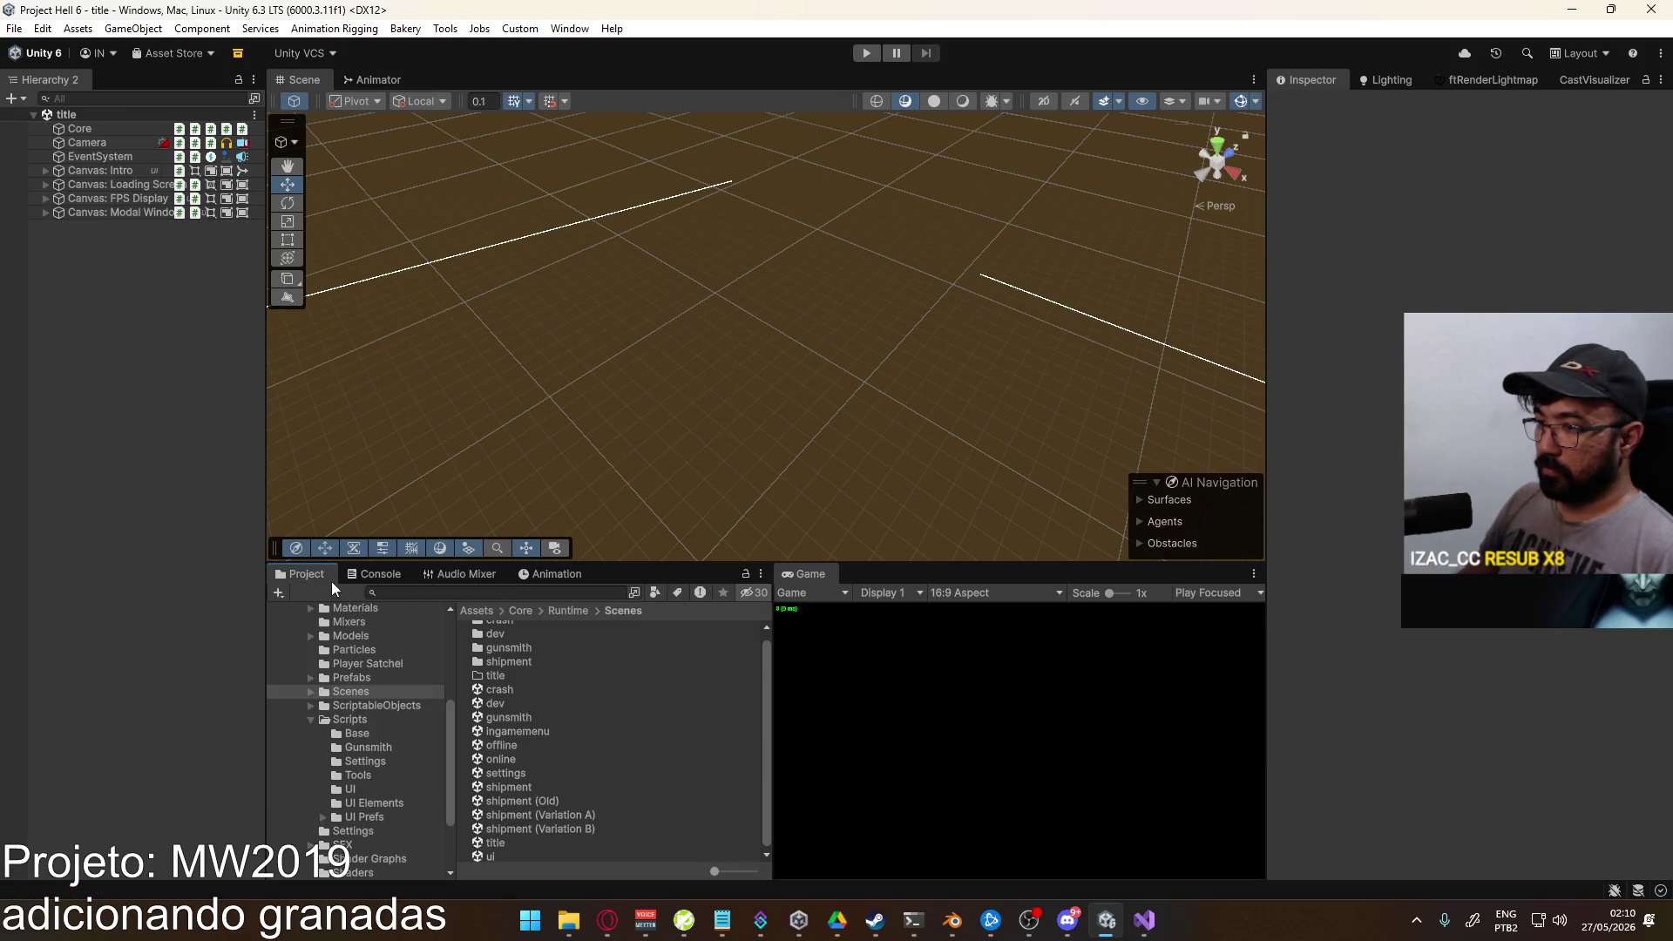
{"action": "double_click", "coordinate": [523, 717]}
{"action": "left_click", "coordinate": [45, 143]}
{"action": "left_click", "coordinate": [58, 170]}
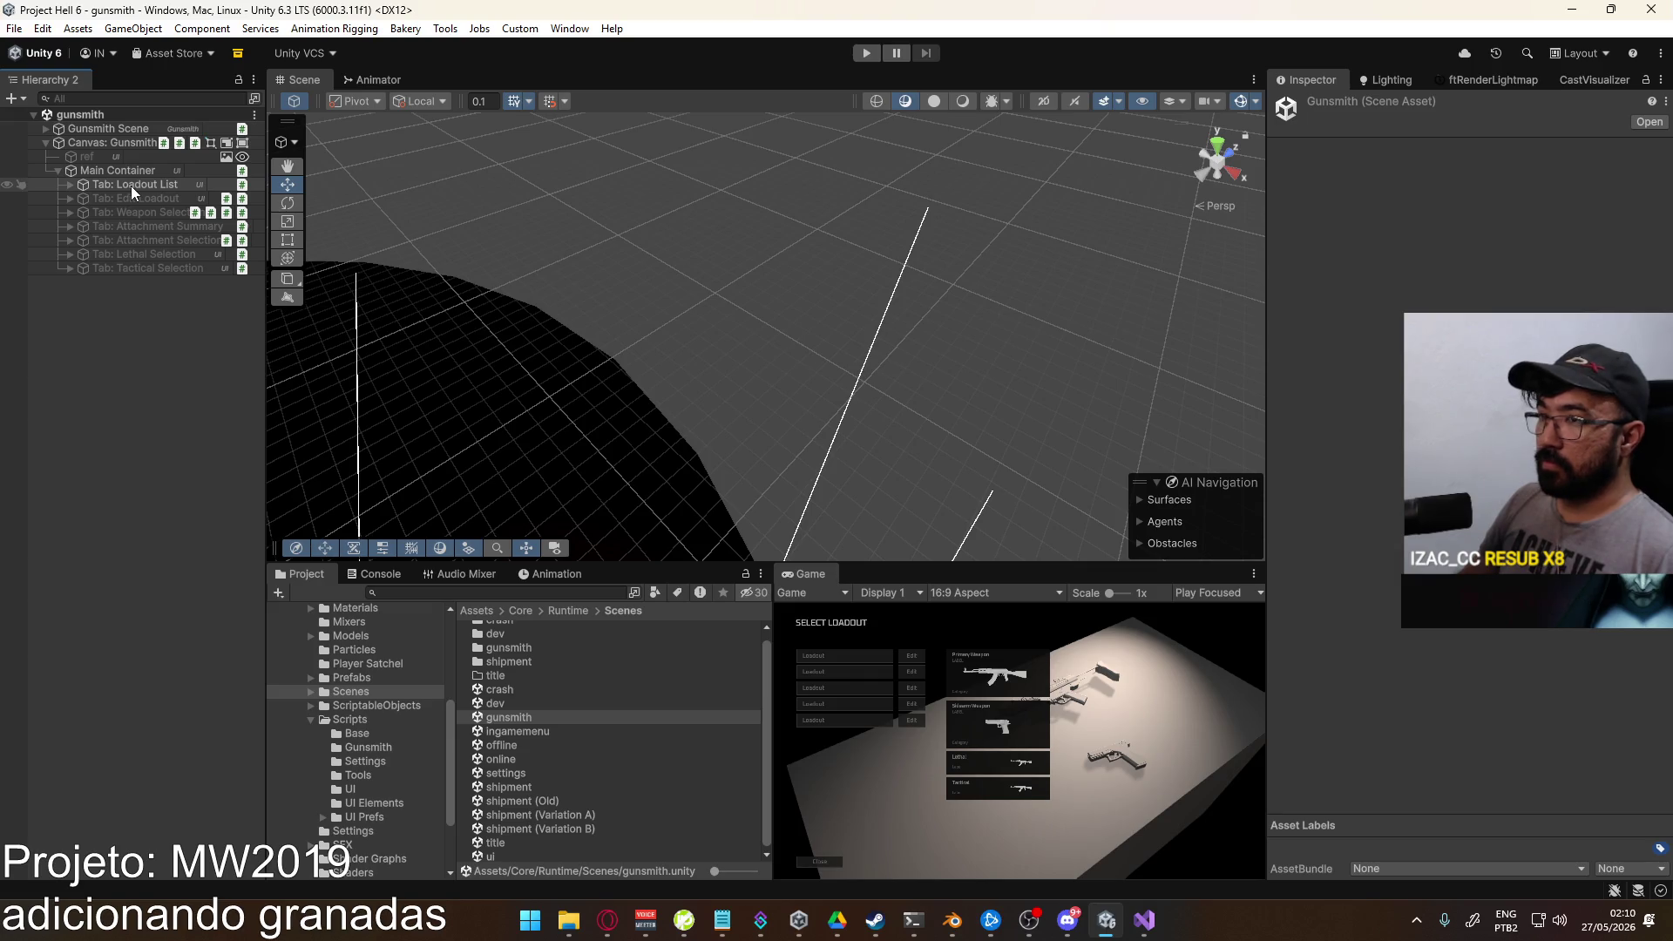
{"action": "left_click", "coordinate": [87, 185]}
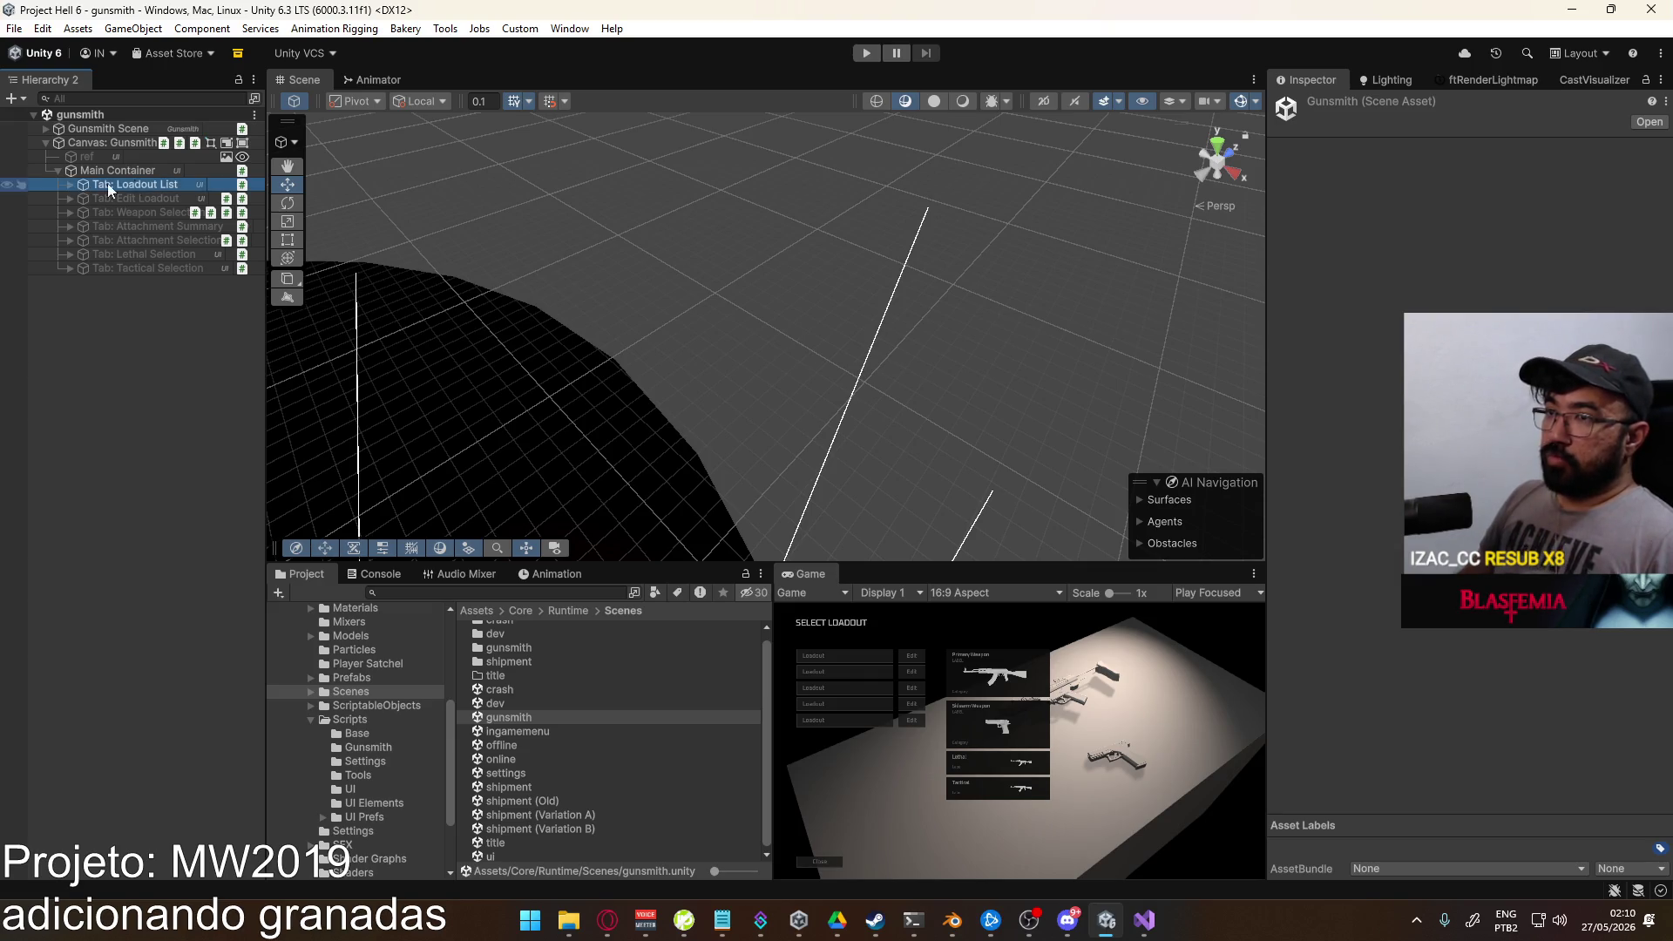
{"action": "left_click", "coordinate": [1311, 106]}
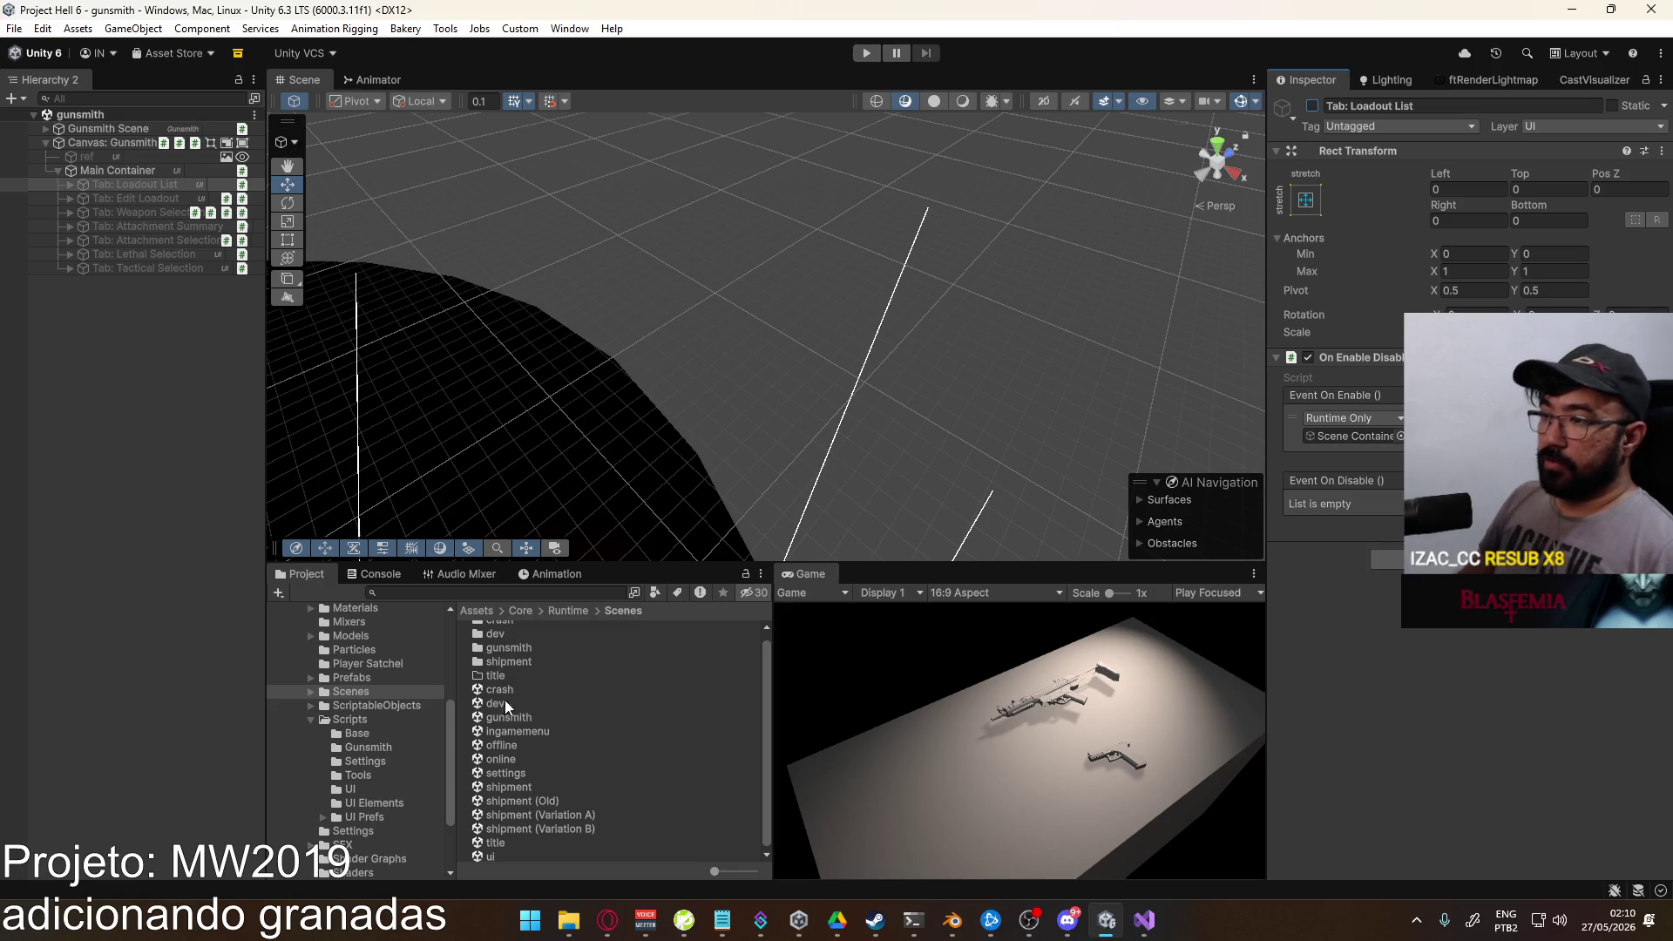
Step: Open title.unity and run the game from the title scene
{"action": "double_click", "coordinate": [495, 843]}
{"action": "key", "text": "ctrl+p"}
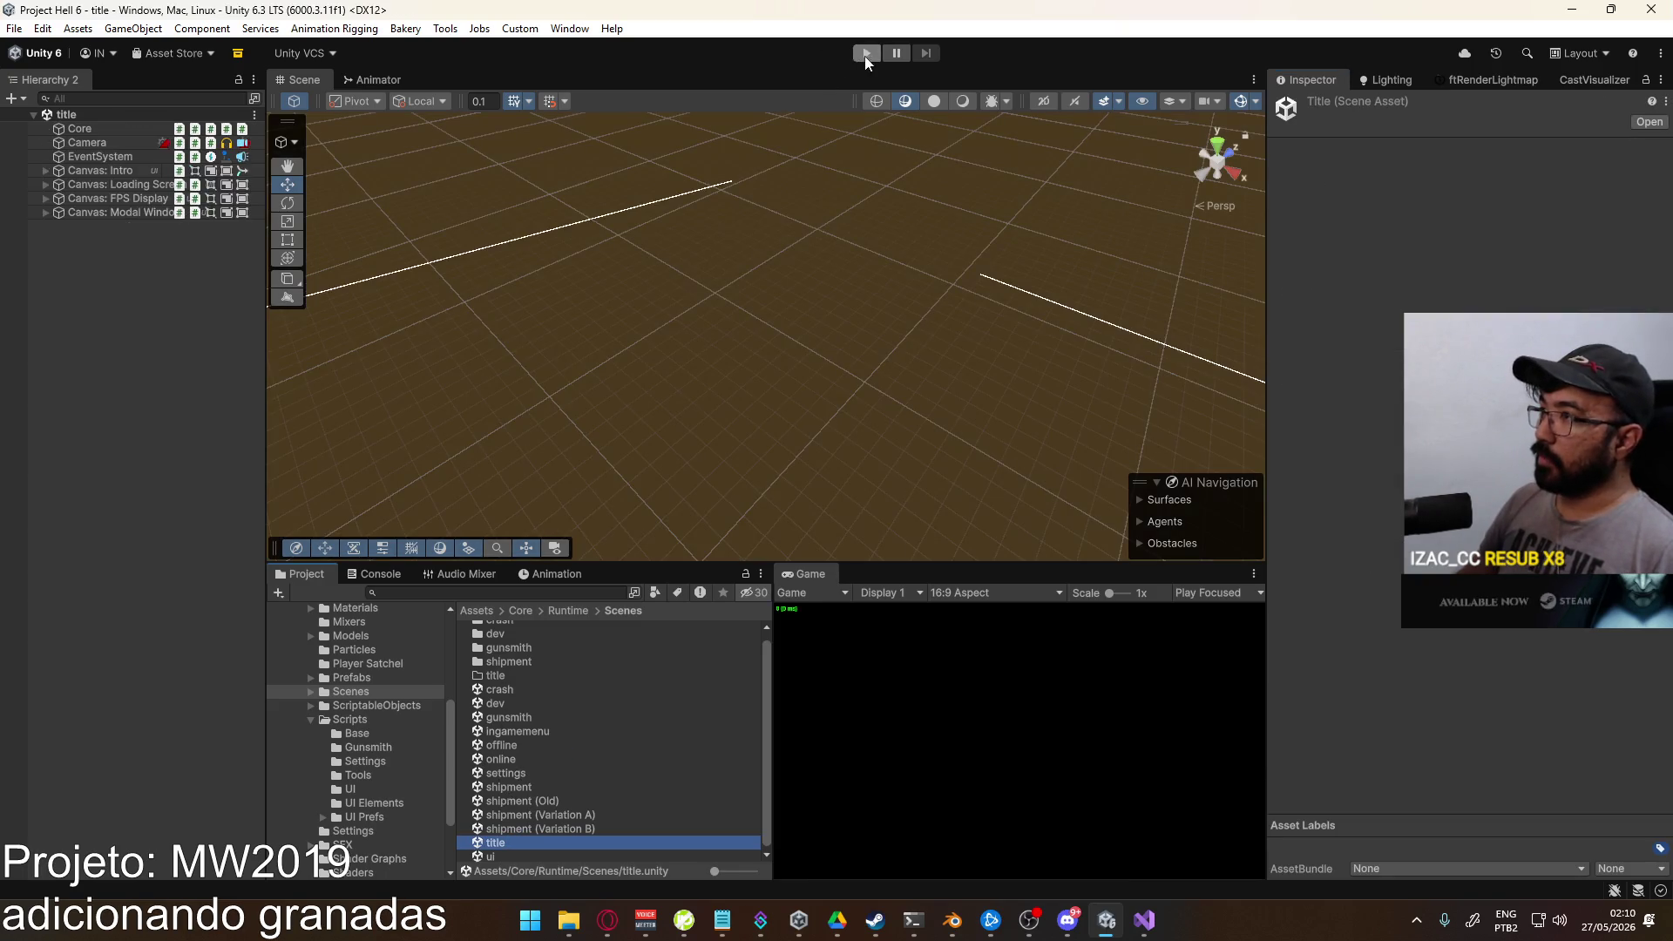
{"action": "left_click", "coordinate": [1145, 920]}
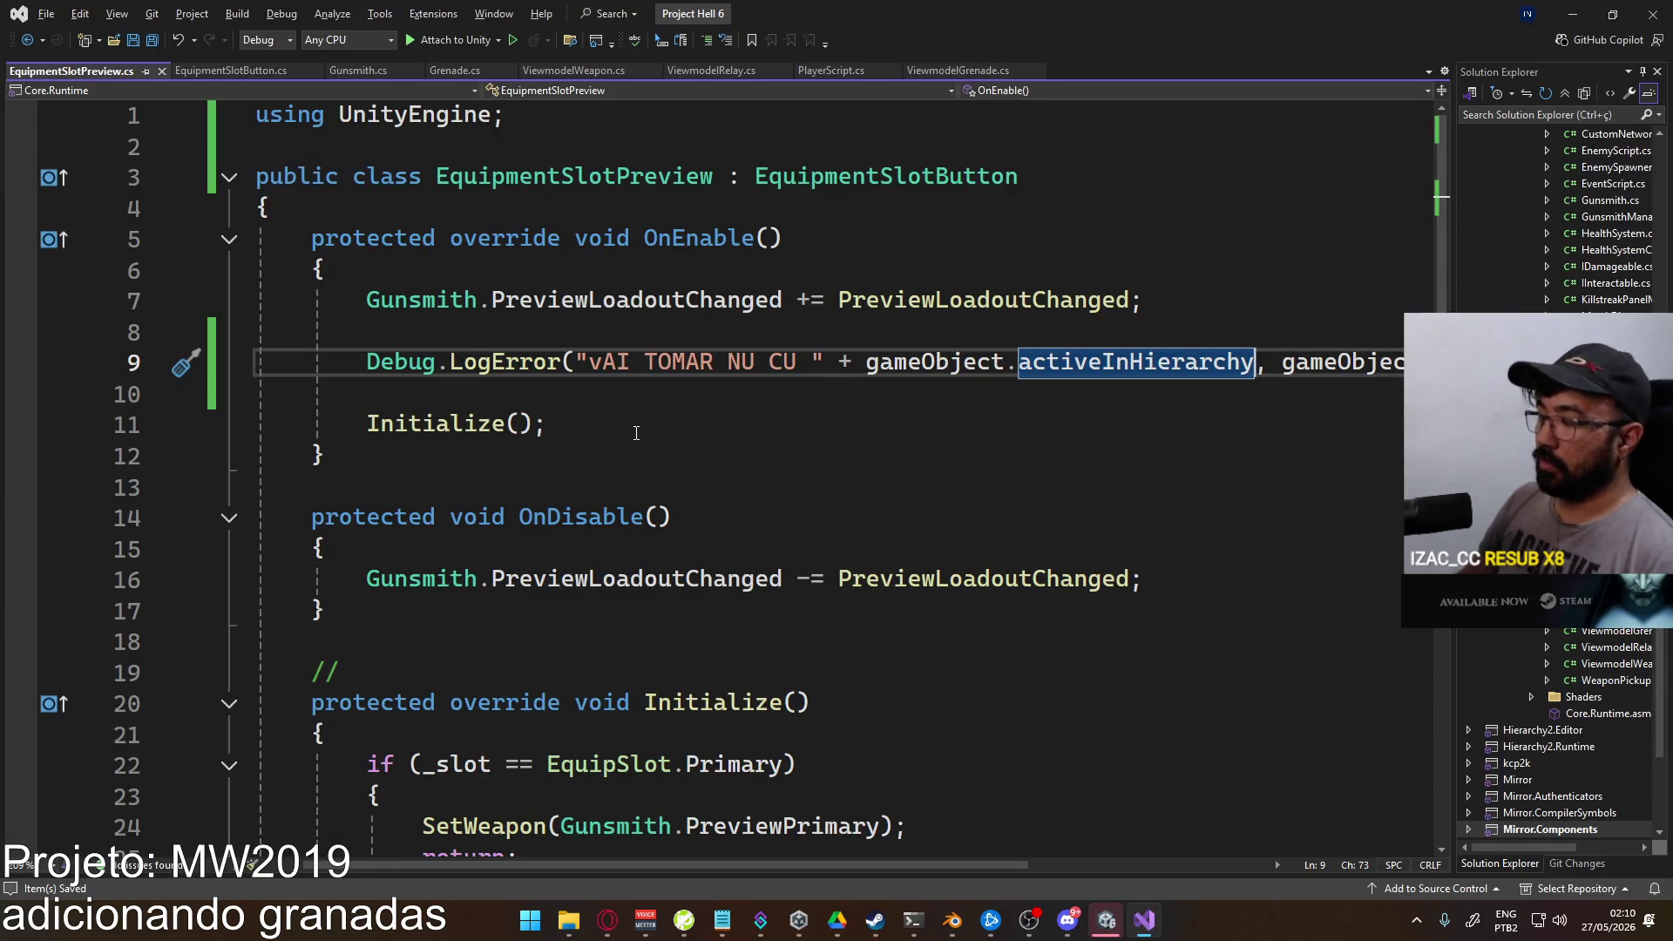
{"action": "key", "text": "alt+Tab"}
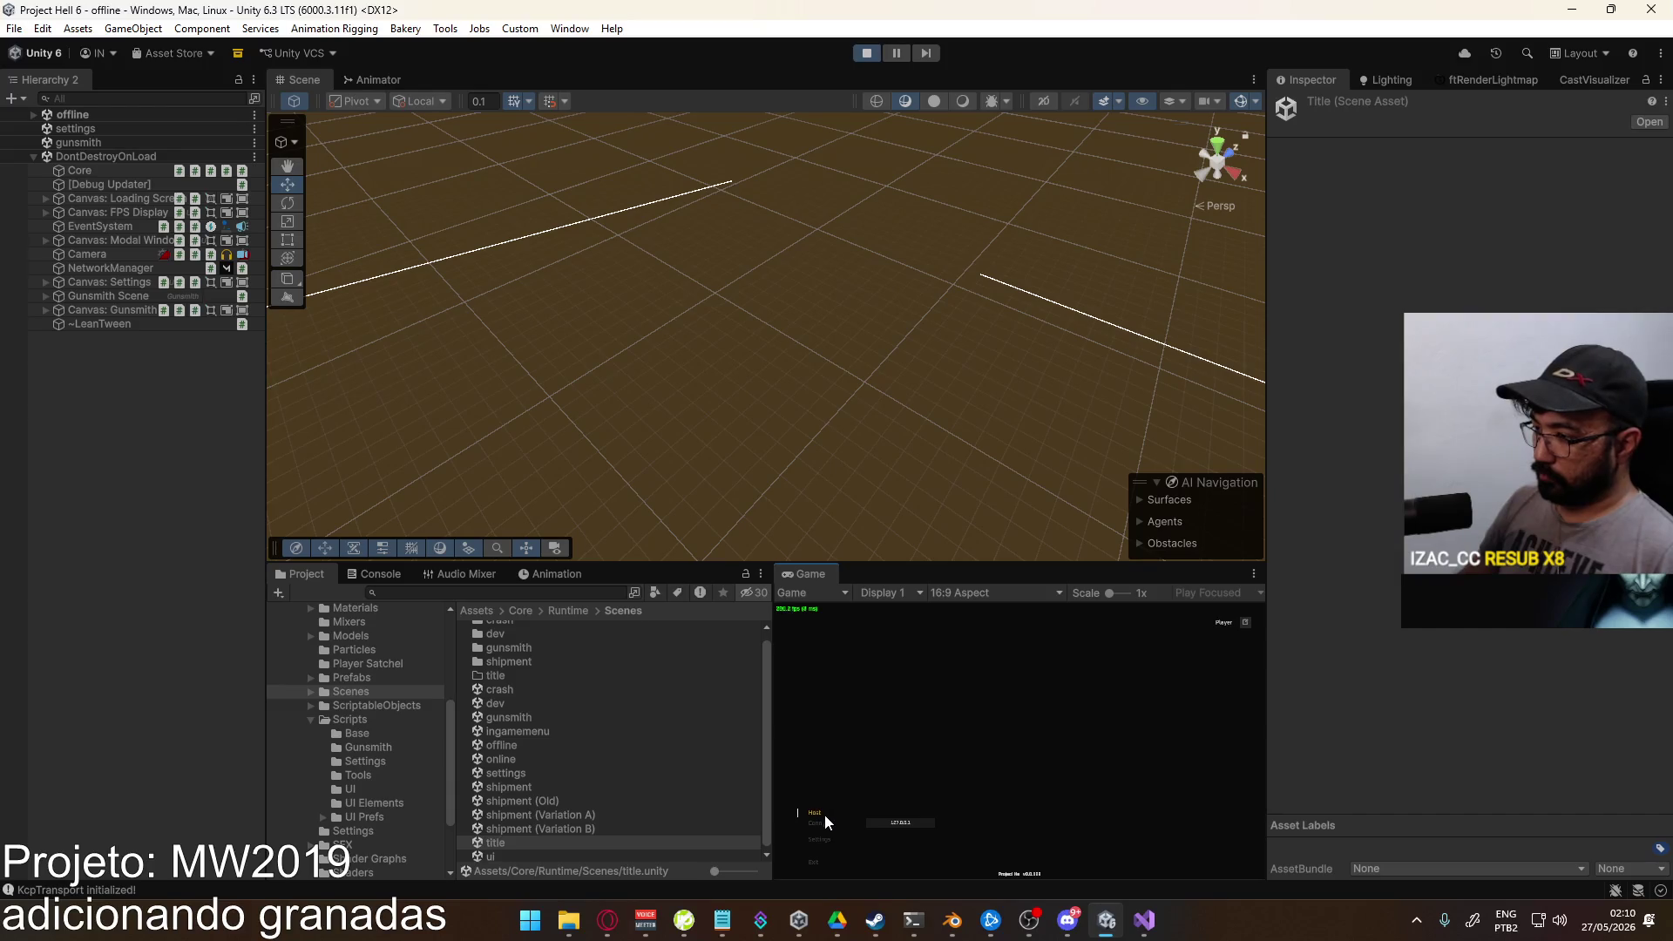
Step: Host a match on the shipment map, check the console errors, then stop the game
{"action": "left_click", "coordinate": [380, 573]}
{"action": "left_click", "coordinate": [306, 573]}
{"action": "left_click", "coordinate": [813, 821]}
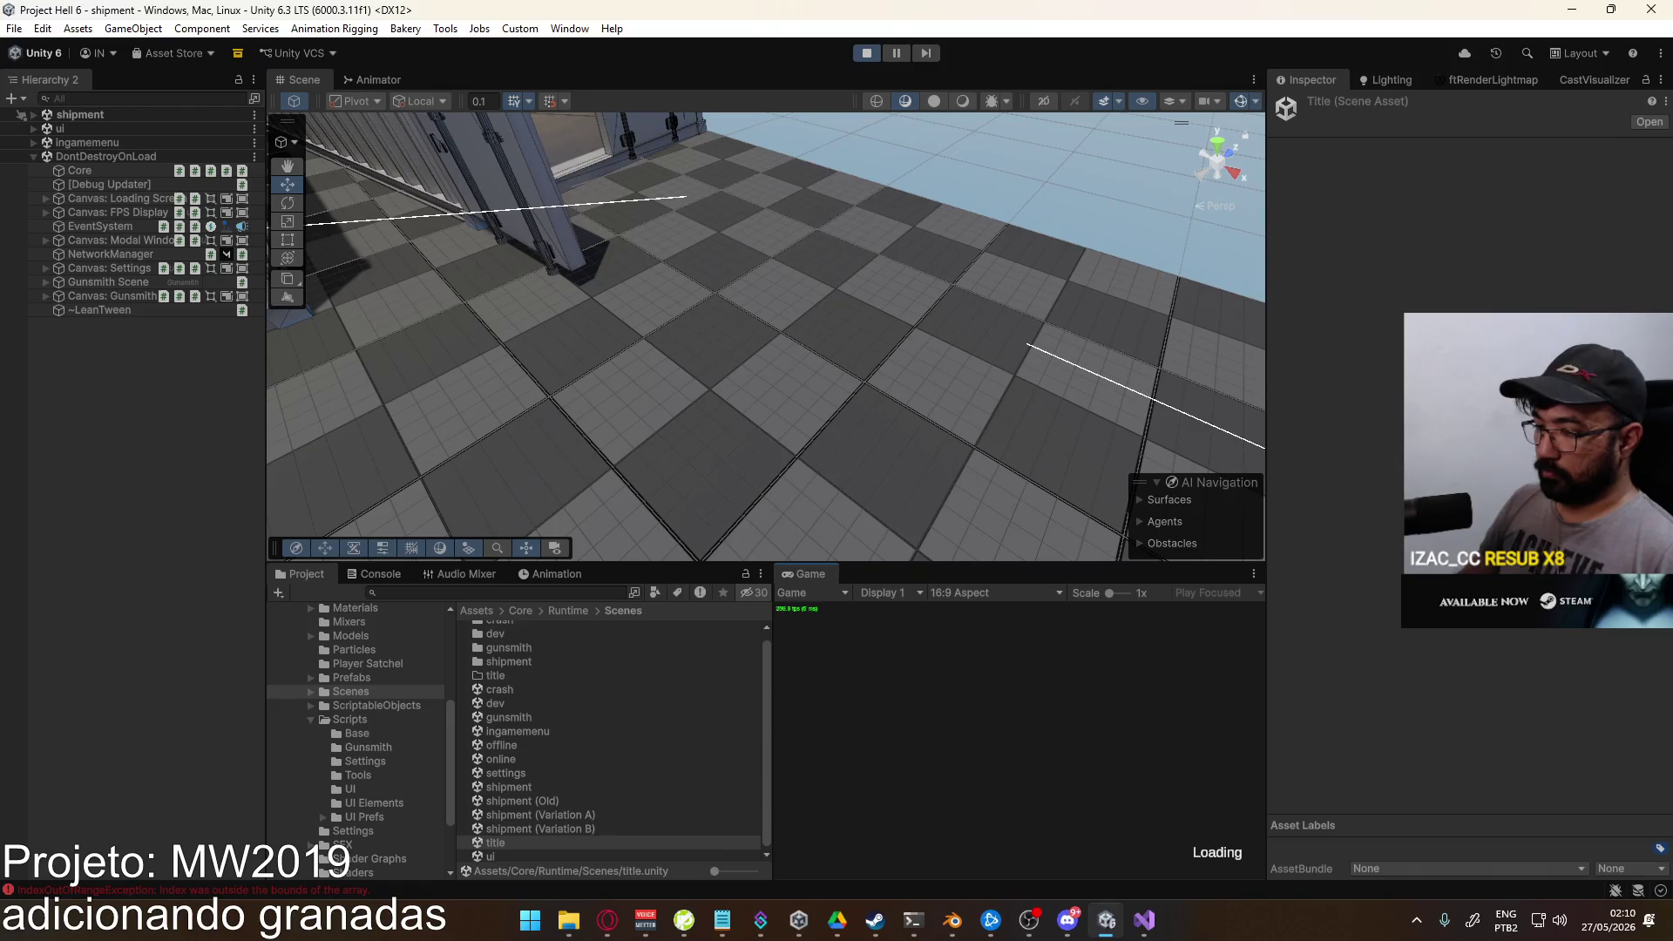
{"action": "key", "text": "super"}
{"action": "left_click", "coordinate": [399, 574]}
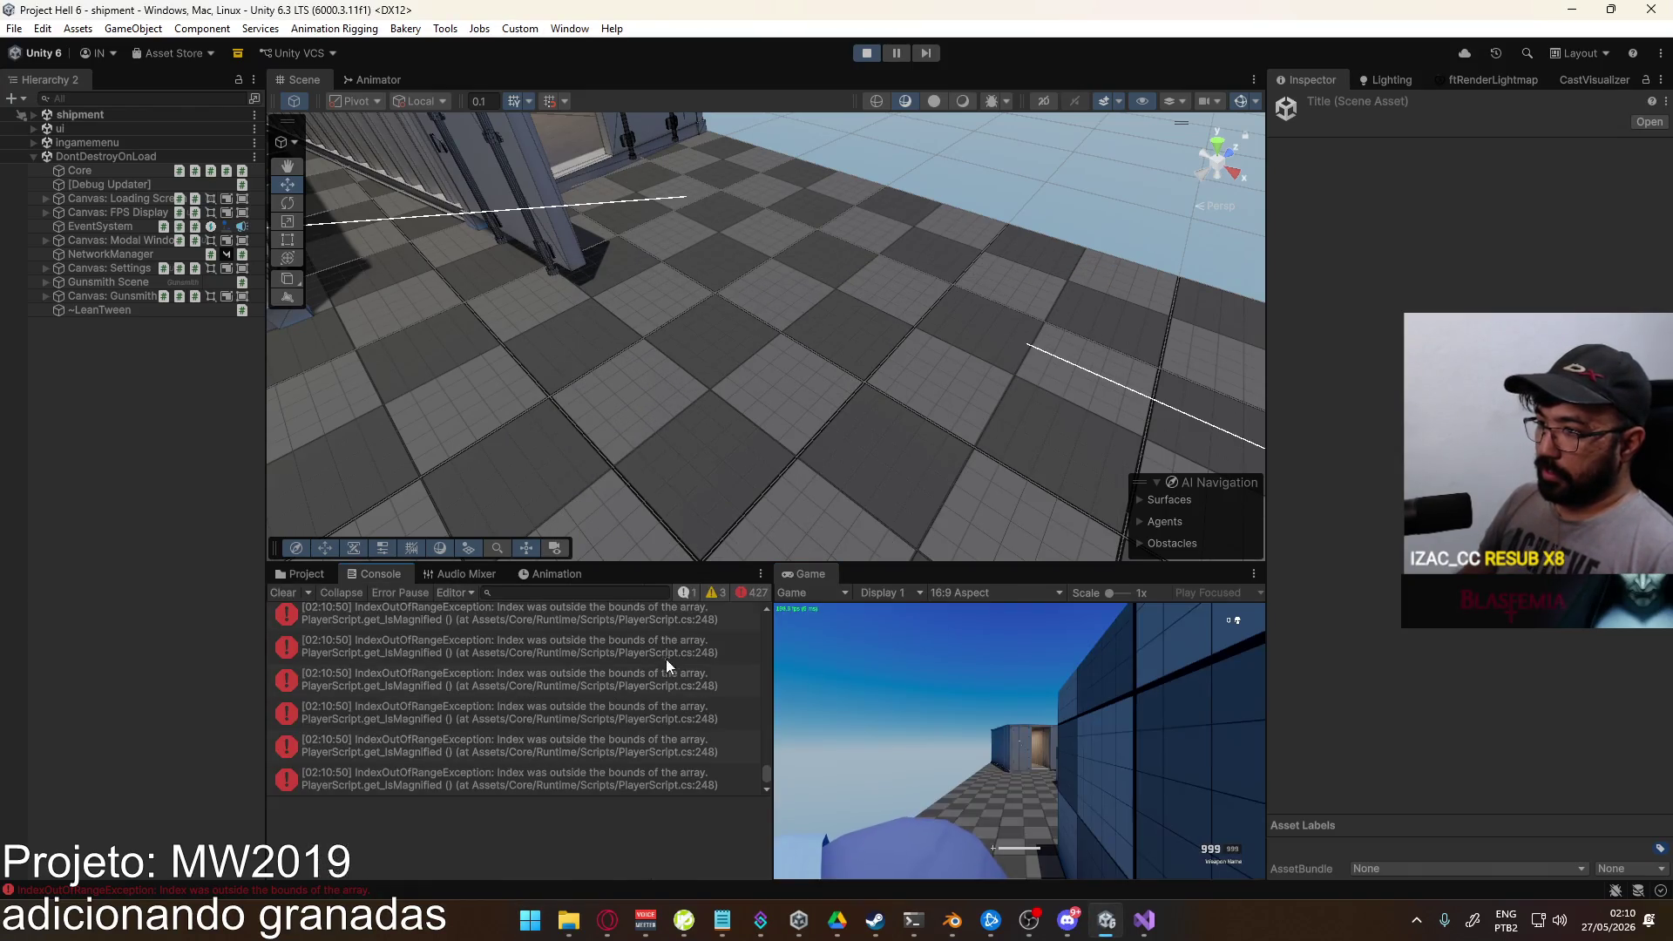
{"action": "key", "text": "super"}
{"action": "key", "text": "super"}
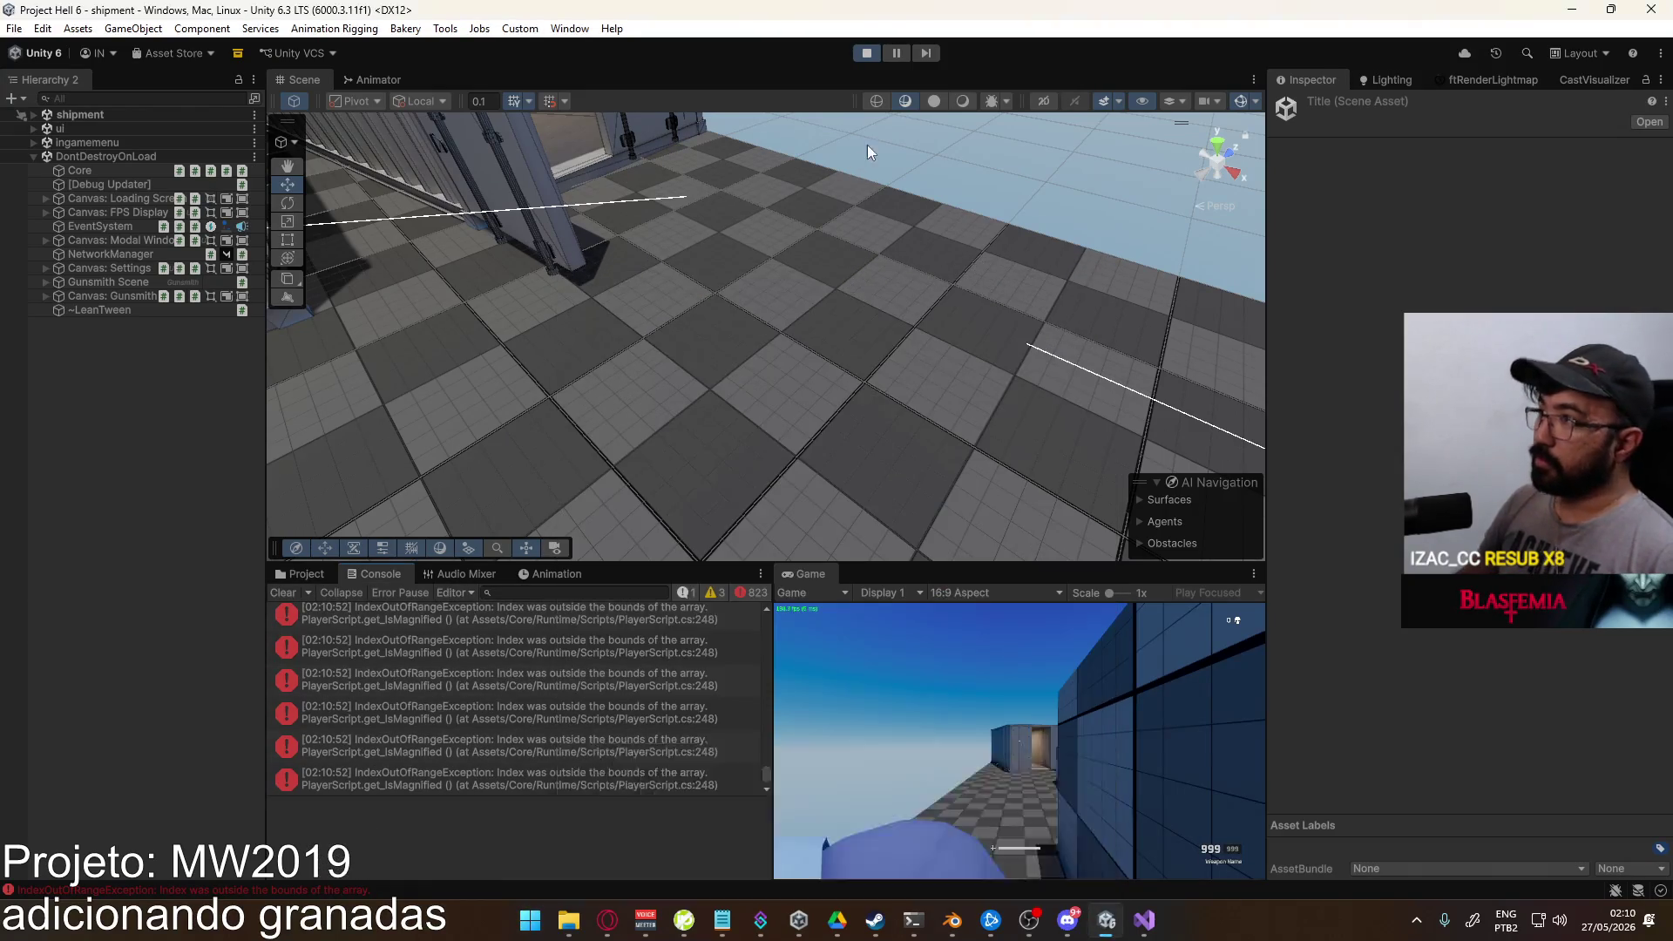
{"action": "left_click", "coordinate": [867, 52]}
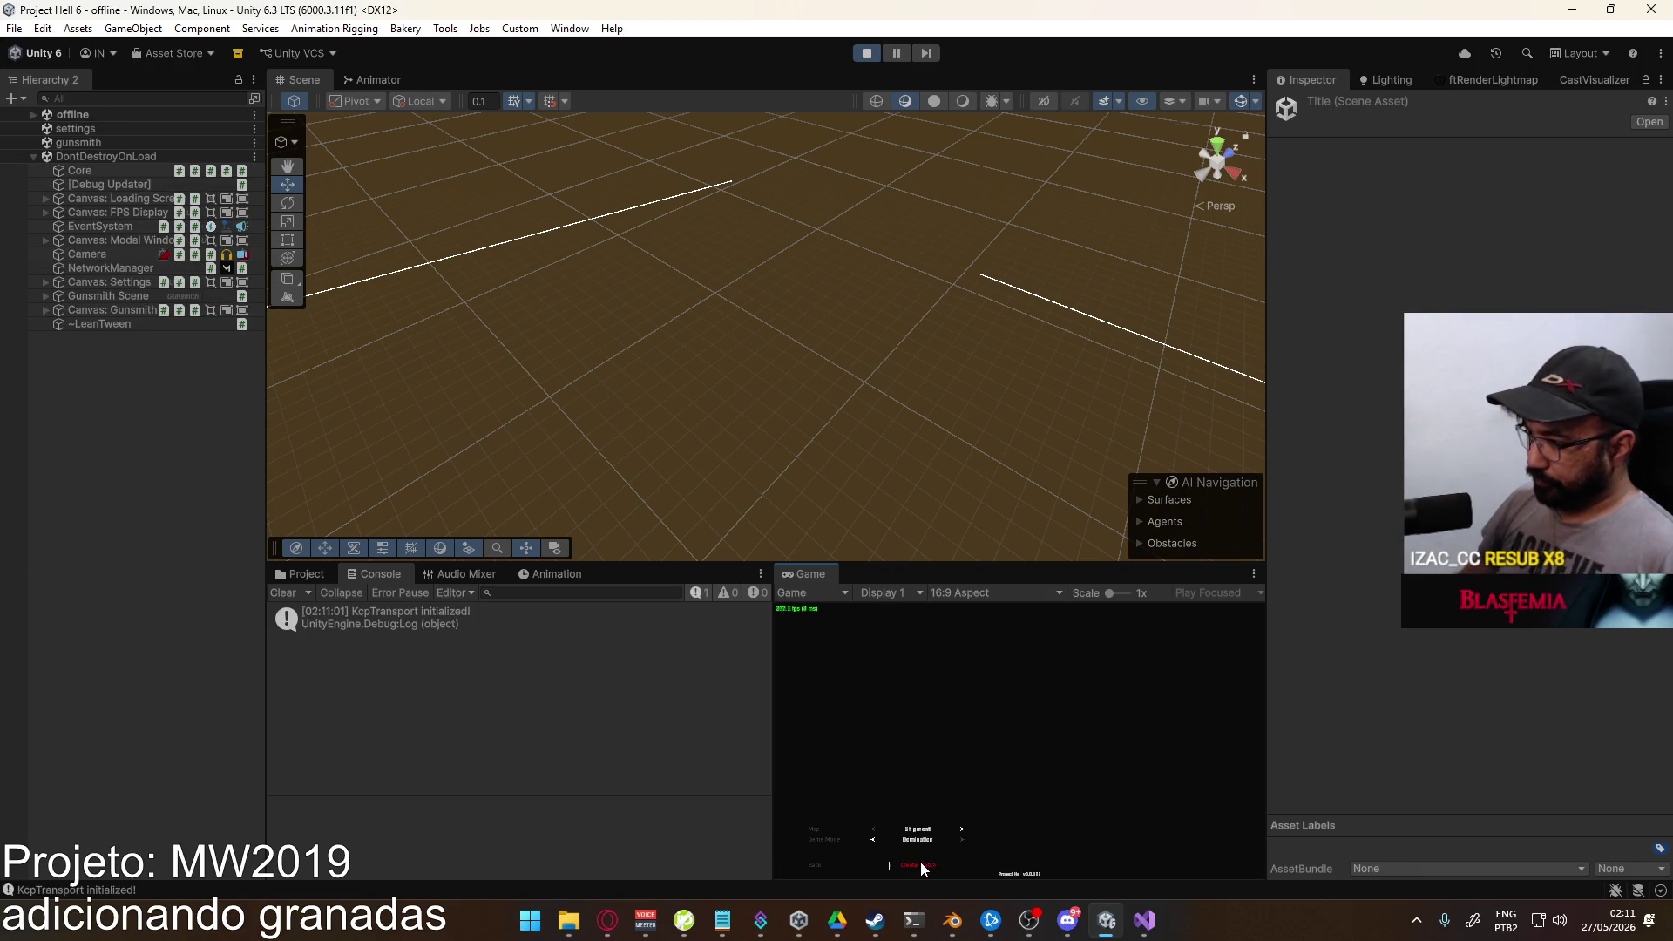
Step: Host again and follow the out-of-range exception to PlayerScript.cs line 1196, then stop playing
{"action": "left_click", "coordinate": [921, 859]}
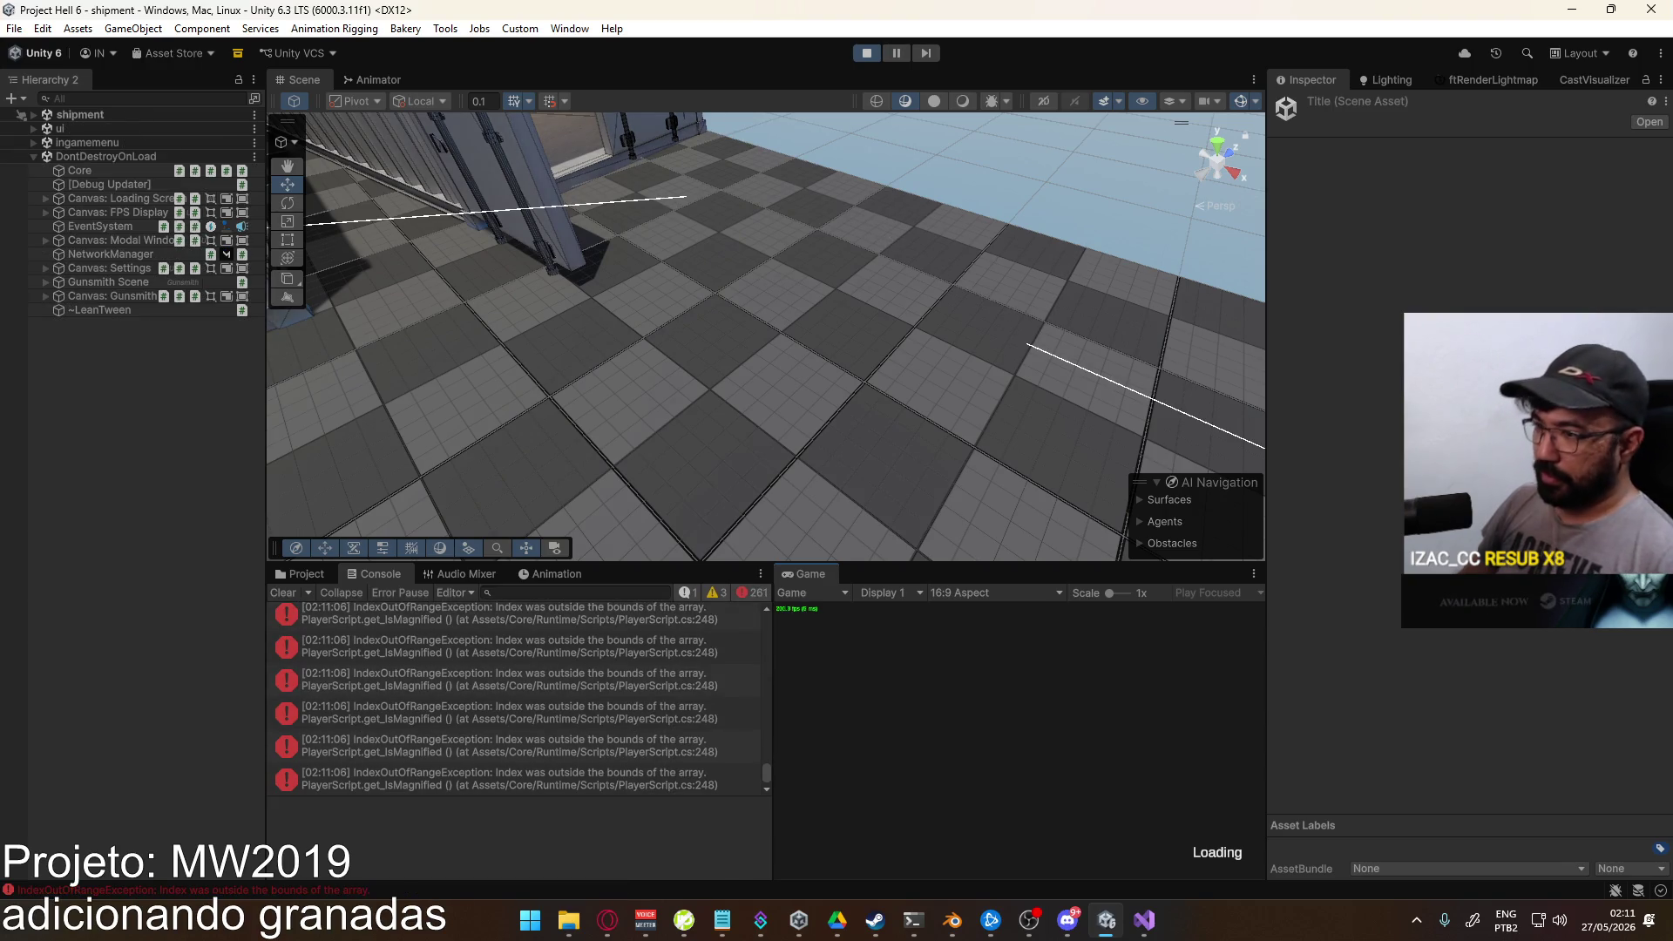
{"action": "key", "text": "super"}
{"action": "key", "text": "super"}
{"action": "left_click_drag", "start_coordinate": [765, 776], "coordinate": [760, 641]}
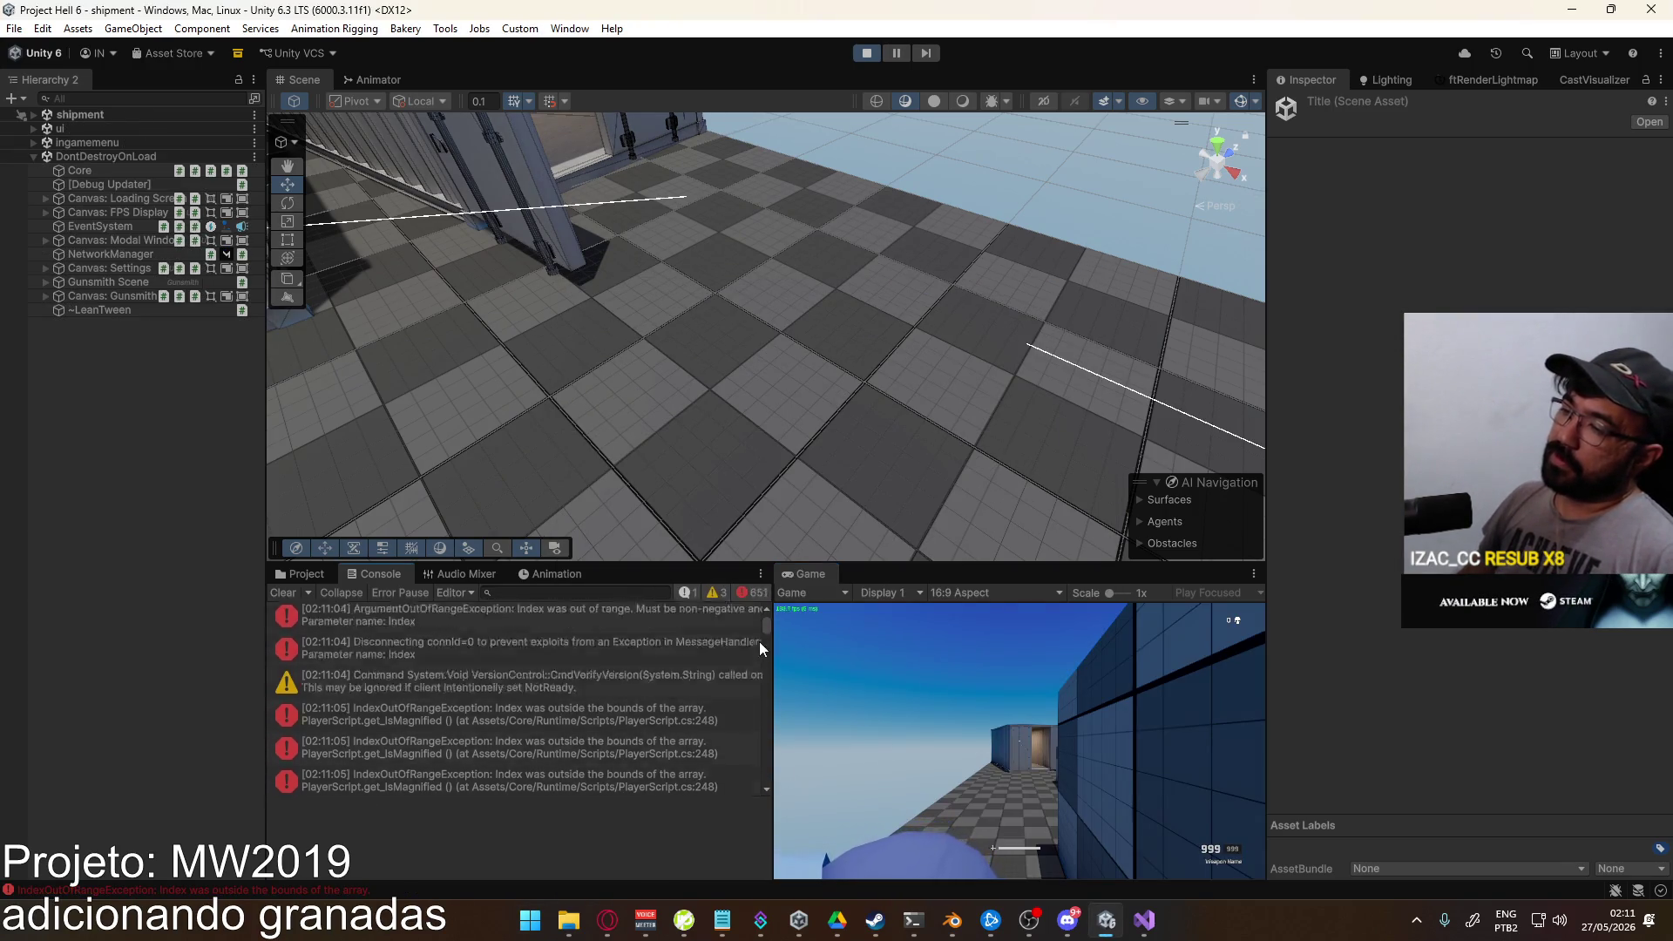
{"action": "left_click", "coordinate": [622, 745]}
{"action": "left_click", "coordinate": [639, 717]}
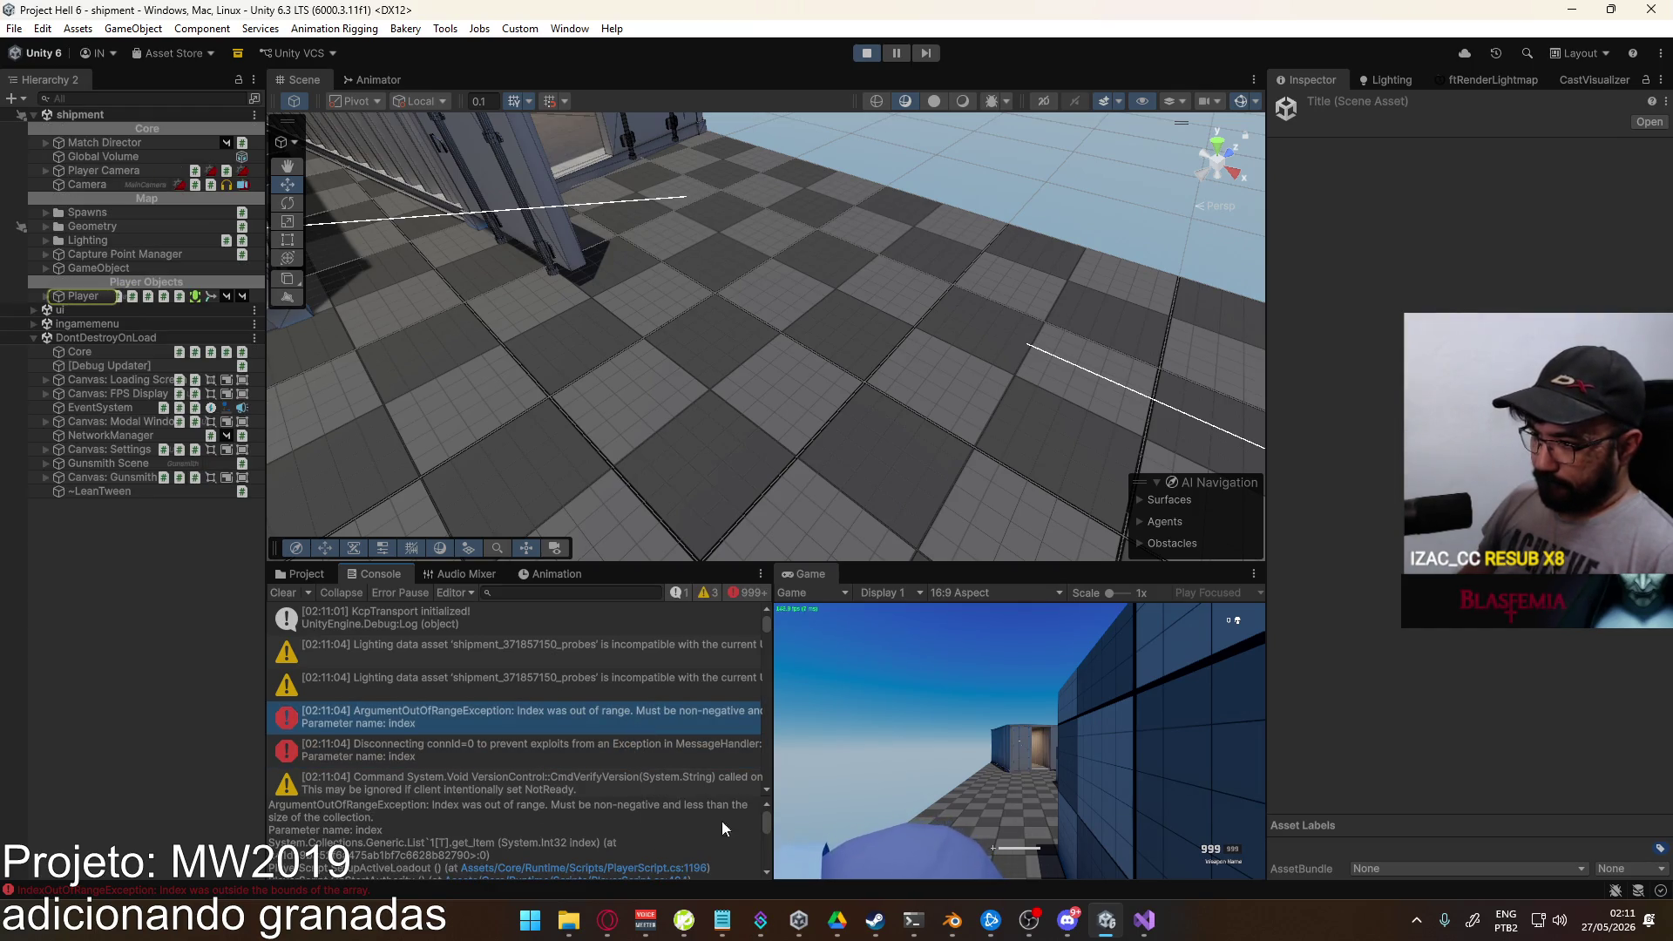
{"action": "scroll", "coordinate": [667, 834], "scroll_direction": "down", "scroll_amount": 1}
{"action": "left_click", "coordinate": [664, 842]}
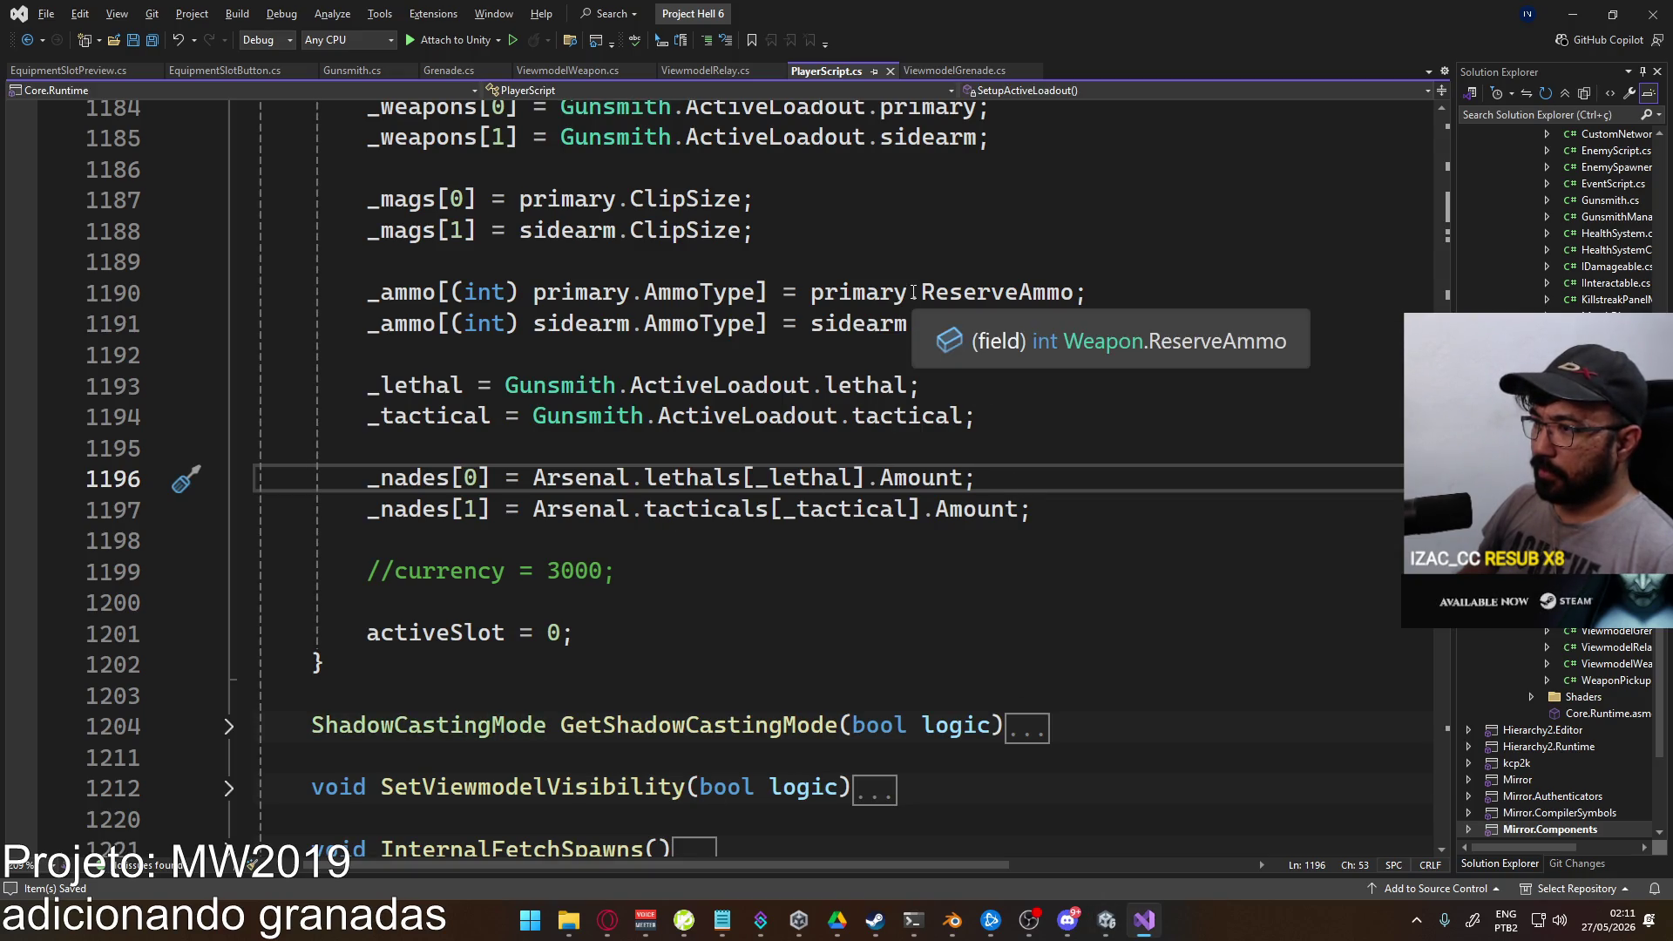
{"action": "key", "text": "alt+Tab"}
{"action": "left_click", "coordinate": [867, 54]}
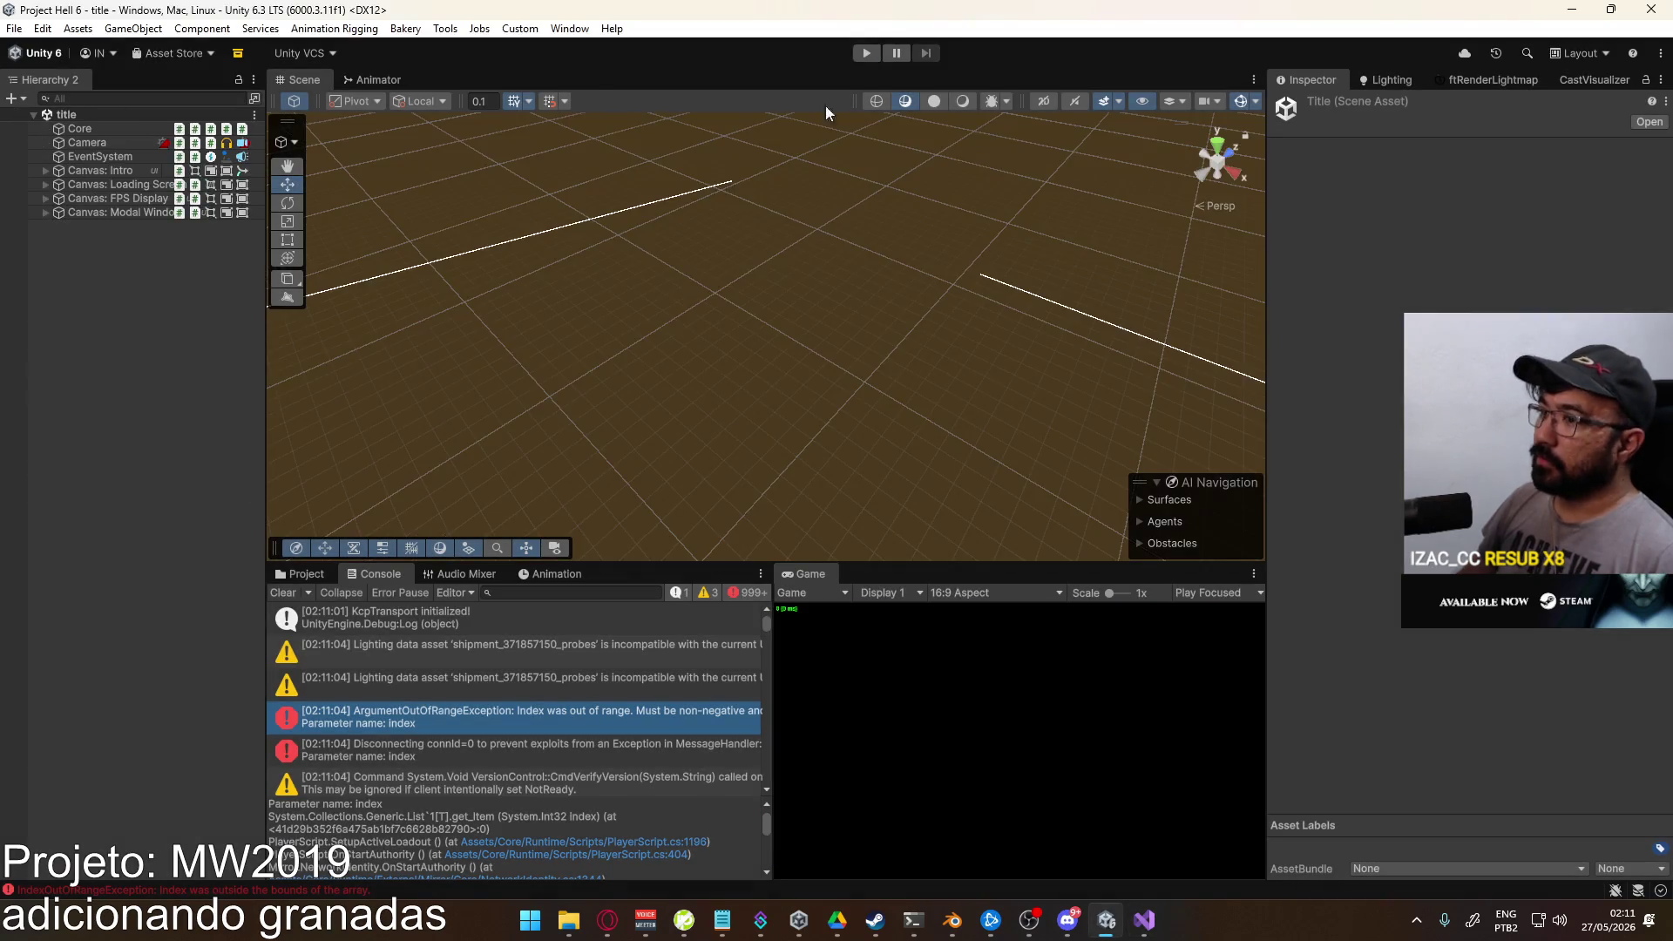
Step: Clear the console and close Visual Studio from its taskbar jump list
{"action": "left_click", "coordinate": [283, 593]}
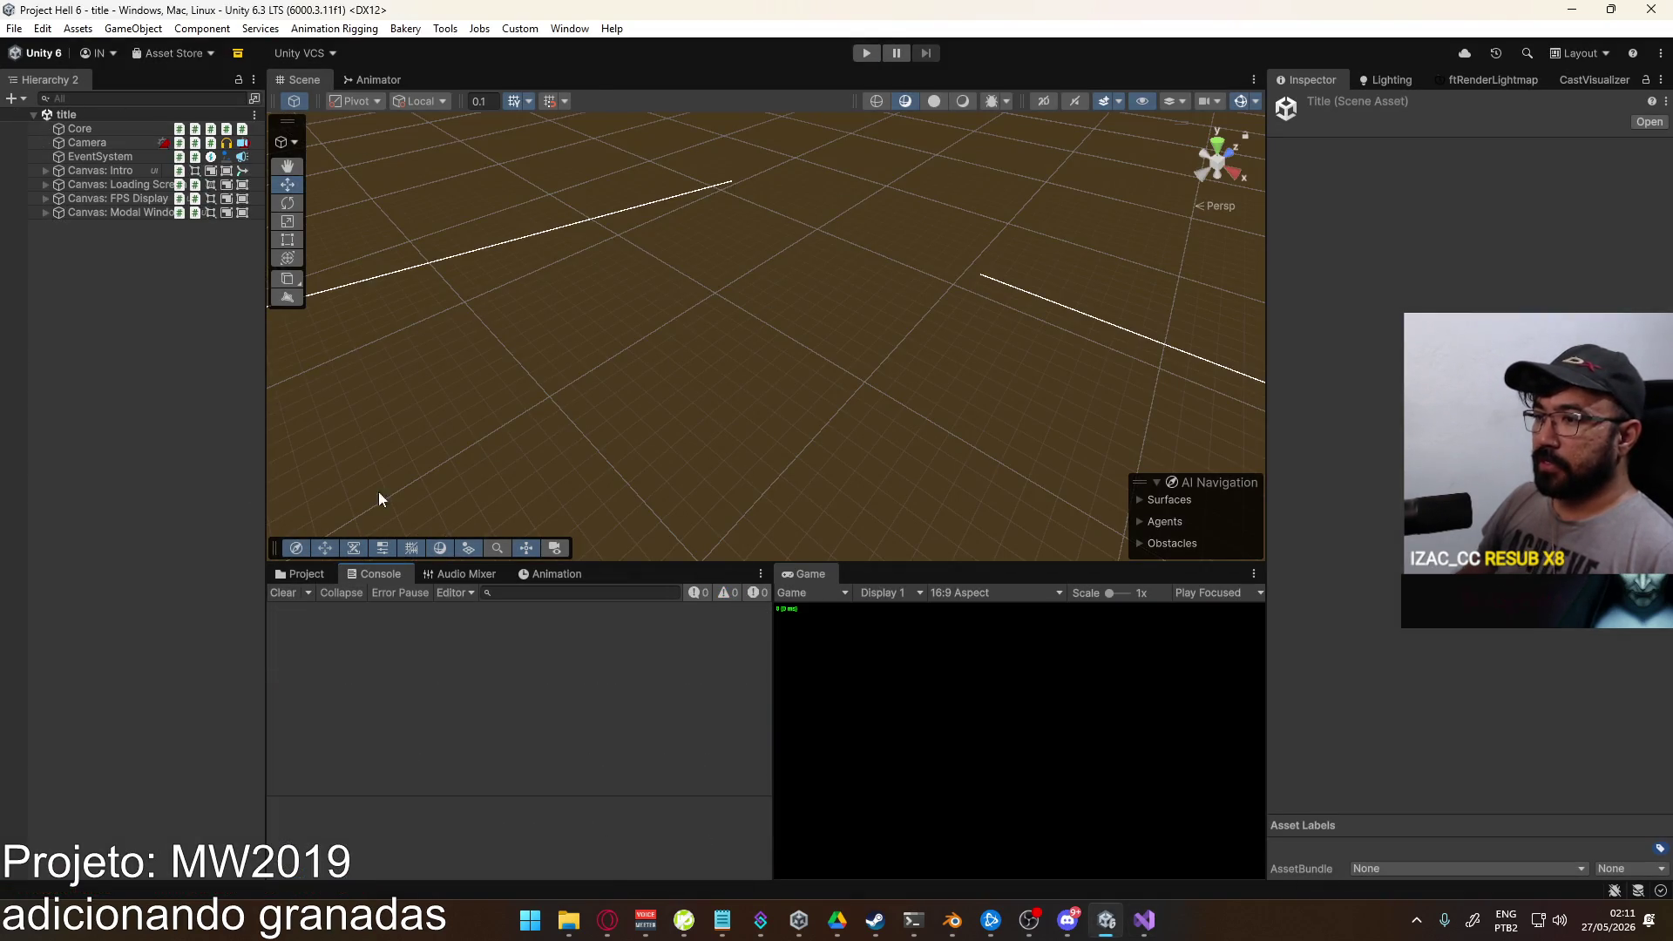
{"action": "key", "text": "alt+Tab"}
{"action": "right_click", "coordinate": [1127, 929]}
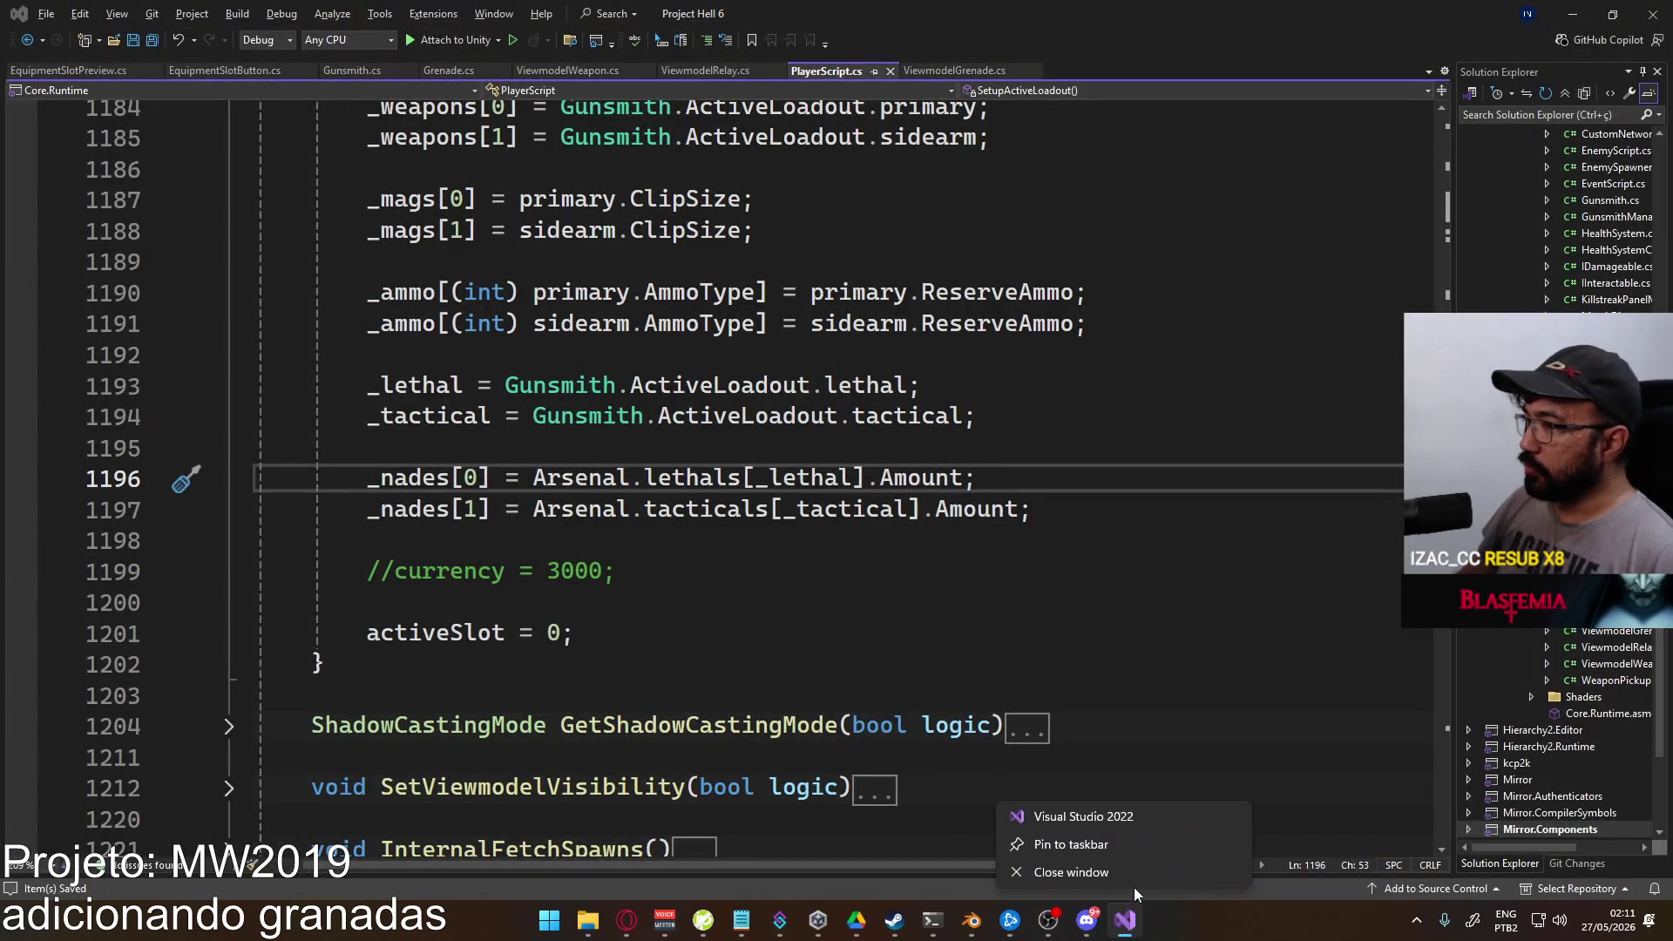
{"action": "left_click", "coordinate": [1016, 866]}
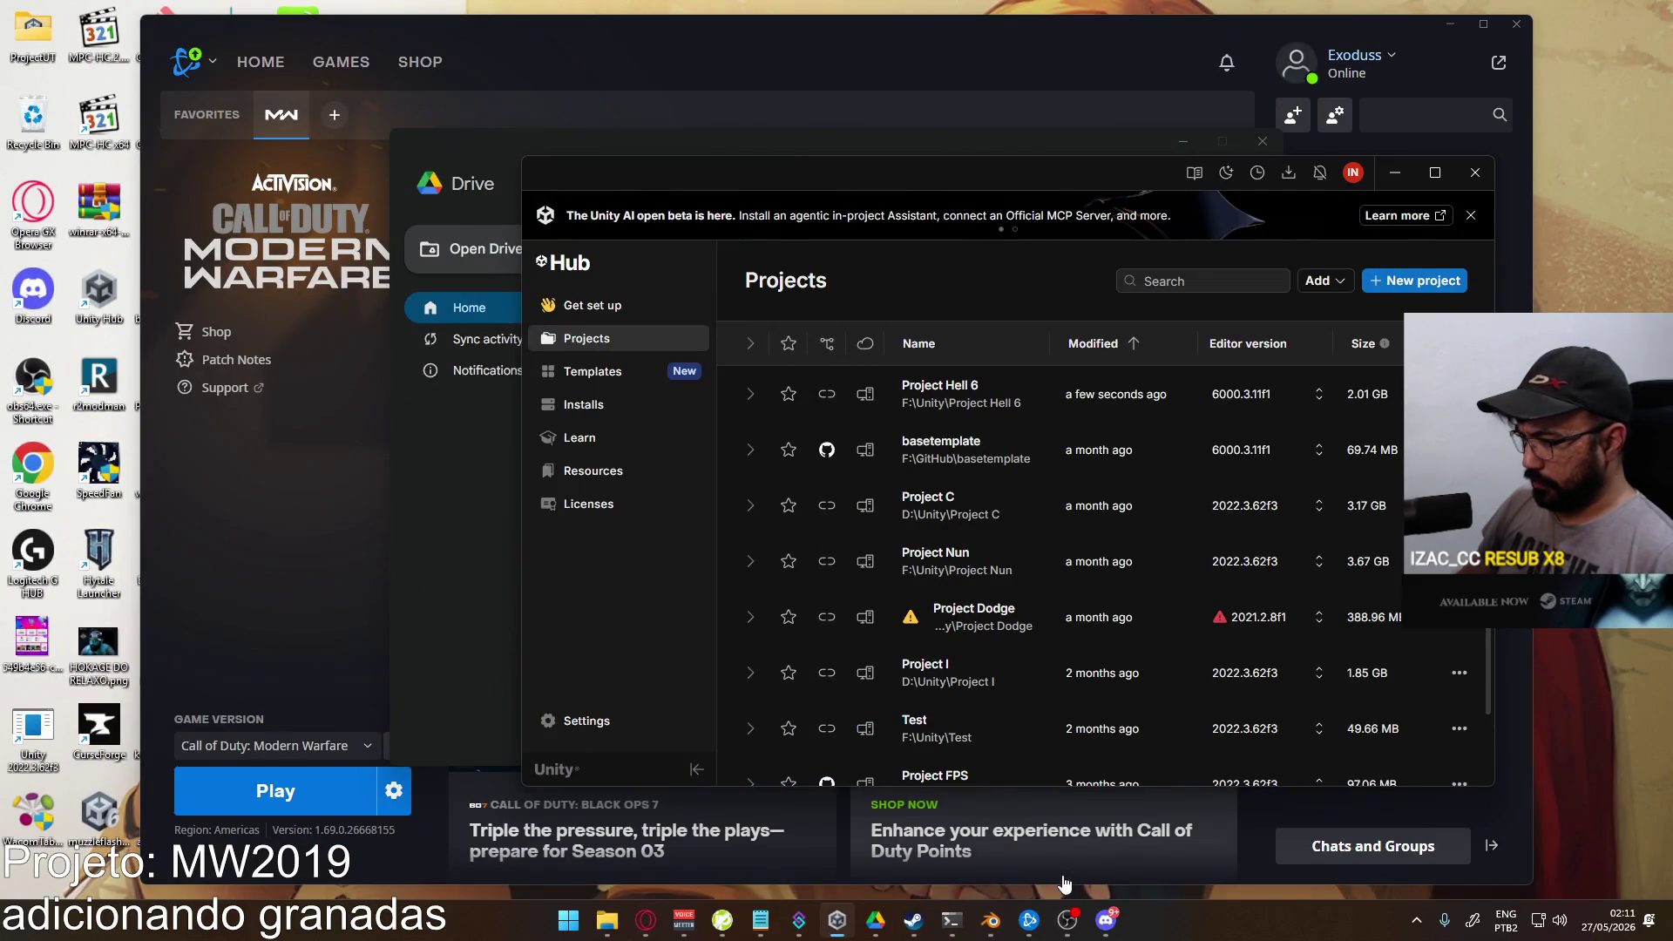
Step: Bring up Unity Hub from the system tray and launch Project Hell 6
{"action": "left_click", "coordinate": [1415, 920]}
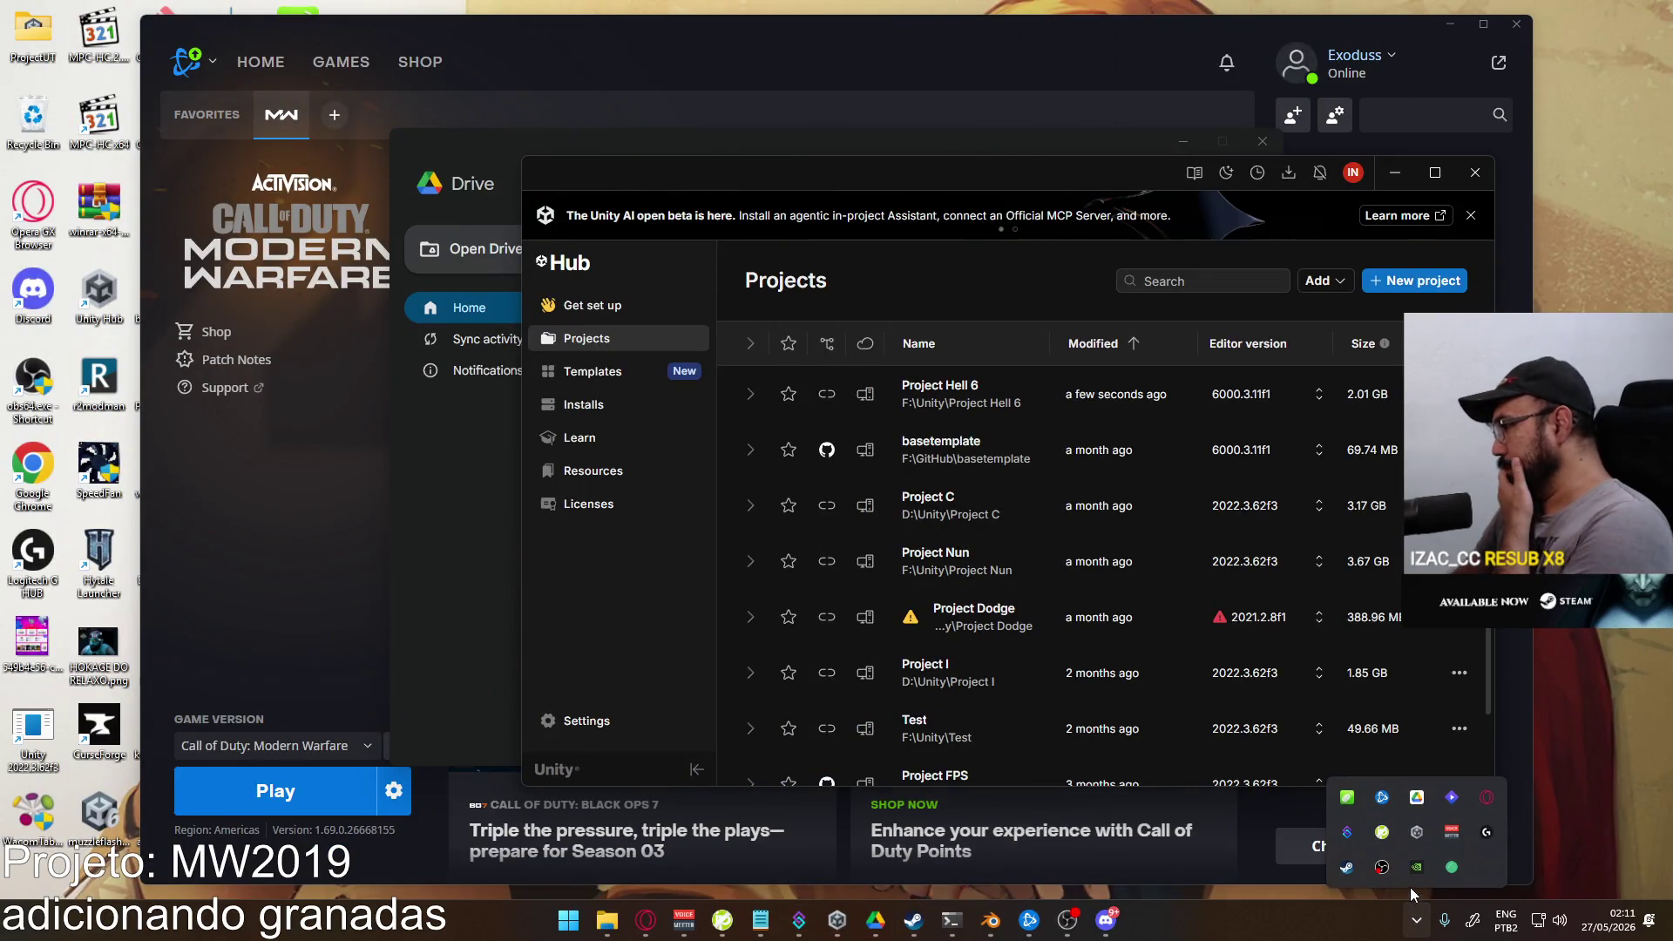
{"action": "left_click", "coordinate": [1411, 832]}
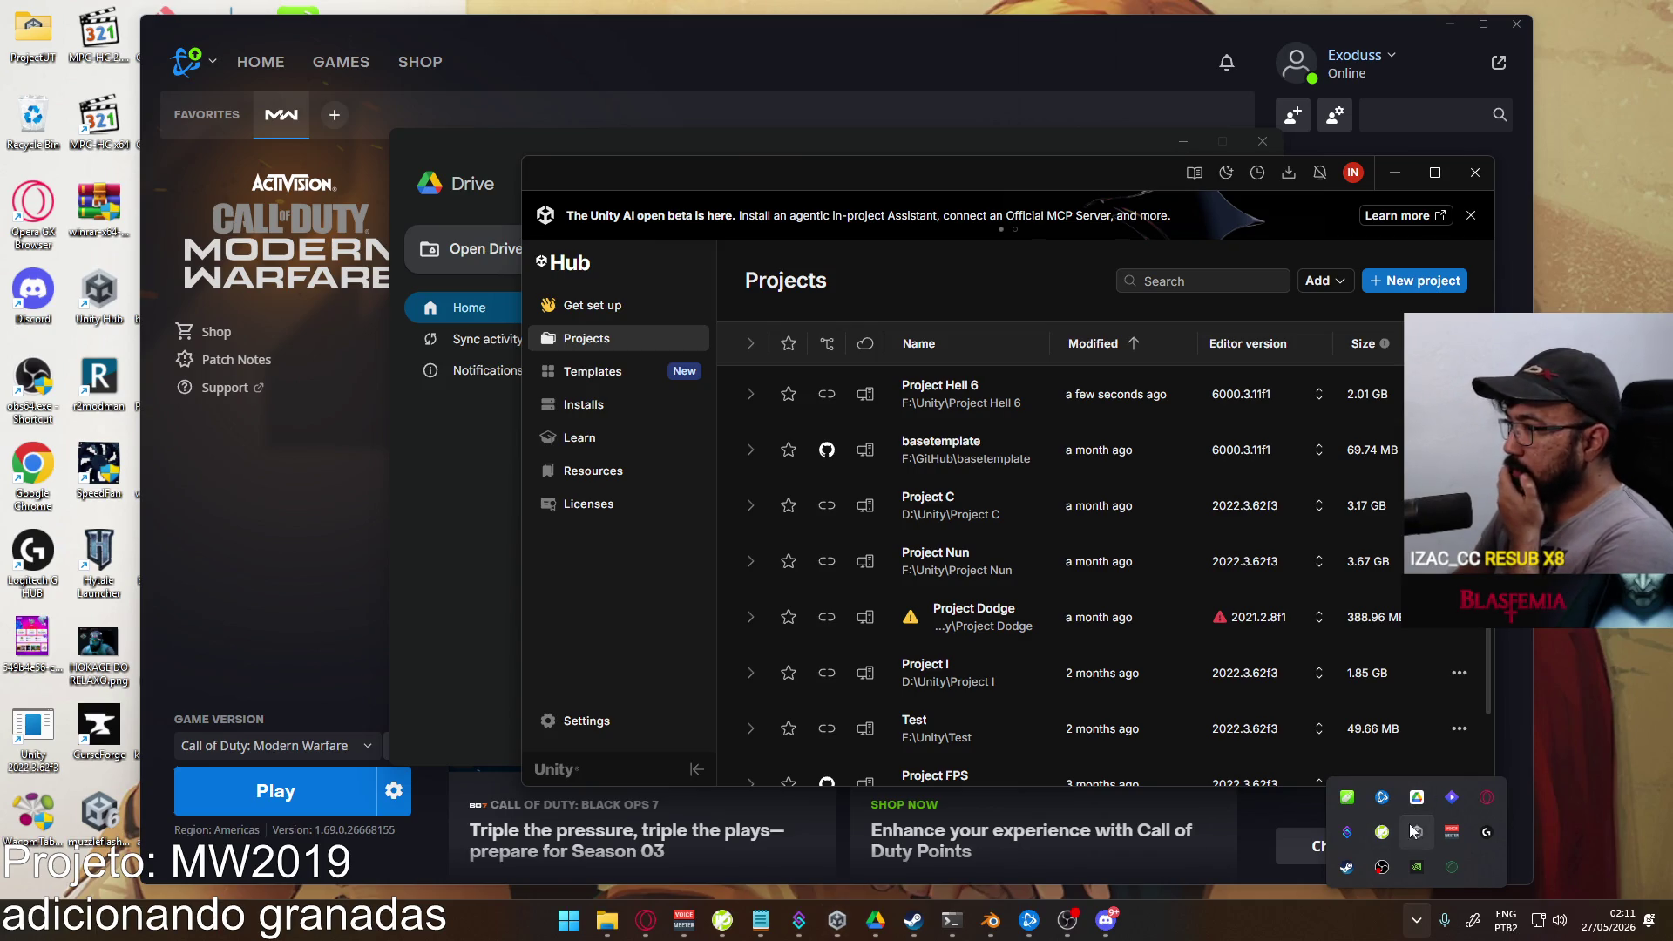
{"action": "left_click", "coordinate": [950, 392]}
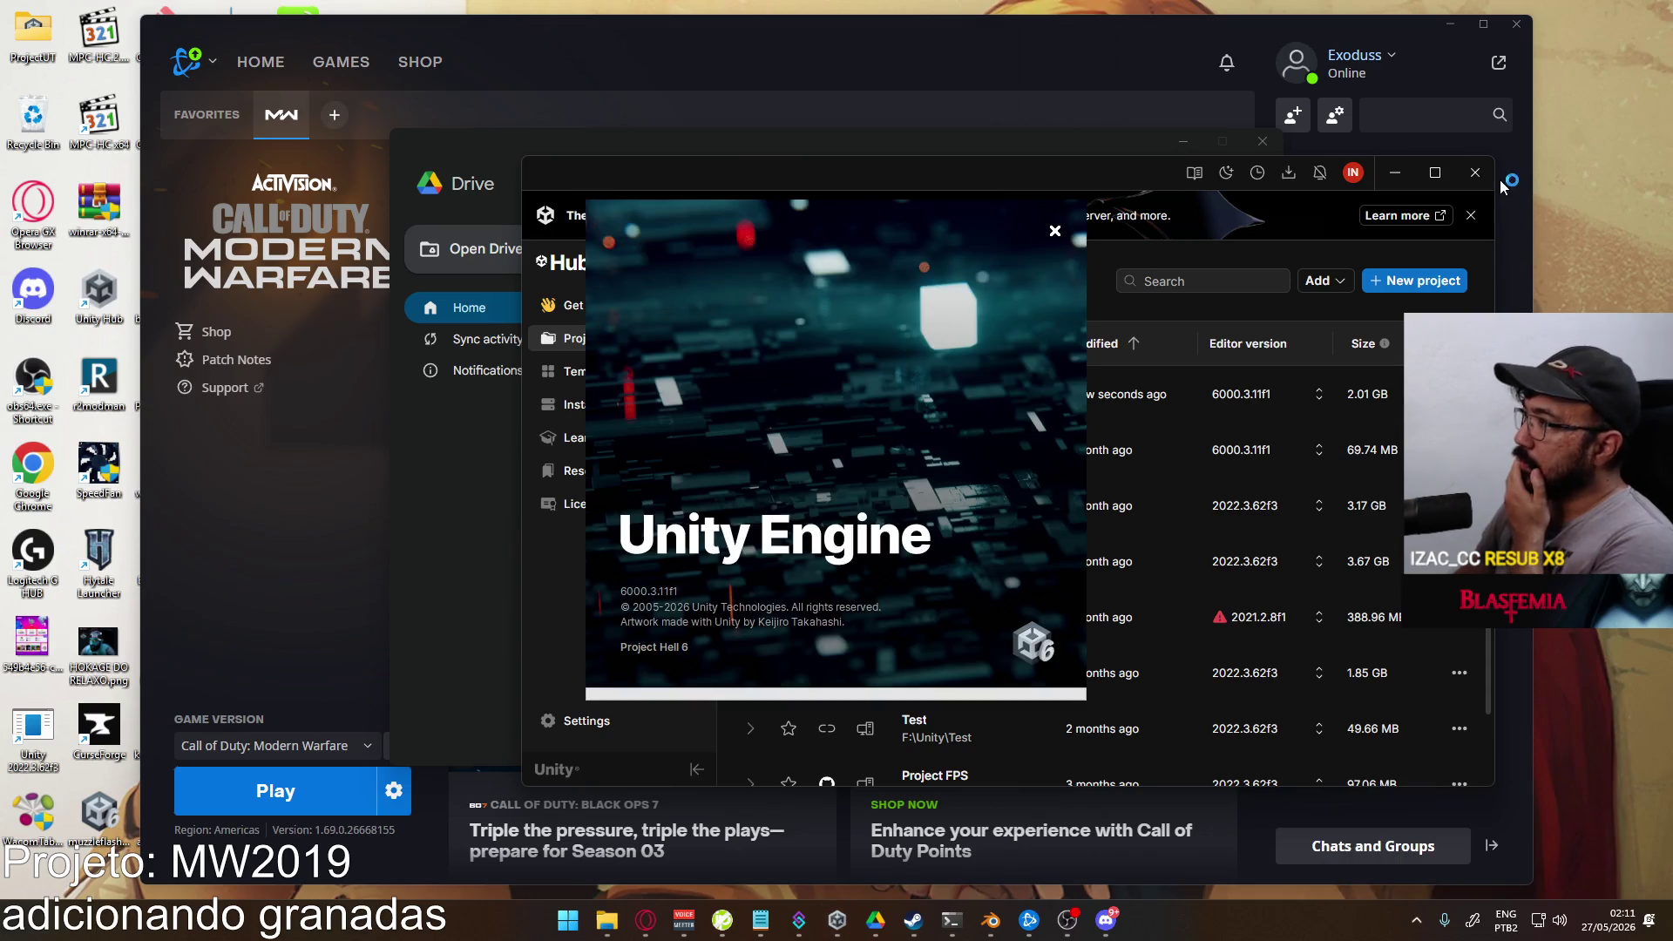
Step: Run the game and host a match on the shipment map
{"action": "left_click", "coordinate": [1517, 23]}
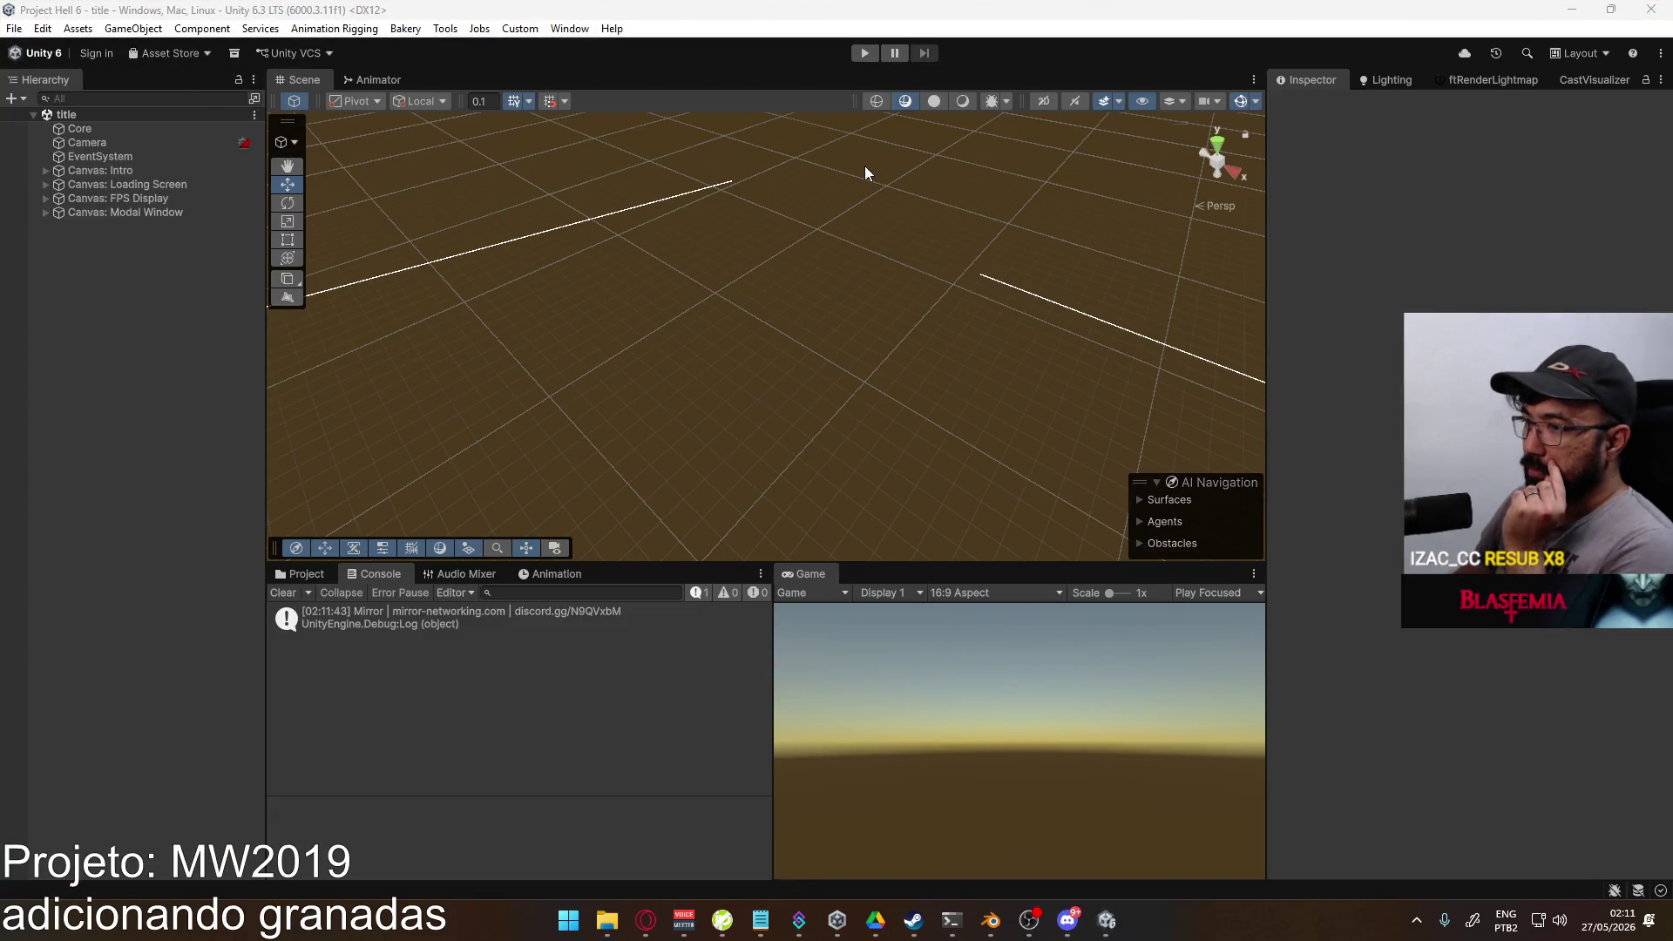
{"action": "left_click", "coordinate": [865, 53]}
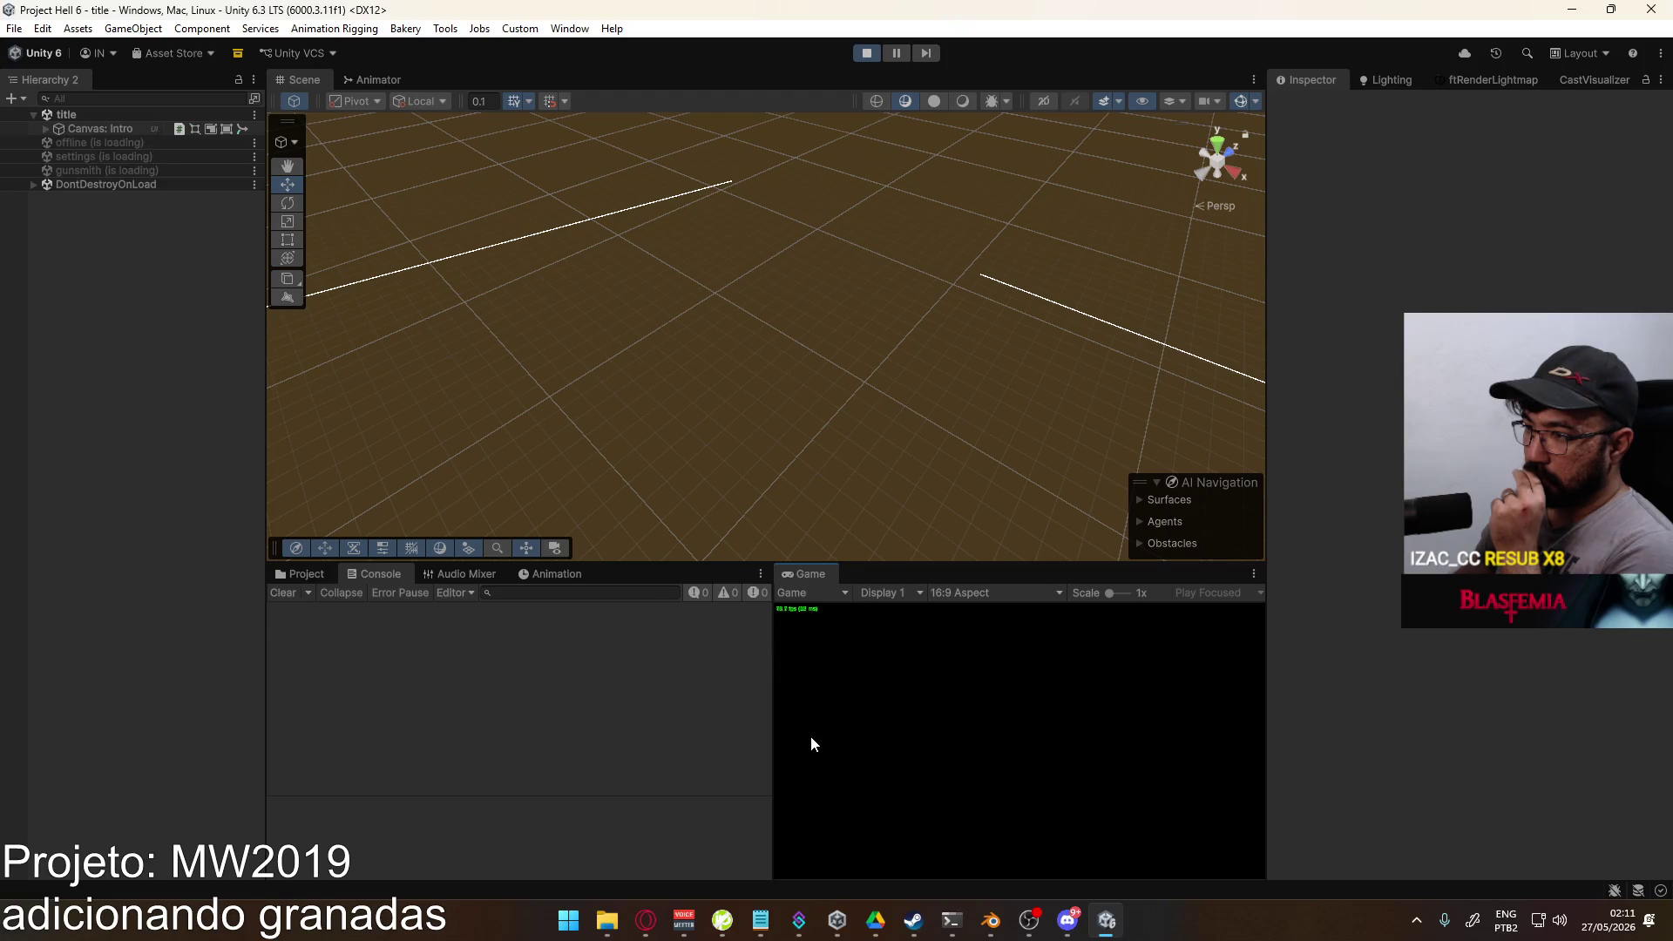
{"action": "left_click", "coordinate": [822, 812]}
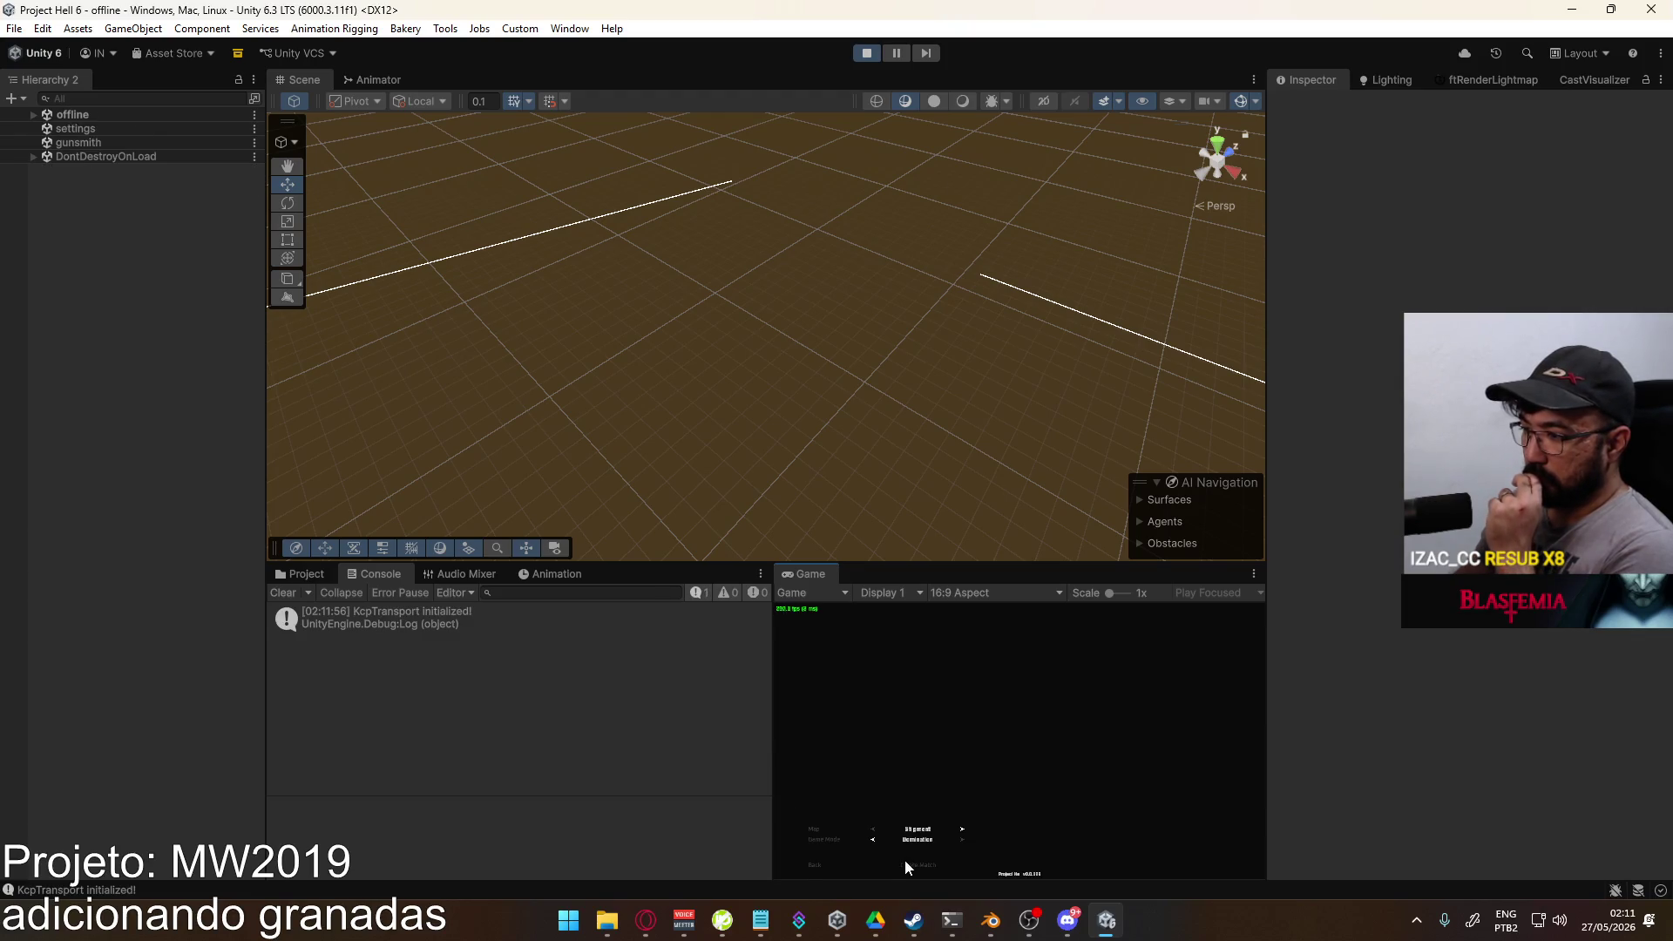
{"action": "left_click", "coordinate": [907, 866]}
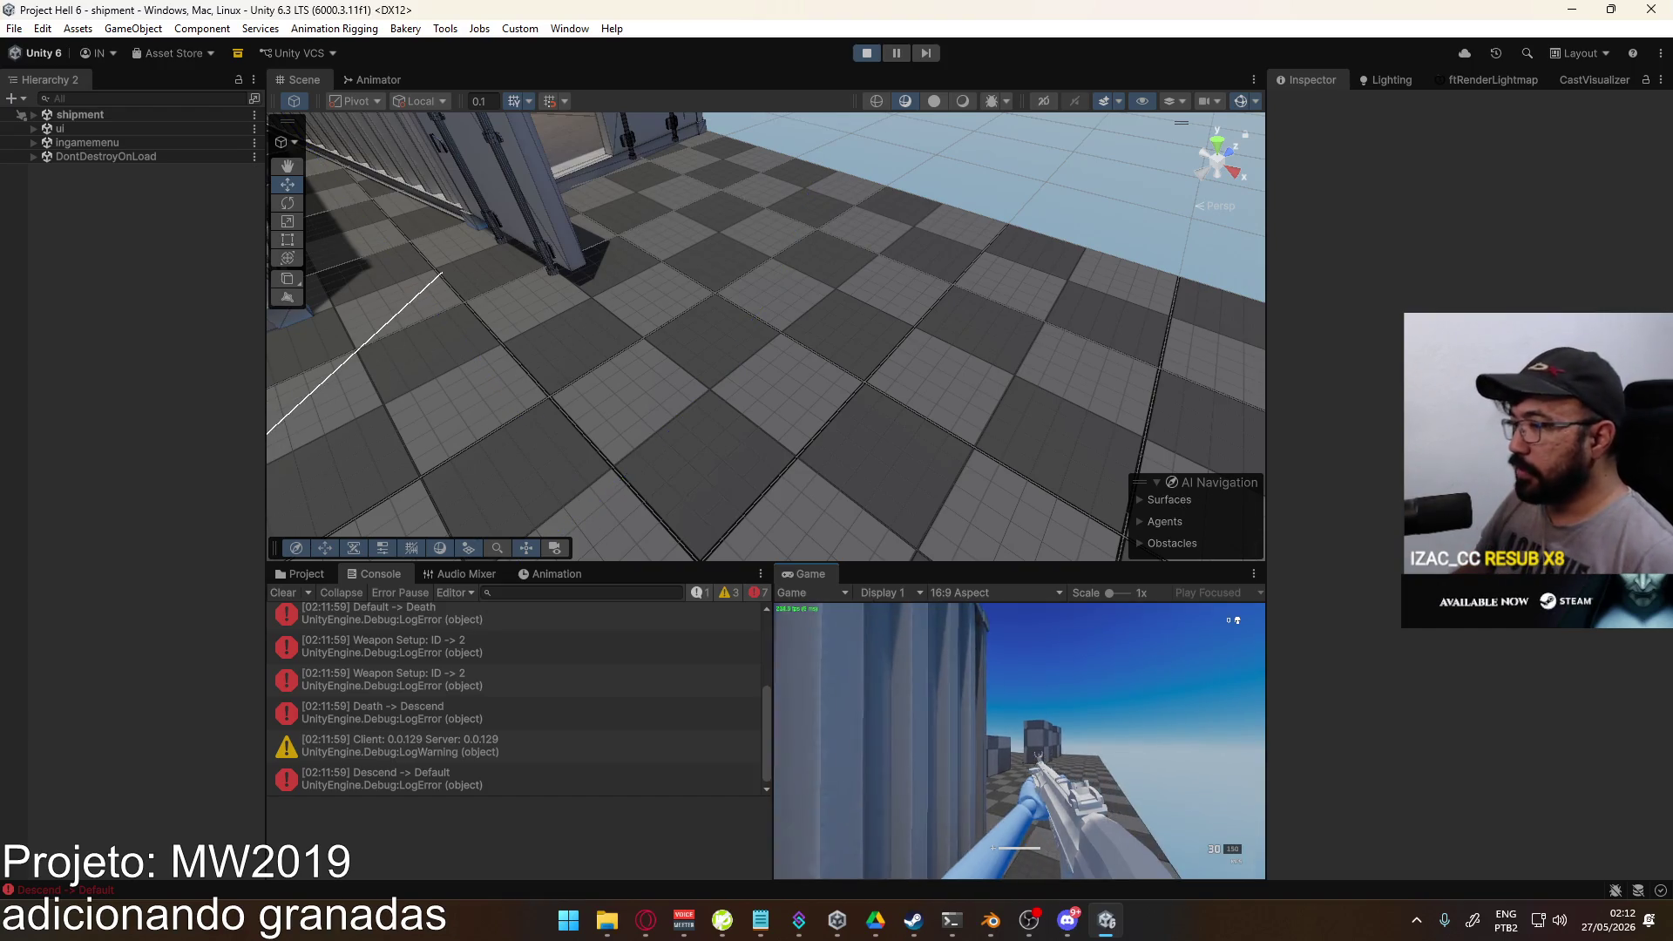
Step: From the pause menu, edit Loadout 1 and set its lethal slot to Grenade Frag
{"action": "key", "text": "Escape"}
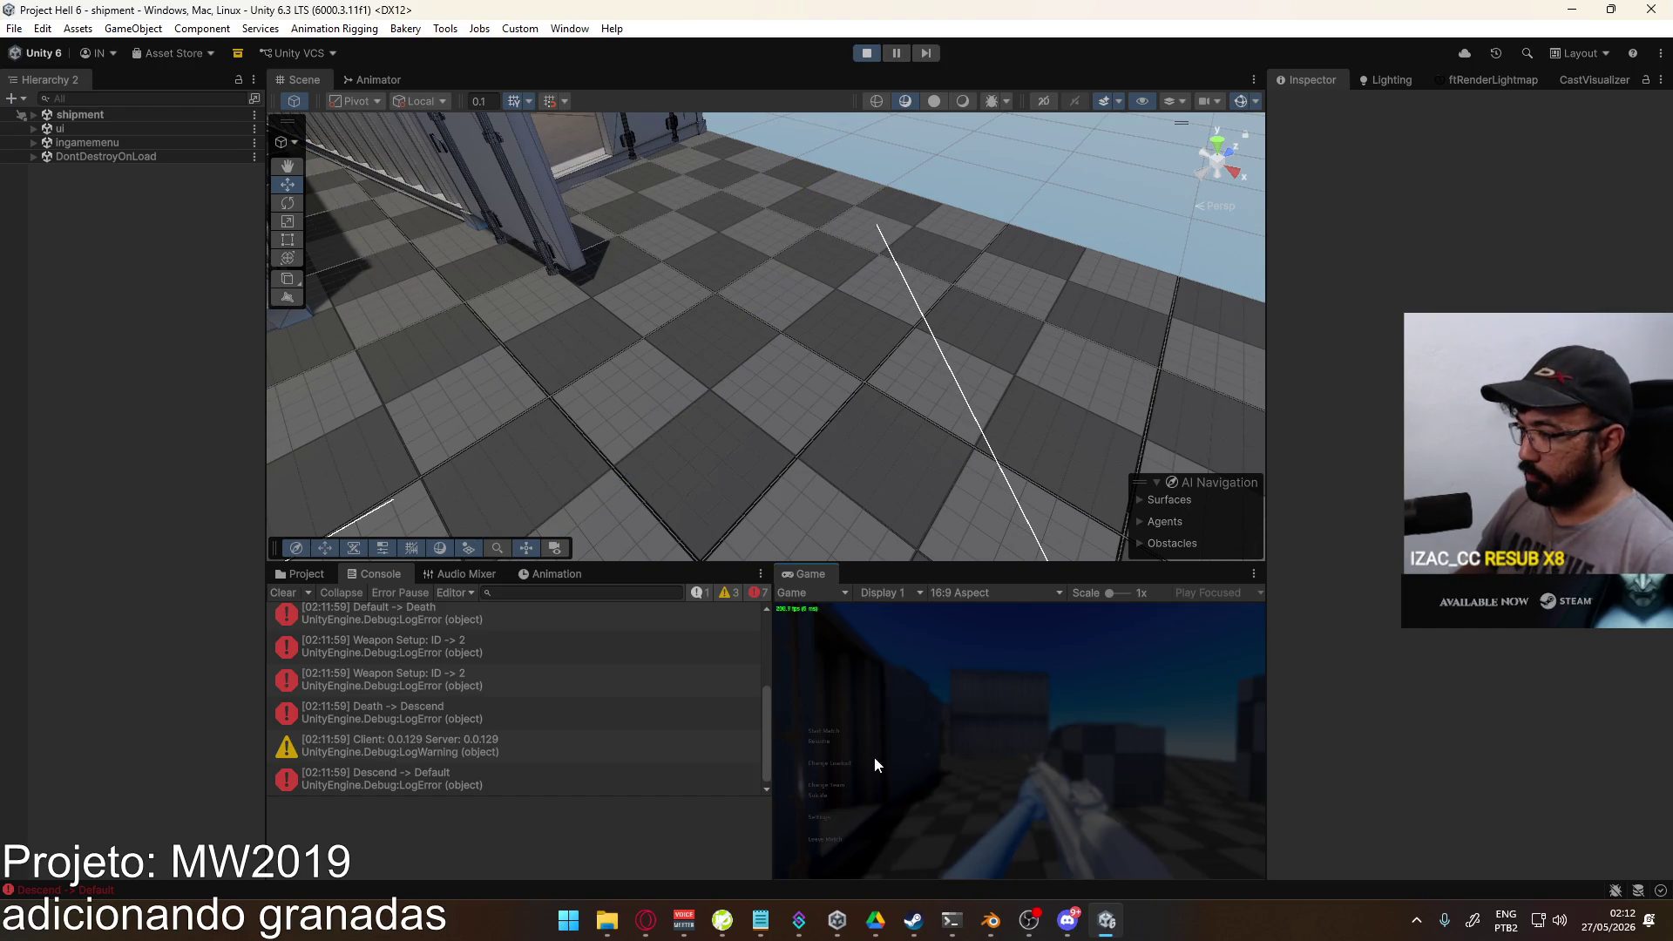
{"action": "left_click", "coordinate": [842, 764]}
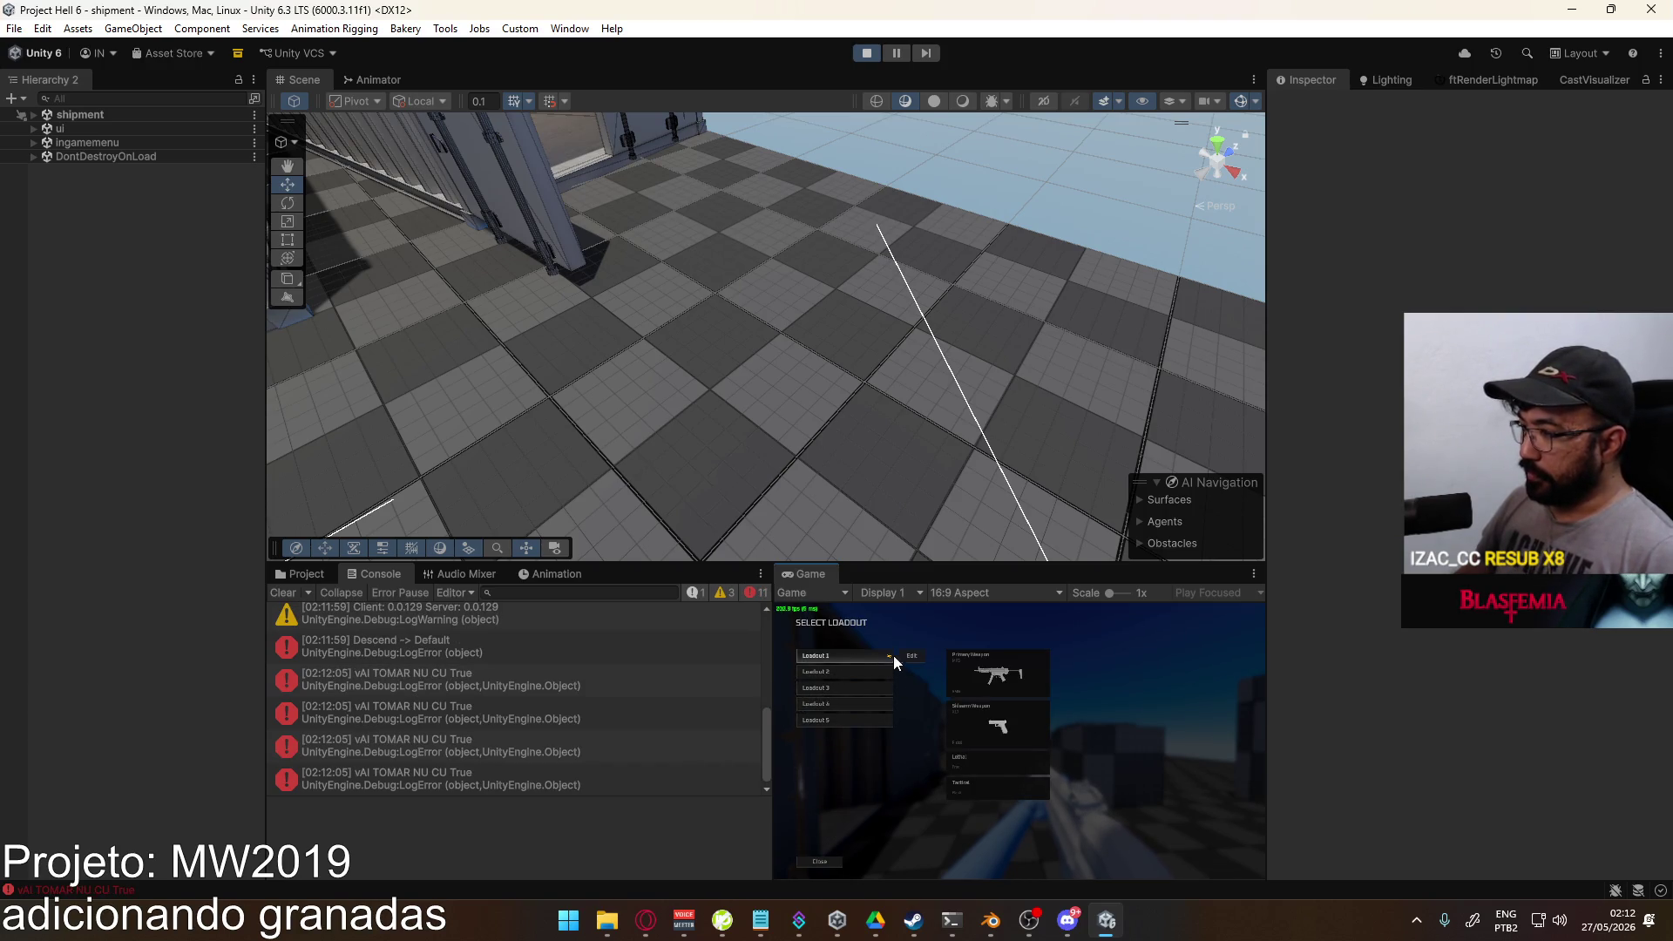
{"action": "left_click", "coordinate": [912, 654]}
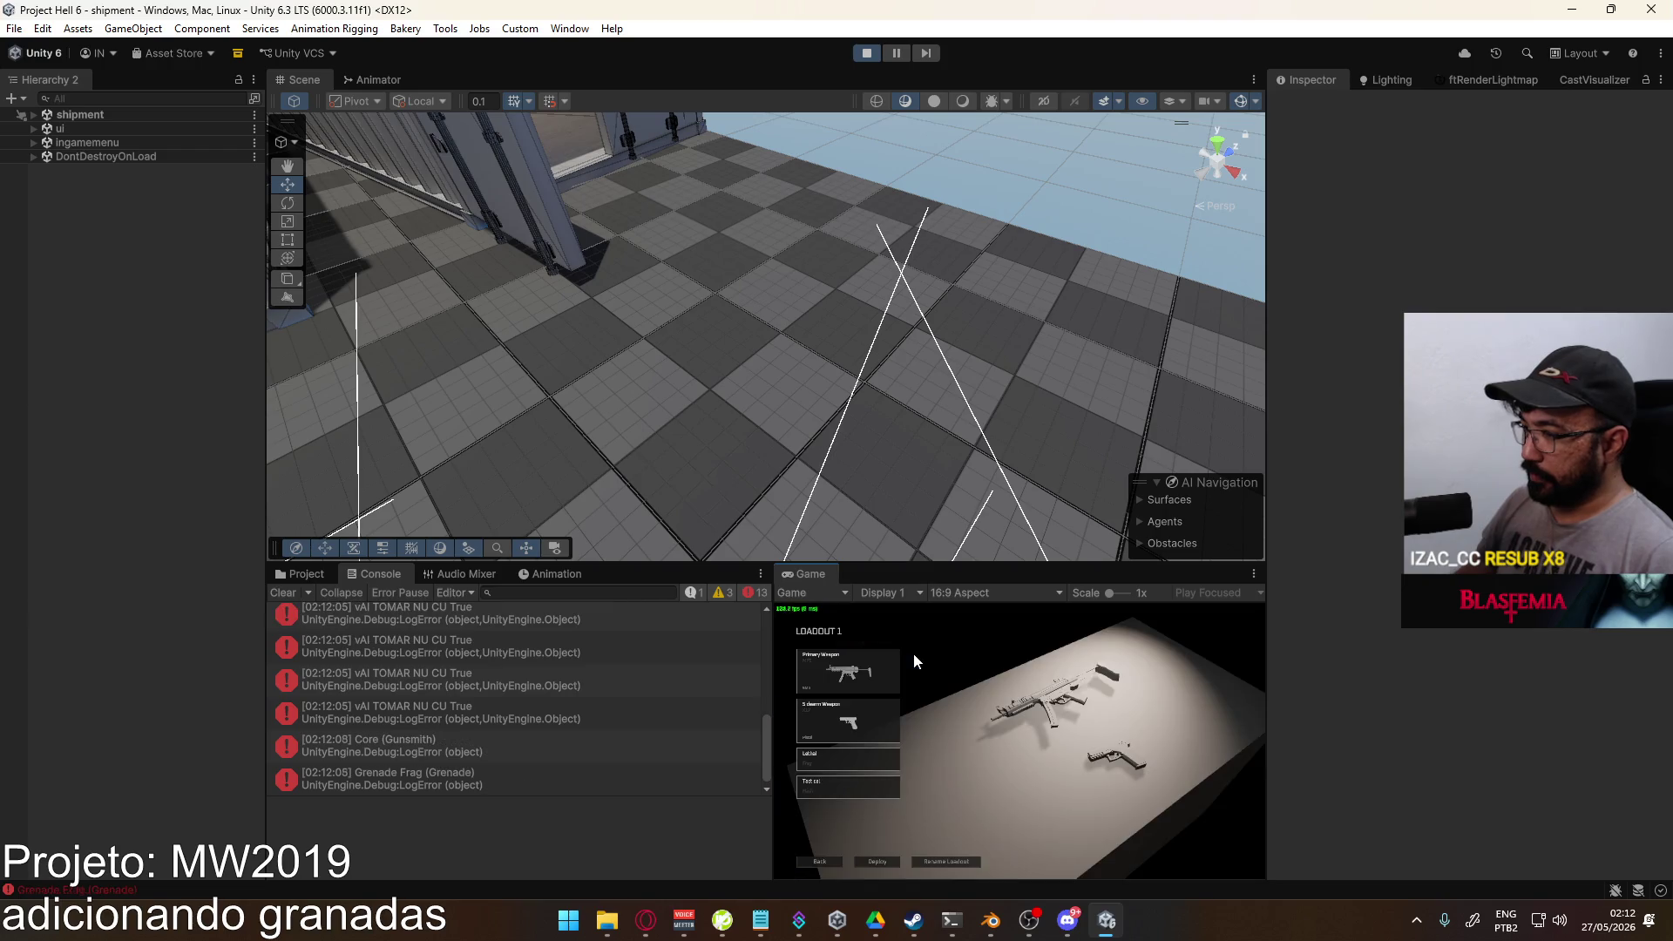
{"action": "left_click", "coordinate": [845, 760]}
{"action": "left_click", "coordinate": [870, 692]}
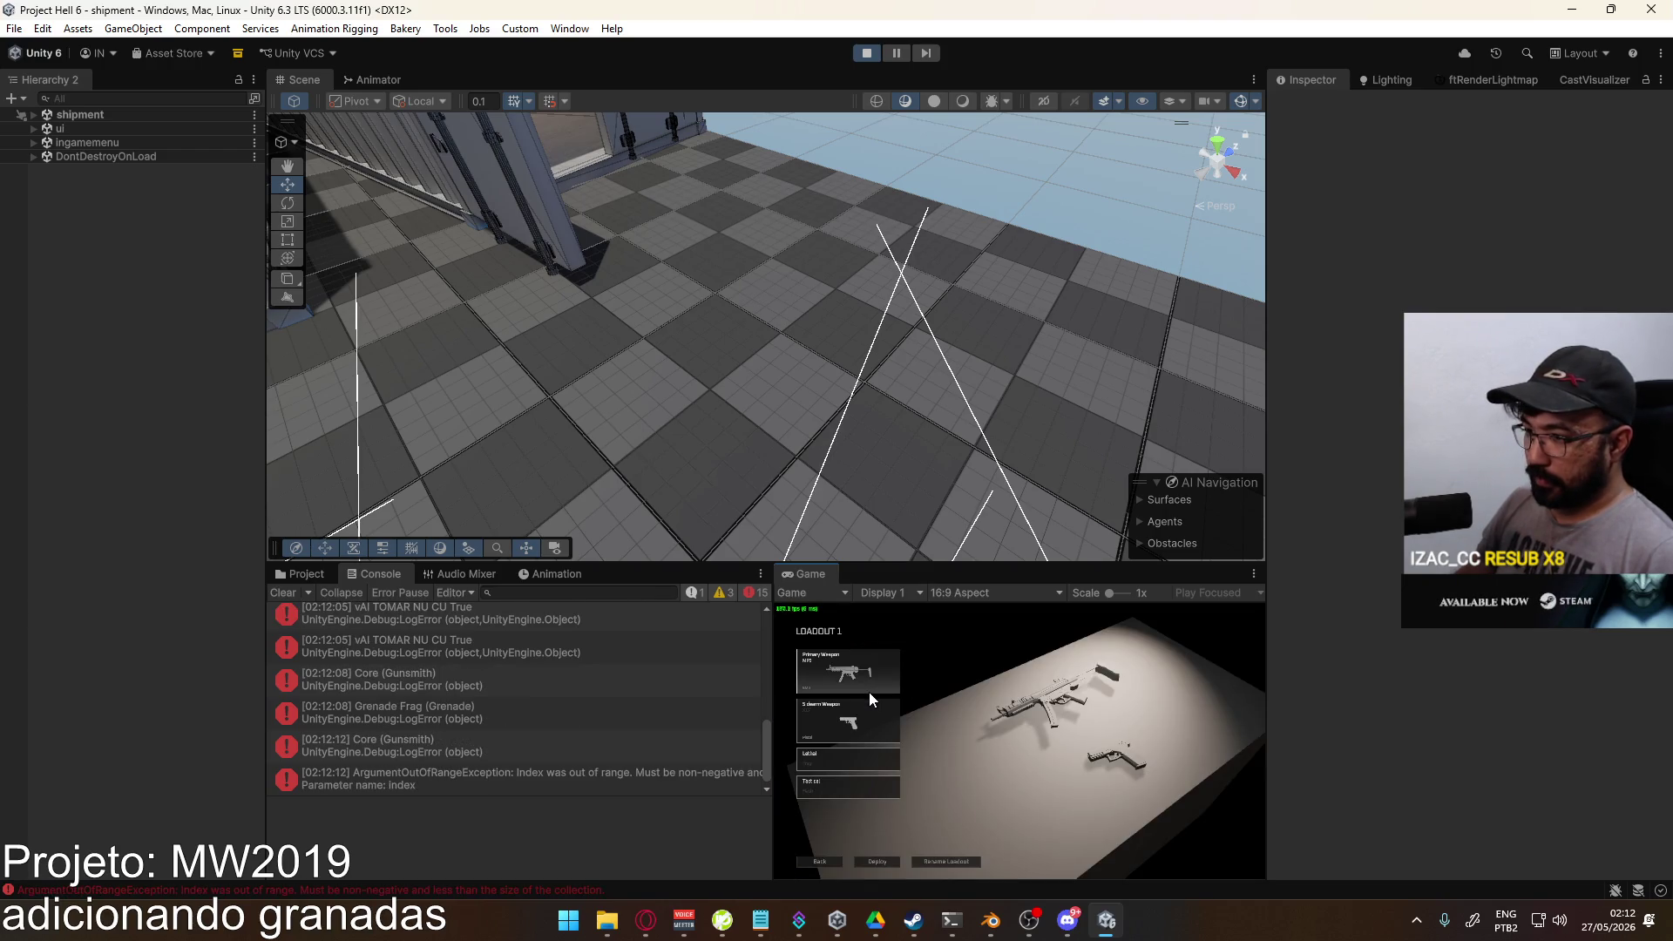
{"action": "key", "text": "super"}
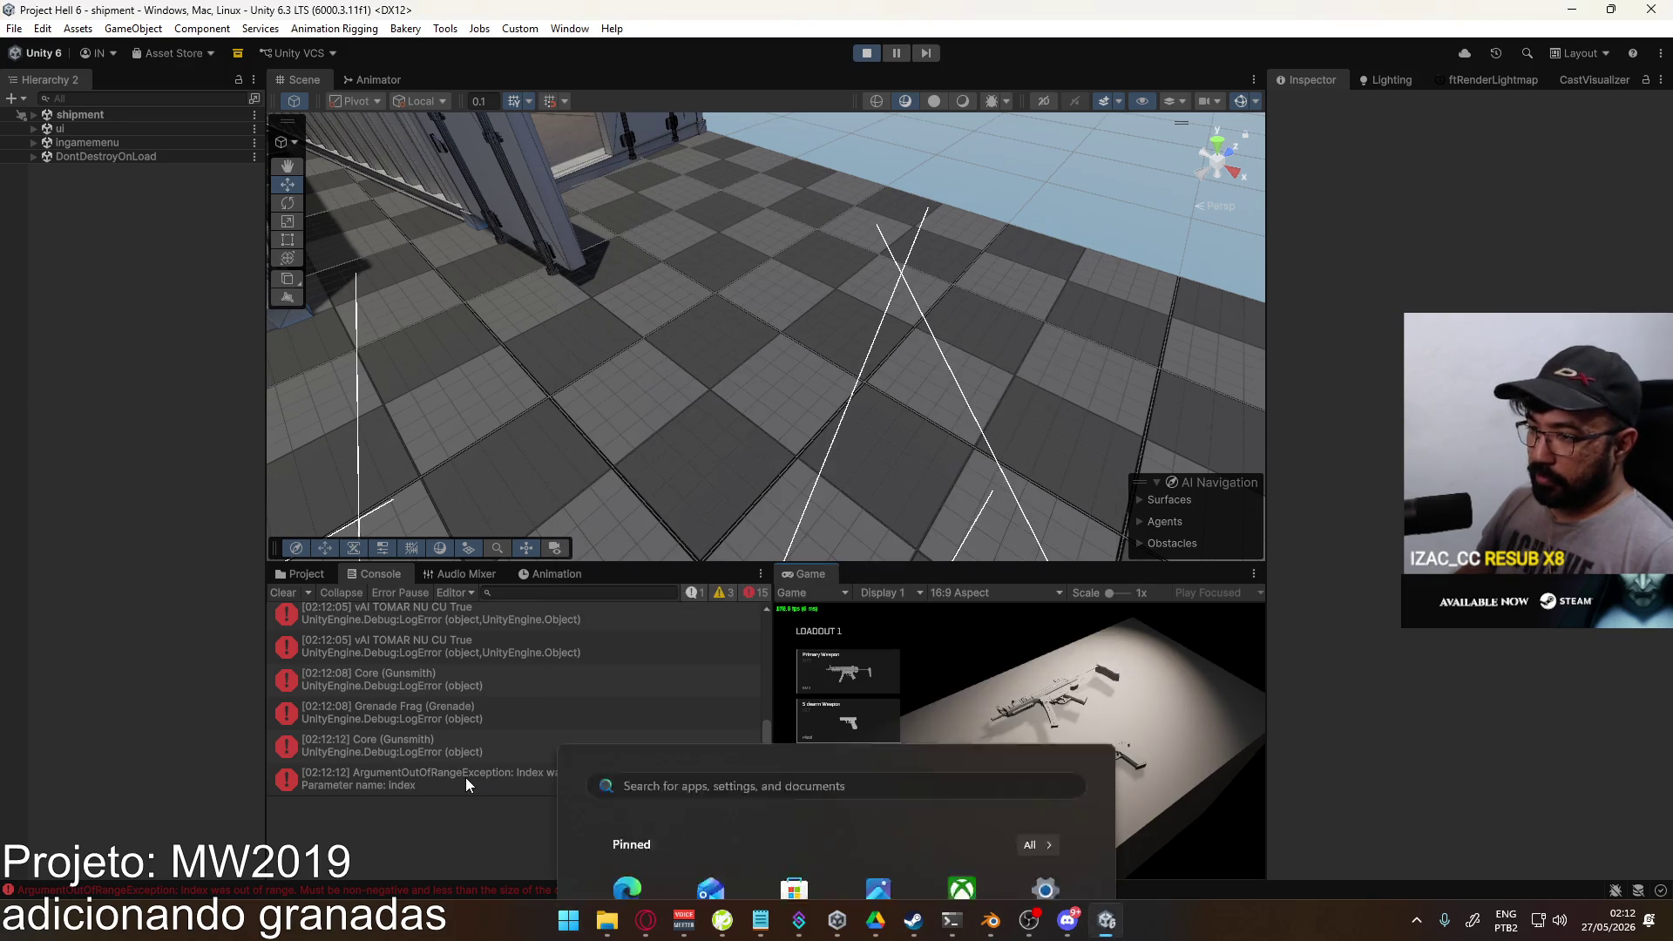
Step: Open EquipmentSlotButton.cs in Visual Studio from the new exception's stack trace
{"action": "left_click", "coordinate": [503, 781]}
{"action": "scroll", "coordinate": [644, 828], "scroll_direction": "down", "scroll_amount": 1}
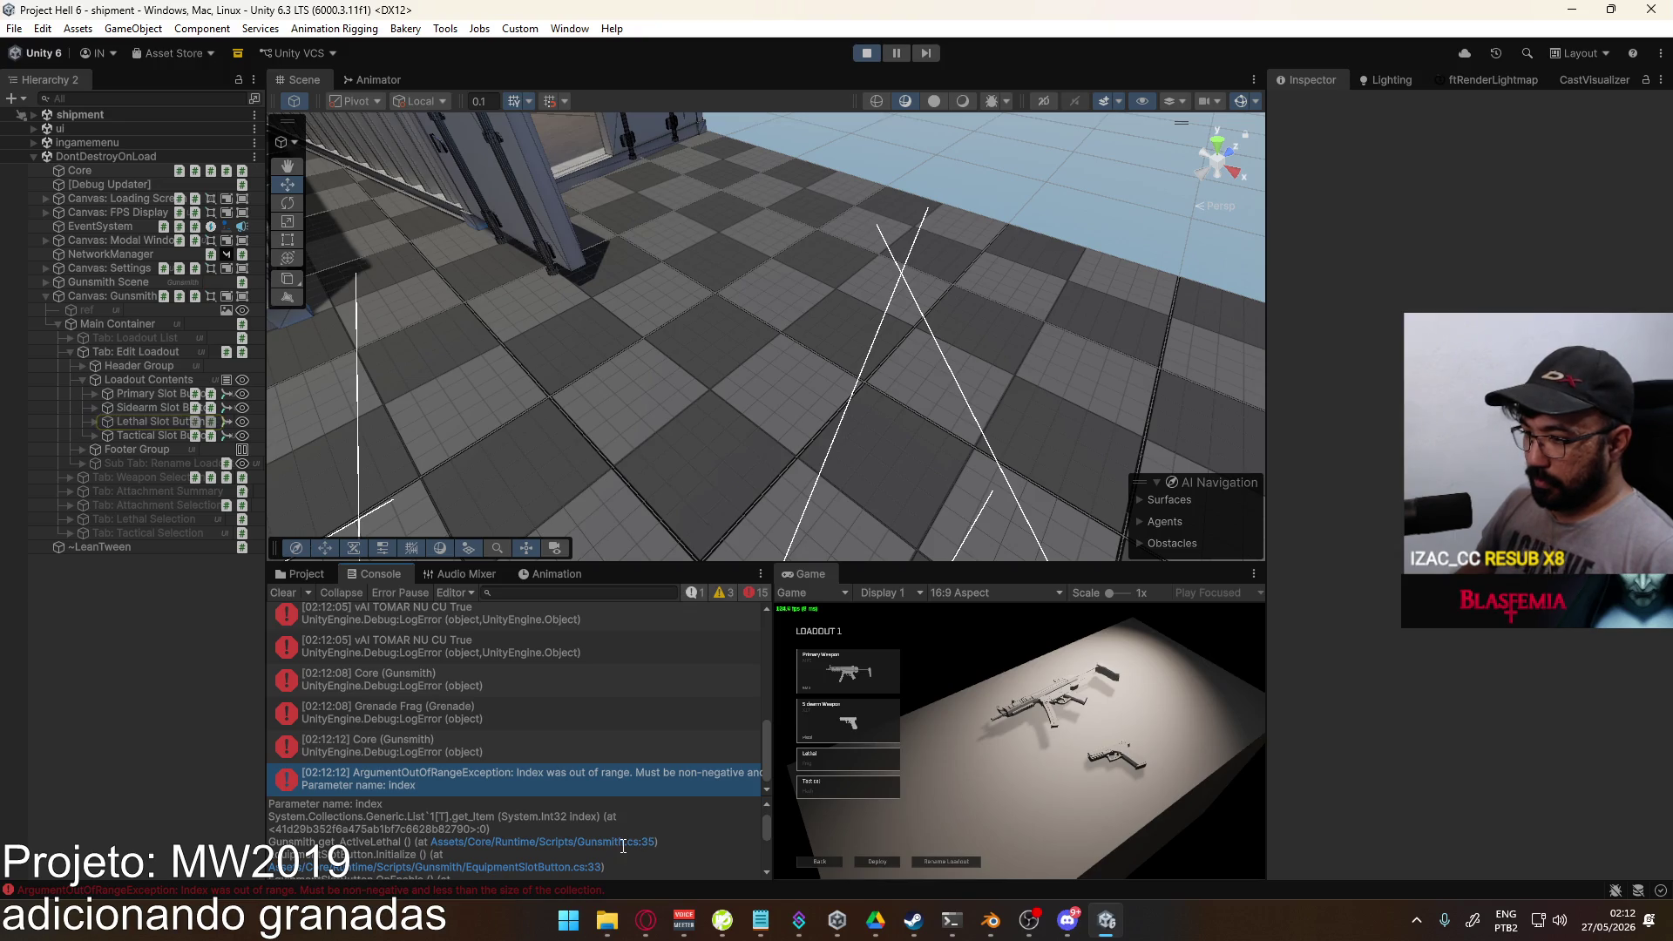
{"action": "left_click", "coordinate": [573, 865]}
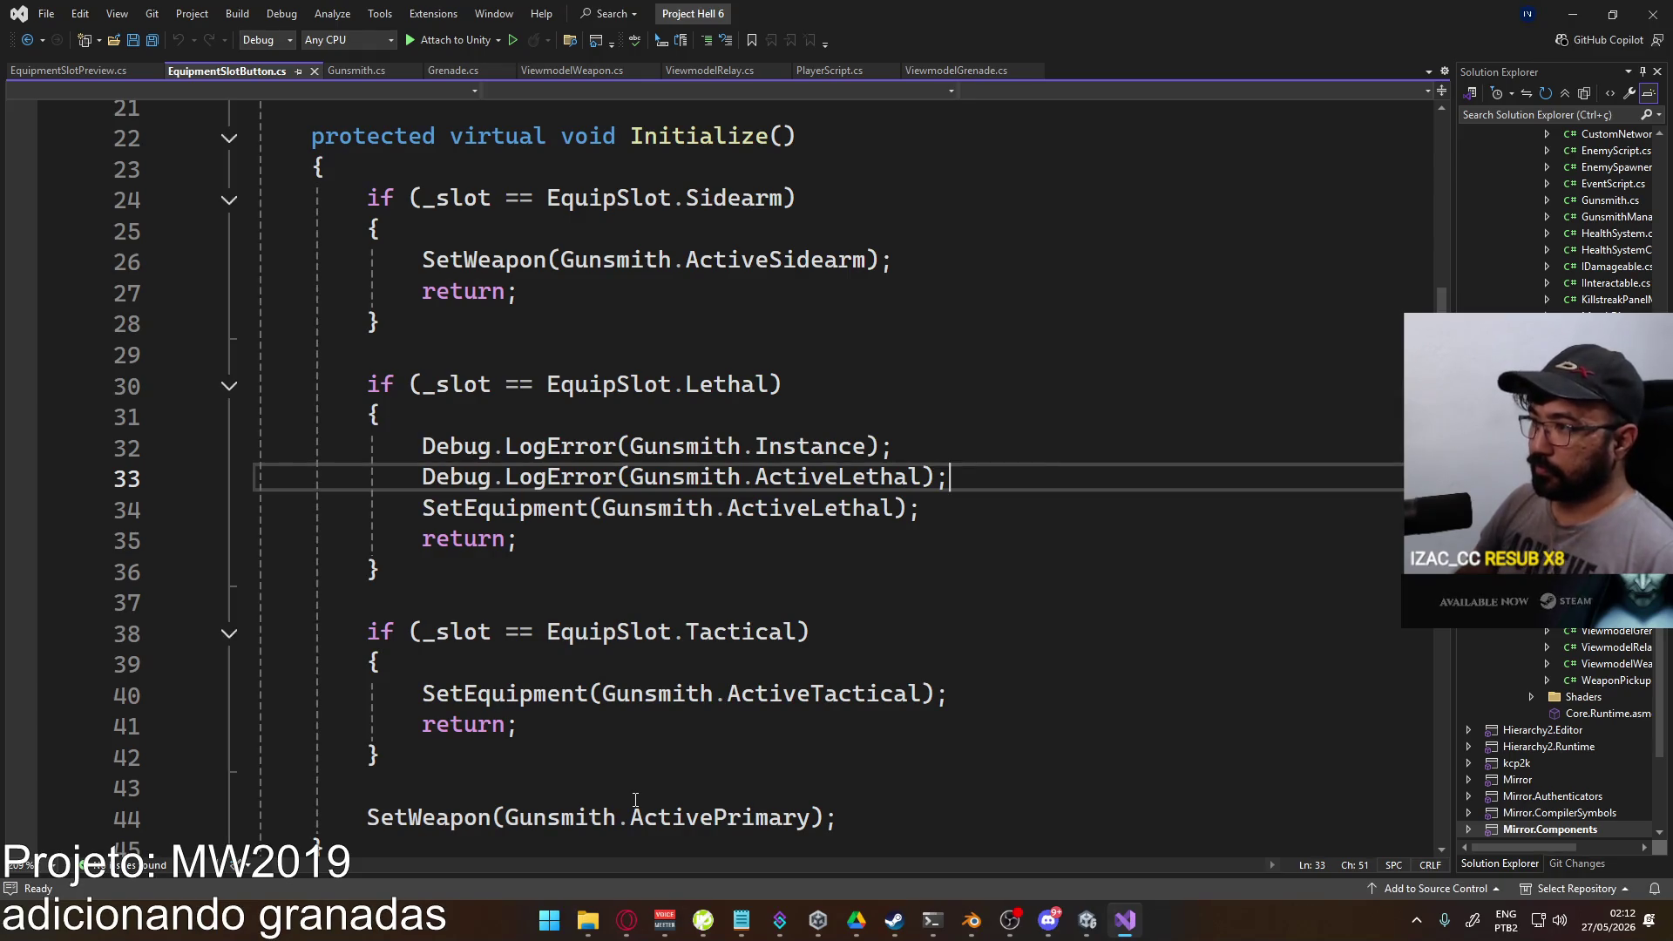
{"action": "key", "text": "alt+Tab"}
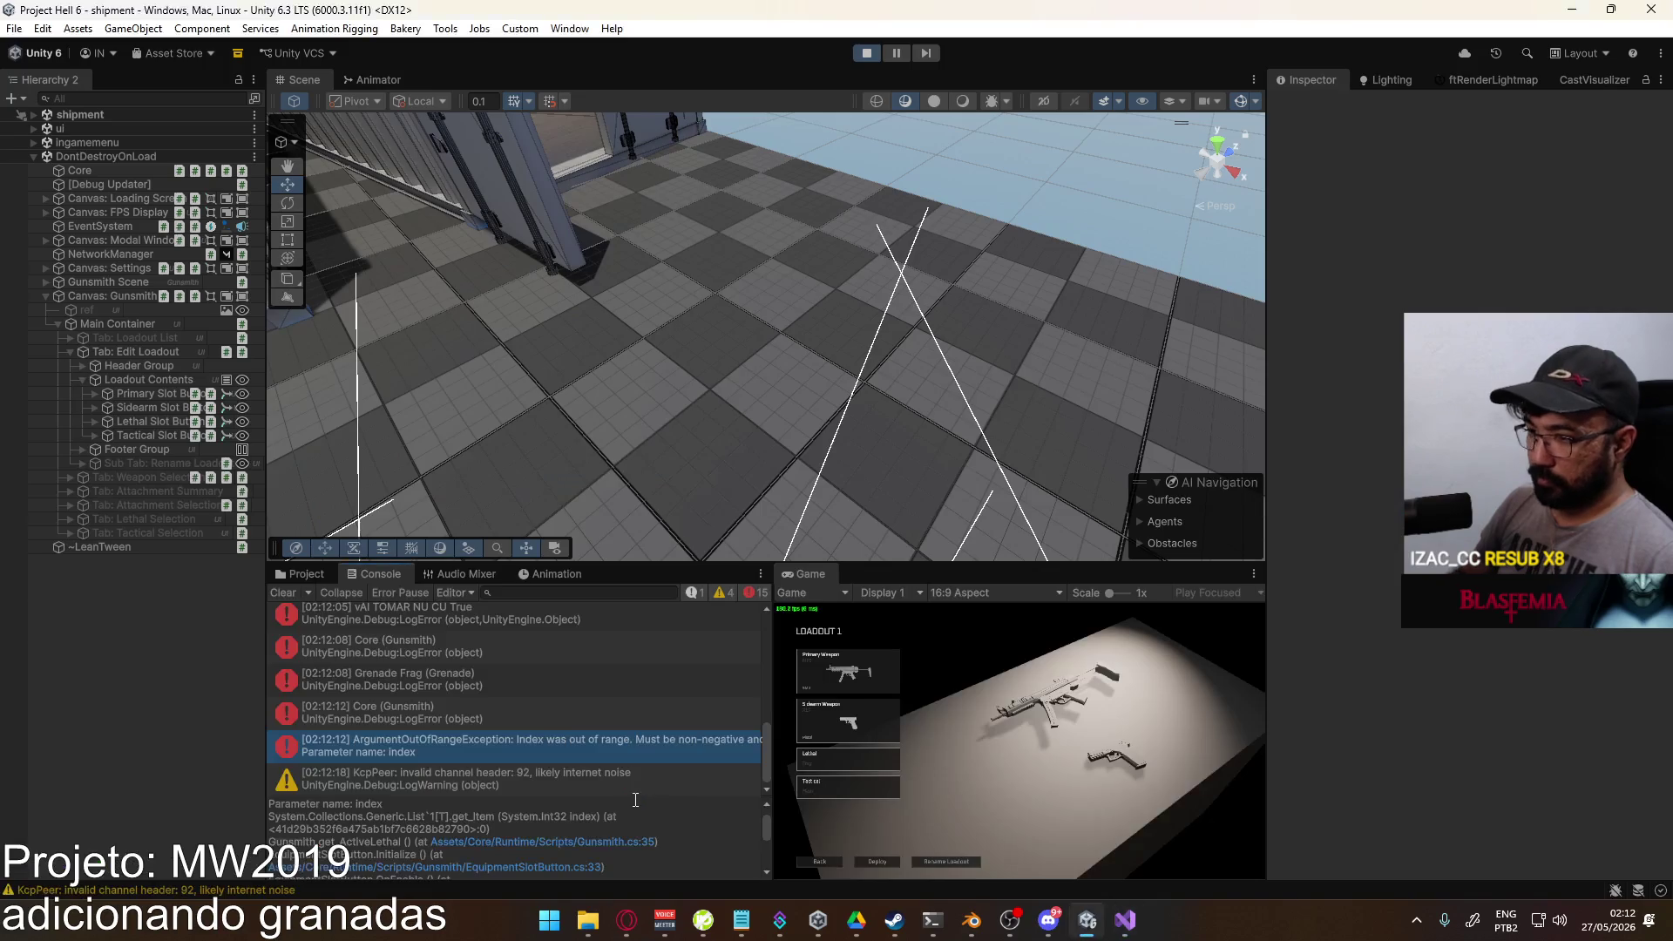
{"action": "key", "text": "alt+Tab"}
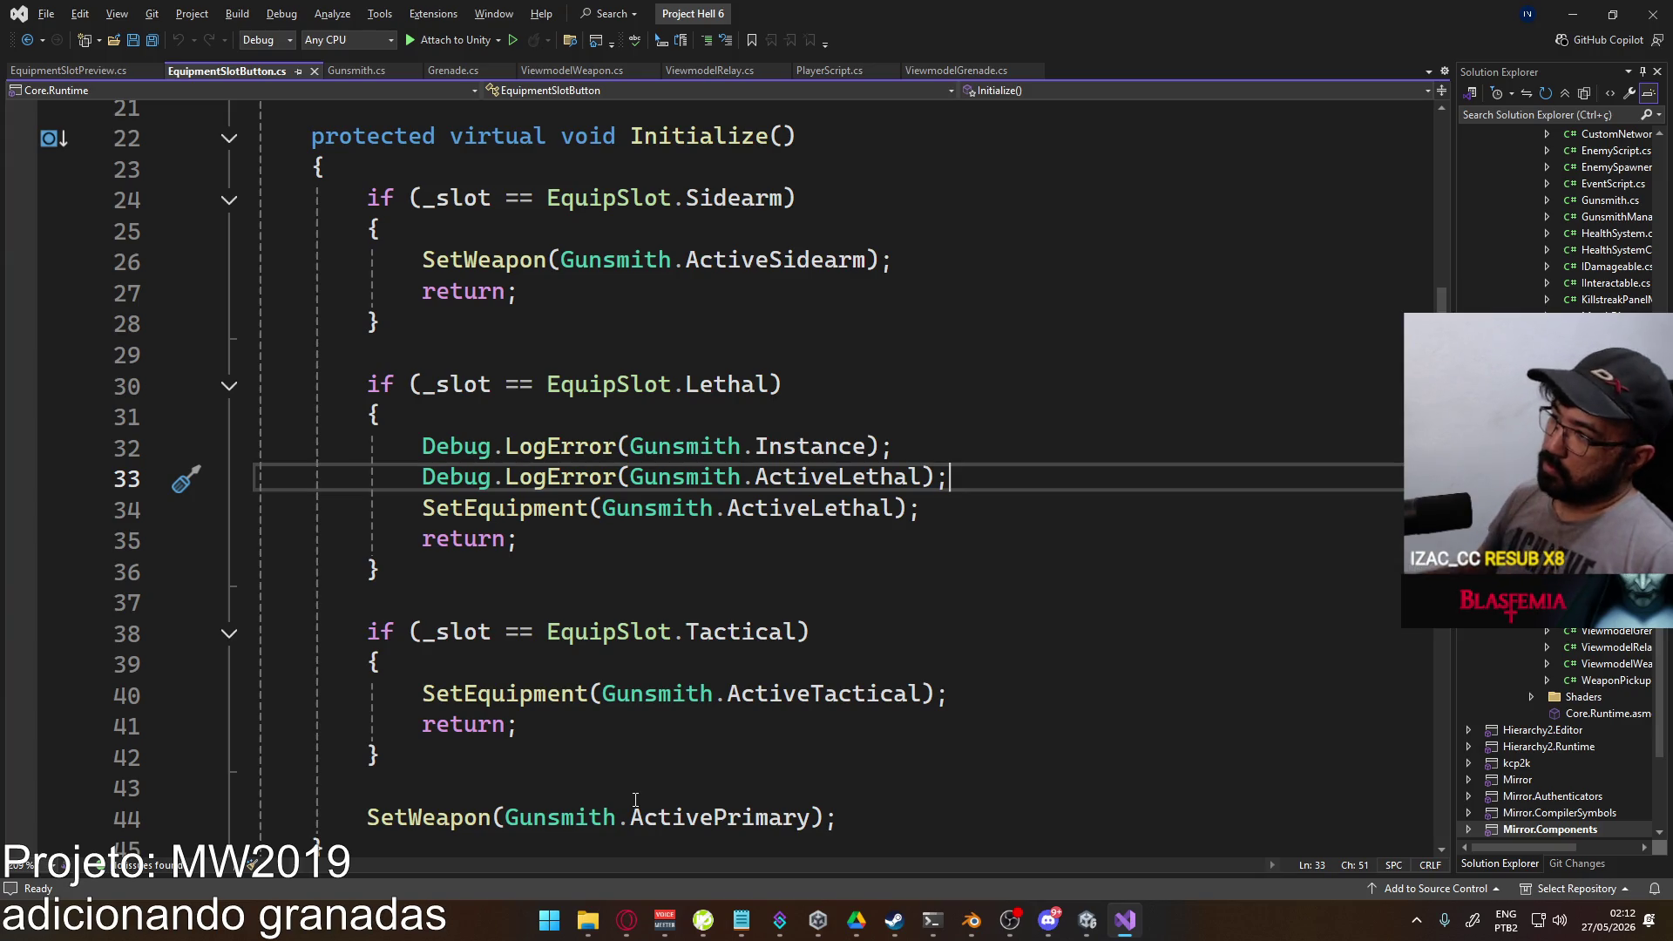
Step: Go to ActiveLethal's definition in Gunsmith.cs, then stop the game in Unity
{"action": "left_click", "coordinate": [819, 477], "text": "ctrl"}
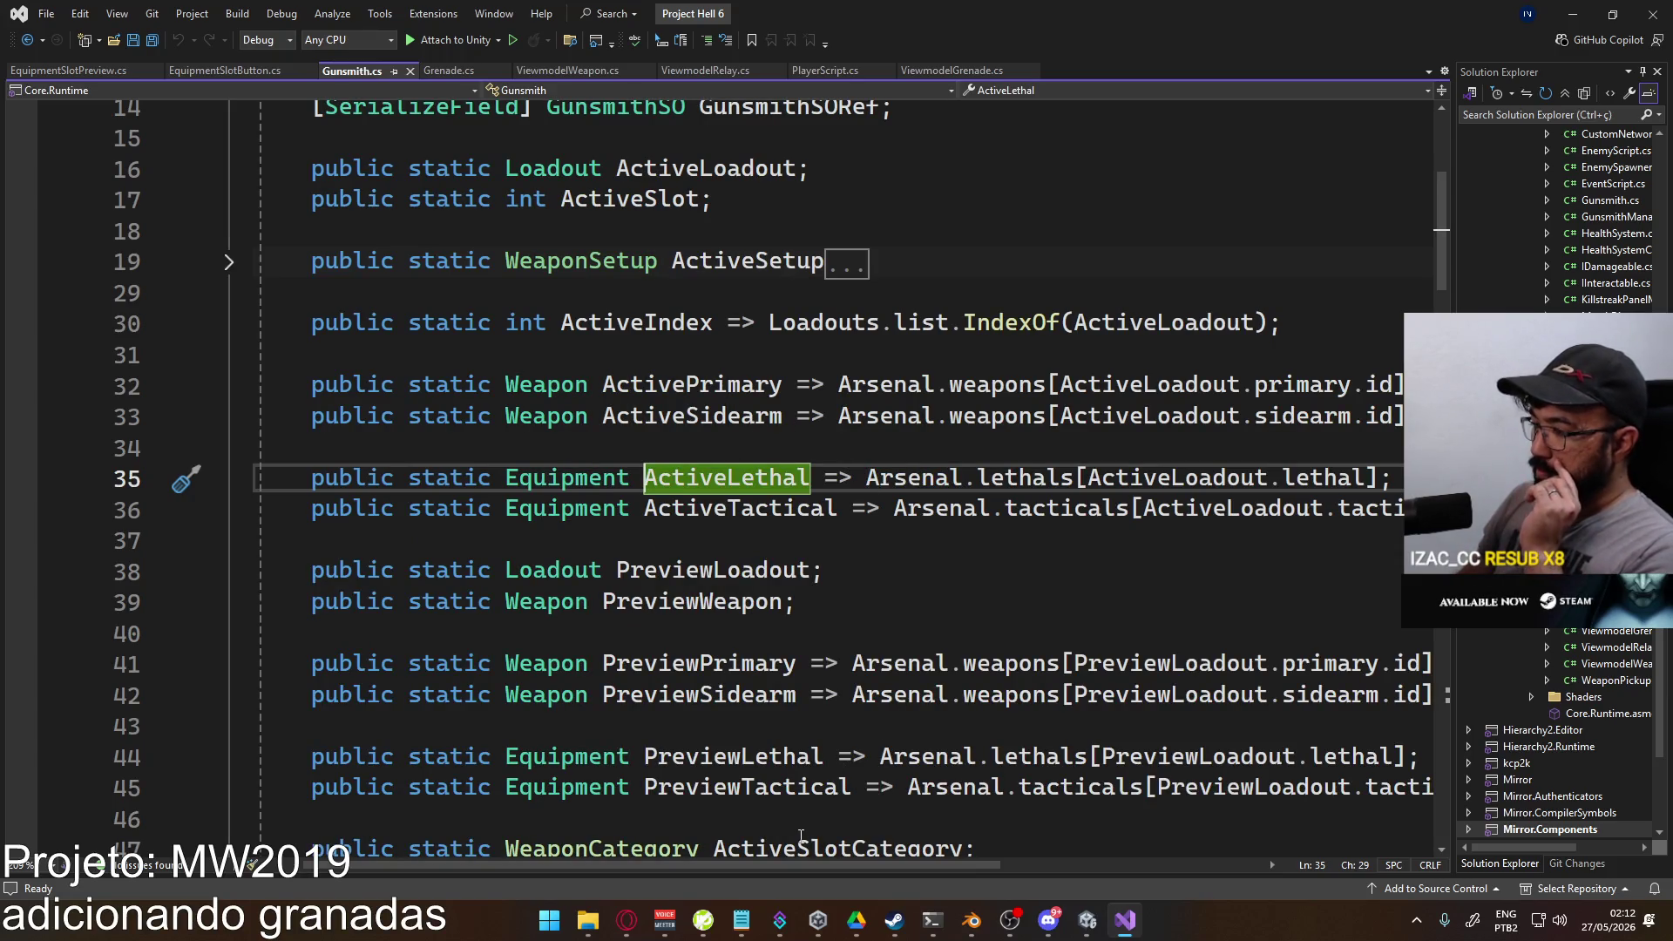
{"action": "mouse_move", "coordinate": [782, 870]}
{"action": "left_mouse_down"}
{"action": "mouse_move", "coordinate": [851, 849]}
{"action": "mouse_move", "coordinate": [794, 844]}
{"action": "mouse_move", "coordinate": [828, 814]}
{"action": "left_mouse_up"}
{"action": "key", "text": "alt+Tab"}
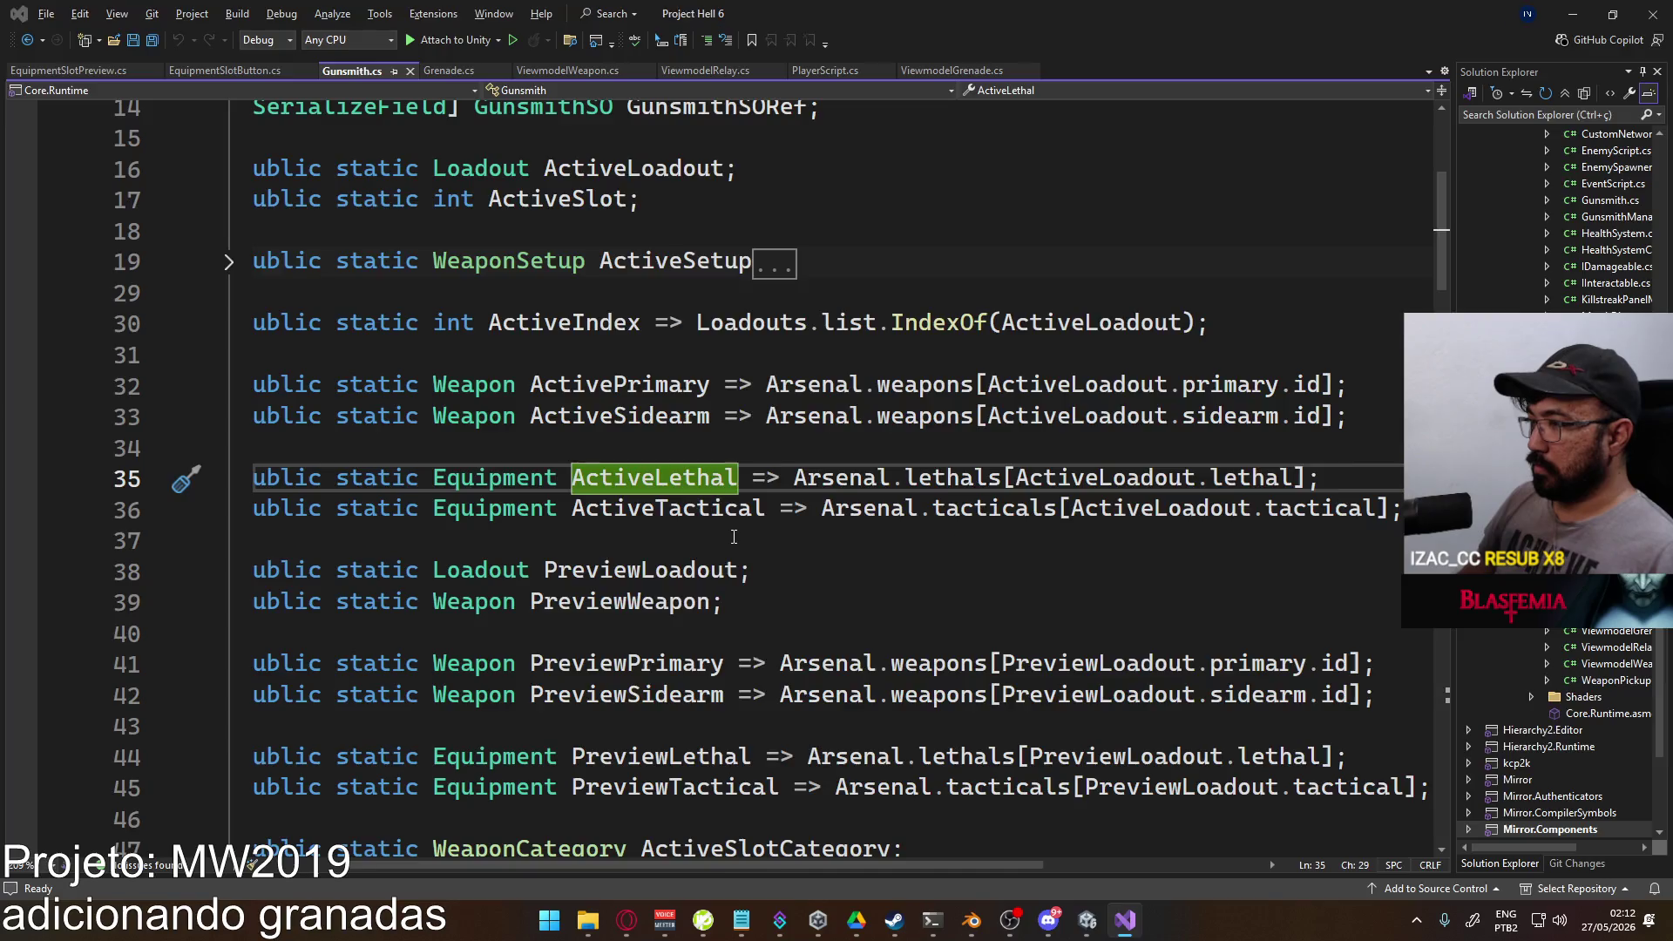
{"action": "left_click", "coordinate": [867, 60]}
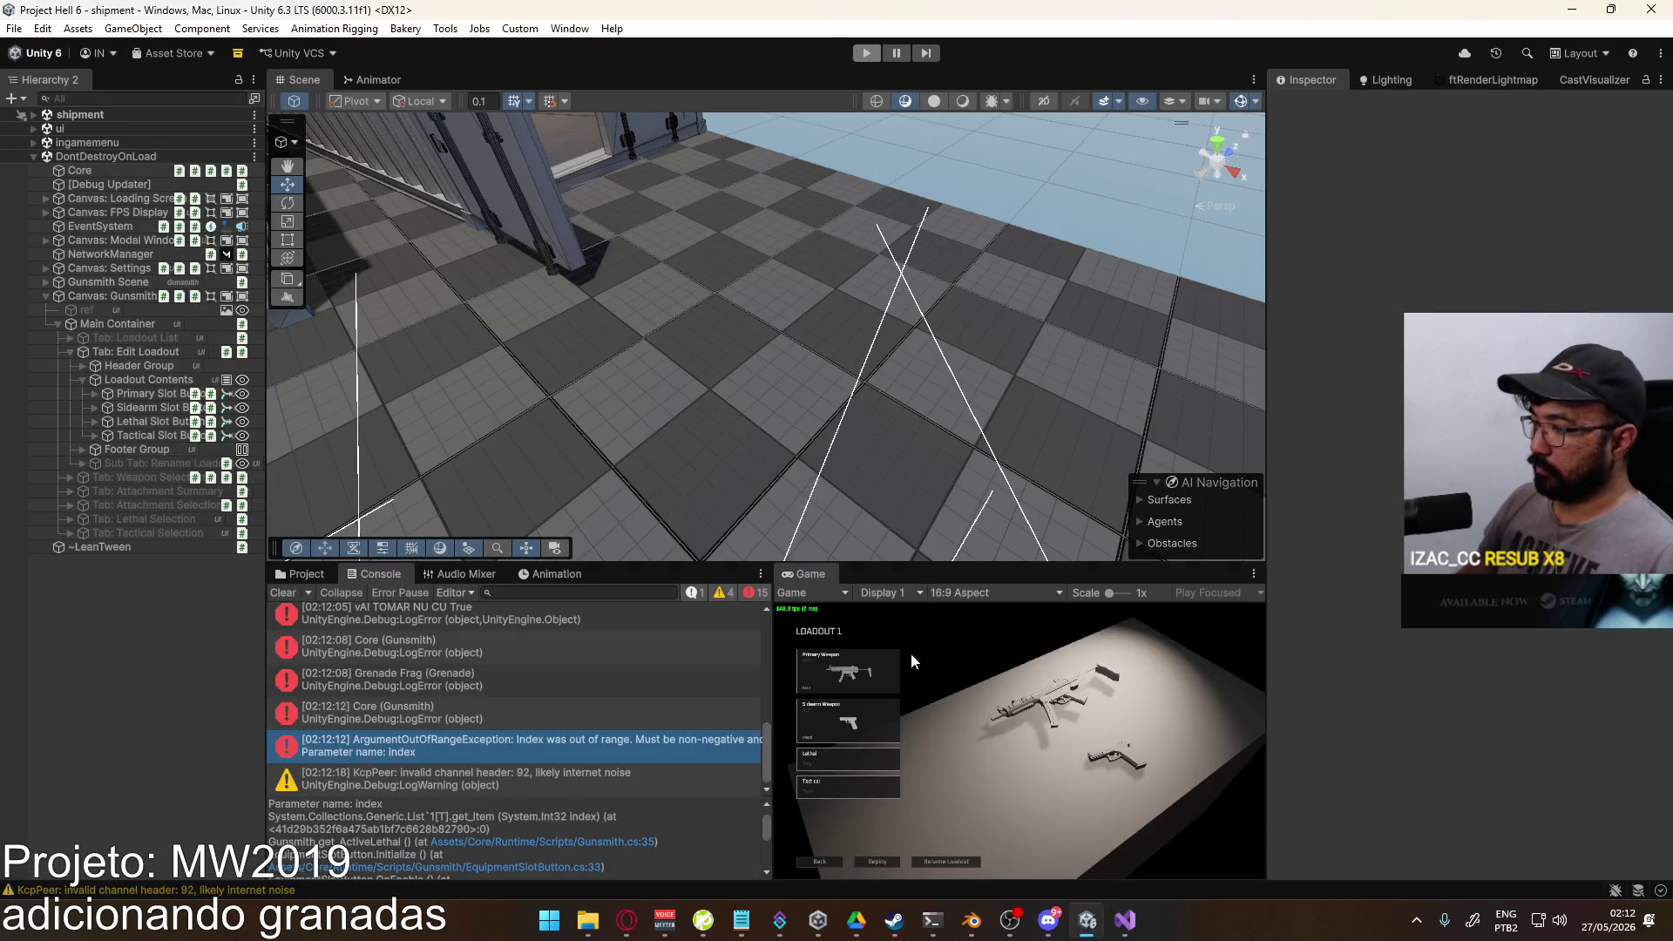
Step: Clear the console, delete the leftover debug log line in EquipmentSlotPreview.cs and save
{"action": "left_click", "coordinate": [278, 596]}
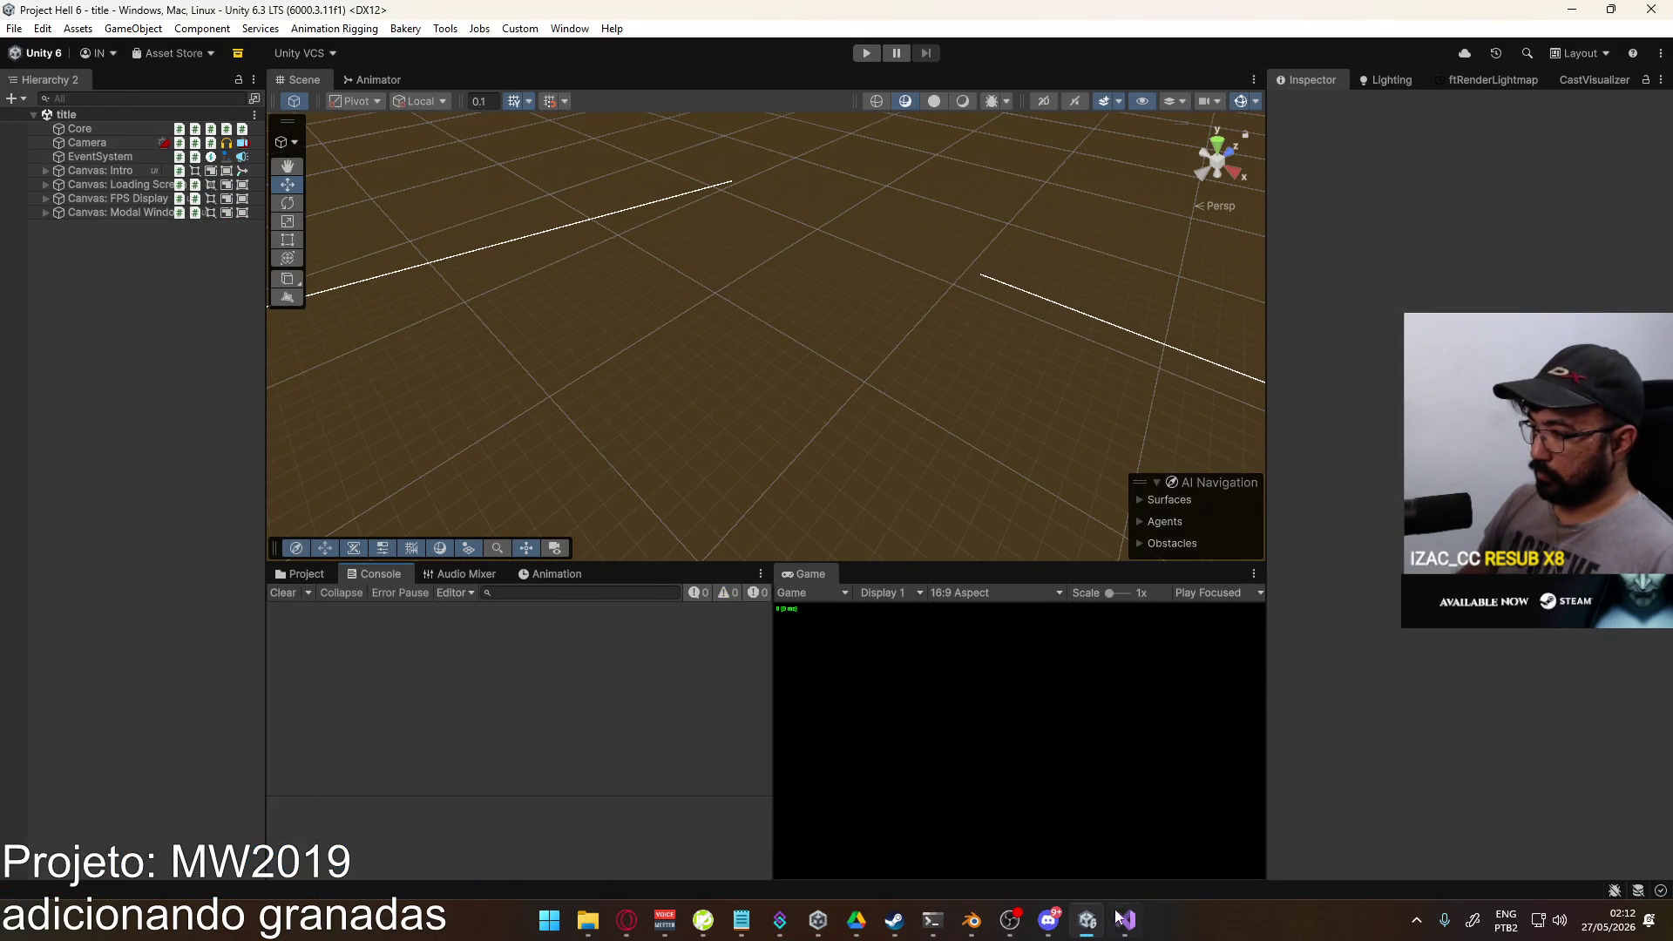
{"action": "key", "text": "alt+Tab"}
{"action": "left_click", "coordinate": [65, 72]}
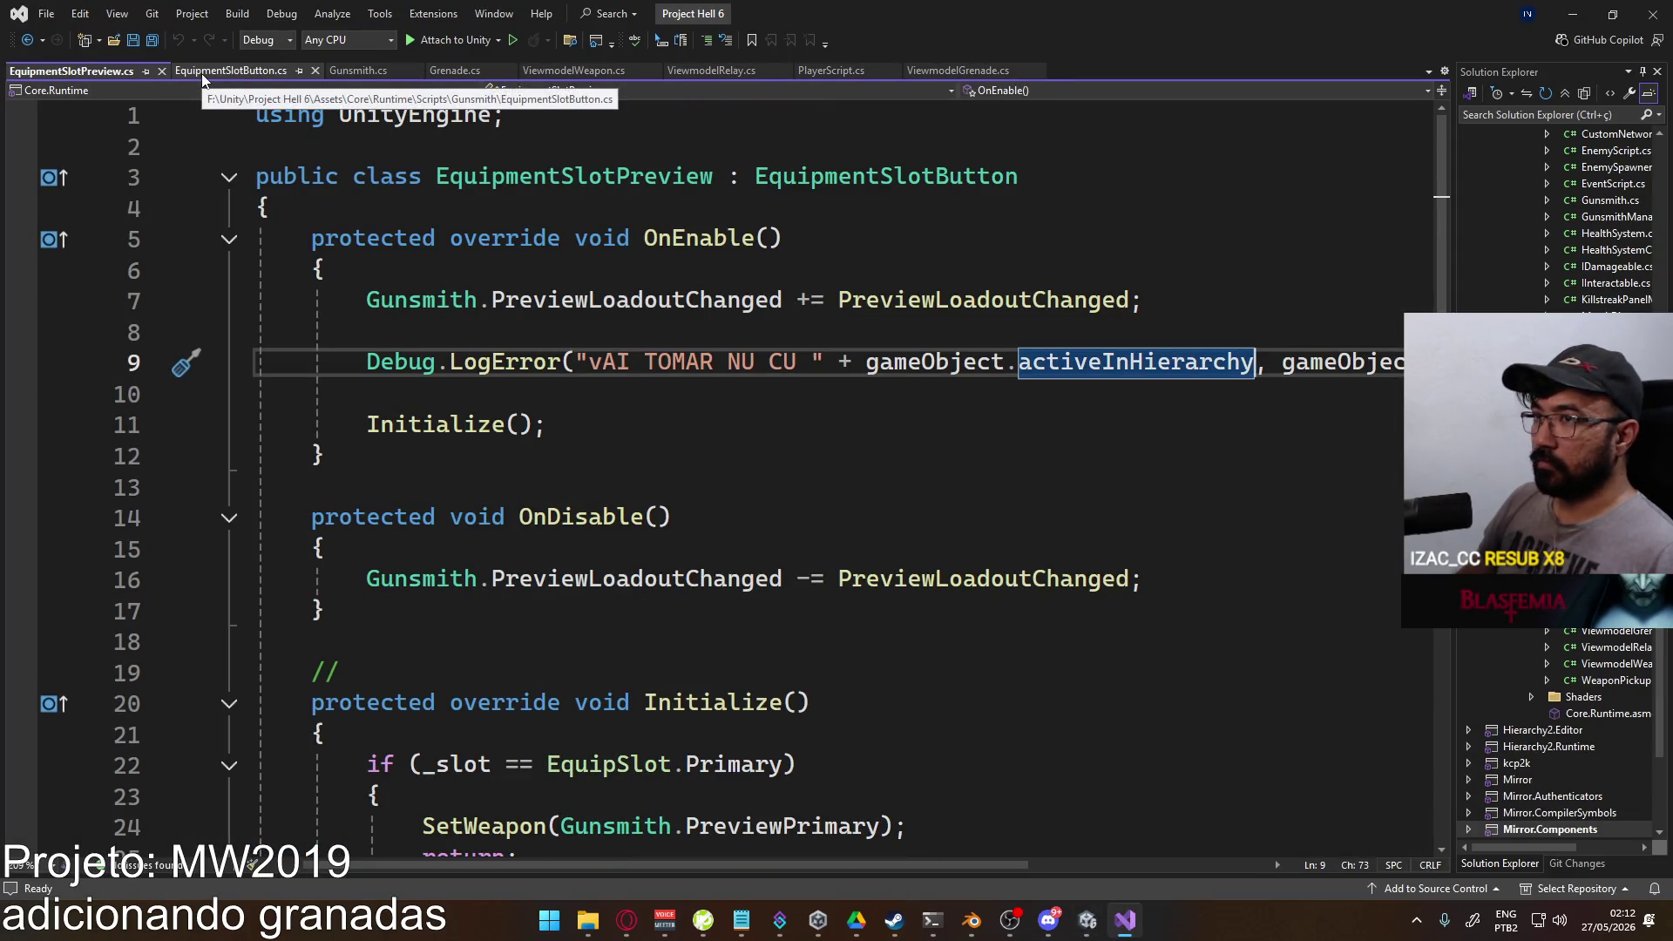
{"action": "key", "text": "ctrl+x"}
{"action": "key", "text": "ctrl+s"}
Step: Add Debug.LogError(Gunsmith.ActiveLoadout.lethal); in EquipmentSlotButton's Lethal branch
{"action": "left_click", "coordinate": [253, 70]}
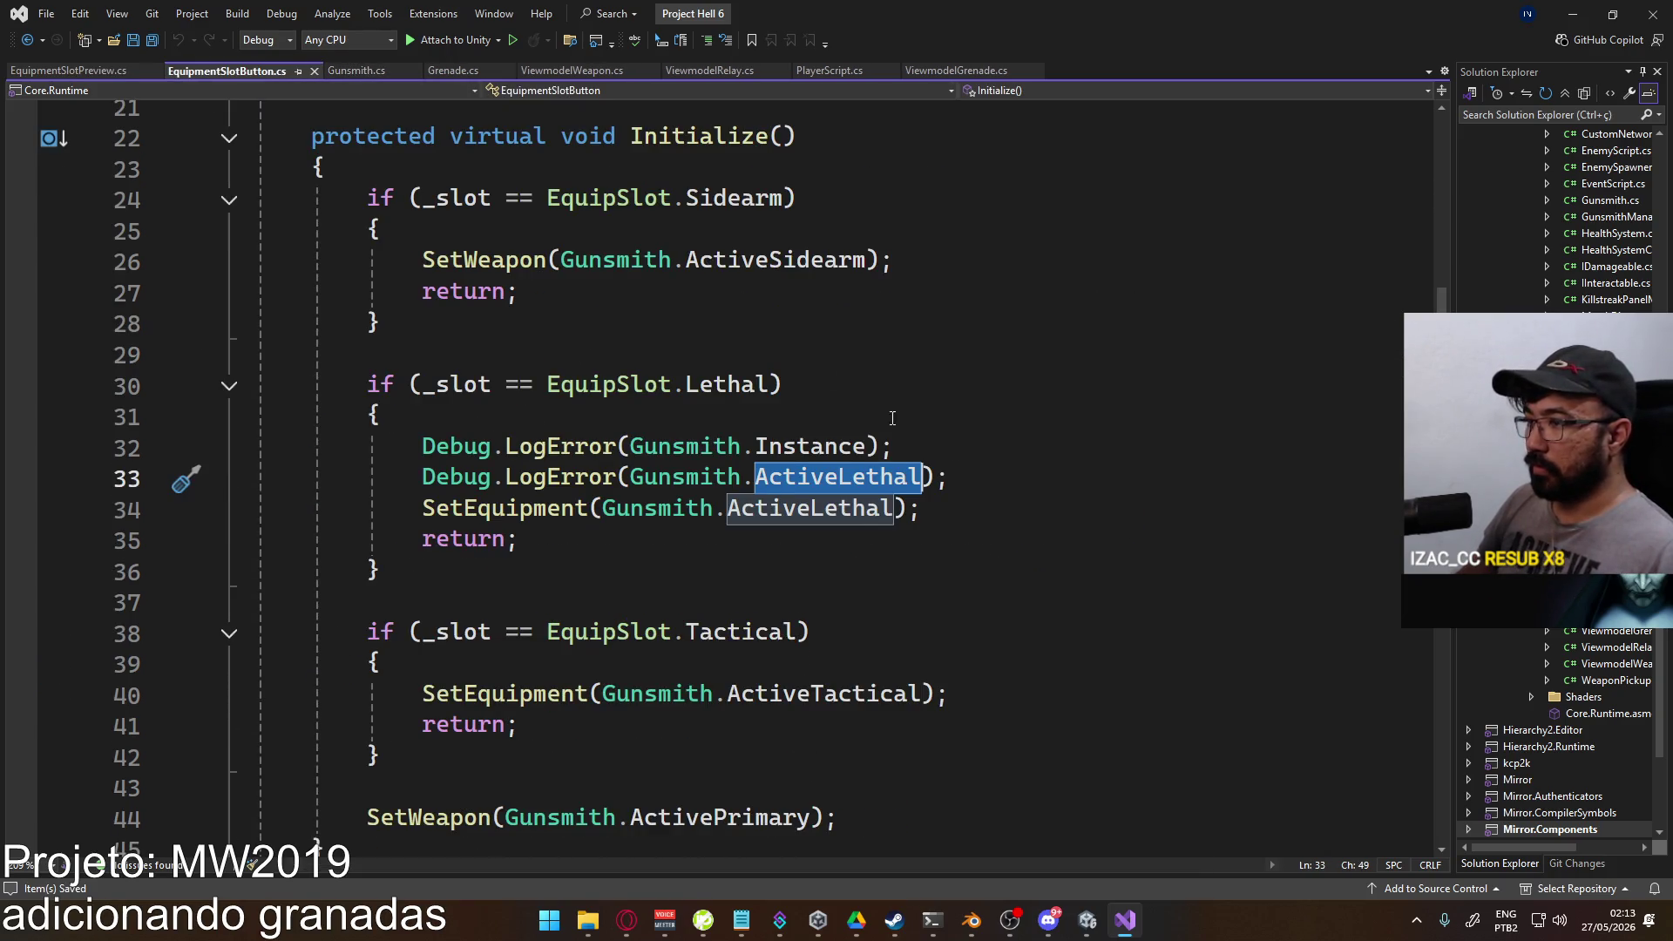
{"action": "key", "text": "End"}
{"action": "left_click", "coordinate": [965, 449]}
{"action": "key", "text": "Return"}
{"action": "type", "text": "De"}
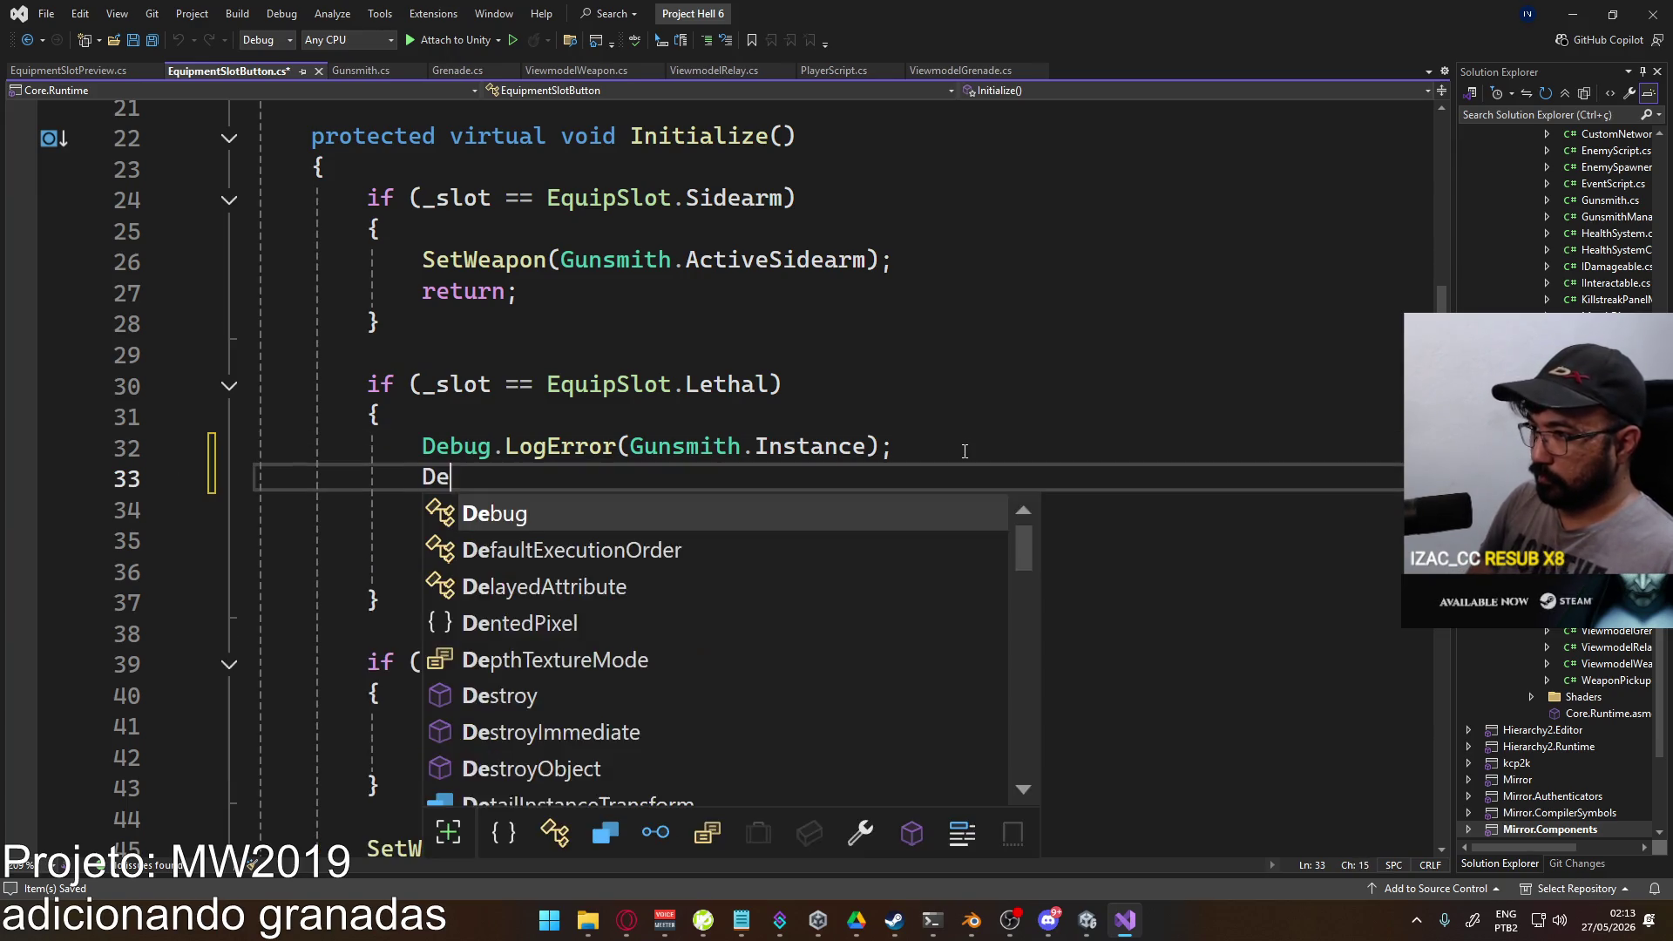
{"action": "type", "text": "bug.LogError("}
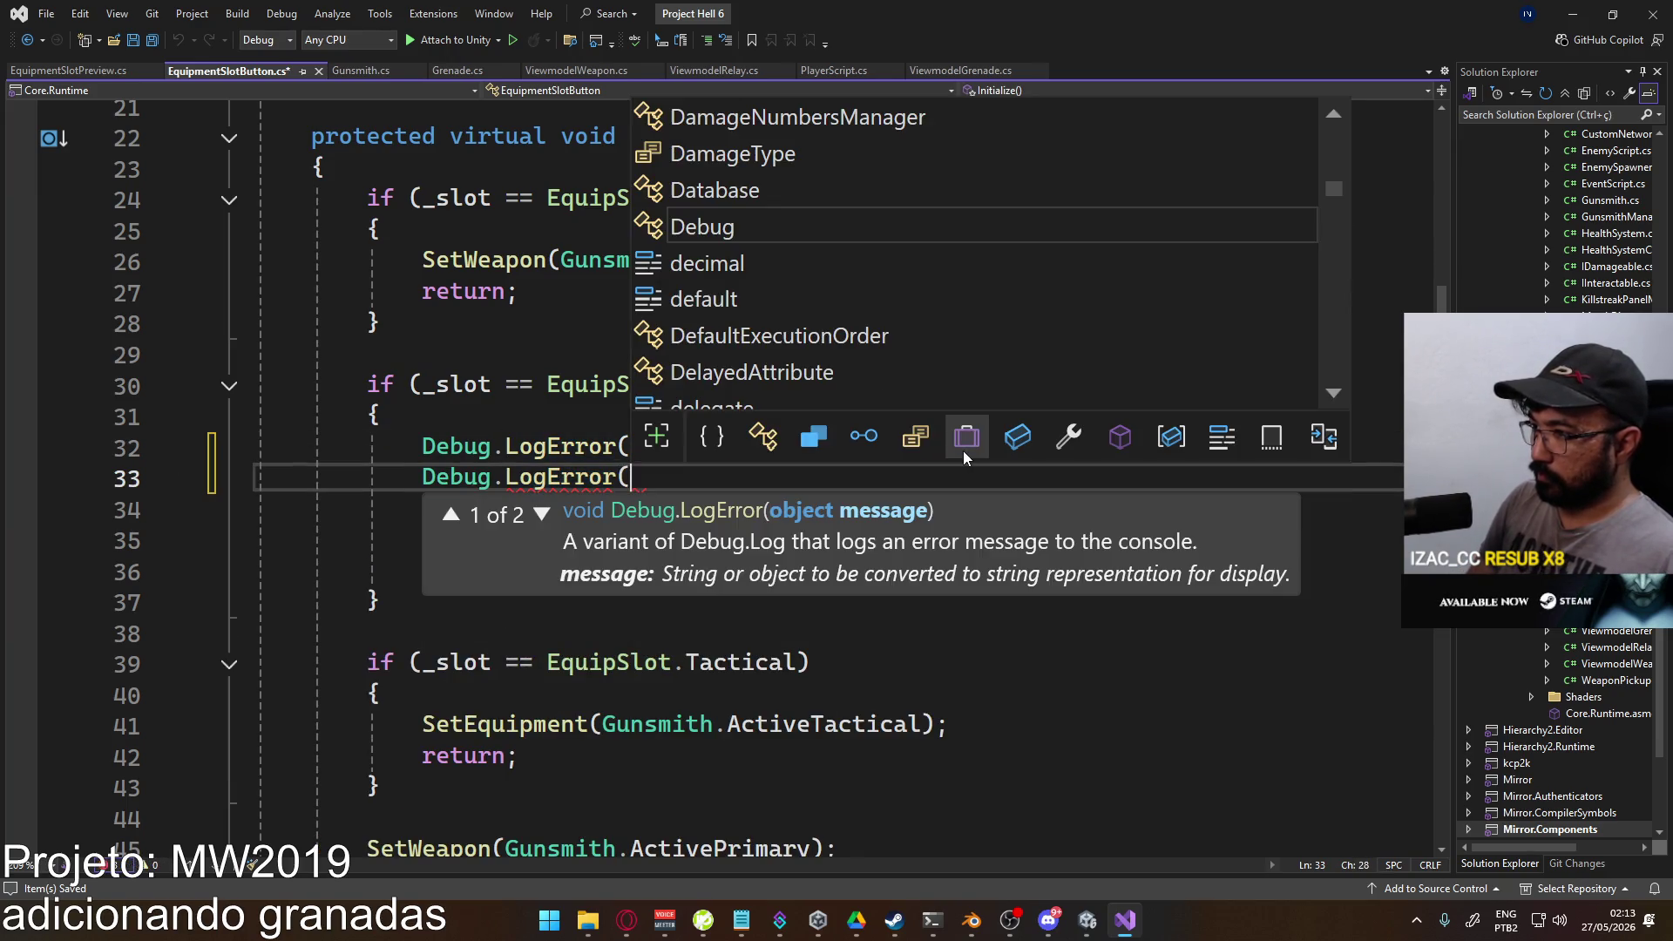
{"action": "type", "text": "Gu"}
{"action": "key", "text": "BackSpace"}
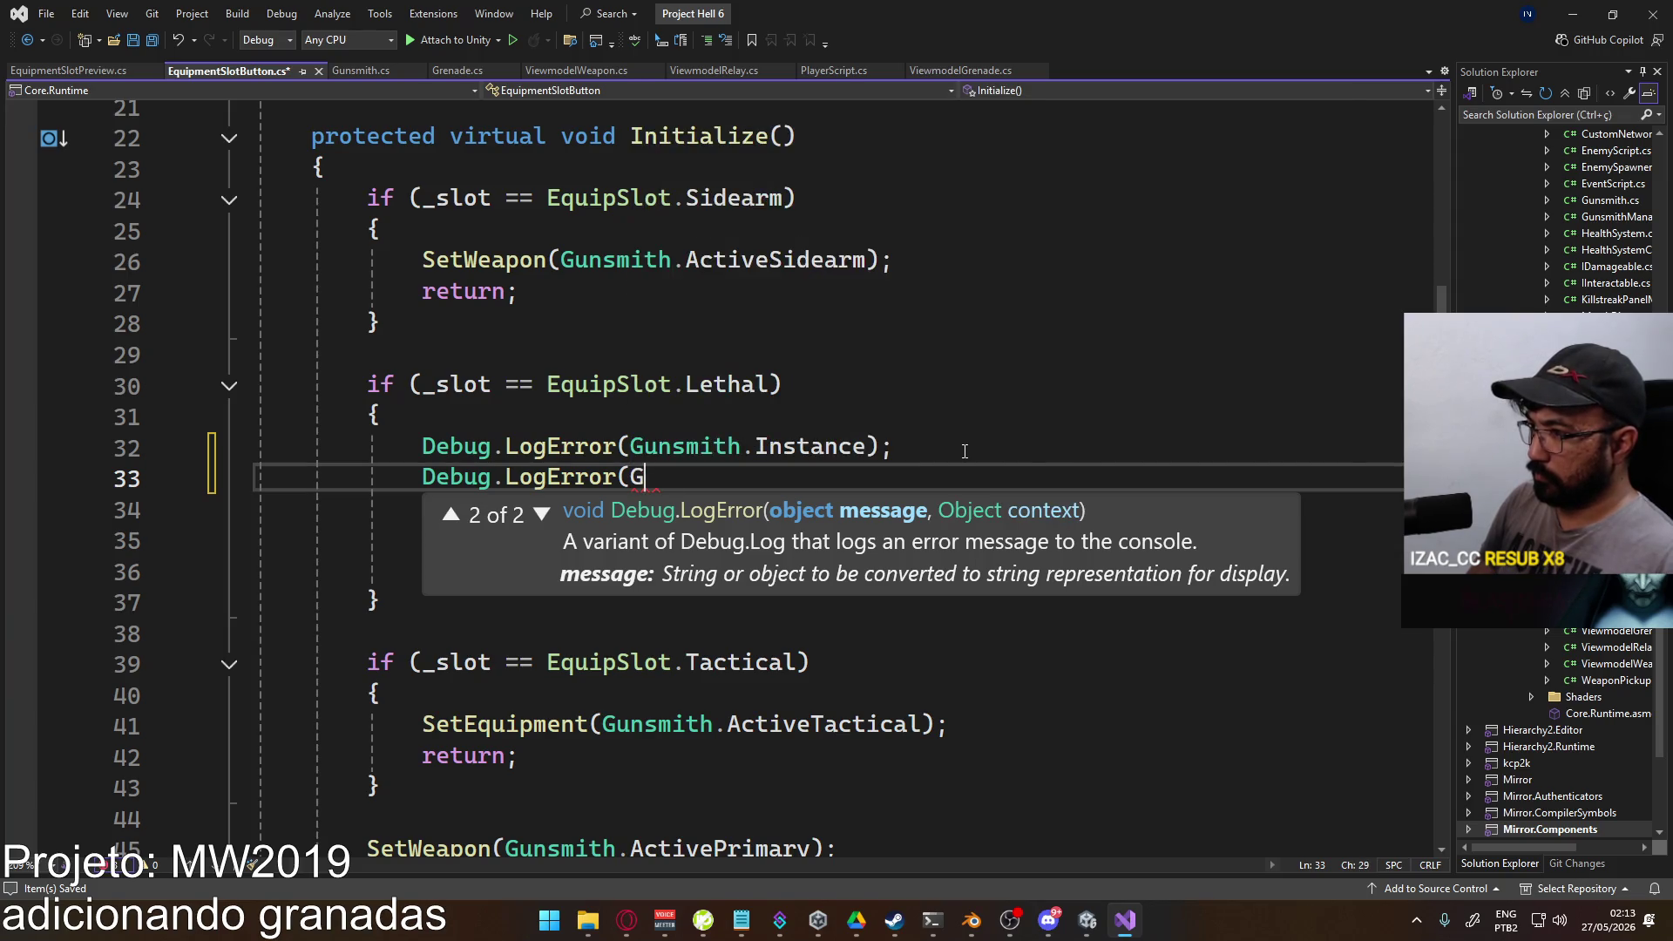
{"action": "key", "text": "Escape"}
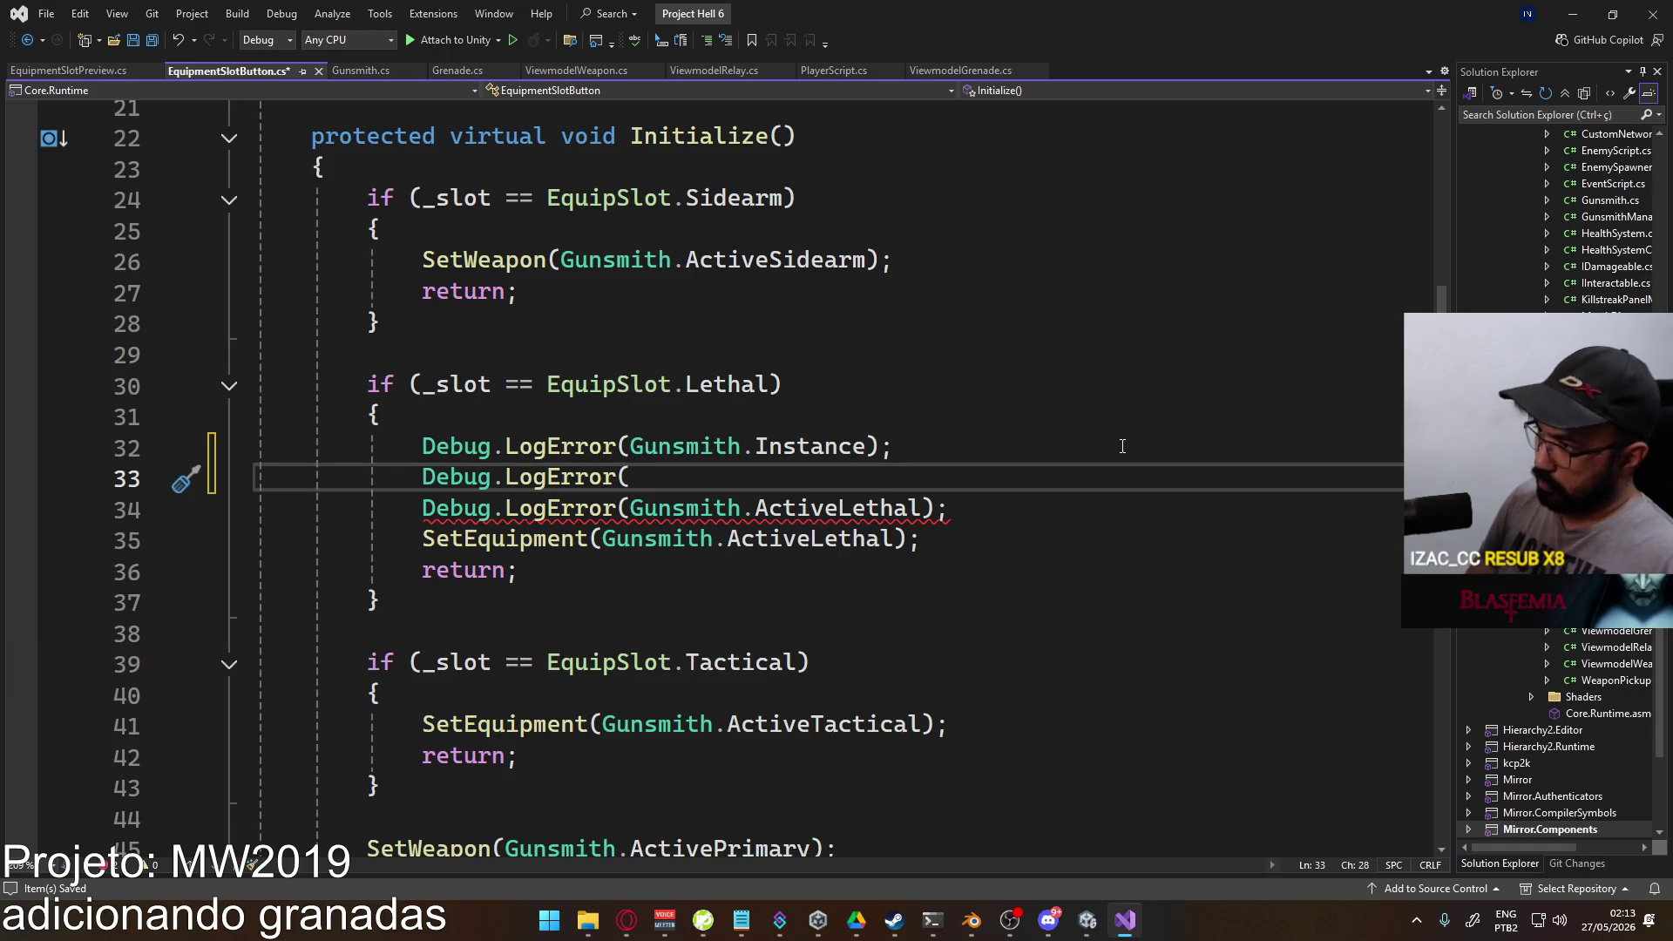
{"action": "type", "text": "Gun"}
{"action": "key", "text": "Tab"}
{"action": "type", "text": ".Activ"}
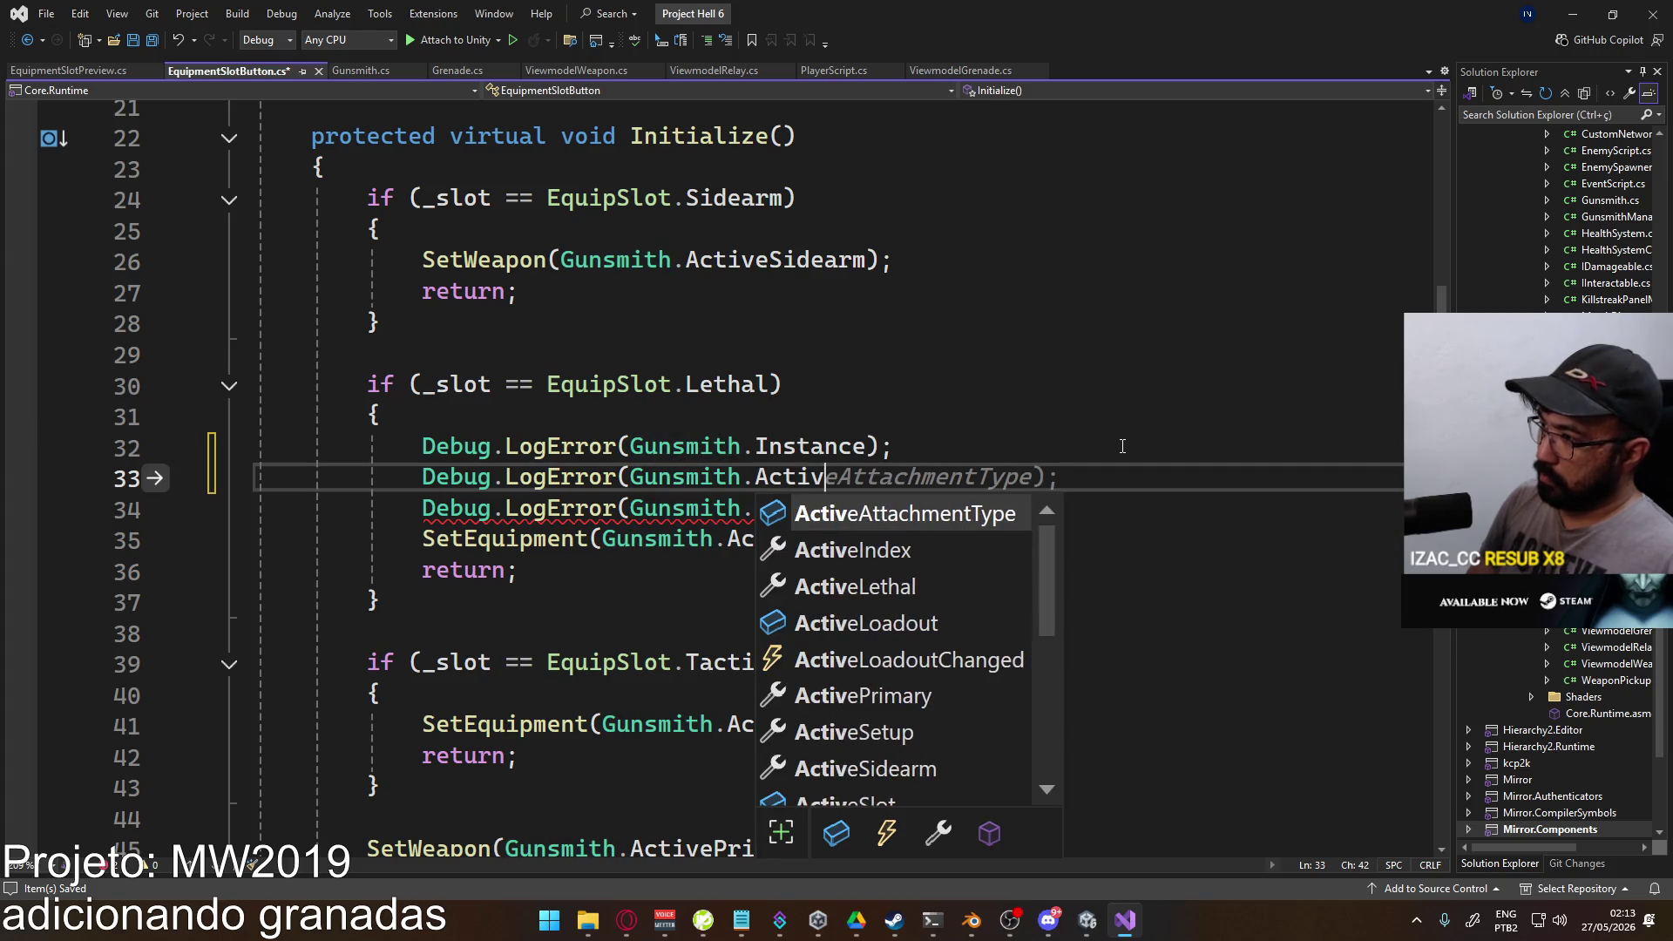
{"action": "type", "text": "eL"}
{"action": "key", "text": "Down"}
{"action": "type", "text": ".le"}
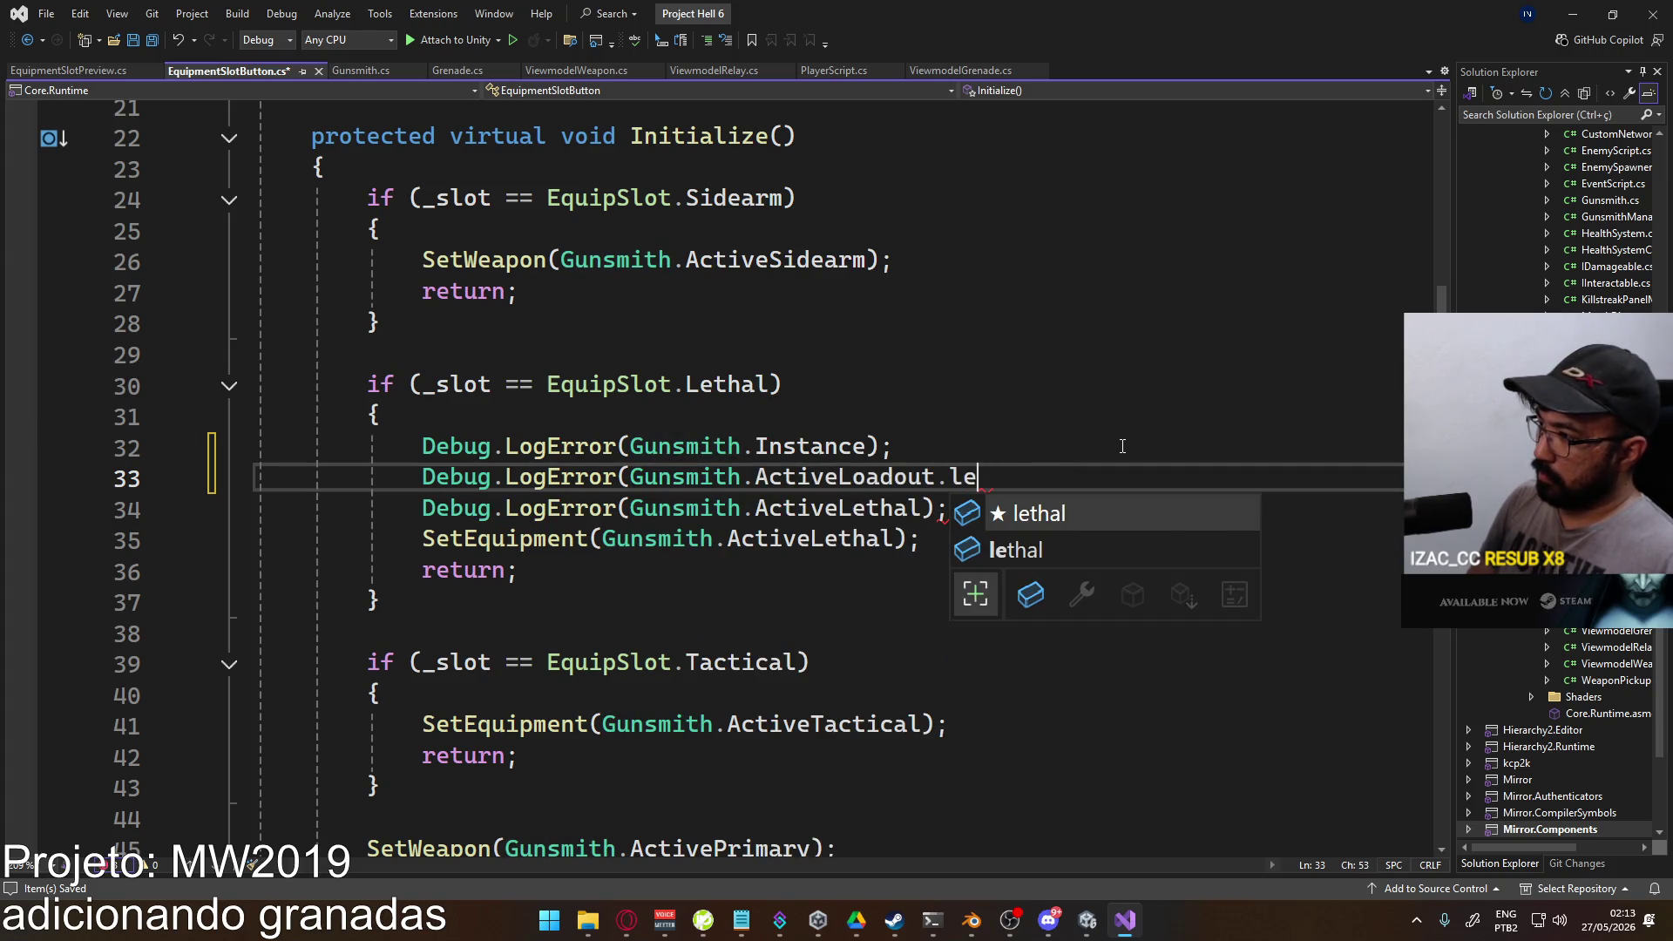
{"action": "key", "text": "Tab"}
{"action": "type", "text": ");"}
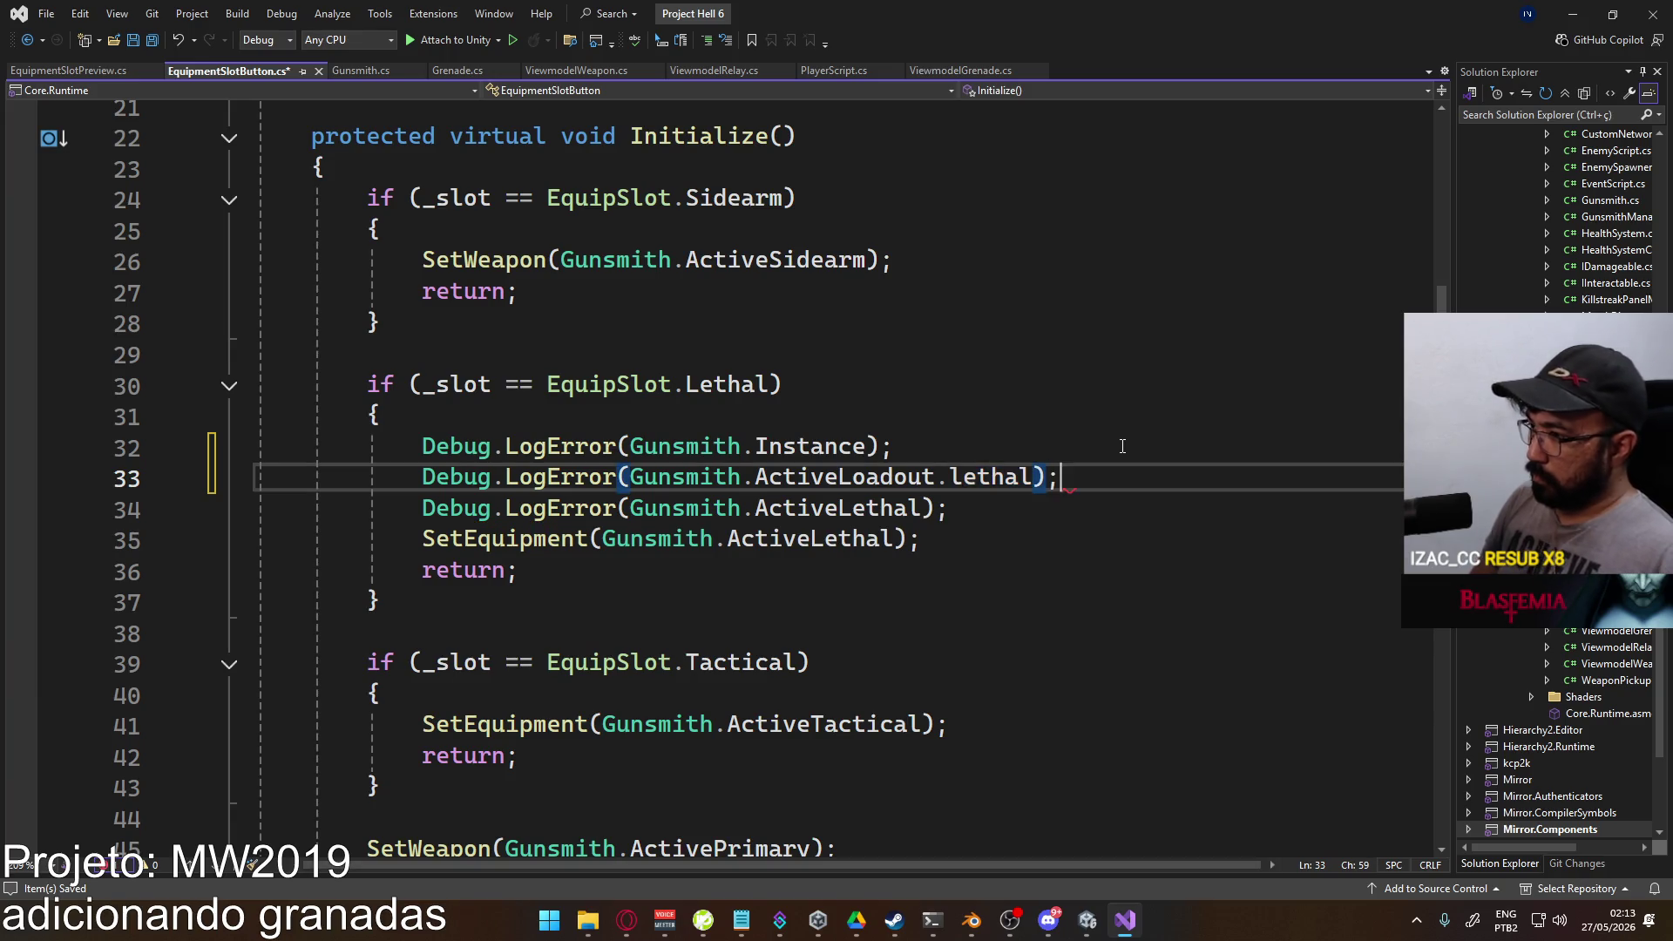
Step: Add a second LogError printing Arsenal.lethals indexed by the active loadout's lethal, then return to Unity
{"action": "key", "text": "Return"}
{"action": "type", "text": "Debug.Log"}
{"action": "key", "text": "Tab"}
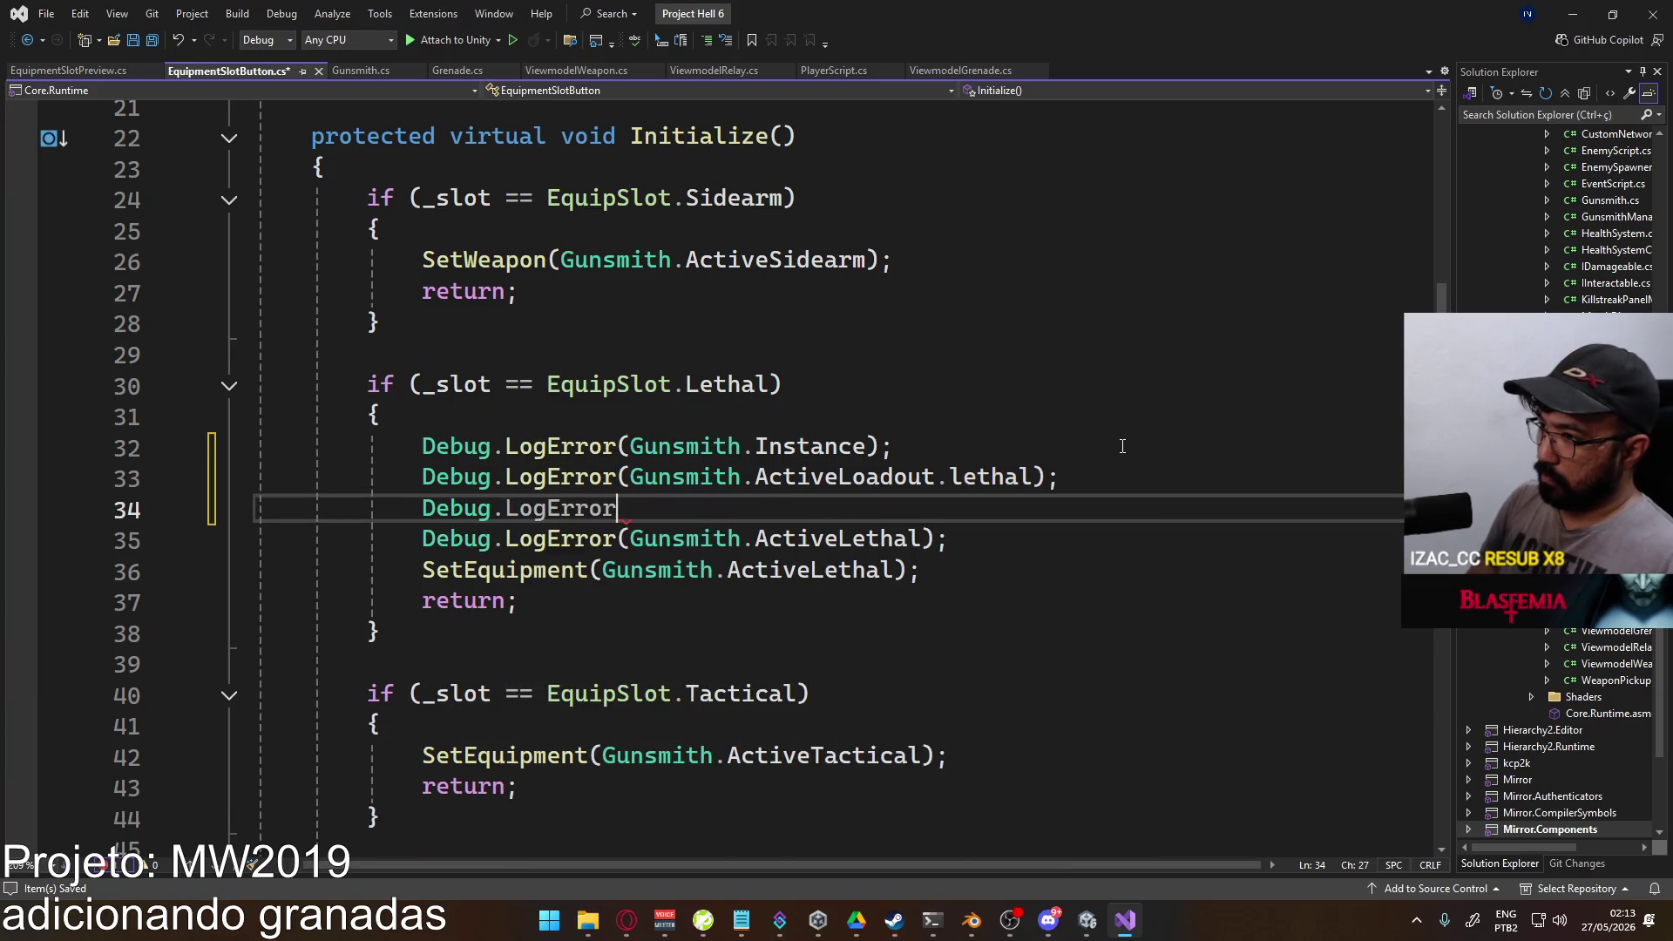
{"action": "type", "text": "(Arsena"}
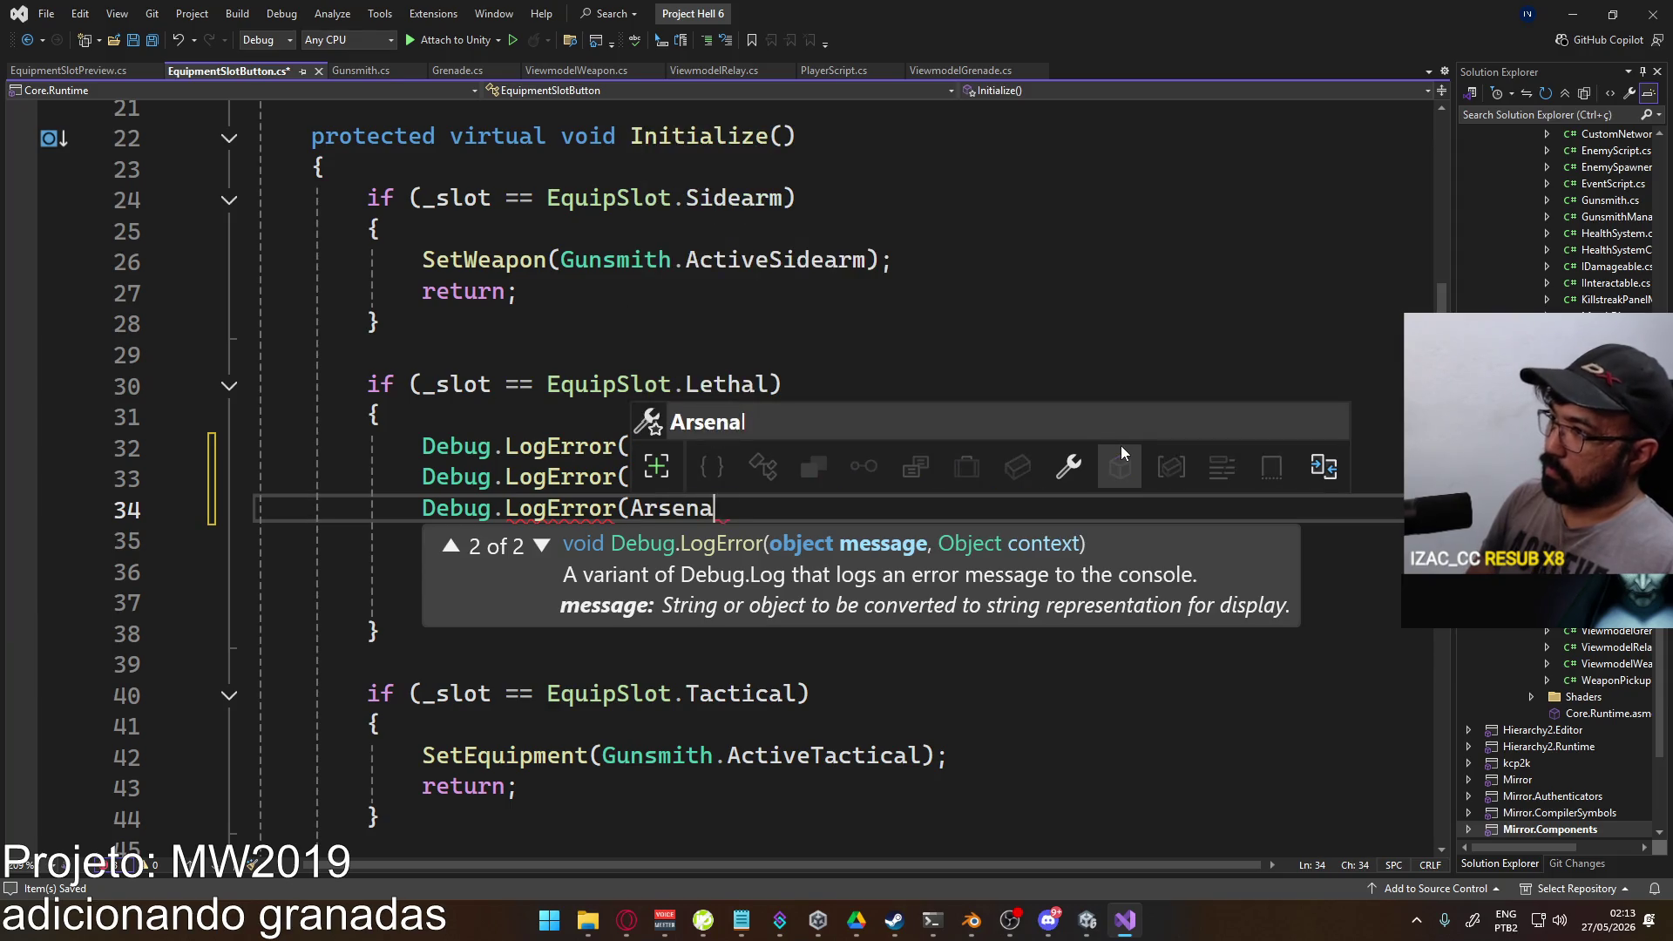
{"action": "type", "text": "l."}
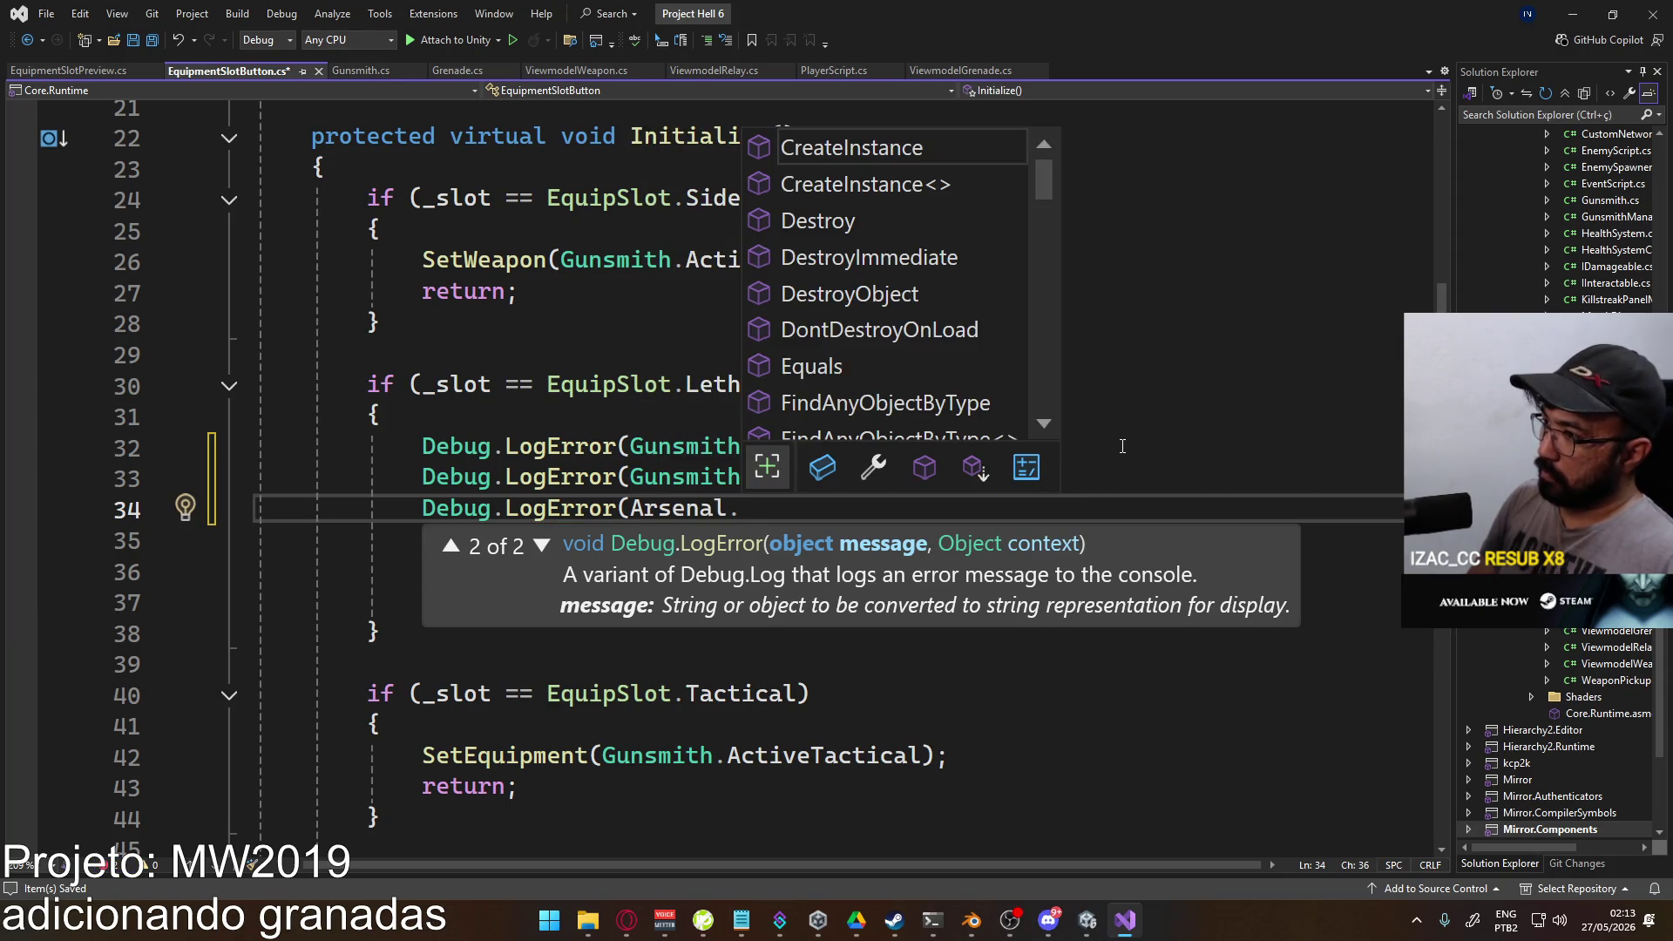
{"action": "type", "text": "let"}
{"action": "key", "text": "Tab"}
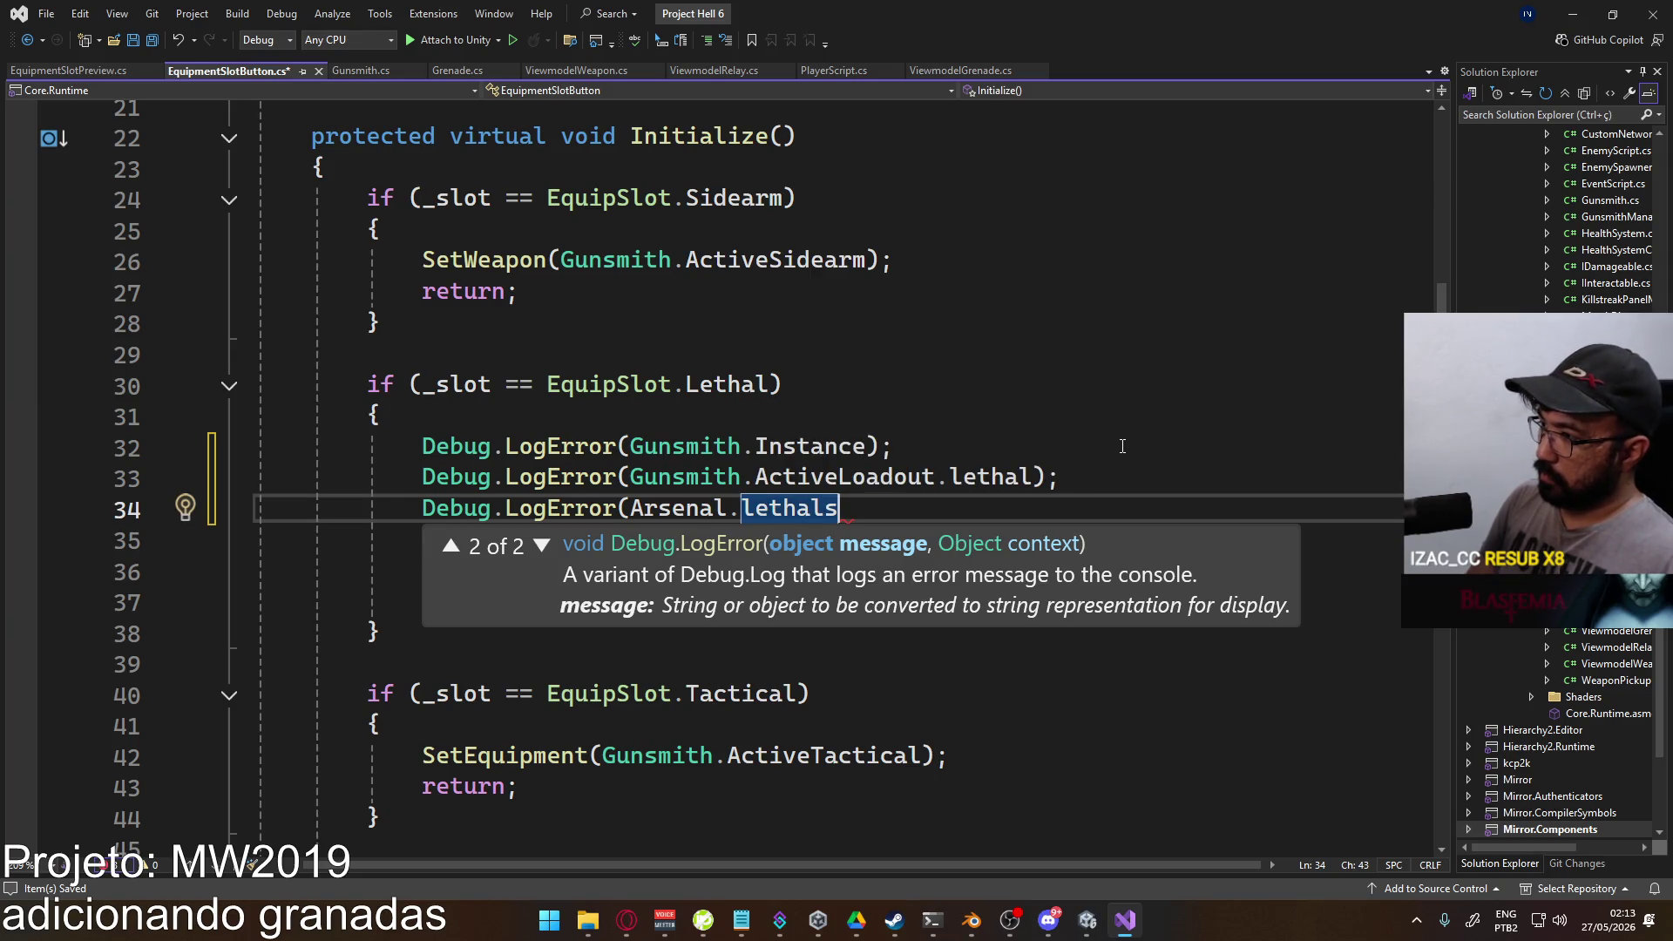
{"action": "type", "text": "("}
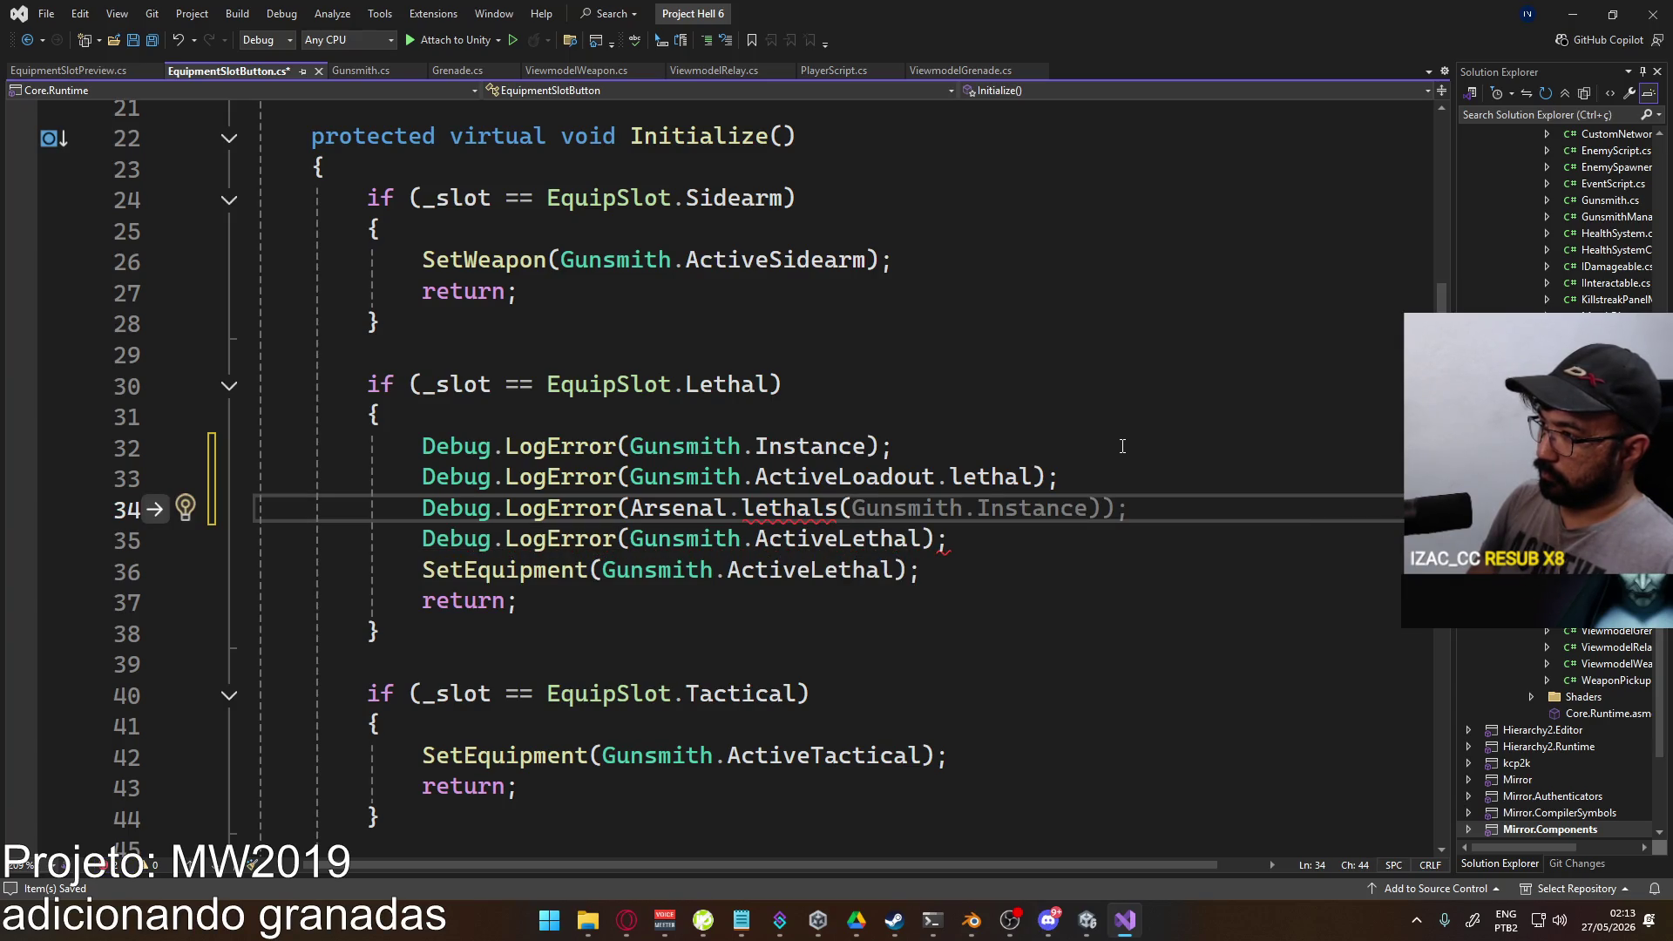
{"action": "type", "text": "Gunsmith."}
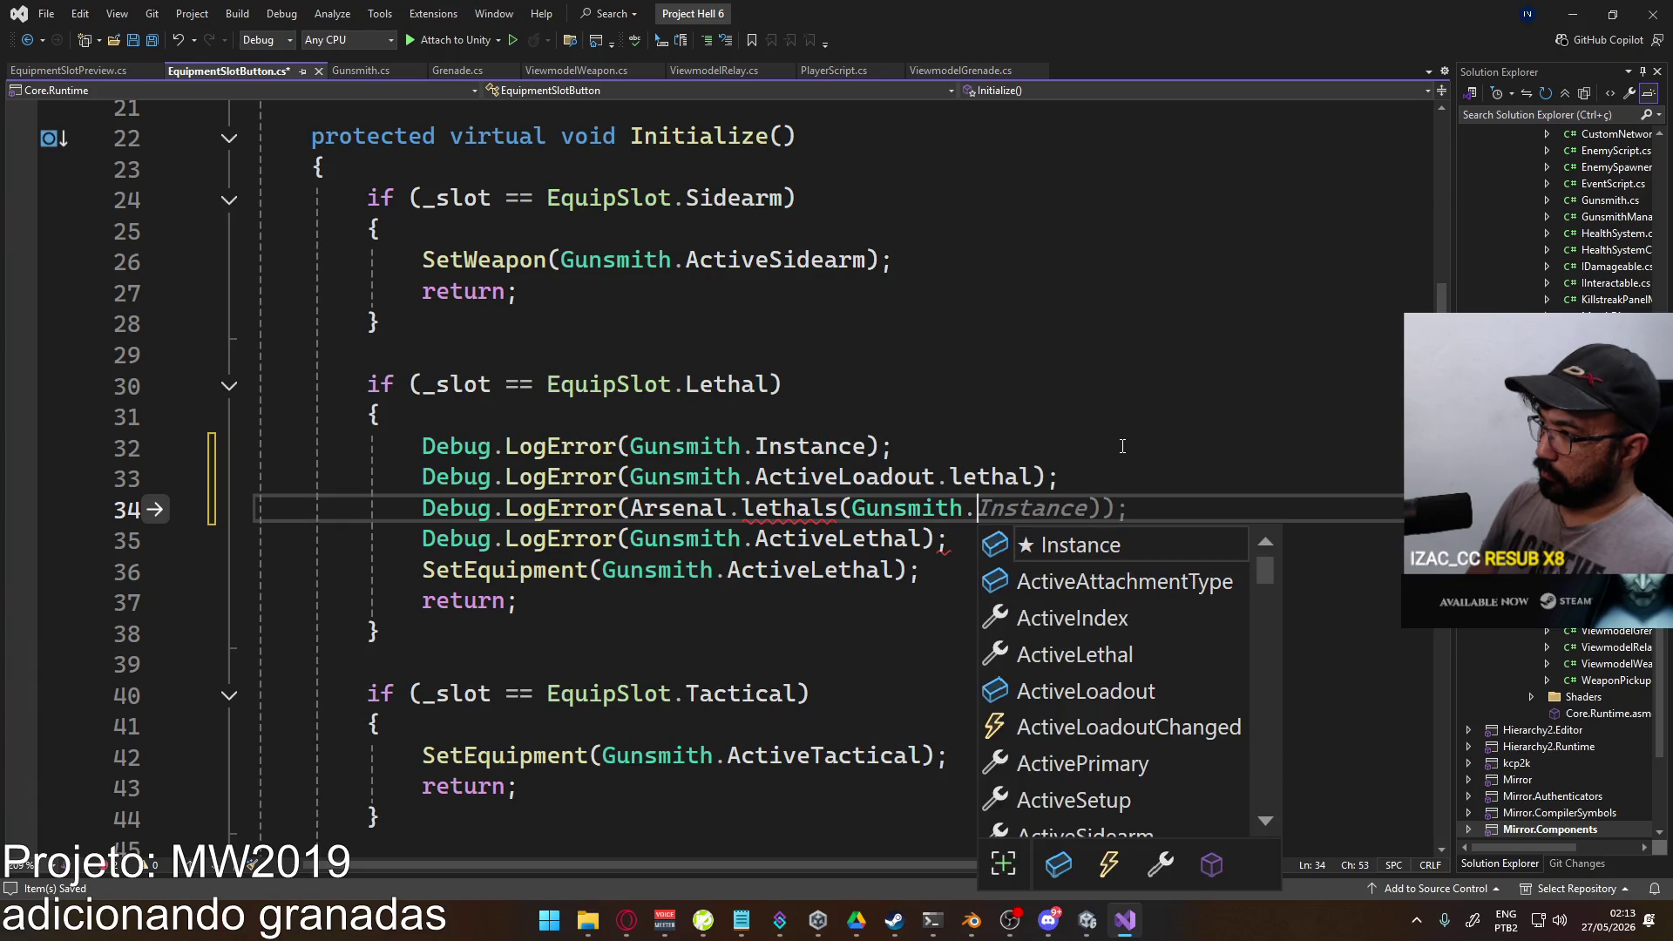
{"action": "key", "text": "BackSpace"}
{"action": "key", "text": "BackSpace"}
{"action": "key", "text": "BackSpace"}
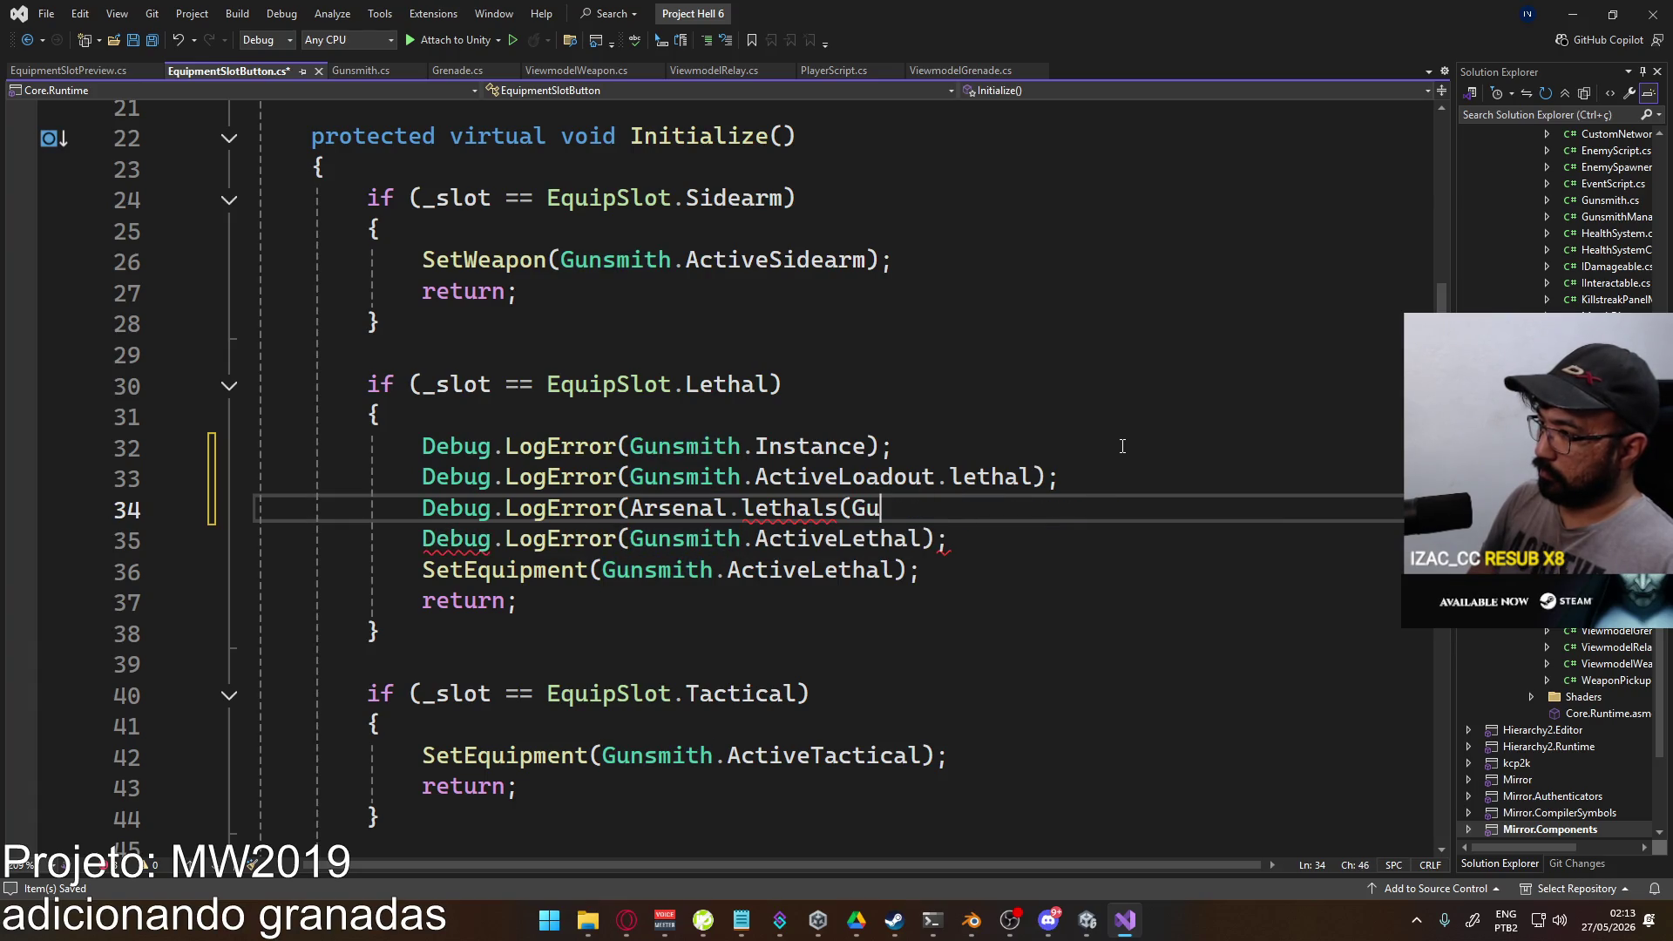
{"action": "type", "text": "[Guns"}
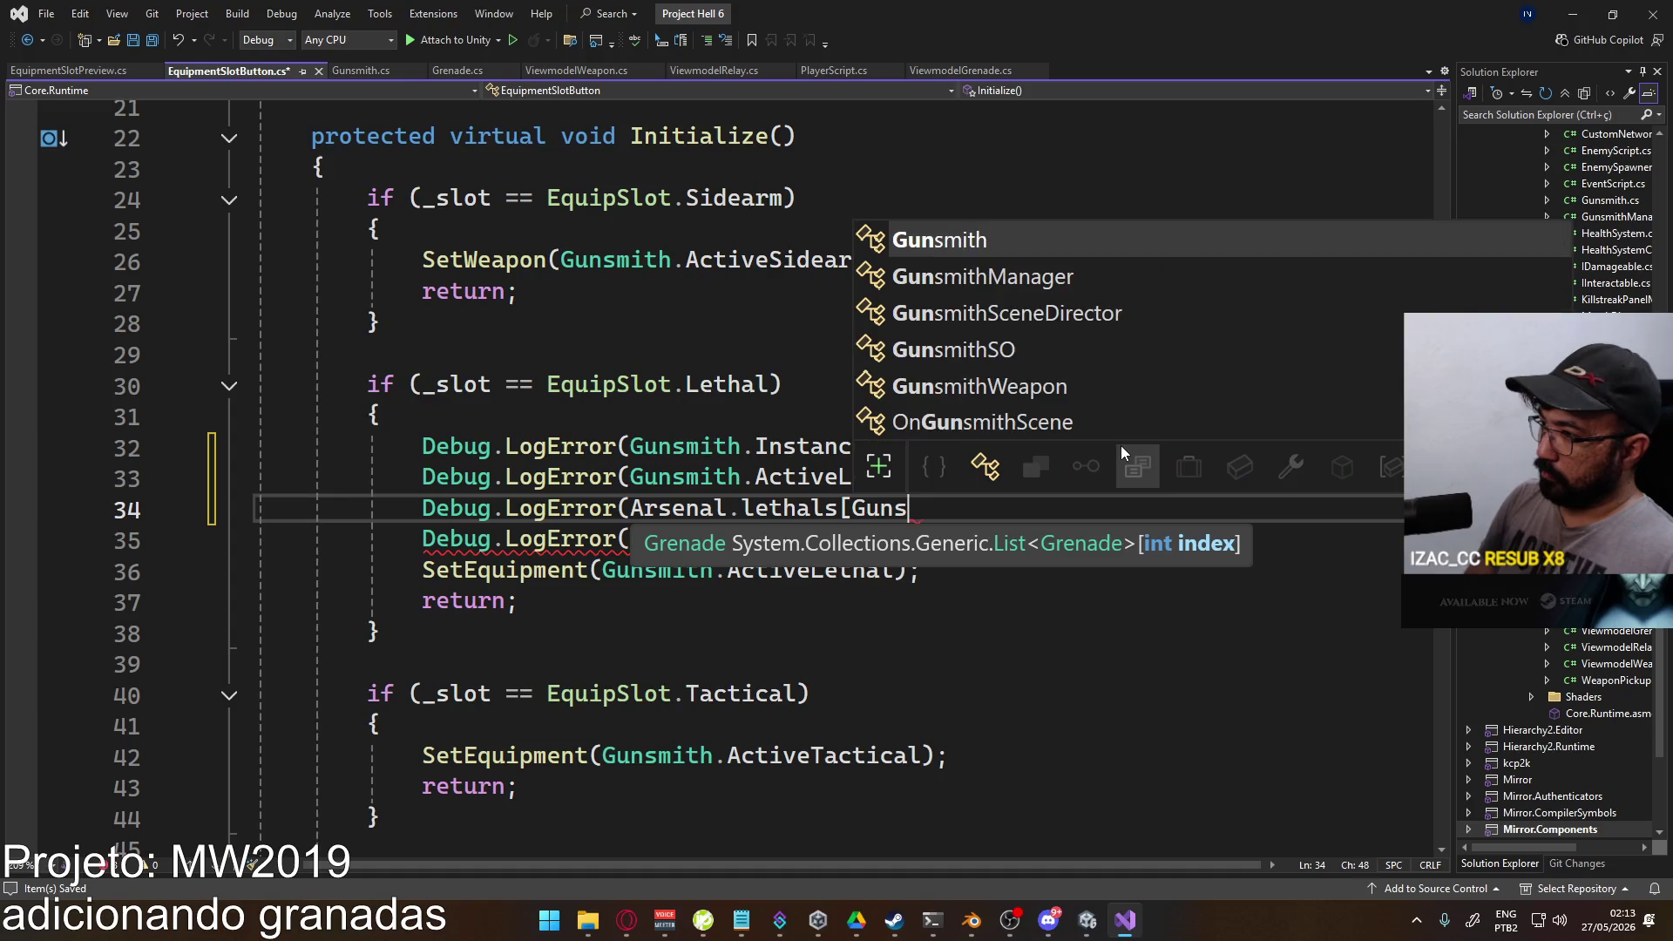
{"action": "type", "text": "m.active"}
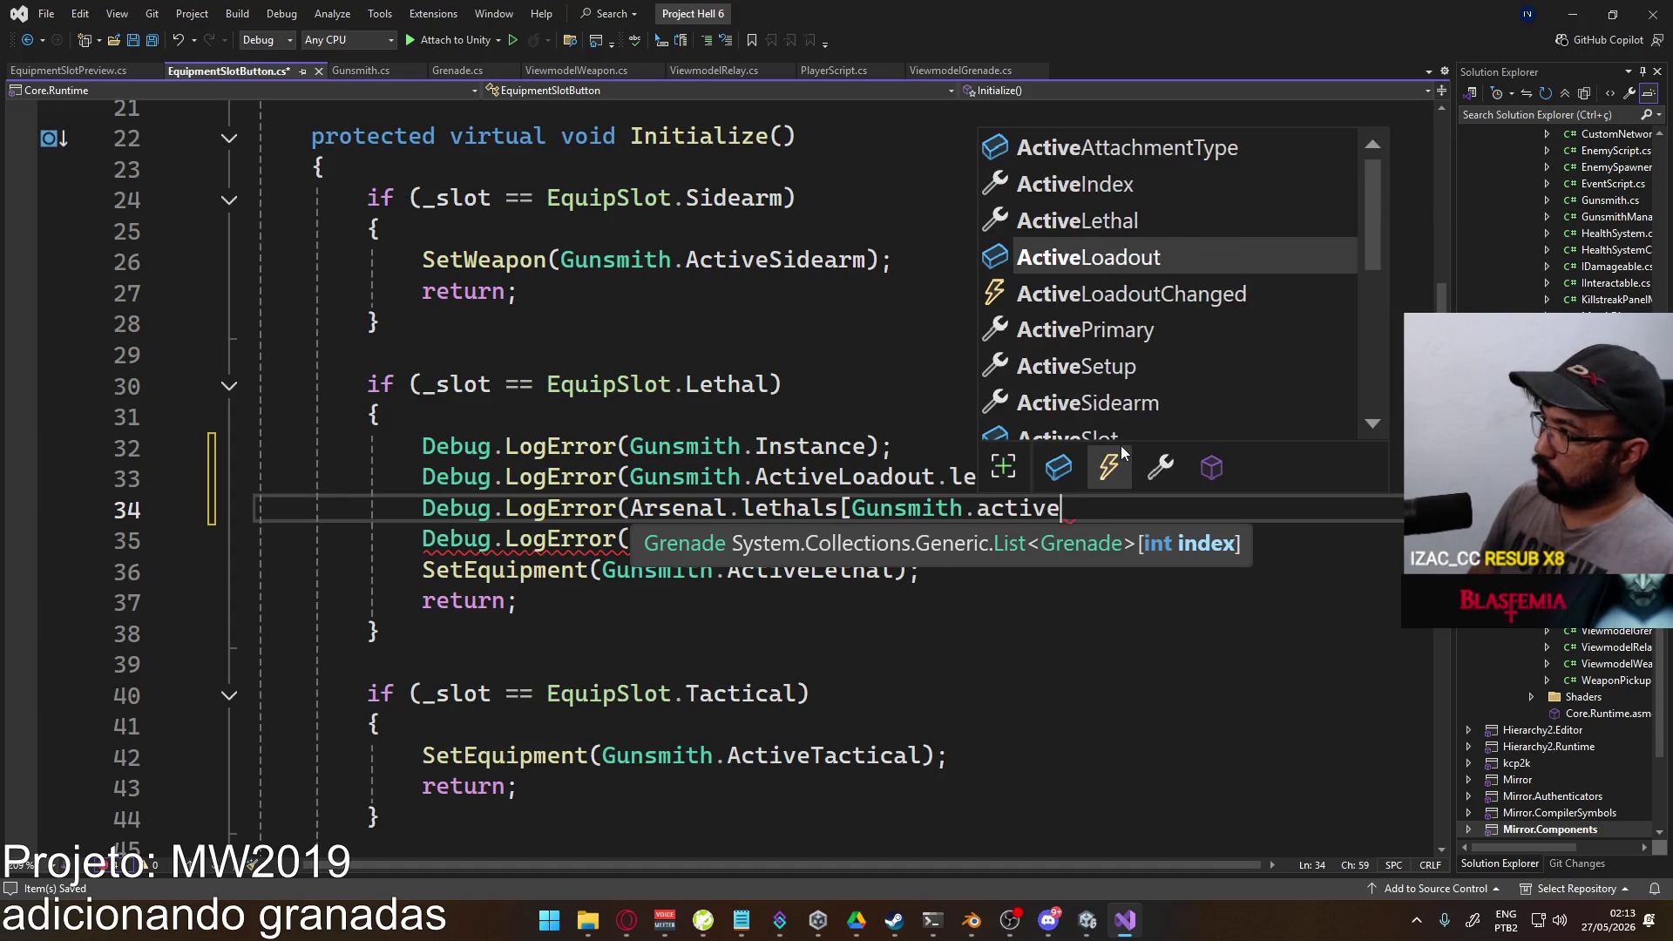
{"action": "type", "text": ".lethal)"}
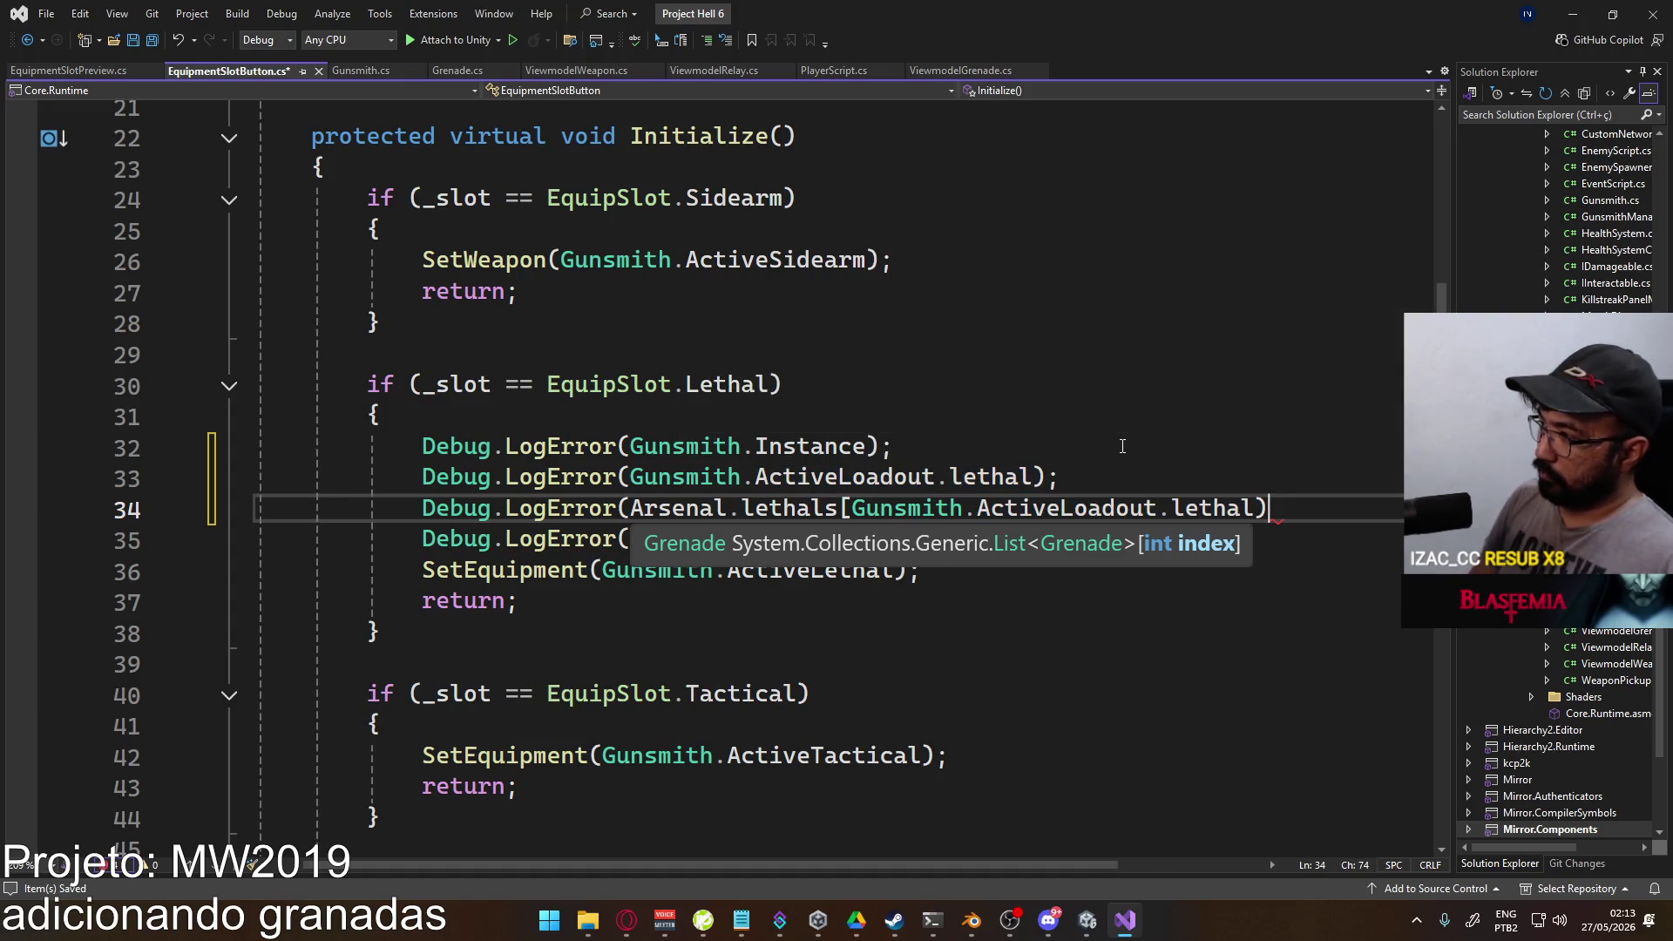
{"action": "key", "text": "BackSpace"}
{"action": "type", "text": "]);"}
{"action": "key", "text": "alt+Tab"}
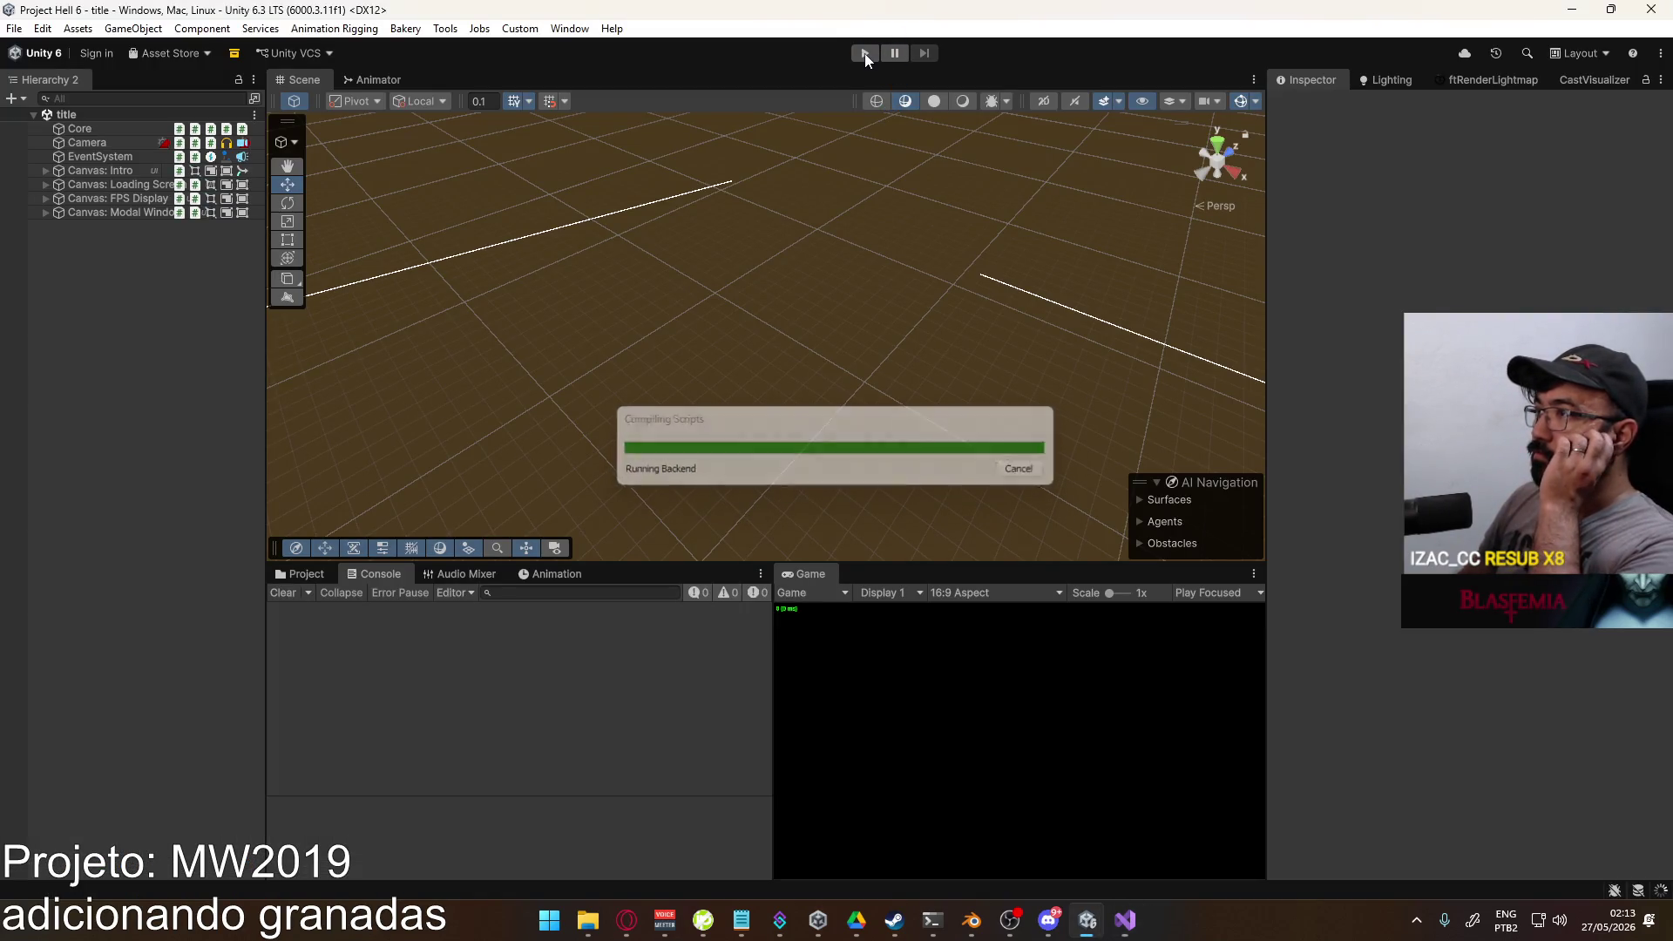
Step: Run the game and start a hosted shipment match once scripts recompile
{"action": "left_click", "coordinate": [864, 54]}
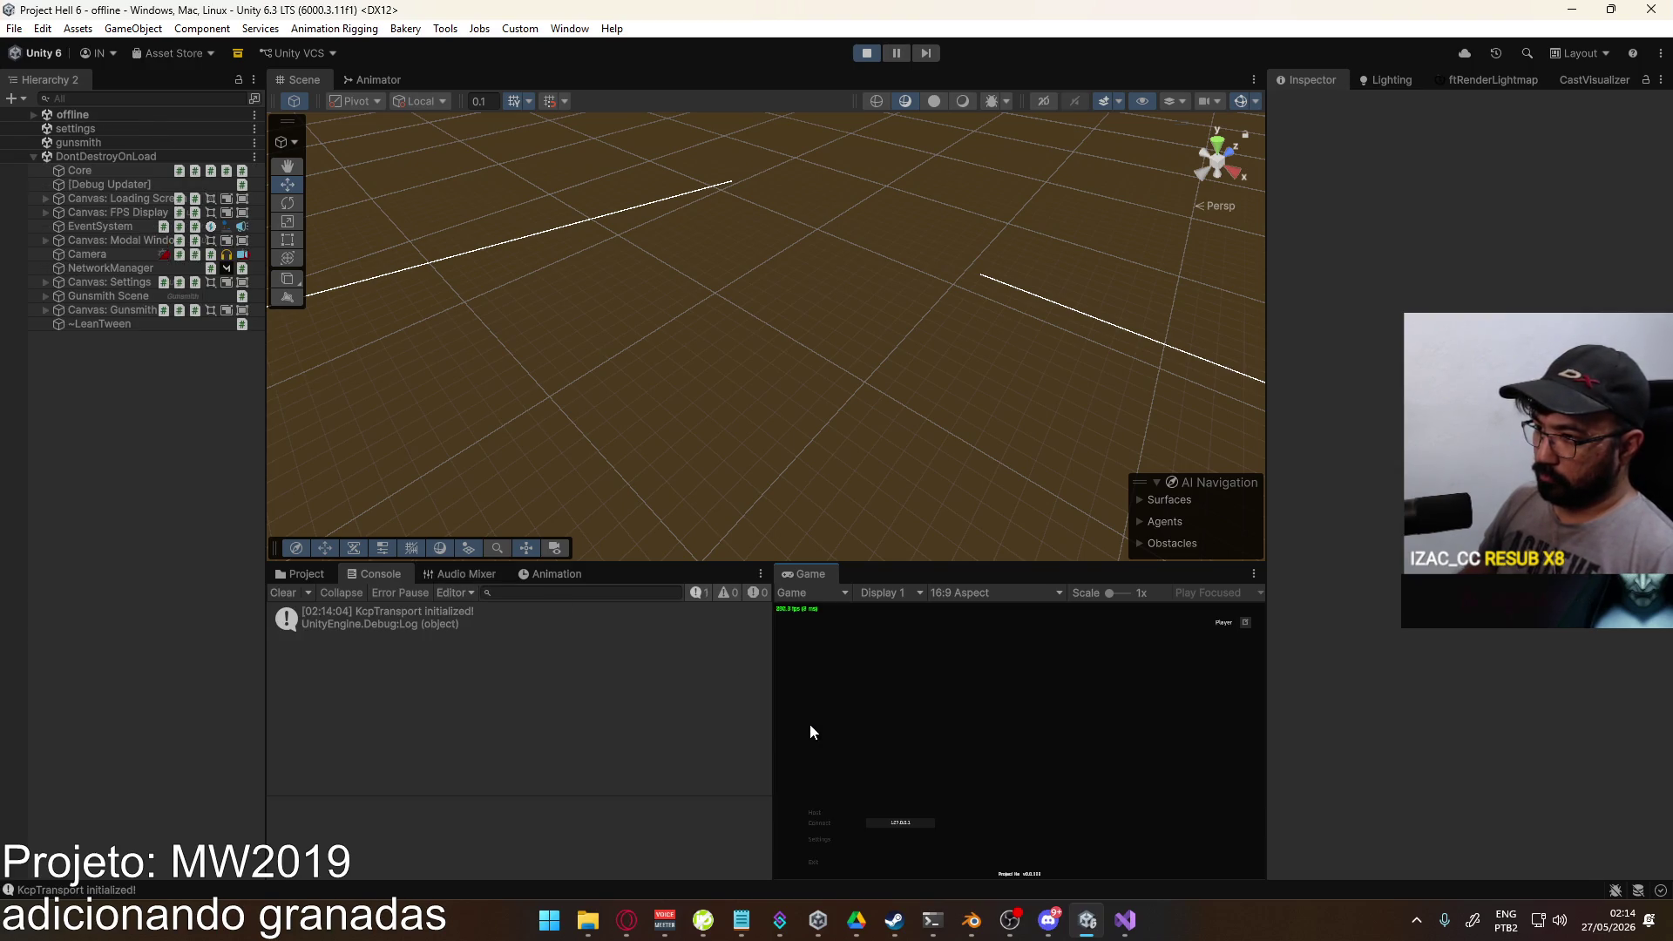
{"action": "left_click", "coordinate": [911, 857]}
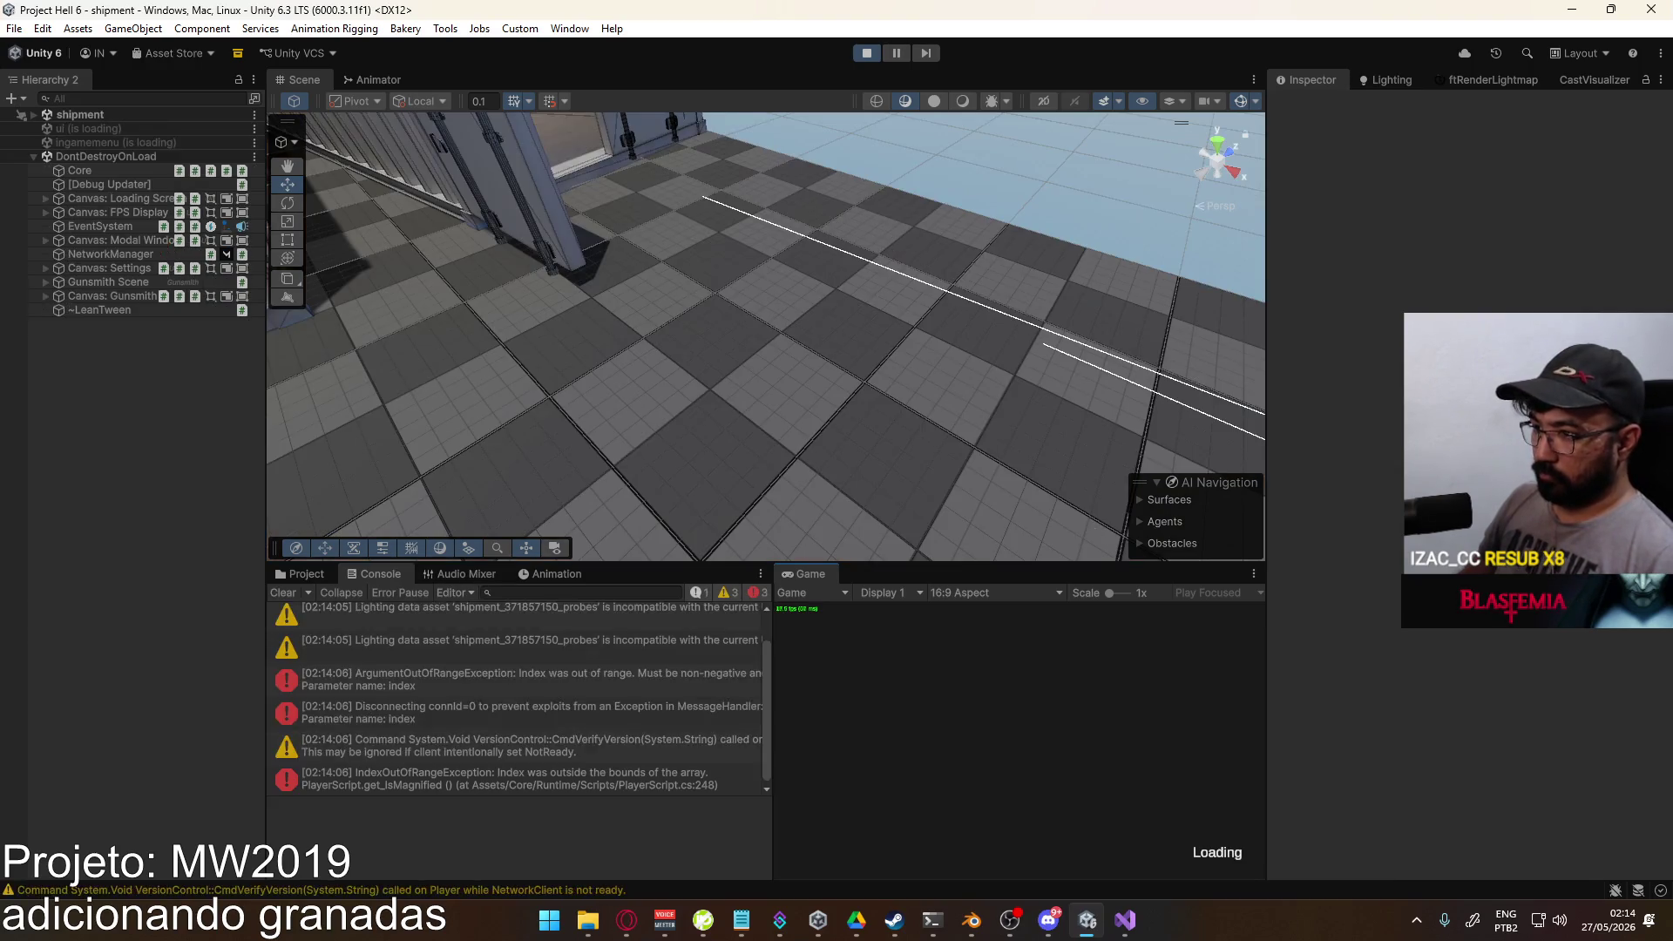
{"action": "key", "text": "super"}
{"action": "key", "text": "Escape"}
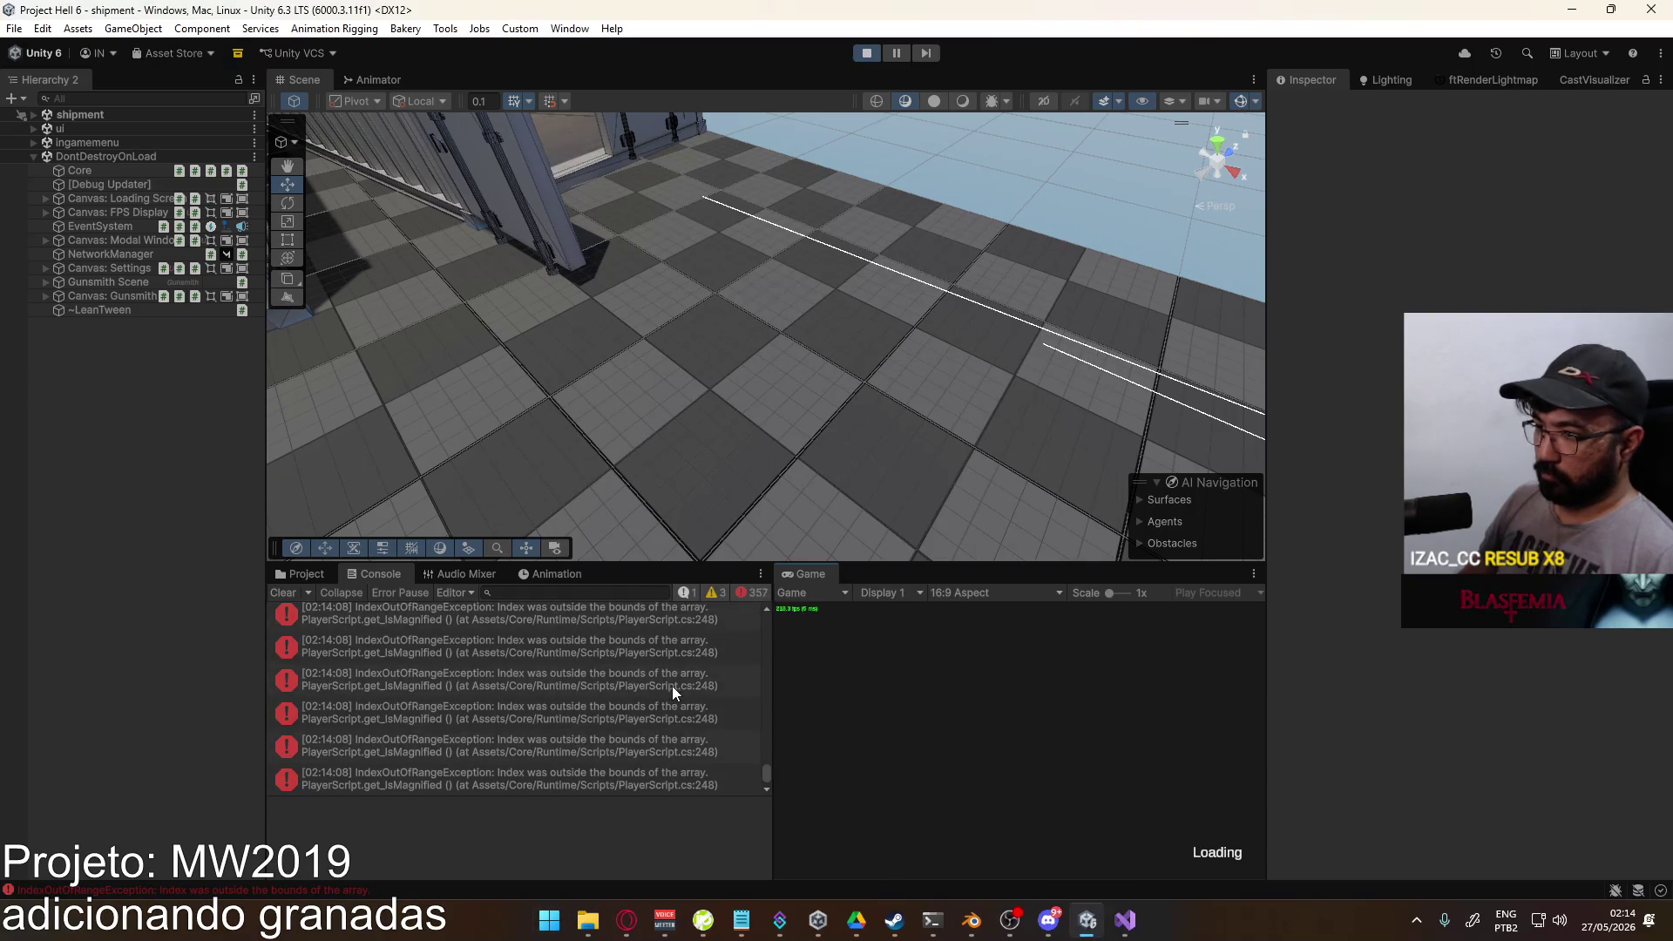
Step: Open PlayerScript.cs at line 404 from the ArgumentOutOfRangeException's stack trace in the Console
{"action": "left_click_drag", "start_coordinate": [765, 762], "coordinate": [762, 614]}
{"action": "scroll", "coordinate": [667, 652], "scroll_direction": "down", "scroll_amount": 3}
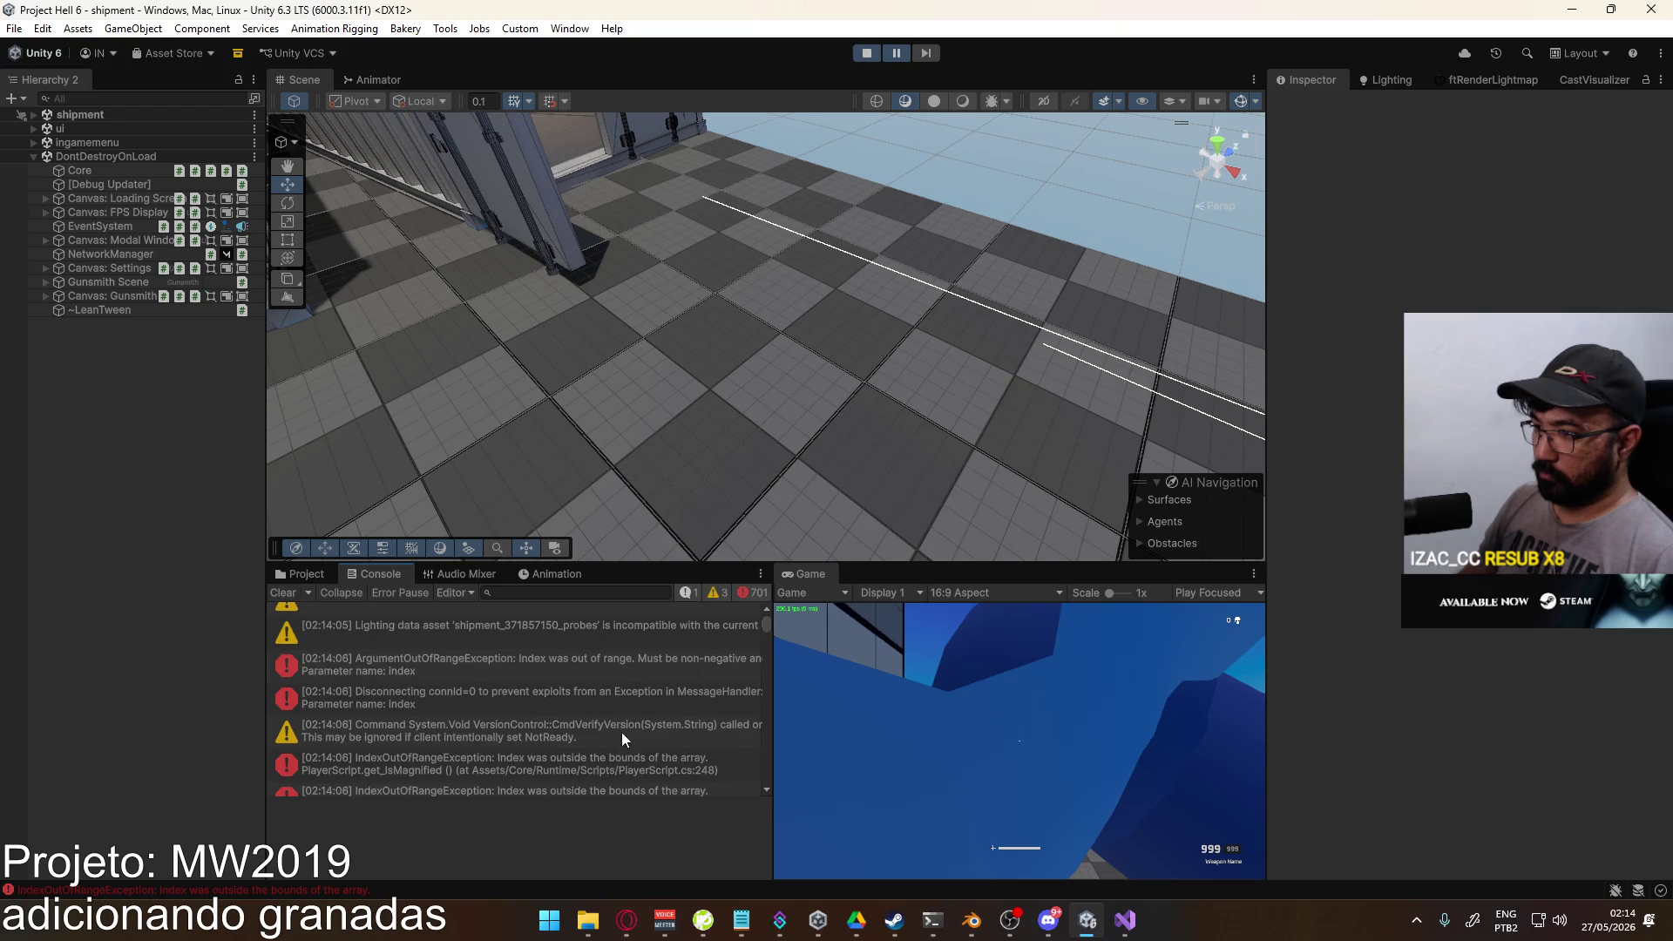
{"action": "left_click", "coordinate": [592, 669]}
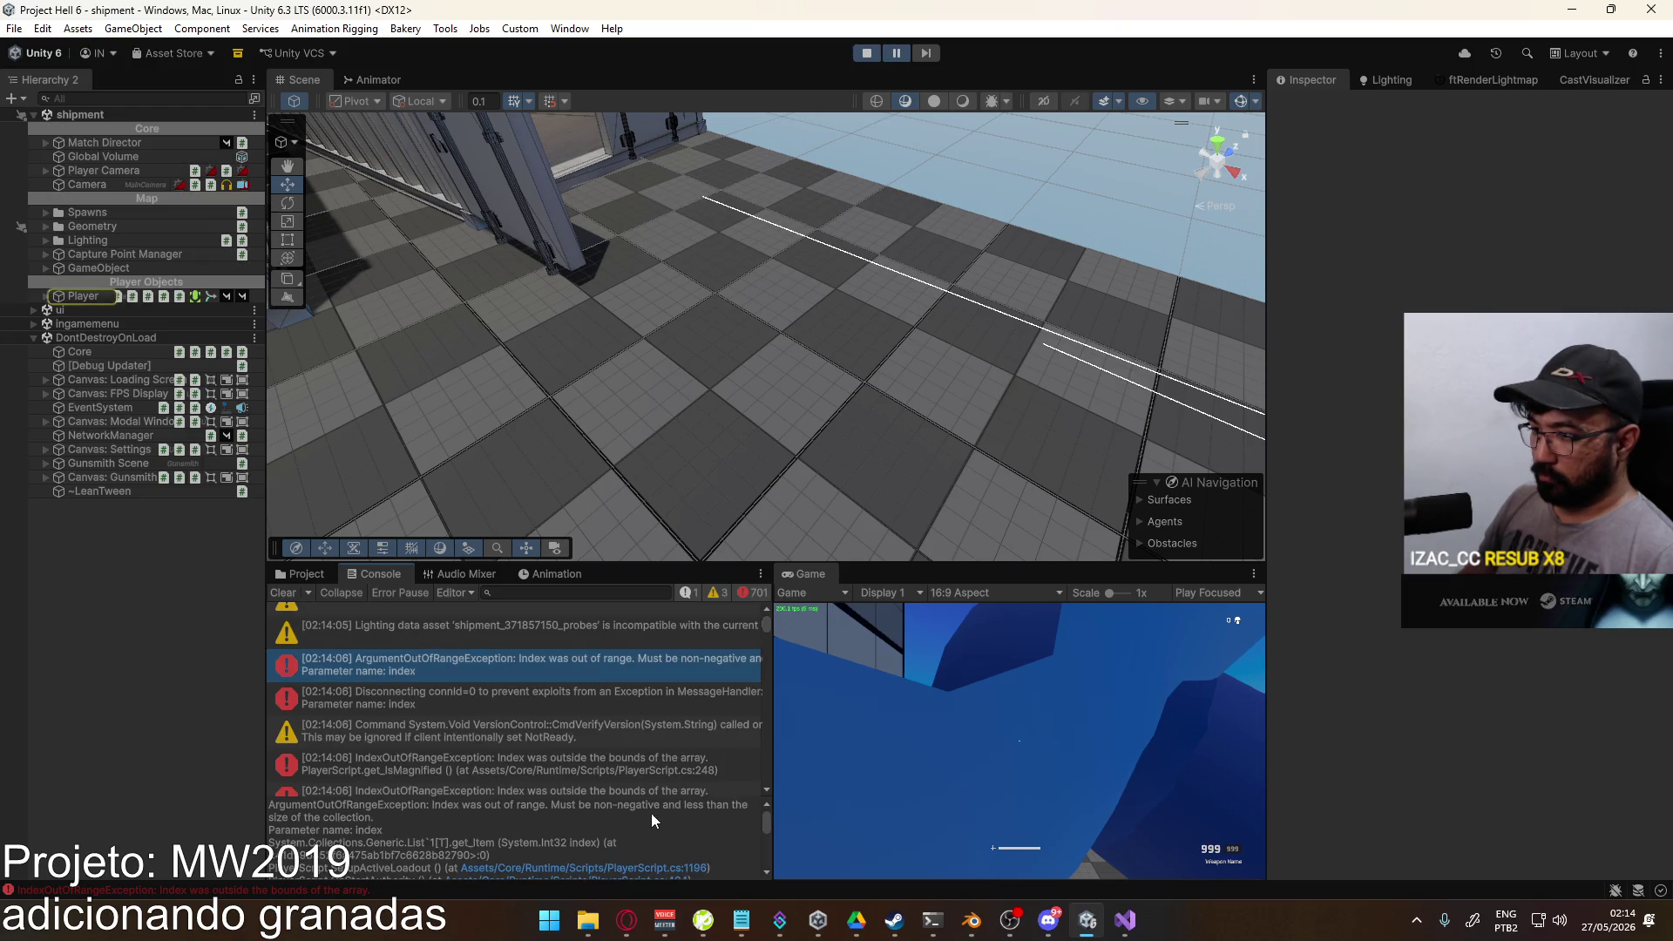
{"action": "scroll", "coordinate": [656, 818], "scroll_direction": "down", "scroll_amount": 1}
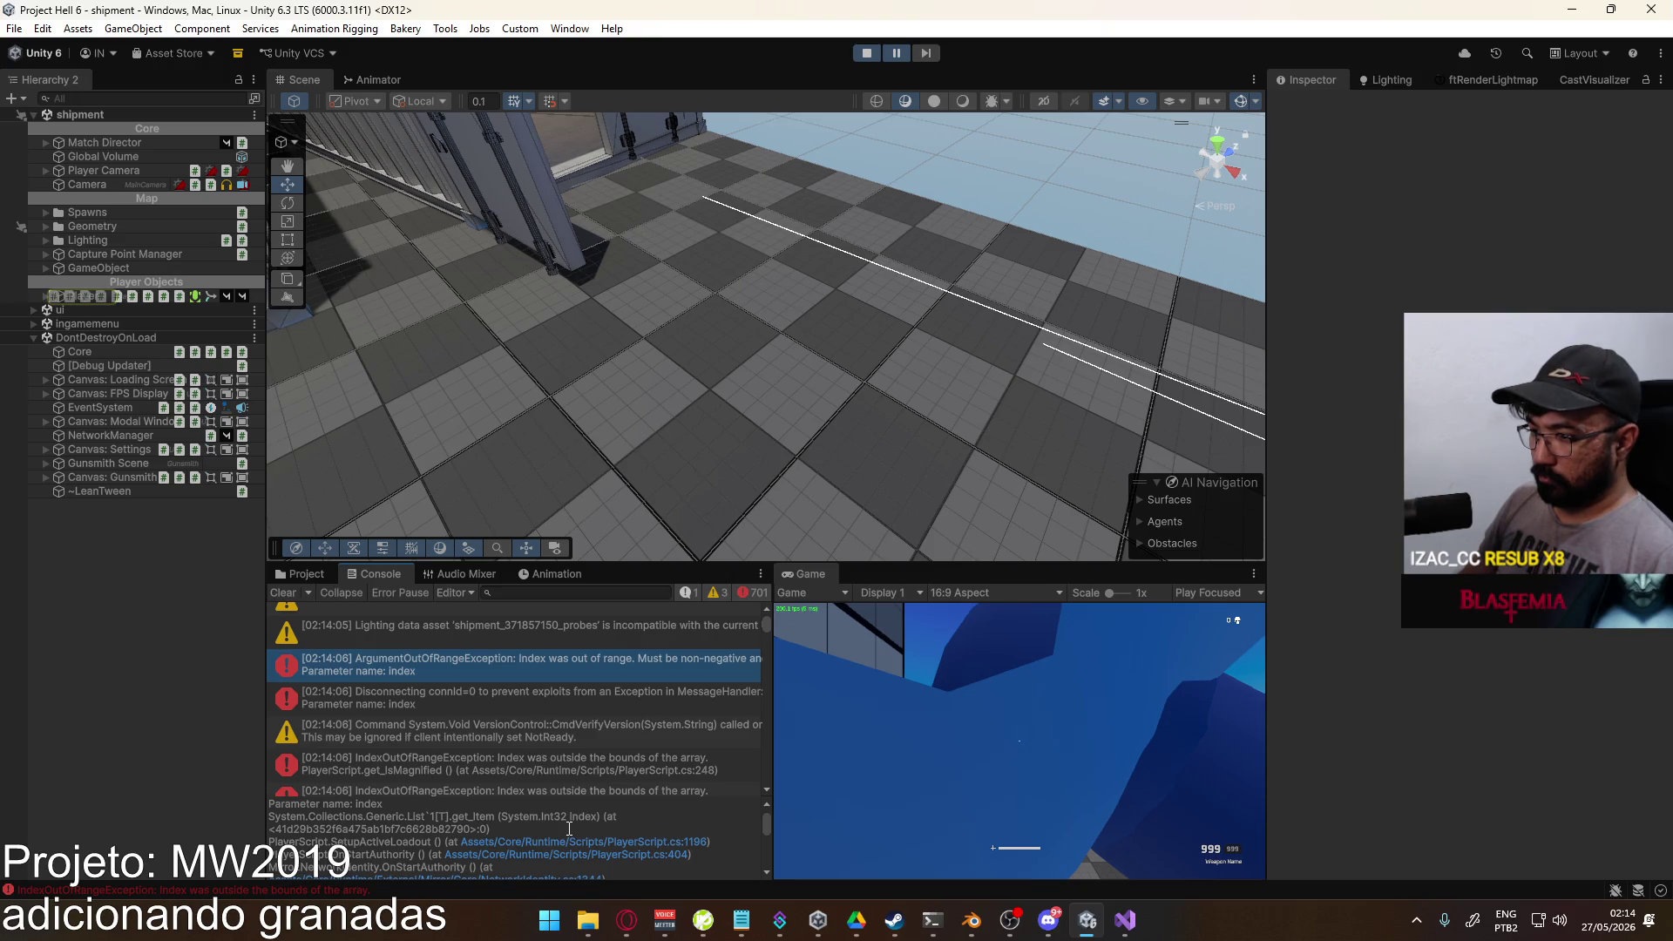
{"action": "left_click", "coordinate": [608, 853]}
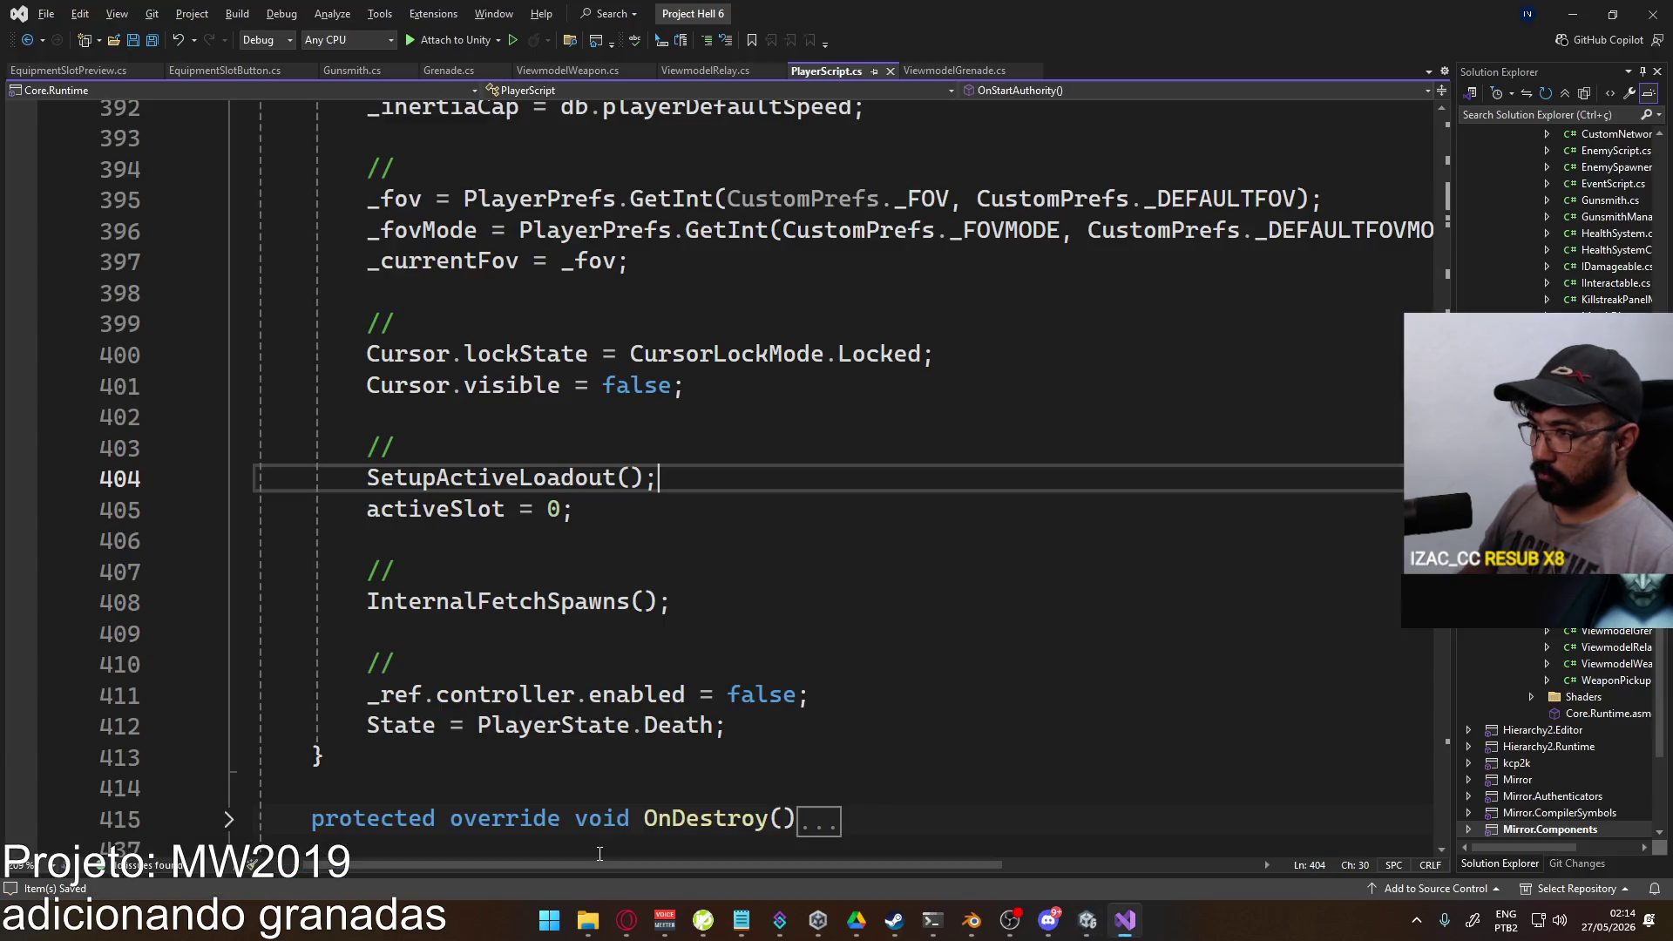
Step: Open PlayerScript.cs line 1196's lethal grenade lookup, then return to Unity and exit Play mode
{"action": "key", "text": "alt+Tab"}
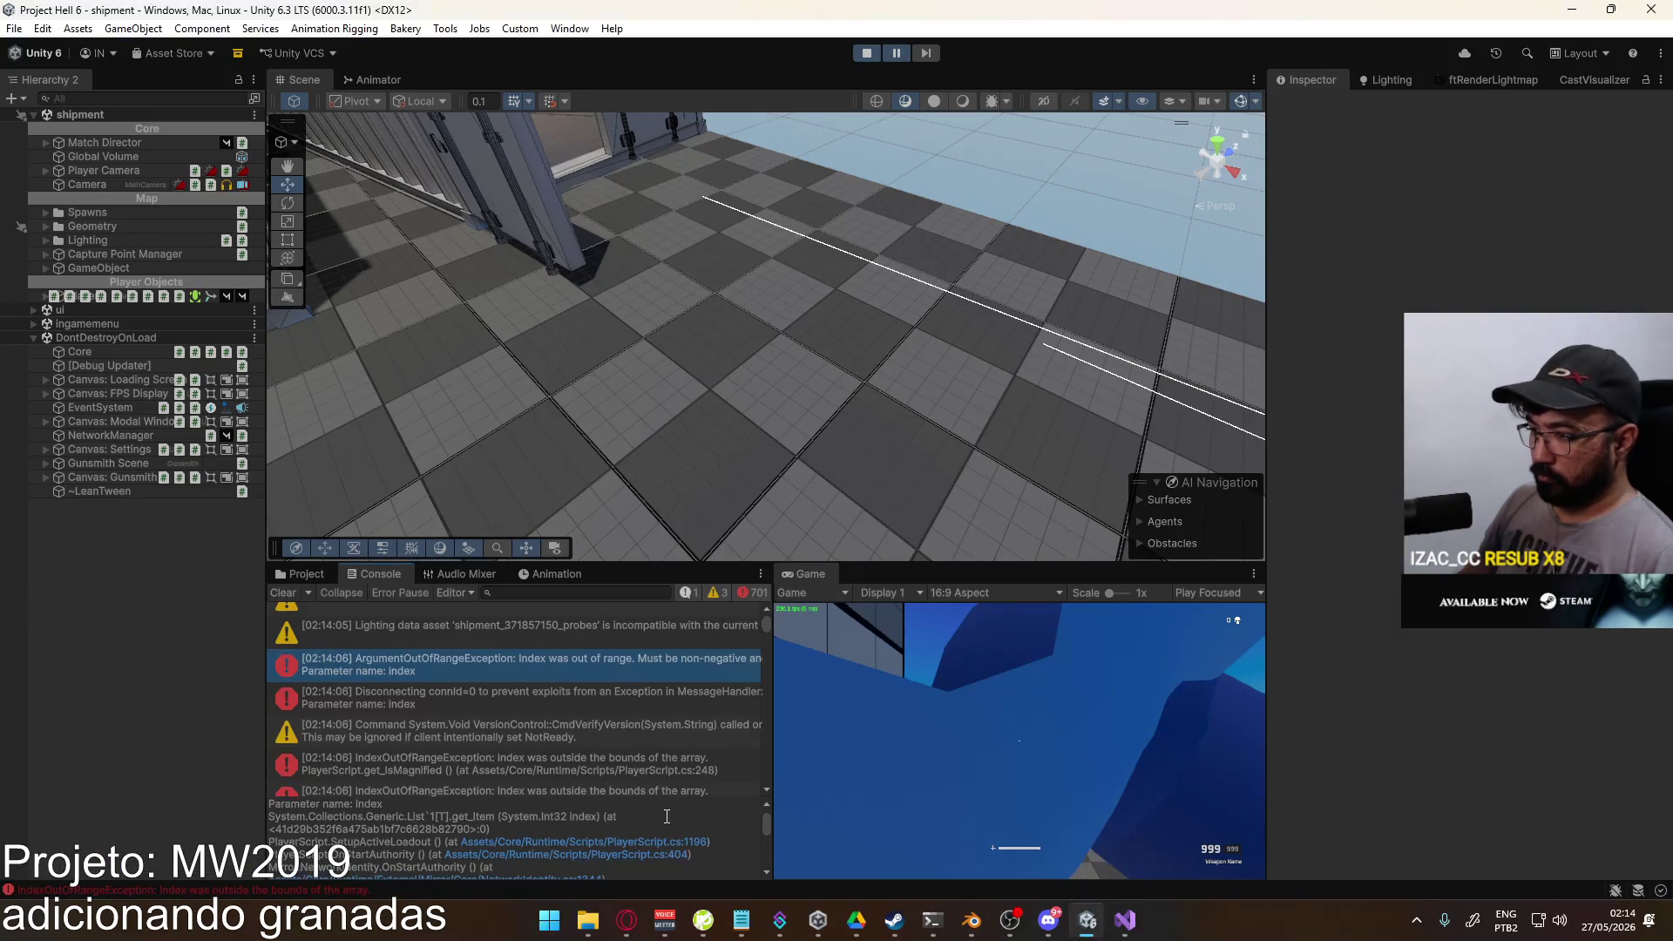
{"action": "left_click", "coordinate": [672, 842]}
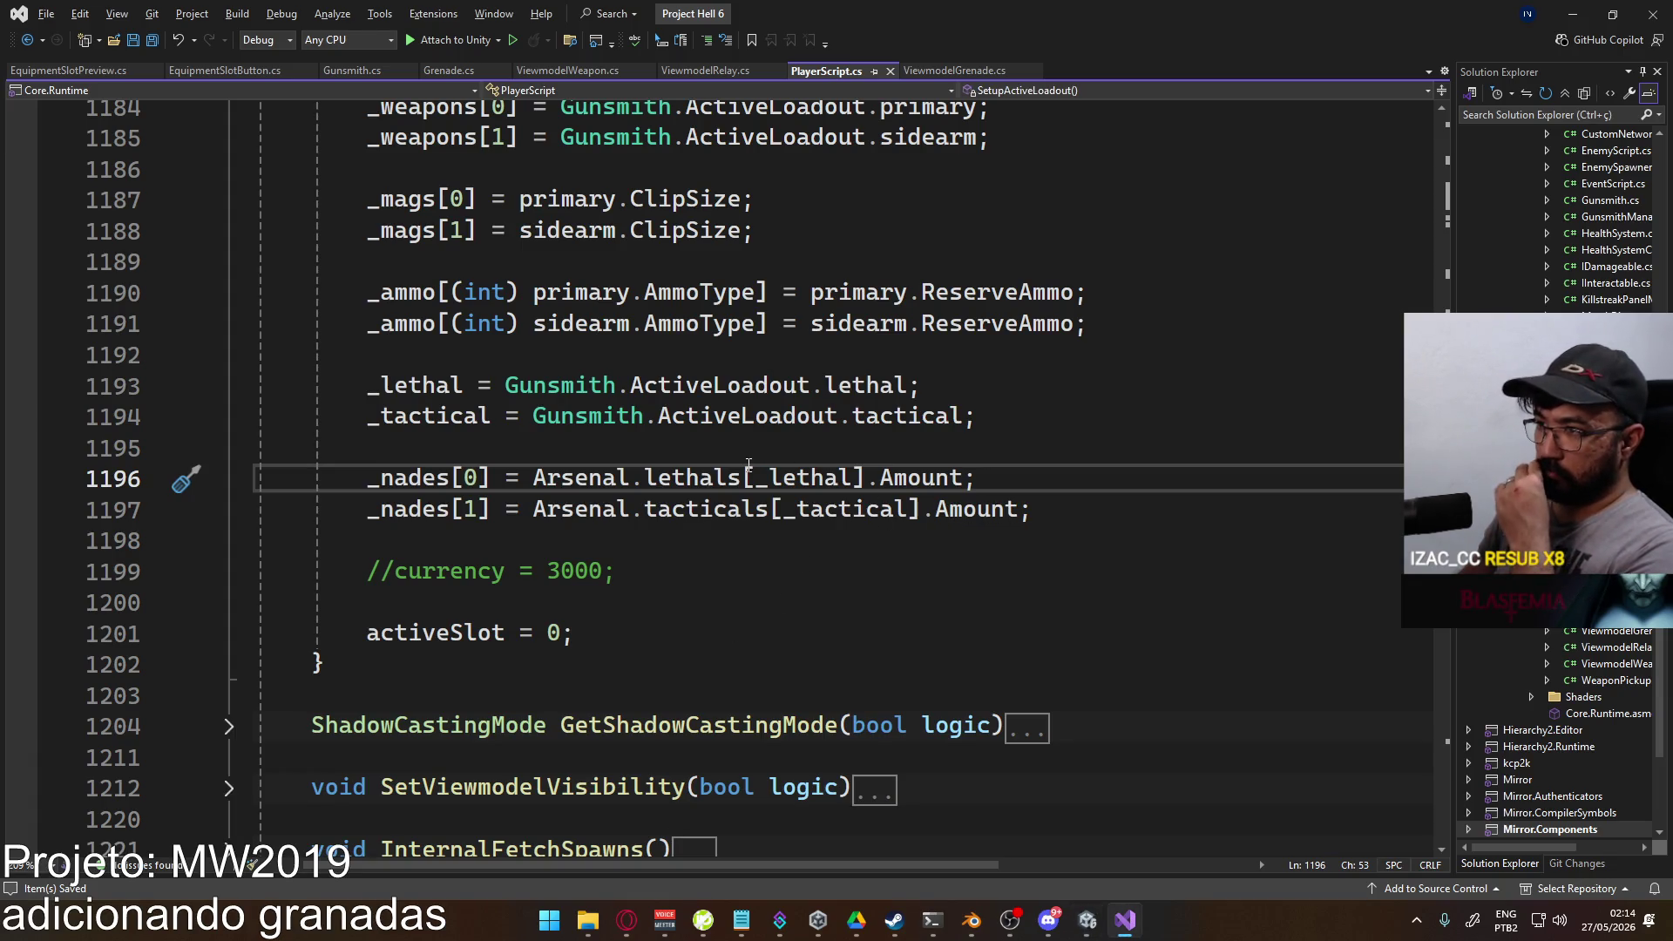
{"action": "scroll", "coordinate": [780, 627], "scroll_direction": "up", "scroll_amount": 1}
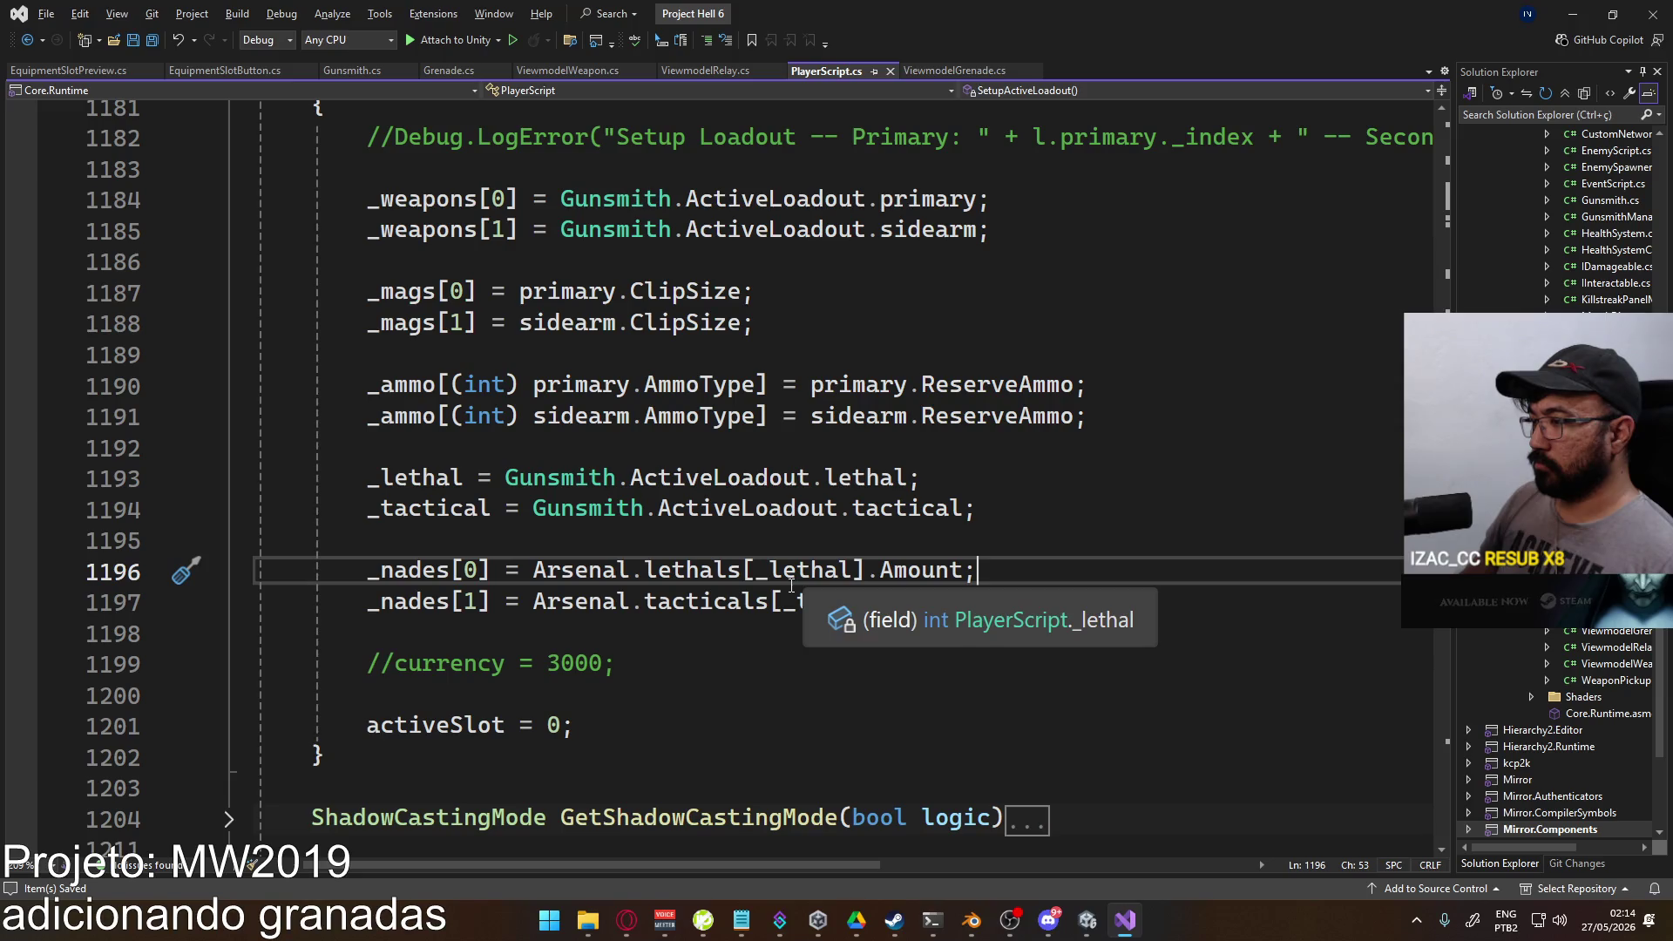
{"action": "left_click", "coordinate": [1087, 920]}
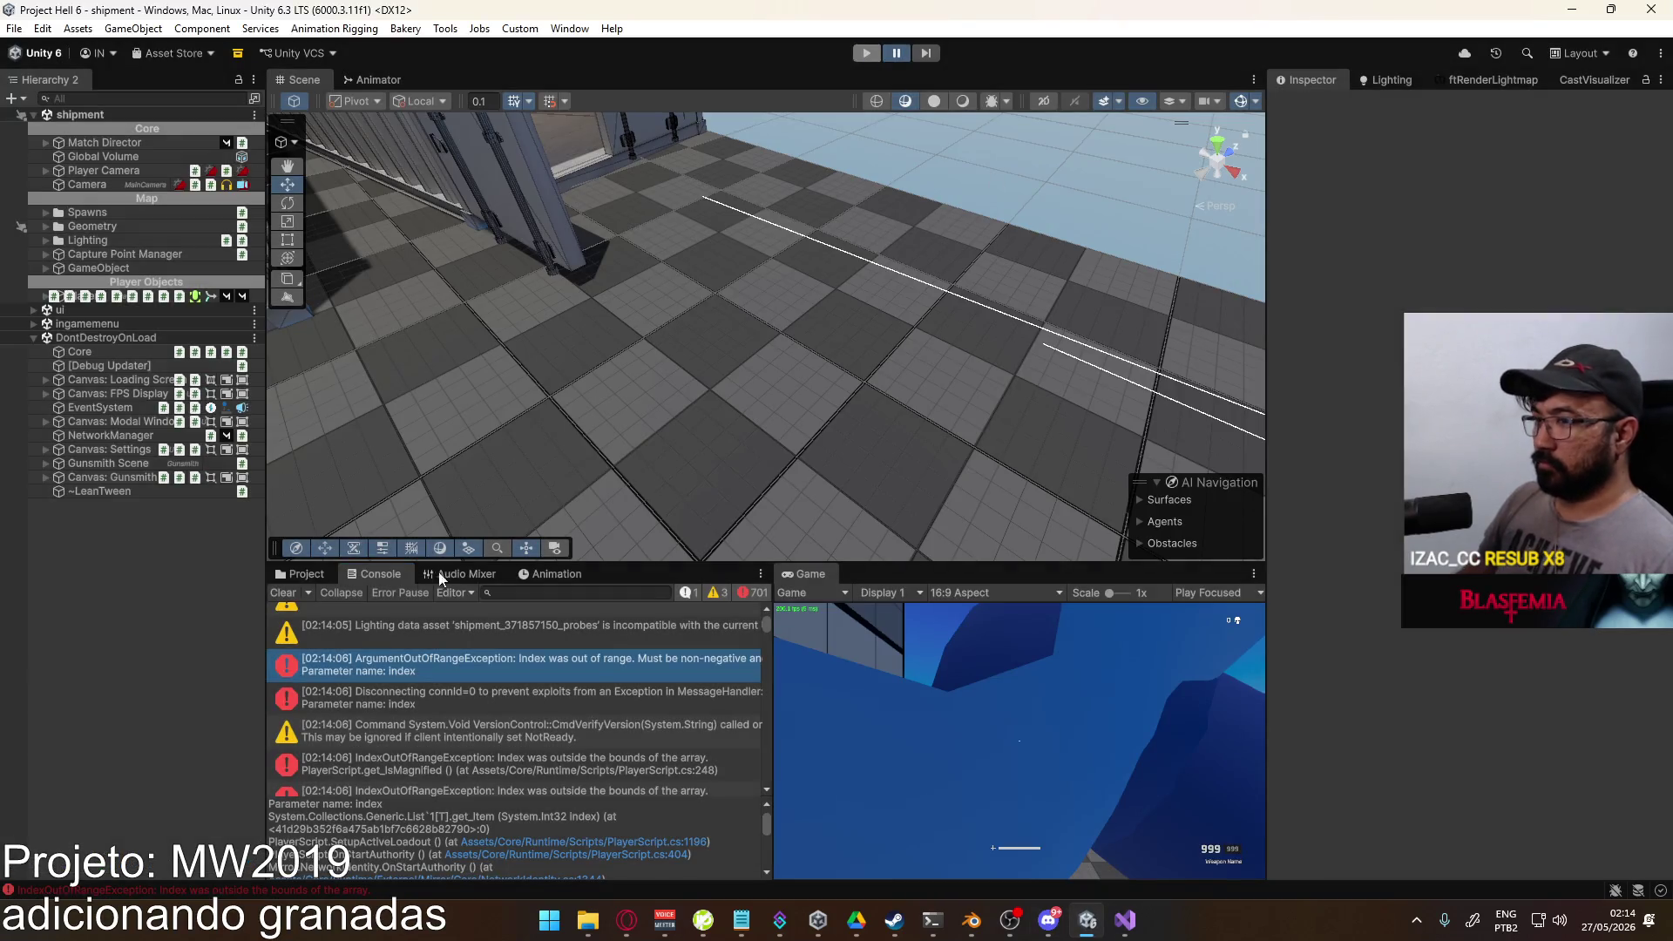
{"action": "key", "text": "ctrl+p"}
Step: Show the ScriptableObjects folder in the Project tab and inspect the Arsenal asset
{"action": "left_click", "coordinate": [305, 573]}
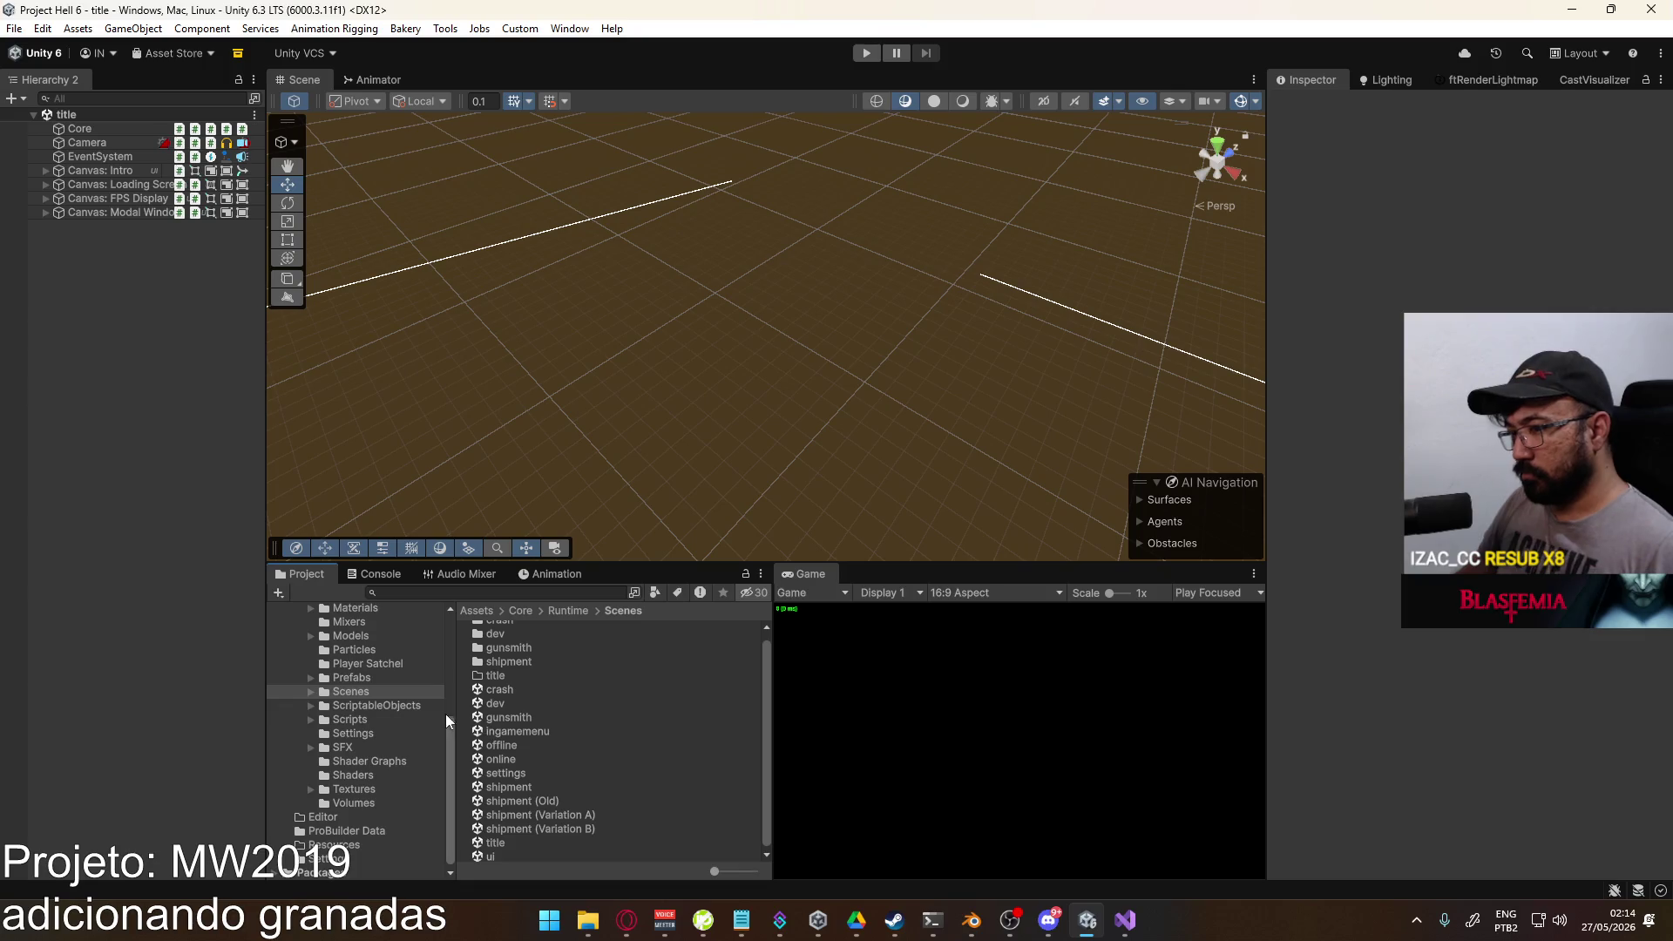
{"action": "left_click", "coordinate": [419, 703]}
{"action": "left_click", "coordinate": [515, 734]}
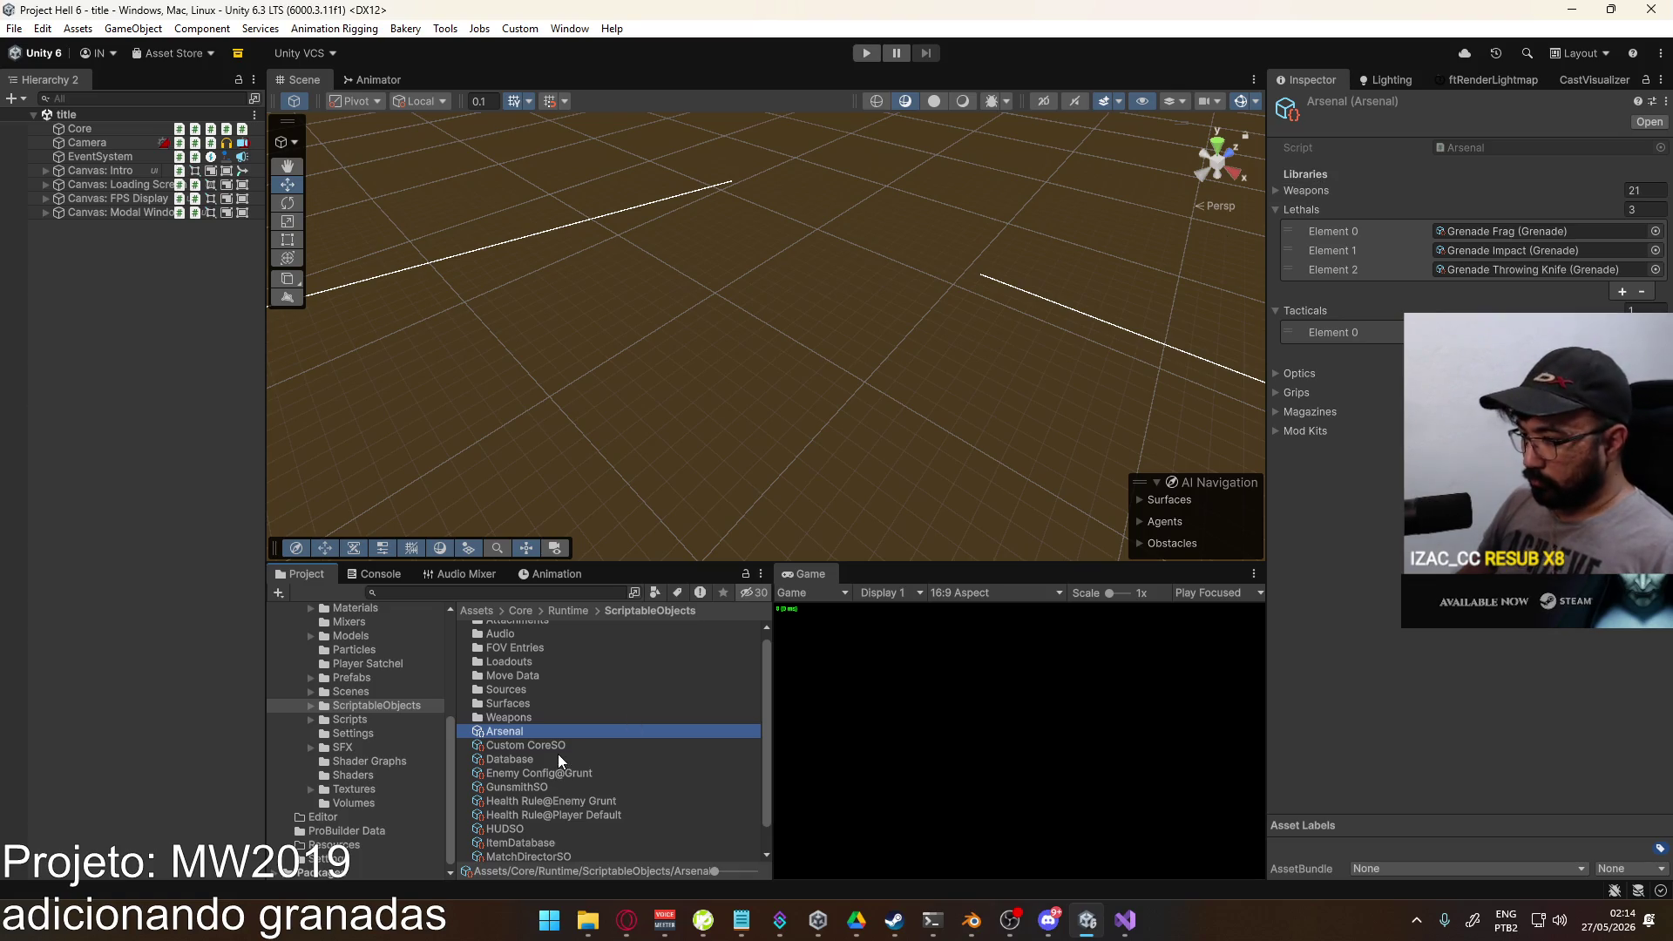
{"action": "scroll", "coordinate": [558, 767], "scroll_direction": "down", "scroll_amount": 1}
{"action": "scroll", "coordinate": [558, 767], "scroll_direction": "up", "scroll_amount": 1}
Step: Browse the Weapons folder, then compare the Arsenal's lethal grenade lists with GunsmithSO
{"action": "double_click", "coordinate": [543, 721]}
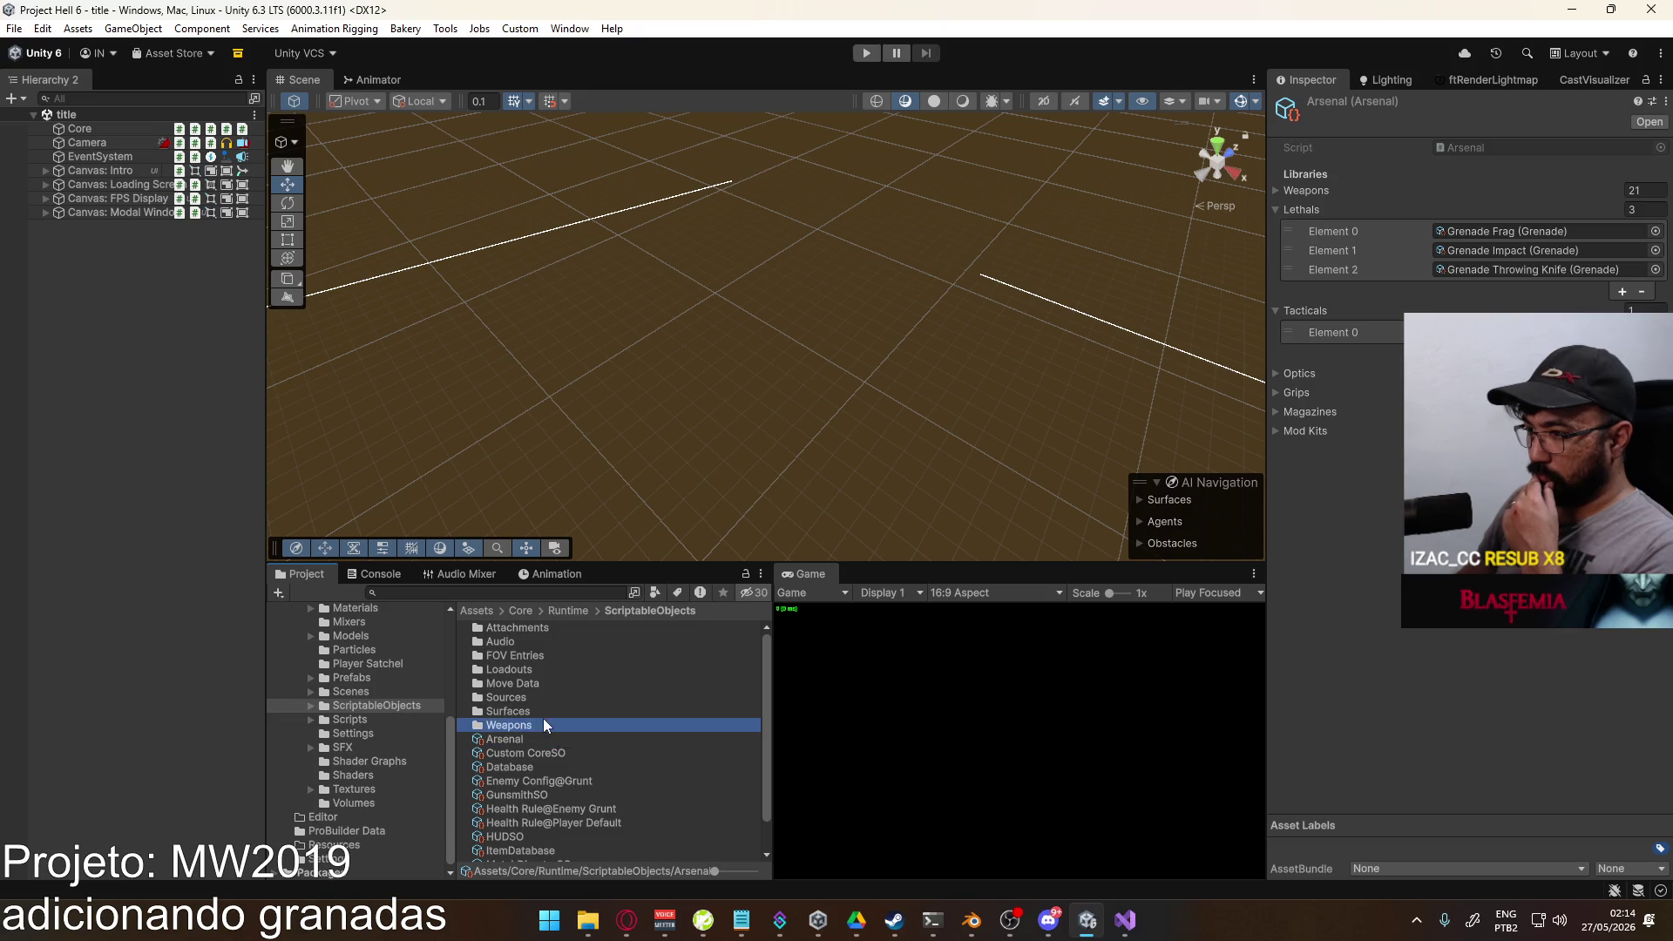
{"action": "left_click", "coordinate": [647, 610]}
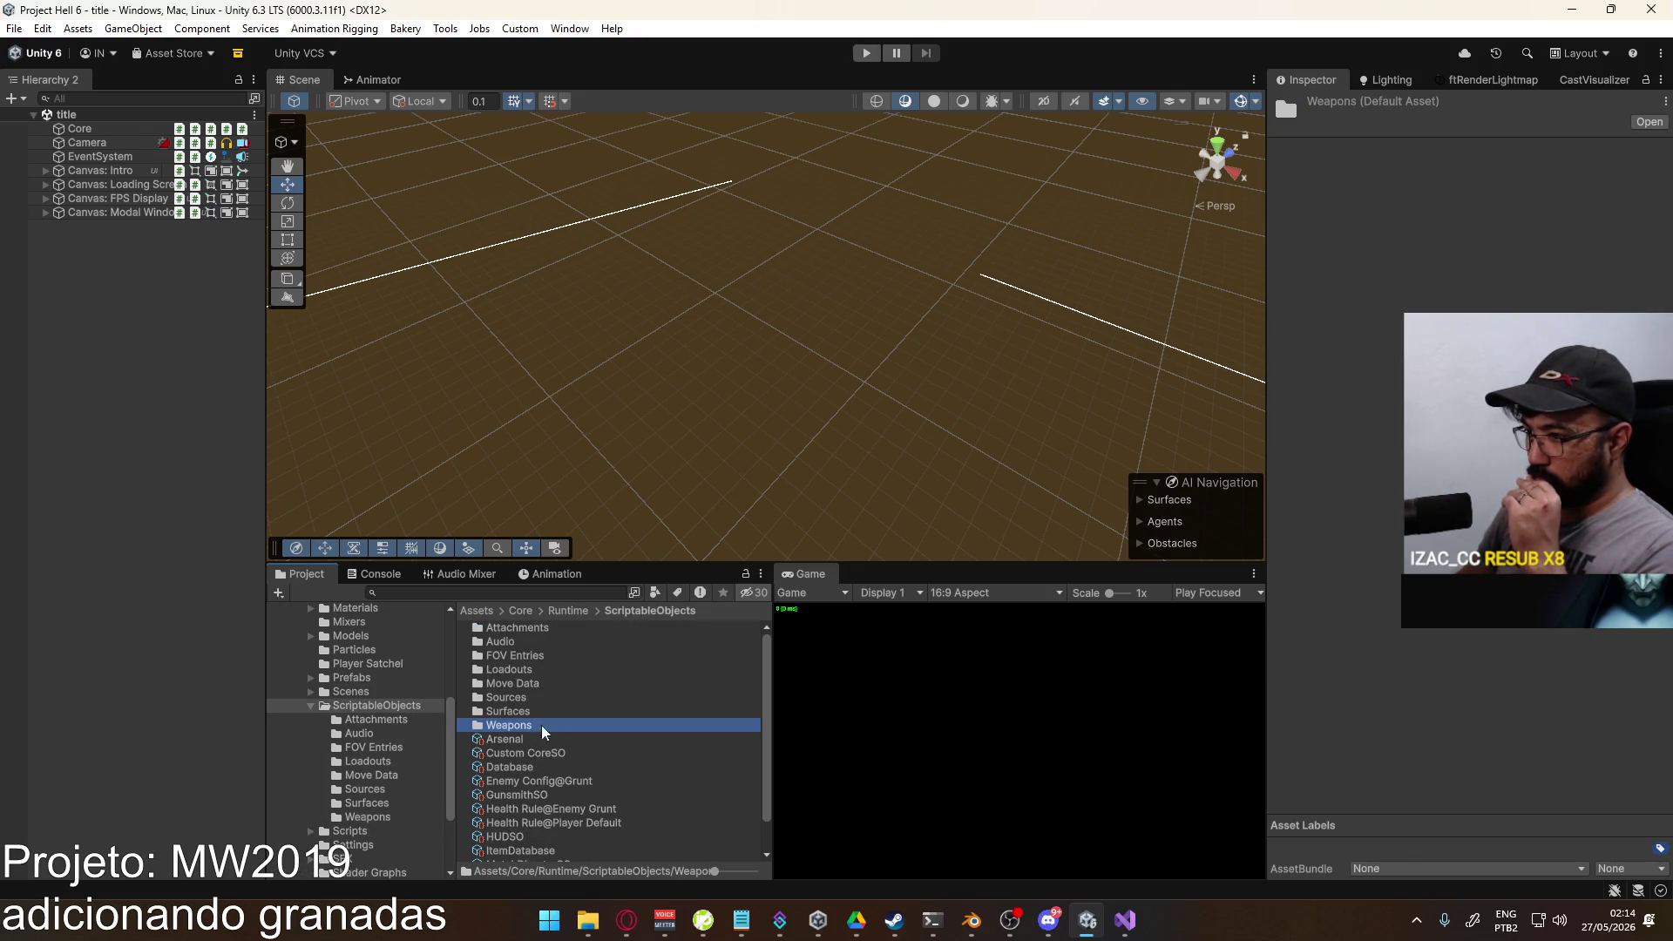
{"action": "scroll", "coordinate": [577, 763], "scroll_direction": "down", "scroll_amount": 1}
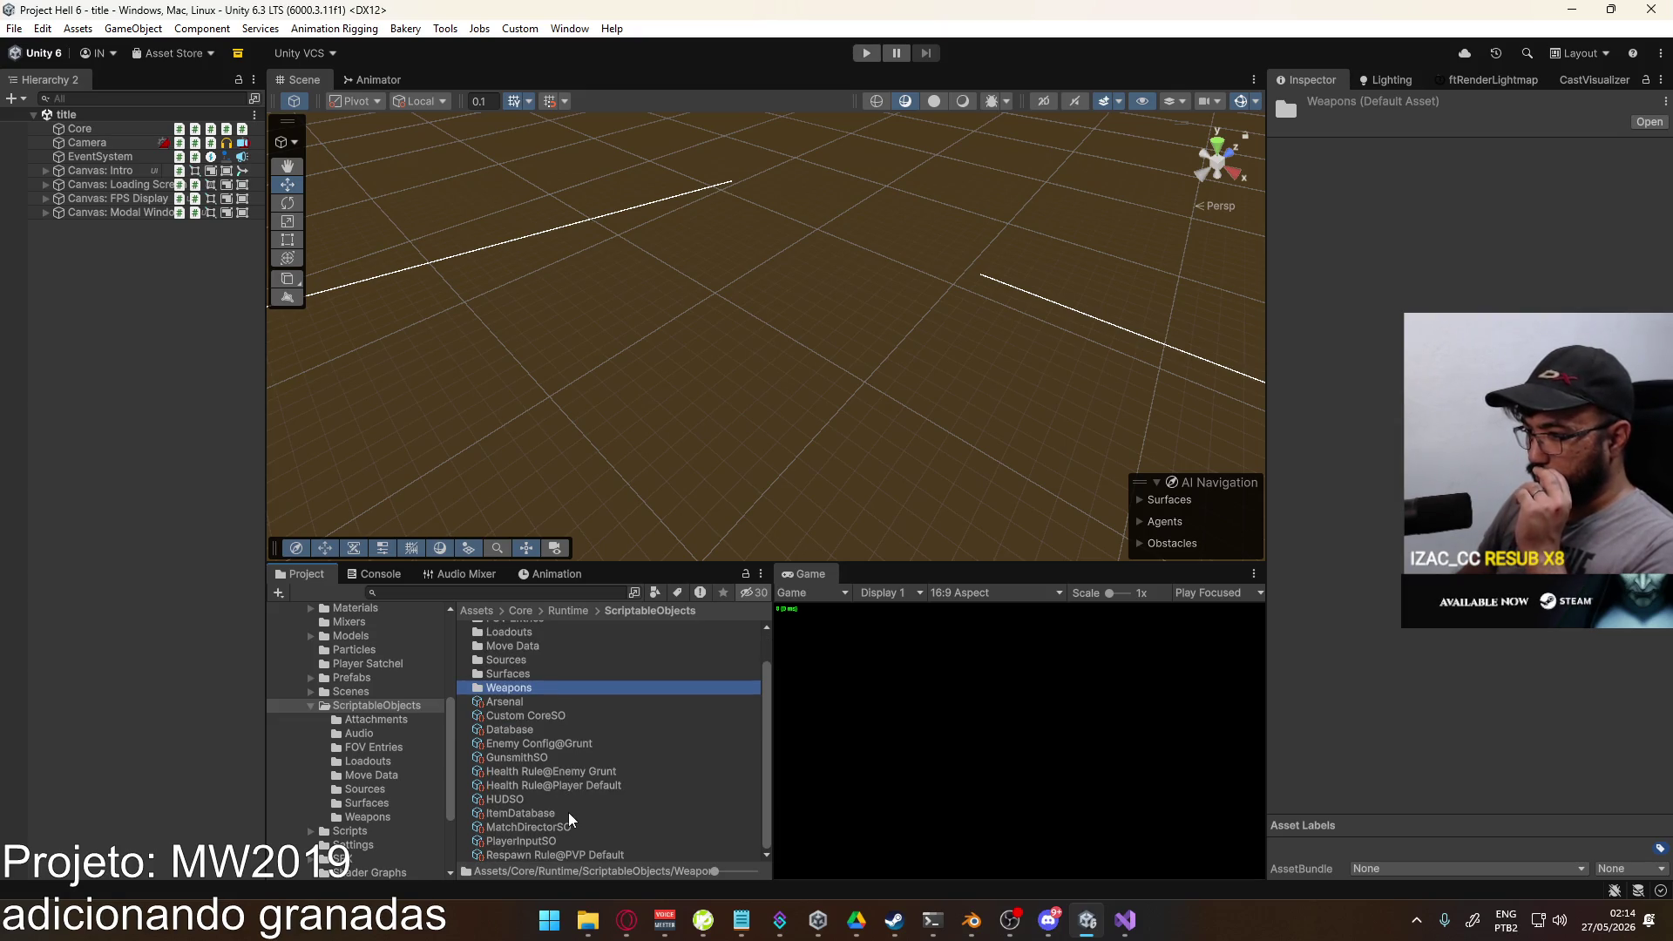
{"action": "left_click", "coordinate": [511, 704]}
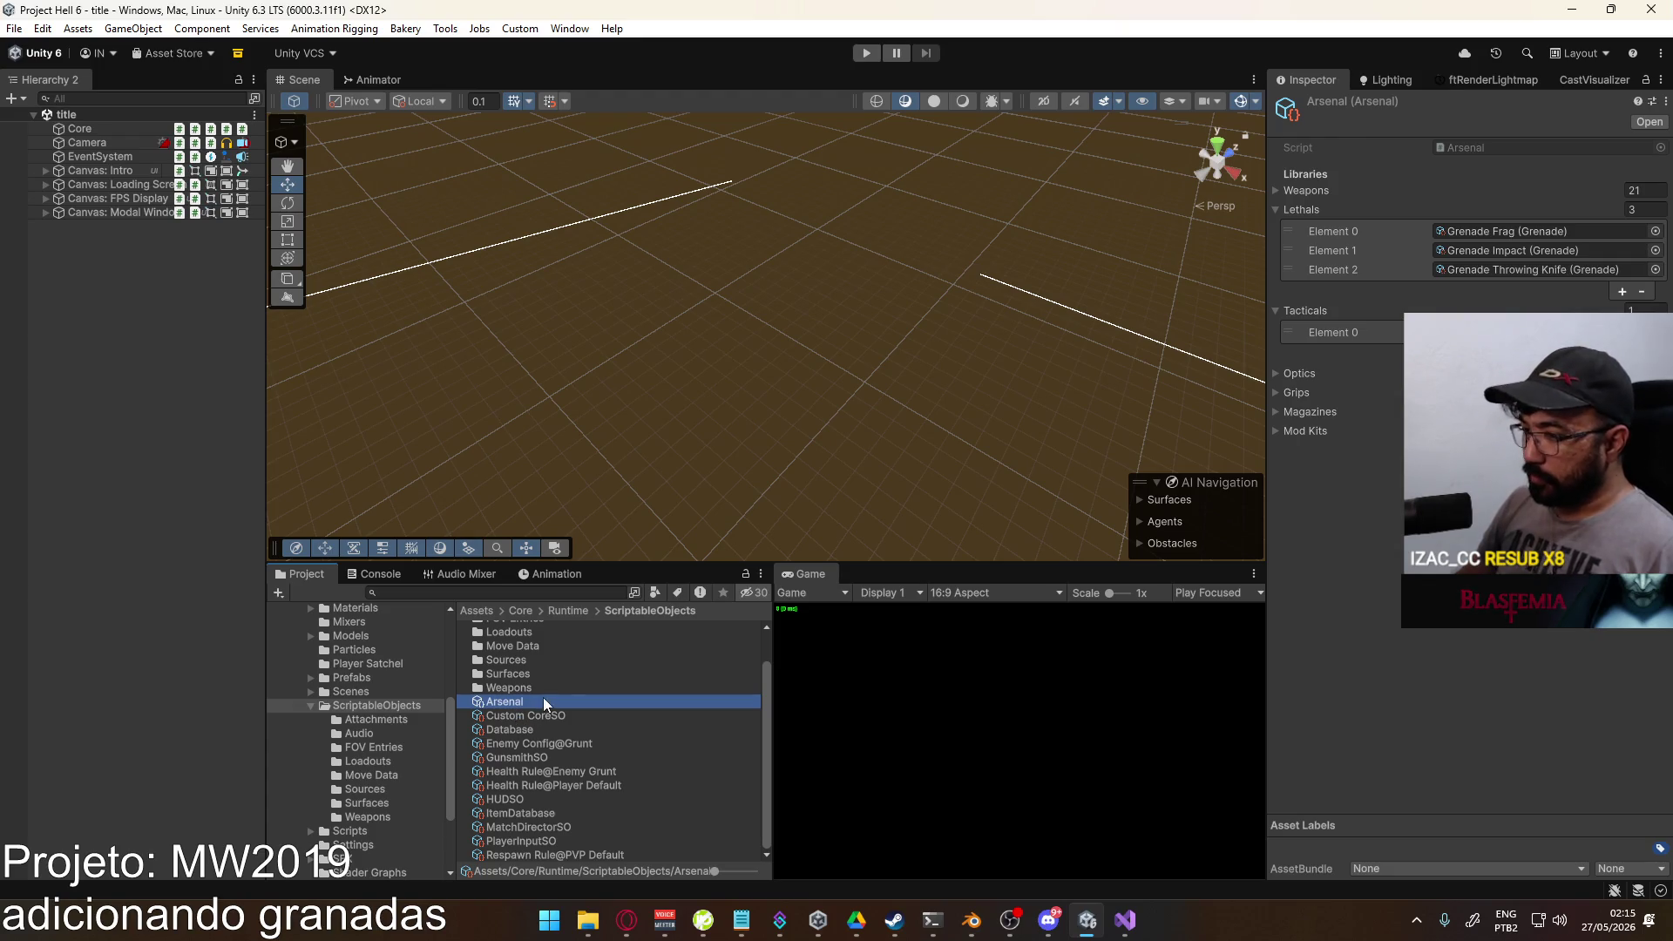
{"action": "left_click", "coordinate": [530, 759]}
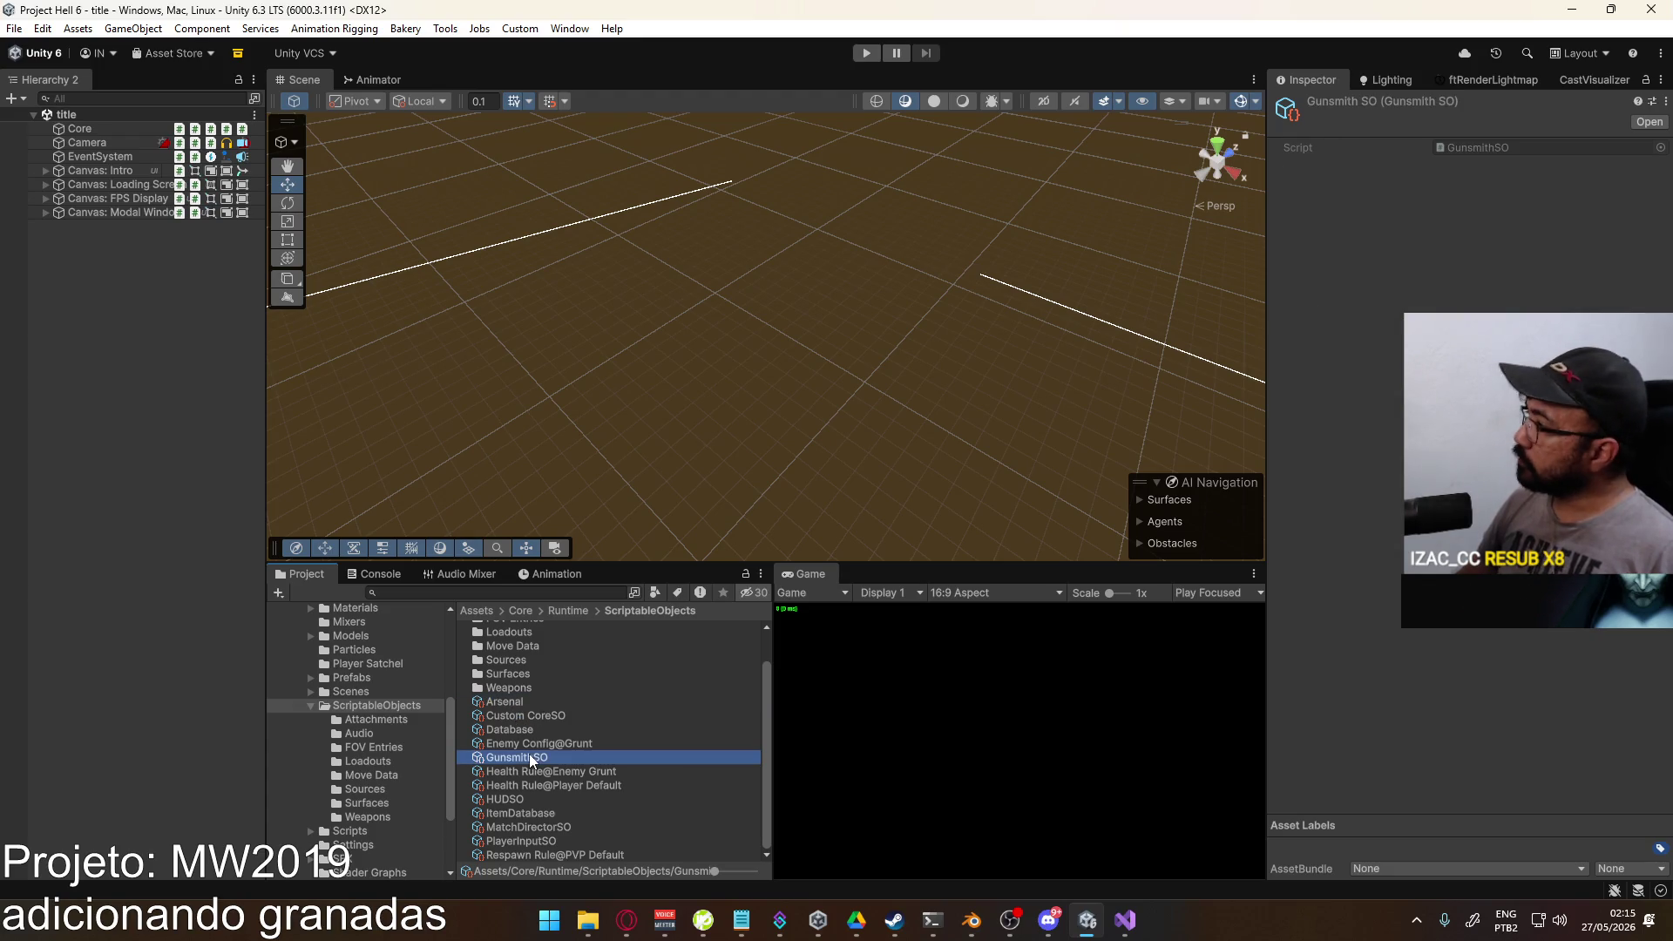
{"action": "left_click", "coordinate": [536, 706]}
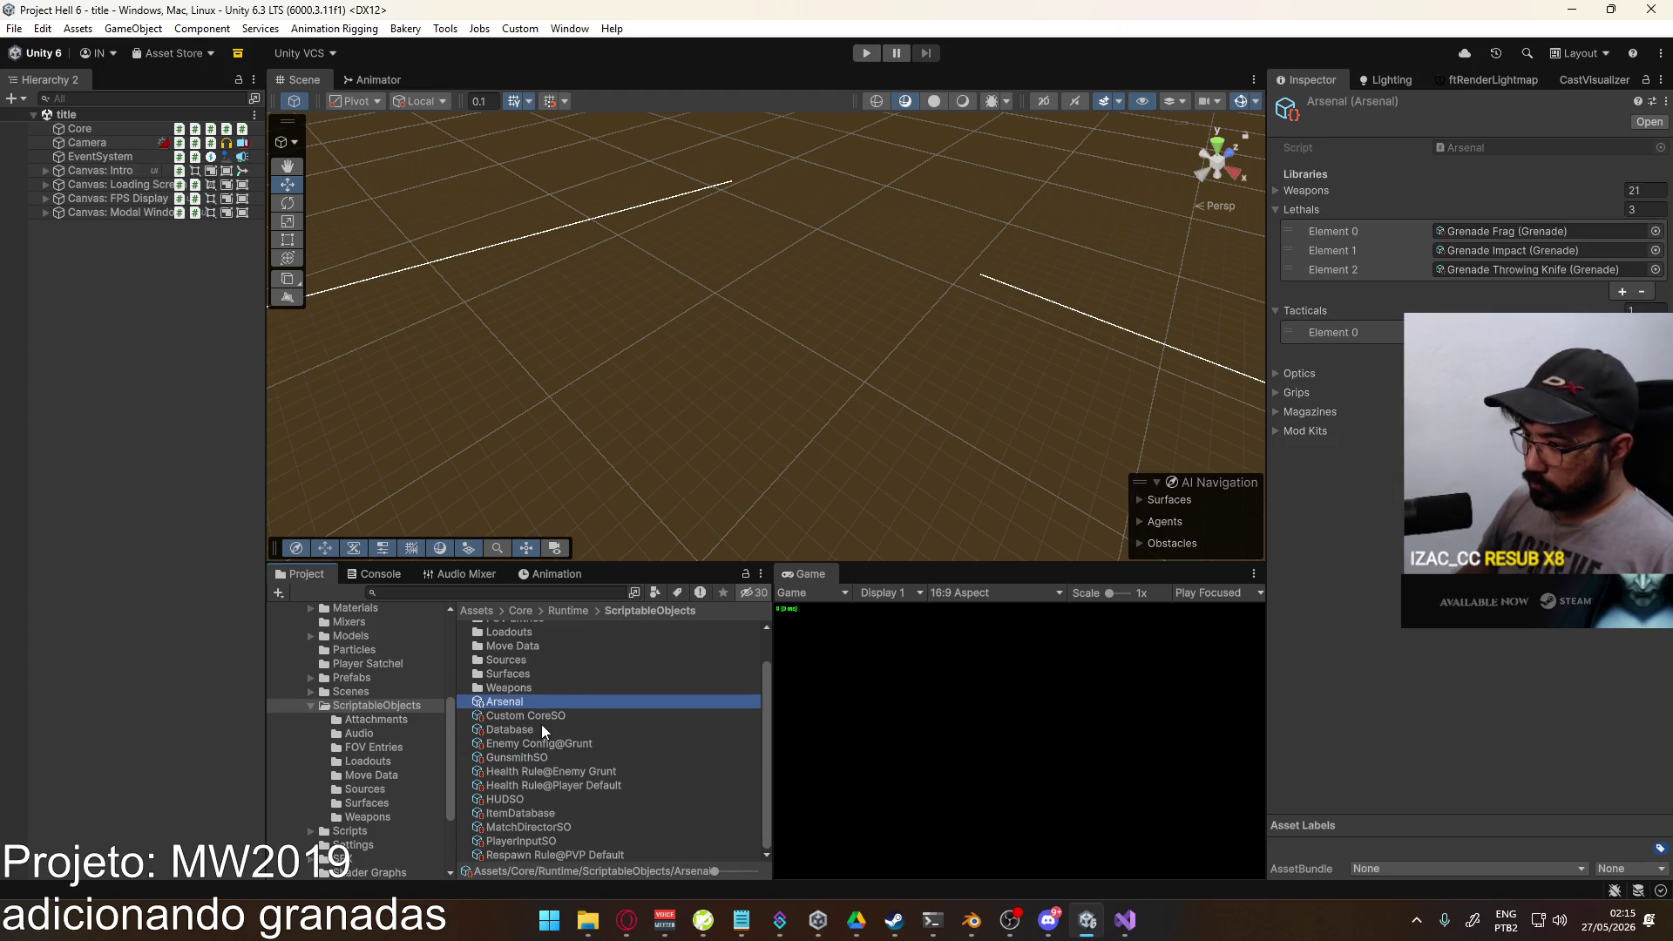
{"action": "scroll", "coordinate": [537, 725], "scroll_direction": "up", "scroll_amount": 2}
Step: Select the ScriptableObjects/Loadouts folder and open it
{"action": "left_click", "coordinate": [541, 631]}
{"action": "left_click", "coordinate": [532, 643]}
{"action": "left_click", "coordinate": [524, 655]}
{"action": "left_click", "coordinate": [520, 669]}
{"action": "double_click", "coordinate": [521, 671]}
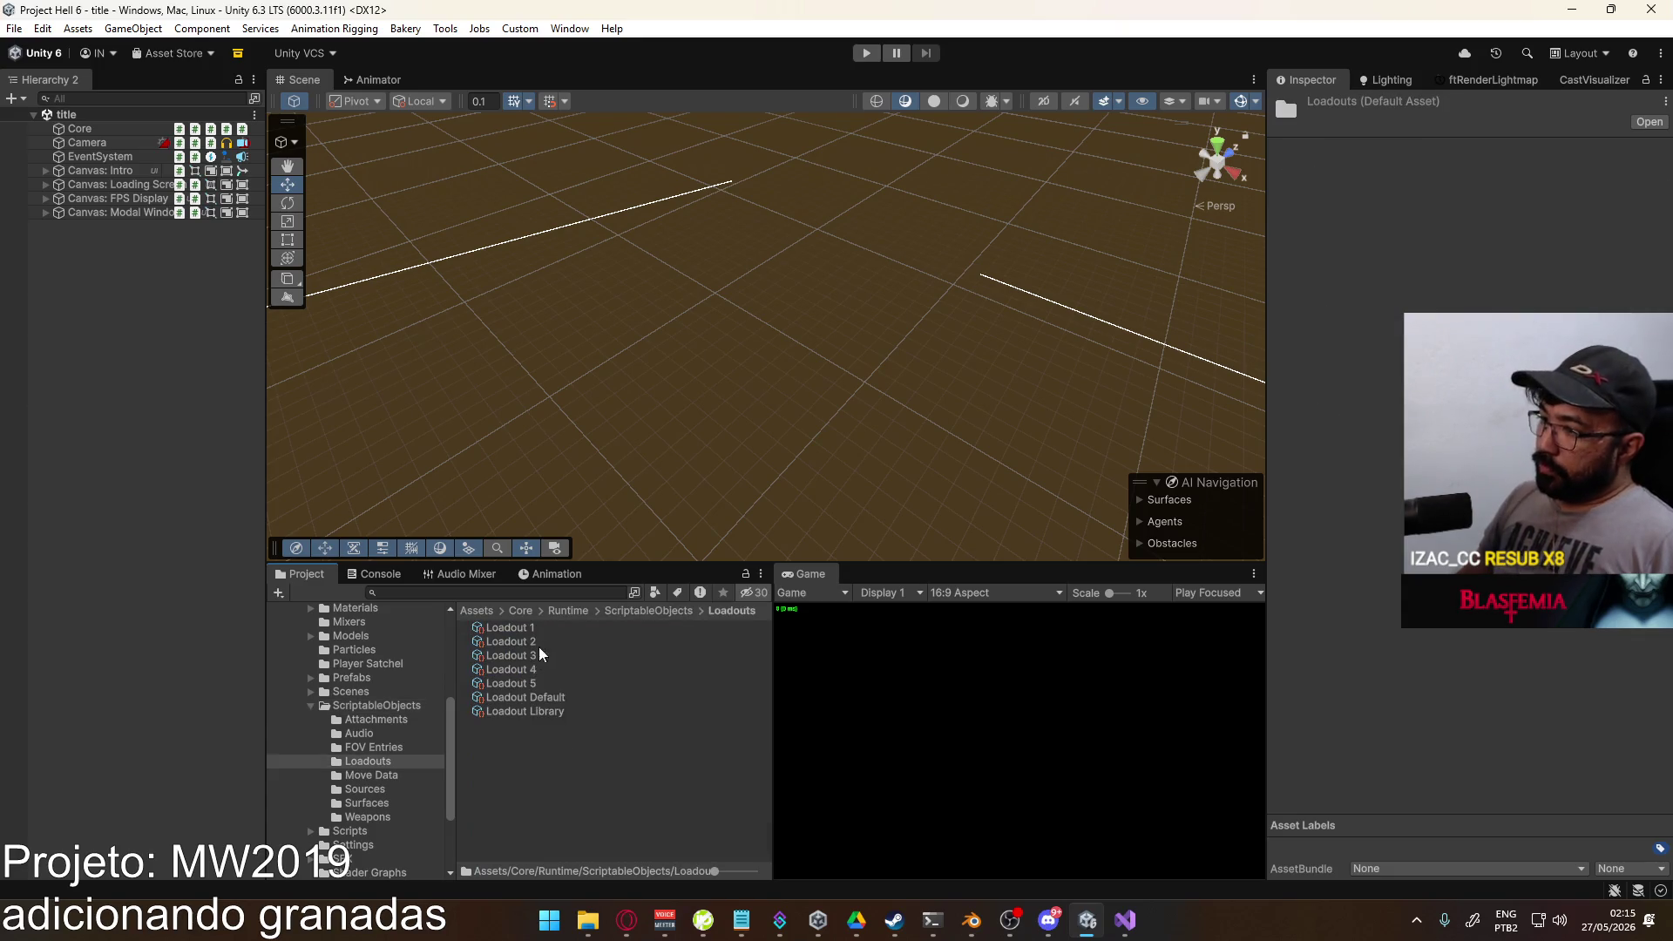
Step: Inspect Loadout Default, Loadout Library, Loadout 5, and then Loadout 1's Lethal value
{"action": "left_click", "coordinate": [541, 699]}
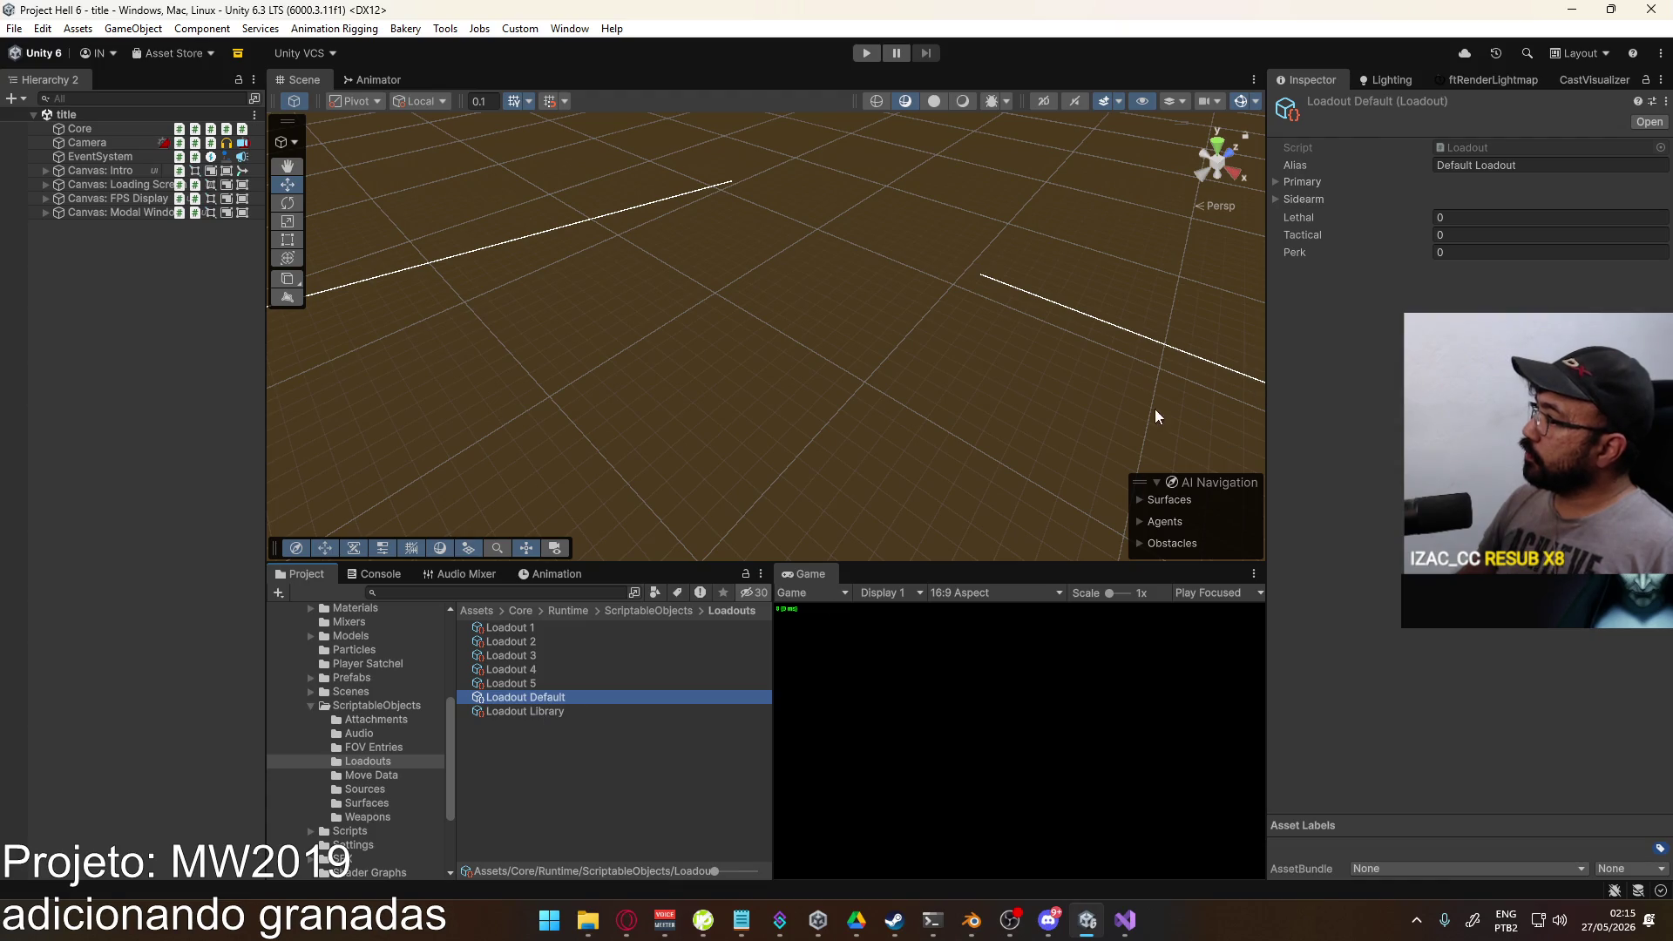
{"action": "left_click", "coordinate": [535, 709]}
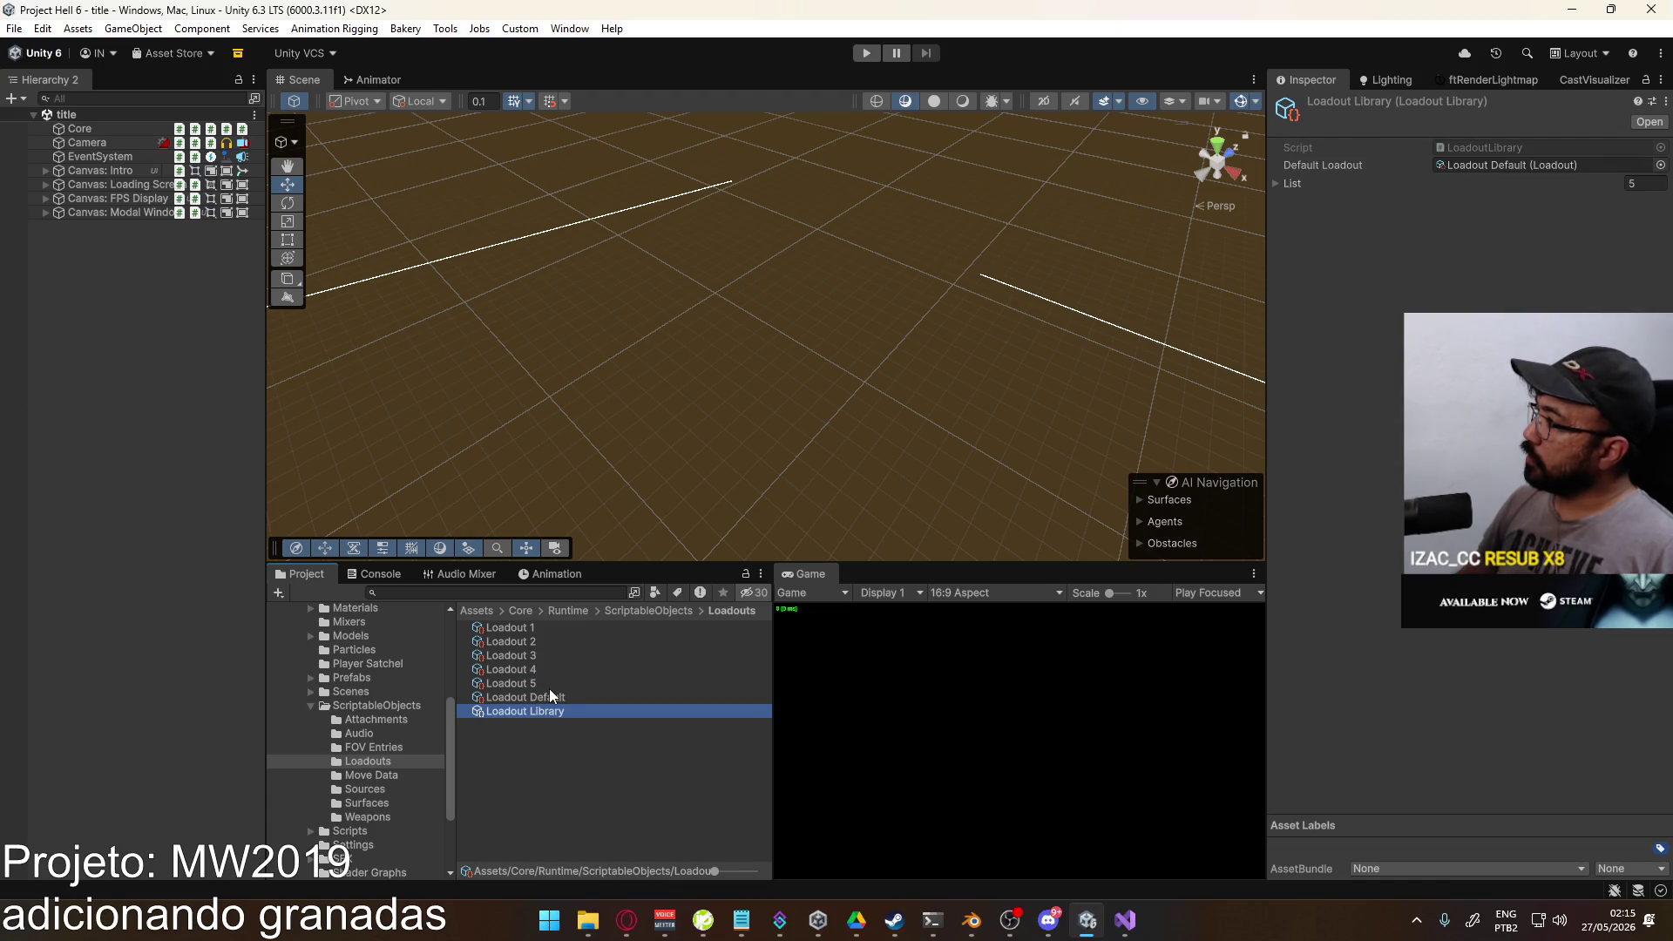
{"action": "left_click", "coordinate": [549, 687]}
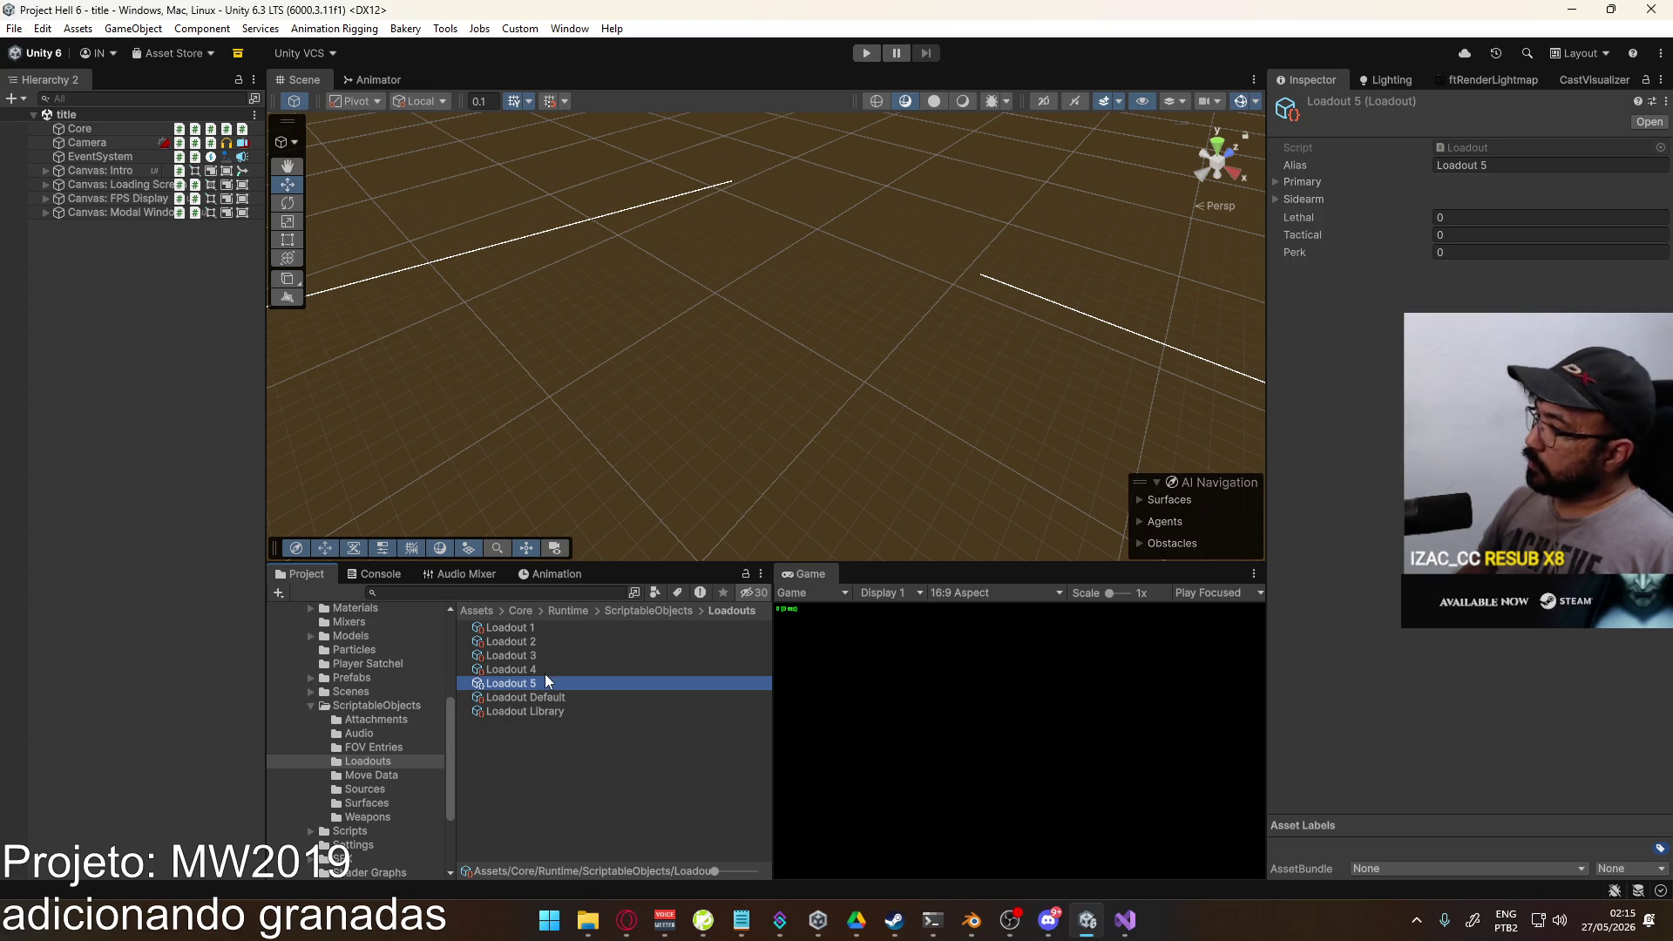
{"action": "left_click", "coordinate": [542, 670]}
{"action": "left_click", "coordinate": [553, 654]}
{"action": "left_click", "coordinate": [562, 629]}
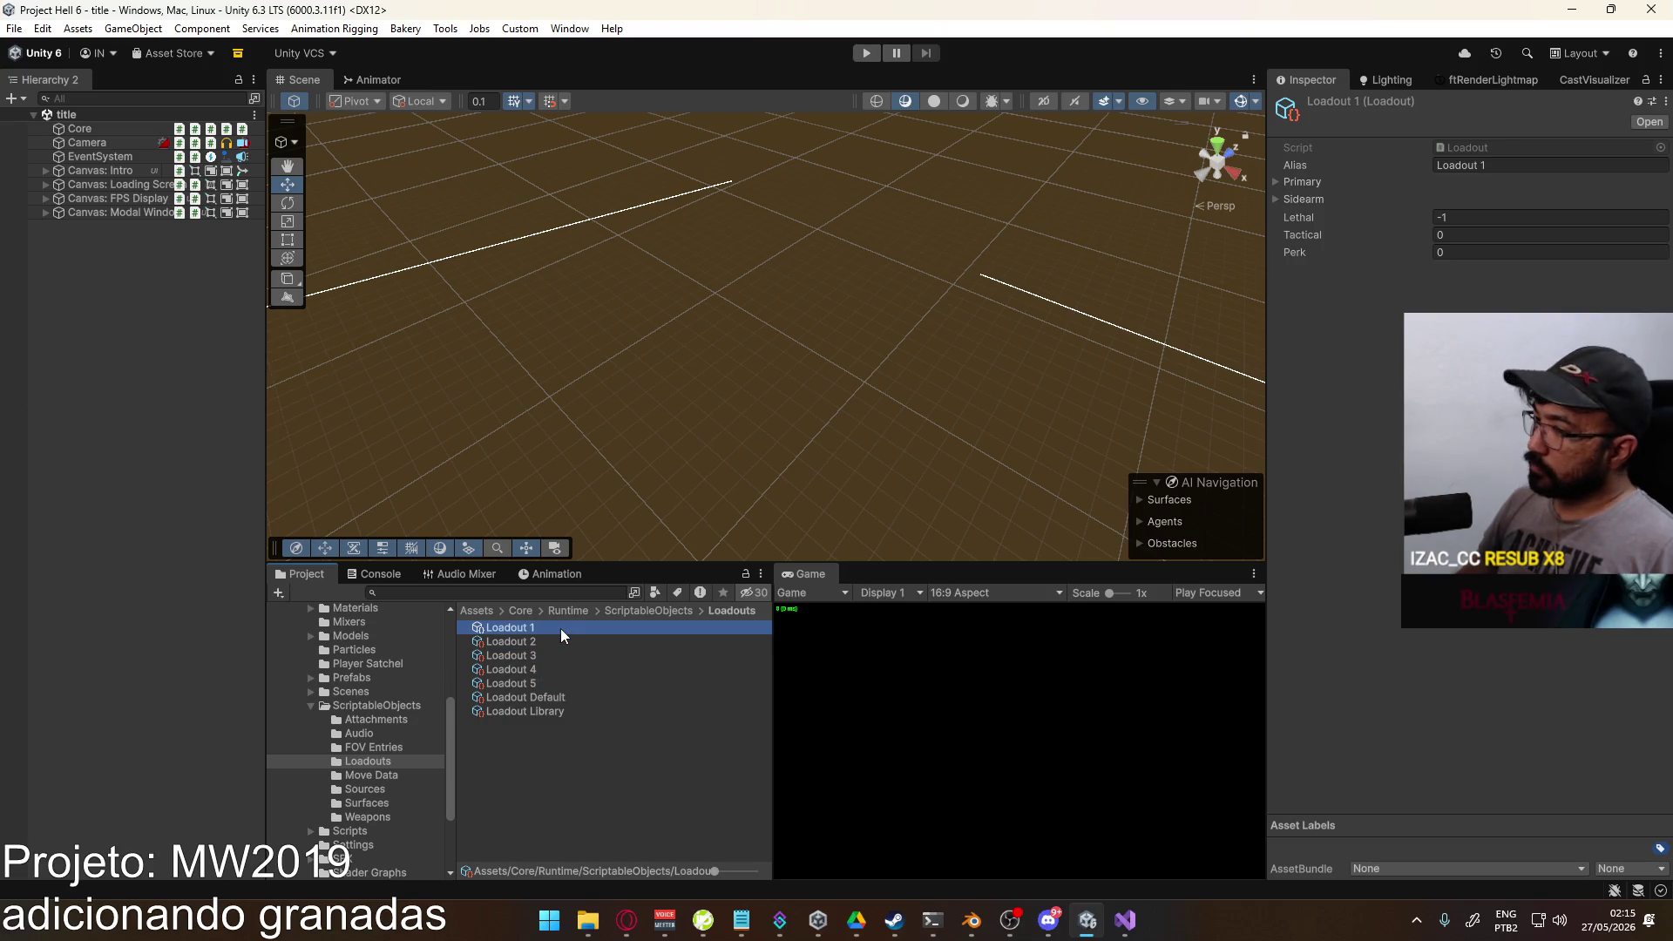
Step: Compare Loadout 5, then set Loadout 1's Lethal value from -1 to 0
{"action": "left_click", "coordinate": [537, 645]}
{"action": "left_click", "coordinate": [533, 656]}
{"action": "left_click", "coordinate": [528, 683]}
{"action": "left_click", "coordinate": [524, 697]}
{"action": "left_click", "coordinate": [534, 681]}
{"action": "left_click", "coordinate": [535, 670]}
{"action": "left_click", "coordinate": [537, 656]}
{"action": "left_click", "coordinate": [537, 641]}
{"action": "left_click", "coordinate": [535, 628]}
{"action": "left_click", "coordinate": [1528, 217]}
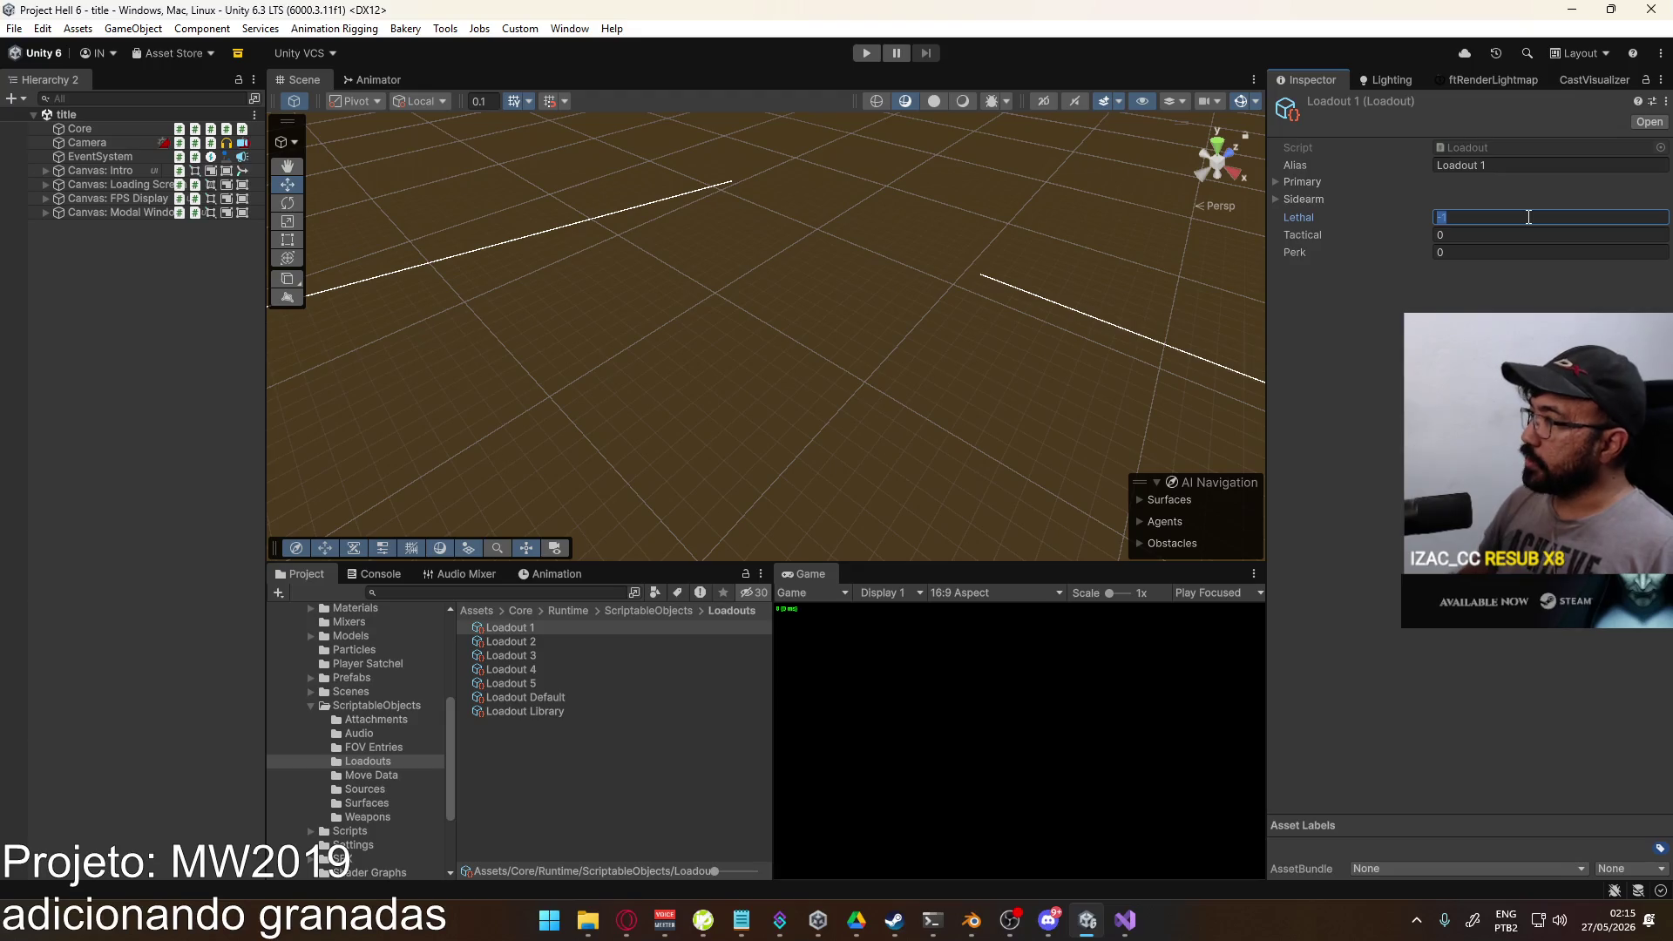
{"action": "type", "text": "0"}
Step: Review Loadout 4 through Loadout Library, clear the selection and start Play mode
{"action": "left_click", "coordinate": [552, 641]}
{"action": "left_click", "coordinate": [548, 655]}
{"action": "left_click", "coordinate": [544, 669]}
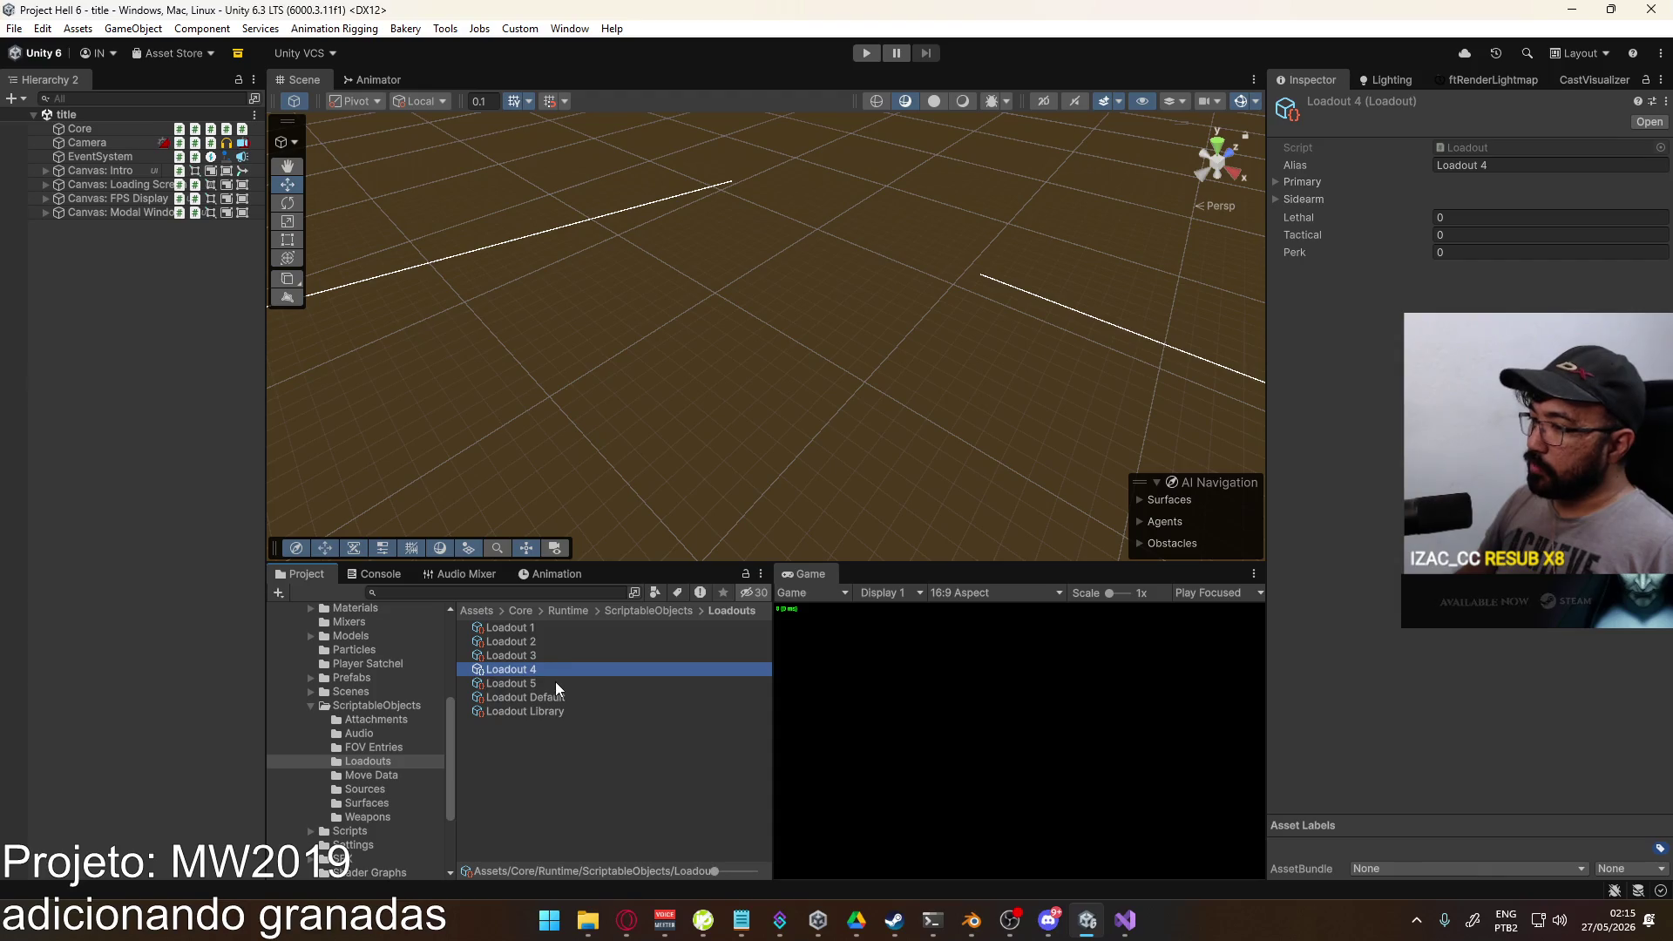
{"action": "left_click", "coordinate": [557, 685]}
{"action": "left_click", "coordinate": [559, 697]}
{"action": "left_click", "coordinate": [573, 712]}
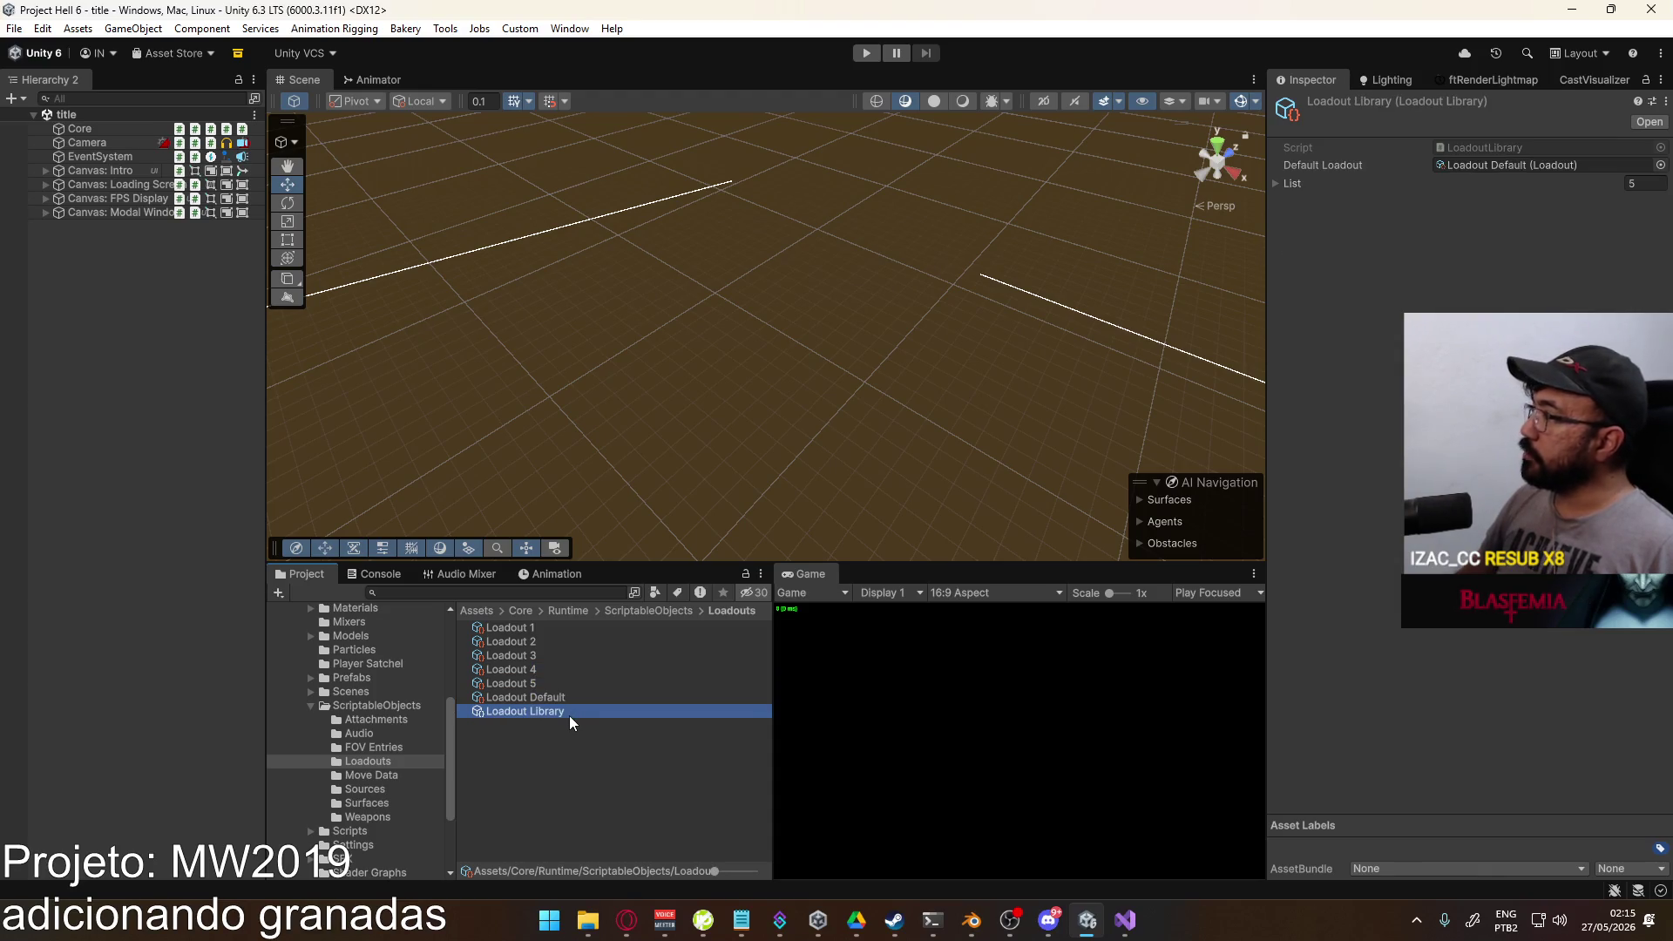
{"action": "left_click", "coordinate": [662, 803]}
{"action": "left_click", "coordinate": [865, 54]}
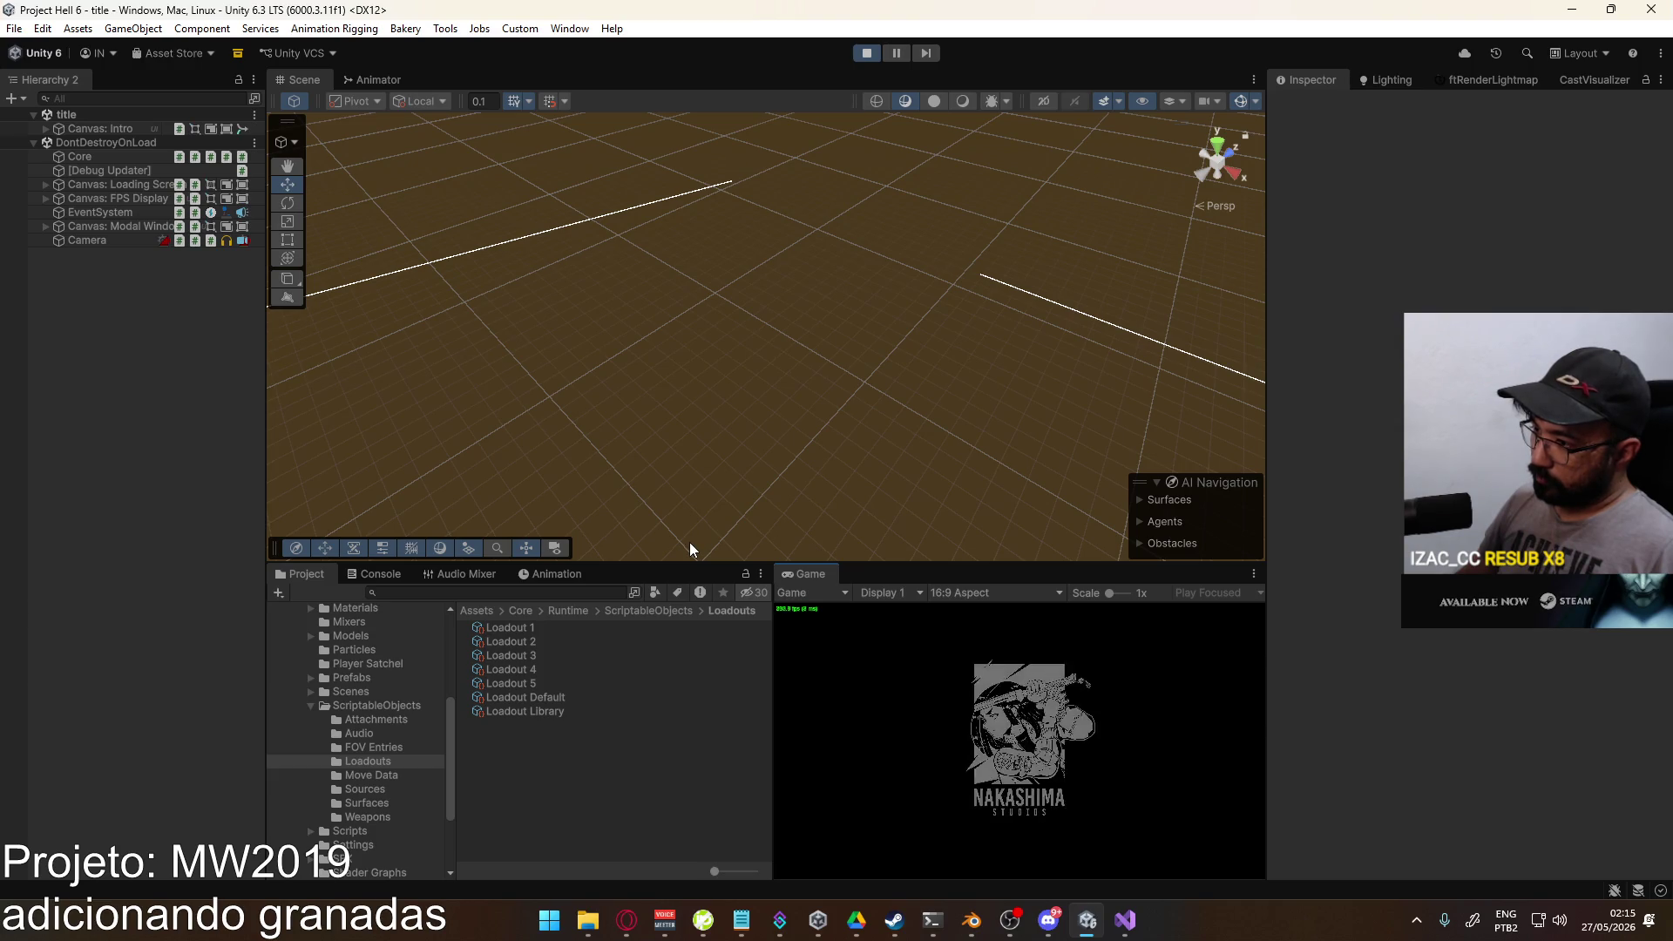
Step: Inspect the Loadout 1 and Loadout 2 assets while the game runs
{"action": "left_click", "coordinate": [518, 625]}
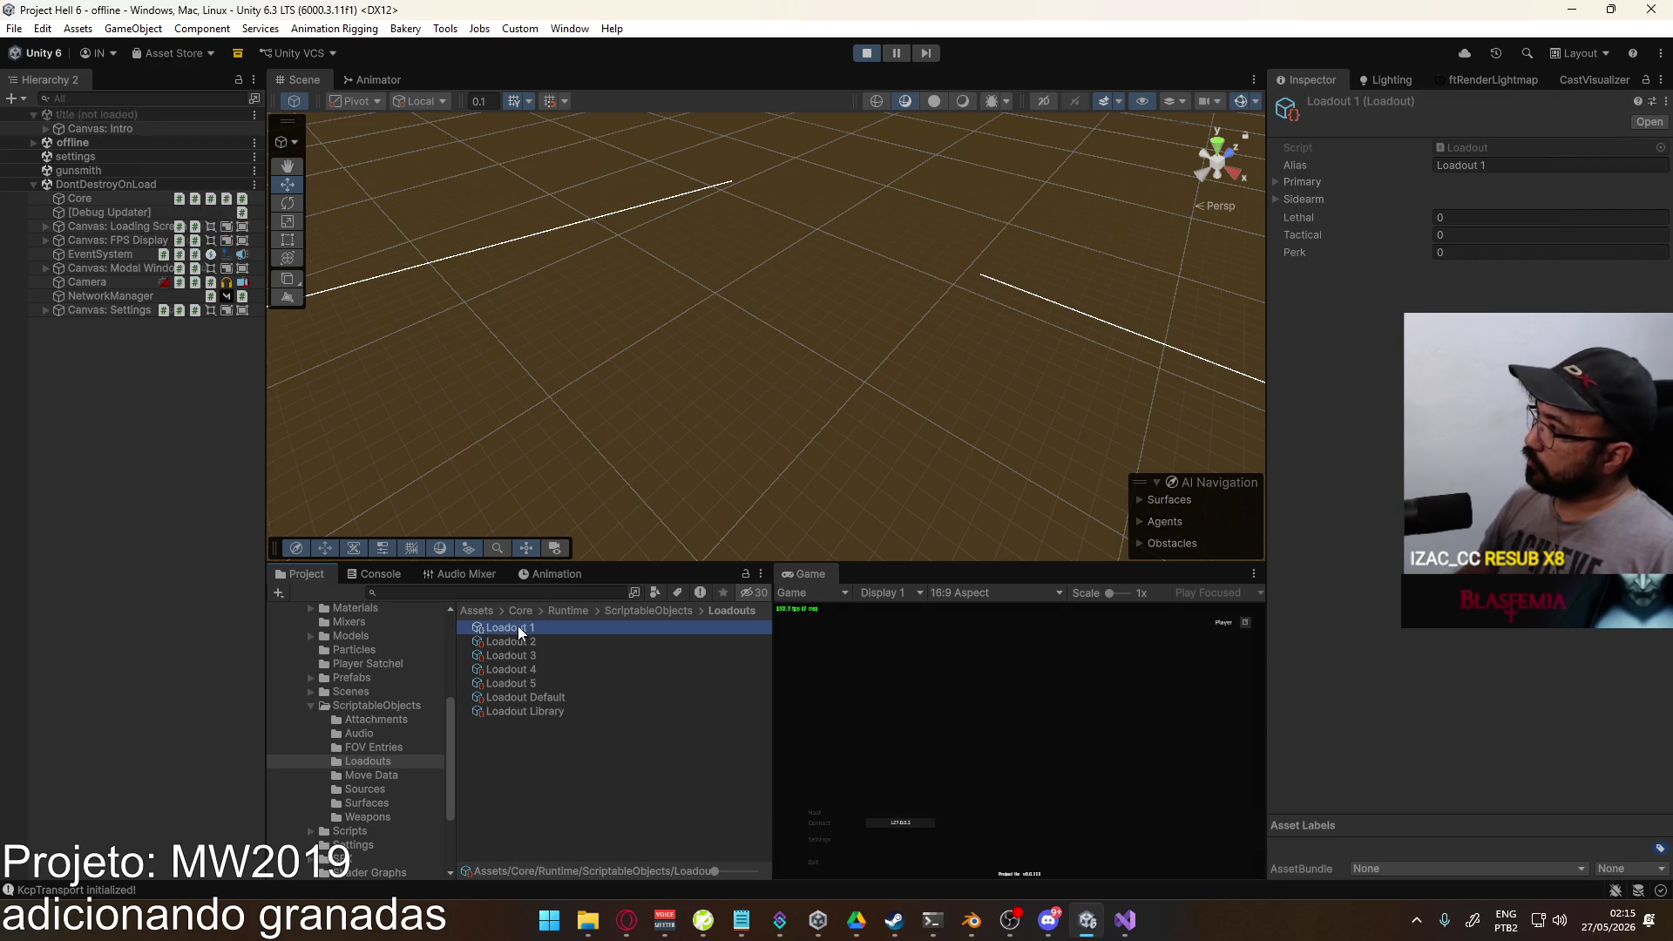
{"action": "left_click", "coordinate": [529, 644]}
{"action": "key", "text": "Down"}
{"action": "key", "text": "Down"}
{"action": "key", "text": "Down"}
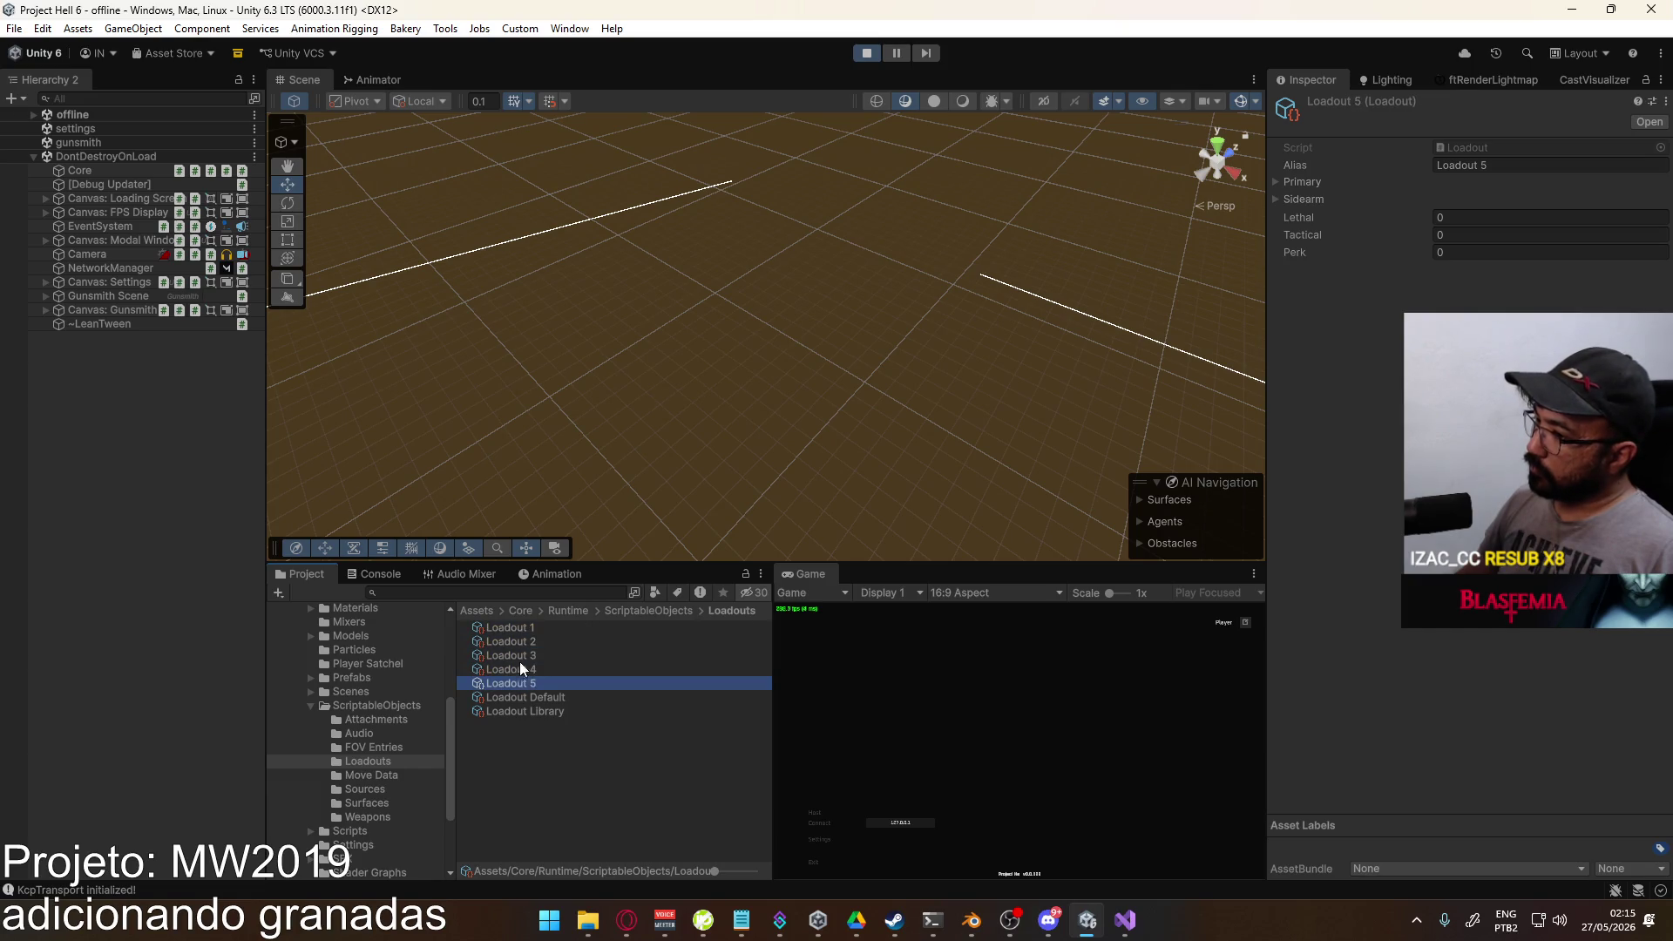
{"action": "left_click", "coordinate": [532, 626]}
Step: Start a Shipment match, pick a lethal grenade for Loadout 1 in-game, then stop playing
{"action": "left_click", "coordinate": [1045, 728]}
{"action": "left_click", "coordinate": [824, 813]}
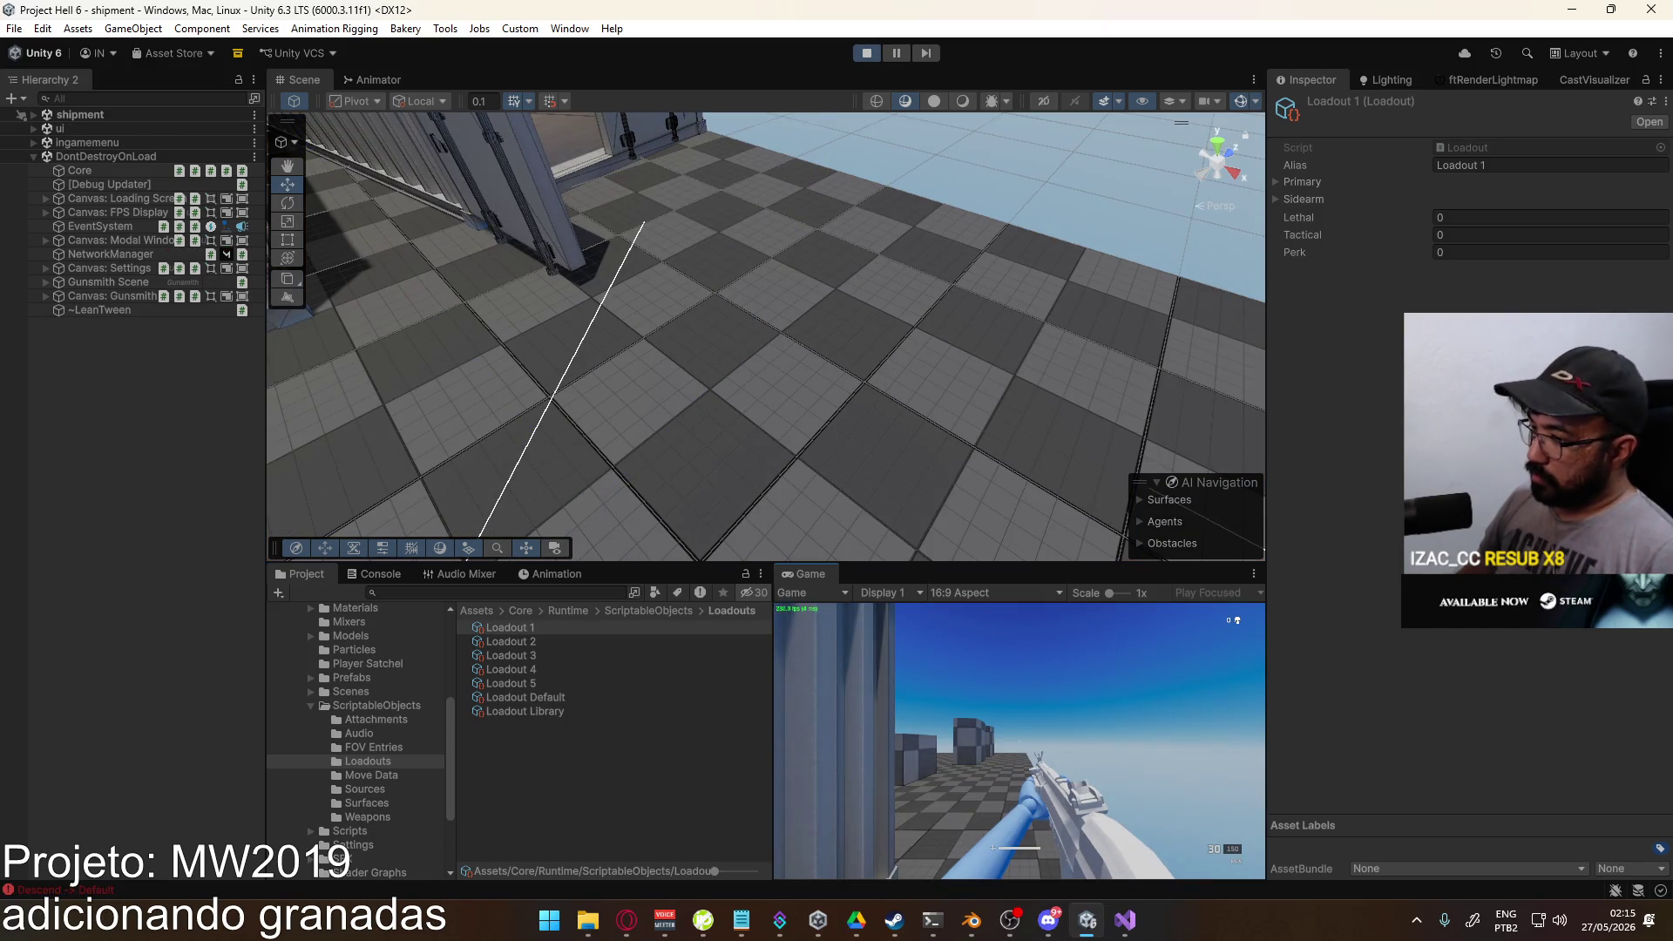
{"action": "key", "text": "Escape"}
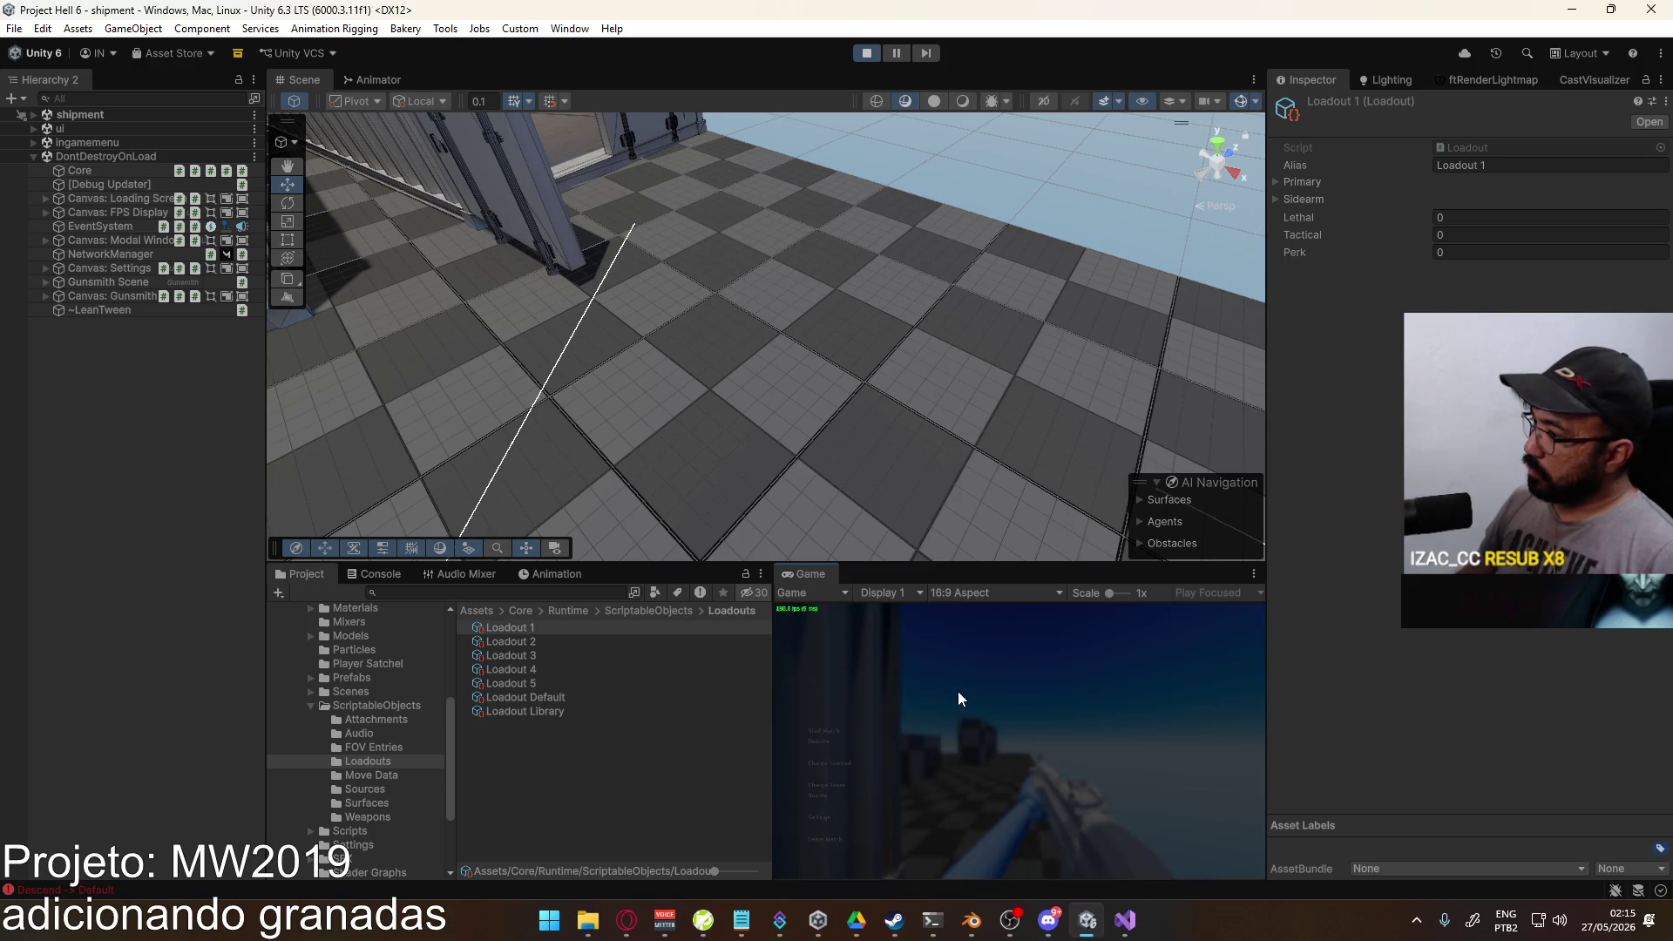
{"action": "left_click", "coordinate": [840, 764]}
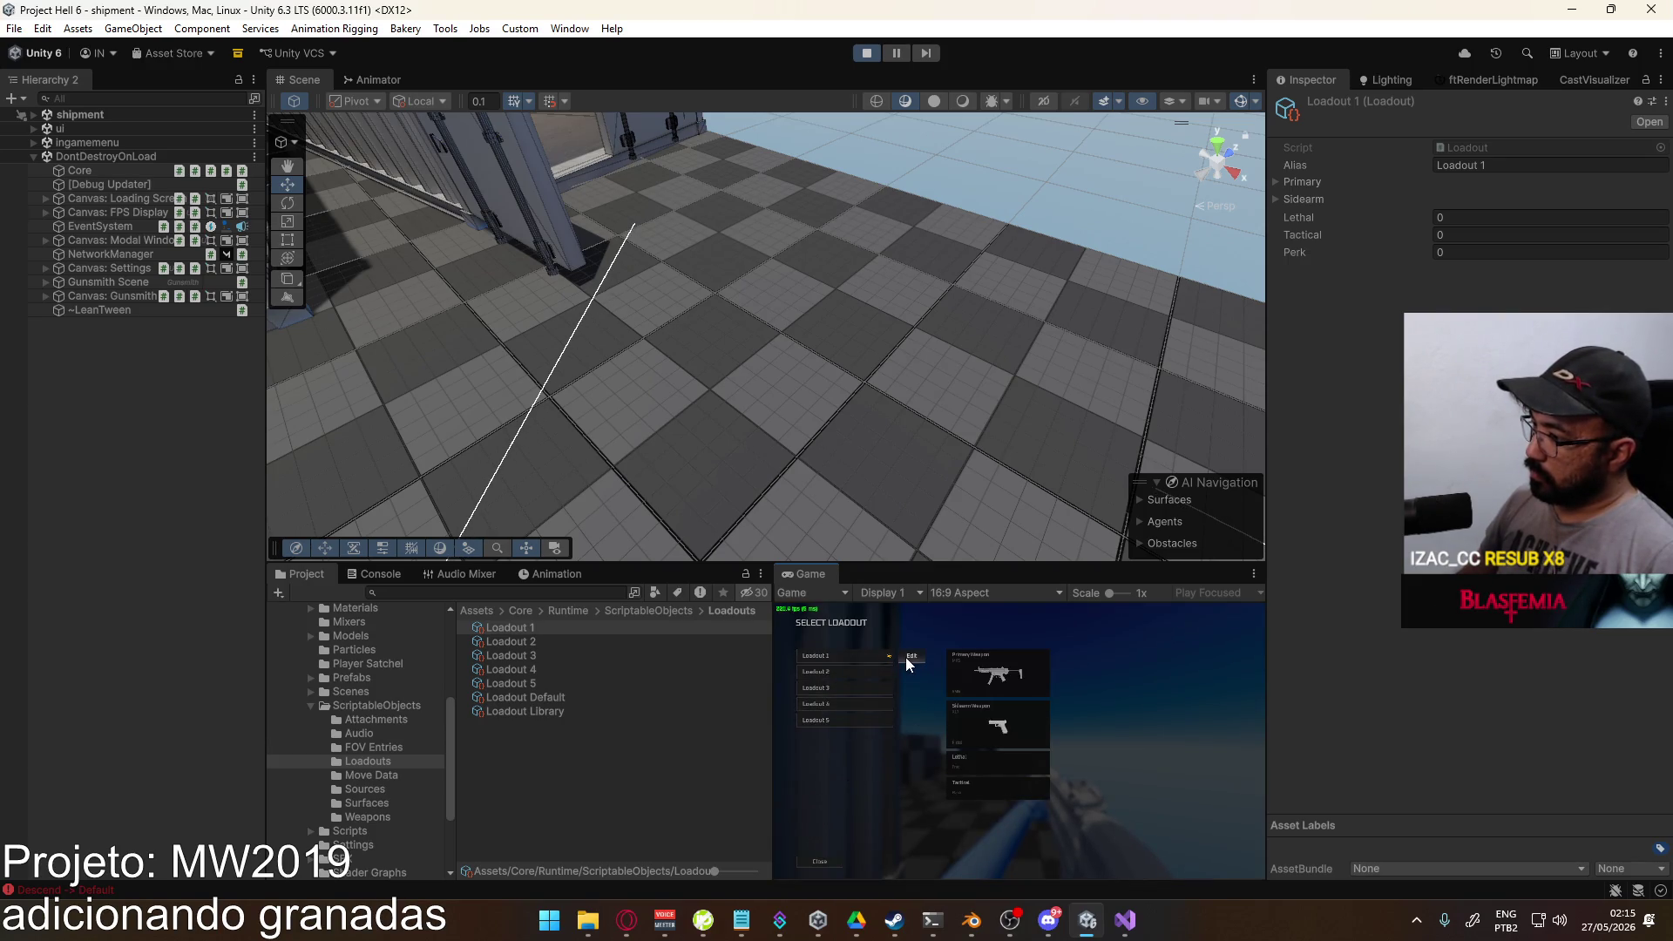
{"action": "left_click", "coordinate": [851, 762]}
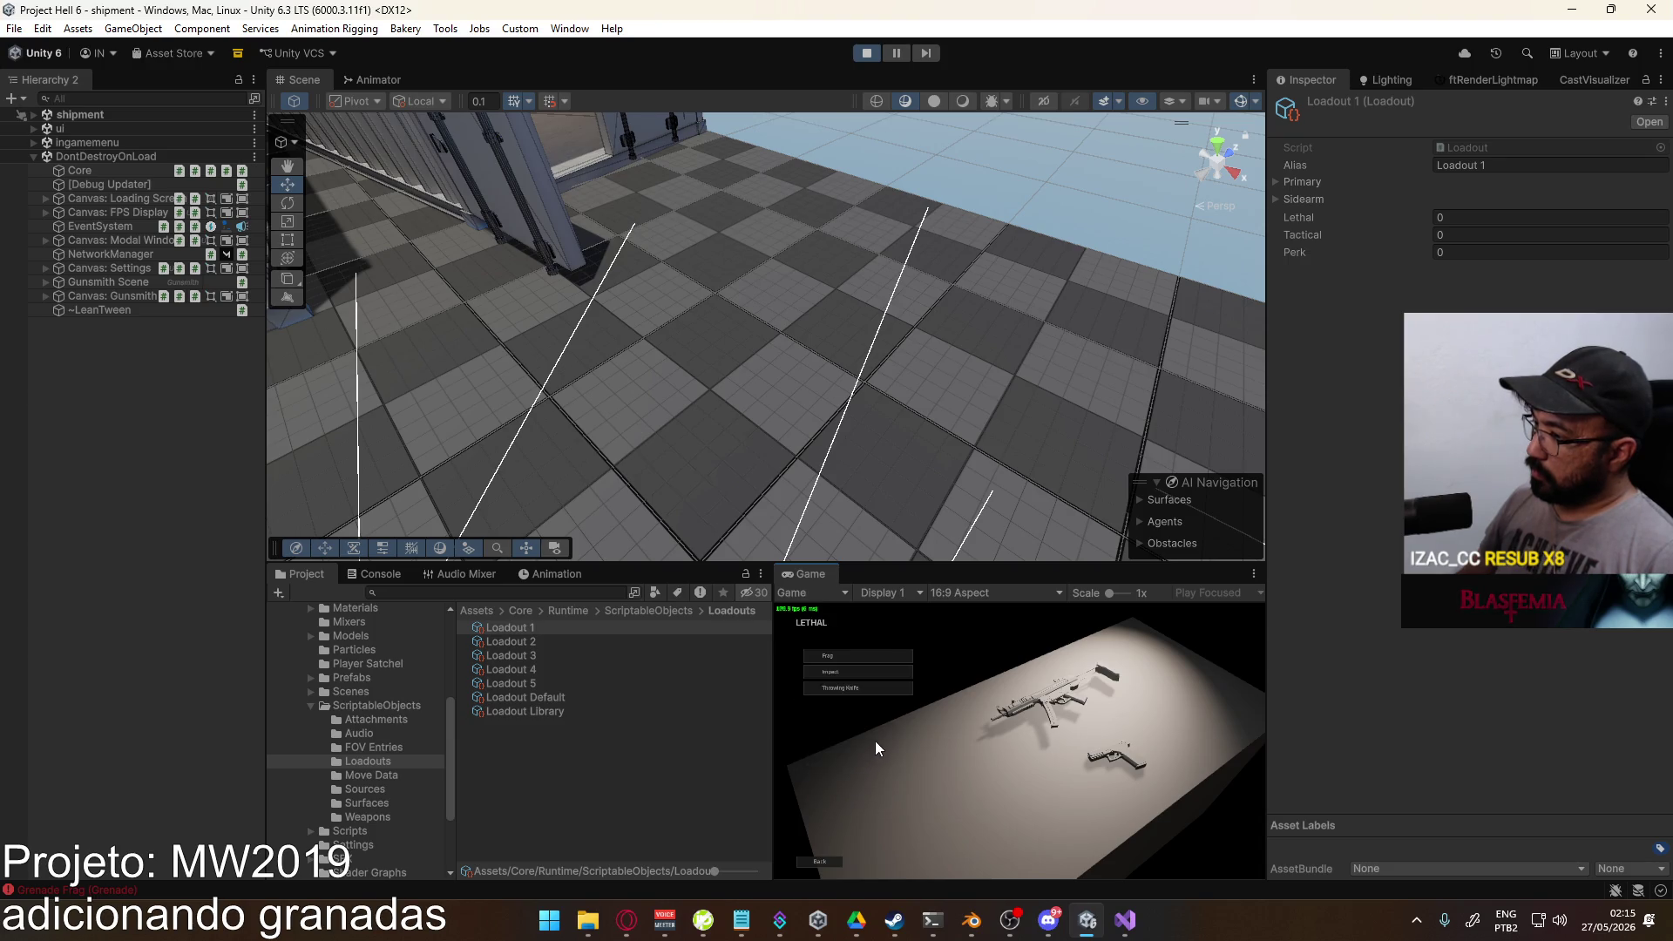
{"action": "left_click", "coordinate": [860, 686]}
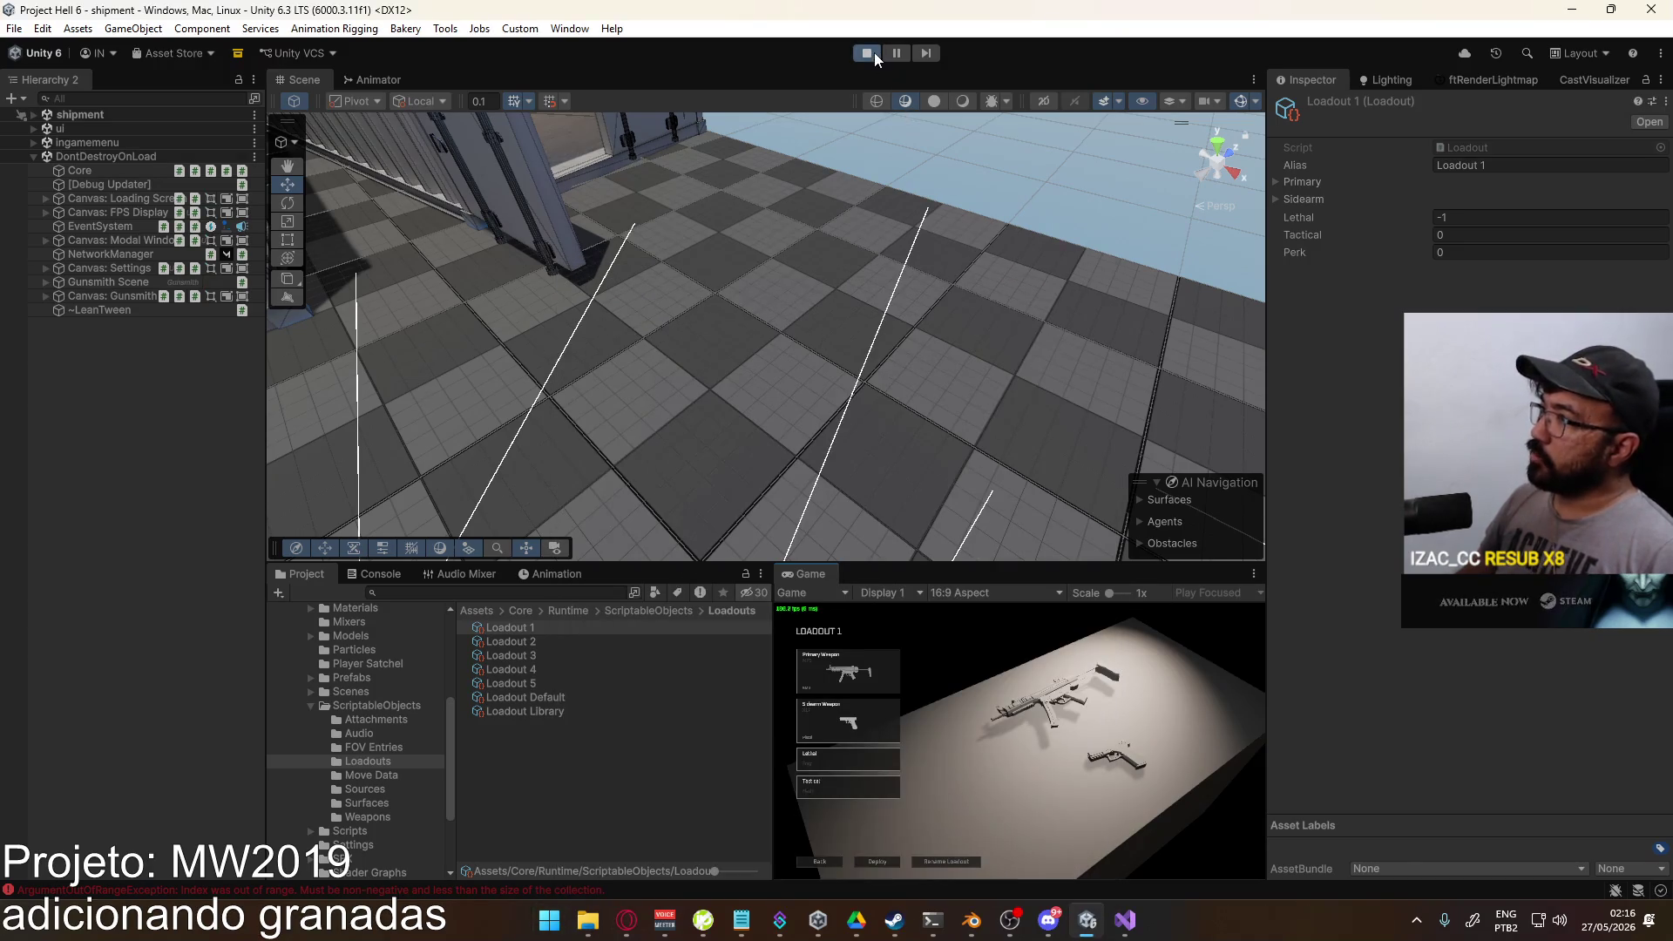
{"action": "left_click", "coordinate": [875, 52]}
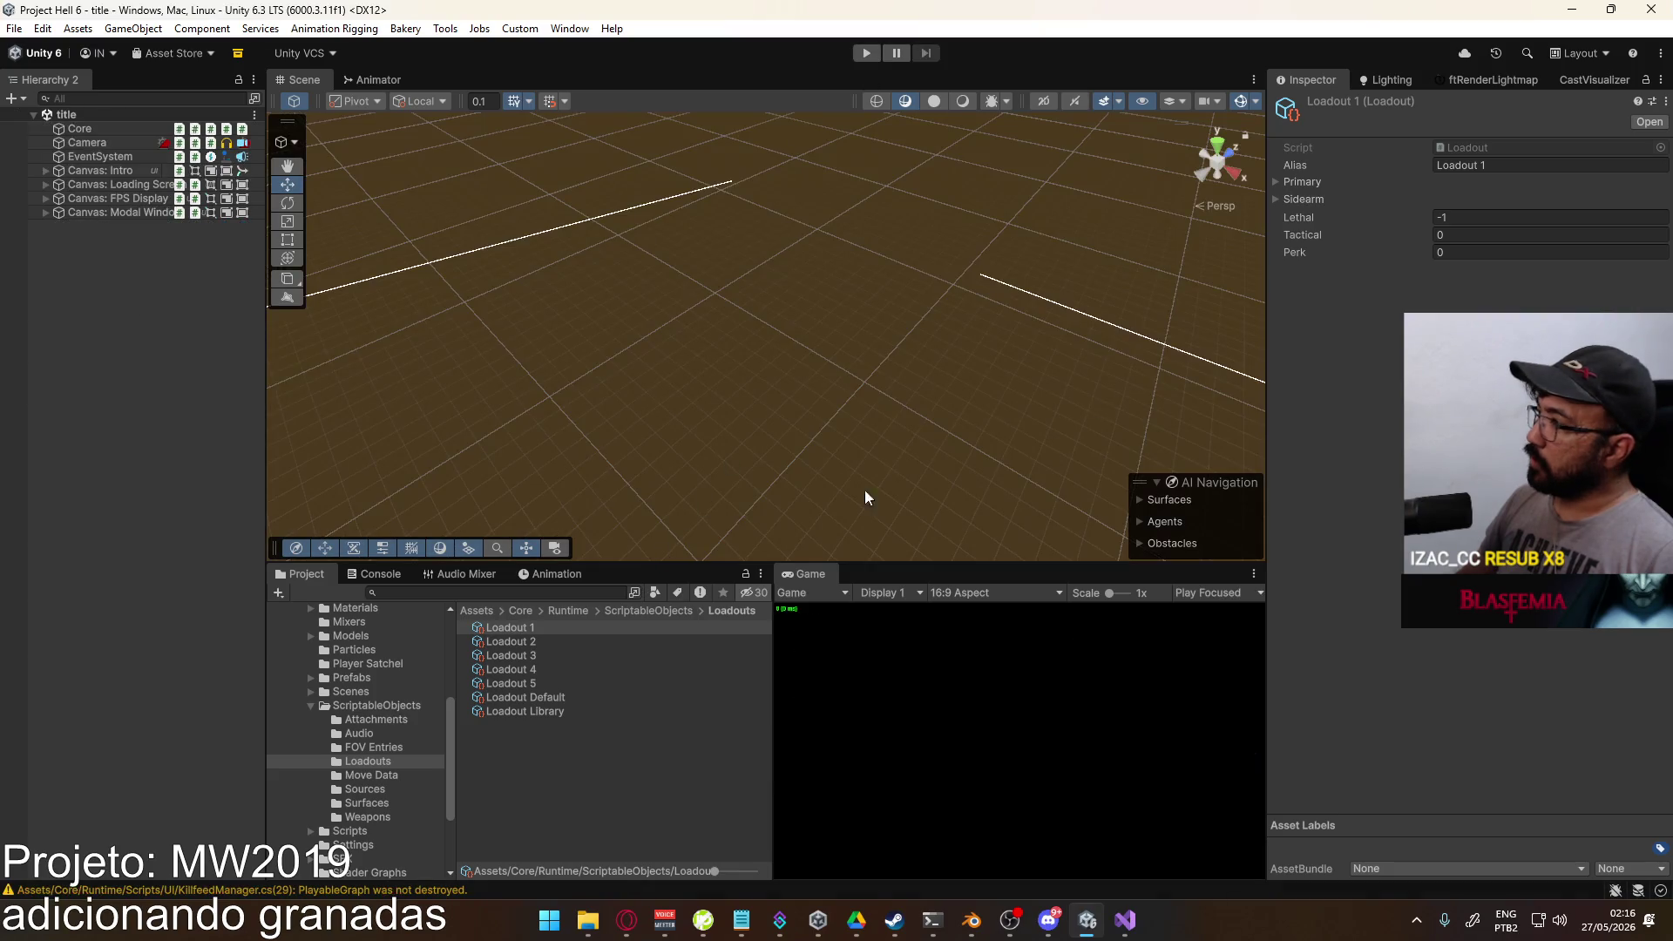
Step: Restart and stop the game, then inspect the Loadout Default and Loadout 1 assets
{"action": "left_click", "coordinate": [866, 53]}
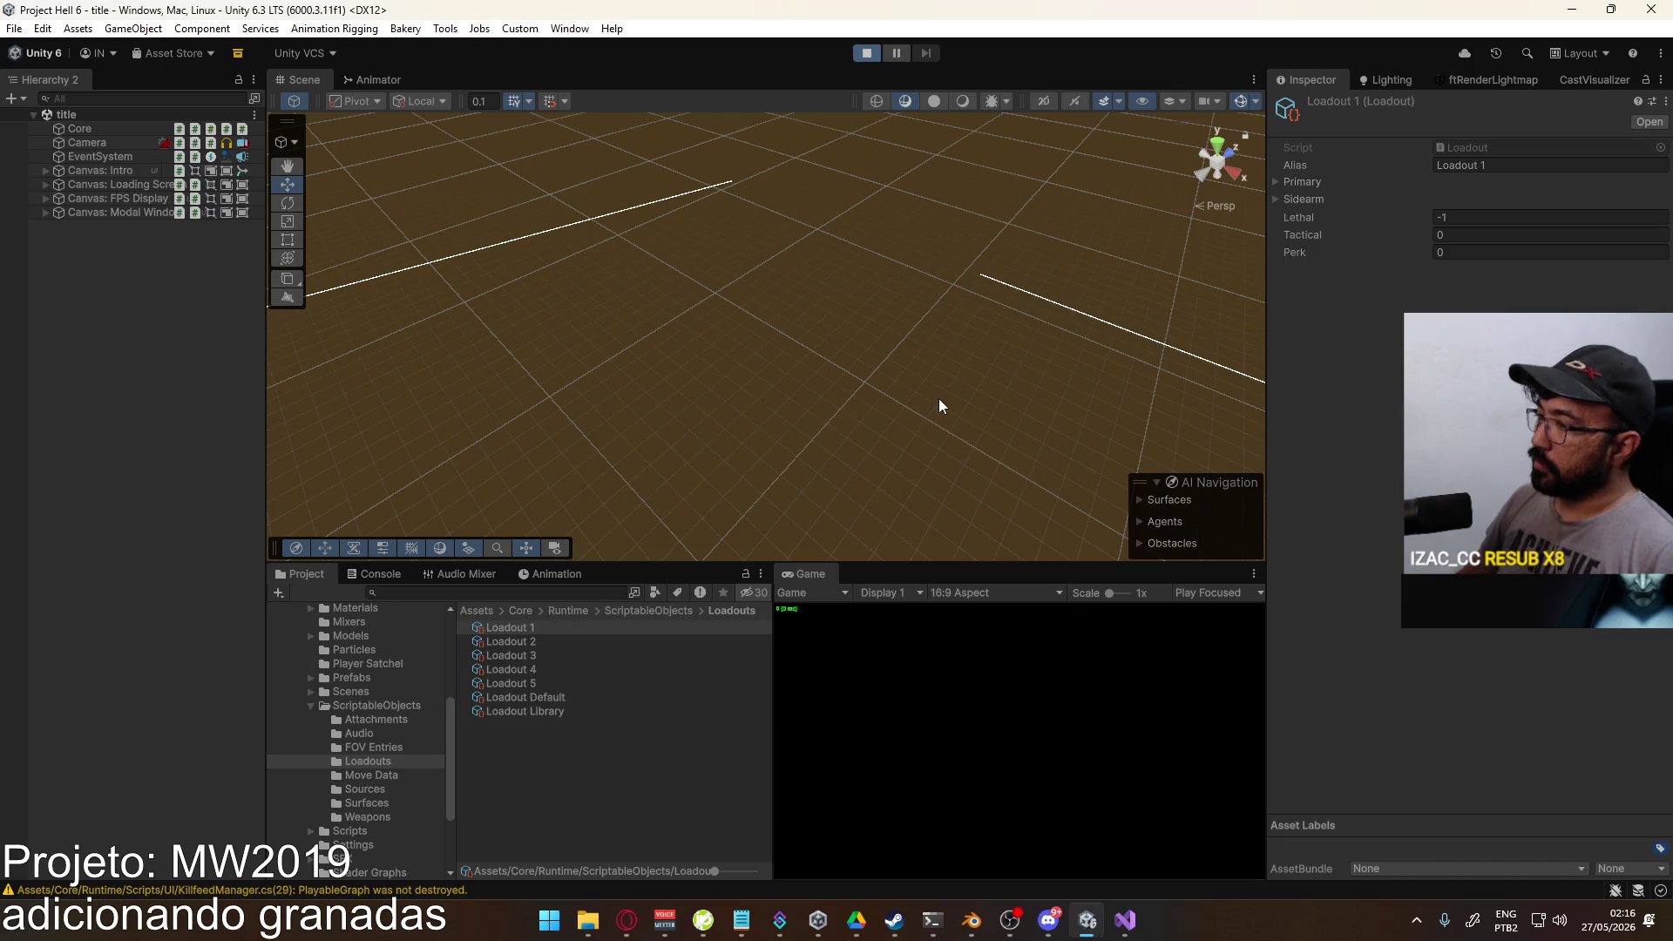
{"action": "left_click", "coordinate": [866, 54]}
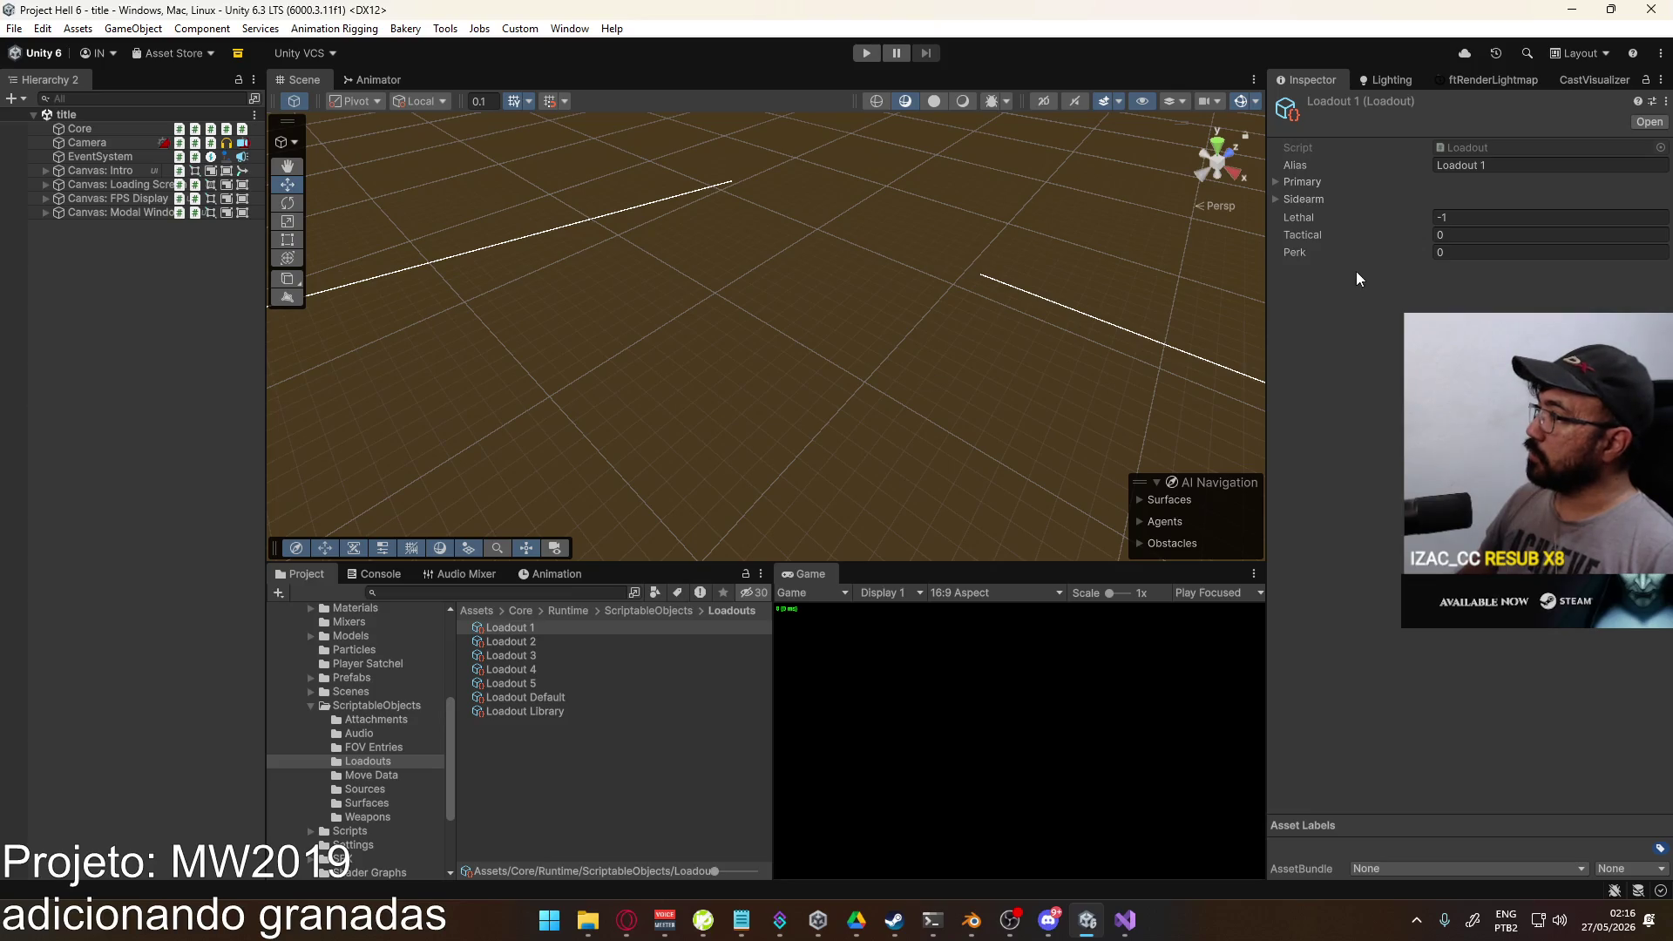
{"action": "left_click", "coordinate": [567, 697]}
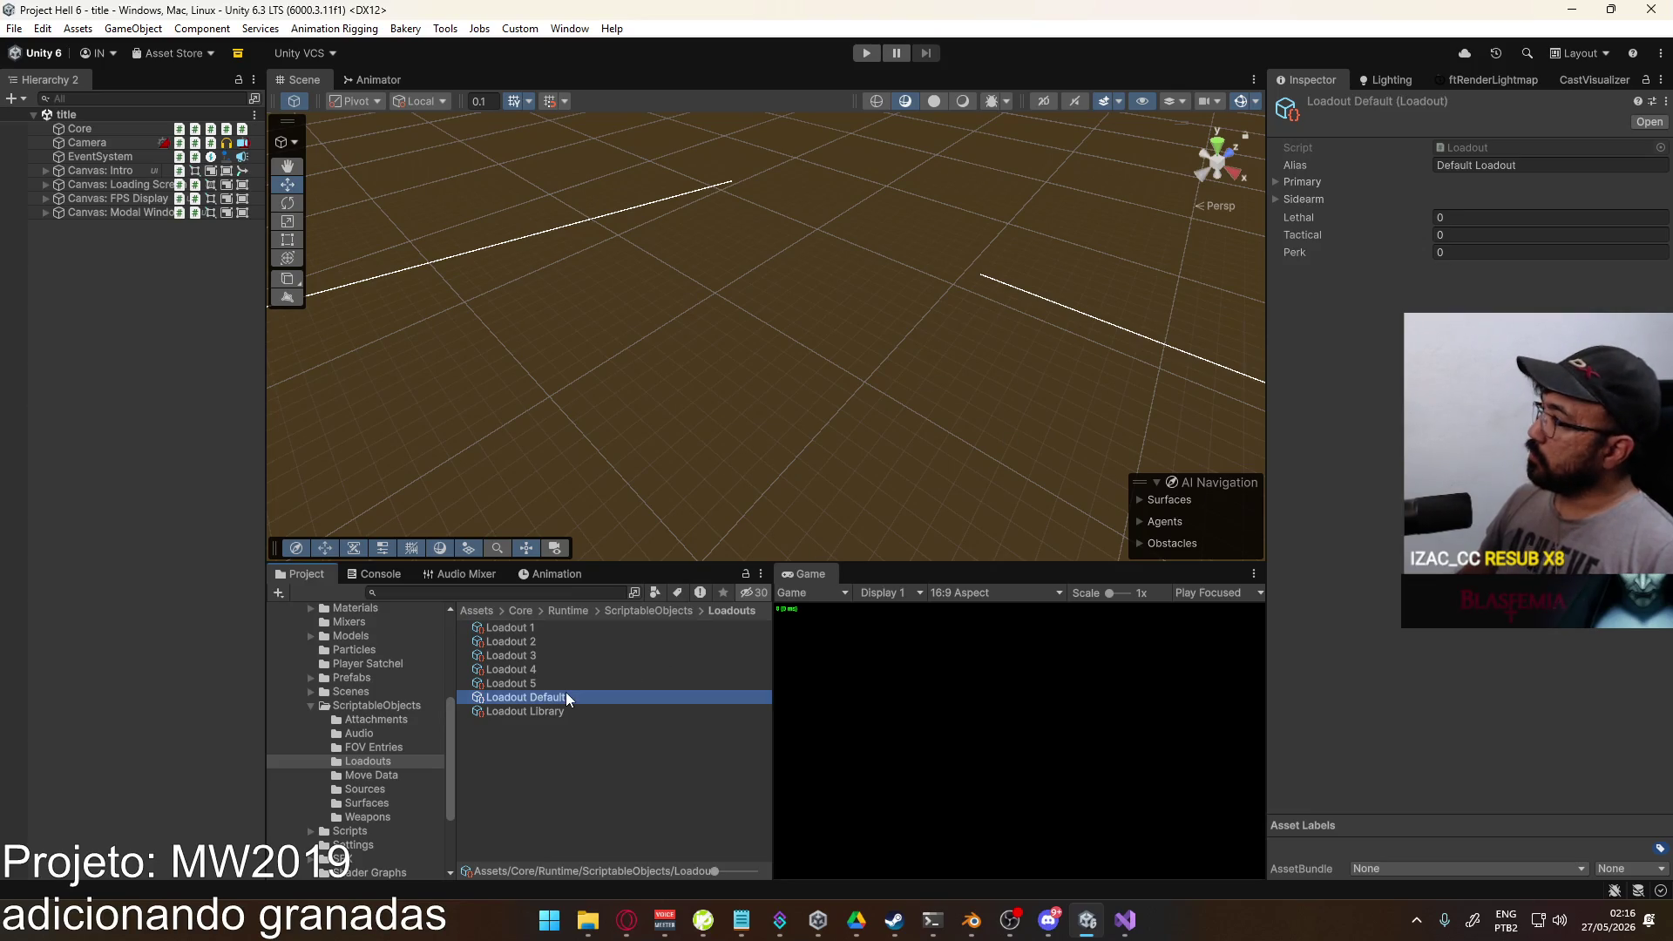
{"action": "left_click", "coordinate": [554, 629]}
Step: Run the game to the Host menu and locate the Gunsmith script from the Core object
{"action": "left_click", "coordinate": [866, 54]}
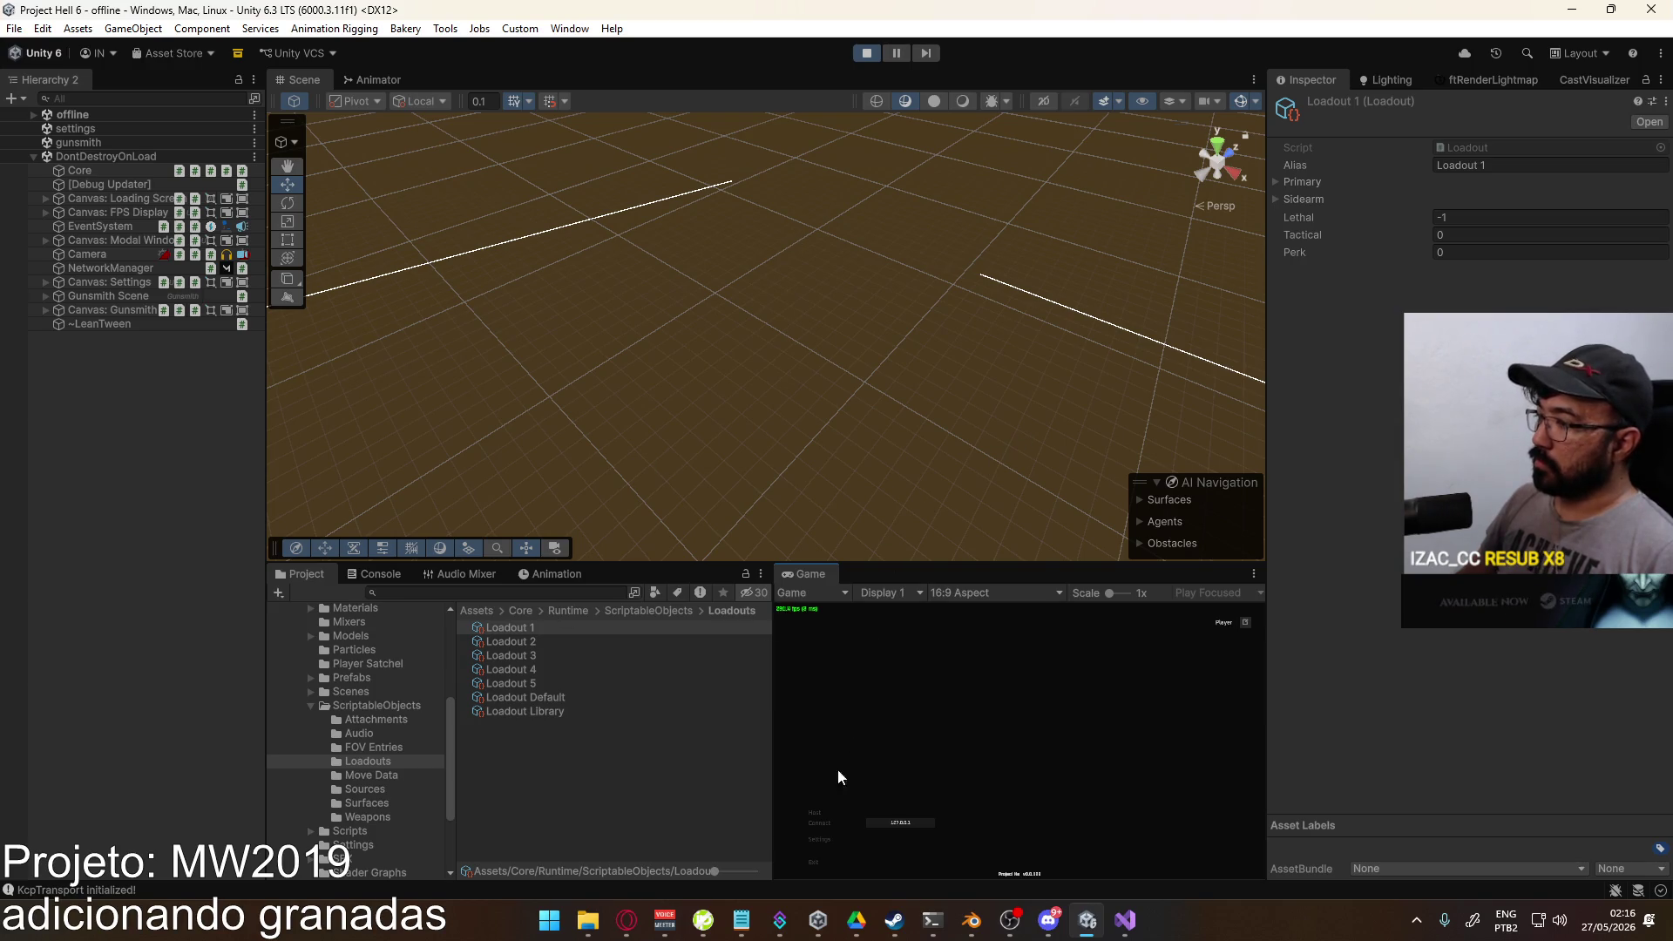
{"action": "left_click", "coordinate": [818, 812]}
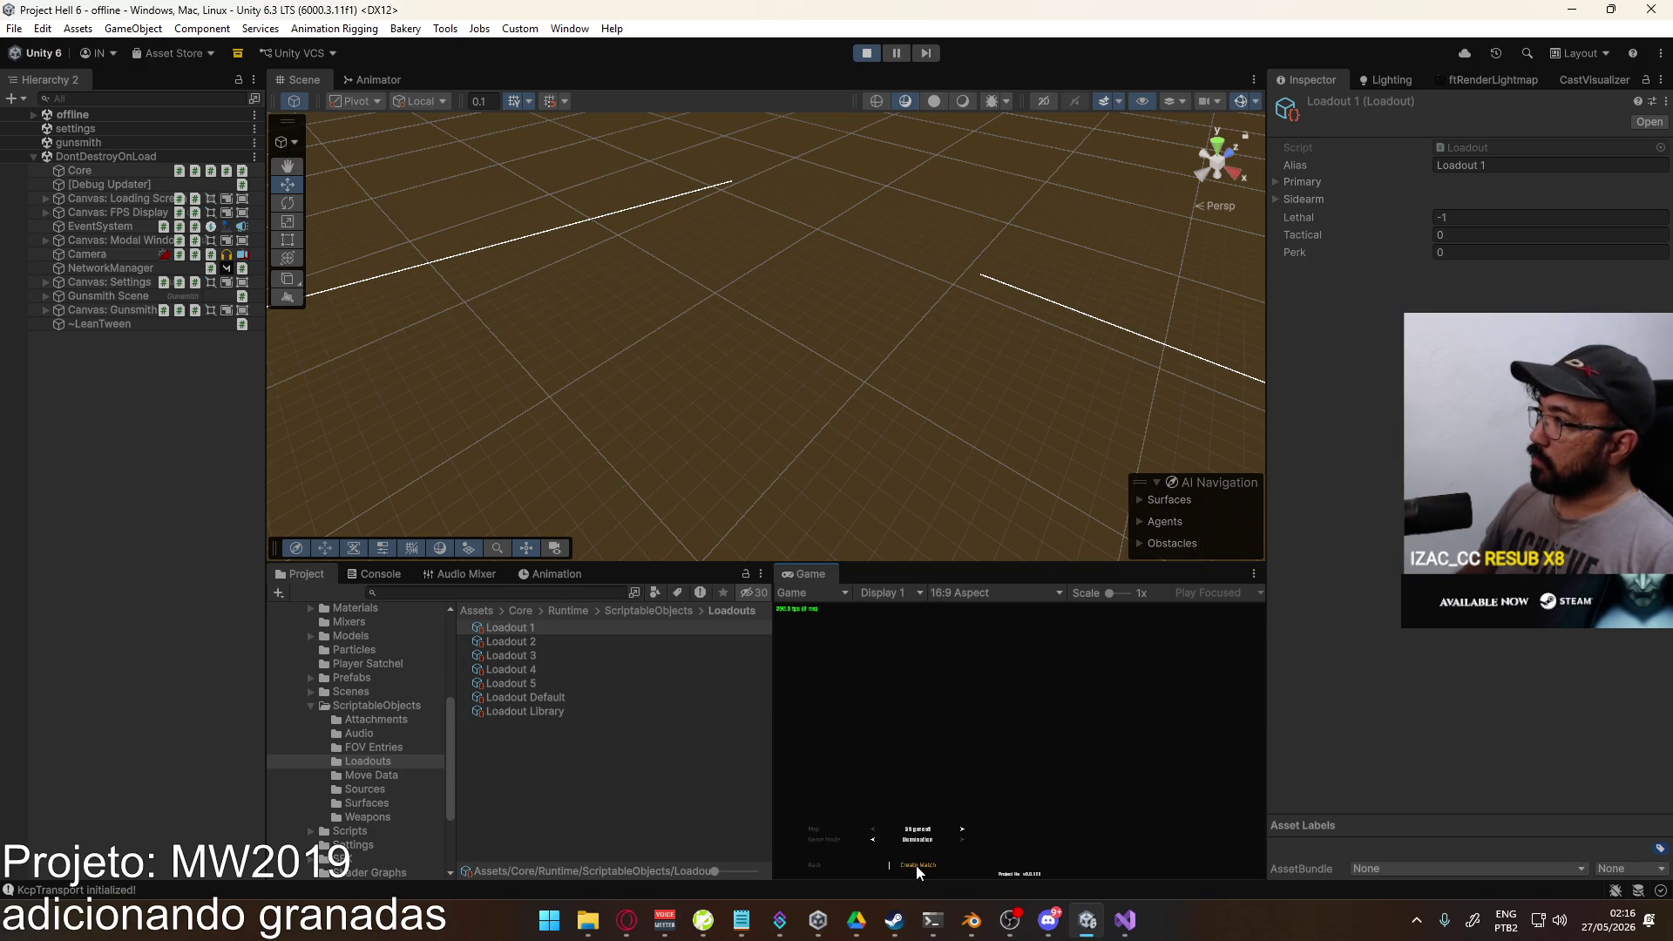
{"action": "key", "text": "super"}
{"action": "key", "text": "super"}
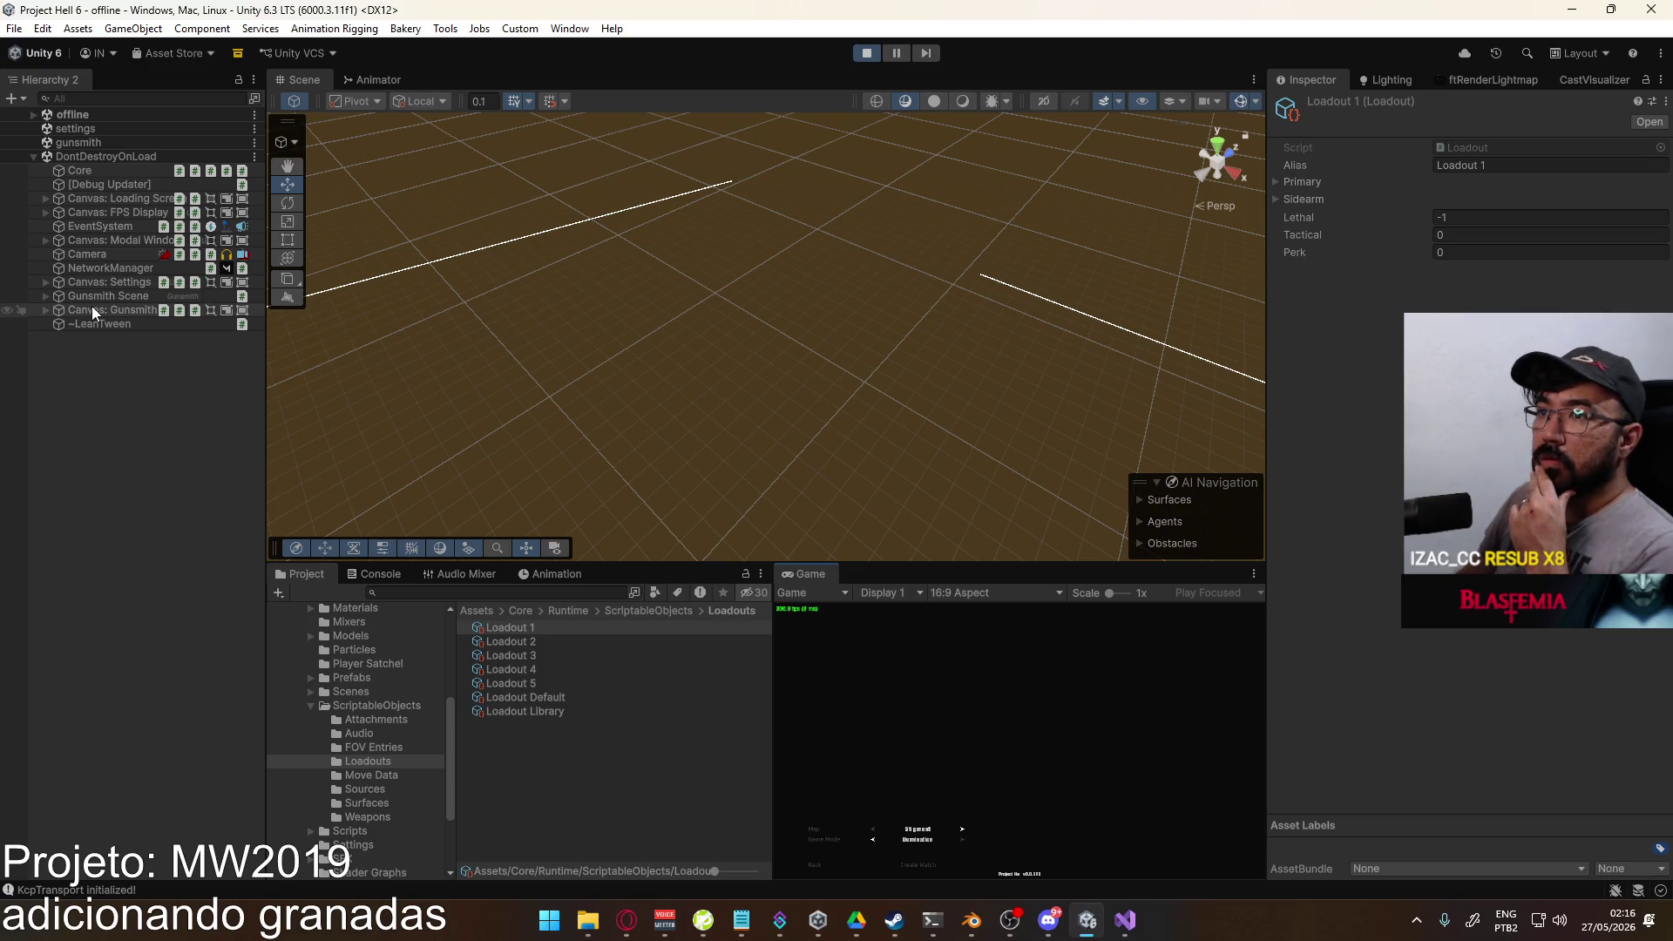
{"action": "left_click", "coordinate": [71, 169]}
{"action": "double_click", "coordinate": [1482, 550]}
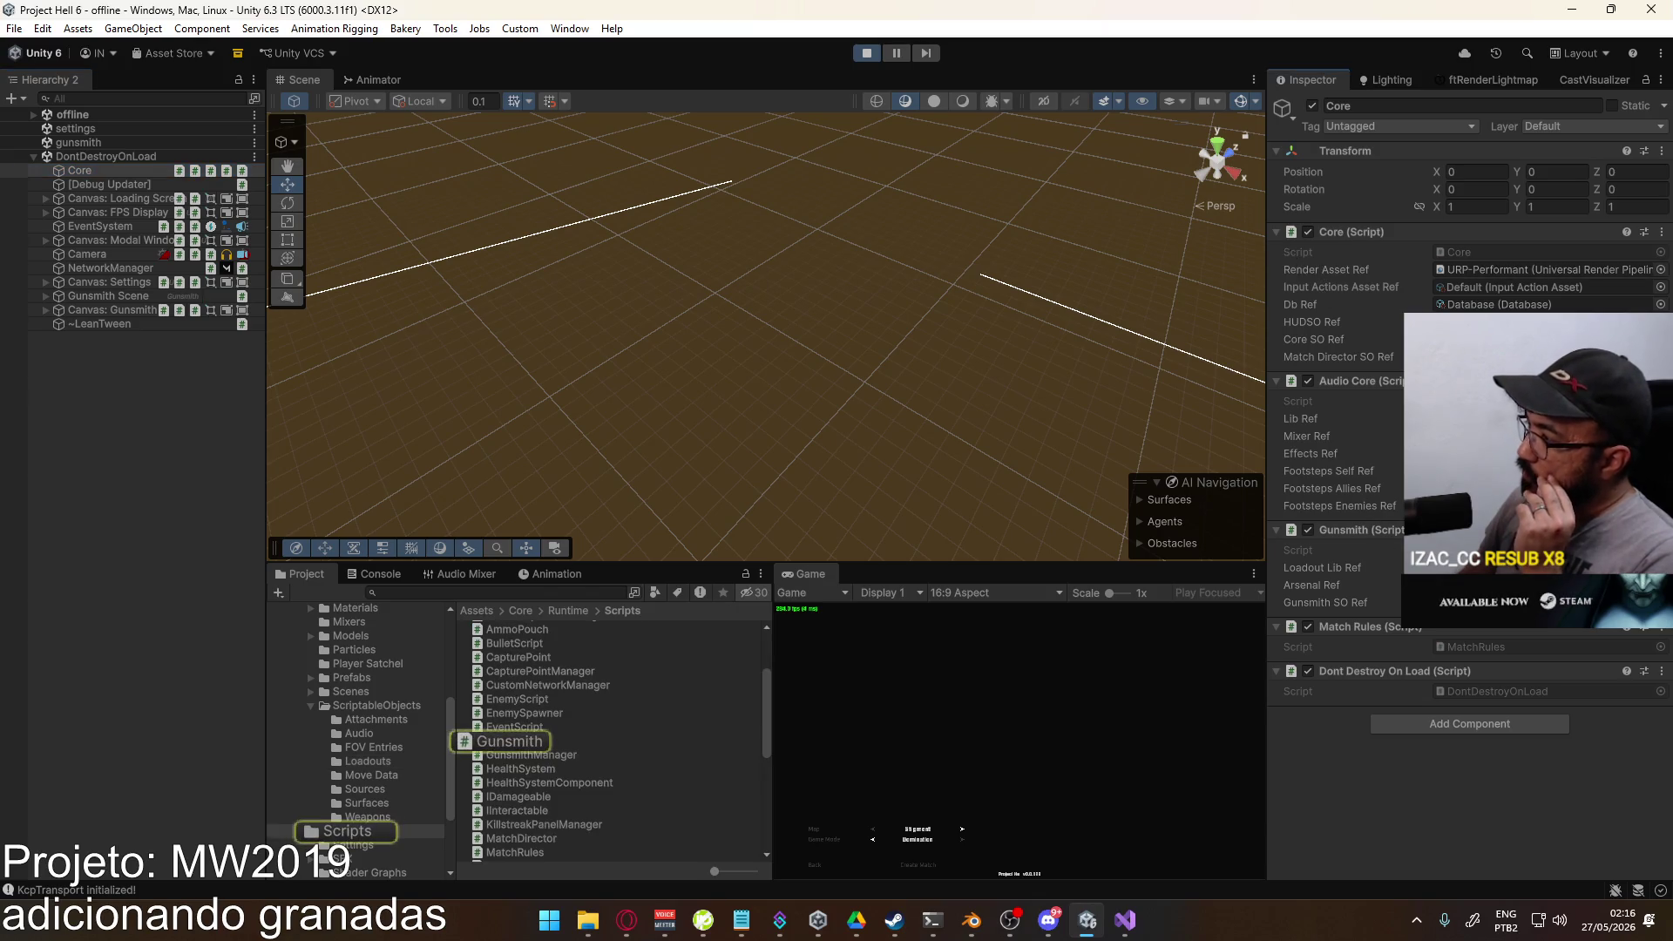
Step: Expand LoadLoadoutsFromPath in Gunsmith.cs and insert a blank line above its comment
{"action": "scroll", "coordinate": [594, 577], "scroll_direction": "down", "scroll_amount": 9}
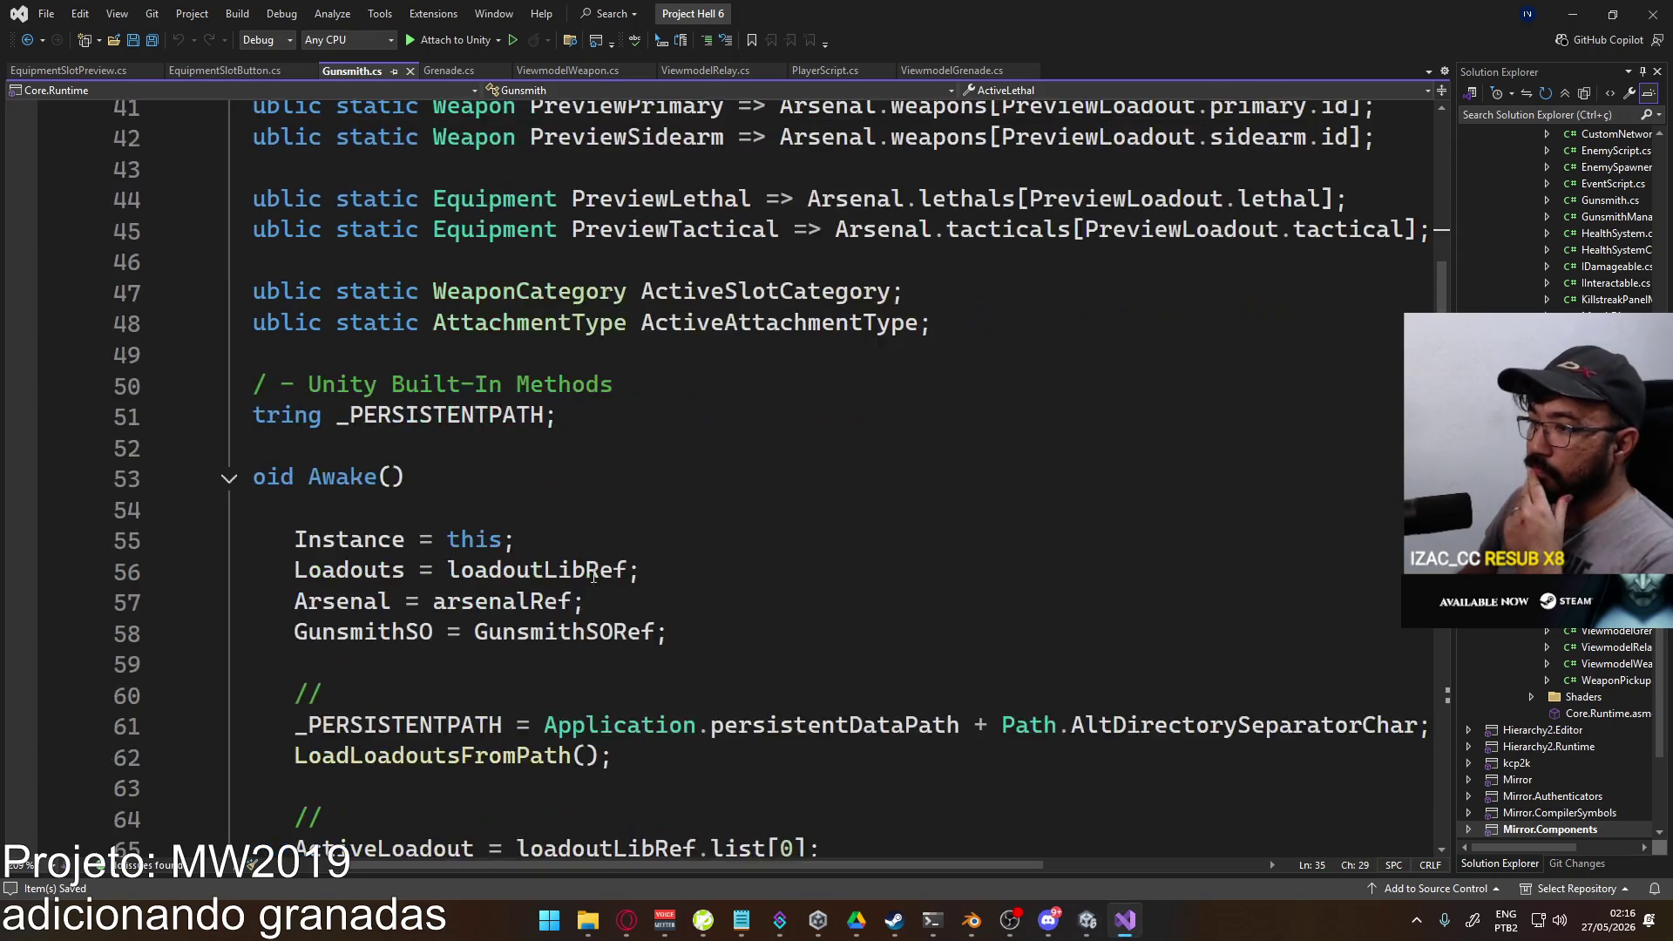
{"action": "left_click_drag", "start_coordinate": [542, 864], "coordinate": [497, 865]}
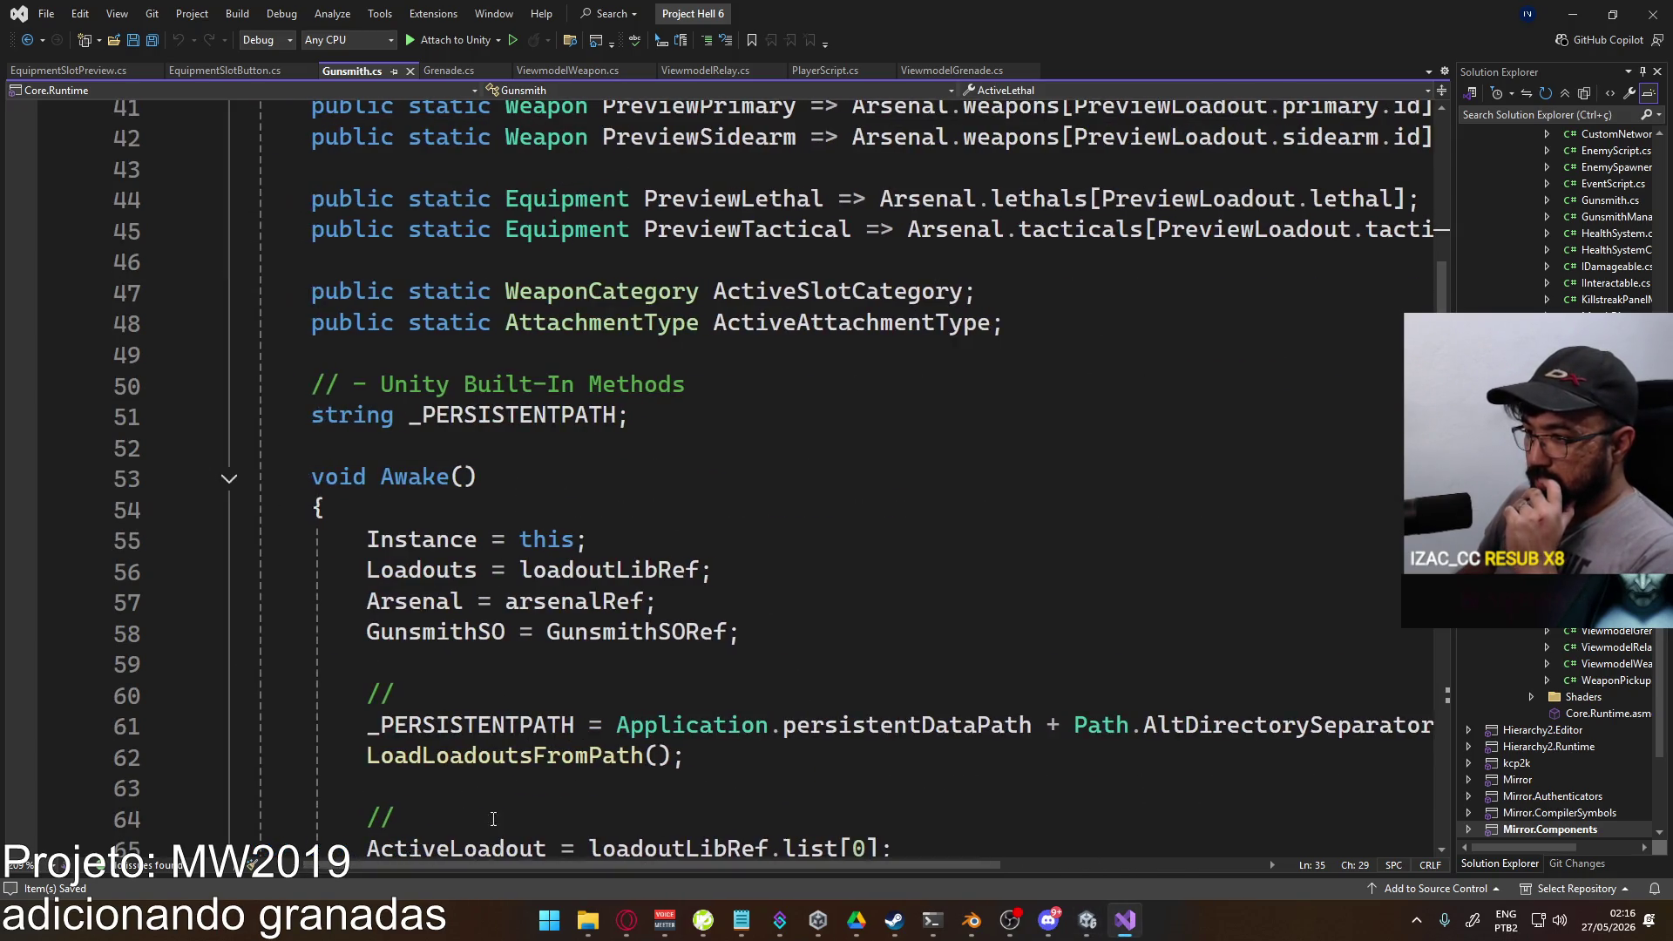
{"action": "scroll", "coordinate": [695, 603], "scroll_direction": "down", "scroll_amount": 2}
{"action": "scroll", "coordinate": [695, 603], "scroll_direction": "down", "scroll_amount": 13}
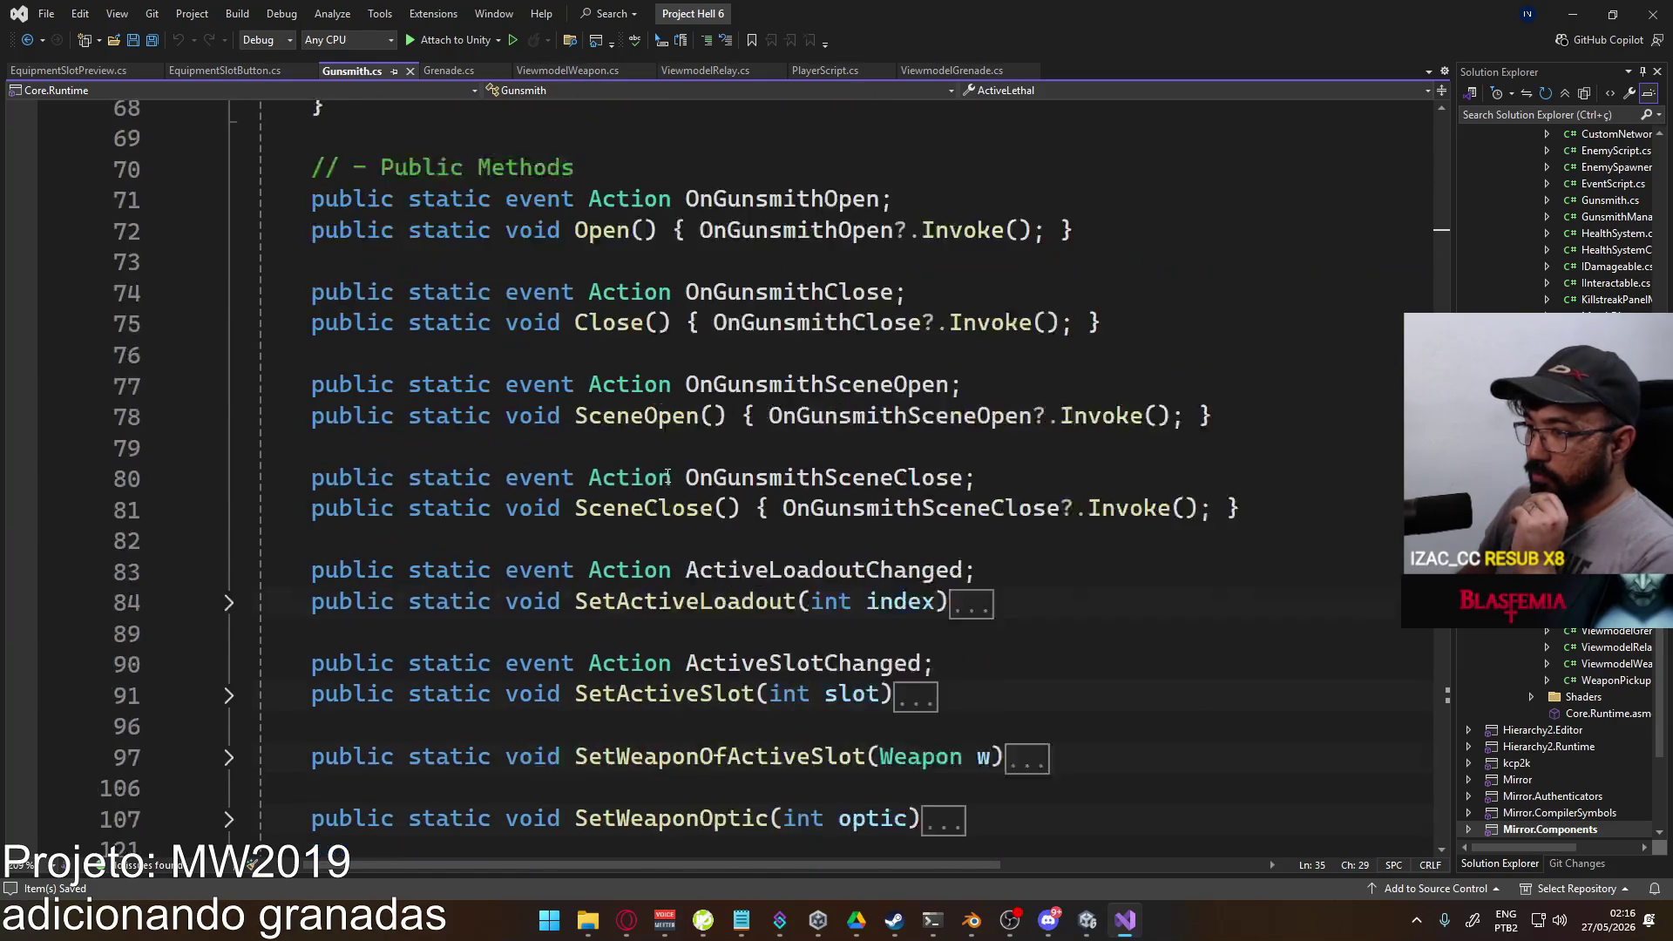
{"action": "scroll", "coordinate": [651, 506], "scroll_direction": "down", "scroll_amount": 8}
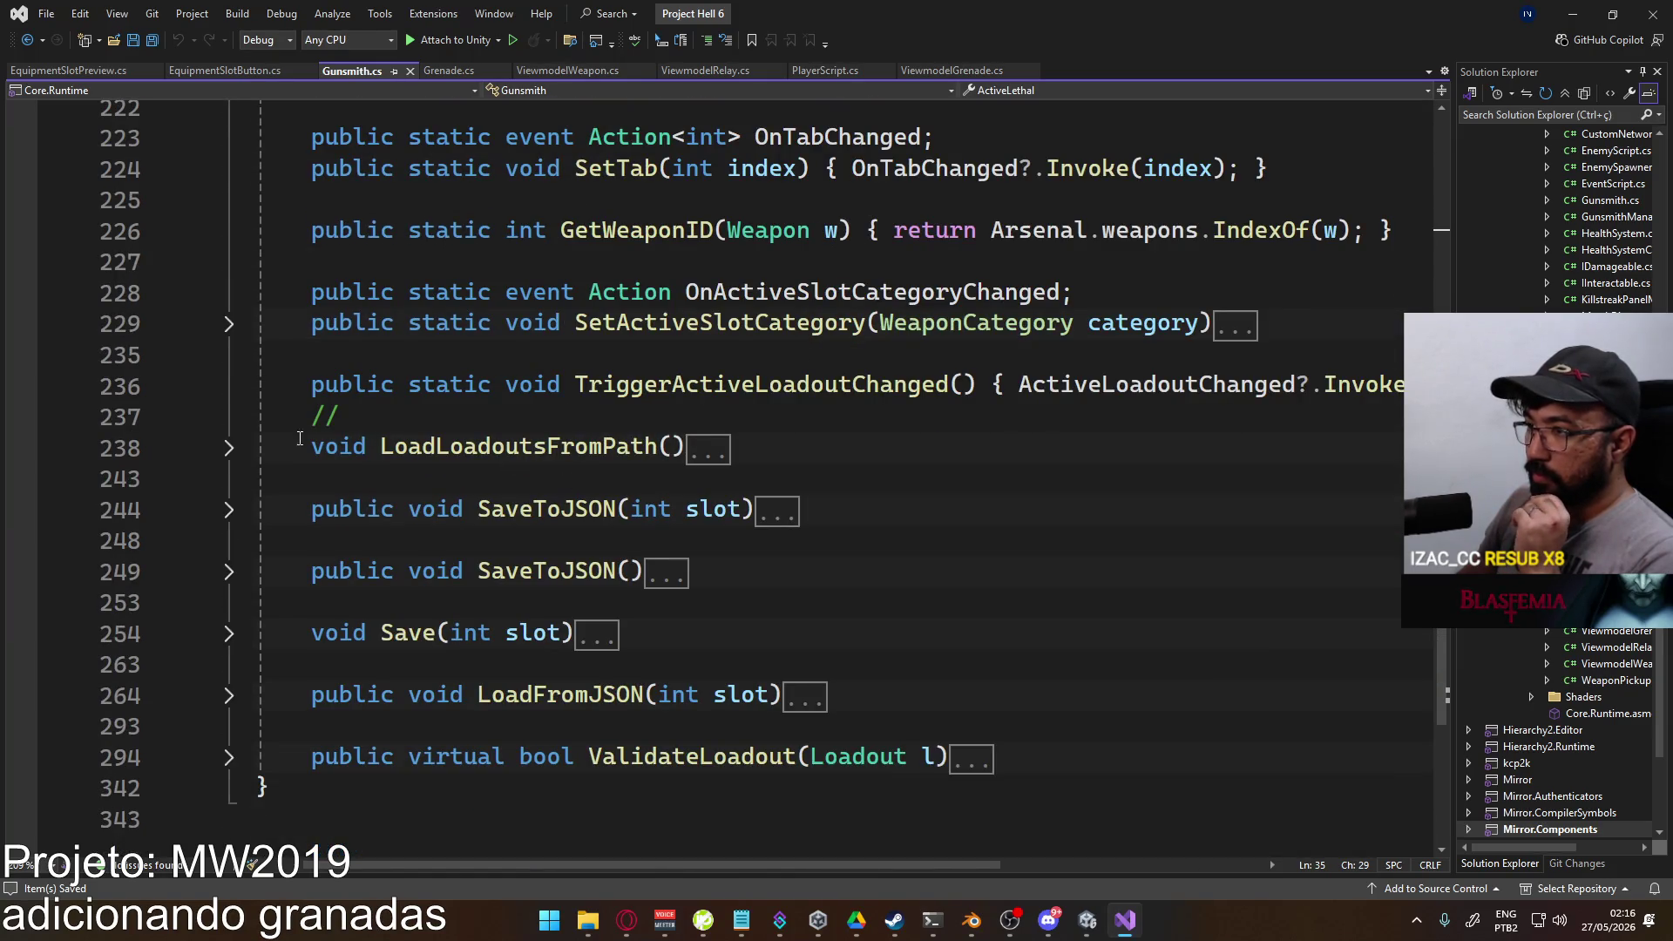
{"action": "left_click", "coordinate": [229, 448]}
{"action": "left_click", "coordinate": [312, 417]}
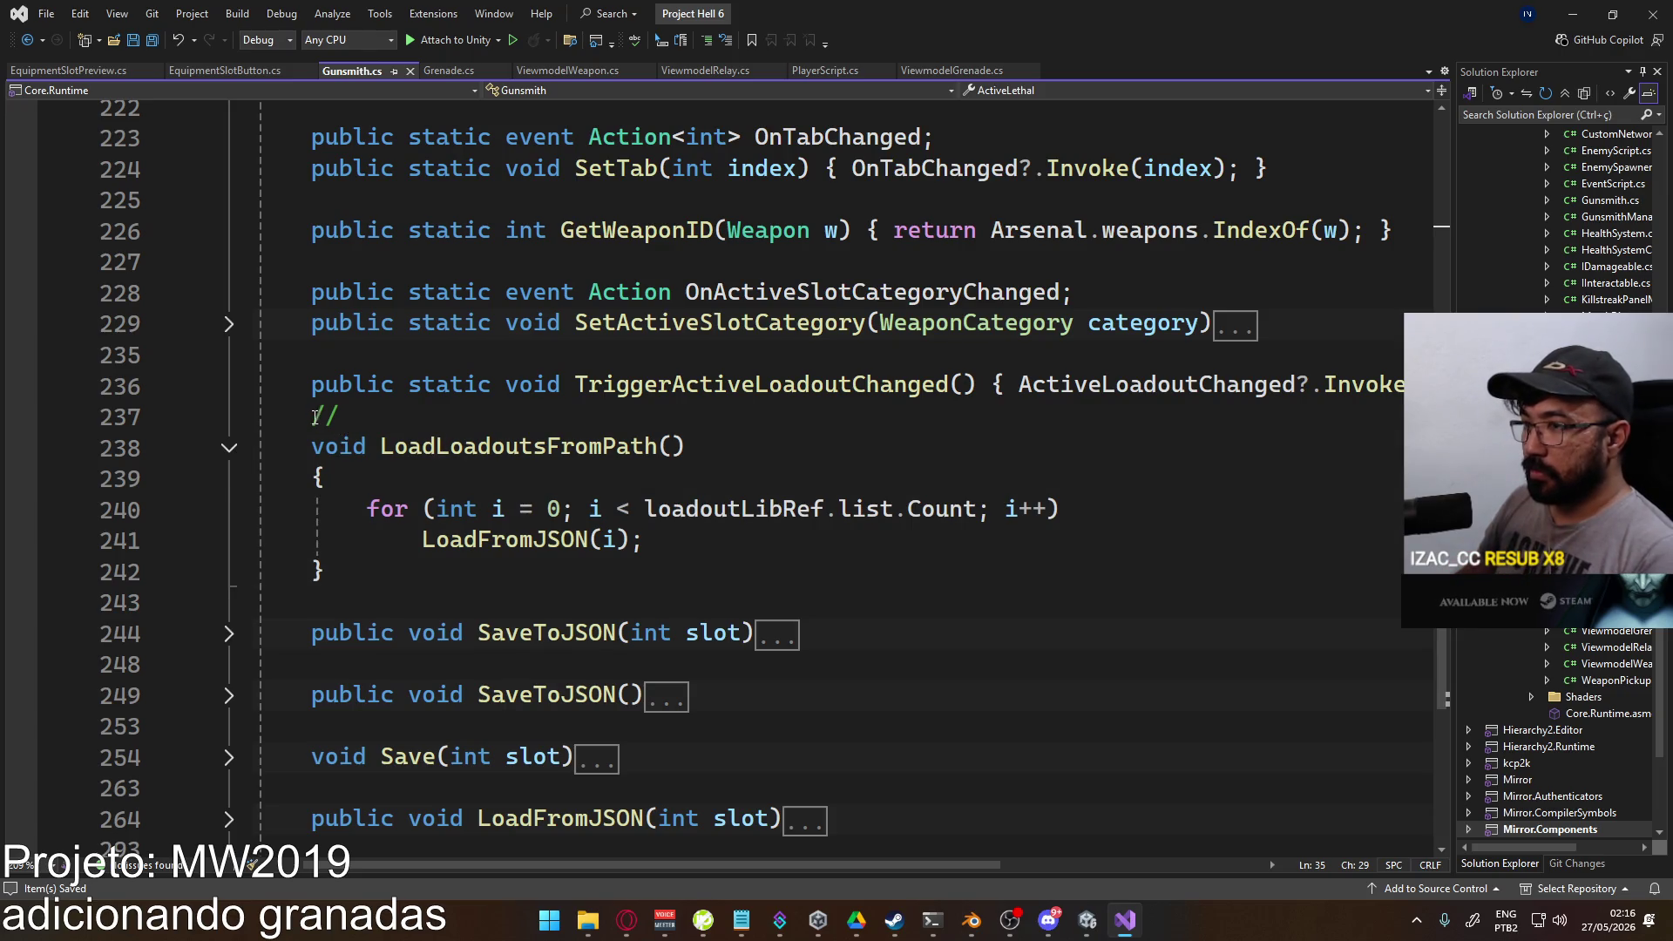
{"action": "key", "text": "Return"}
Step: Expand LoadFromJSON and its missing-file check block to read the loading code
{"action": "scroll", "coordinate": [377, 688], "scroll_direction": "down", "scroll_amount": 3}
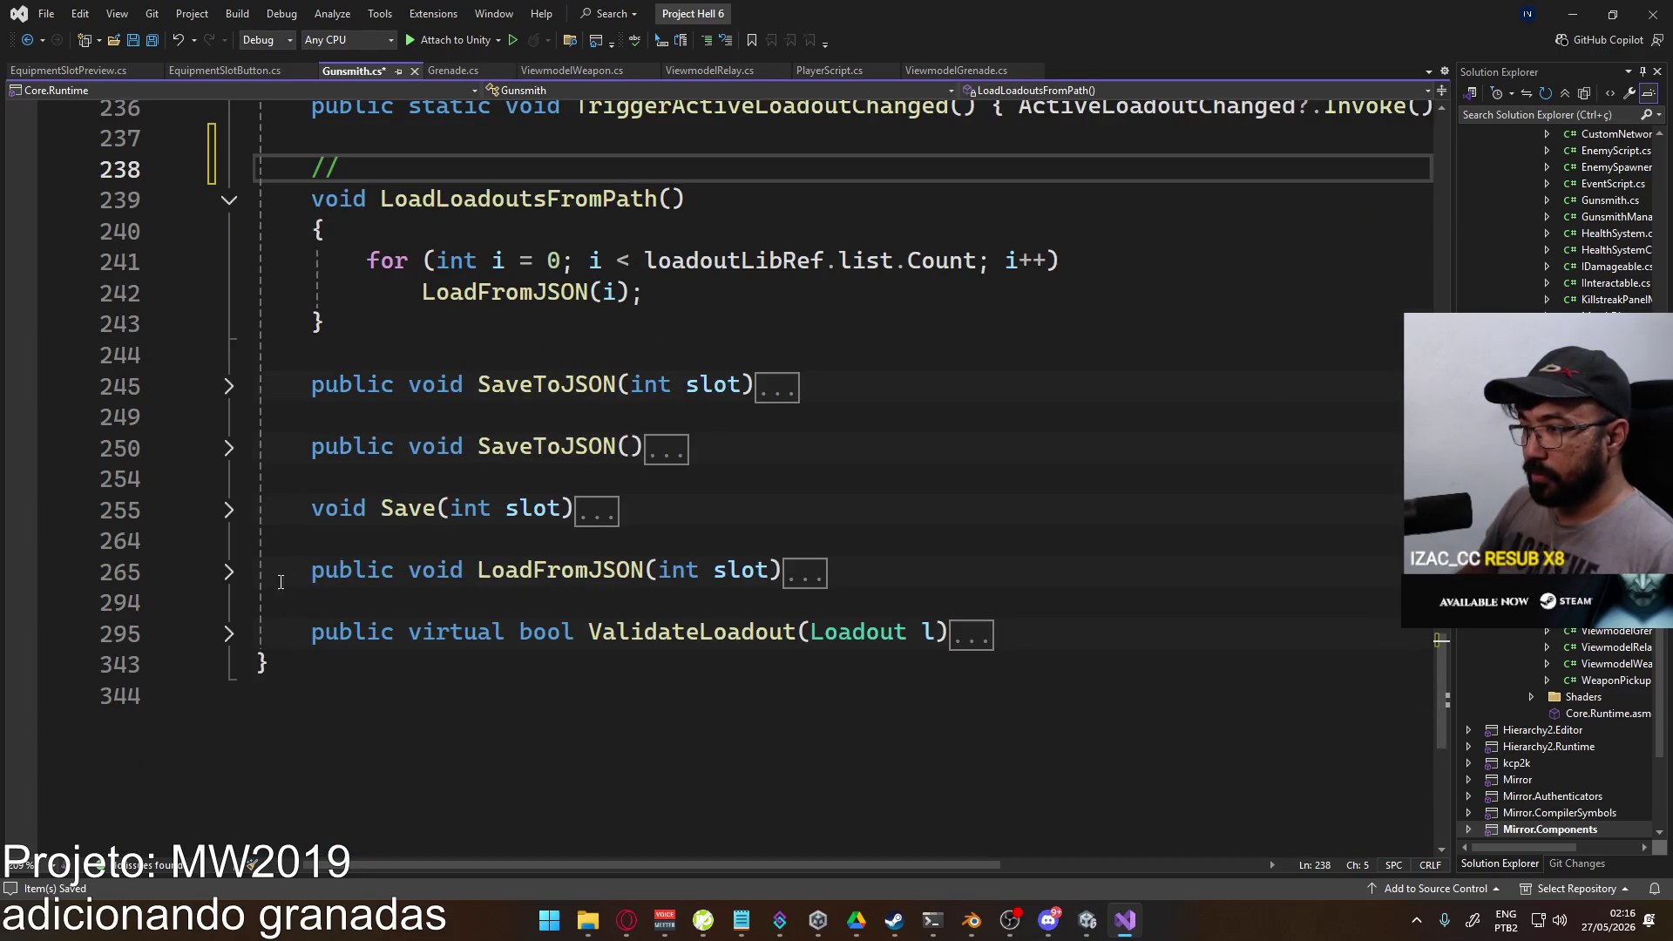
{"action": "left_click", "coordinate": [229, 572]}
{"action": "scroll", "coordinate": [553, 490], "scroll_direction": "down", "scroll_amount": 2}
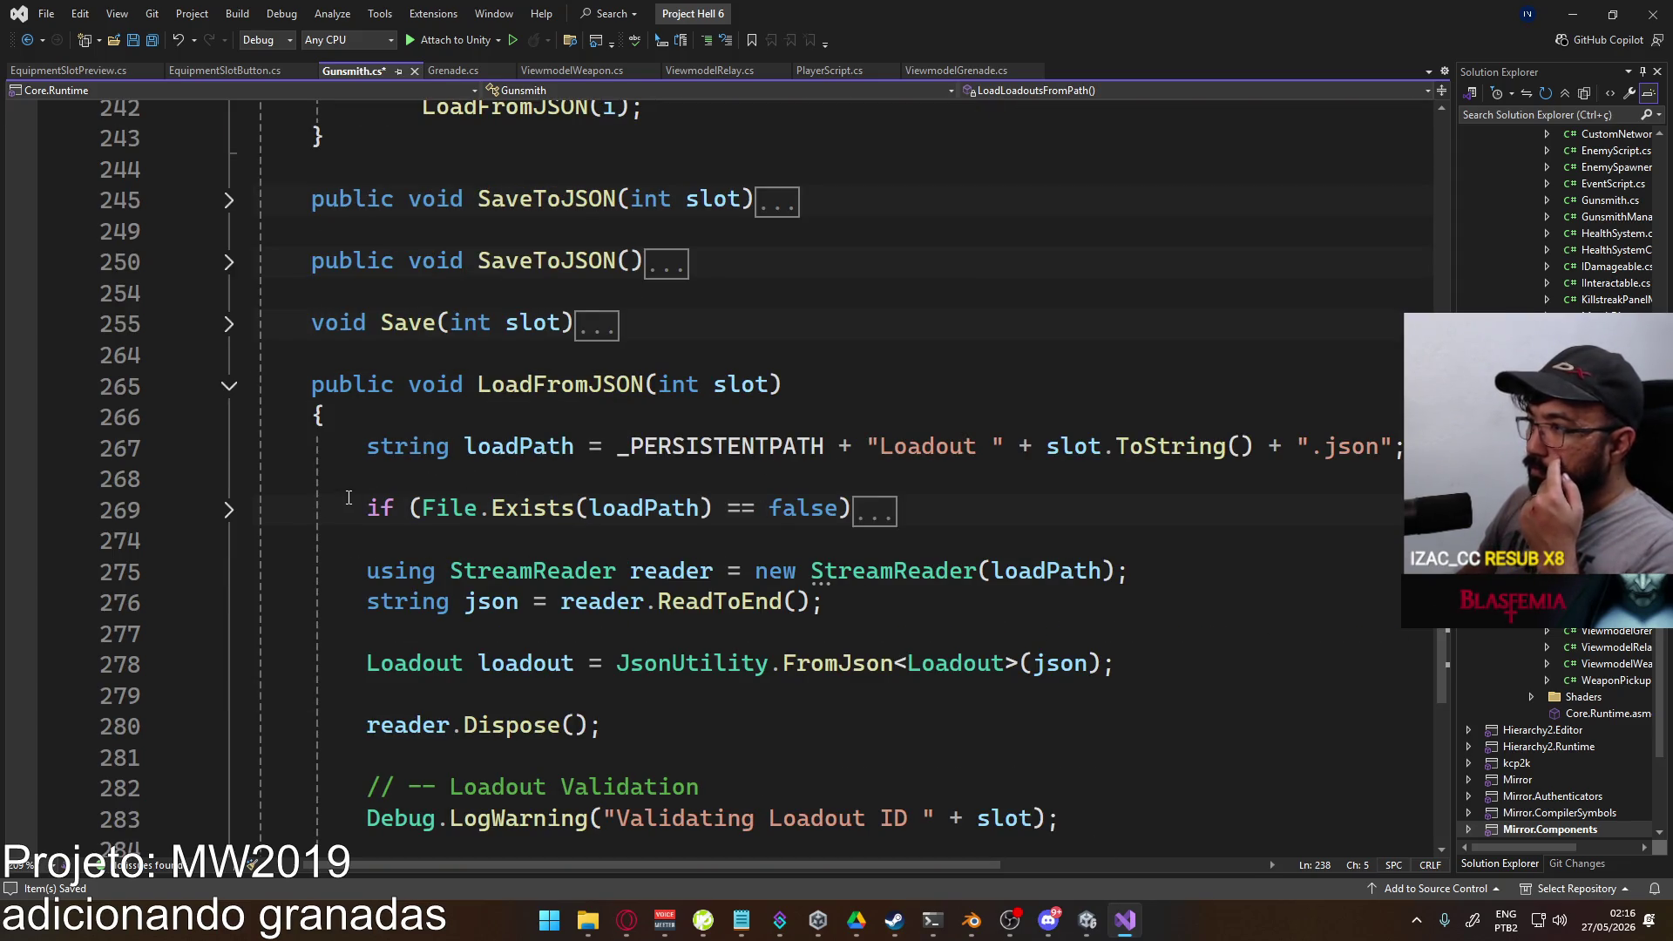
{"action": "left_click", "coordinate": [230, 511]}
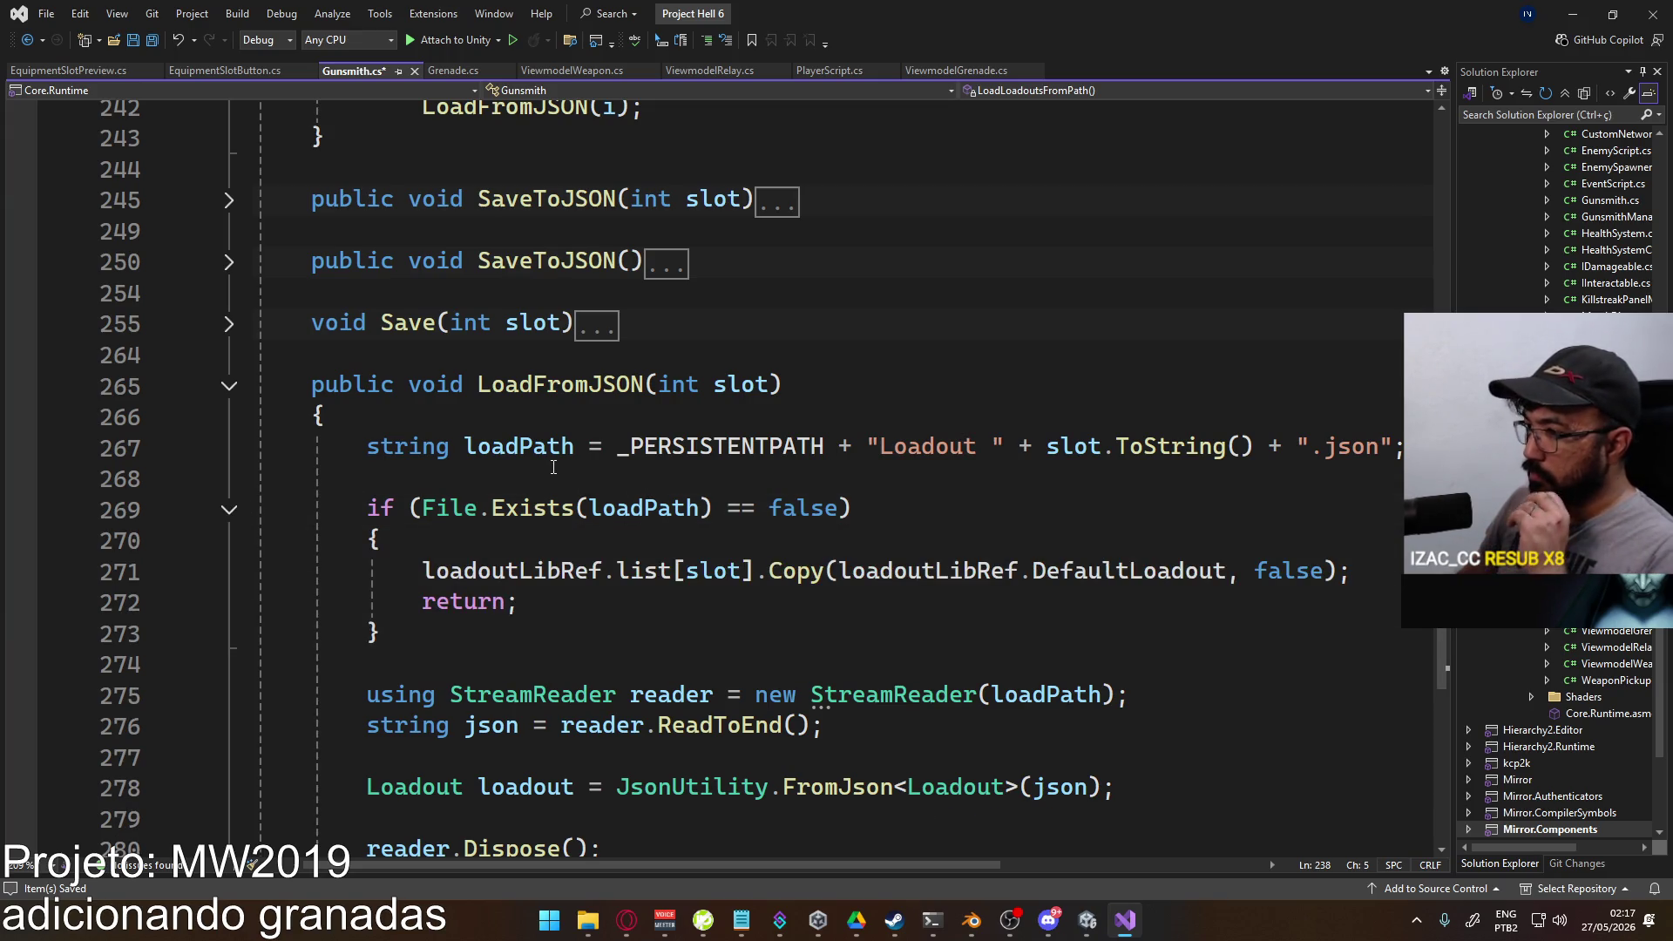
{"action": "scroll", "coordinate": [535, 464], "scroll_direction": "down", "scroll_amount": 1}
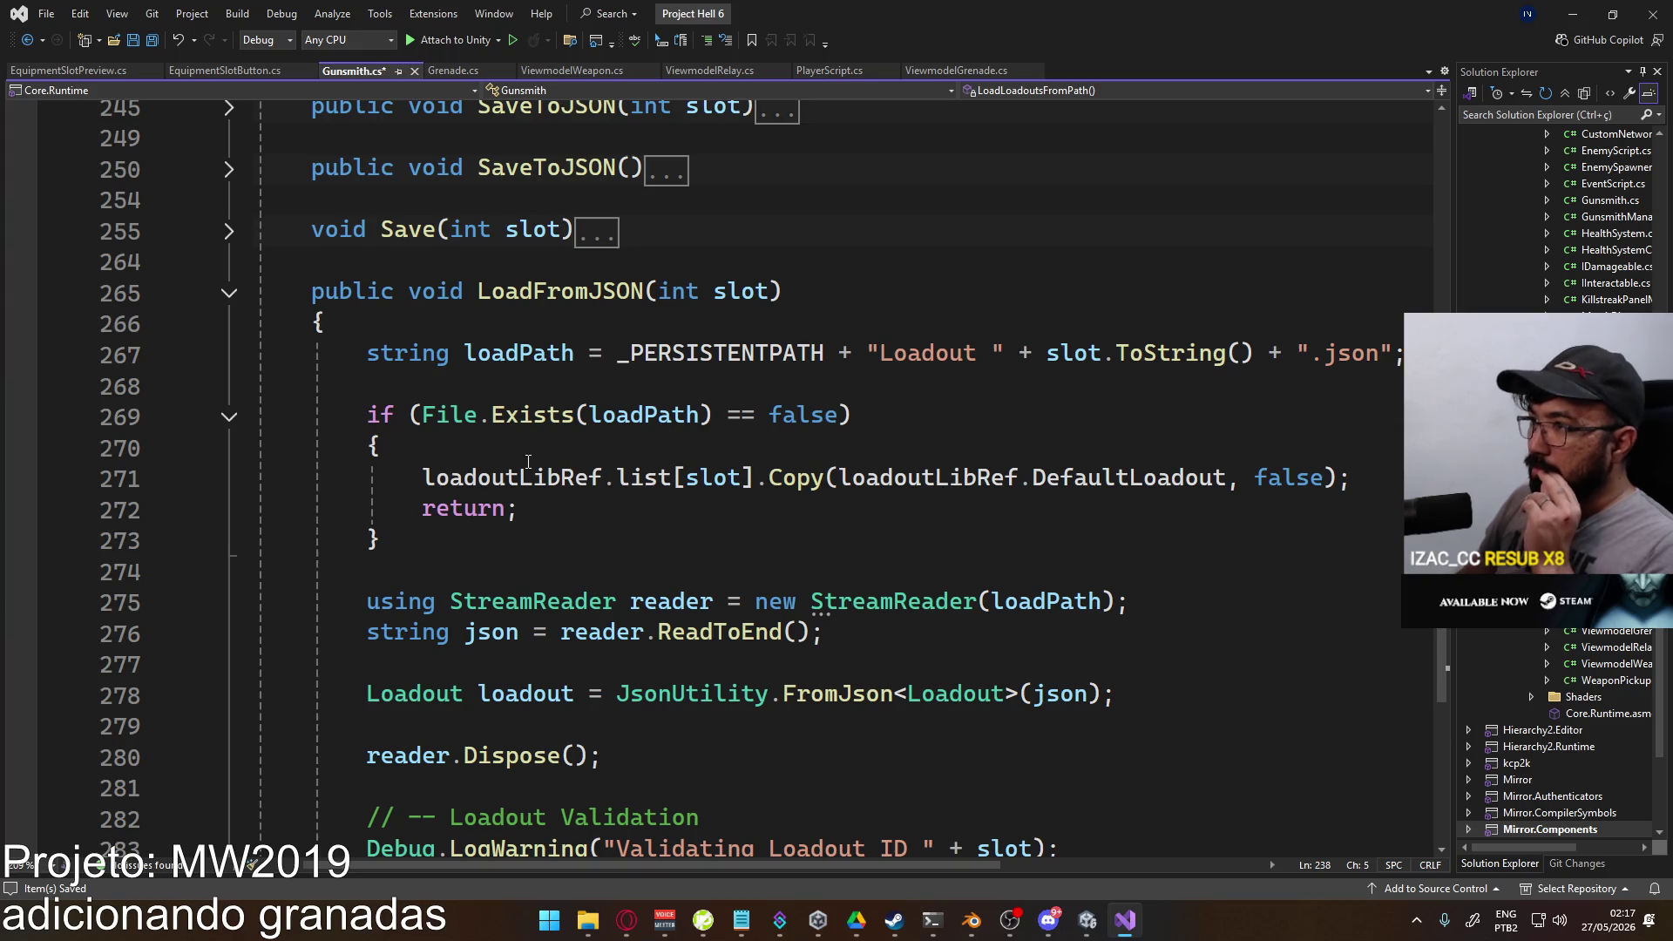
{"action": "scroll", "coordinate": [528, 462], "scroll_direction": "down", "scroll_amount": 2}
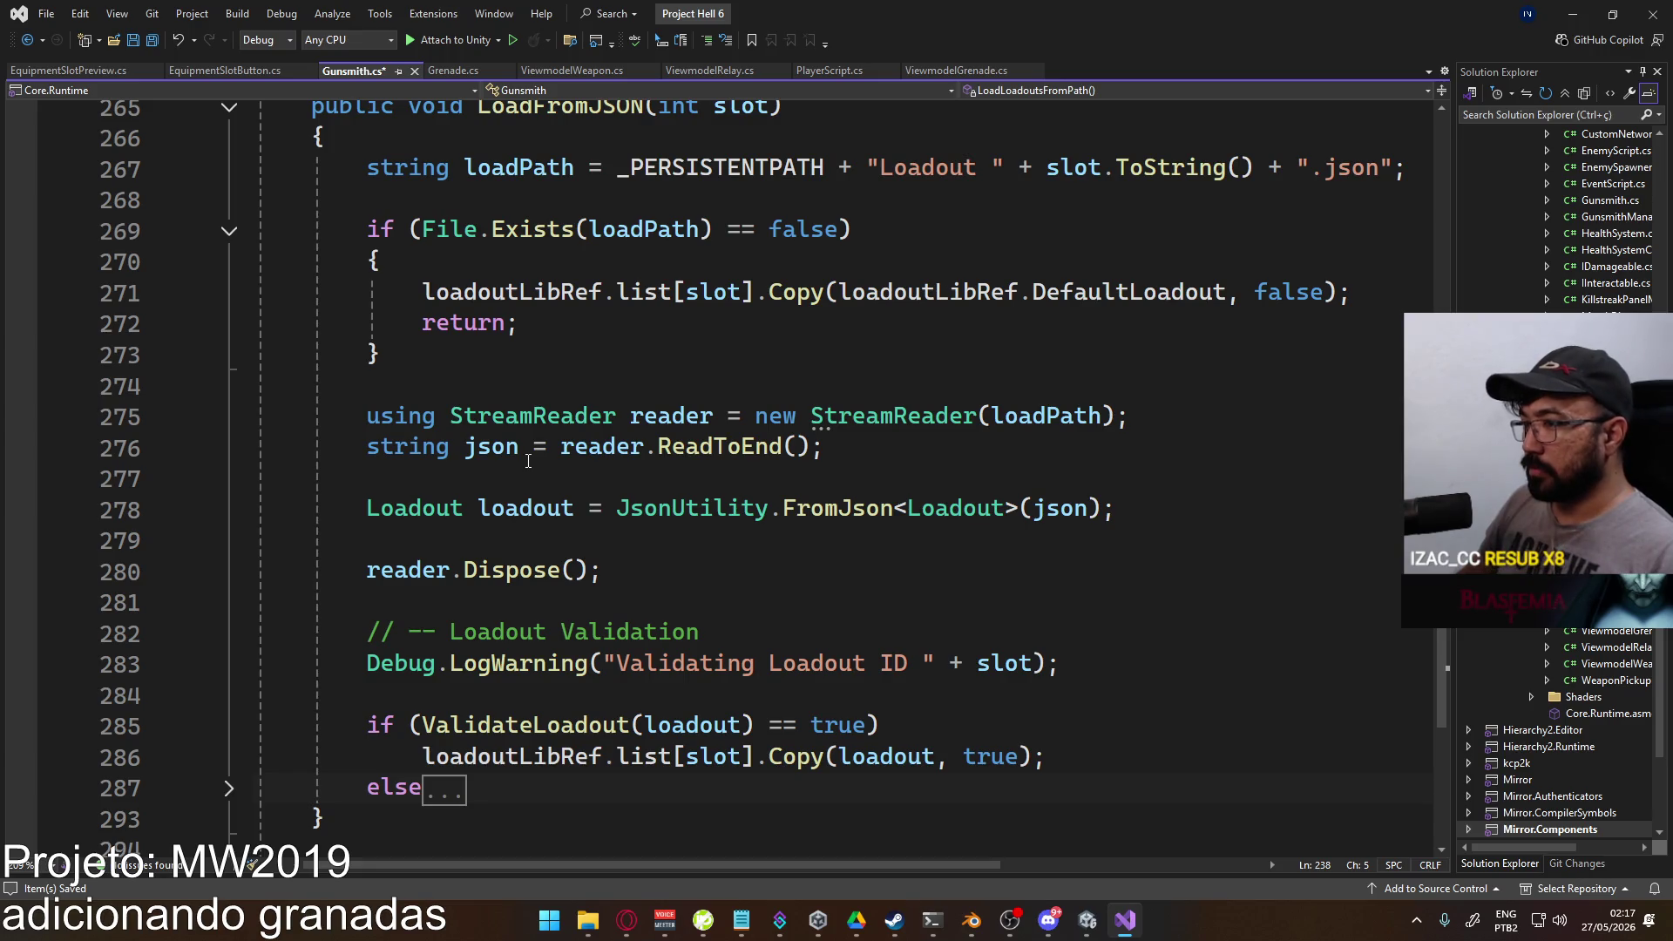
Step: Scroll back up to Gunsmith's Awake method, then bring Unity to the front
{"action": "key", "text": "alt+Tab"}
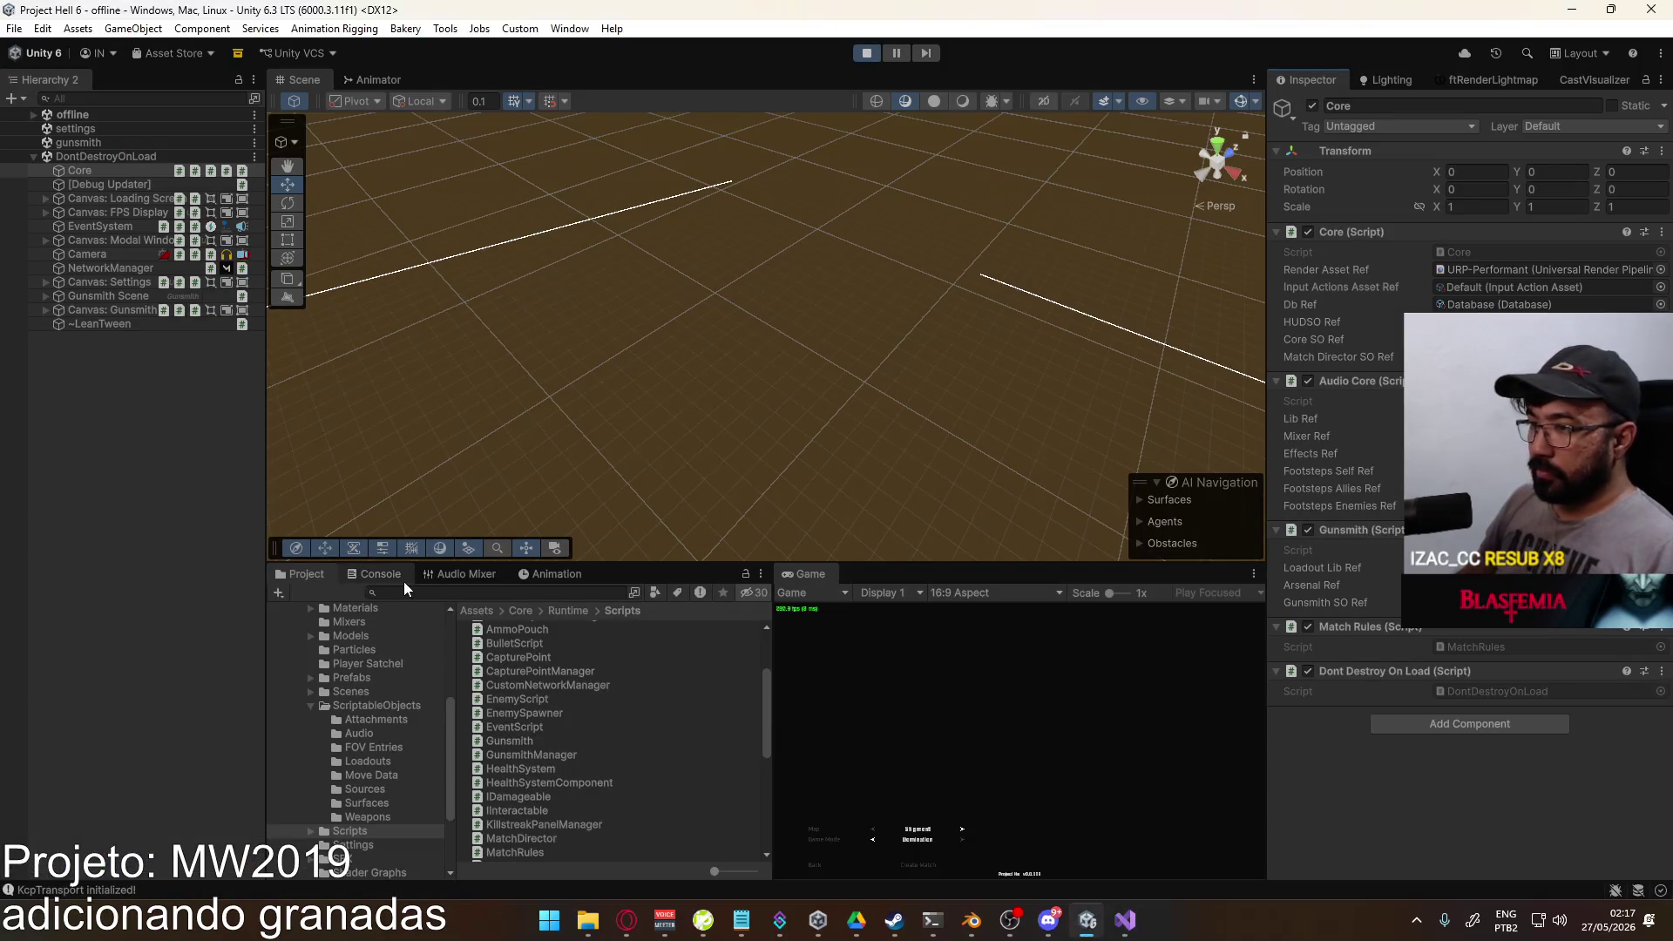
{"action": "key", "text": "alt+Tab"}
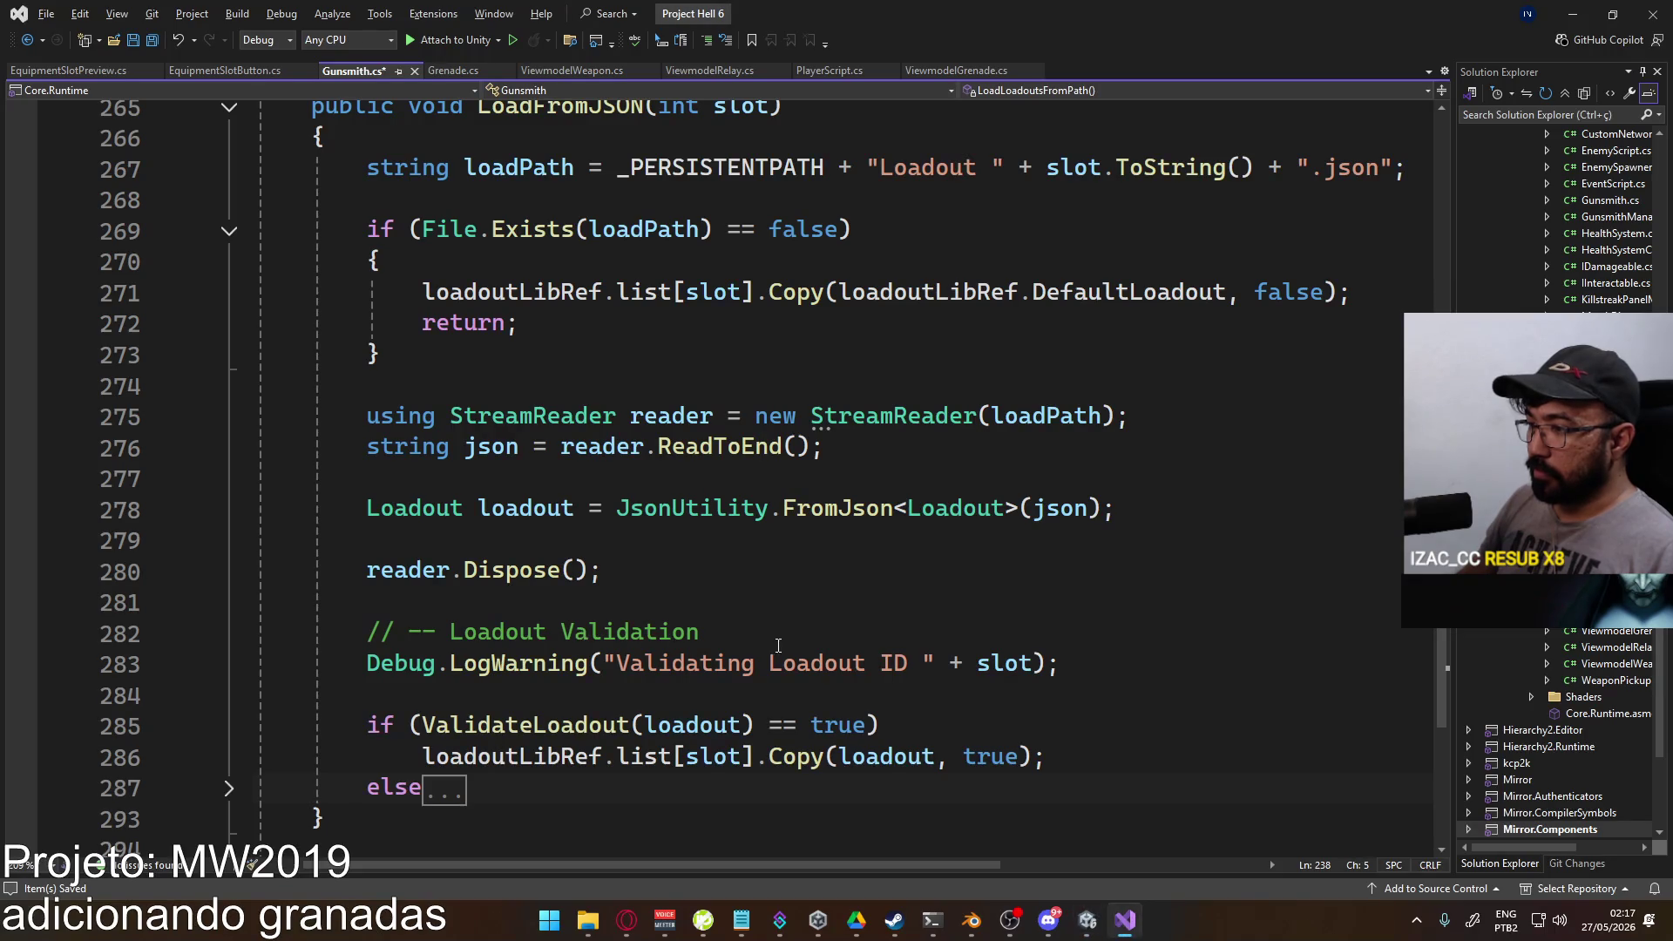
{"action": "scroll", "coordinate": [779, 645], "scroll_direction": "up", "scroll_amount": 7}
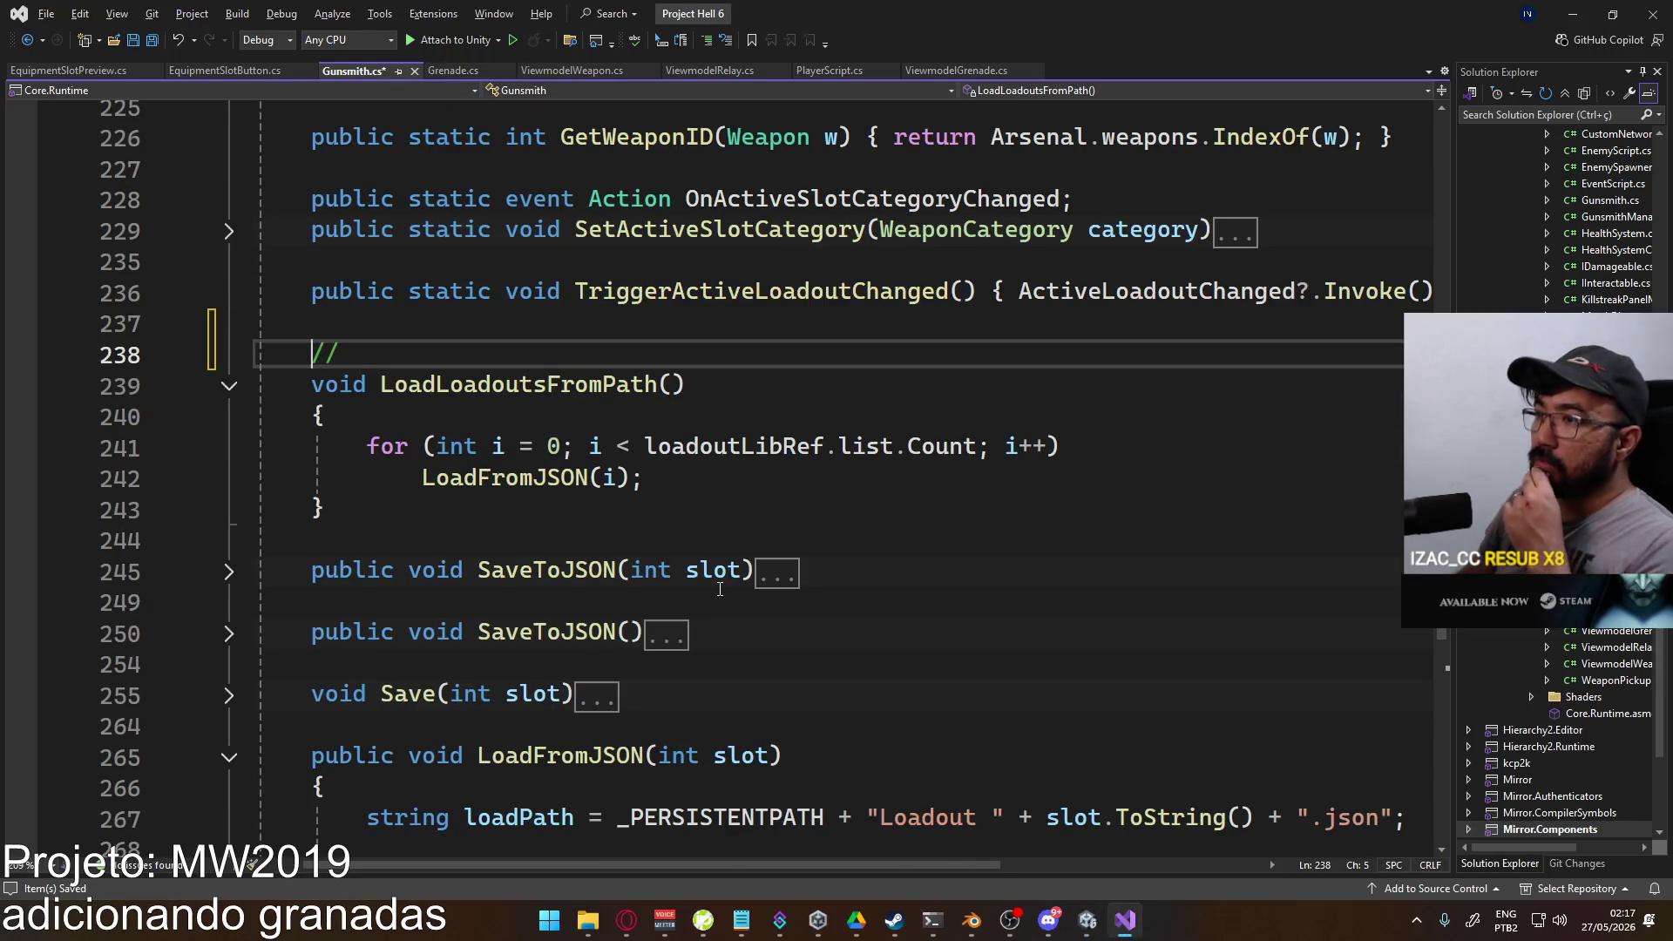
{"action": "scroll", "coordinate": [720, 590], "scroll_direction": "up", "scroll_amount": 2}
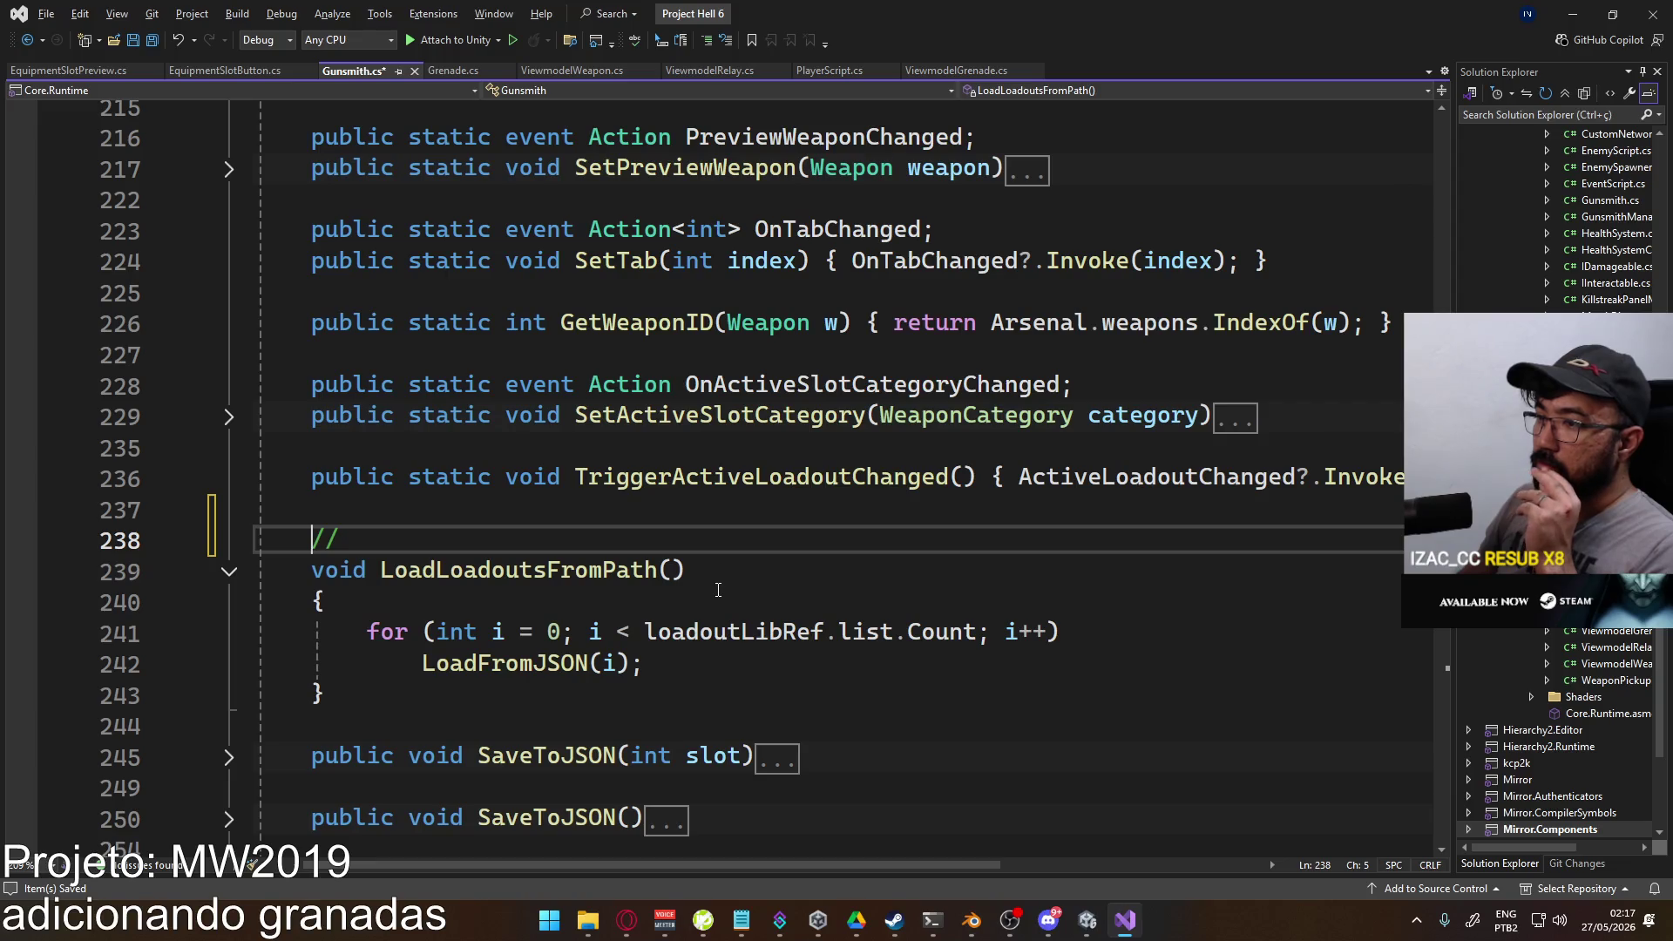
{"action": "scroll", "coordinate": [718, 590], "scroll_direction": "up", "scroll_amount": 15}
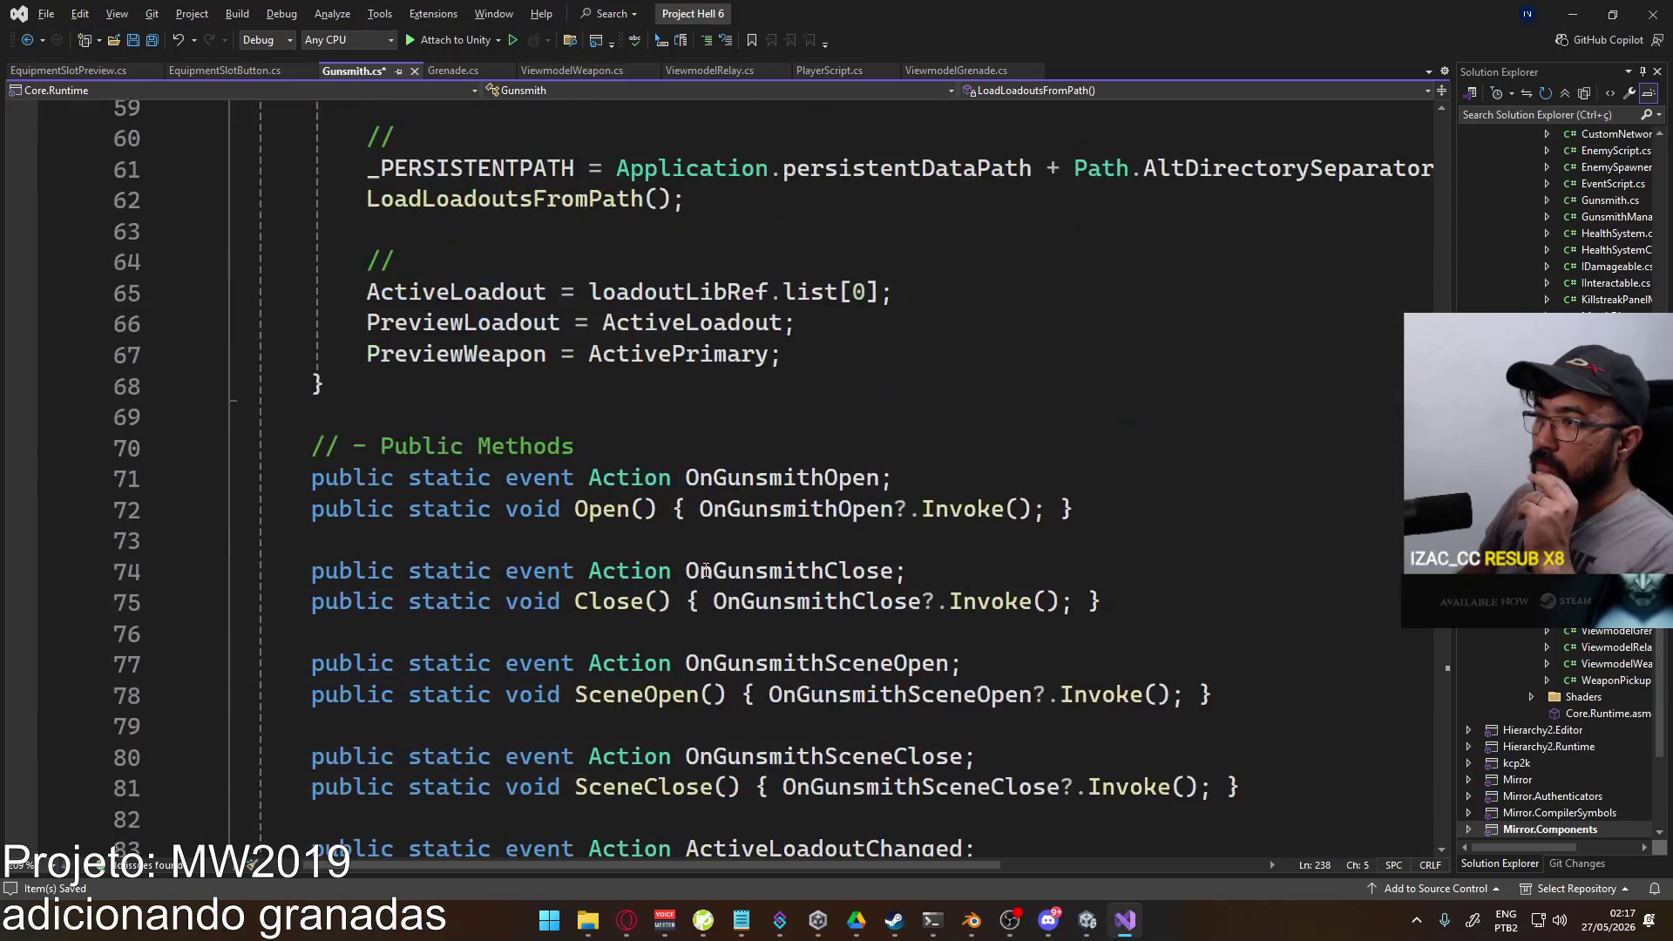
{"action": "scroll", "coordinate": [706, 571], "scroll_direction": "up", "scroll_amount": 3}
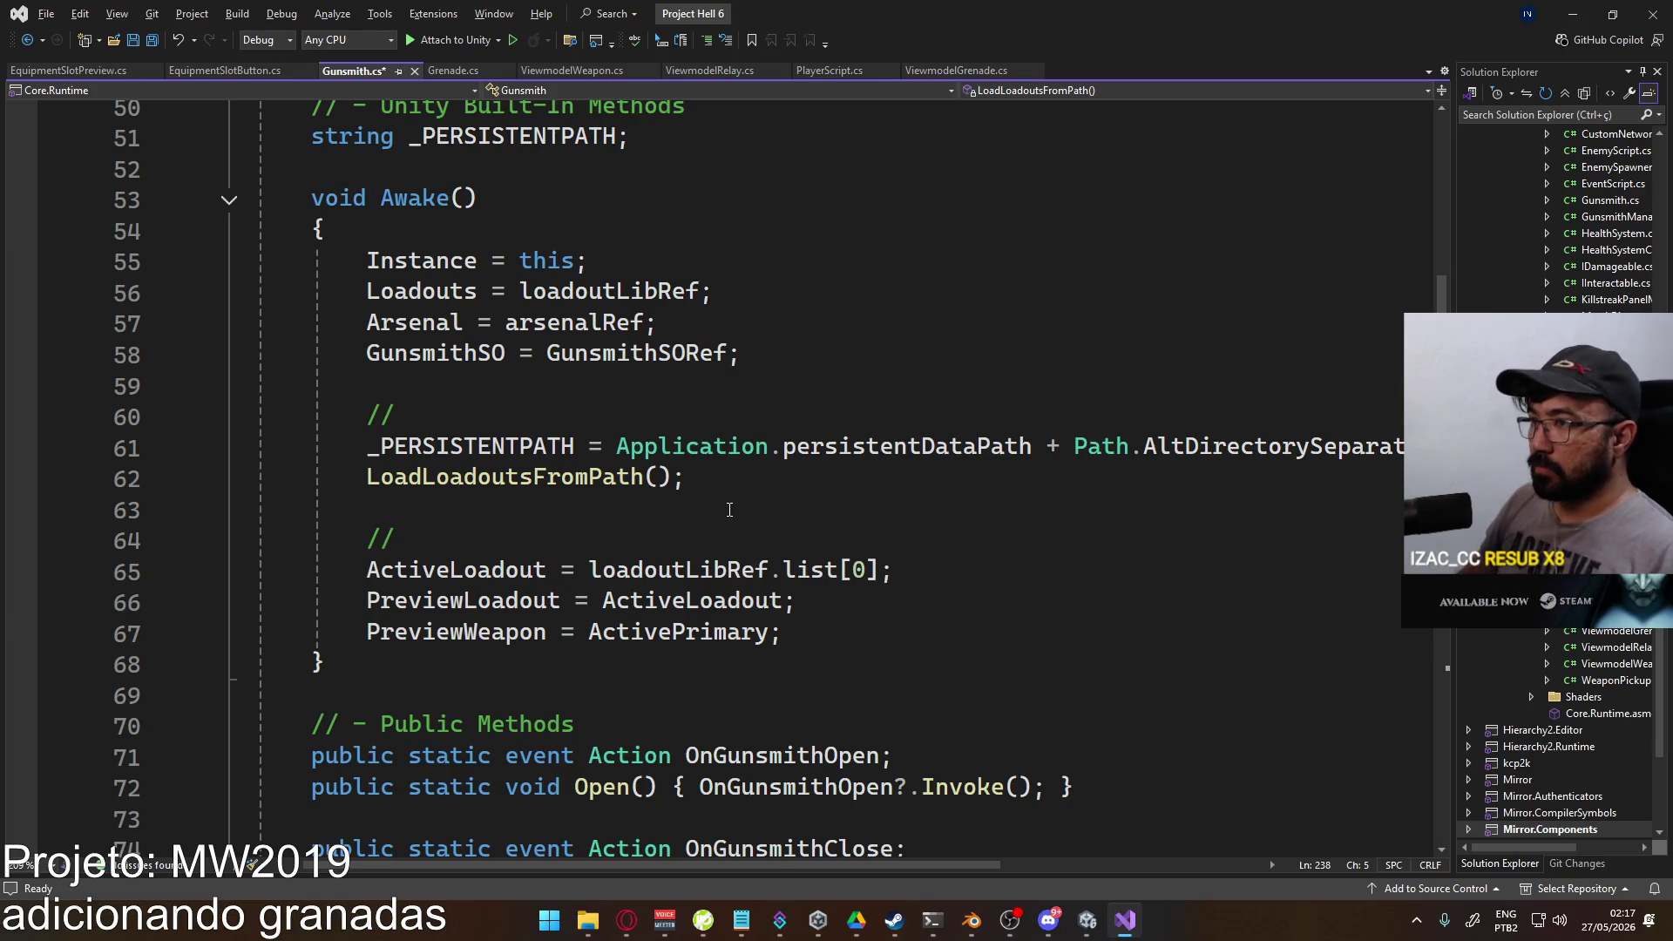
{"action": "key", "text": "alt+Tab"}
Step: Add Debug.LogError("DALLAI"); at the end of Gunsmith's Awake method and save
{"action": "left_click", "coordinate": [856, 56]}
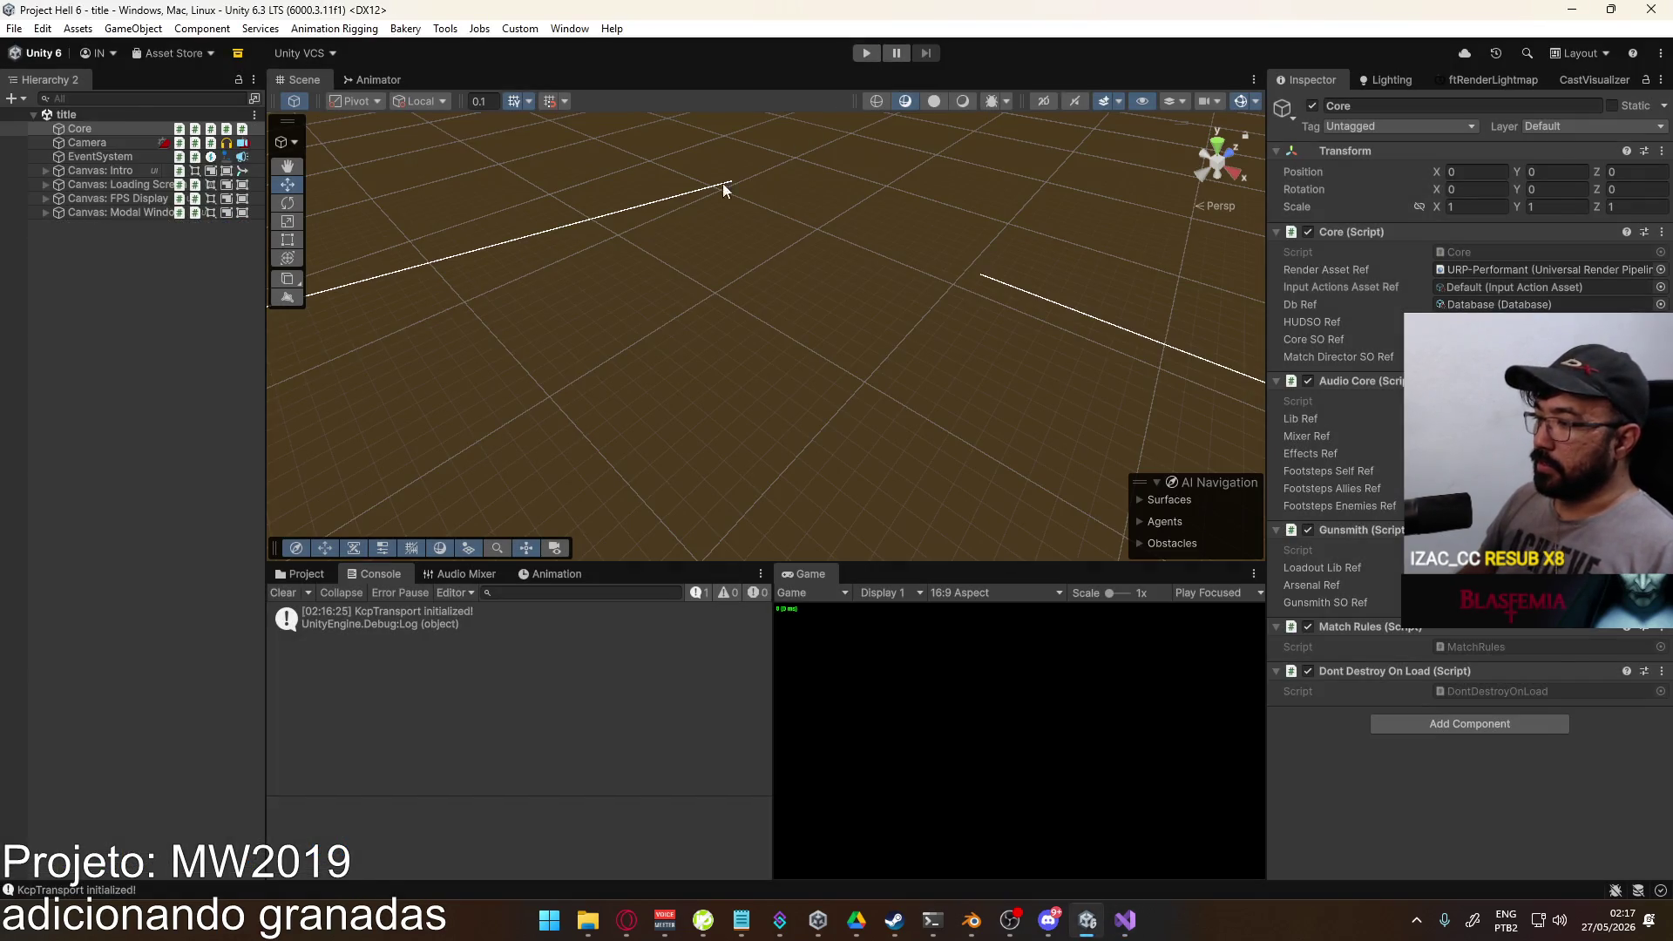
{"action": "key", "text": "alt+Tab"}
{"action": "key", "text": "ctrl+s"}
{"action": "left_click", "coordinate": [849, 610]}
{"action": "left_click", "coordinate": [848, 623]}
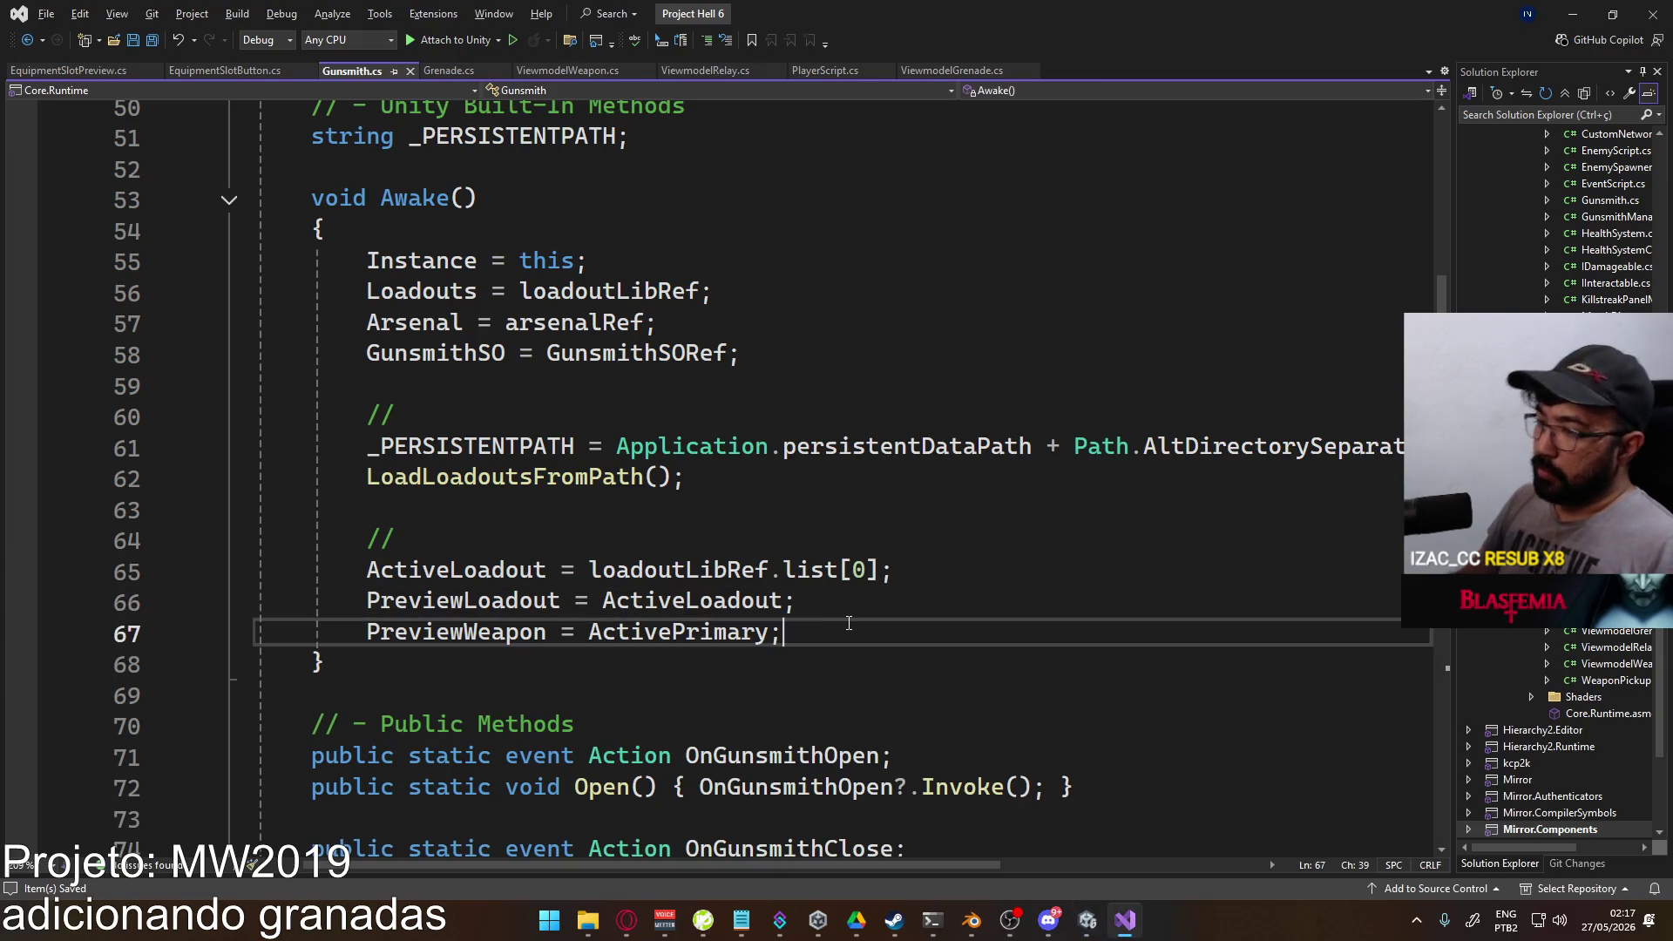
{"action": "key", "text": "Return"}
{"action": "key", "text": "Return"}
{"action": "type", "text": "Debug.LogError"}
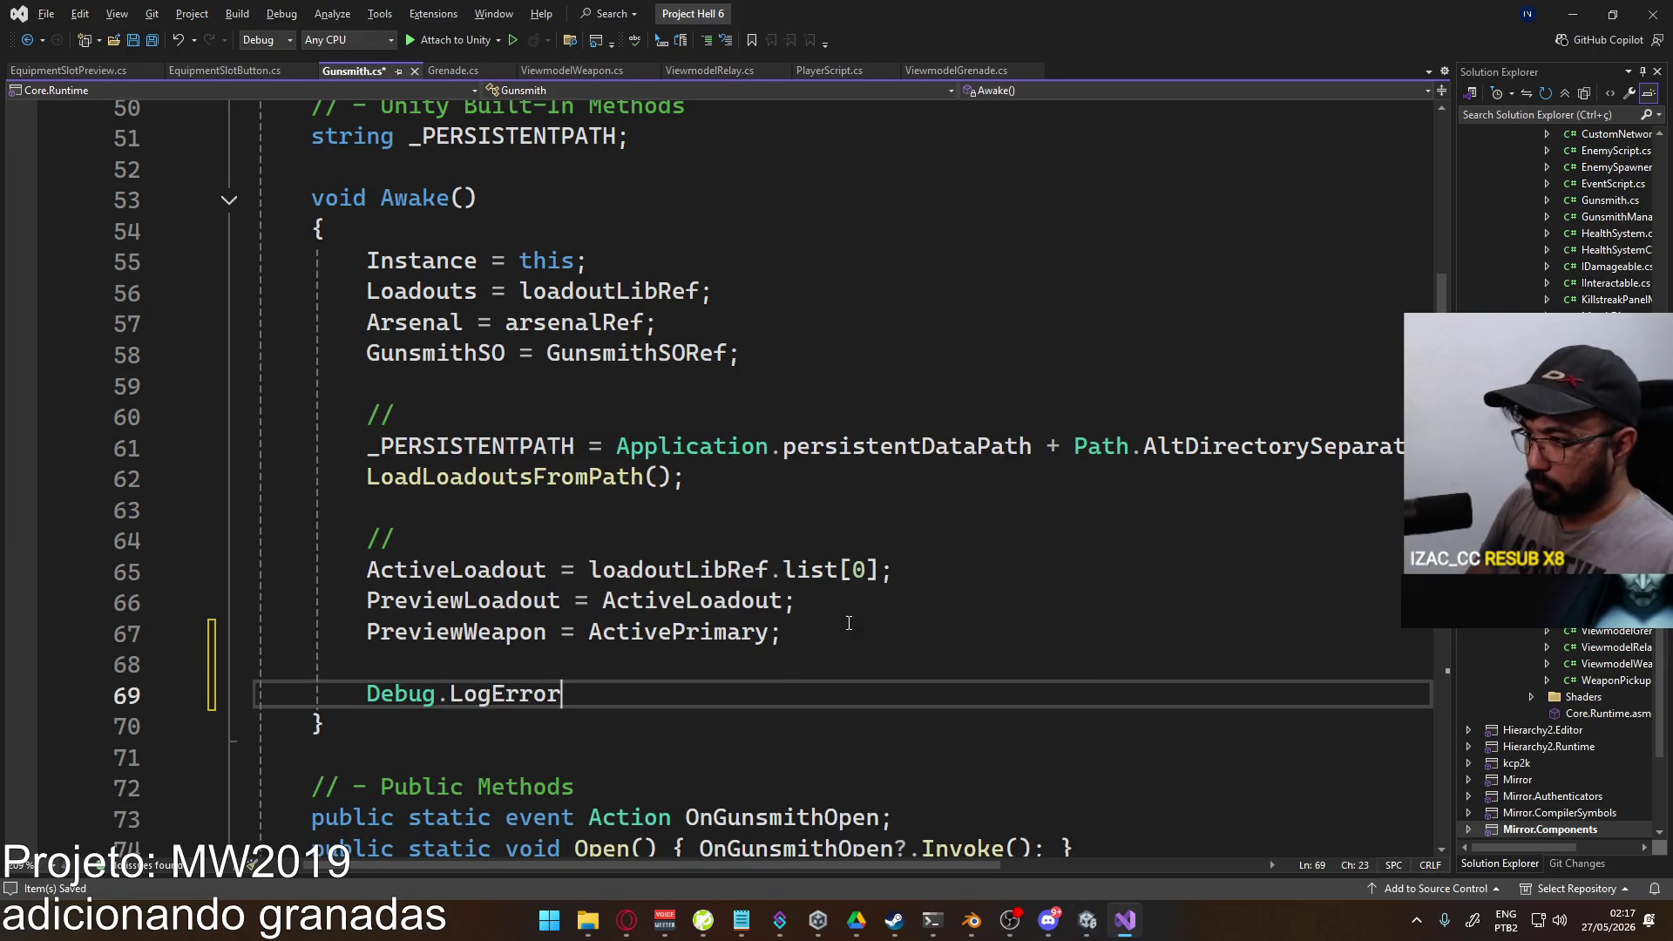
{"action": "type", "text": "(\"DALLAI\")"}
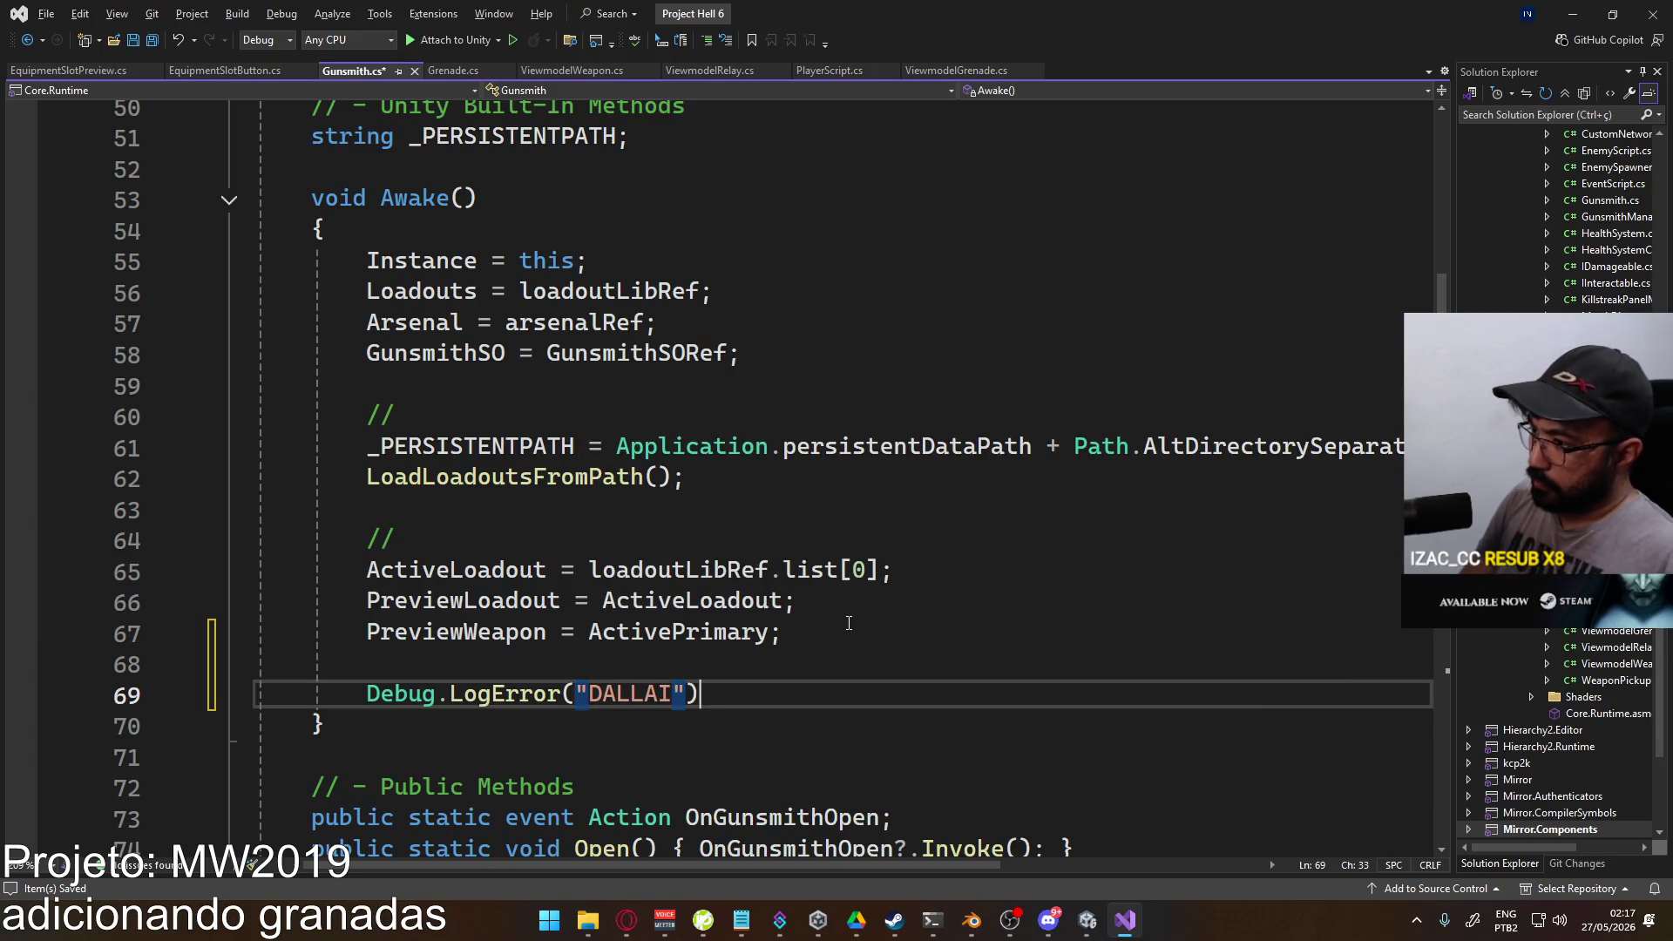
{"action": "type", "text": ";"}
{"action": "key", "text": "ctrl+s"}
Step: Run the game in Unity to check for the DALLAI error, then return to Gunsmith.cs
{"action": "key", "text": "alt+Tab"}
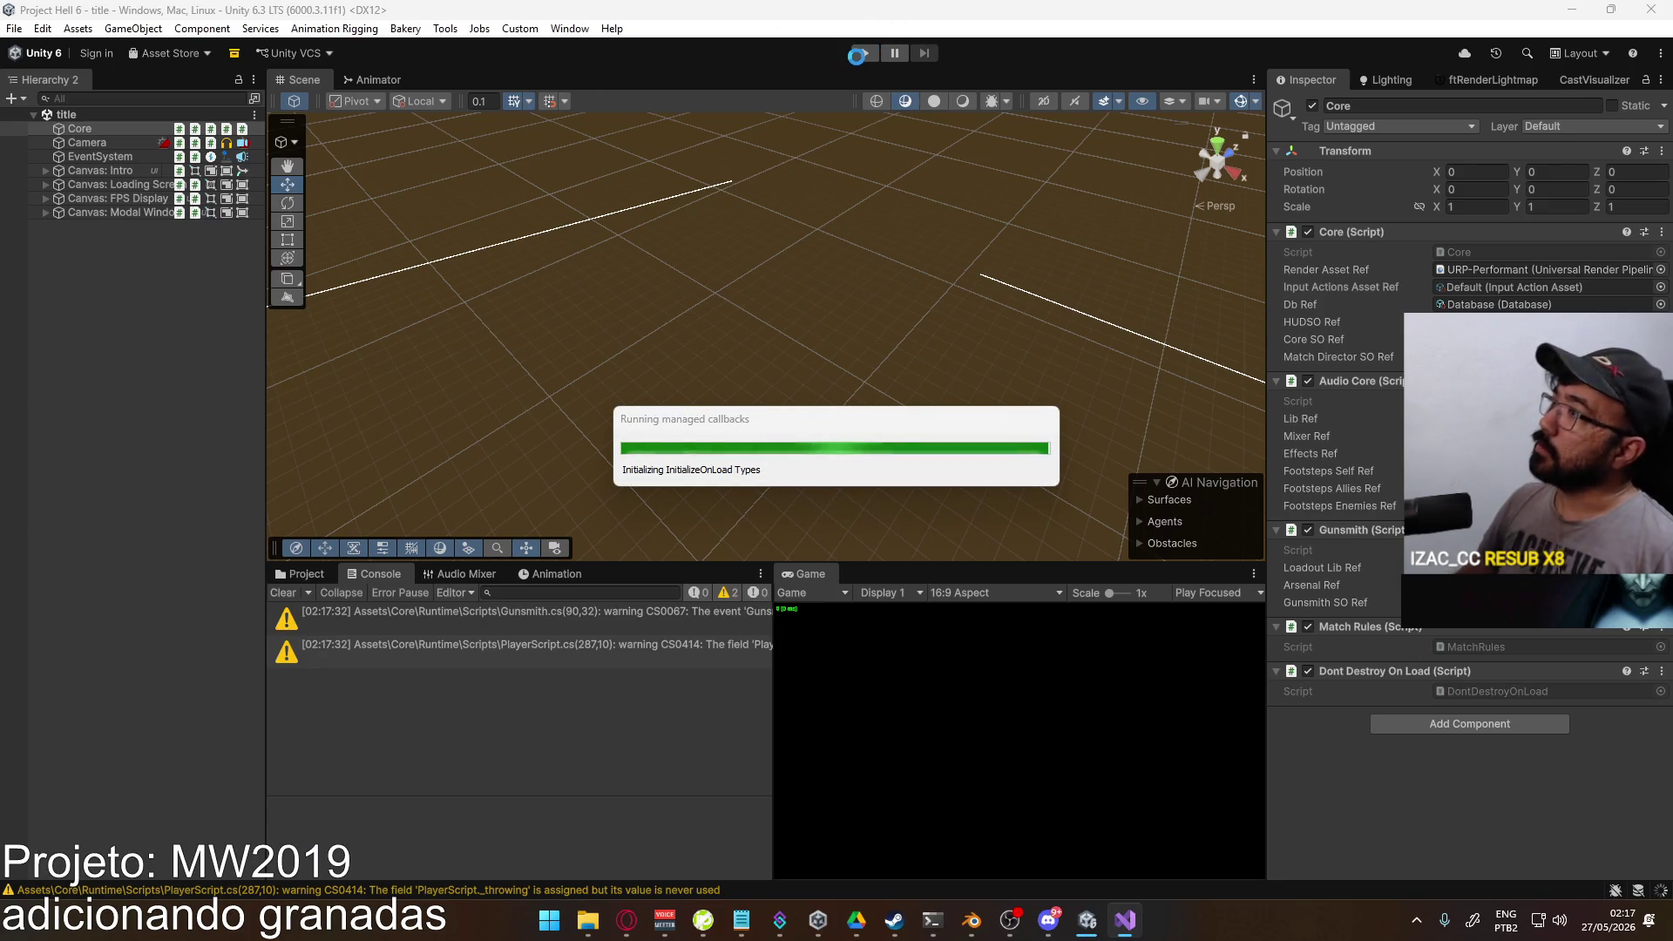
{"action": "left_click", "coordinate": [859, 56]}
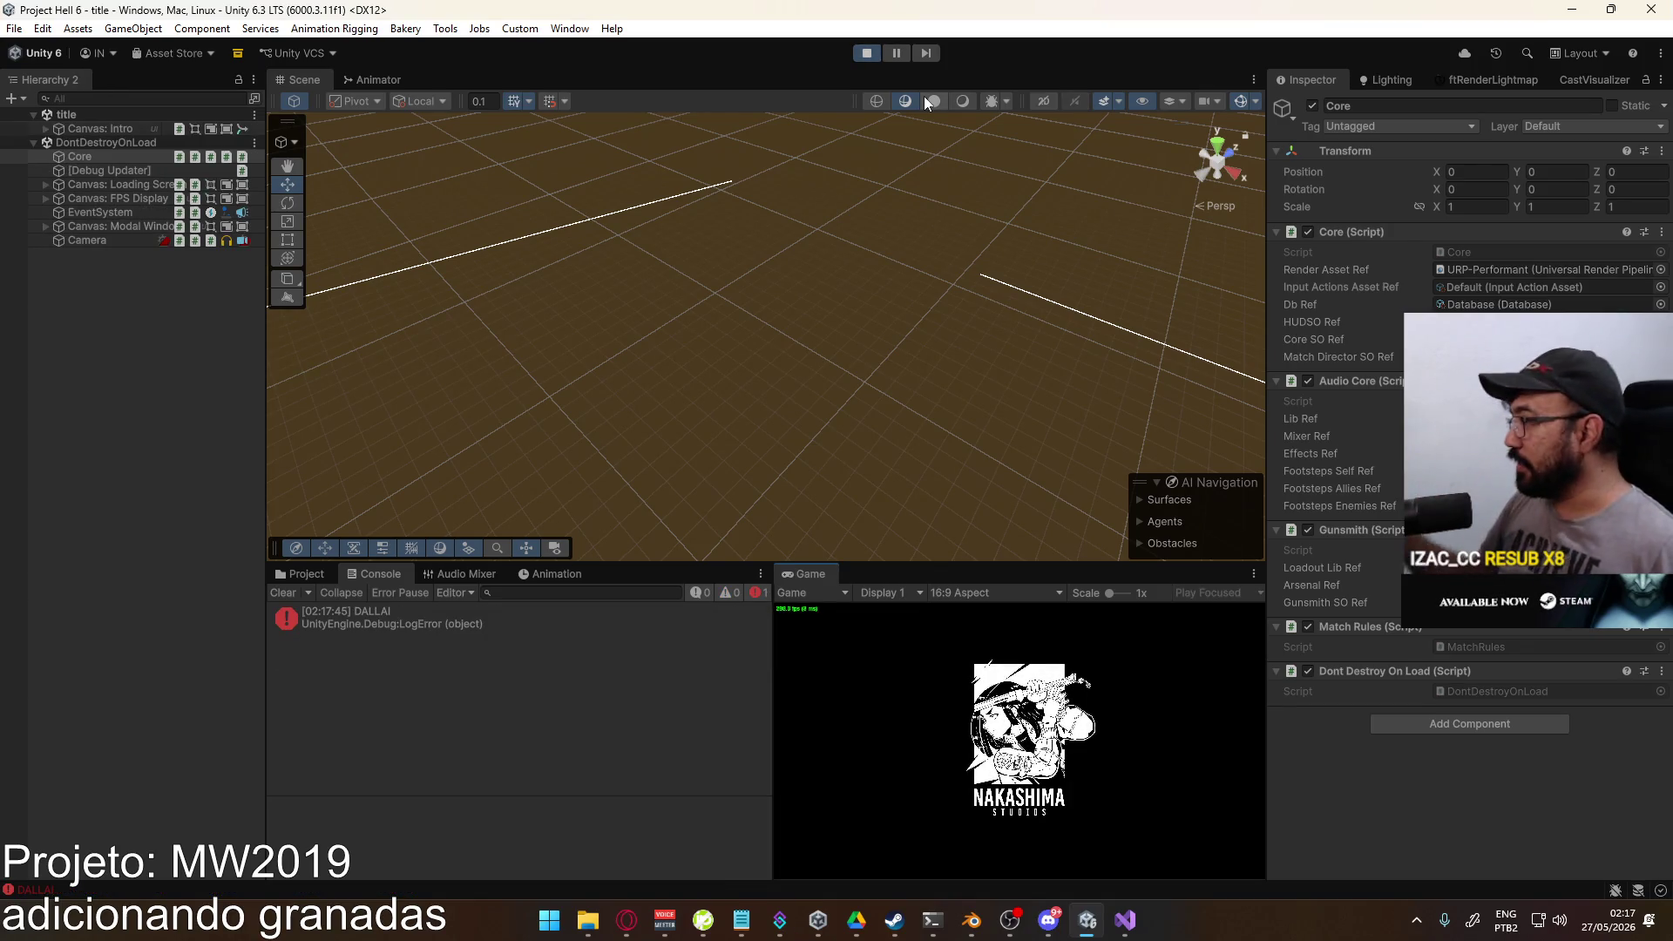
{"action": "key", "text": "super"}
{"action": "left_click", "coordinate": [873, 51]}
{"action": "key", "text": "alt+Tab"}
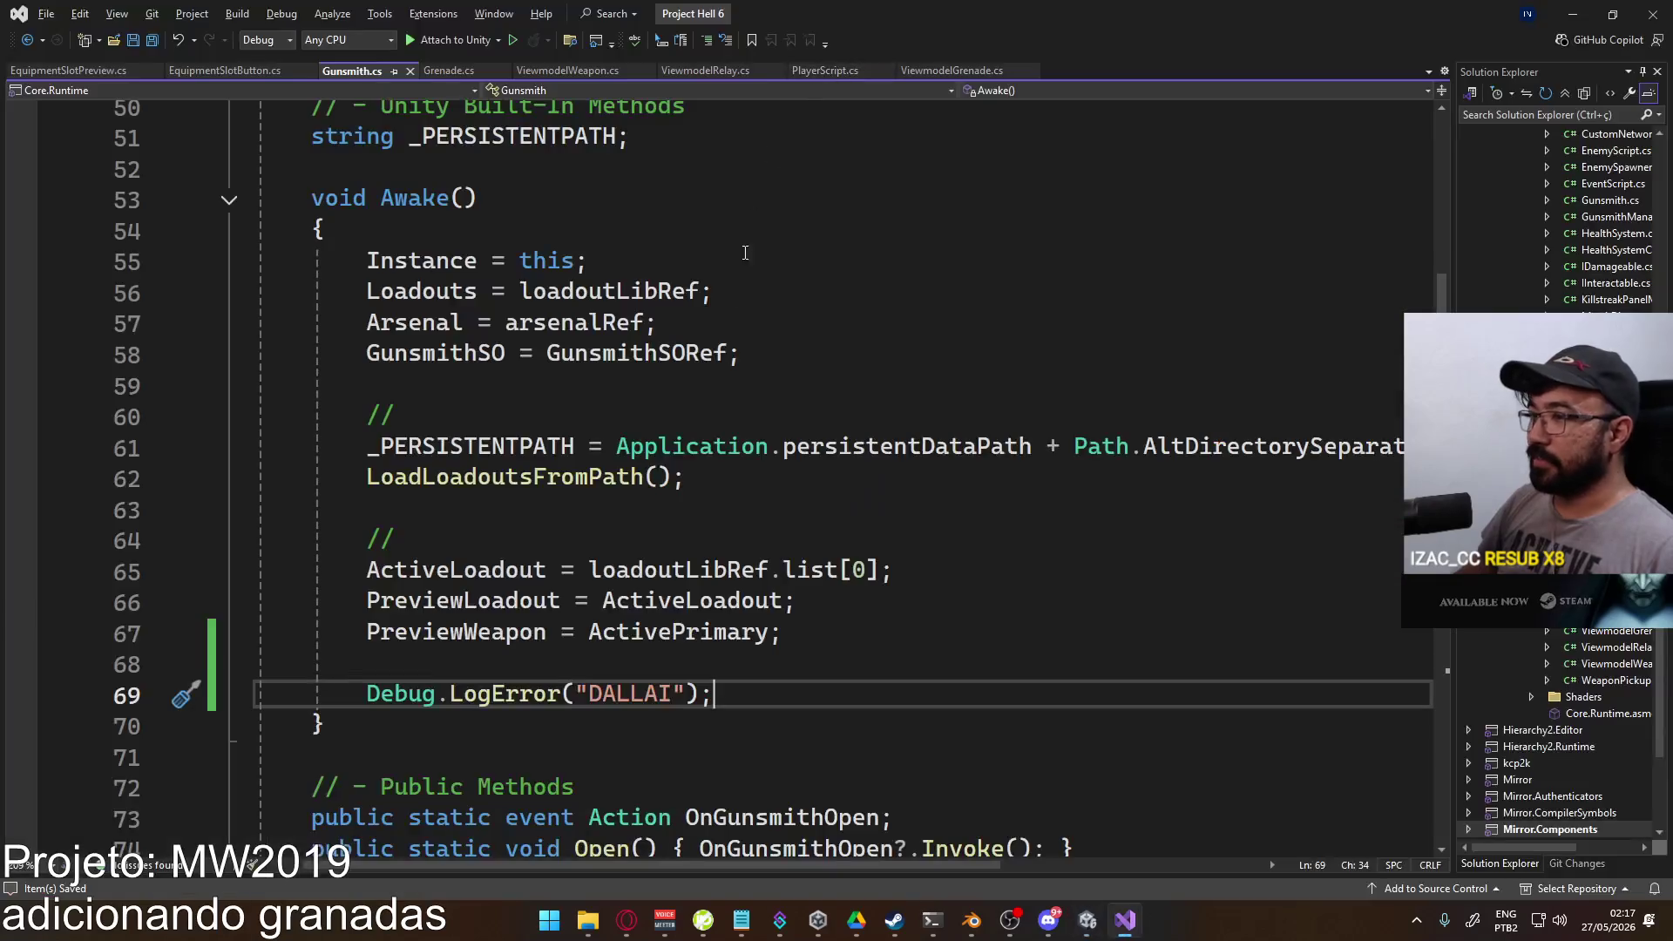
Step: Delete the DALLAI log line from Awake and save Gunsmith.cs
{"action": "mouse_move", "coordinate": [713, 695]}
{"action": "left_mouse_down"}
{"action": "mouse_move", "coordinate": [261, 635]}
{"action": "mouse_move", "coordinate": [257, 665]}
{"action": "left_mouse_up"}
{"action": "key", "text": "Delete"}
{"action": "left_click", "coordinate": [713, 489]}
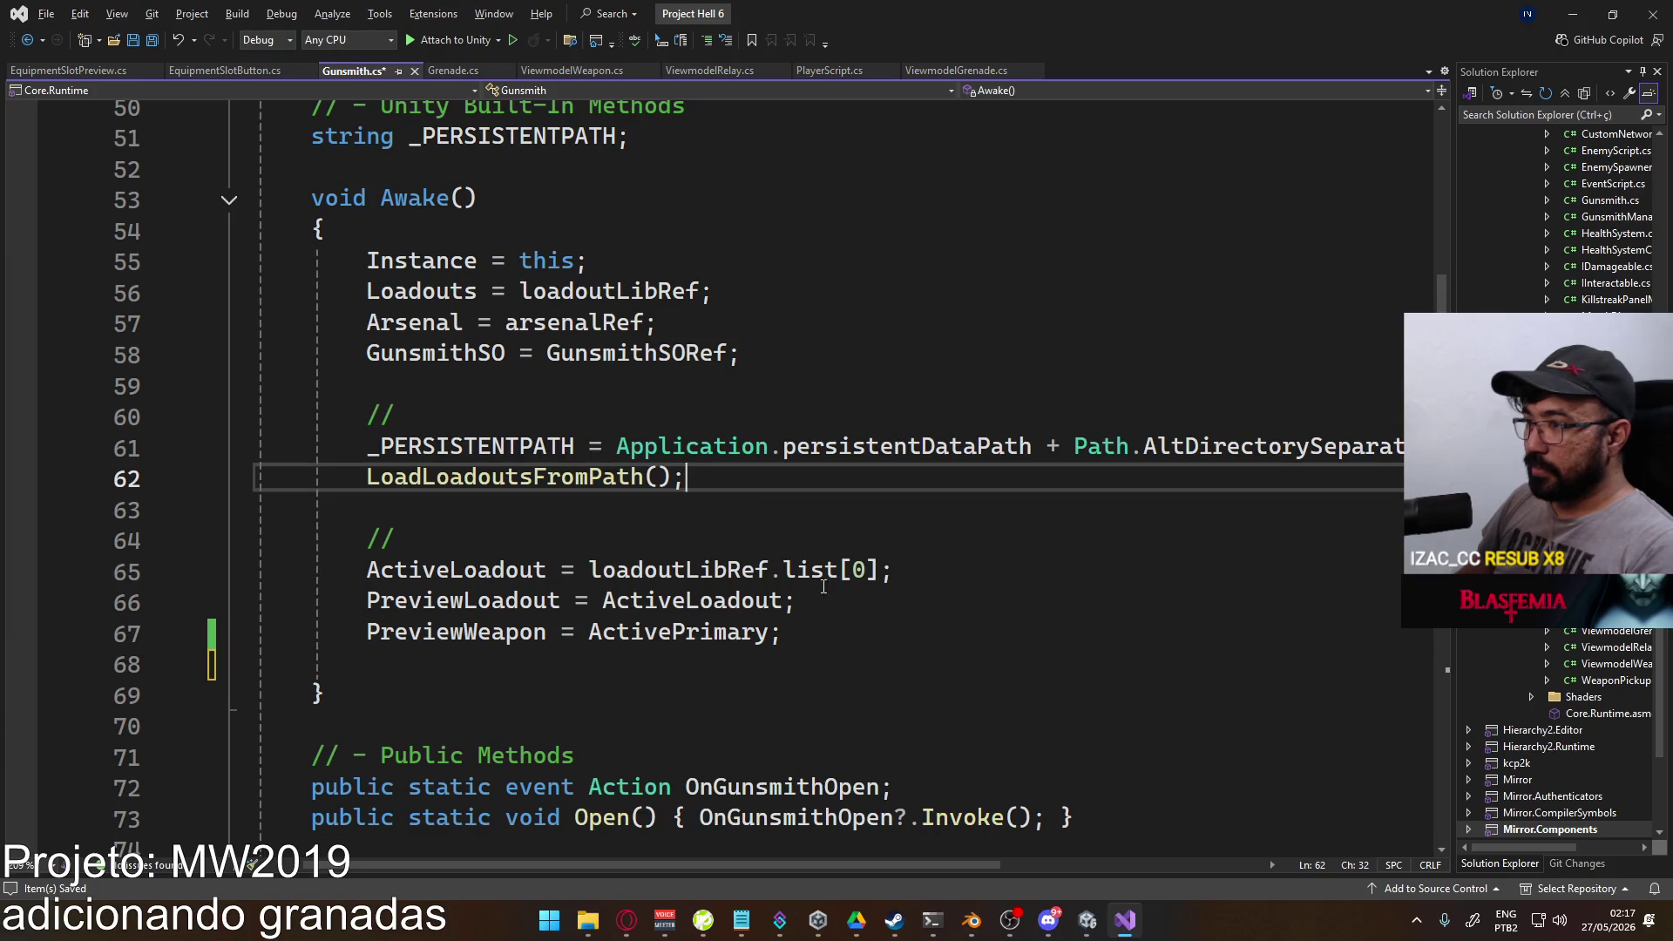
{"action": "left_click", "coordinate": [796, 625]}
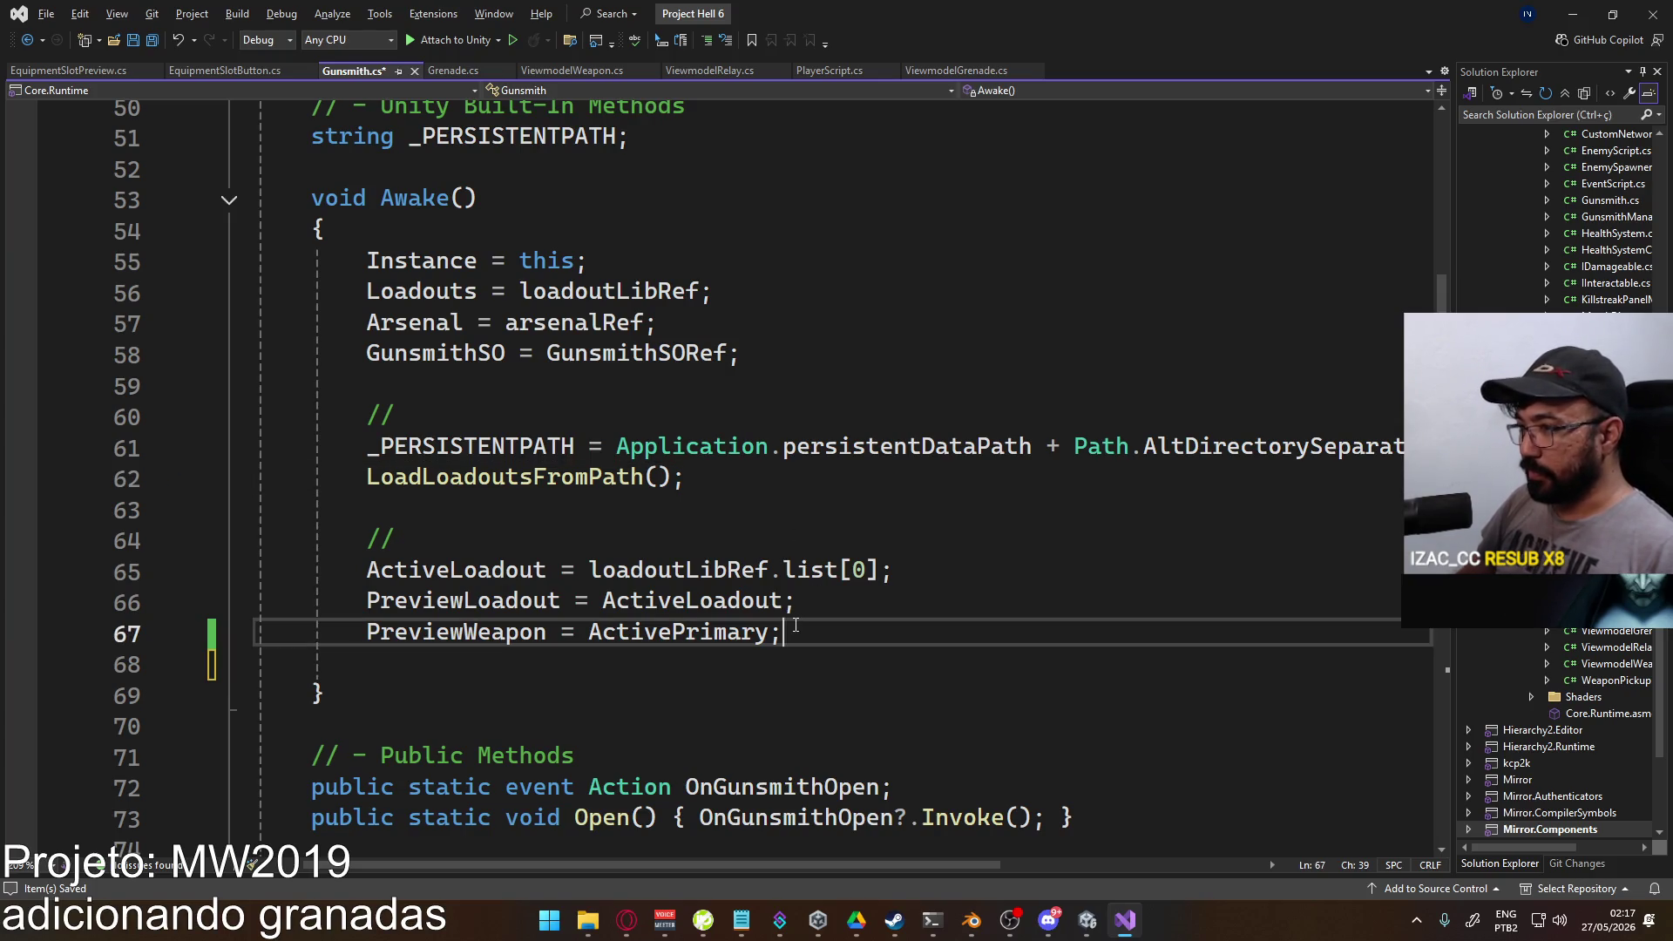
{"action": "scroll", "coordinate": [784, 628], "scroll_direction": "down", "scroll_amount": 1}
{"action": "key", "text": "ctrl+s"}
Step: Add Debug.LogError("Carlim"); at the top of LoadFromJSON, save, and go to Unity
{"action": "scroll", "coordinate": [728, 636], "scroll_direction": "down", "scroll_amount": 5}
{"action": "scroll", "coordinate": [728, 635], "scroll_direction": "down", "scroll_amount": 15}
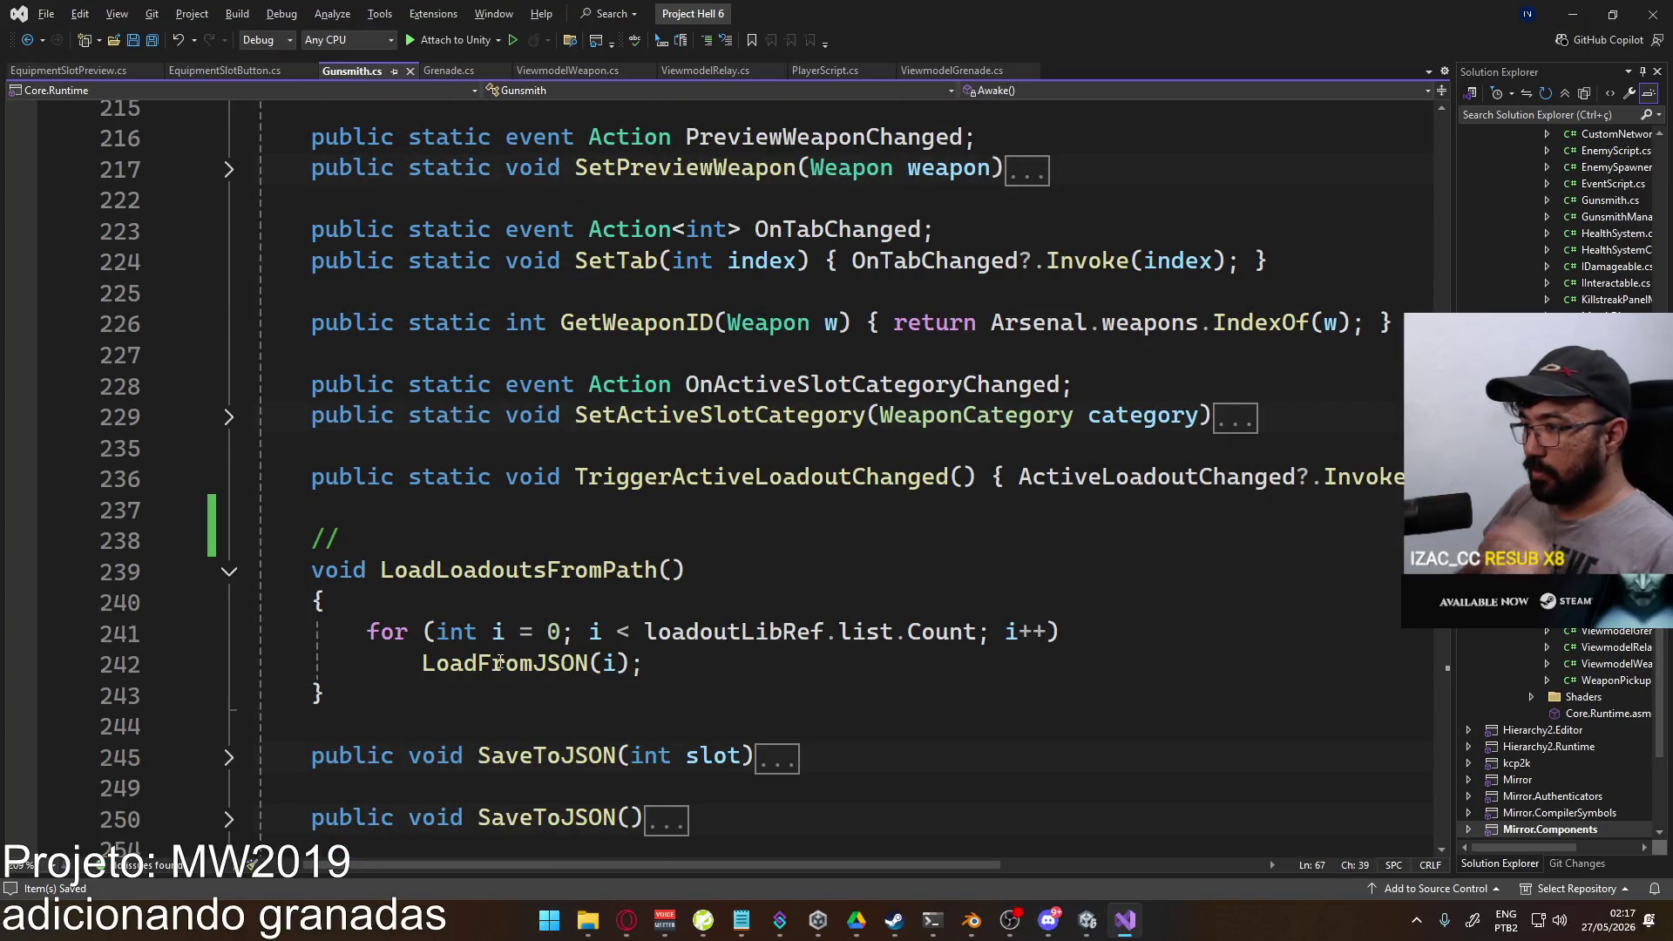
{"action": "left_click", "coordinate": [500, 663], "text": "ctrl"}
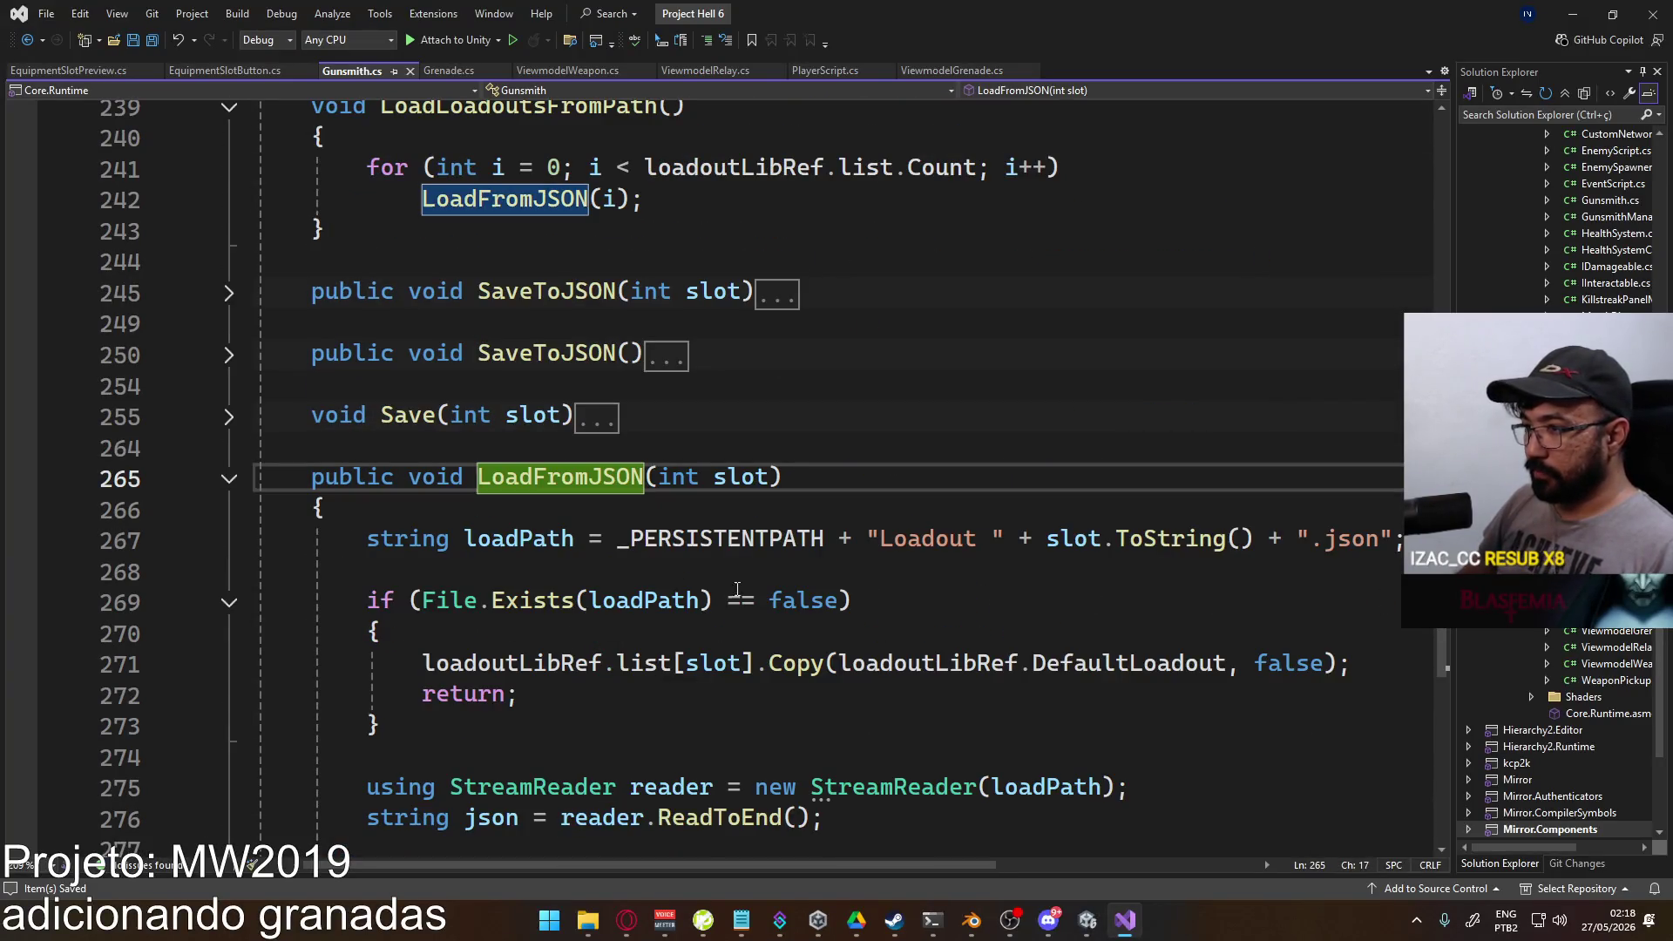
{"action": "left_click", "coordinate": [705, 513]}
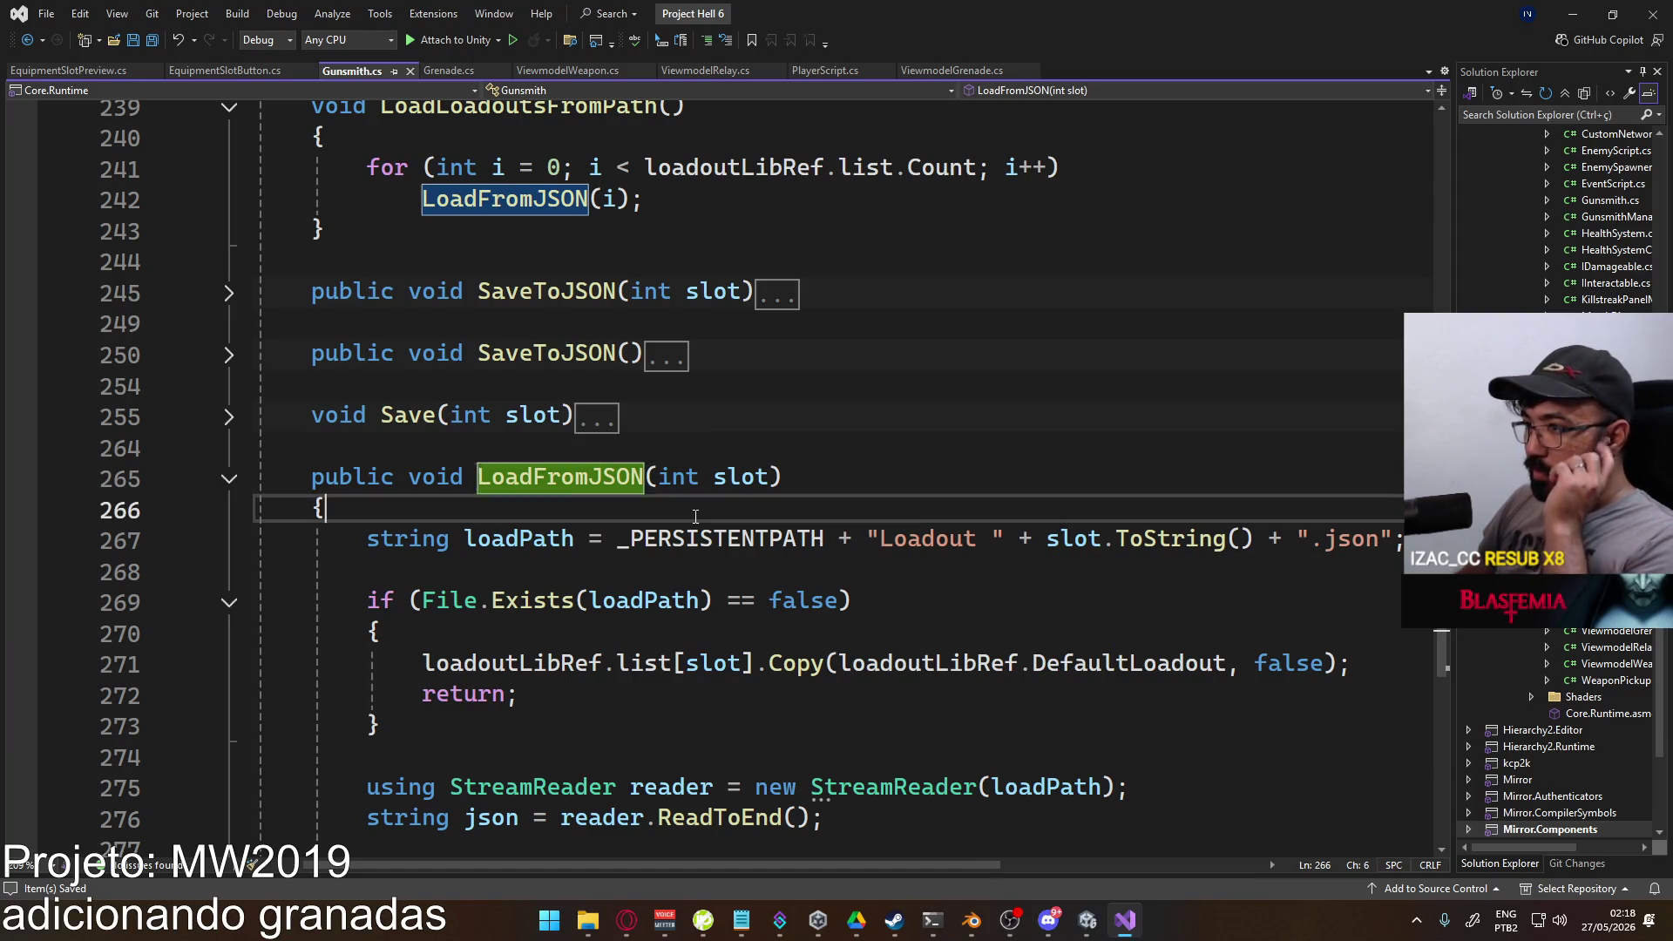
{"action": "key", "text": "Return"}
{"action": "type", "text": "Debug"}
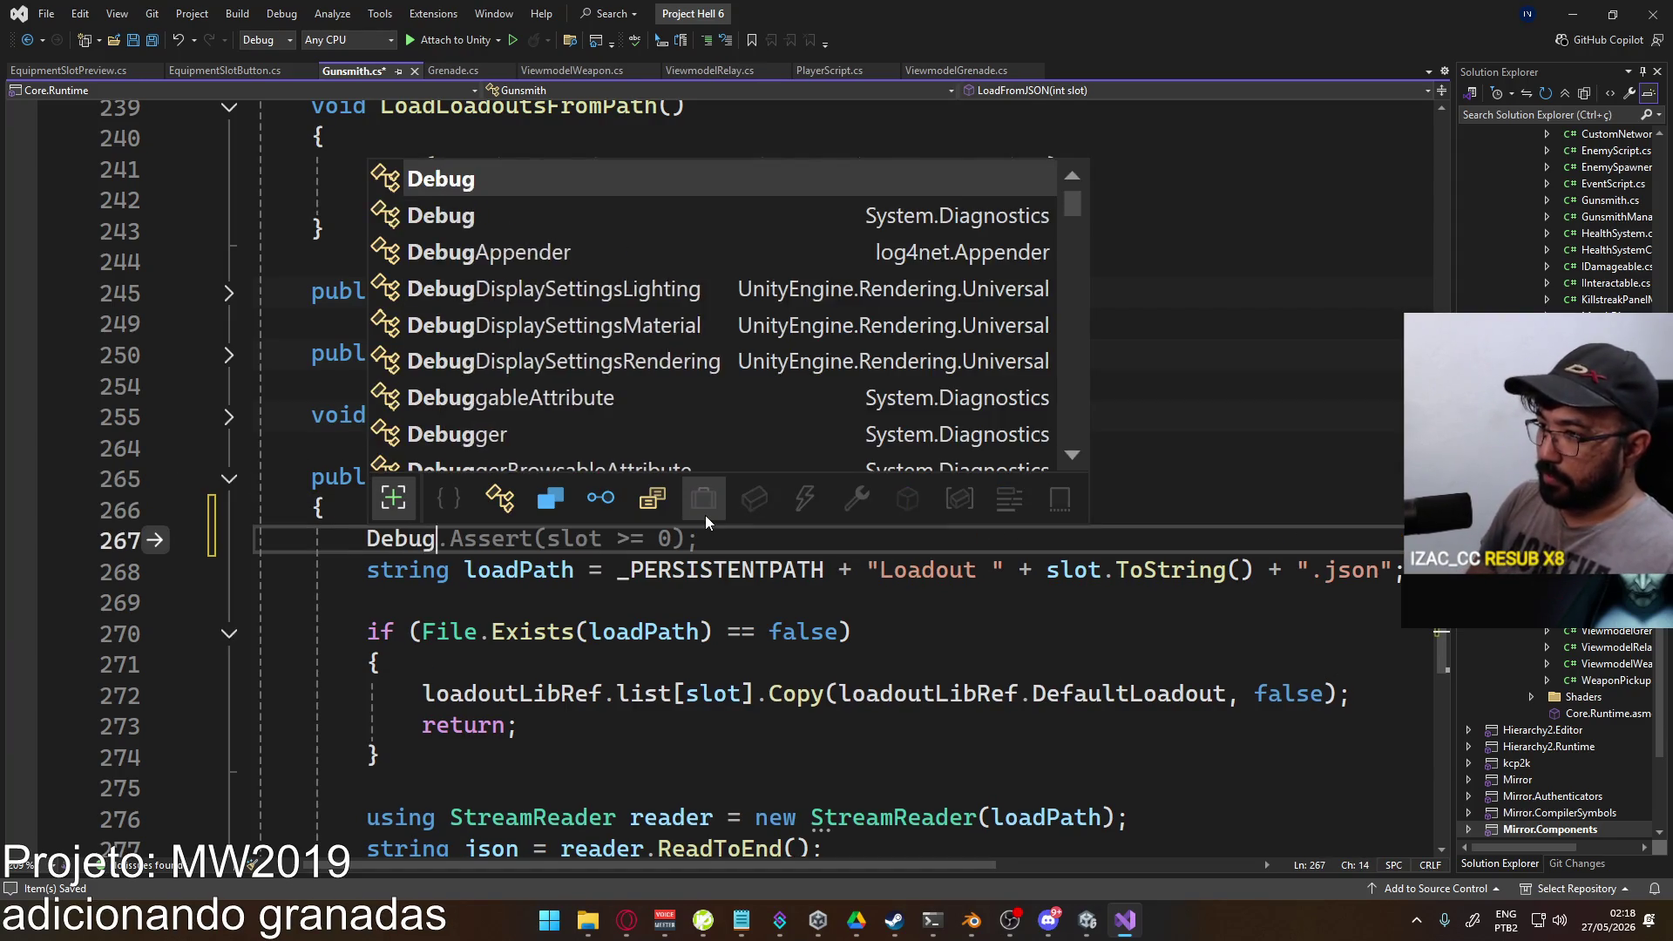
{"action": "type", "text": ".LogError(\"Carlim\");"}
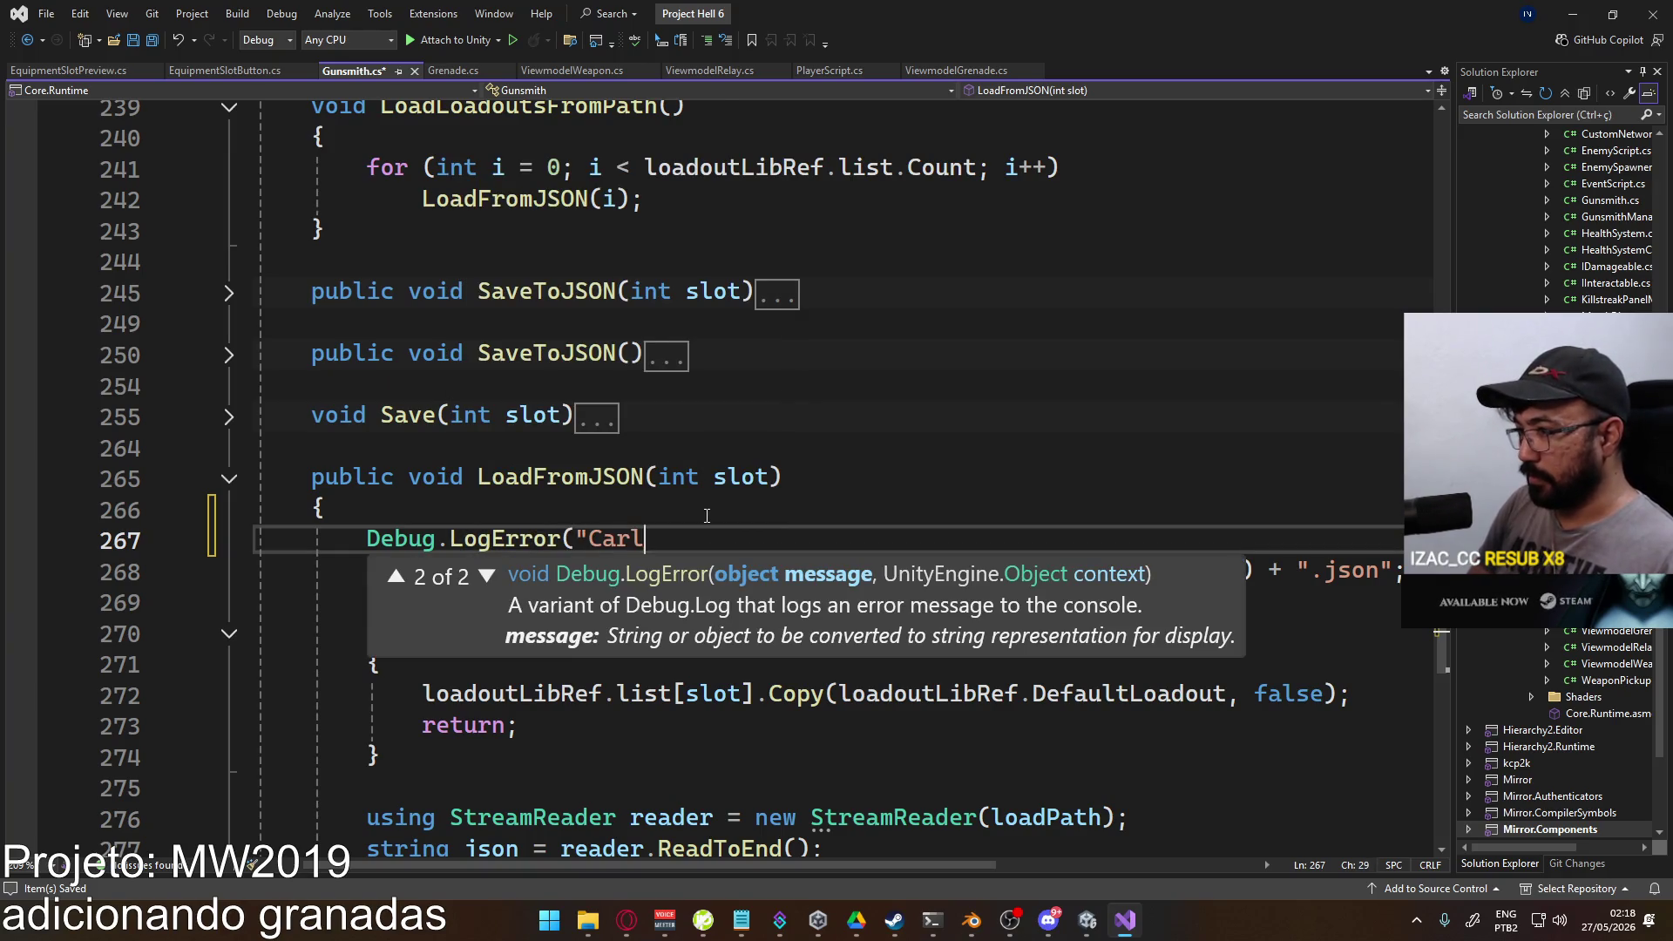
{"action": "key", "text": "ctrl+s"}
{"action": "key", "text": "alt+Tab"}
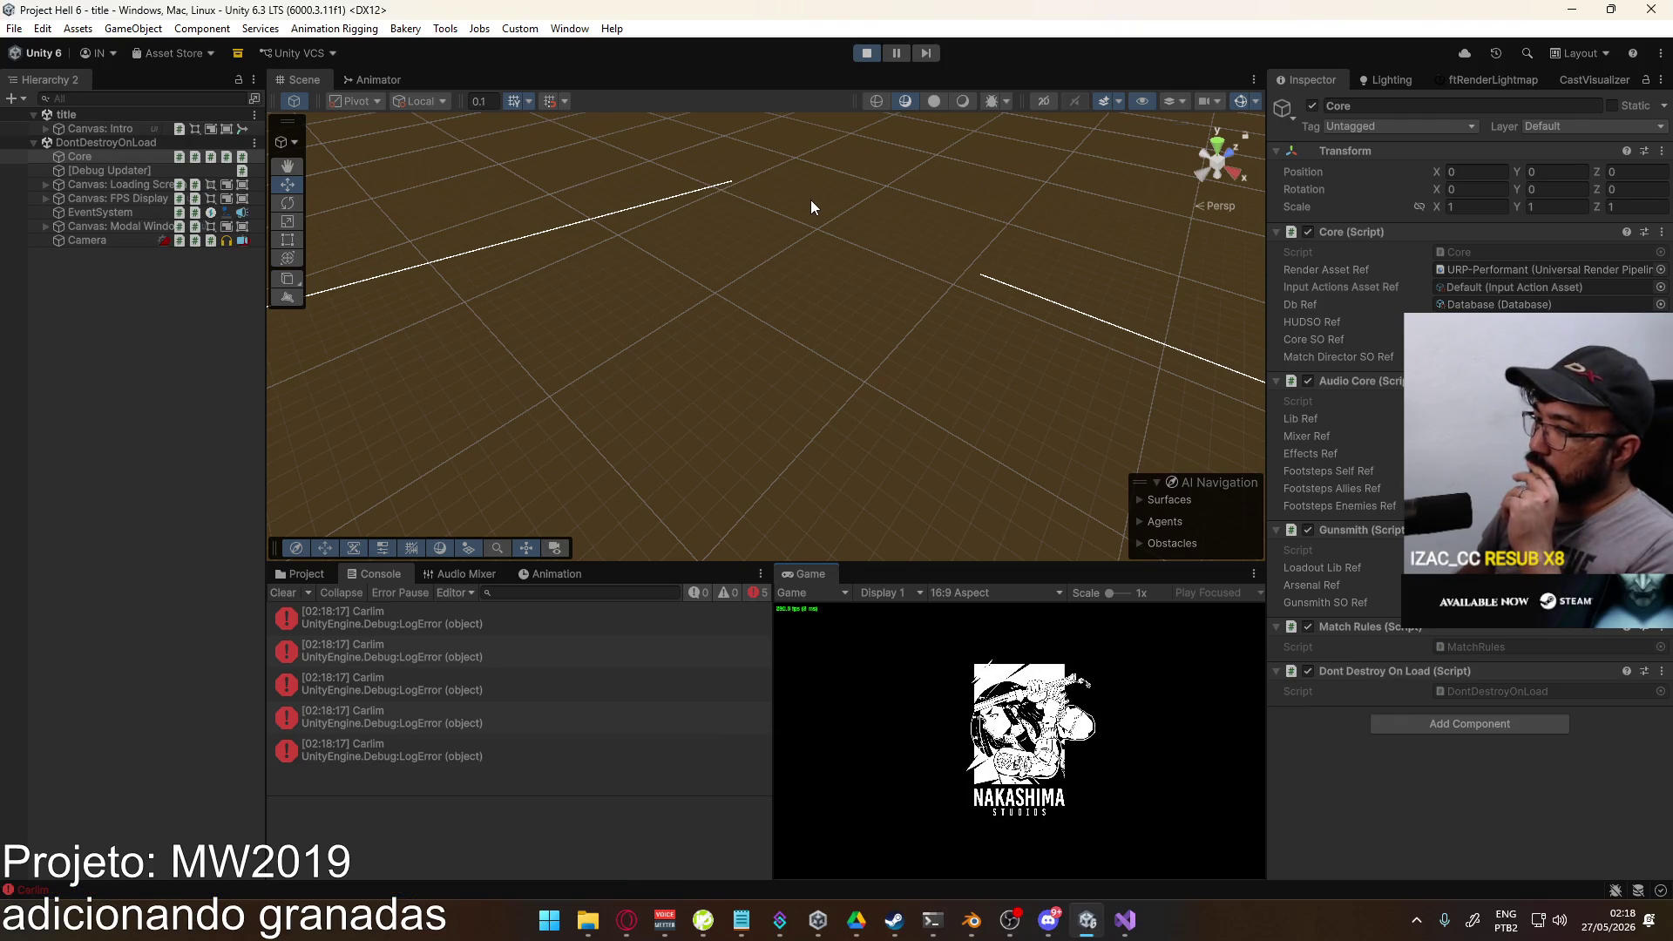
Step: View the Carlim error's trace, check Lethal on Loadouts 1–5, then stop the game
{"action": "left_click", "coordinate": [420, 614]}
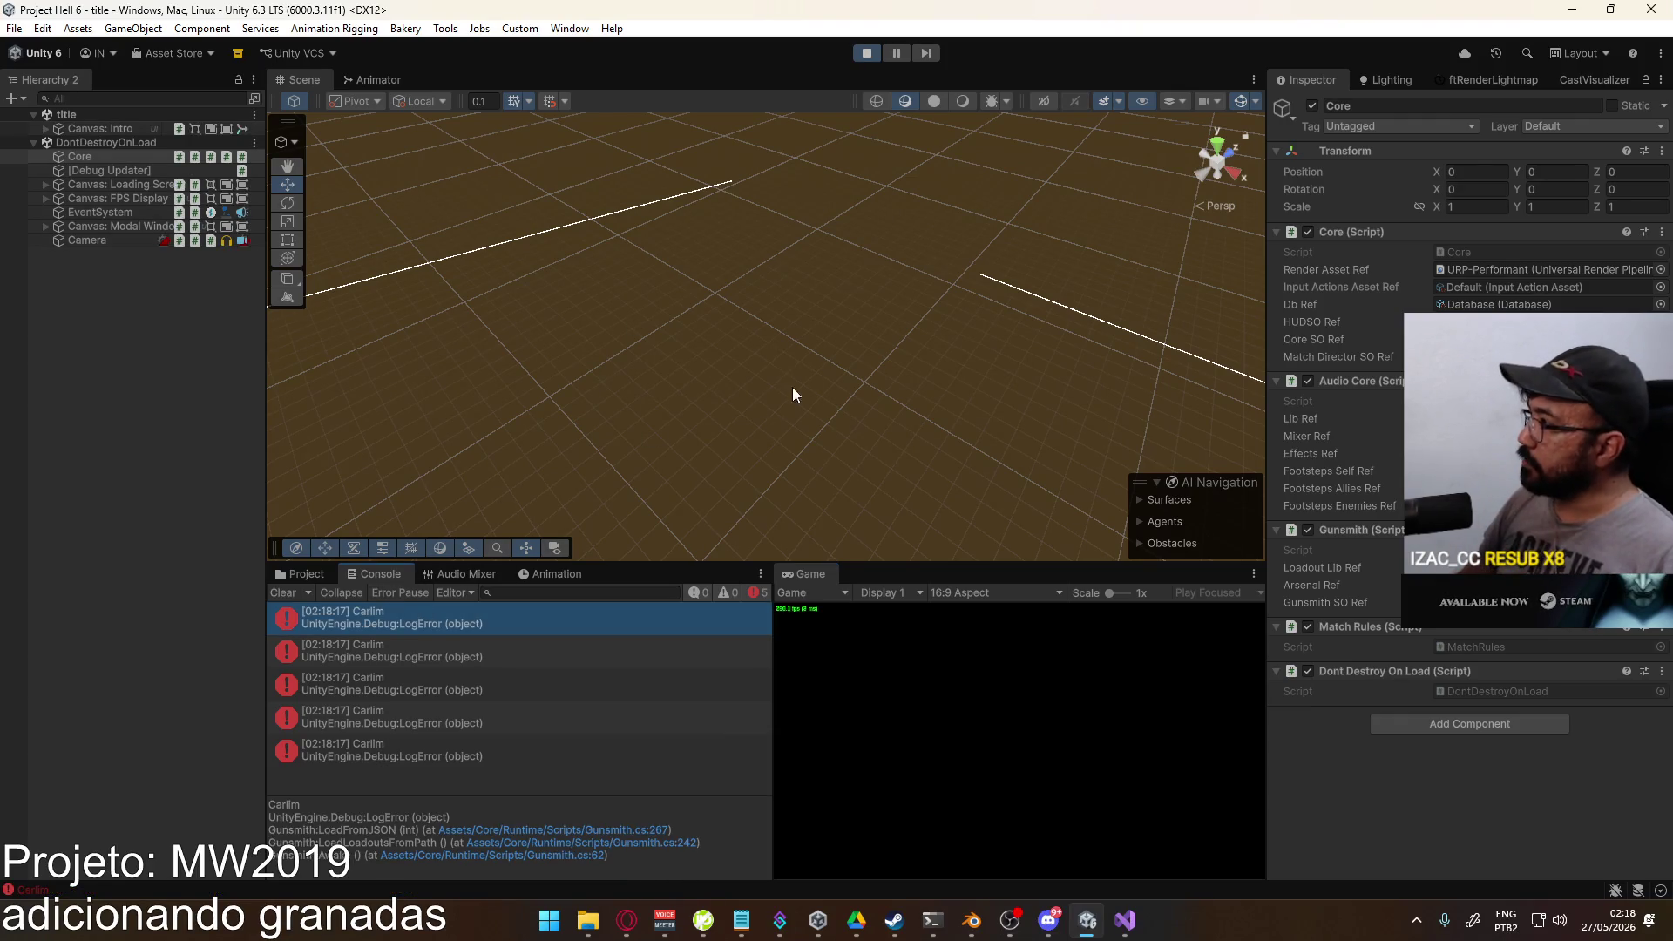
{"action": "left_click", "coordinate": [283, 573]}
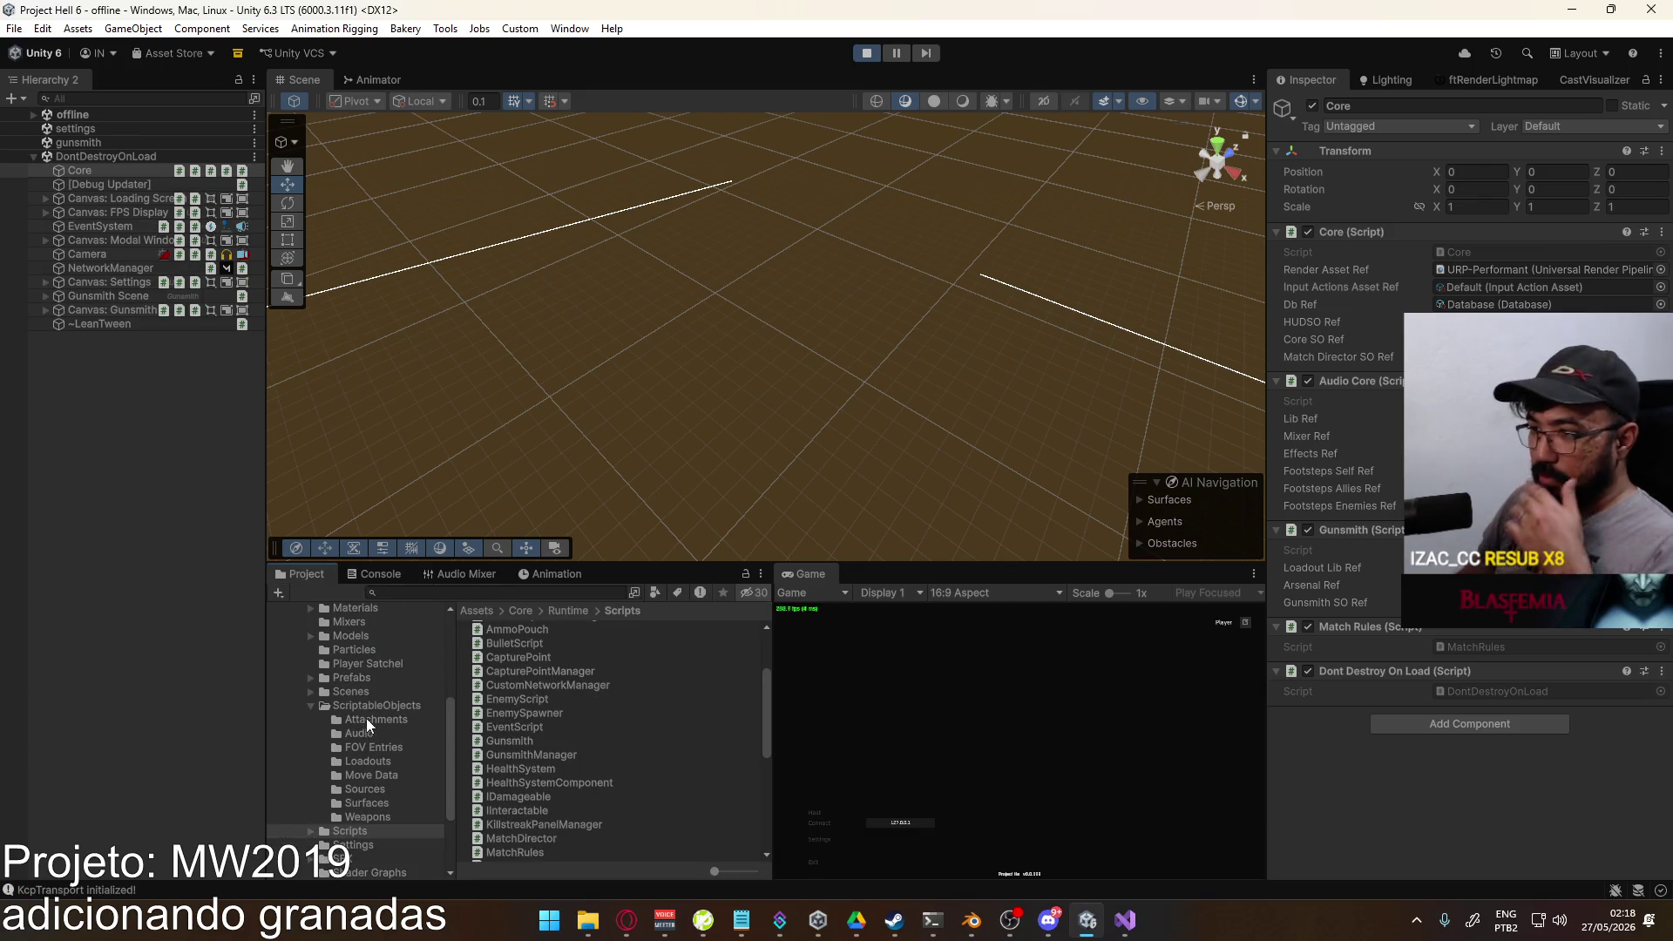
{"action": "left_click", "coordinate": [382, 762]}
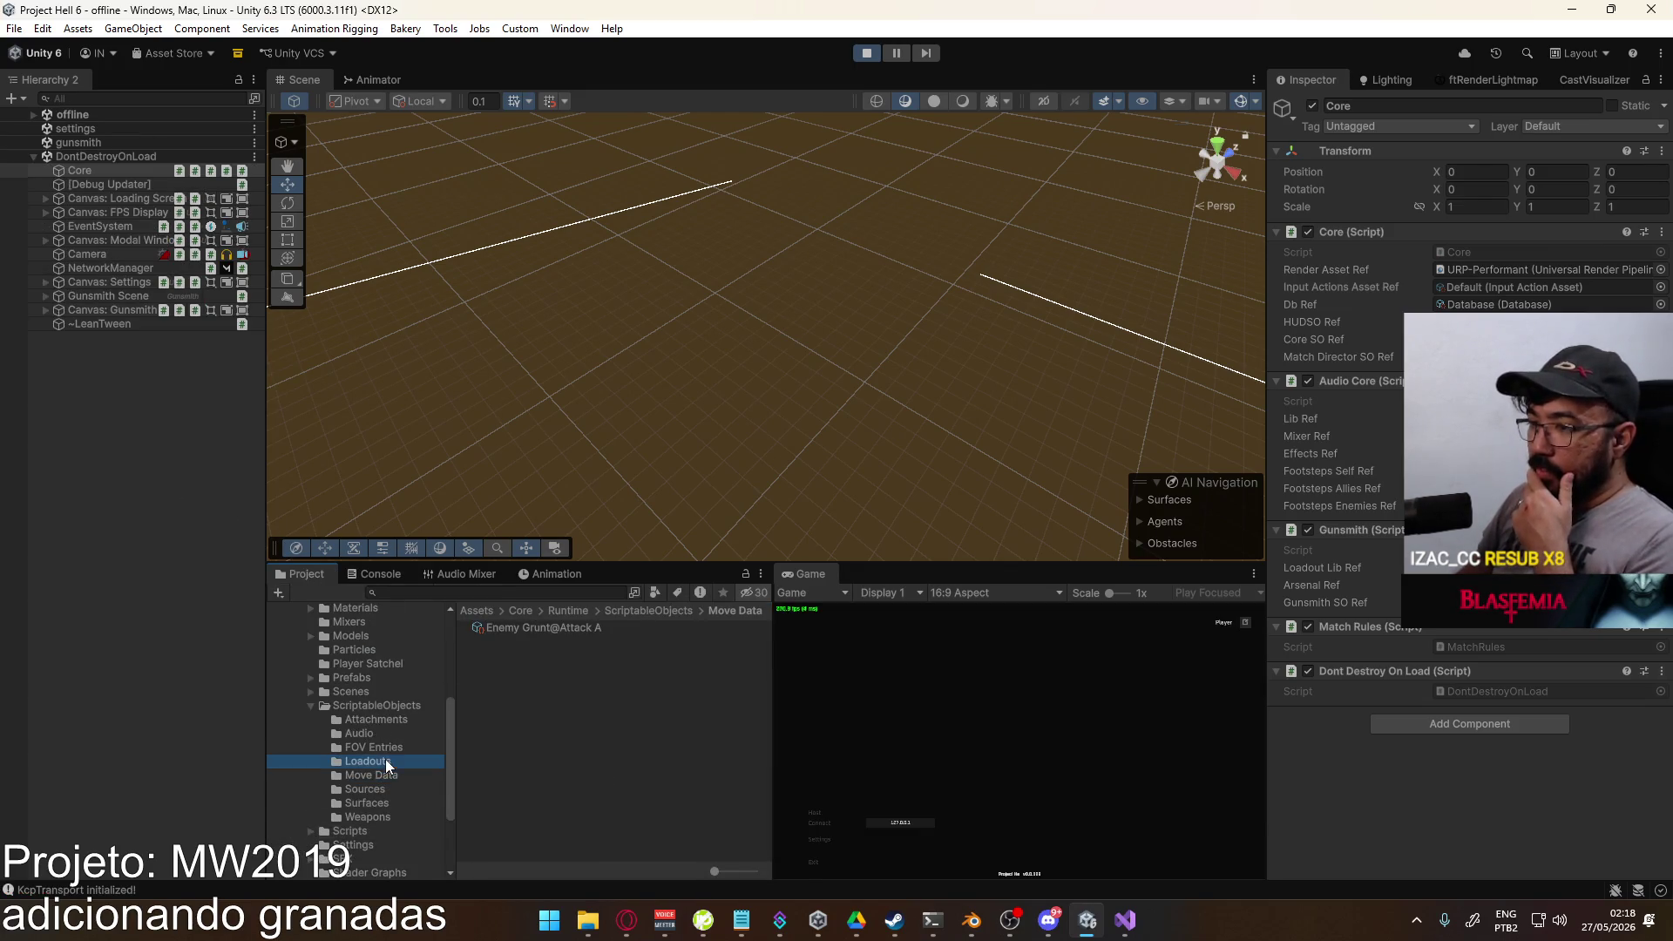
{"action": "left_click", "coordinate": [582, 626]}
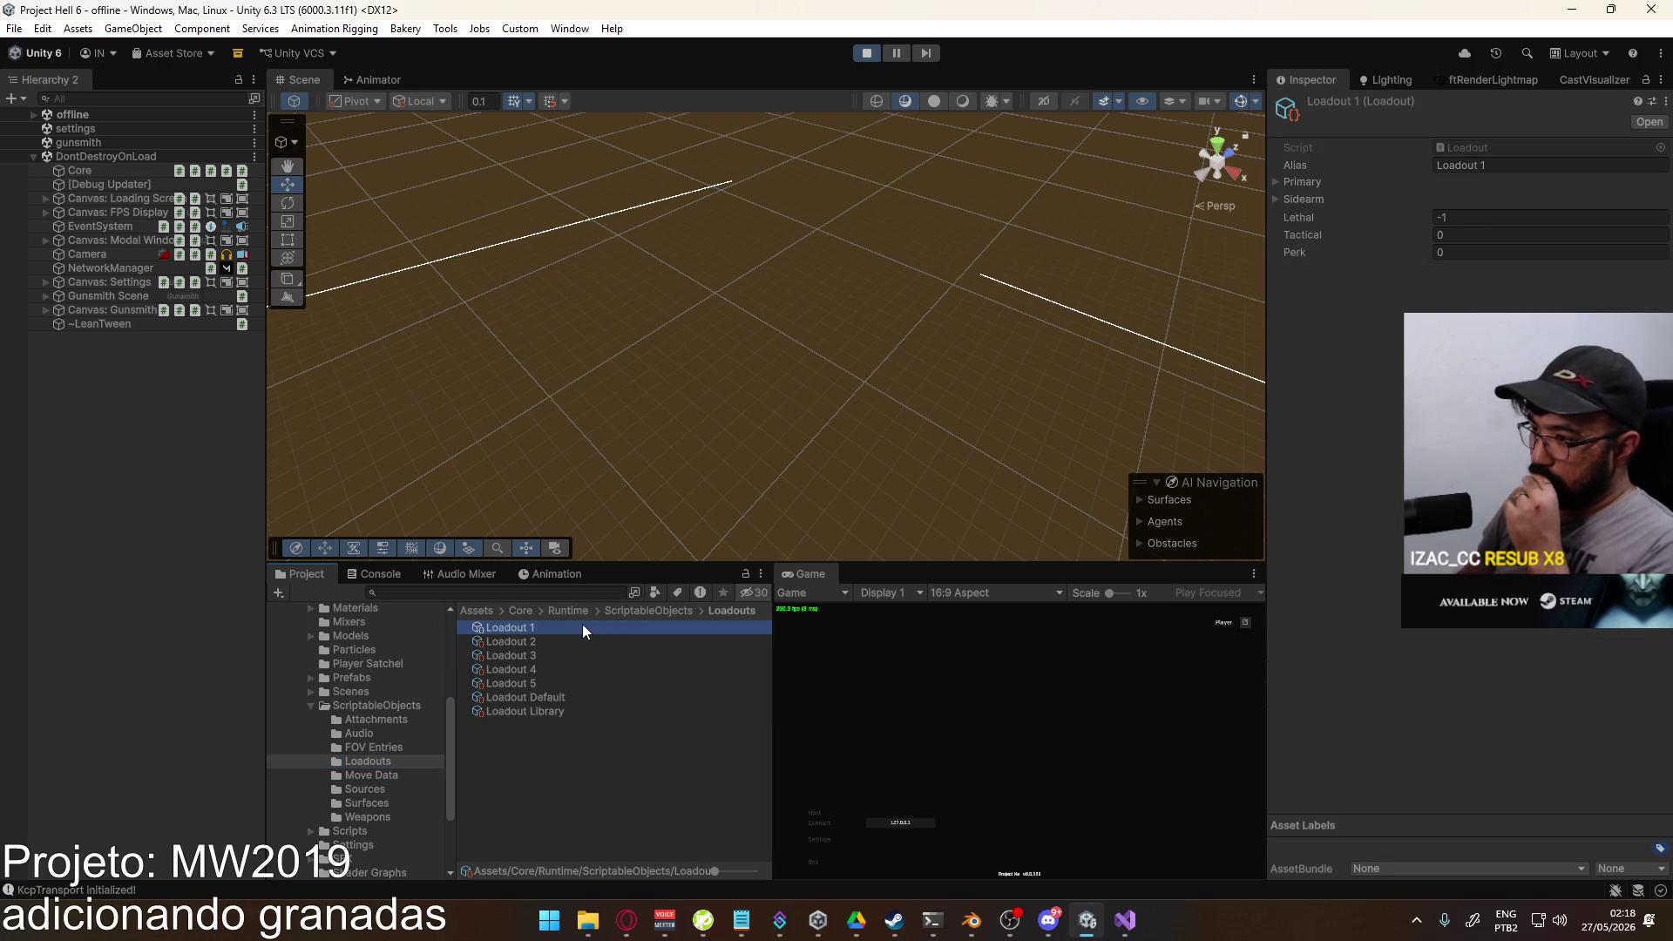
{"action": "left_click", "coordinate": [526, 685]}
{"action": "left_click", "coordinate": [530, 669]}
{"action": "left_click", "coordinate": [535, 654]}
{"action": "left_click", "coordinate": [536, 643]}
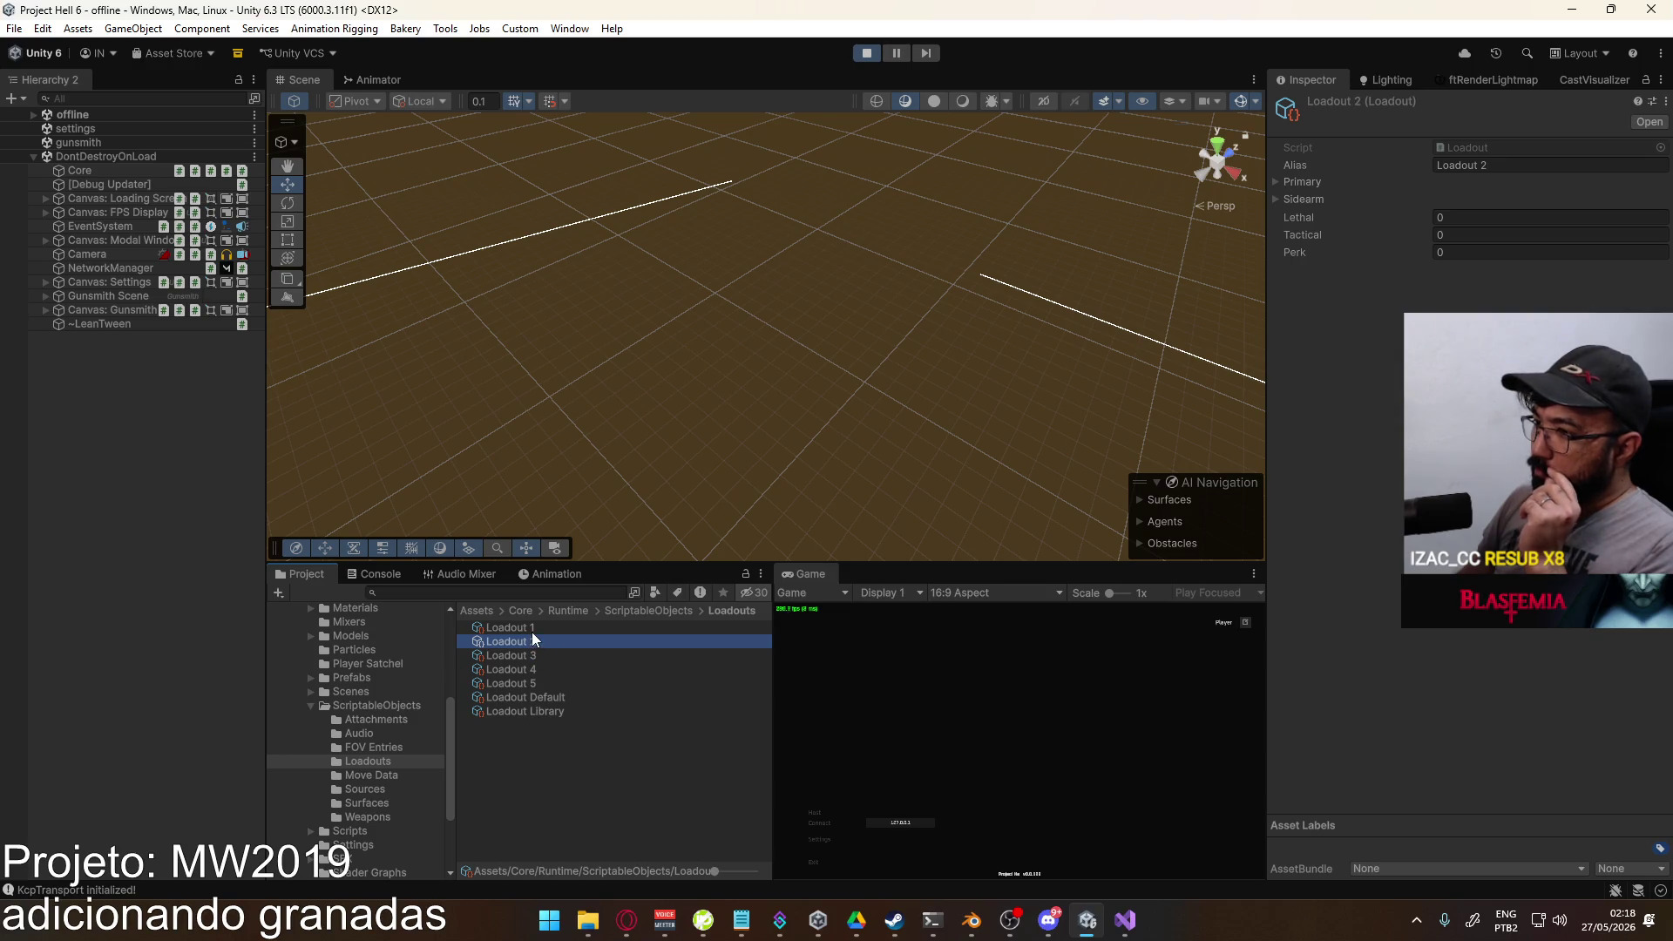
{"action": "left_click", "coordinate": [535, 630]}
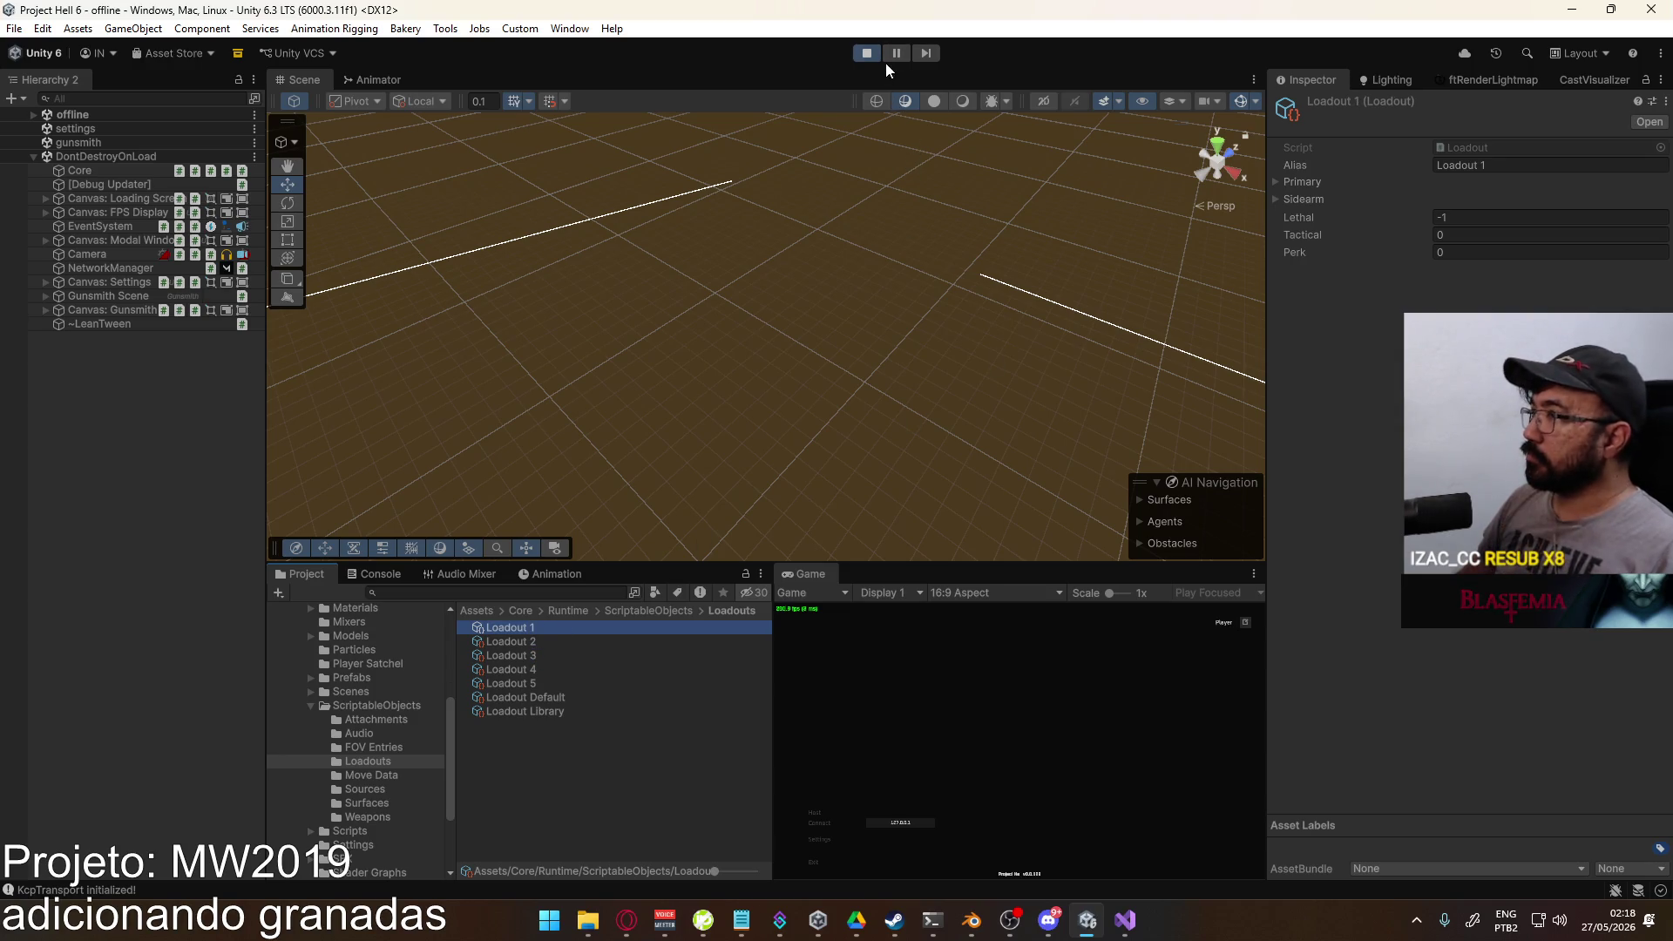
{"action": "key", "text": "alt+Tab"}
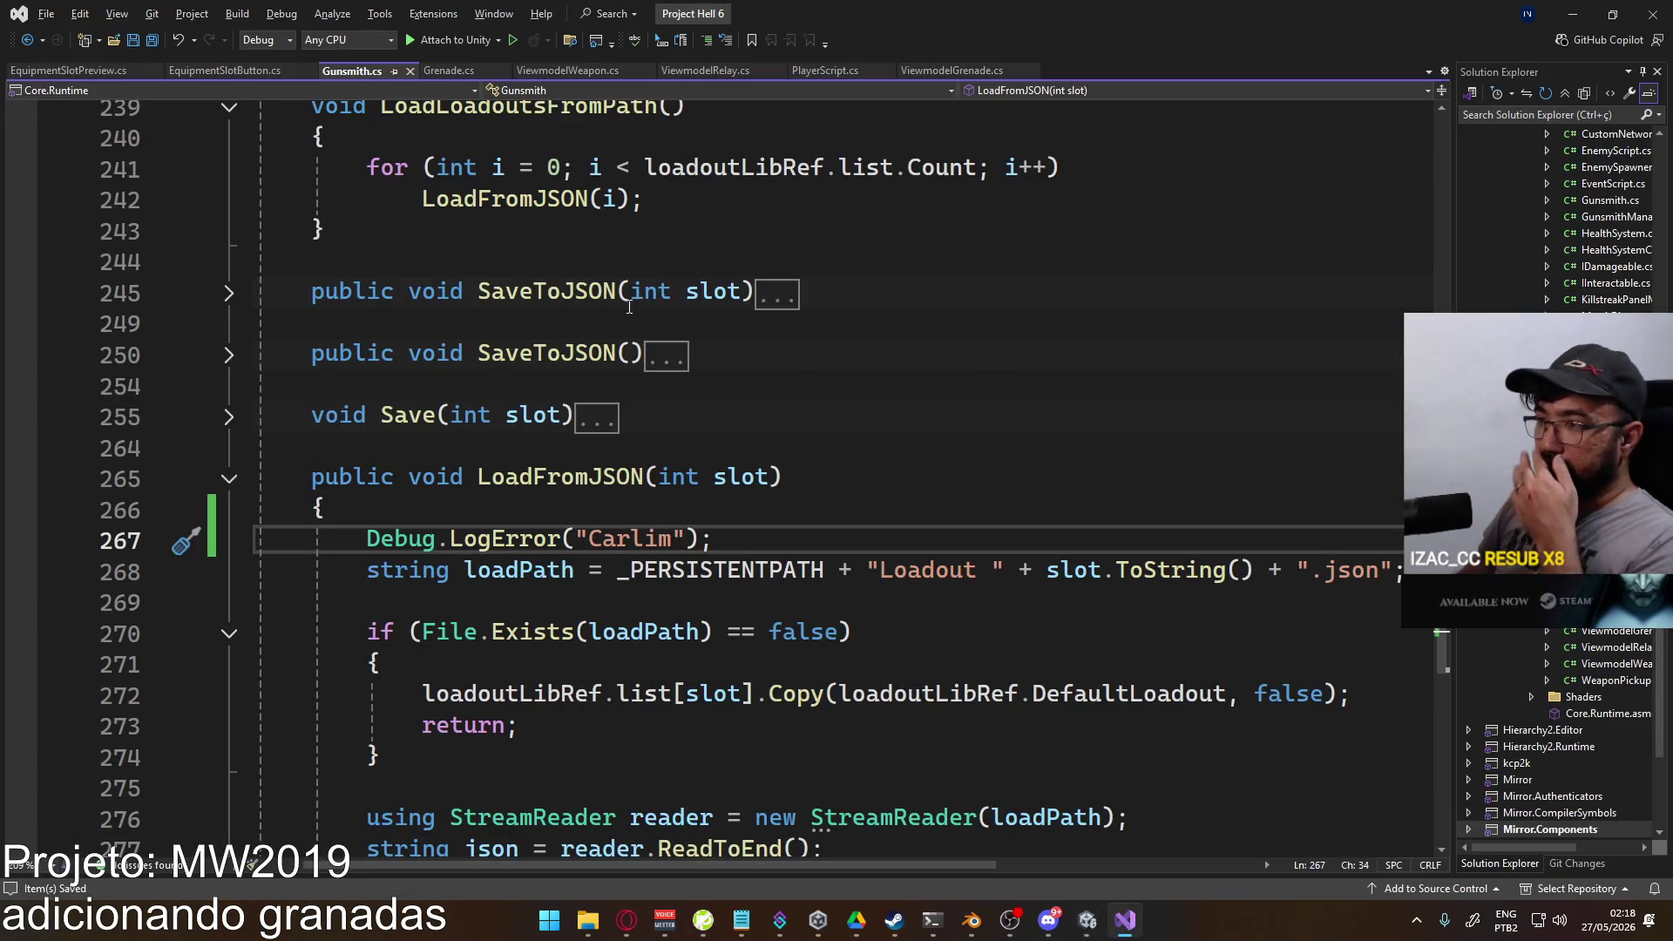
{"action": "scroll", "coordinate": [720, 485], "scroll_direction": "down", "scroll_amount": 3}
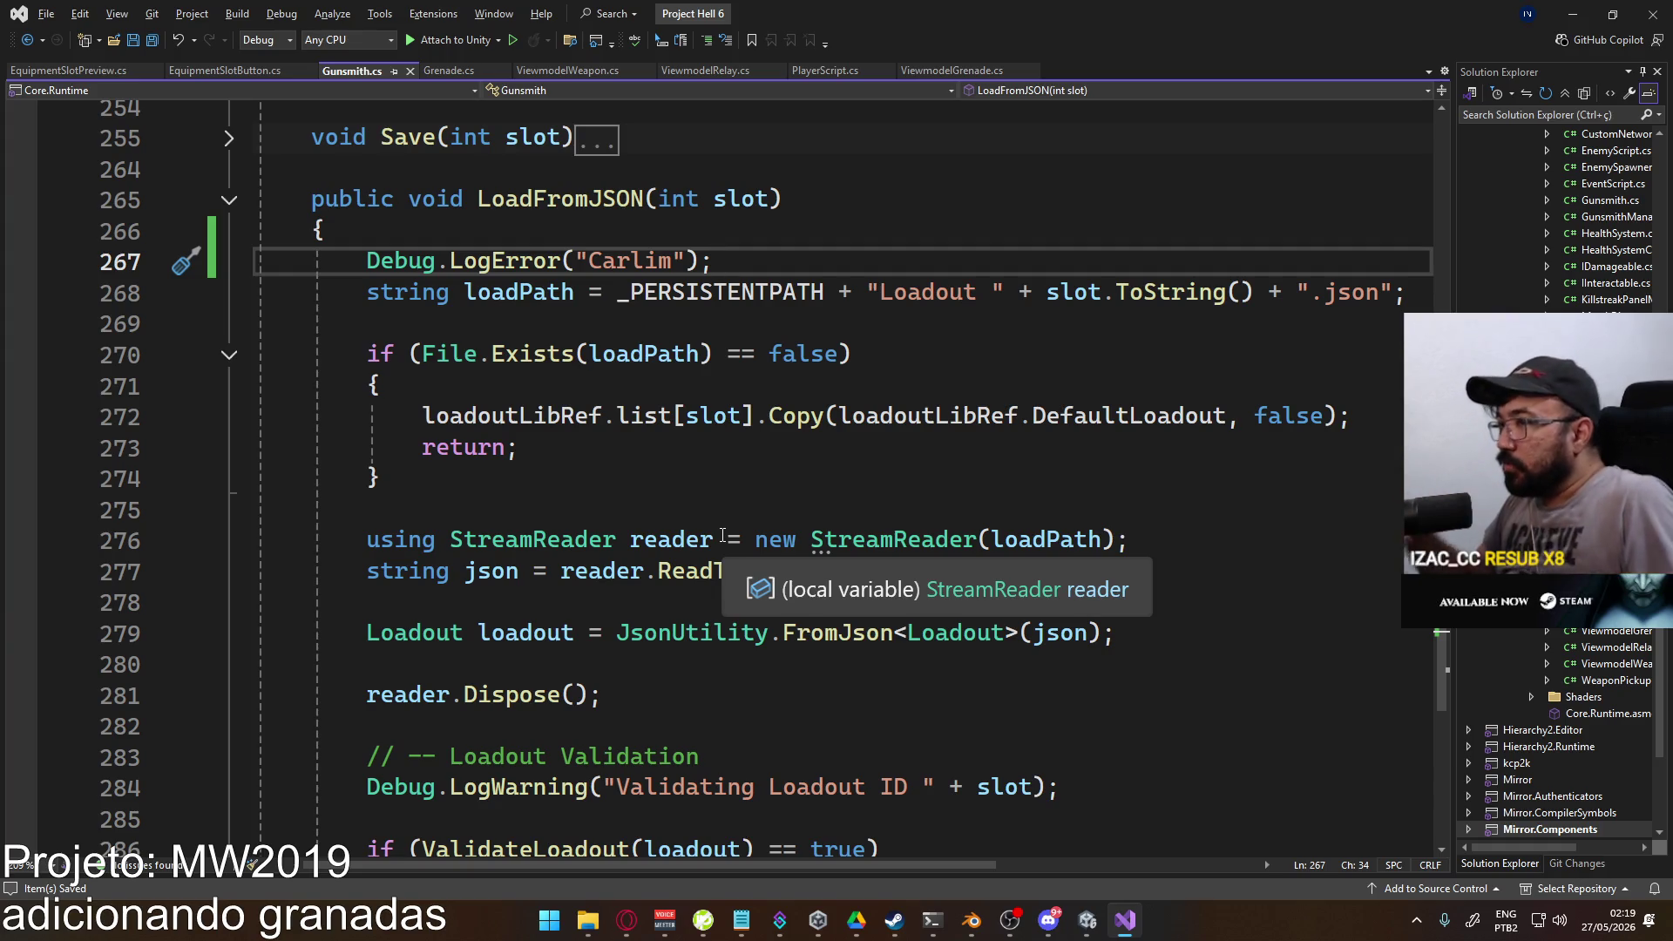
Step: Append + slot to the Carlim LogError message and save Gunsmith.cs
{"action": "left_click", "coordinate": [691, 252]}
{"action": "type", "text": "\" + s"}
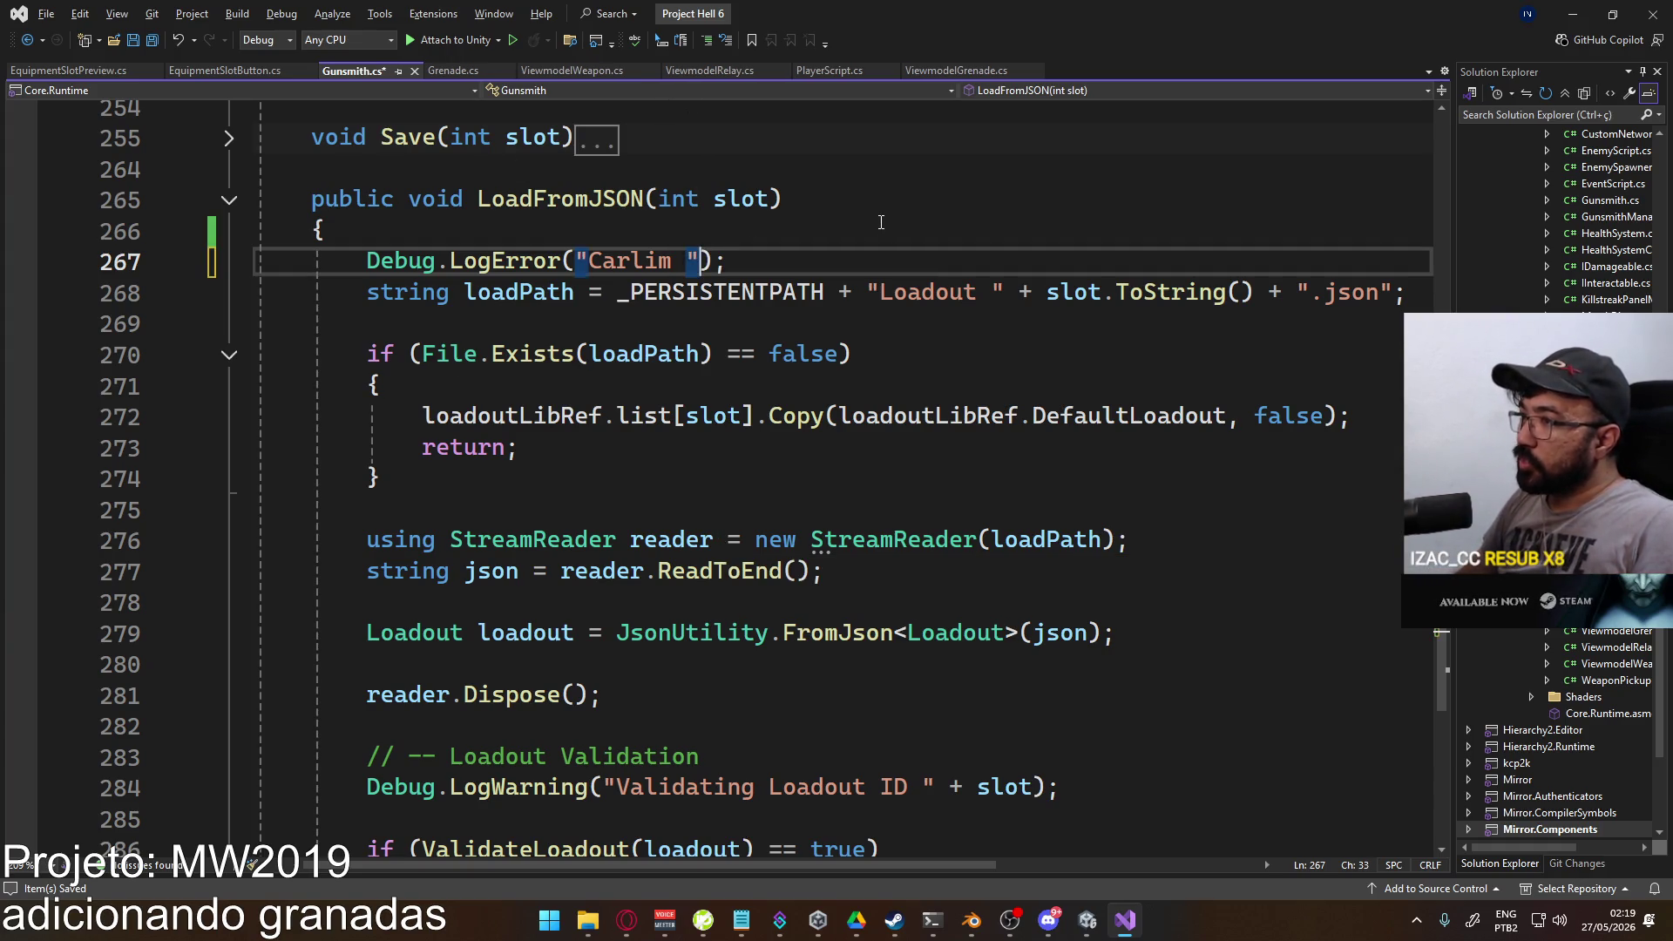
{"action": "type", "text": "lot"}
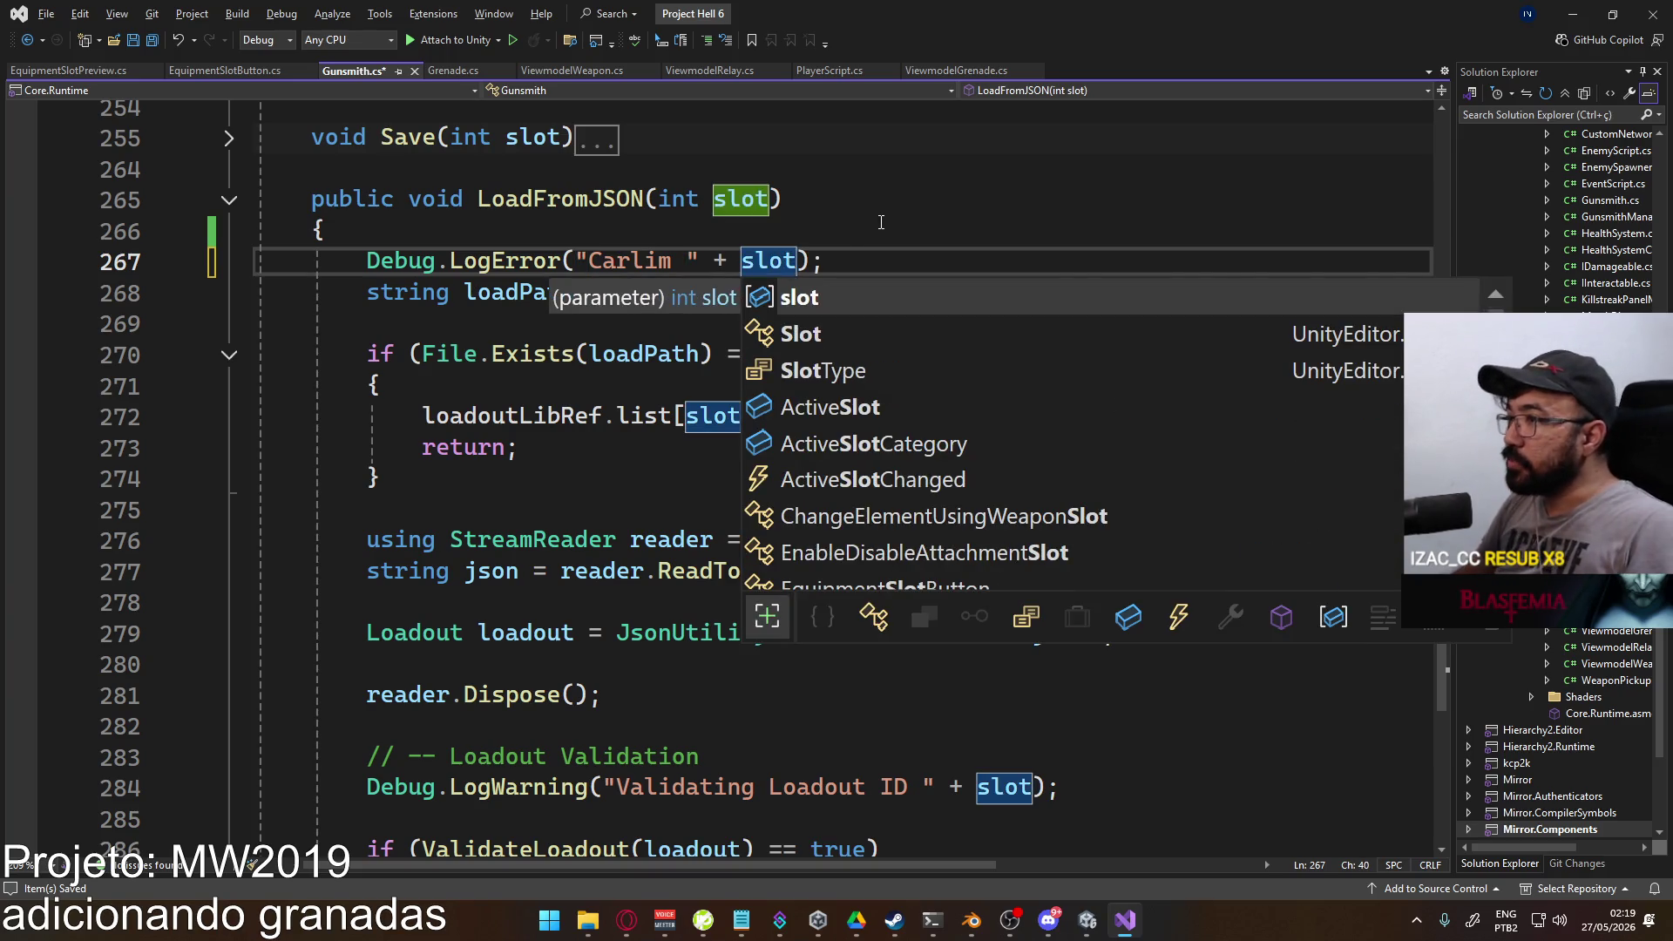
{"action": "key", "text": "Escape"}
{"action": "key", "text": "Up"}
{"action": "key", "text": "ctrl+s"}
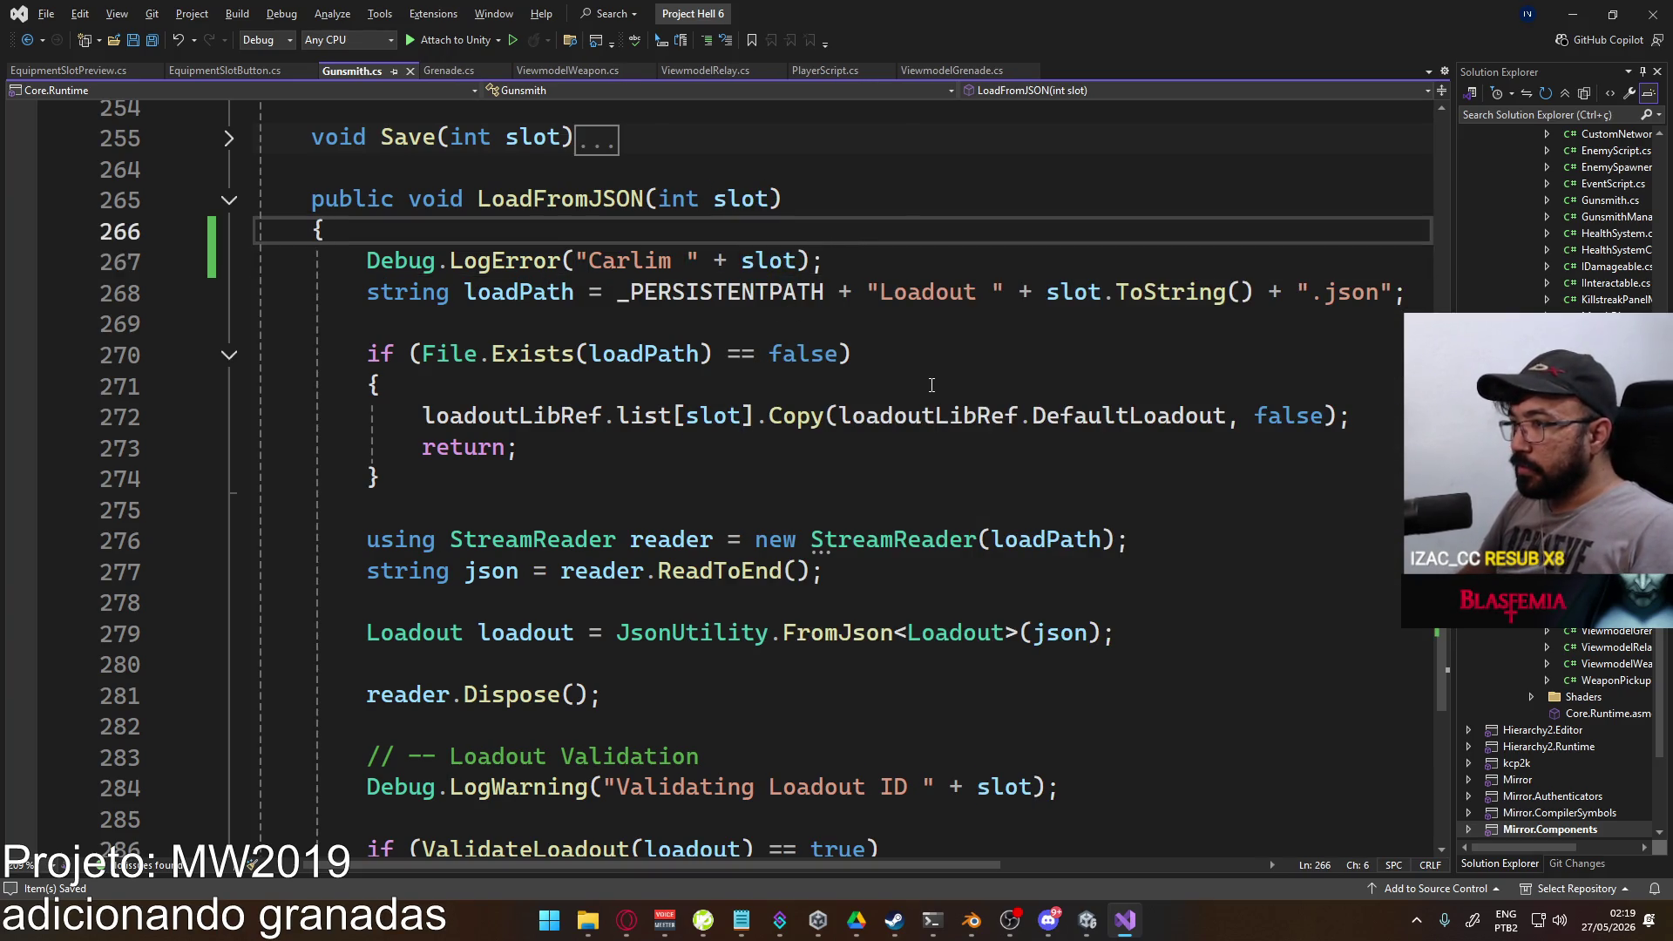
Step: Add Debug.LogError("DALLAI"); inside the missing-file branch and save
{"action": "left_click", "coordinate": [975, 393]}
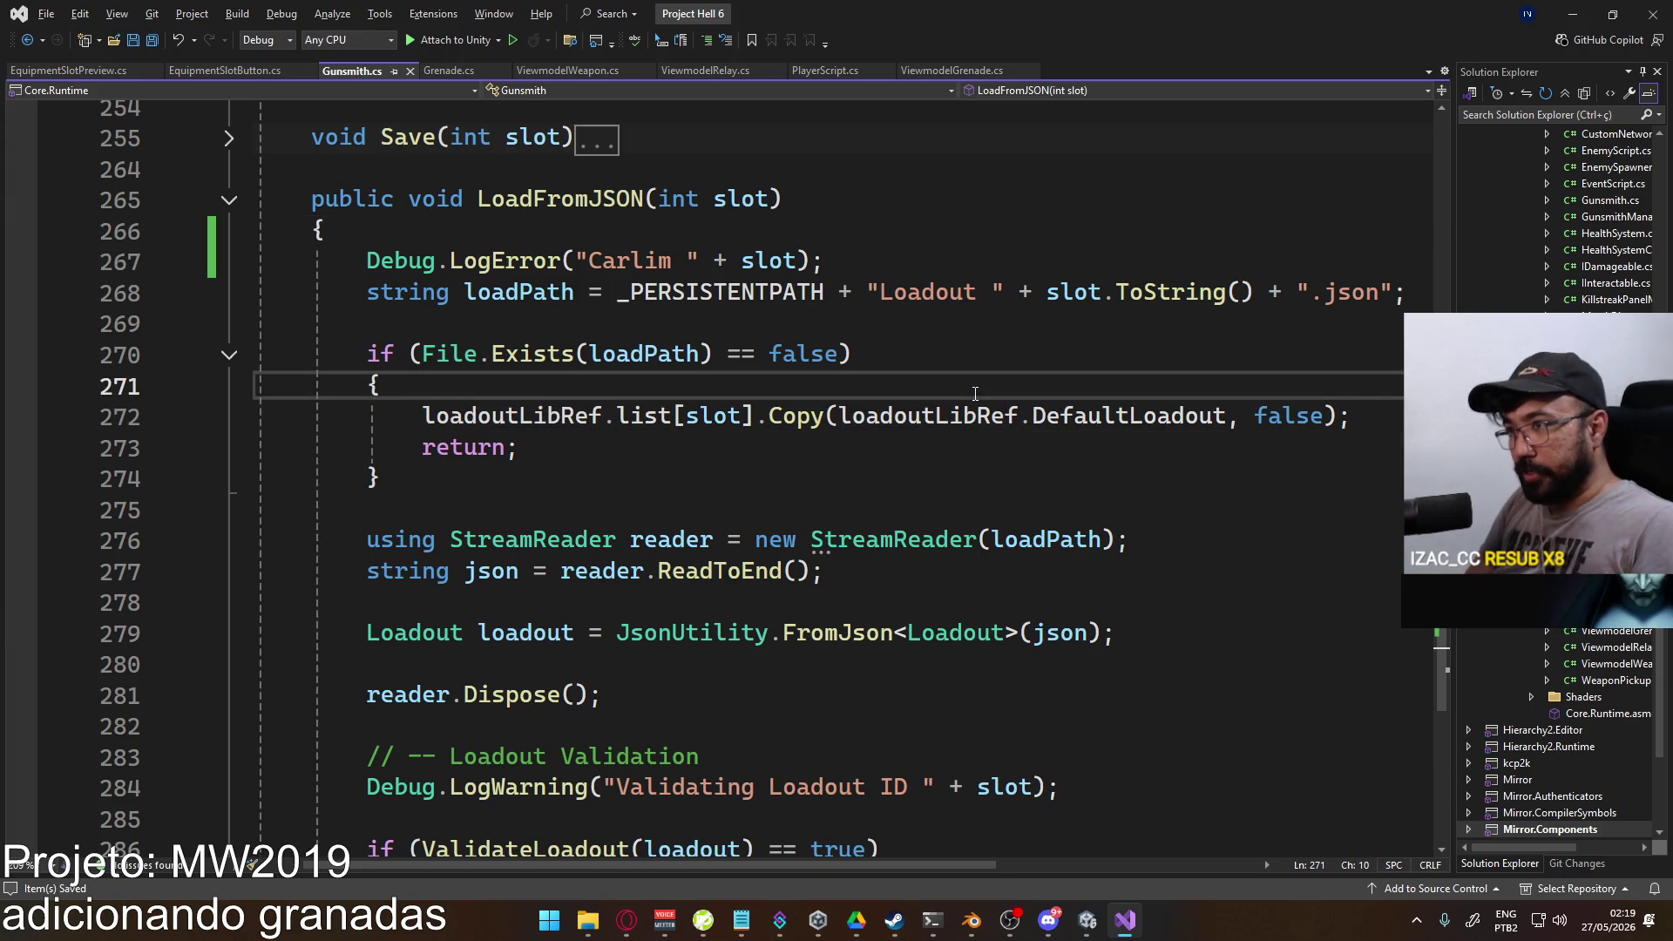
{"action": "key", "text": "Return"}
{"action": "type", "text": "Debug.LogE"}
{"action": "key", "text": "Tab"}
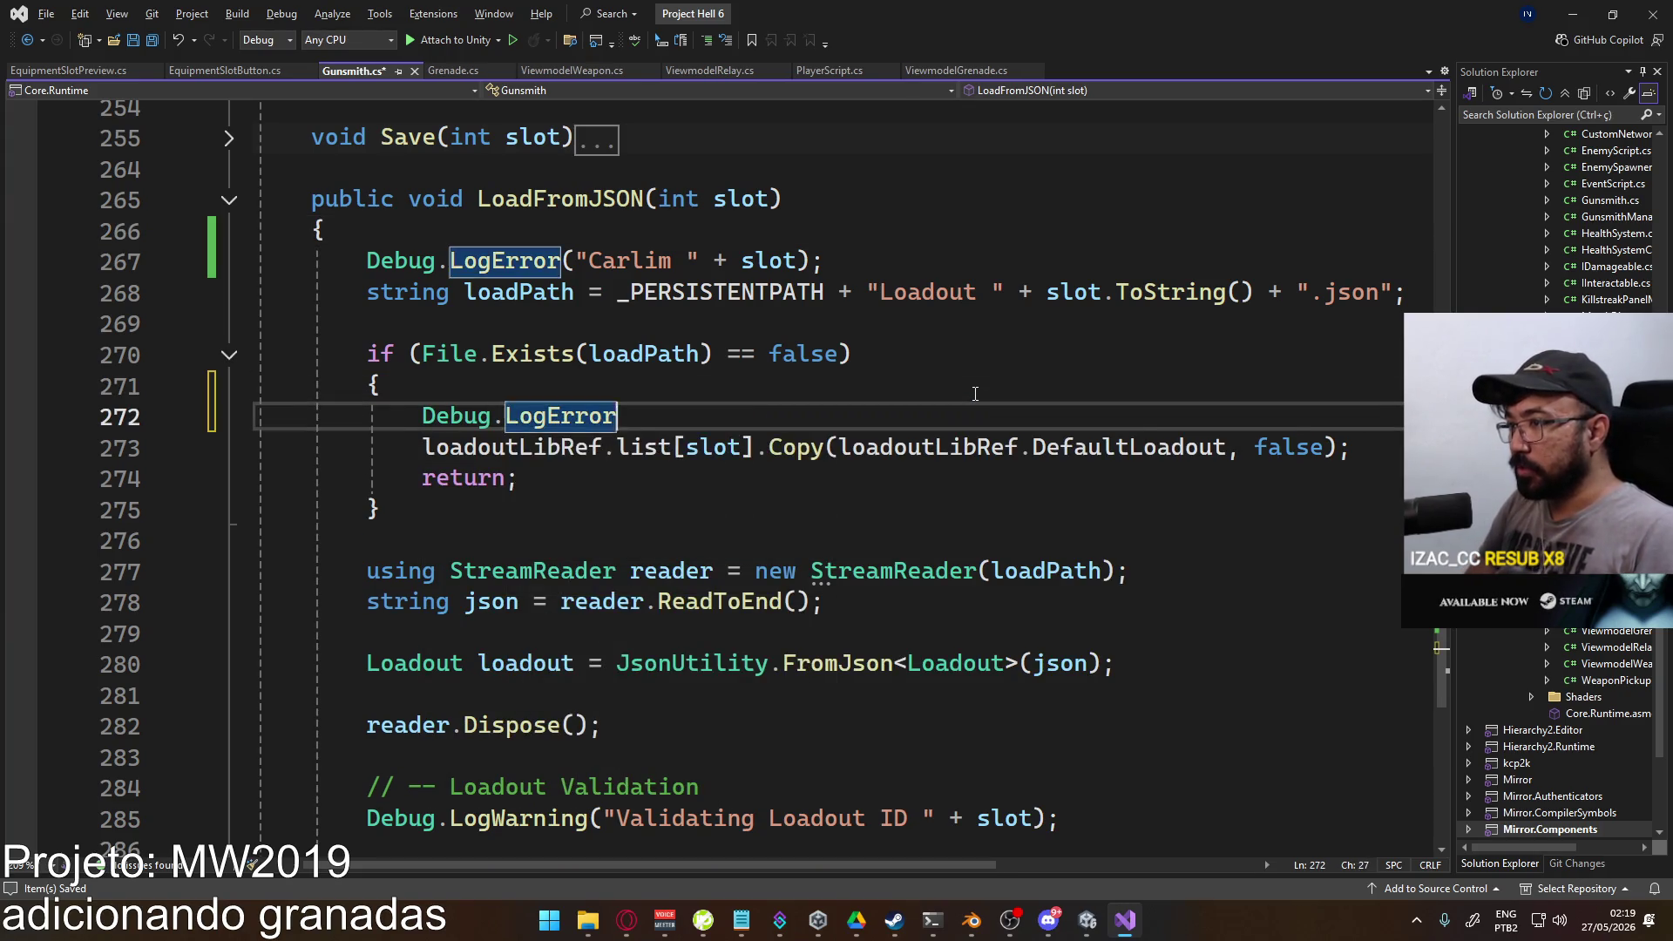
{"action": "type", "text": "(\"DALLAI\");"}
{"action": "key", "text": "ctrl+s"}
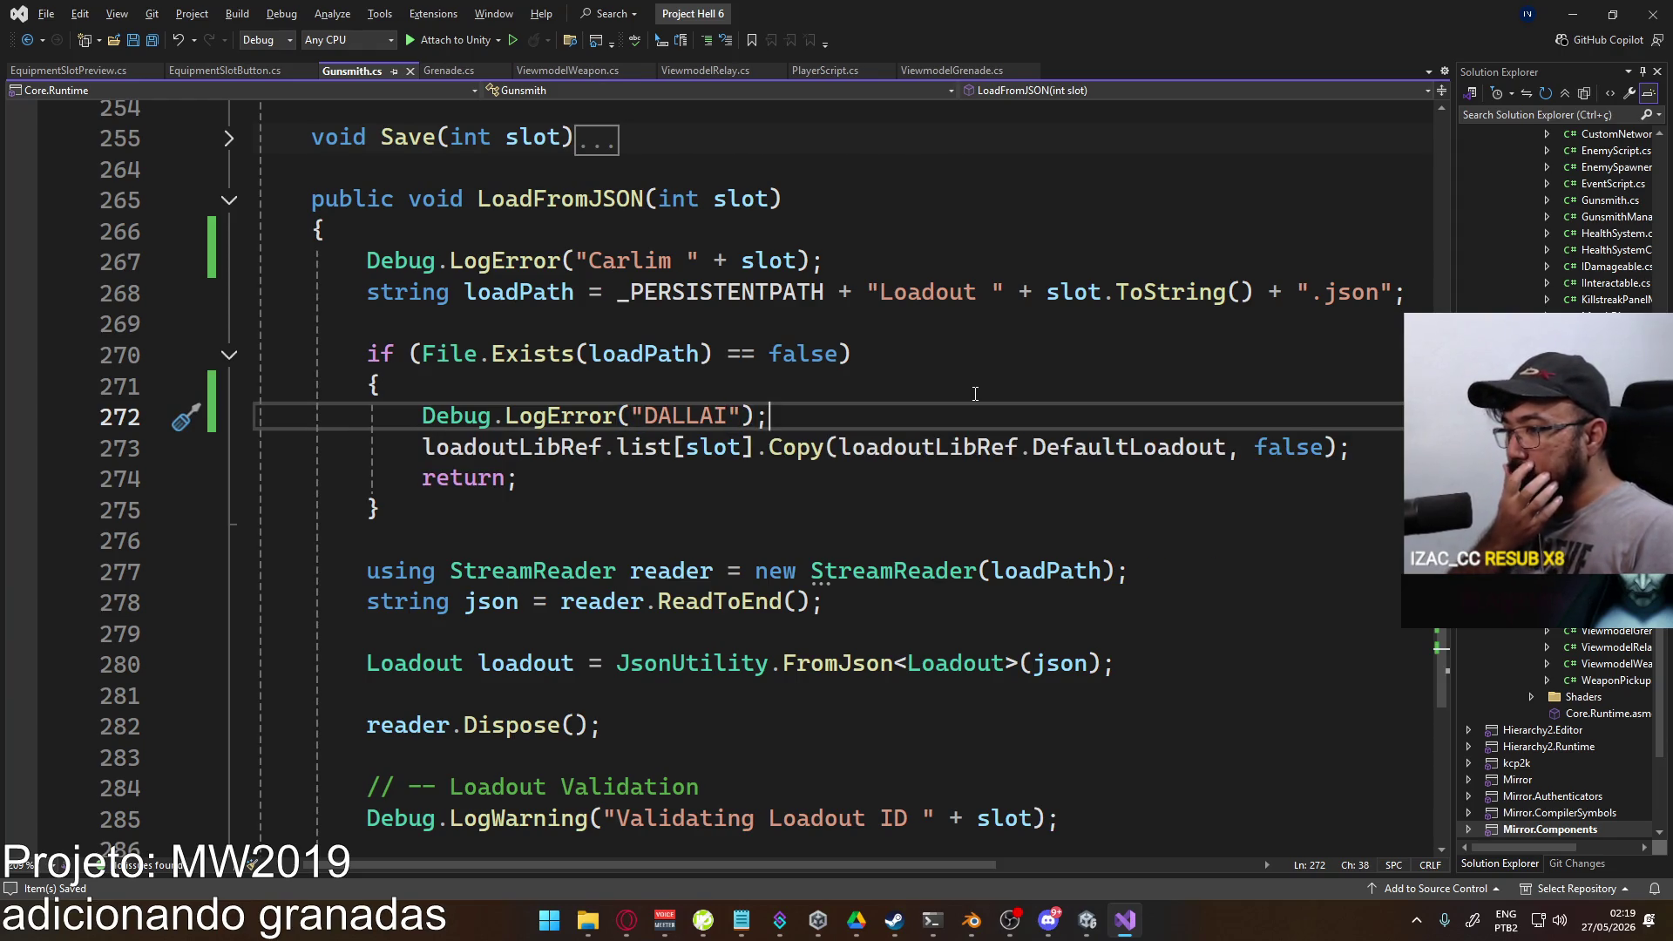
Step: Expand the SaveToJSON() and Save(int slot) method bodies to review them
{"action": "scroll", "coordinate": [975, 393], "scroll_direction": "down", "scroll_amount": 5}
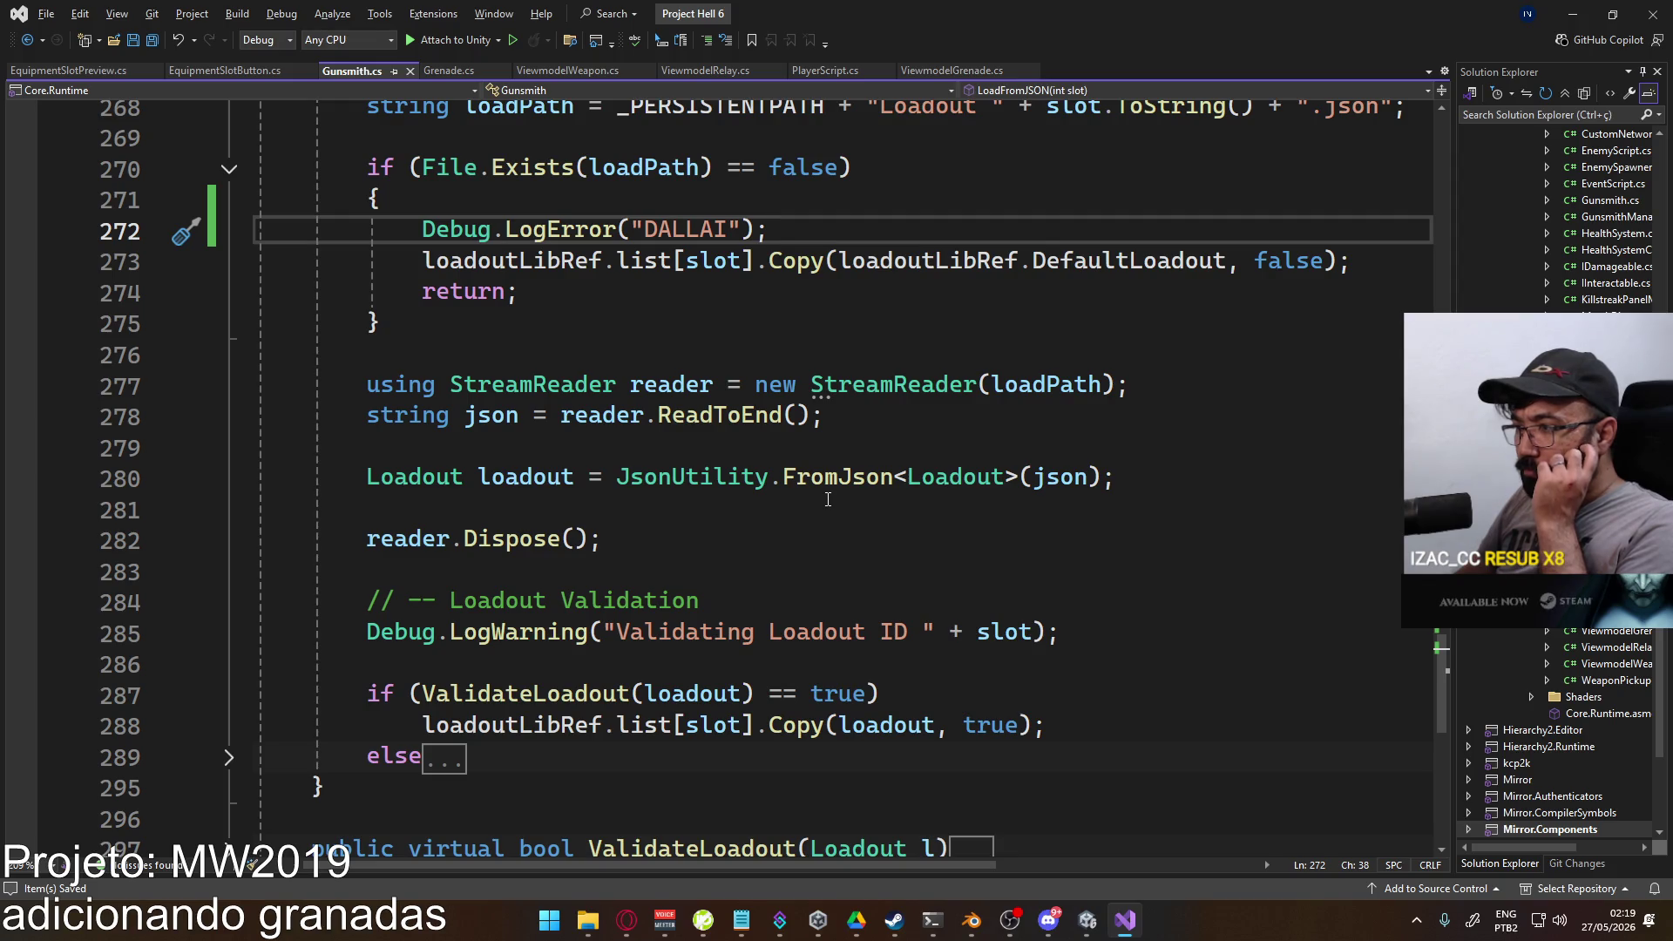
{"action": "scroll", "coordinate": [758, 508], "scroll_direction": "down", "scroll_amount": 2}
{"action": "scroll", "coordinate": [759, 508], "scroll_direction": "up", "scroll_amount": 2}
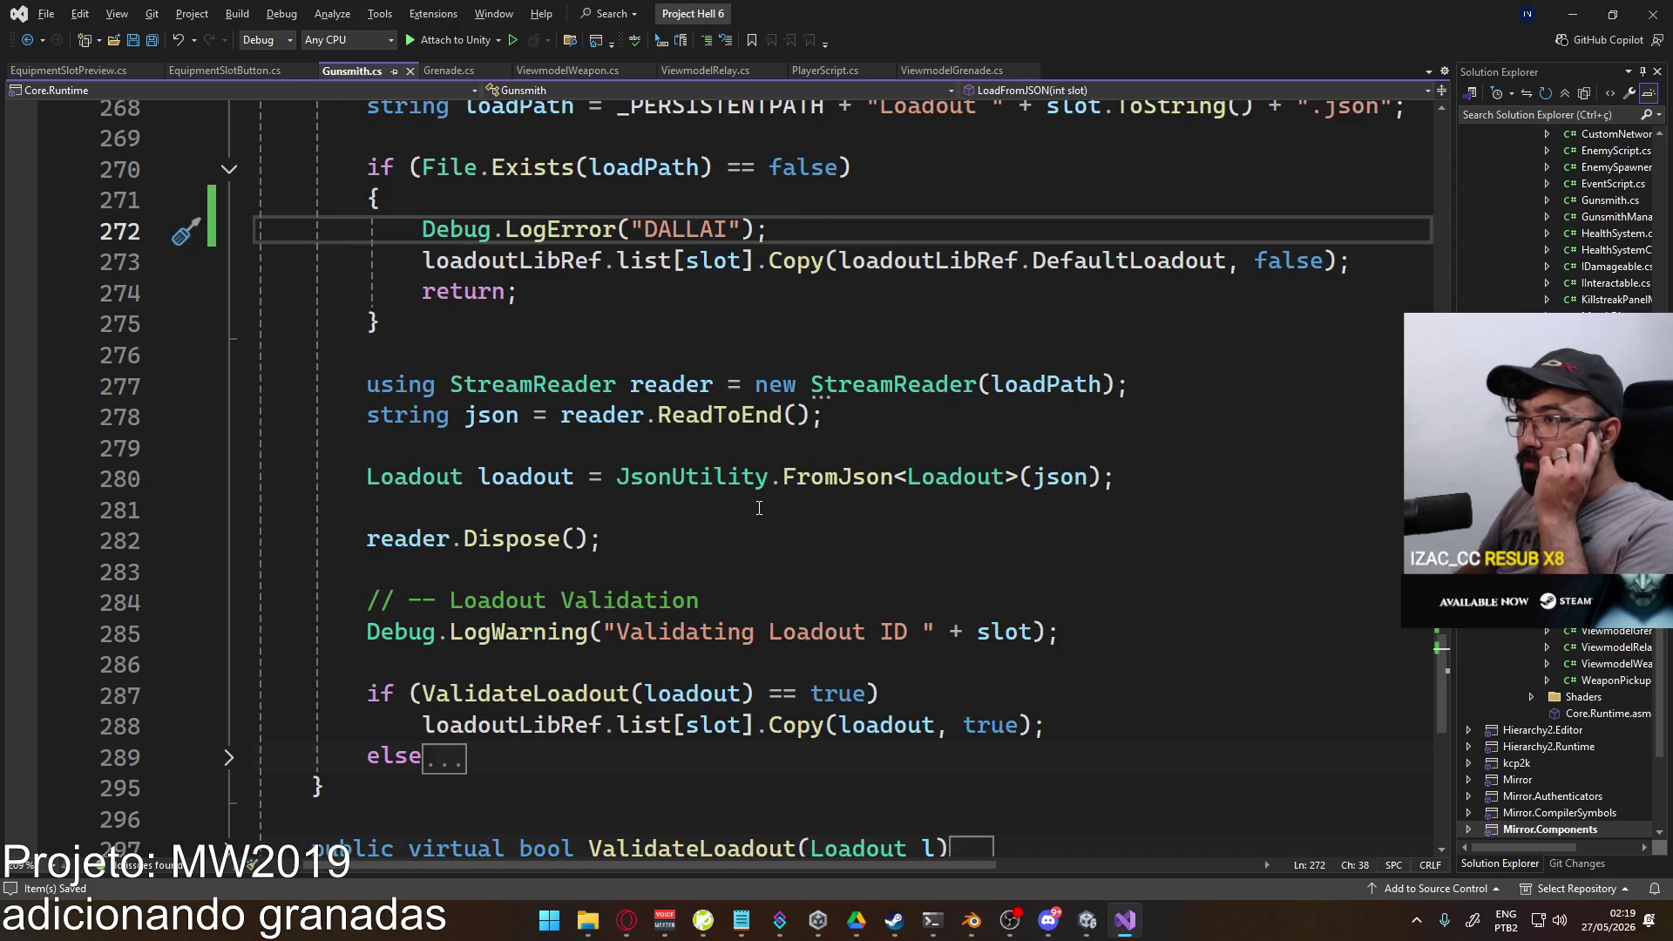
{"action": "scroll", "coordinate": [759, 507], "scroll_direction": "up", "scroll_amount": 1}
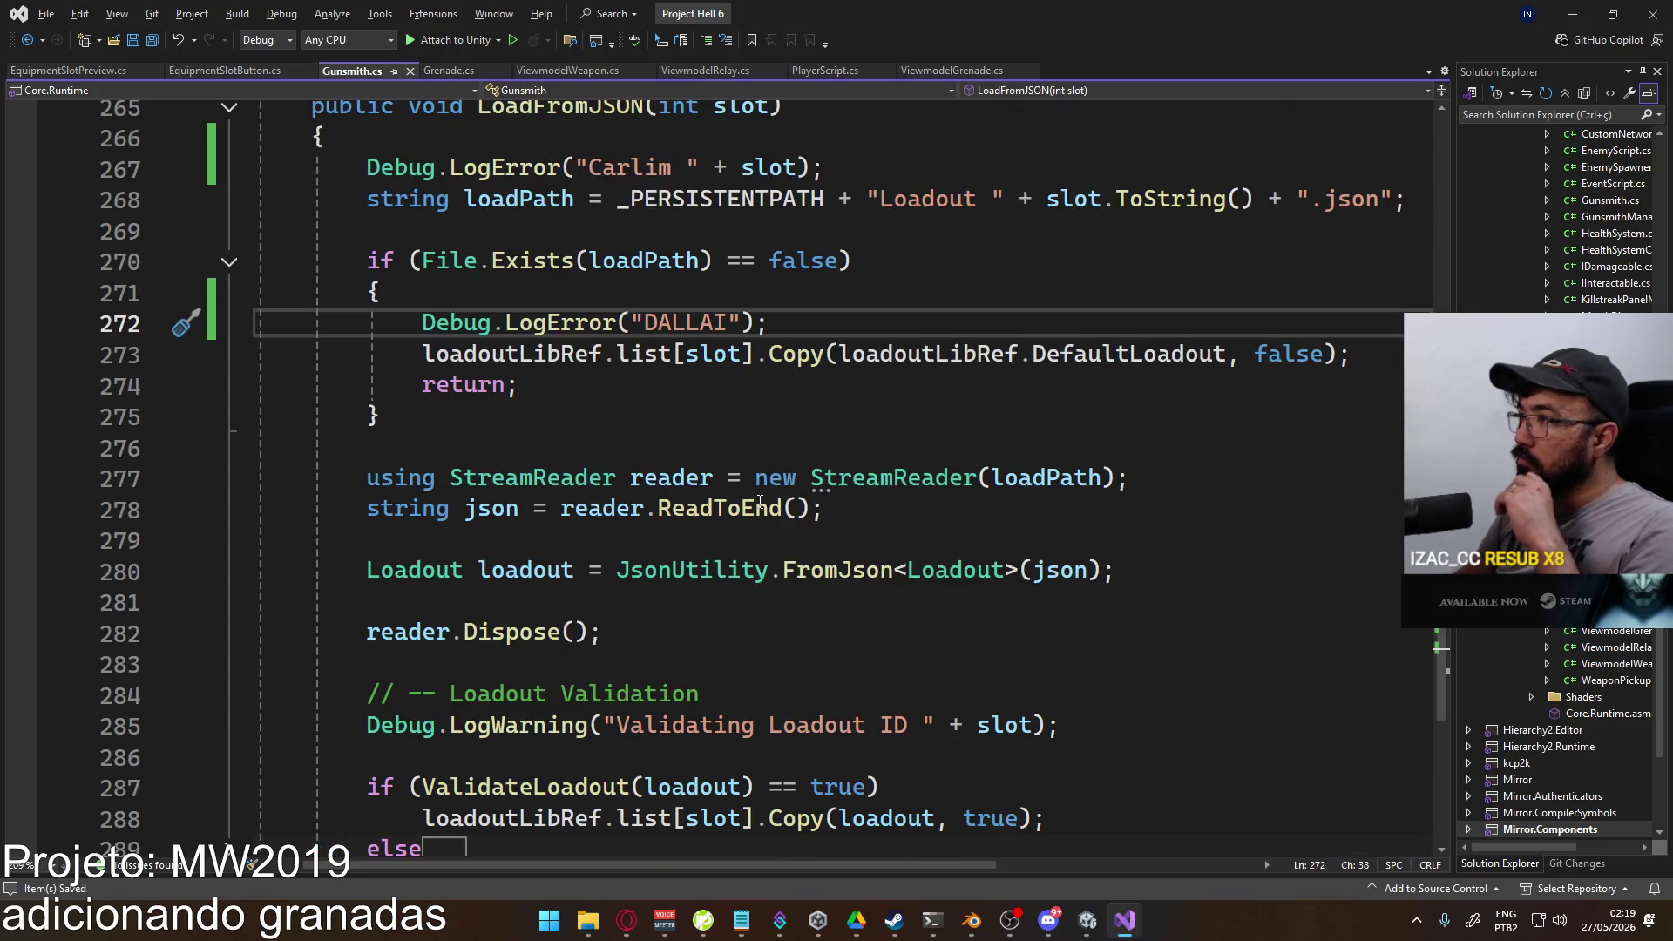
{"action": "left_click_drag", "start_coordinate": [905, 258], "coordinate": [423, 260]}
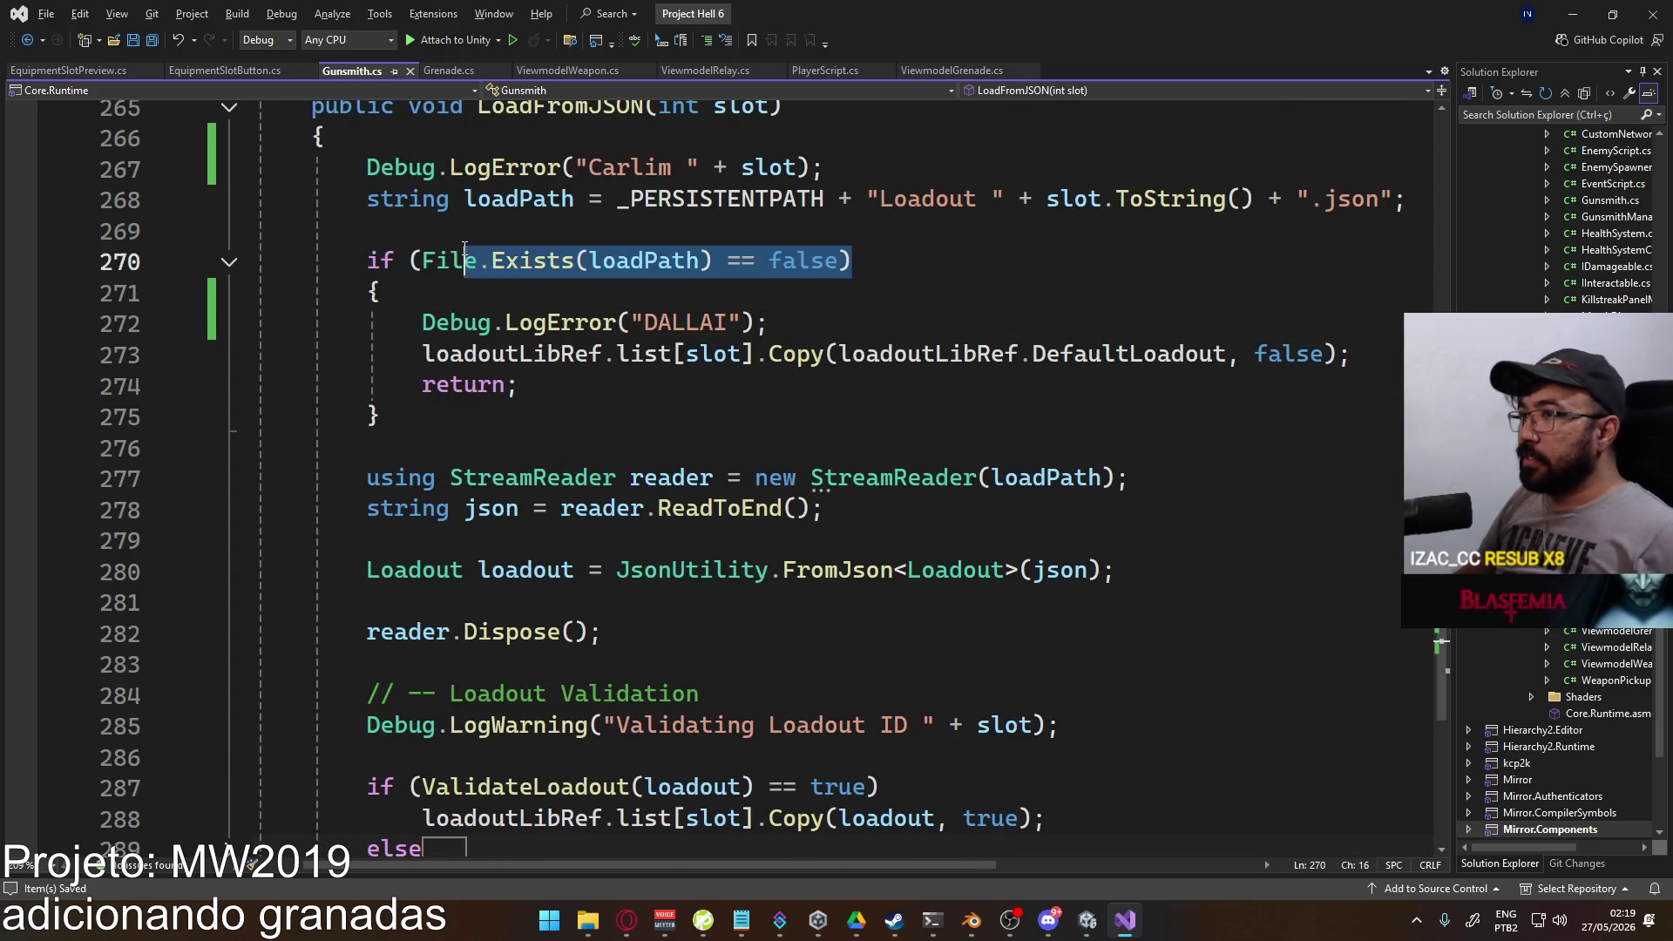
{"action": "scroll", "coordinate": [679, 471], "scroll_direction": "up", "scroll_amount": 2}
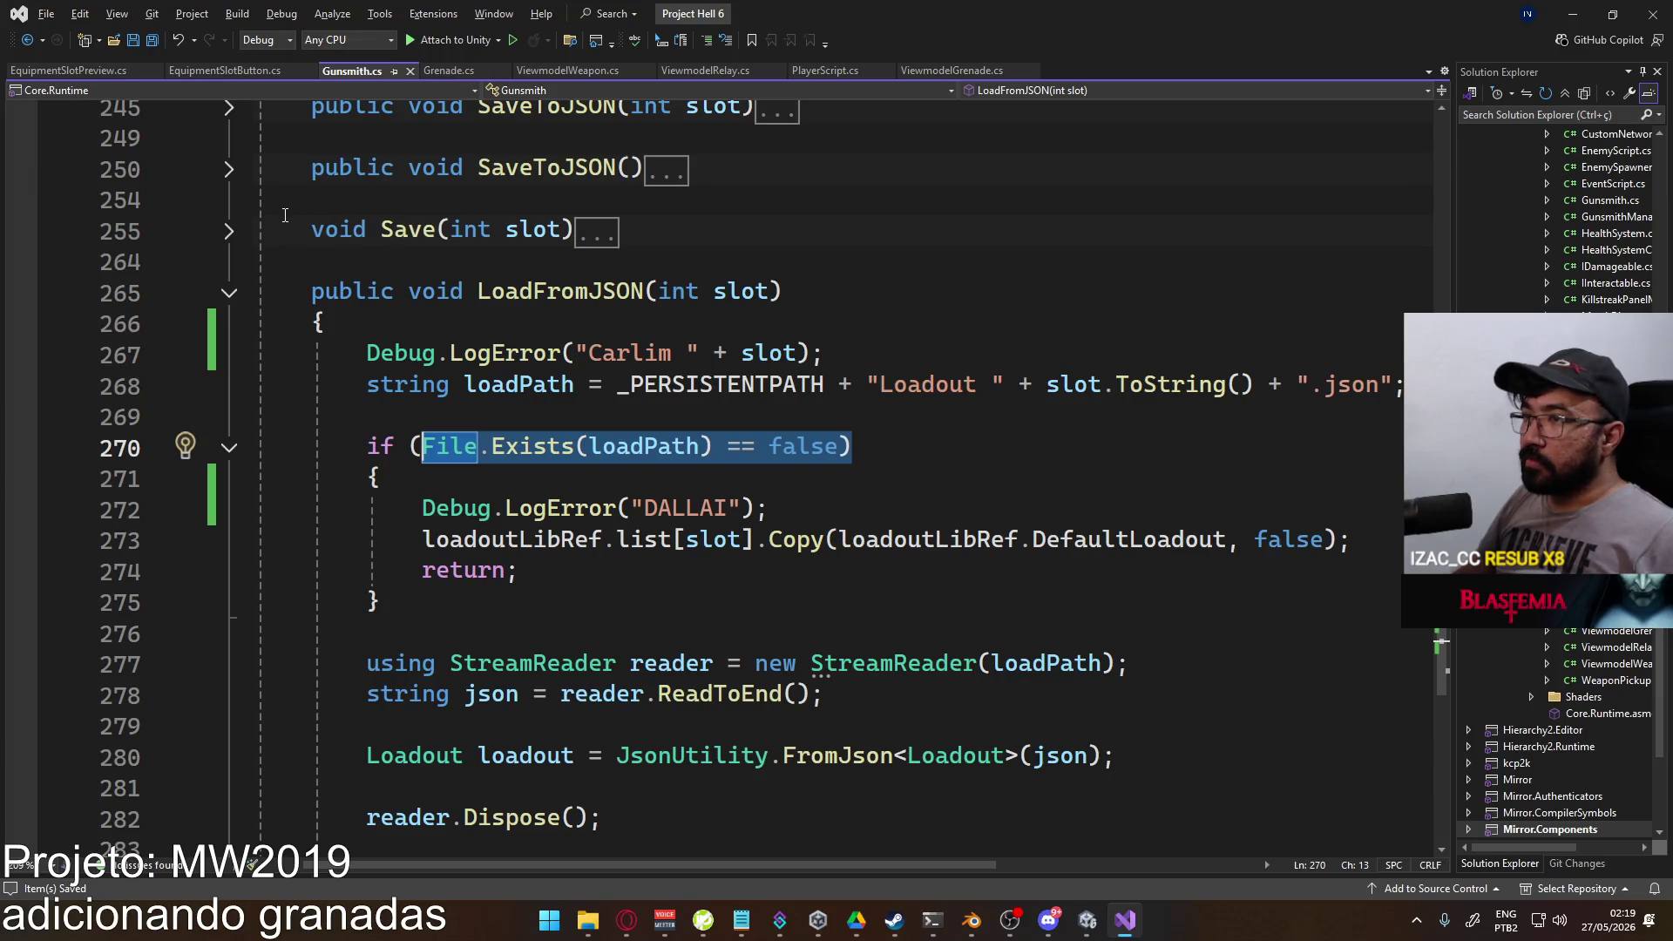
{"action": "left_click", "coordinate": [229, 171]}
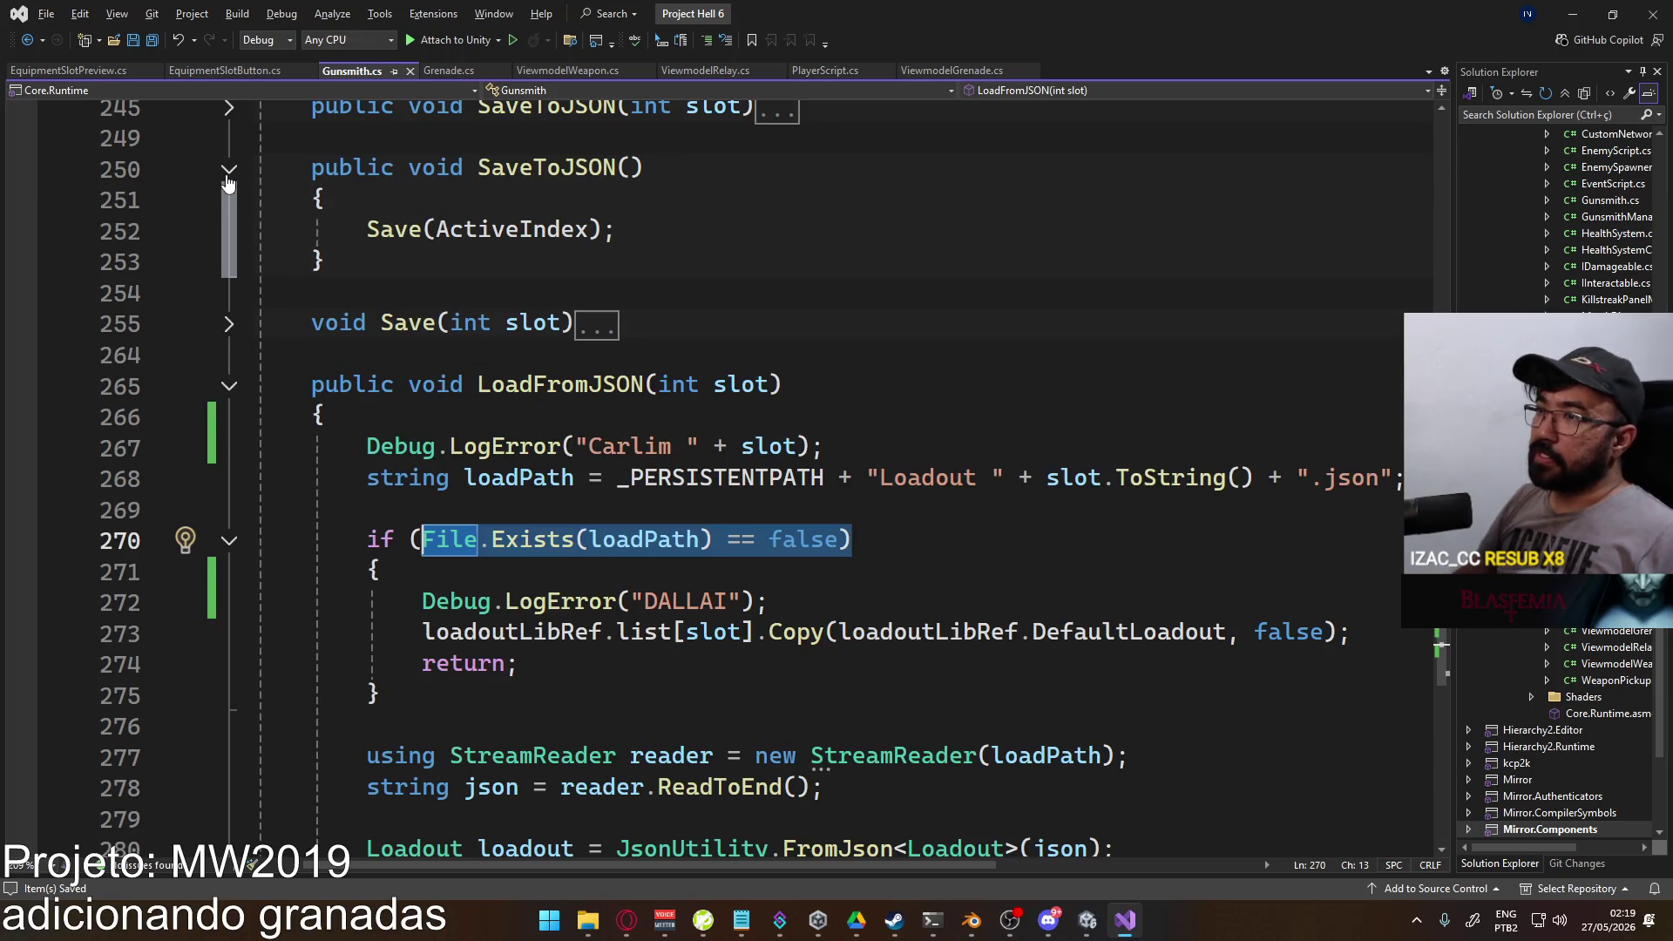
{"action": "left_click", "coordinate": [231, 325]}
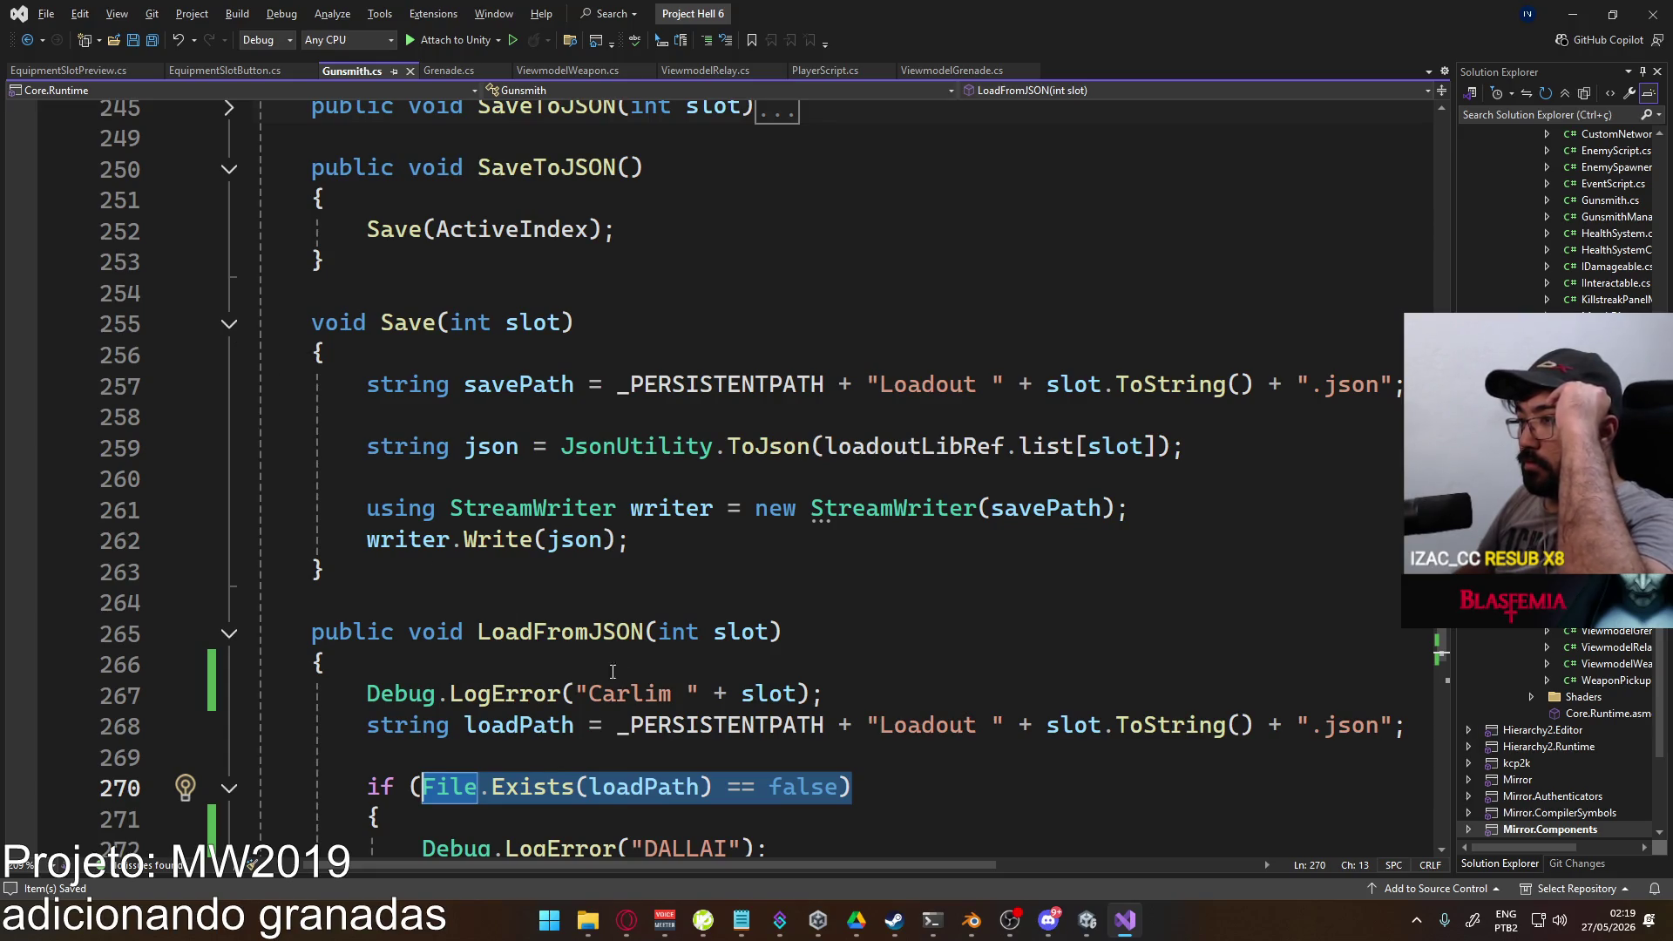
{"action": "mouse_move", "coordinate": [601, 934]}
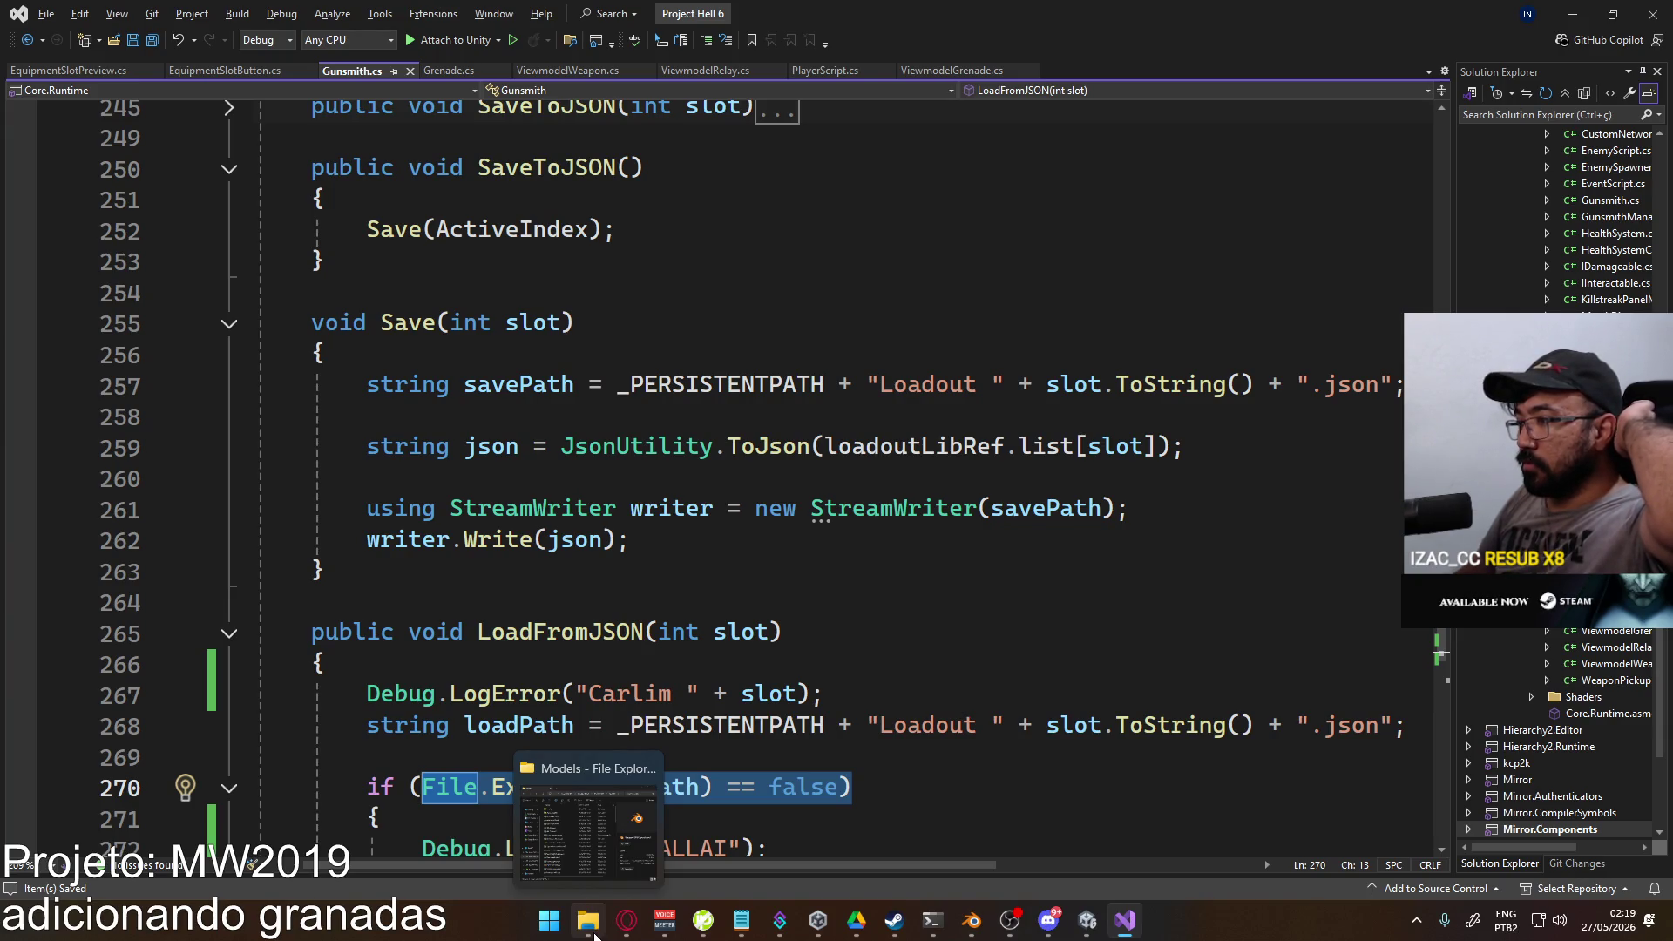
{"action": "scroll", "coordinate": [793, 512], "scroll_direction": "down", "scroll_amount": 2}
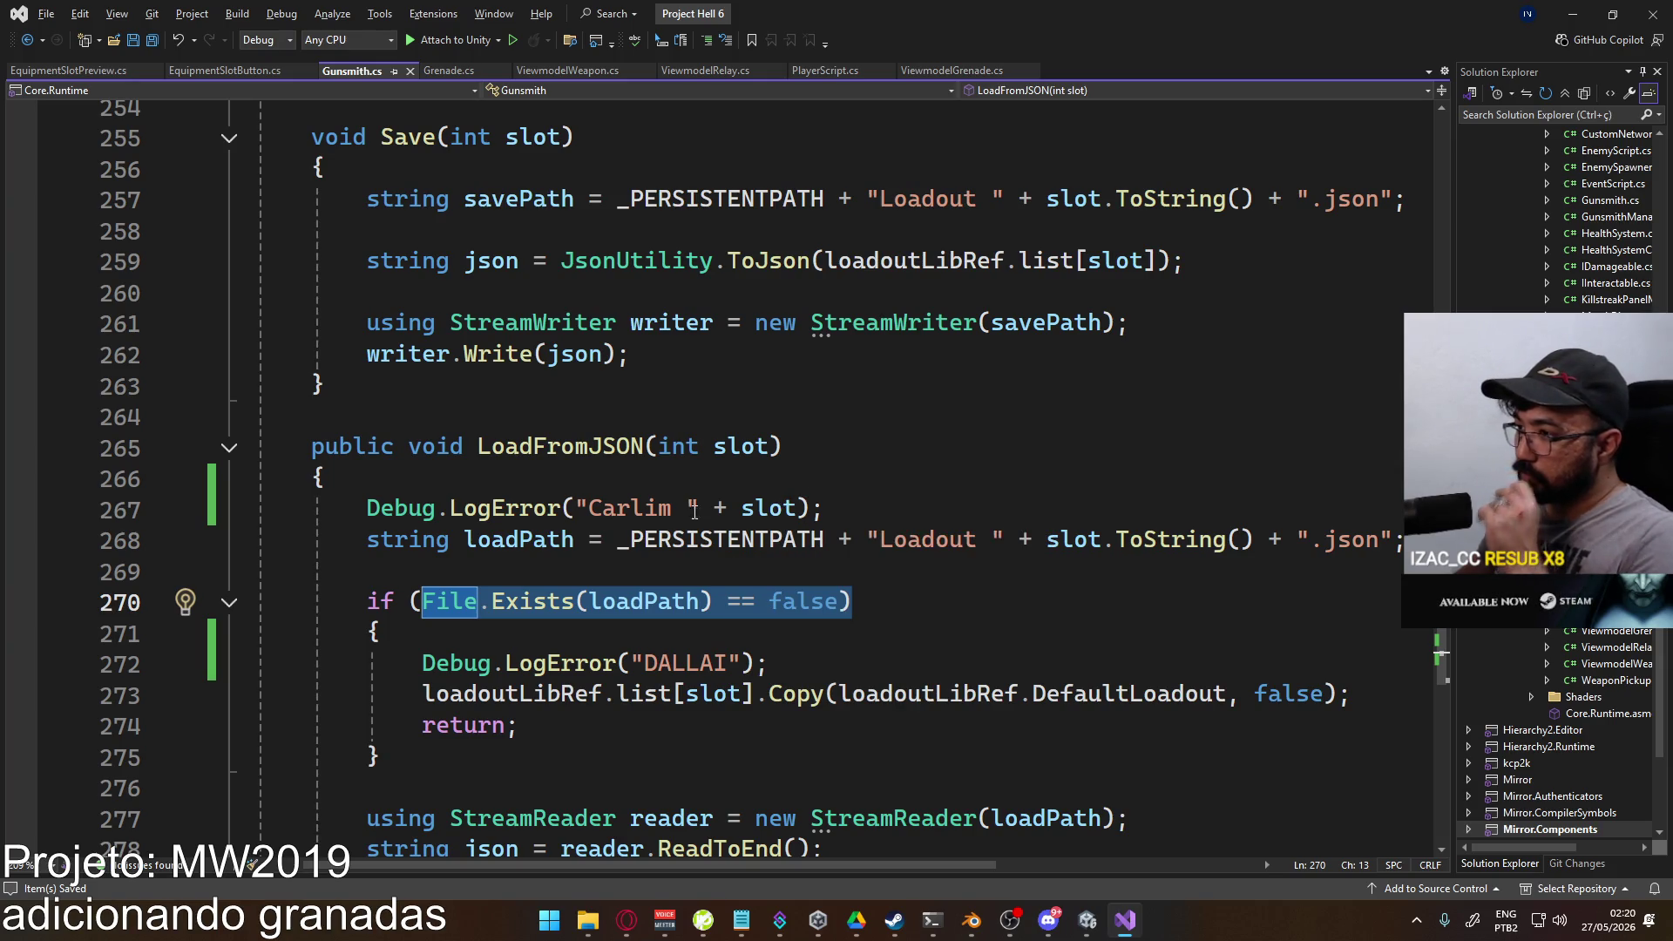
Step: Move the Carlim log below the loadPath line, append " -- " + loadPath, and save
{"action": "mouse_move", "coordinate": [824, 509]}
{"action": "left_mouse_down"}
{"action": "mouse_move", "coordinate": [306, 510]}
{"action": "mouse_move", "coordinate": [366, 510]}
{"action": "left_mouse_up"}
{"action": "key", "text": "ctrl+c"}
{"action": "key", "text": "BackSpace"}
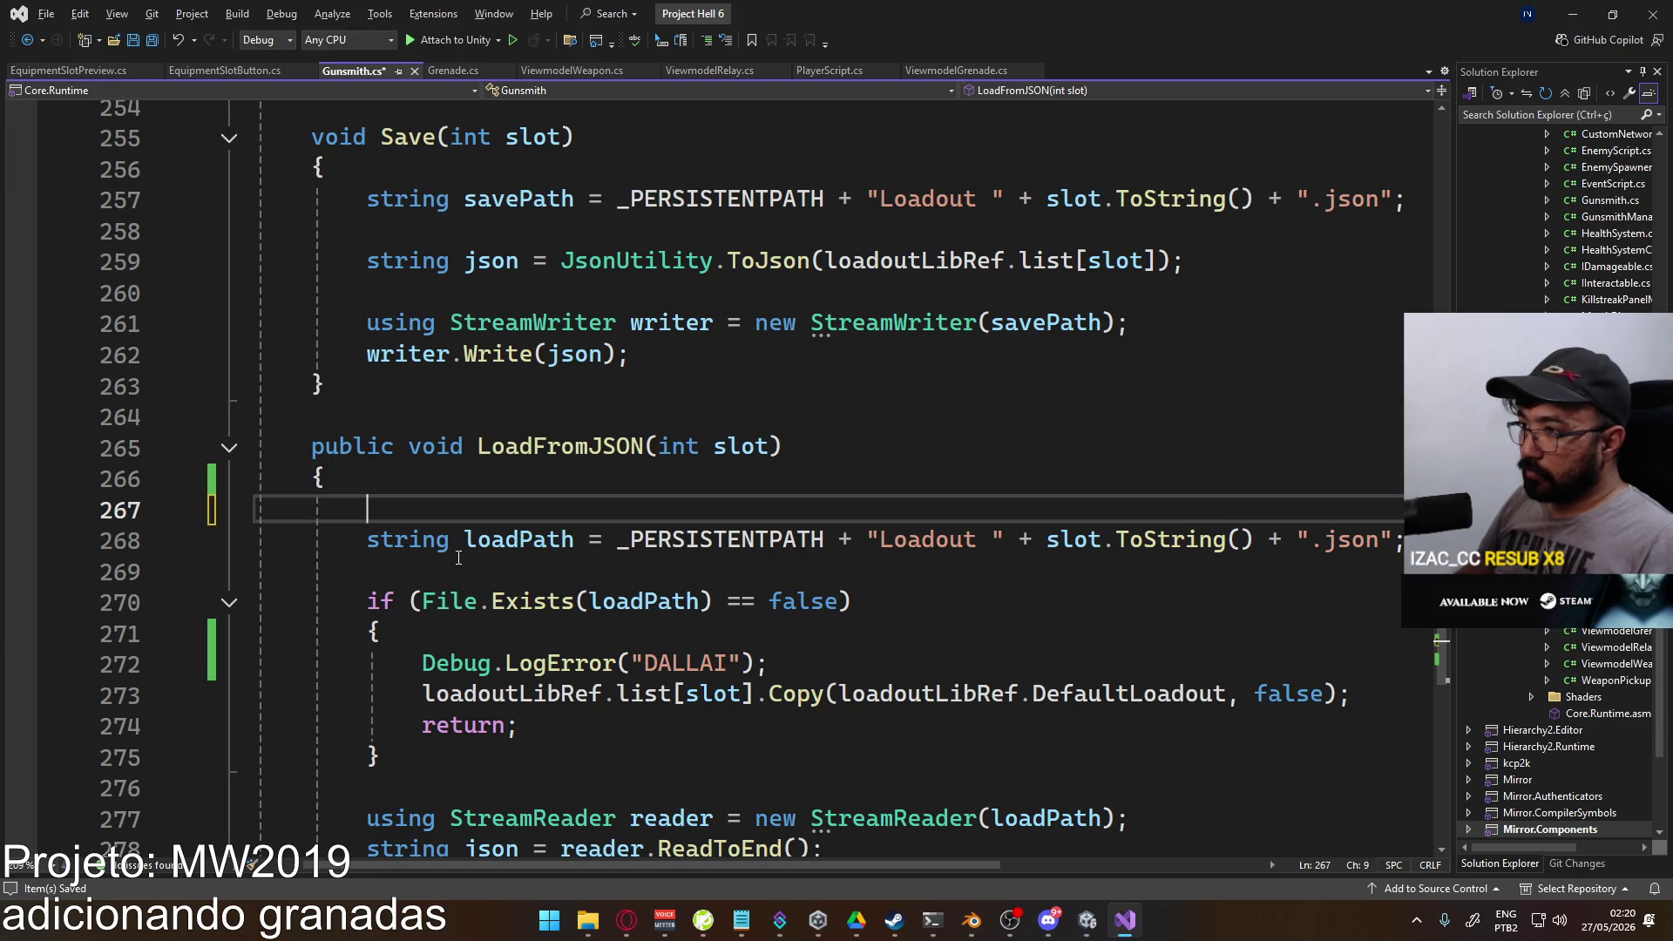
{"action": "left_click", "coordinate": [459, 558]}
{"action": "key", "text": "ctrl+v"}
{"action": "key", "text": "Left"}
{"action": "key", "text": "Left"}
{"action": "type", "text": "+ \" 00"}
{"action": "key", "text": "BackSpace"}
{"action": "key", "text": "BackSpace"}
{"action": "type", "text": "-- \" +"}
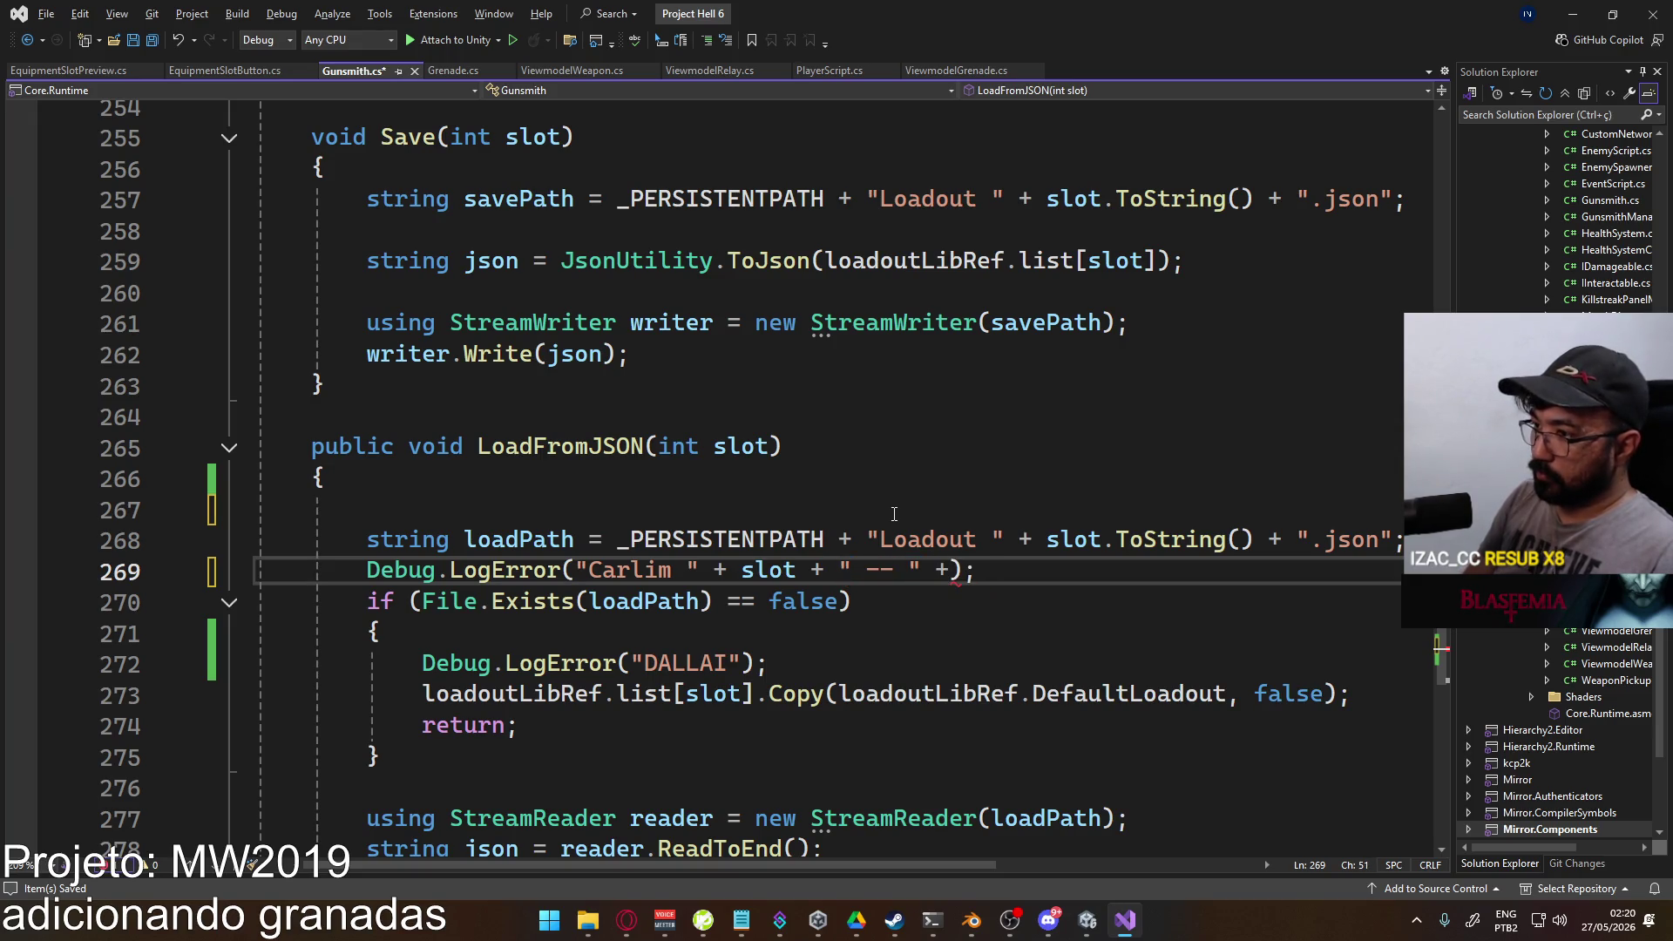
{"action": "type", "text": " load"}
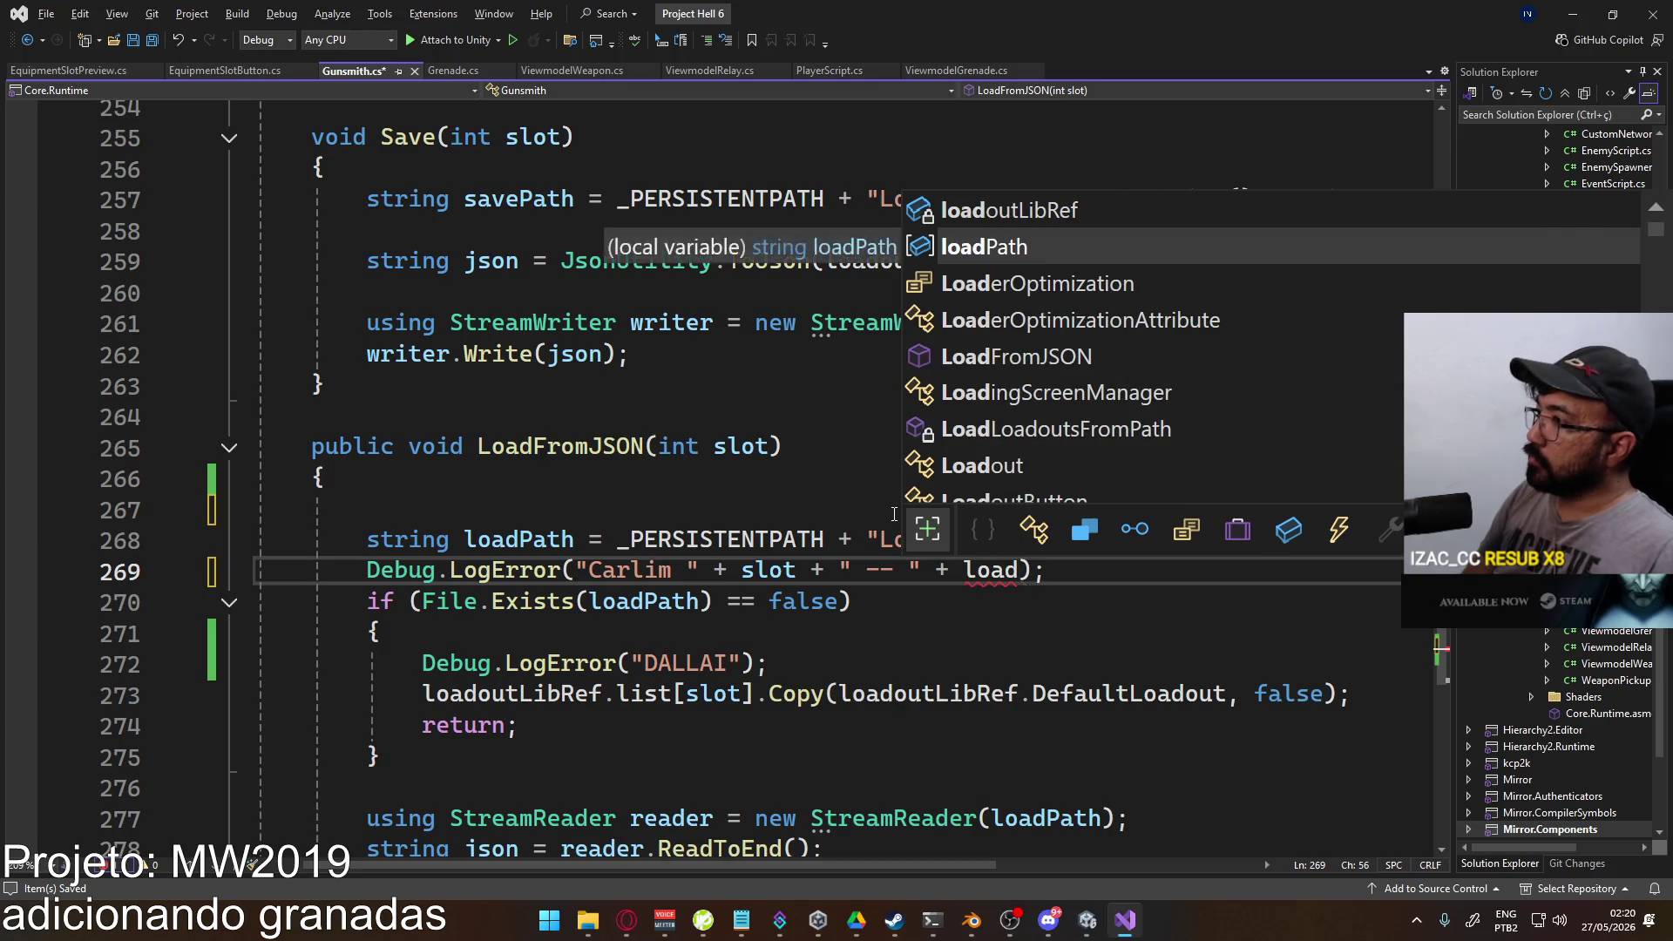
{"action": "key", "text": "Tab"}
{"action": "key", "text": "ctrl+s"}
{"action": "key", "text": "alt+Tab"}
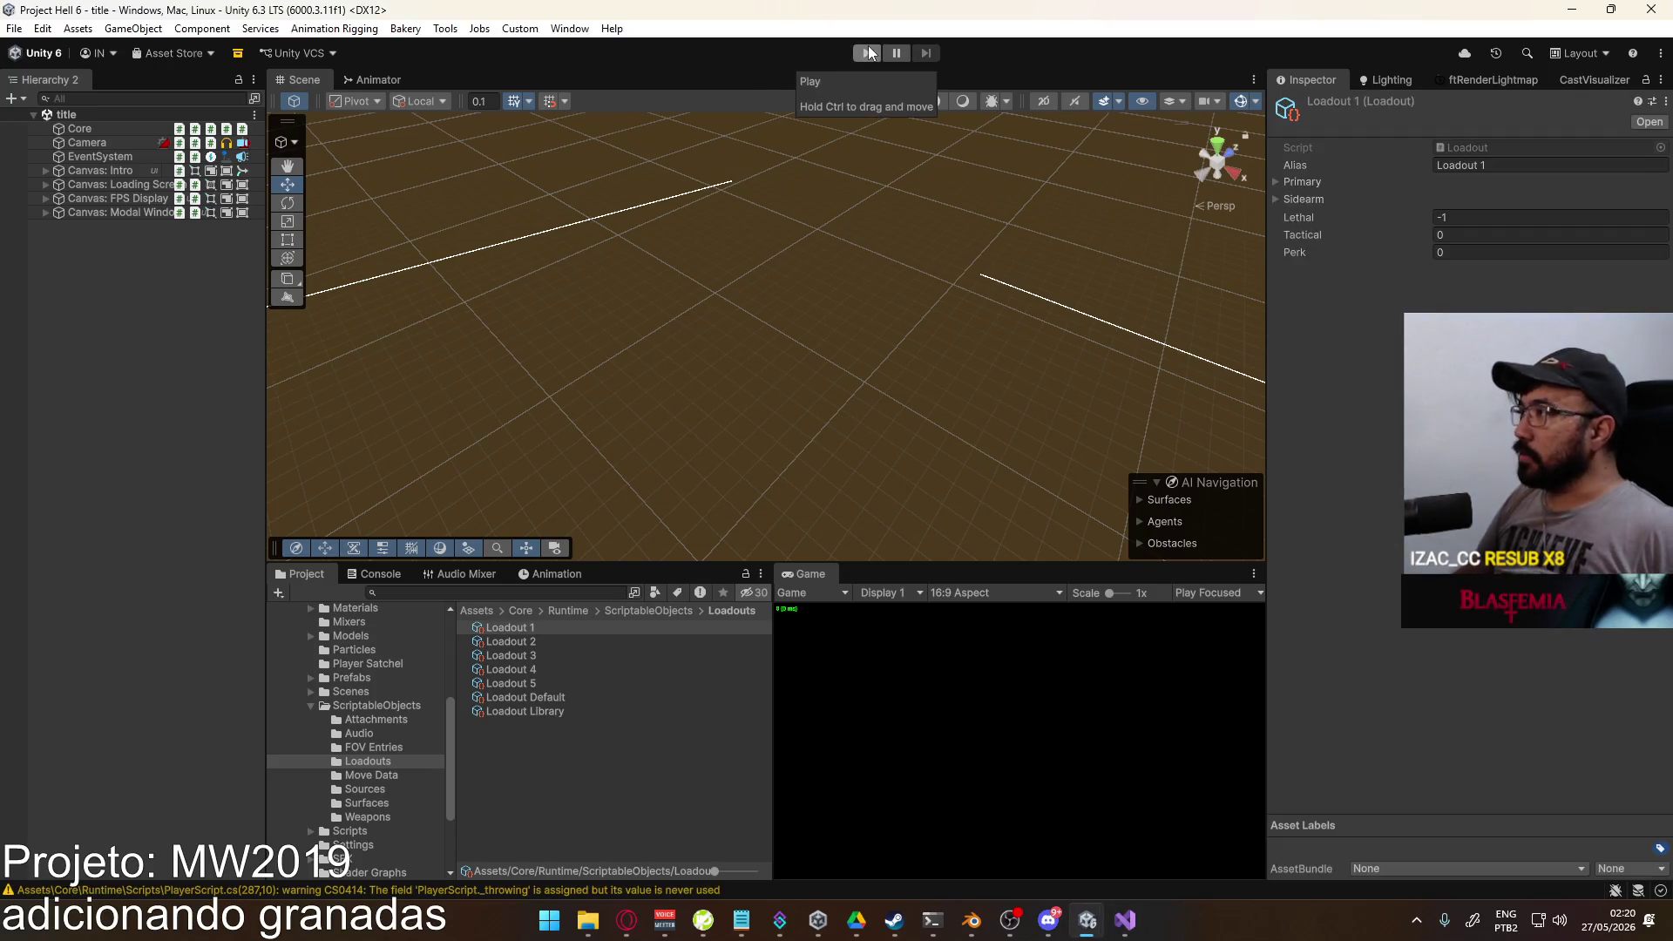
Step: Run the game and scroll the Console to the top to read the Carlim load-path errors
{"action": "left_click", "coordinate": [864, 54]}
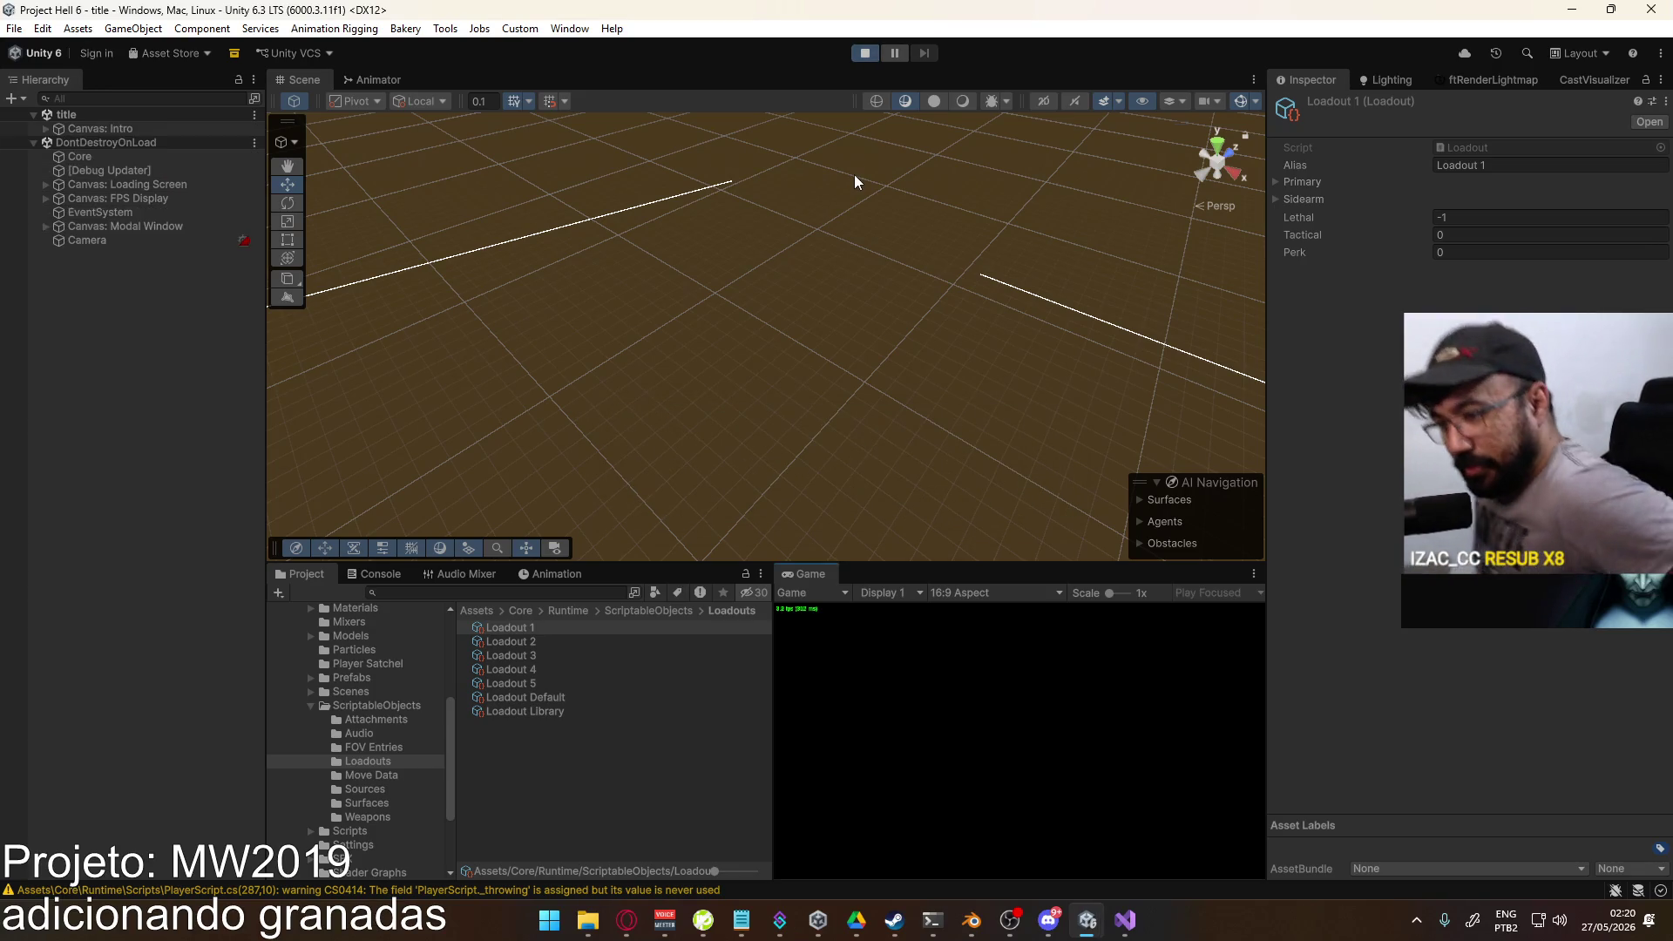
{"action": "left_click", "coordinate": [371, 573]}
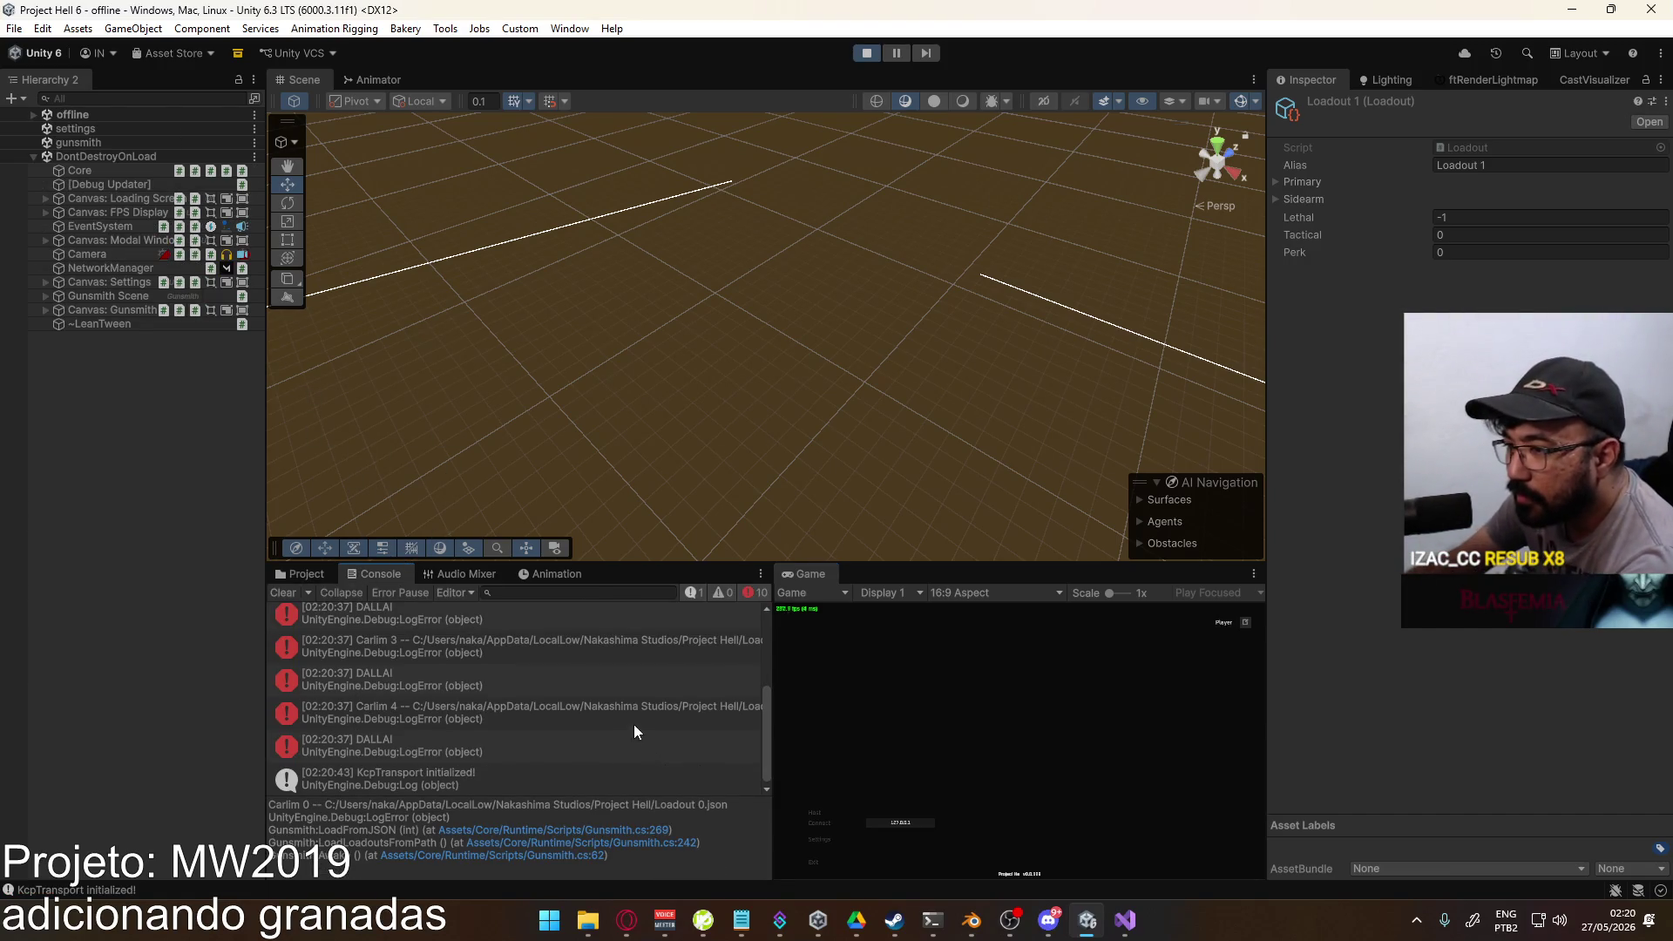
{"action": "scroll", "coordinate": [636, 724], "scroll_direction": "up", "scroll_amount": 5}
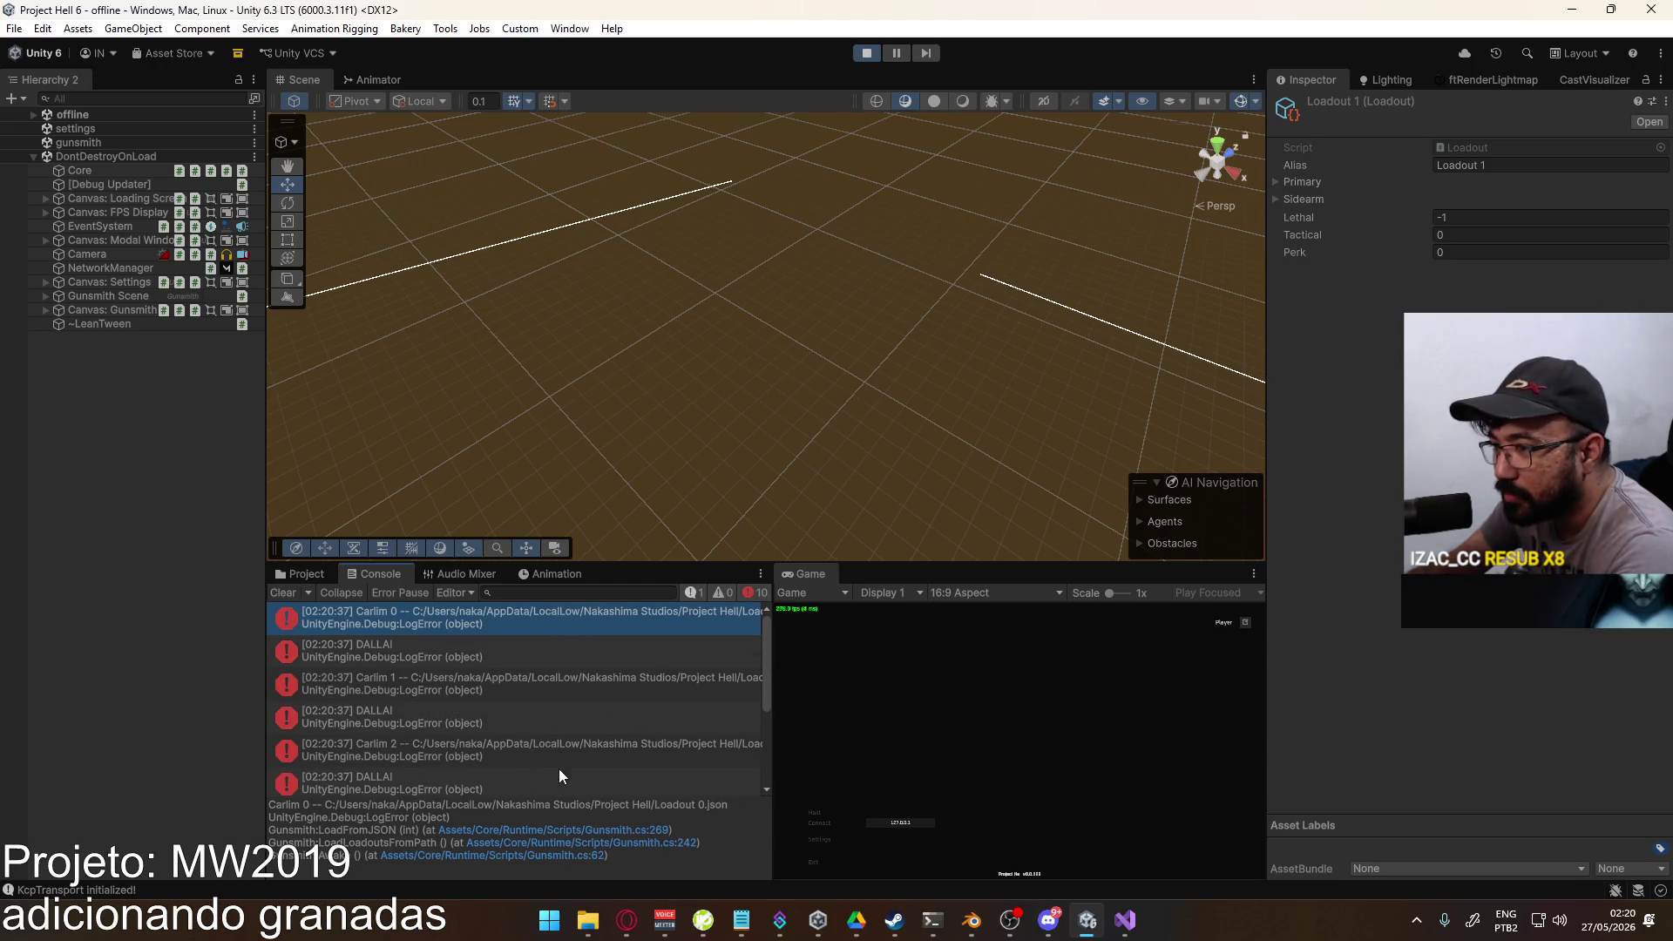
{"action": "left_click", "coordinate": [547, 917]}
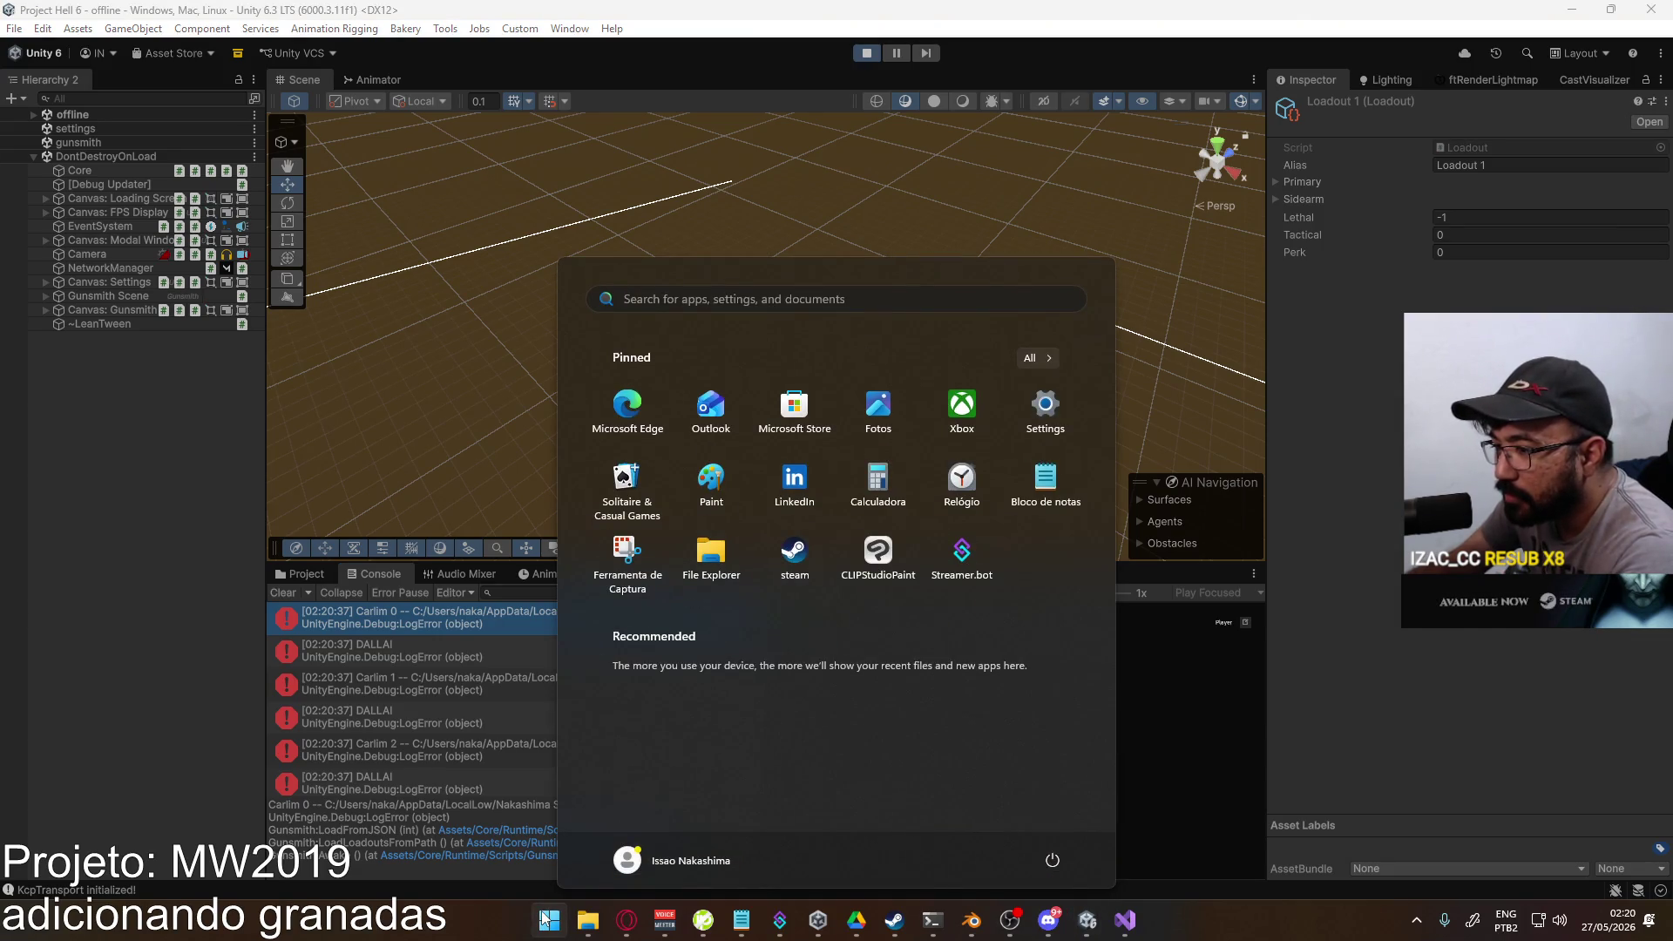
Step: Launch File Explorer and browse from C: through Users, the profile and AppData to LocalLow
{"action": "left_click", "coordinate": [546, 917]}
{"action": "left_click", "coordinate": [547, 917]}
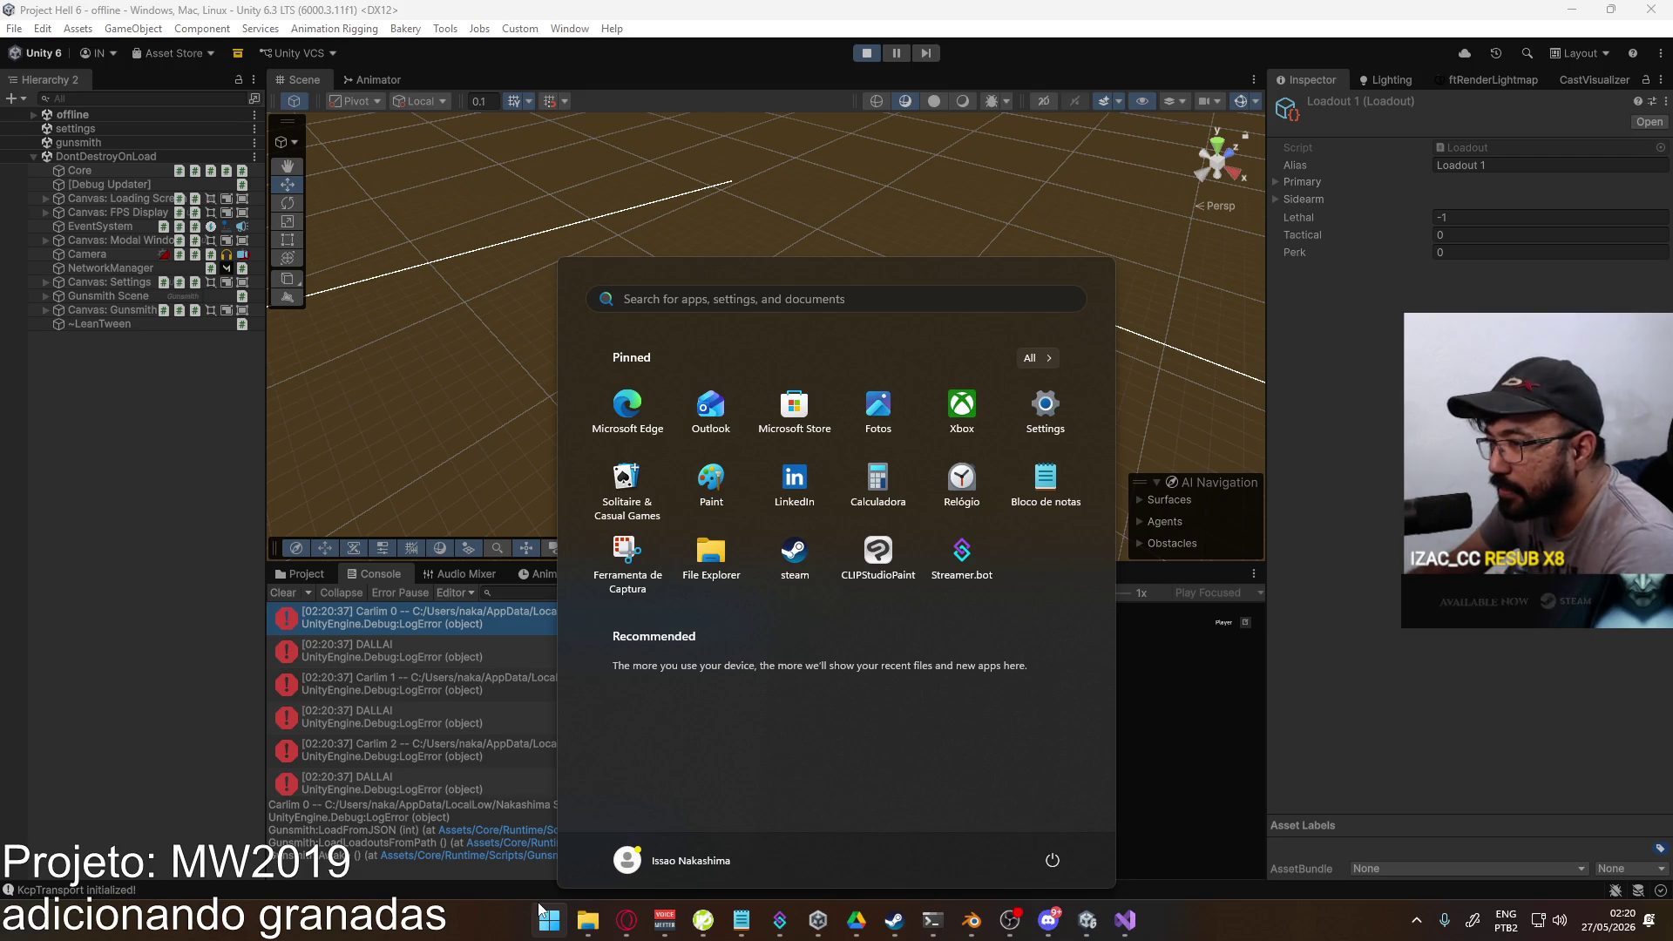
{"action": "left_click", "coordinate": [588, 920]}
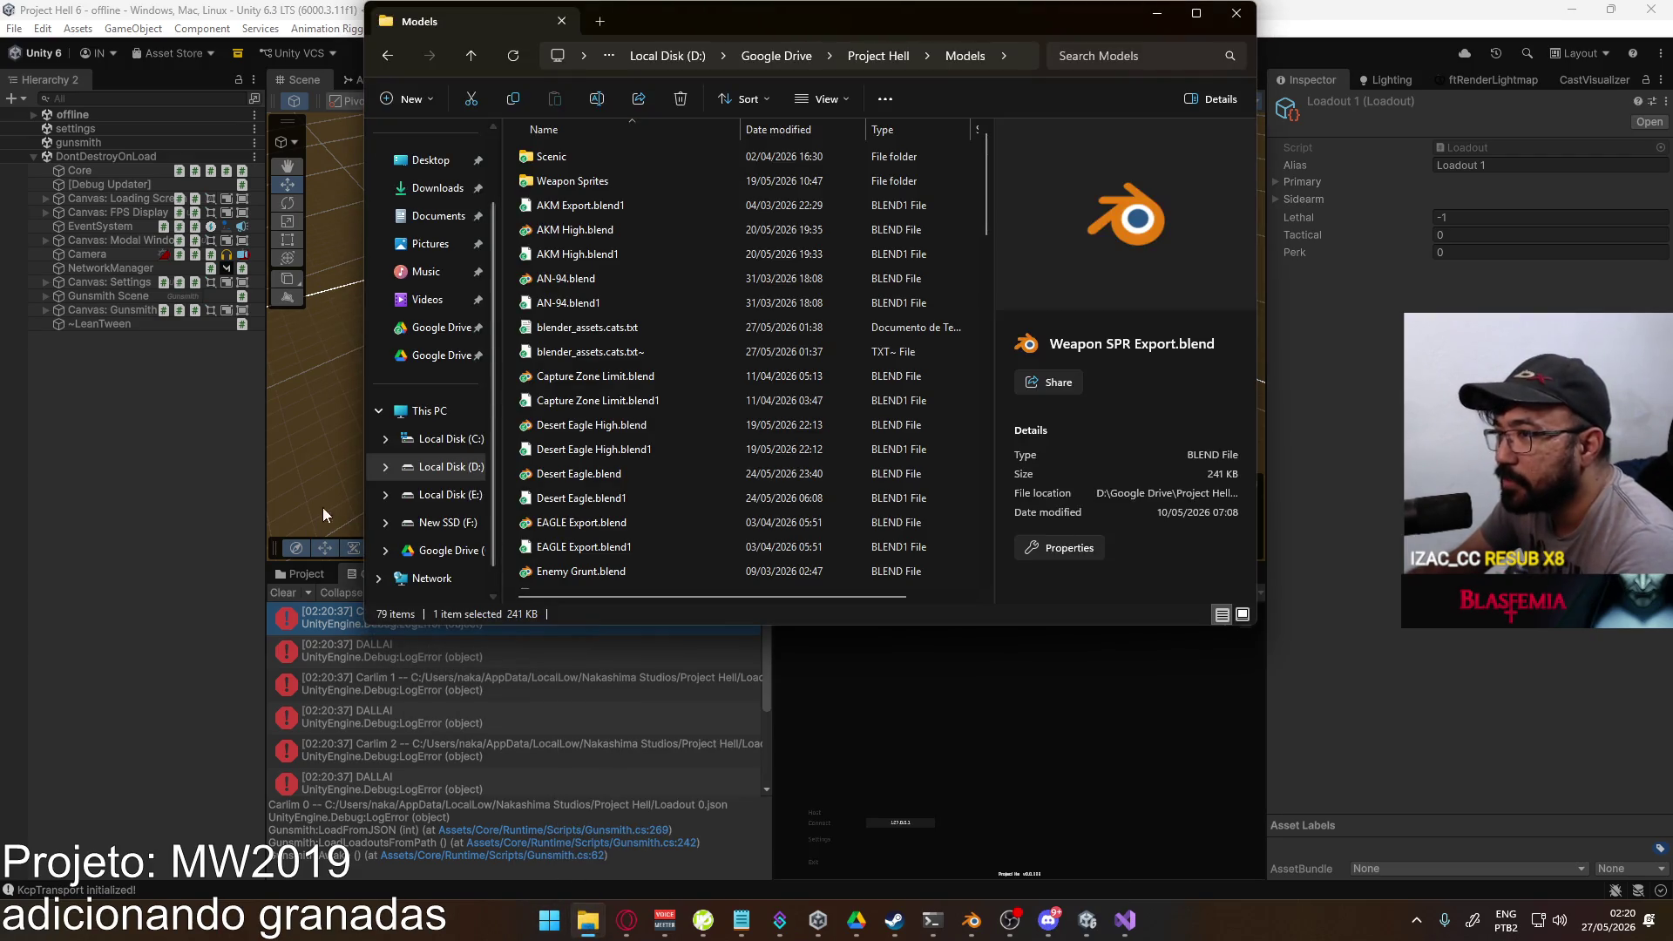
{"action": "left_click", "coordinate": [449, 438]}
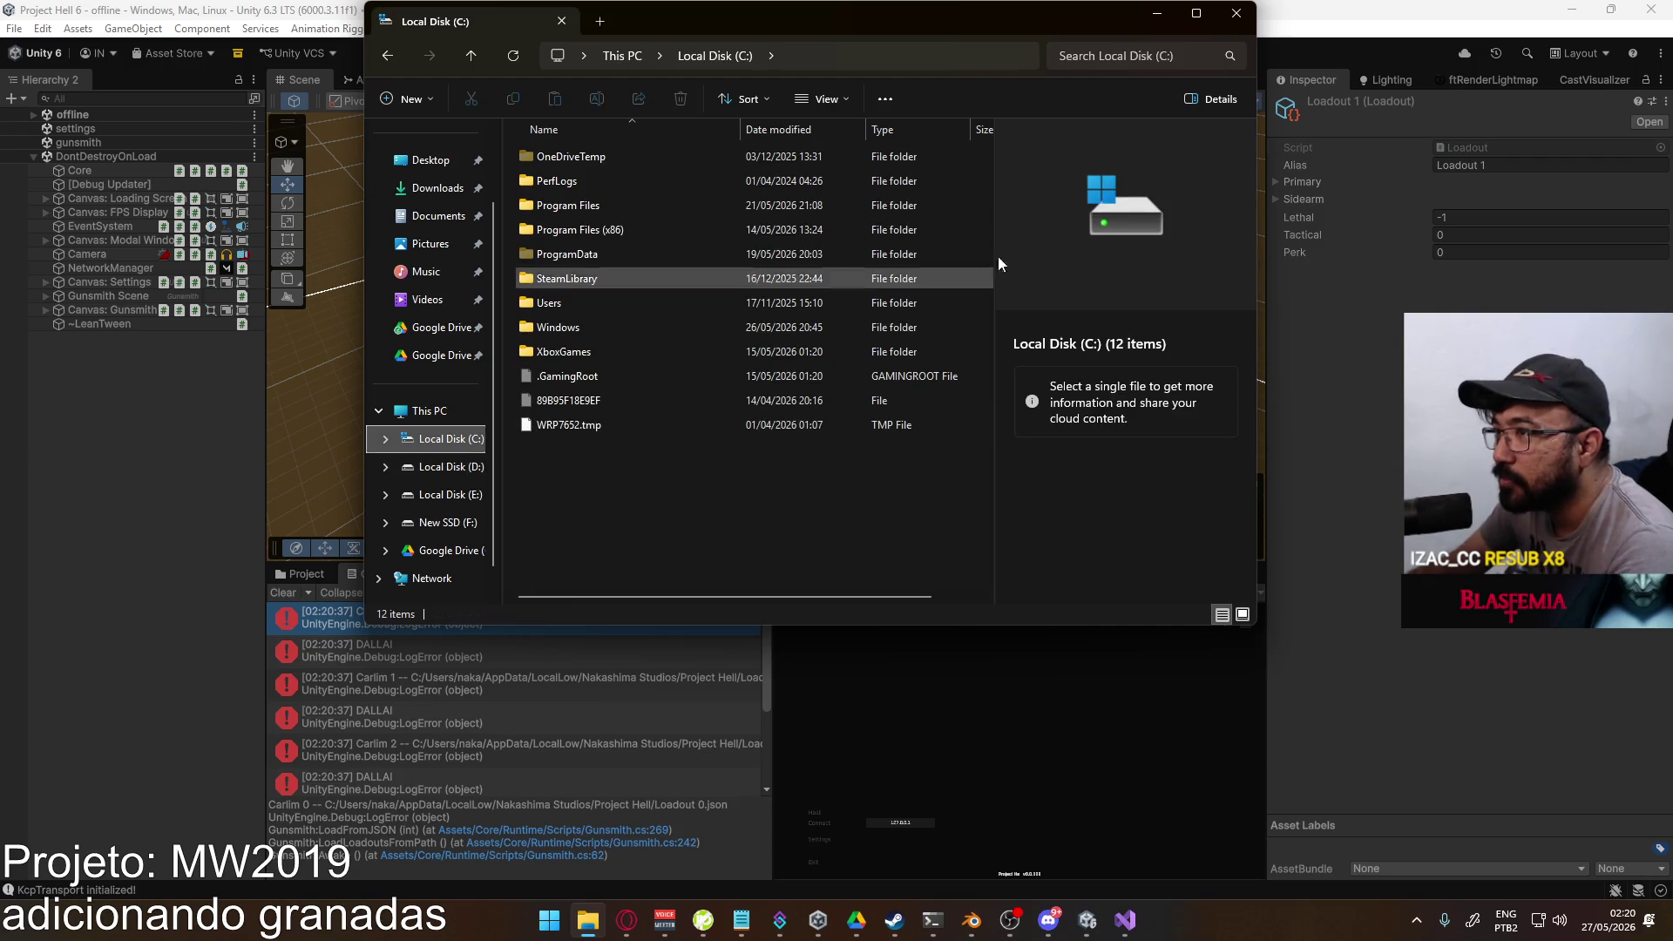
{"action": "mouse_move", "coordinate": [860, 11]}
{"action": "left_mouse_down"}
{"action": "mouse_move", "coordinate": [1229, 129]}
{"action": "mouse_move", "coordinate": [1078, 269]}
{"action": "left_mouse_up"}
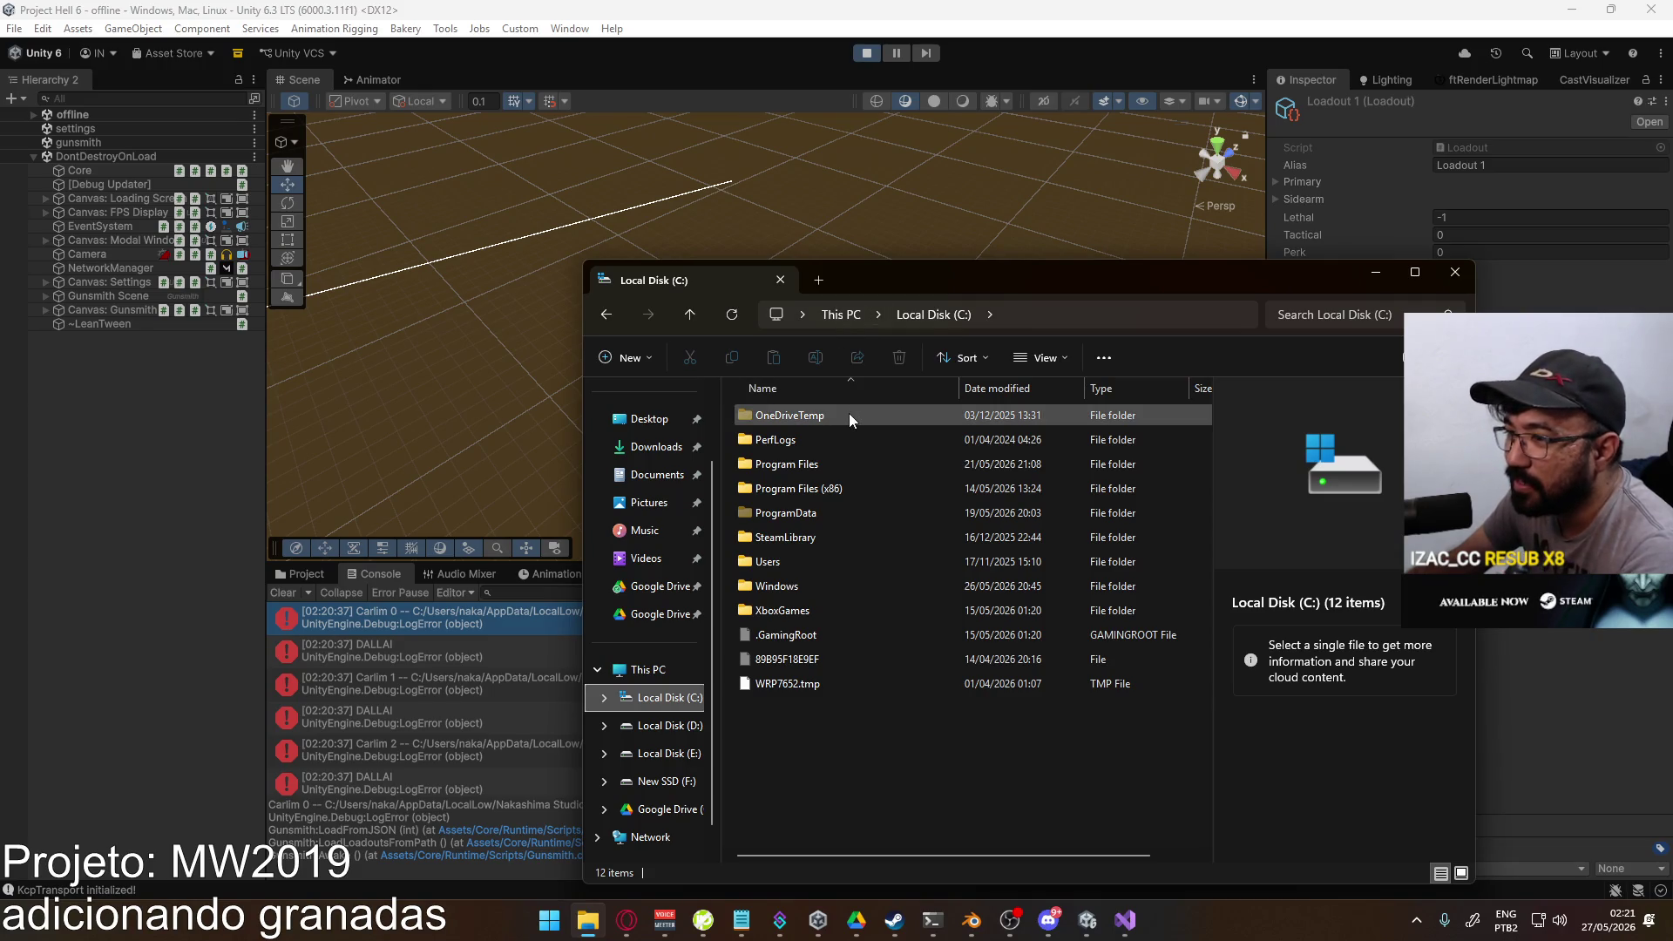
{"action": "double_click", "coordinate": [880, 561]}
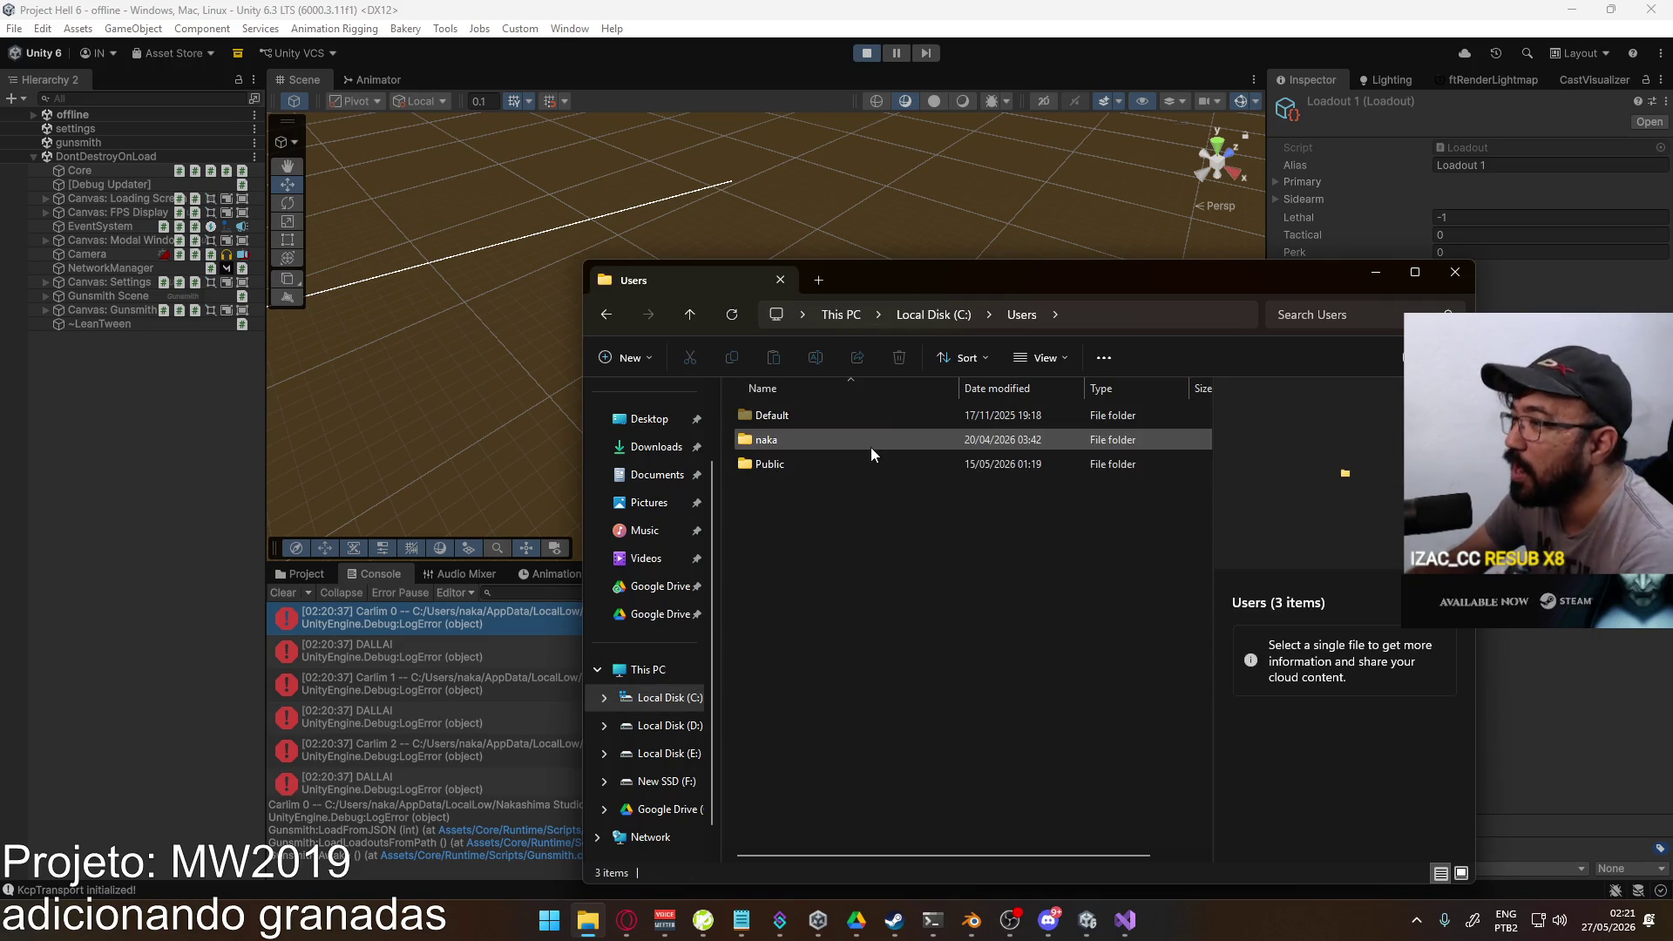
{"action": "double_click", "coordinate": [871, 447]}
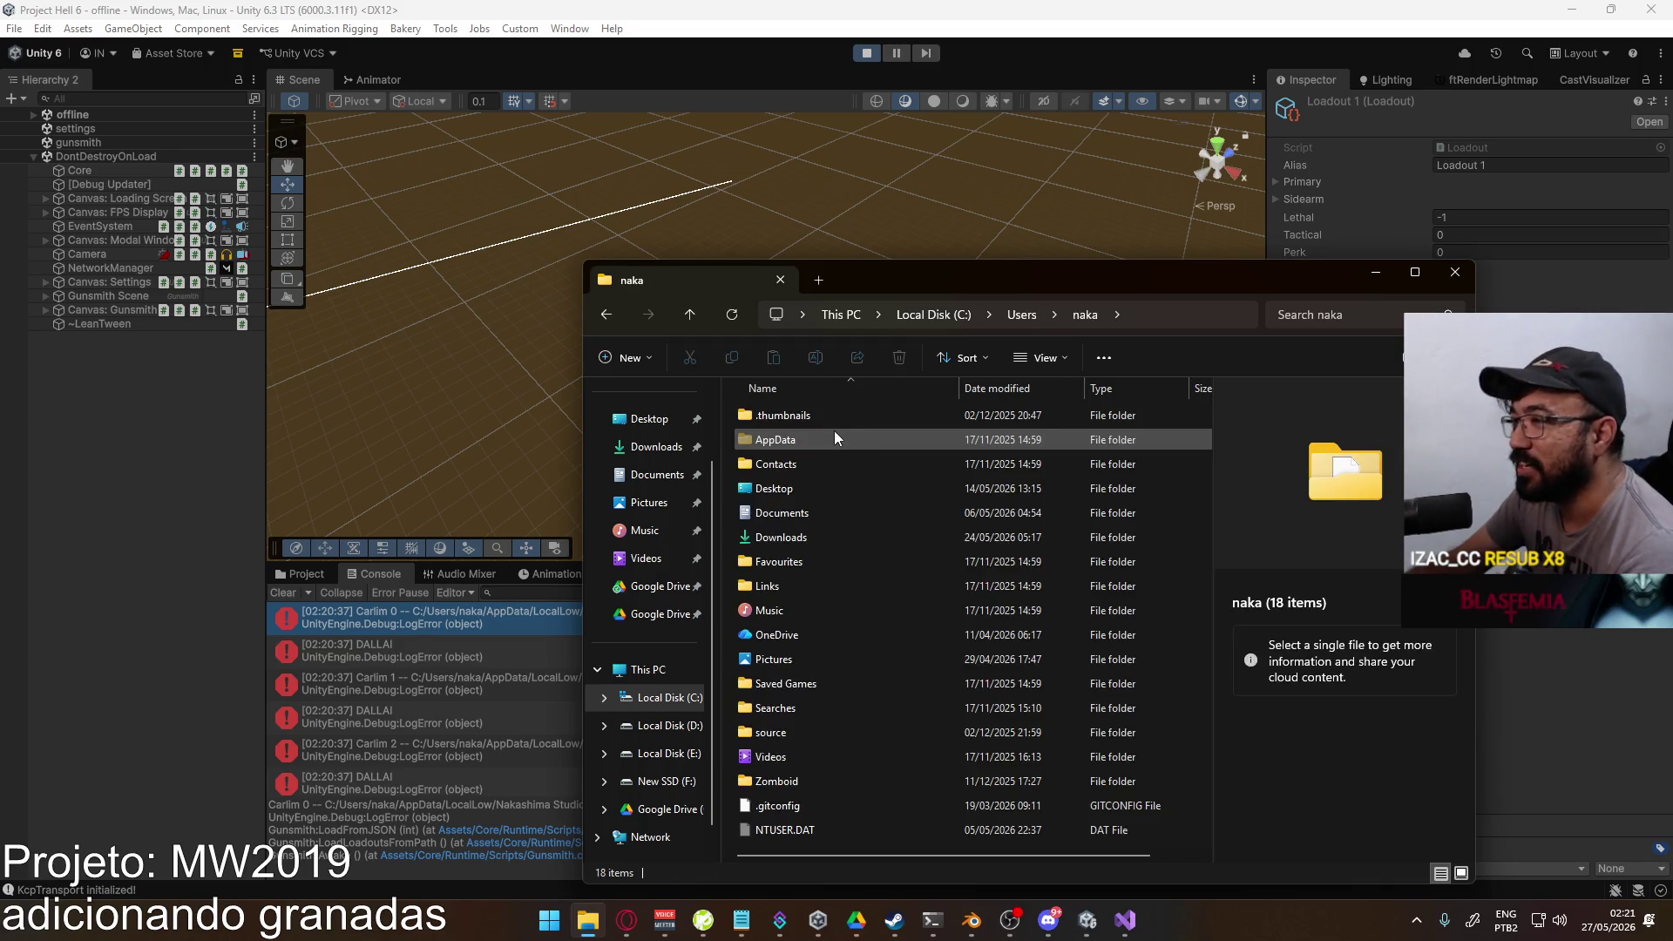
{"action": "double_click", "coordinate": [834, 431]}
{"action": "double_click", "coordinate": [850, 437]}
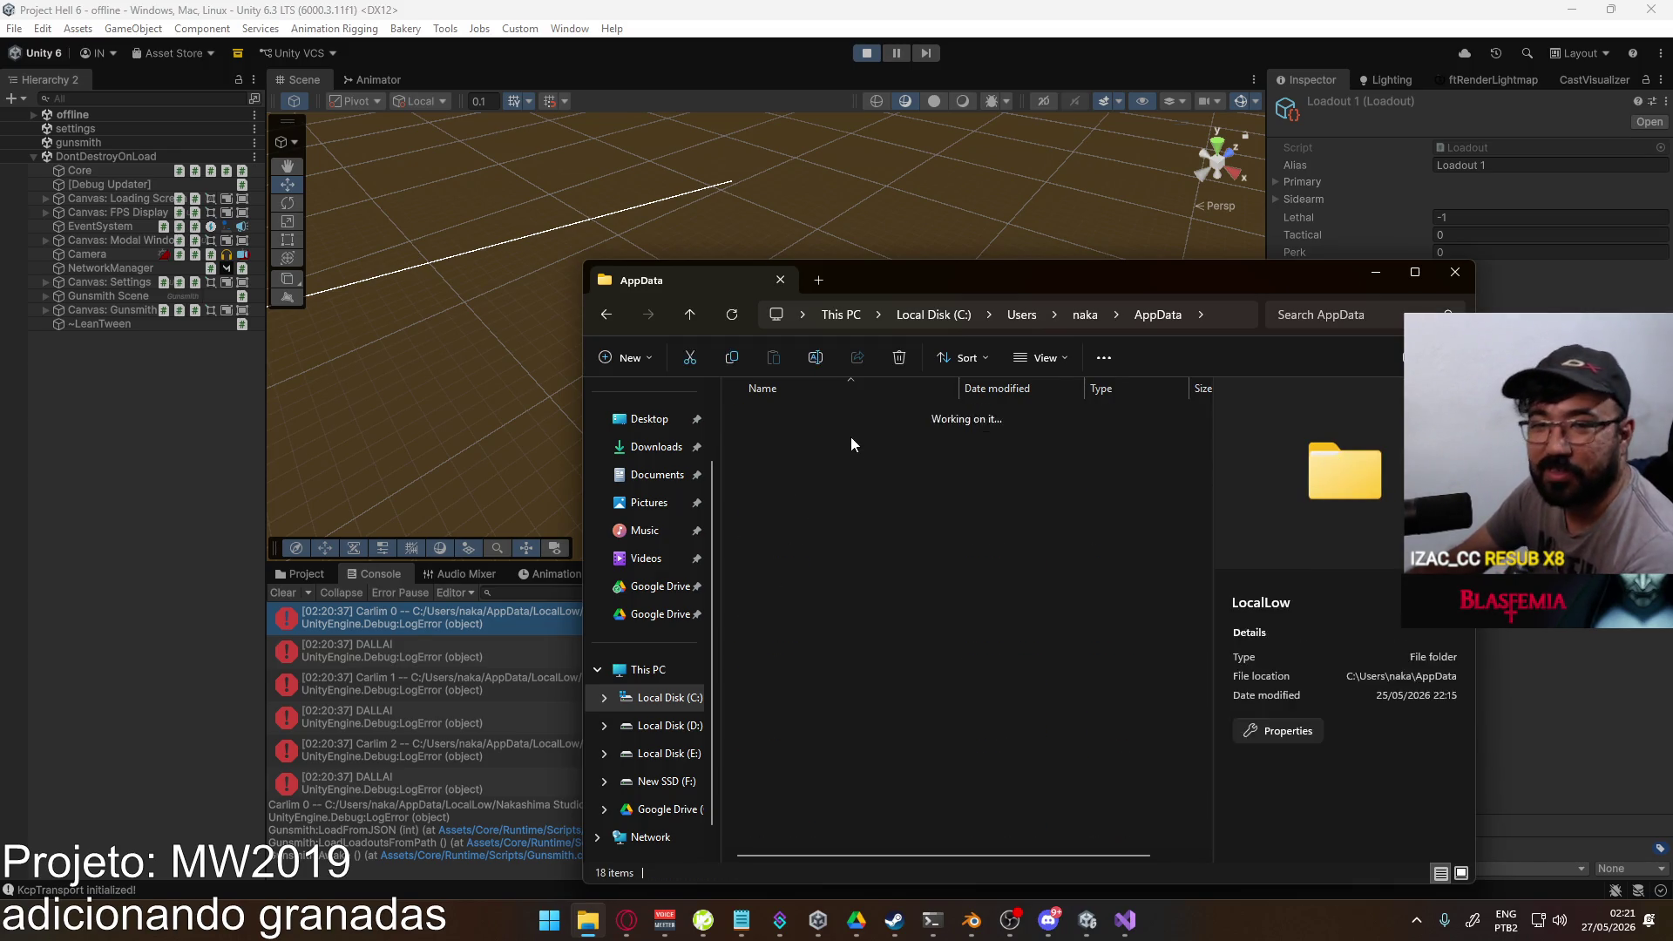
Step: Open the Project Hell folder, which holds only Player.log and Player-prev.log, then return to Visual Studio
{"action": "left_click_drag", "start_coordinate": [890, 288], "coordinate": [1021, 194]}
{"action": "double_click", "coordinate": [953, 463]}
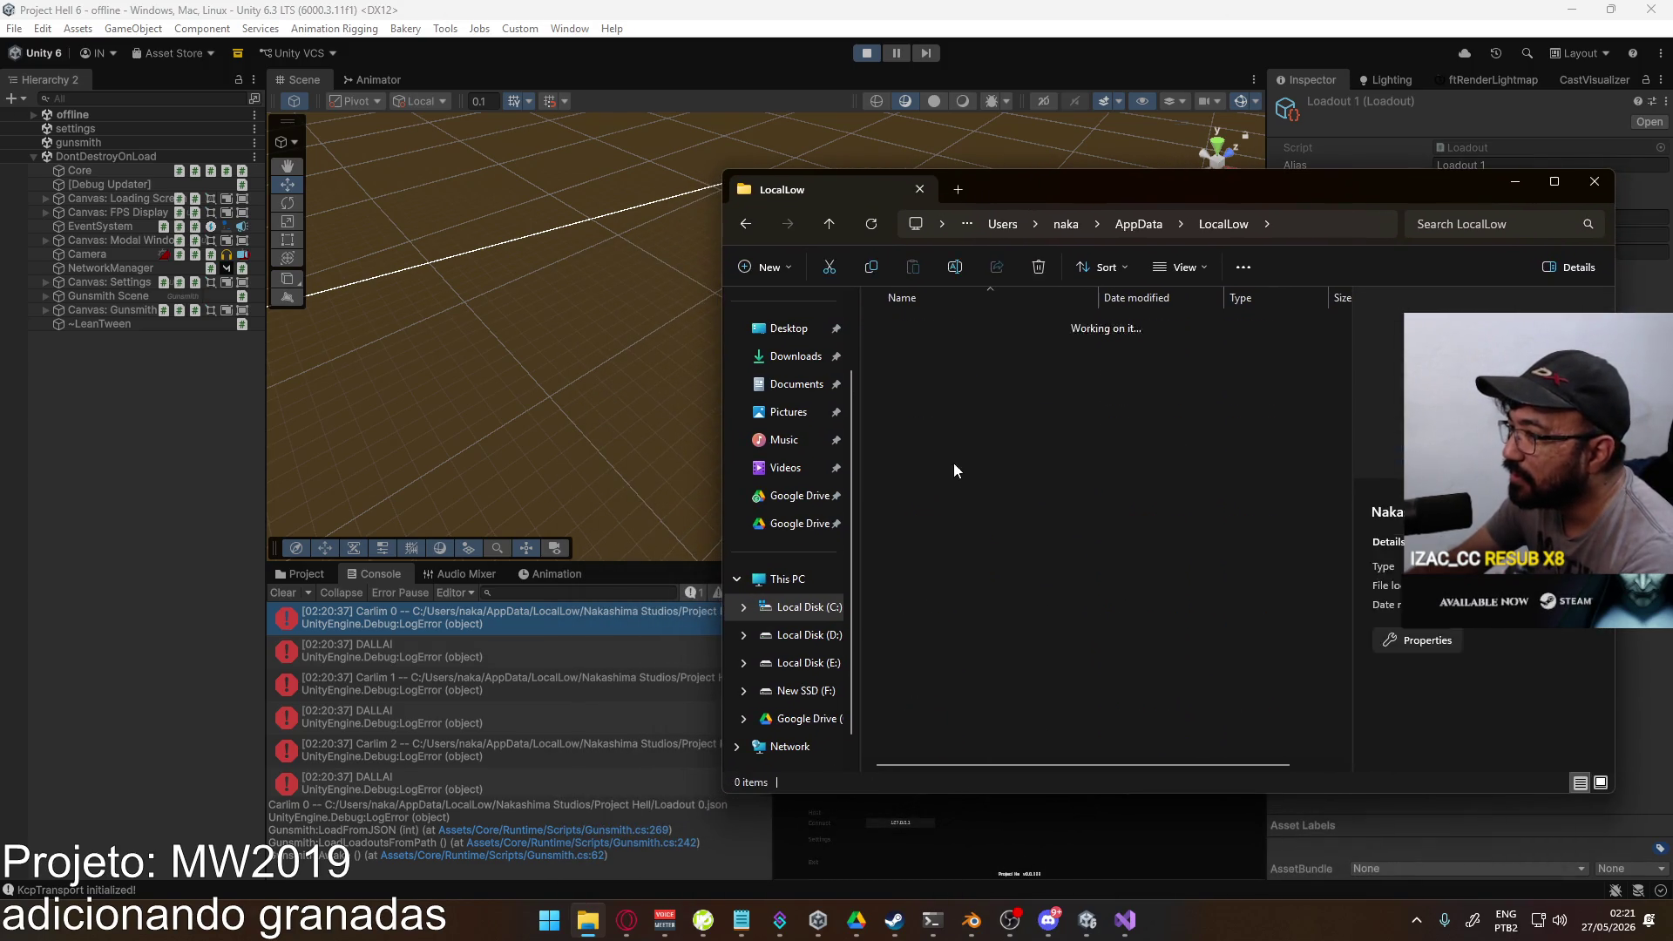
{"action": "left_click_drag", "start_coordinate": [1021, 193], "coordinate": [1152, 205]}
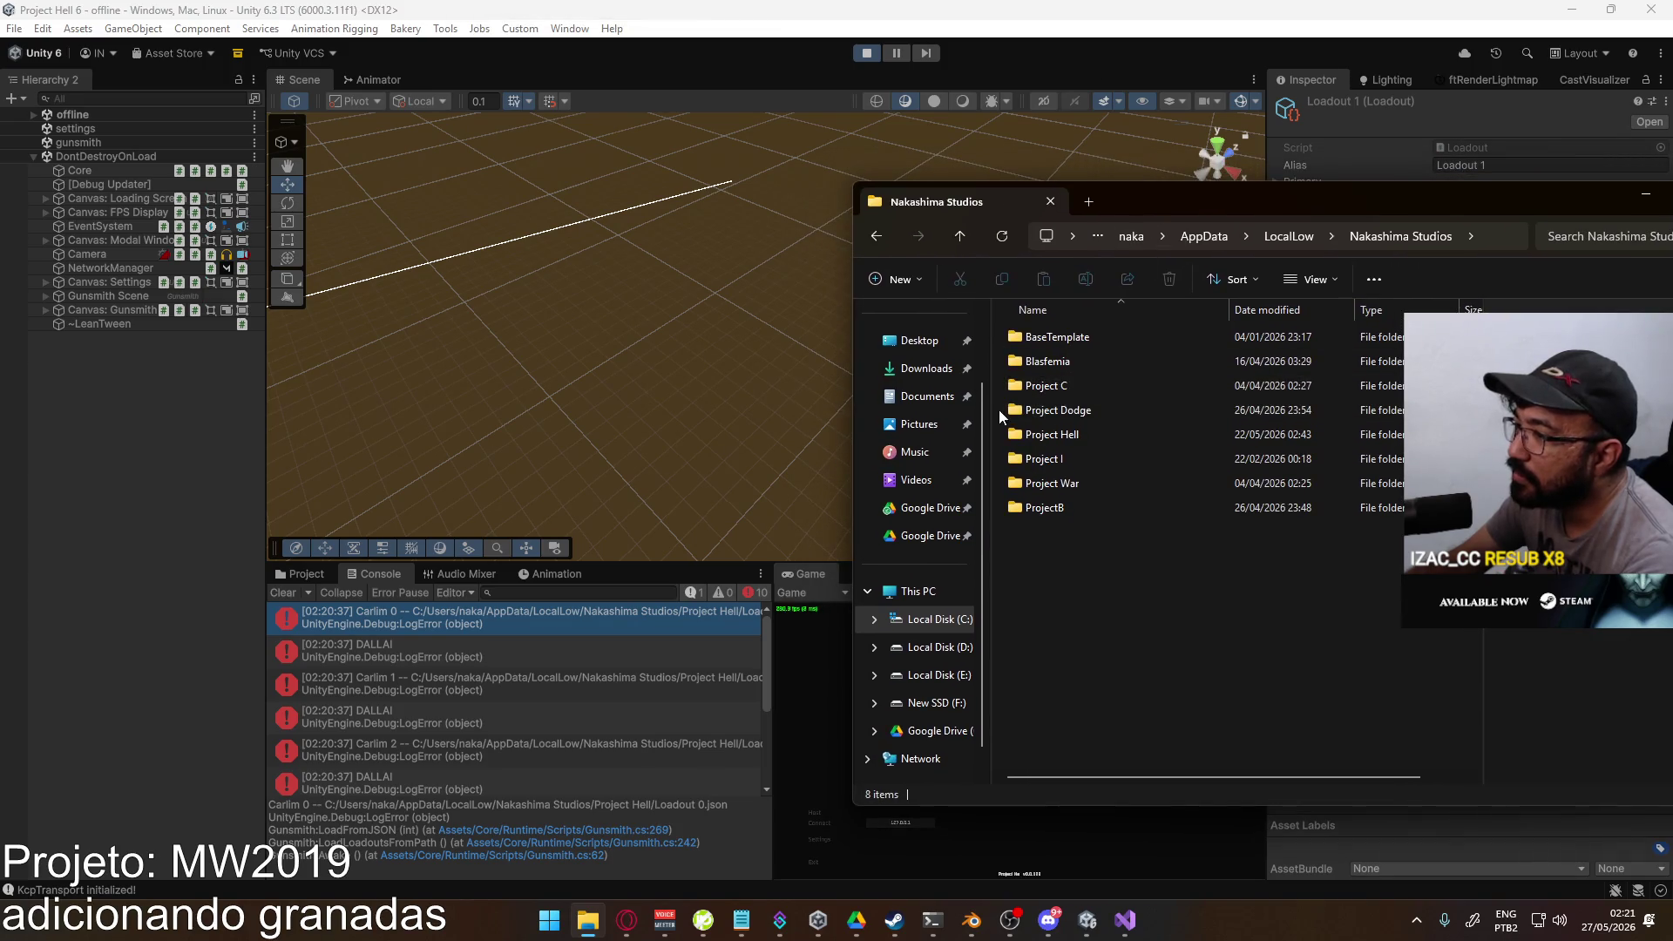
{"action": "double_click", "coordinate": [1077, 429]}
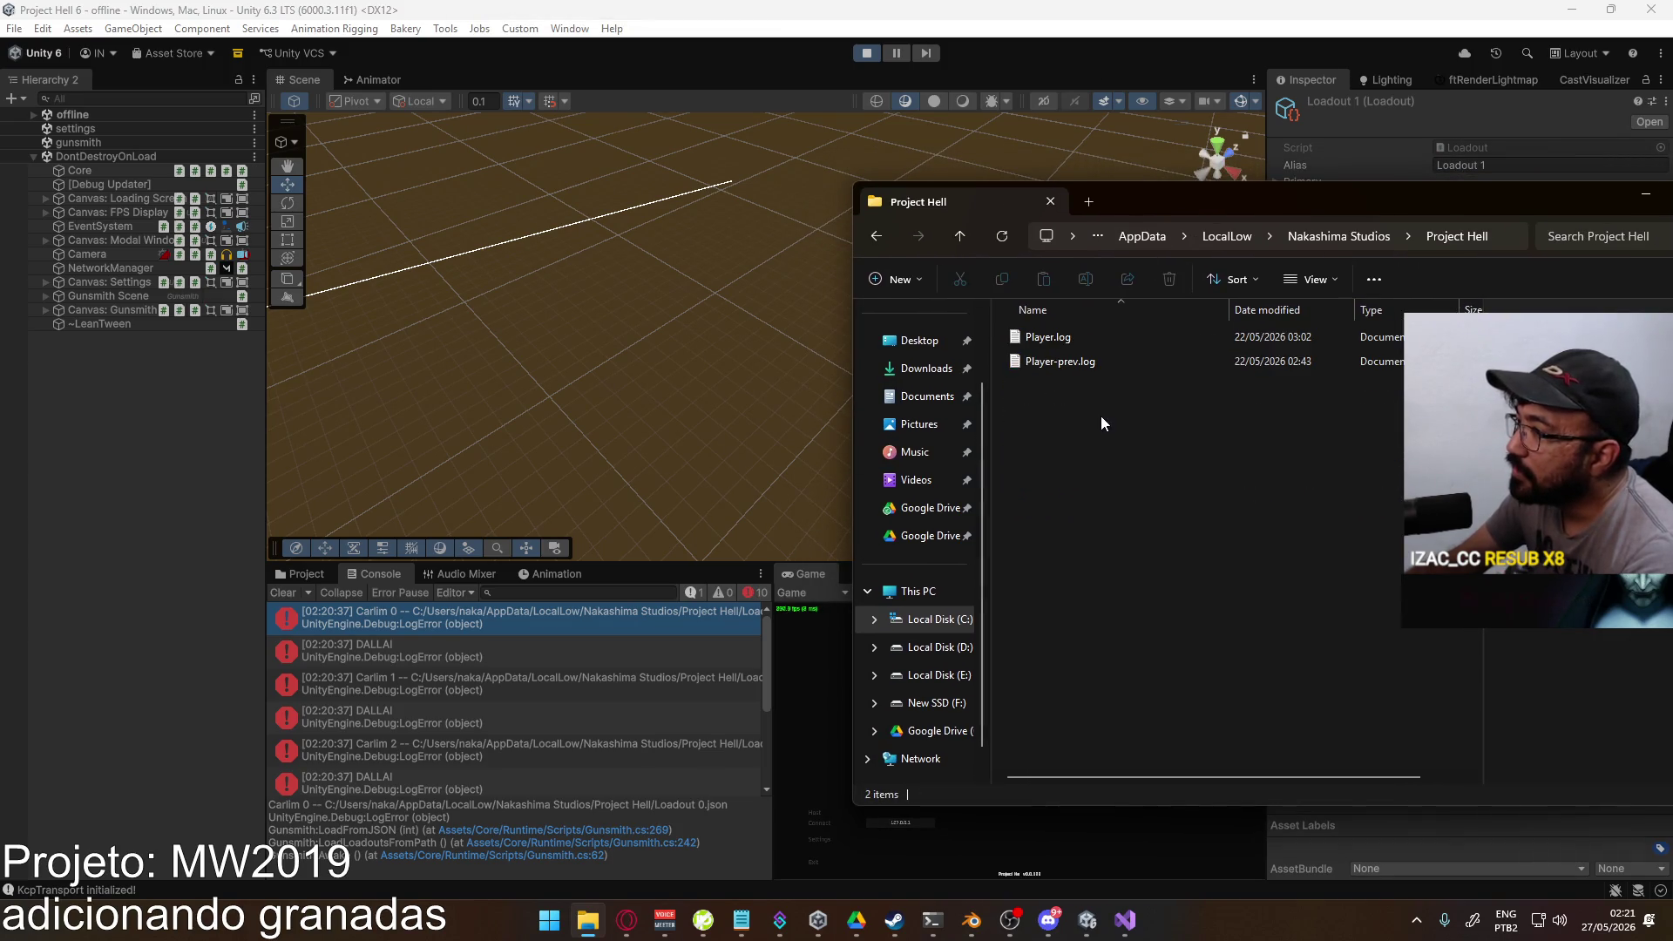
{"action": "left_click_drag", "start_coordinate": [772, 627], "coordinate": [895, 629]}
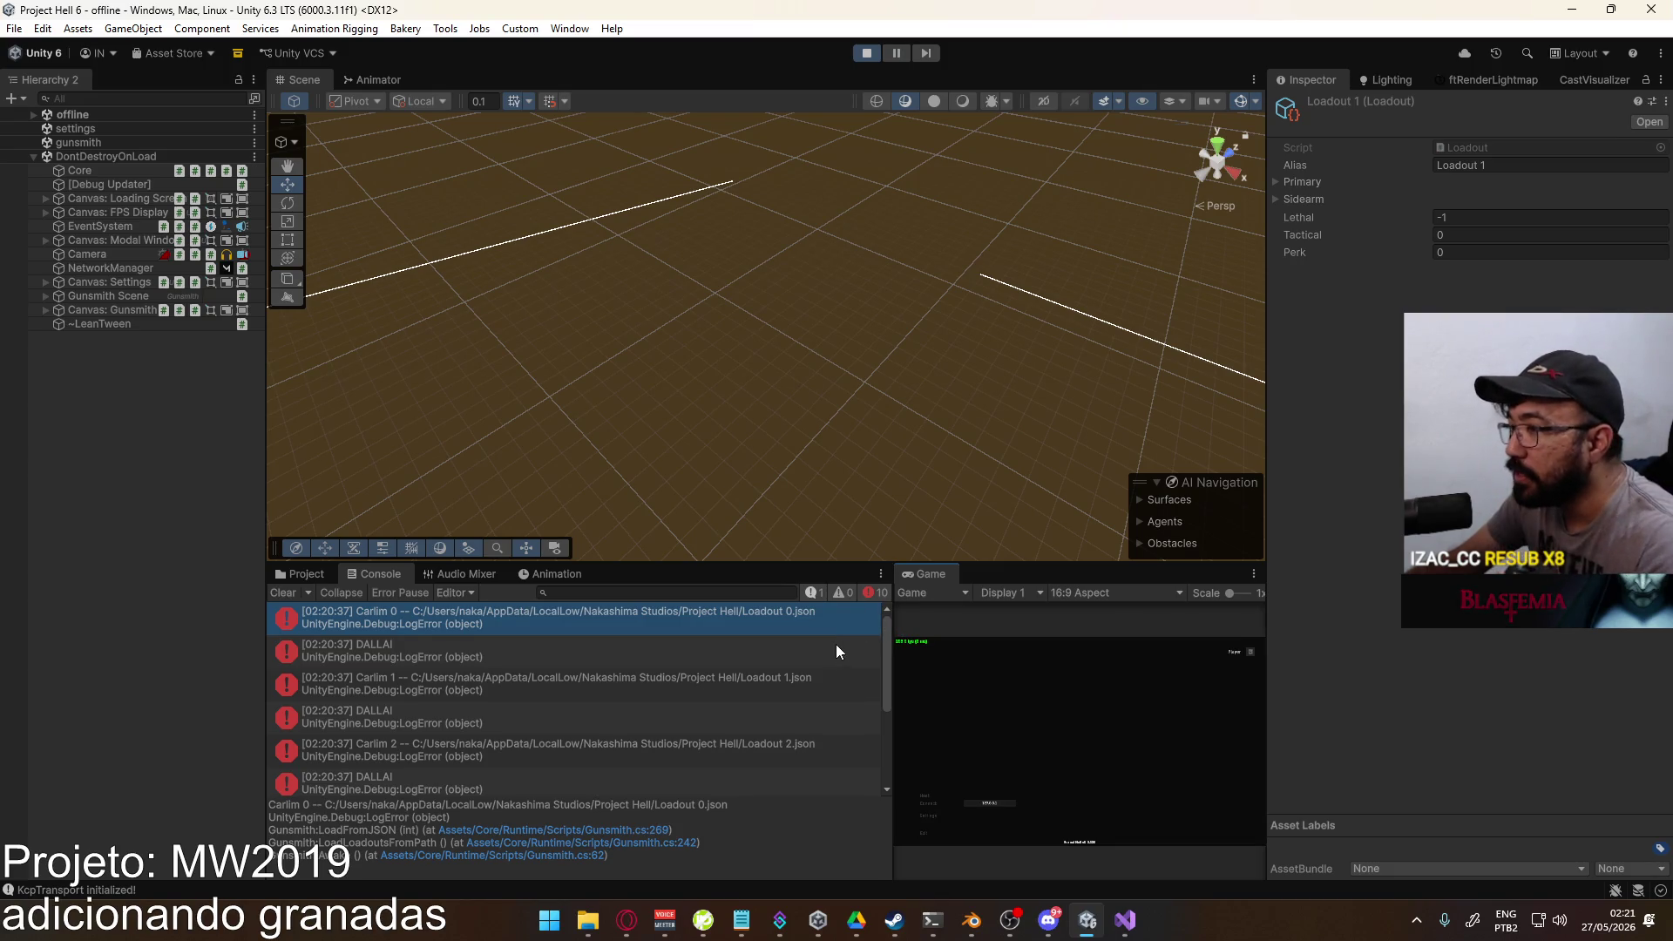
{"action": "key", "text": "alt+Tab"}
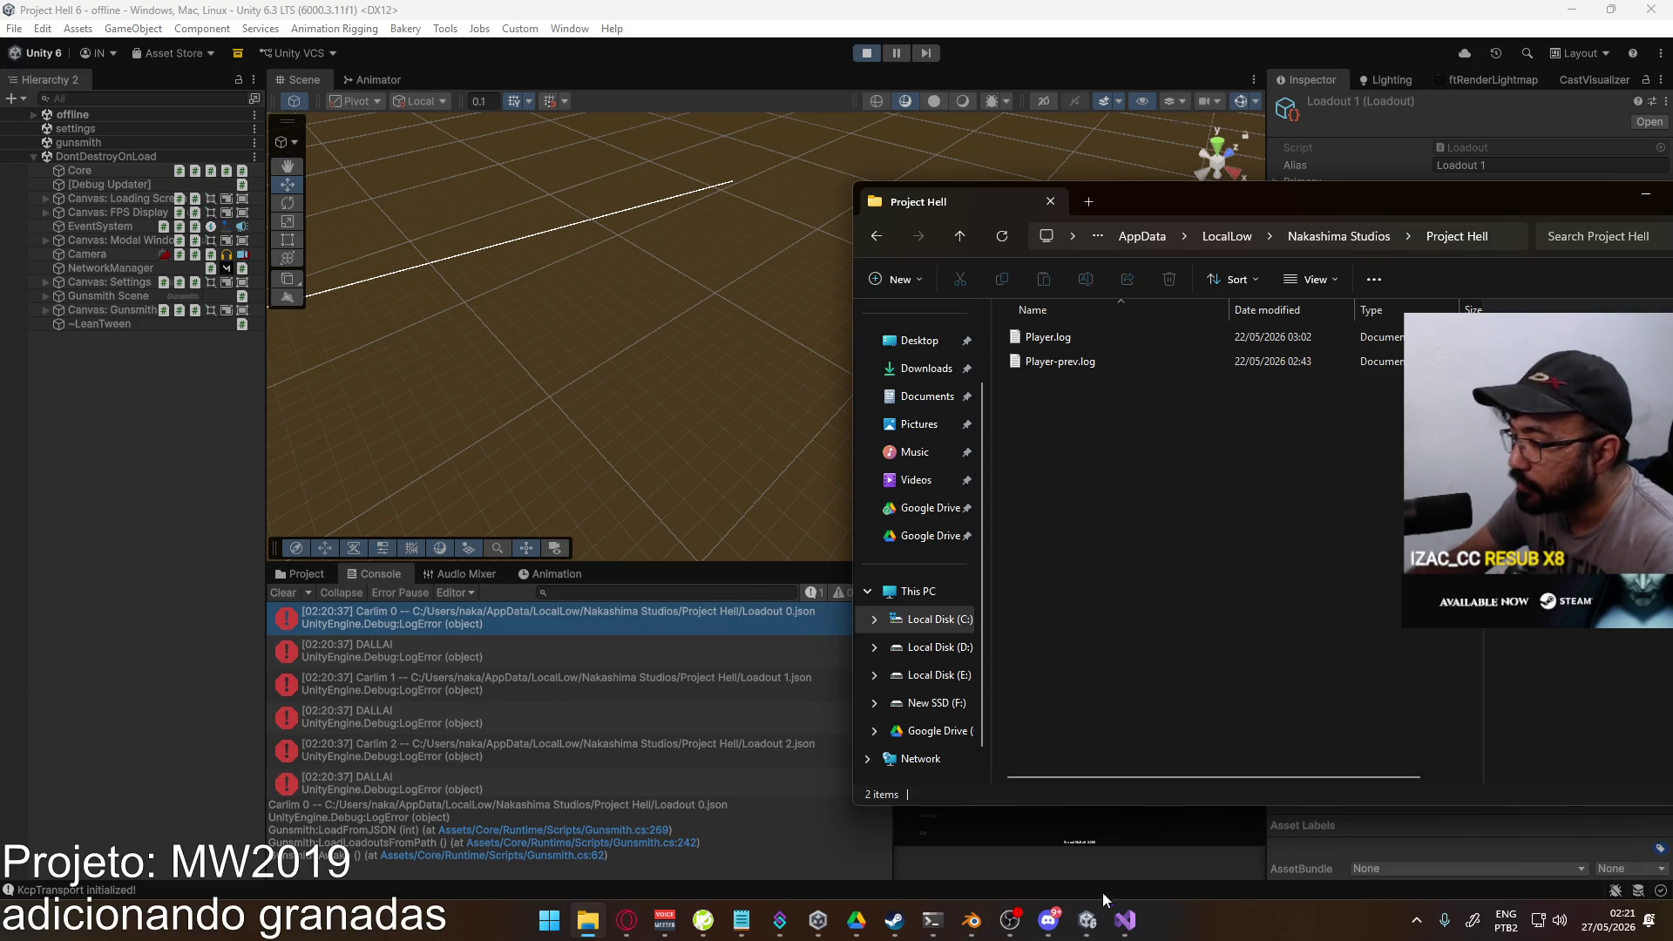
{"action": "left_click", "coordinate": [1125, 920]}
{"action": "left_click", "coordinate": [820, 664]}
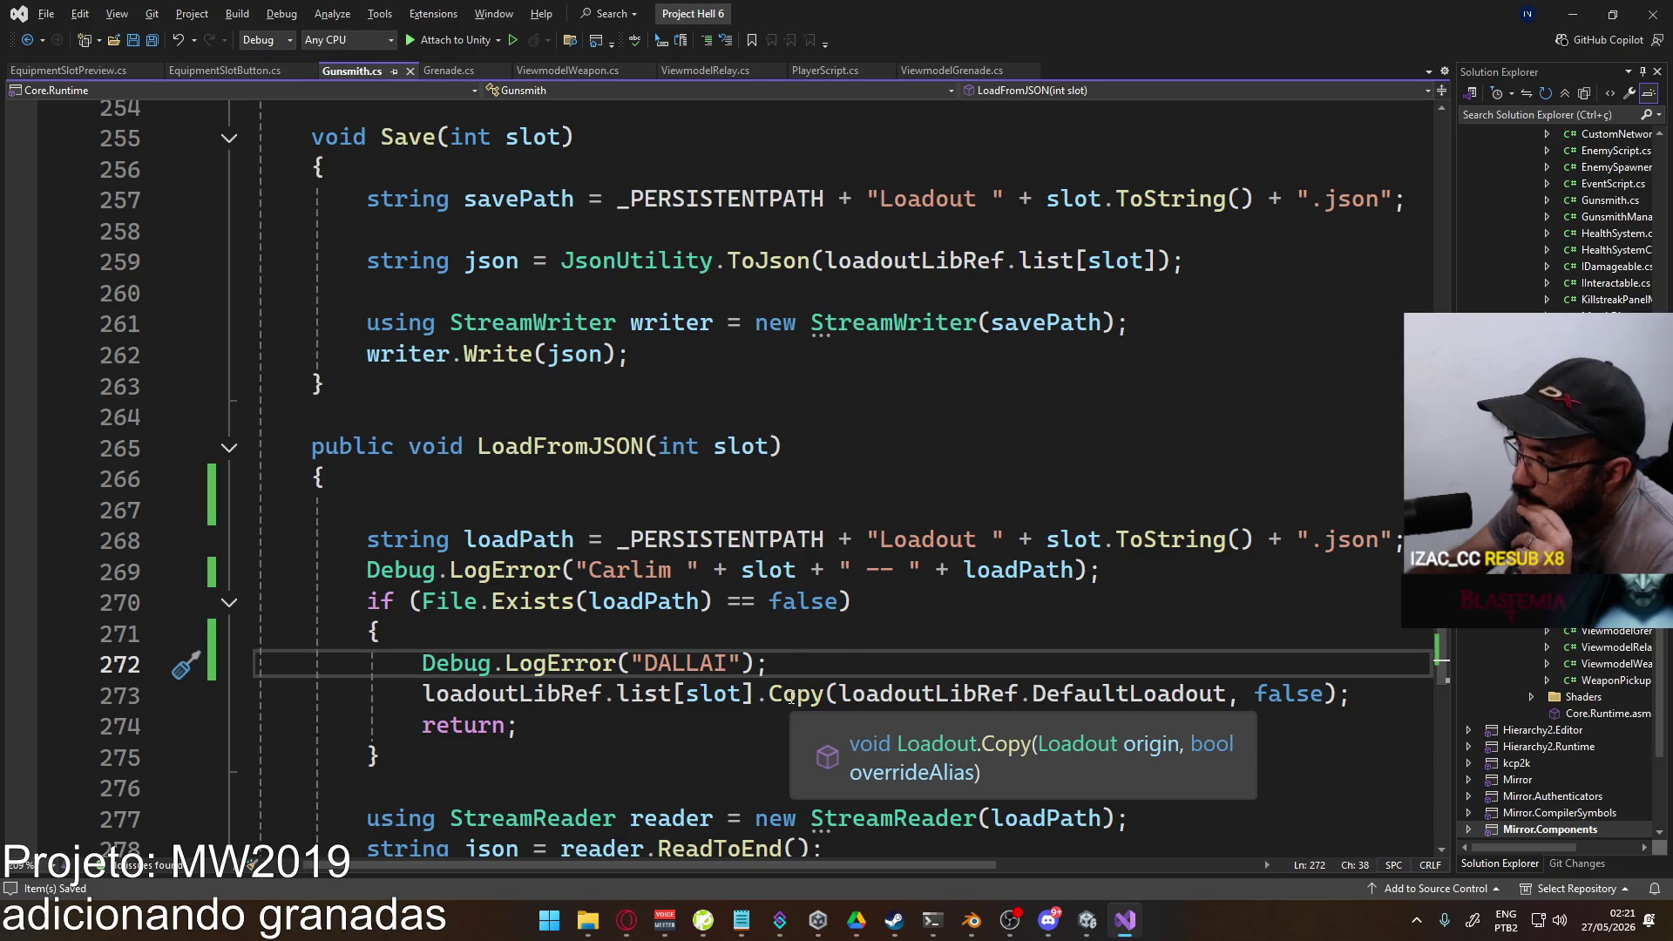
Step: Go to the definition of Copy on line 273, opening Loadout.cs at that method
{"action": "scroll", "coordinate": [791, 695], "scroll_direction": "down", "scroll_amount": 1}
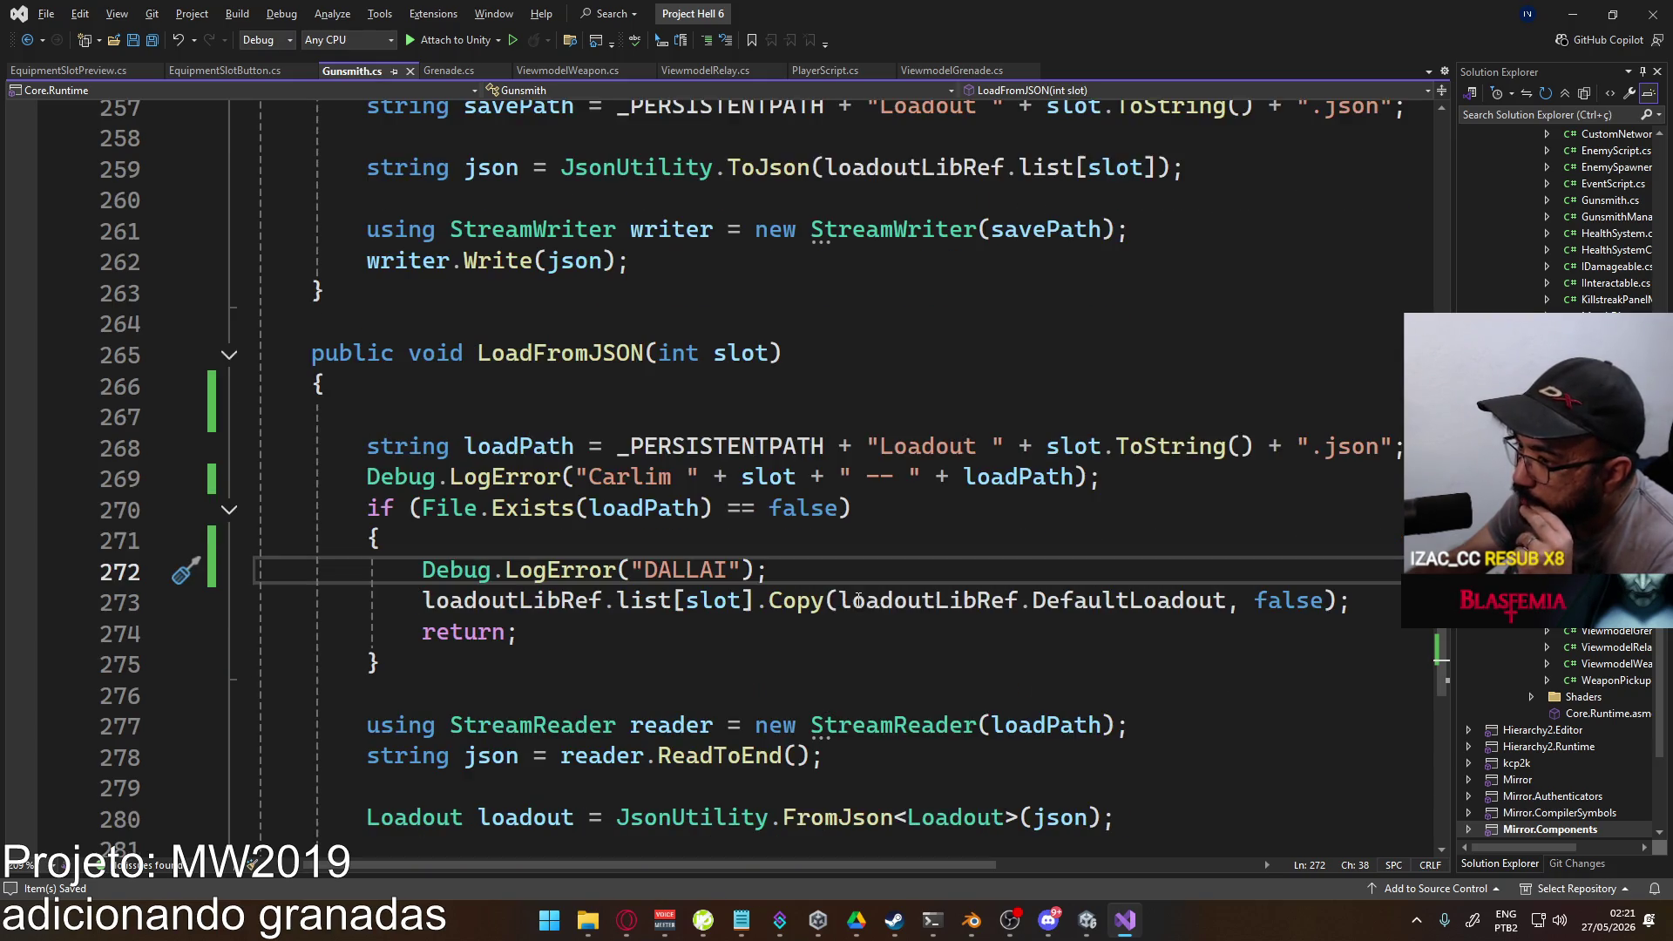
{"action": "left_click", "coordinate": [803, 617], "text": "ctrl"}
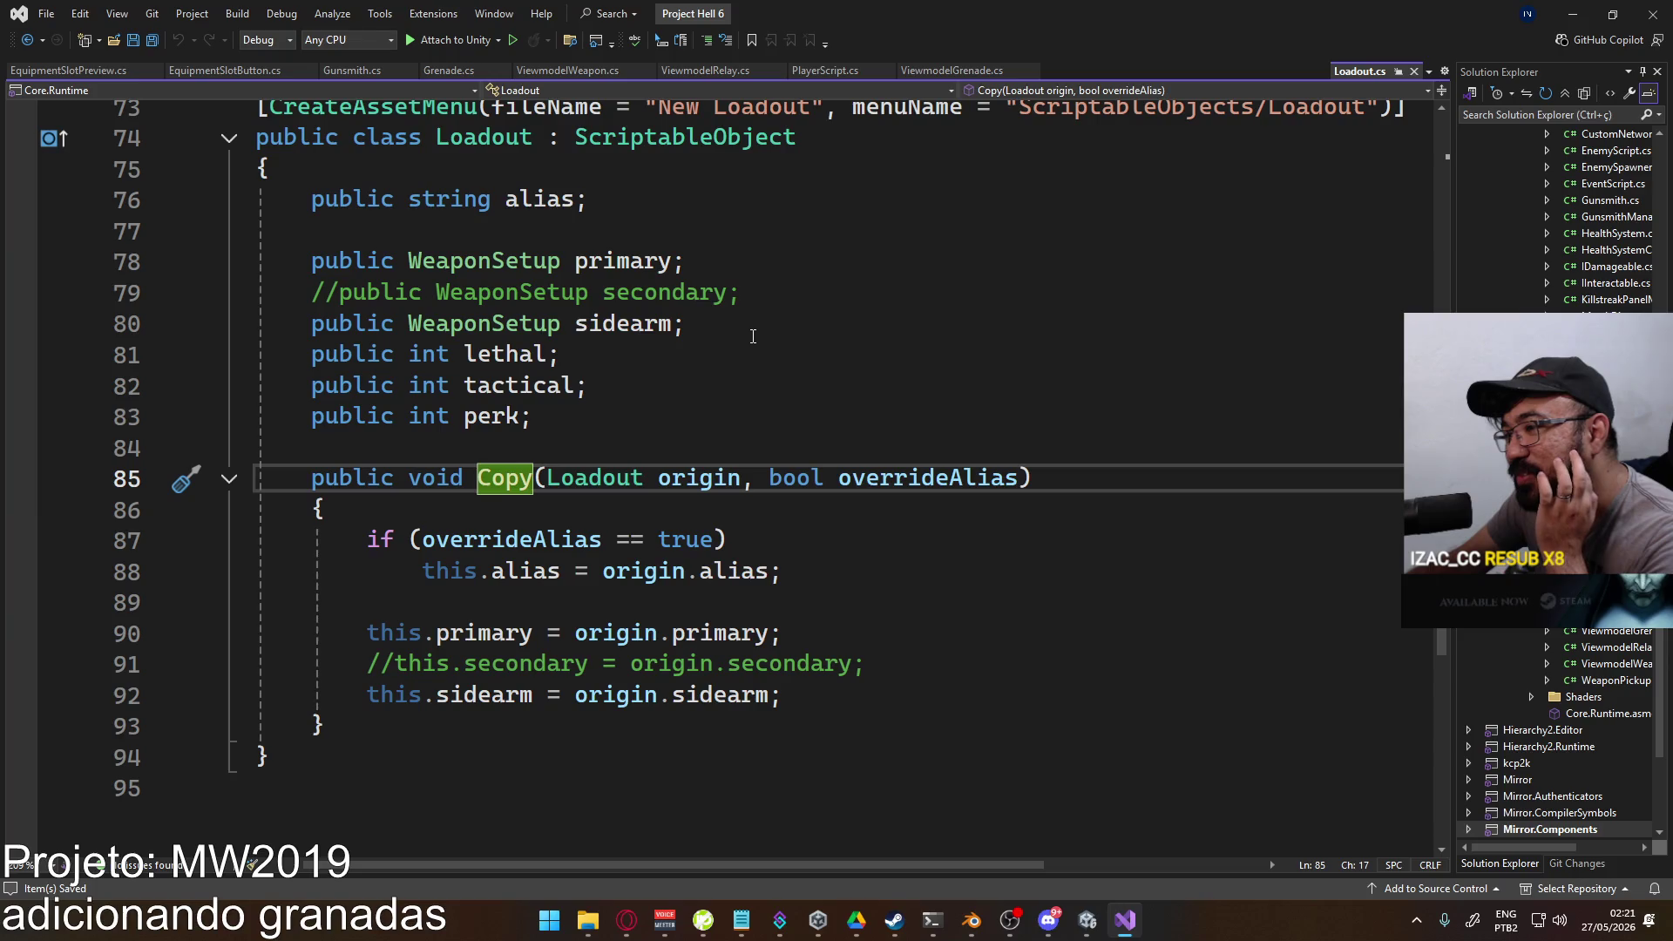
Step: Add this.lethal, this.tactical and this.perk assignments from origin after the sidearm line in Copy()
{"action": "scroll", "coordinate": [686, 440], "scroll_direction": "up", "scroll_amount": 1}
{"action": "scroll", "coordinate": [697, 453], "scroll_direction": "down", "scroll_amount": 2}
{"action": "left_click", "coordinate": [848, 598]}
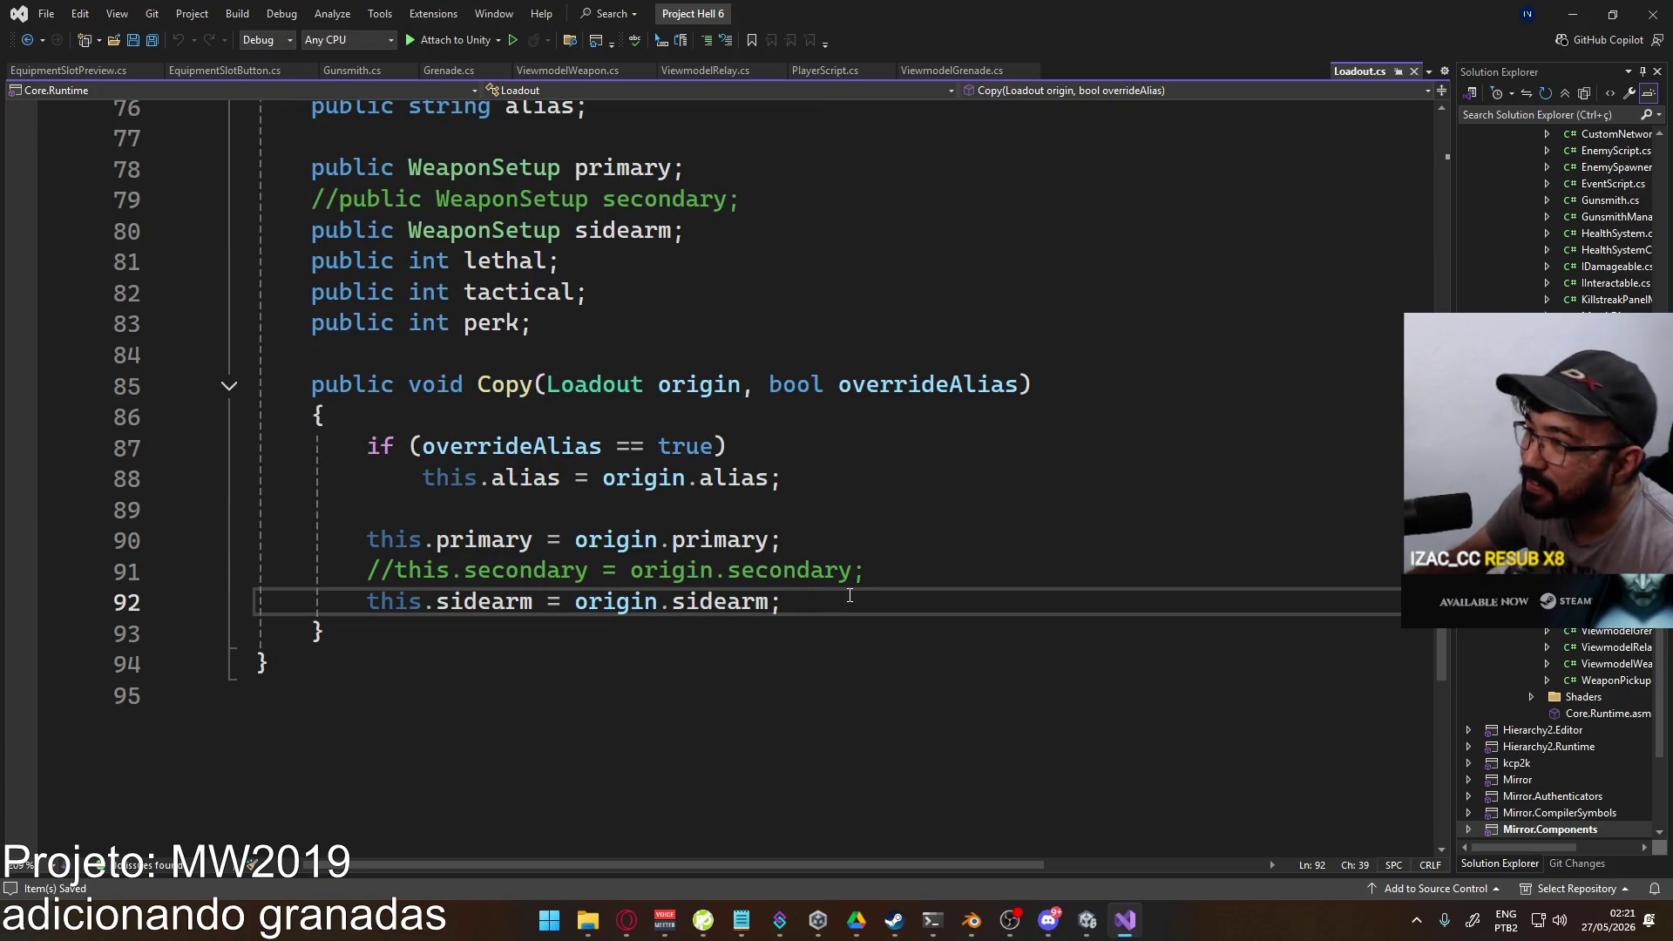
{"action": "key", "text": "Return"}
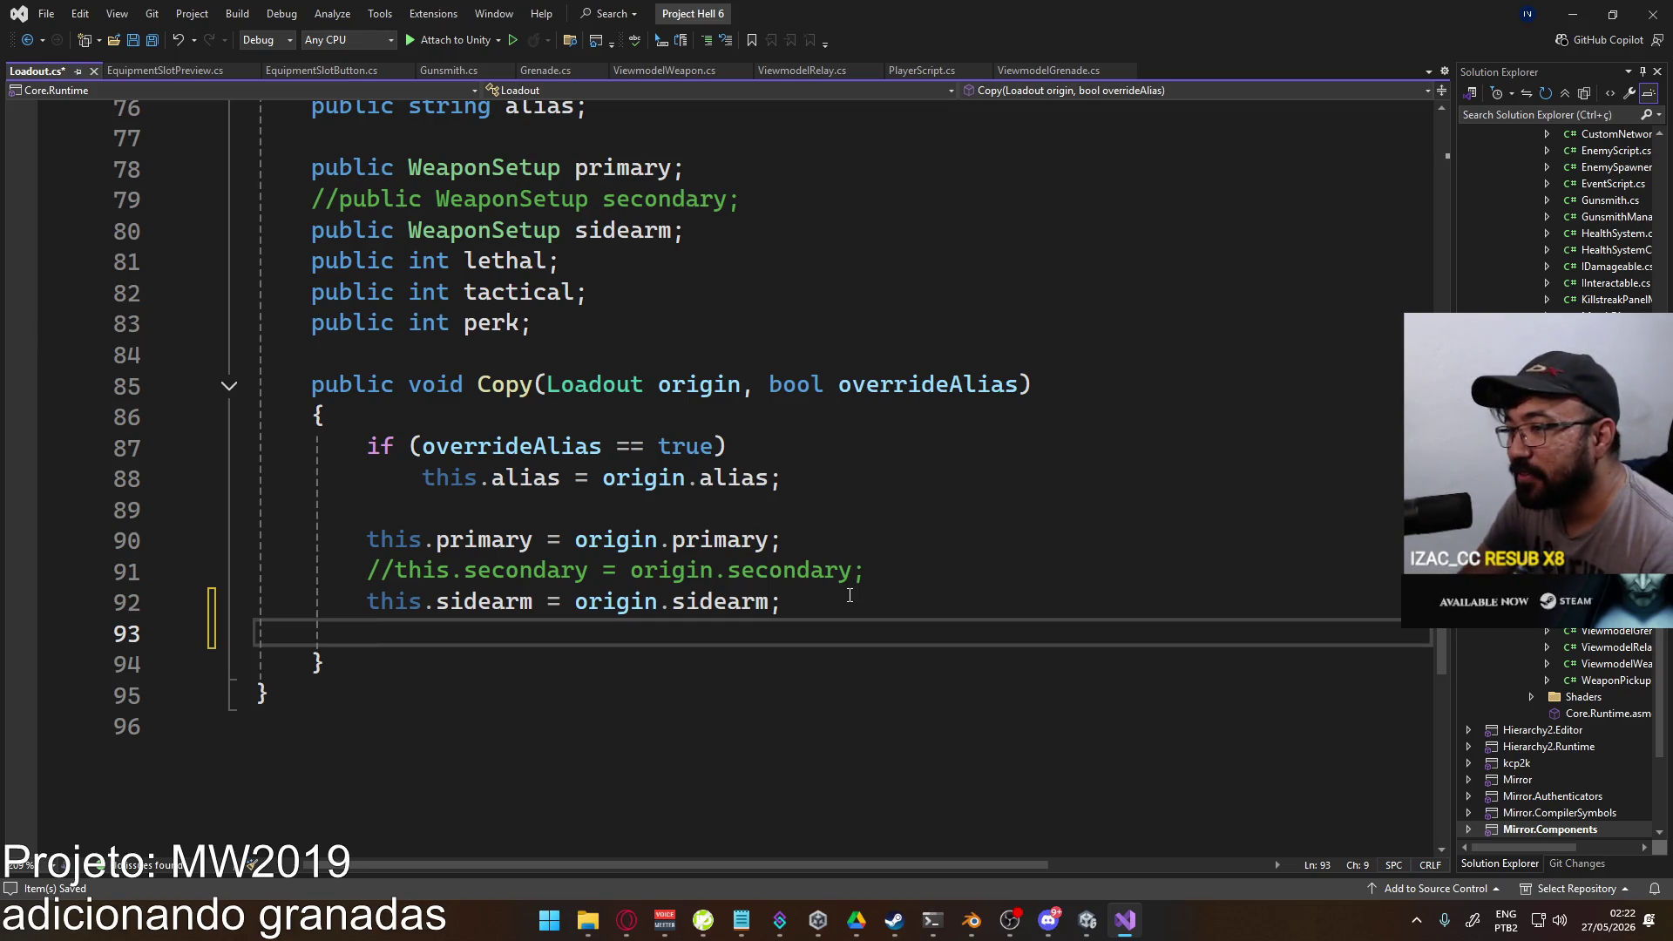
{"action": "type", "text": "this.lethal"}
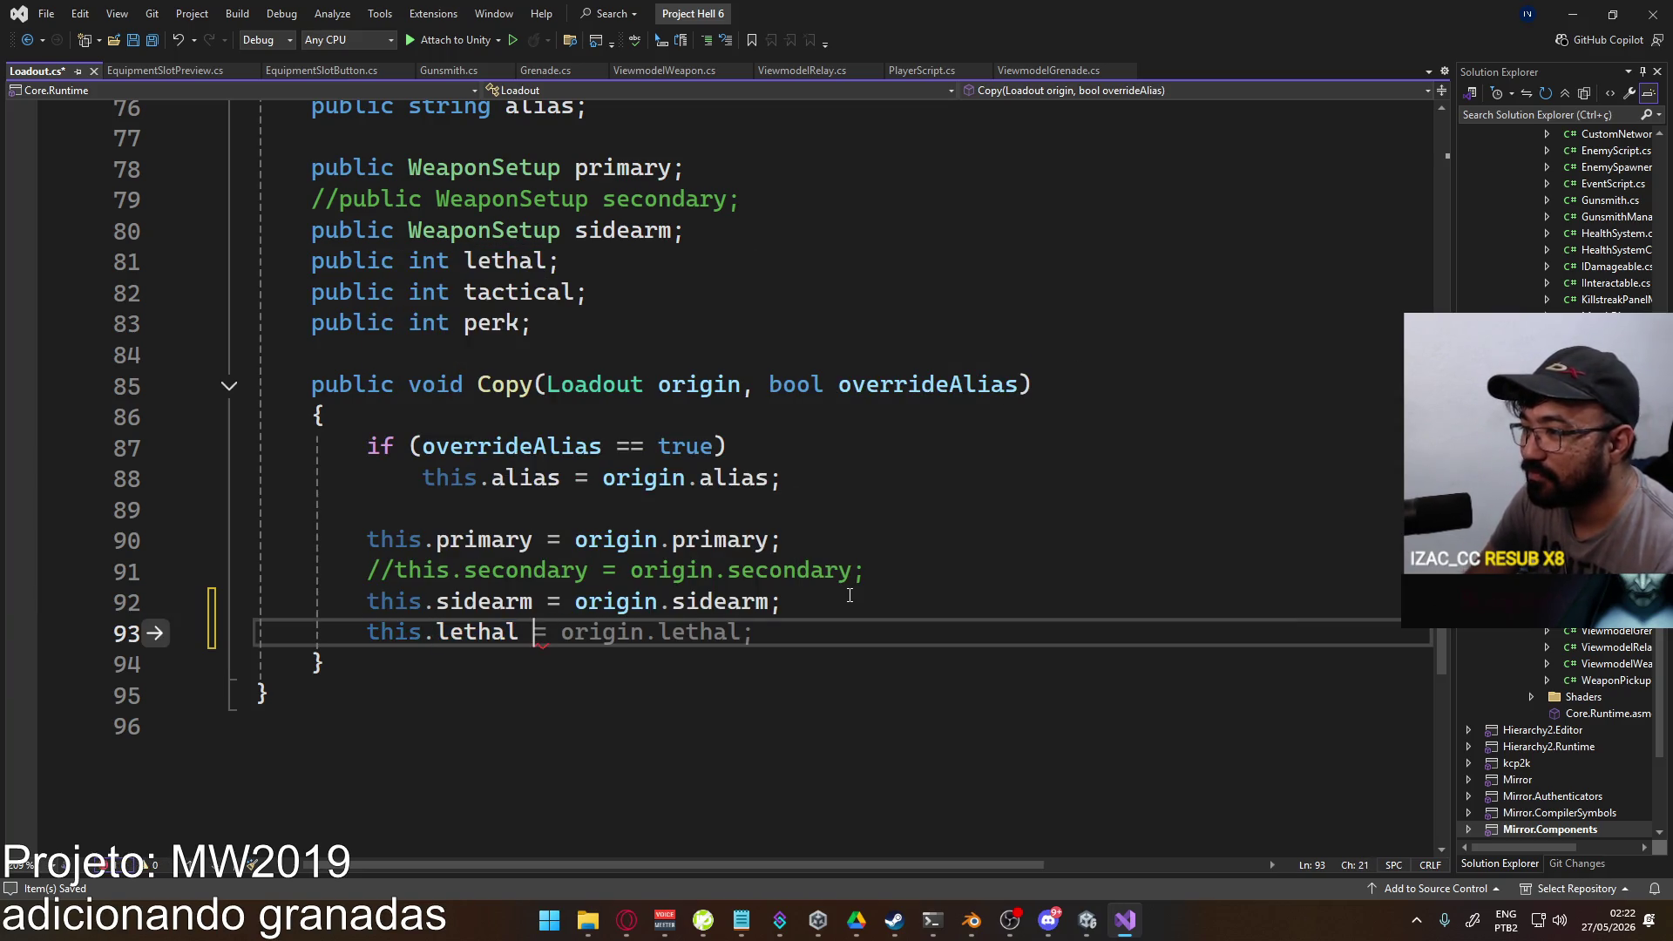
{"action": "type", "text": " = origin.lethal;"}
{"action": "key", "text": "Tab"}
{"action": "key", "text": "Return"}
{"action": "type", "text": "this.tactical"}
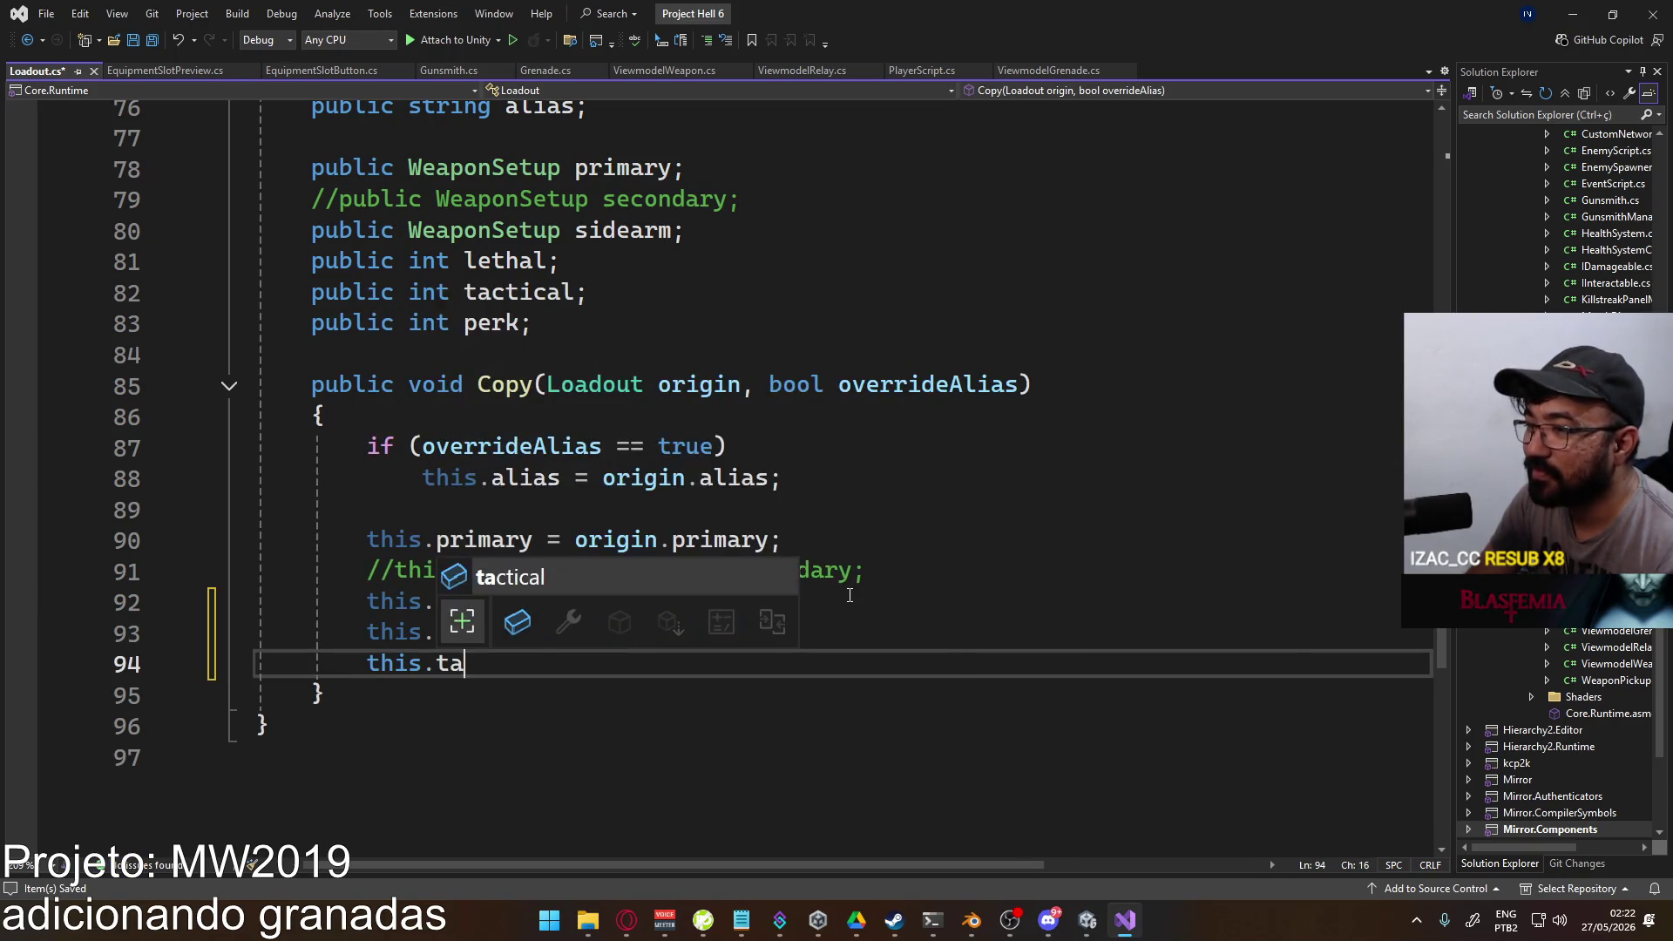
{"action": "key", "text": "Tab"}
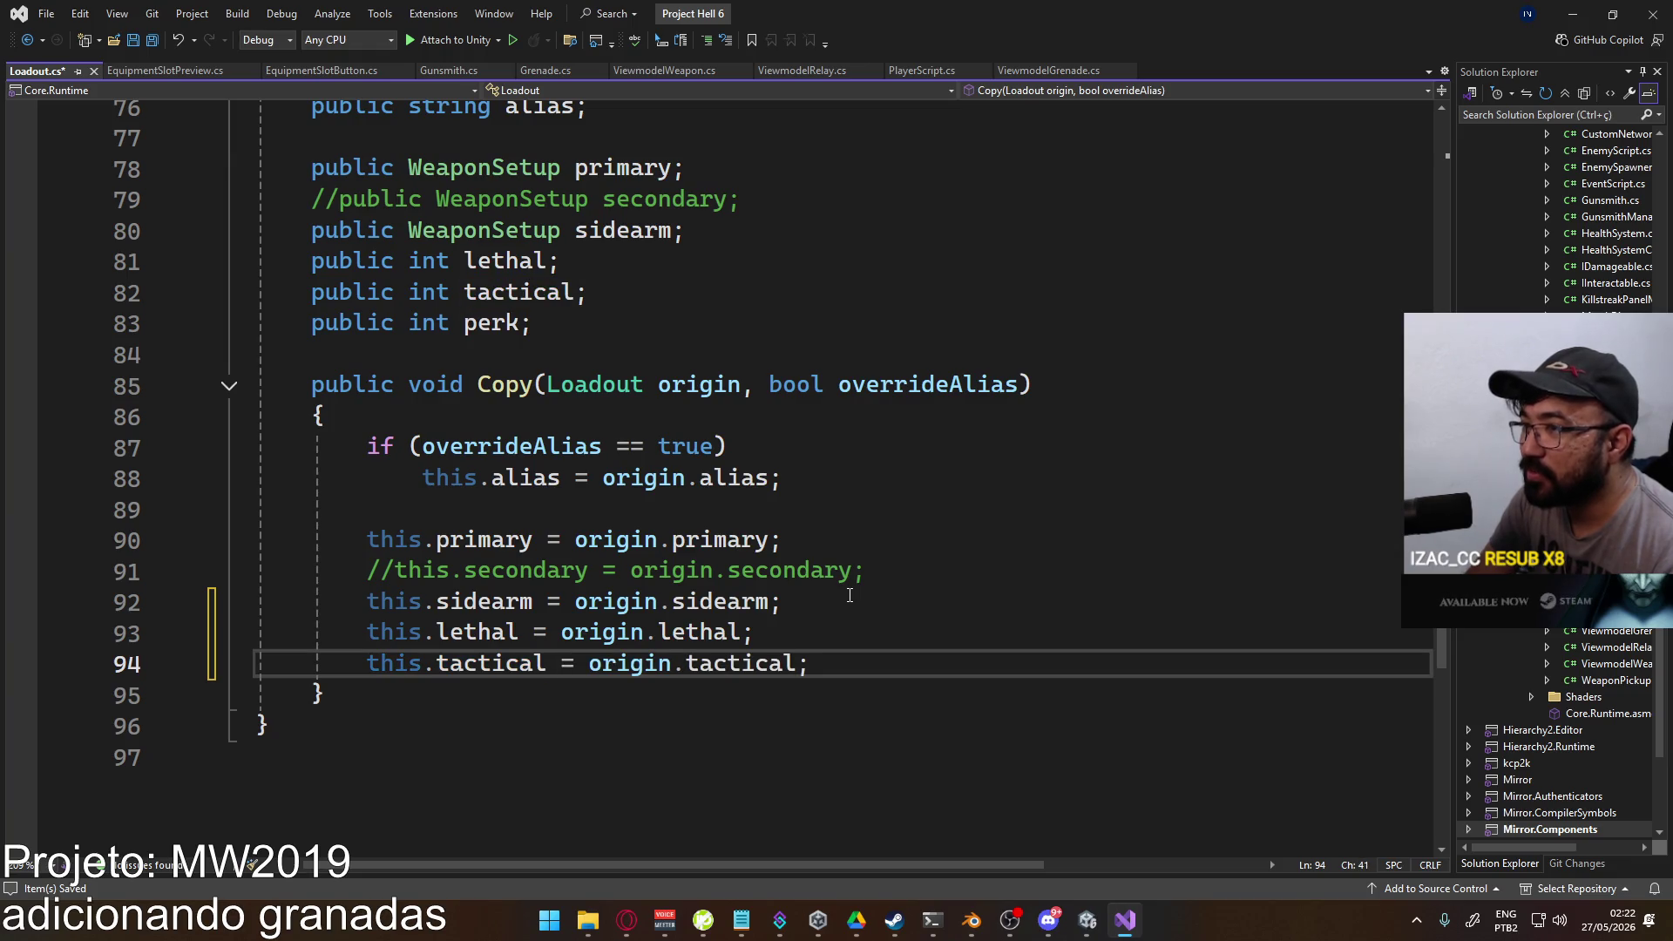
{"action": "key", "text": "Return"}
{"action": "type", "text": "this.pe"}
{"action": "key", "text": "Tab"}
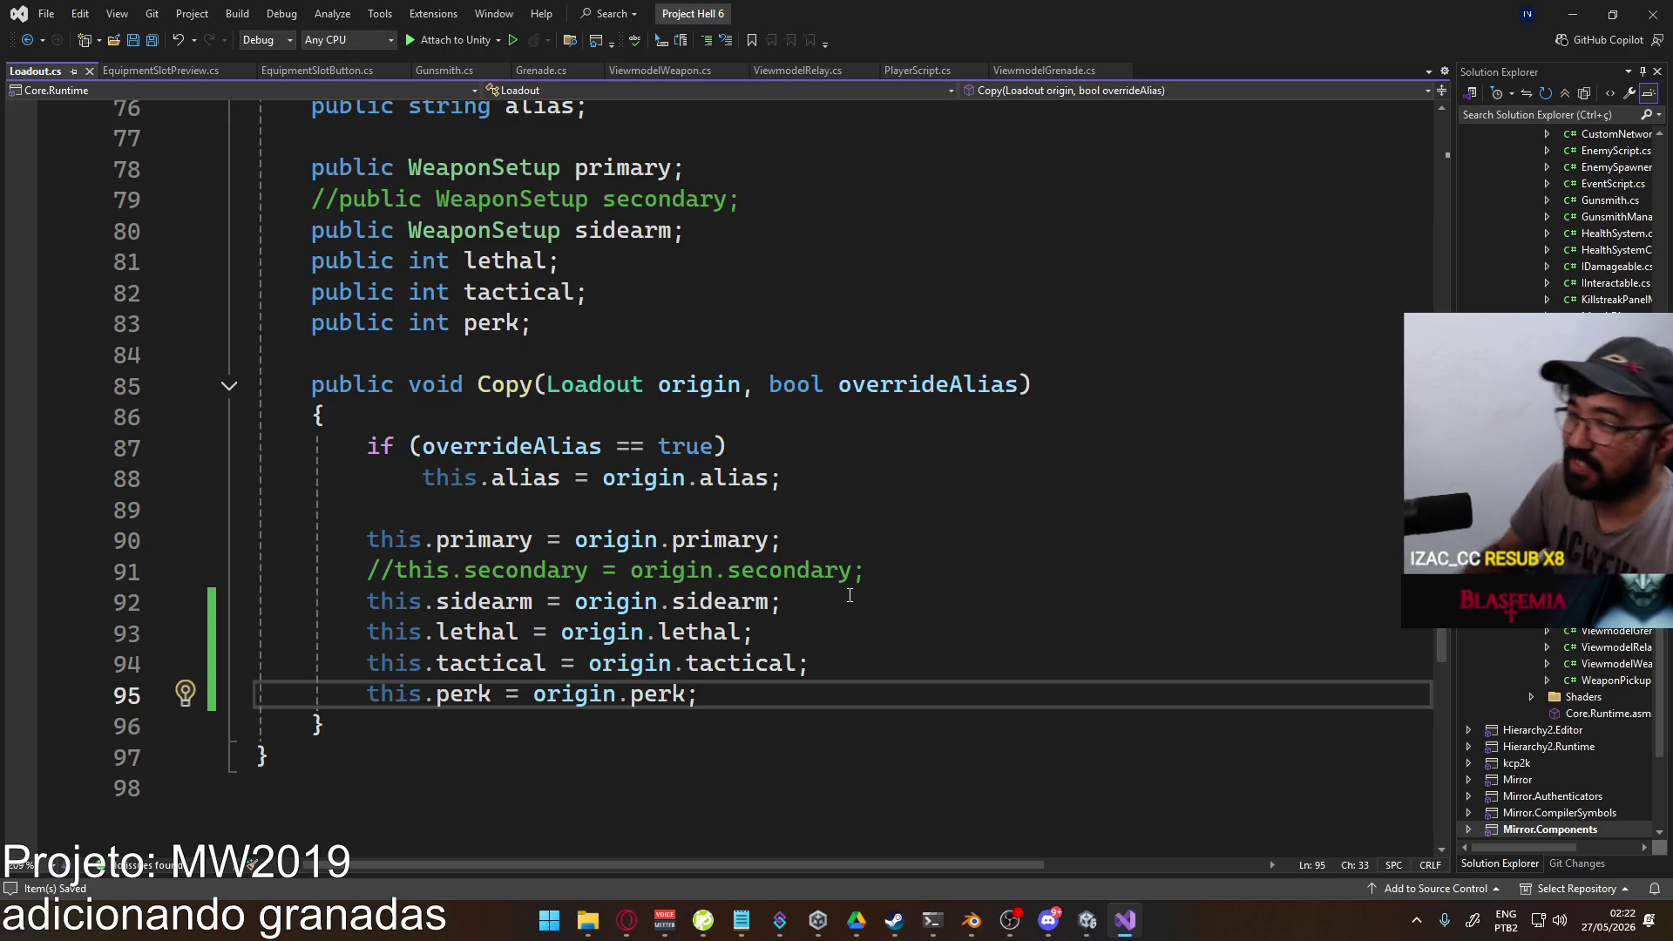
Step: Close the Project Hell Explorer window and return to the Unity editor
{"action": "left_click", "coordinate": [587, 920]}
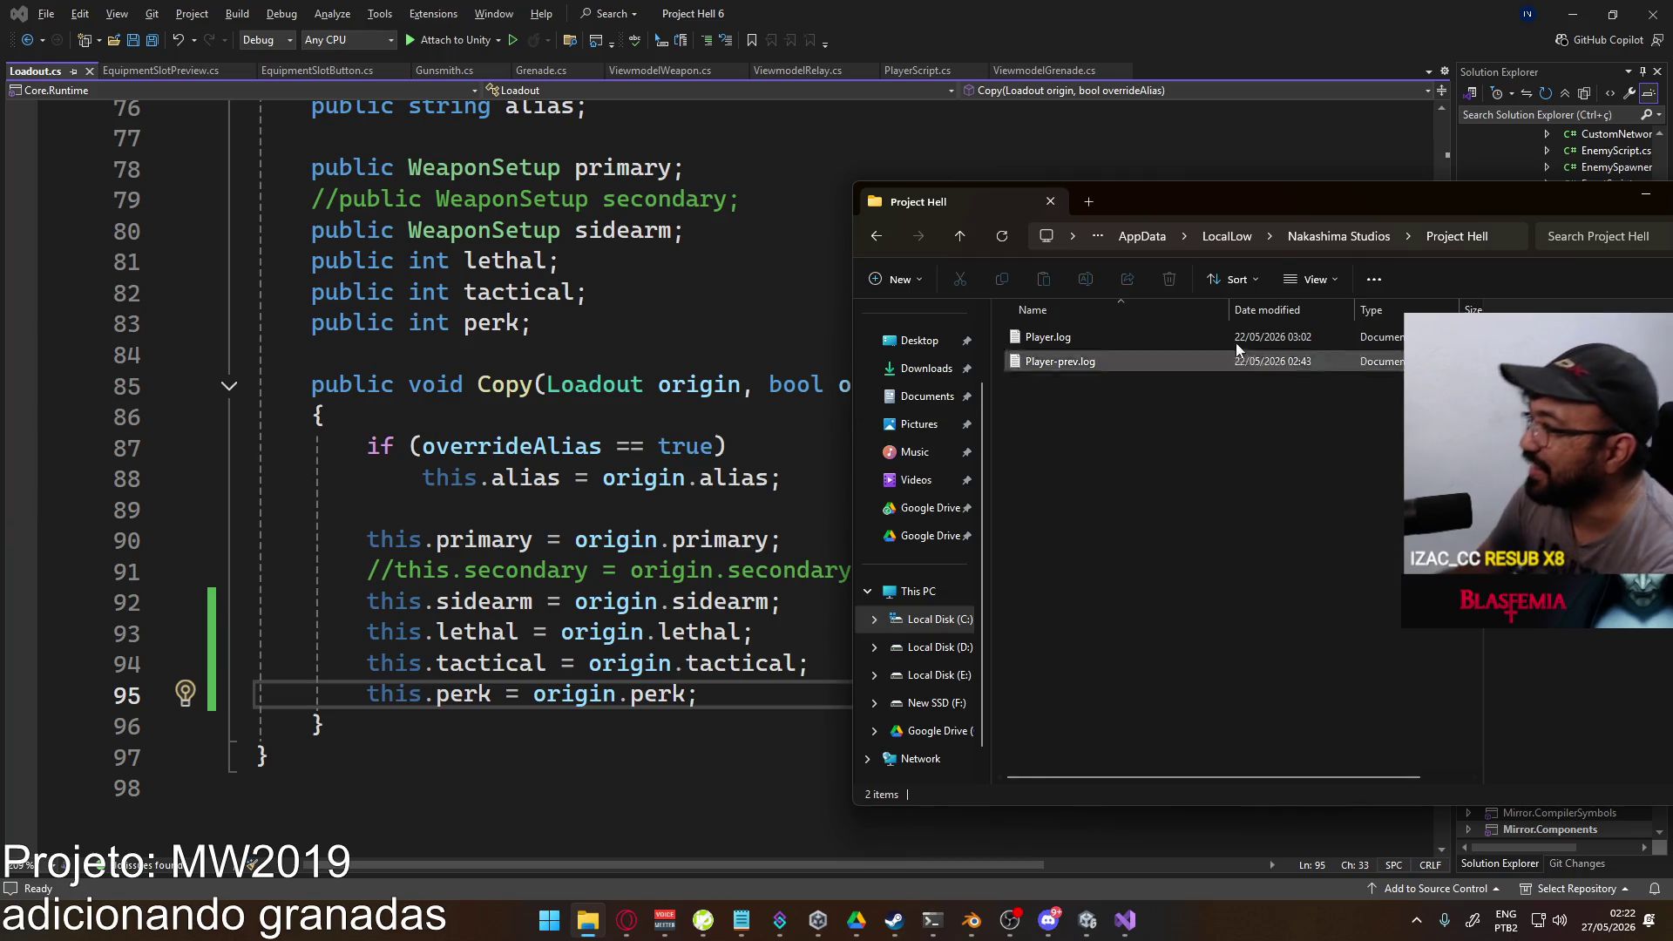
{"action": "left_click", "coordinate": [1189, 232]}
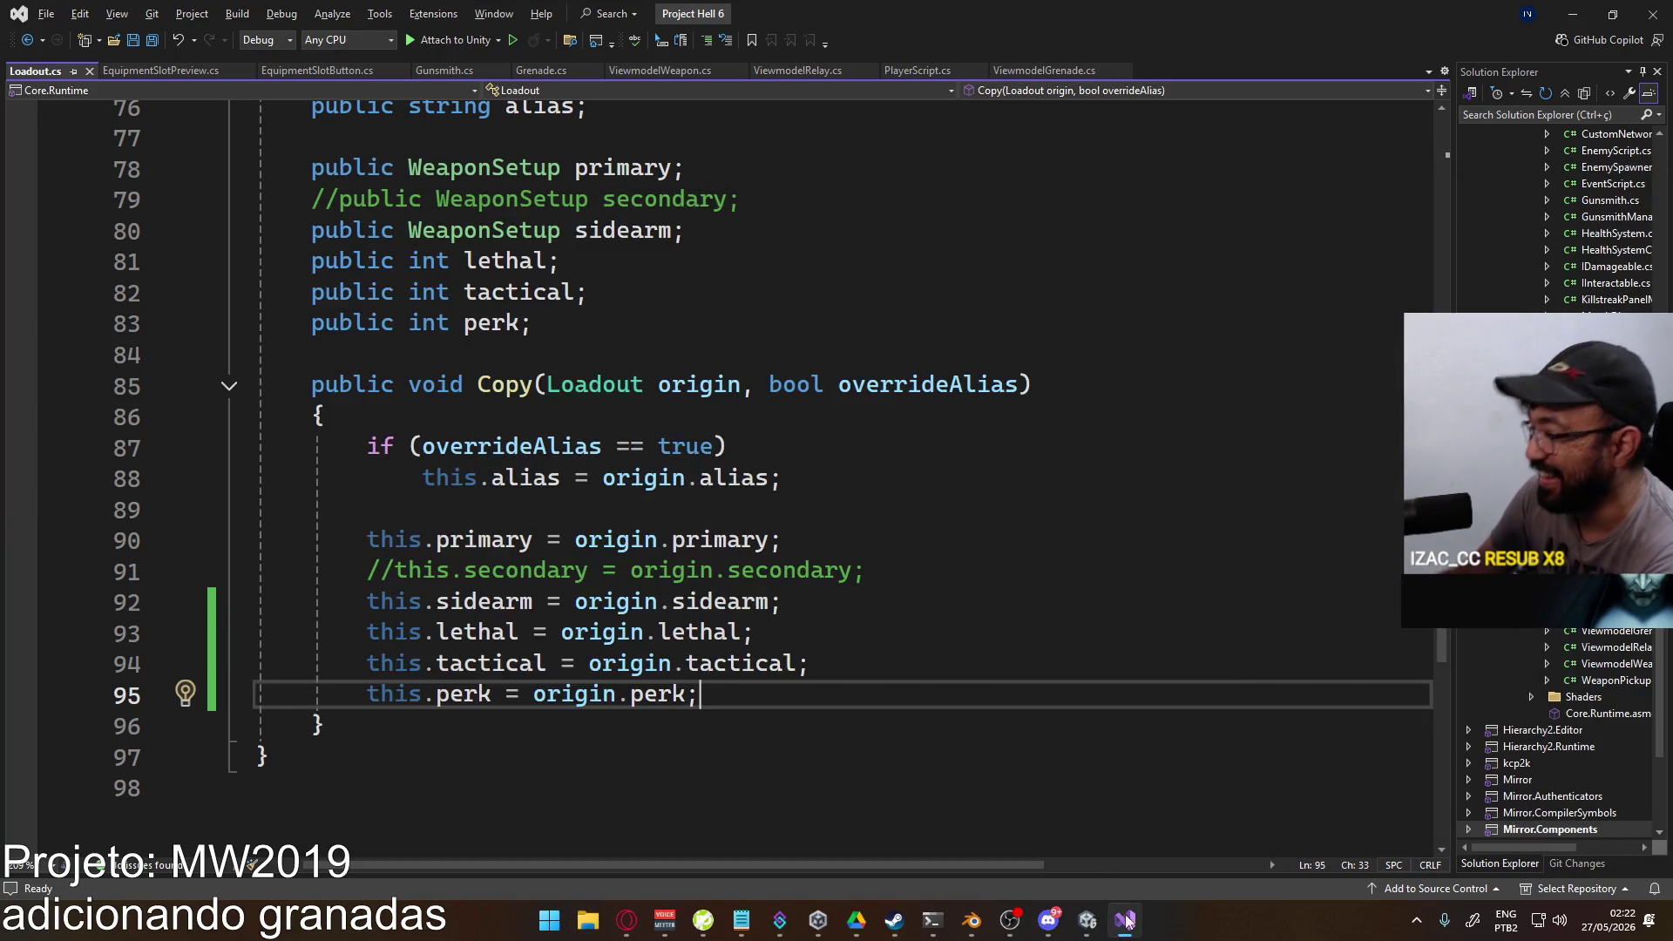
{"action": "left_click", "coordinate": [1088, 920]}
Step: Restart Play with a cleared Console, then open the Carlim 2 entry's source line in Gunsmith.cs
{"action": "left_click", "coordinate": [276, 593]}
{"action": "left_click", "coordinate": [866, 52]}
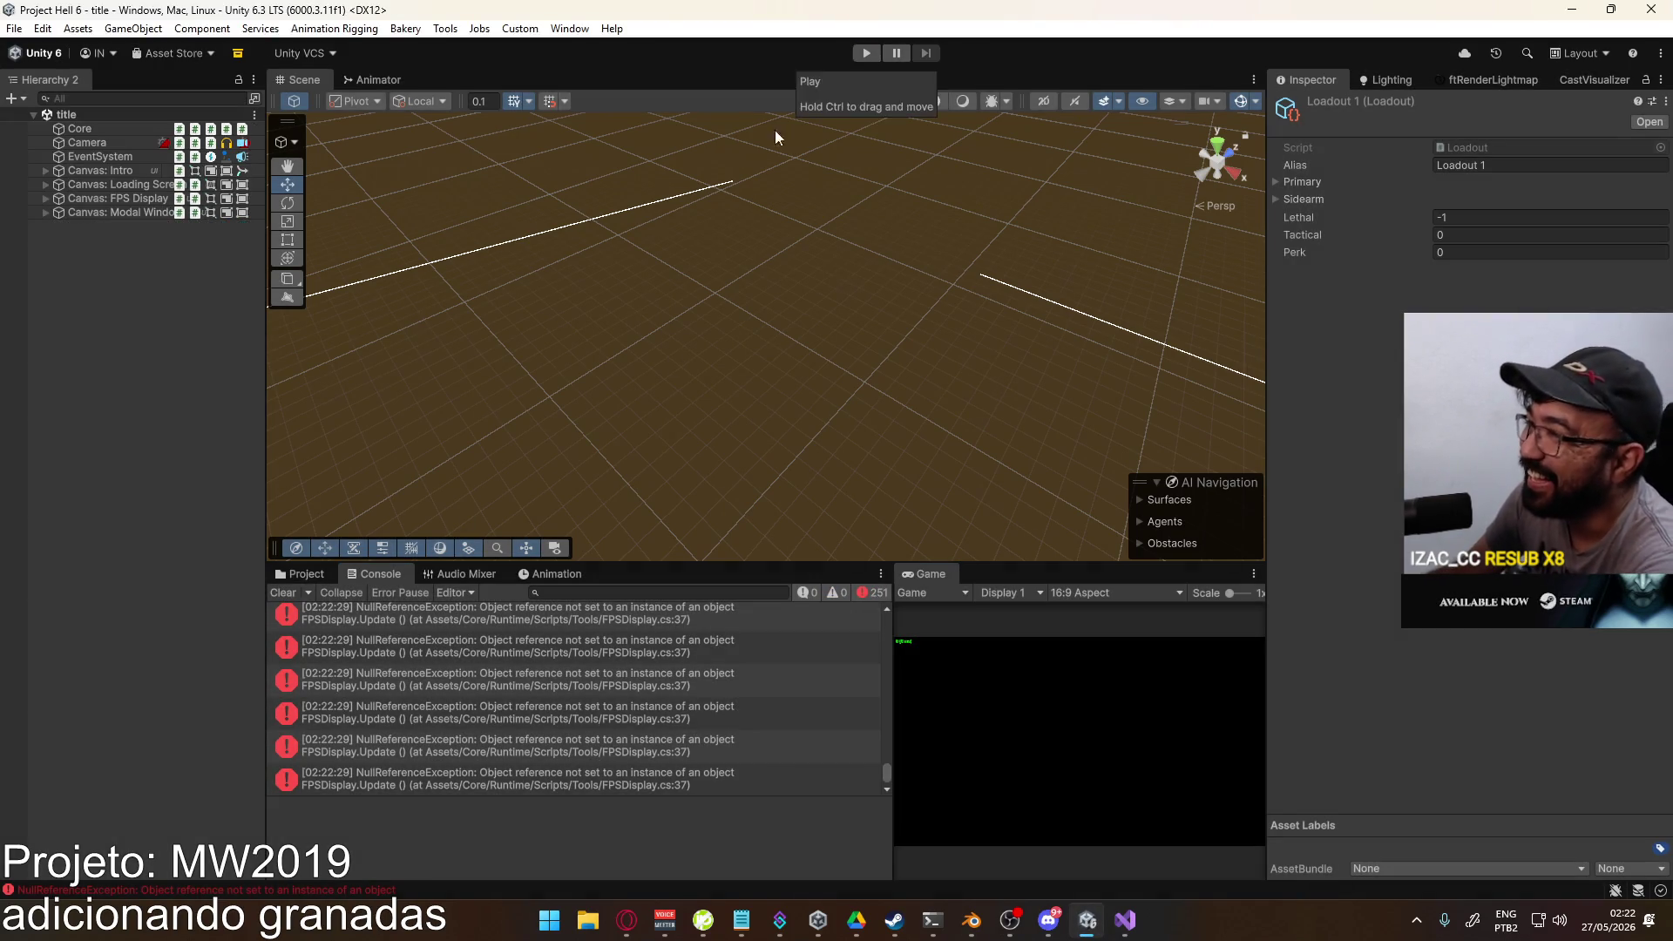
{"action": "left_click", "coordinate": [283, 592]}
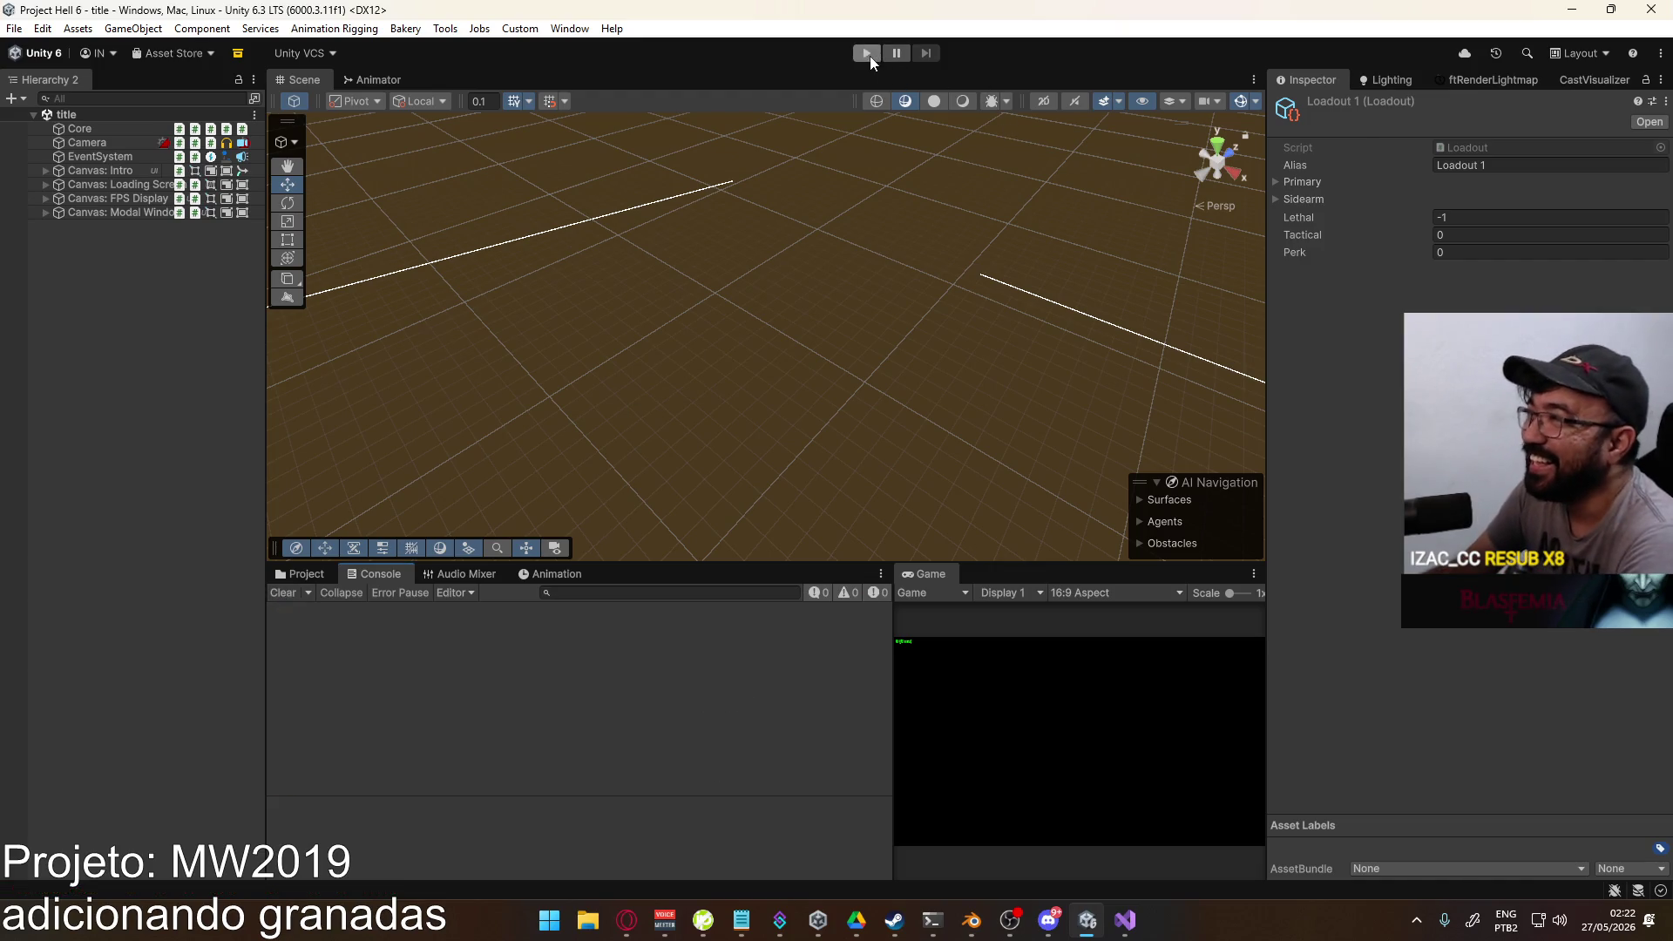
{"action": "left_click", "coordinate": [868, 54]}
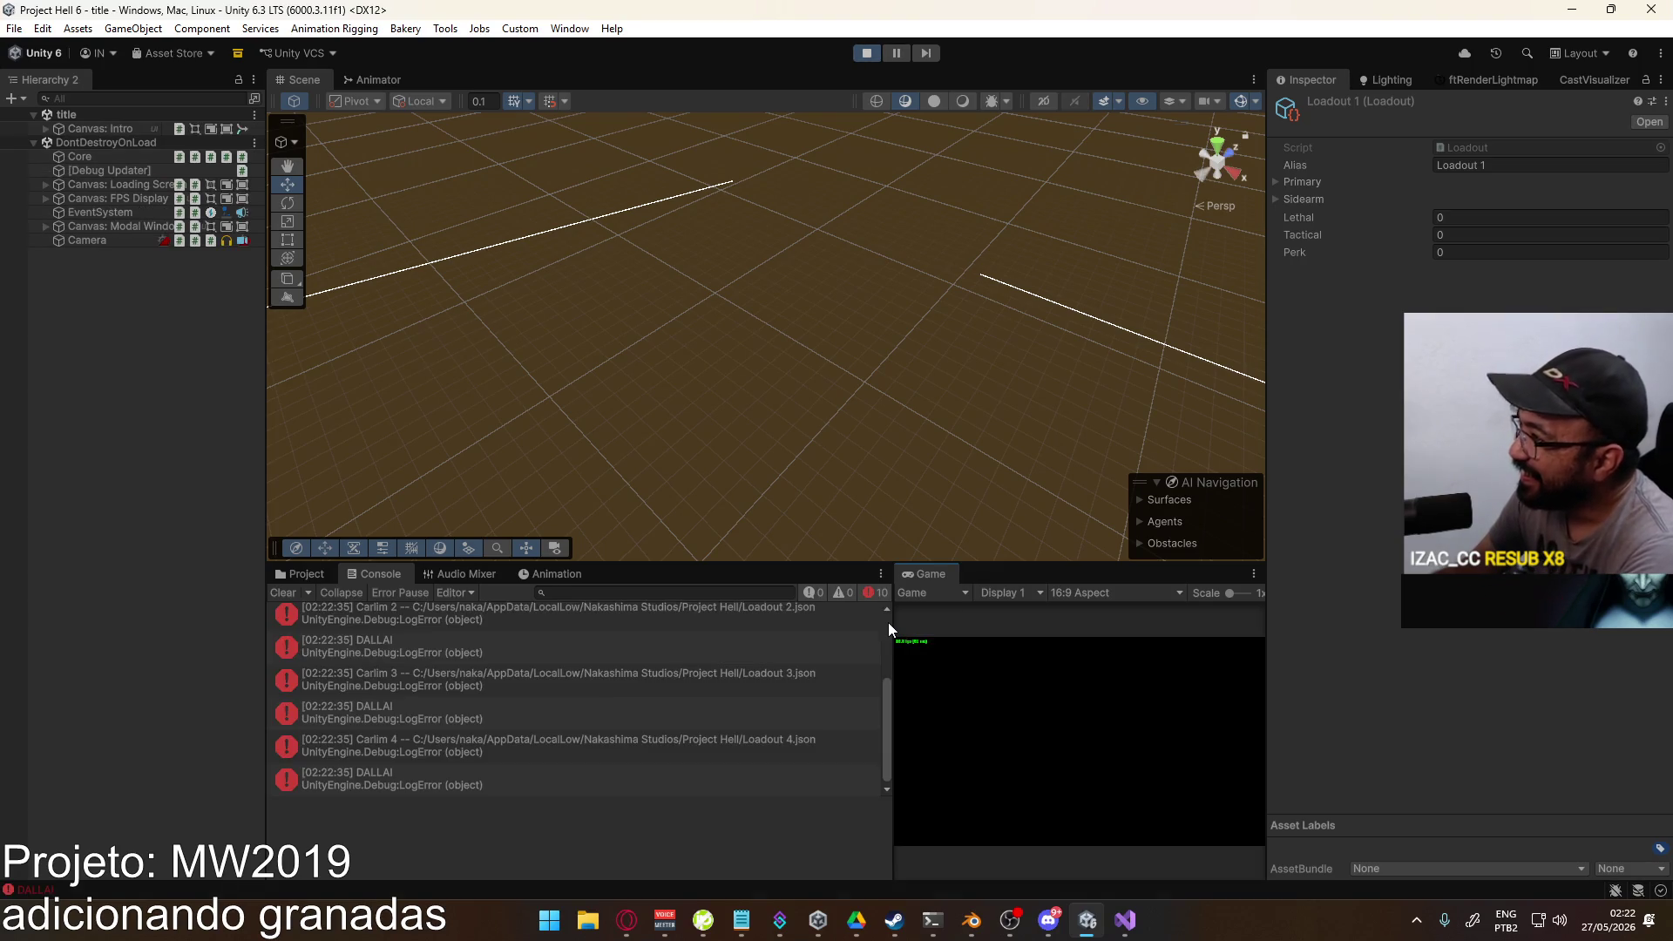
{"action": "left_click", "coordinate": [509, 627]}
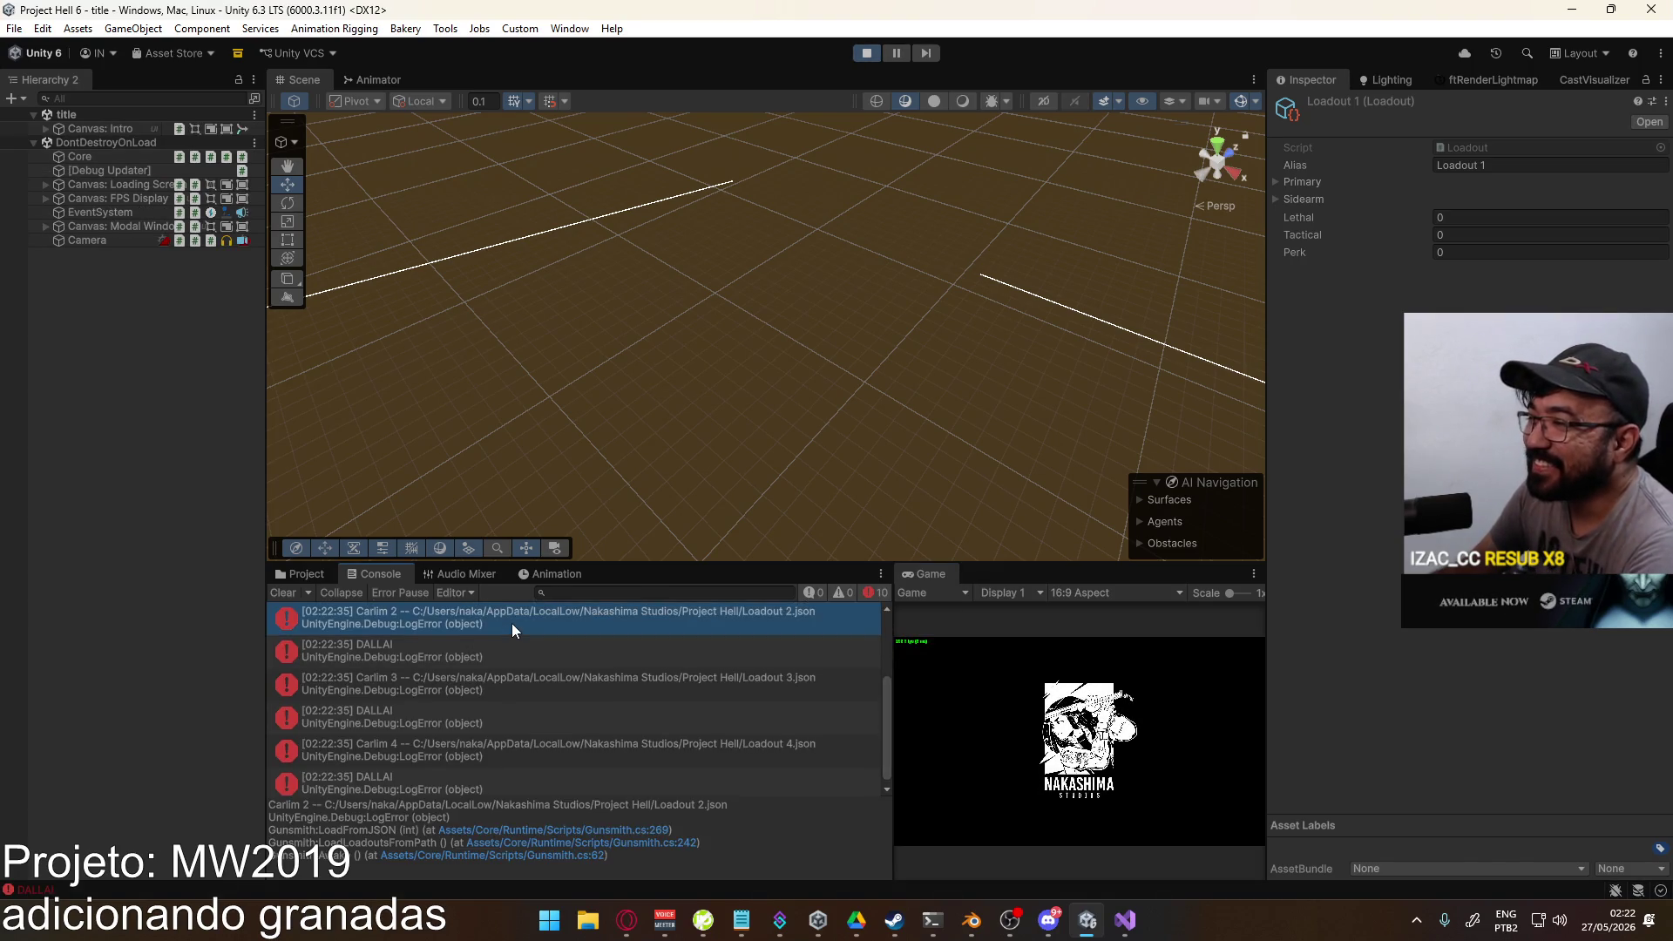
{"action": "double_click", "coordinate": [511, 624]}
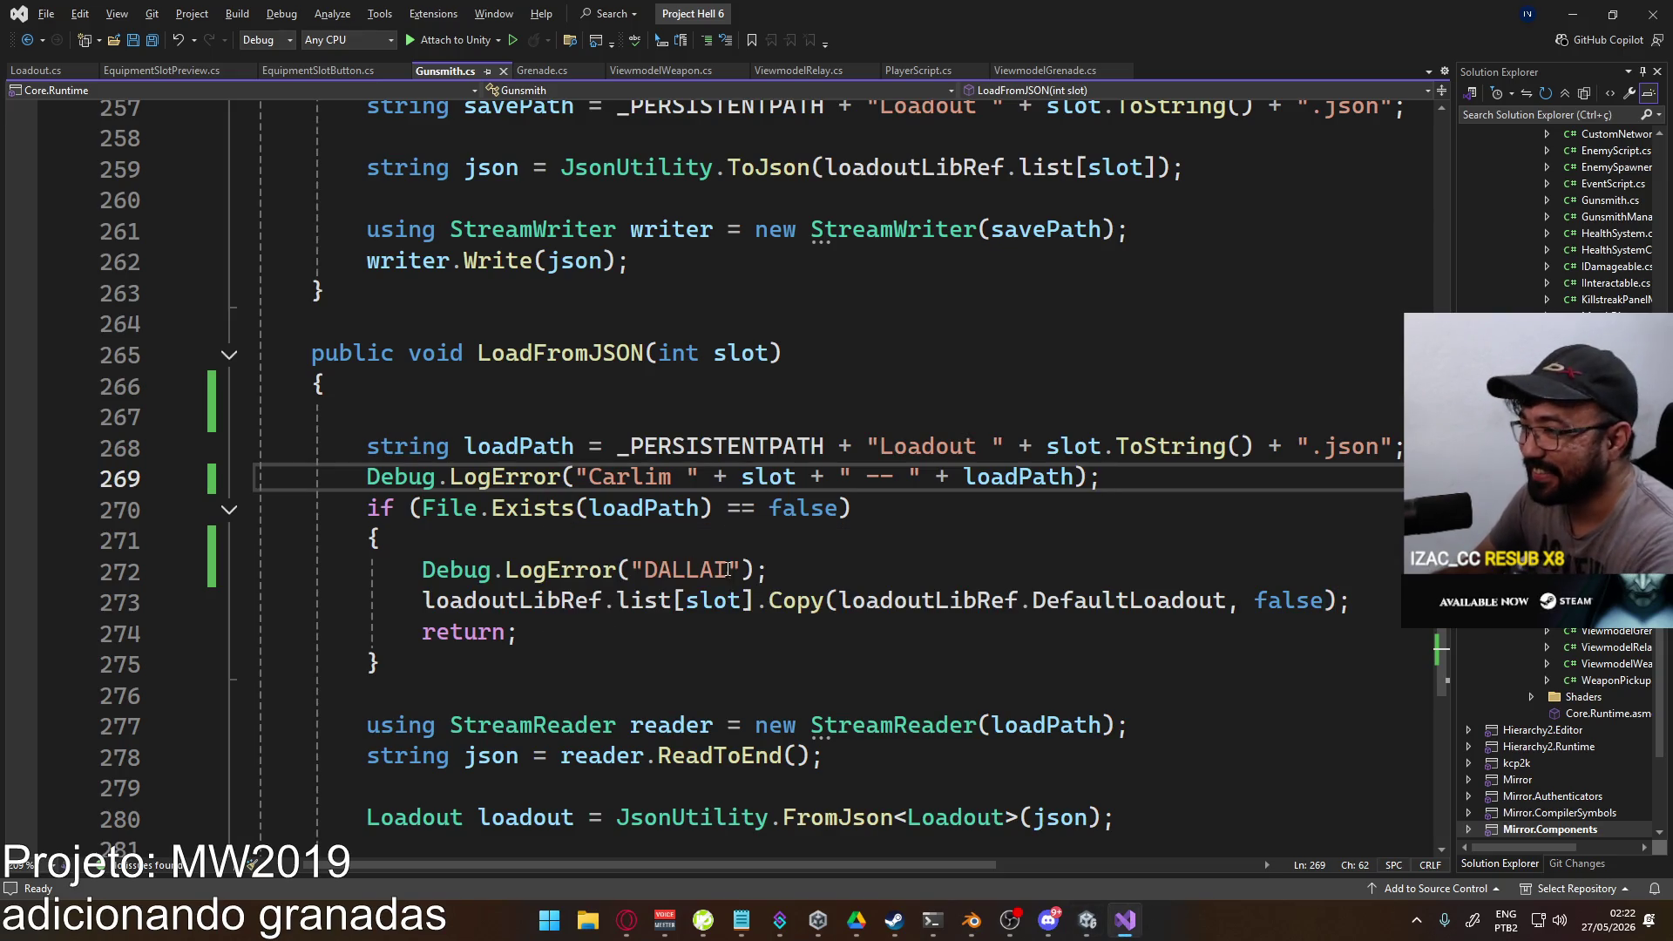
Step: Cut the Carlim and DALLAI log lines, add a blank line above the if check, and stop Play
{"action": "key", "text": "ctrl+x"}
{"action": "key", "text": "Down"}
{"action": "key", "text": "Down"}
{"action": "key", "text": "ctrl+x"}
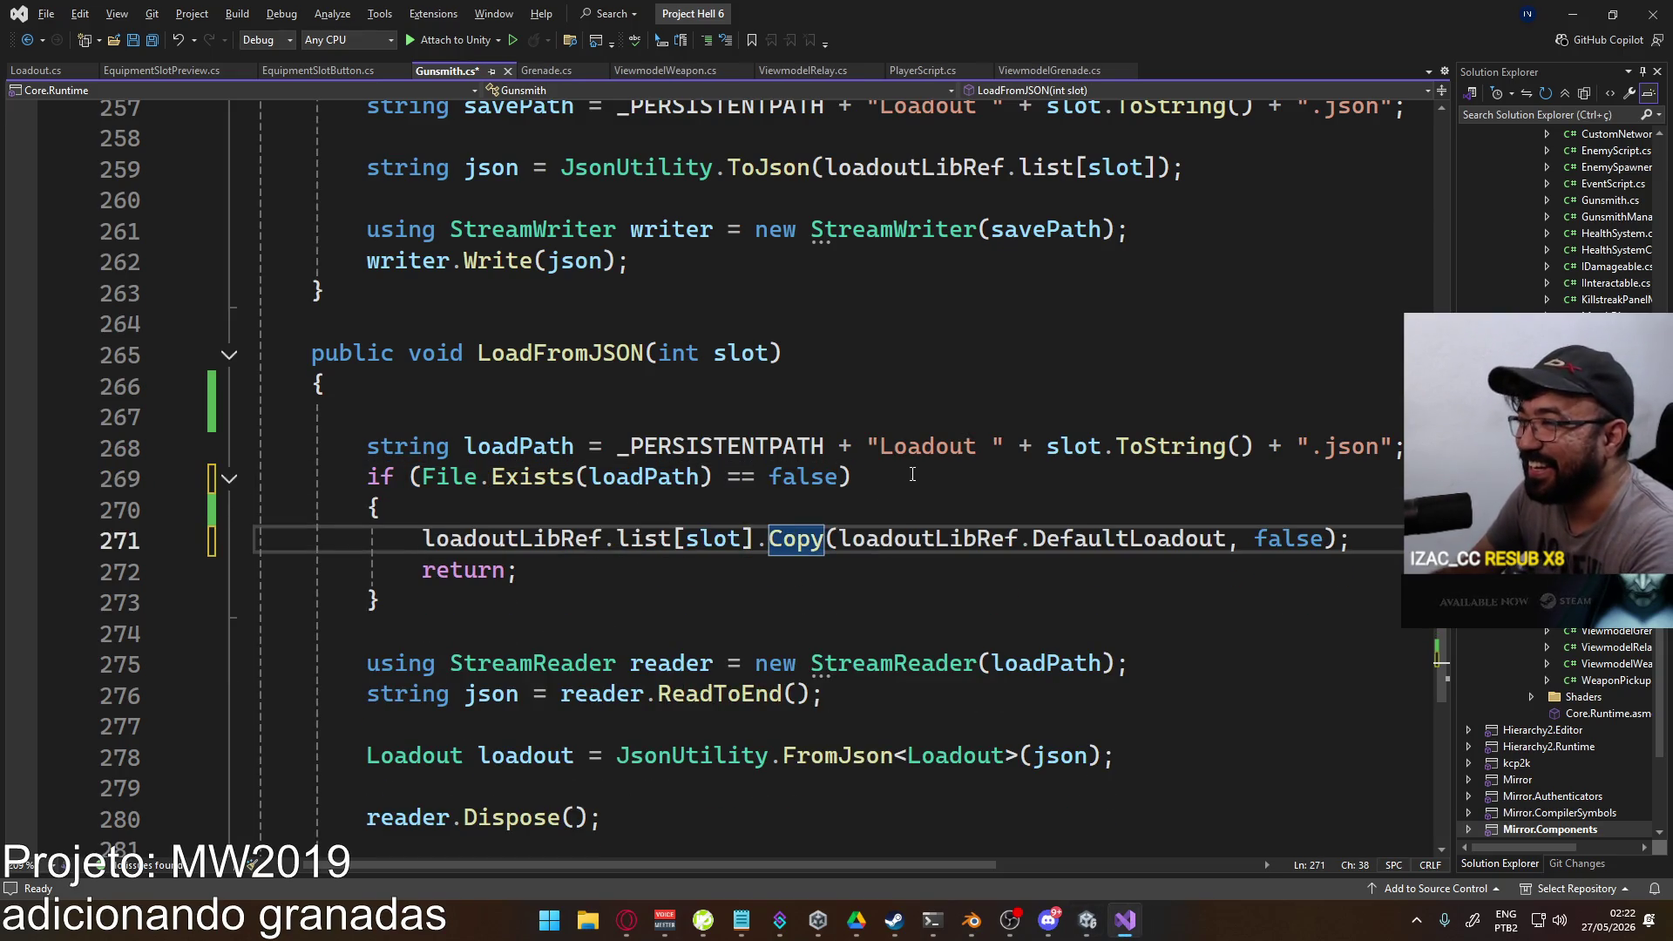
{"action": "left_click", "coordinate": [364, 478]}
{"action": "key", "text": "Return"}
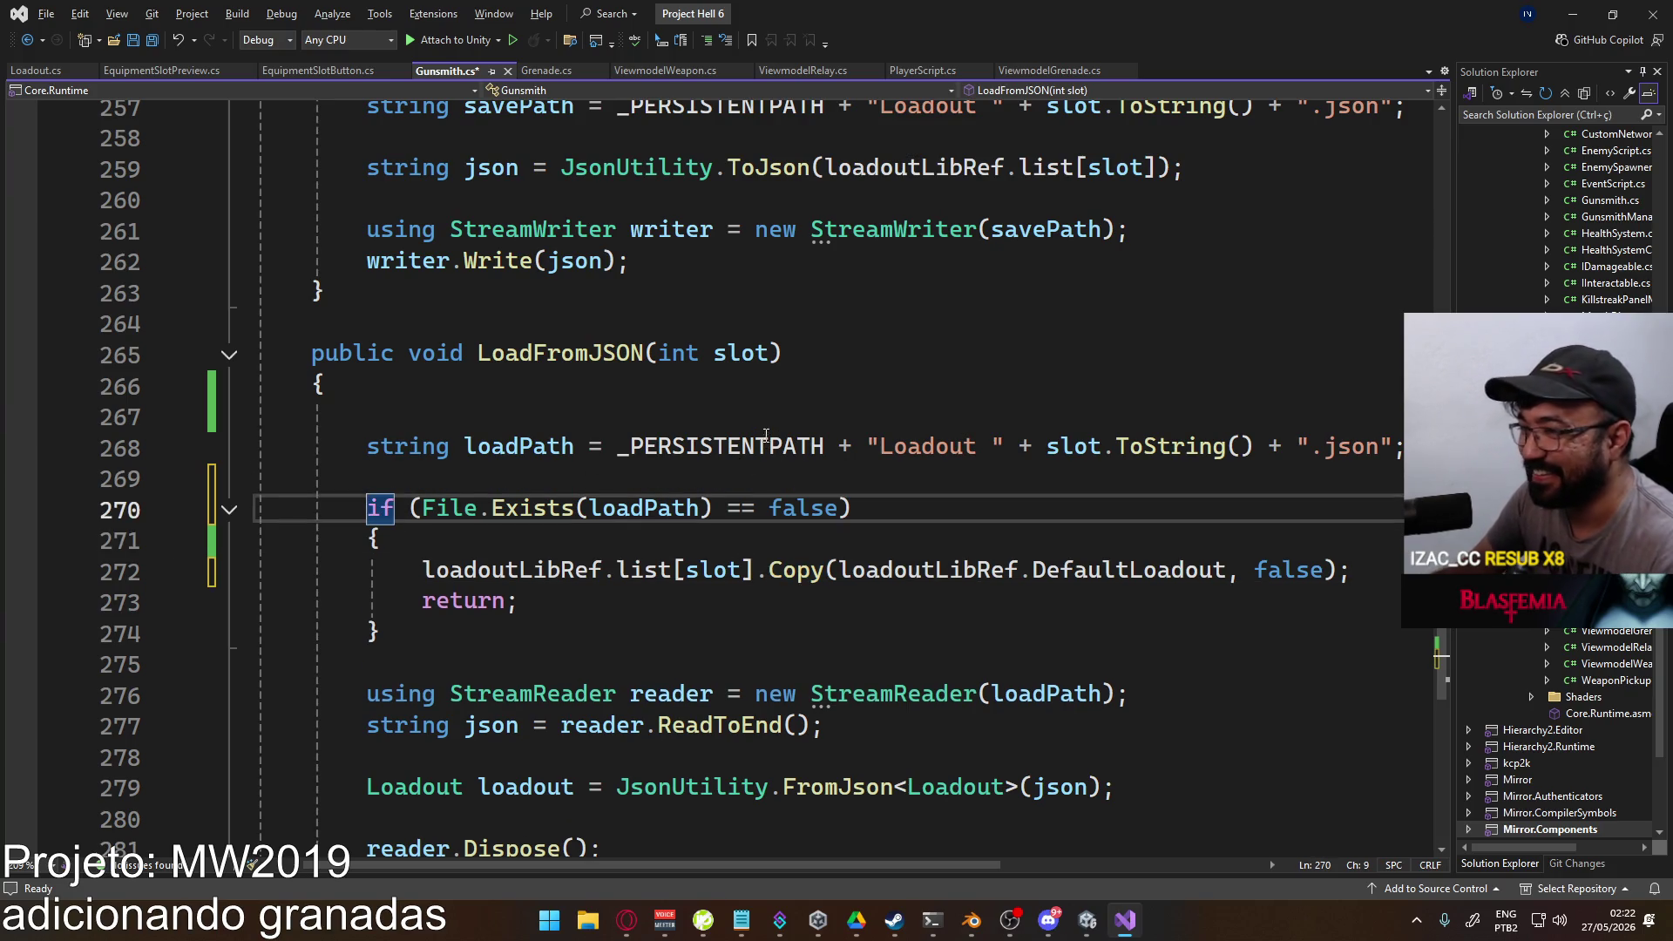
{"action": "key", "text": "alt+Tab"}
{"action": "left_click", "coordinate": [867, 54]}
{"action": "key", "text": "alt+Tab"}
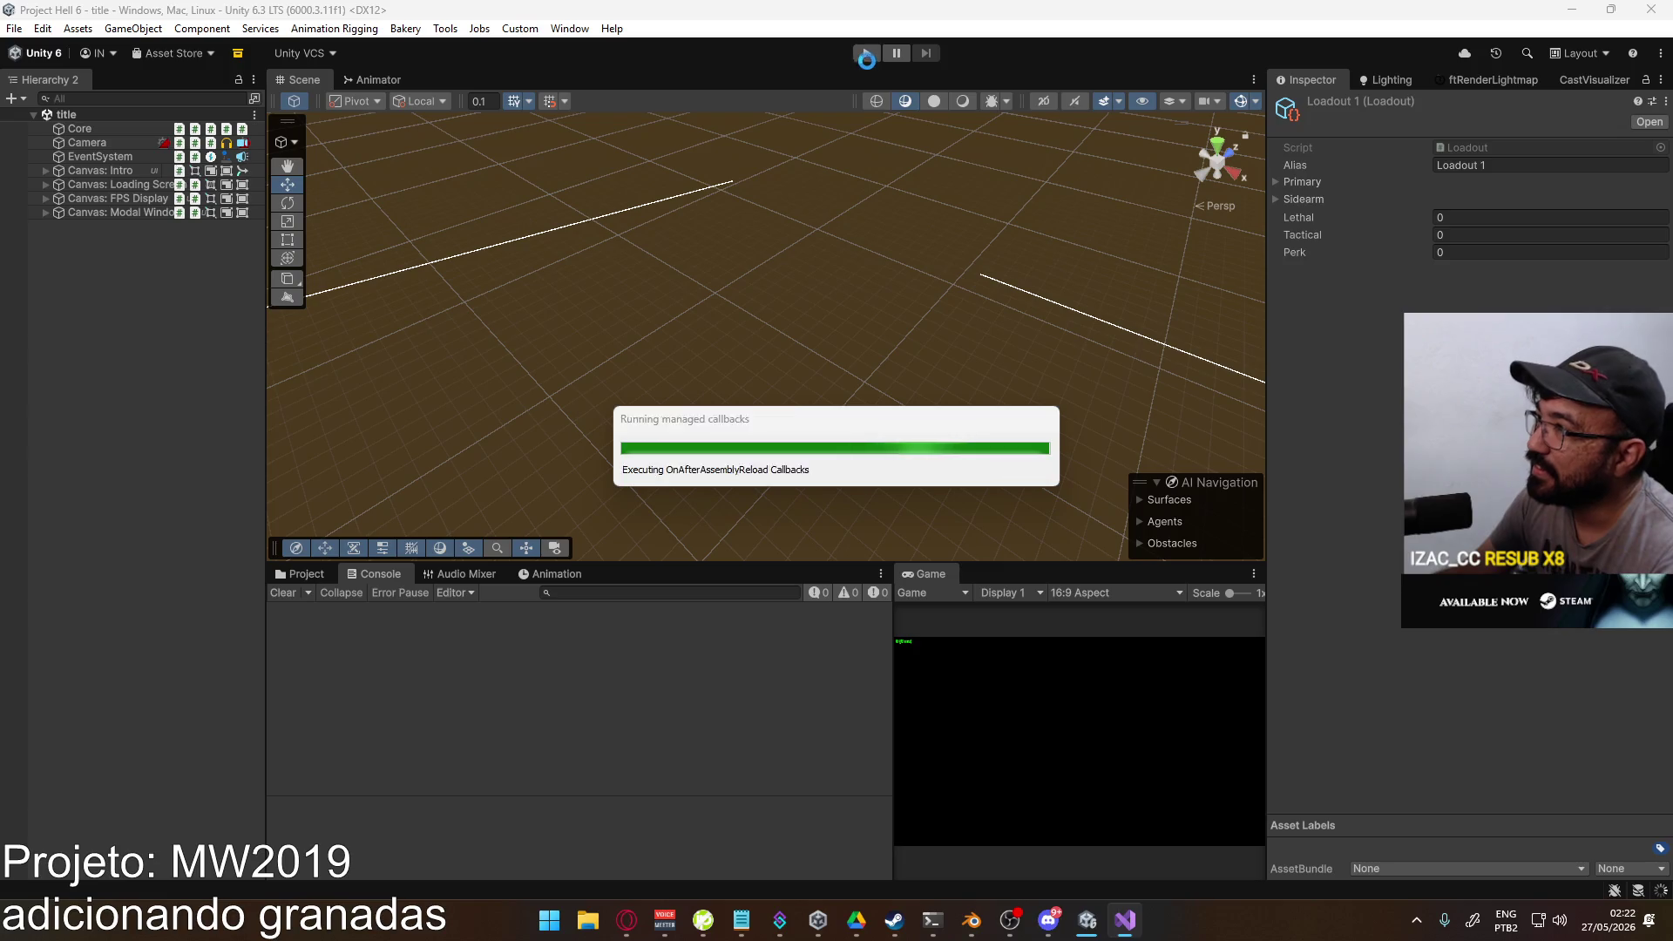
Step: Play the game and start a match on Shipment
{"action": "left_click", "coordinate": [871, 56]}
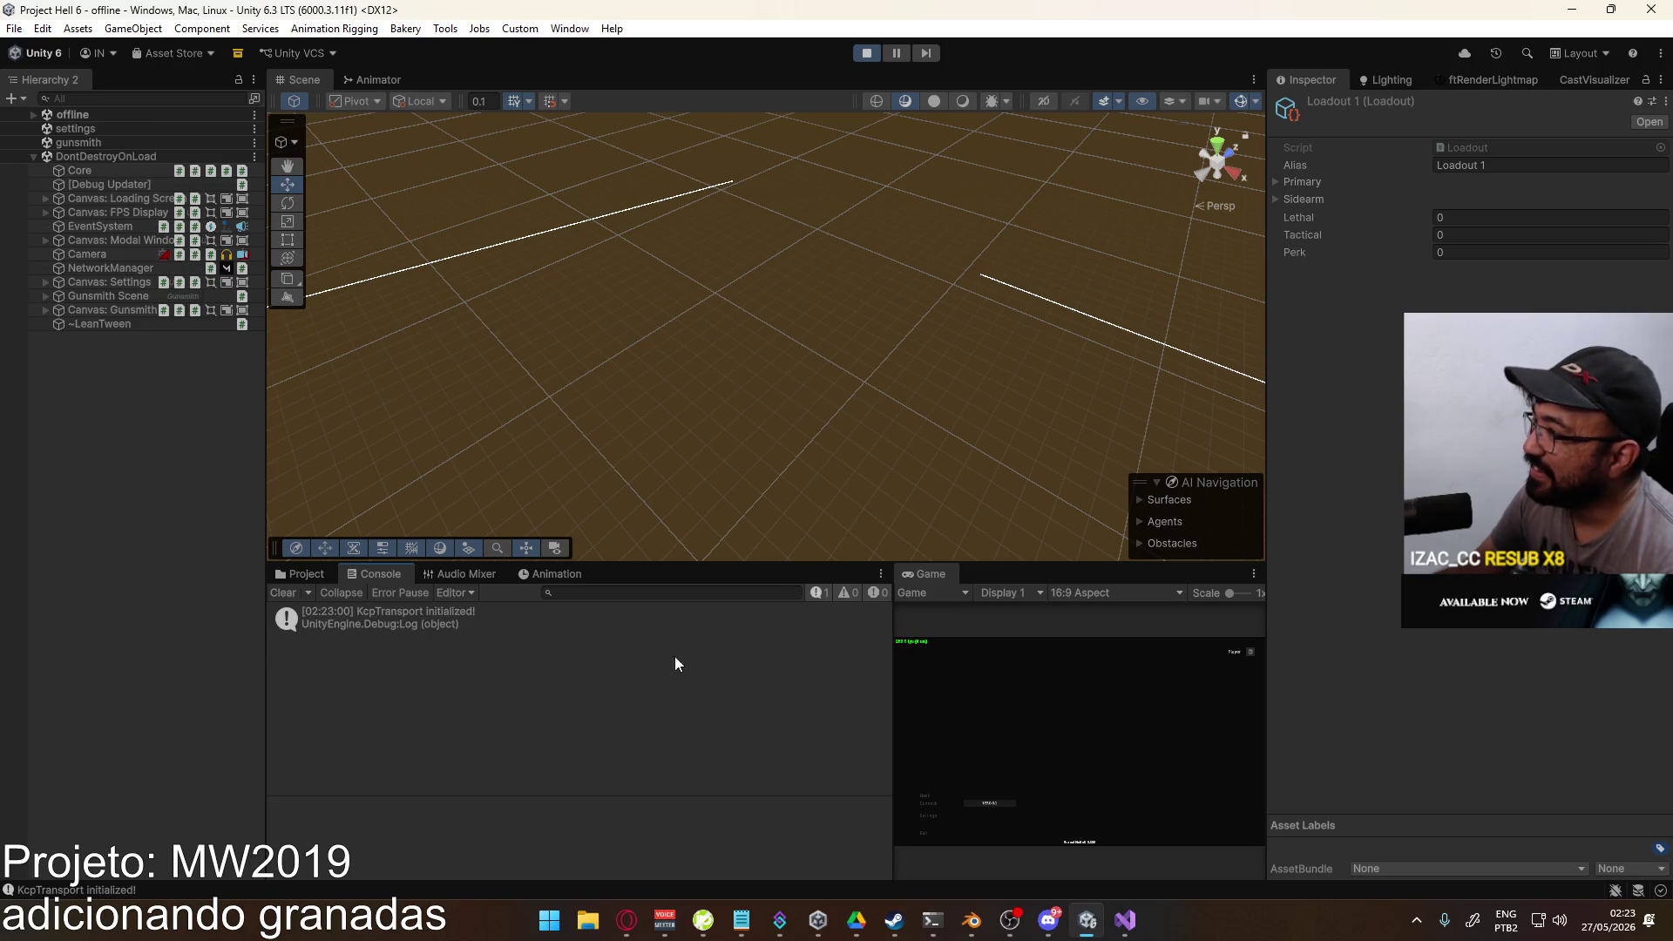
{"action": "left_click", "coordinate": [924, 795]}
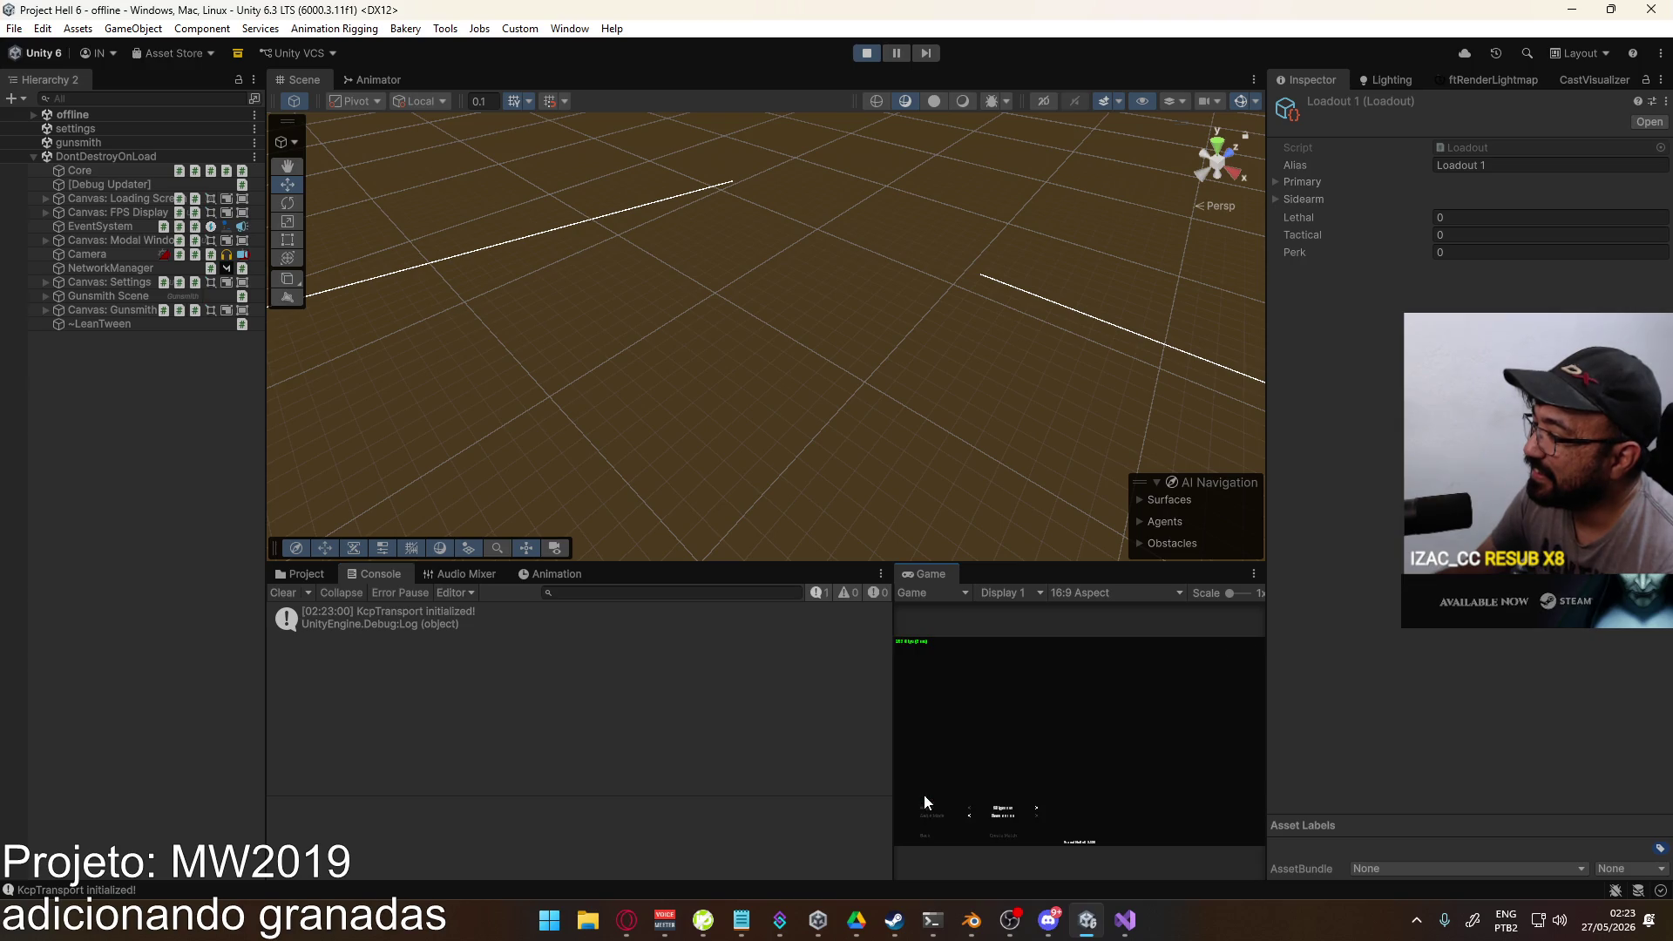
{"action": "left_click", "coordinate": [1002, 833]}
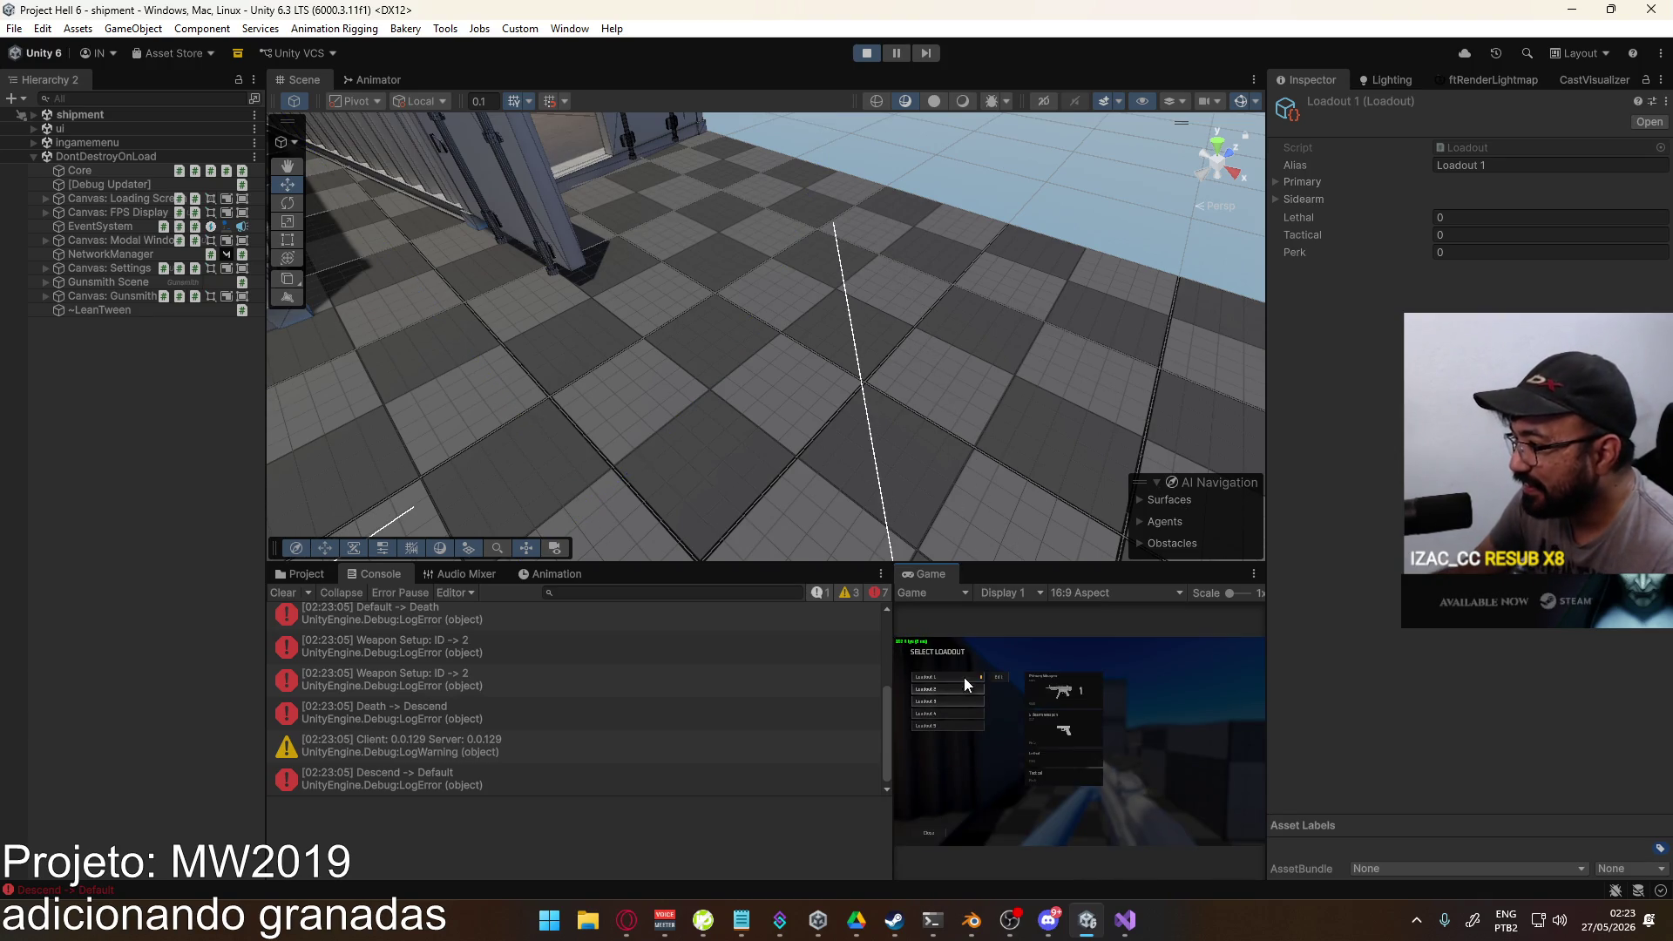
Step: Choose a lethal grenade for Loadout 1, stop Play, and show the -1 error's stack trace
{"action": "left_click", "coordinate": [1003, 681]}
{"action": "left_click", "coordinate": [945, 751]}
{"action": "left_click", "coordinate": [969, 708]}
{"action": "key", "text": "super"}
{"action": "left_click", "coordinate": [866, 52]}
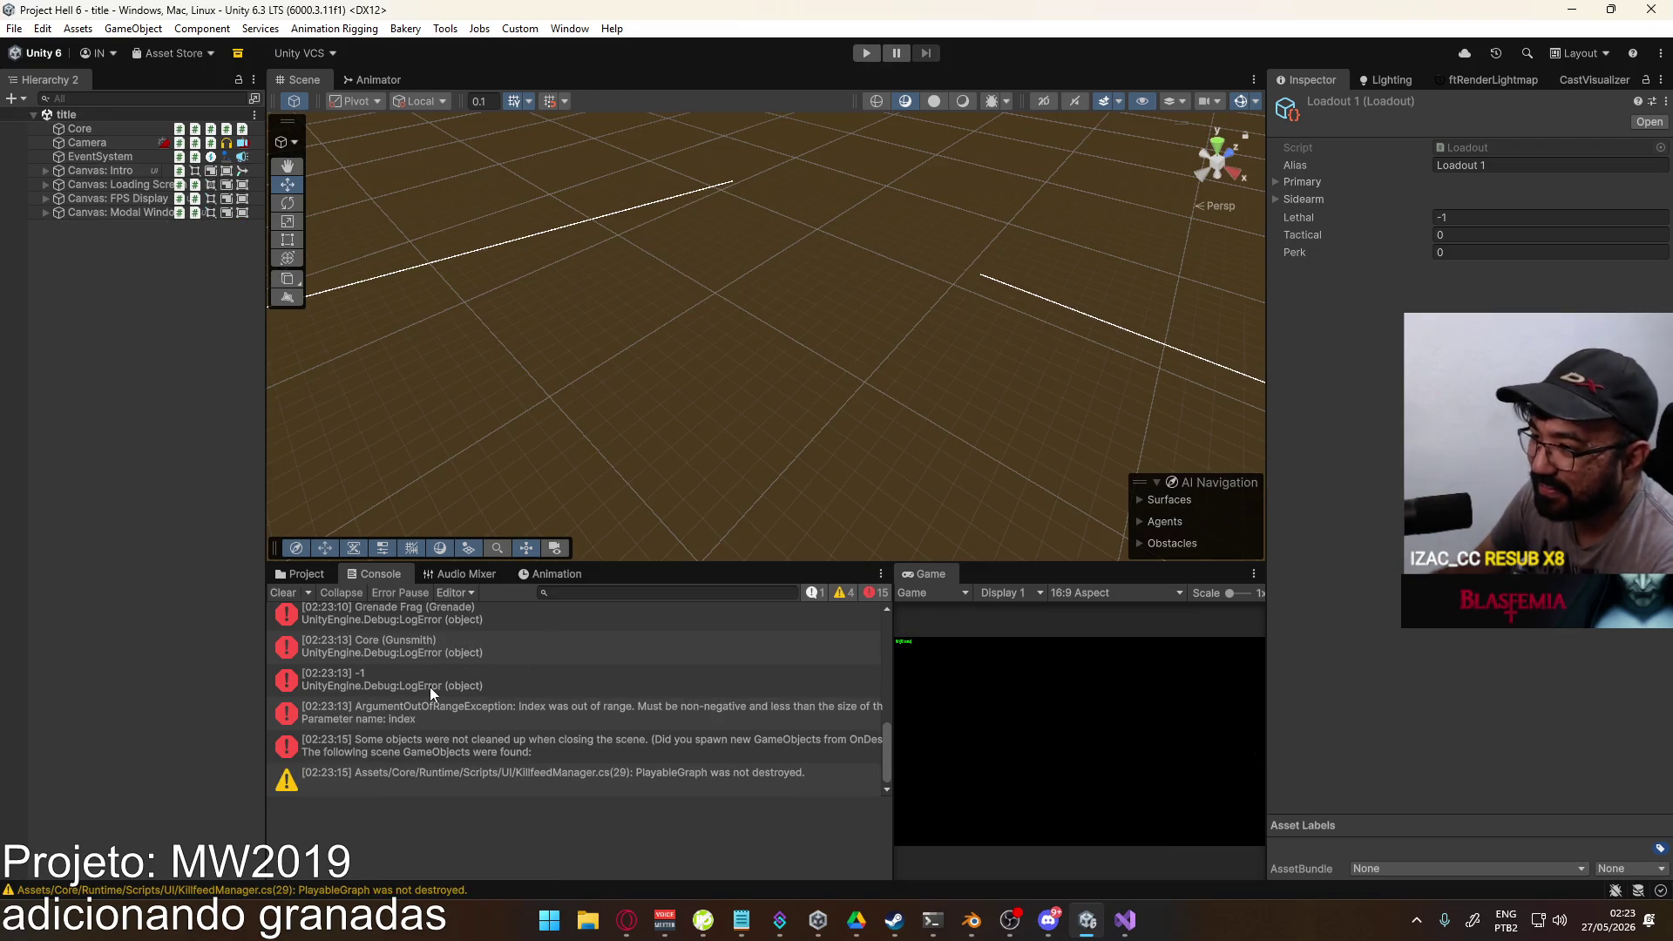
{"action": "left_click", "coordinate": [430, 687]}
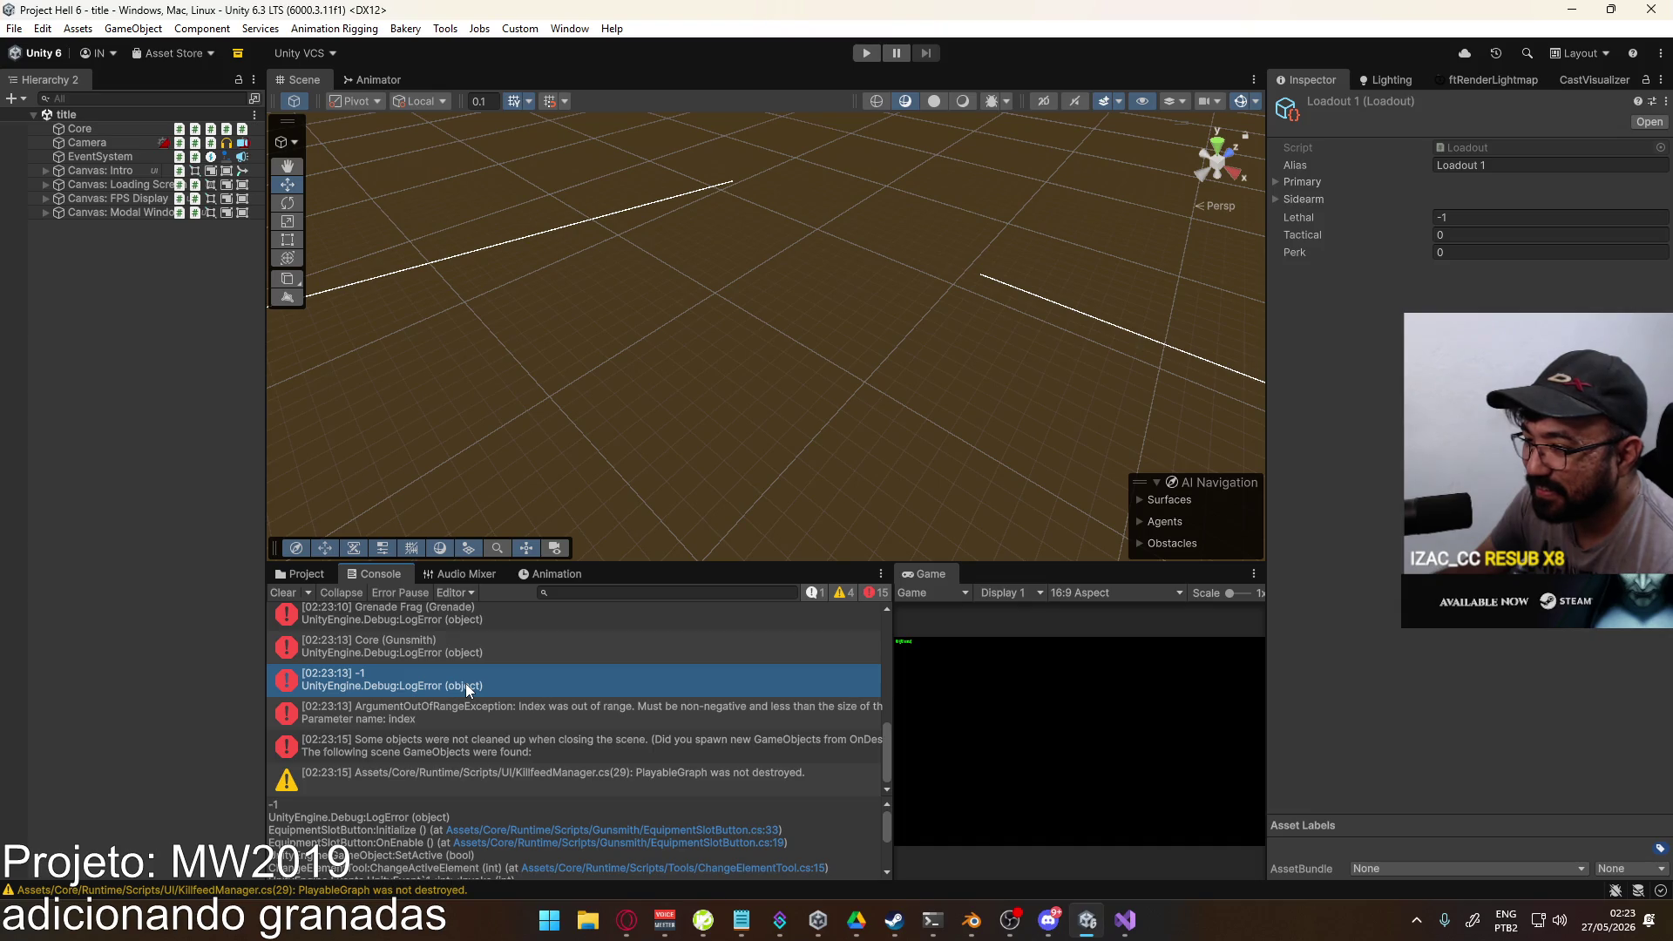
Step: Clear the Console, inspect the Grenade Throwing Knife asset in ScriptableObjects/Weapons, then return to Visual Studio
{"action": "left_click", "coordinate": [284, 593]}
{"action": "left_click", "coordinate": [298, 573]}
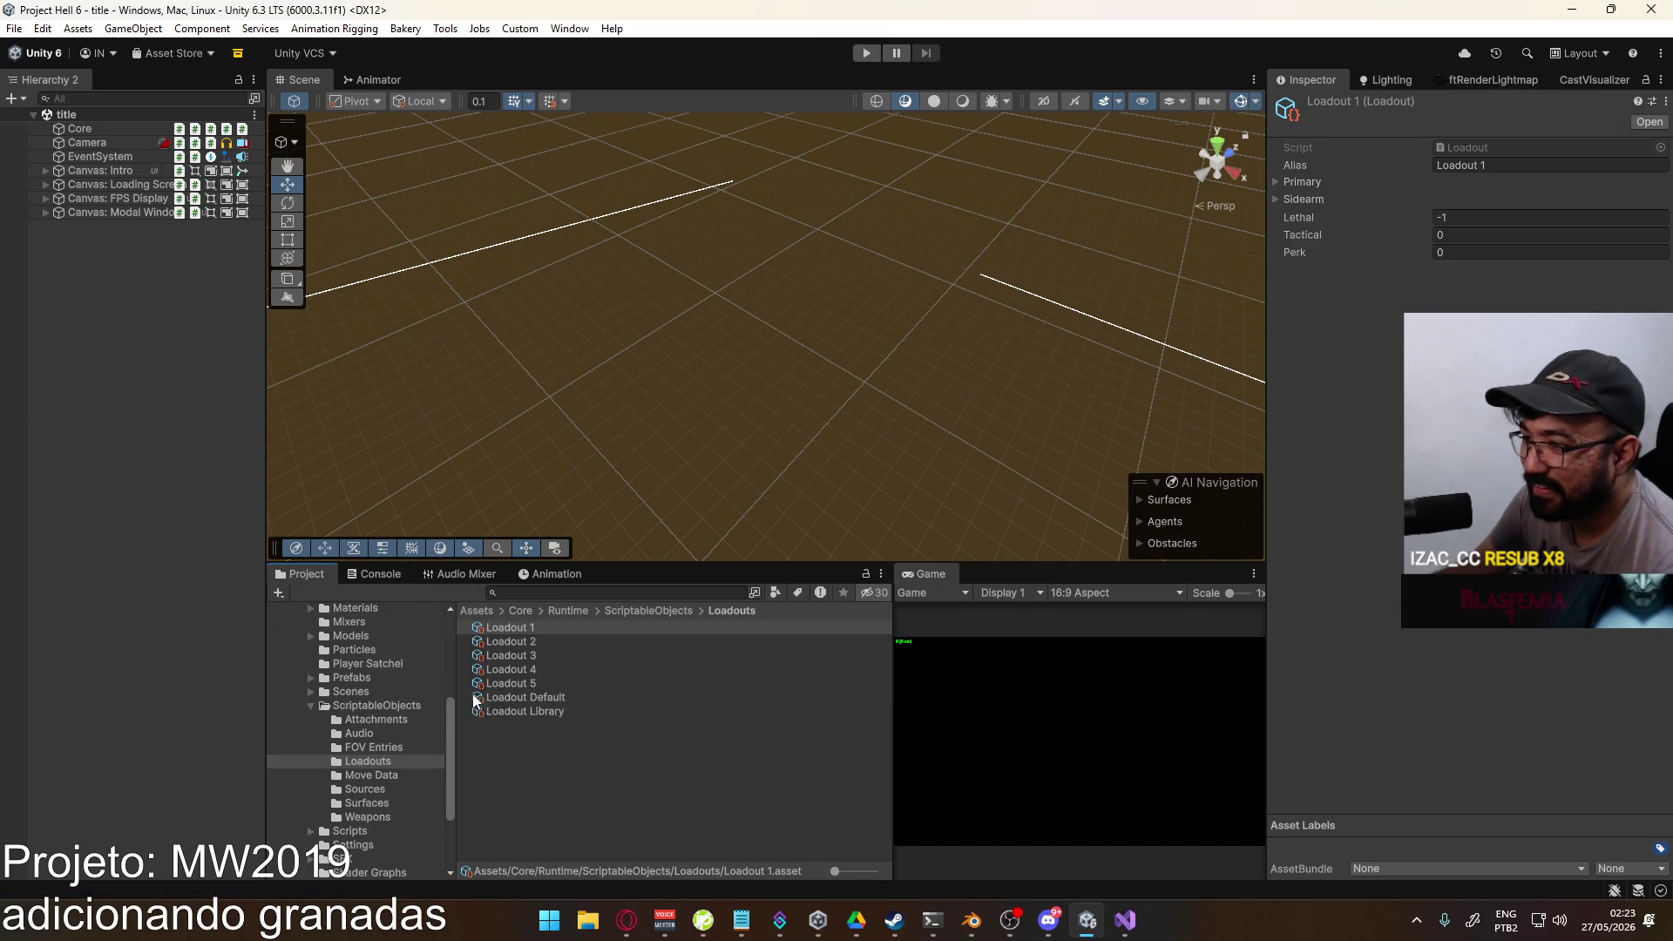
{"action": "left_click", "coordinate": [394, 706]}
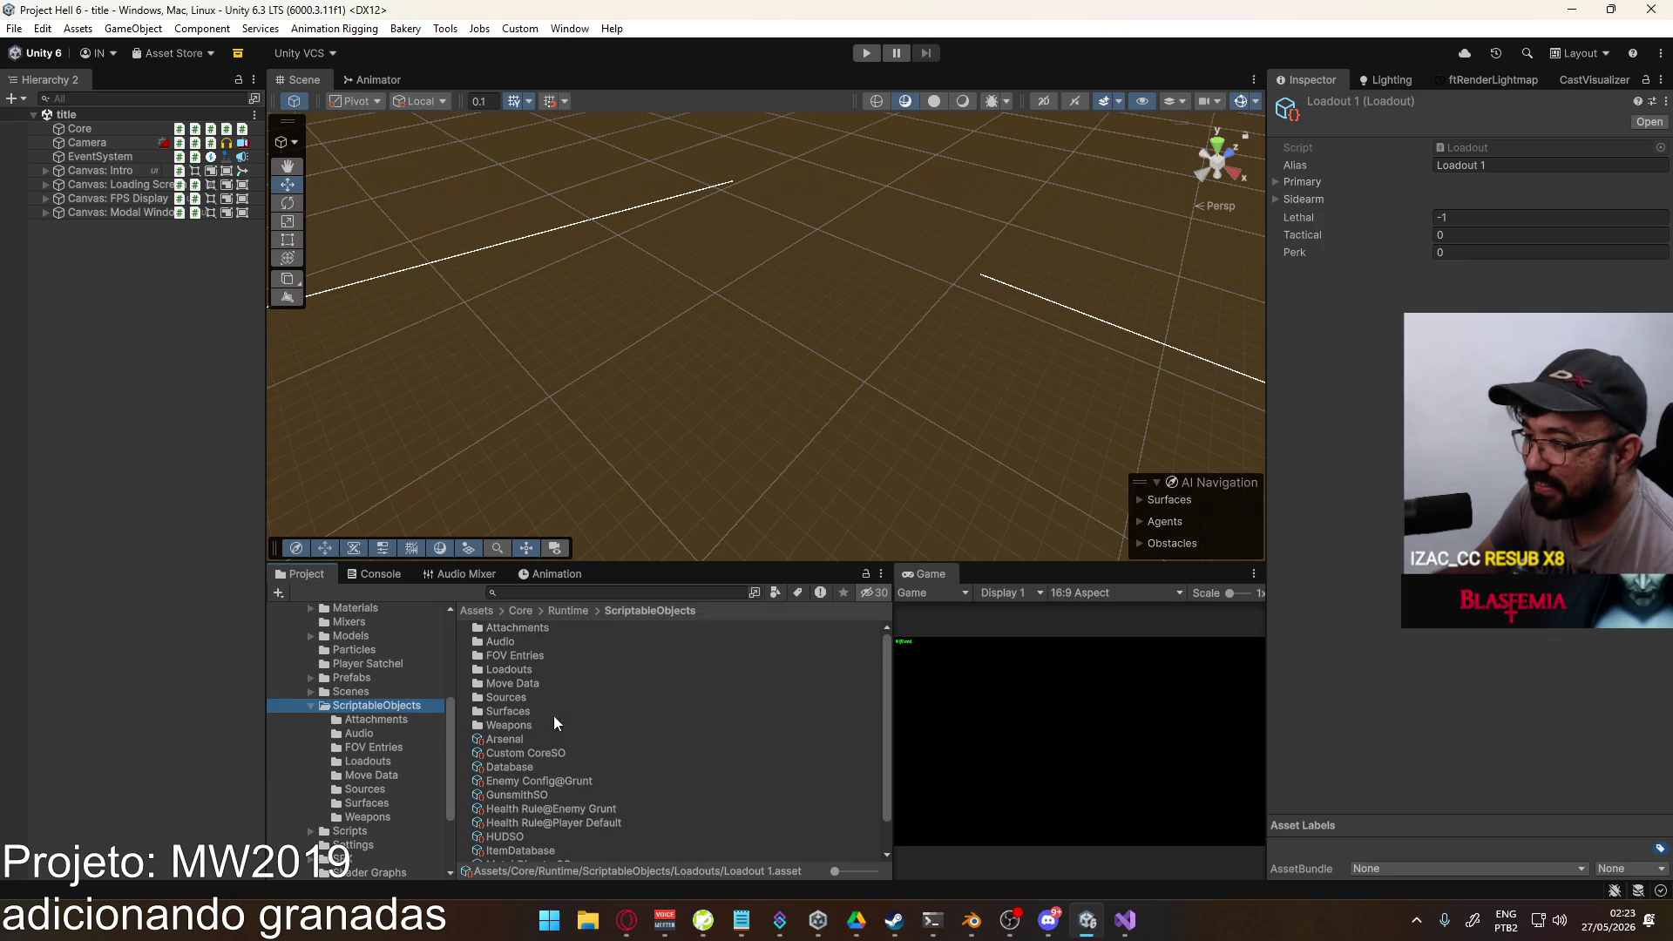
{"action": "double_click", "coordinate": [523, 724]}
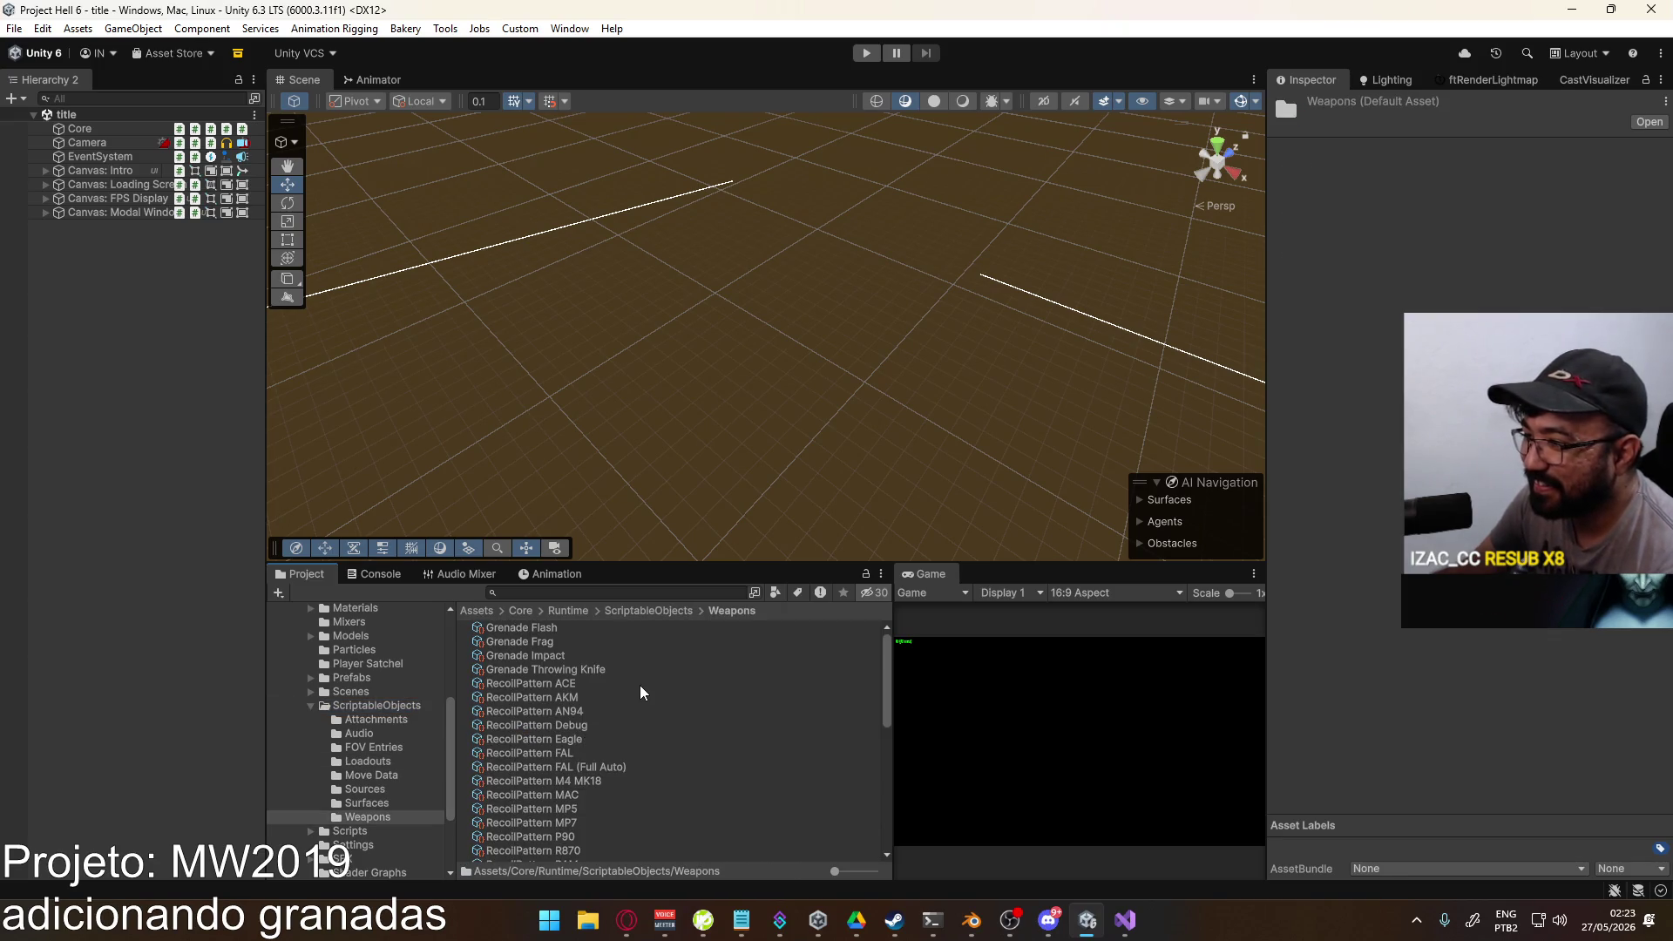
{"action": "left_click", "coordinate": [612, 671]}
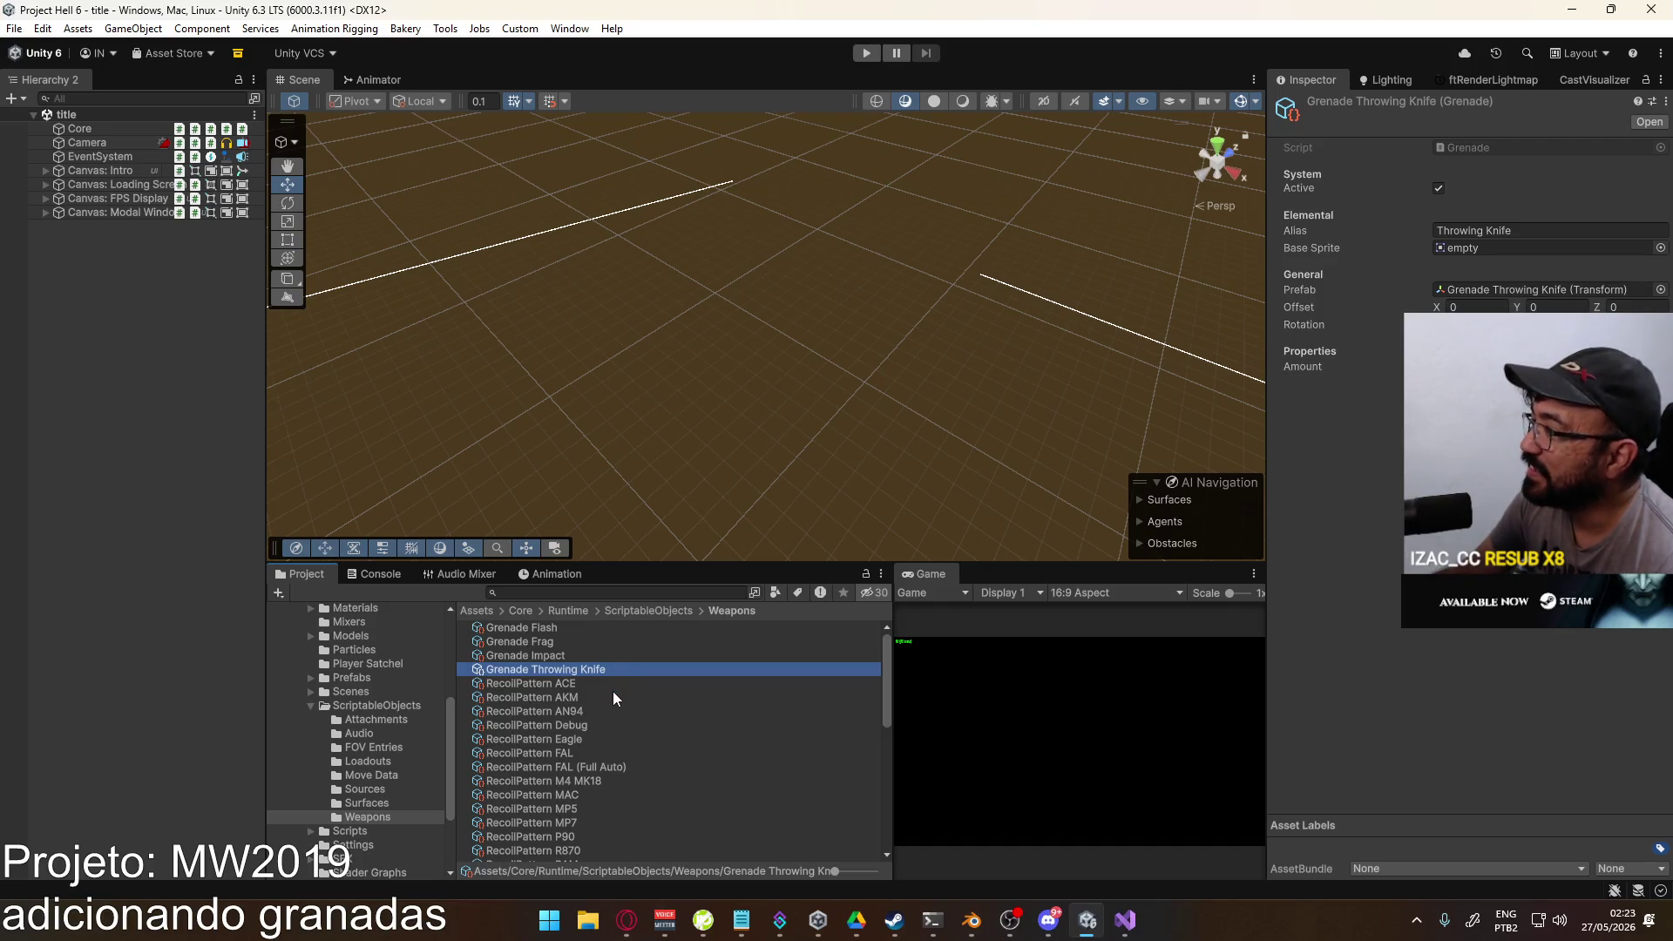
{"action": "left_click", "coordinate": [1125, 920]}
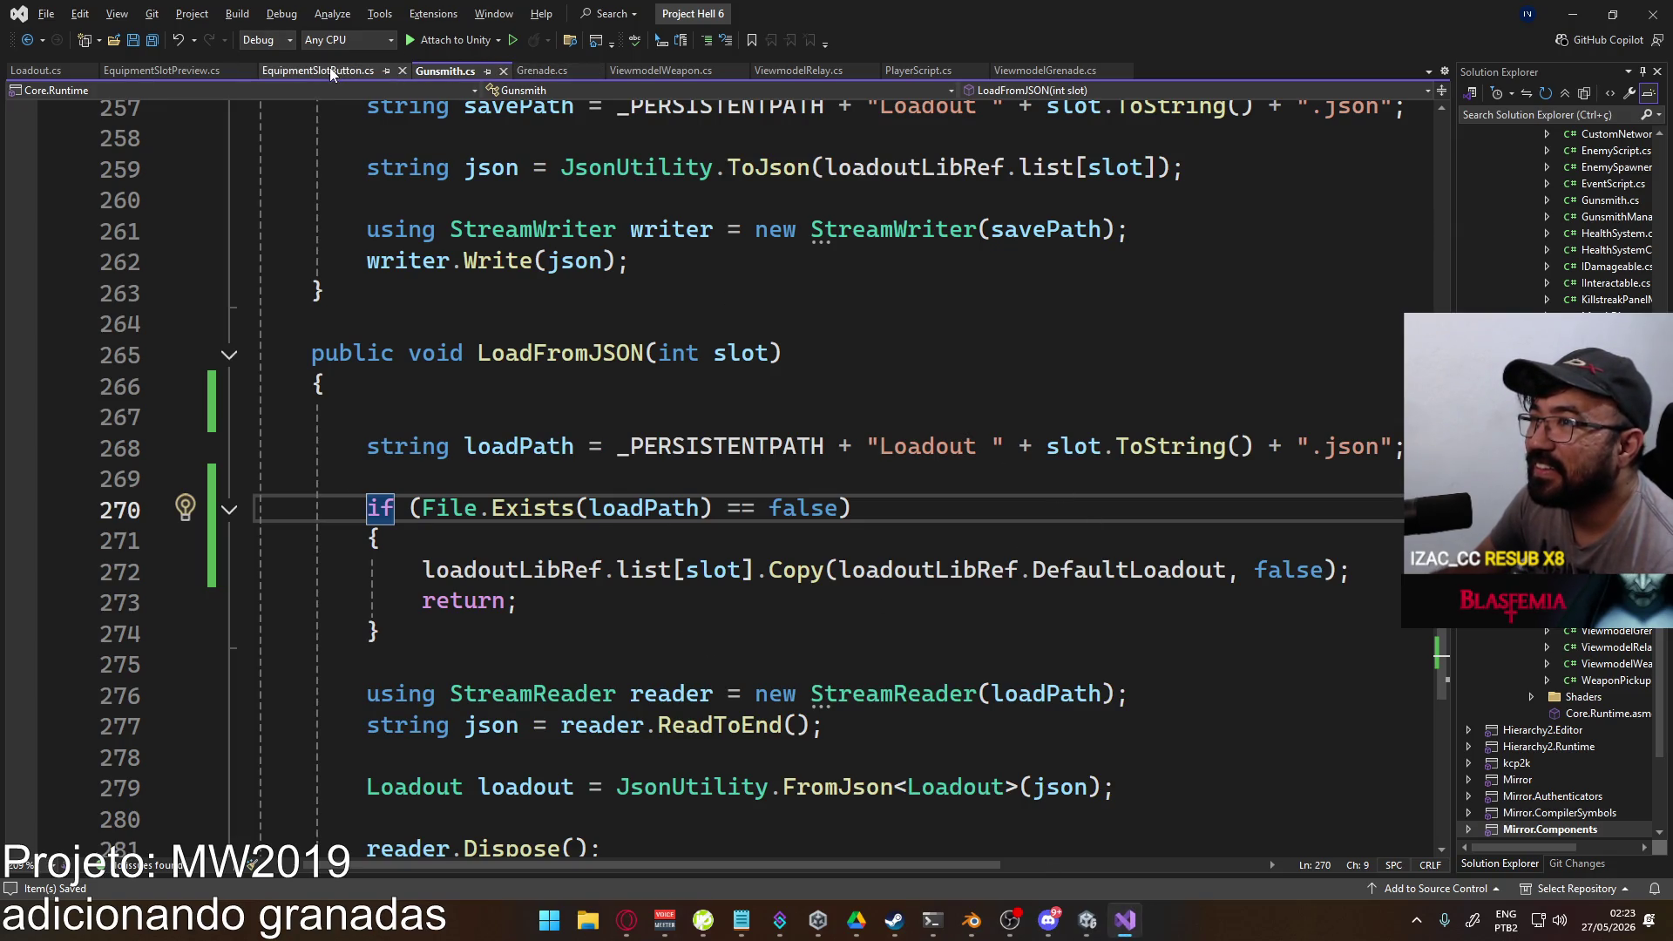
Step: Read SetupActiveLoadout in Loadout.cs and PlayerScript.cs, then bring up EquipmentSlotButton's Initialize method
{"action": "left_click", "coordinate": [45, 70]}
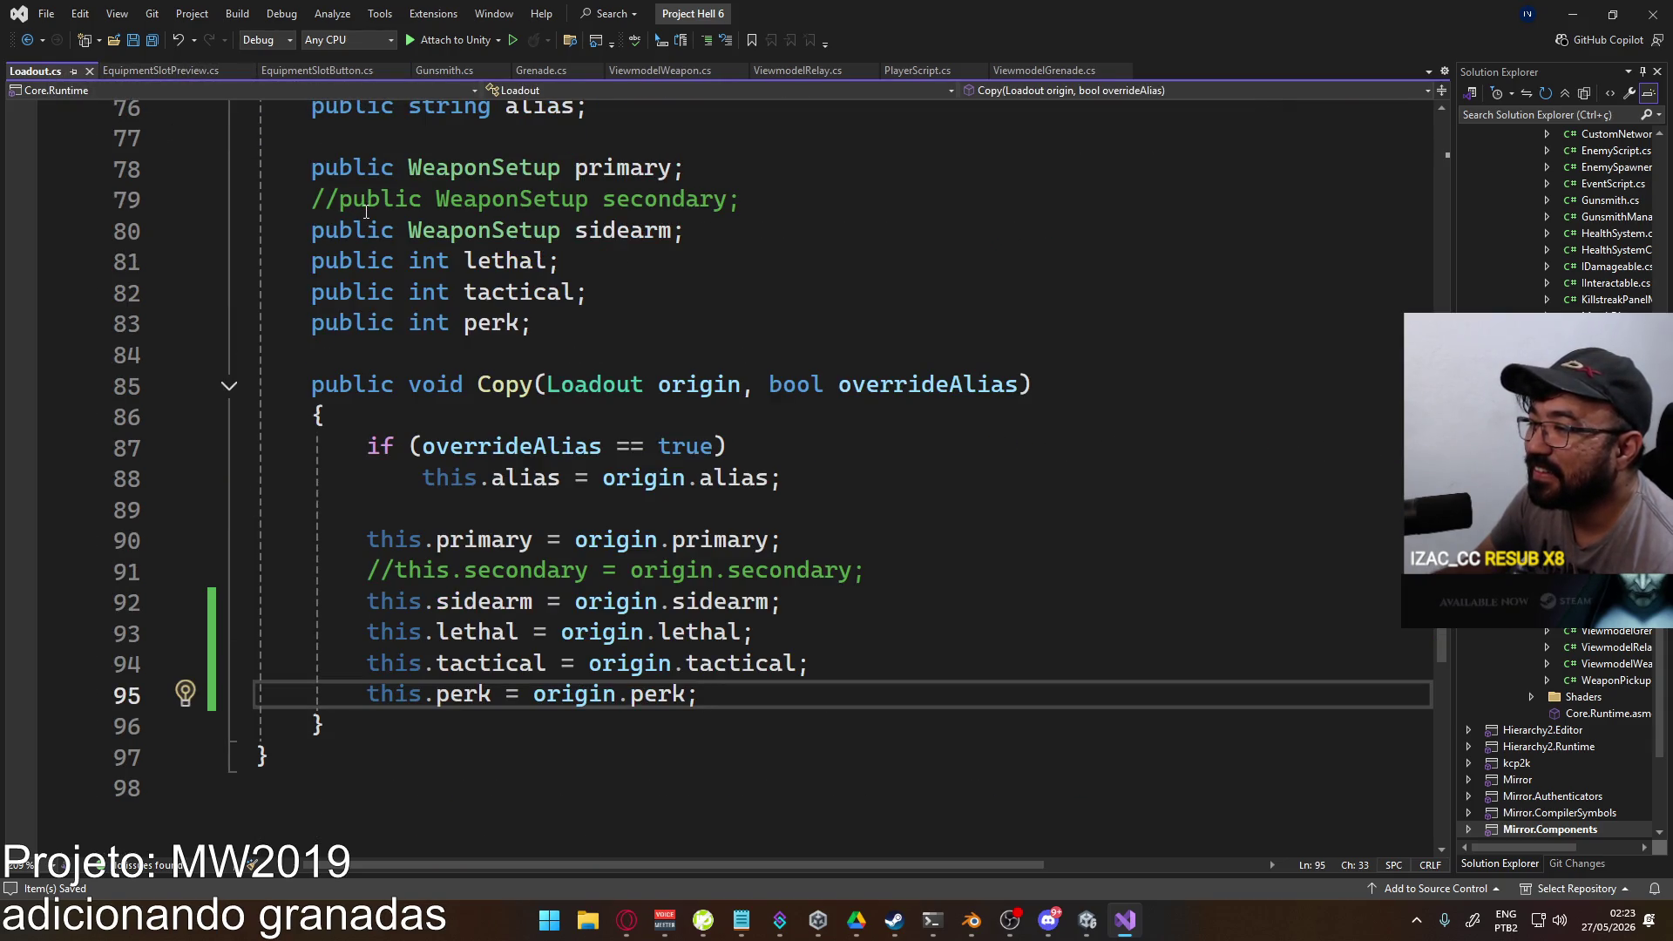
{"action": "left_click", "coordinate": [924, 70]}
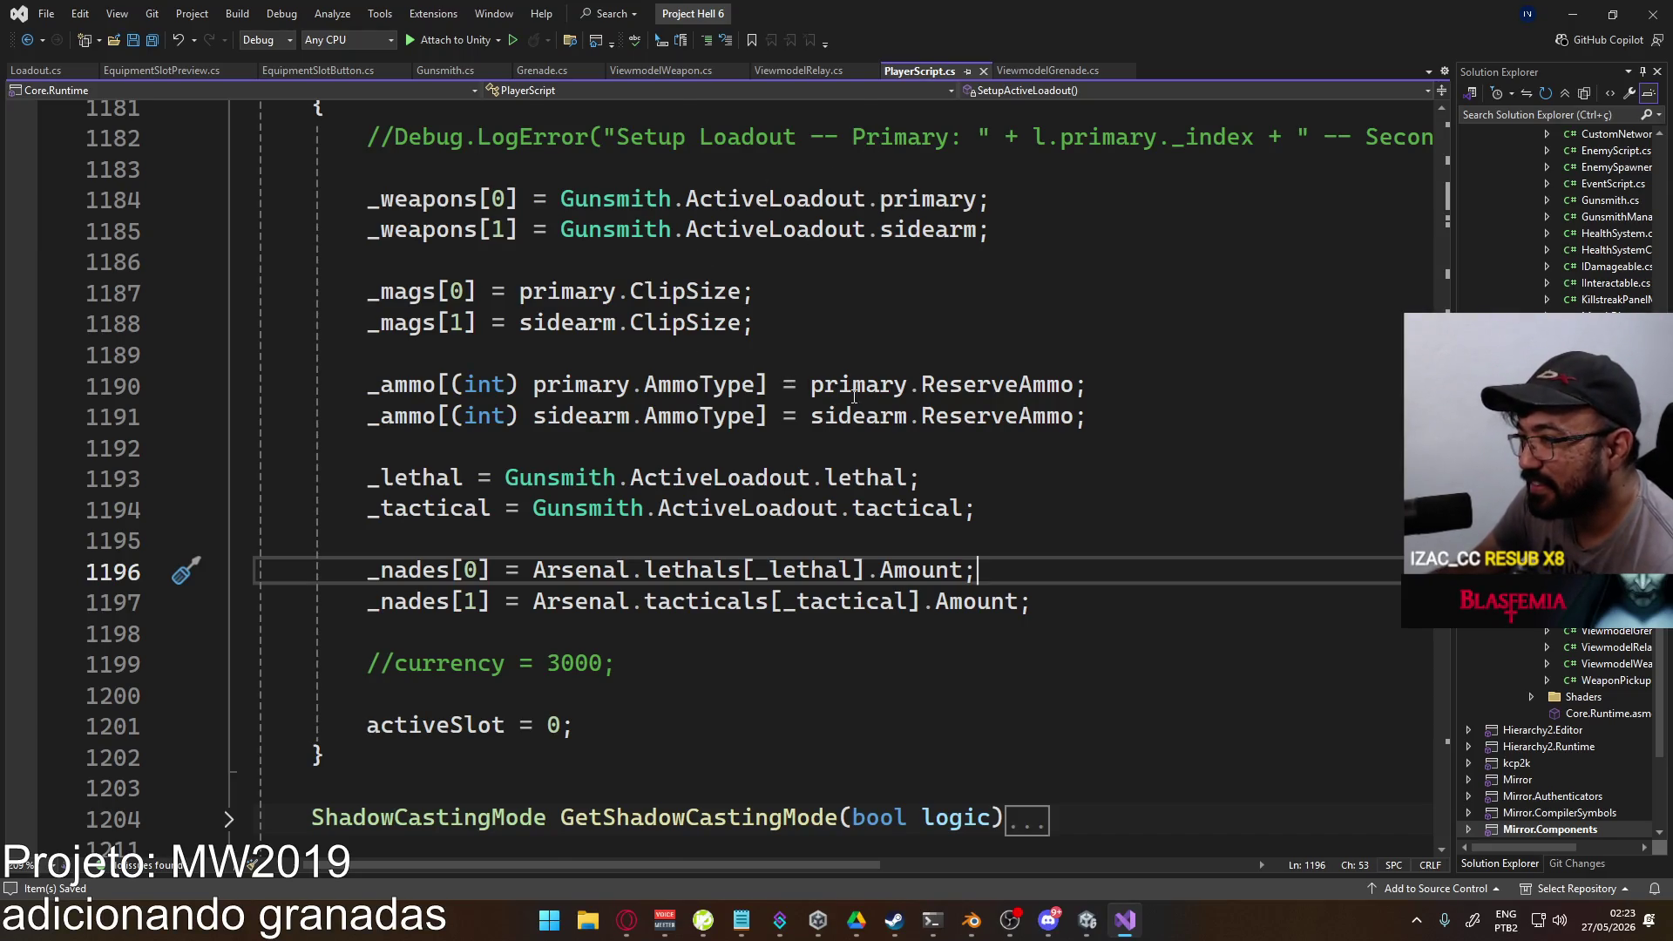
{"action": "scroll", "coordinate": [854, 397], "scroll_direction": "down", "scroll_amount": 1}
{"action": "scroll", "coordinate": [621, 360], "scroll_direction": "down", "scroll_amount": 2}
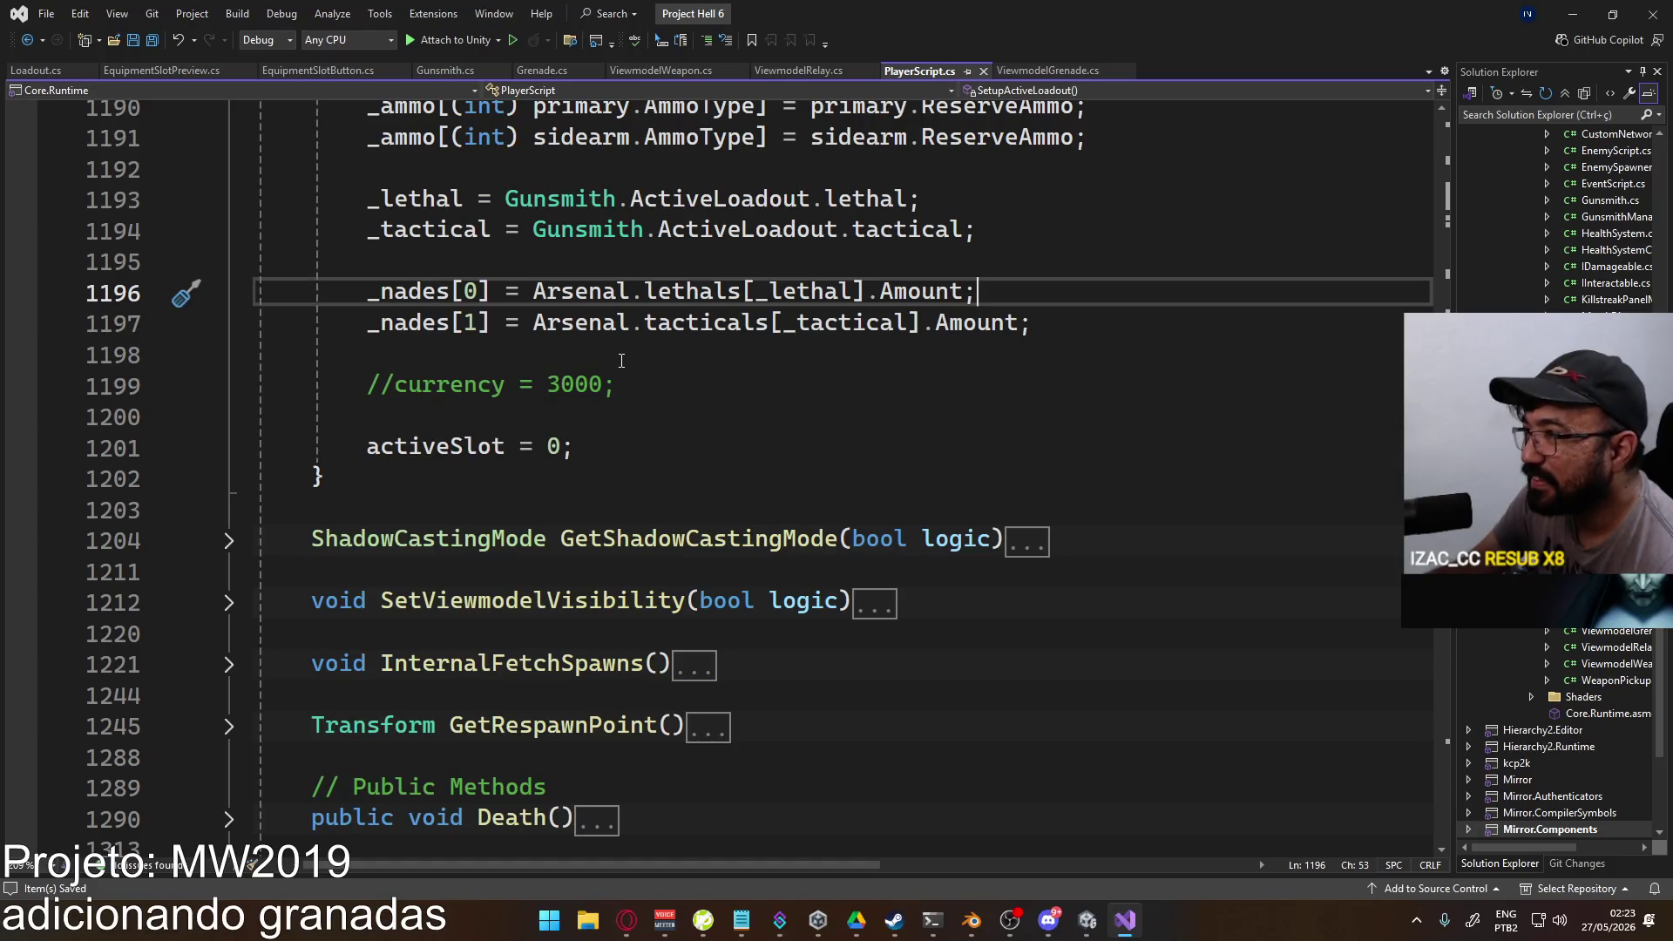
{"action": "scroll", "coordinate": [621, 360], "scroll_direction": "up", "scroll_amount": 4}
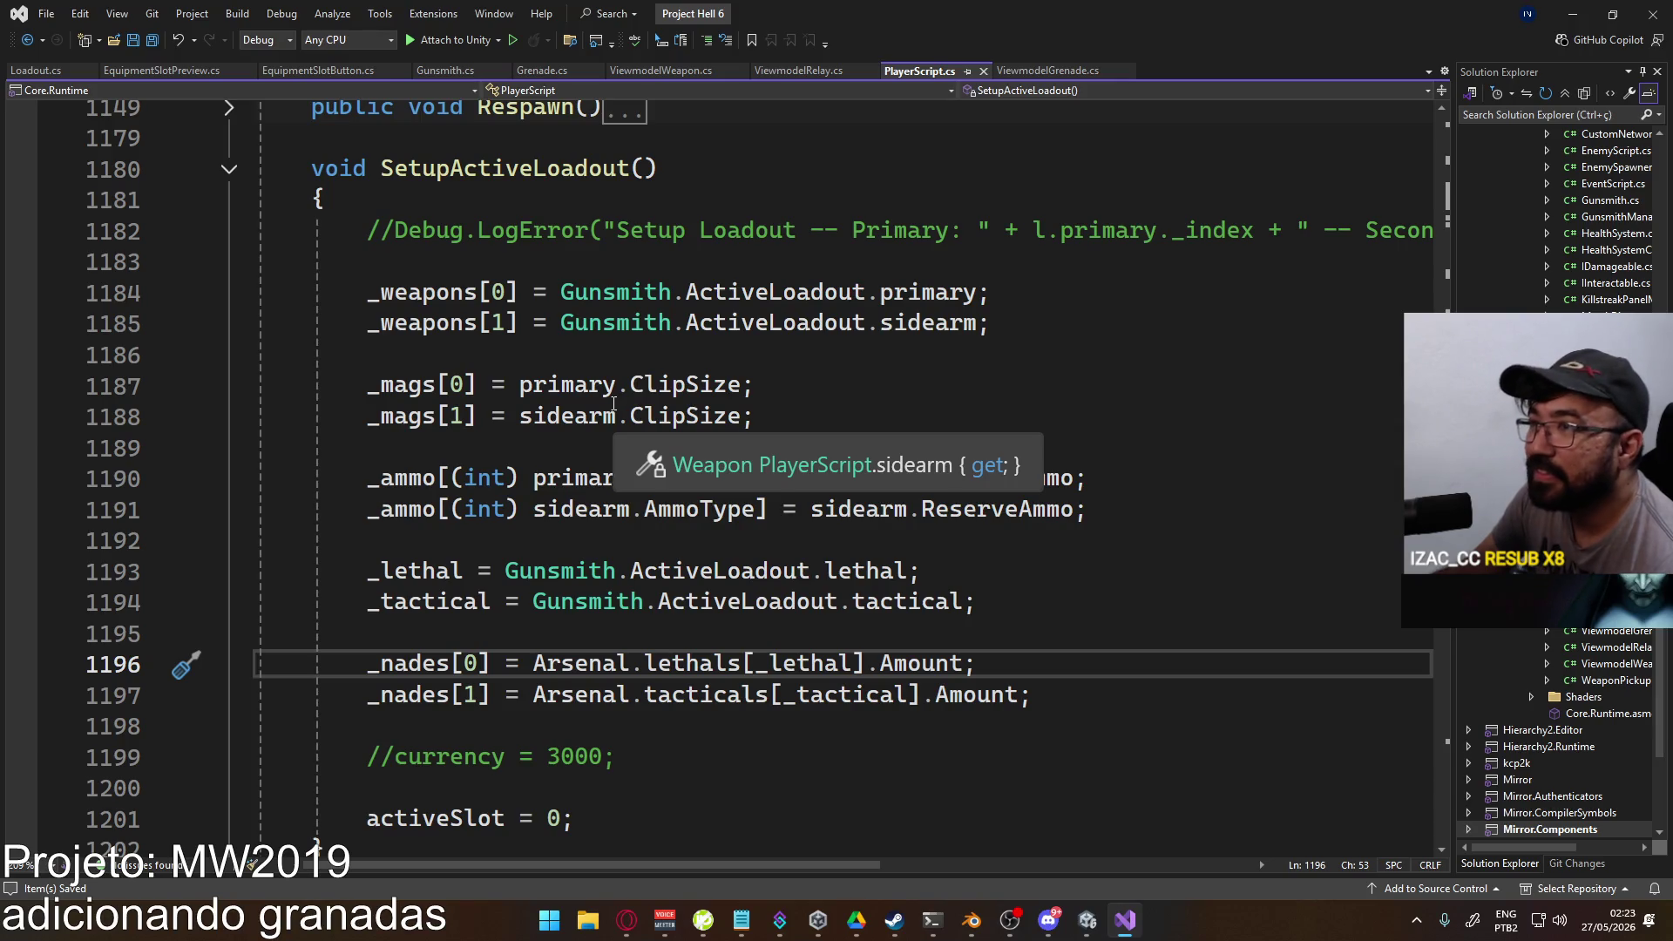
{"action": "left_click", "coordinate": [316, 71]}
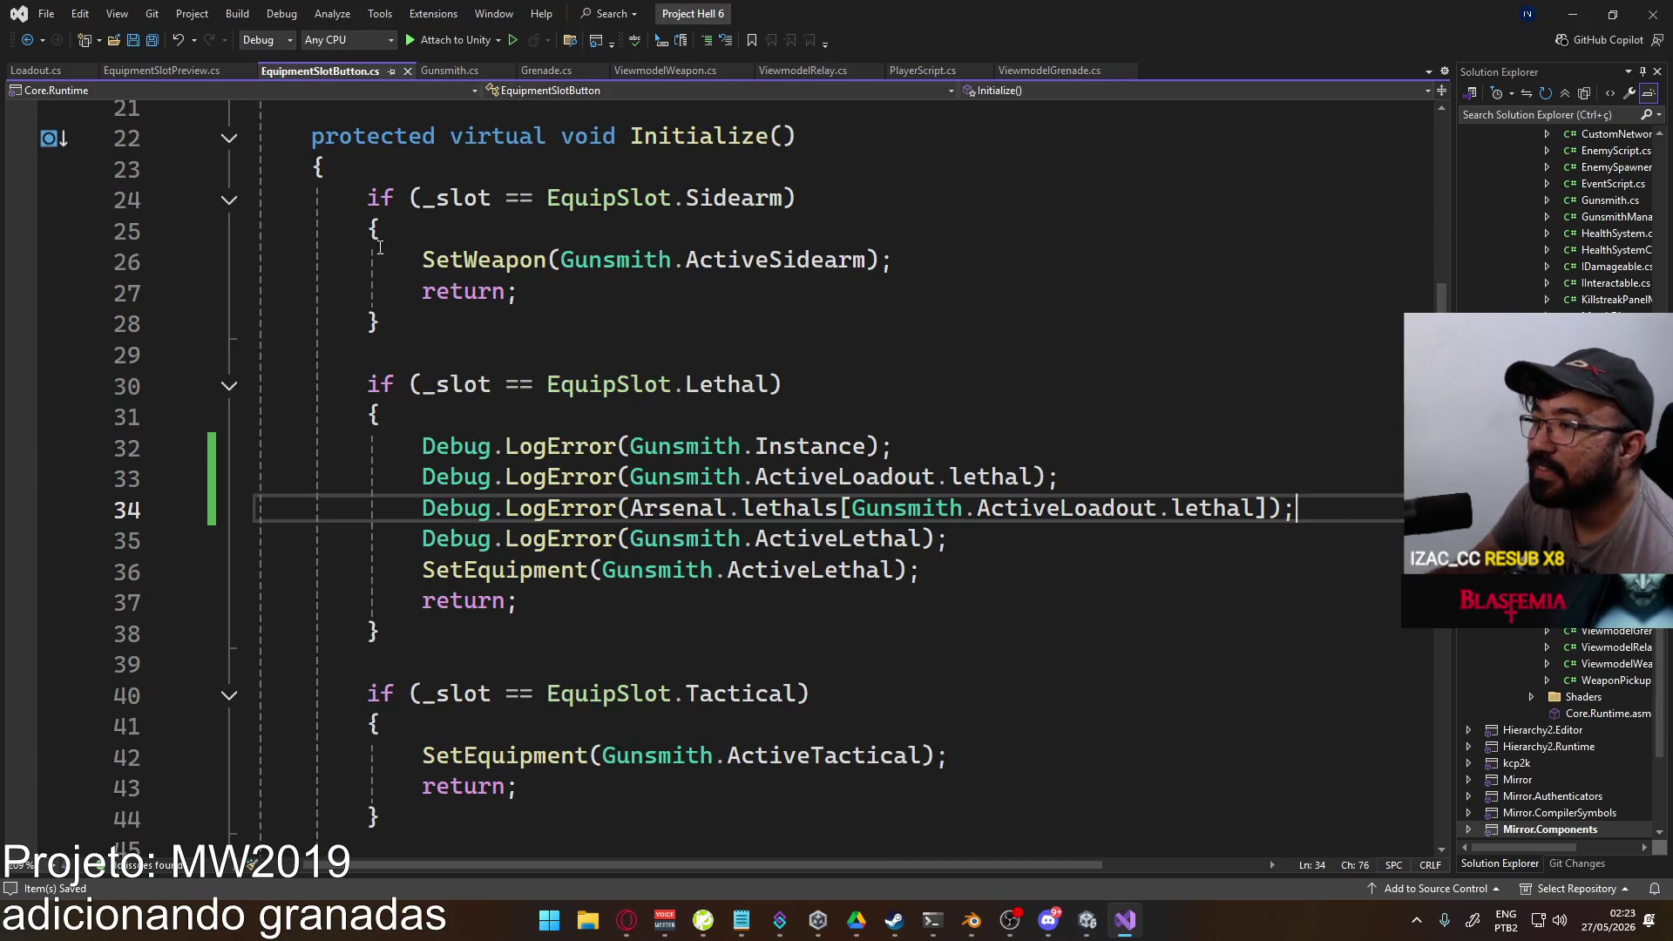
{"action": "left_click_drag", "start_coordinate": [964, 577], "coordinate": [241, 476]}
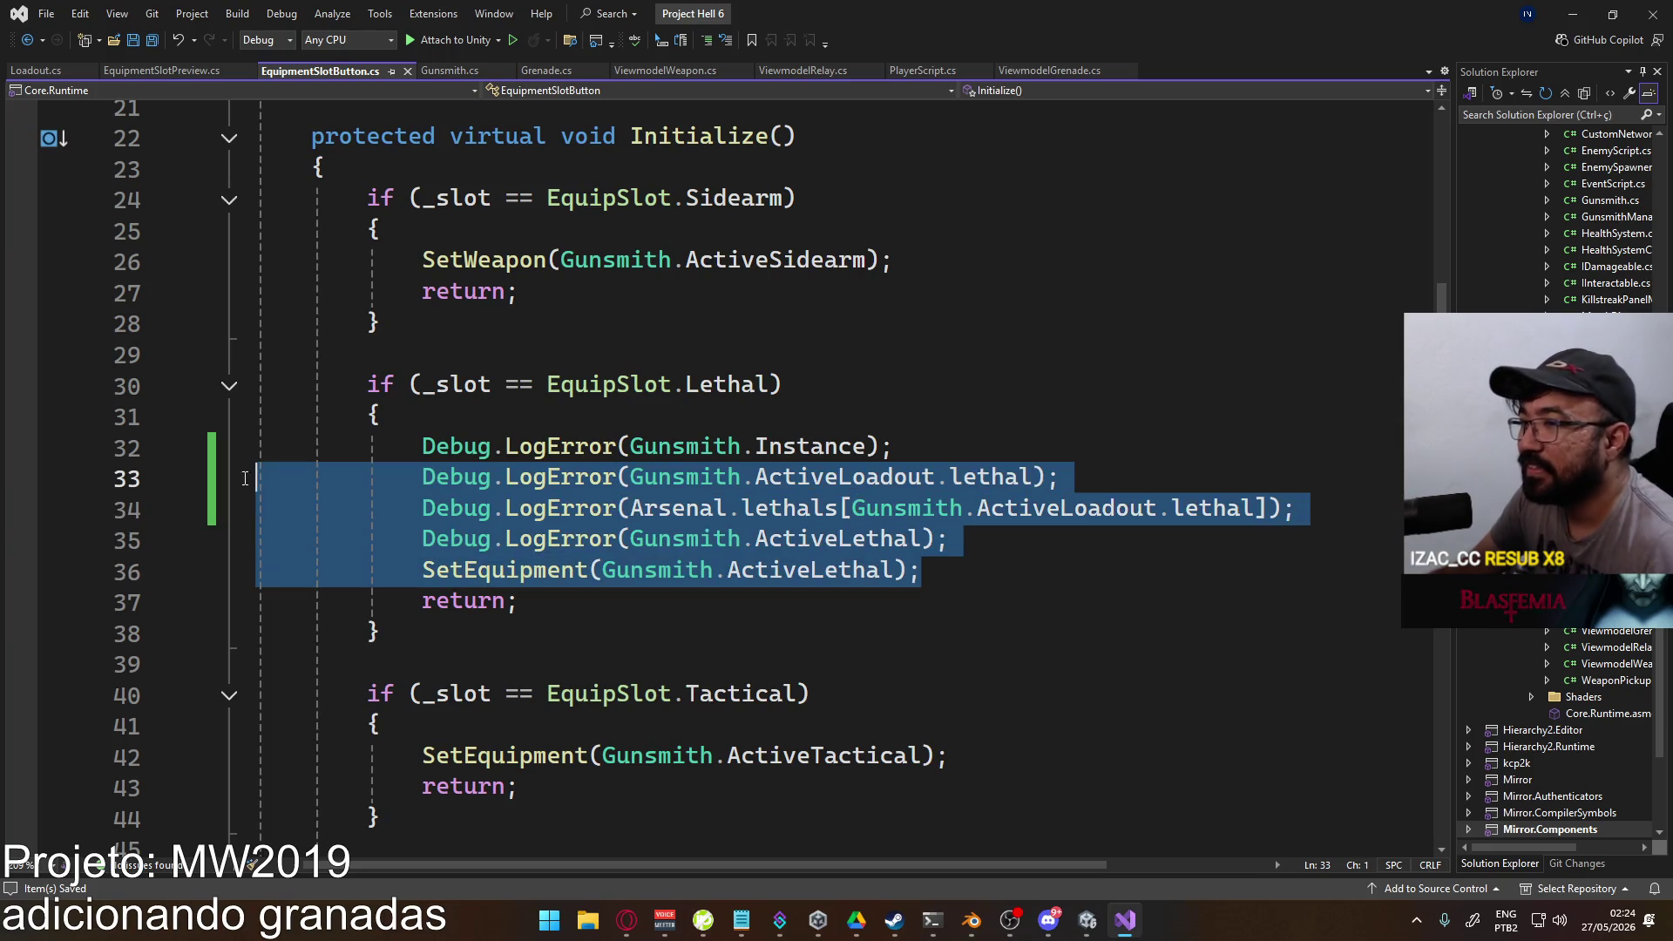
{"action": "mouse_move", "coordinate": [950, 540]}
{"action": "left_mouse_down"}
{"action": "mouse_move", "coordinate": [248, 478]}
{"action": "mouse_move", "coordinate": [173, 455]}
{"action": "left_mouse_up"}
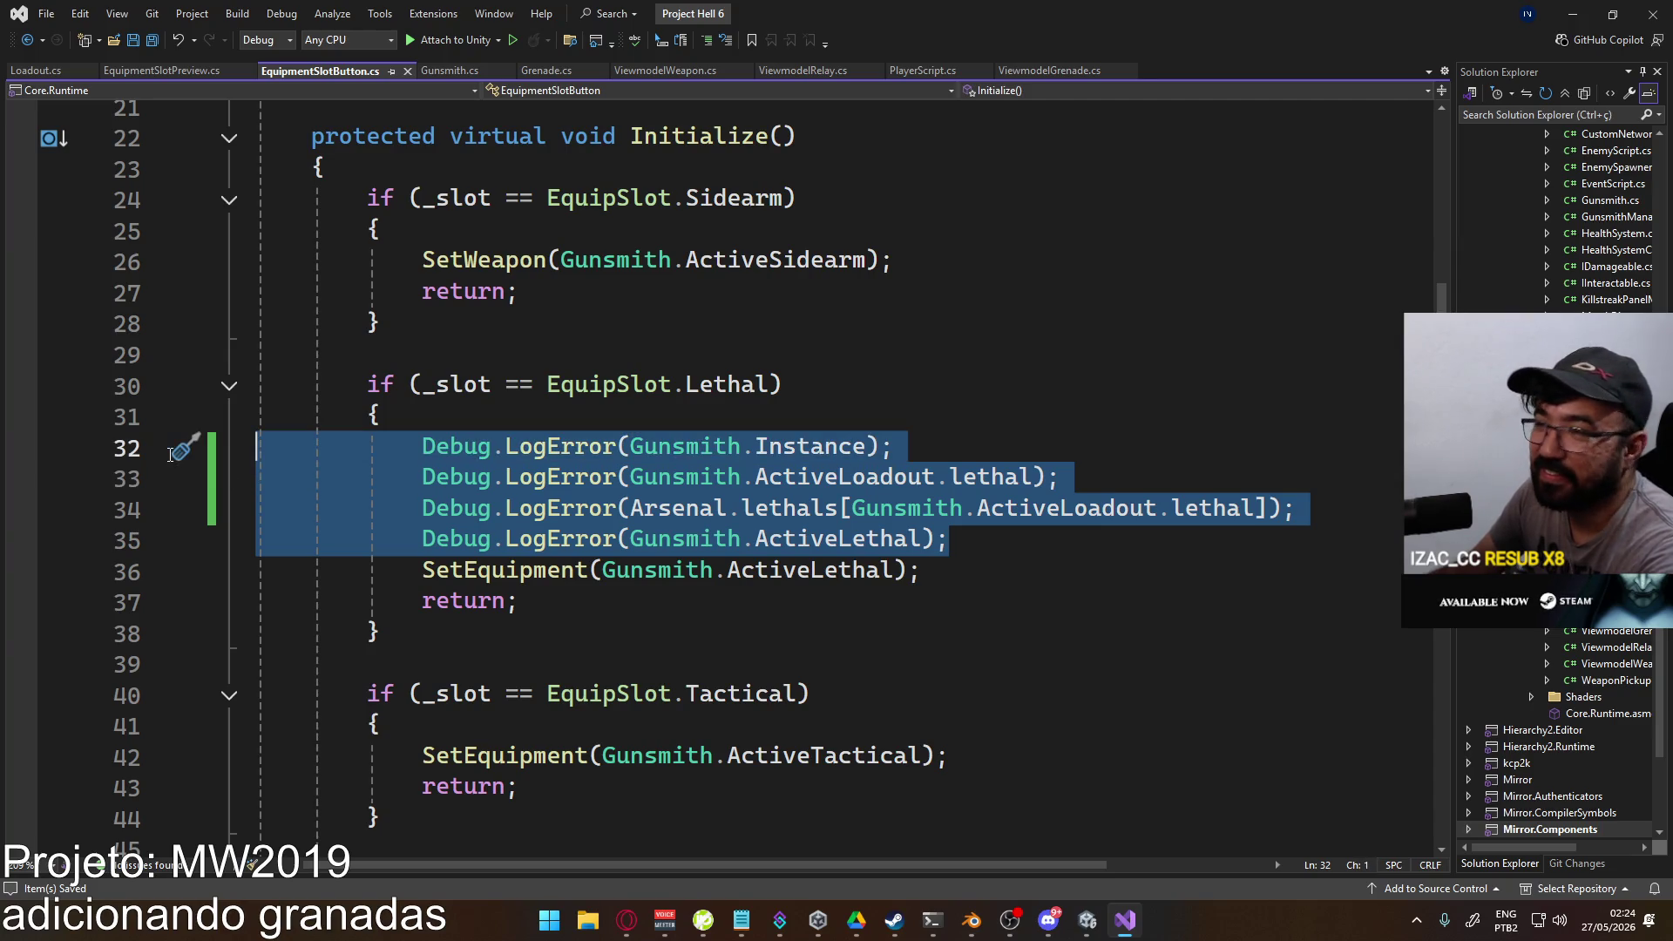
{"action": "key", "text": "BackSpace"}
{"action": "key", "text": "BackSpace"}
{"action": "key", "text": "ctrl+s"}
{"action": "left_click", "coordinate": [1052, 921]}
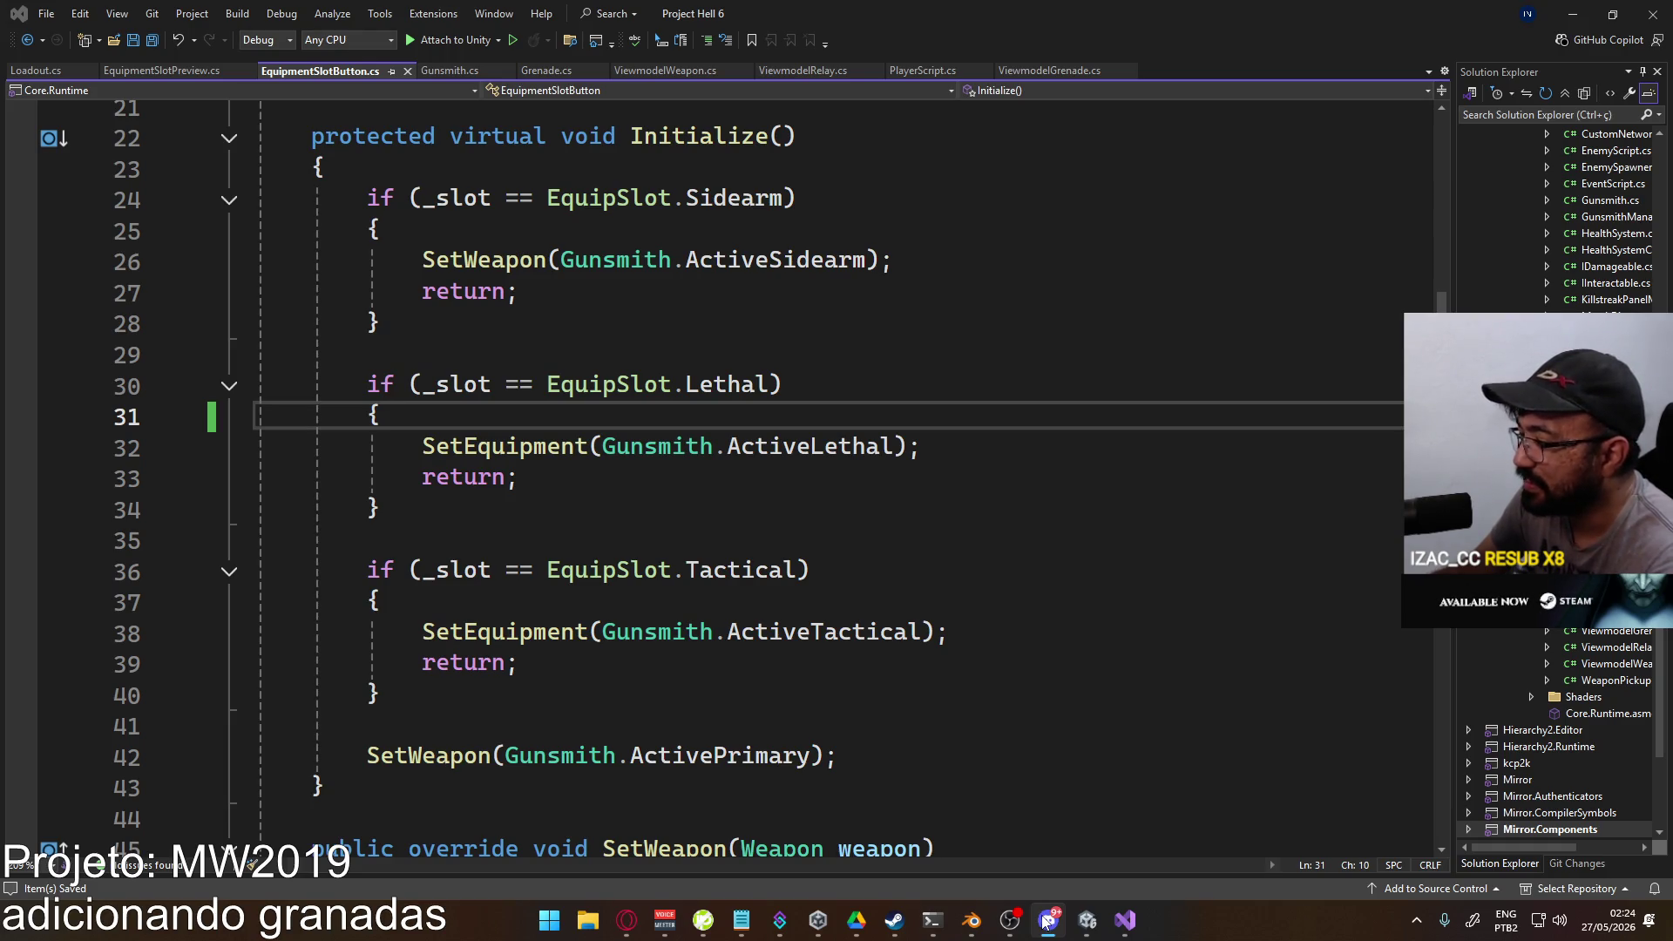
{"action": "left_click", "coordinate": [1046, 922]}
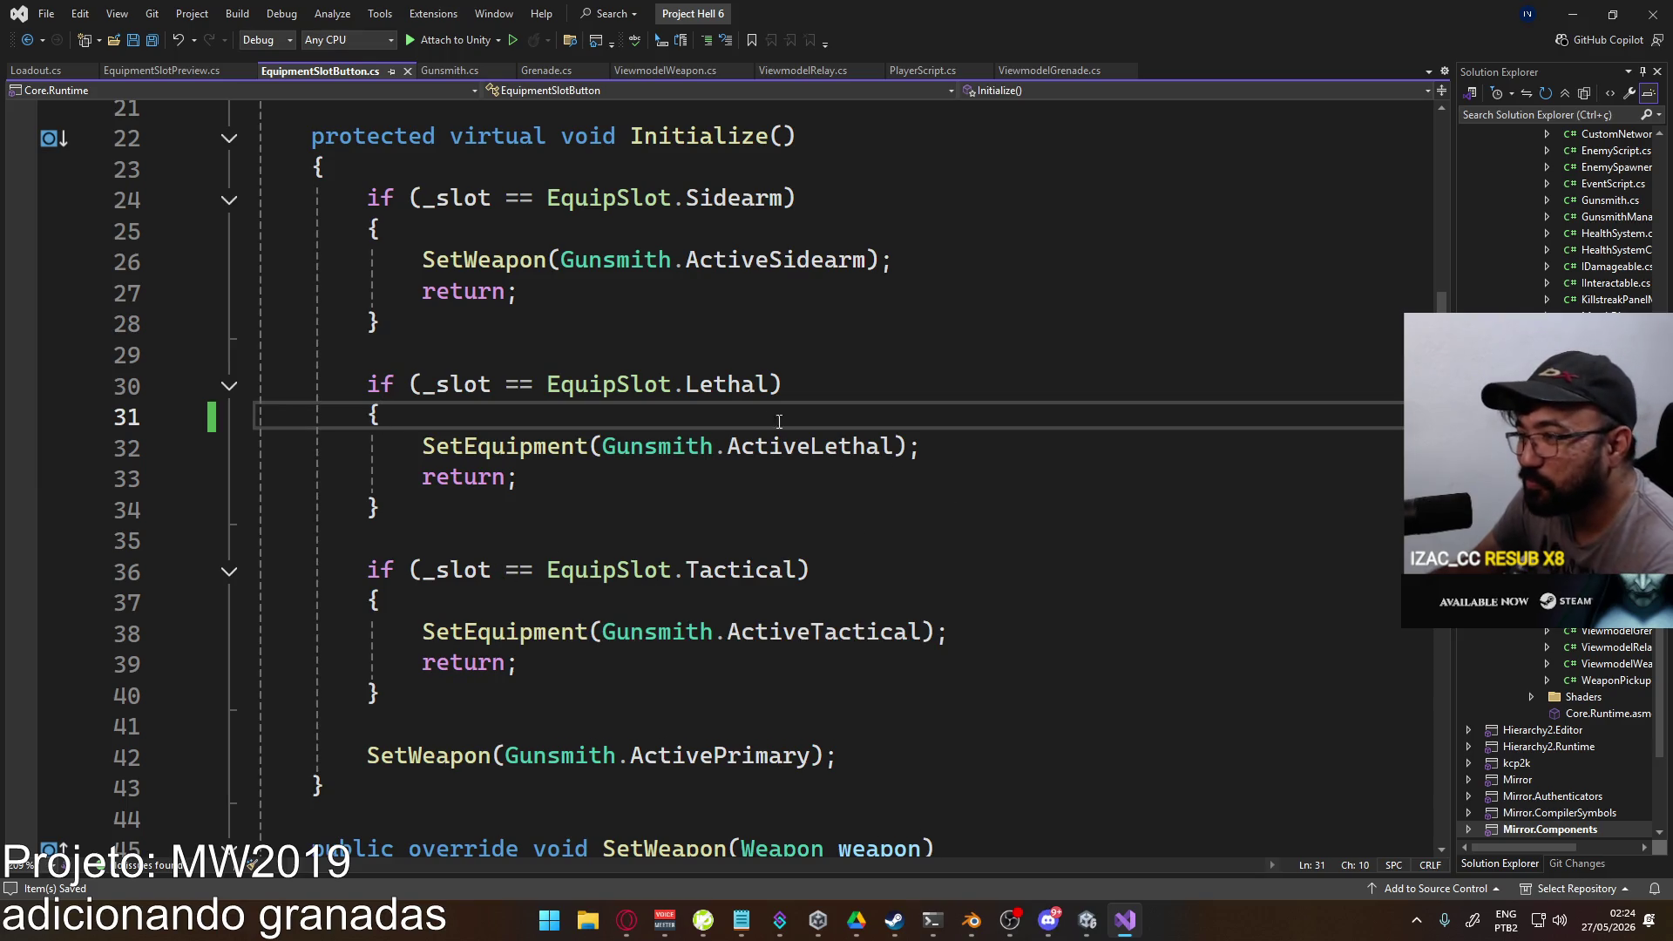
{"action": "scroll", "coordinate": [779, 422], "scroll_direction": "down", "scroll_amount": 3}
{"action": "scroll", "coordinate": [654, 549], "scroll_direction": "up", "scroll_amount": 2}
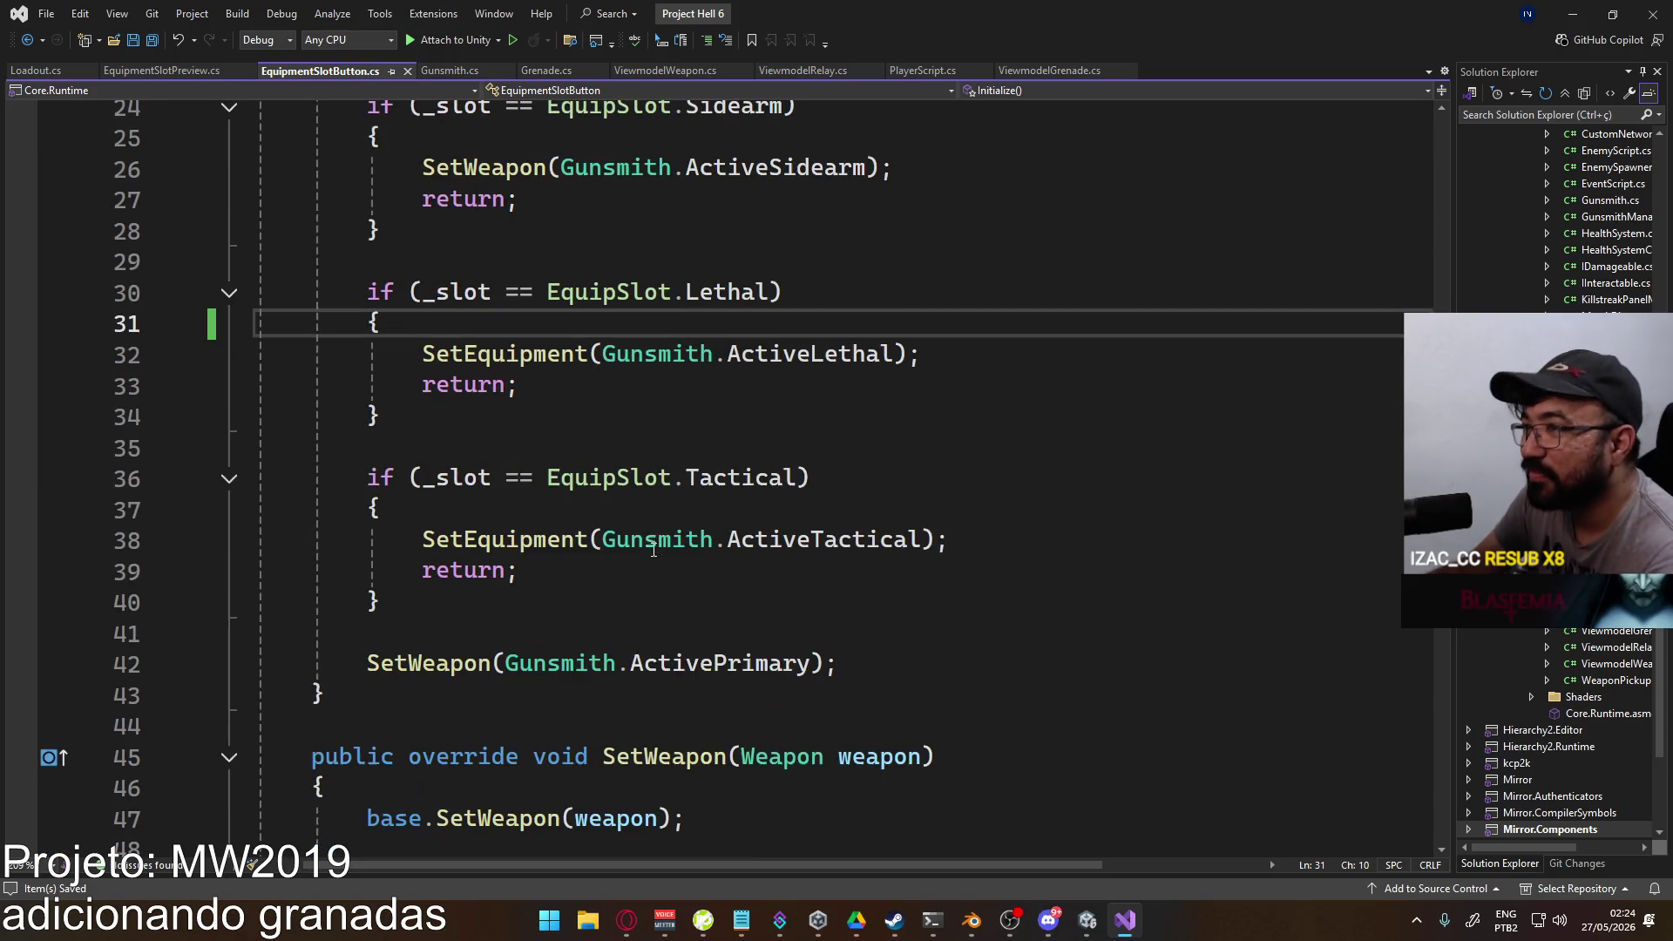
{"action": "scroll", "coordinate": [658, 498], "scroll_direction": "up", "scroll_amount": 2}
{"action": "scroll", "coordinate": [655, 494], "scroll_direction": "down", "scroll_amount": 6}
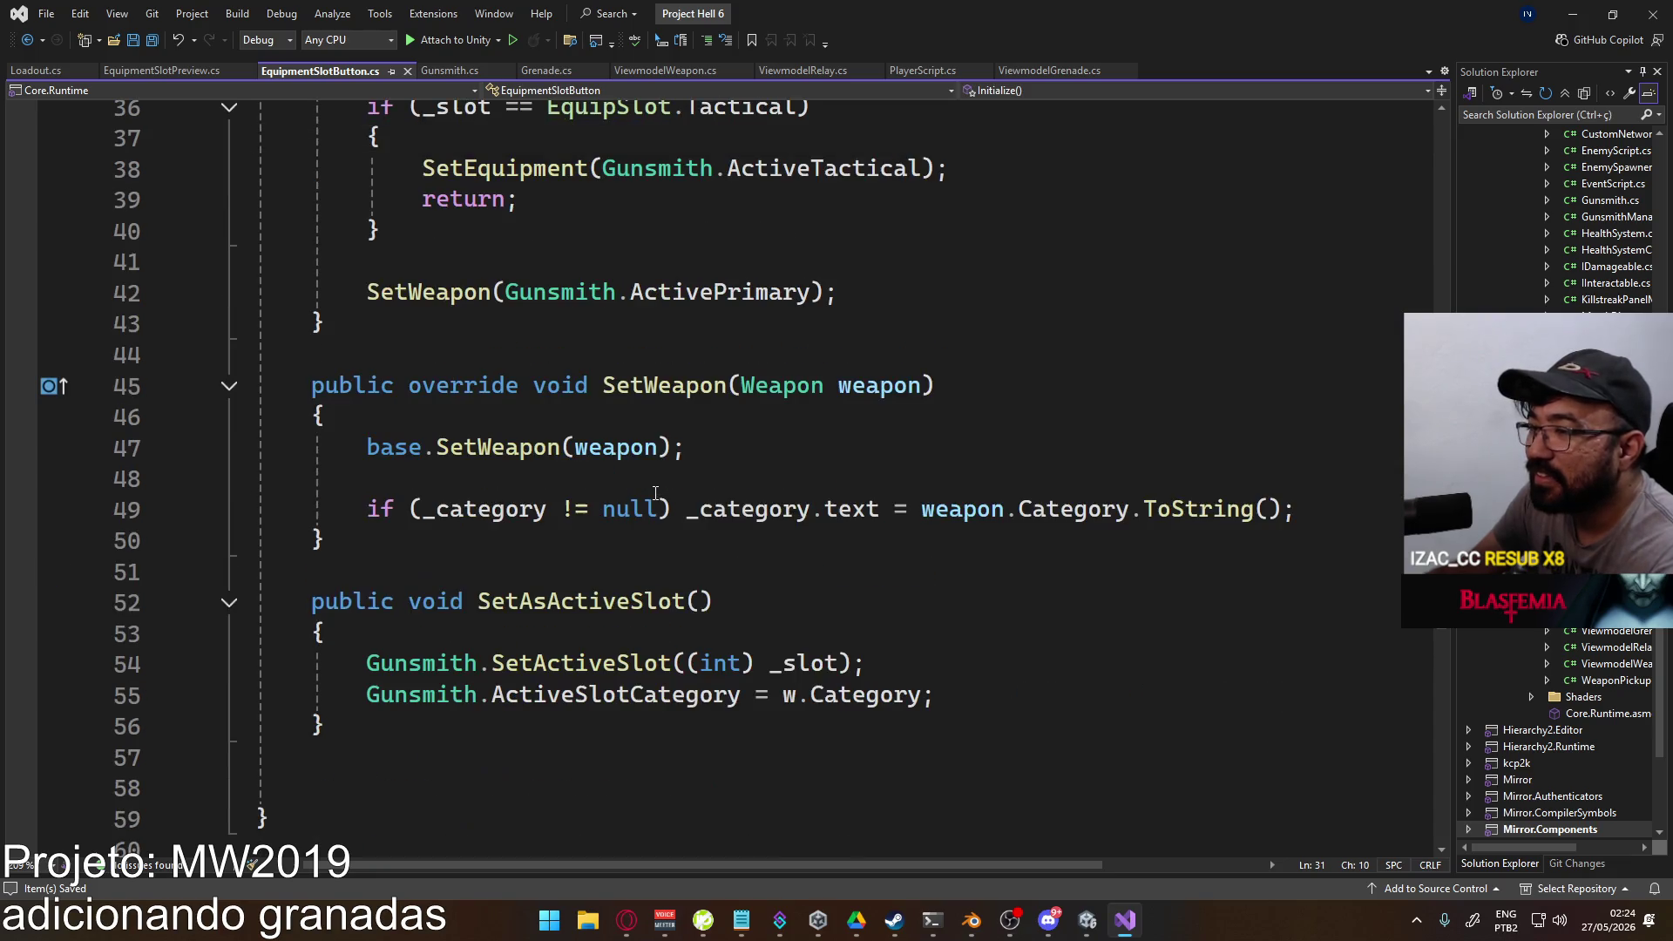
{"action": "scroll", "coordinate": [687, 498], "scroll_direction": "up", "scroll_amount": 9}
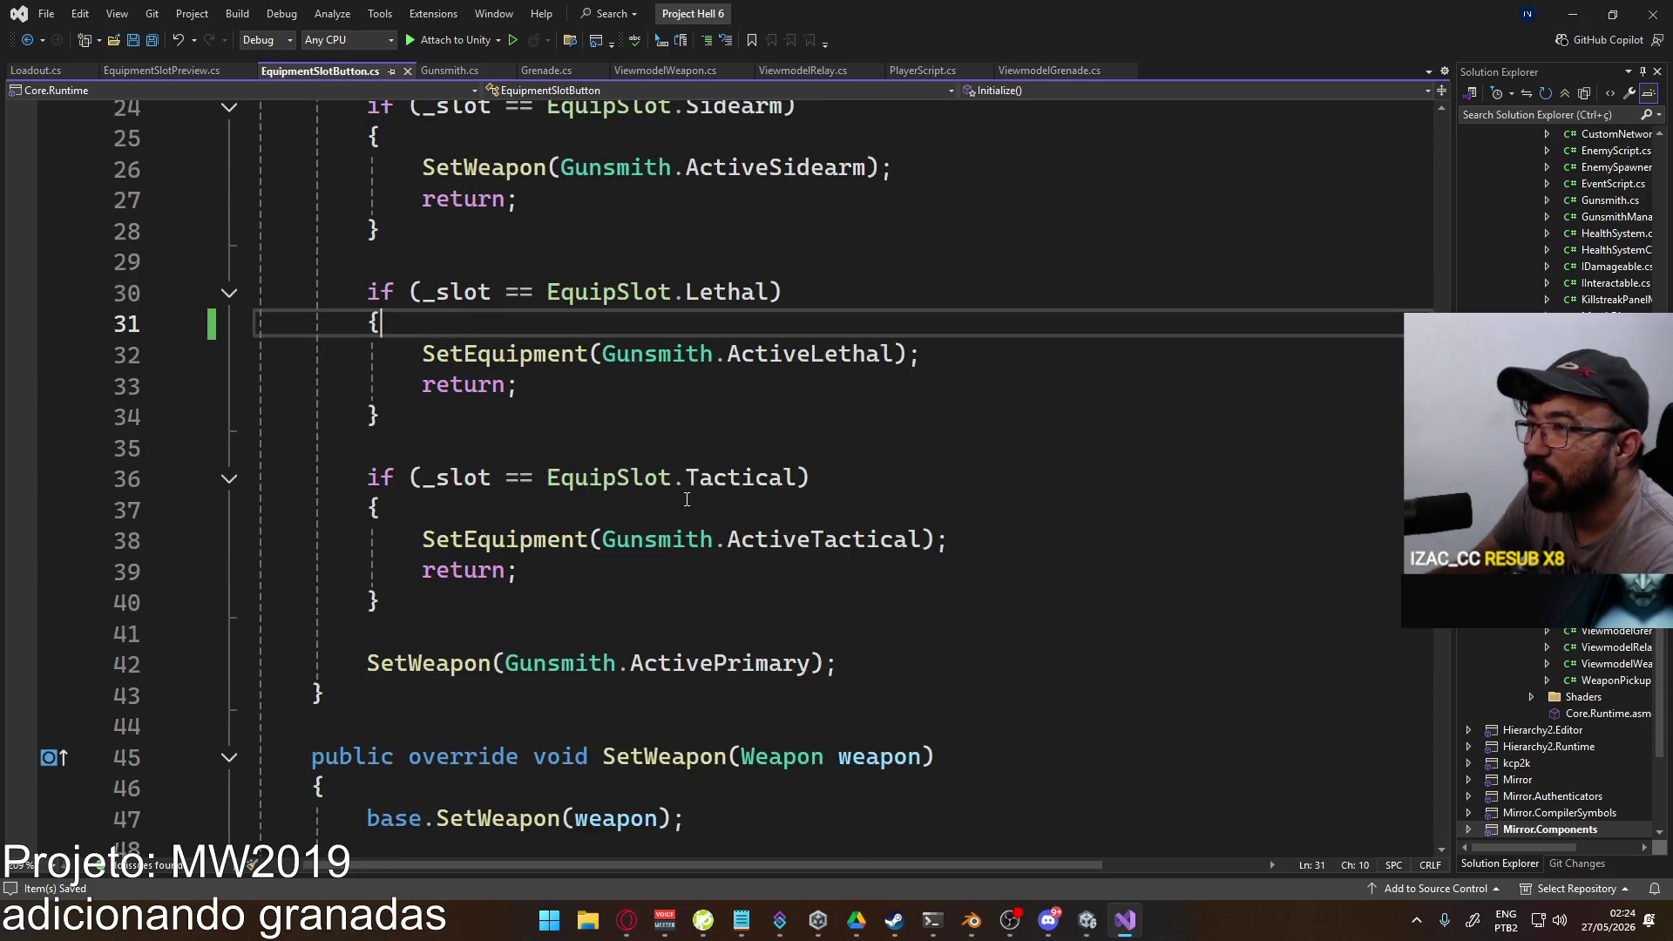
{"action": "scroll", "coordinate": [687, 502], "scroll_direction": "down", "scroll_amount": 2}
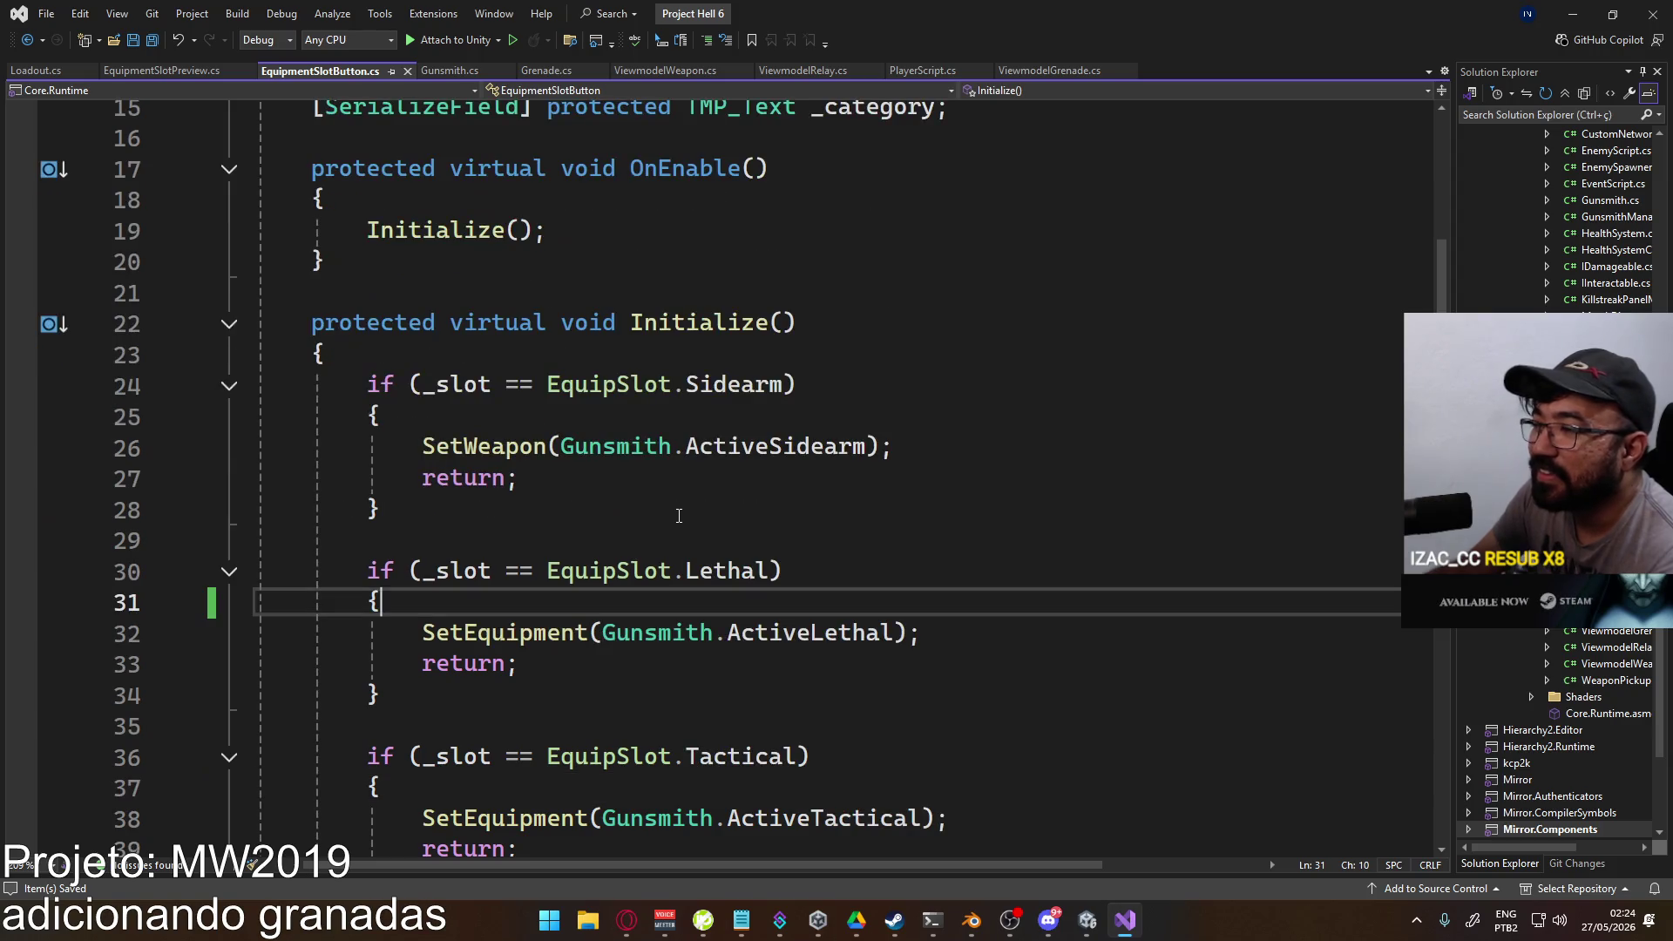
{"action": "scroll", "coordinate": [677, 519], "scroll_direction": "down", "scroll_amount": 2}
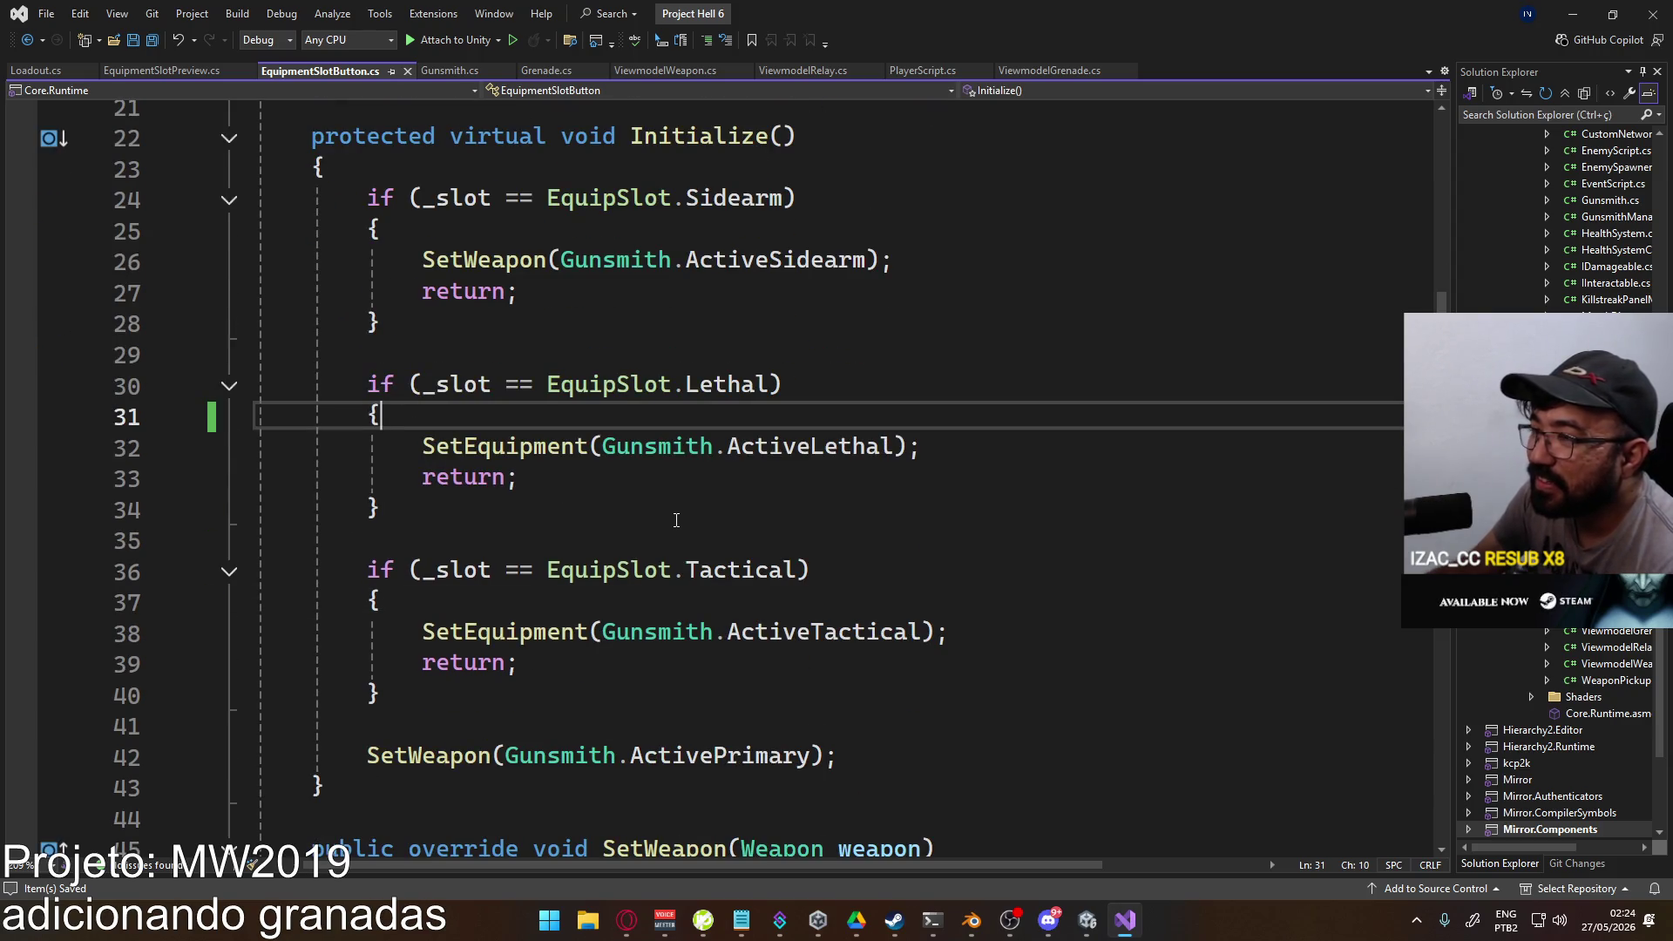
{"action": "scroll", "coordinate": [675, 520], "scroll_direction": "up", "scroll_amount": 4}
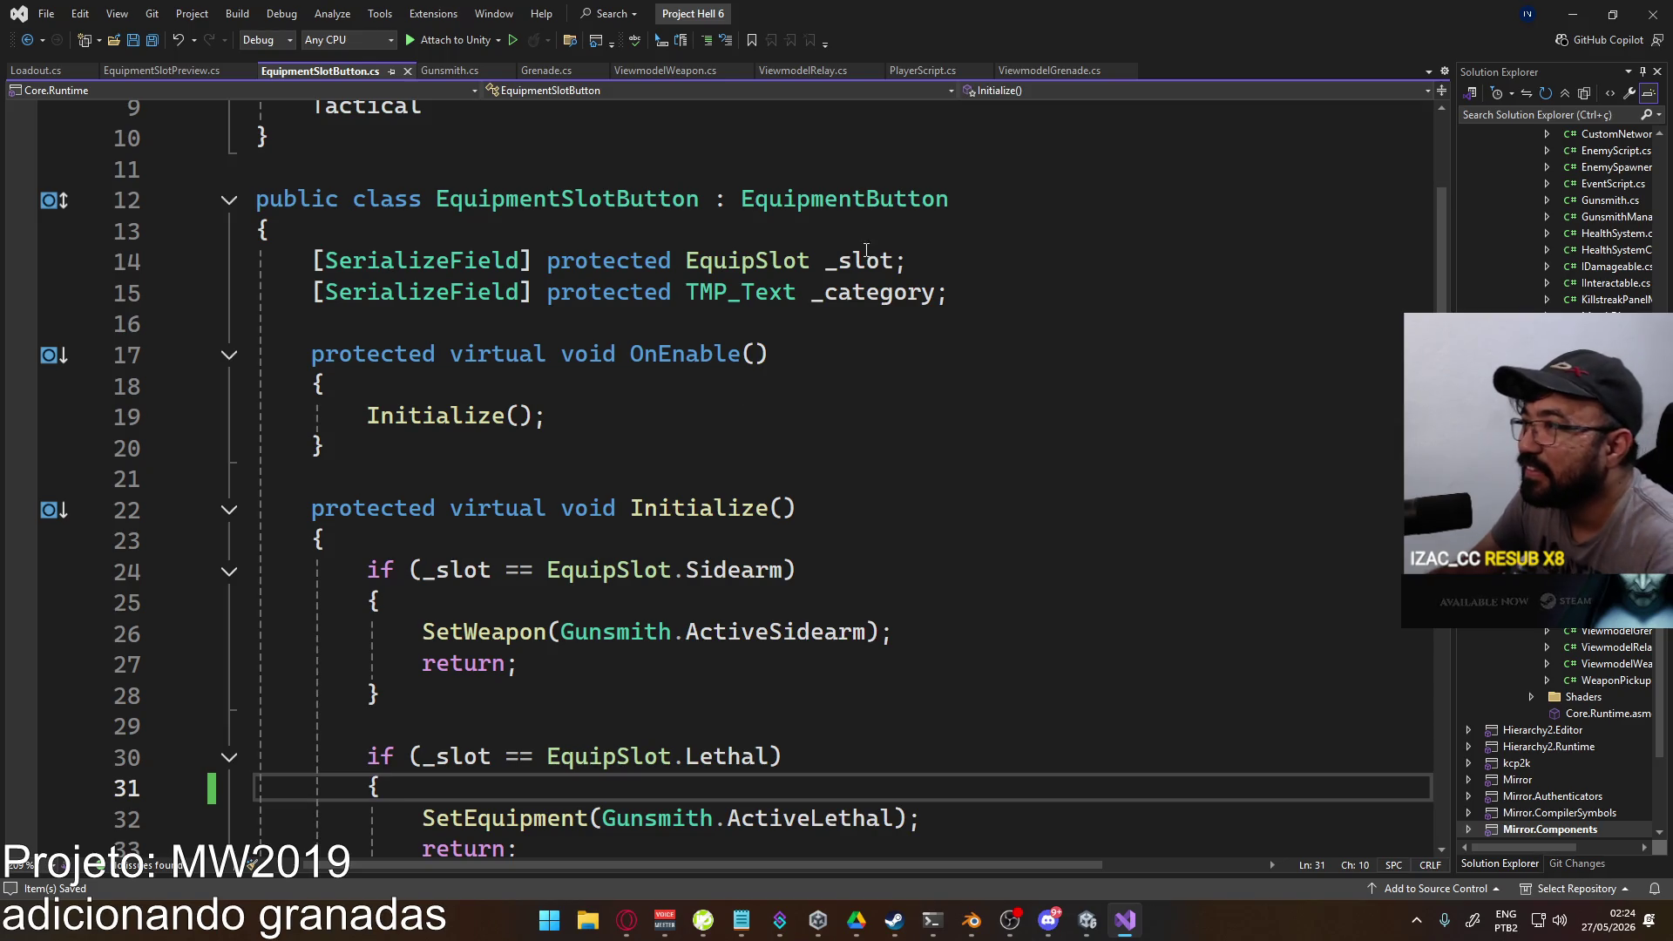
Step: Inspect the EquipmentButton base class definition, then return to EquipmentSlotButton.cs
{"action": "left_click", "coordinate": [845, 200], "text": "ctrl"}
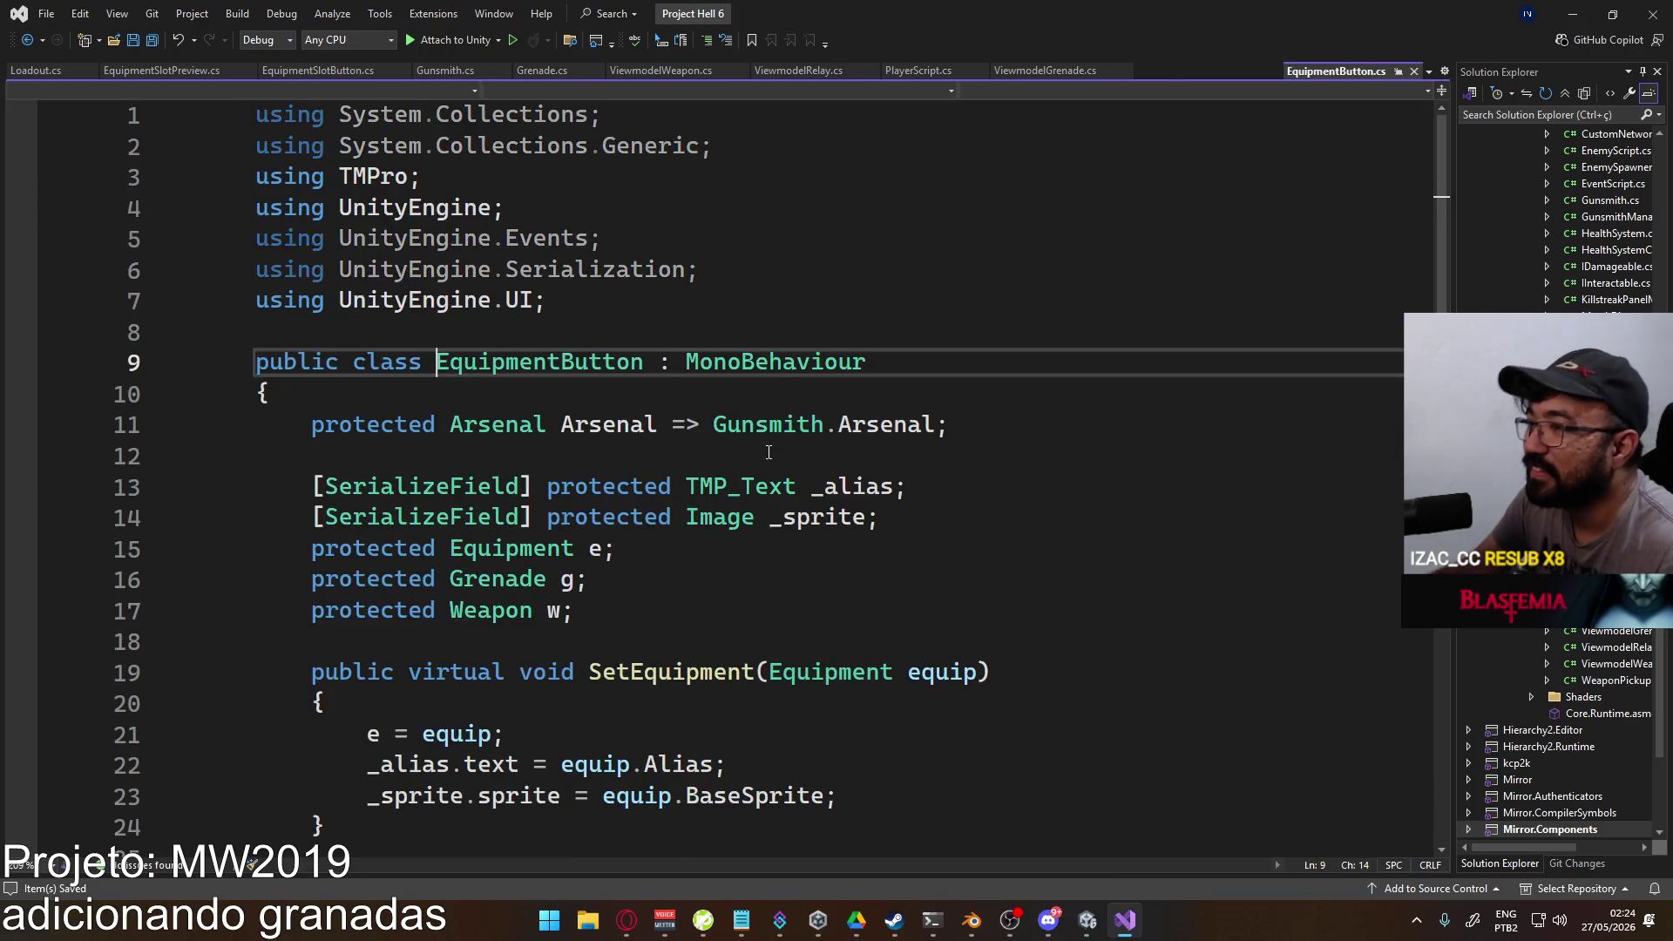
{"action": "scroll", "coordinate": [811, 488], "scroll_direction": "down", "scroll_amount": 2}
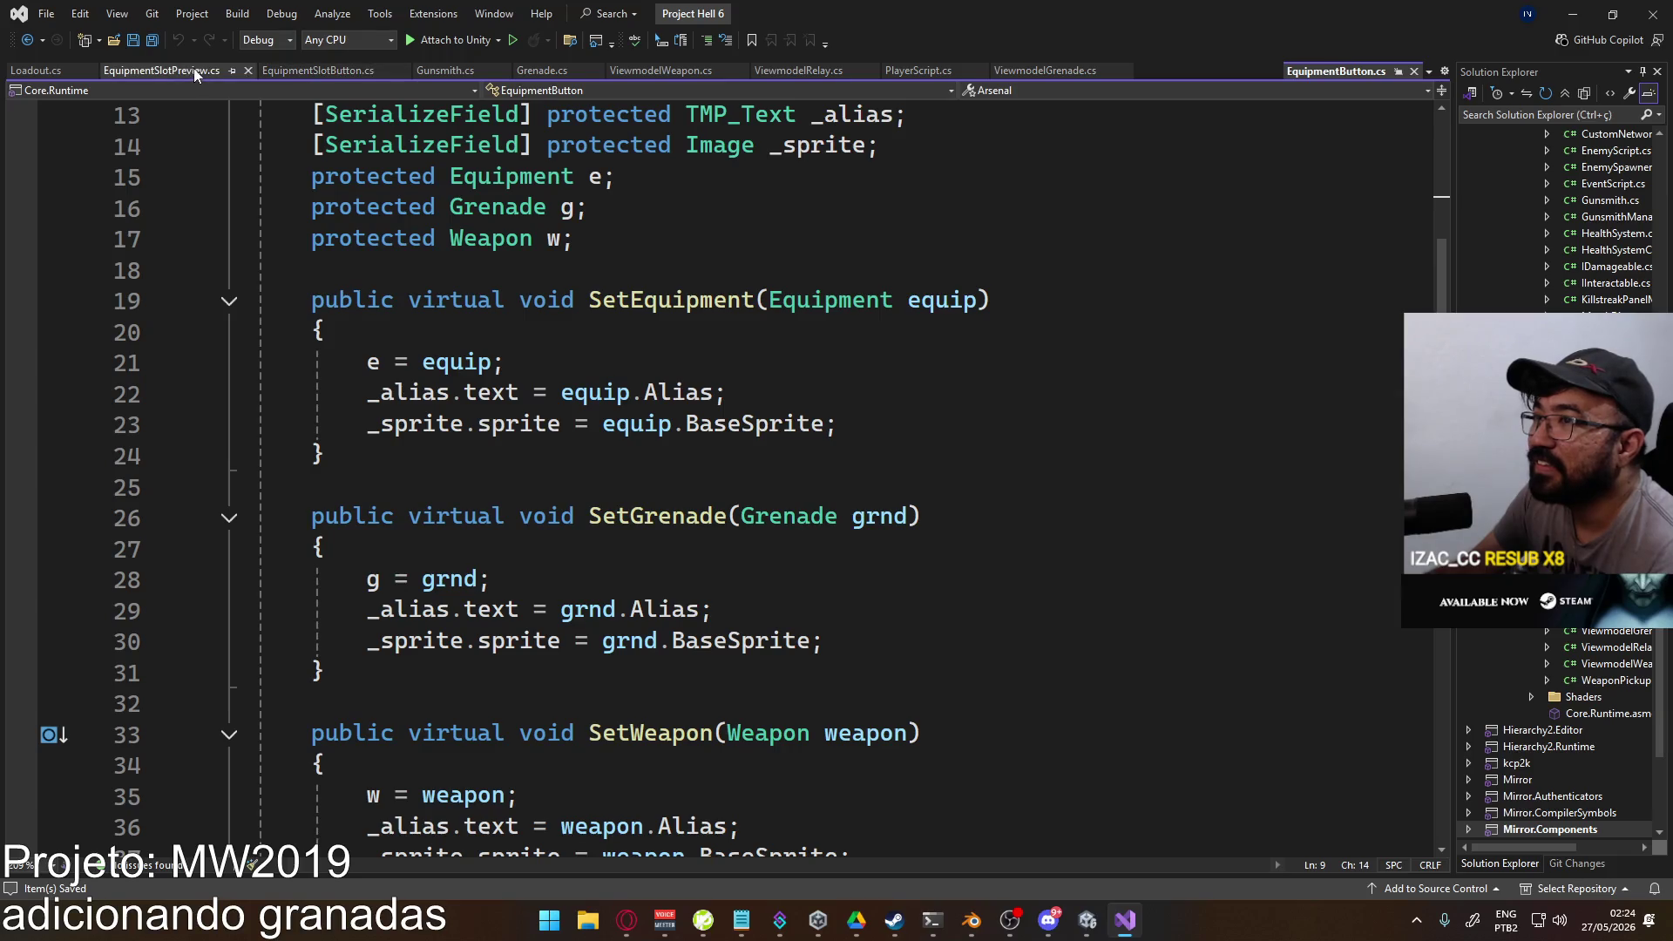
{"action": "left_click", "coordinate": [362, 72]}
{"action": "scroll", "coordinate": [743, 462], "scroll_direction": "down", "scroll_amount": 3}
{"action": "scroll", "coordinate": [743, 462], "scroll_direction": "down", "scroll_amount": 3}
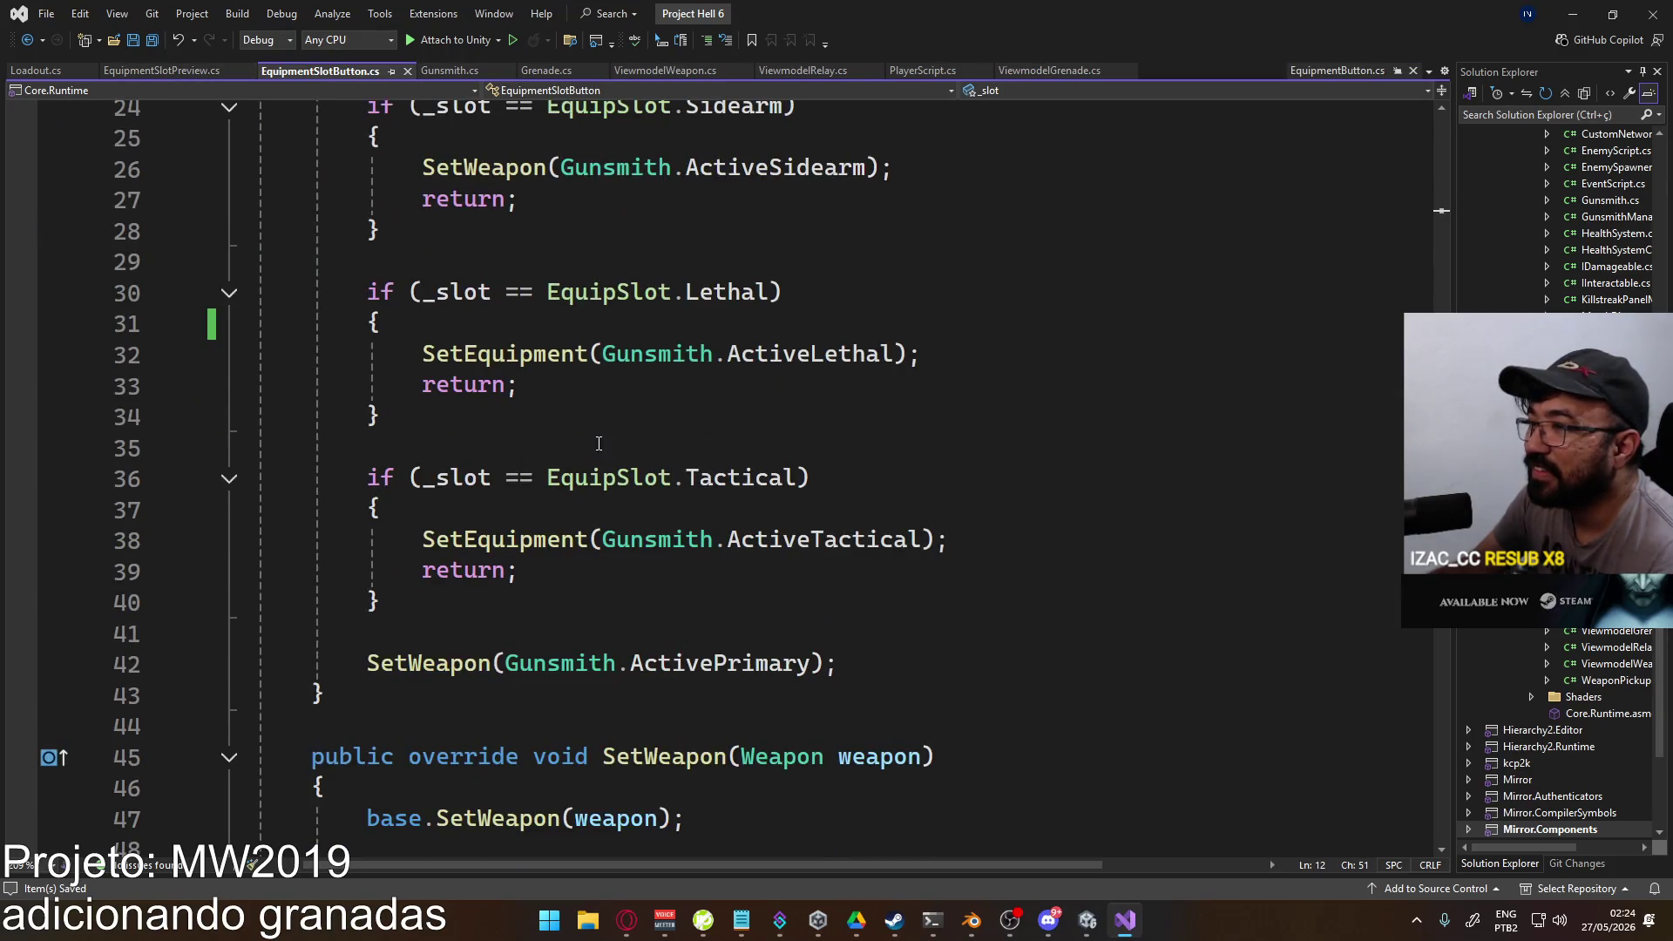
{"action": "scroll", "coordinate": [579, 414], "scroll_direction": "up", "scroll_amount": 2}
Step: Replace SetEquipment with SetGrenade in the Lethal and Tactical branches and save EquipmentSlotButton.cs
{"action": "double_click", "coordinate": [463, 433]}
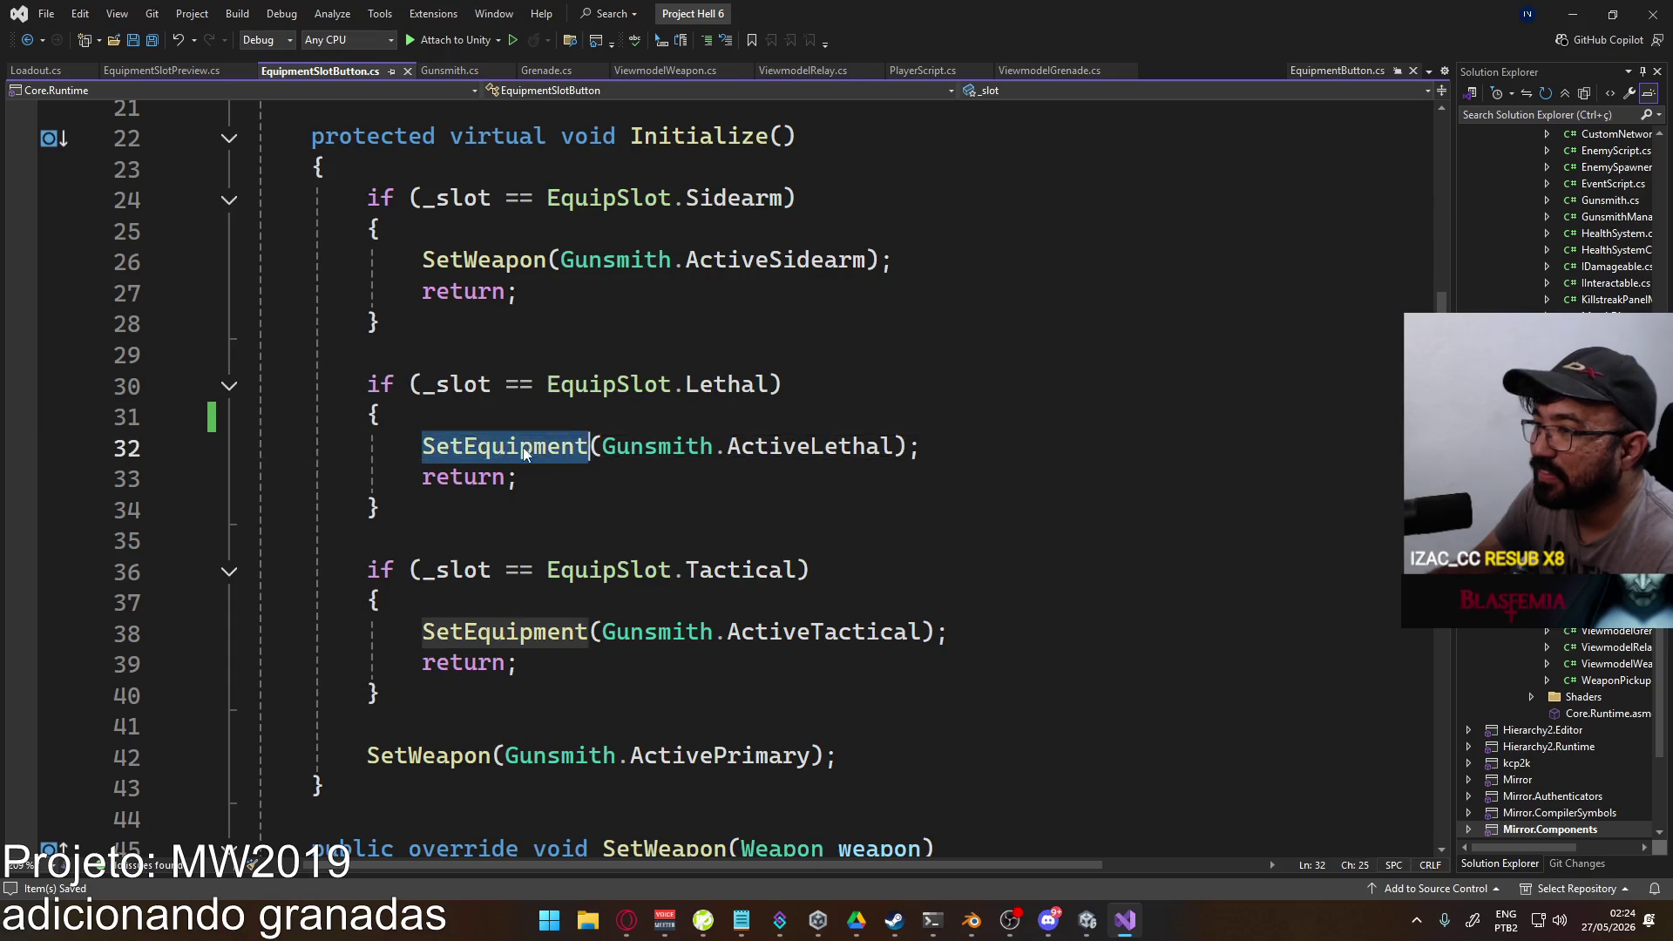
{"action": "type", "text": "Setgre"}
{"action": "key", "text": "Tab"}
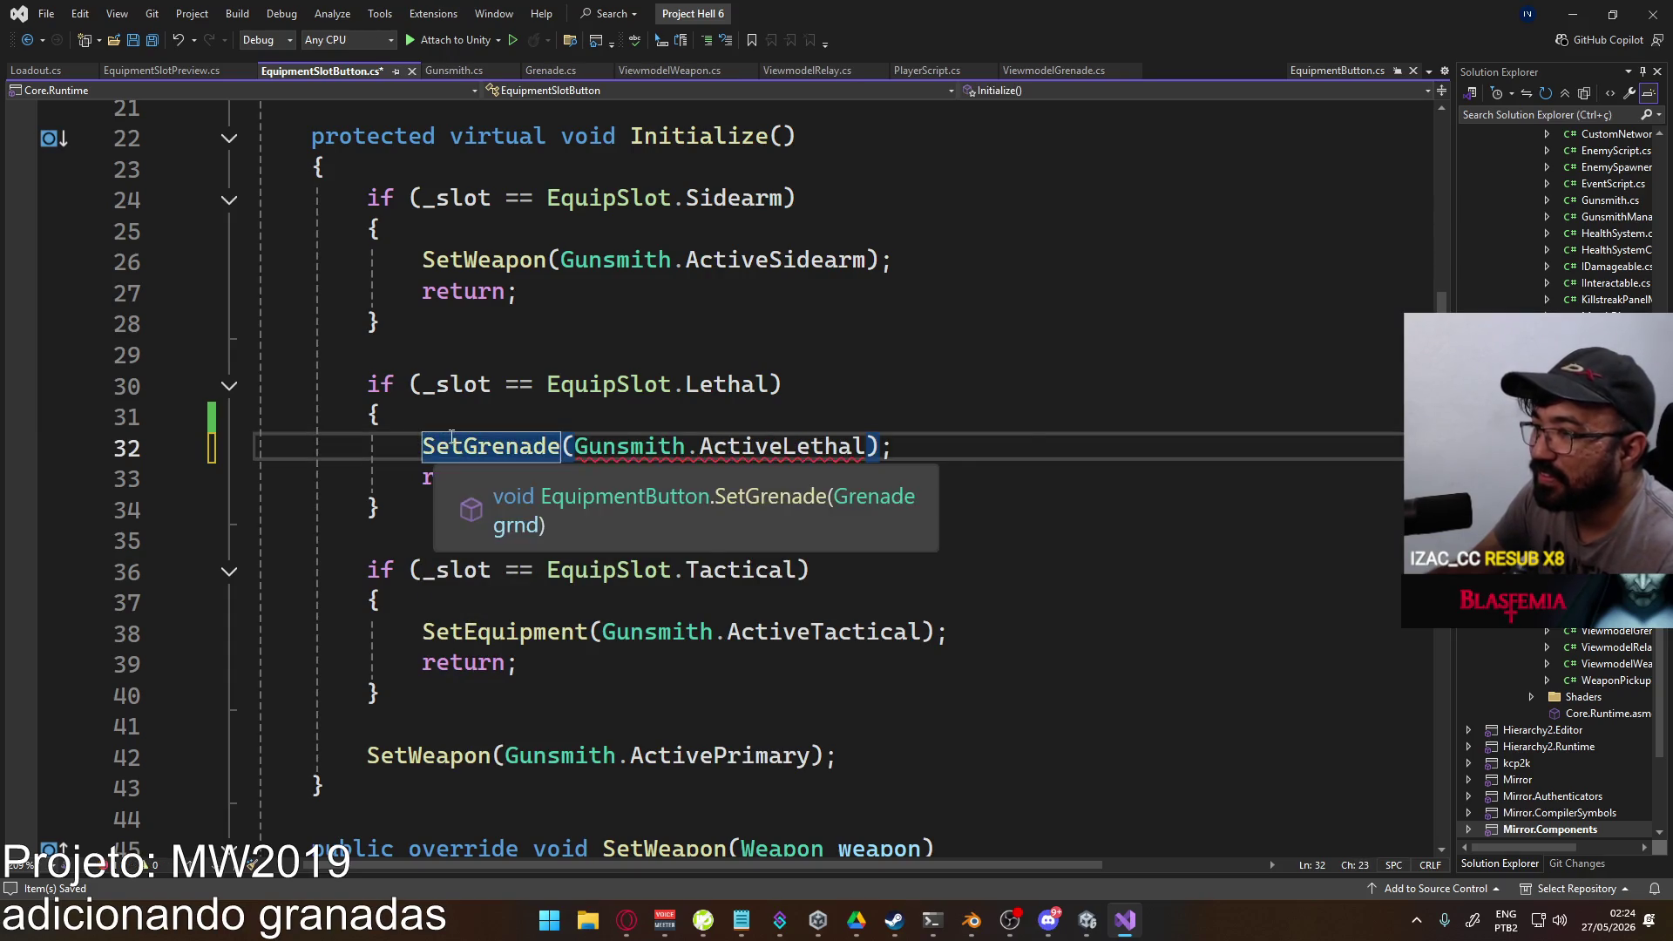
{"action": "left_click", "coordinate": [907, 512]}
{"action": "mouse_move", "coordinate": [772, 436]}
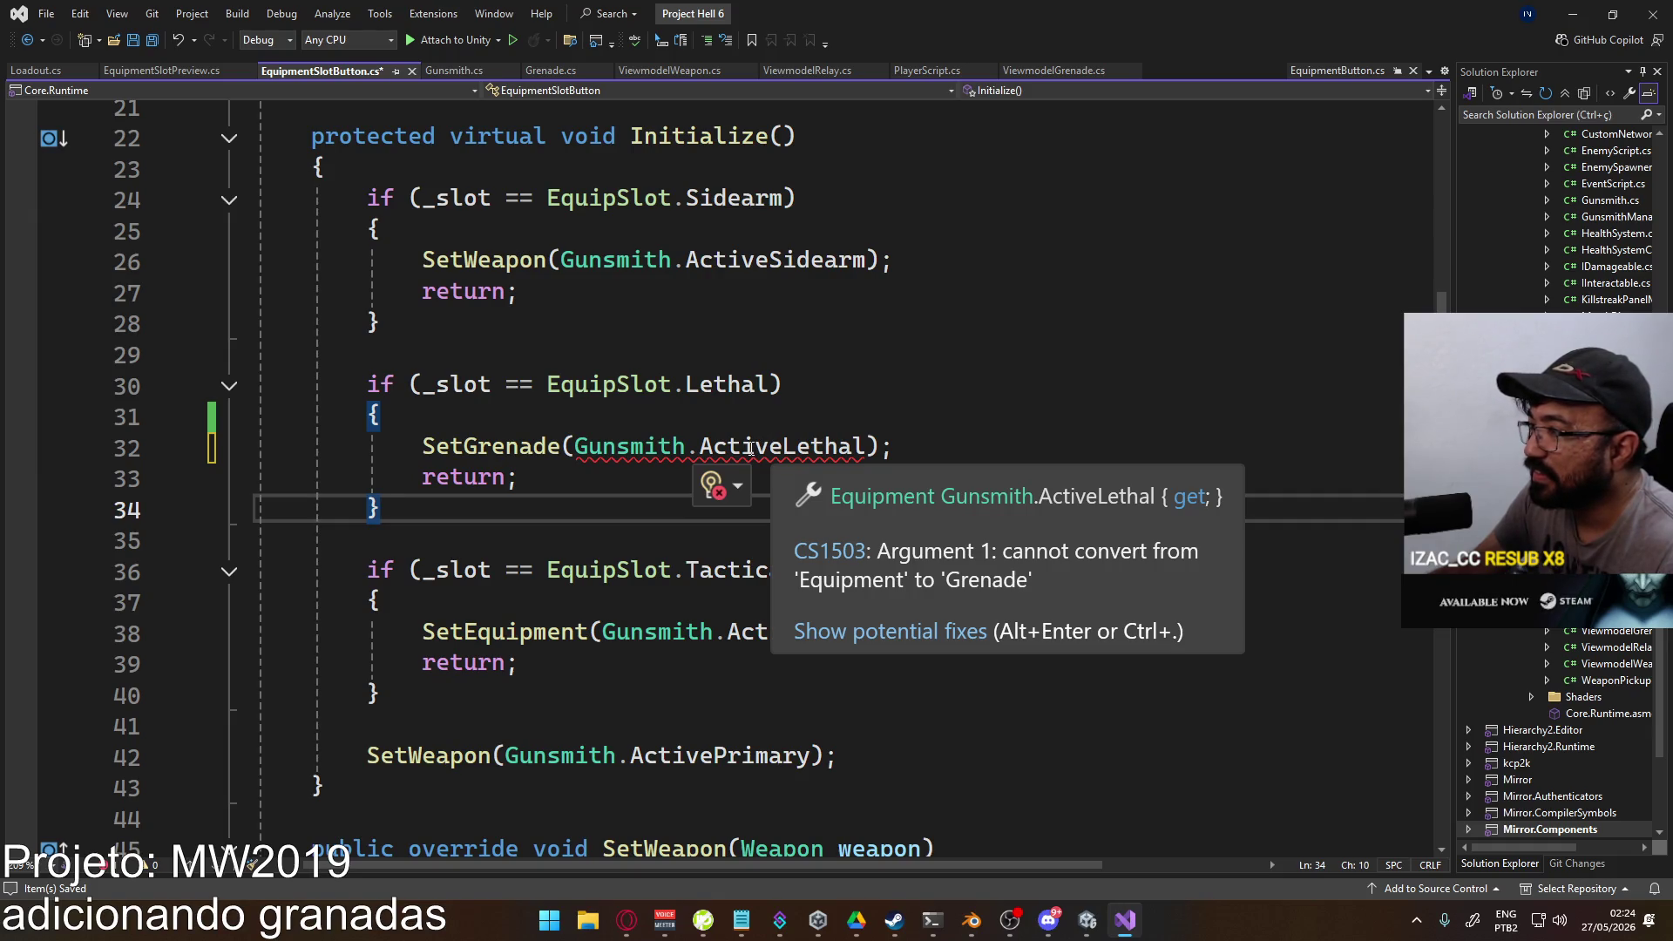
{"action": "double_click", "coordinate": [461, 448]}
{"action": "key", "text": "ctrl+c"}
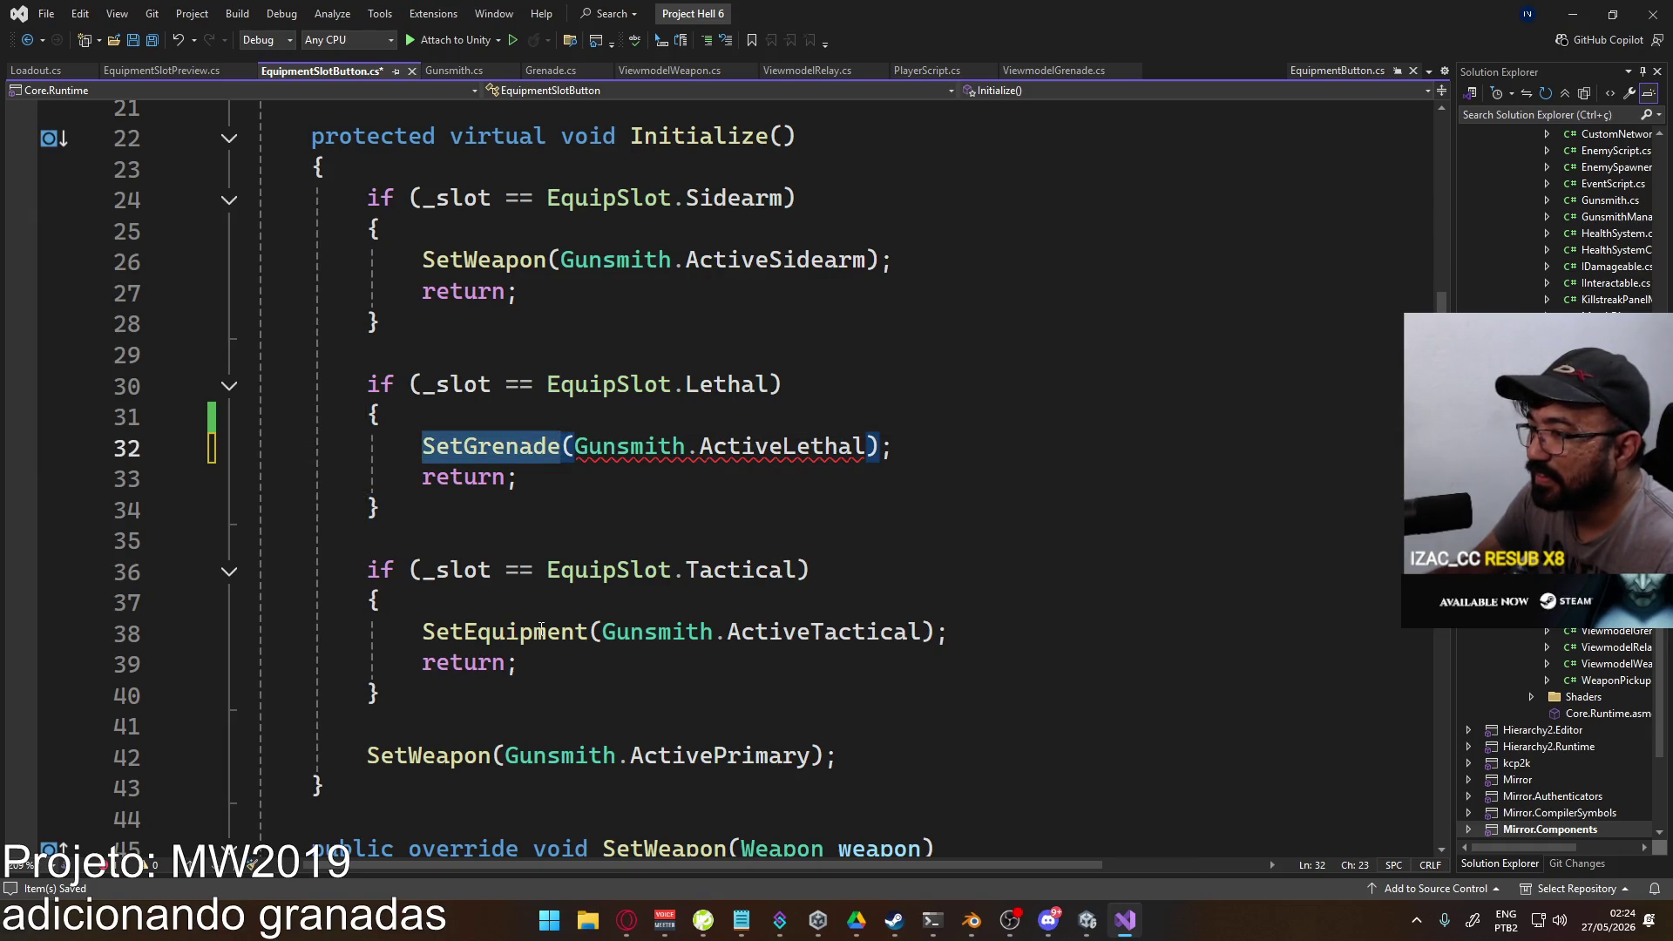
{"action": "double_click", "coordinate": [572, 632]}
{"action": "key", "text": "ctrl+v"}
{"action": "left_click", "coordinate": [840, 571]}
{"action": "key", "text": "ctrl+s"}
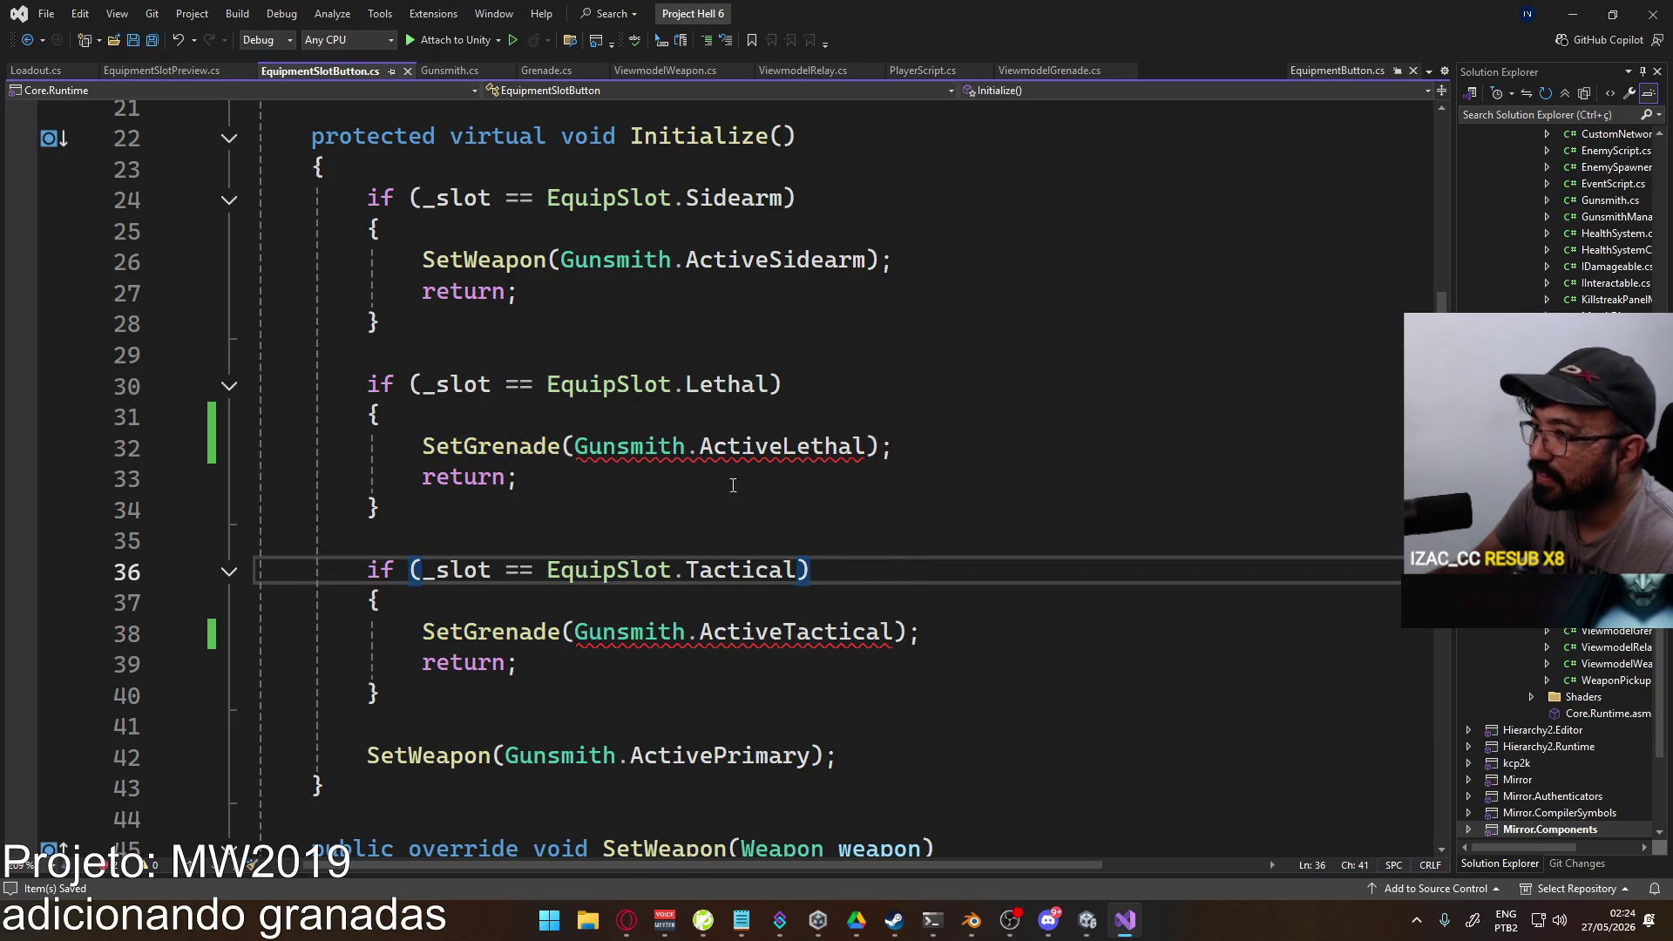
Step: In Gunsmith.cs, change ActiveLethal and ActiveTactical return types from Equipment to Grenade
{"action": "left_click", "coordinate": [785, 457], "text": "ctrl"}
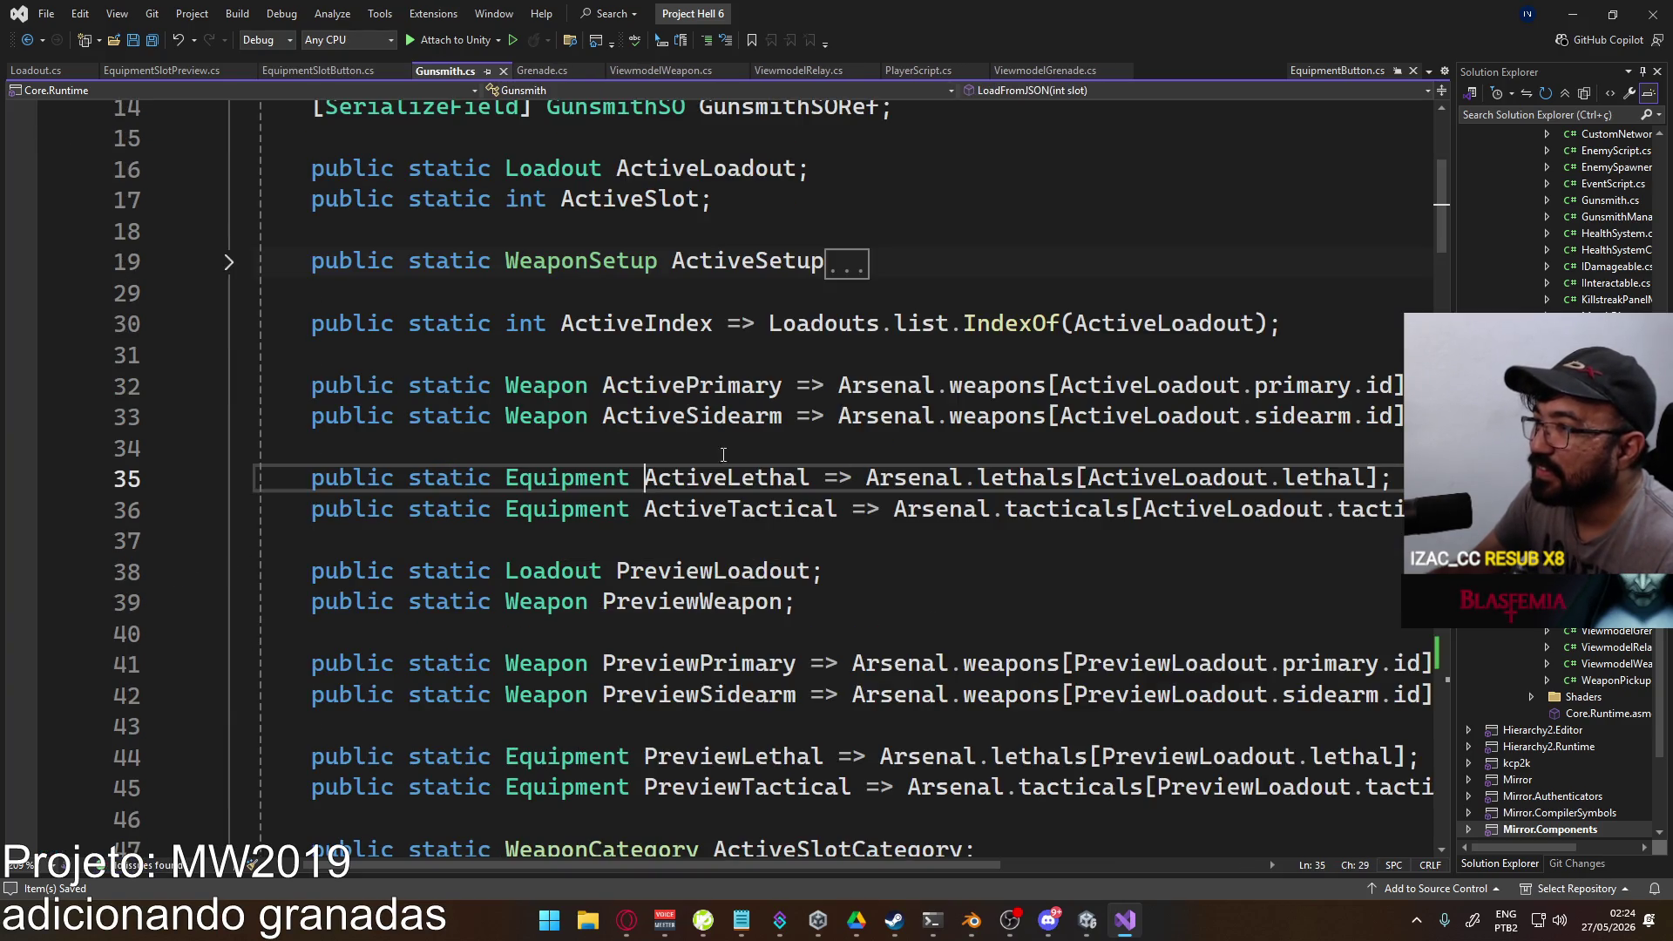
{"action": "left_click", "coordinate": [575, 478]}
{"action": "scroll", "coordinate": [715, 554], "scroll_direction": "down", "scroll_amount": 2}
{"action": "scroll", "coordinate": [716, 554], "scroll_direction": "up", "scroll_amount": 2}
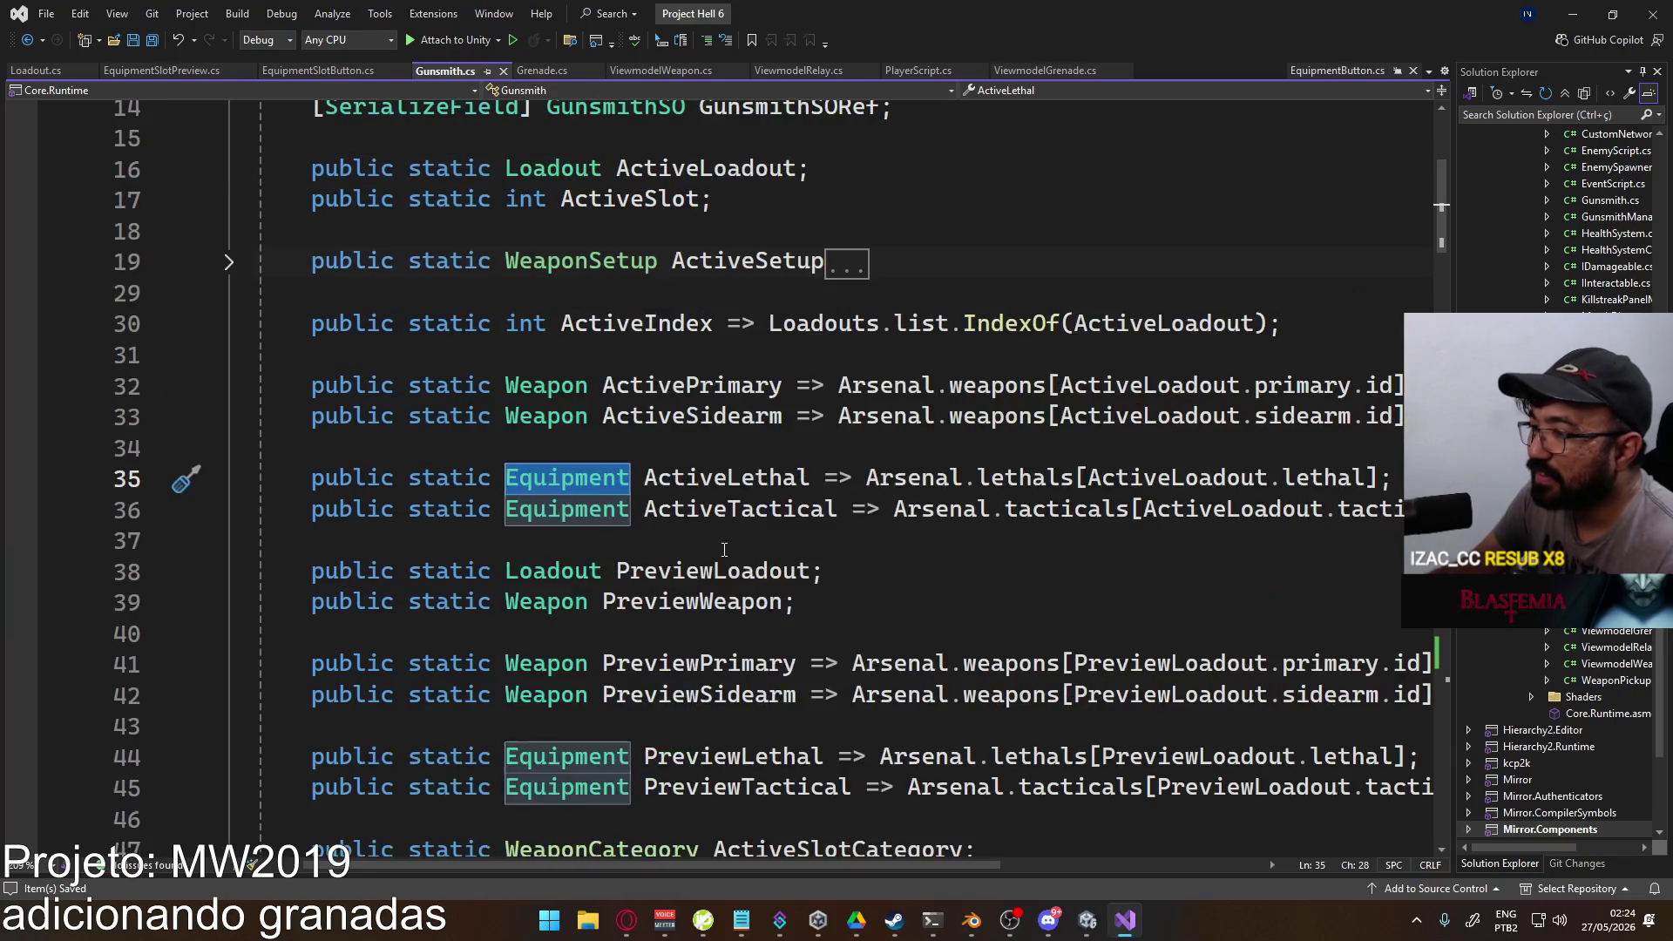
{"action": "key", "text": "ctrl+BackSpace"}
{"action": "type", "text": "Gre"}
{"action": "double_click", "coordinate": [630, 520]}
{"action": "double_click", "coordinate": [540, 504]}
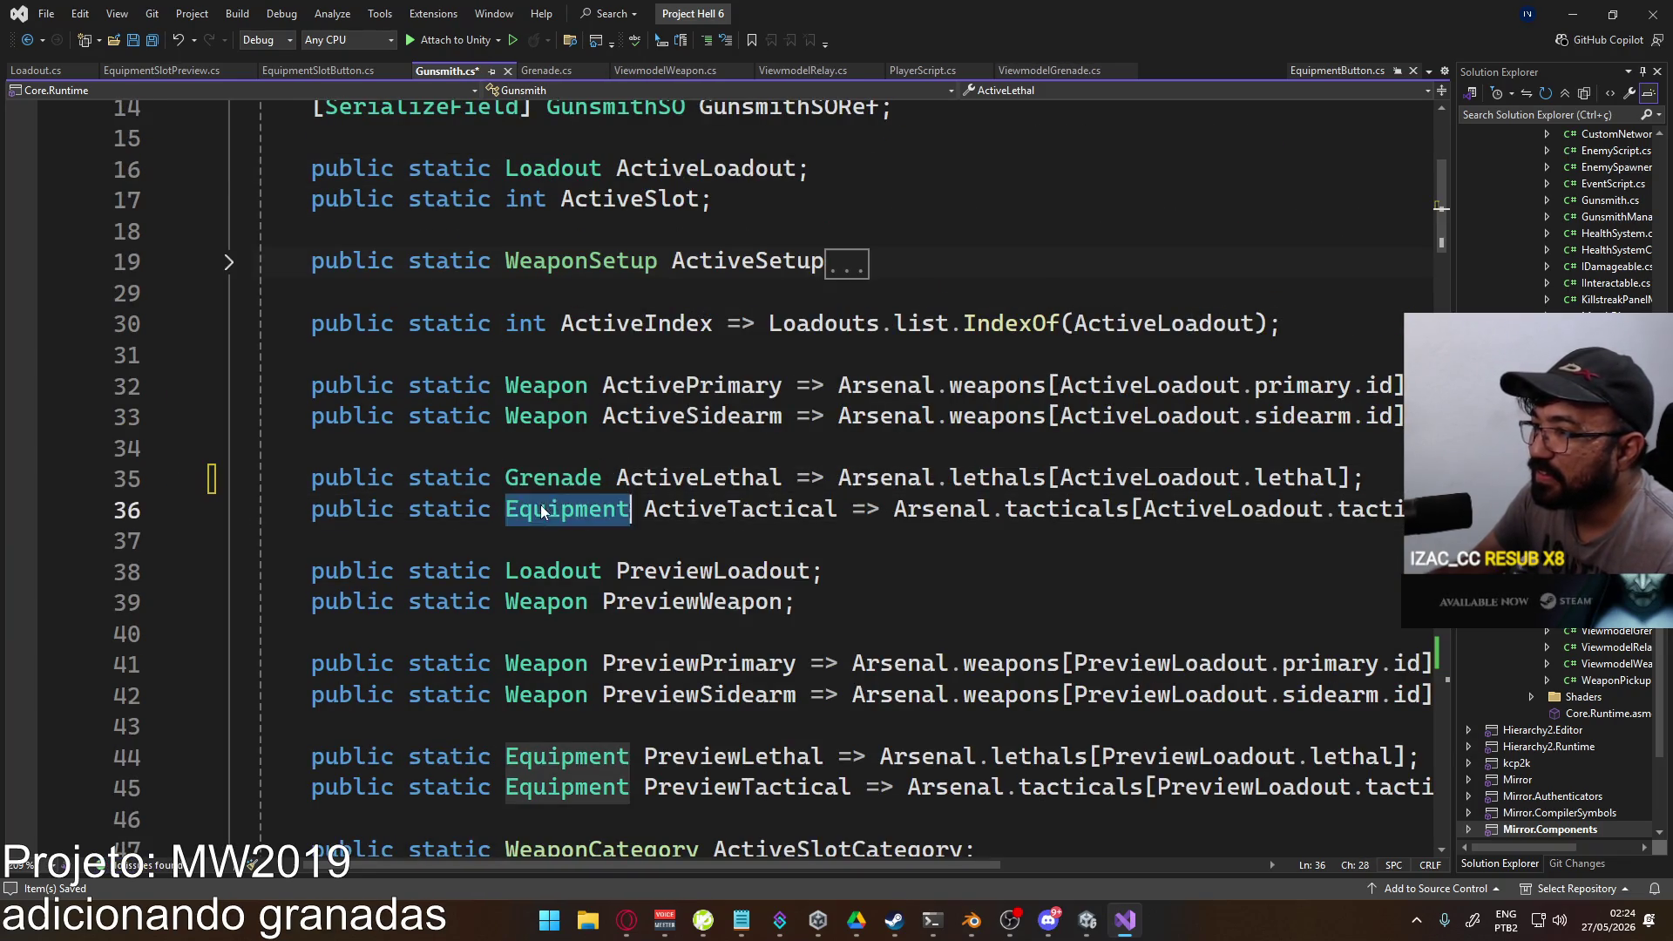
{"action": "type", "text": "Grenade"}
Step: Change PreviewLethal and PreviewTactical return types to Grenade, save Gunsmith.cs, and return to Unity
{"action": "double_click", "coordinate": [555, 757]}
{"action": "type", "text": "Grenade"}
{"action": "double_click", "coordinate": [559, 788]}
{"action": "type", "text": "Grenade"}
{"action": "left_click", "coordinate": [825, 694]}
{"action": "key", "text": "ctrl+s"}
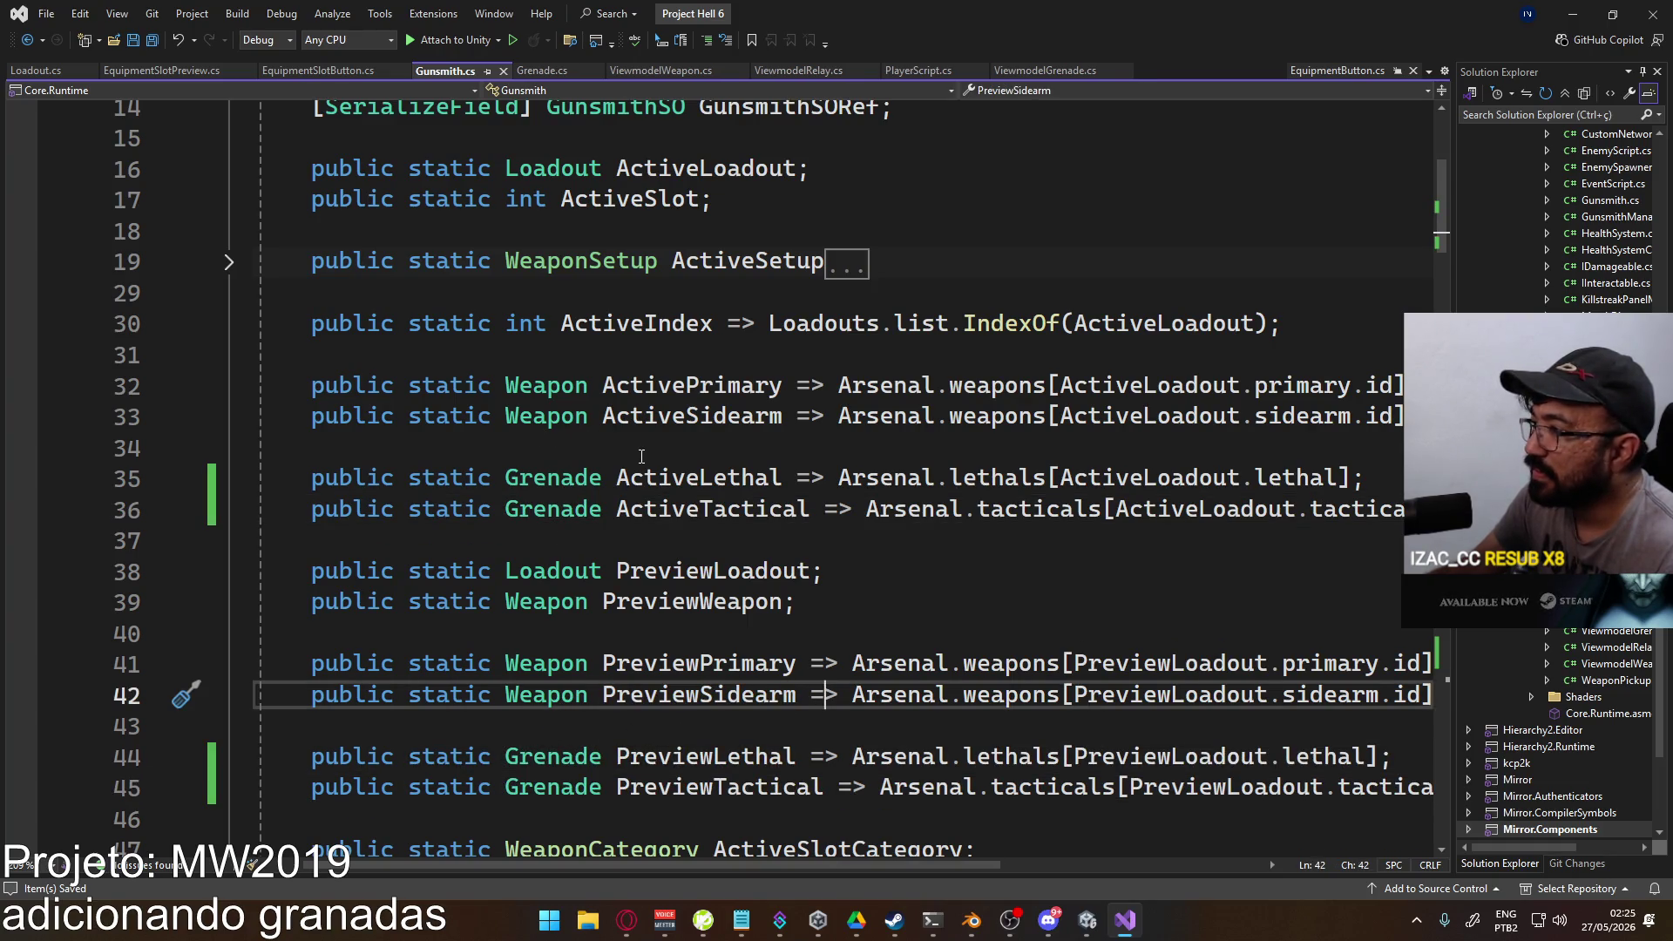
{"action": "mouse_move", "coordinate": [1008, 475]}
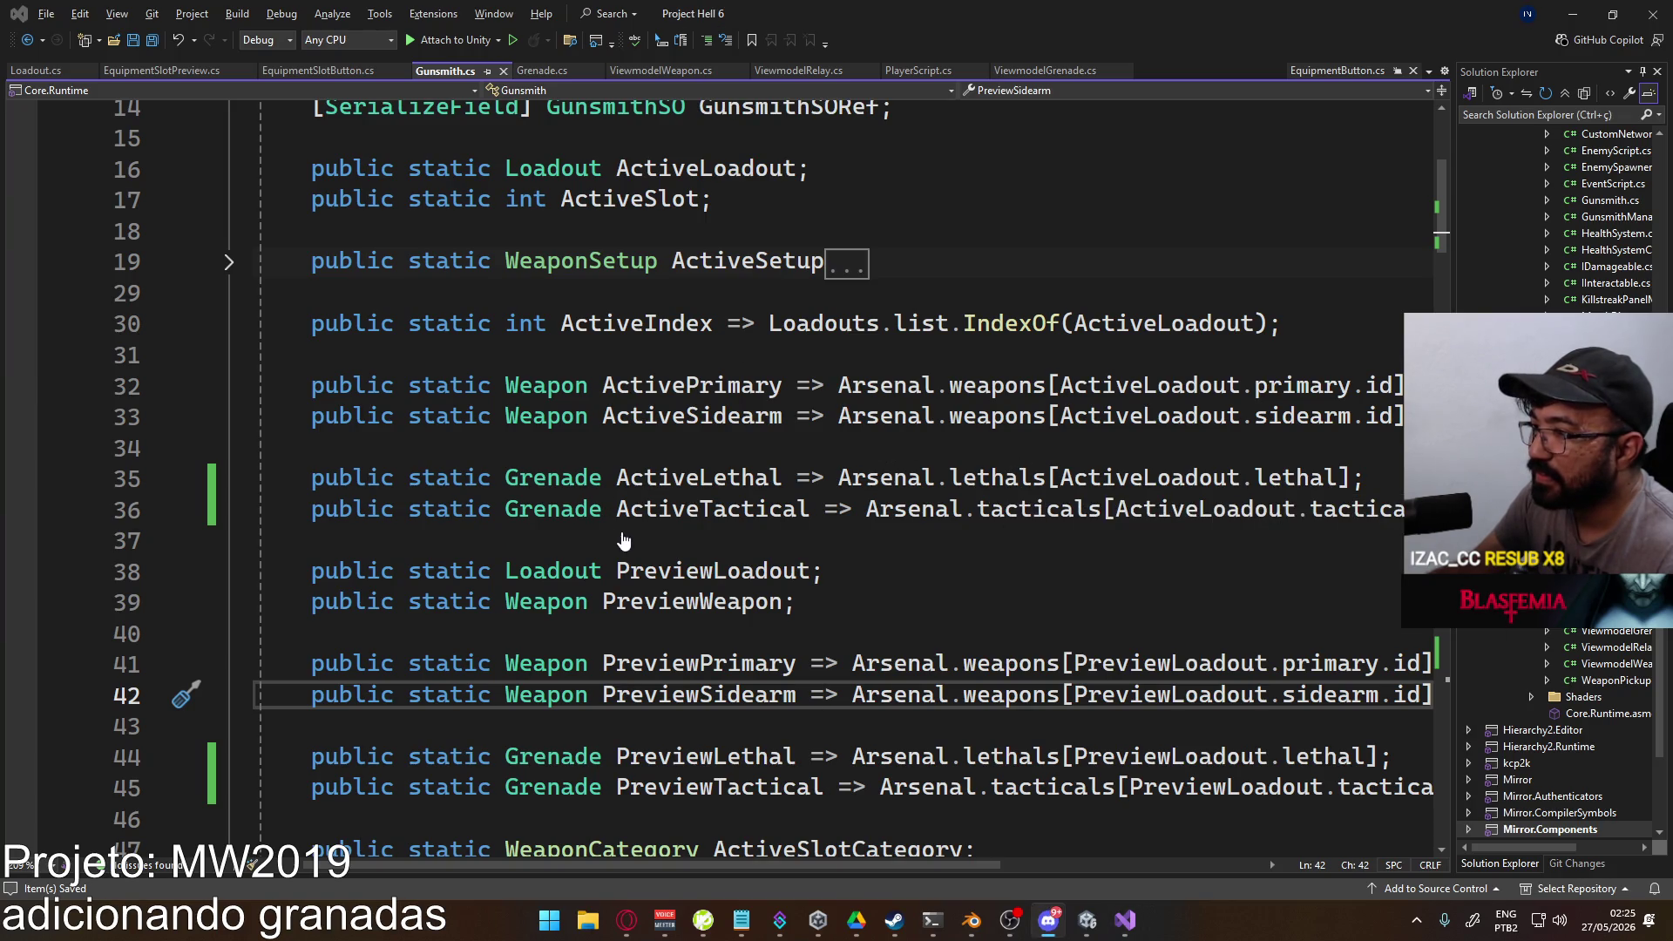
{"action": "left_click", "coordinate": [1088, 920]}
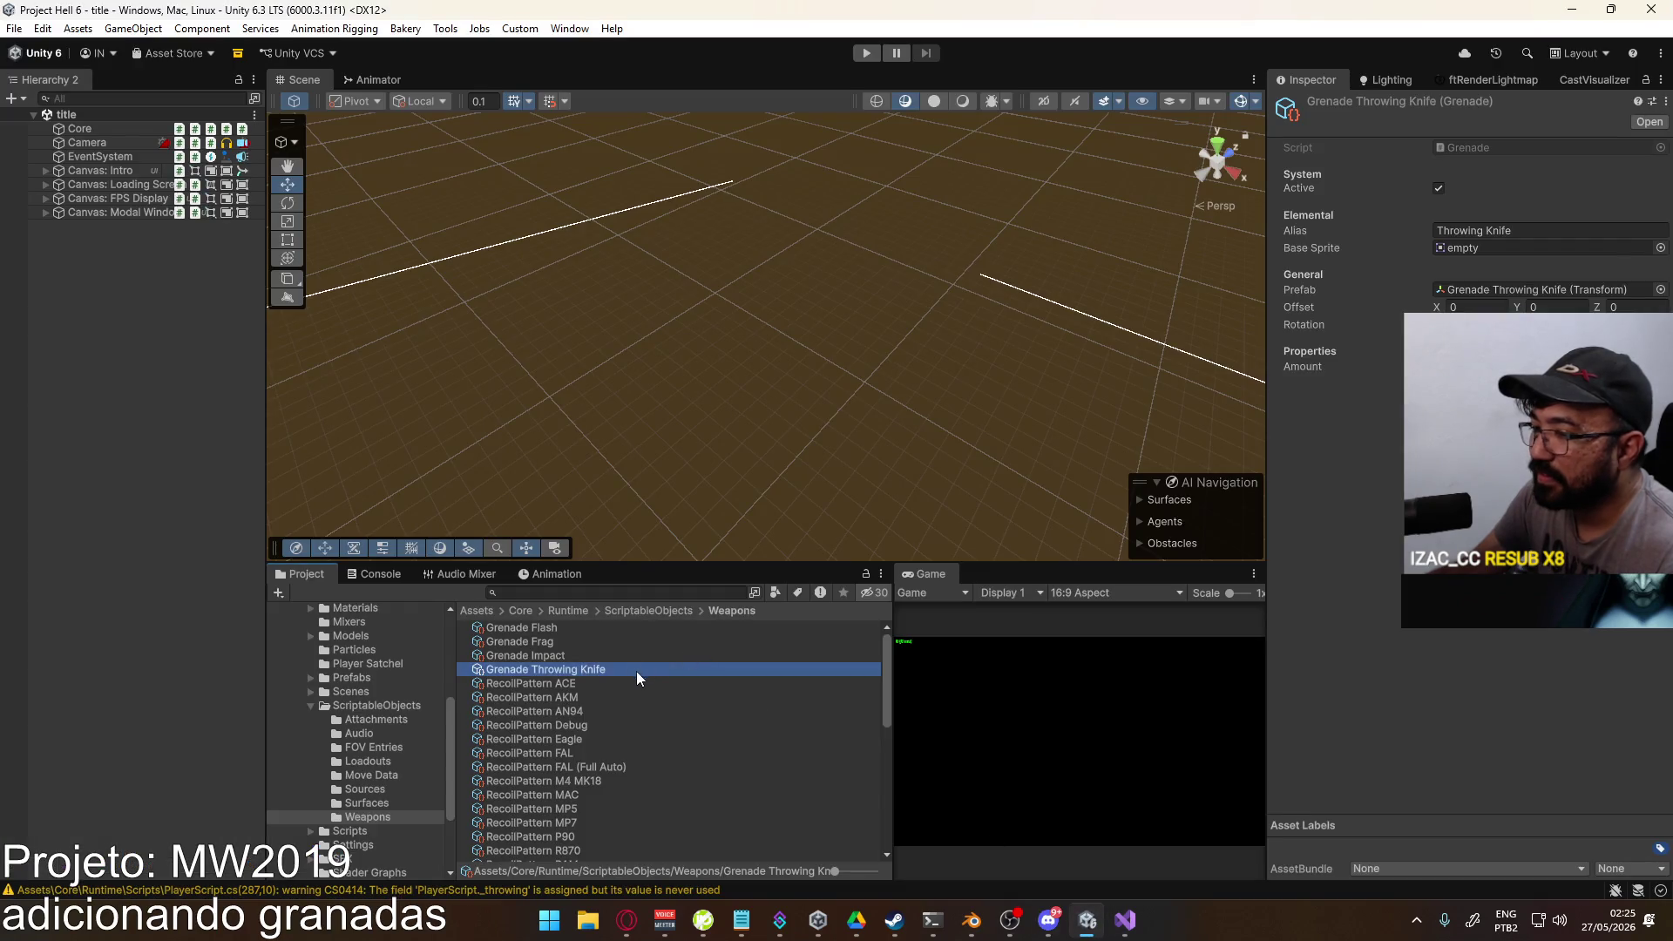
Step: Clear the Console and play-test: start a match and open the loadout's Lethal equipment list
{"action": "left_click", "coordinate": [396, 573]}
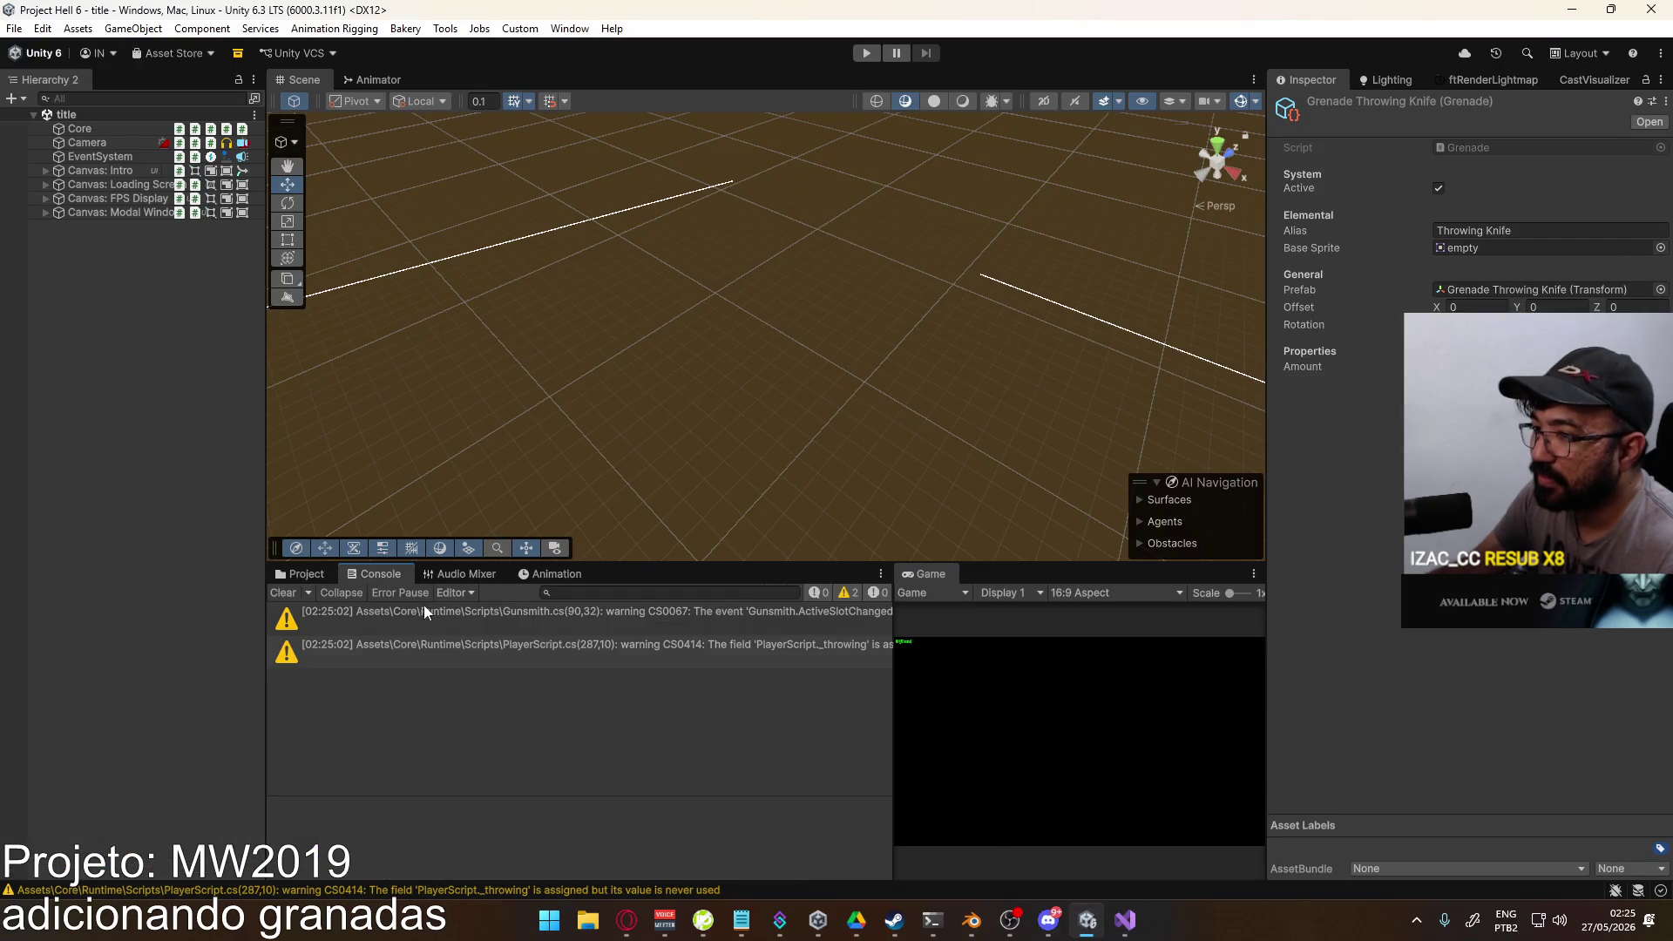
{"action": "left_click", "coordinate": [283, 593]}
{"action": "left_click", "coordinate": [867, 54]}
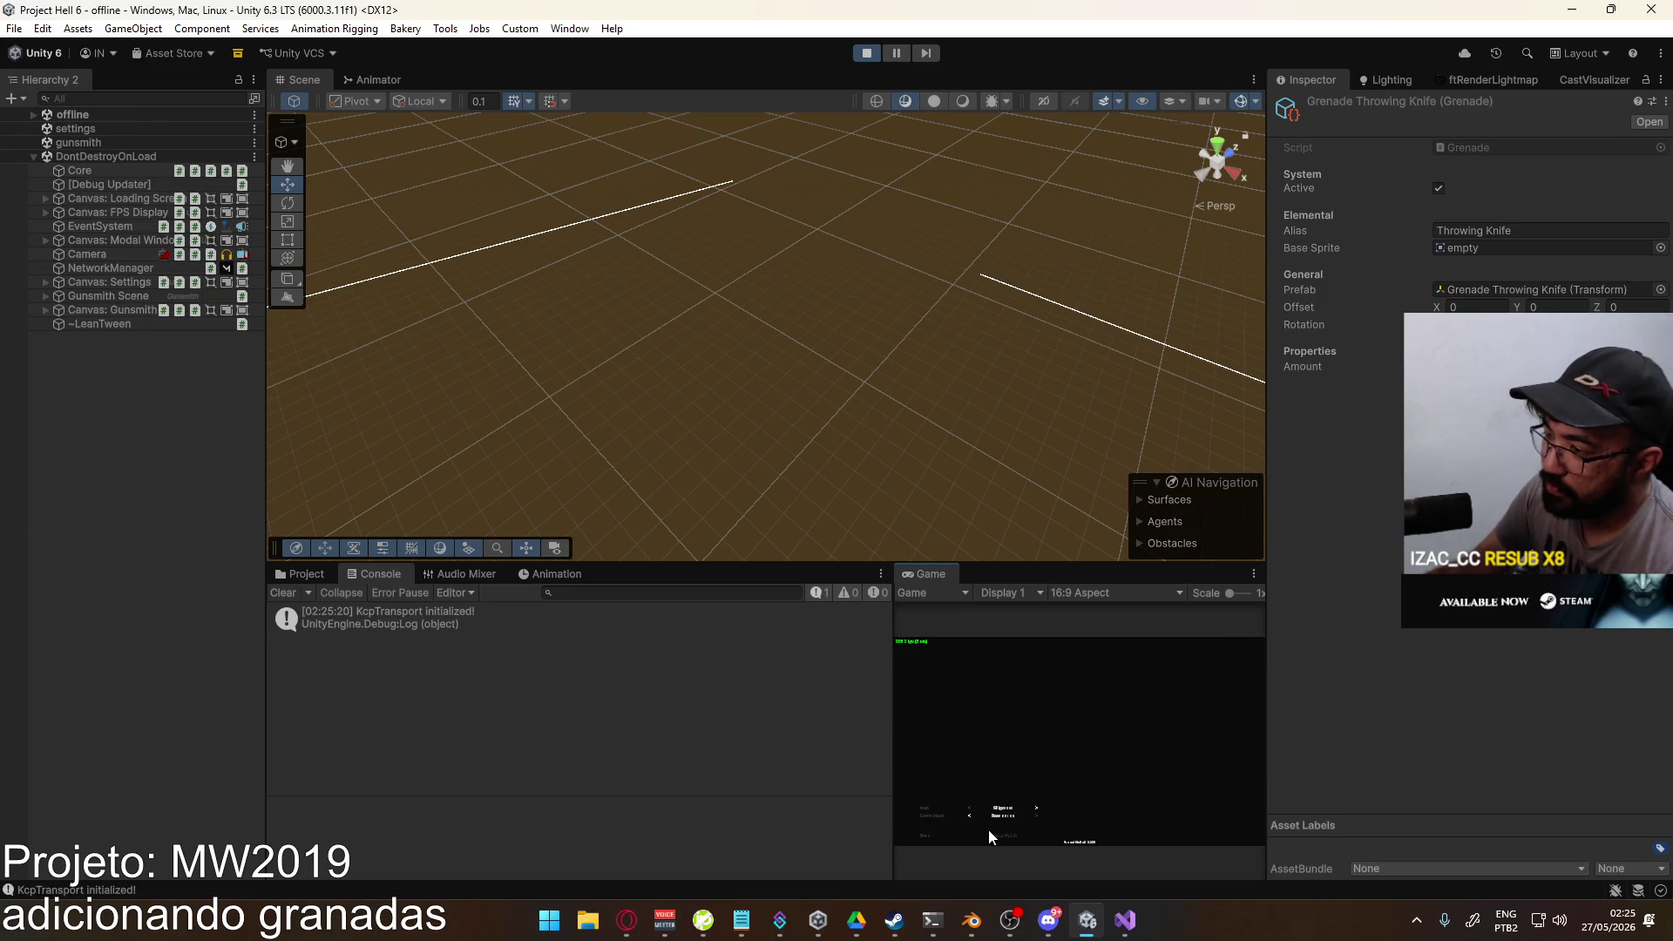
{"action": "left_click", "coordinate": [995, 833]}
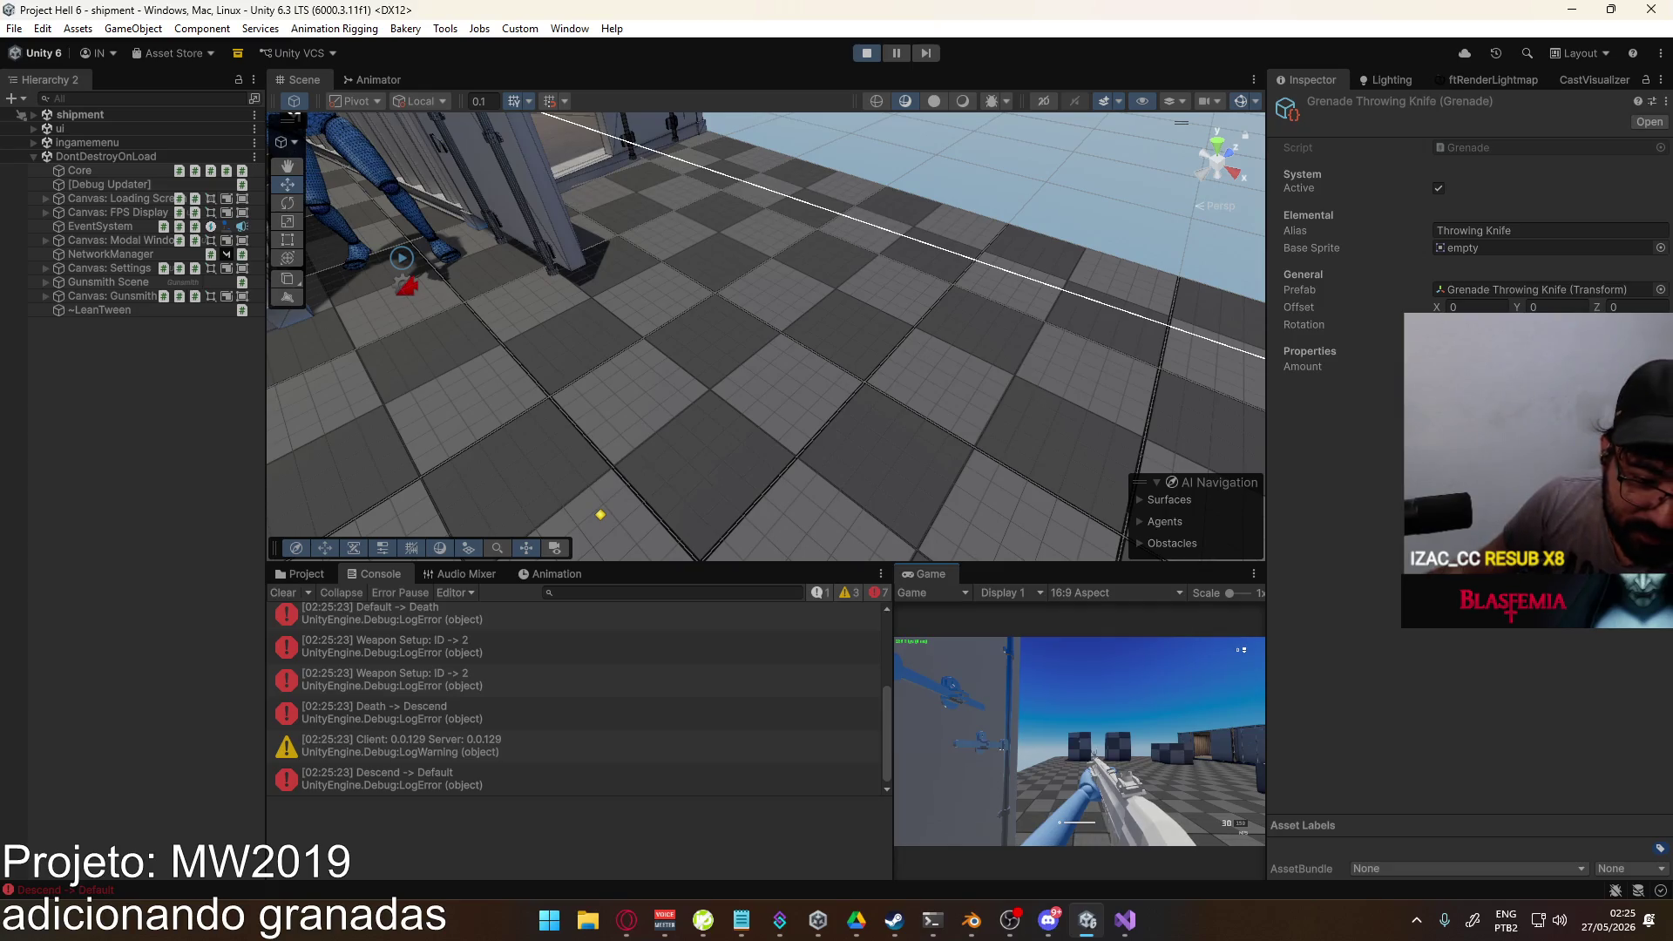
{"action": "key", "text": "Escape"}
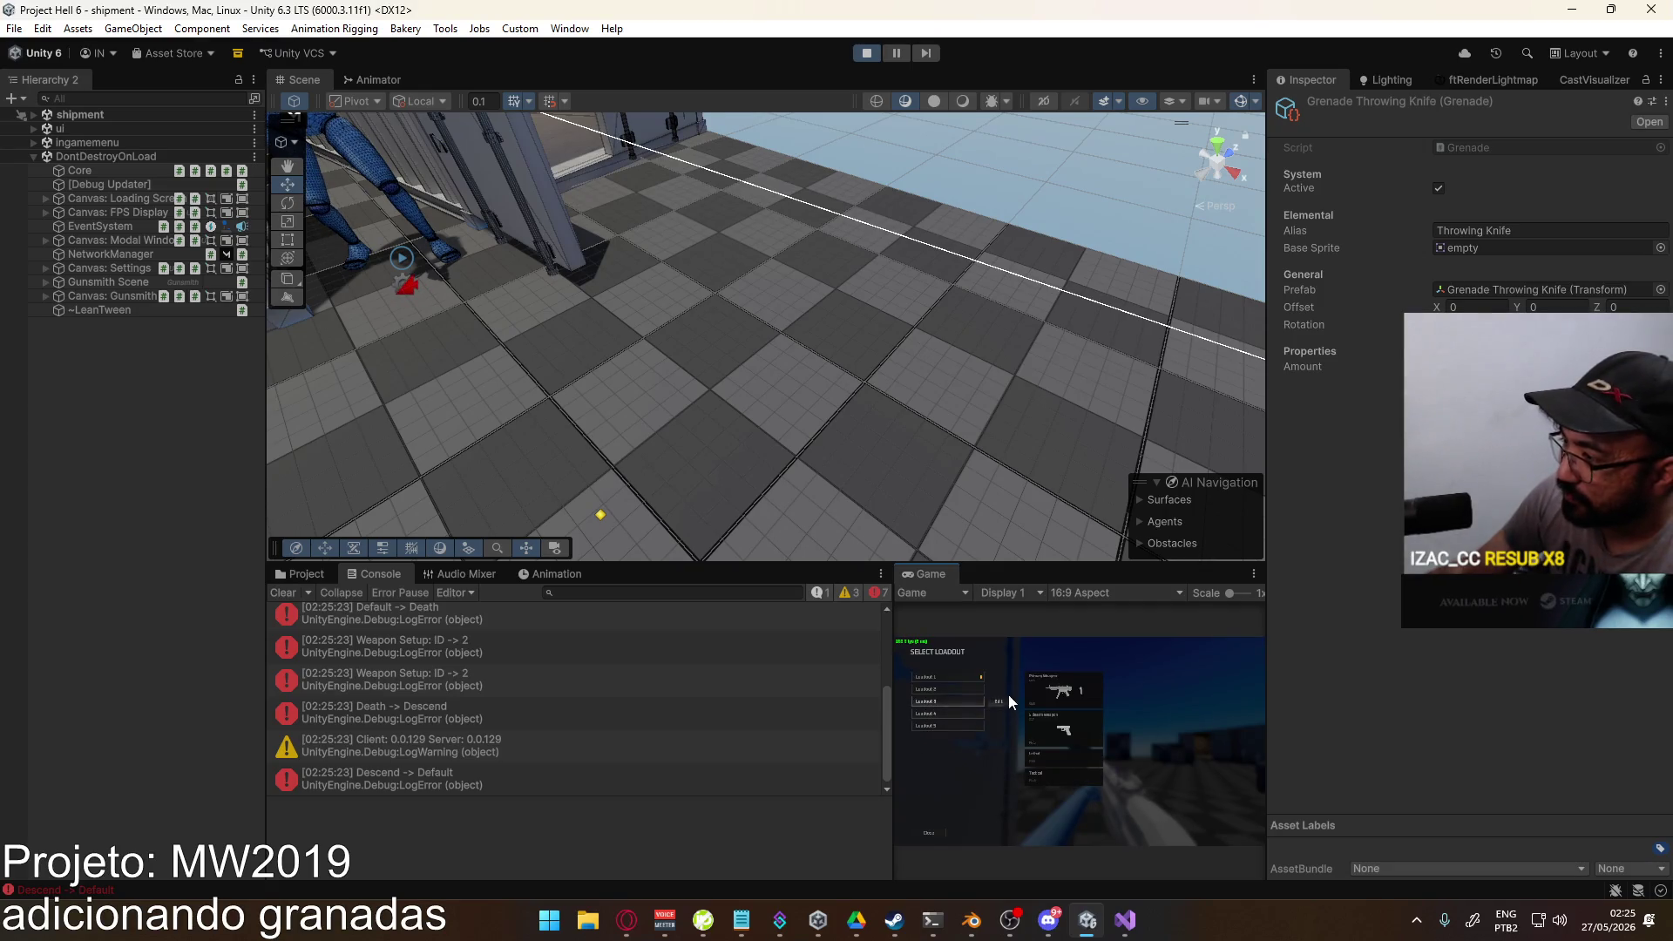
{"action": "left_click", "coordinate": [999, 681]}
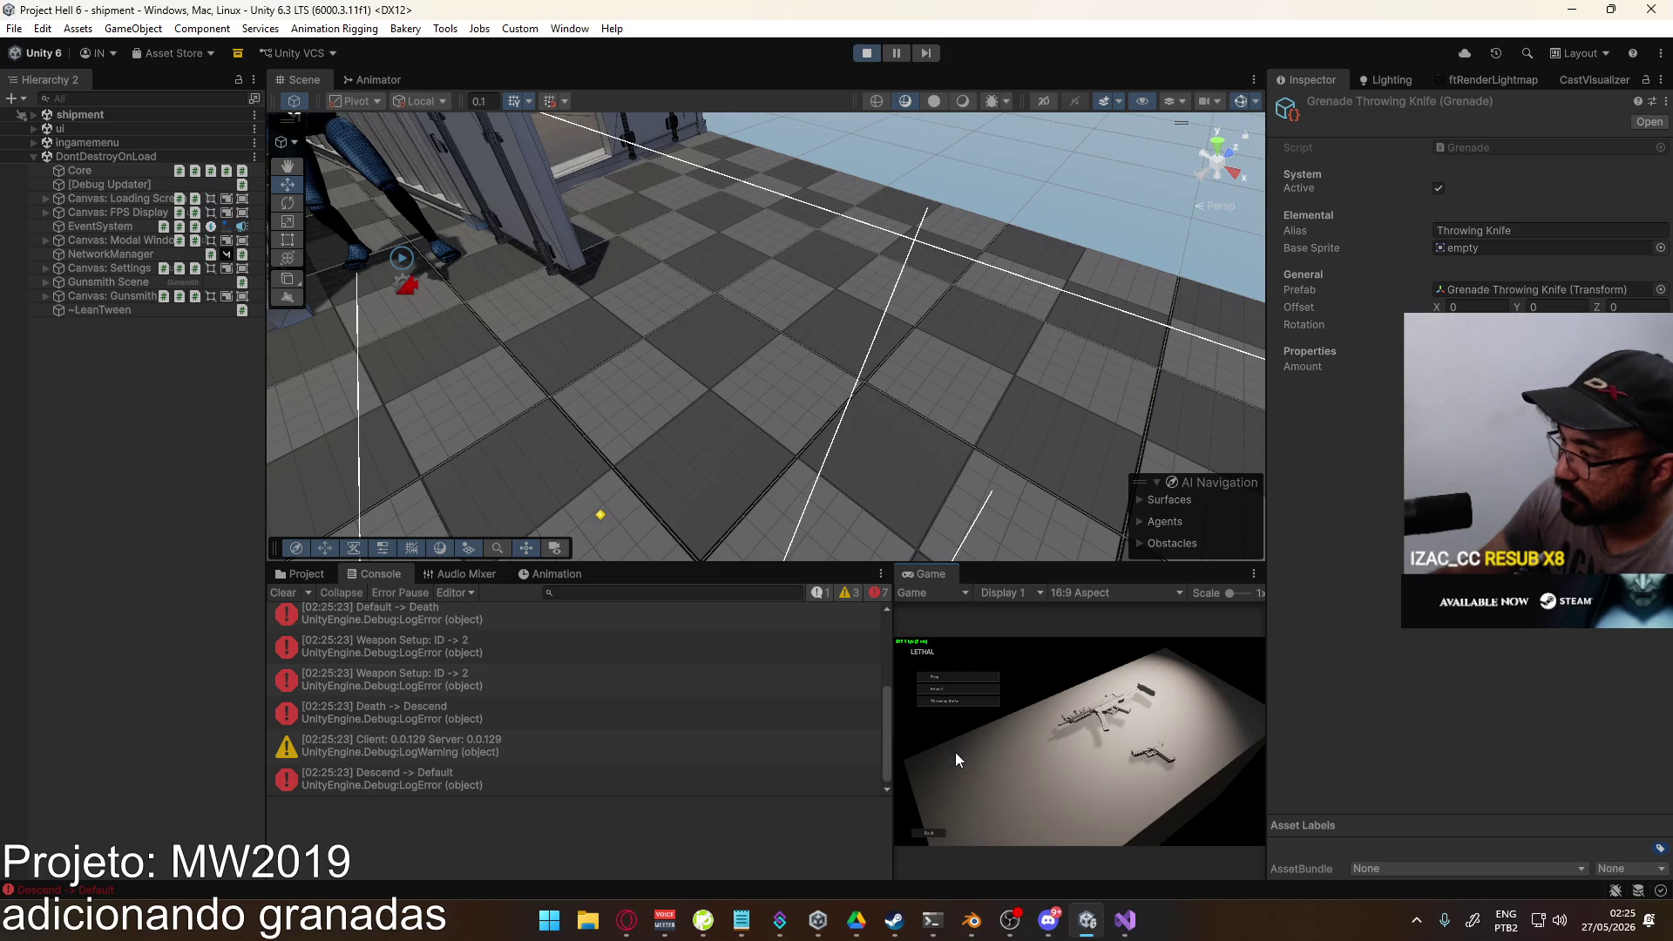
{"action": "left_click", "coordinate": [971, 703]}
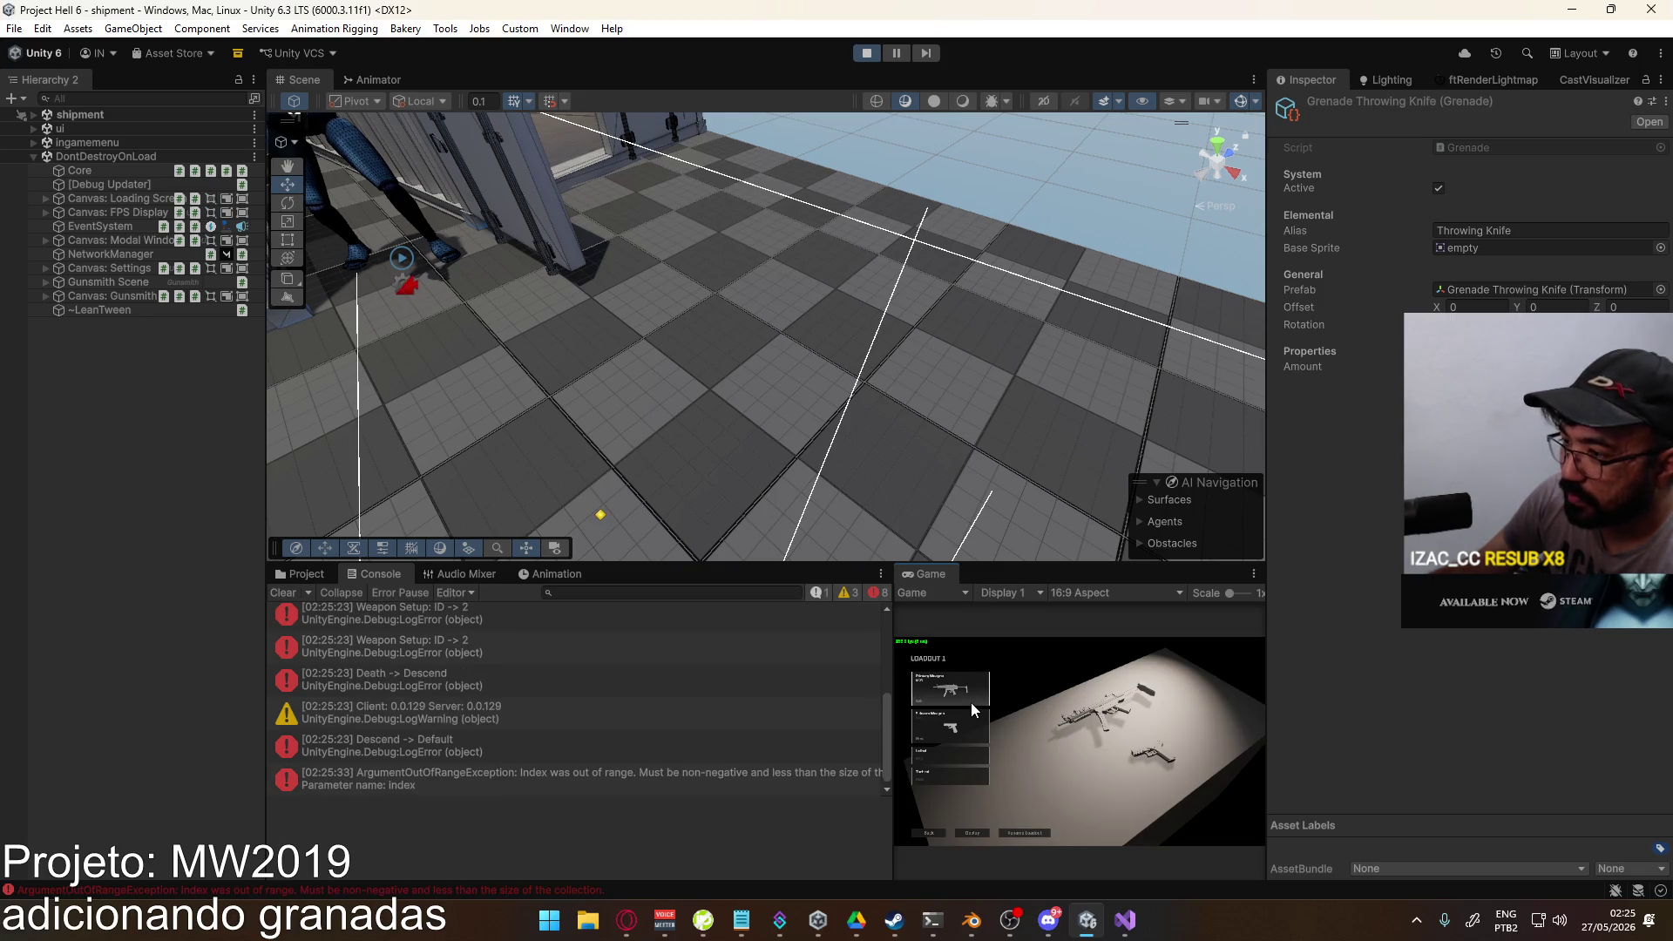
{"action": "key", "text": "Escape"}
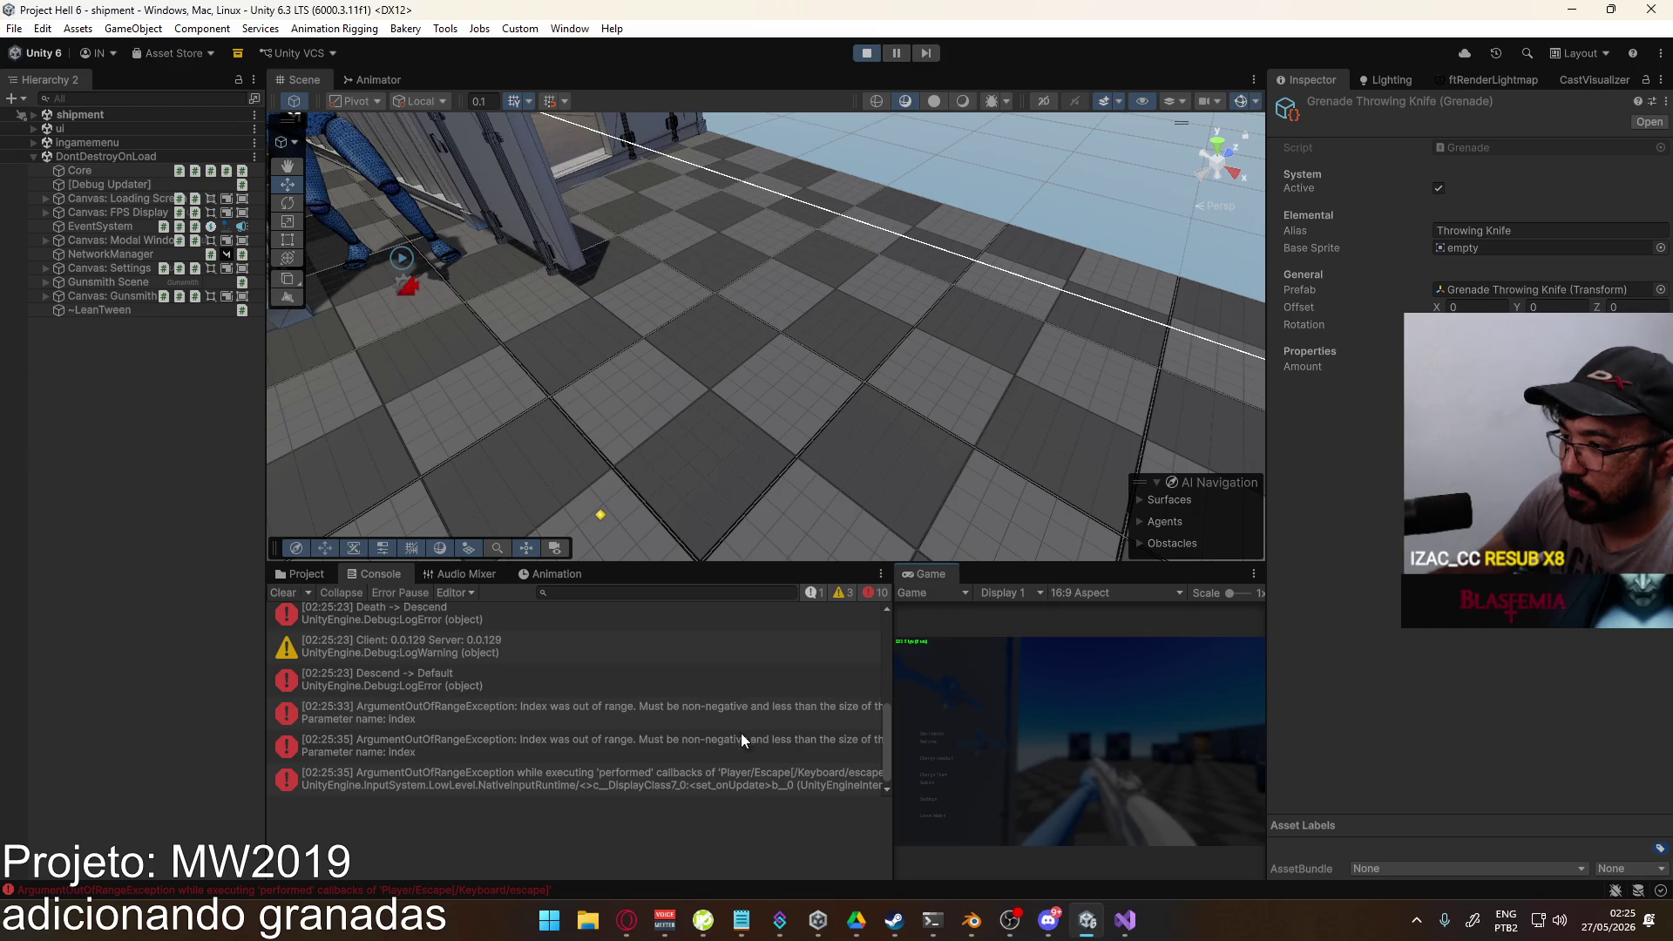
Step: Stop Play, inspect the ActiveLethal index-out-of-range exception, and jump to Gunsmith.cs line 35
{"action": "left_click", "coordinate": [865, 54]}
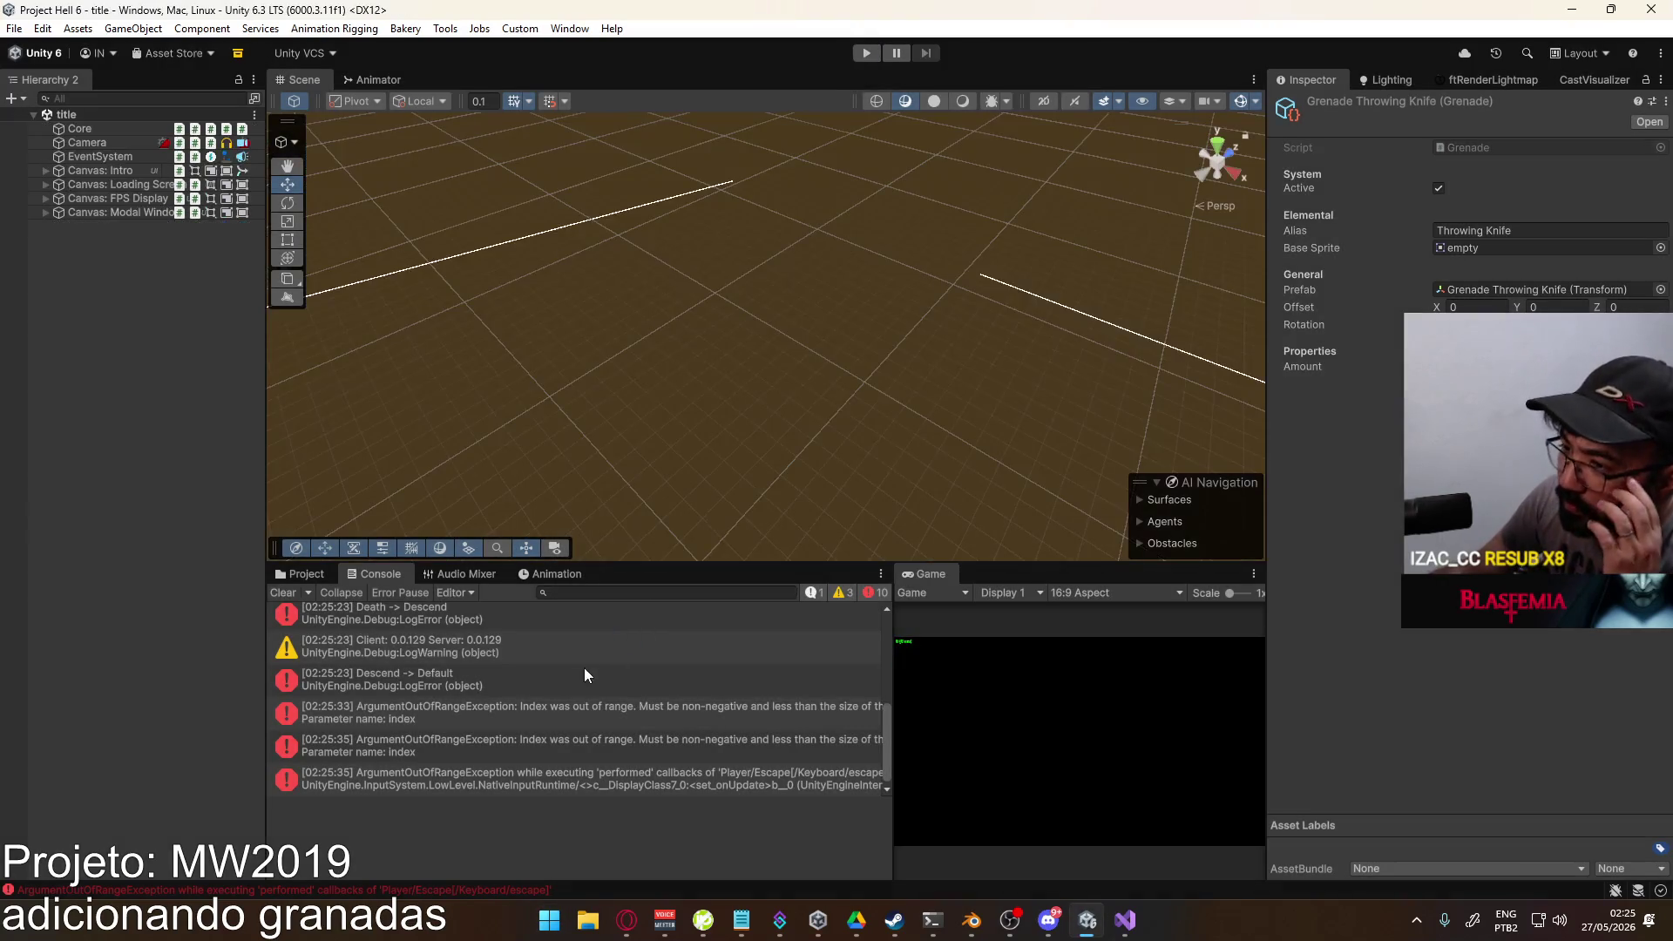
{"action": "left_click", "coordinate": [541, 715]}
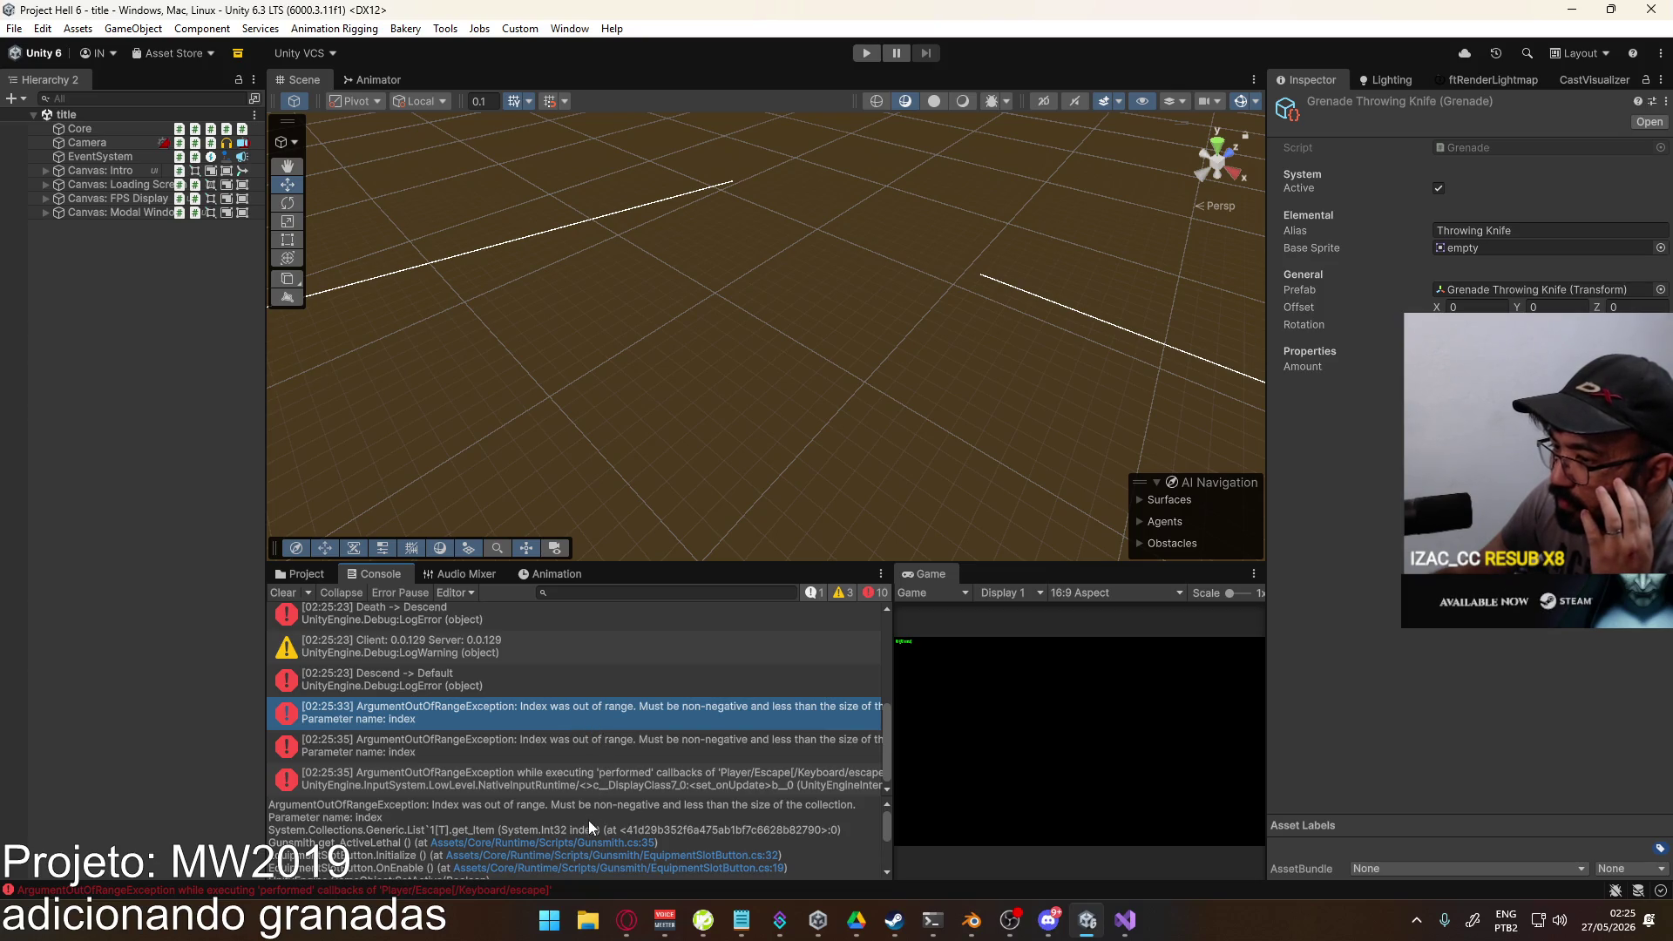
{"action": "left_click", "coordinate": [1126, 920]}
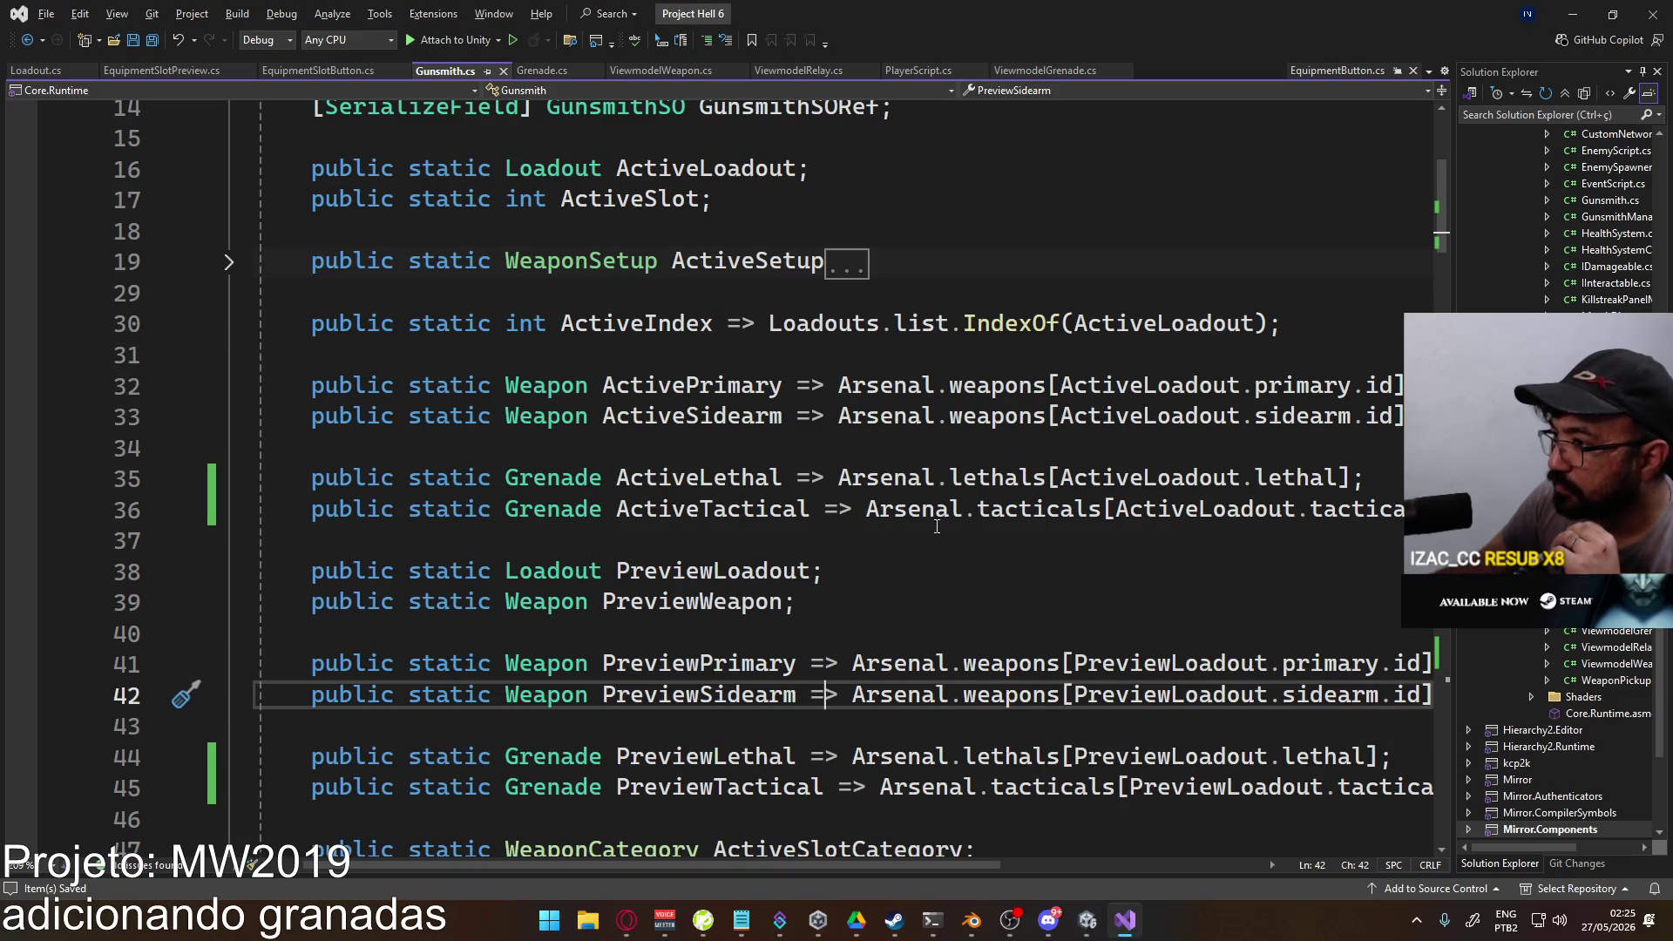
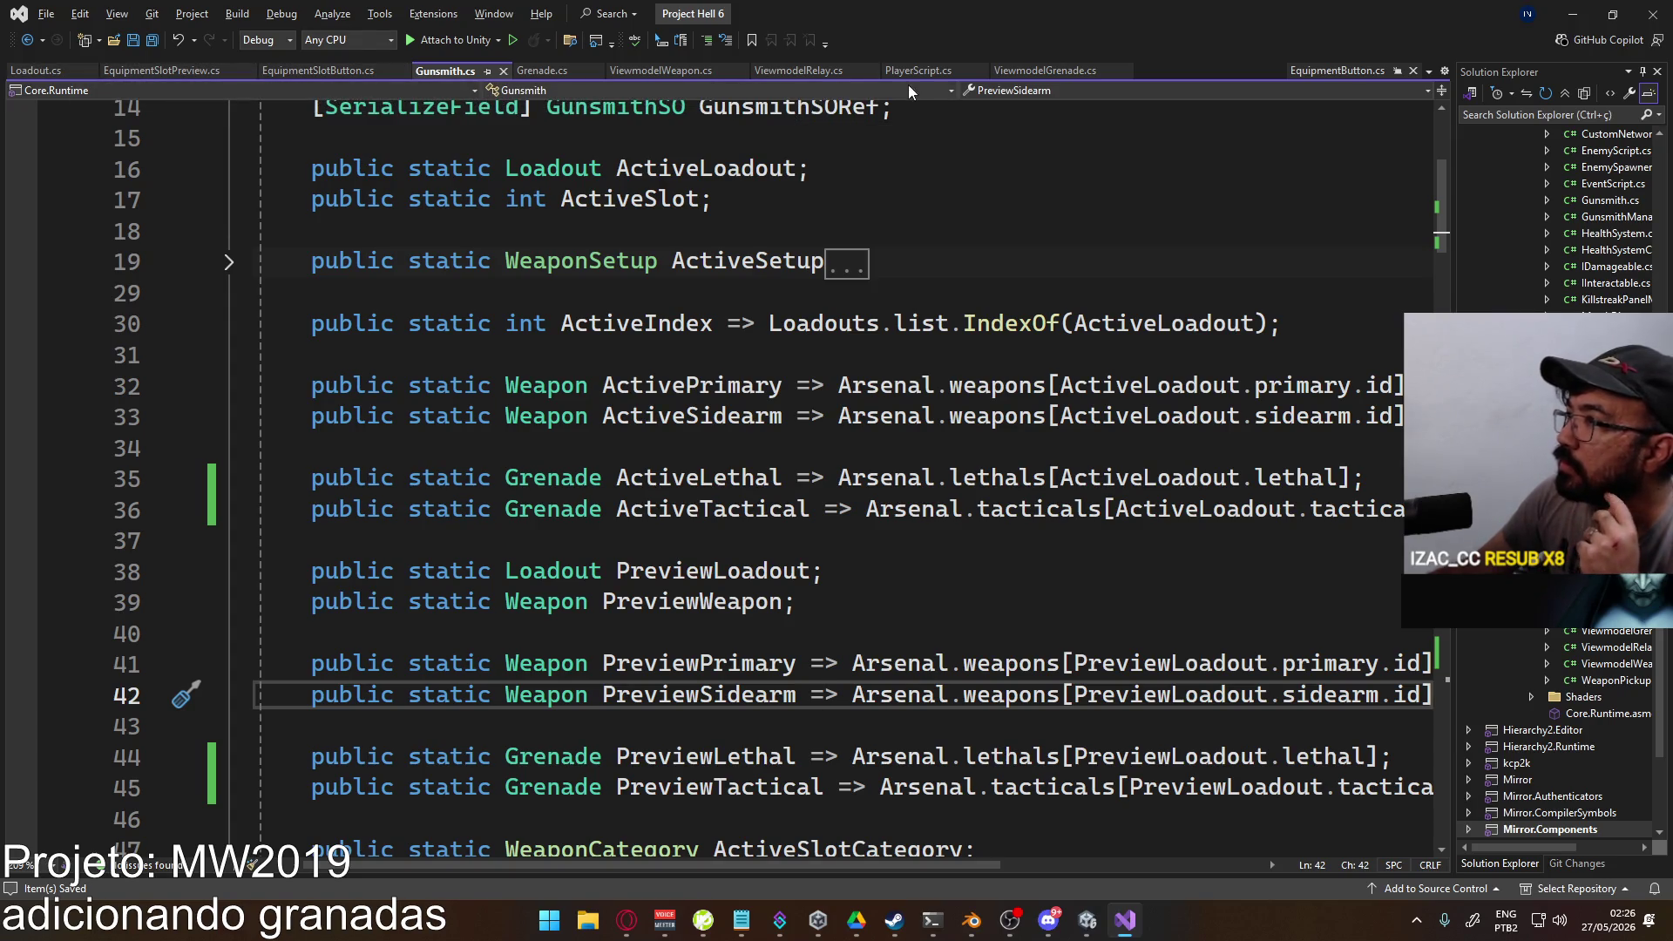
Step: Review SetGrenade and the lethal/tactical SetThis…ToActiveLoadout methods in EquipmentButton.cs, then return to Unity
{"action": "left_click", "coordinate": [1299, 81]}
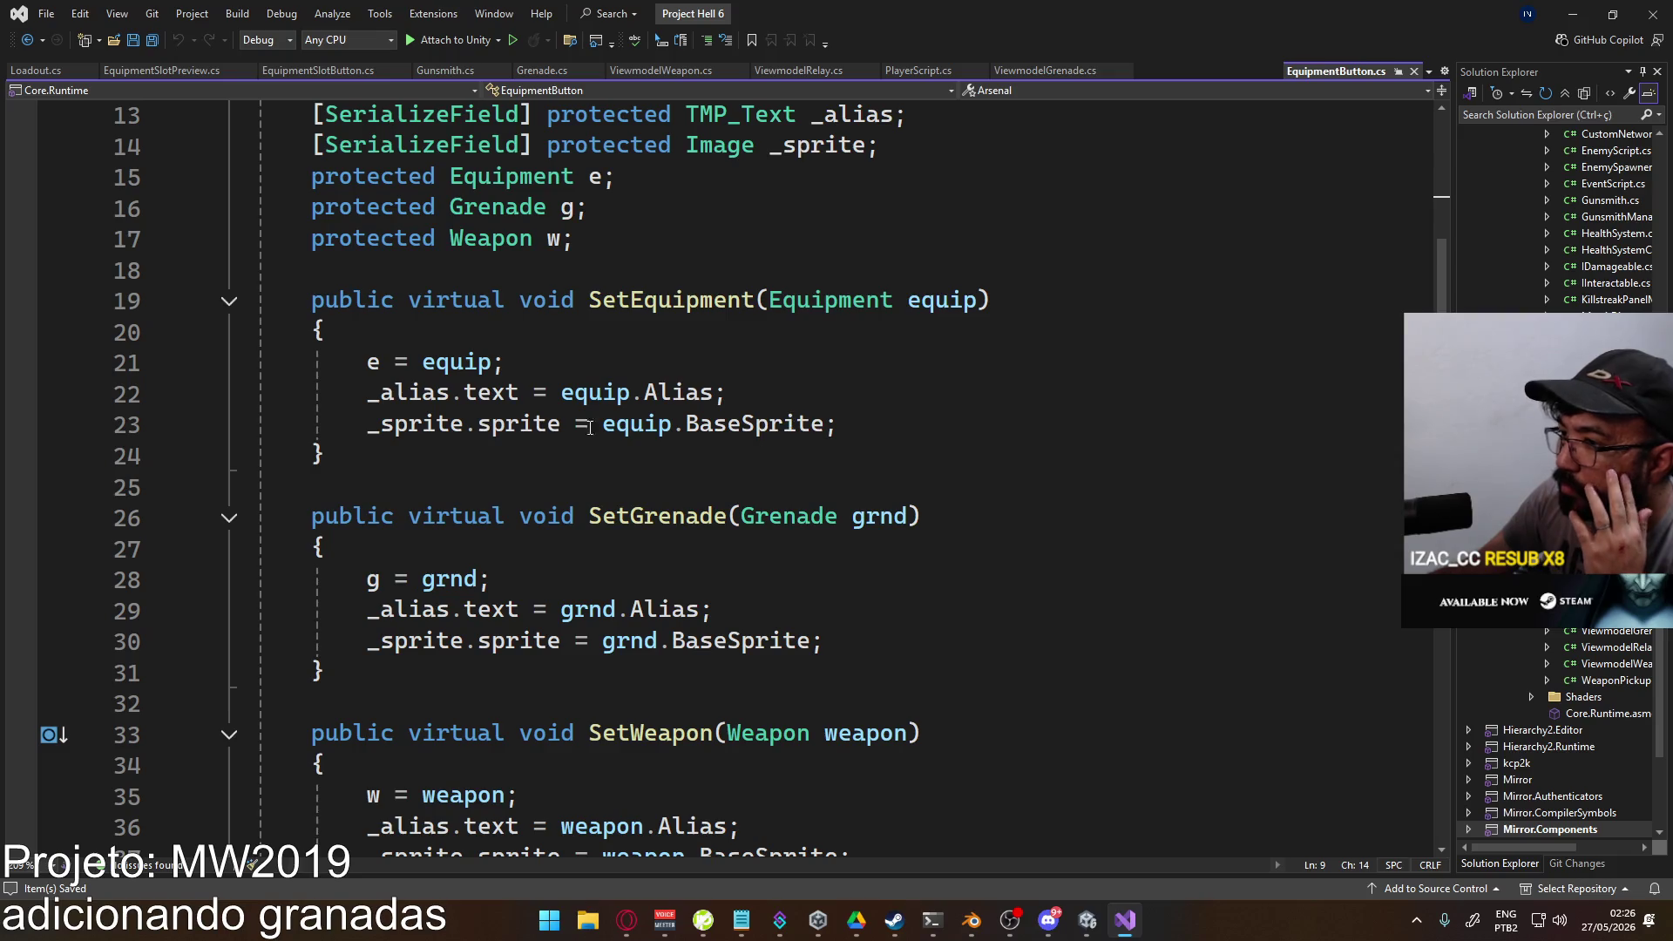
{"action": "scroll", "coordinate": [706, 401], "scroll_direction": "down", "scroll_amount": 4}
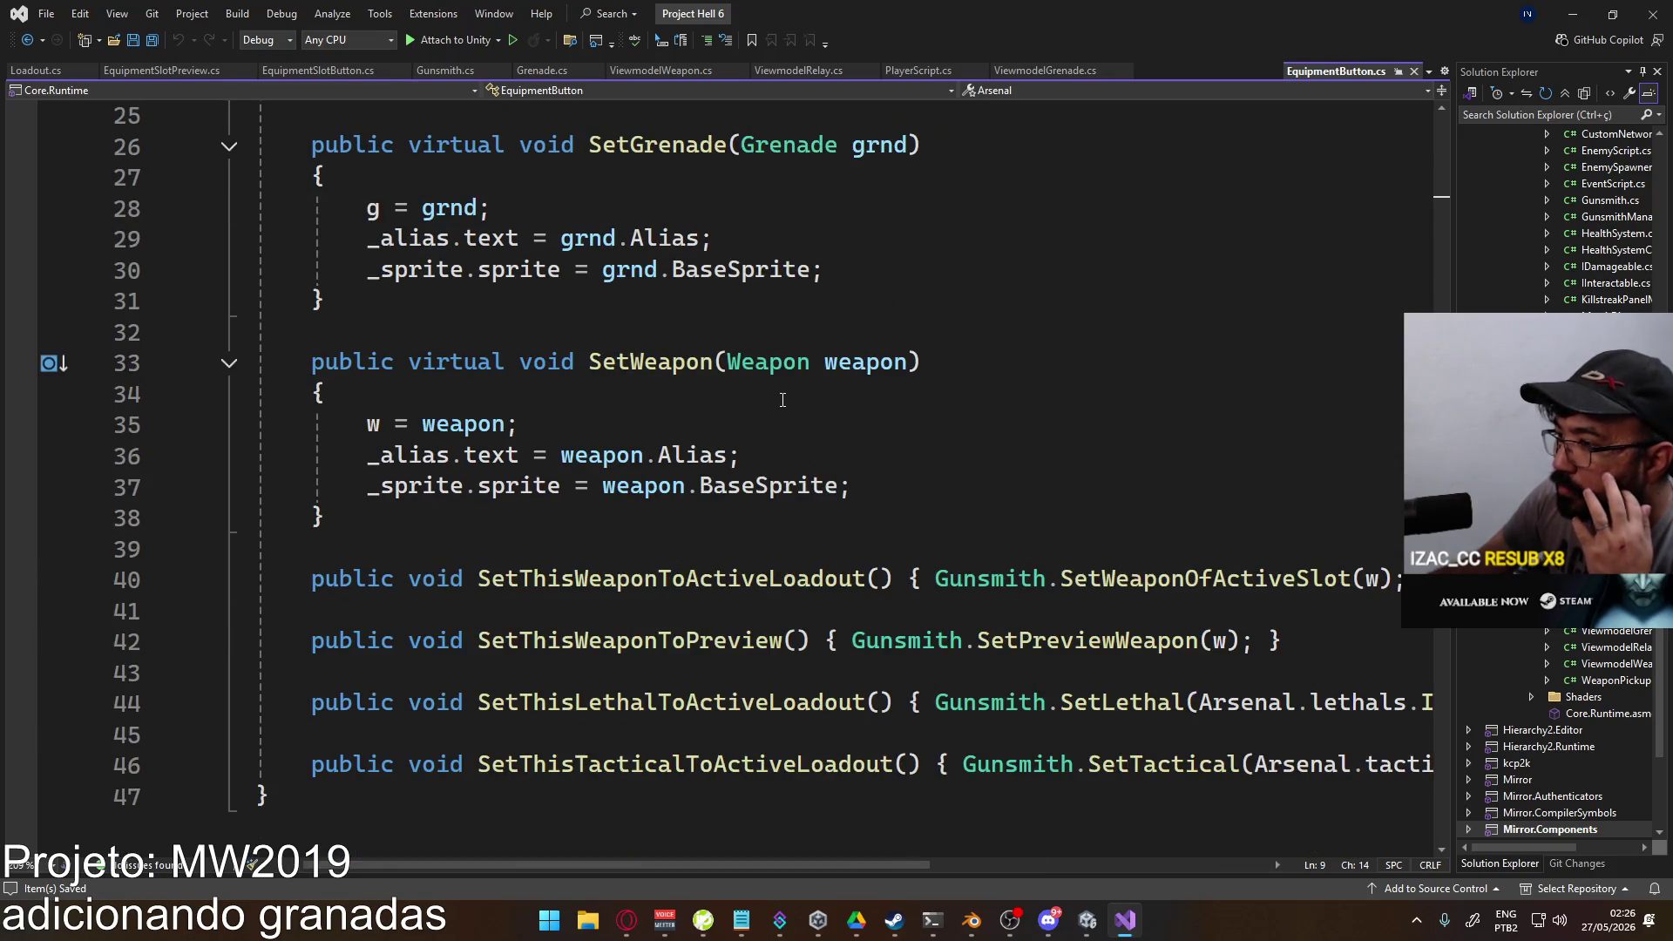
{"action": "mouse_move", "coordinate": [750, 866]}
{"action": "left_mouse_down"}
{"action": "mouse_move", "coordinate": [881, 866]}
{"action": "mouse_move", "coordinate": [748, 871]}
{"action": "left_mouse_up"}
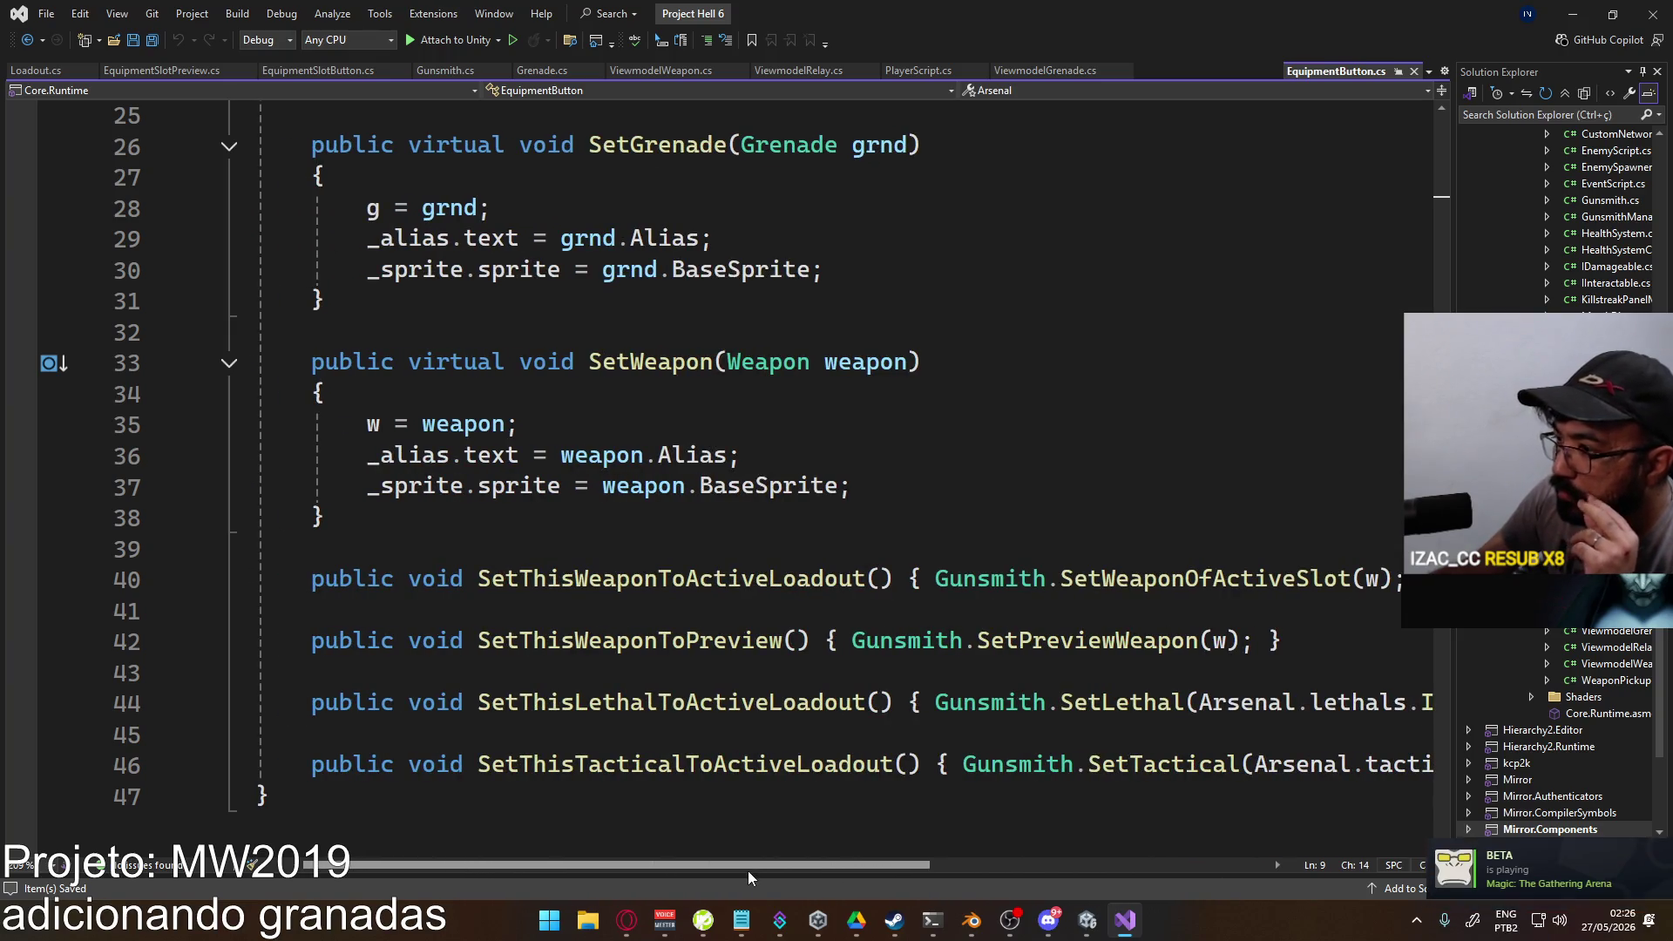
{"action": "left_click", "coordinate": [1087, 919]}
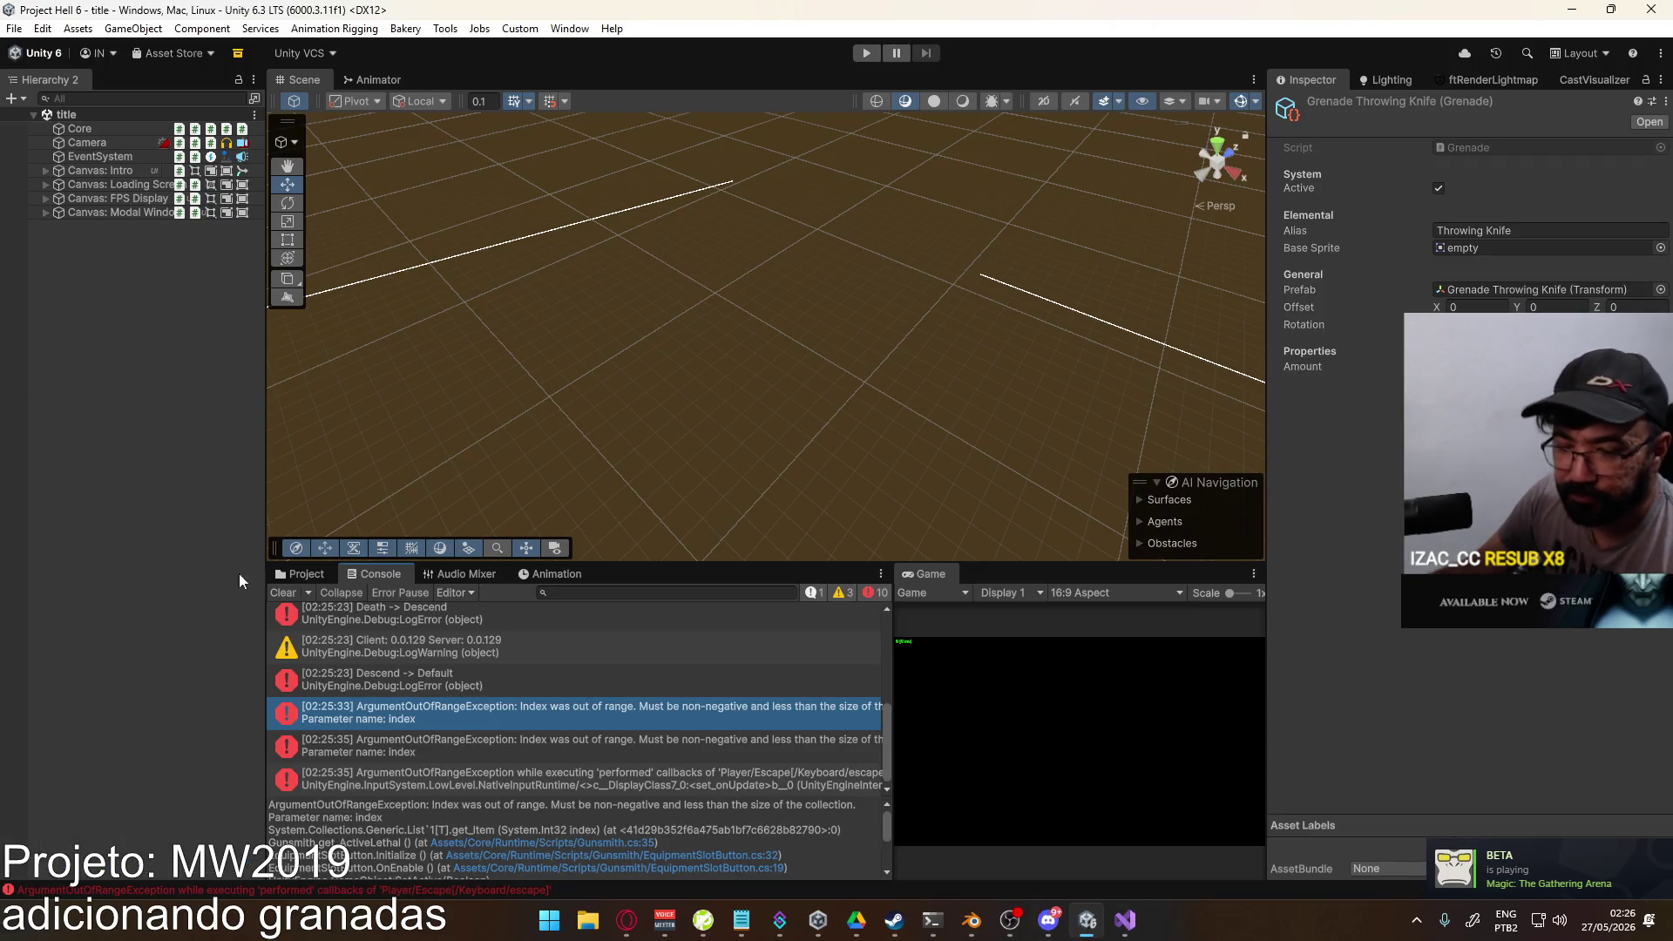
Step: Inspect the Grenade Frag prefab in the project's Prefabs folder
{"action": "left_click", "coordinate": [299, 574]}
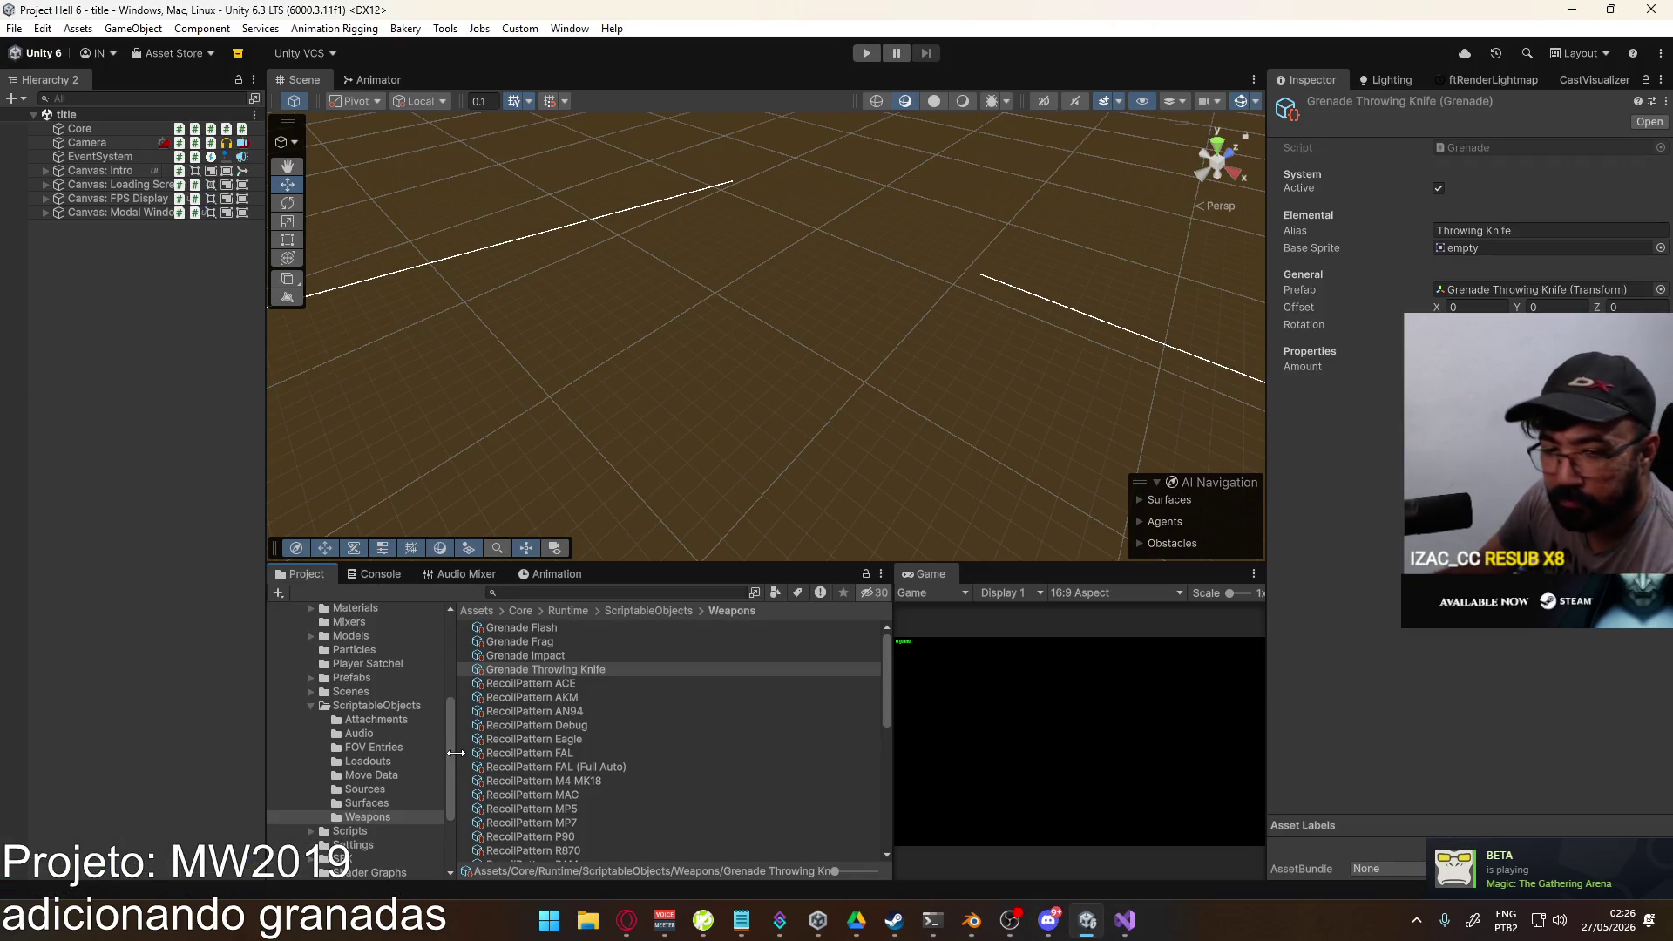
{"action": "left_click", "coordinate": [379, 678]}
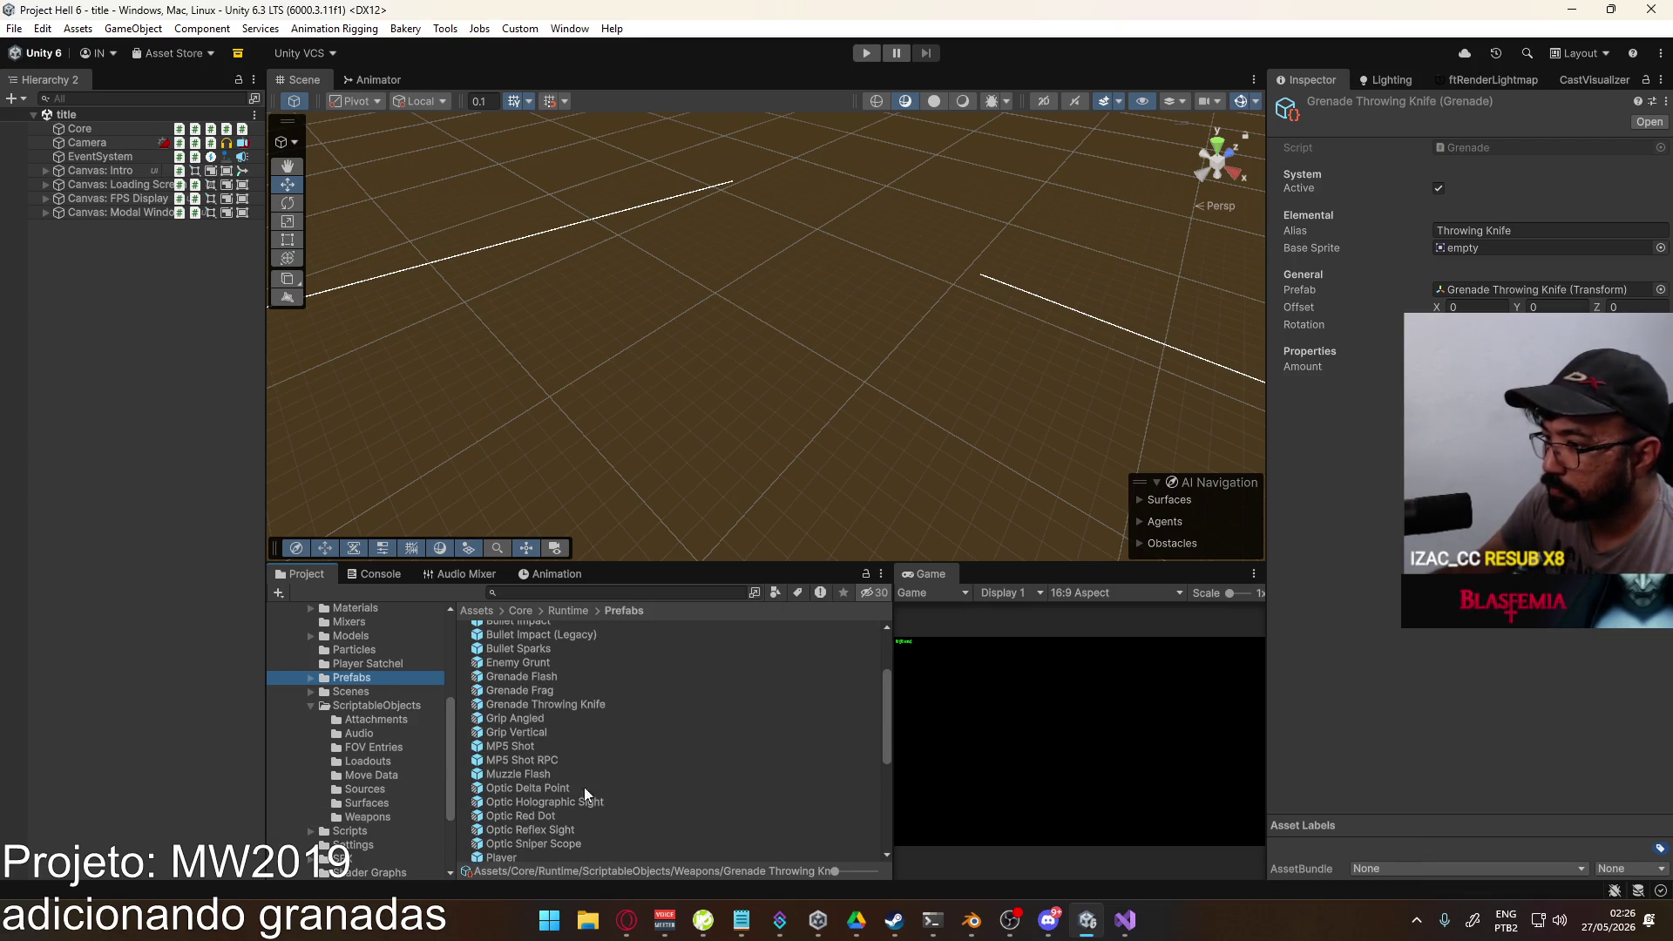
{"action": "left_click", "coordinate": [1046, 925]}
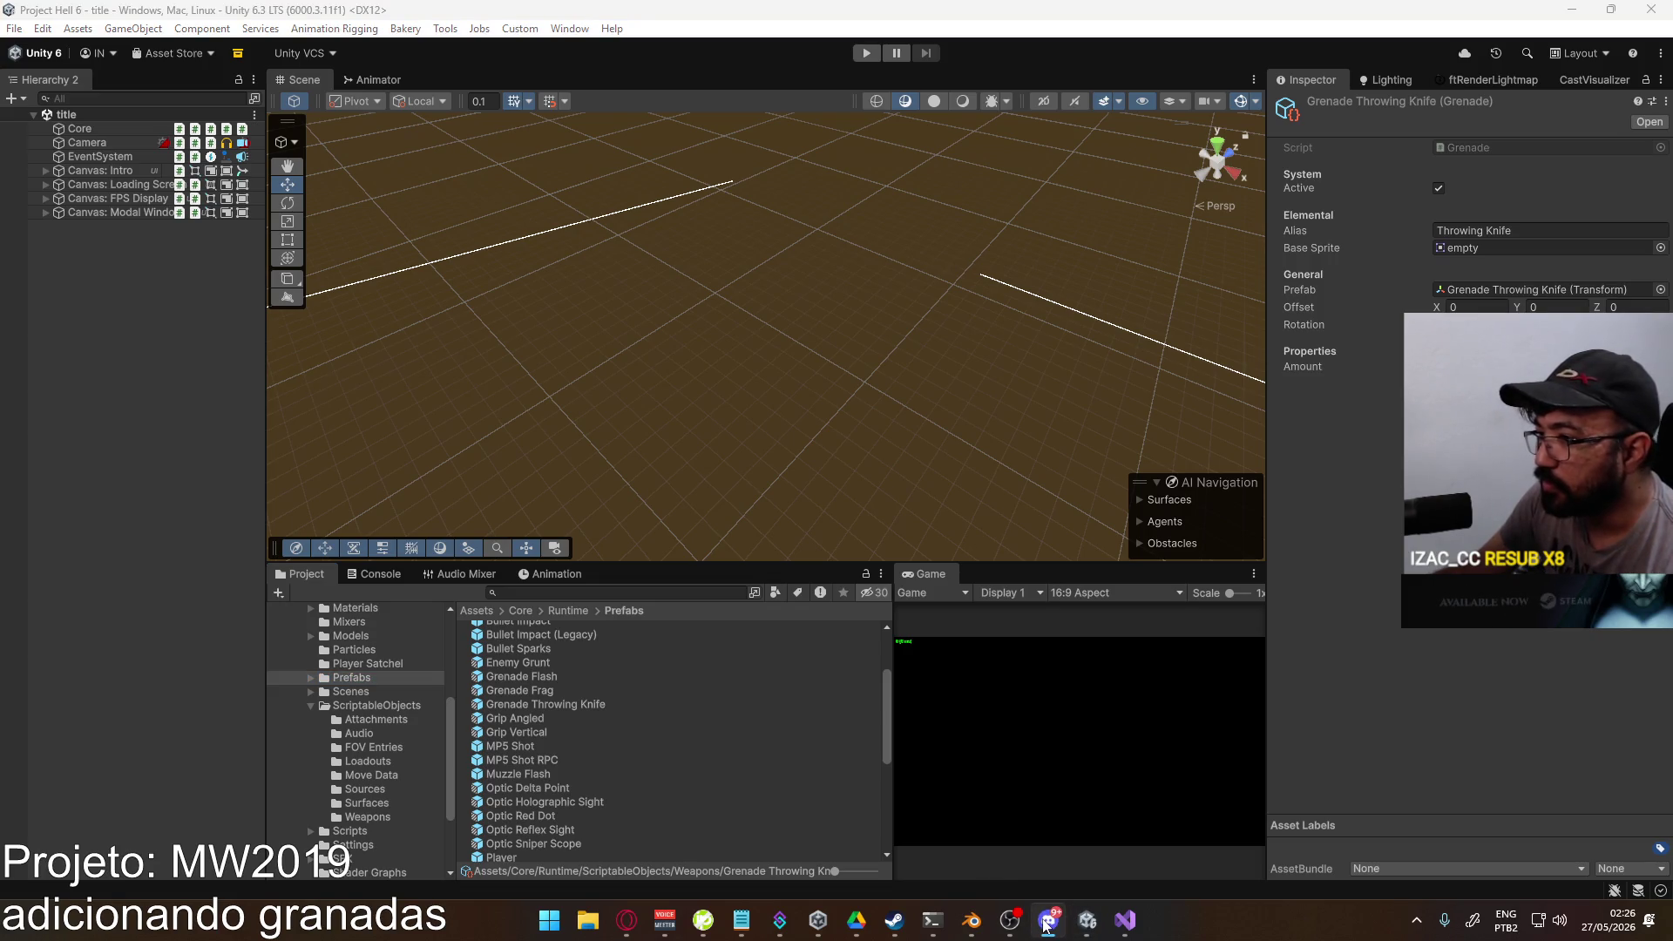
{"action": "left_click", "coordinate": [1046, 926]}
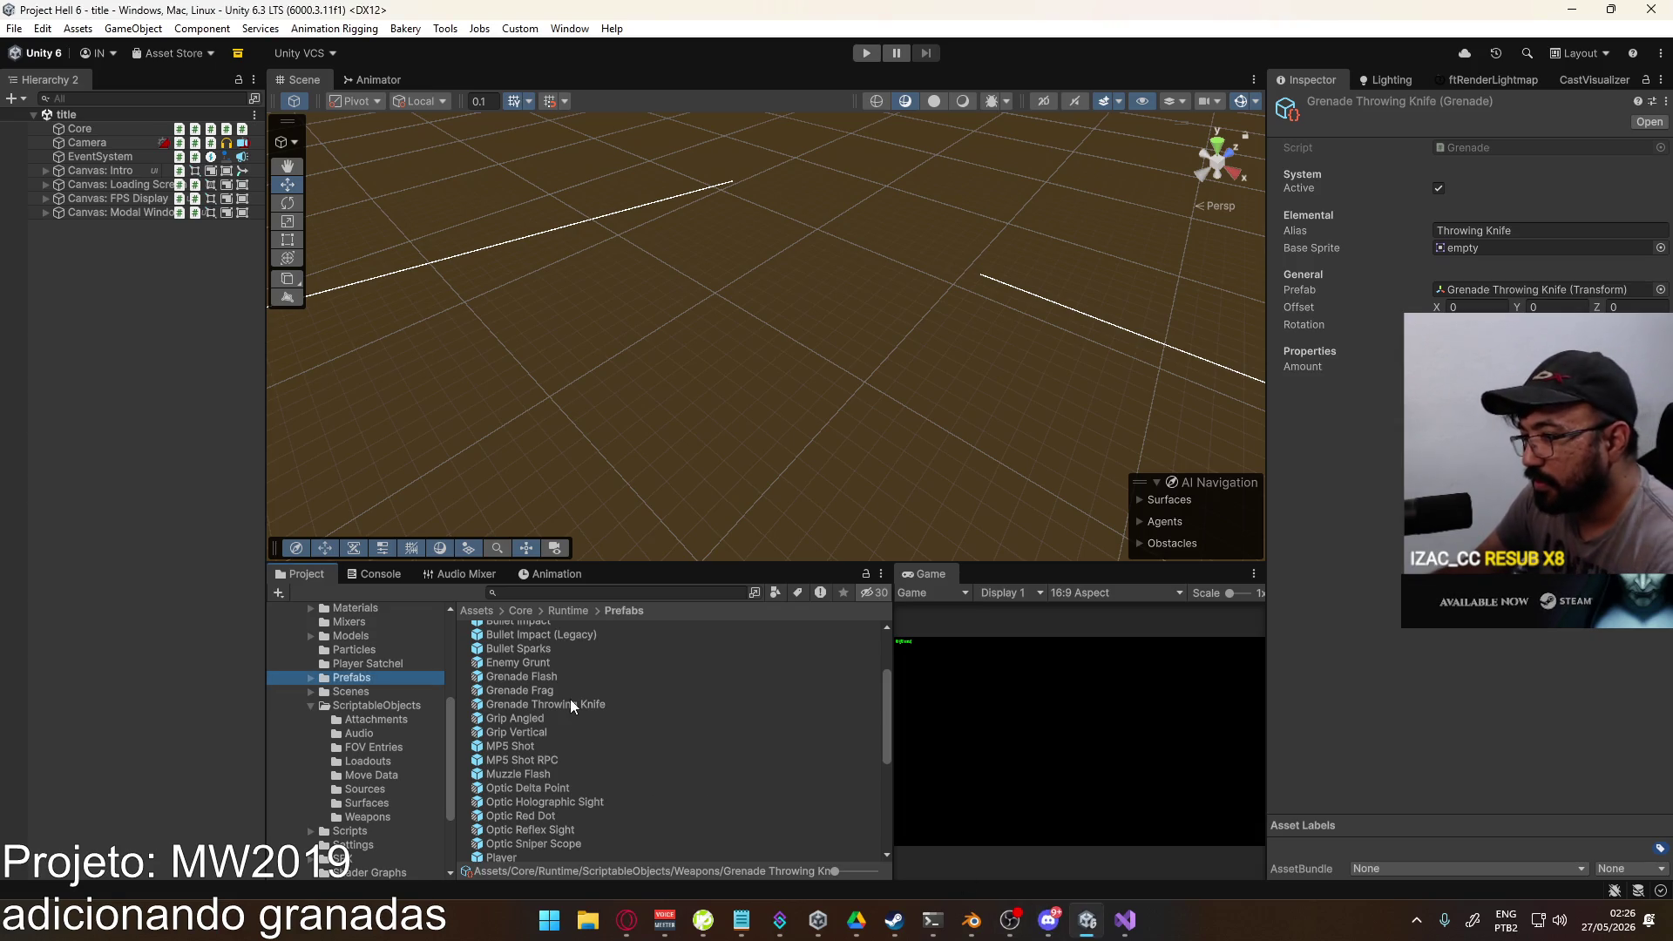
{"action": "scroll", "coordinate": [573, 704], "scroll_direction": "down", "scroll_amount": 10}
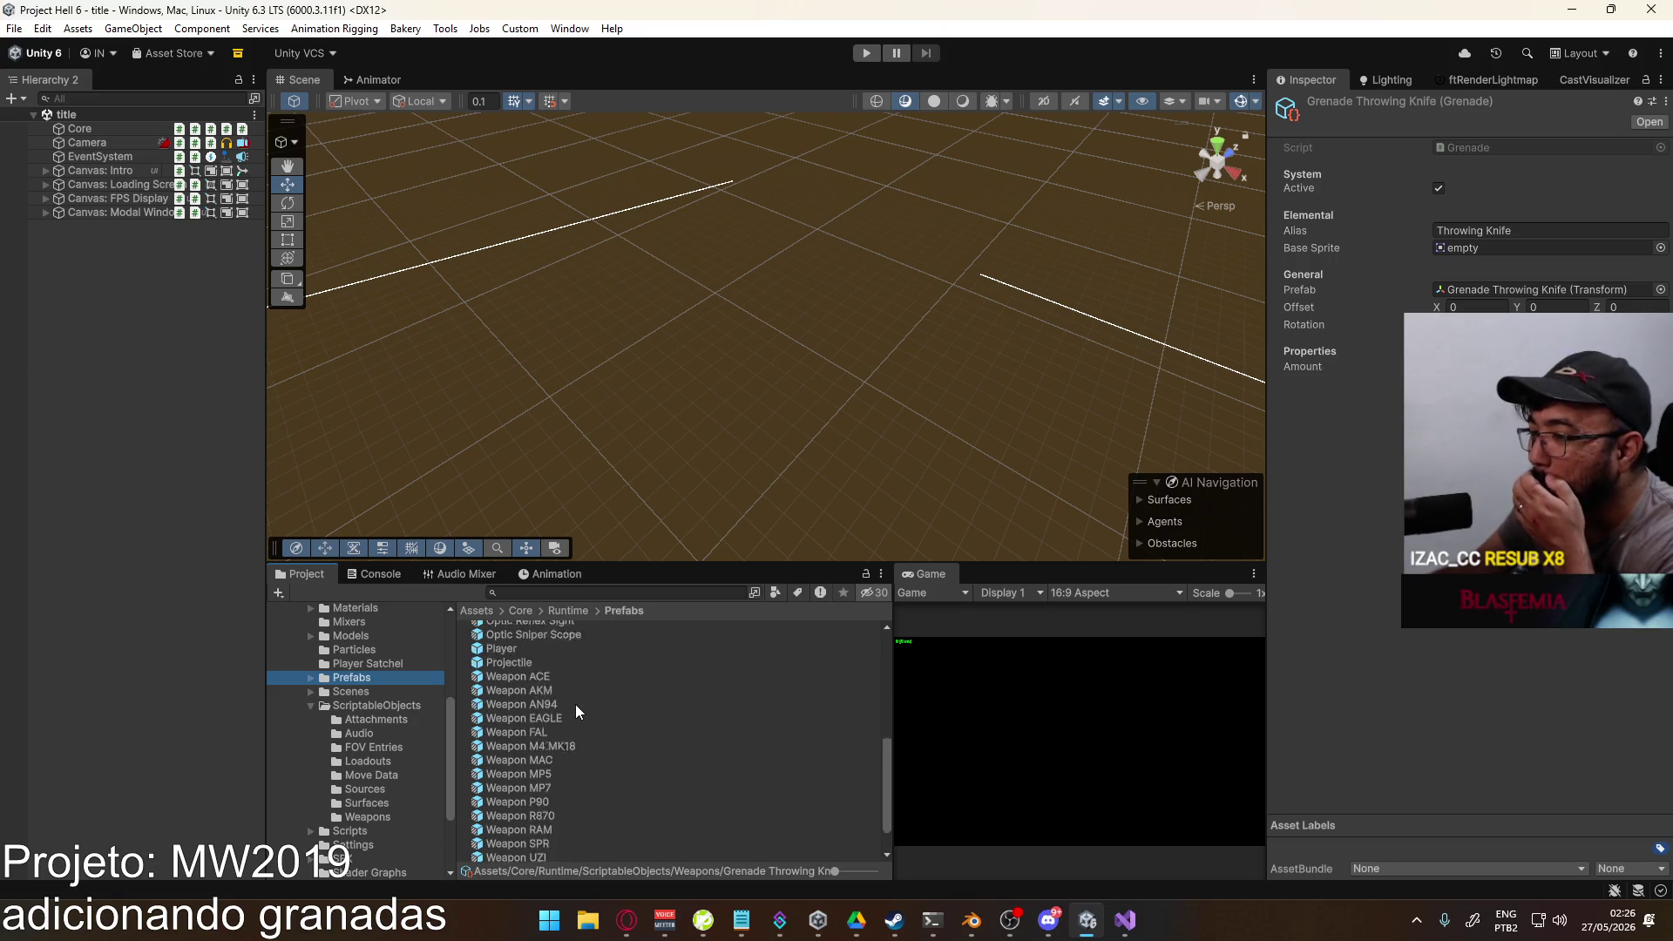
{"action": "scroll", "coordinate": [595, 712], "scroll_direction": "up", "scroll_amount": 3}
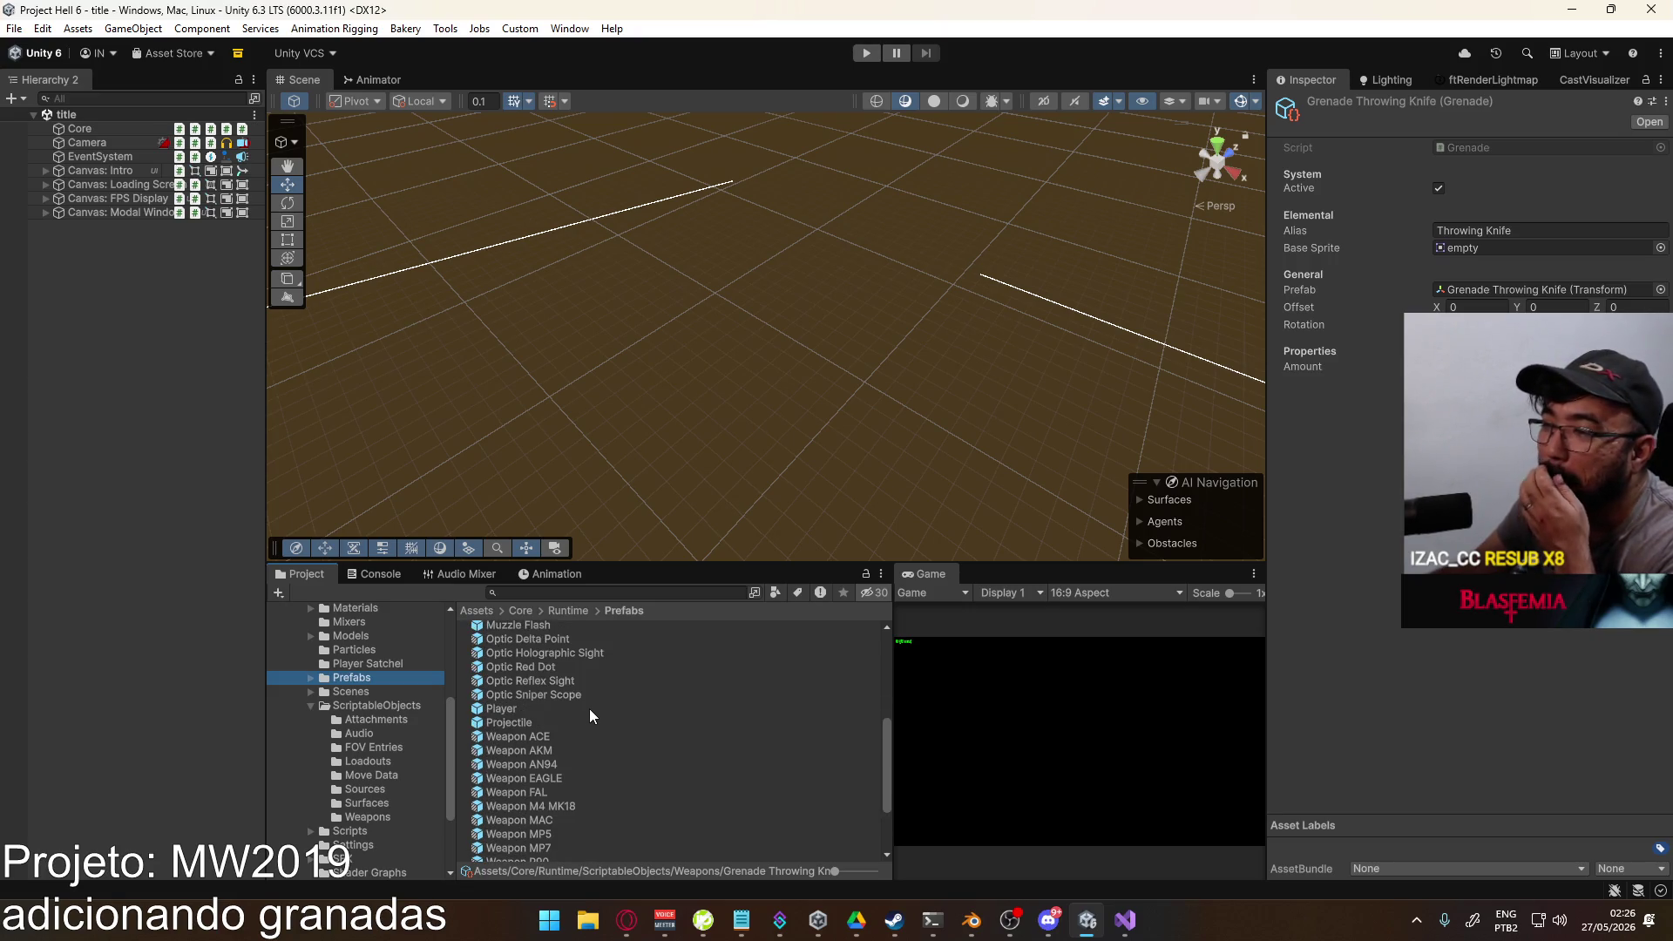
{"action": "scroll", "coordinate": [550, 750], "scroll_direction": "up", "scroll_amount": 4}
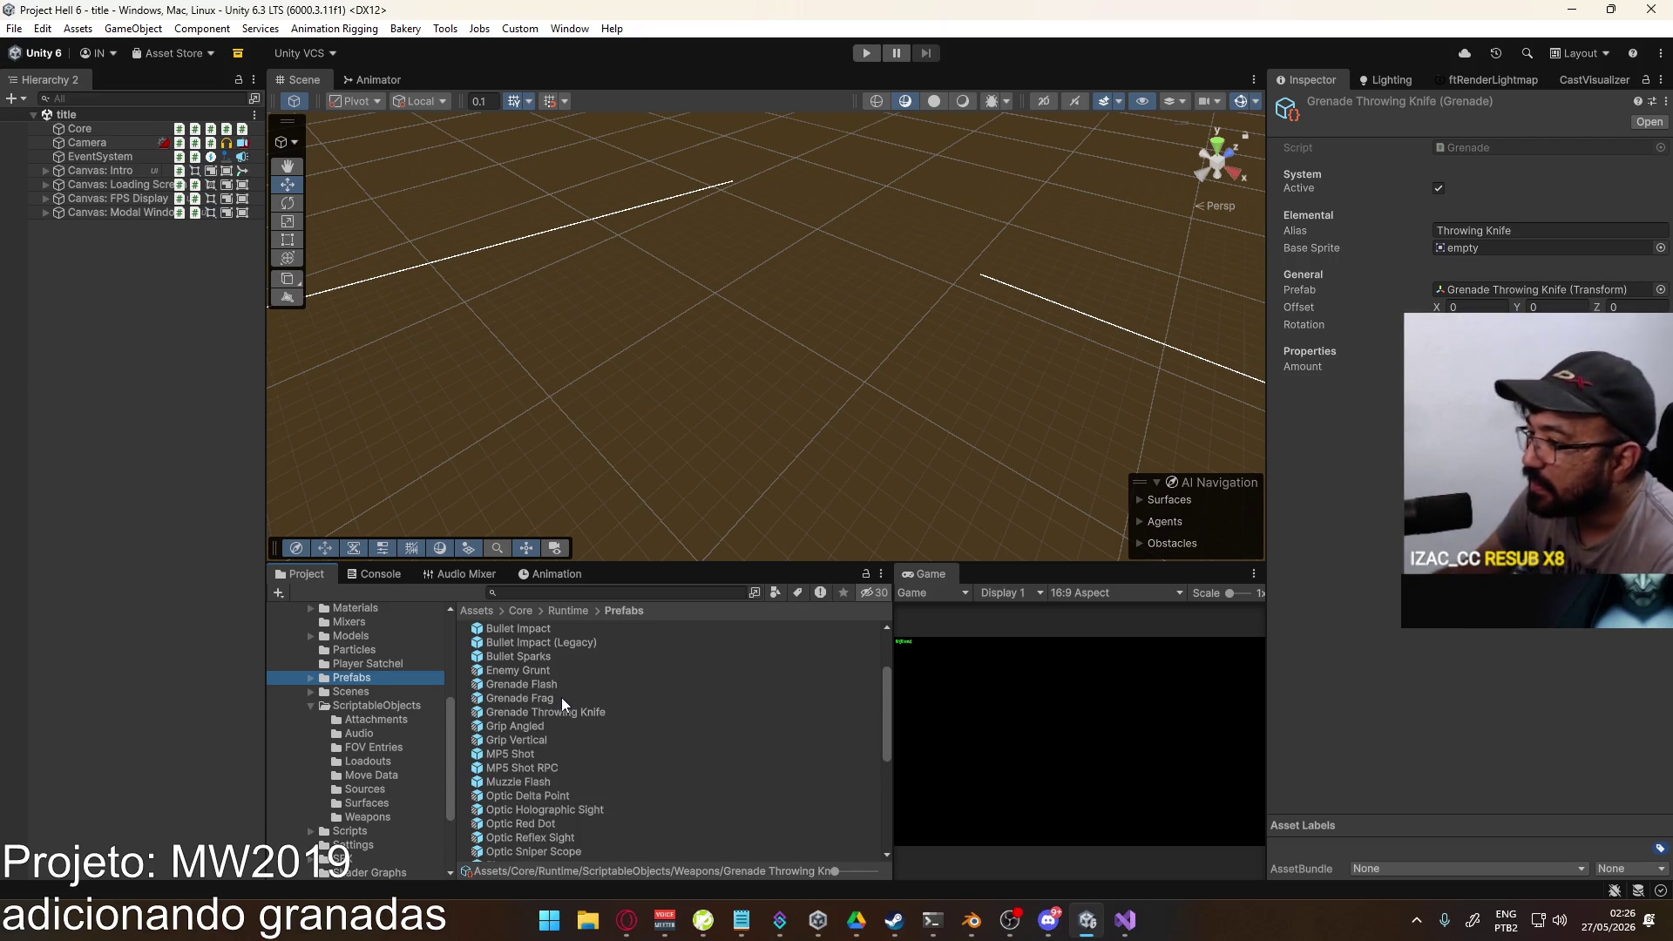
{"action": "left_click", "coordinate": [561, 697]}
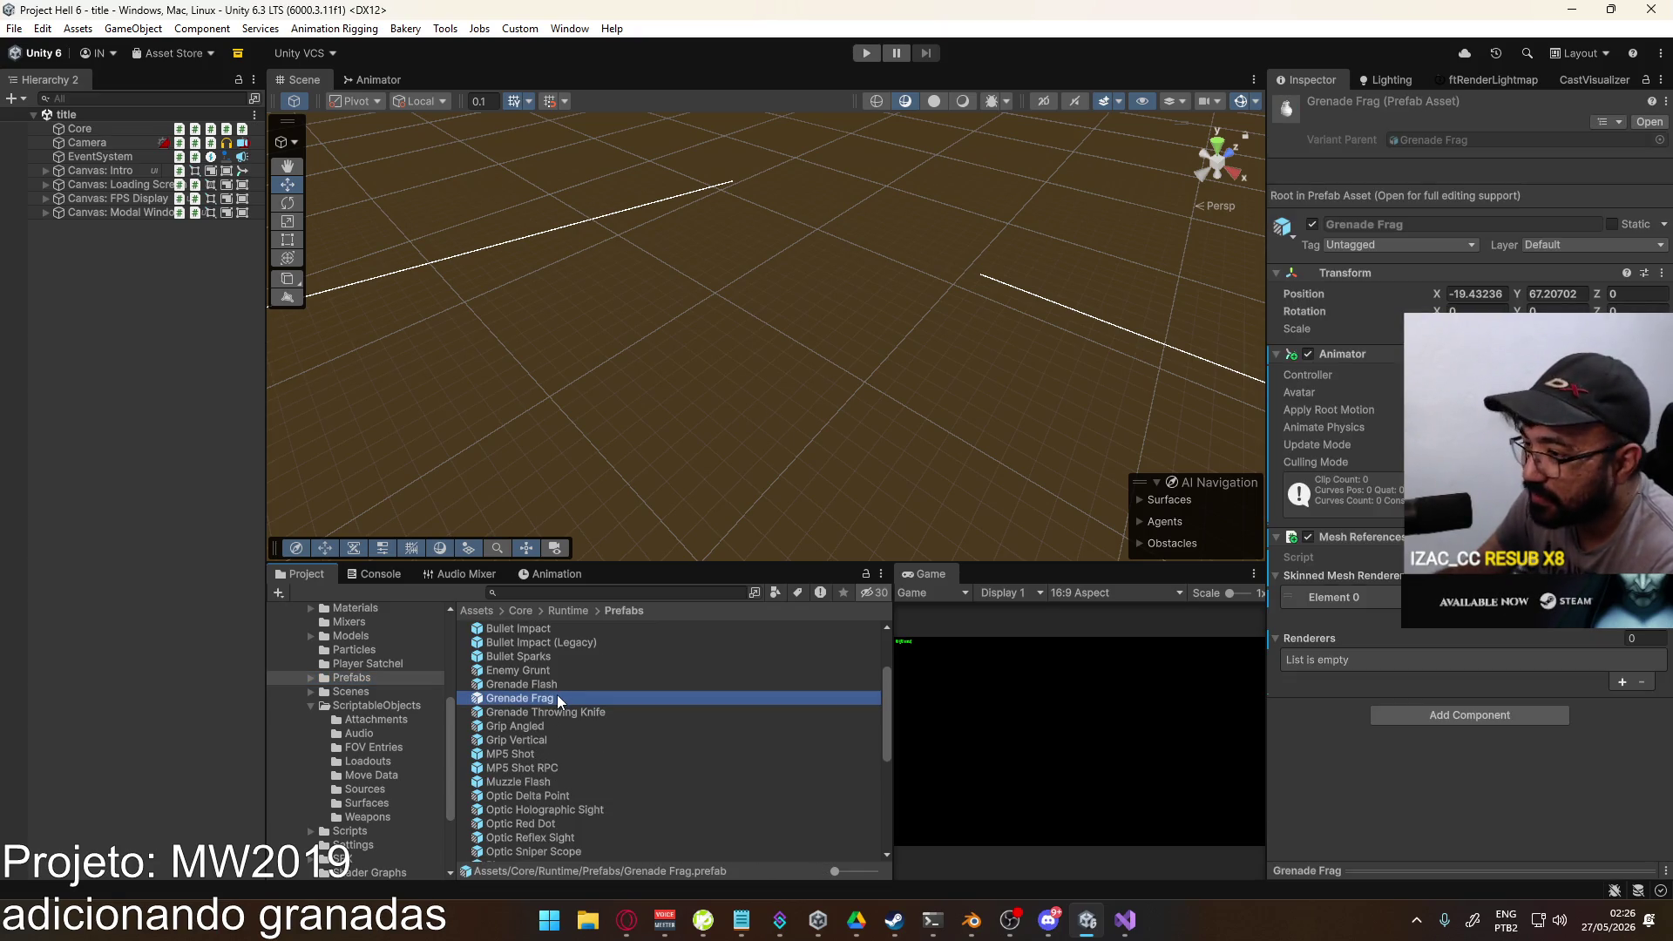
Step: View the Arsenal asset's three Lethals, then go back to Prefabs and open the Scenic folder
{"action": "left_click", "coordinate": [399, 706]}
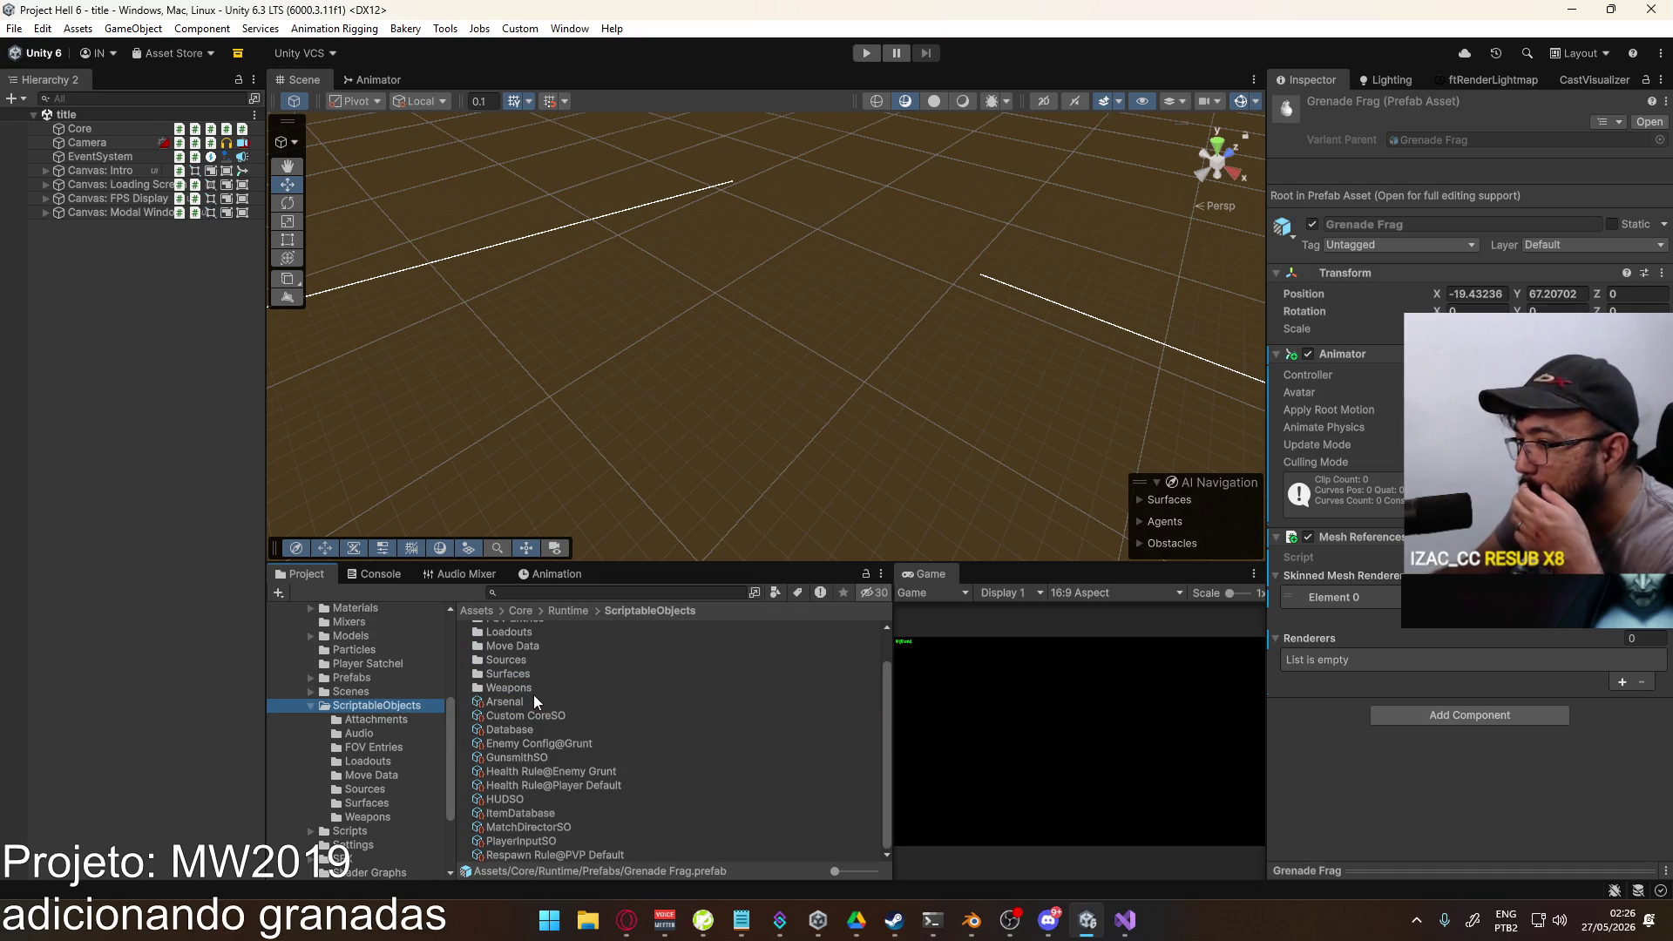
{"action": "left_click", "coordinate": [510, 704]}
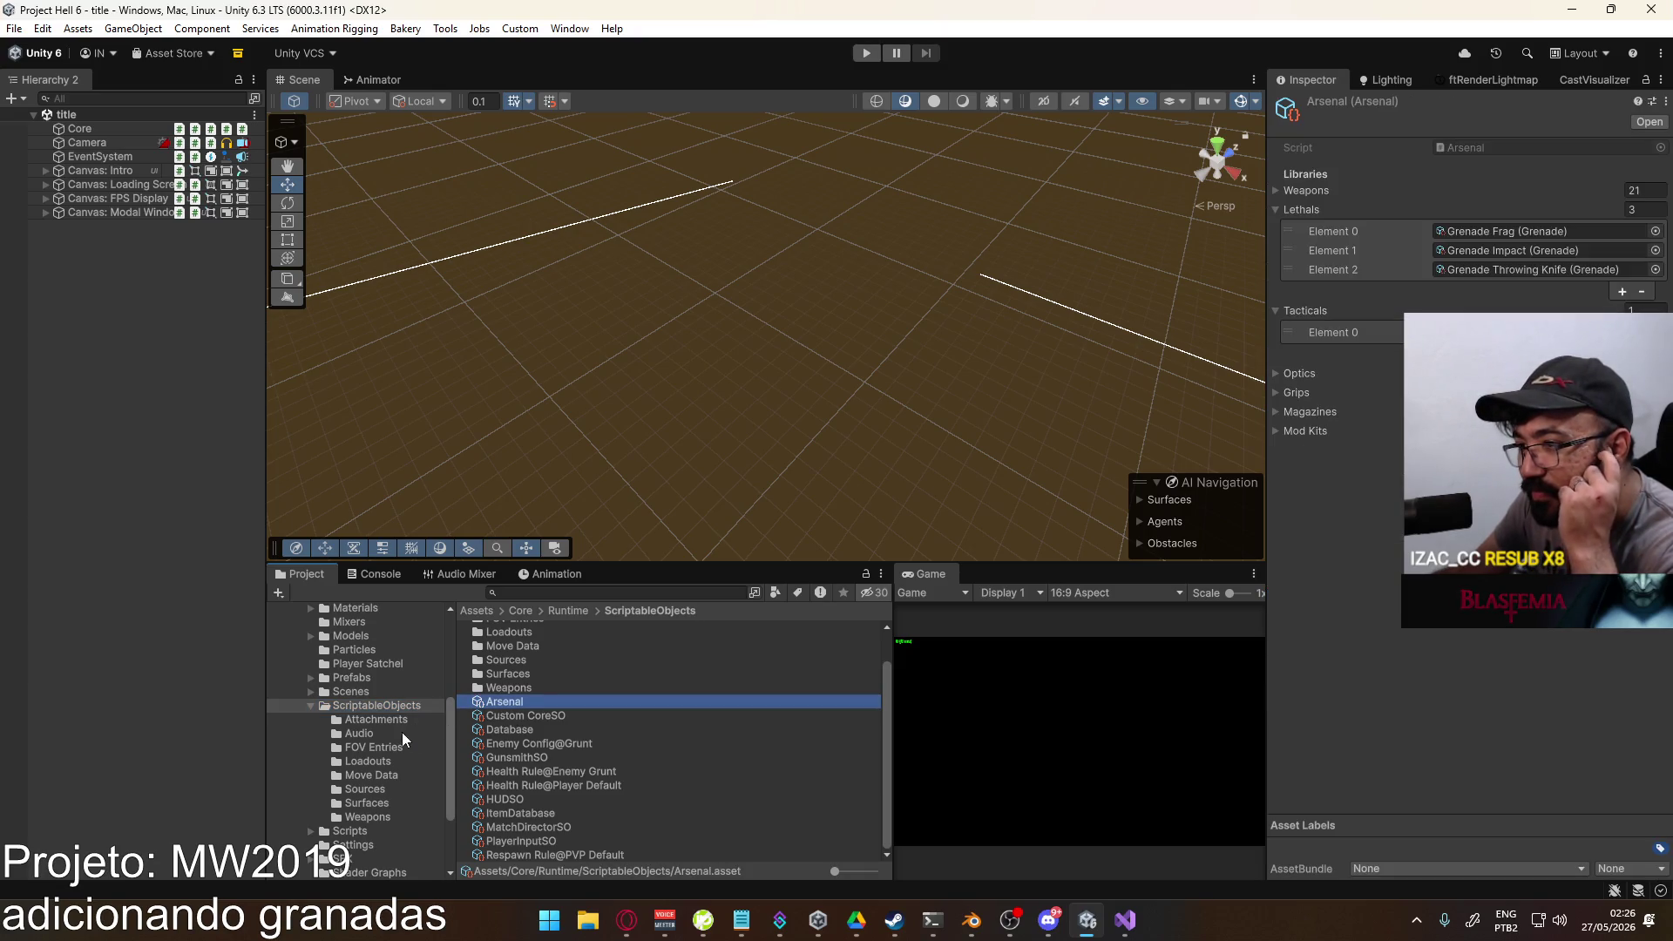
{"action": "left_click", "coordinate": [350, 678]}
{"action": "double_click", "coordinate": [540, 622]}
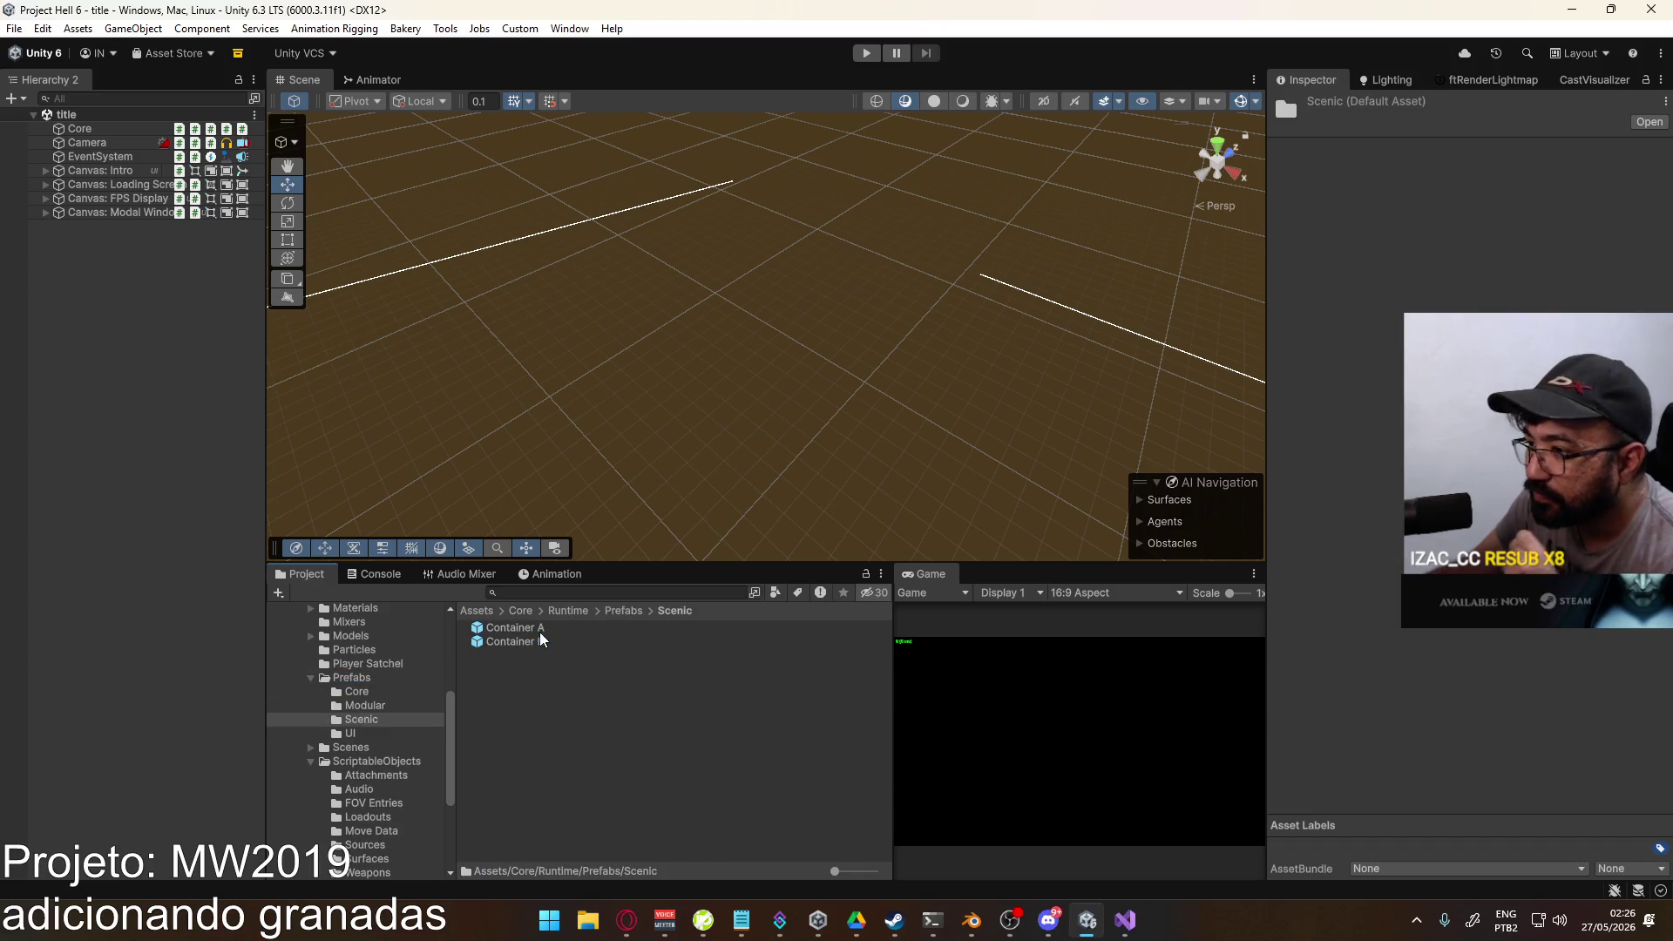
Step: Select the Lethal Button prefab in Prefabs/UI and open it in prefab mode
{"action": "left_click", "coordinate": [353, 733]}
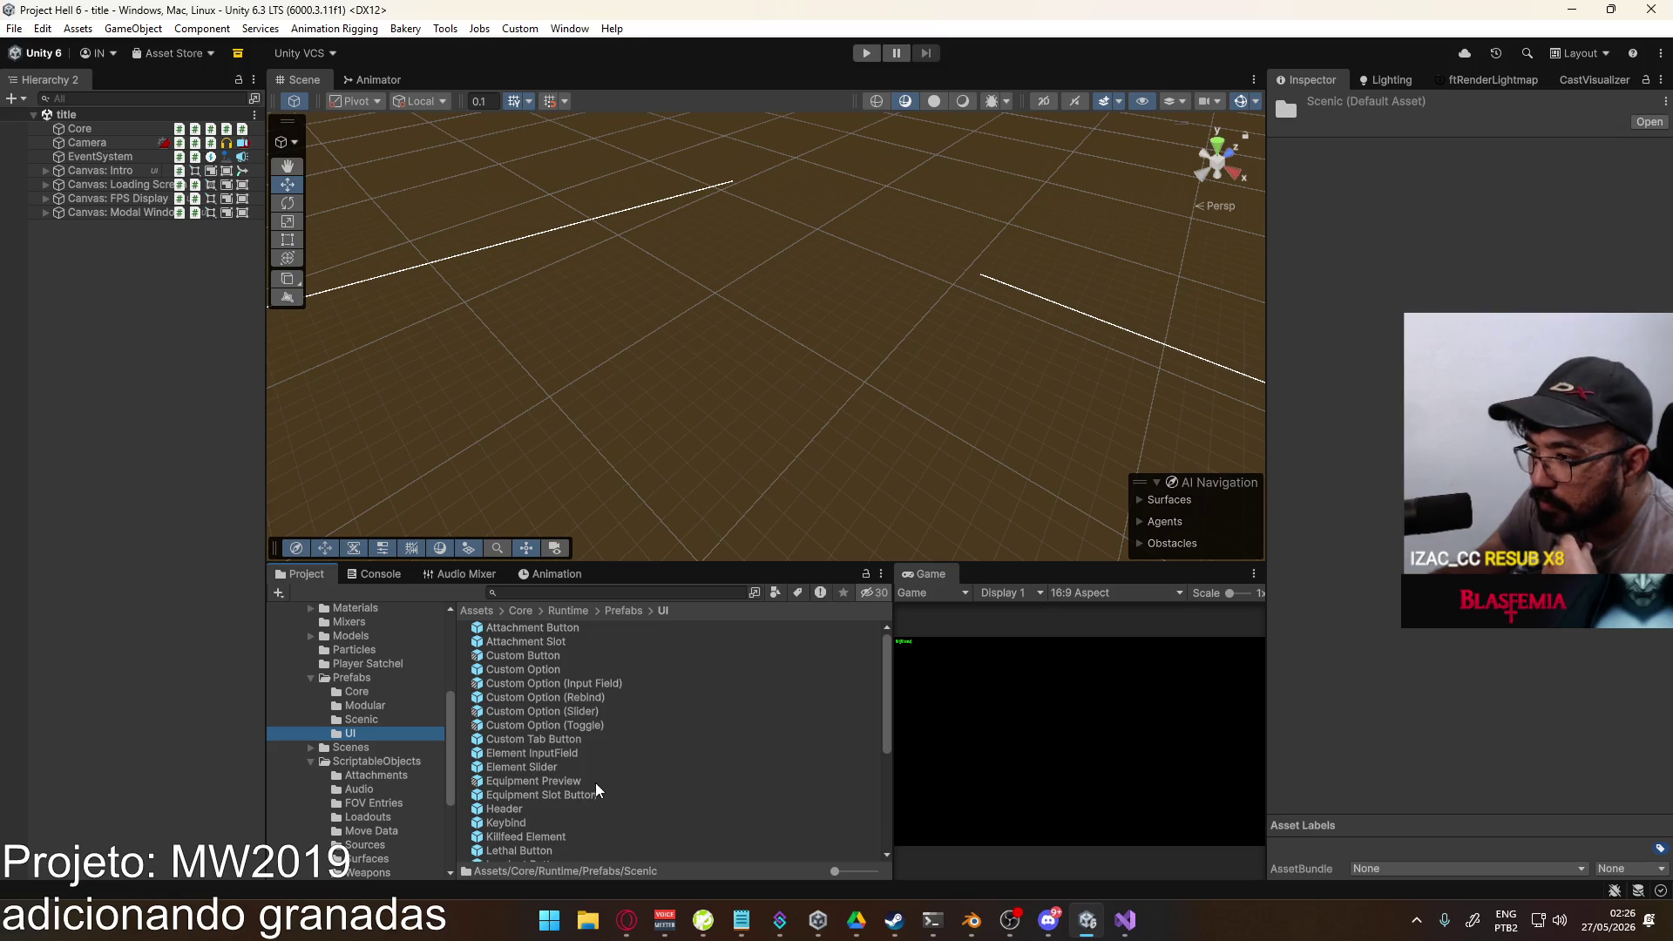
{"action": "scroll", "coordinate": [587, 782], "scroll_direction": "down", "scroll_amount": 3}
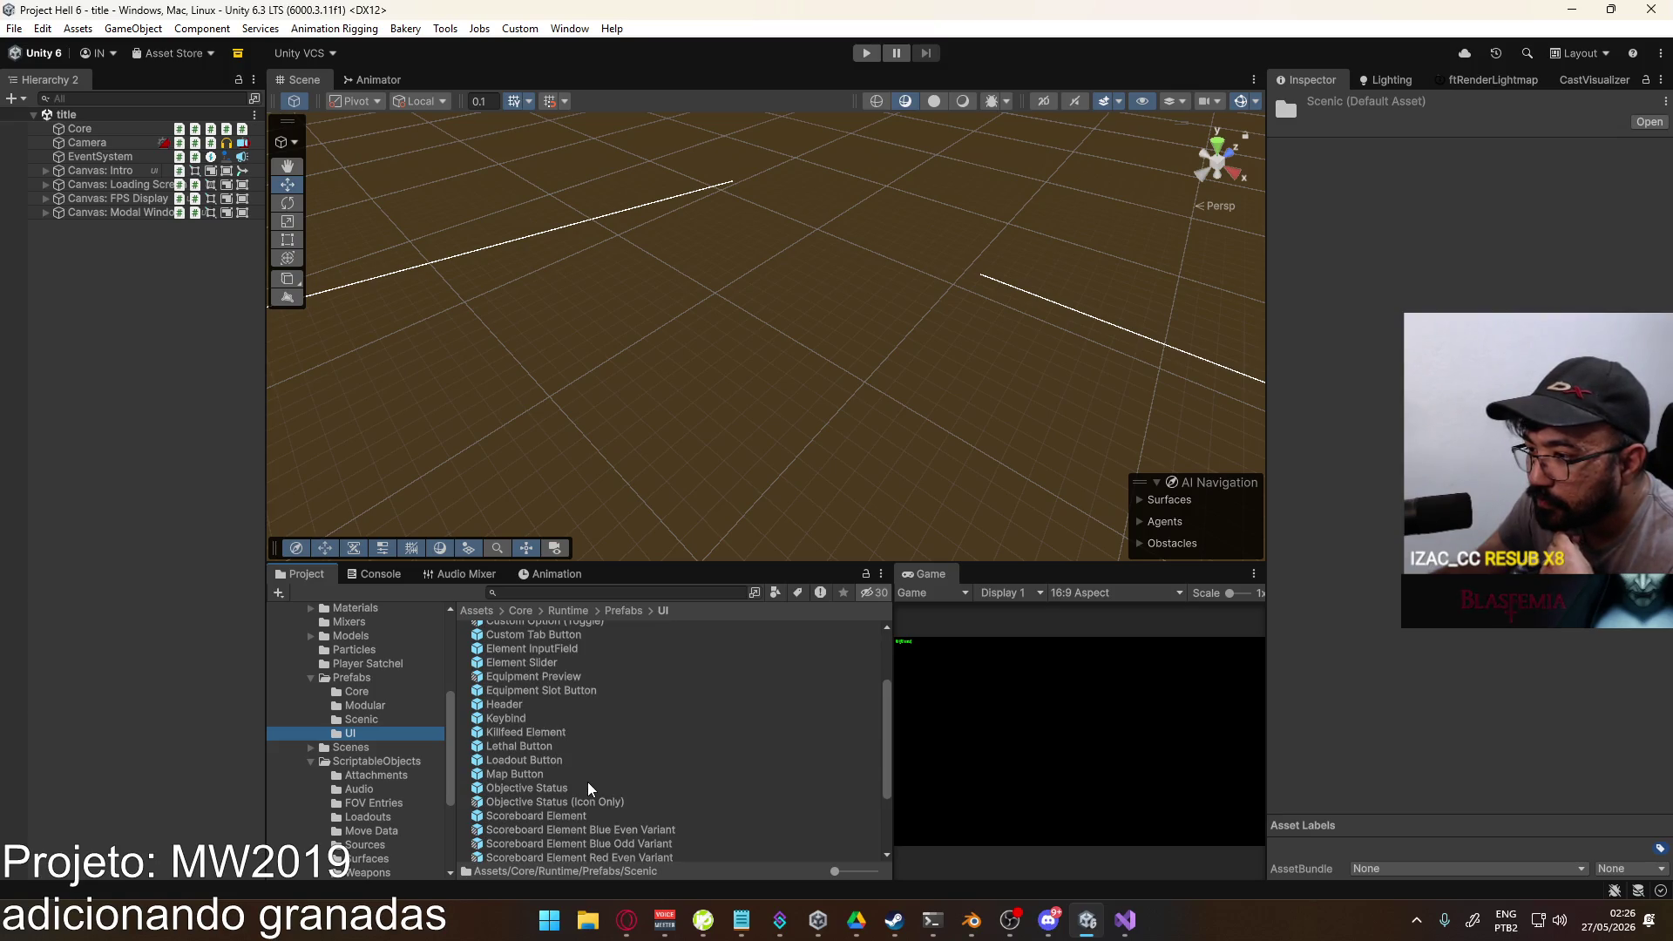
{"action": "left_click", "coordinate": [546, 747]}
{"action": "scroll", "coordinate": [1518, 699], "scroll_direction": "down", "scroll_amount": 10}
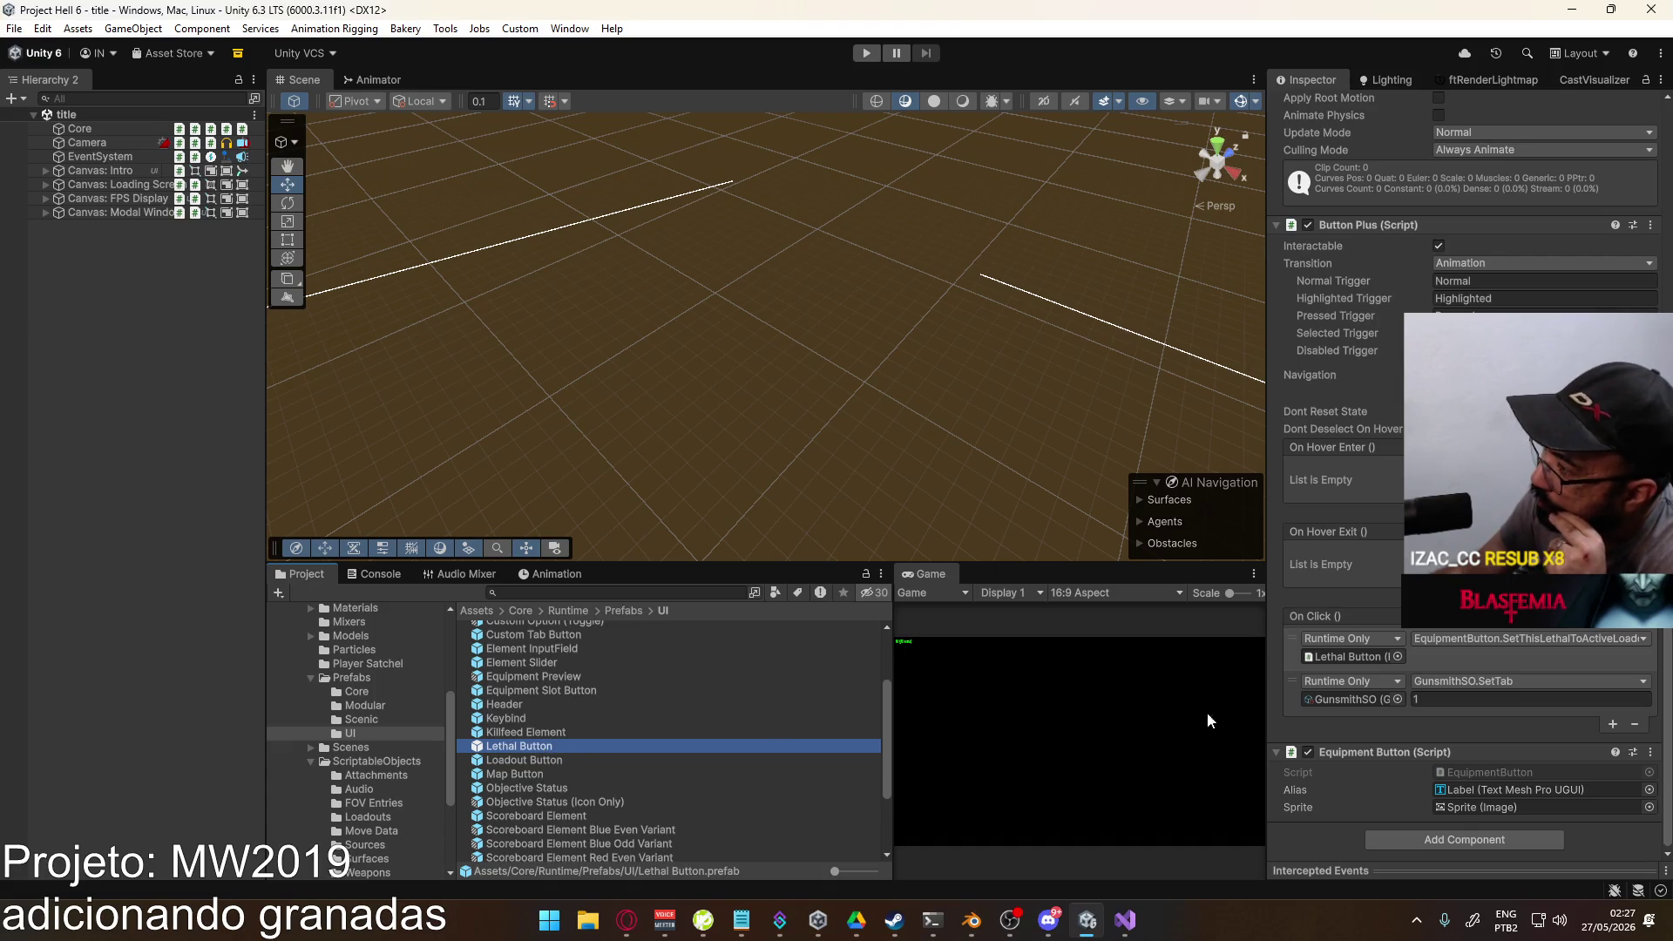
{"action": "left_click", "coordinate": [1366, 656]}
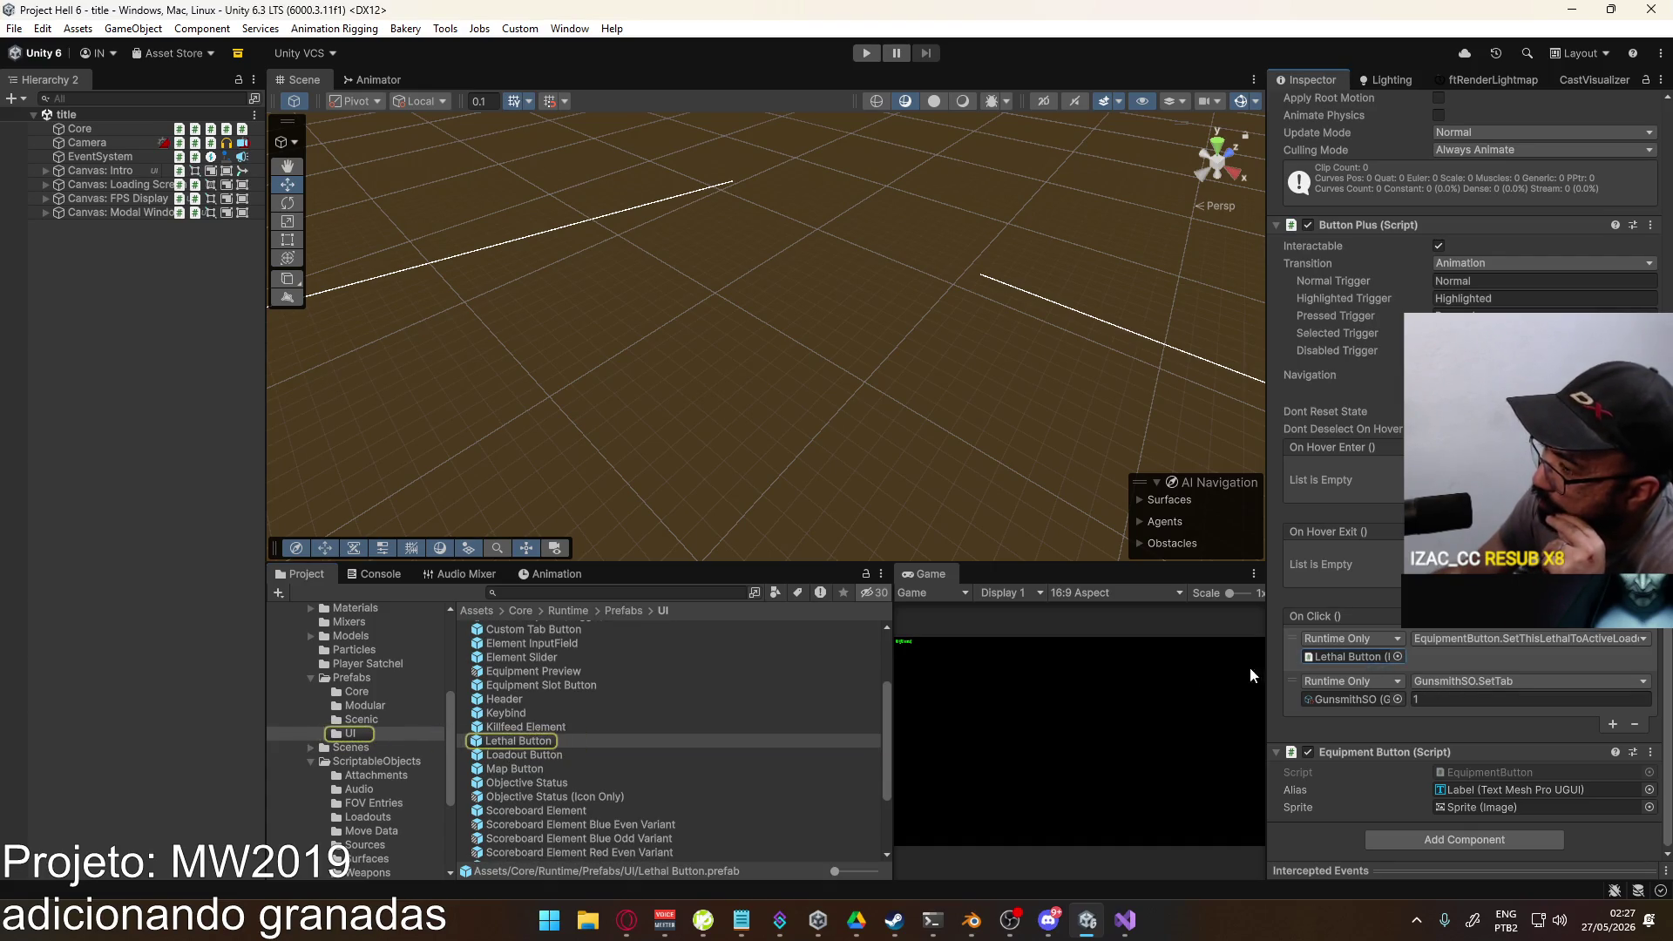
{"action": "double_click", "coordinate": [1342, 654]}
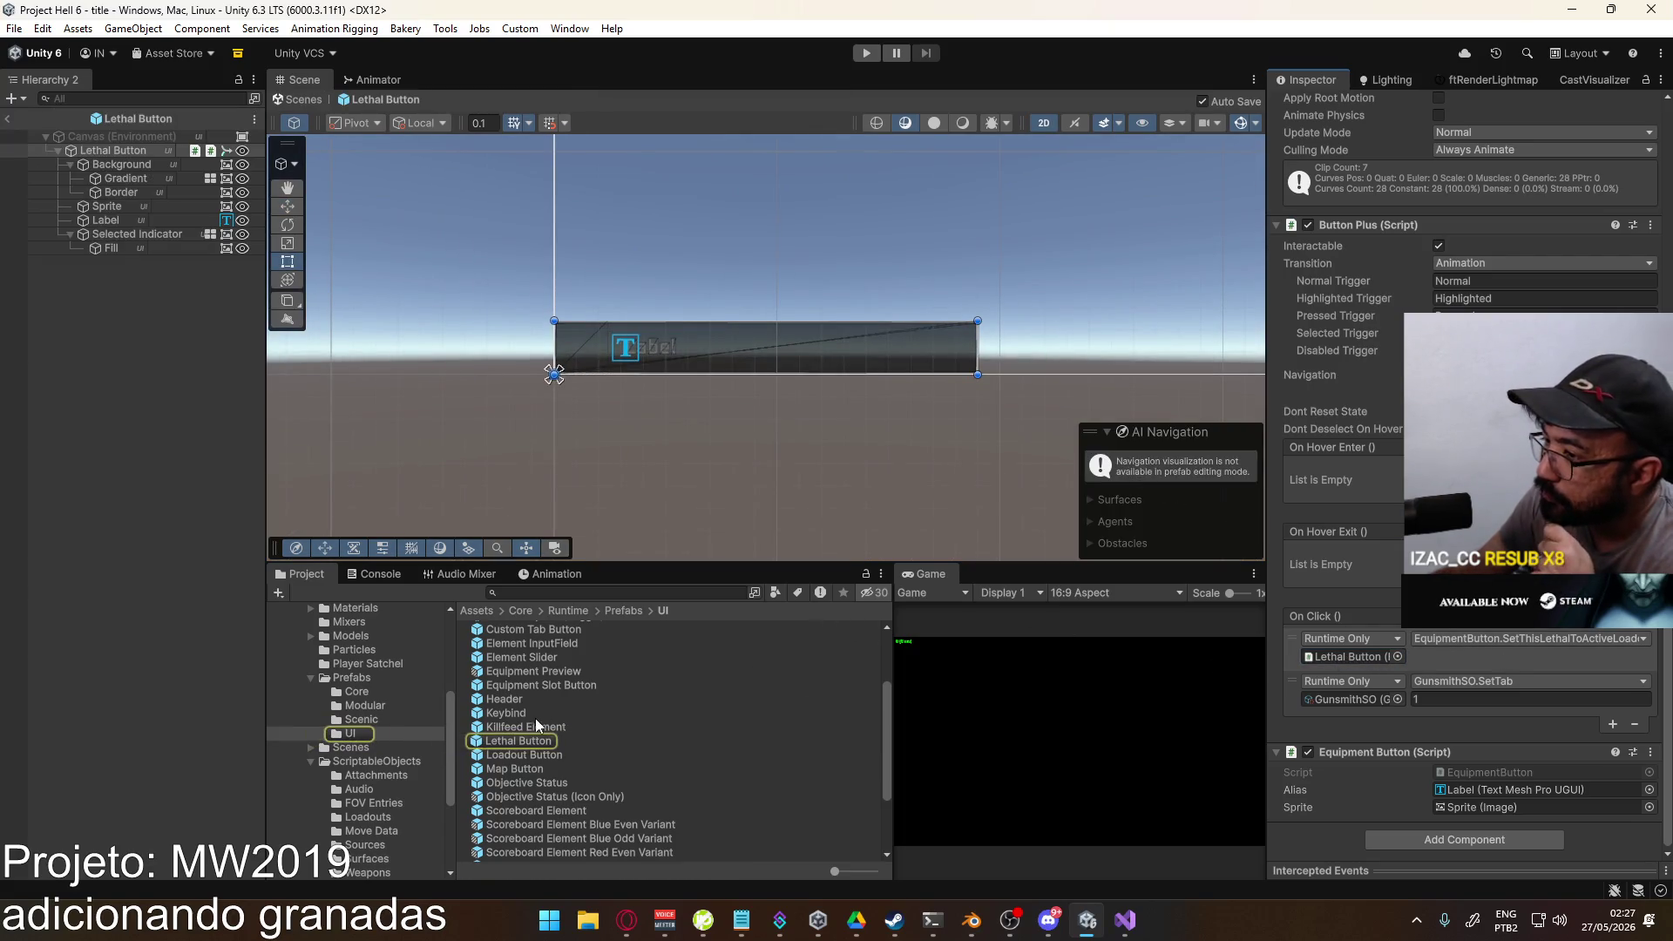
Step: Open its EquipmentButton script in Visual Studio from the Script field
{"action": "scroll", "coordinate": [1402, 279], "scroll_direction": "up", "scroll_amount": 10}
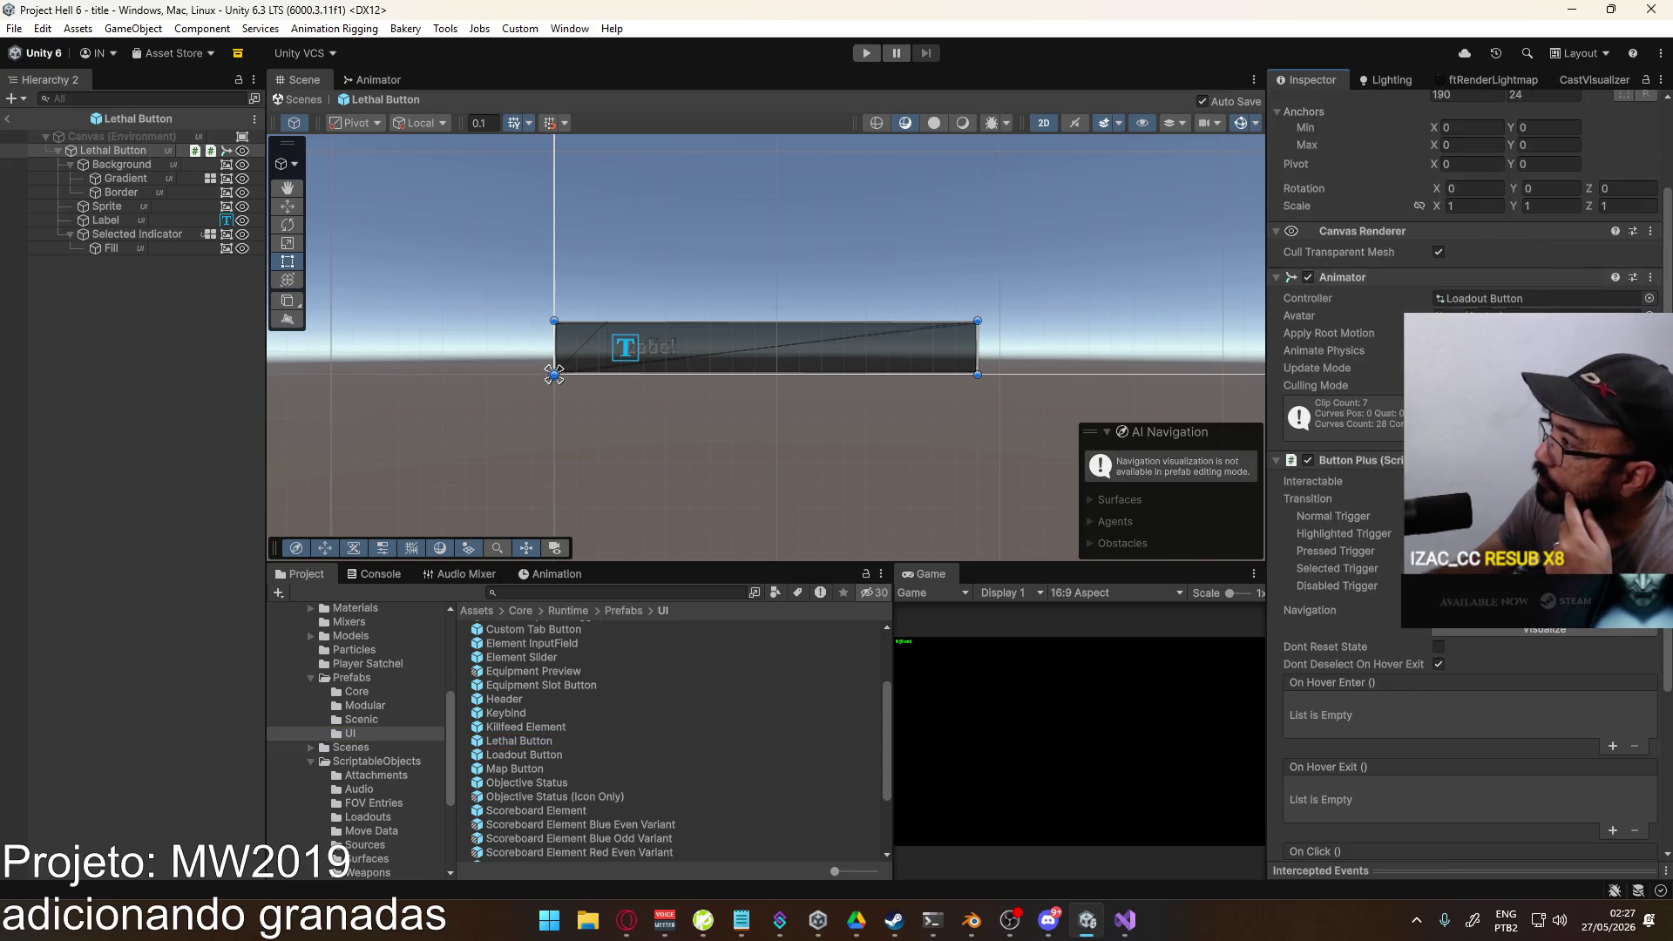
{"action": "scroll", "coordinate": [1401, 279], "scroll_direction": "down", "scroll_amount": 10}
{"action": "double_click", "coordinate": [1483, 774]}
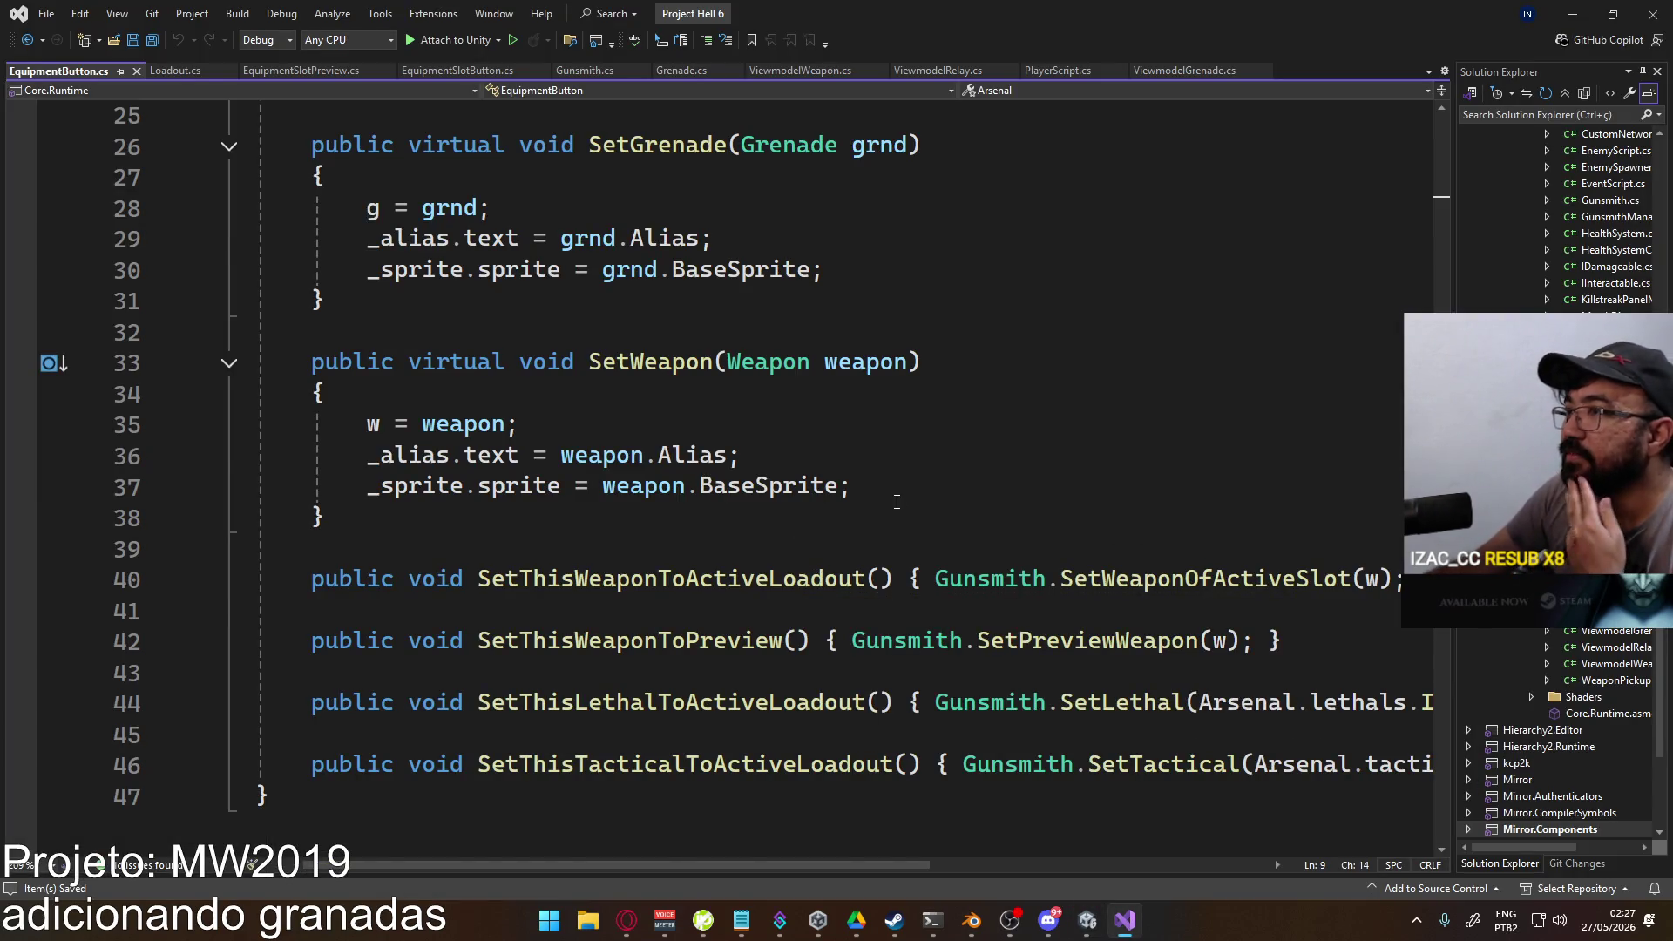
{"action": "scroll", "coordinate": [786, 542], "scroll_direction": "up", "scroll_amount": 1}
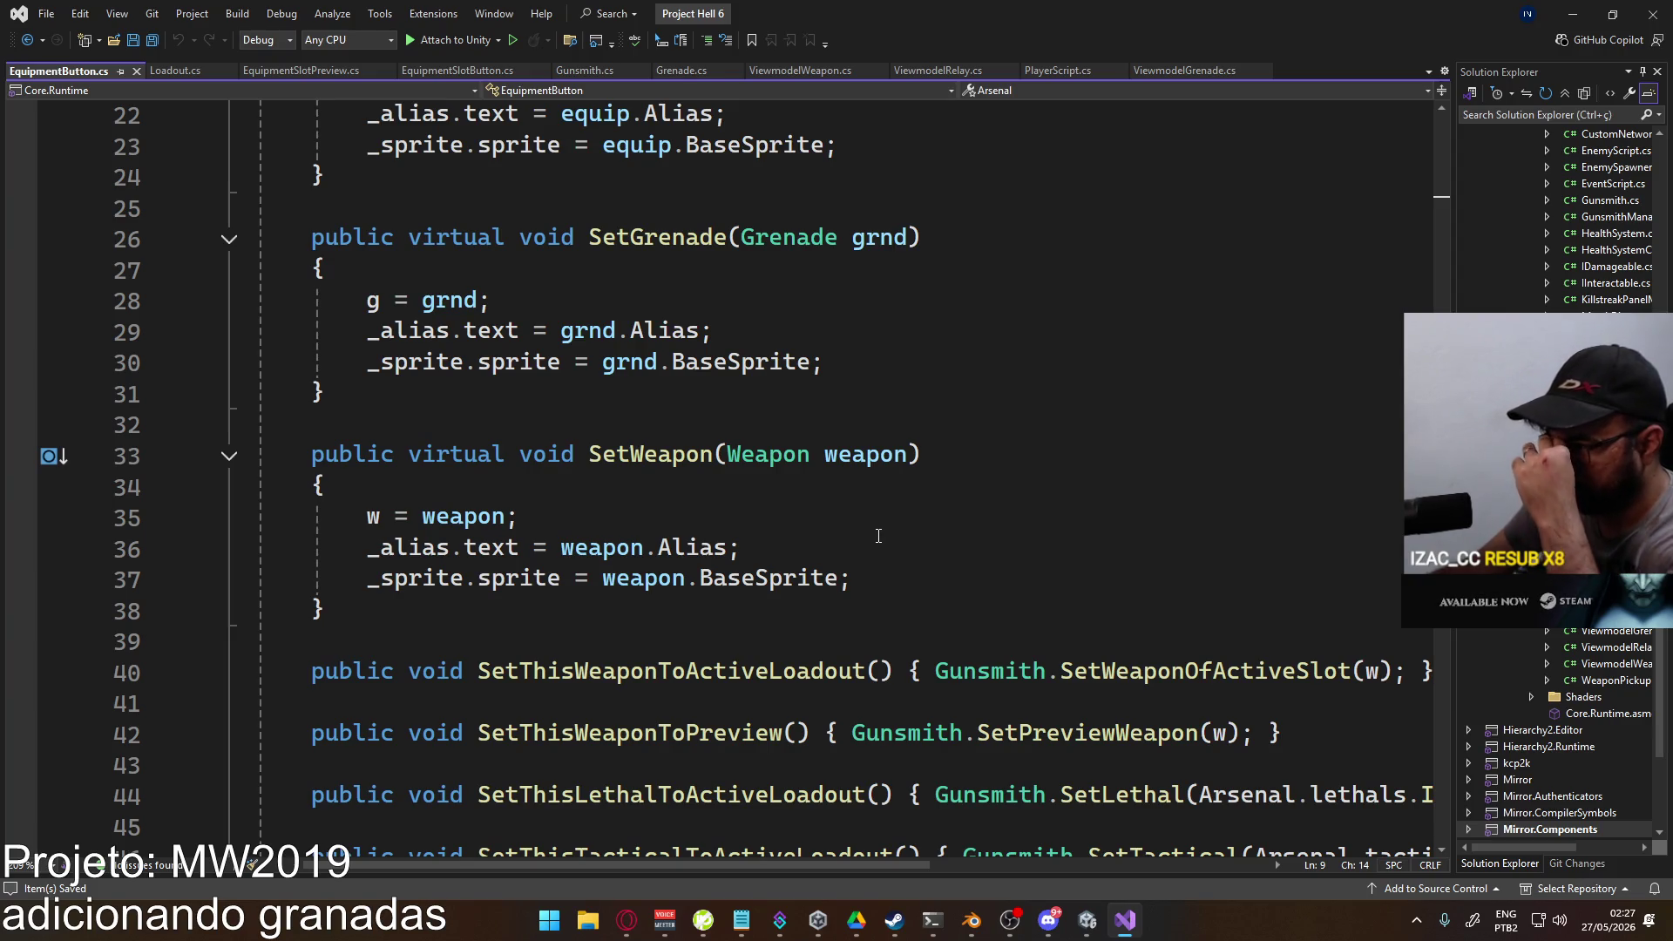
{"action": "mouse_move", "coordinate": [830, 875]}
{"action": "left_mouse_down"}
{"action": "mouse_move", "coordinate": [985, 877]}
{"action": "mouse_move", "coordinate": [766, 840]}
{"action": "left_mouse_up"}
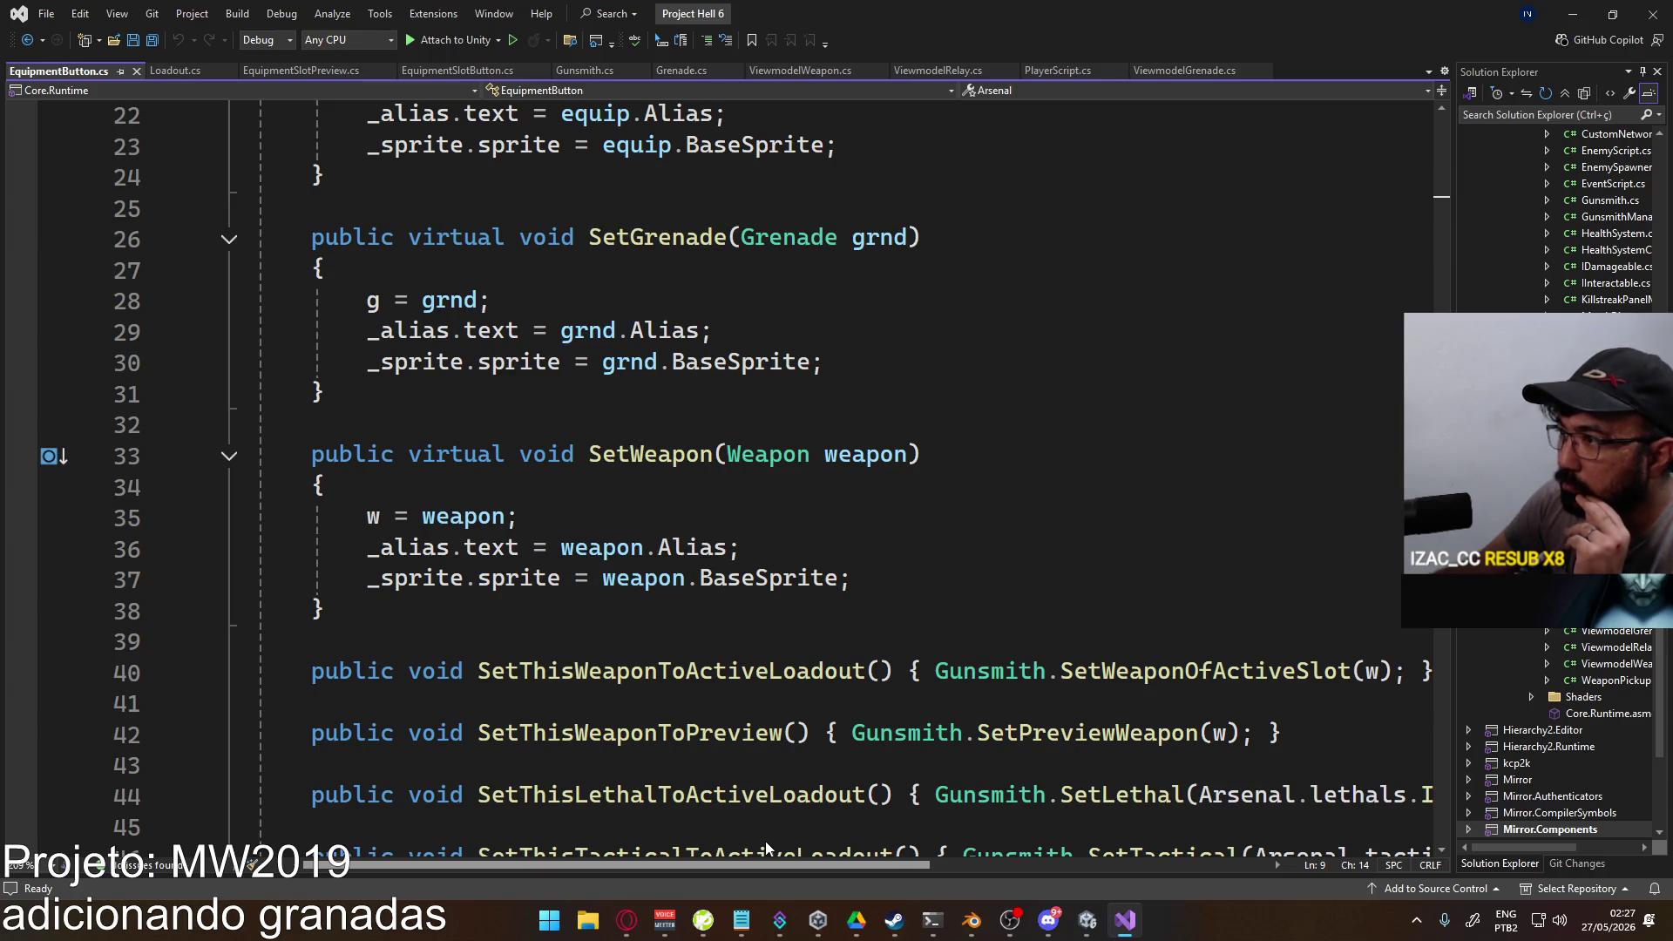
{"action": "mouse_move", "coordinate": [819, 835]}
{"action": "left_mouse_down"}
{"action": "mouse_move", "coordinate": [1138, 869]}
{"action": "mouse_move", "coordinate": [820, 834]}
{"action": "left_mouse_up"}
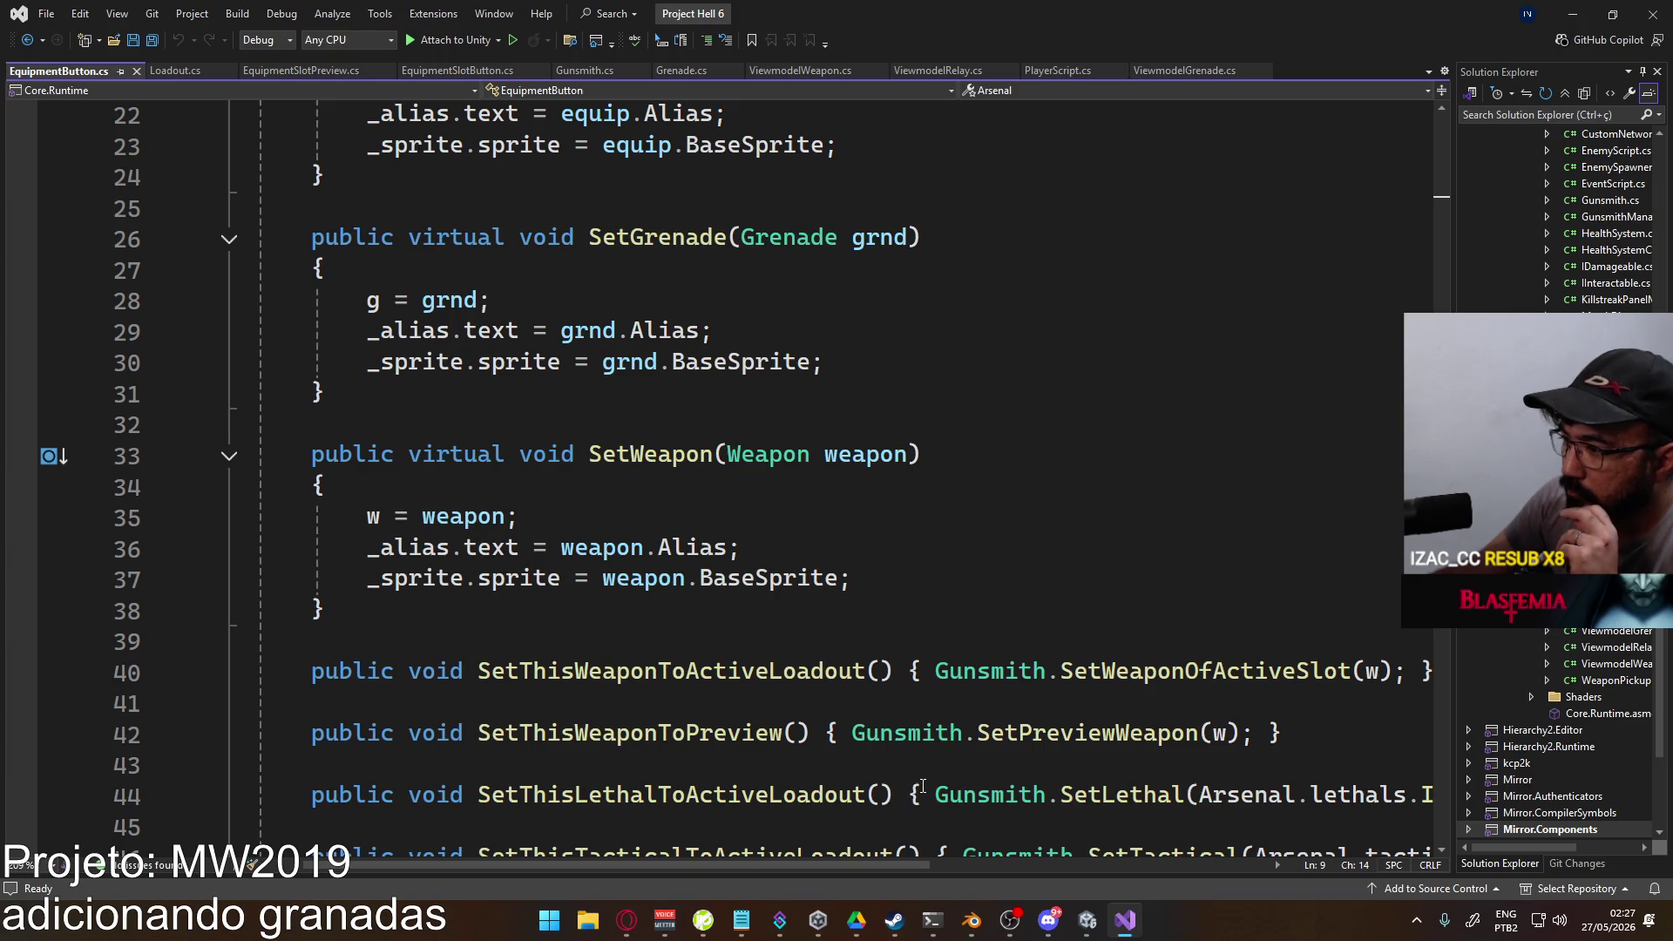
{"action": "left_click", "coordinate": [1087, 920]}
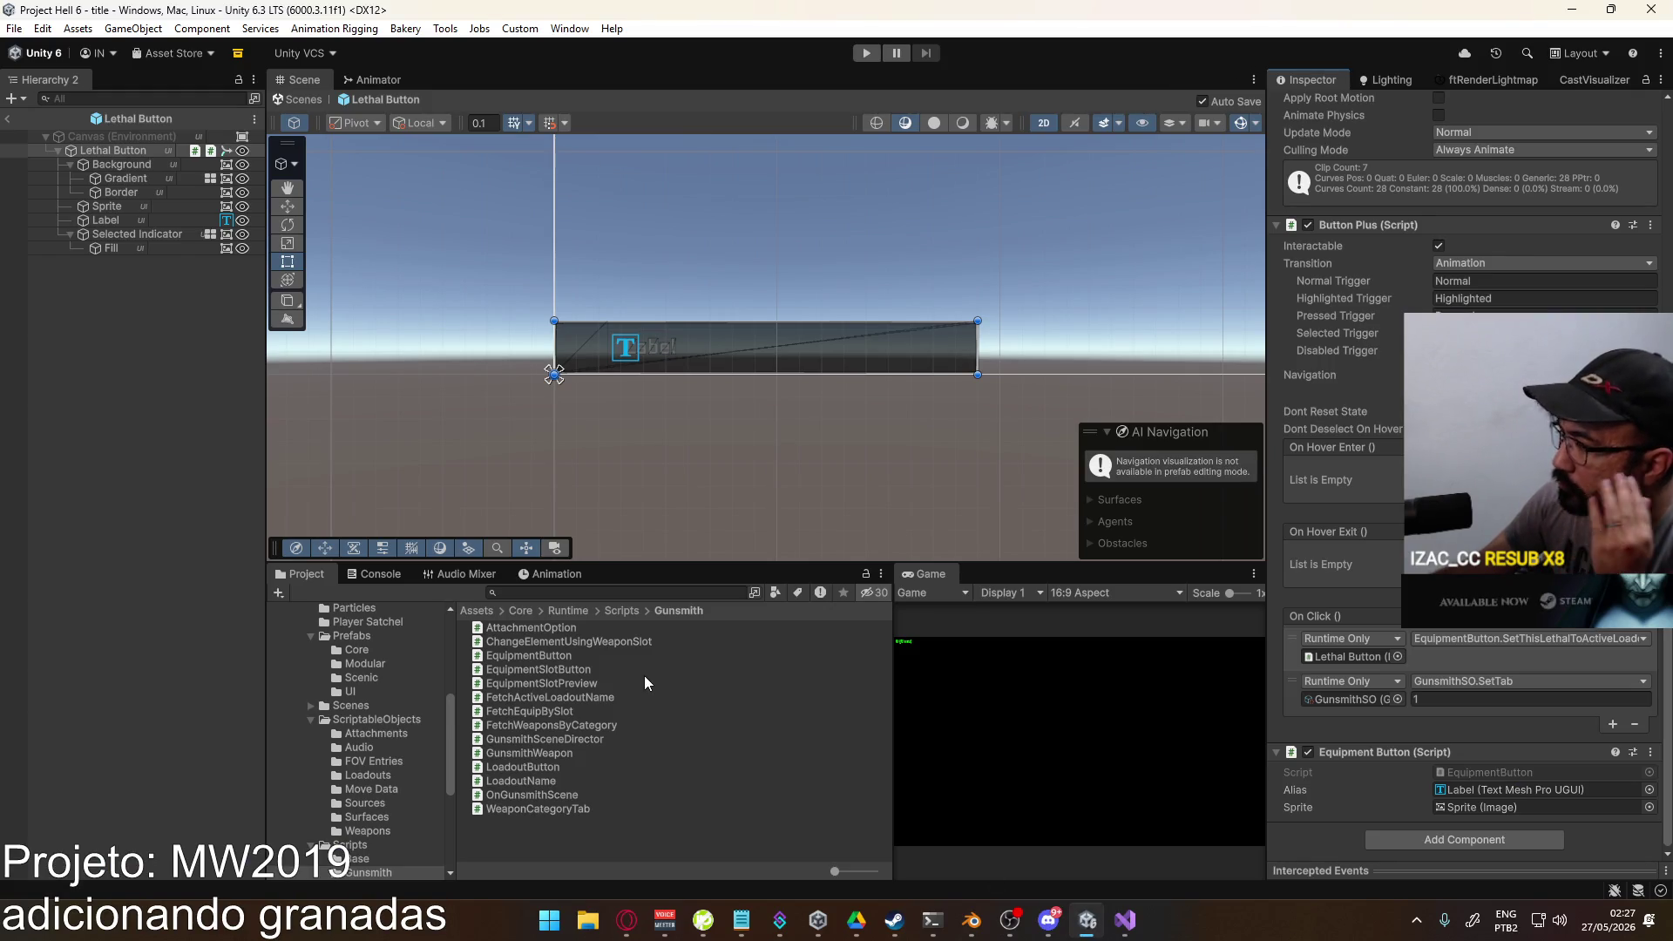
Step: Enter Play mode, widen the Game view, and host a match on the shipment map
{"action": "left_click", "coordinate": [377, 577]}
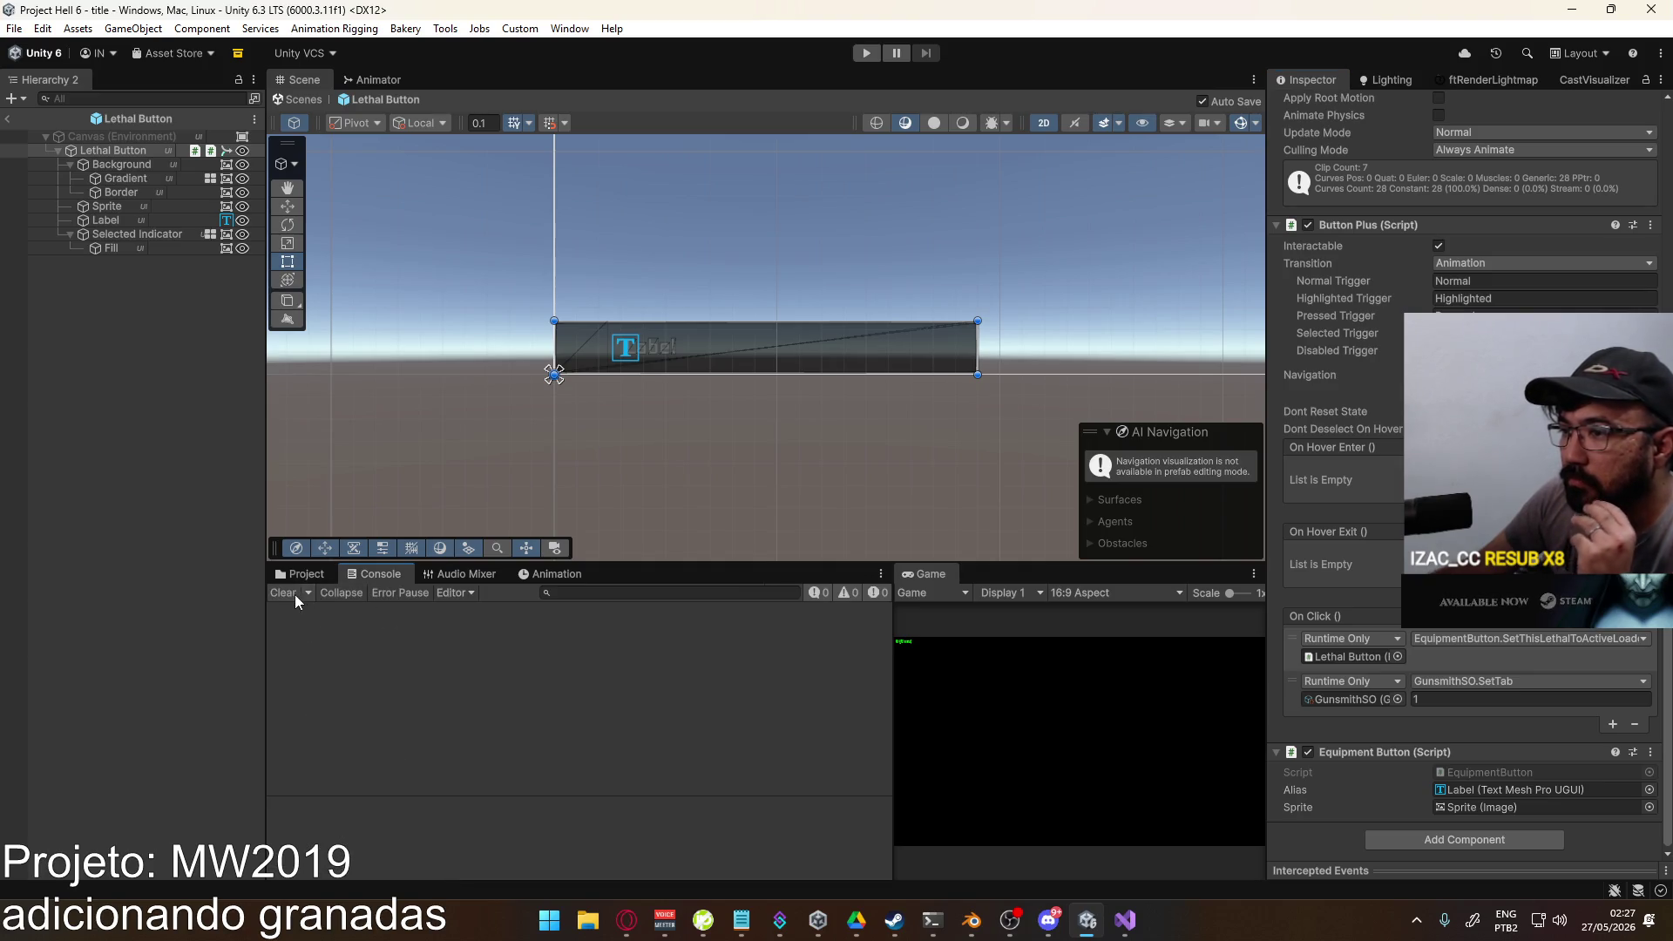
{"action": "left_click", "coordinate": [7, 118]}
{"action": "left_click", "coordinate": [874, 55]}
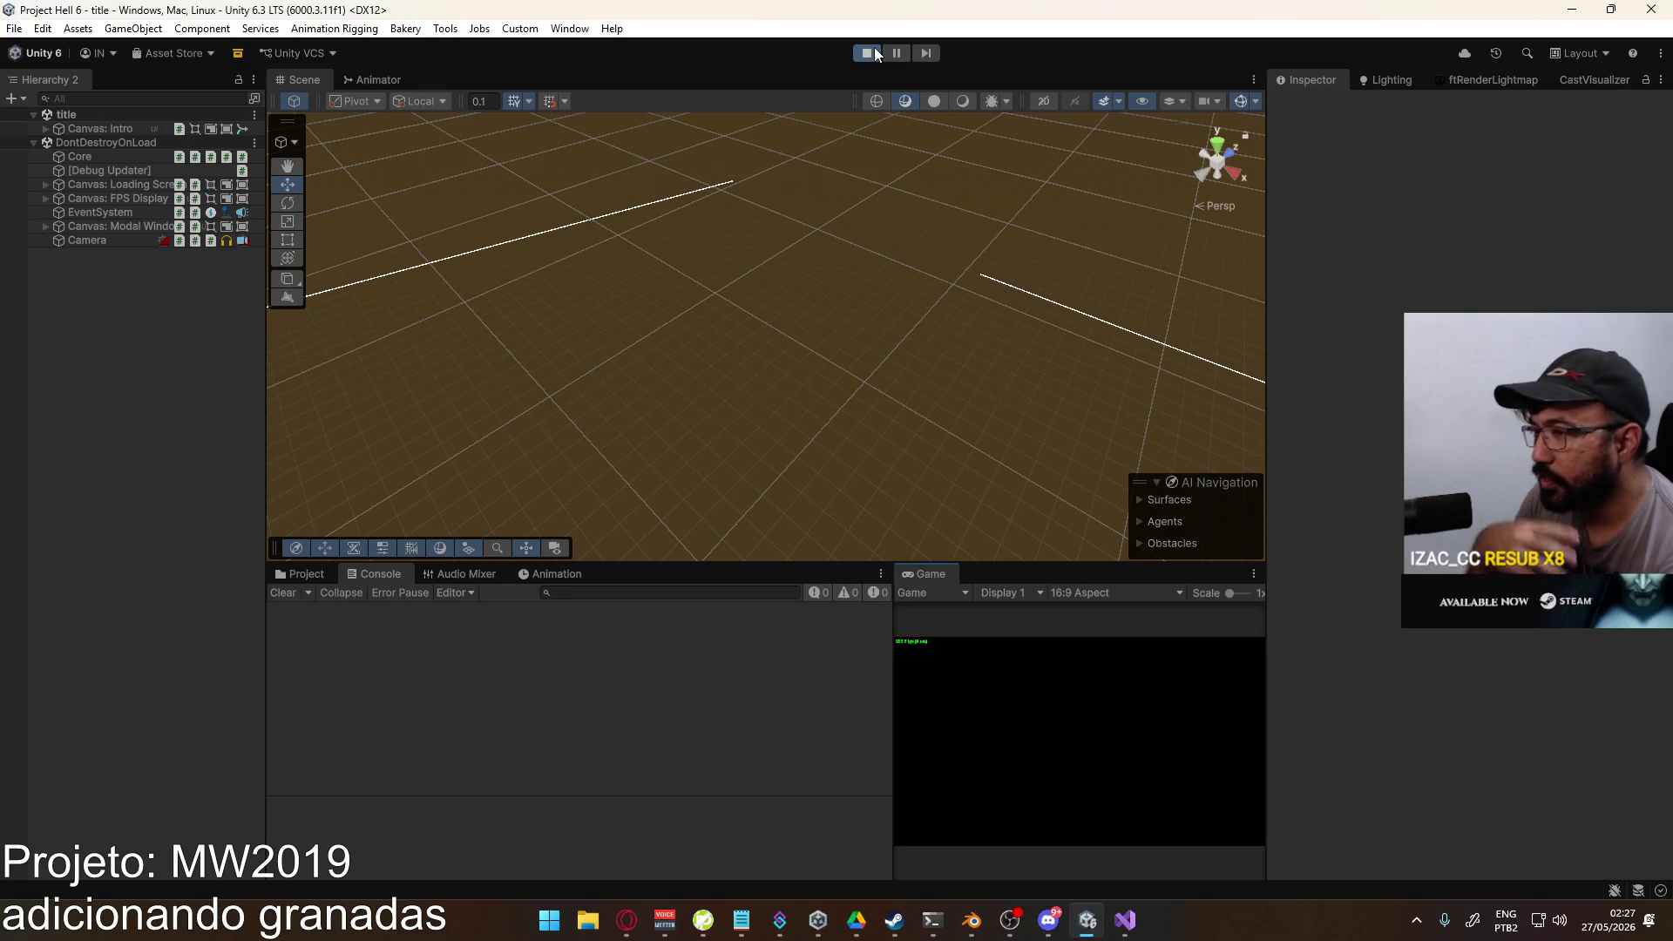
{"action": "left_click_drag", "start_coordinate": [892, 741], "coordinate": [735, 741]}
{"action": "left_click", "coordinate": [819, 812]}
{"action": "left_click", "coordinate": [885, 867]}
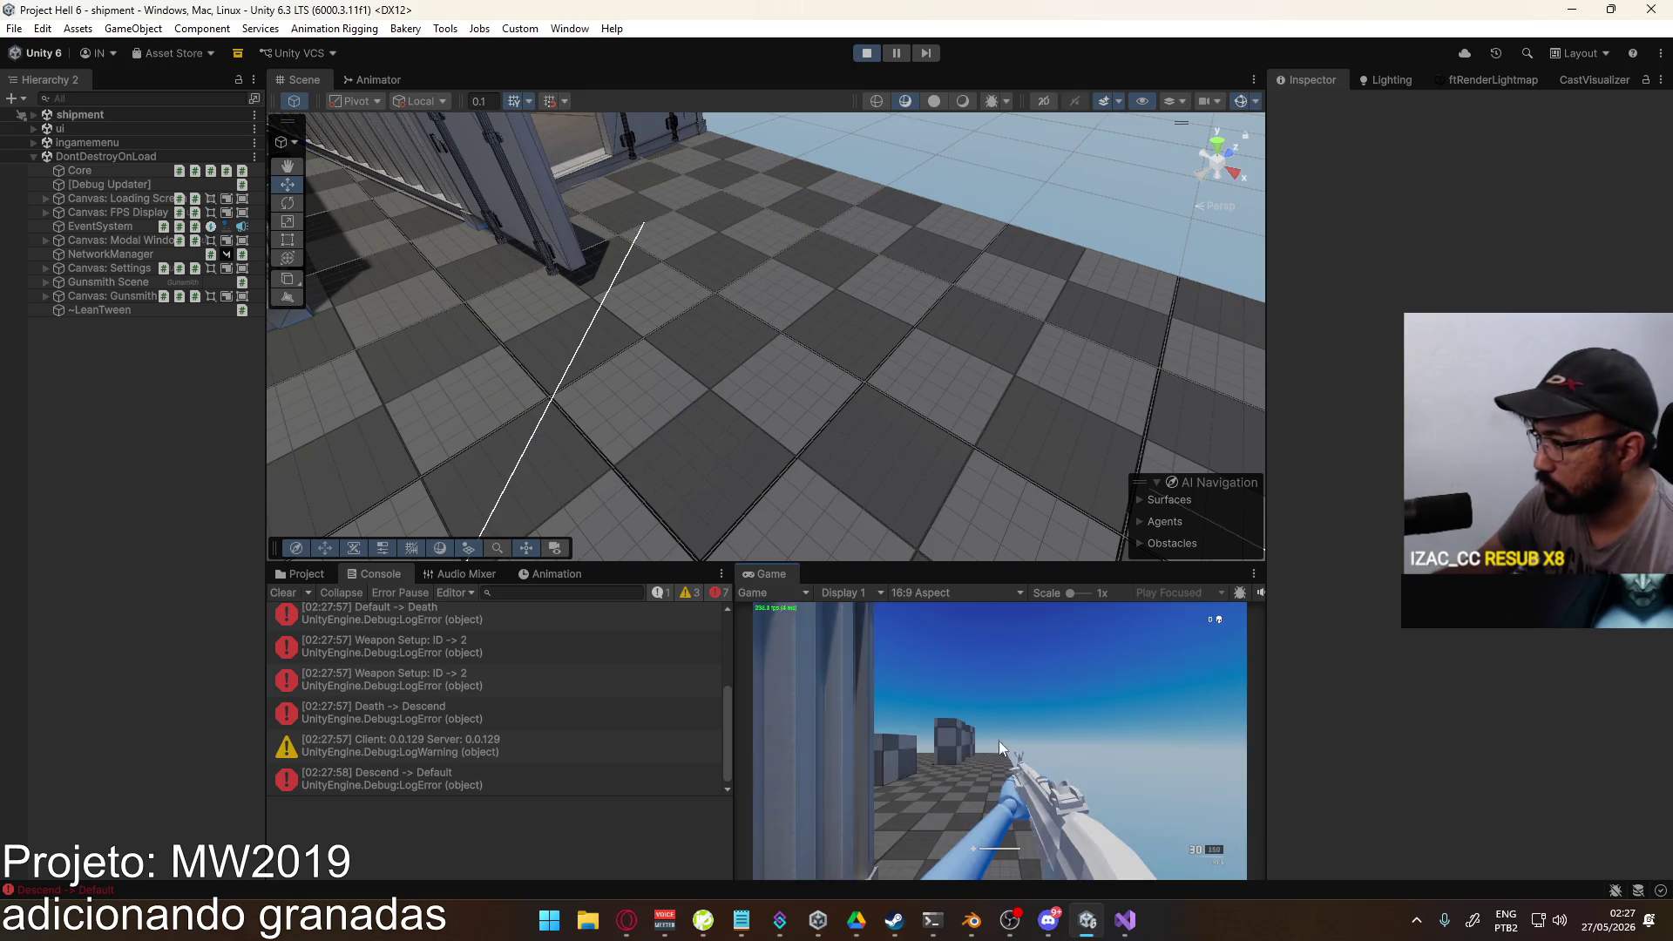
Step: Pick a lethal grenade in Loadout 1 to reproduce the out-of-range error and read its stack trace
{"action": "left_click", "coordinate": [911, 716]}
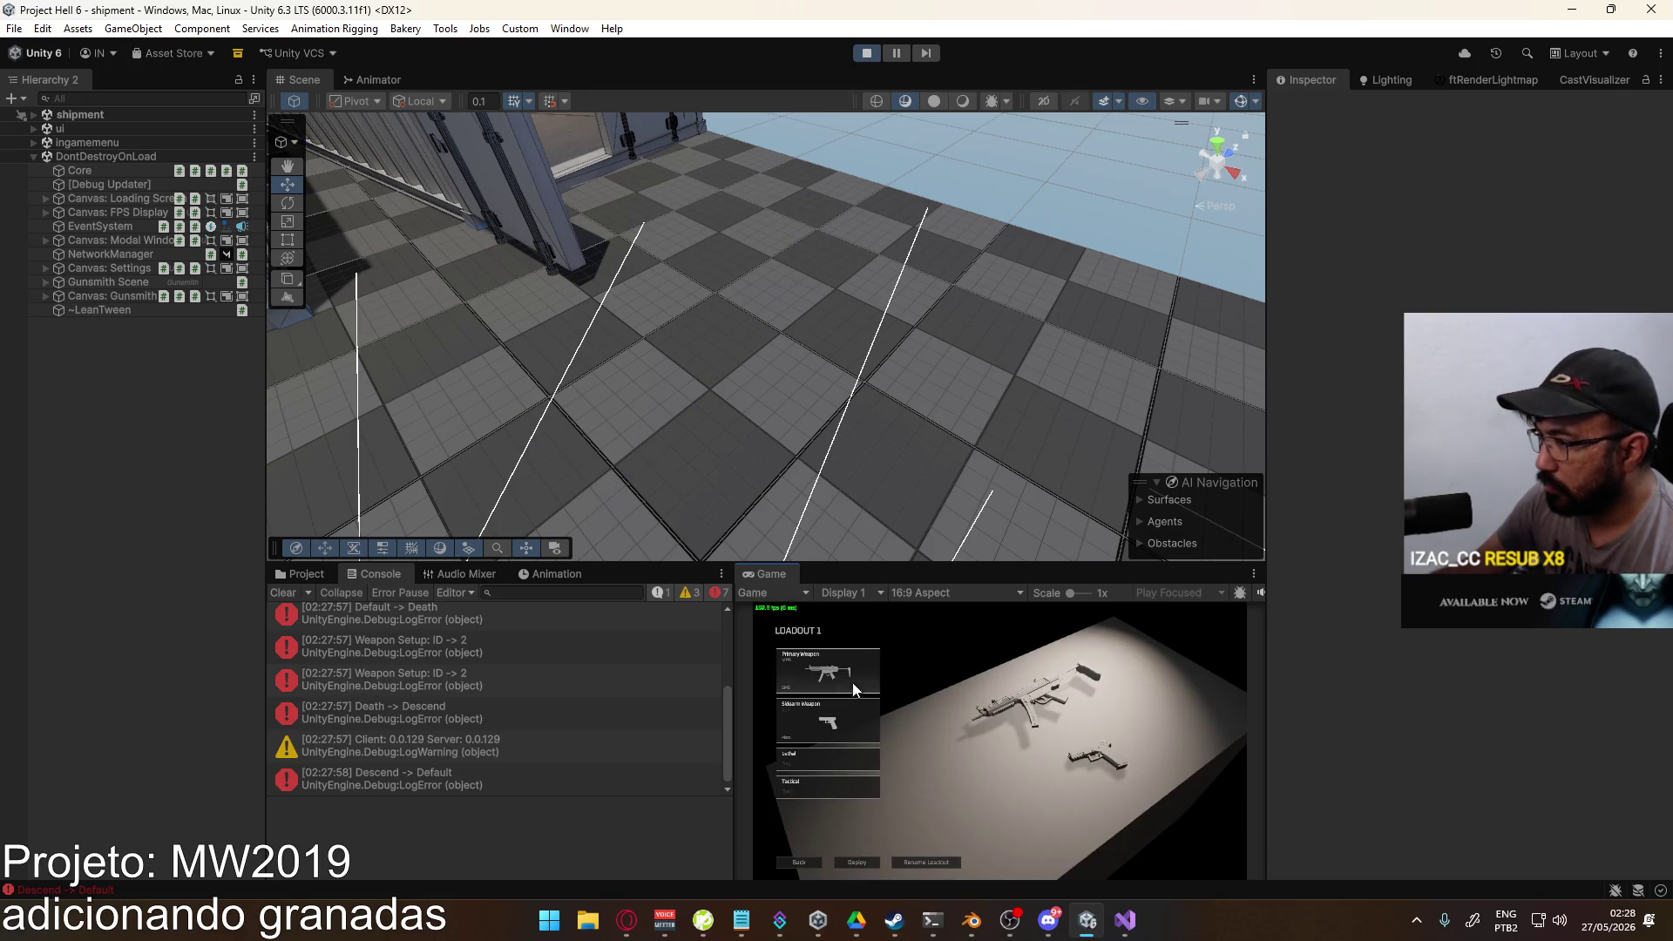
{"action": "left_click", "coordinate": [833, 760]}
{"action": "left_click", "coordinate": [847, 677]}
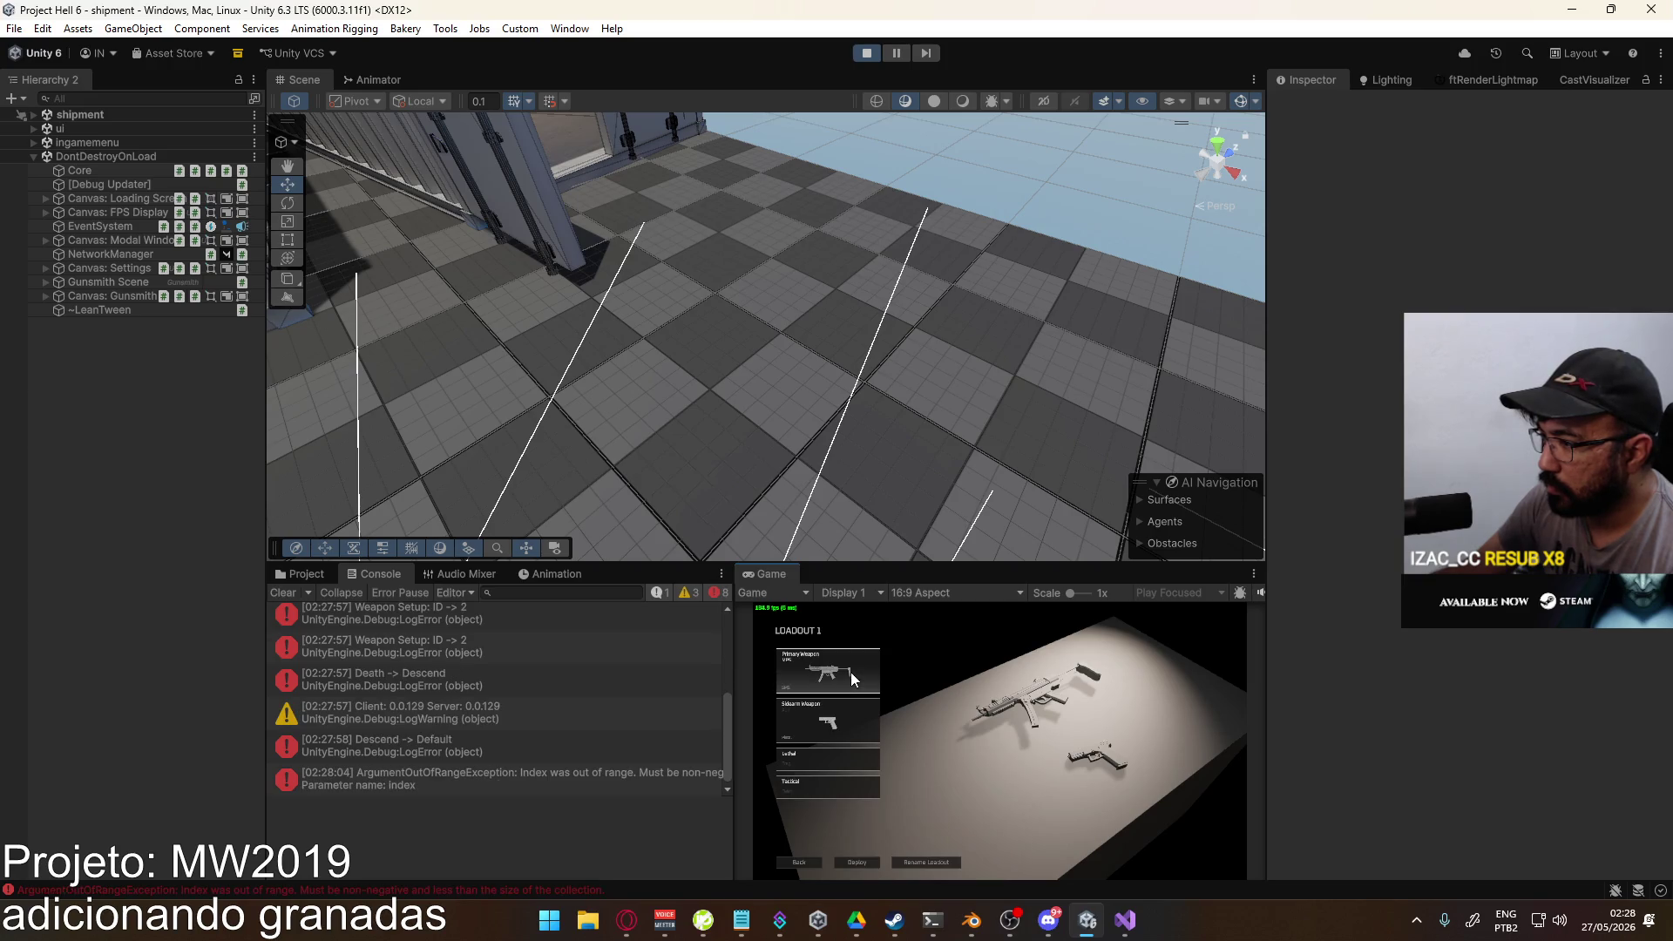
{"action": "left_click", "coordinate": [570, 776]}
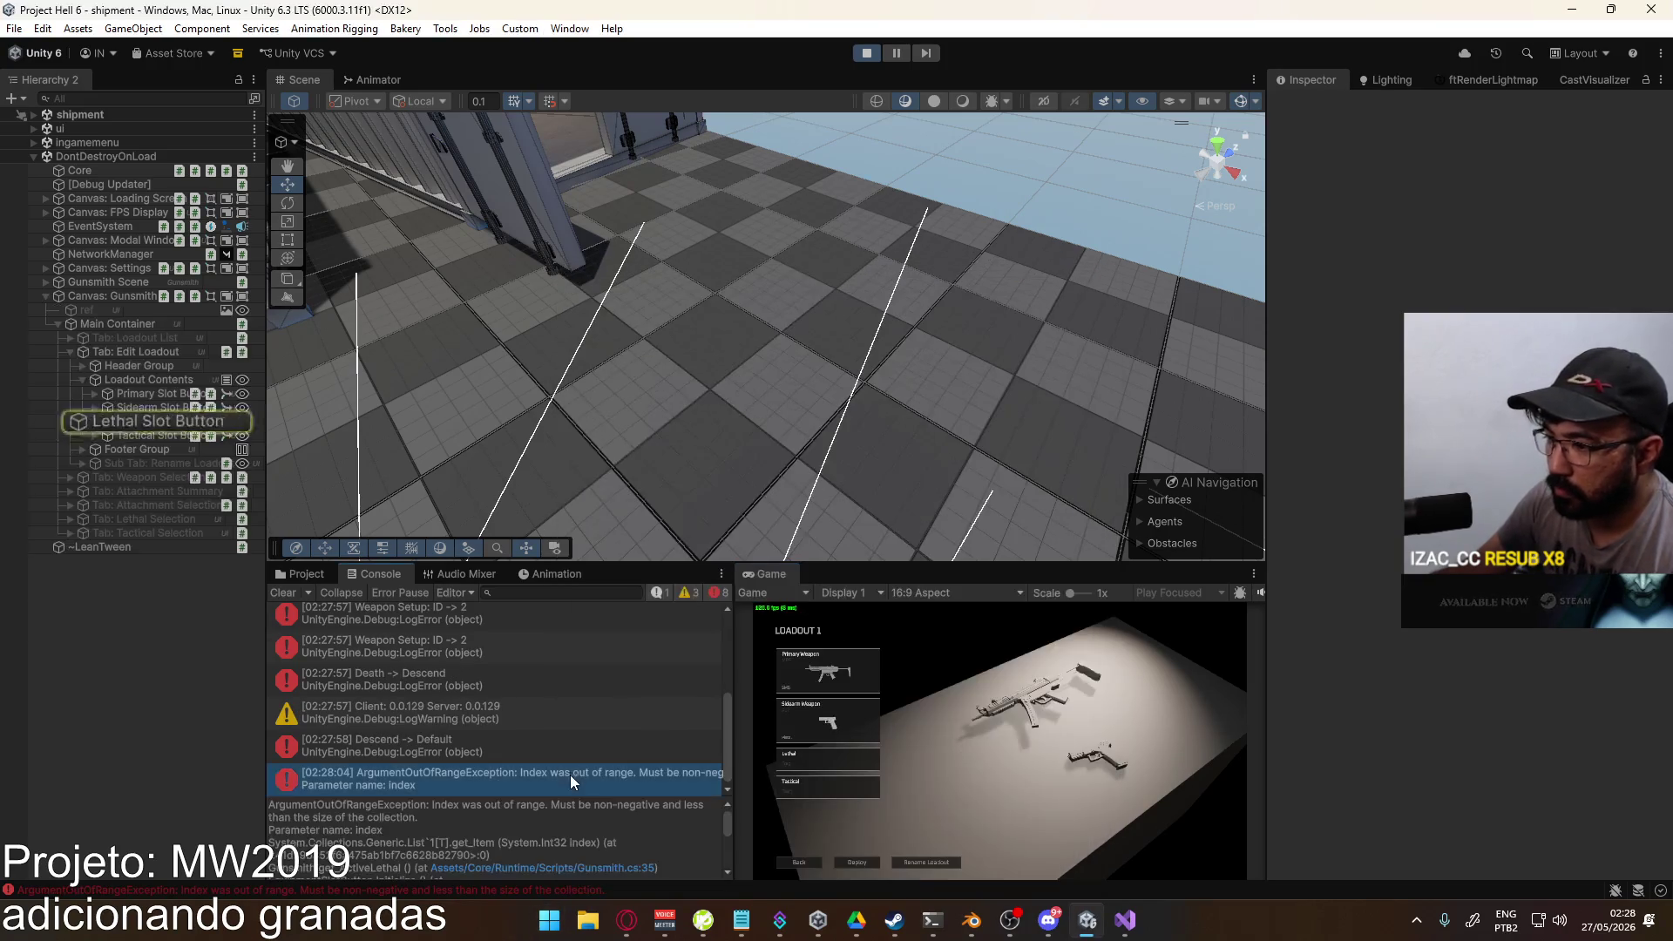
{"action": "scroll", "coordinate": [620, 816], "scroll_direction": "down", "scroll_amount": 1}
{"action": "scroll", "coordinate": [628, 833], "scroll_direction": "down", "scroll_amount": 1}
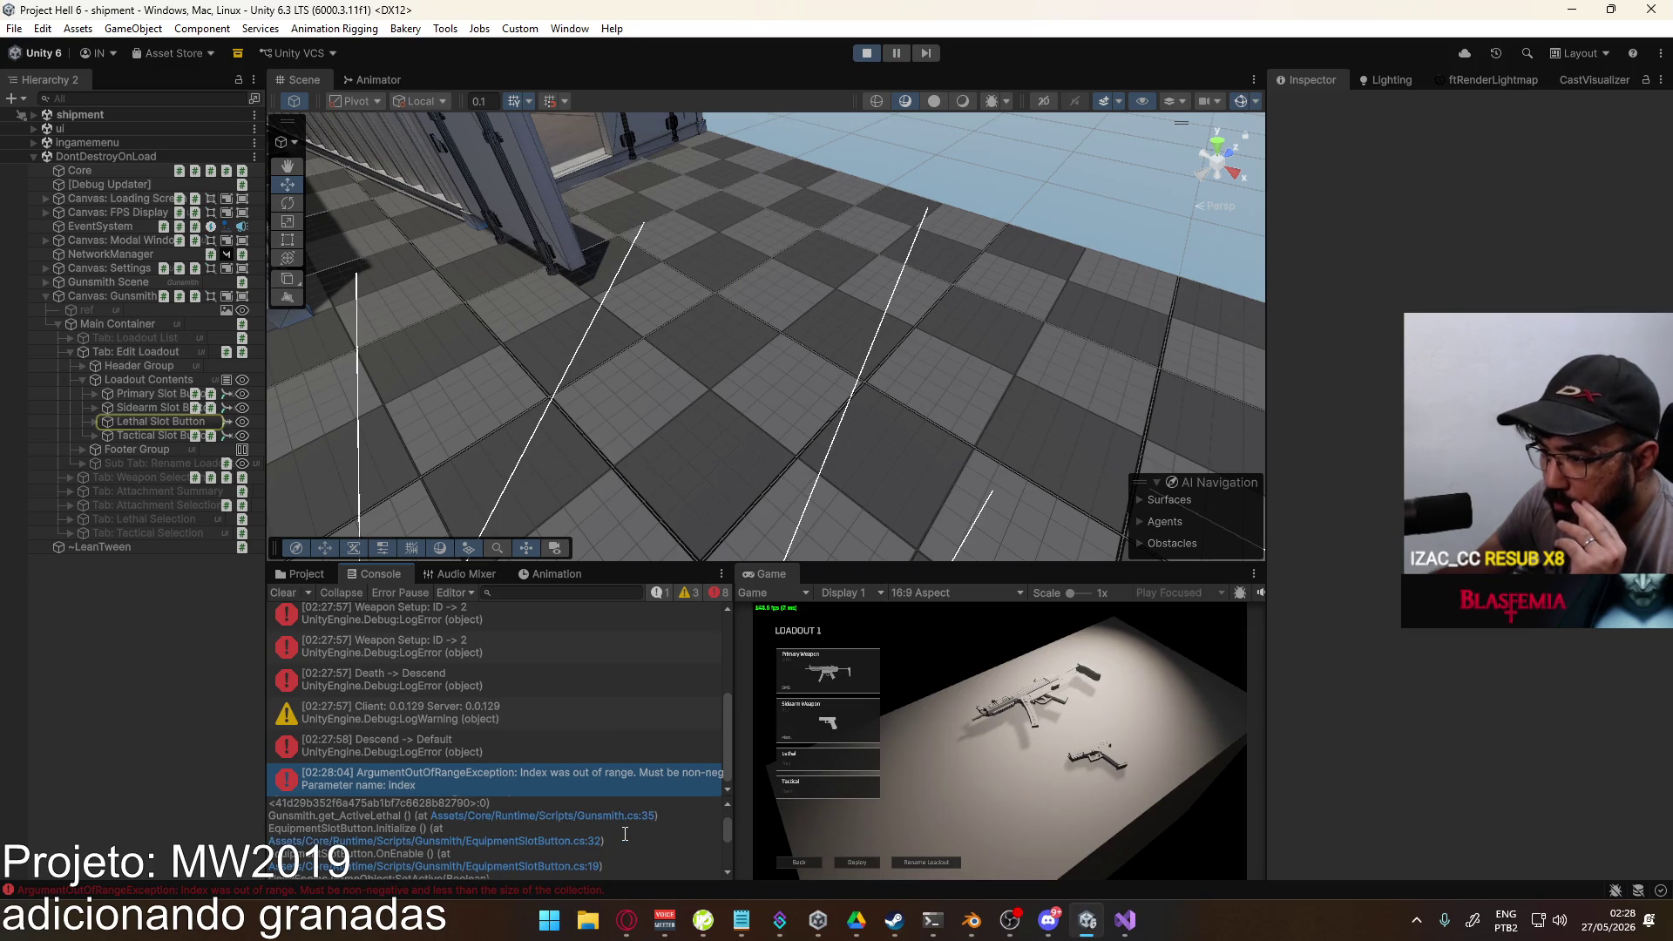
{"action": "scroll", "coordinate": [625, 834], "scroll_direction": "down", "scroll_amount": 2}
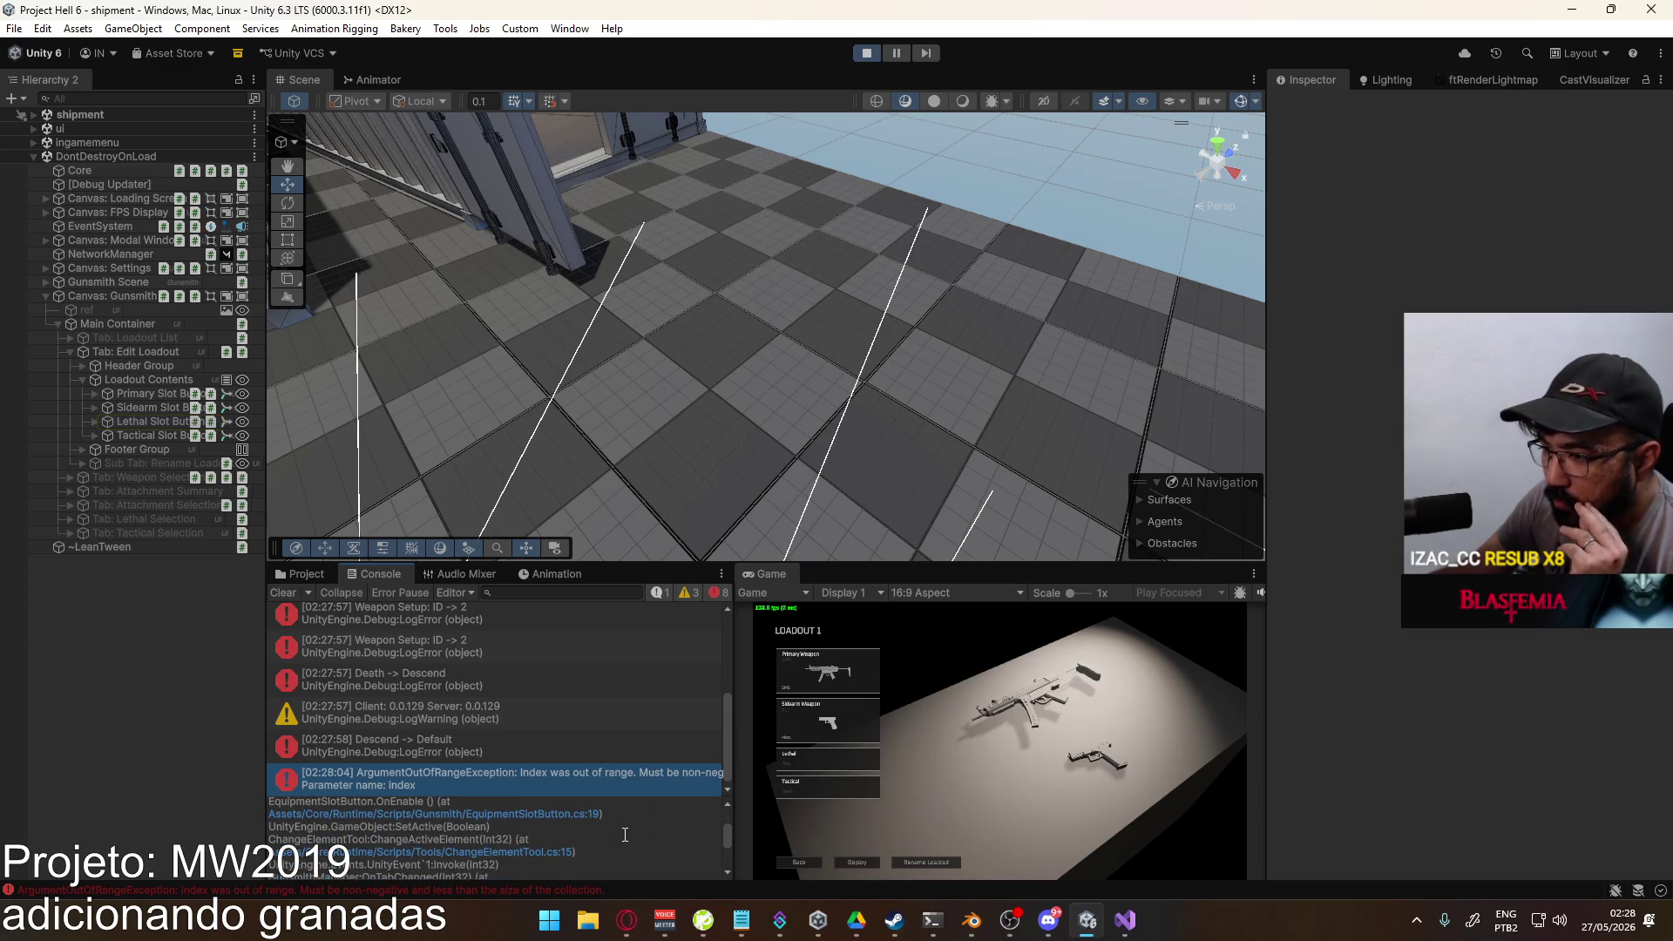
{"action": "scroll", "coordinate": [619, 837], "scroll_direction": "down", "scroll_amount": 1}
{"action": "scroll", "coordinate": [618, 836], "scroll_direction": "down", "scroll_amount": 1}
{"action": "scroll", "coordinate": [621, 844], "scroll_direction": "down", "scroll_amount": 1}
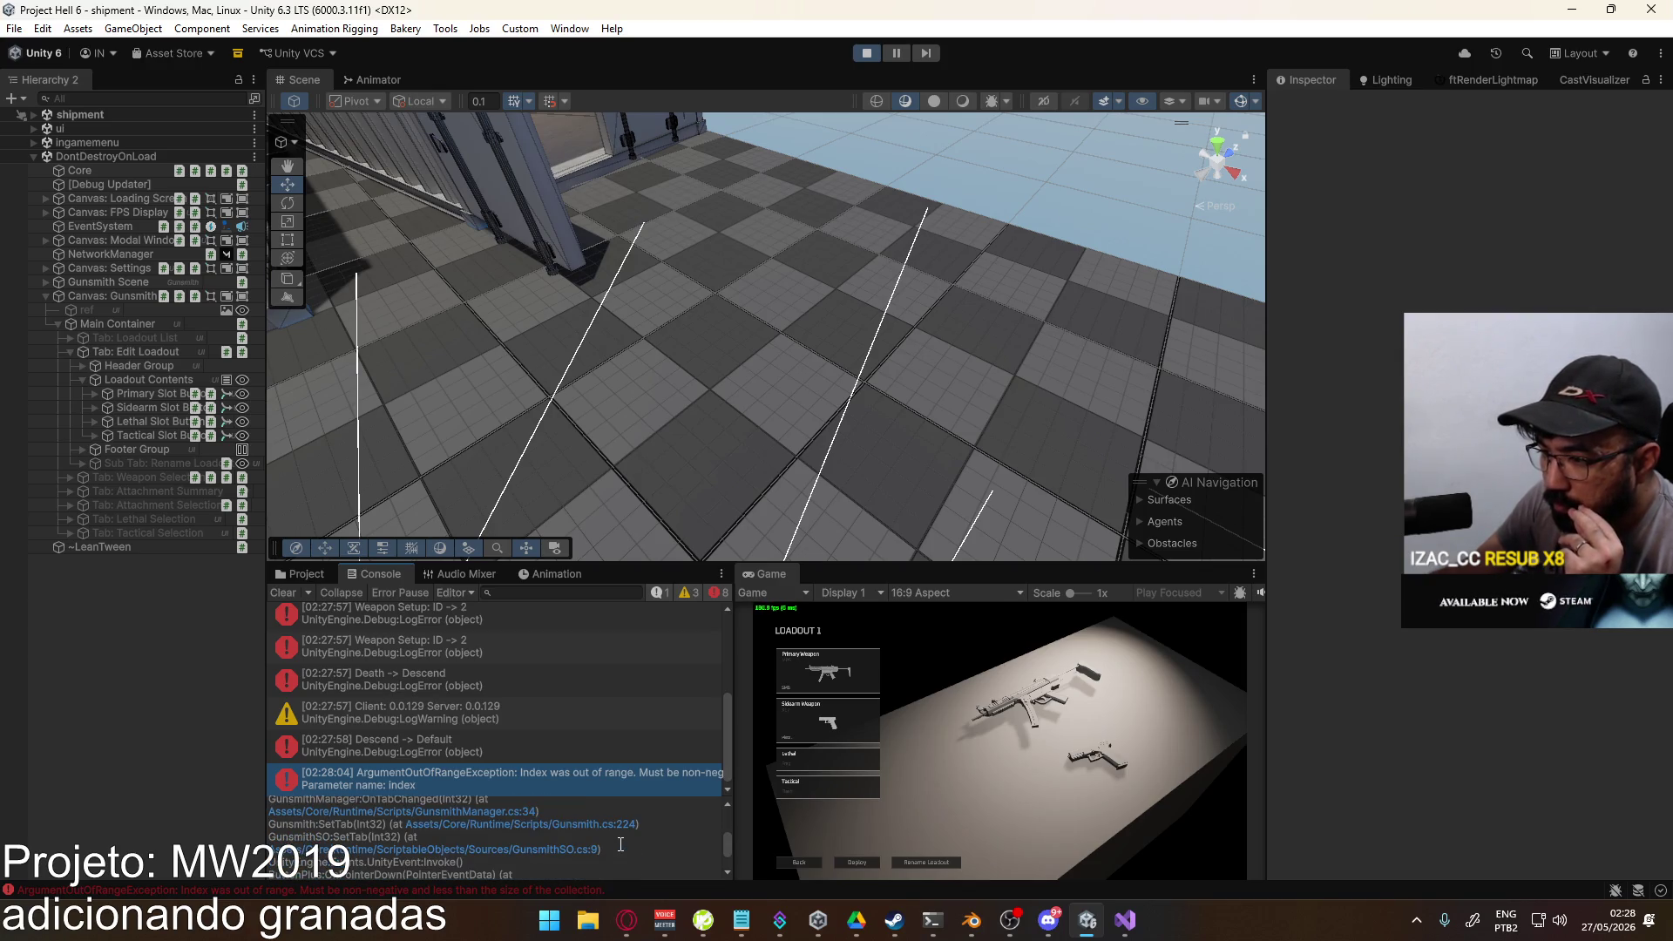
{"action": "scroll", "coordinate": [621, 844], "scroll_direction": "down", "scroll_amount": 1}
{"action": "scroll", "coordinate": [620, 844], "scroll_direction": "down", "scroll_amount": 1}
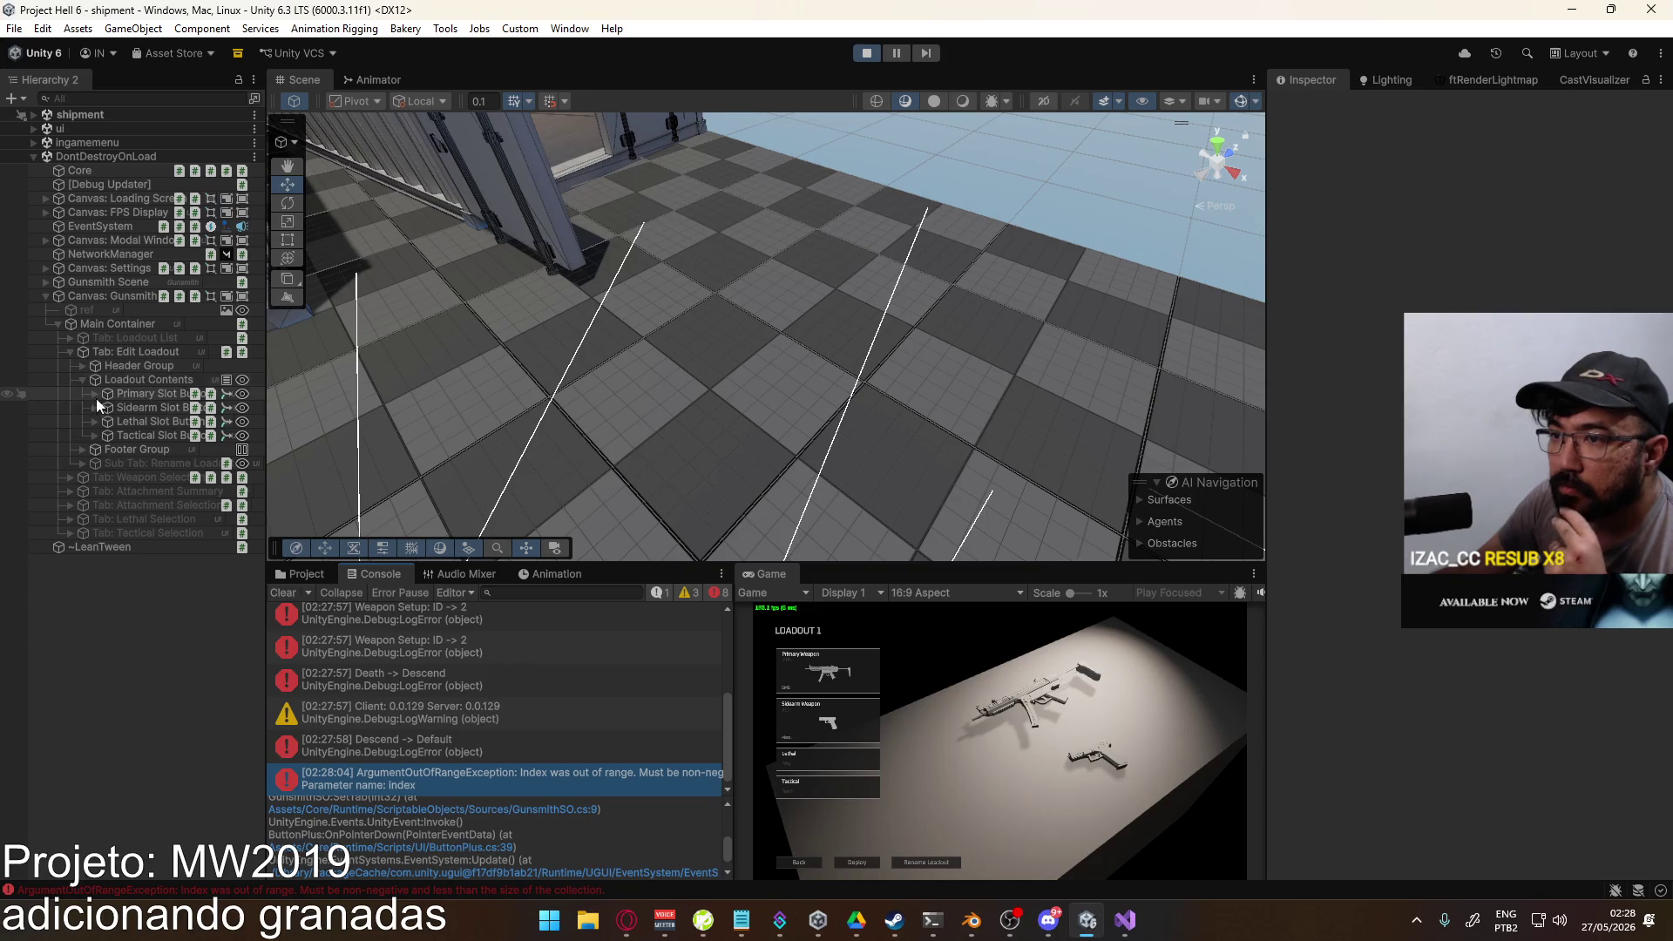
Step: Expand Tab: Lethal Selection down to Contents and inspect a Lethal Button's On Click setup
{"action": "left_click", "coordinate": [72, 519]}
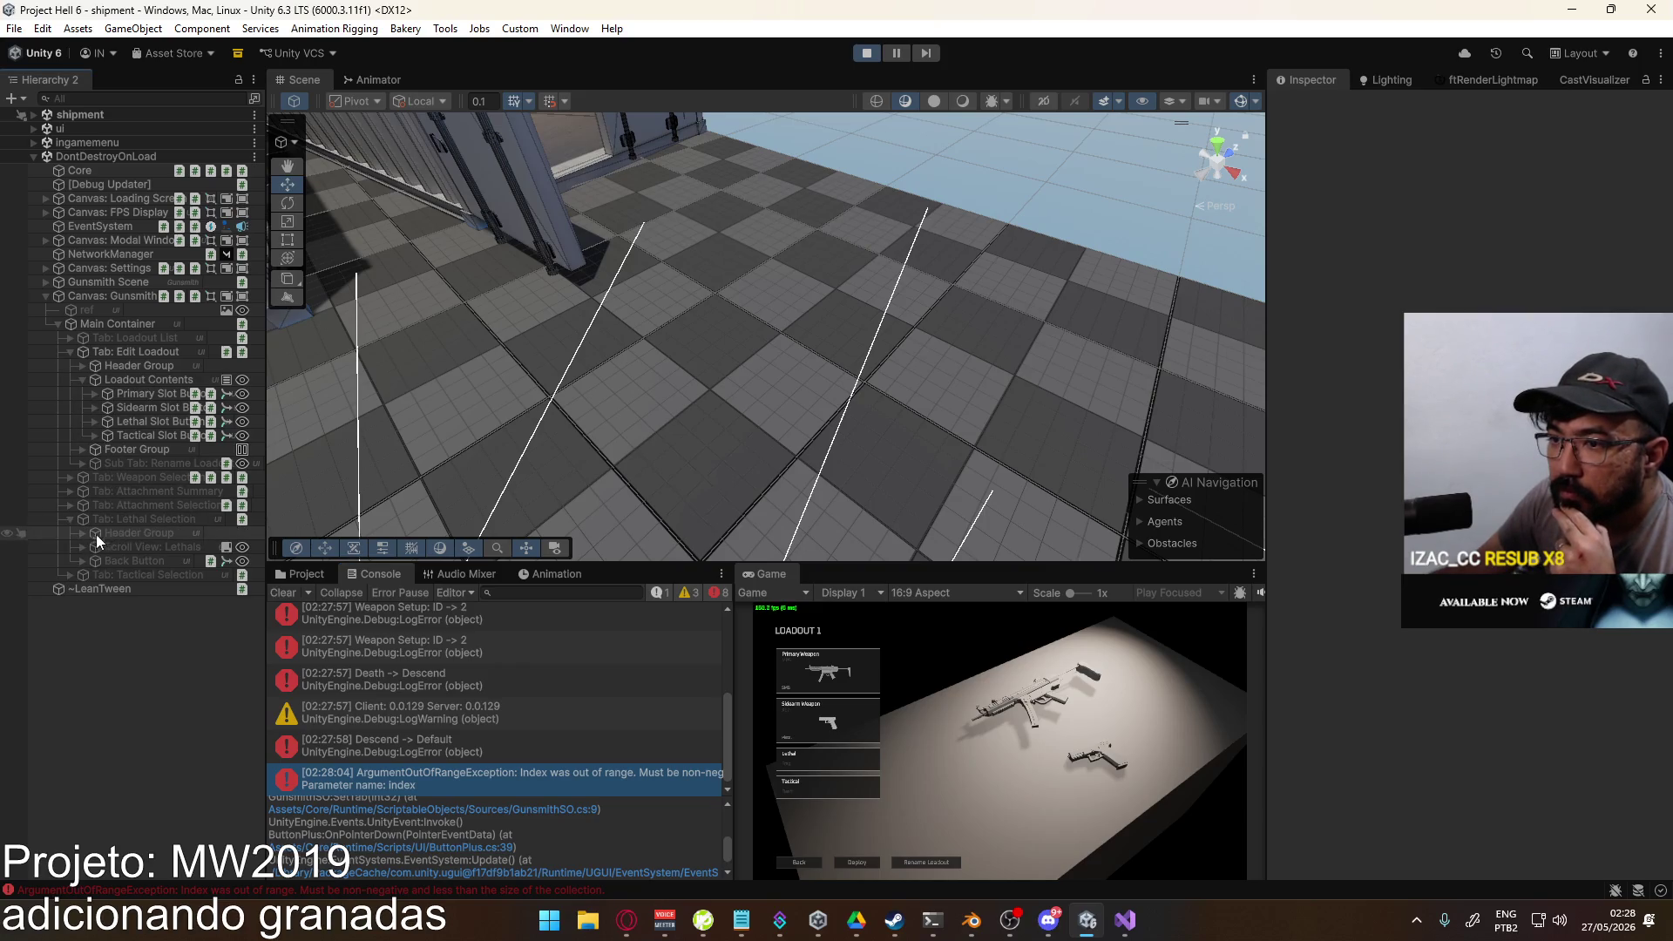
{"action": "left_click", "coordinate": [87, 547]}
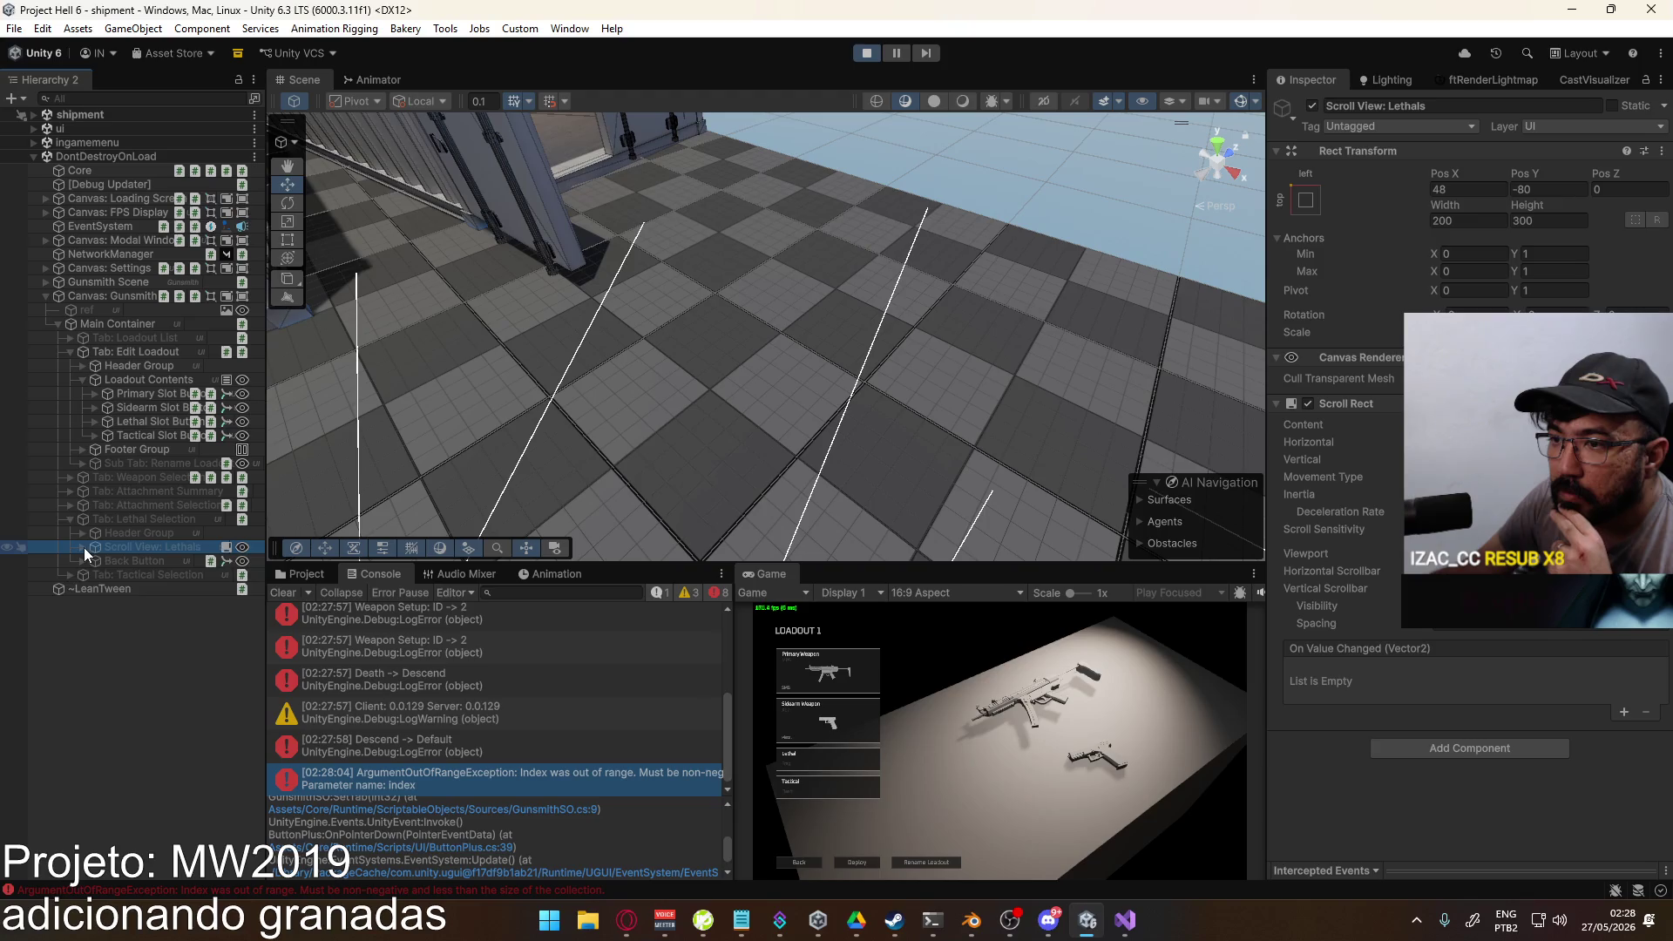
{"action": "left_click", "coordinate": [84, 548]}
{"action": "left_click", "coordinate": [96, 561]}
{"action": "left_click", "coordinate": [108, 575]}
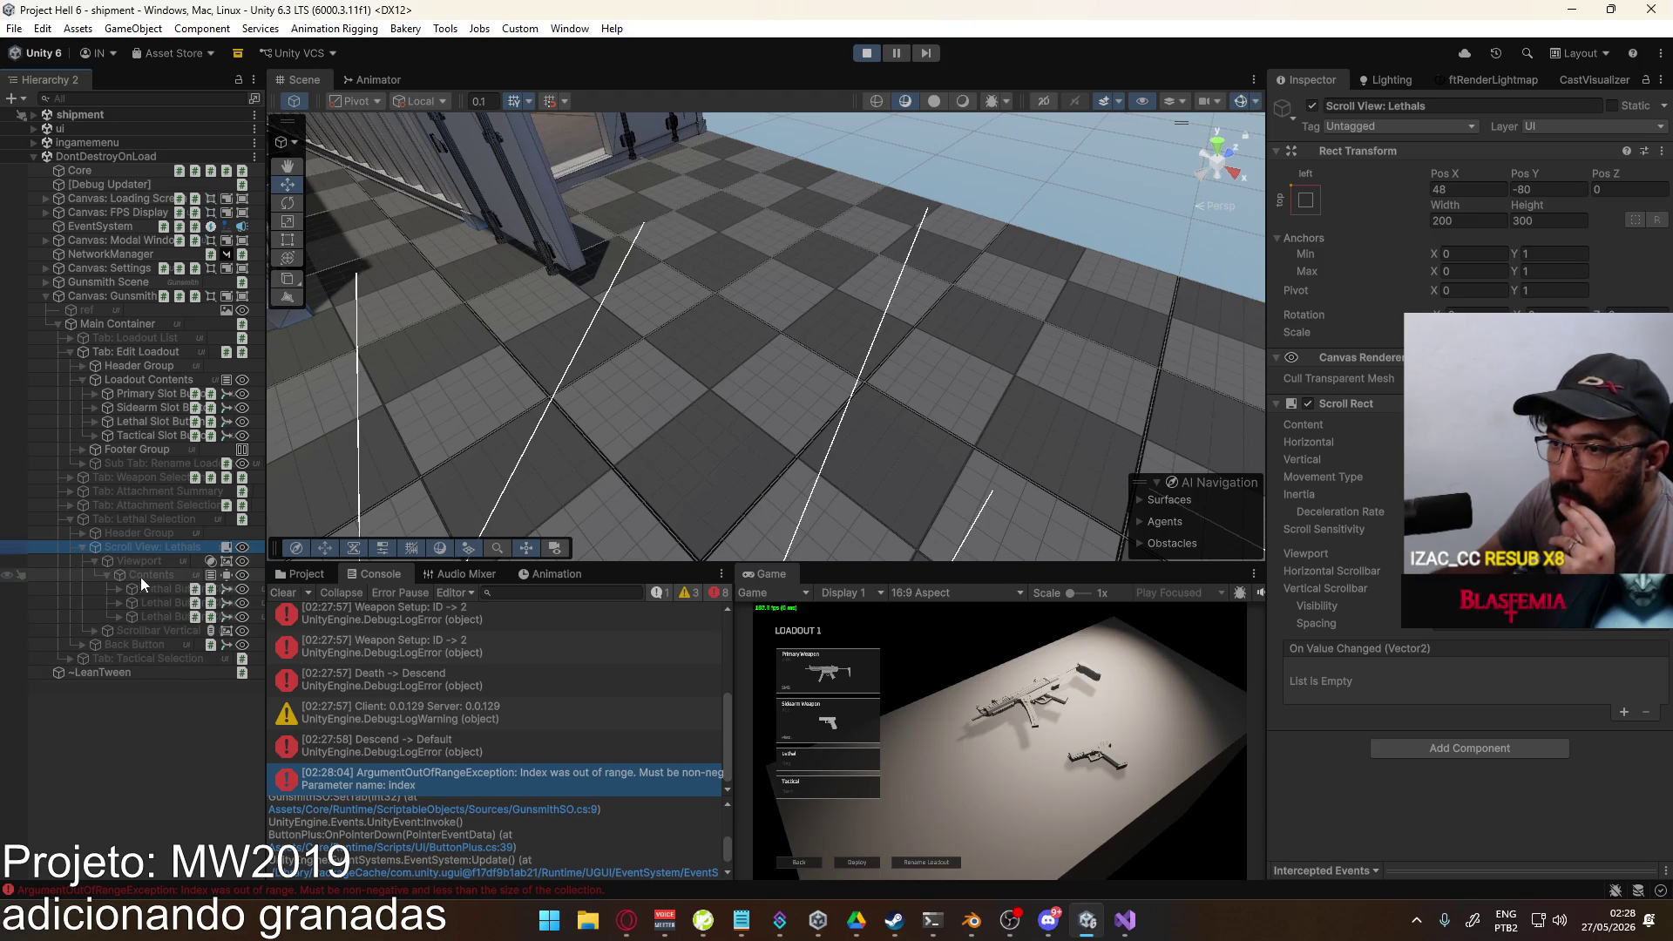
{"action": "left_click", "coordinate": [228, 589]}
{"action": "scroll", "coordinate": [1464, 471], "scroll_direction": "down", "scroll_amount": 5}
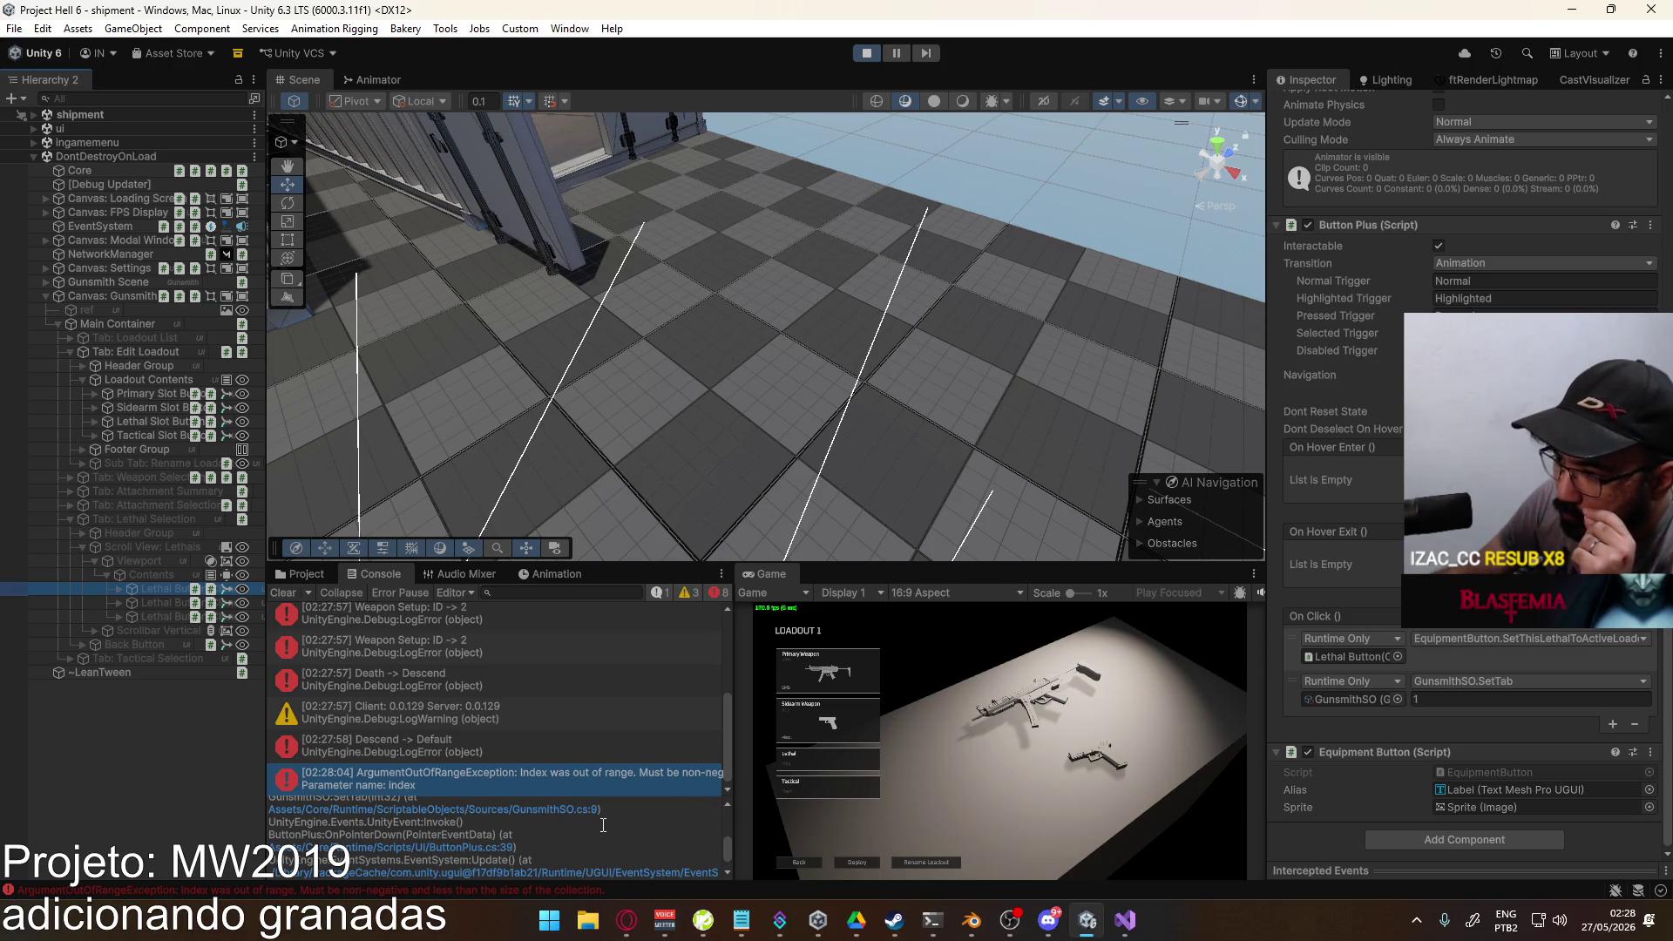
{"action": "scroll", "coordinate": [585, 829], "scroll_direction": "up", "scroll_amount": 1}
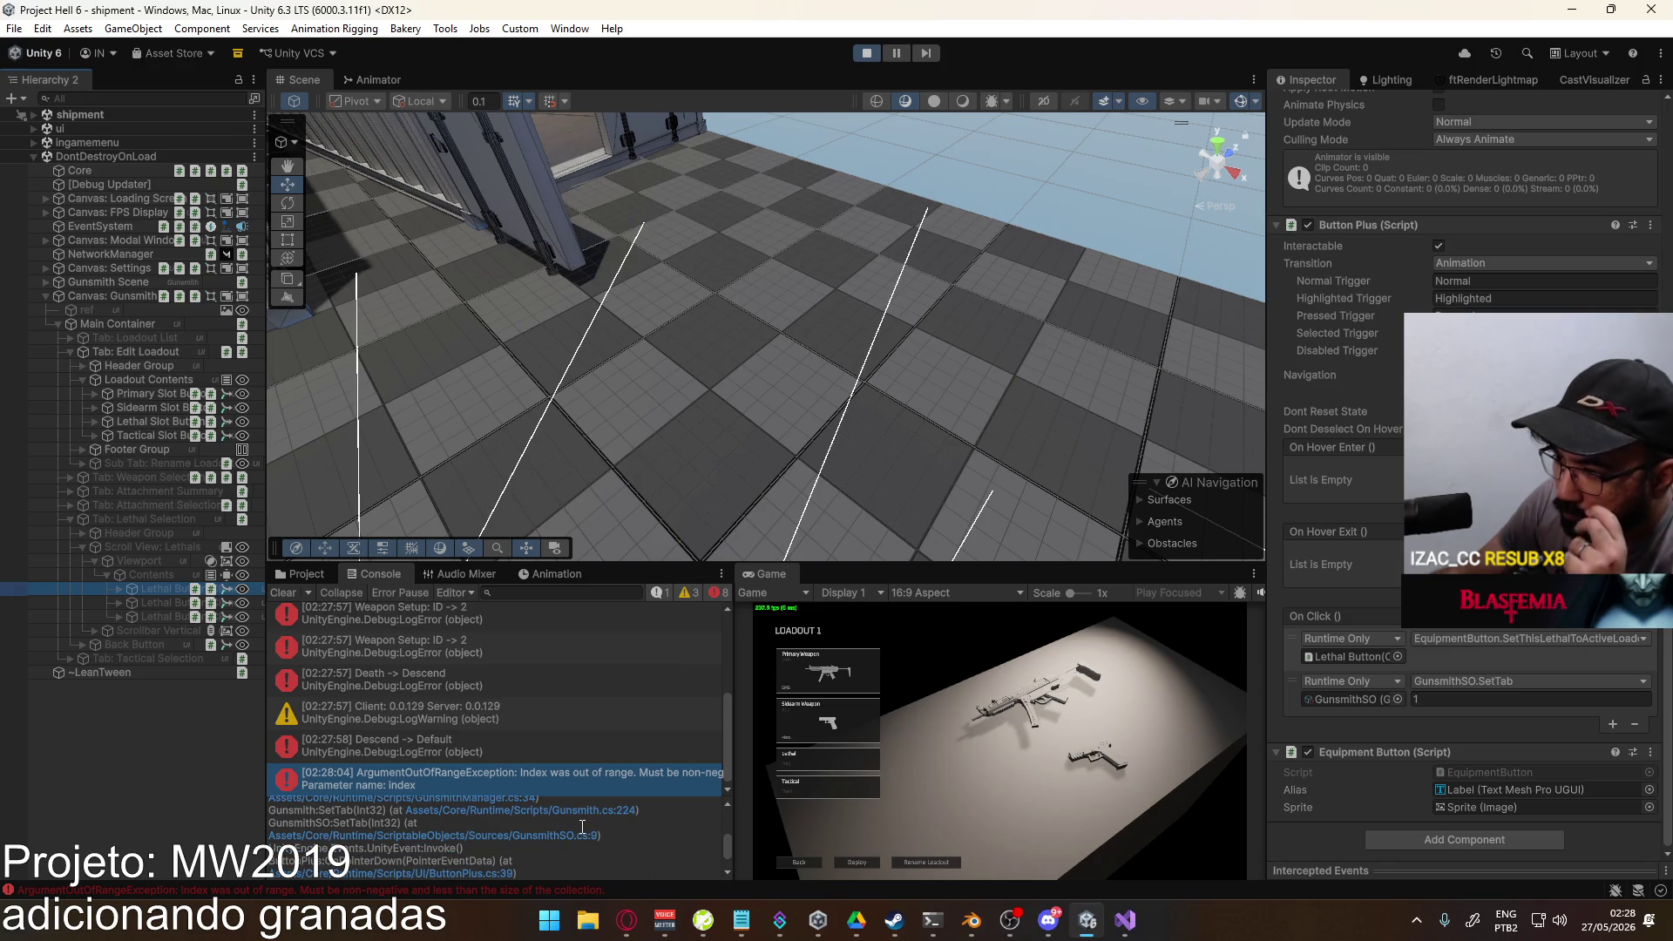
{"action": "scroll", "coordinate": [591, 830], "scroll_direction": "up", "scroll_amount": 1}
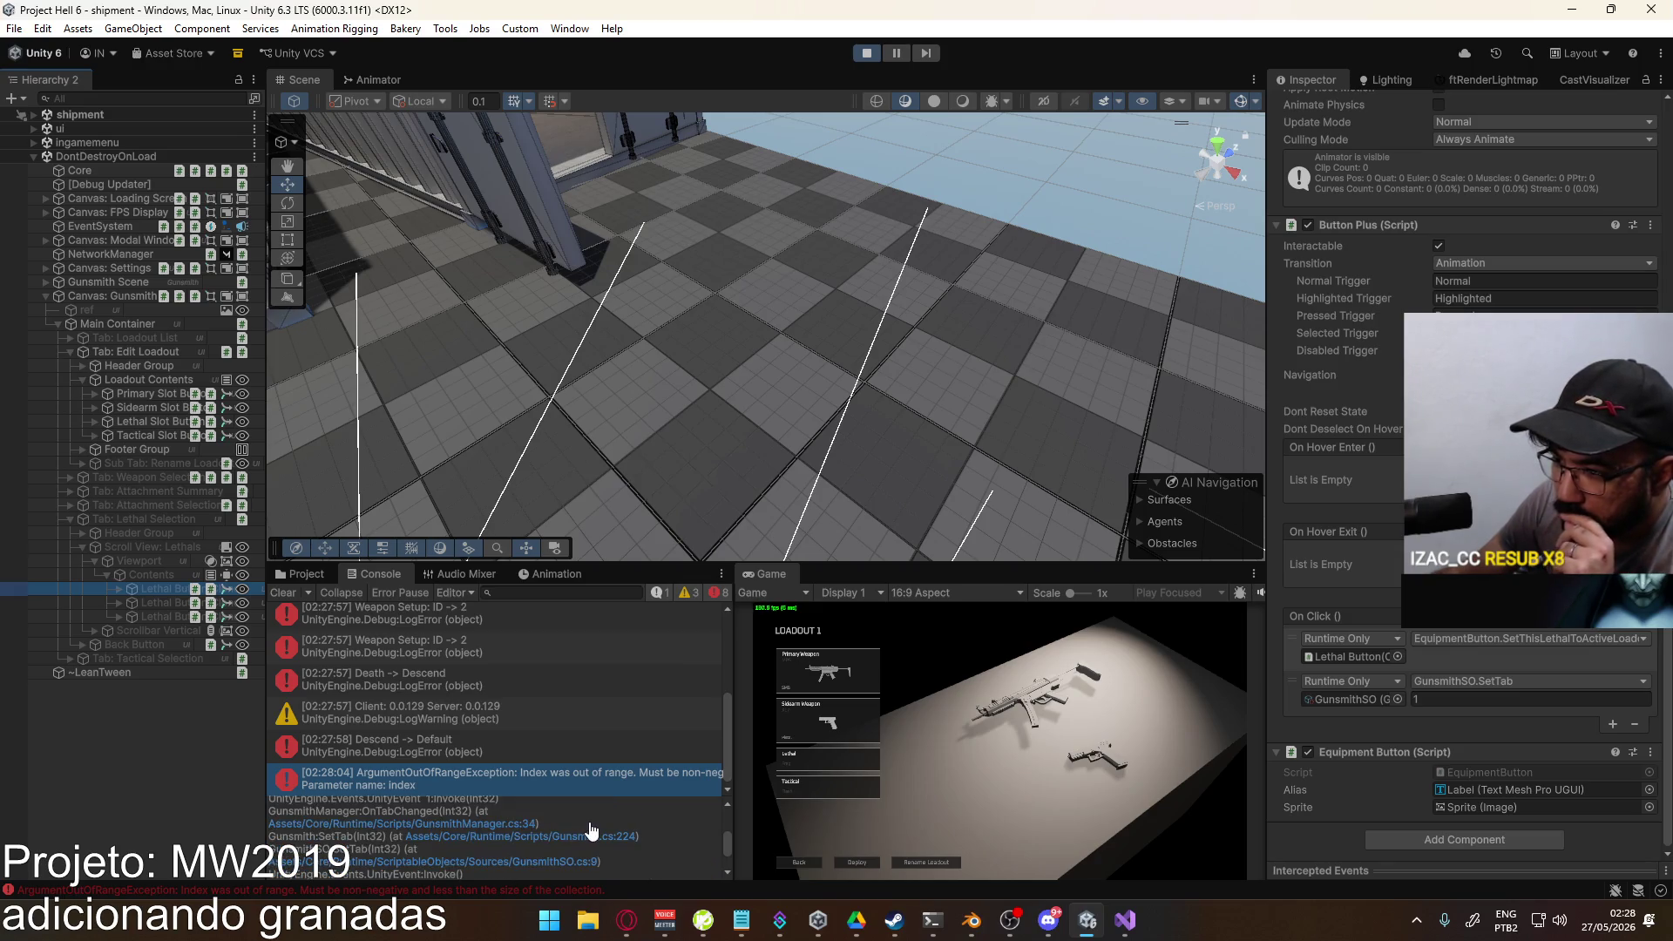
{"action": "scroll", "coordinate": [589, 828], "scroll_direction": "up", "scroll_amount": 1}
{"action": "scroll", "coordinate": [621, 835], "scroll_direction": "up", "scroll_amount": 1}
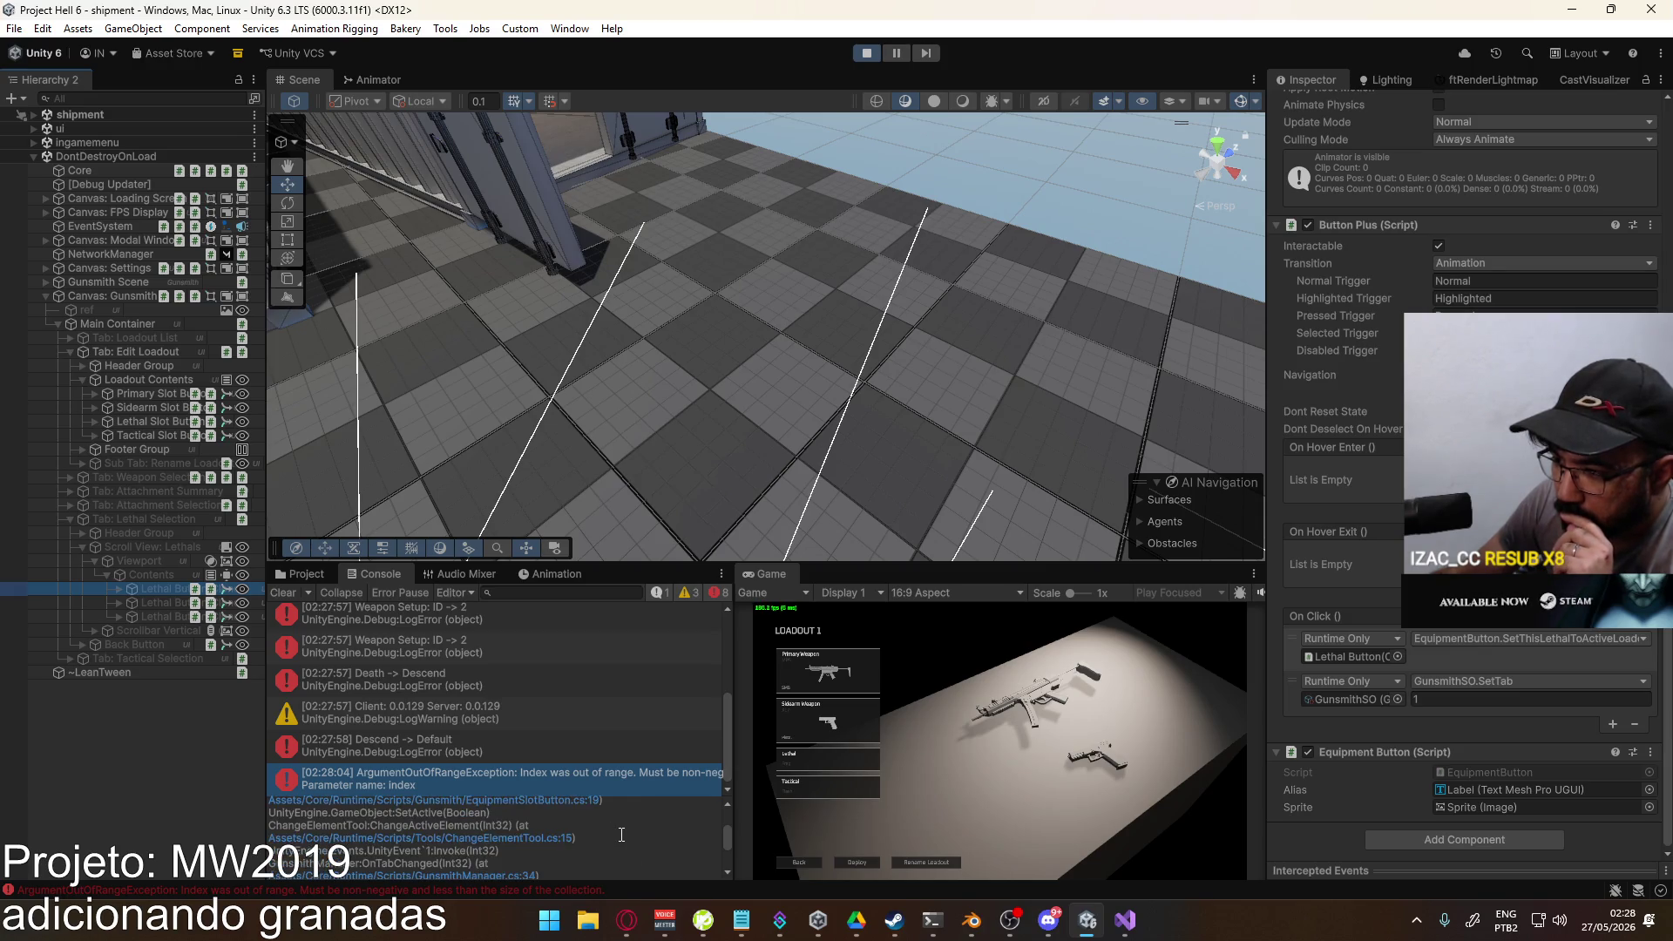
{"action": "scroll", "coordinate": [622, 833], "scroll_direction": "up", "scroll_amount": 1}
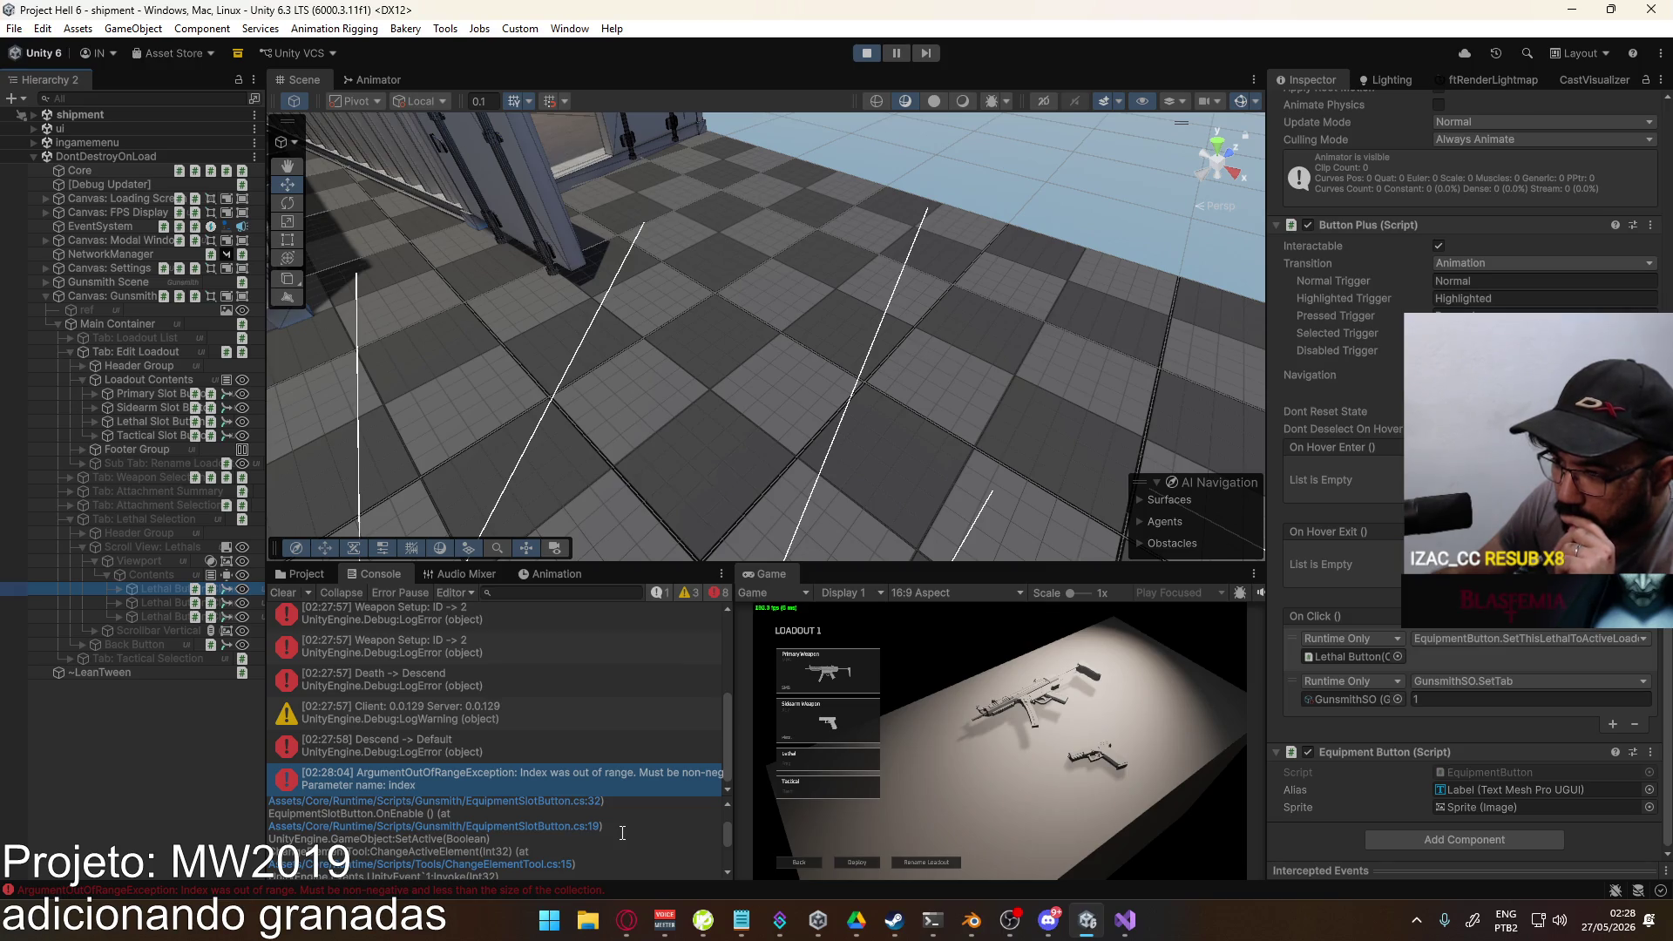
Step: Open EquipmentSlotButton.cs at line 32 from the error's stack trace link
{"action": "left_click", "coordinate": [565, 828]}
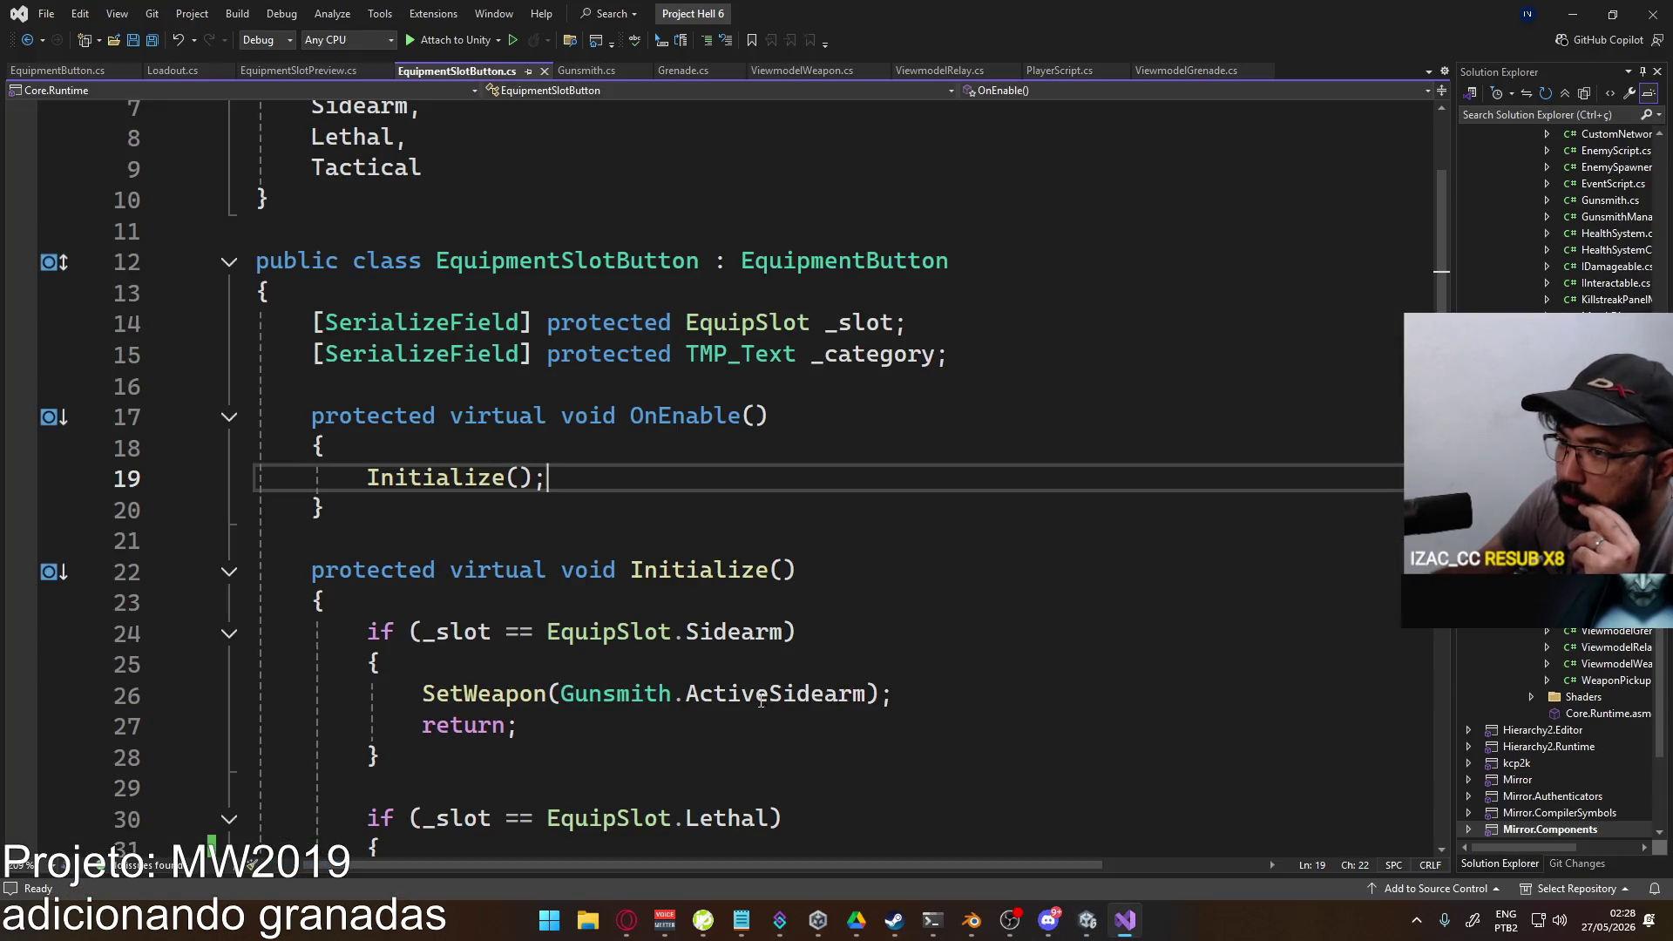
{"action": "mouse_move", "coordinate": [738, 702]}
{"action": "key", "text": "alt+Tab"}
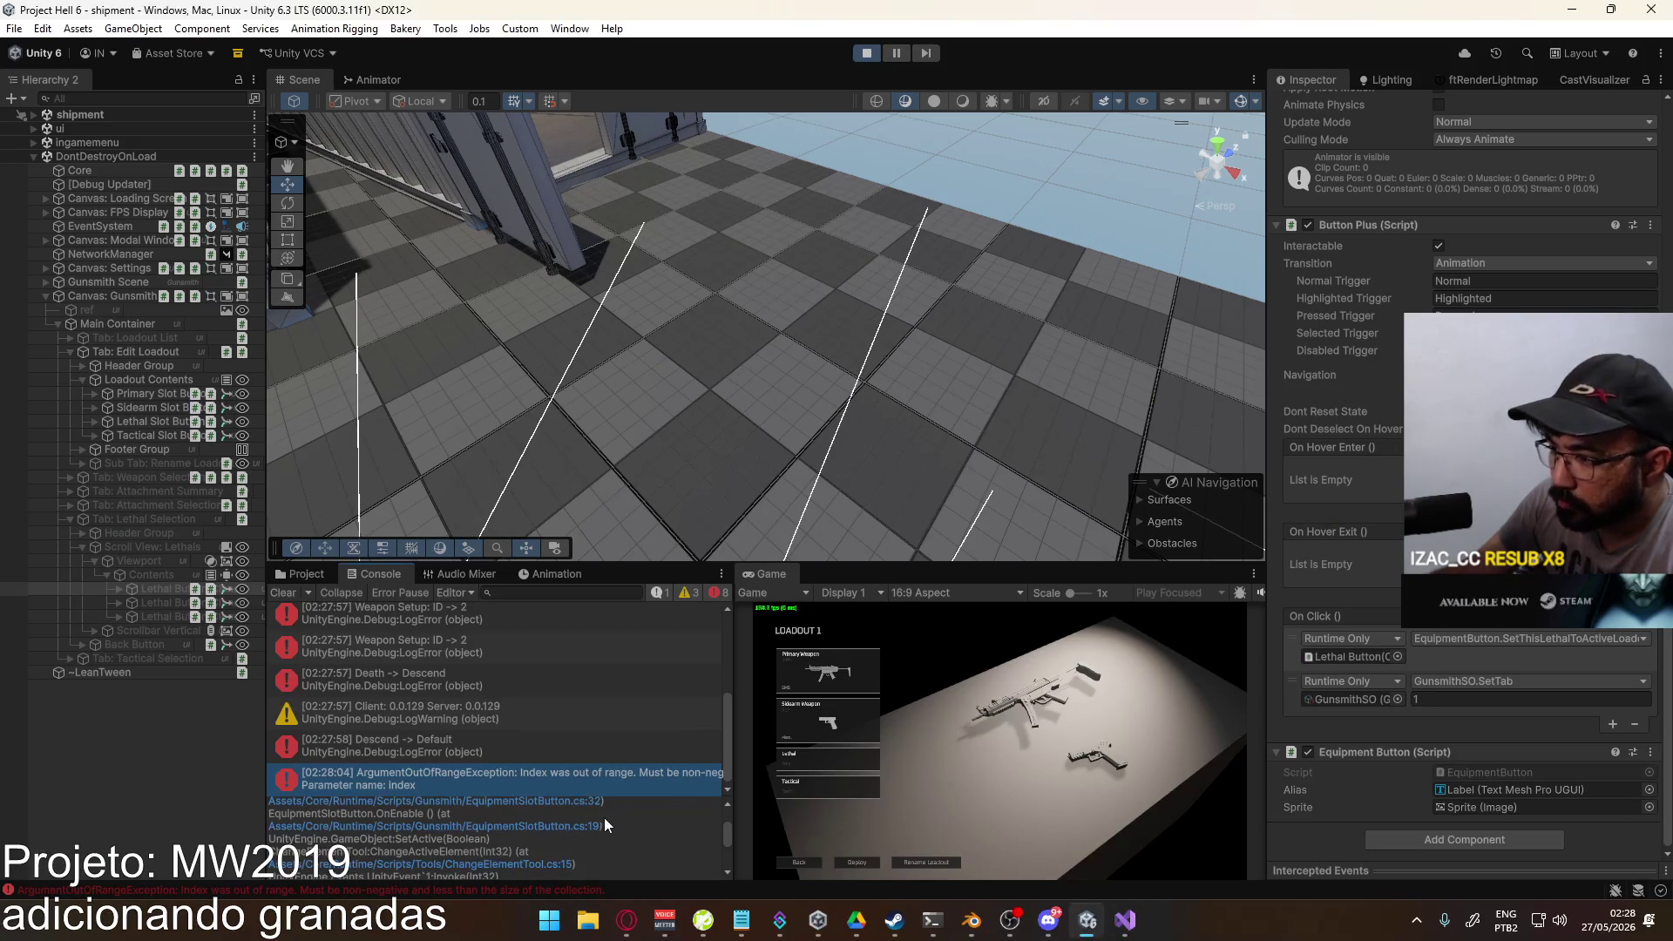
{"action": "left_click", "coordinate": [568, 805]}
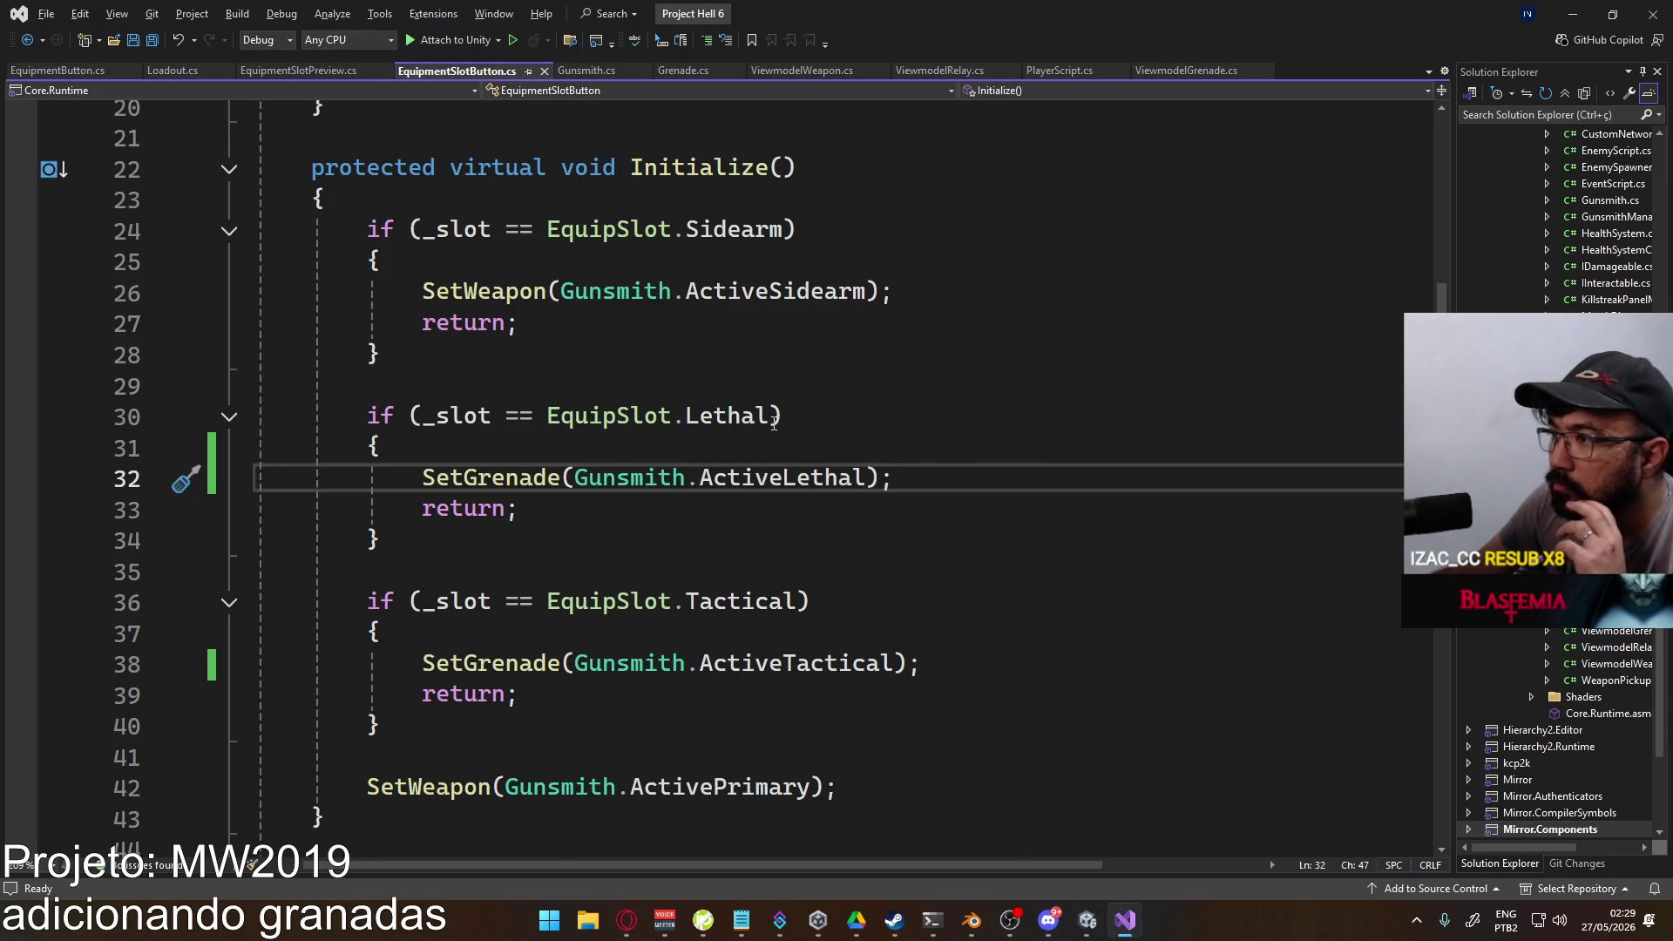
Step: Add Debug.LogError(Gunsmith.ActiveLethal); at the start of the Lethal branch, save, and return to Unity
{"action": "left_click", "coordinate": [746, 445]}
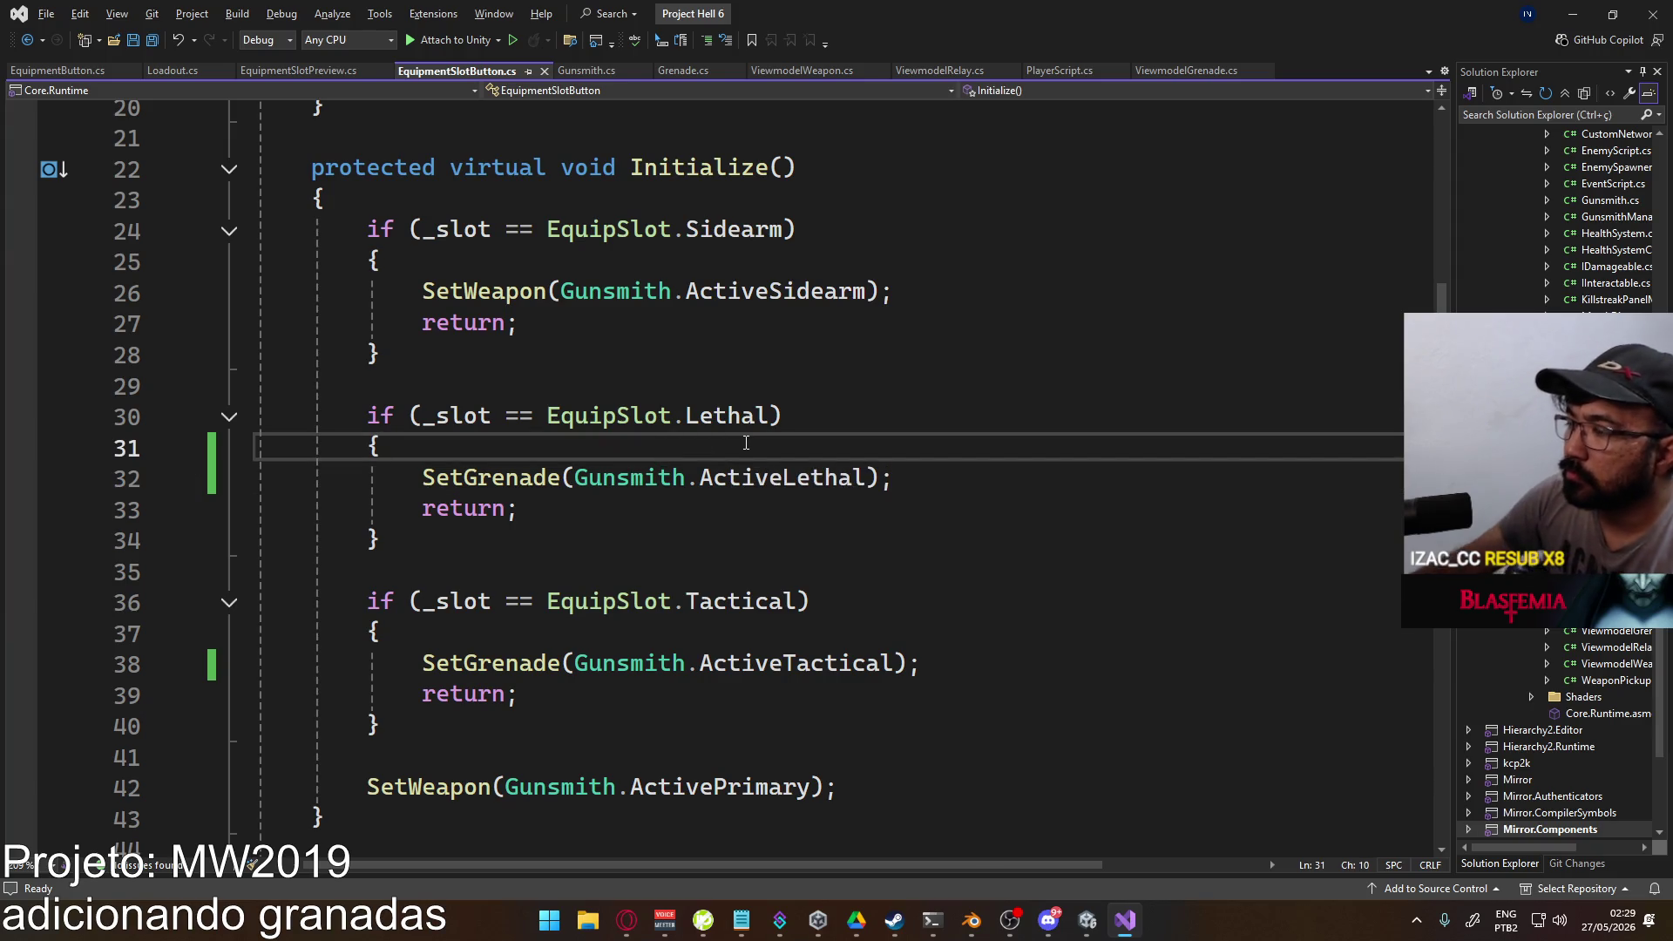
{"action": "key", "text": "Return"}
{"action": "type", "text": "Debug.loger"}
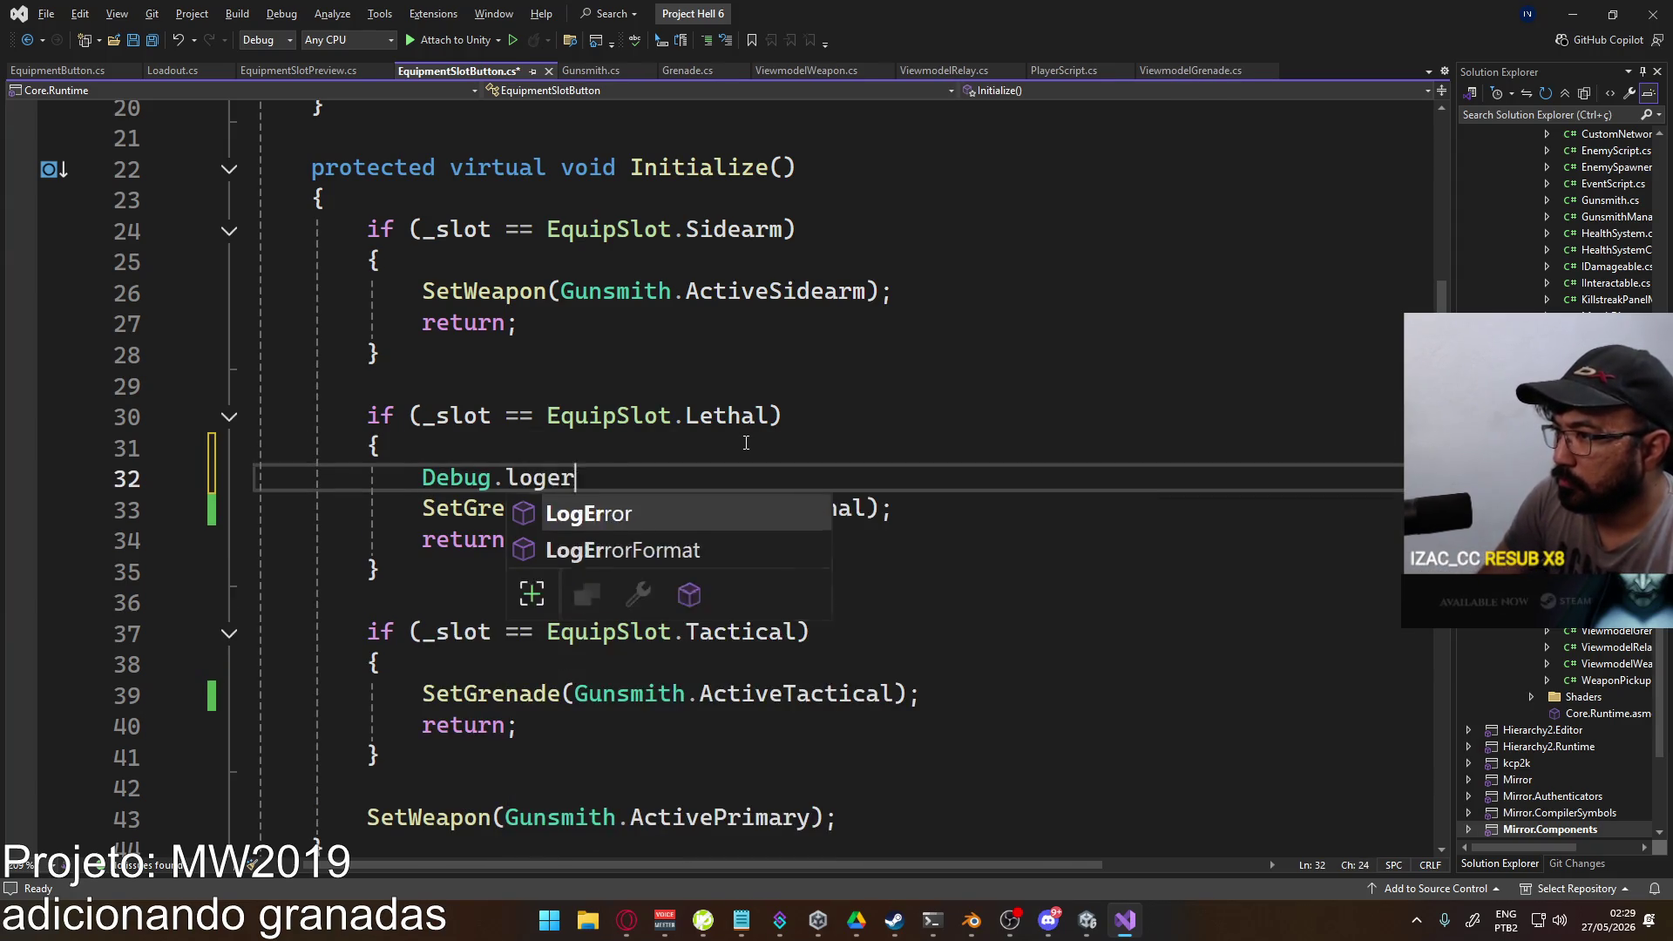
{"action": "key", "text": "Tab"}
{"action": "type", "text": "(Gunsmith.ActiveL"}
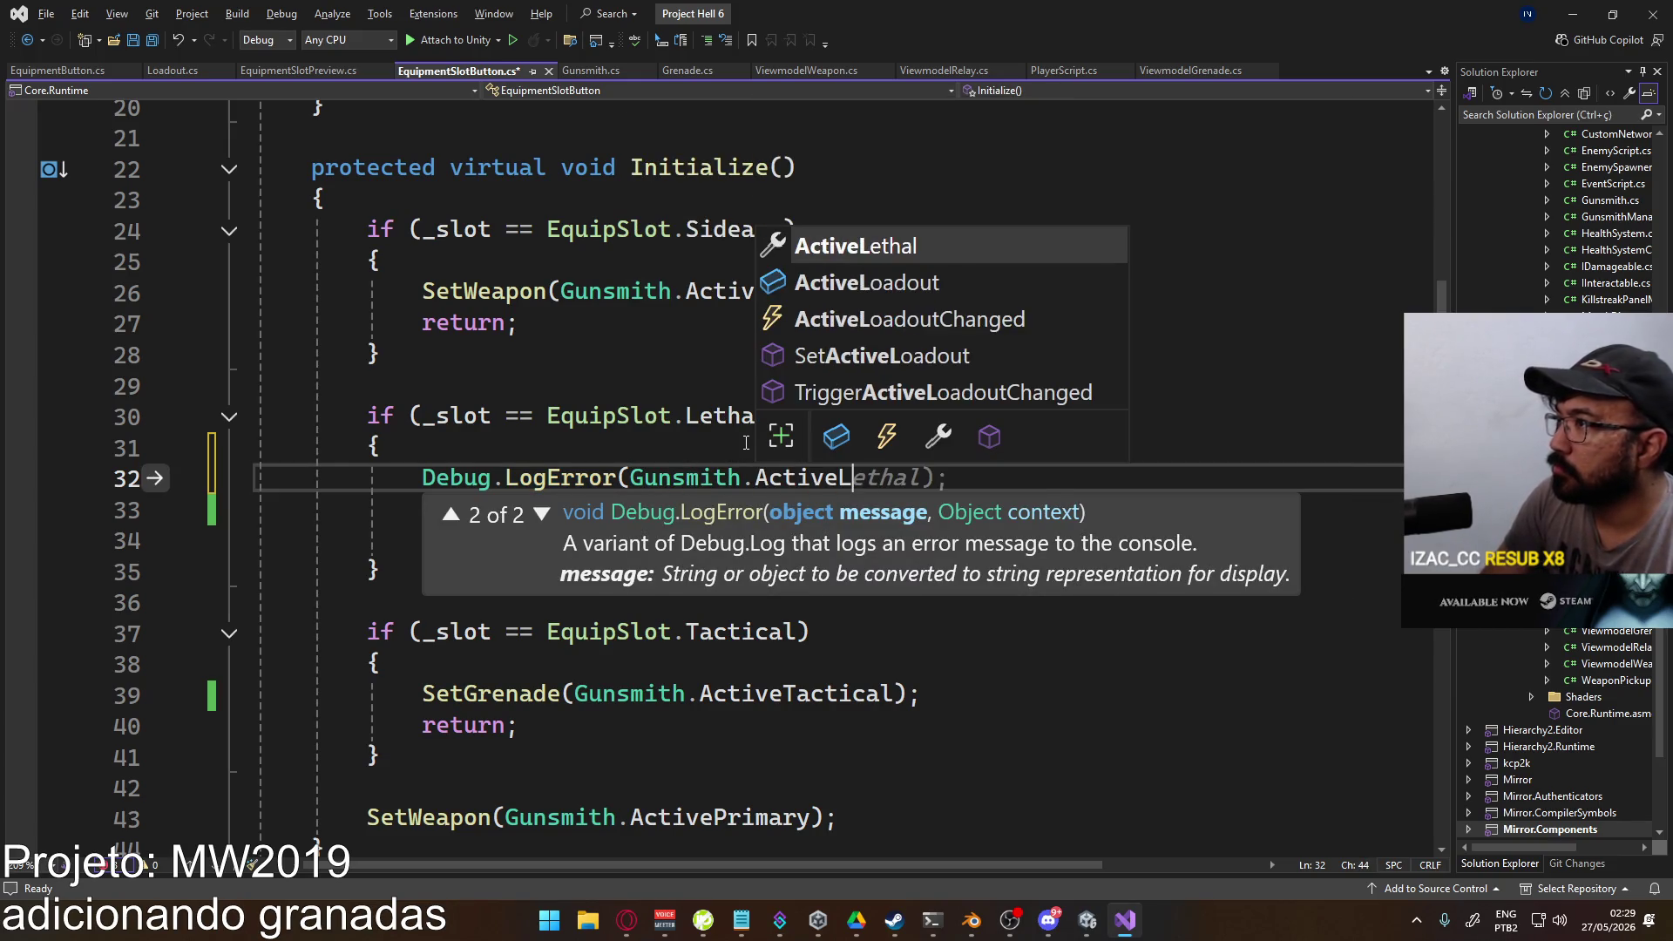
{"action": "key", "text": "Tab"}
{"action": "type", "text": ");"}
{"action": "key", "text": "ctrl+s"}
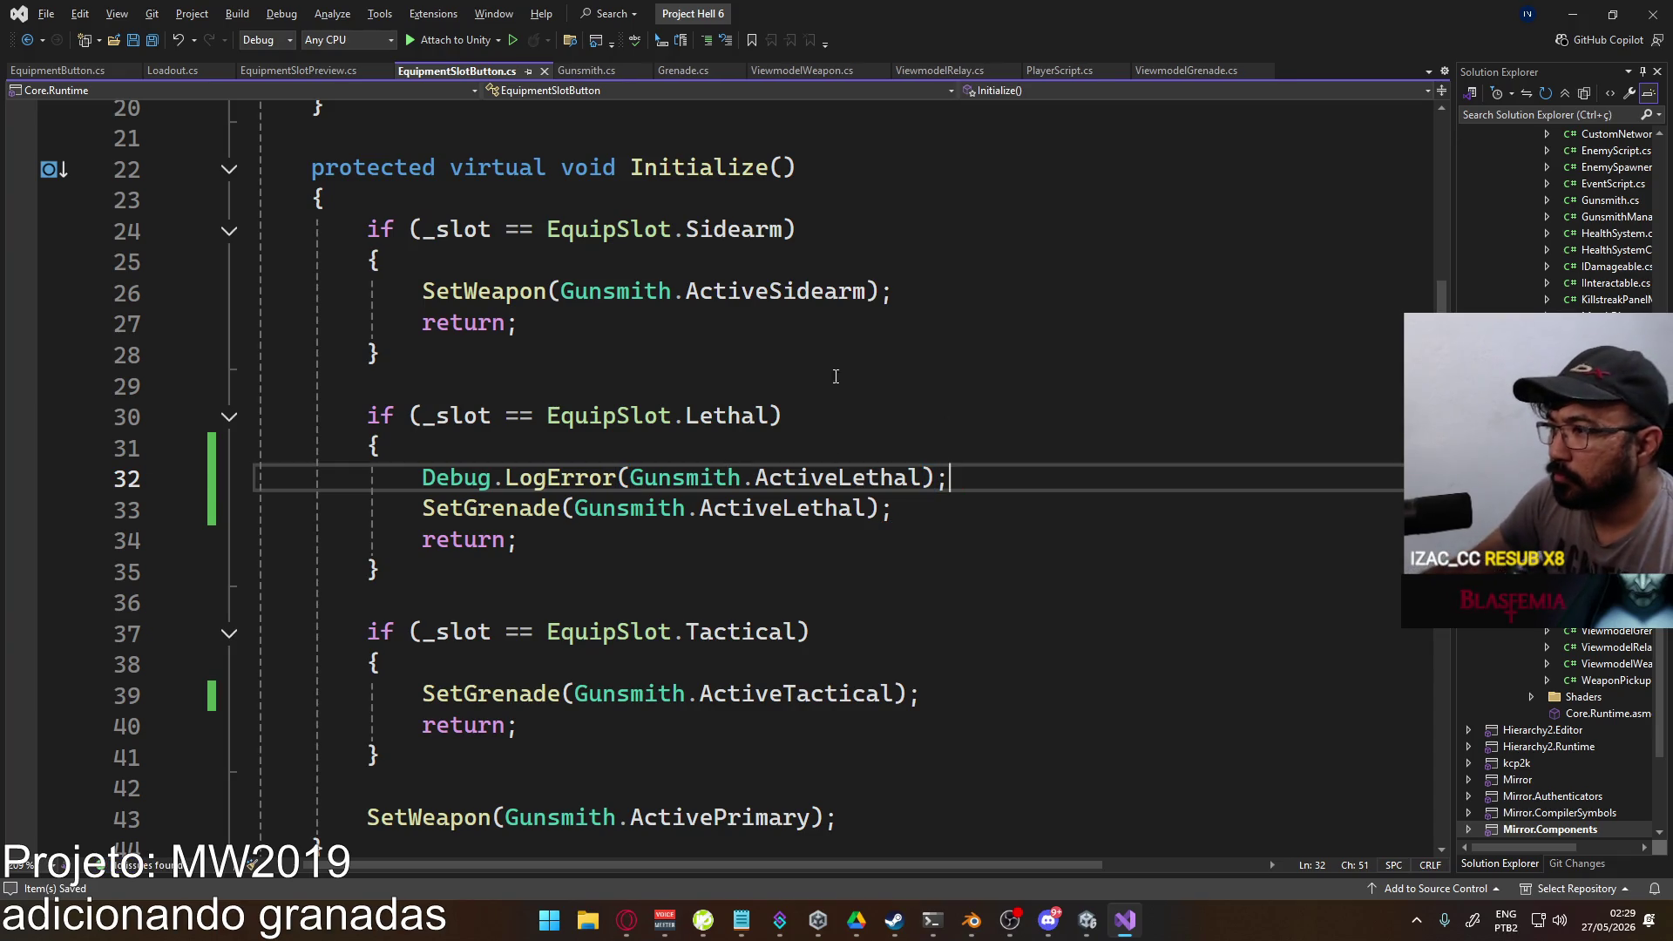
{"action": "key", "text": "alt+Tab"}
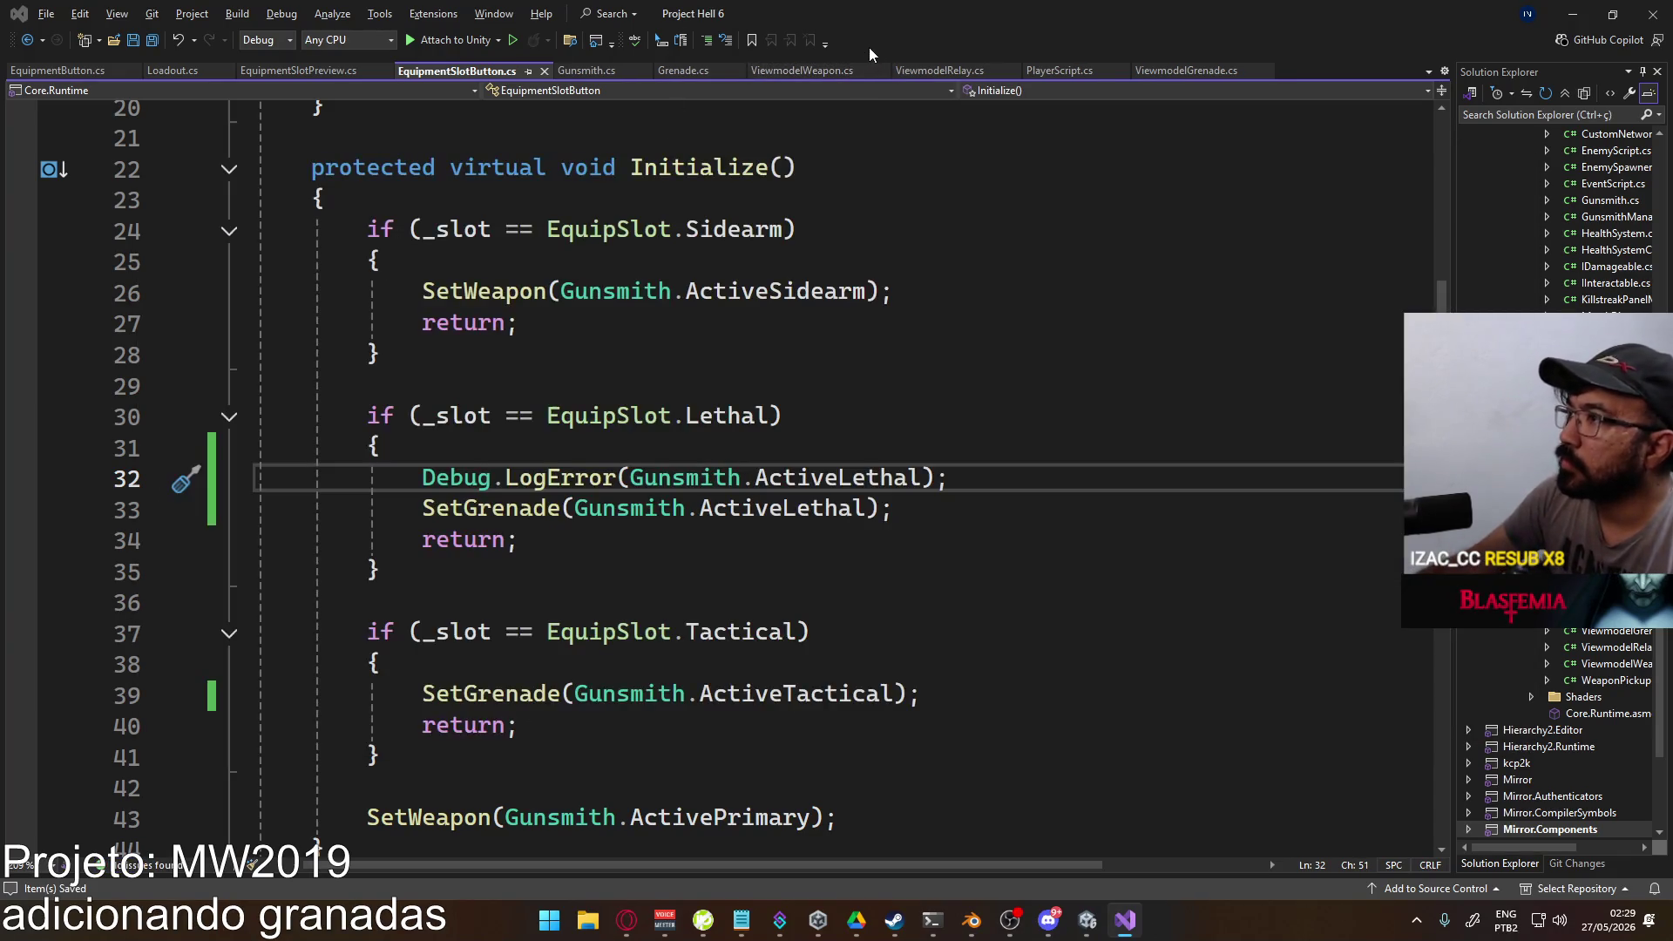
{"action": "left_click", "coordinate": [1082, 921]}
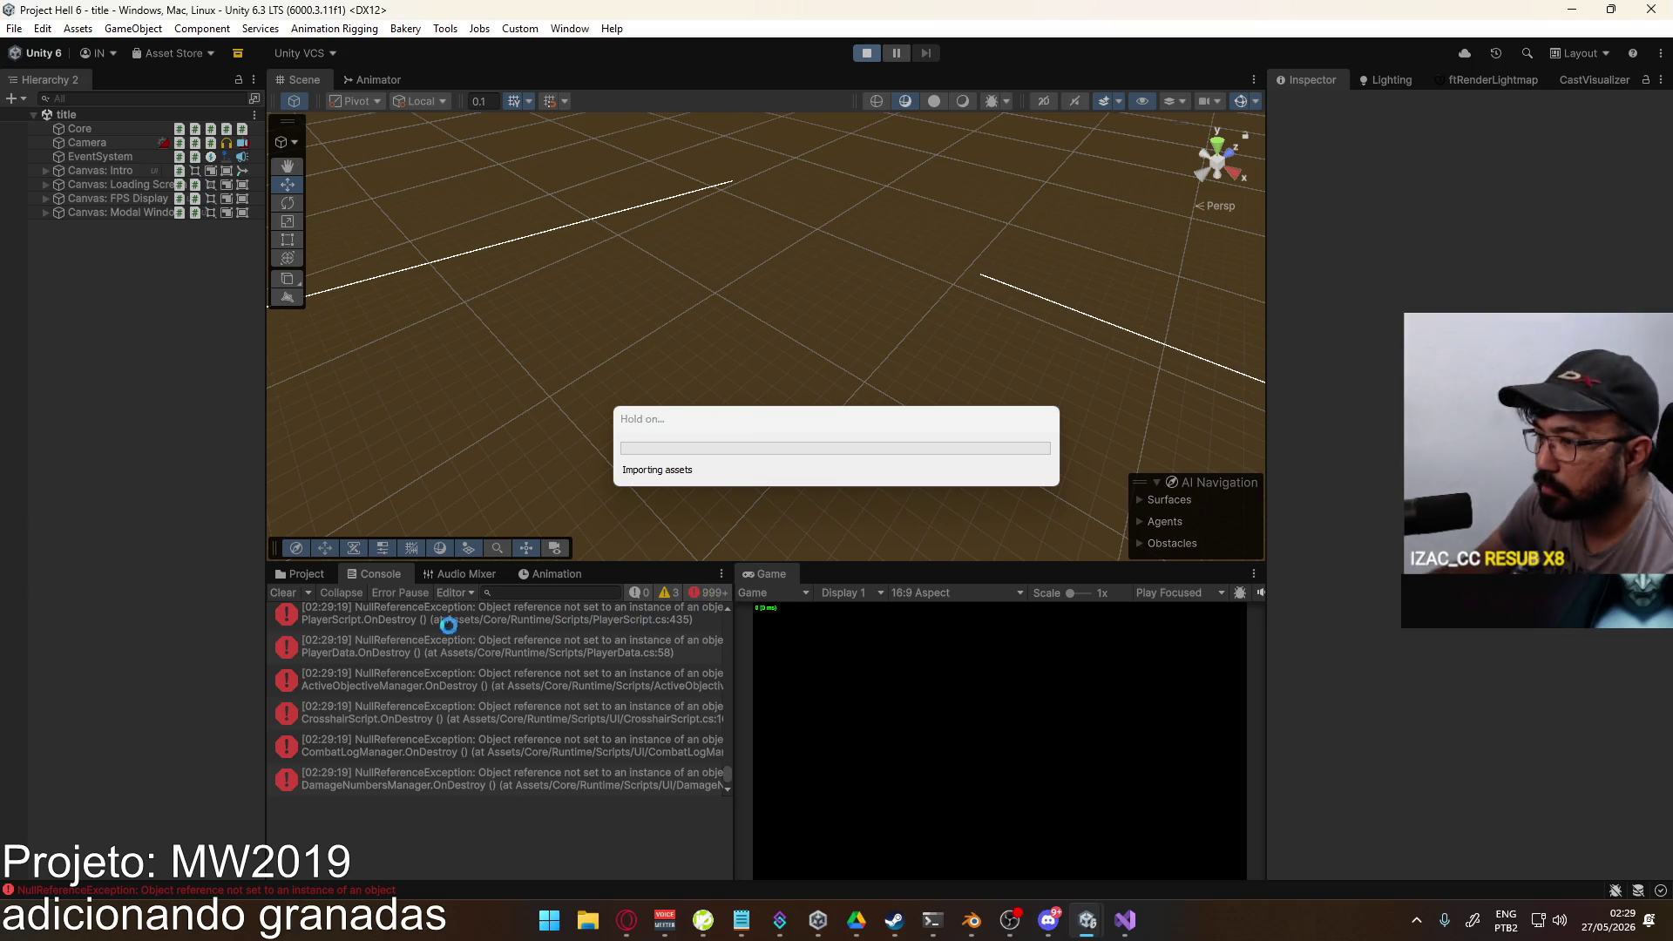
Step: Enter Play mode and host a match on the shipment map
{"action": "left_click", "coordinate": [281, 590]}
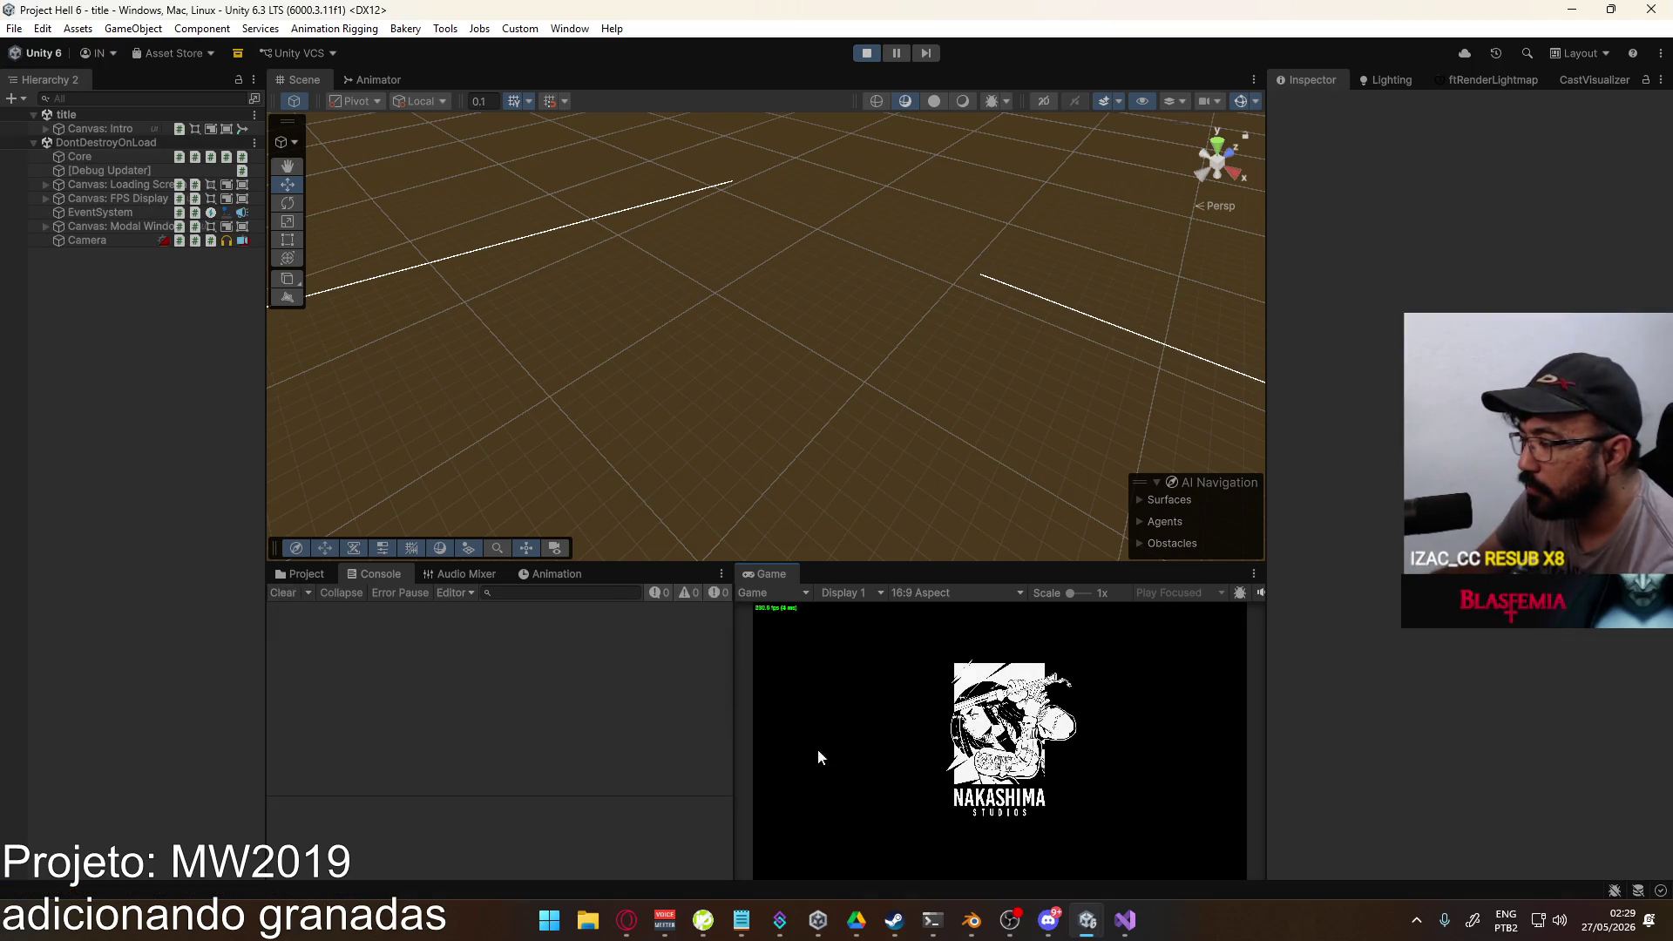
{"action": "left_click", "coordinate": [1041, 926]}
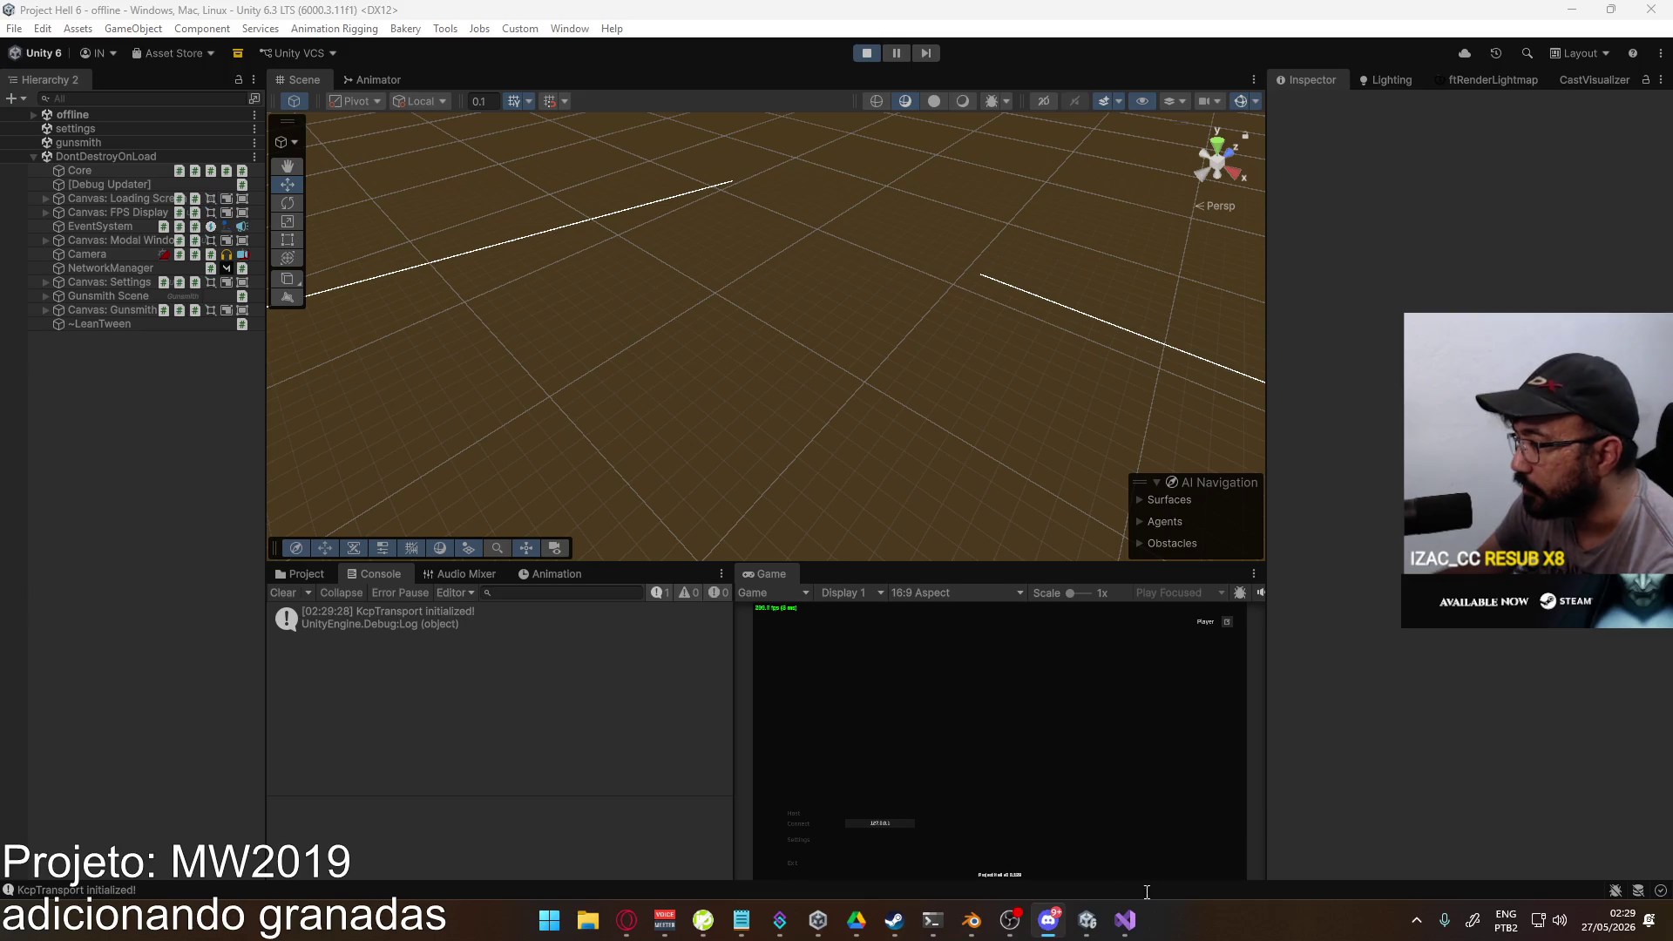
{"action": "left_click", "coordinate": [799, 834]}
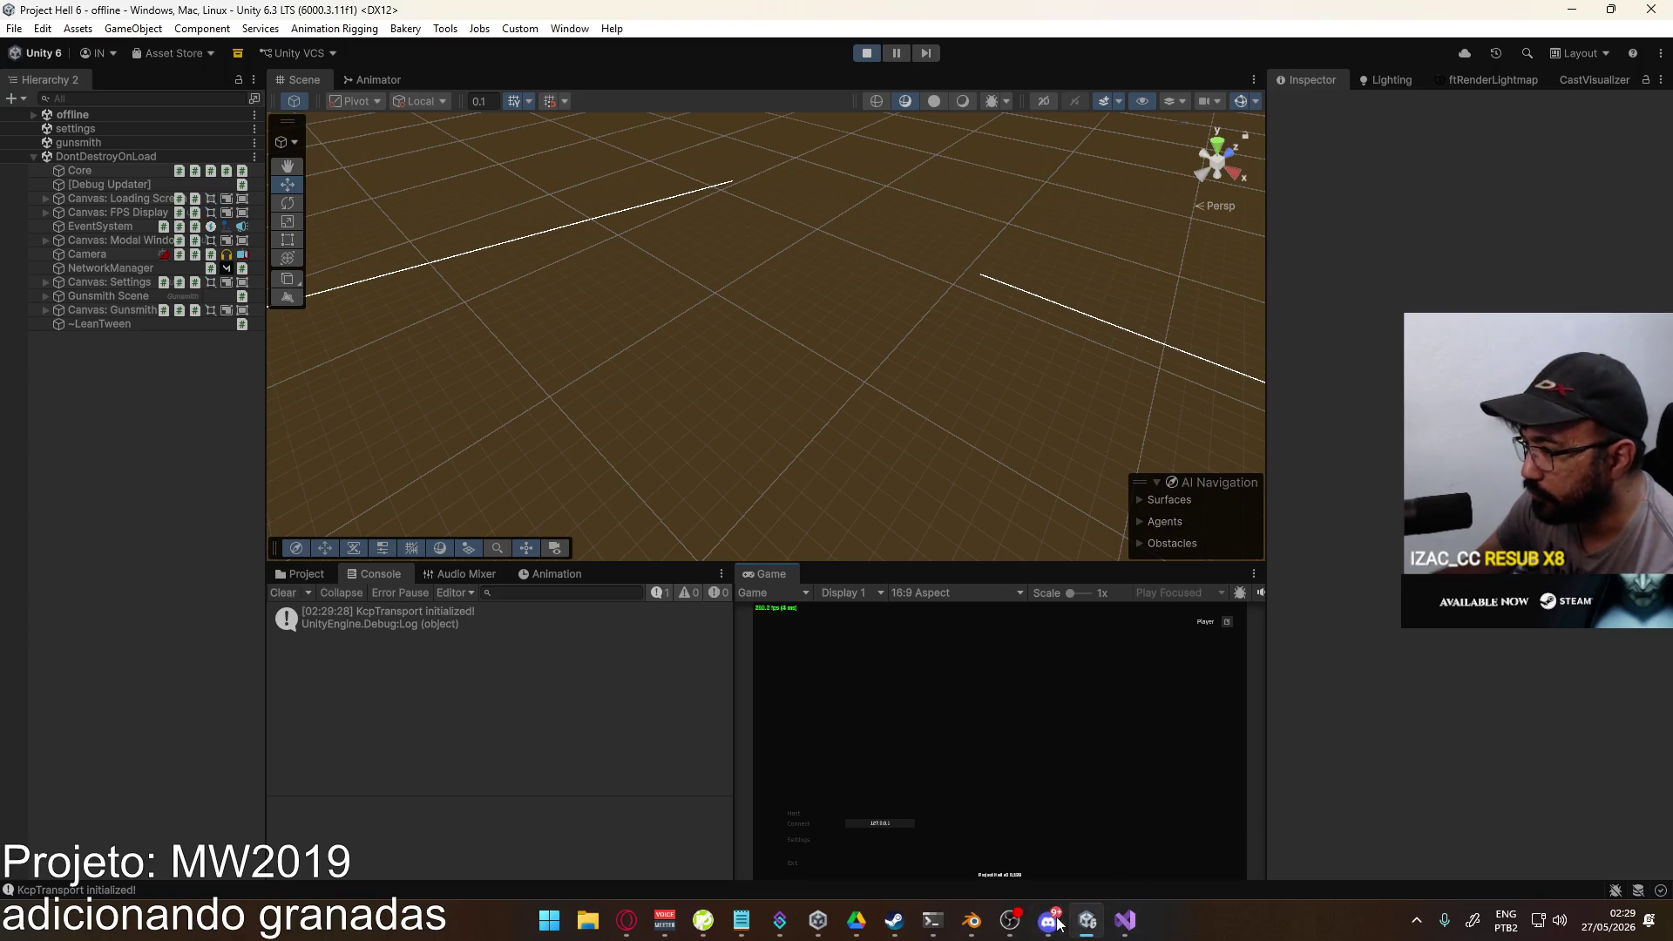
{"action": "left_click", "coordinate": [798, 813]}
{"action": "left_click", "coordinate": [894, 870]}
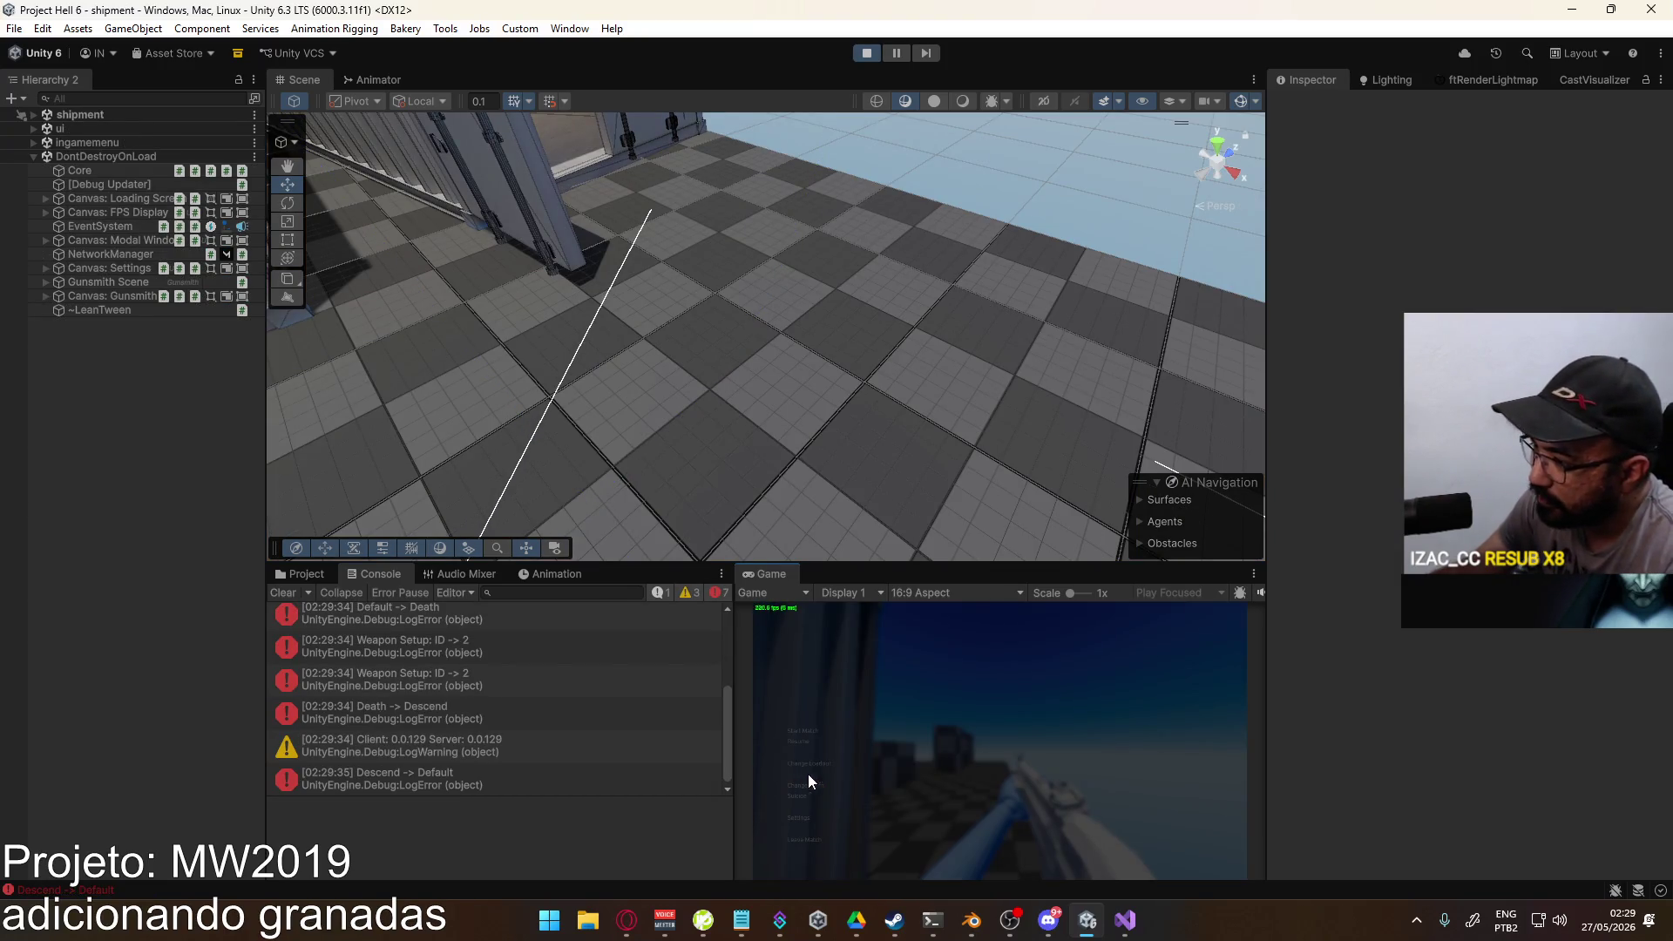
Step: Pick a lethal grenade in the loadout, inspect the recurring out-of-range error, and stop Play mode
{"action": "left_click", "coordinate": [810, 764]}
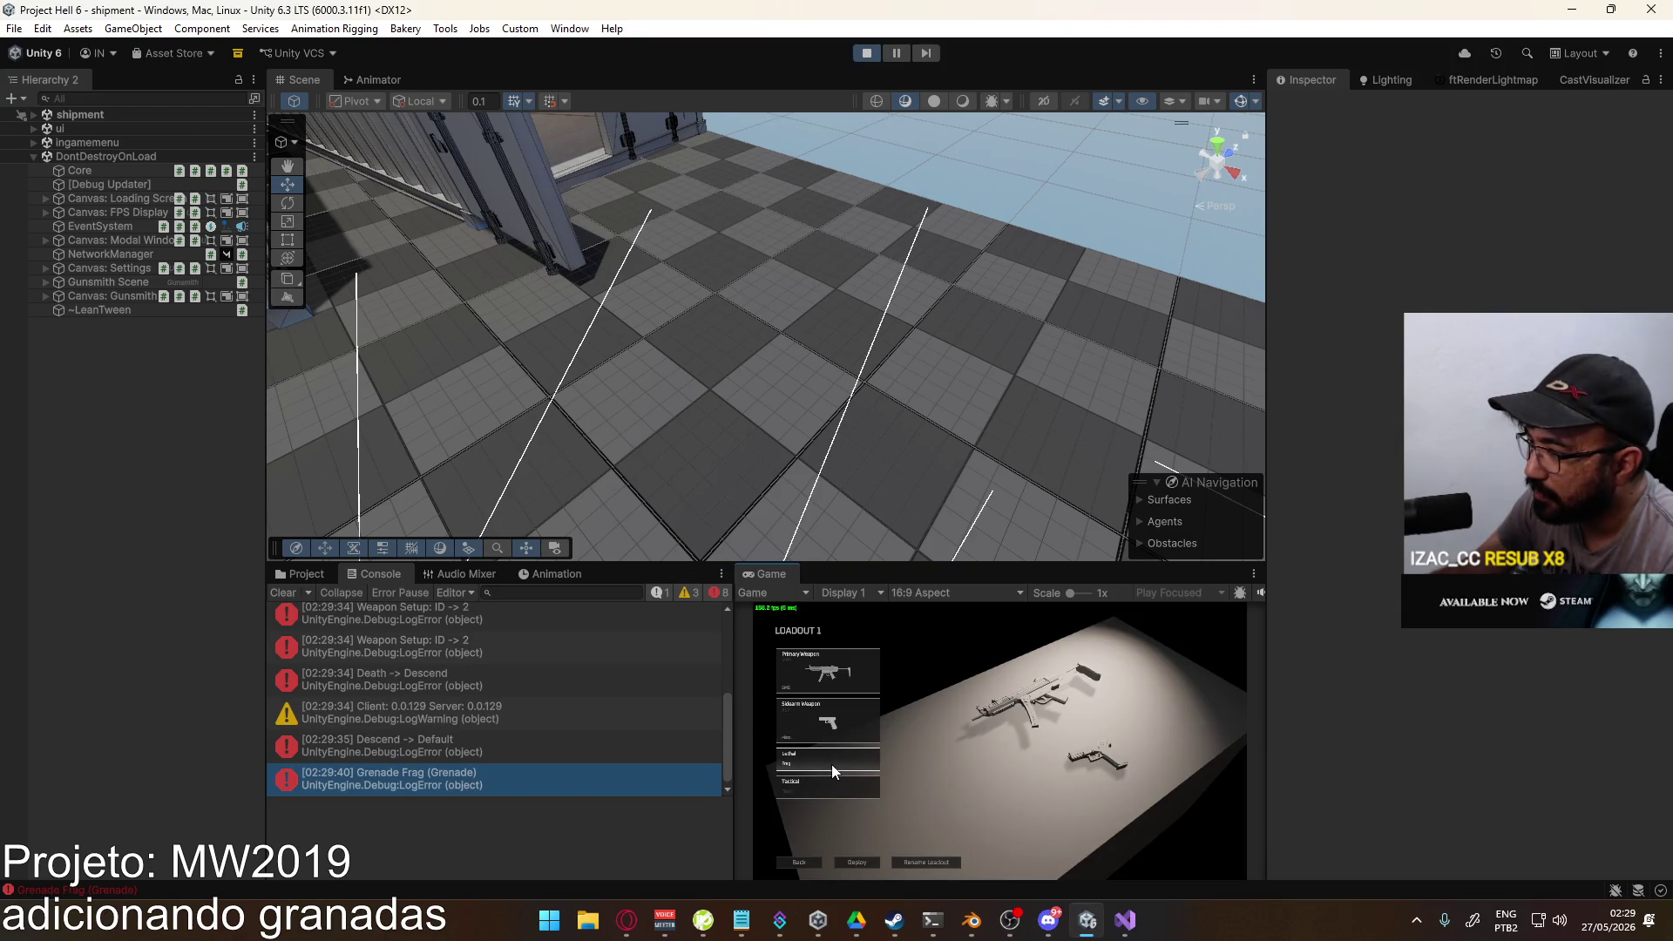
{"action": "left_click", "coordinate": [833, 762]}
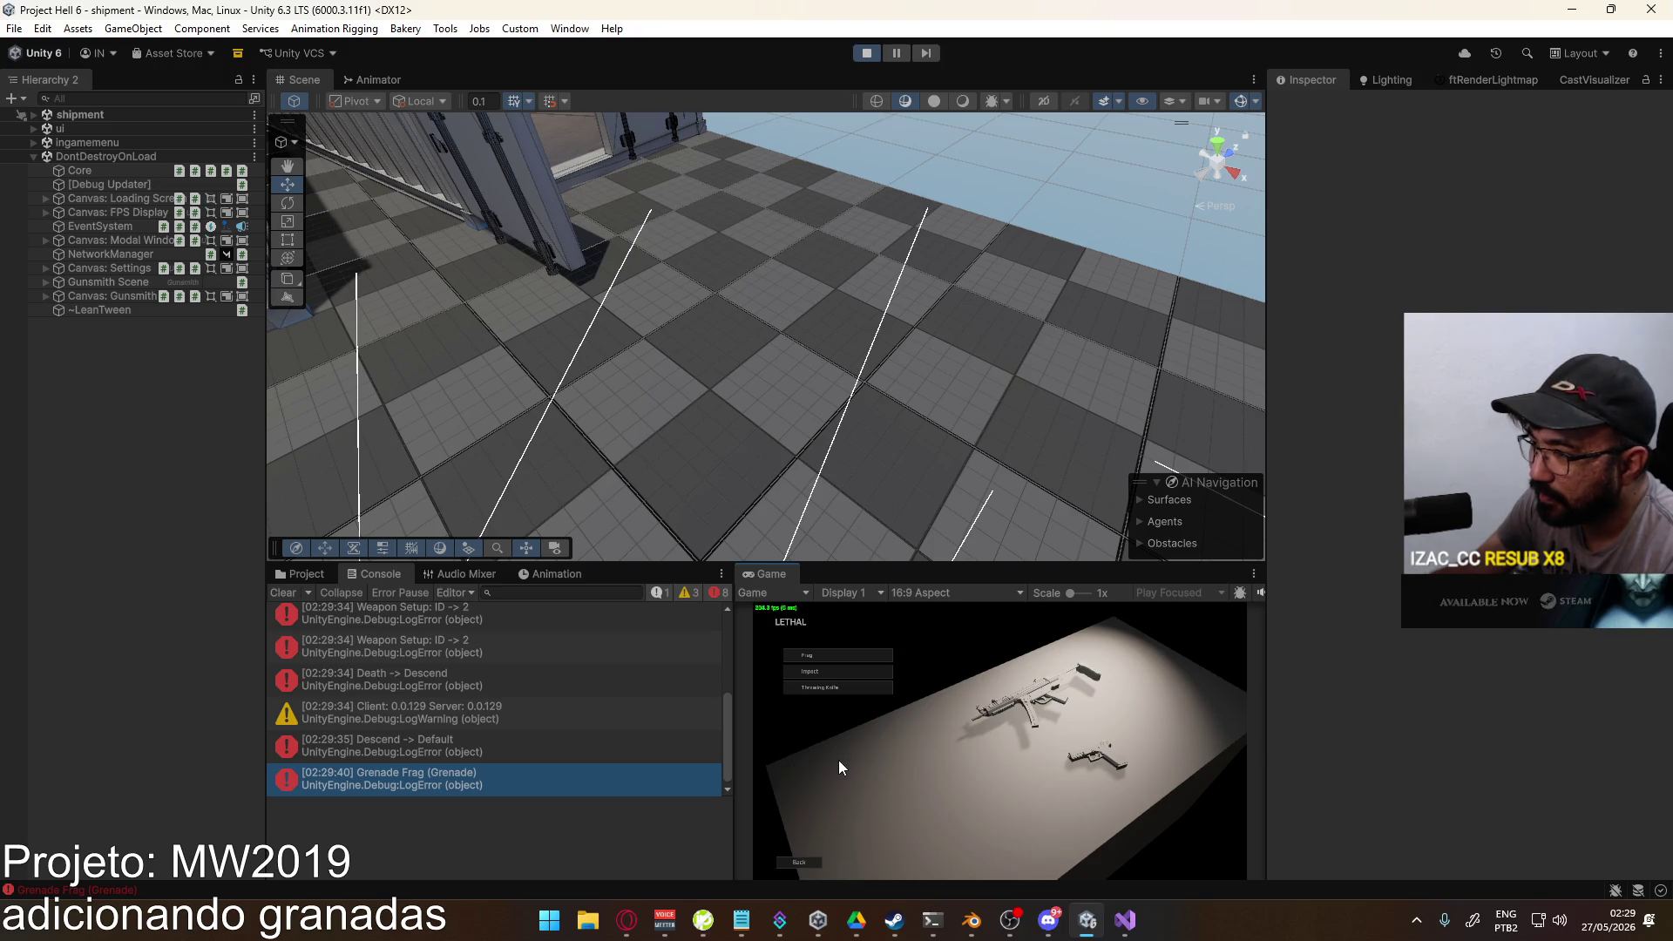
{"action": "left_click", "coordinate": [822, 692]}
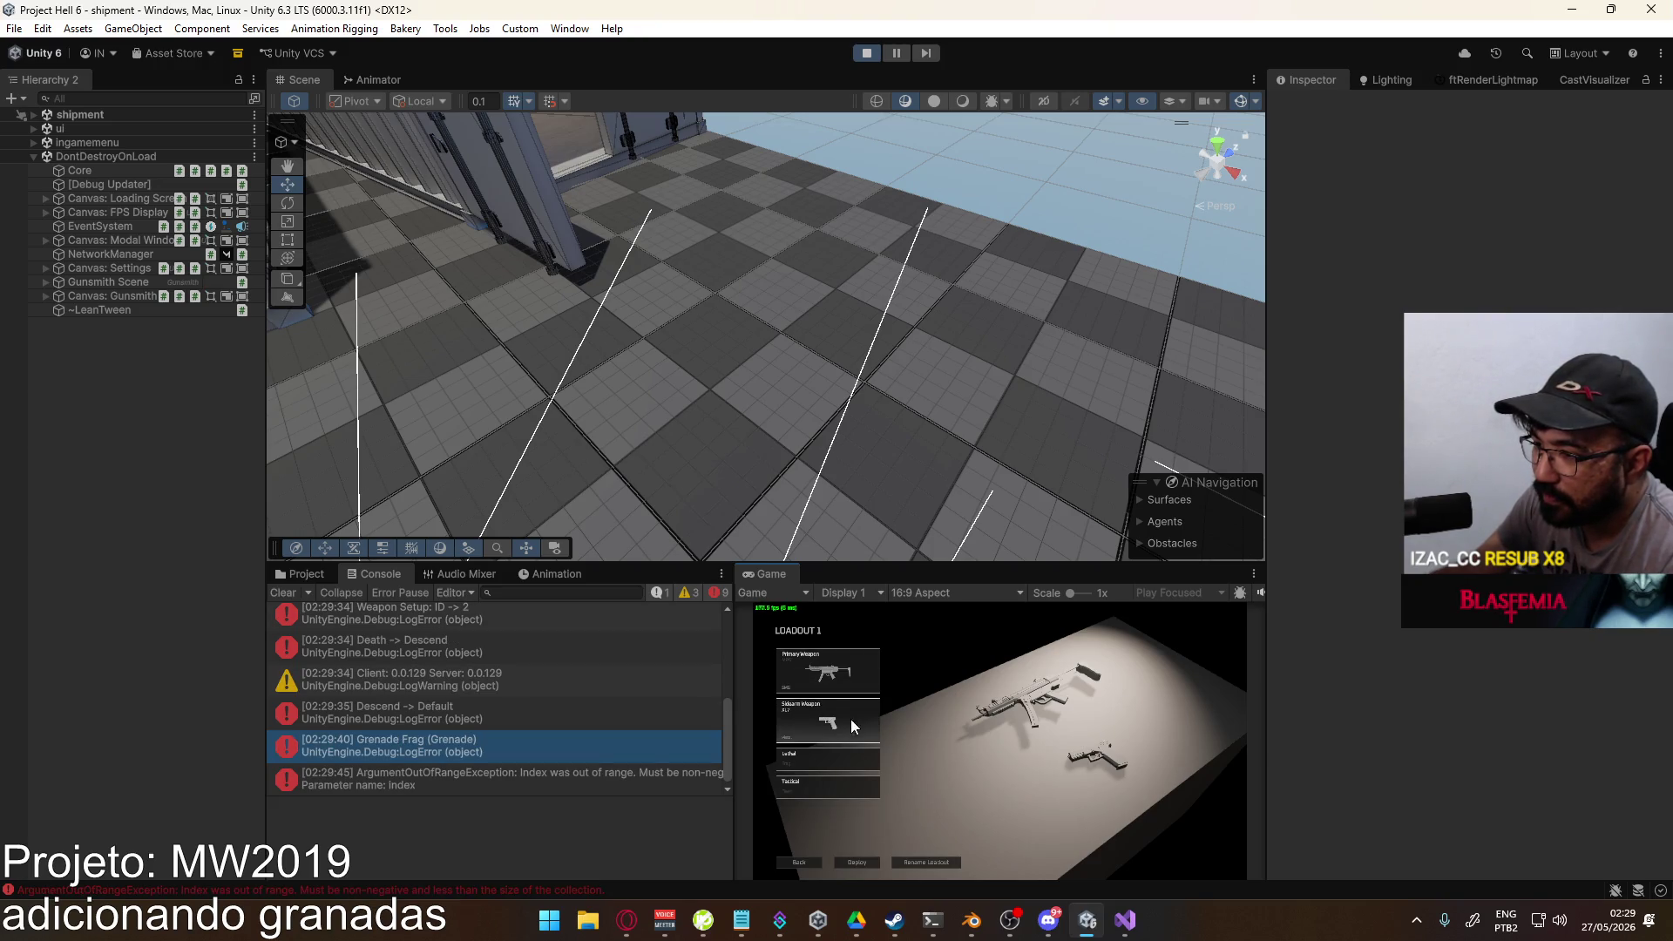
{"action": "left_click", "coordinate": [610, 776]}
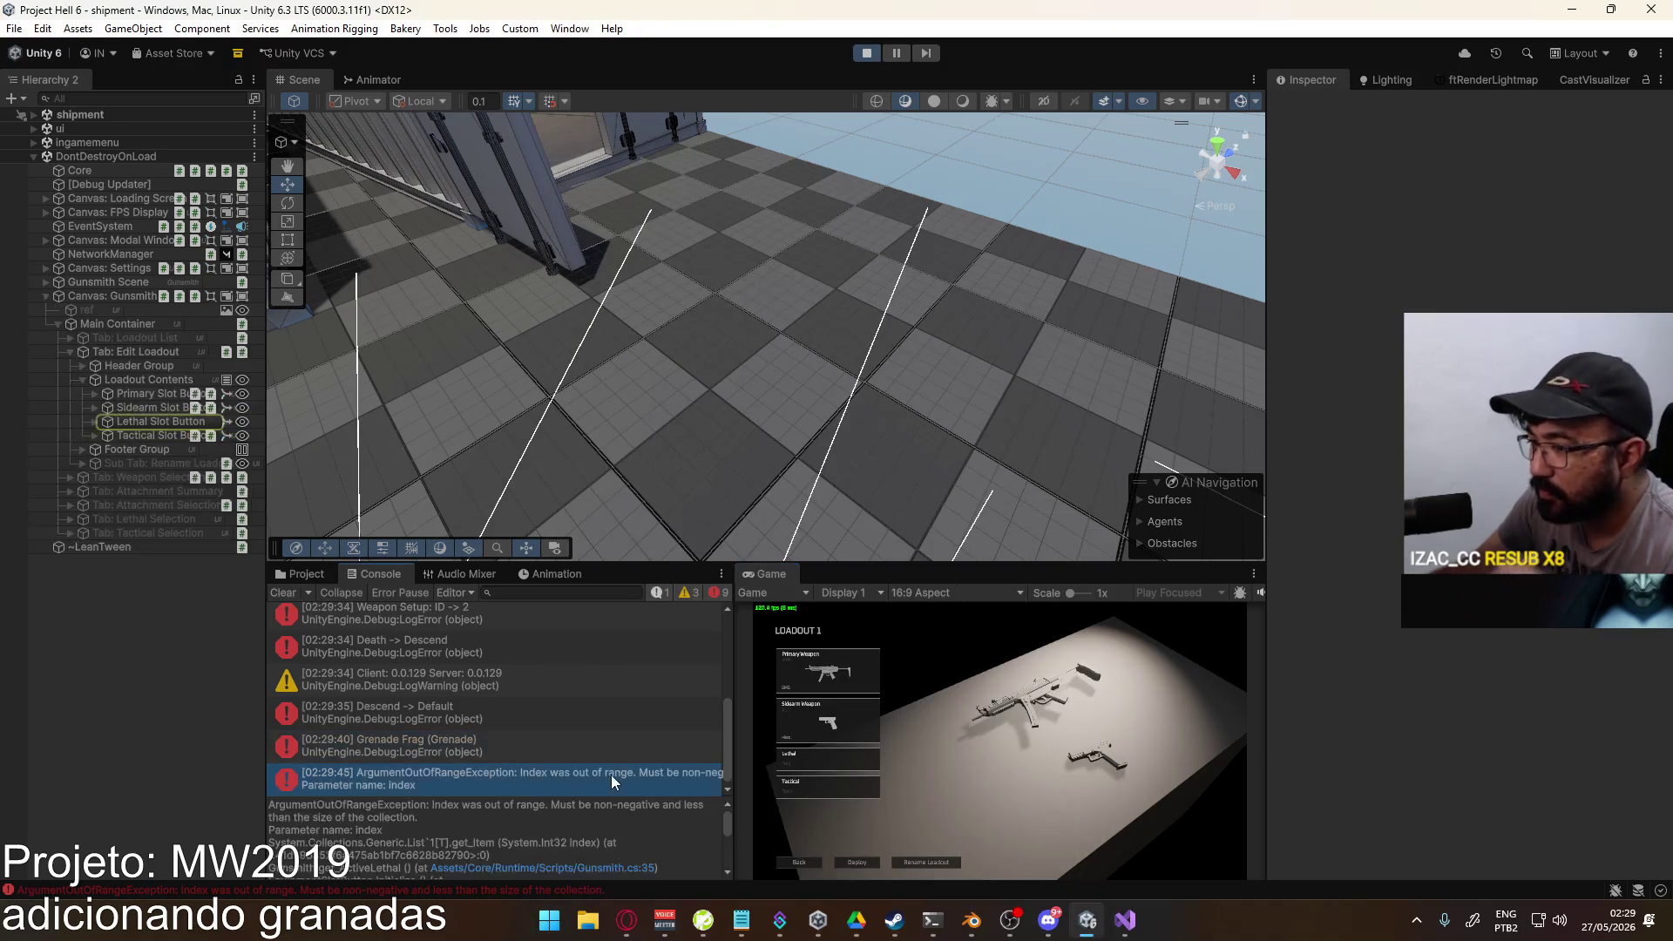
{"action": "key", "text": "ctrl+p"}
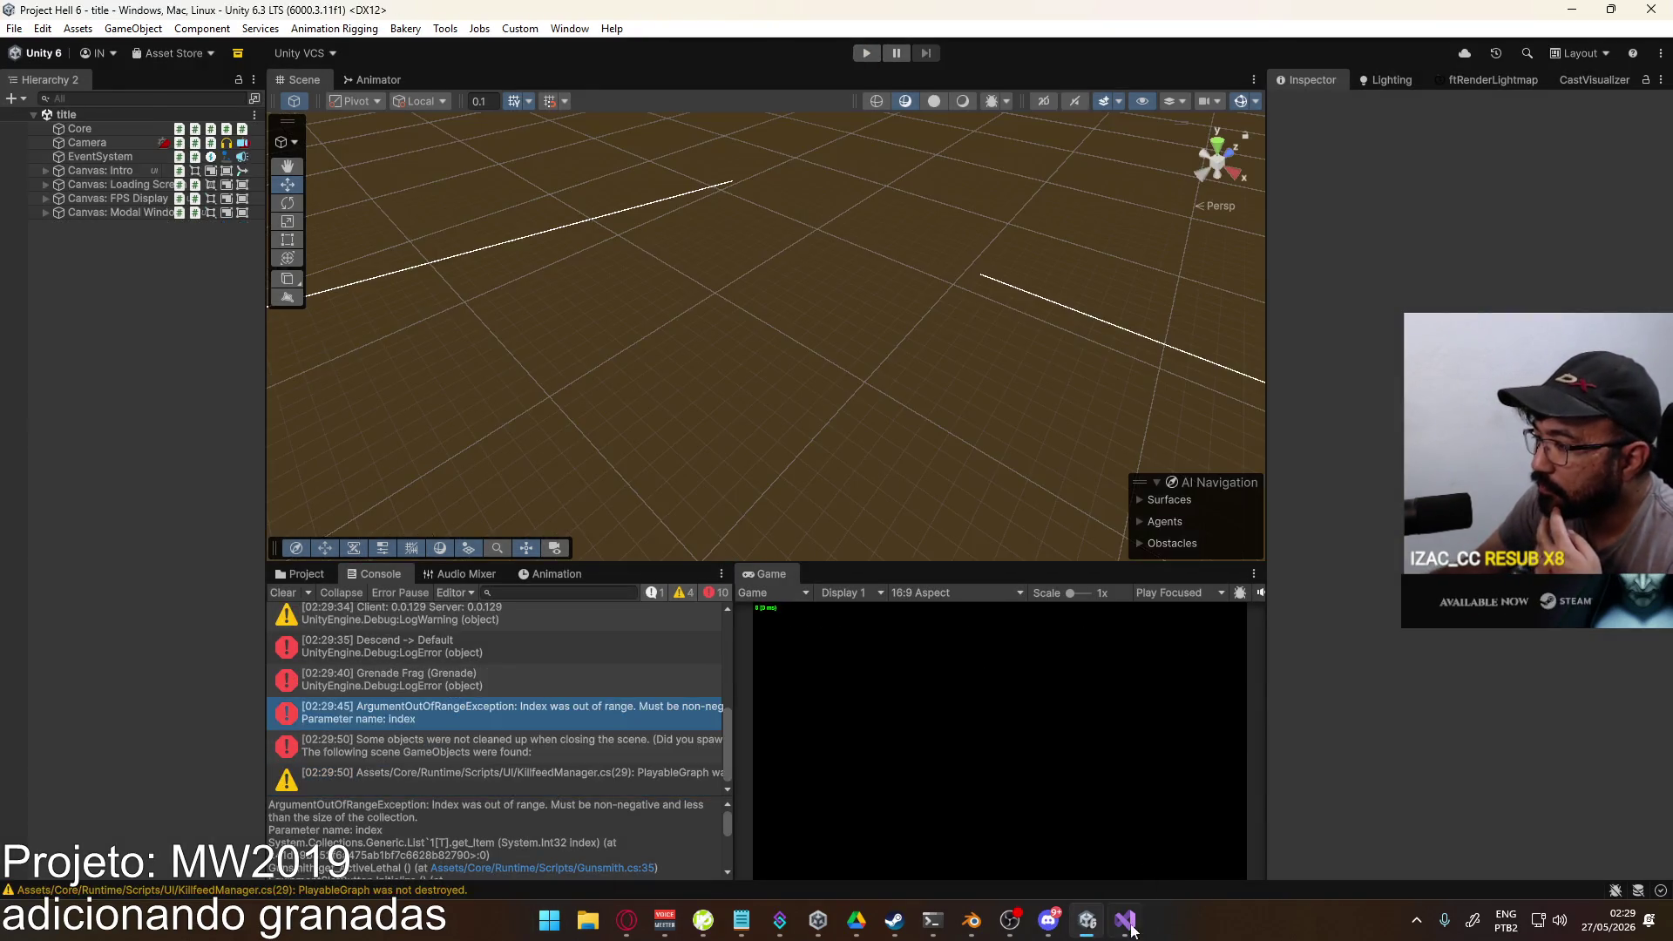
{"action": "key", "text": "alt+Tab"}
Step: Insert Debug.LogError(Gunsmith.ActiveLoadout.lethal); in the Lethal branch at line 32 and save
{"action": "mouse_move", "coordinate": [845, 471]}
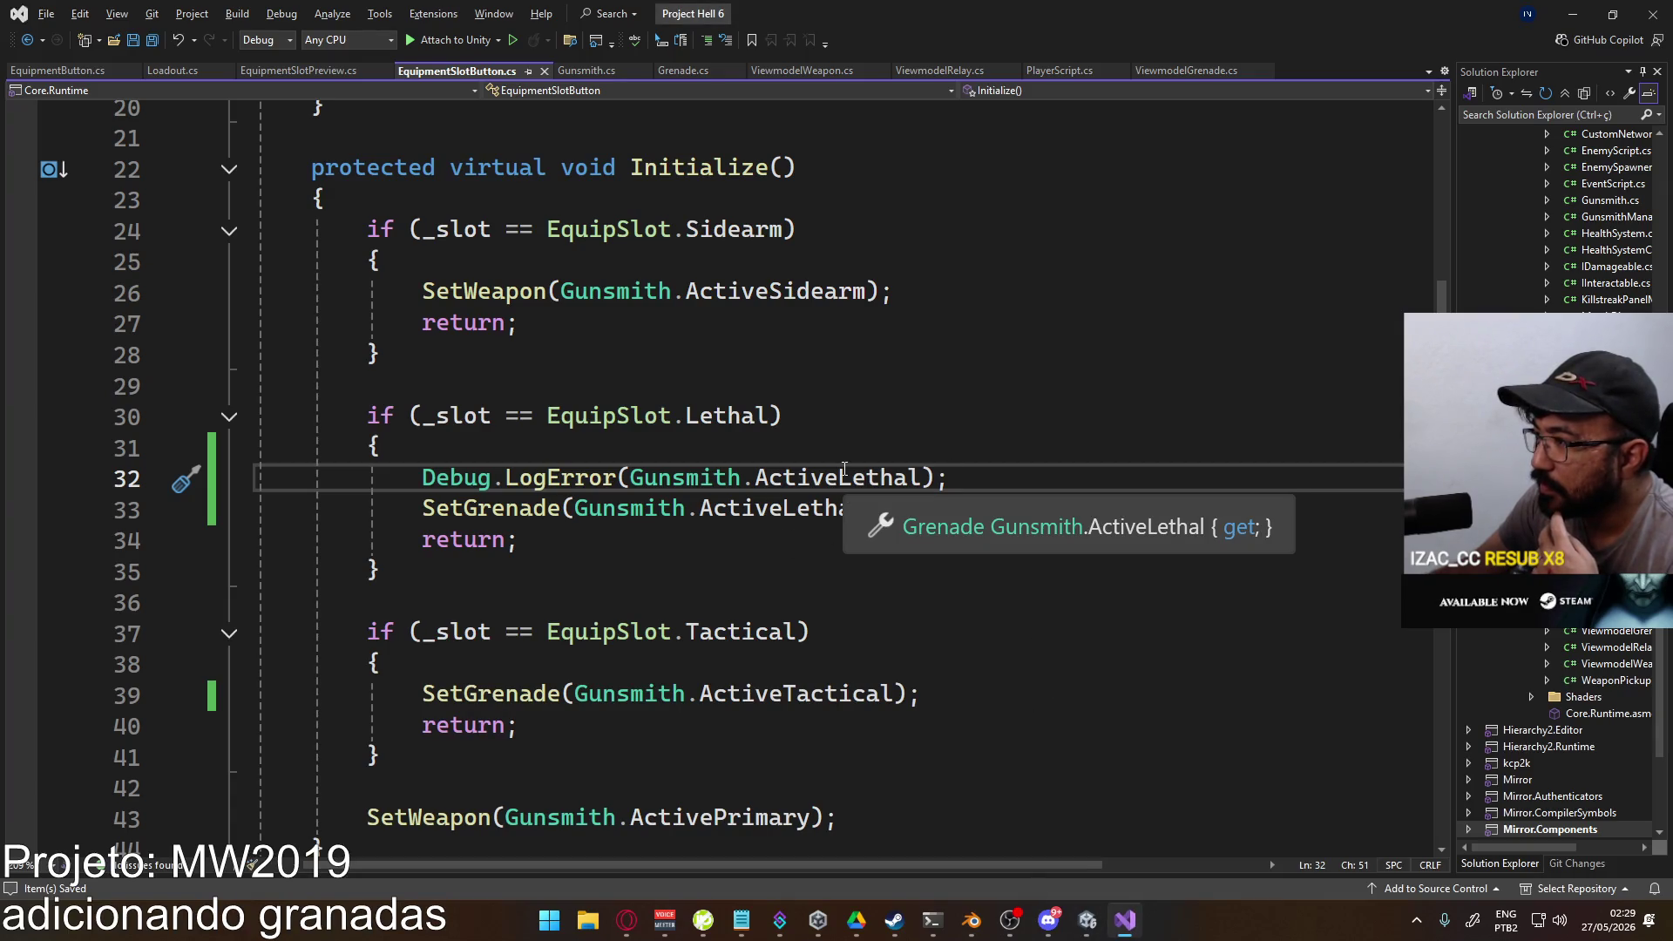
{"action": "left_click", "coordinate": [933, 445]}
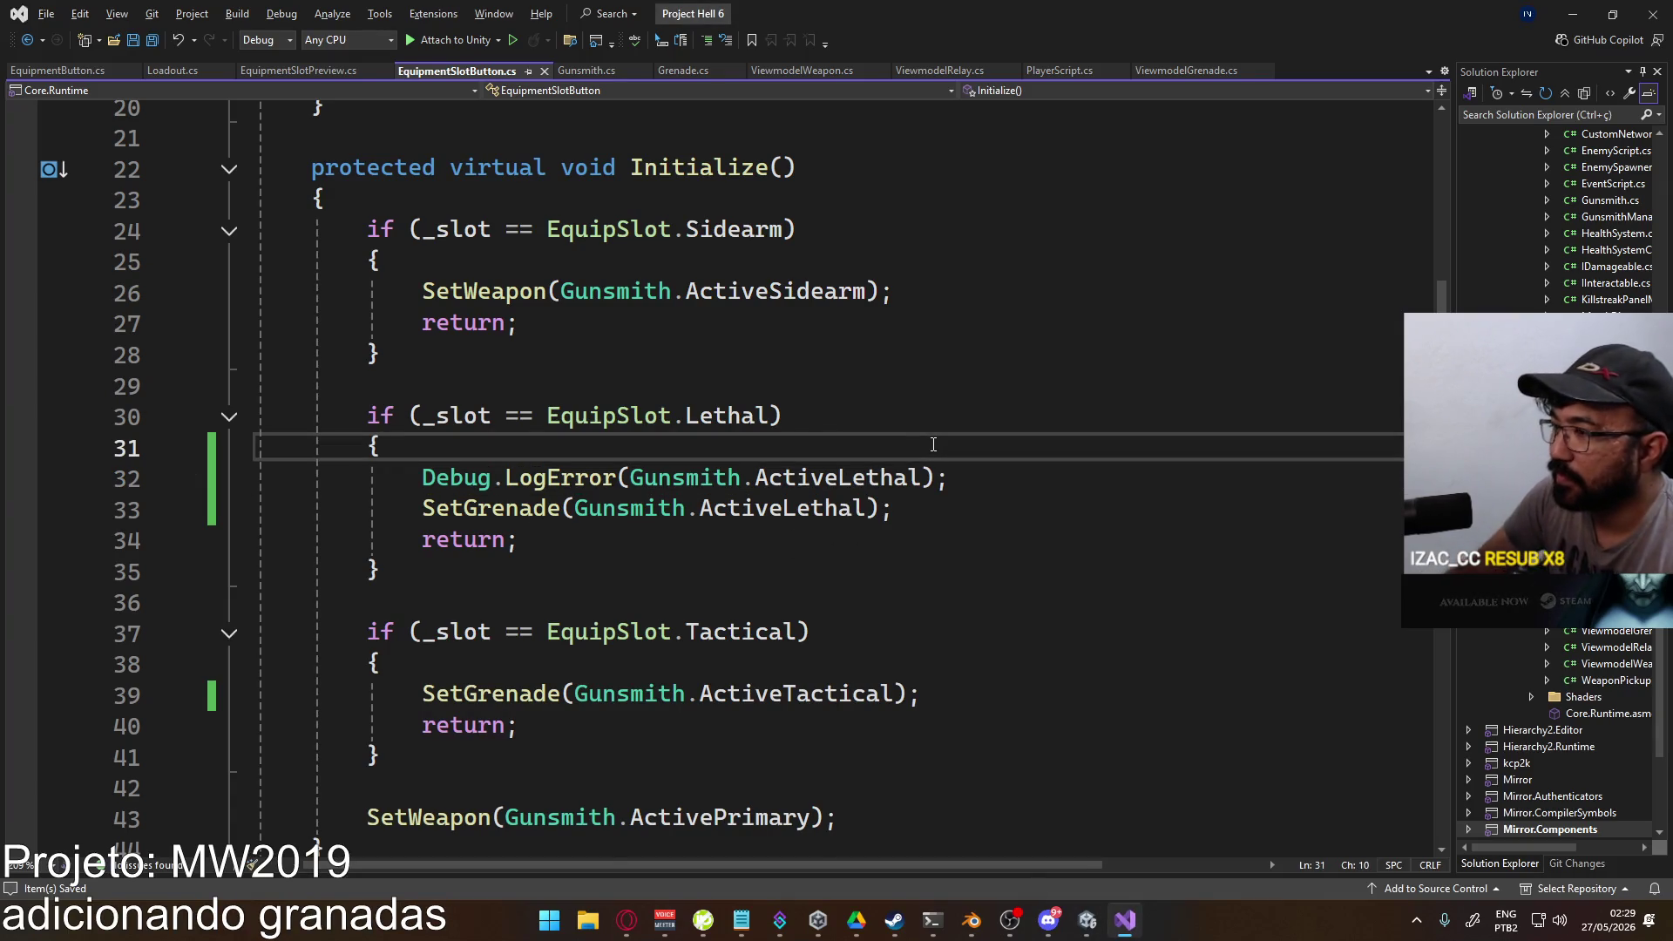
{"action": "key", "text": "Return"}
{"action": "type", "text": "Debug.LogError"}
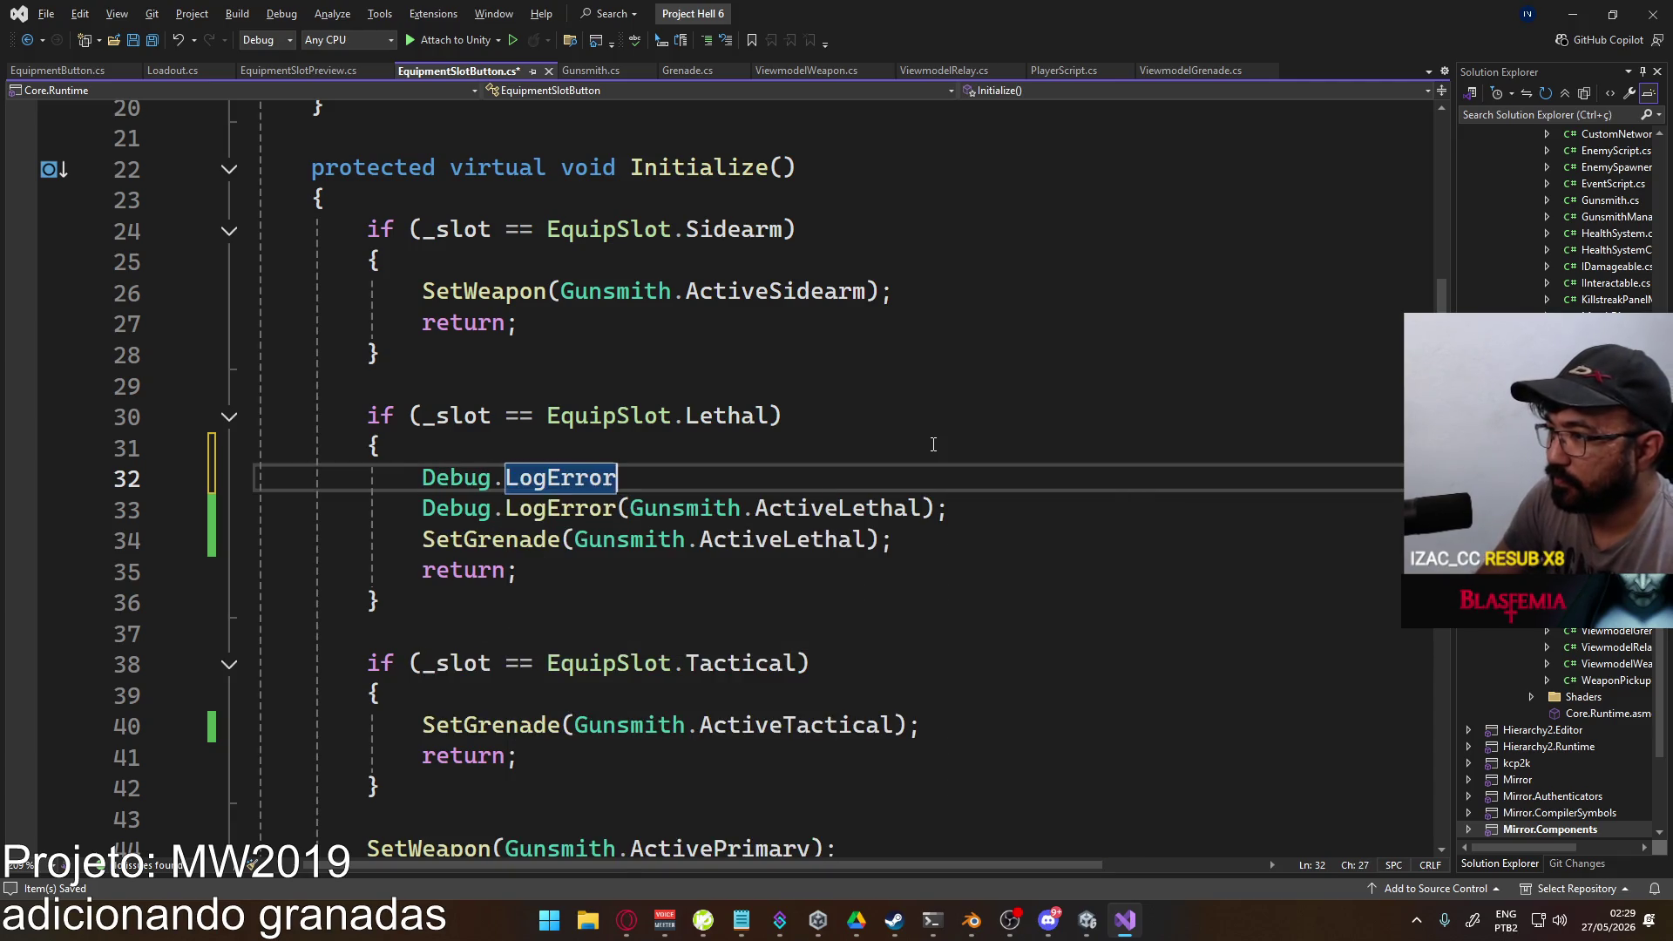
{"action": "type", "text": "(Gu"}
{"action": "key", "text": "BackSpace"}
{"action": "key", "text": "BackSpace"}
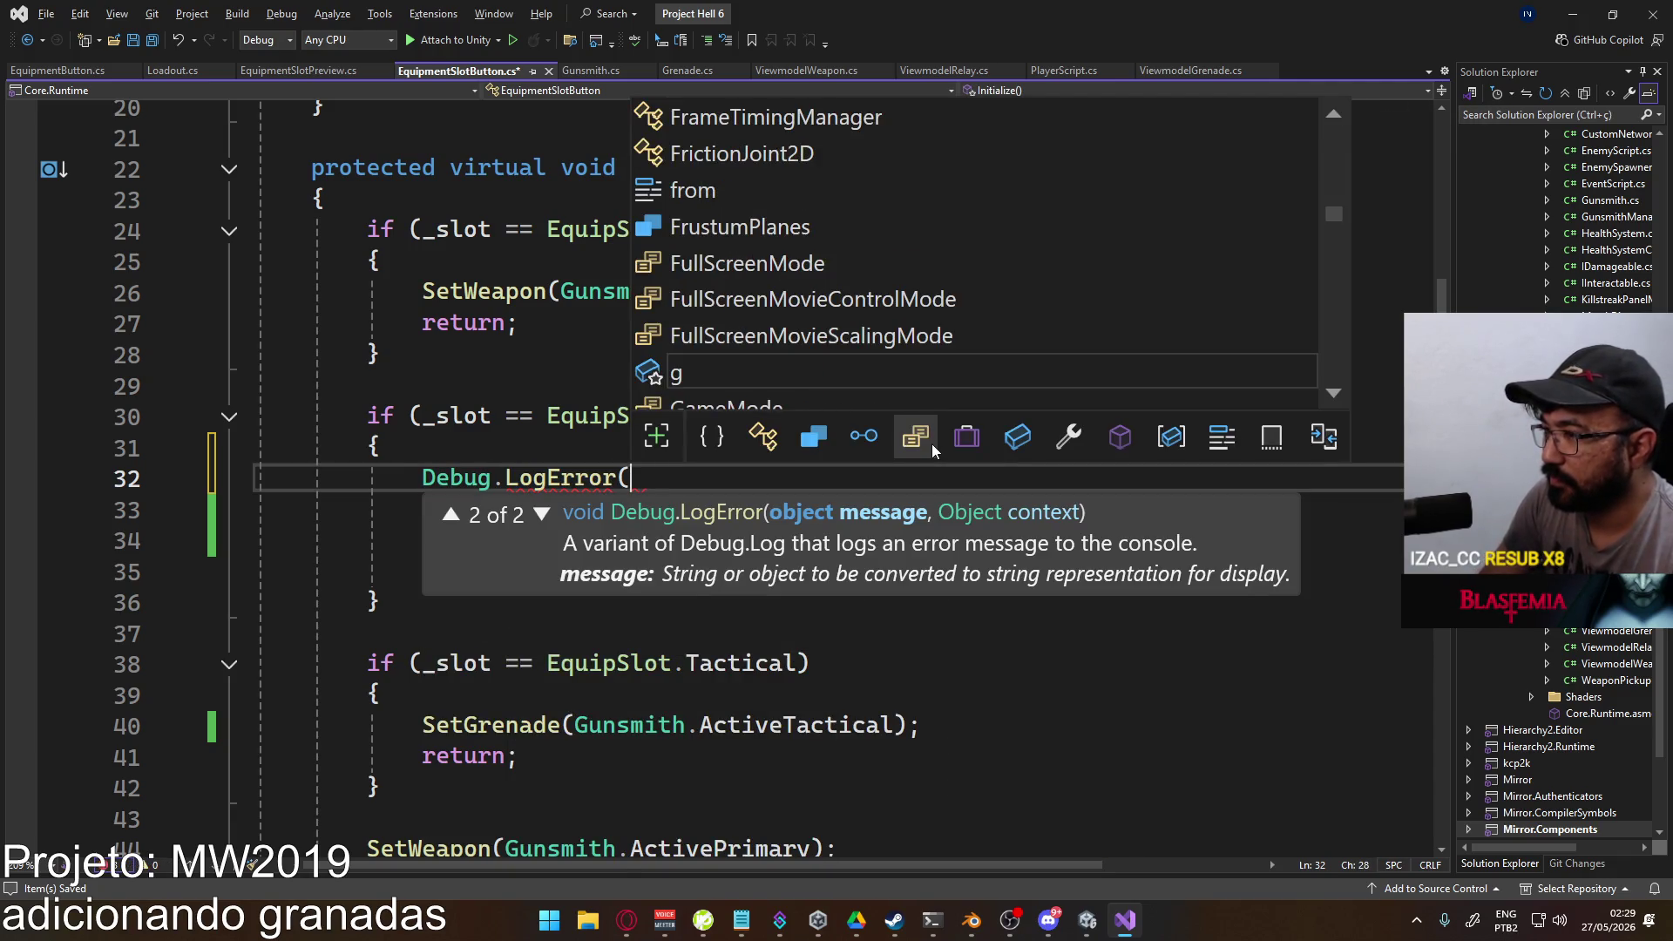
{"action": "type", "text": "Gunsmith.Acti"}
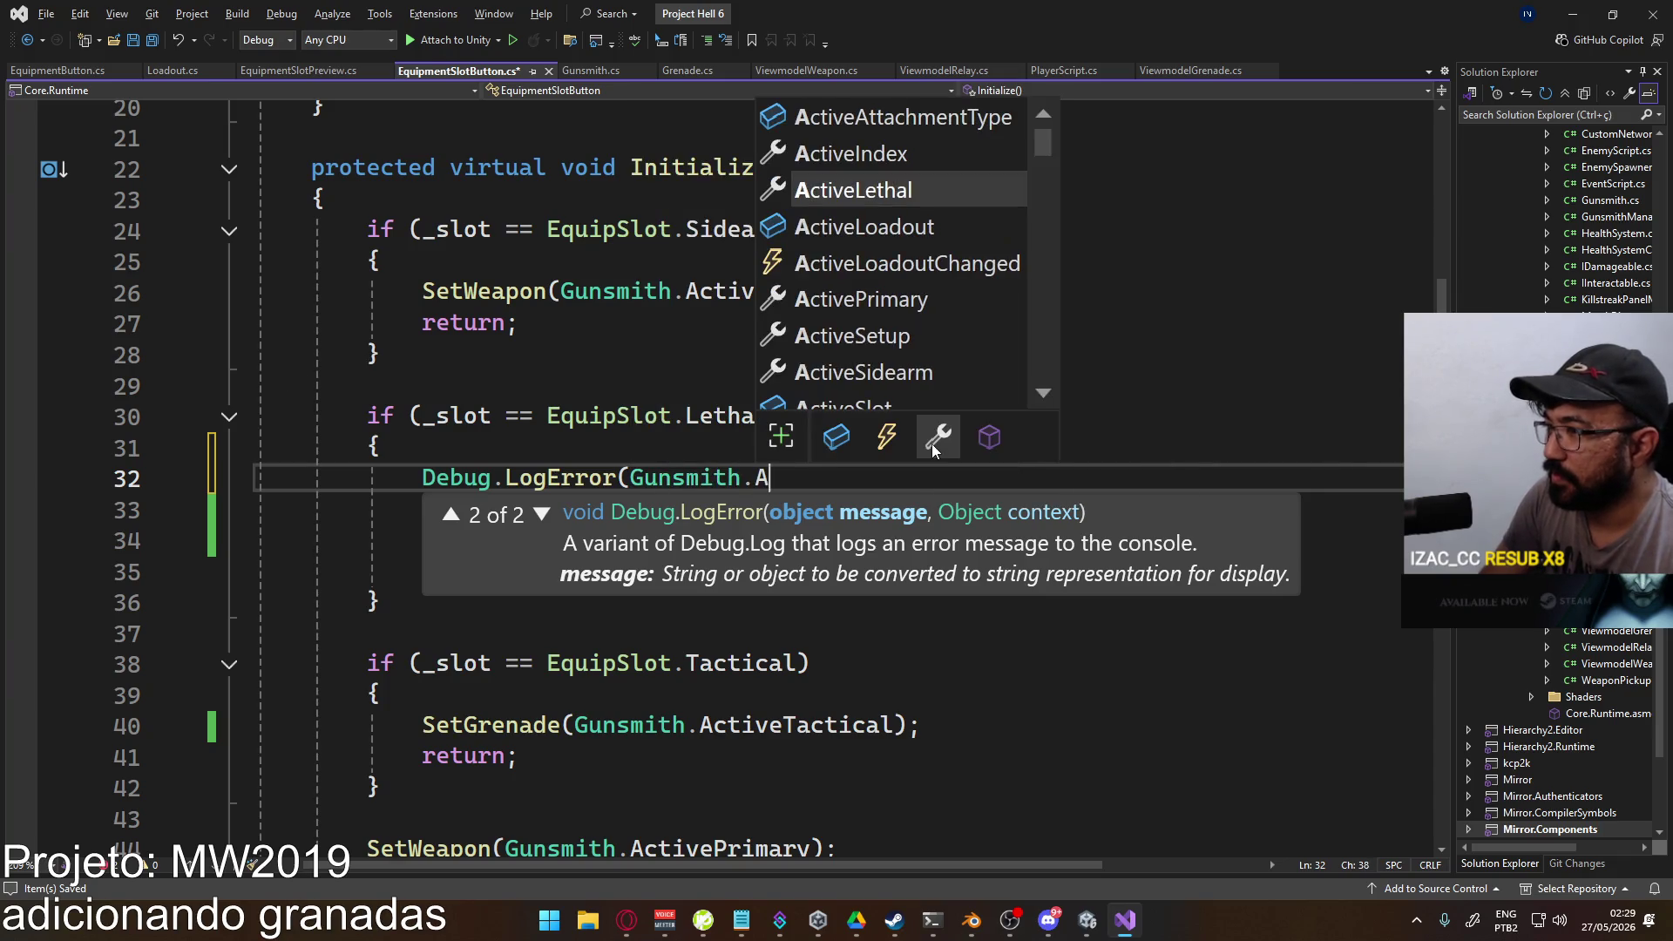
{"action": "key", "text": "BackSpace"}
{"action": "key", "text": "BackSpace"}
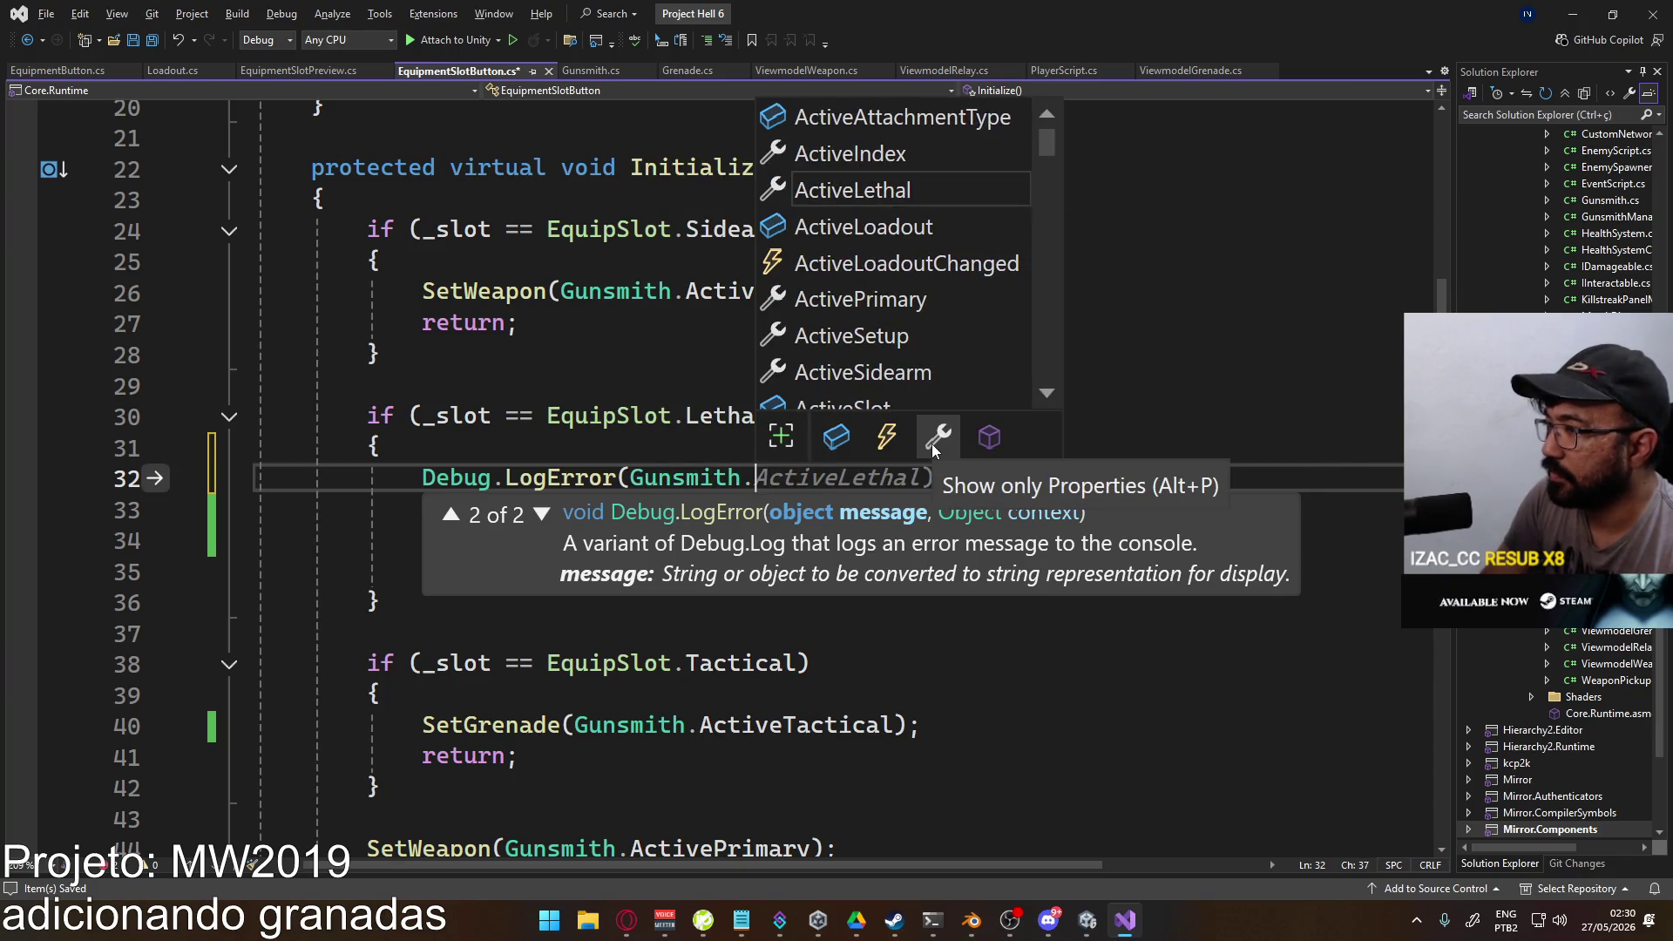
{"action": "type", "text": "ActiveLo"}
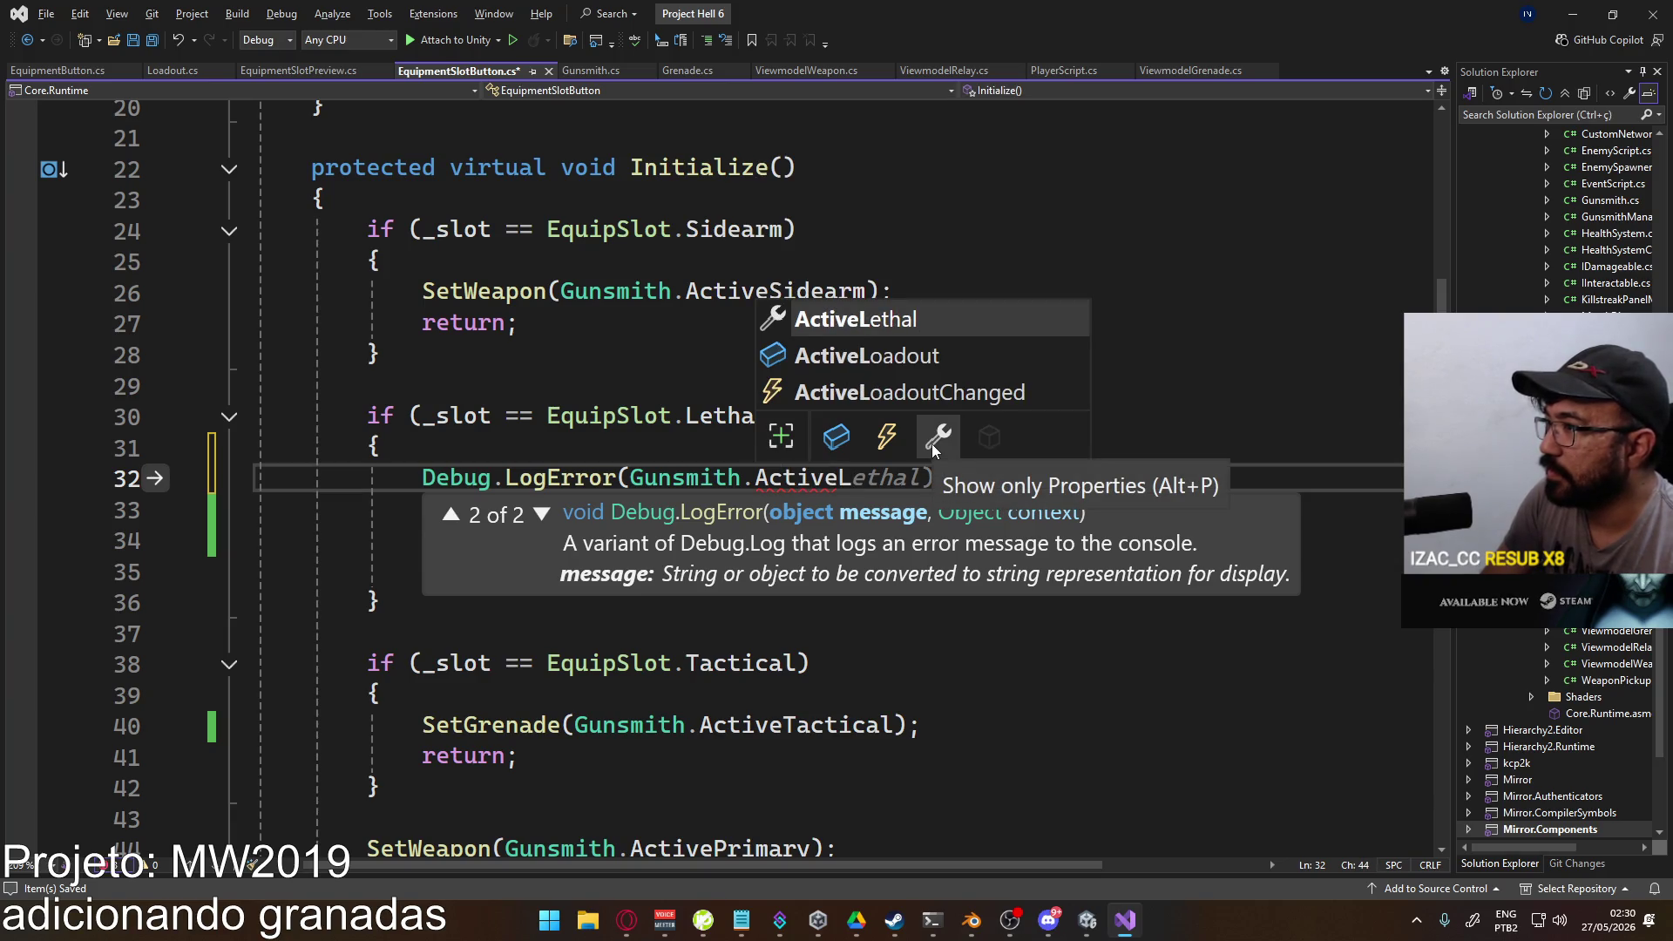
{"action": "key", "text": "Tab"}
{"action": "type", "text": "."}
{"action": "type", "text": ")"}
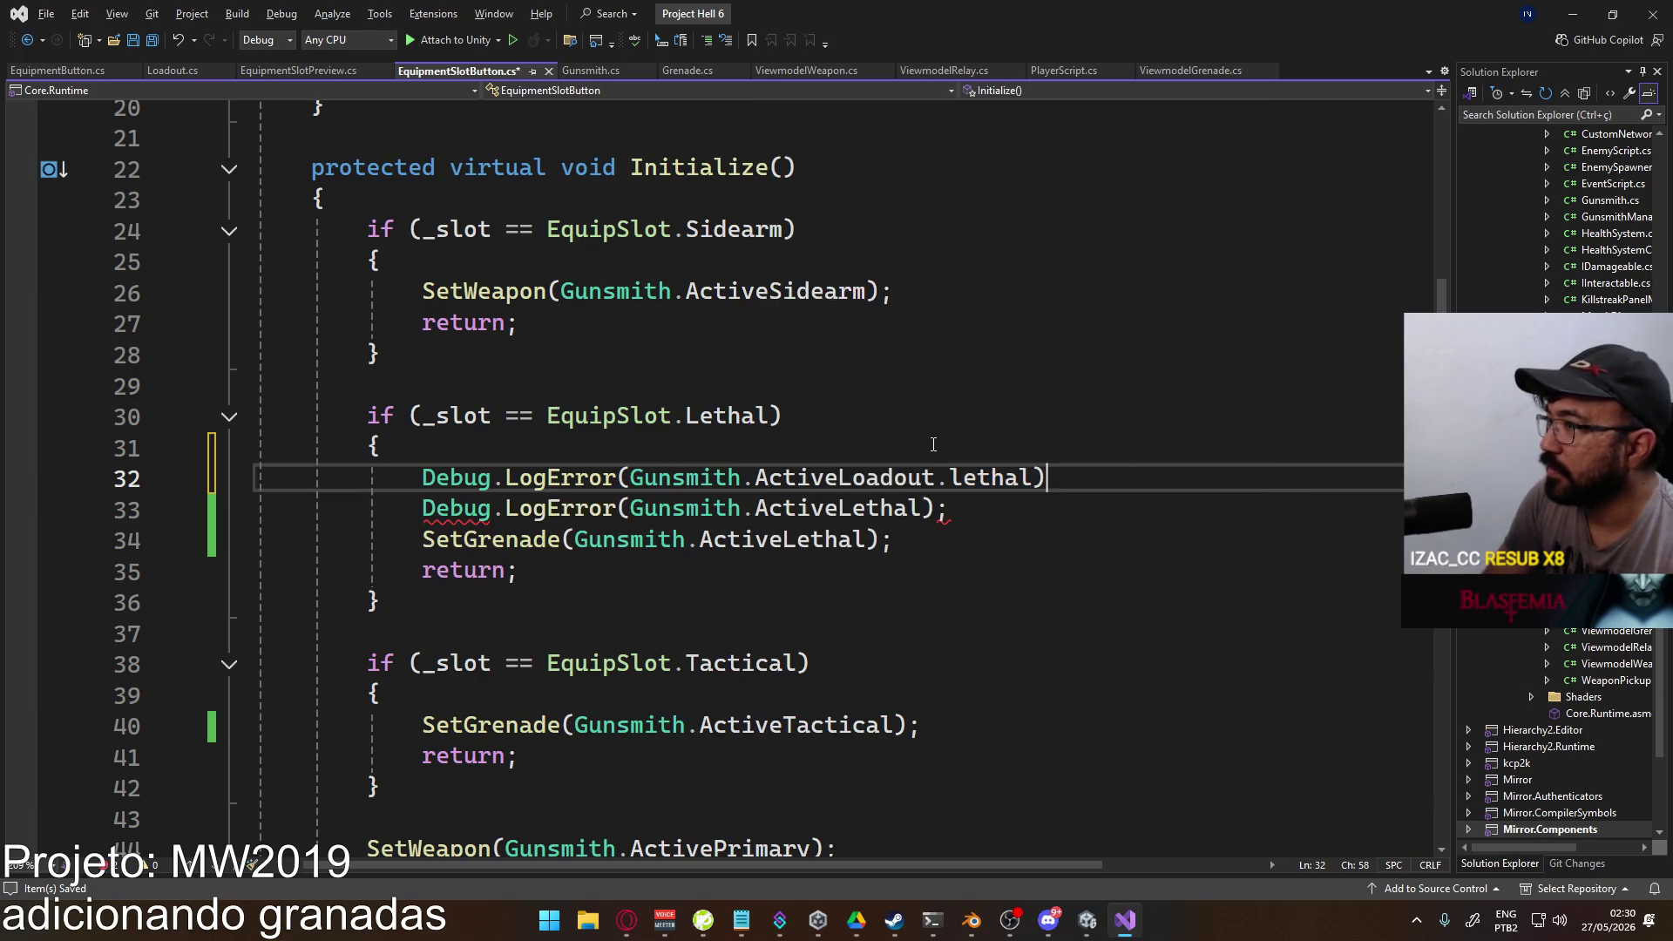
{"action": "type", "text": ";"}
{"action": "key", "text": "ctrl+s"}
{"action": "key", "text": "alt+Tab"}
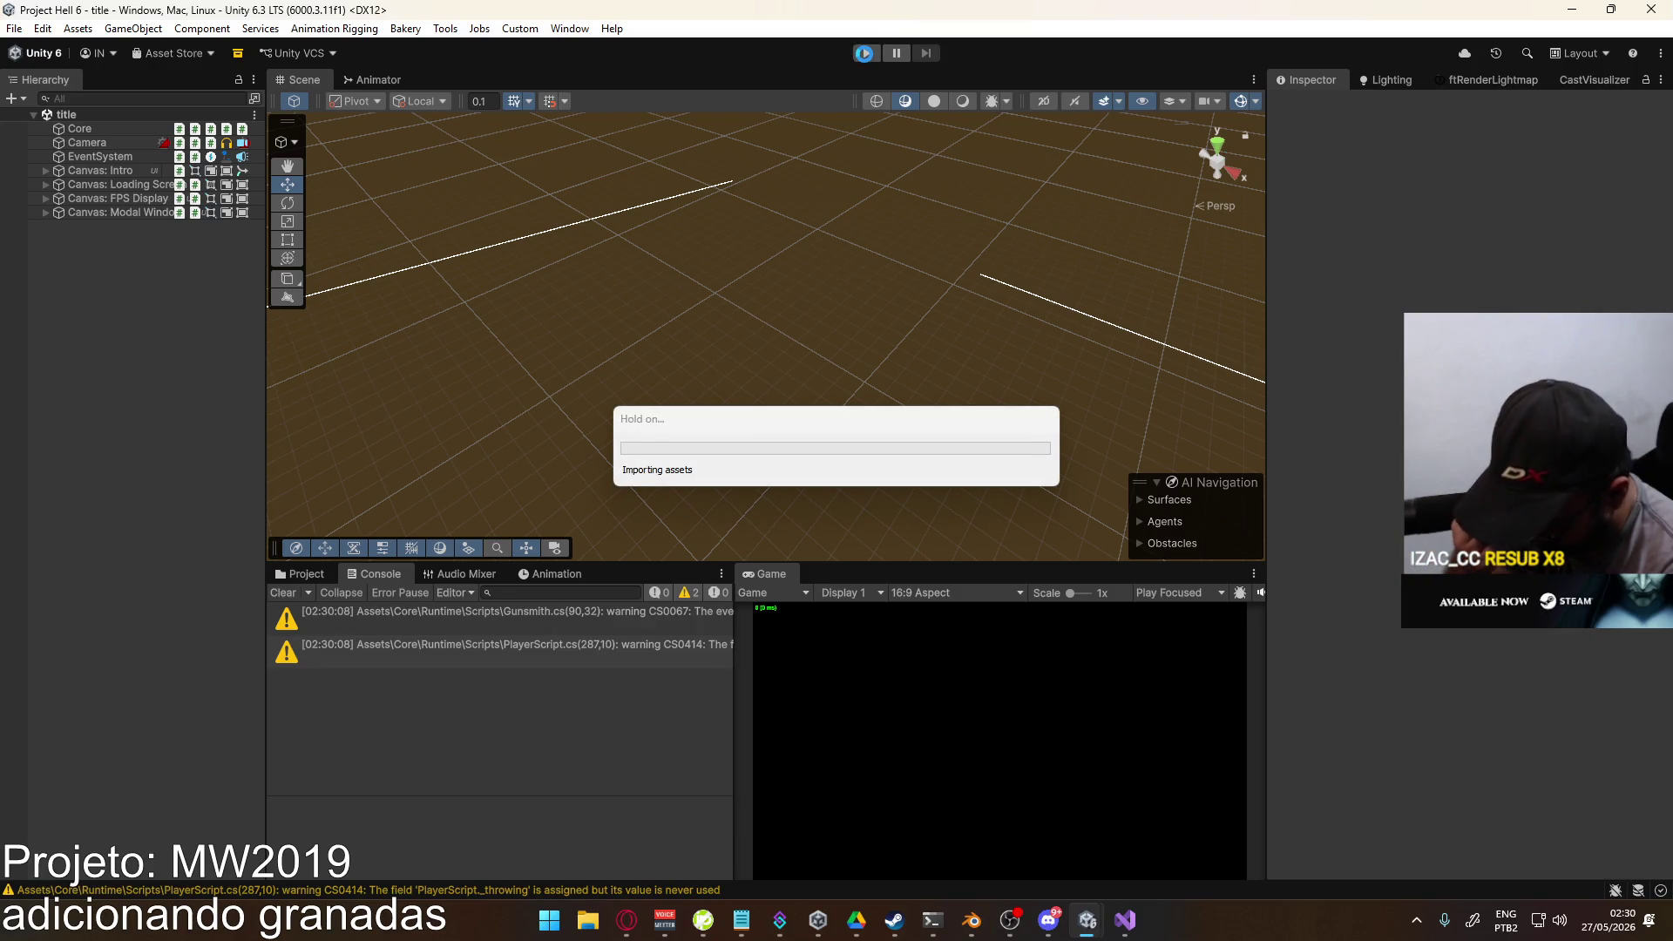
Step: Start Play mode, load the shipment match, and open the loadout screen from the pause menu
{"action": "left_click", "coordinate": [866, 56]}
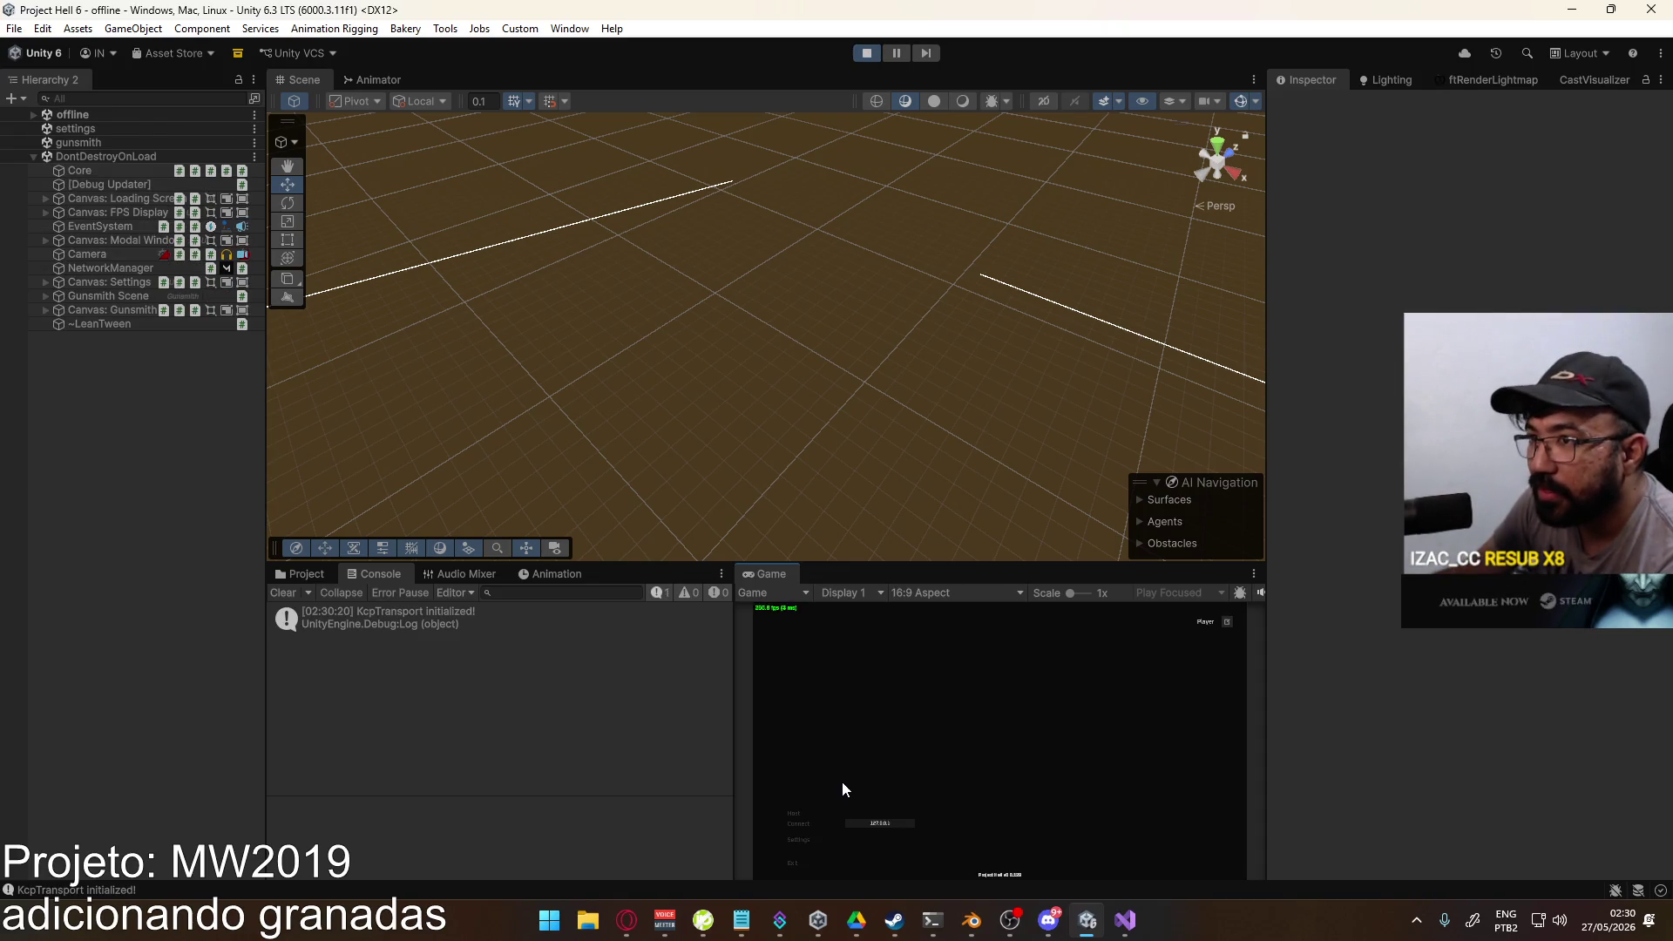
{"action": "left_click", "coordinate": [890, 867]}
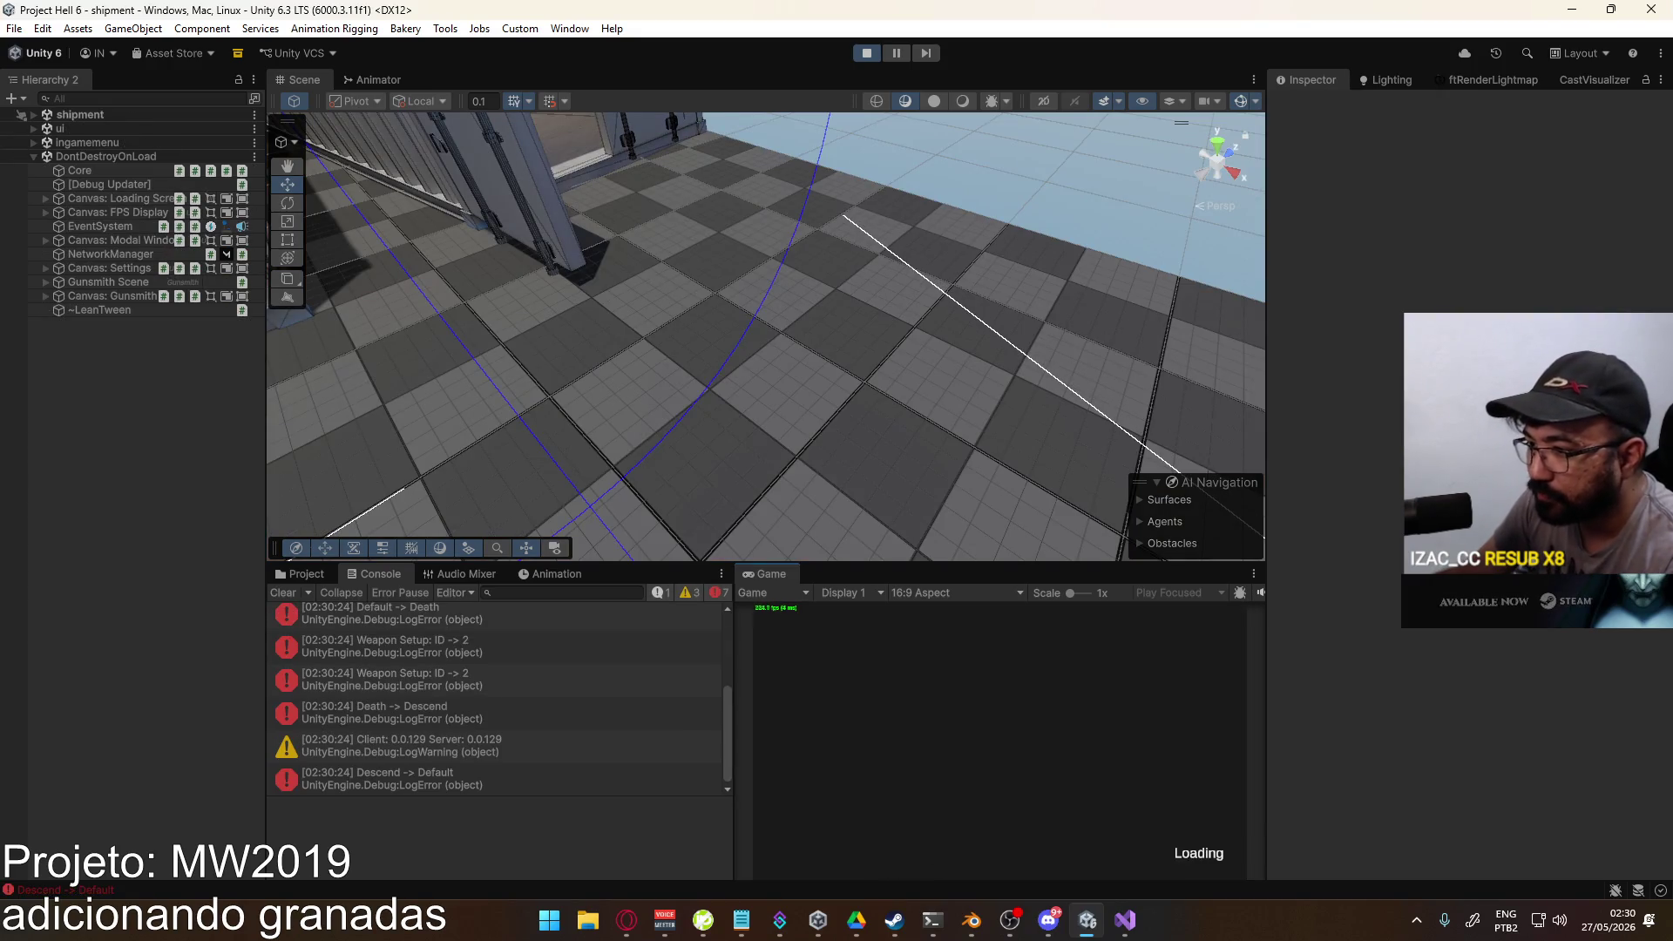
{"action": "key", "text": "Escape"}
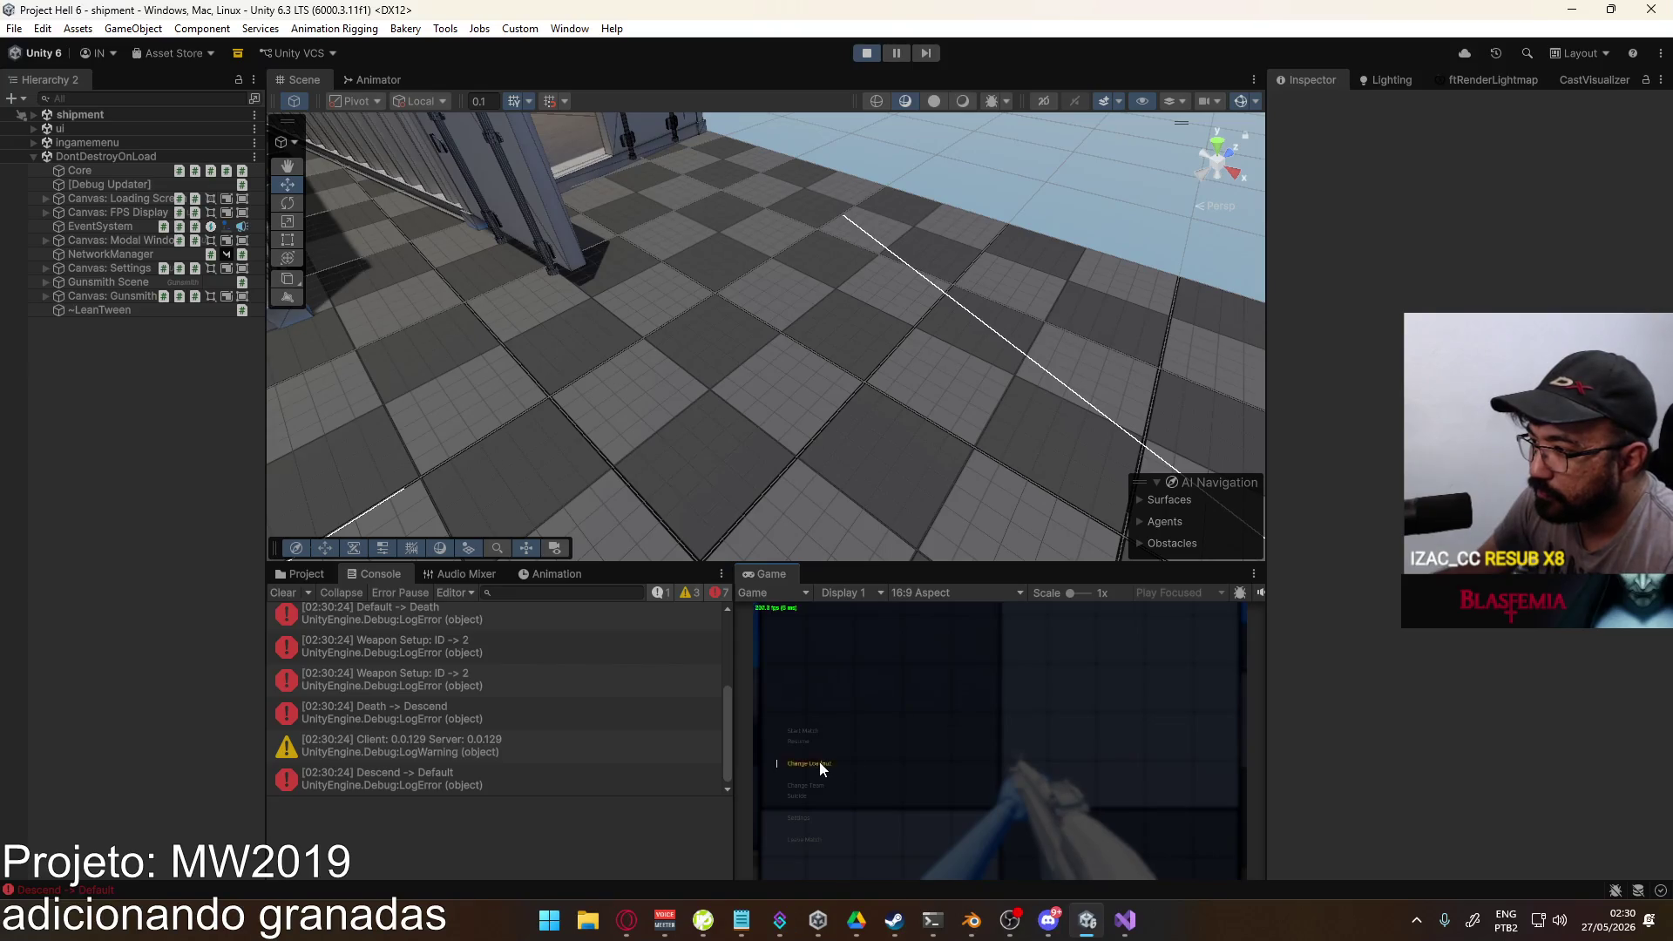
{"action": "left_click", "coordinate": [819, 762]}
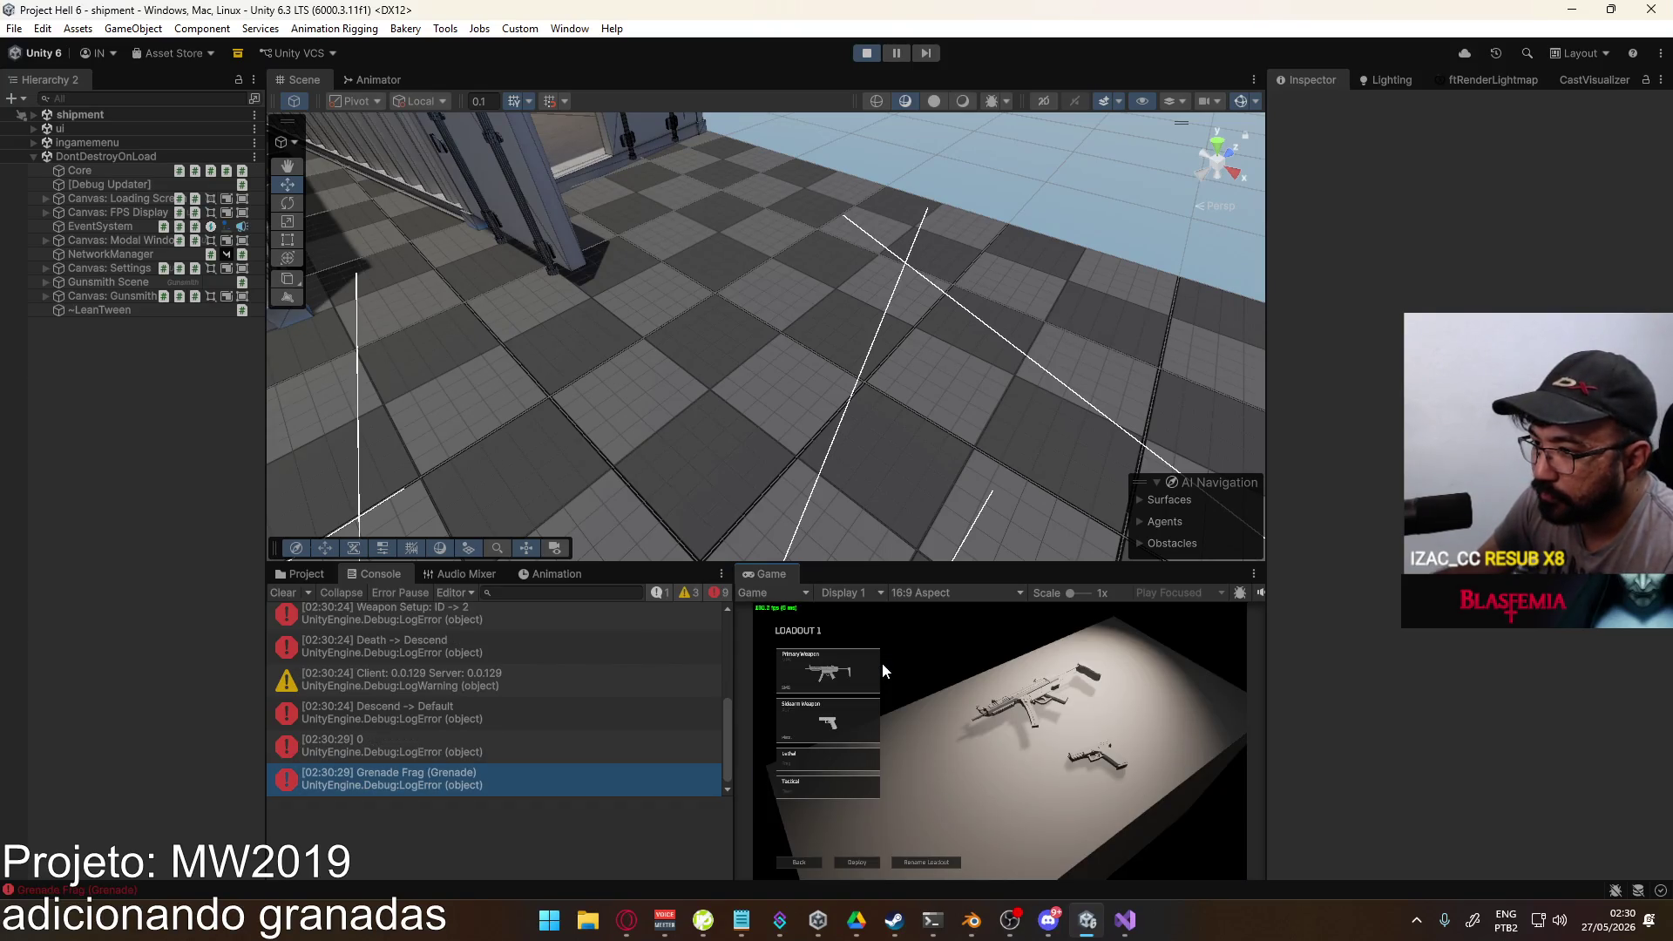
Step: Pick a lethal grenade, inspect the -1 lethal log's stack trace, and stop Play mode
{"action": "left_click", "coordinate": [859, 763]}
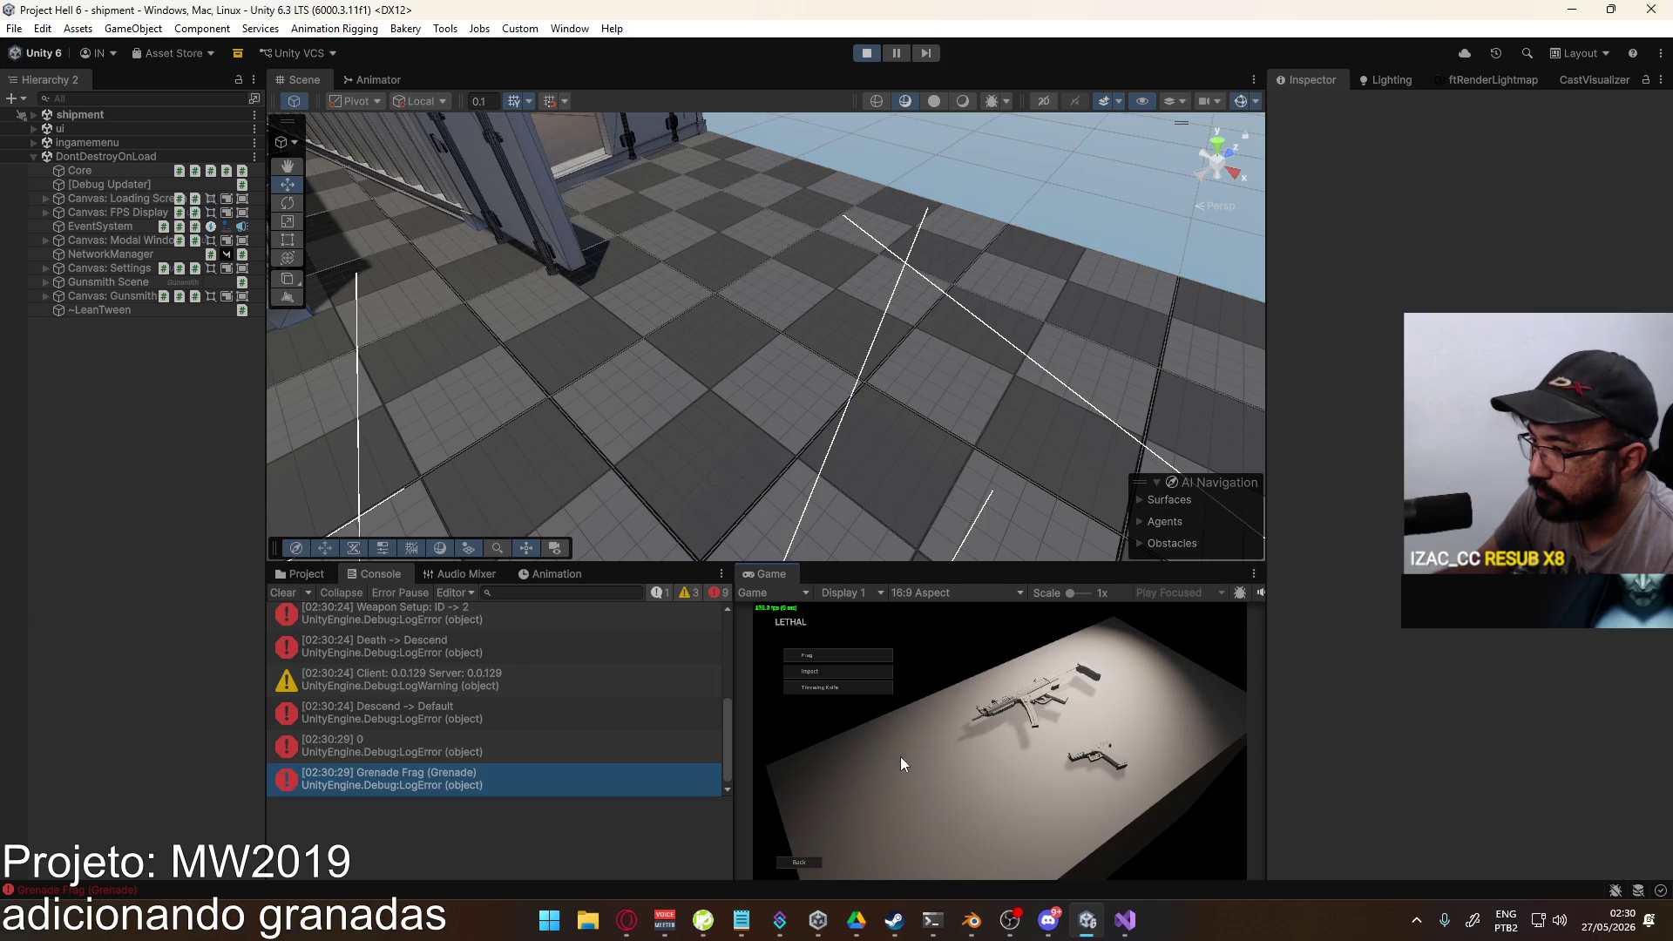
{"action": "left_click", "coordinate": [842, 691]}
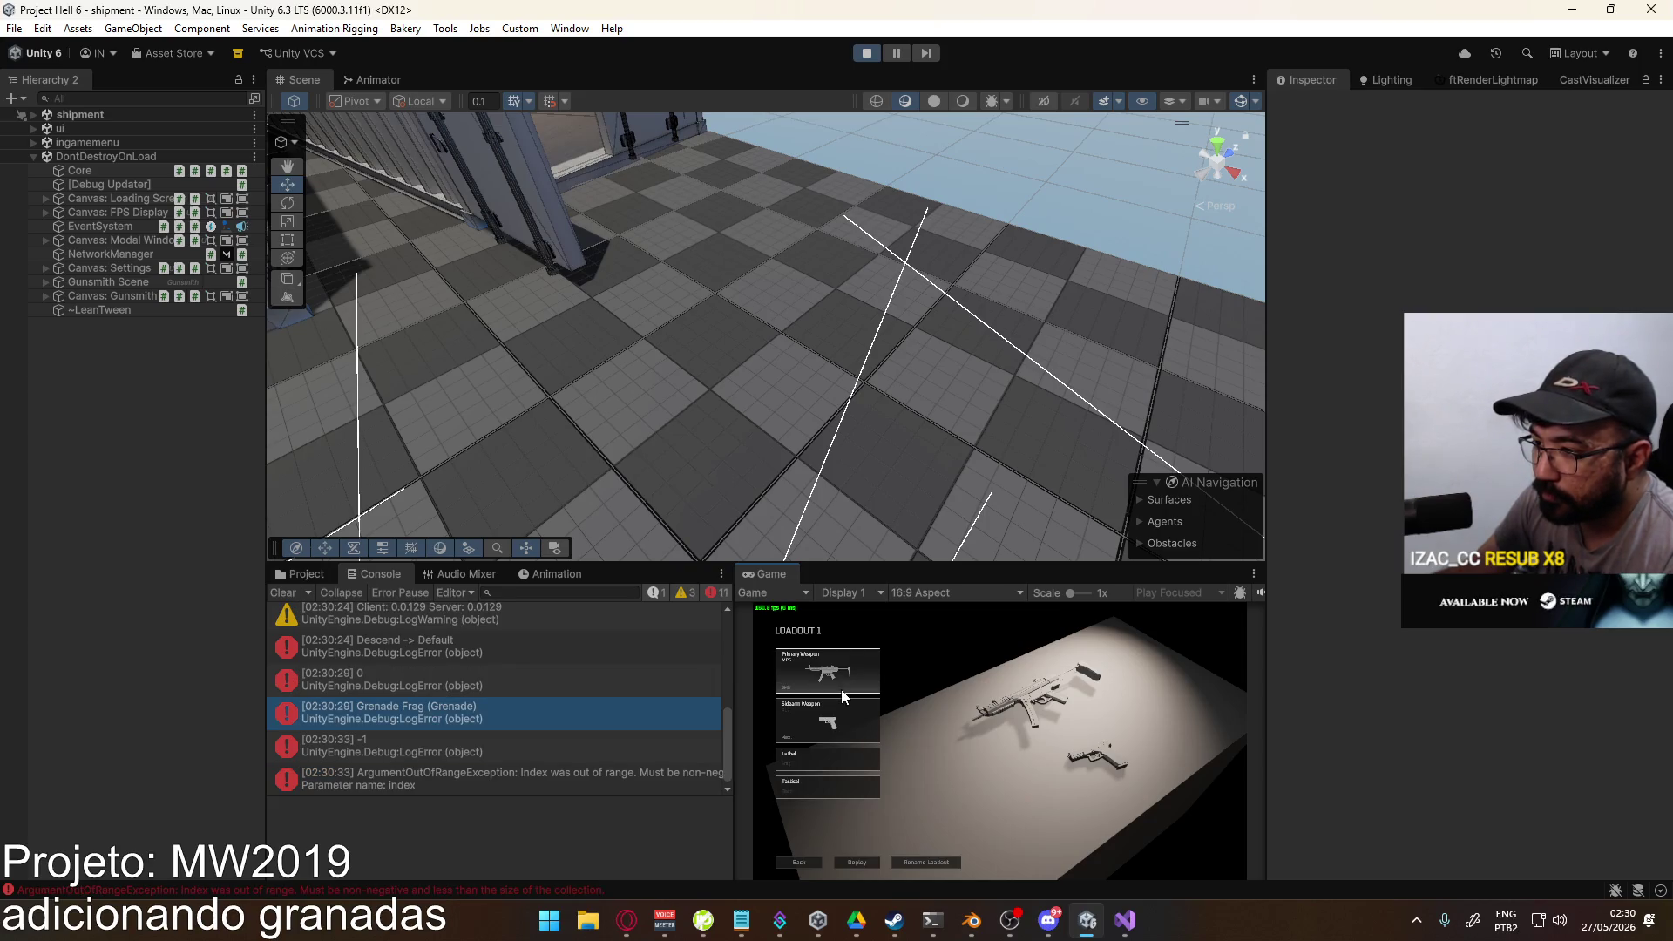
{"action": "key", "text": "super"}
{"action": "left_click", "coordinate": [456, 748]}
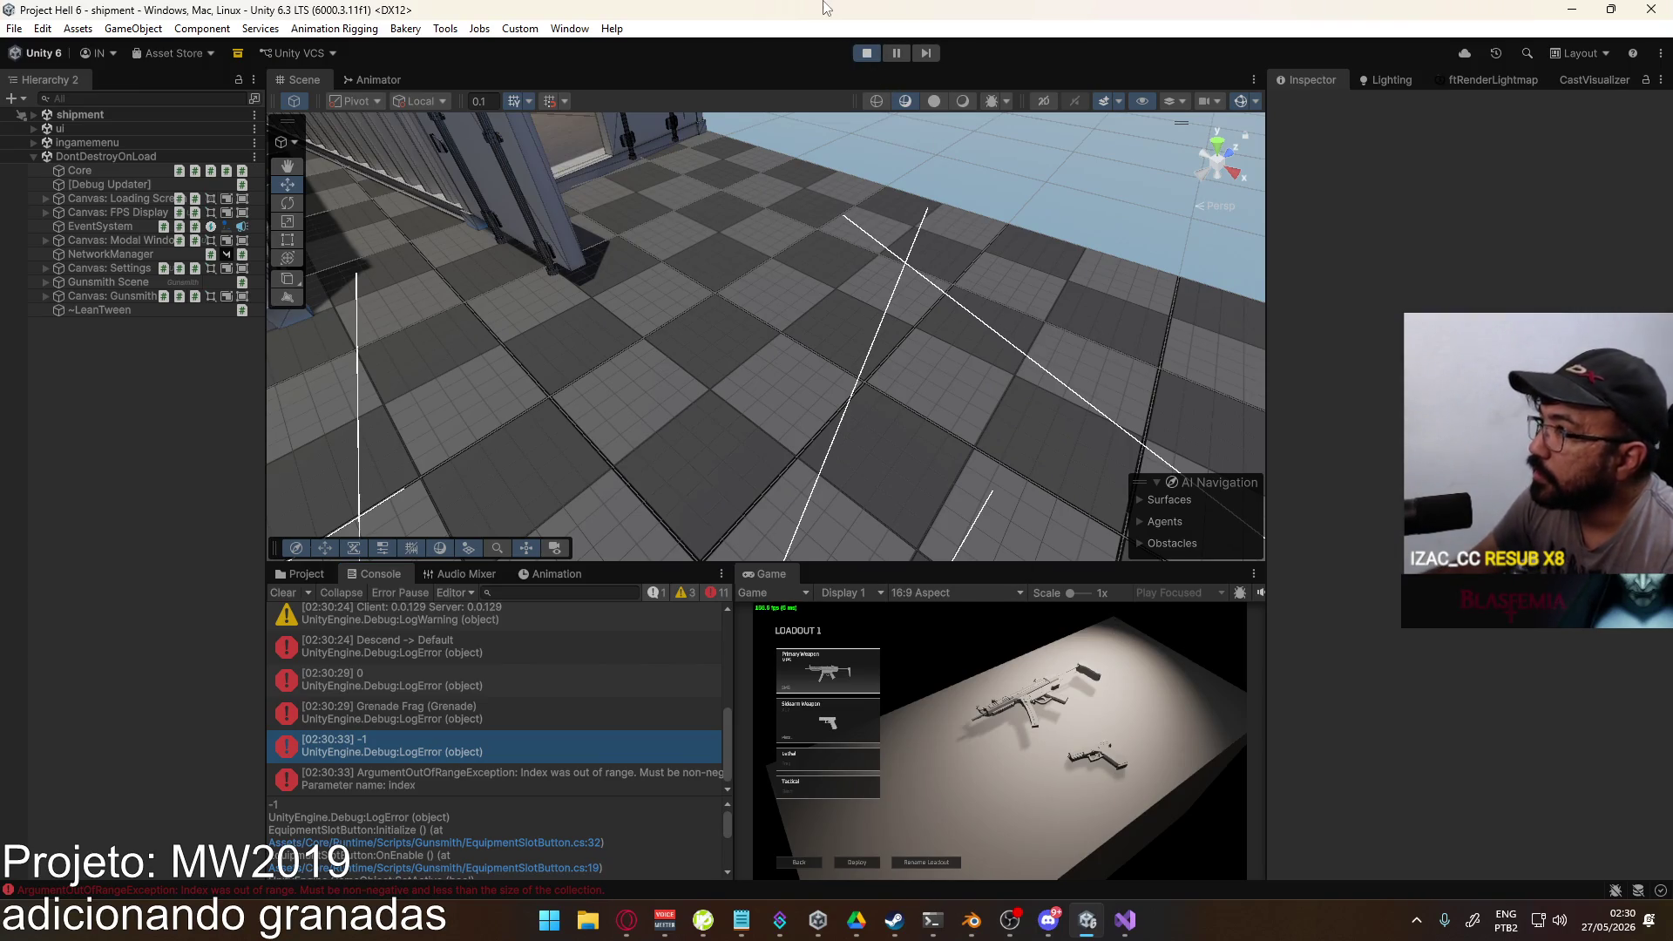
{"action": "left_click", "coordinate": [865, 56]}
{"action": "key", "text": "alt+Tab"}
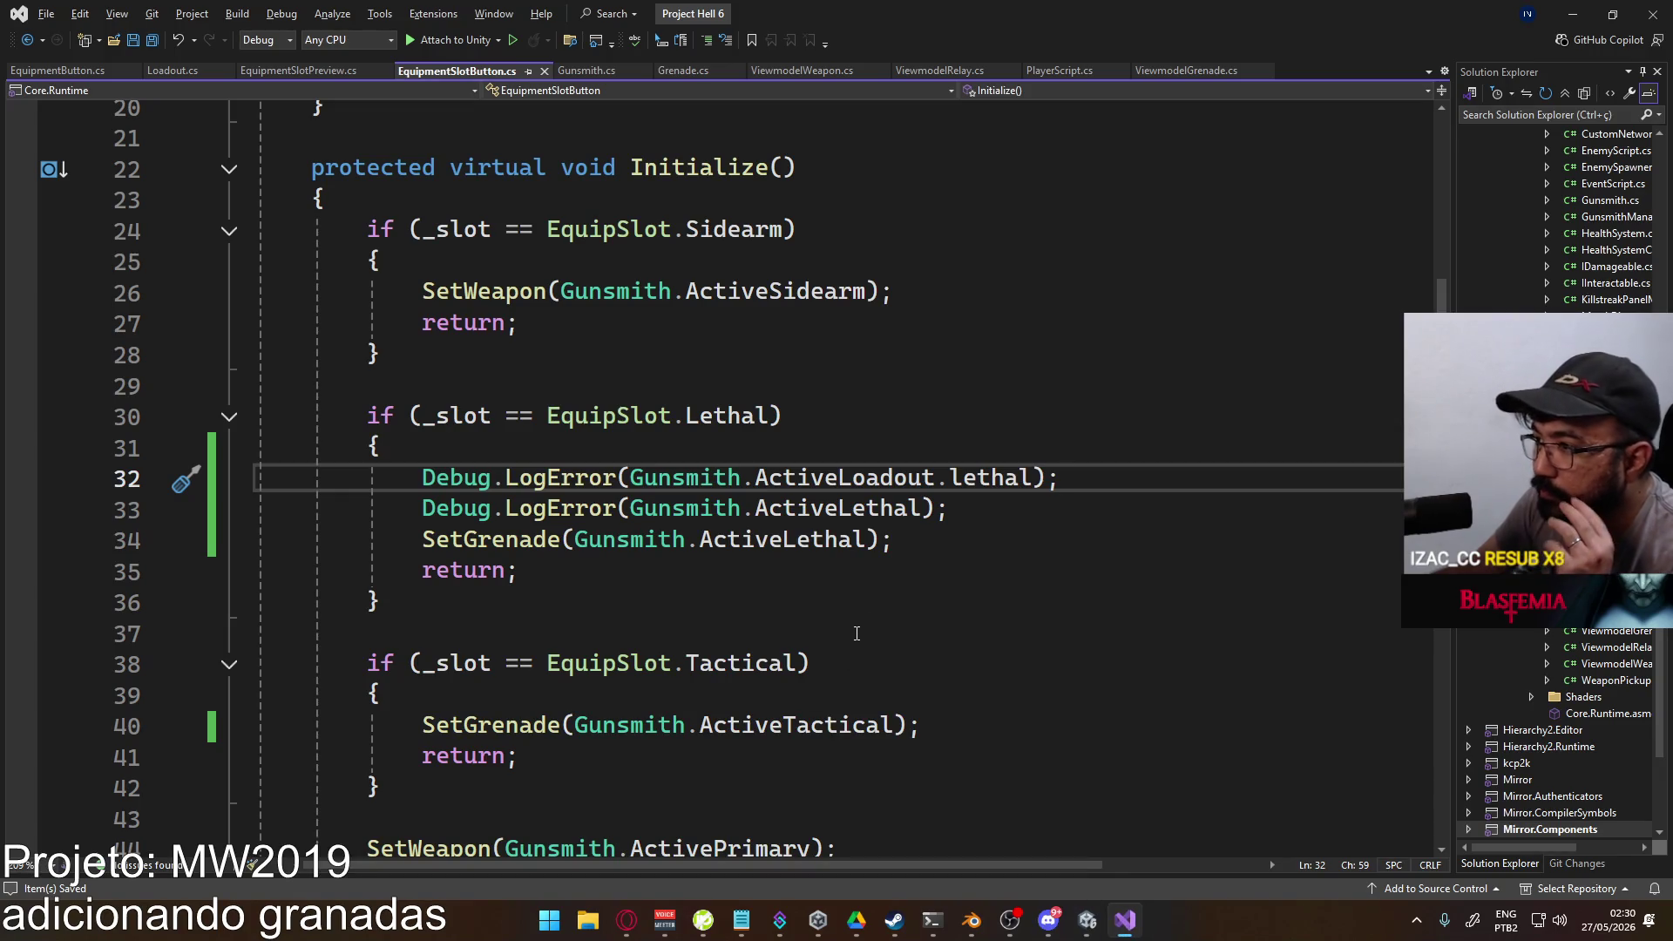
Step: Add Debug.LogError("Setting Grenade " + grnd); at the top of SetGrenade in EquipmentButton.cs and save
{"action": "scroll", "coordinate": [808, 580], "scroll_direction": "down", "scroll_amount": 7}
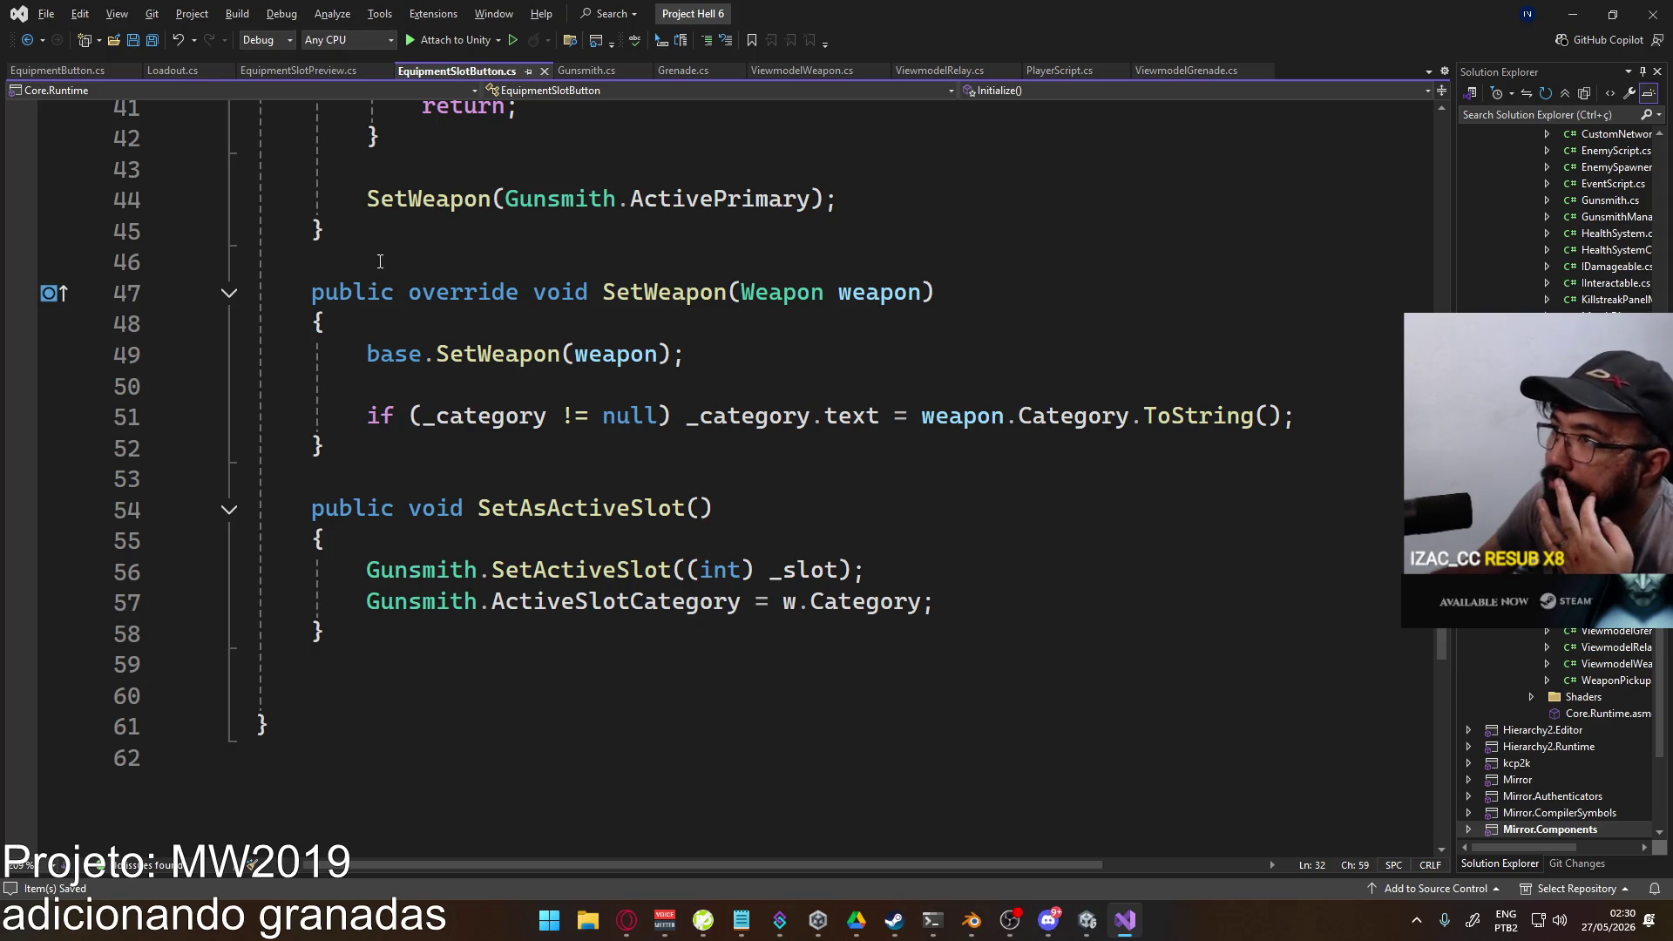
{"action": "left_click", "coordinate": [46, 71]}
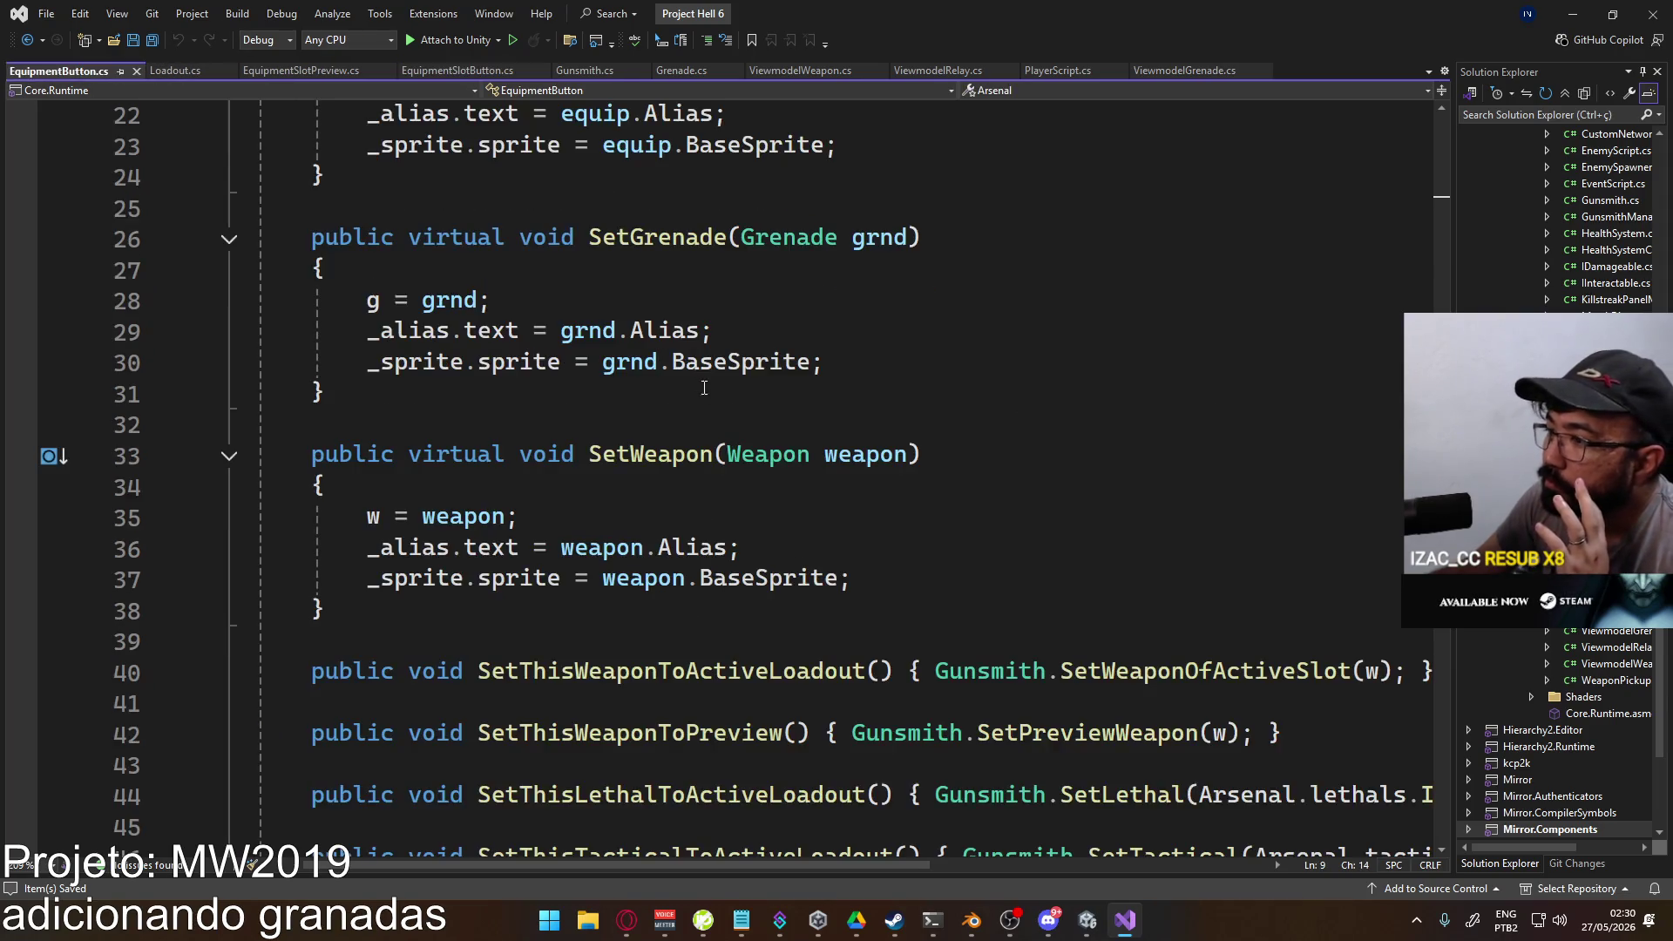
{"action": "scroll", "coordinate": [704, 388], "scroll_direction": "down", "scroll_amount": 3}
{"action": "scroll", "coordinate": [640, 417], "scroll_direction": "up", "scroll_amount": 1}
{"action": "scroll", "coordinate": [723, 446], "scroll_direction": "up", "scroll_amount": 3}
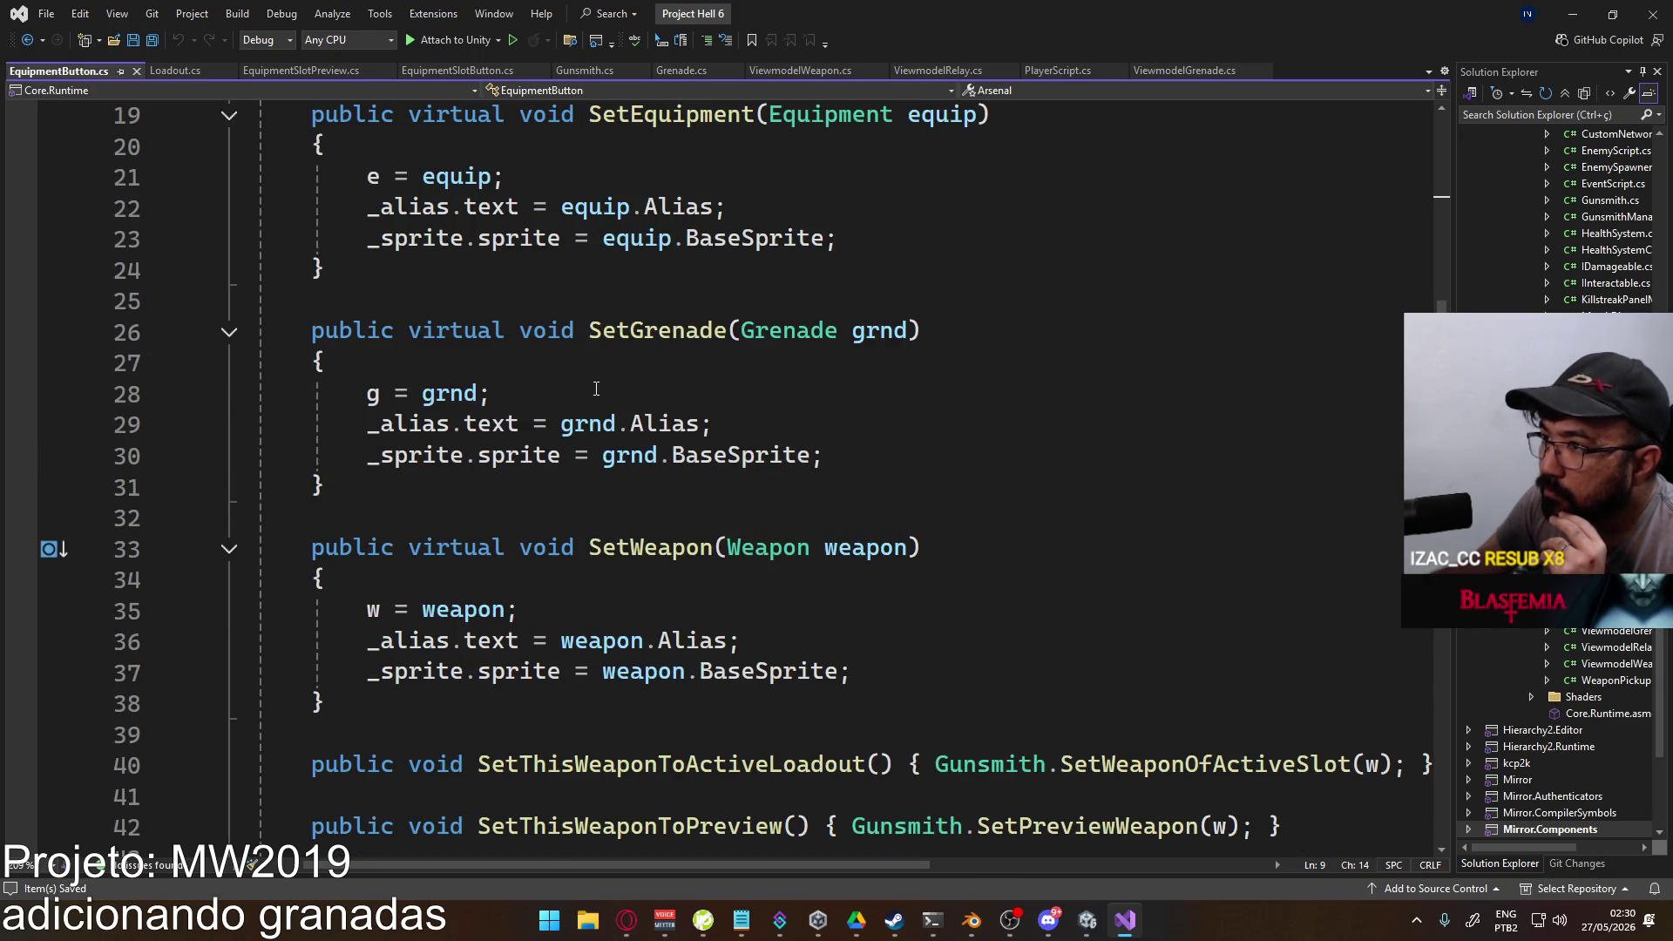
{"action": "left_click", "coordinate": [608, 371]}
{"action": "key", "text": "Return"}
{"action": "type", "text": "Debu"}
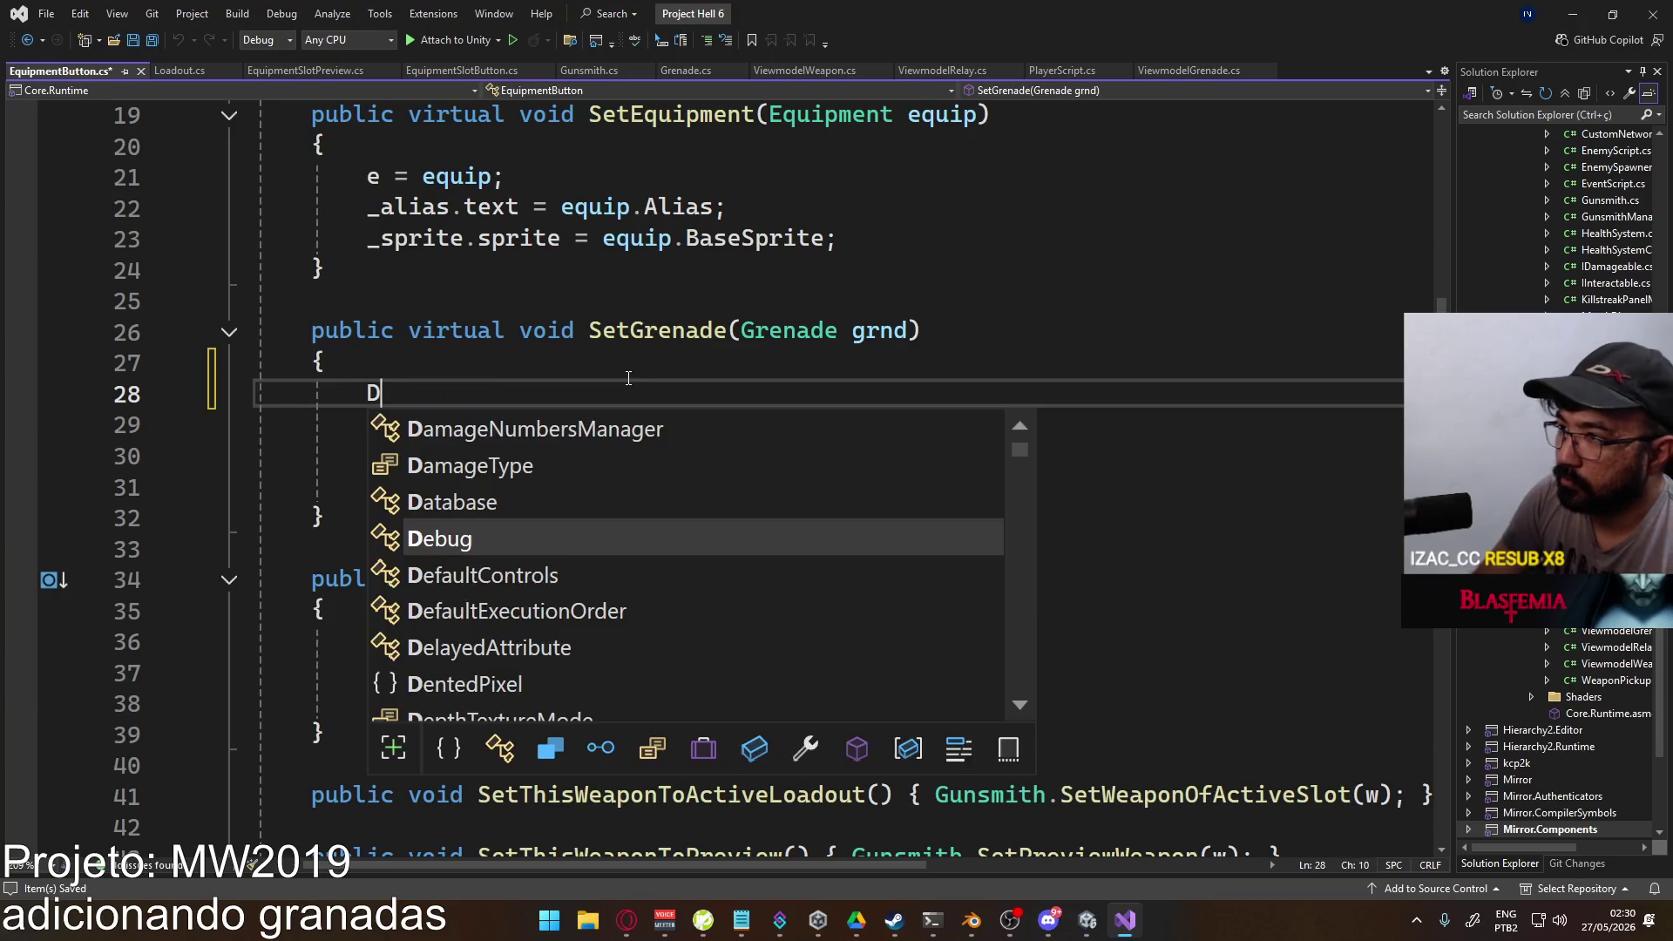
{"action": "type", "text": "g.loge"}
{"action": "key", "text": "Tab"}
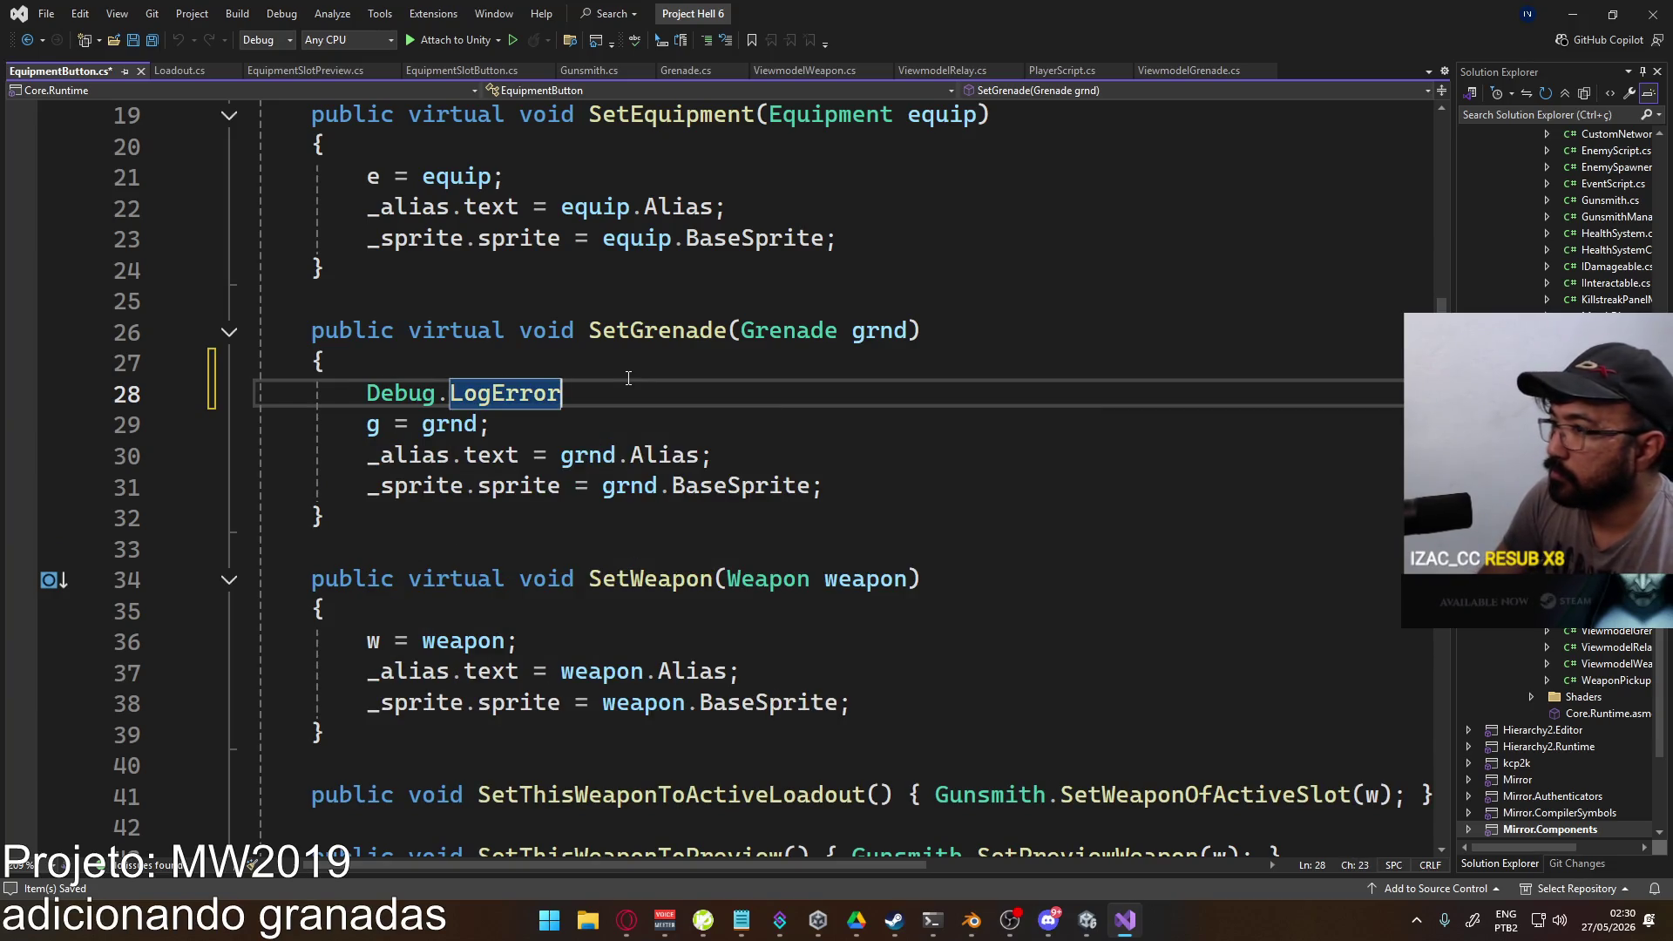
{"action": "type", "text": "(\"Set"}
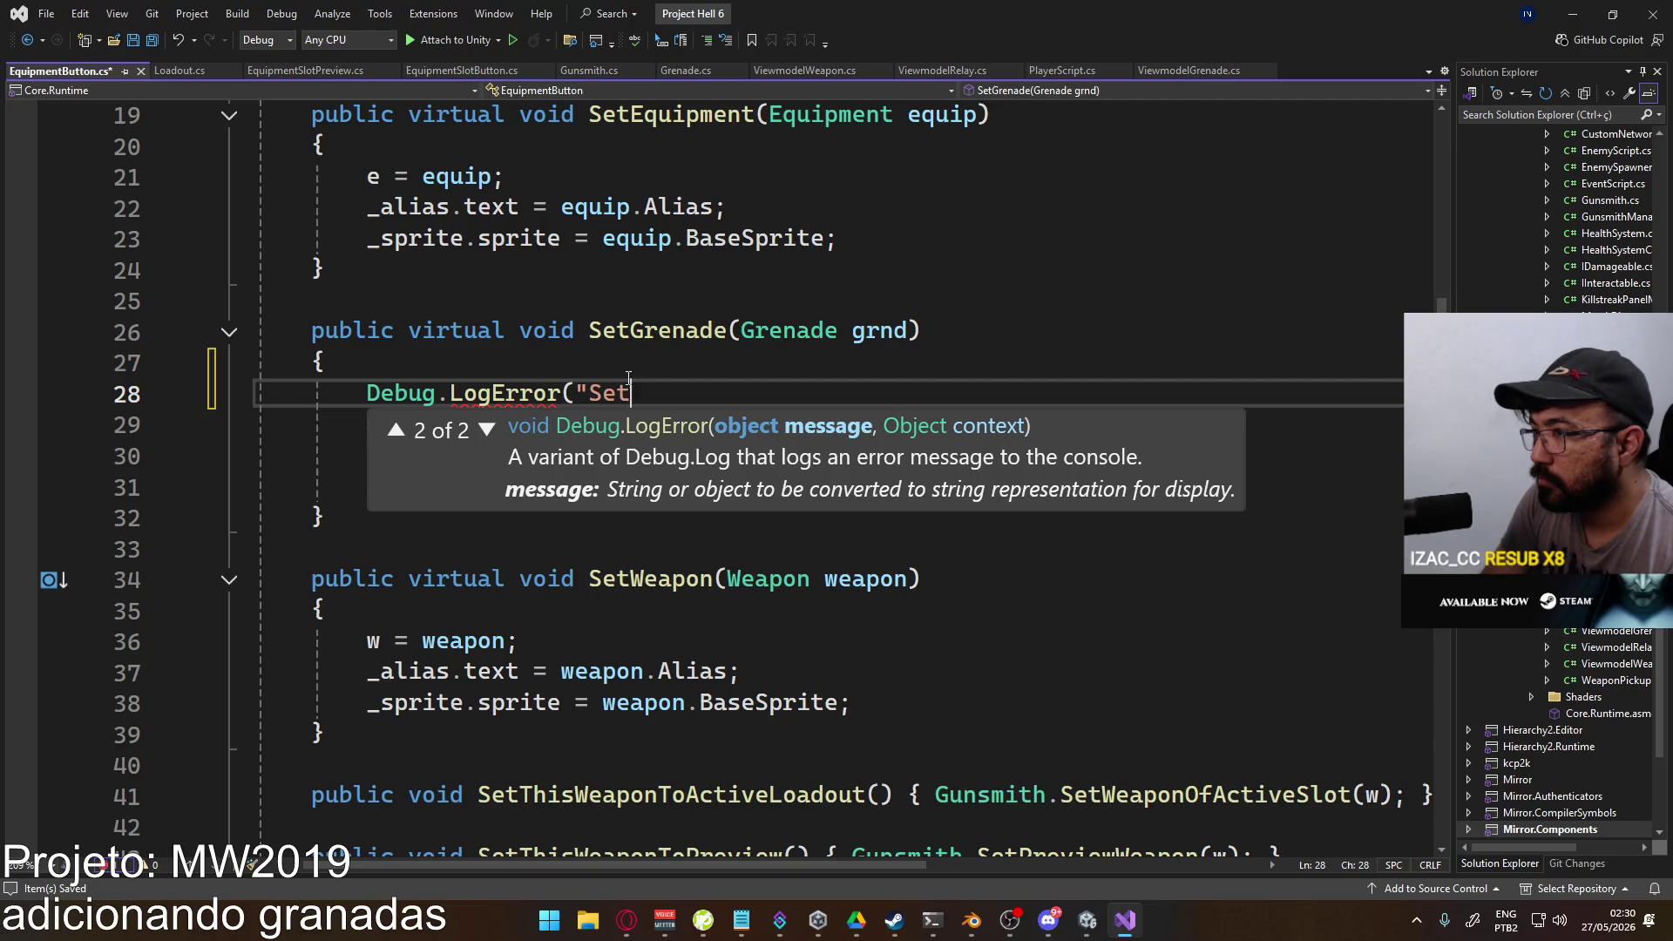
{"action": "type", "text": "ting Grenade \" + grnd);"}
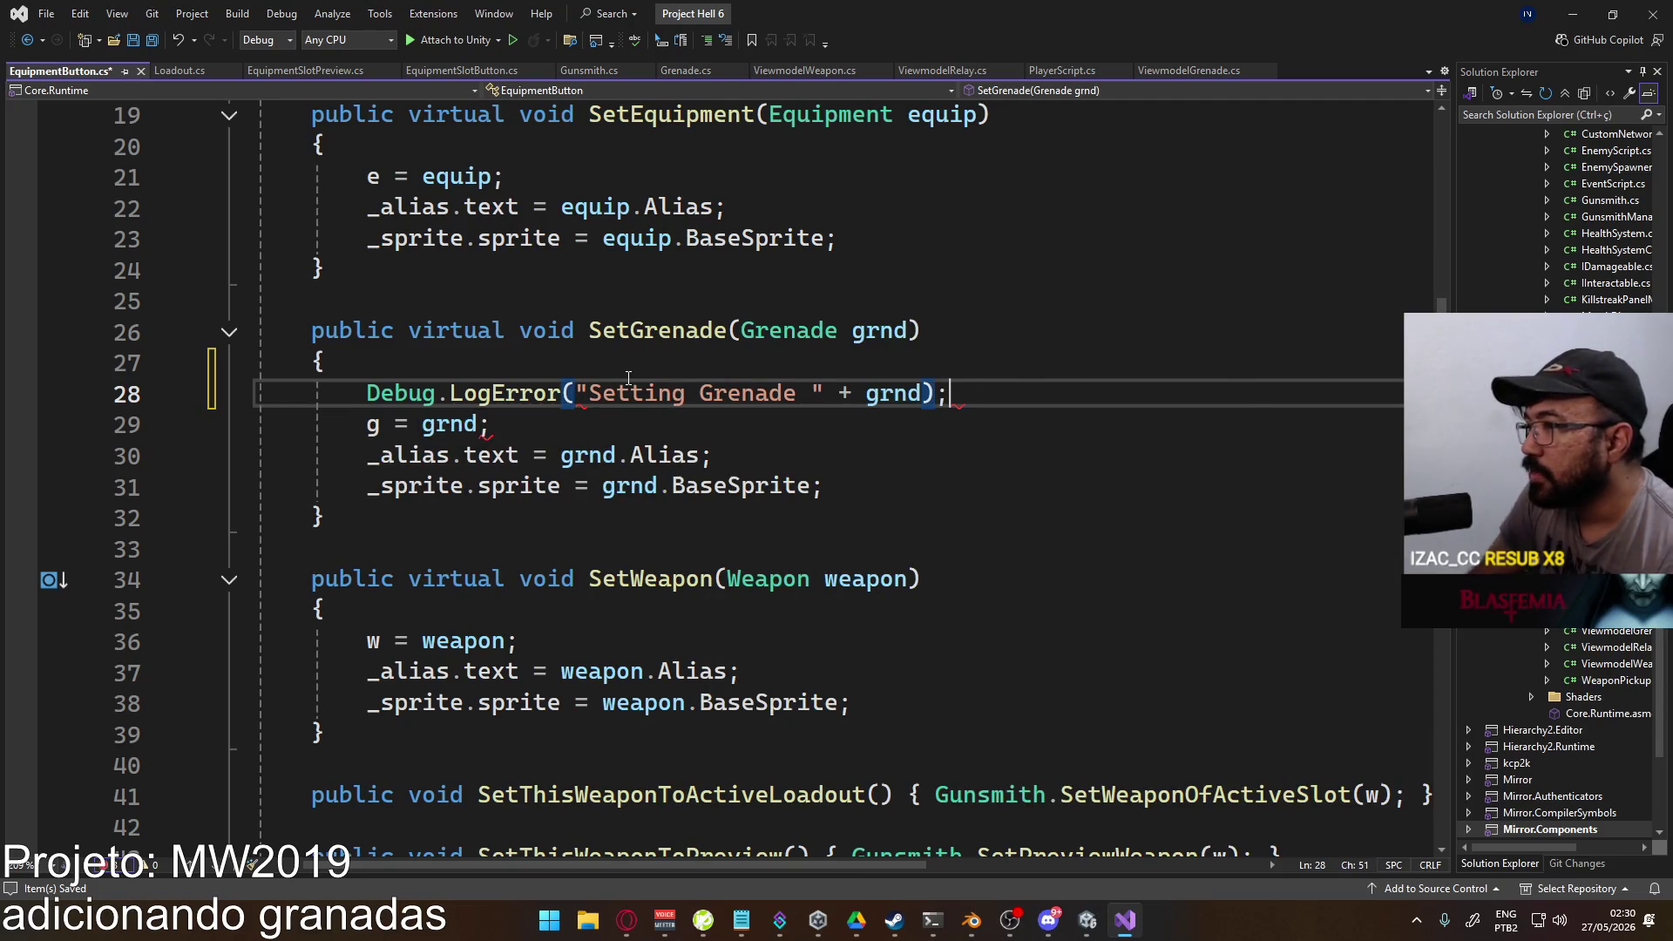
{"action": "key", "text": "ctrl+s"}
{"action": "key", "text": "alt+Tab"}
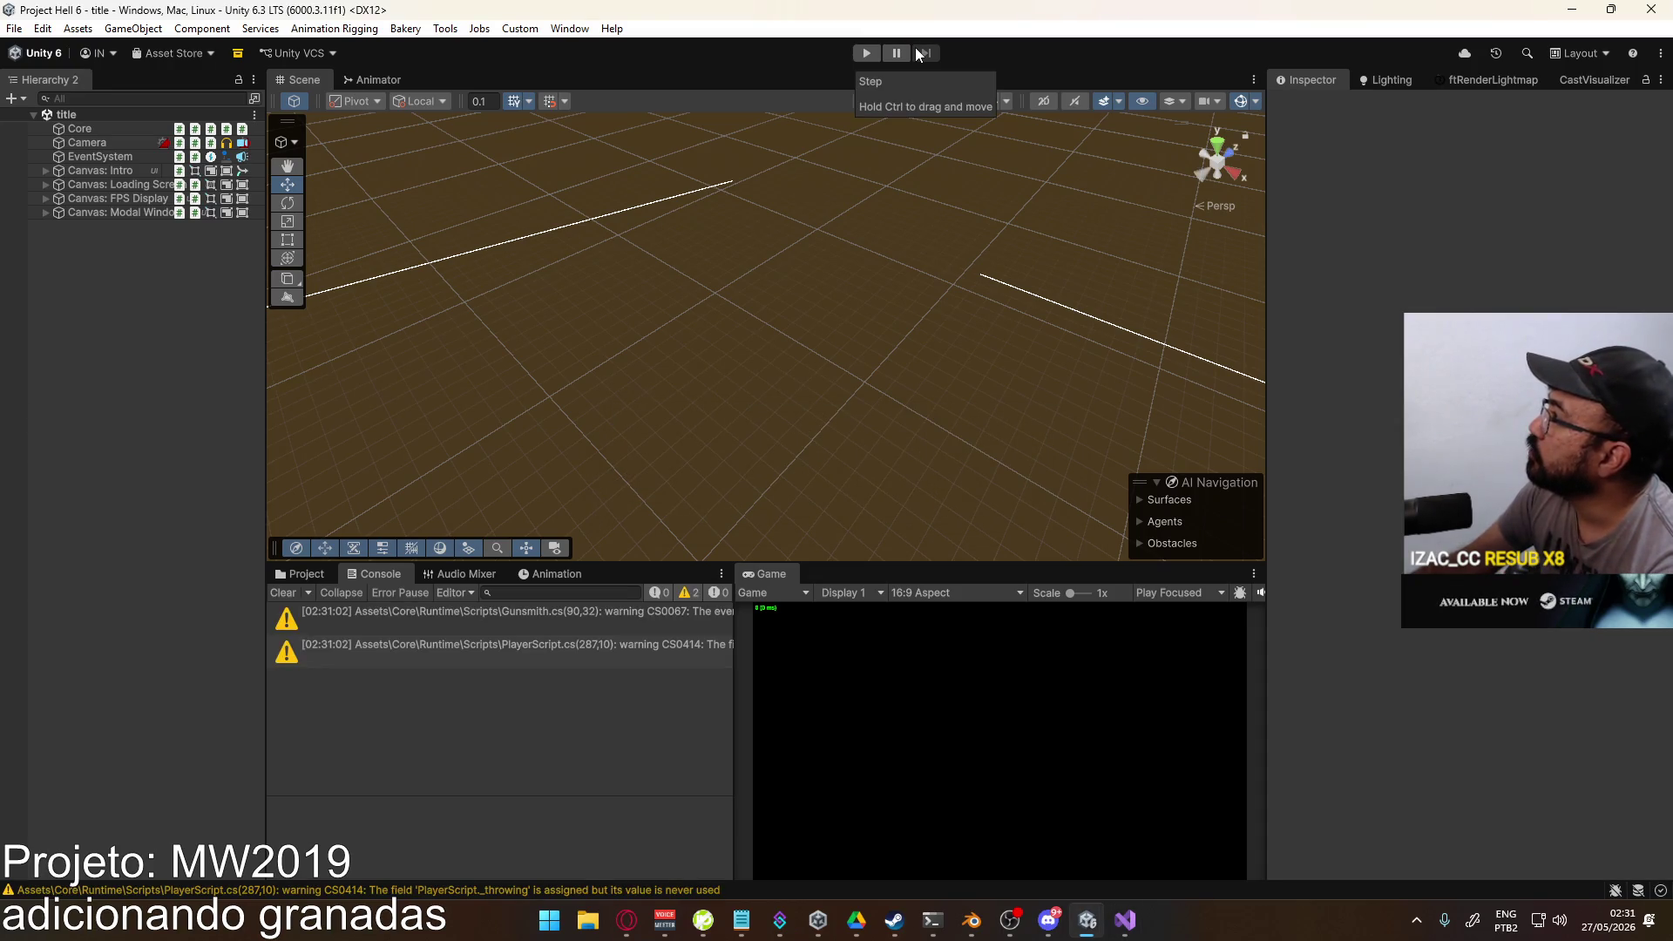
Step: Start Play mode, create a shipment match, and open Loadout 1 for editing from the pause menu
{"action": "left_click", "coordinate": [867, 53]}
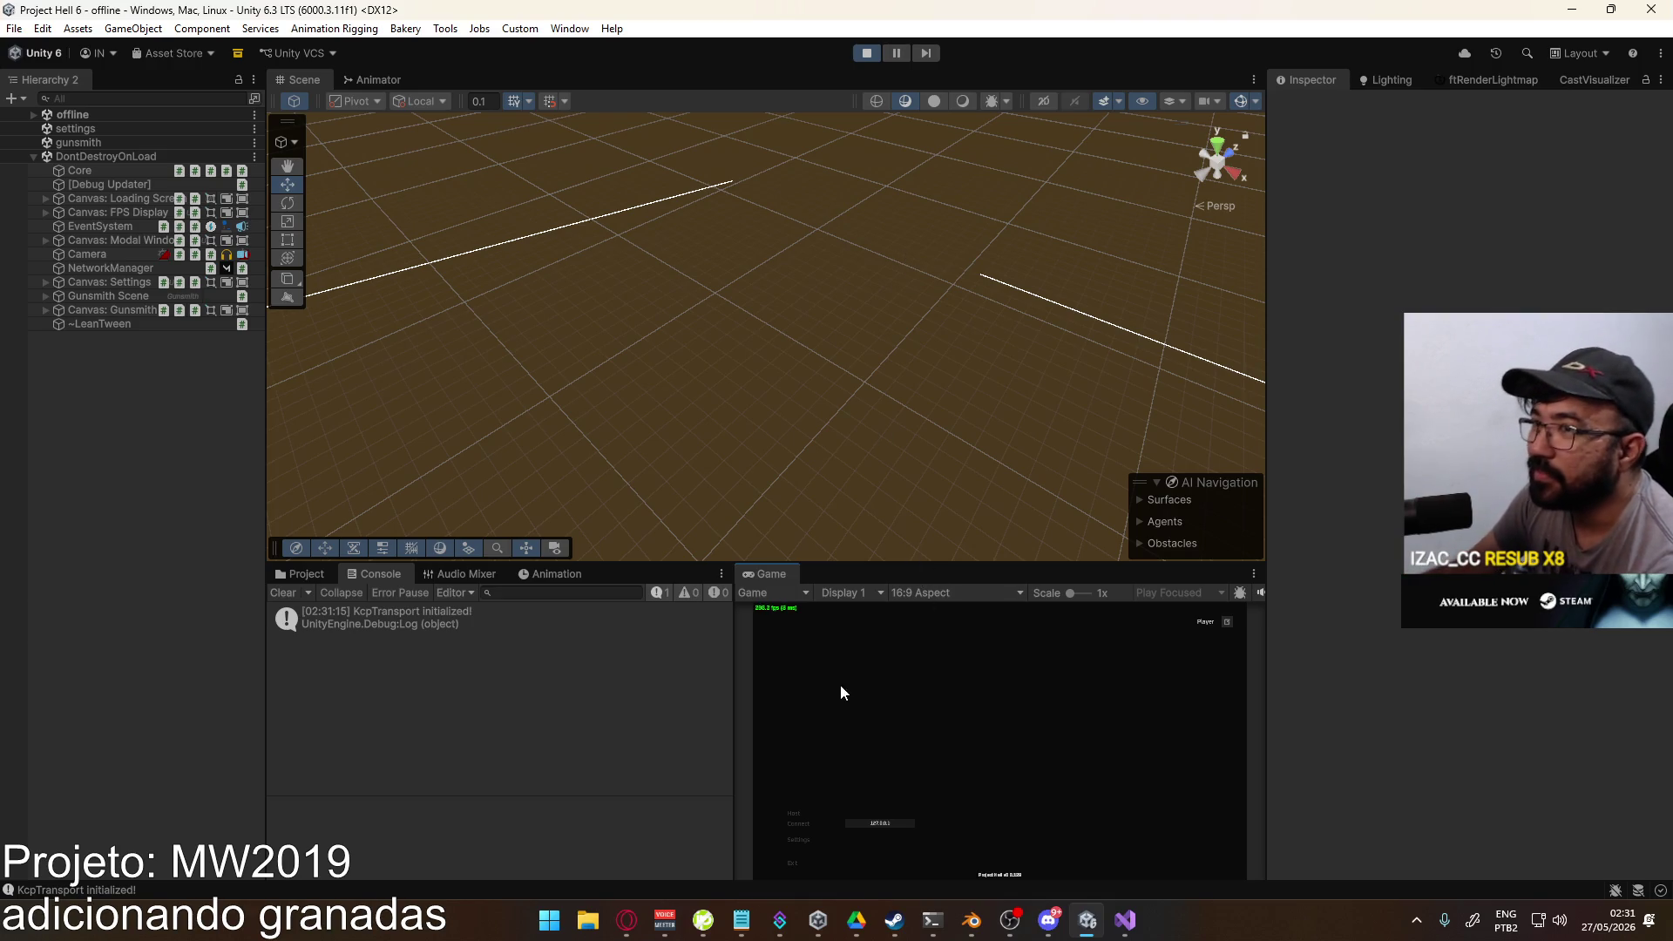
{"action": "left_click", "coordinate": [802, 815]}
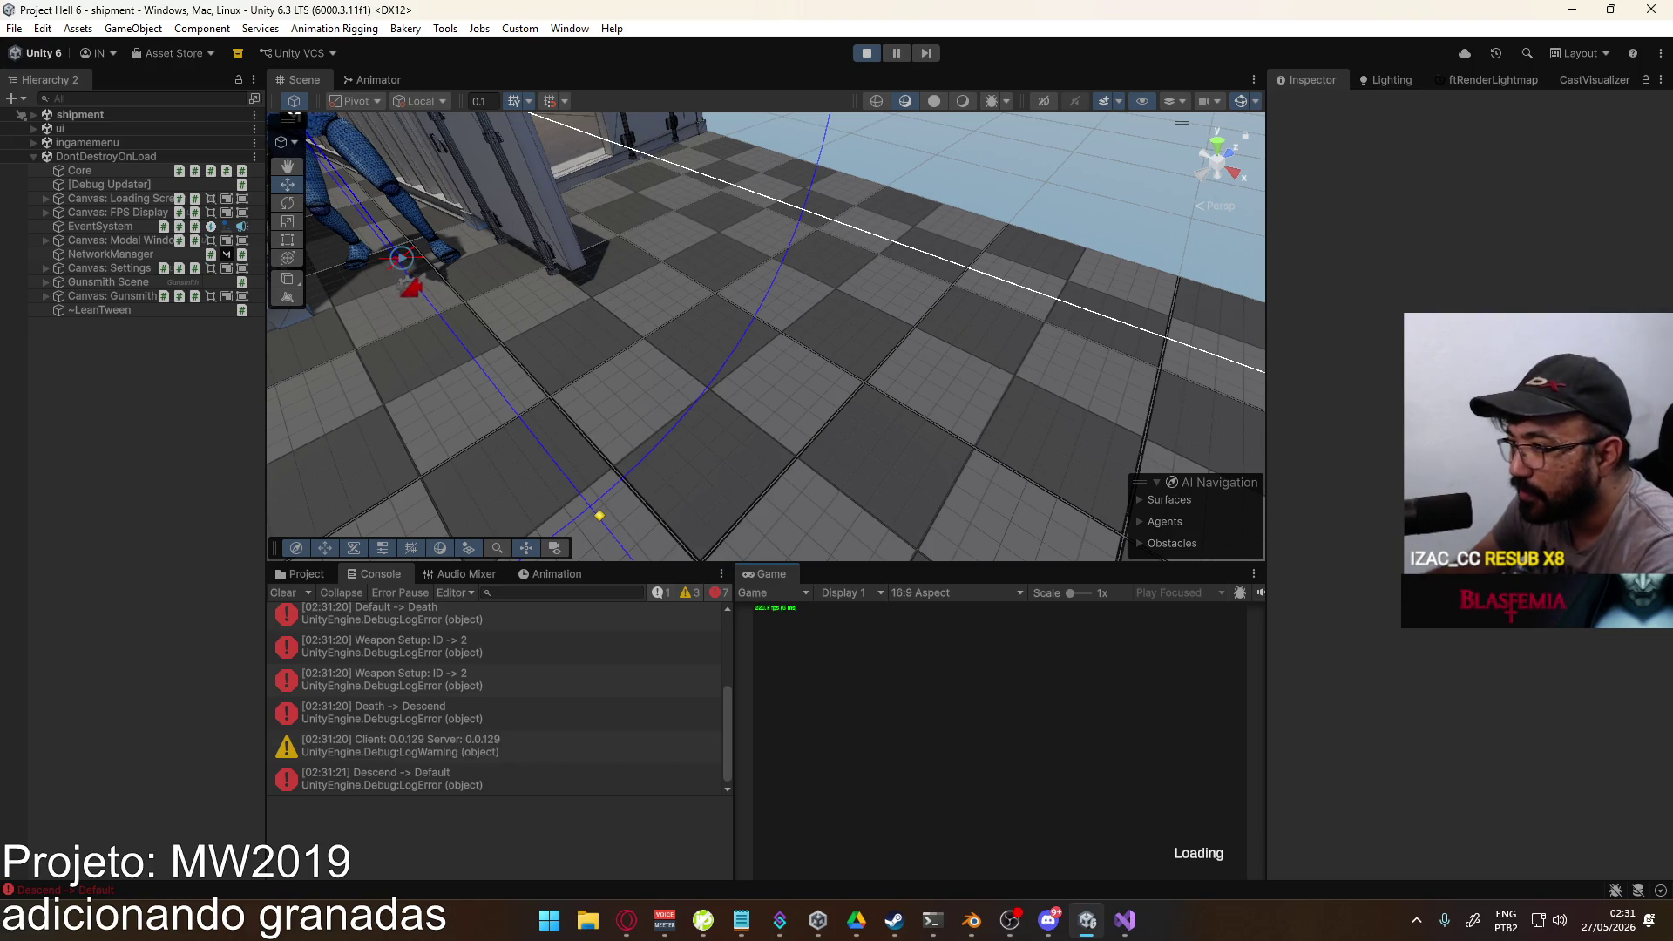
{"action": "key", "text": "Escape"}
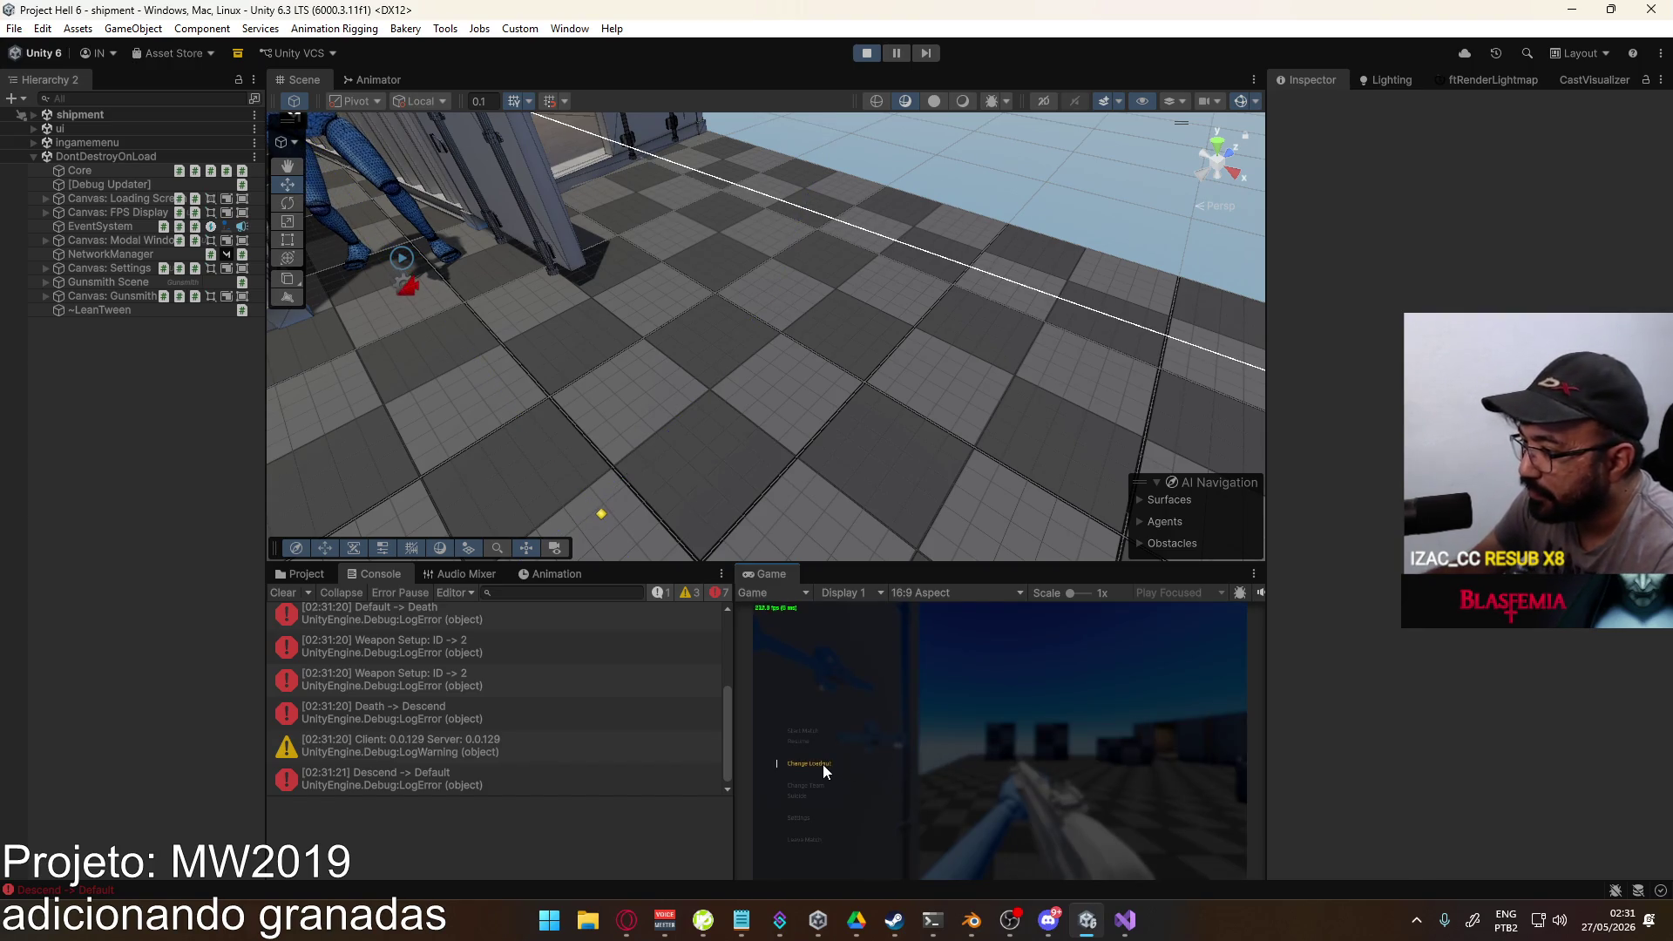
{"action": "left_click", "coordinate": [822, 765]}
{"action": "left_click", "coordinate": [892, 655]}
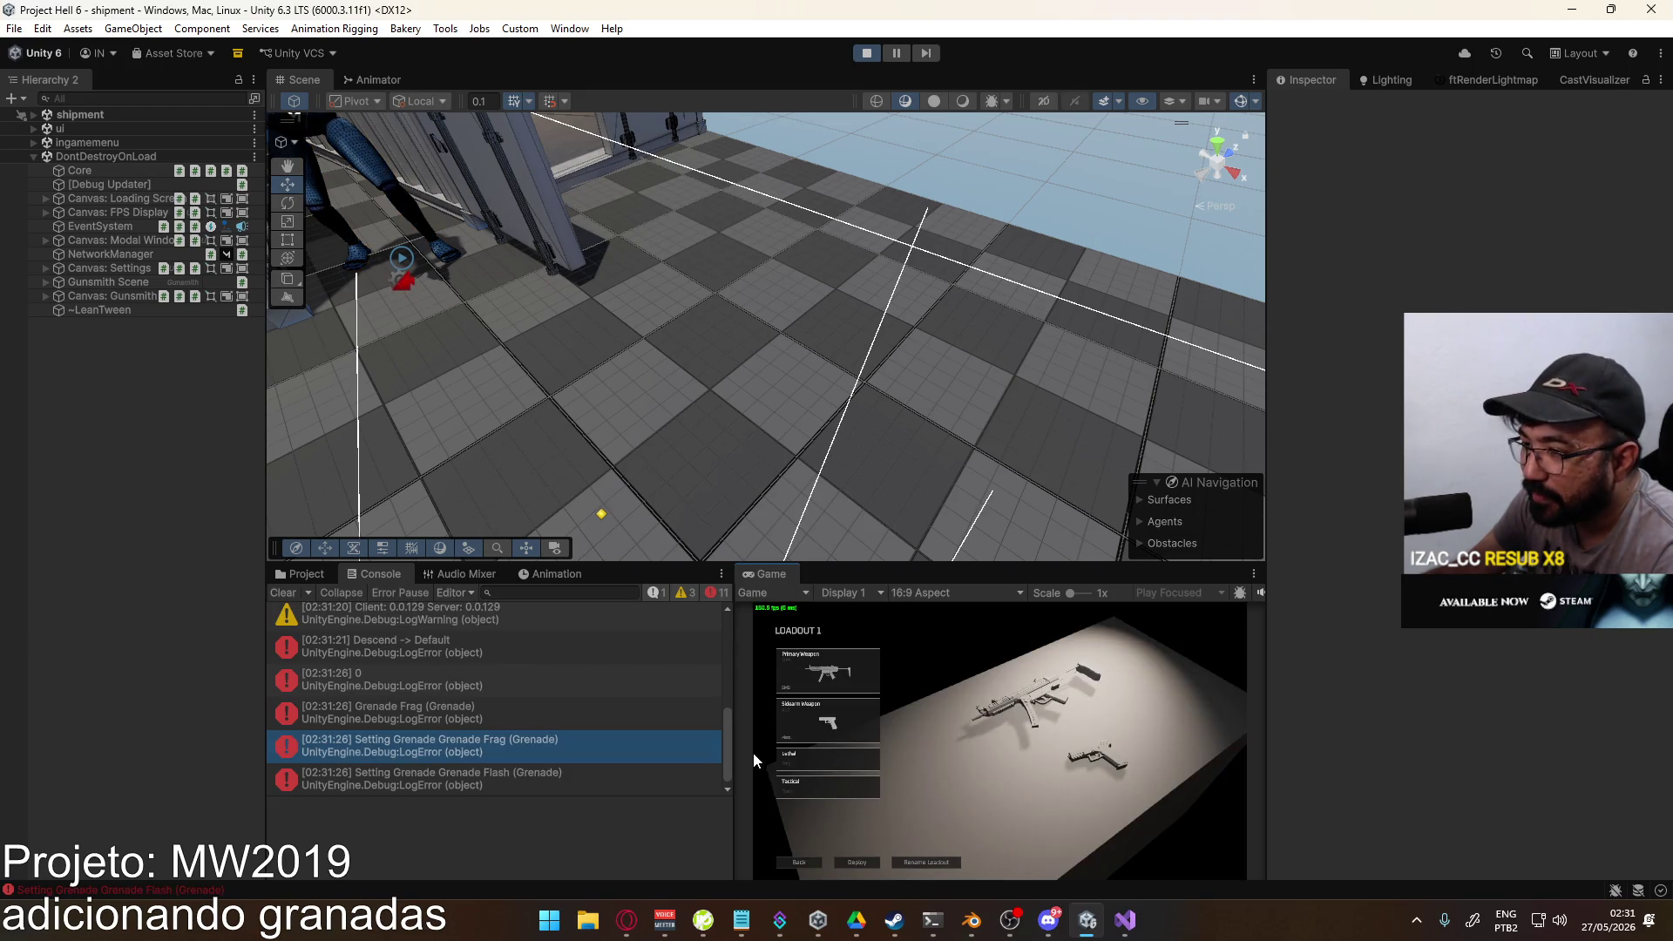
Step: Pick a lethal grenade for Loadout 1, clear the Console, and stop the game
{"action": "key", "text": "super"}
{"action": "key", "text": "super"}
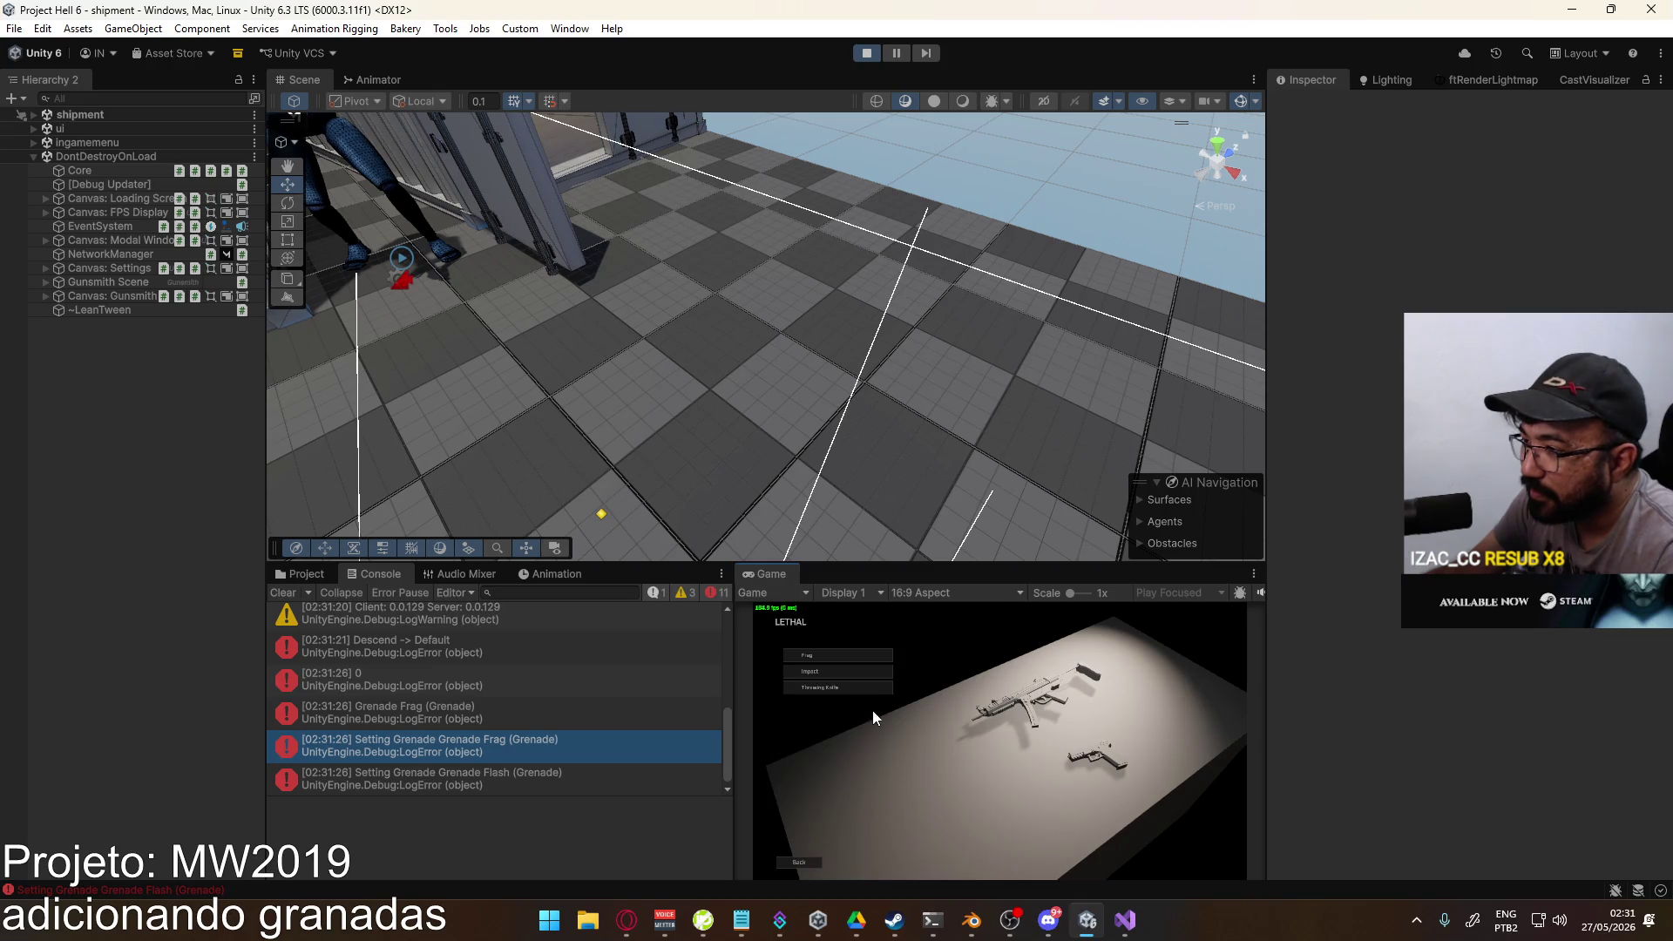
{"action": "left_click", "coordinate": [842, 683]}
{"action": "key", "text": "super"}
{"action": "key", "text": "super"}
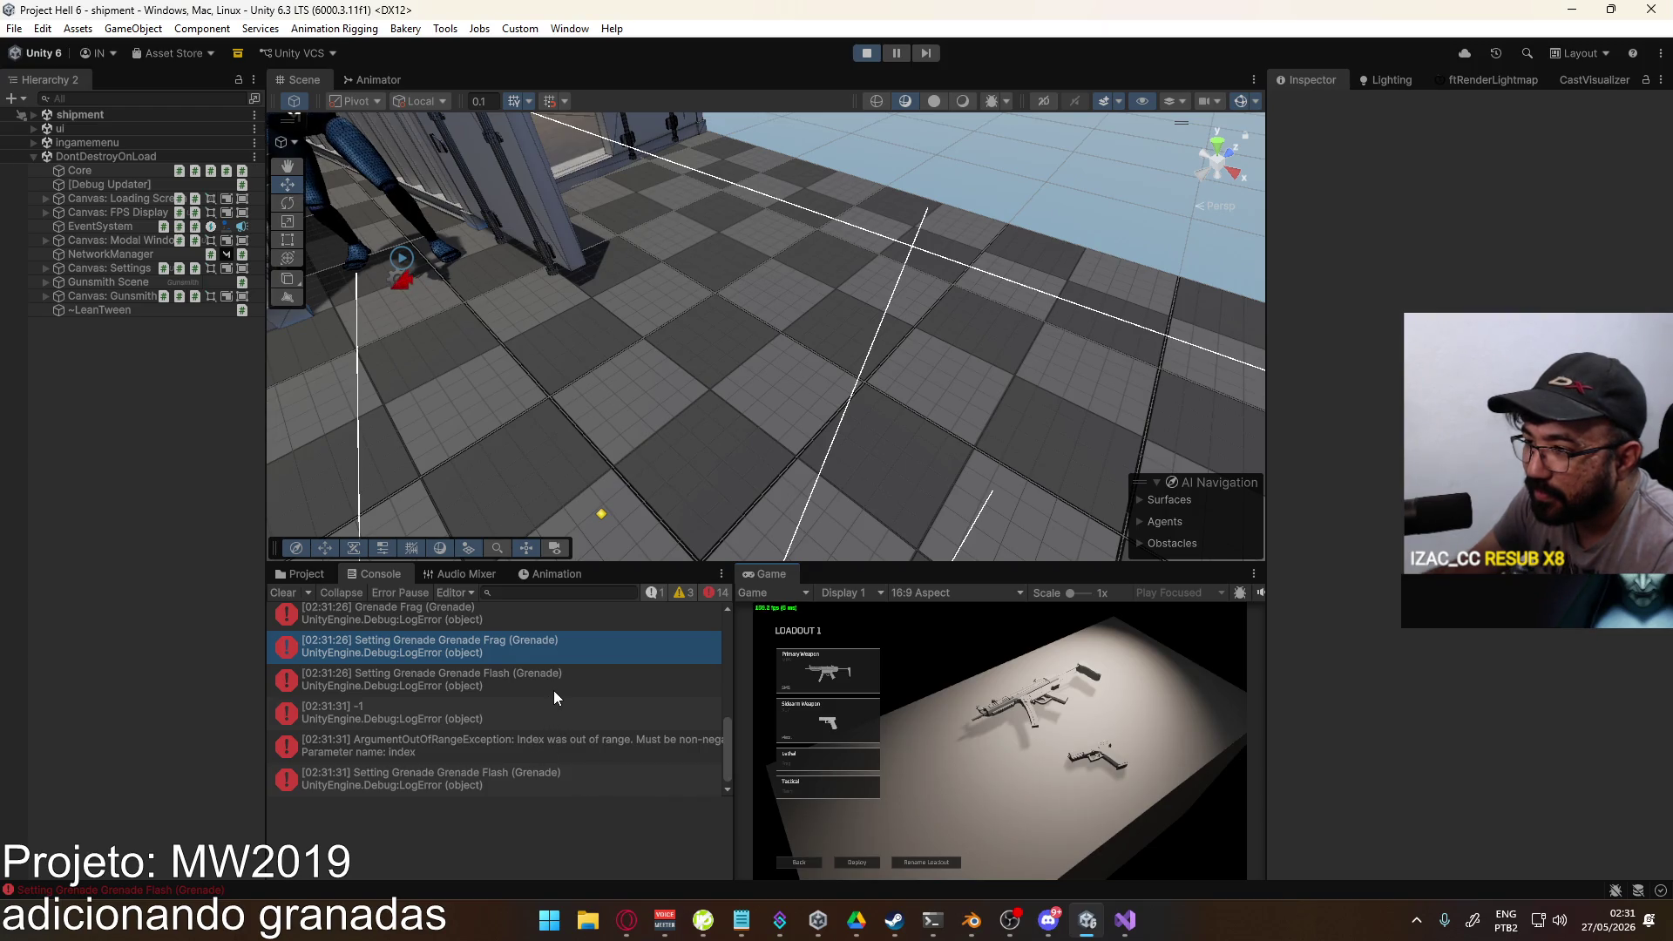
{"action": "left_click", "coordinate": [283, 593]}
{"action": "left_click", "coordinate": [801, 861]}
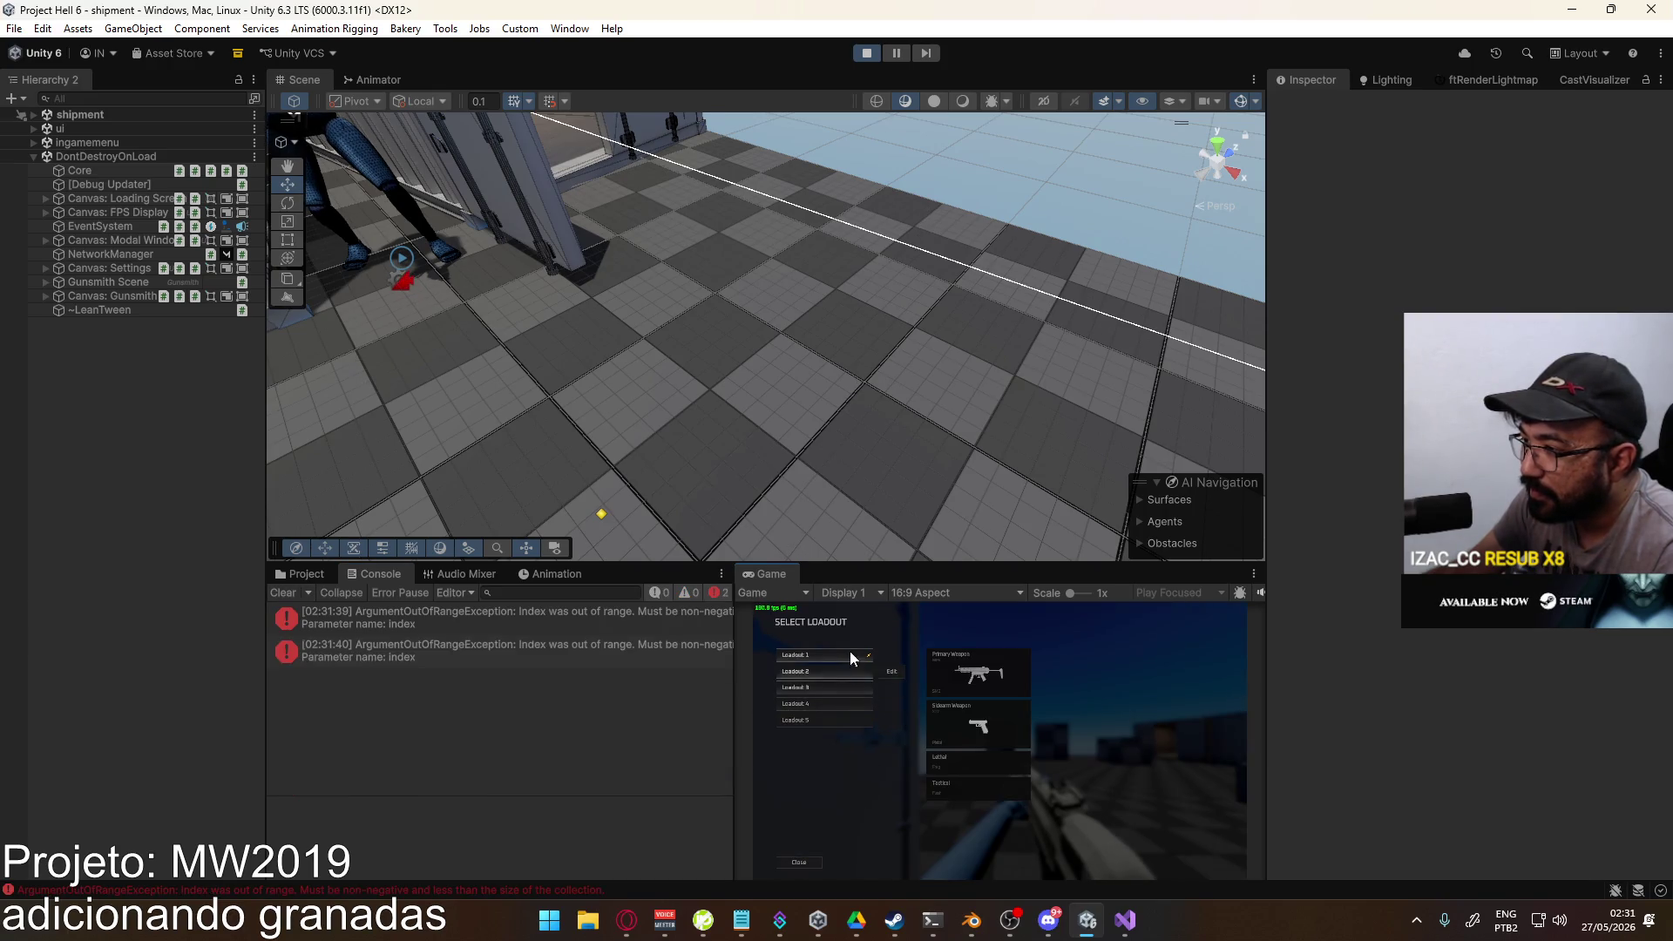
{"action": "key", "text": "super"}
{"action": "key", "text": "Escape"}
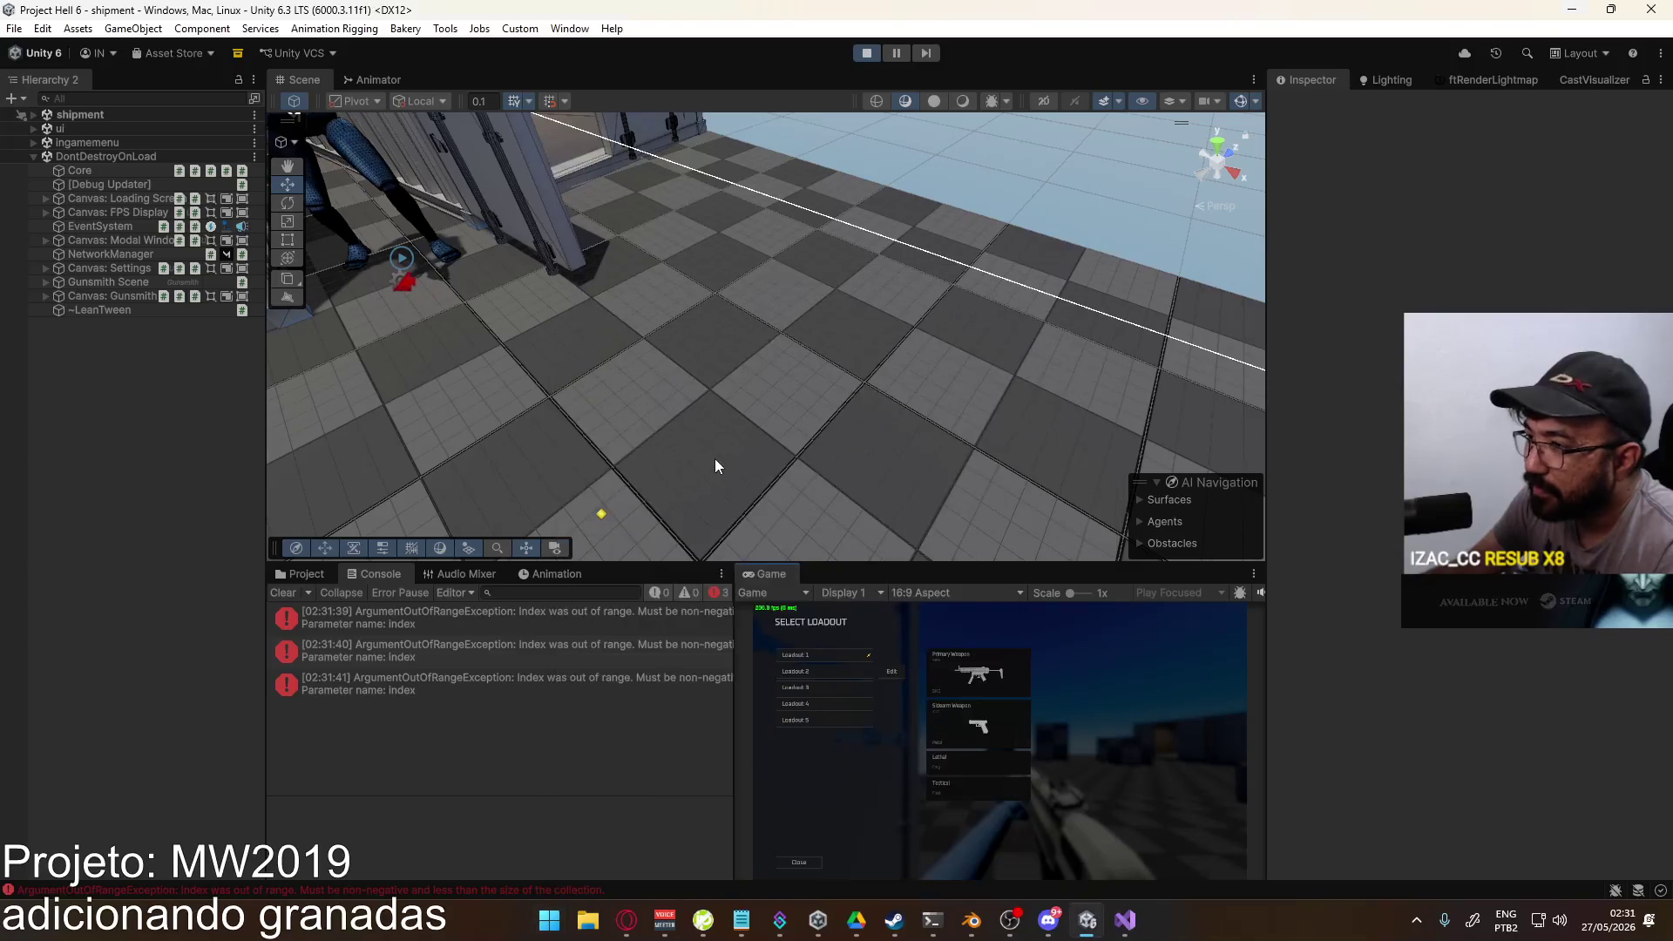
{"action": "left_click", "coordinate": [866, 54]}
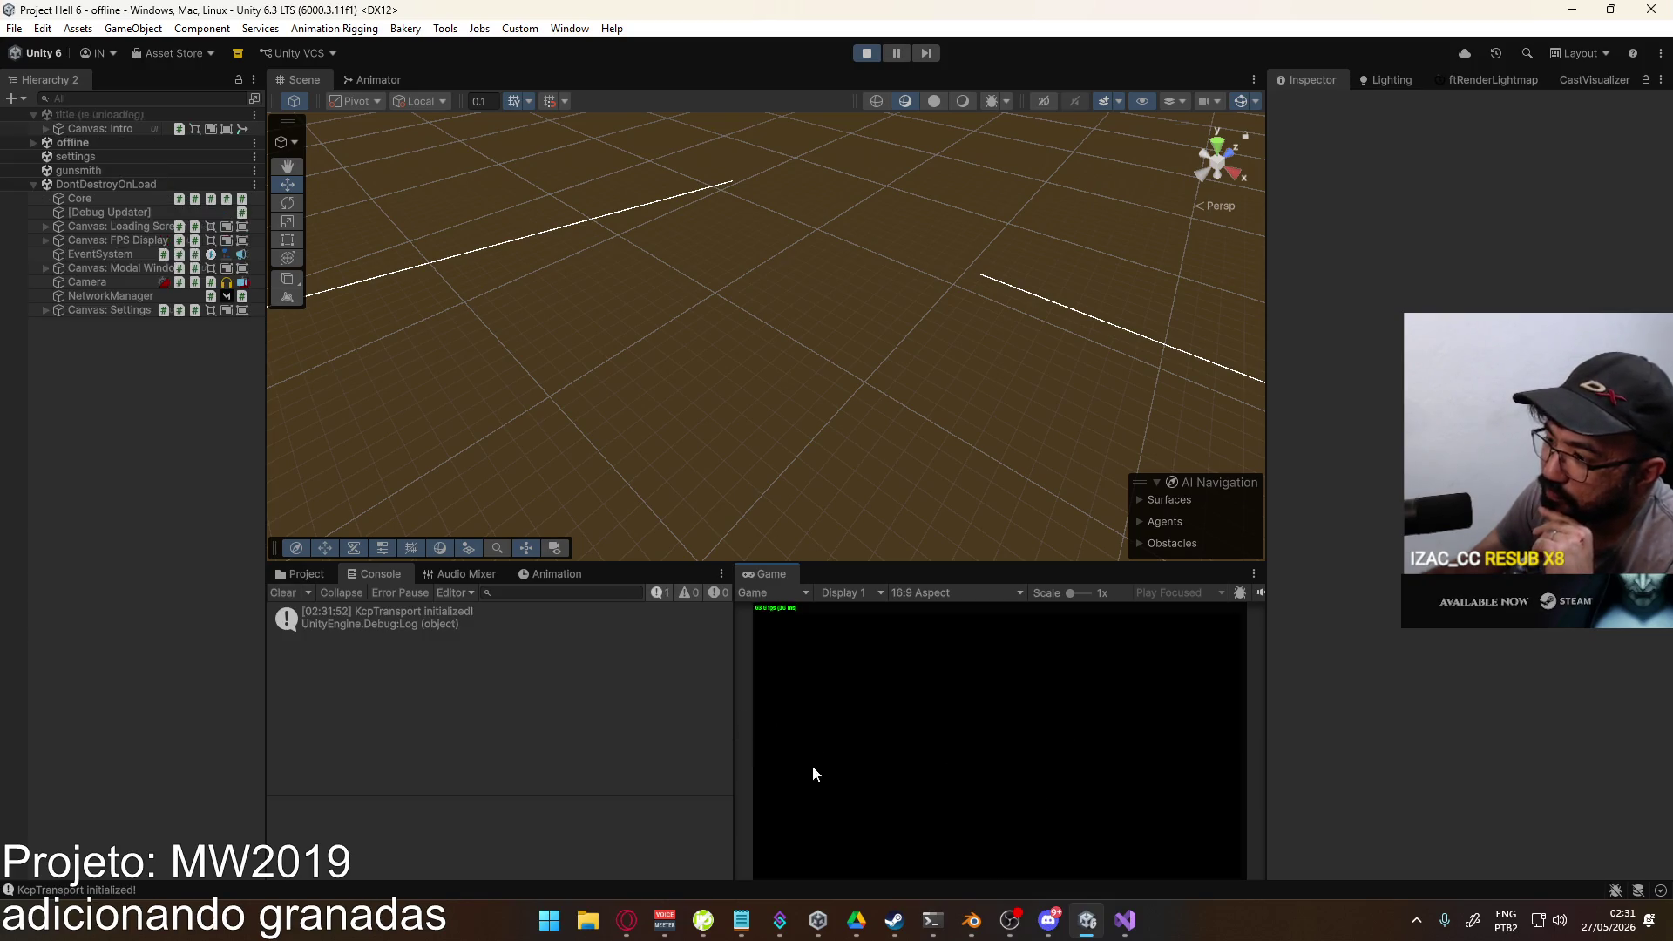
Step: Create a shipment match, clear the Console, and open Loadout 1 for editing
{"action": "left_click", "coordinate": [895, 867]}
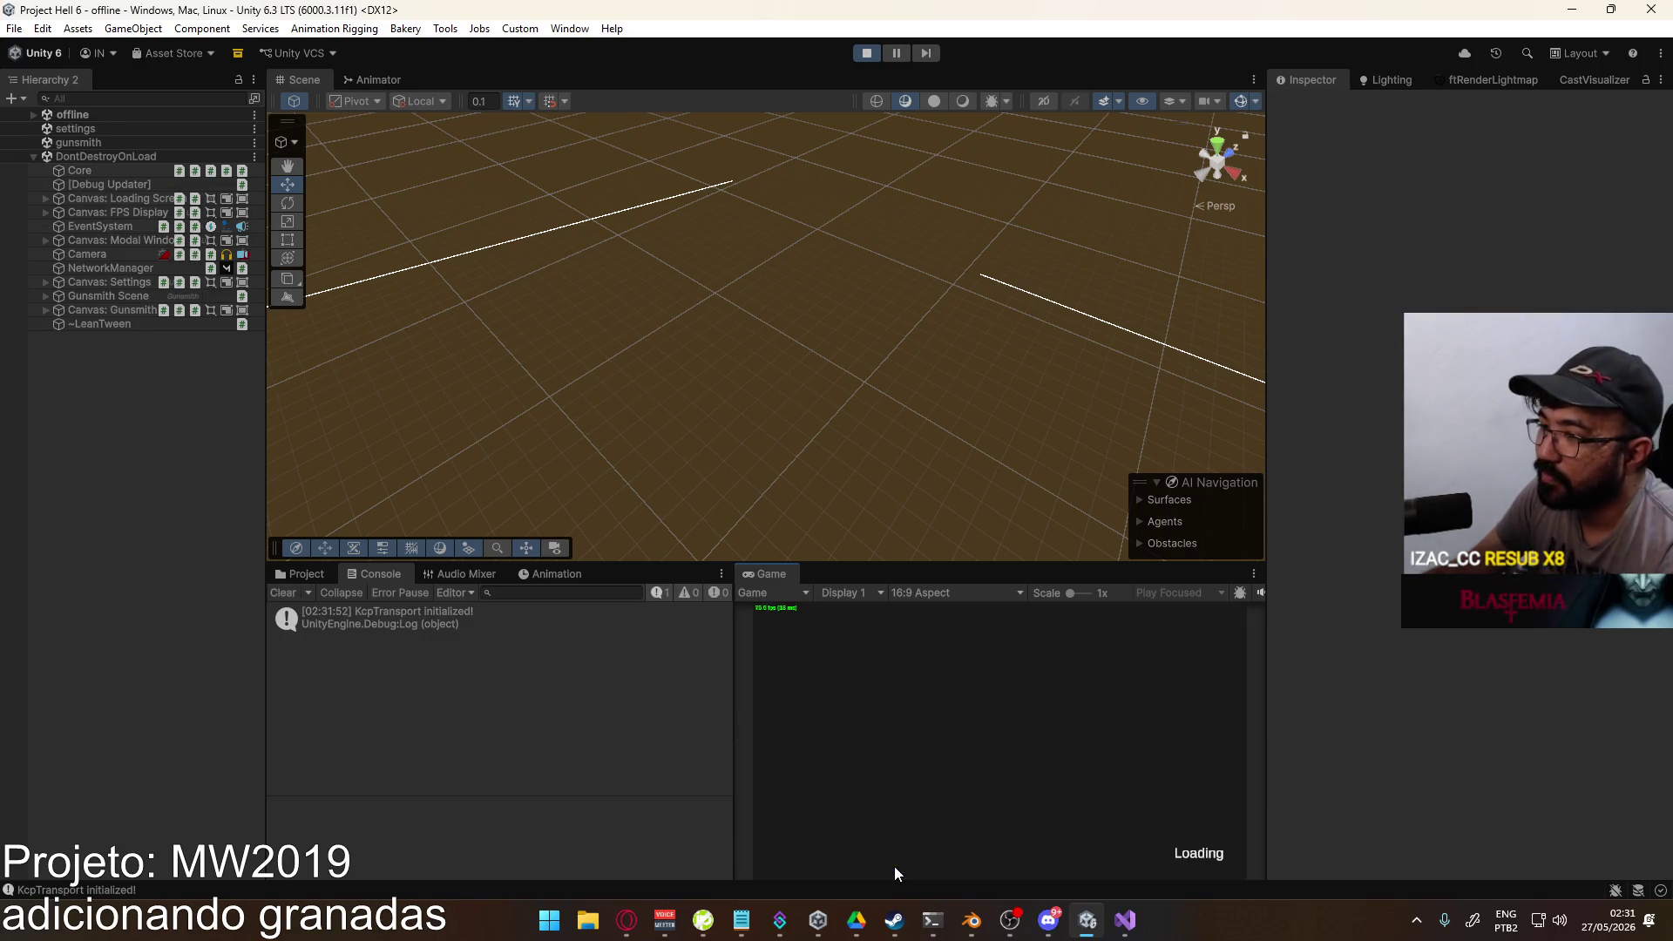
{"action": "left_click", "coordinate": [289, 592]}
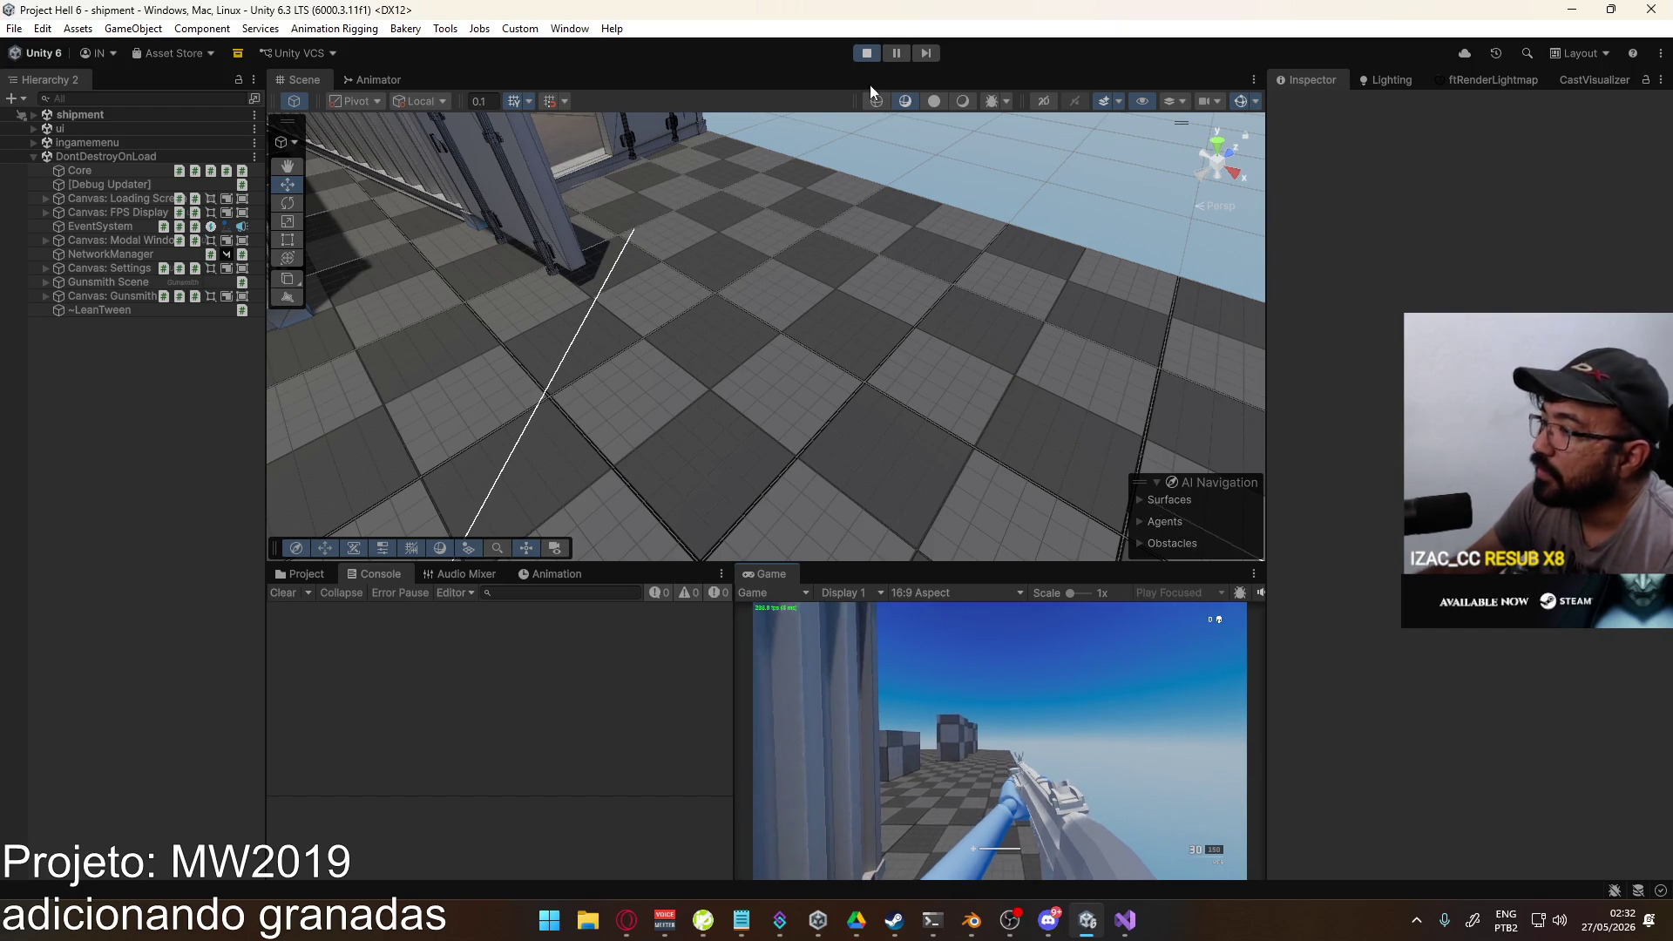
{"action": "key", "text": "Escape"}
{"action": "left_click", "coordinate": [821, 760]}
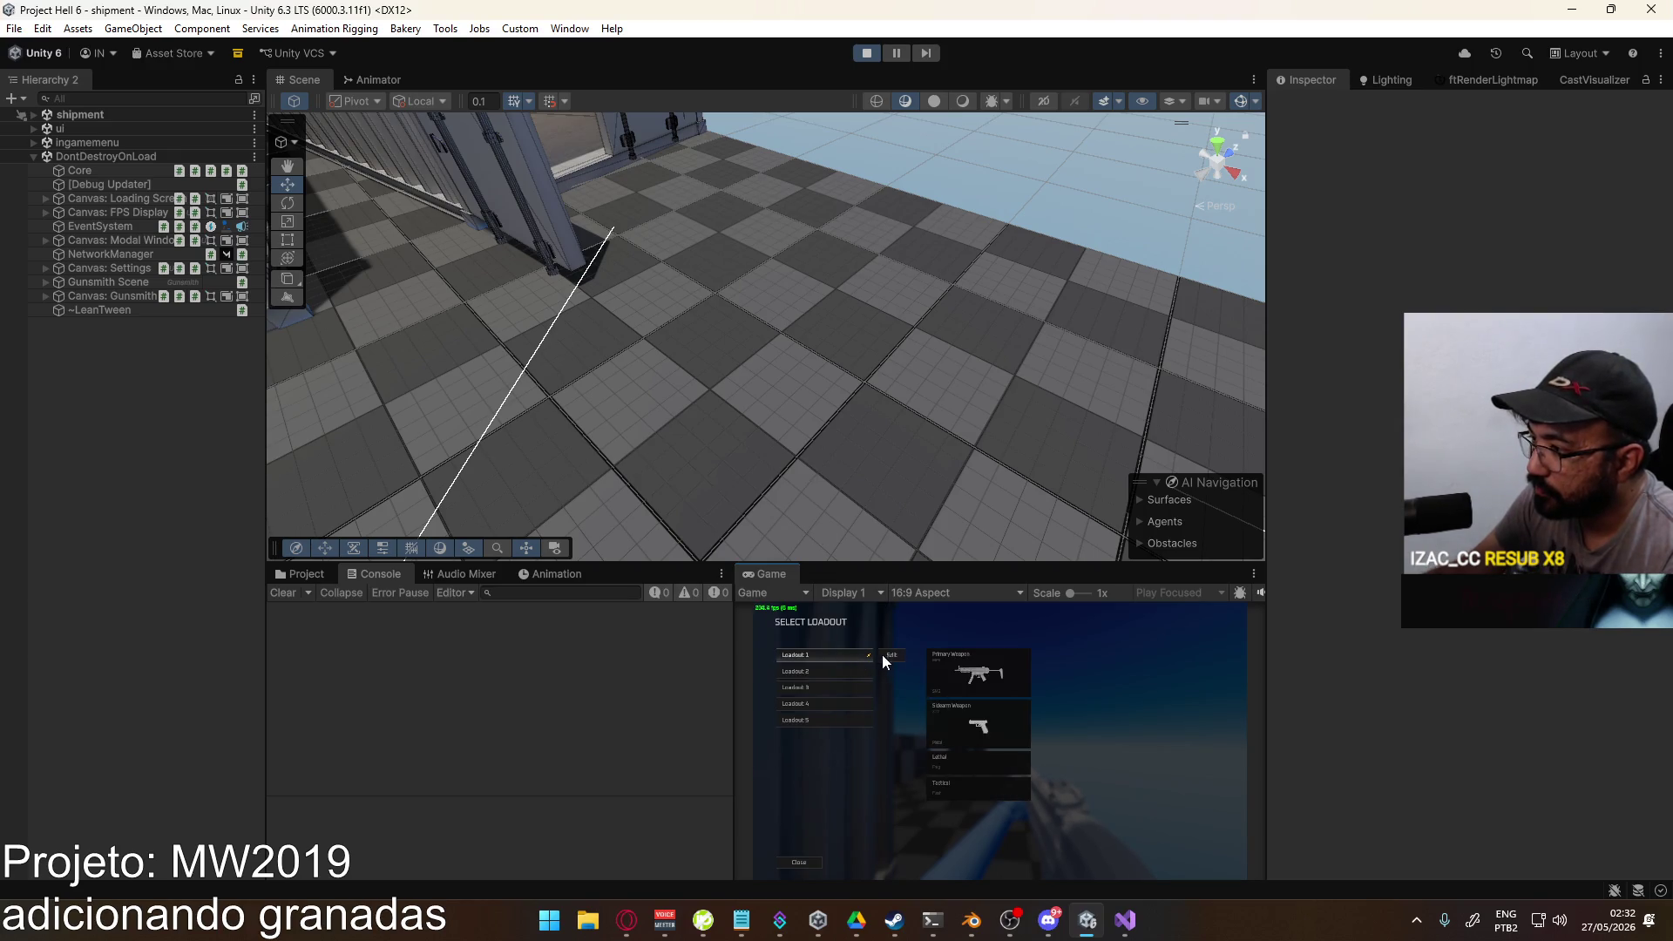
{"action": "left_click", "coordinate": [882, 655]}
{"action": "key", "text": "super"}
{"action": "key", "text": "Escape"}
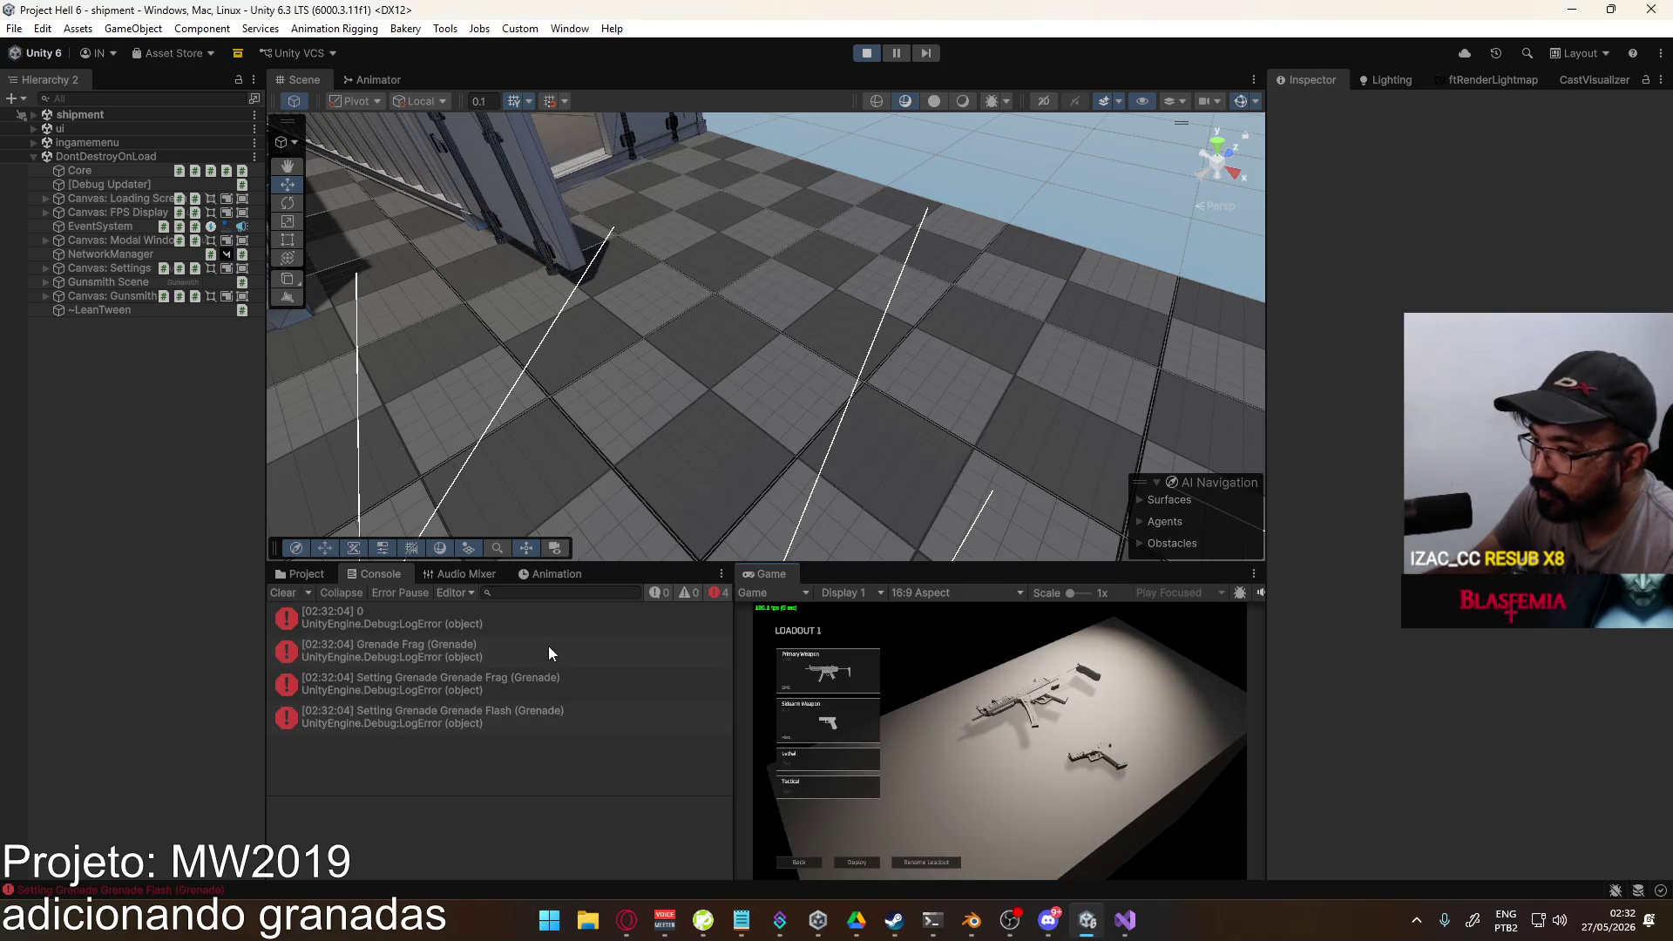
Step: Choose a grenade from the Lethal list for Loadout 1, clearing the Console around it
{"action": "left_click", "coordinate": [284, 594]}
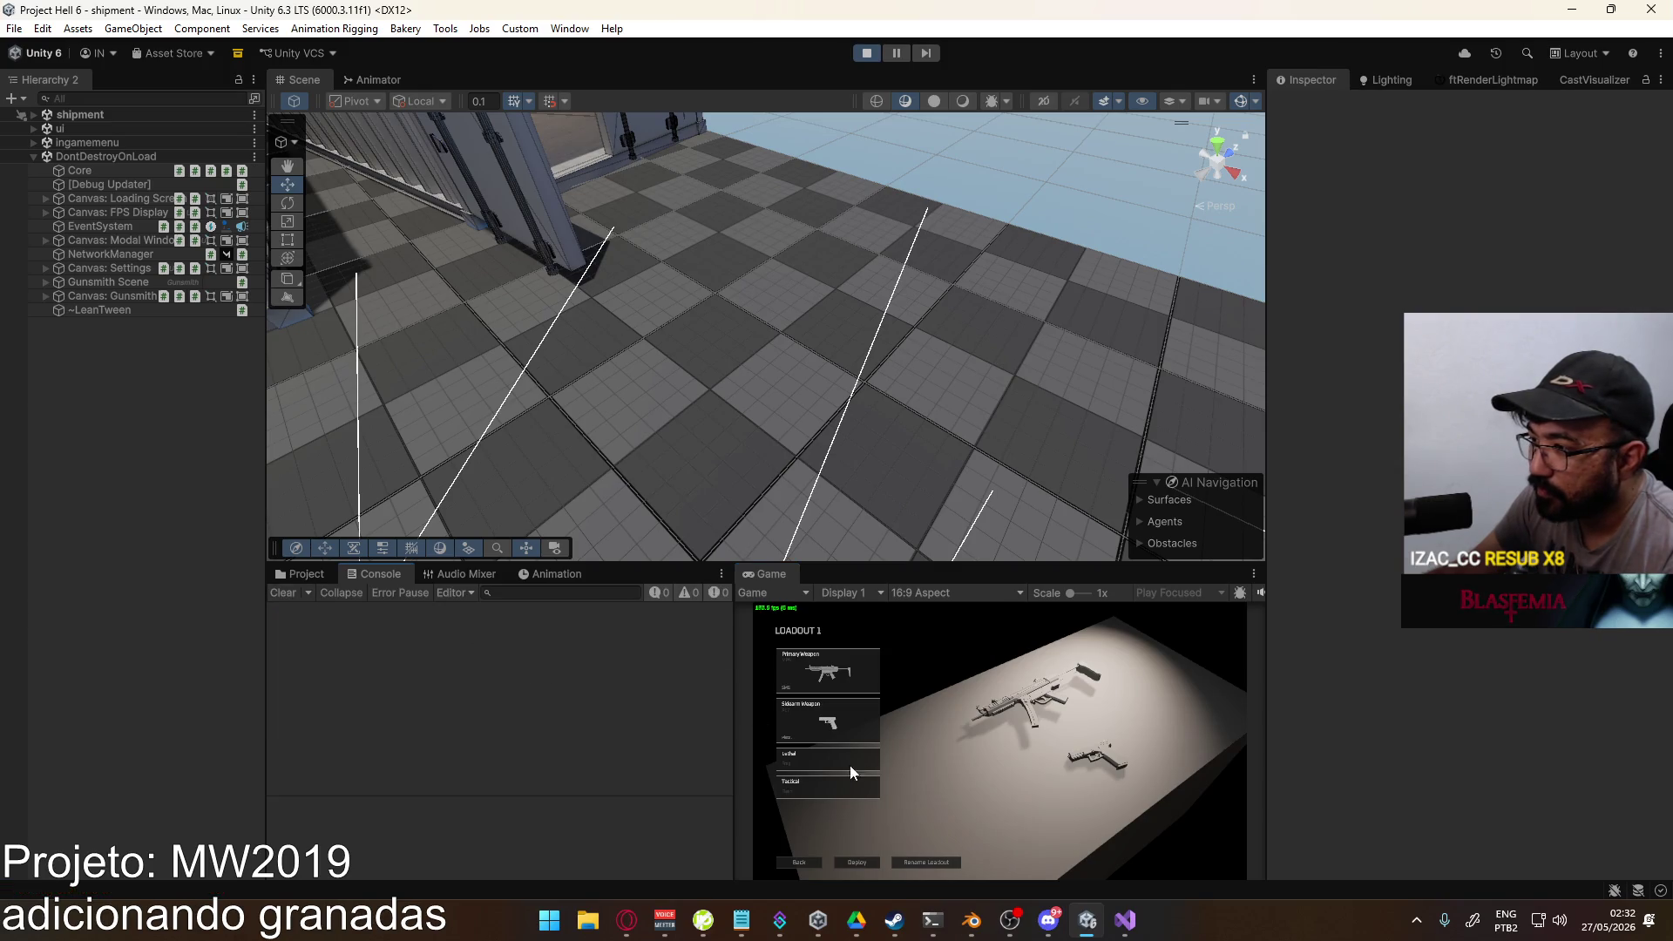
{"action": "left_click", "coordinate": [843, 766]}
{"action": "left_click", "coordinate": [843, 670]}
{"action": "key", "text": "super"}
{"action": "key", "text": "super"}
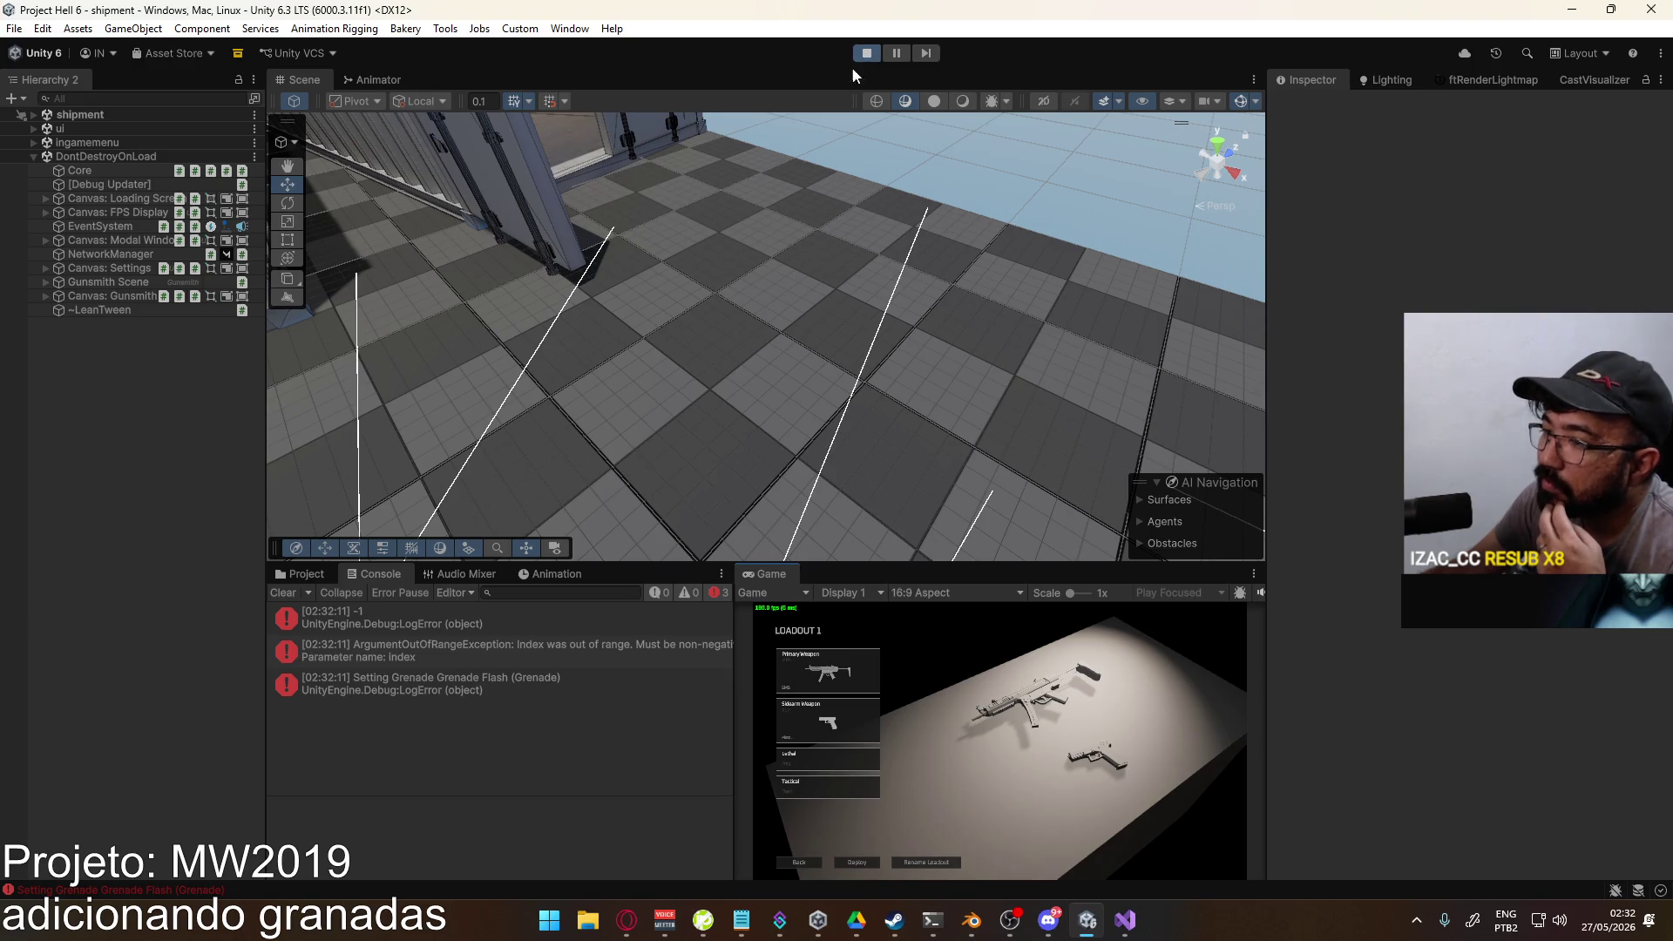
{"action": "left_click", "coordinate": [284, 592]}
Step: Leave the loadout screen via Loadout 2 and stop the running game
{"action": "left_click", "coordinate": [806, 863]}
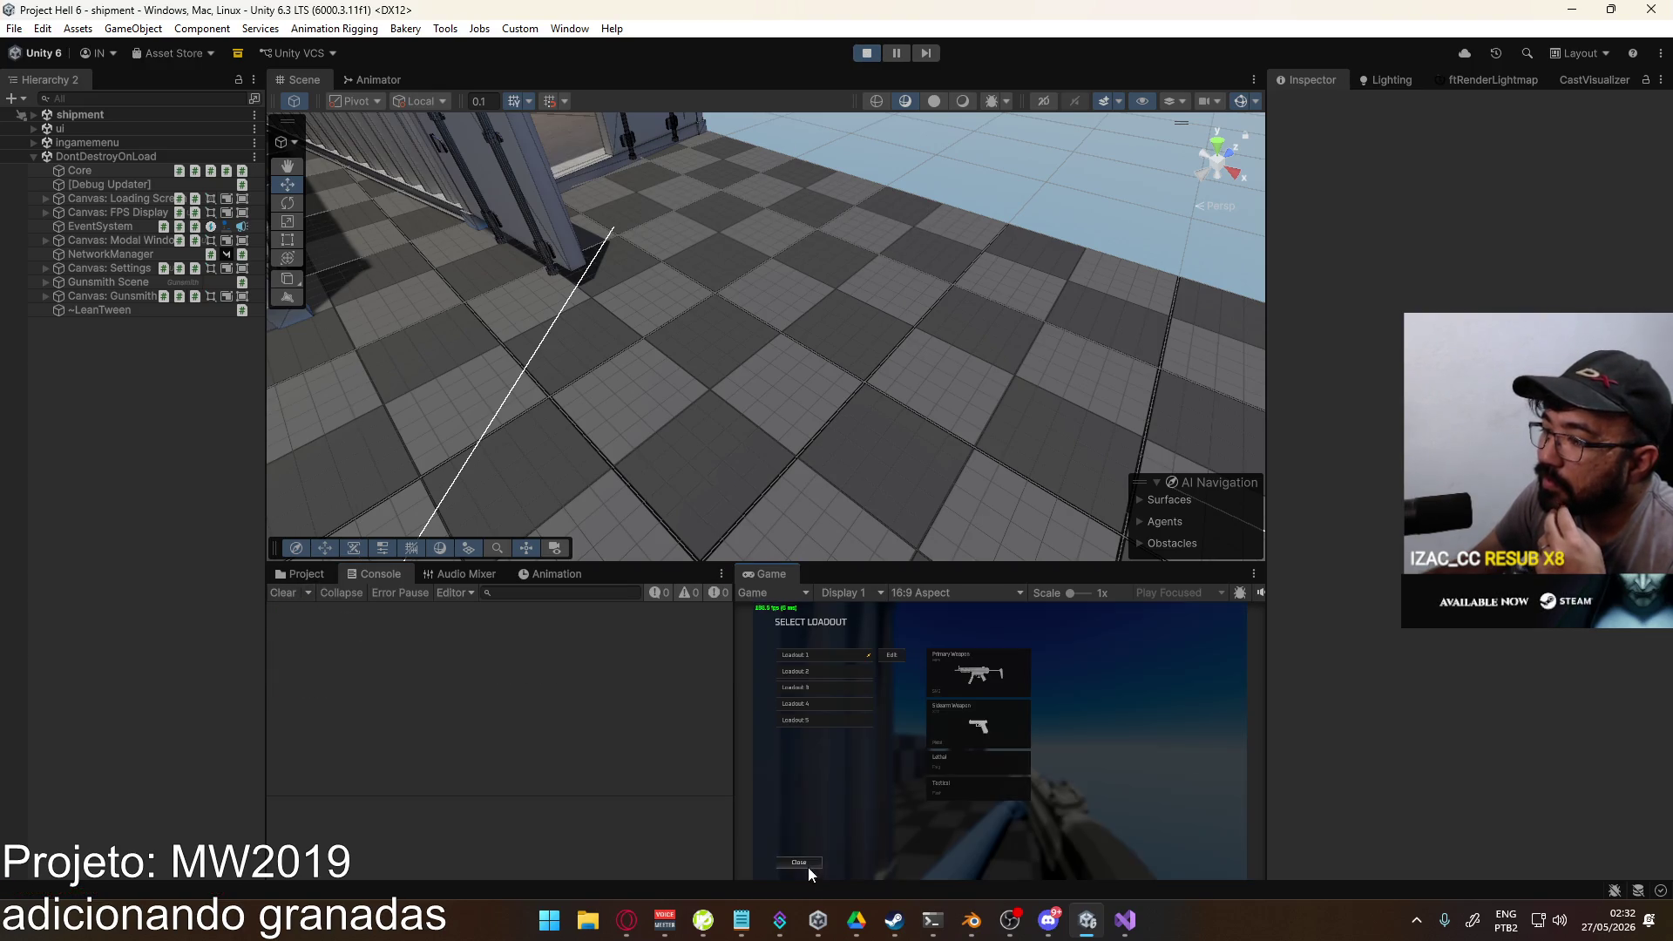
{"action": "left_click", "coordinate": [860, 674]}
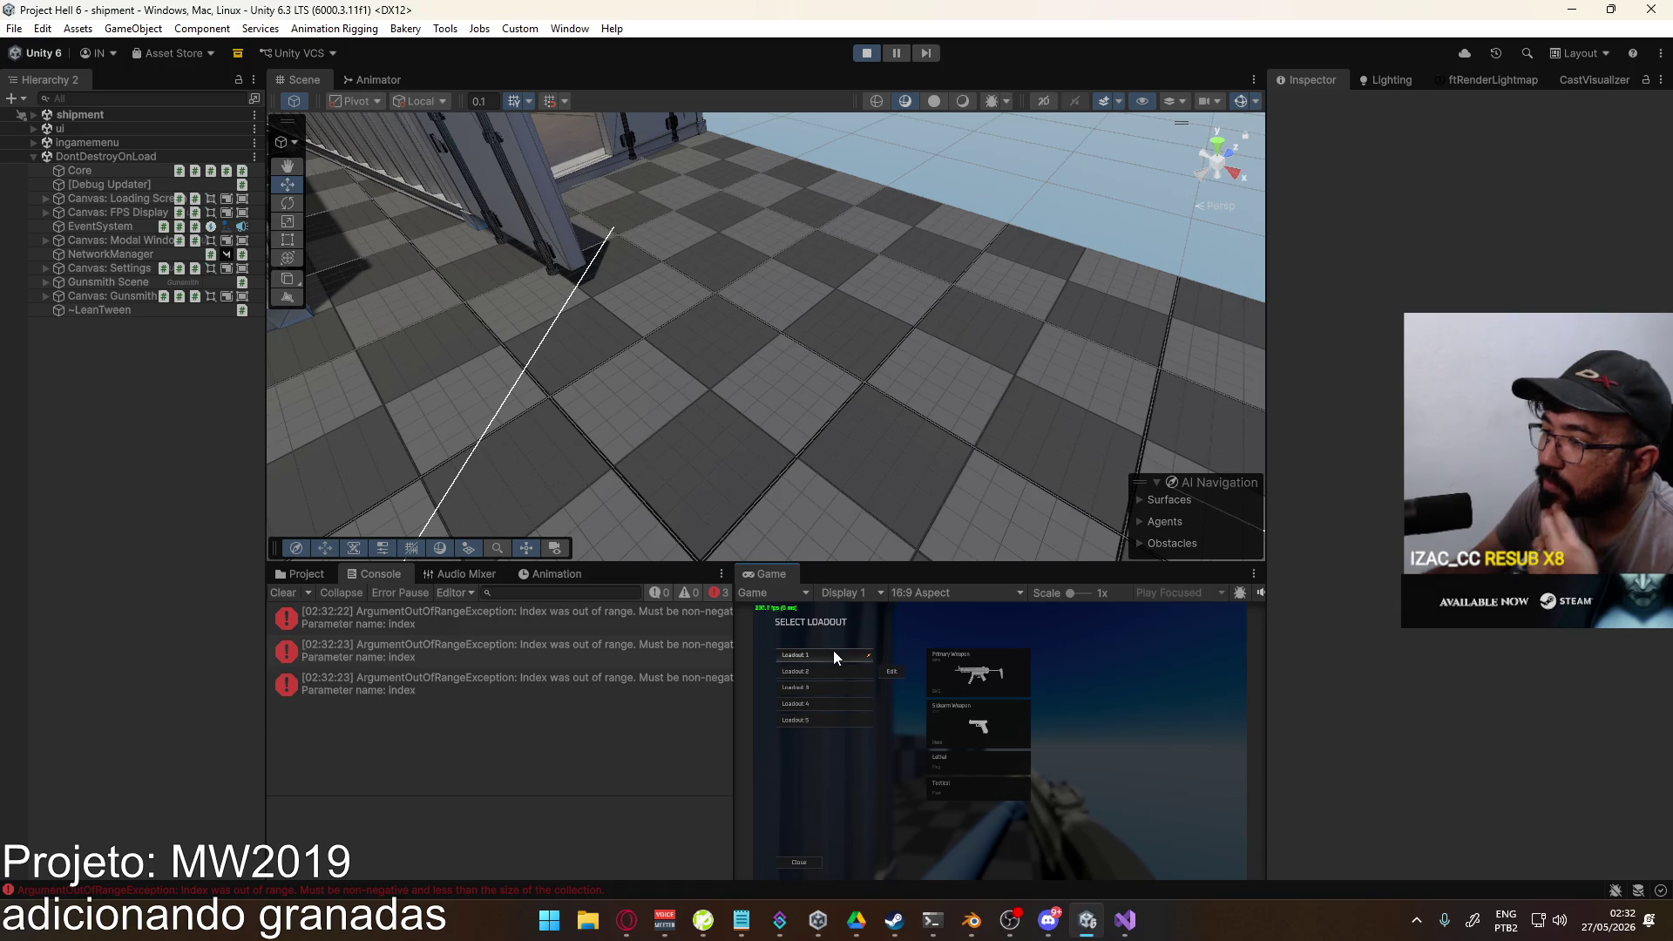
{"action": "left_click", "coordinate": [845, 653]}
{"action": "key", "text": "super"}
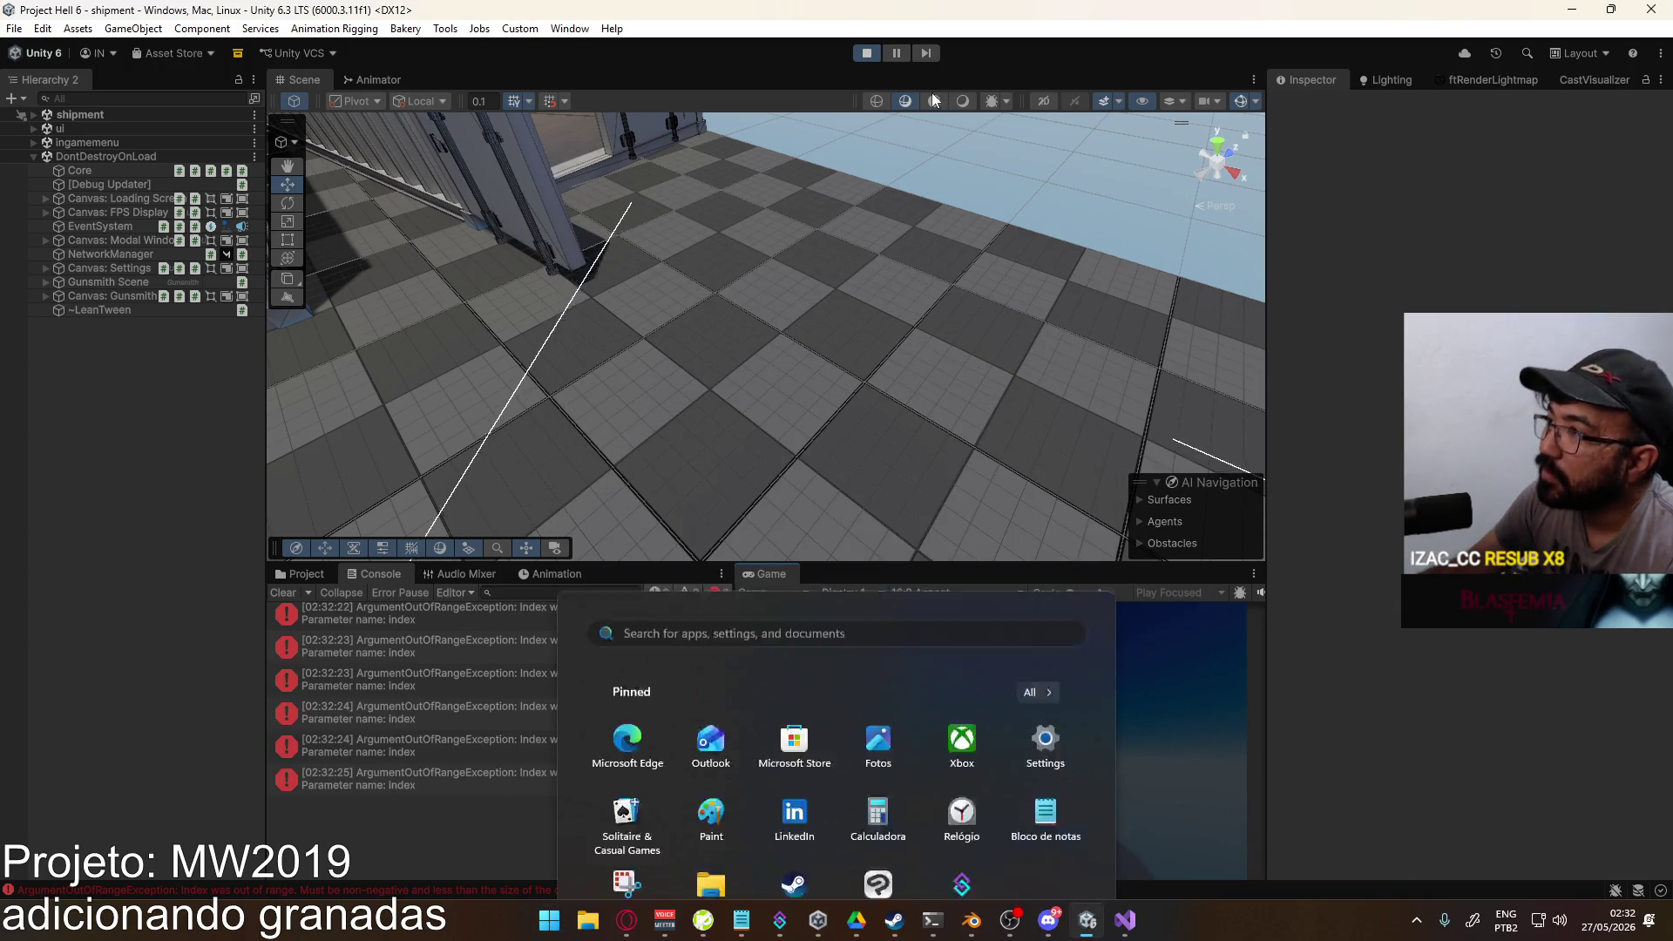
{"action": "left_click", "coordinate": [867, 52]}
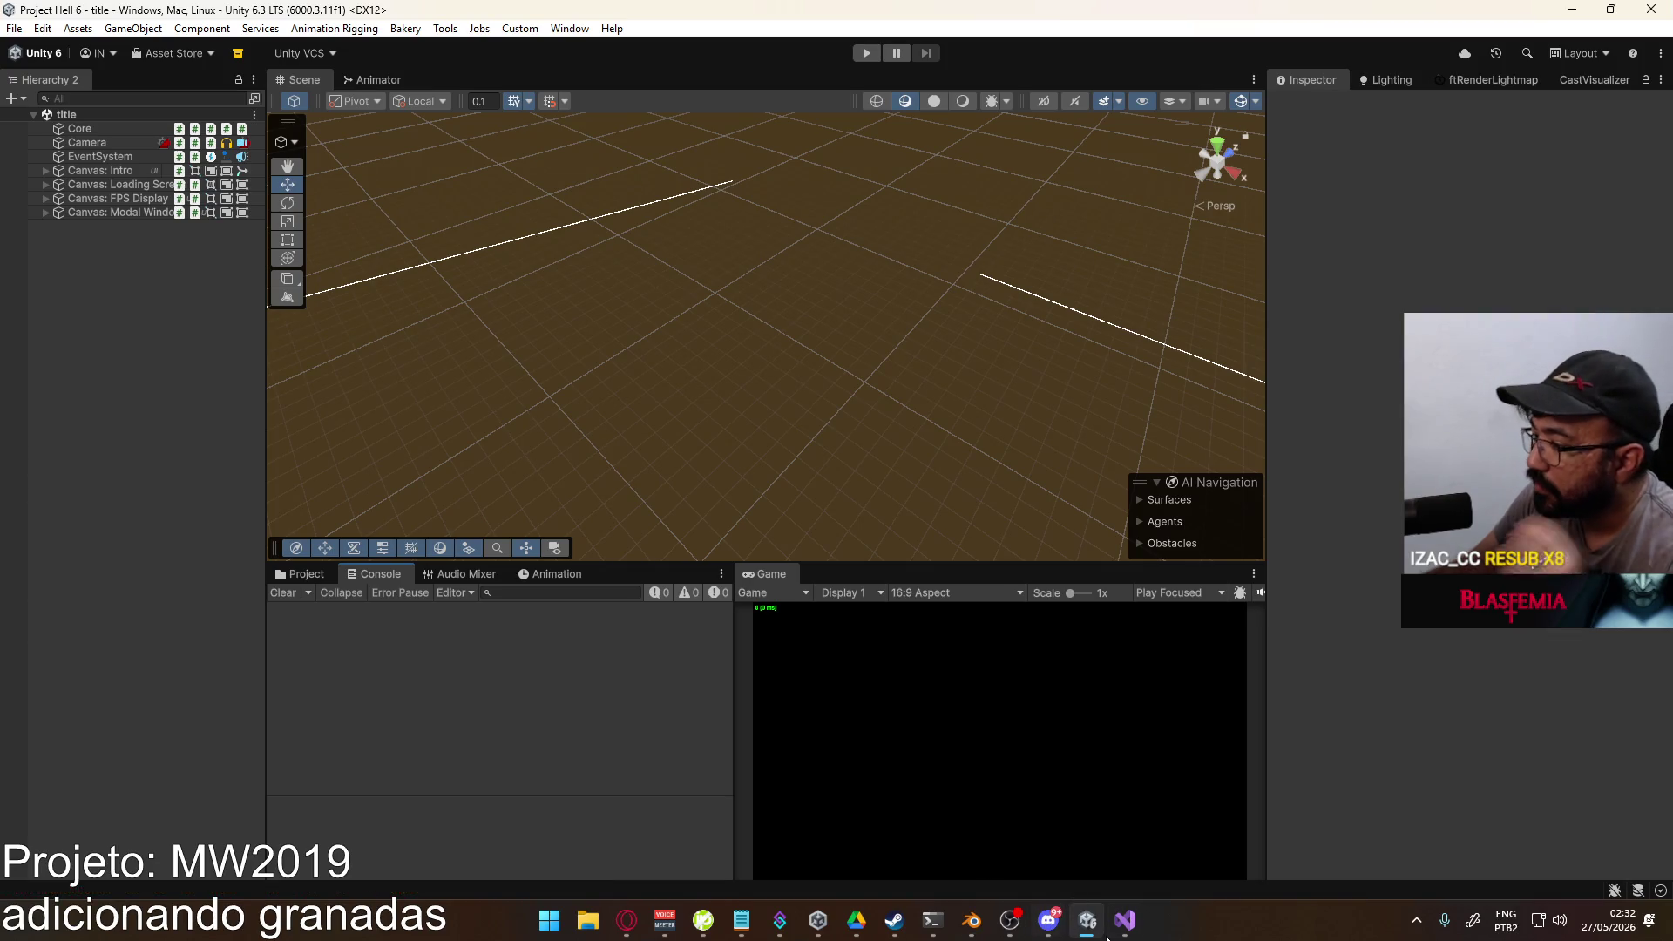
{"action": "left_click", "coordinate": [1123, 924]}
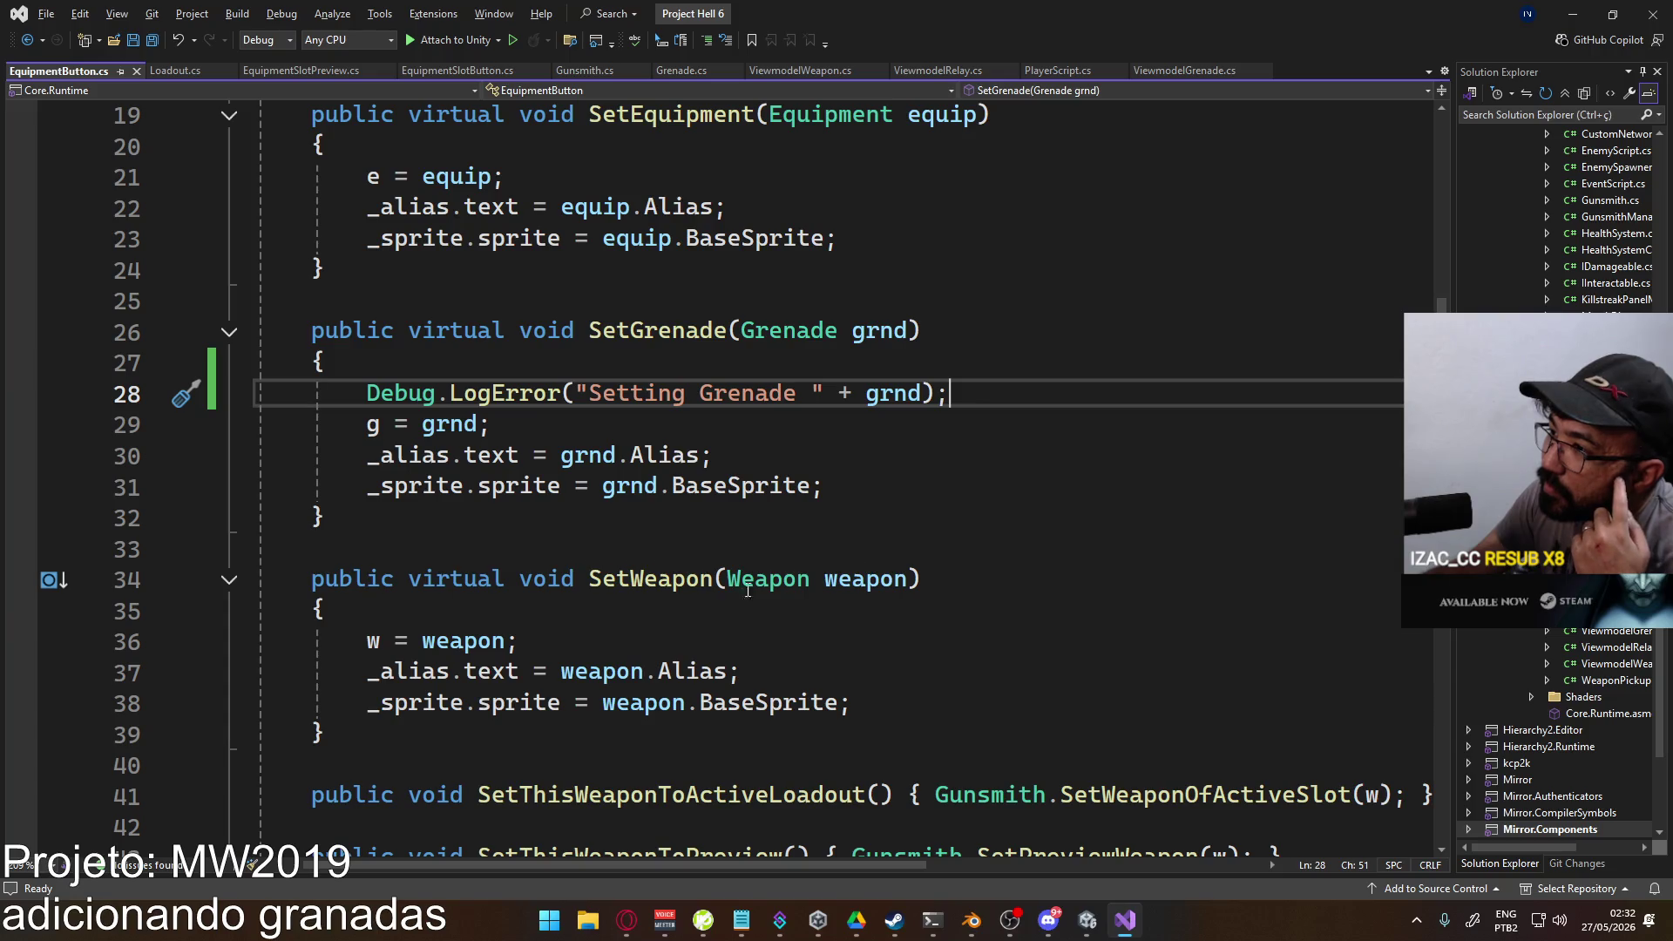
Step: Remove the unused Events, Serialization and System.Collections using lines from EquipmentButton.cs and save
{"action": "scroll", "coordinate": [757, 568], "scroll_direction": "down", "scroll_amount": 2}
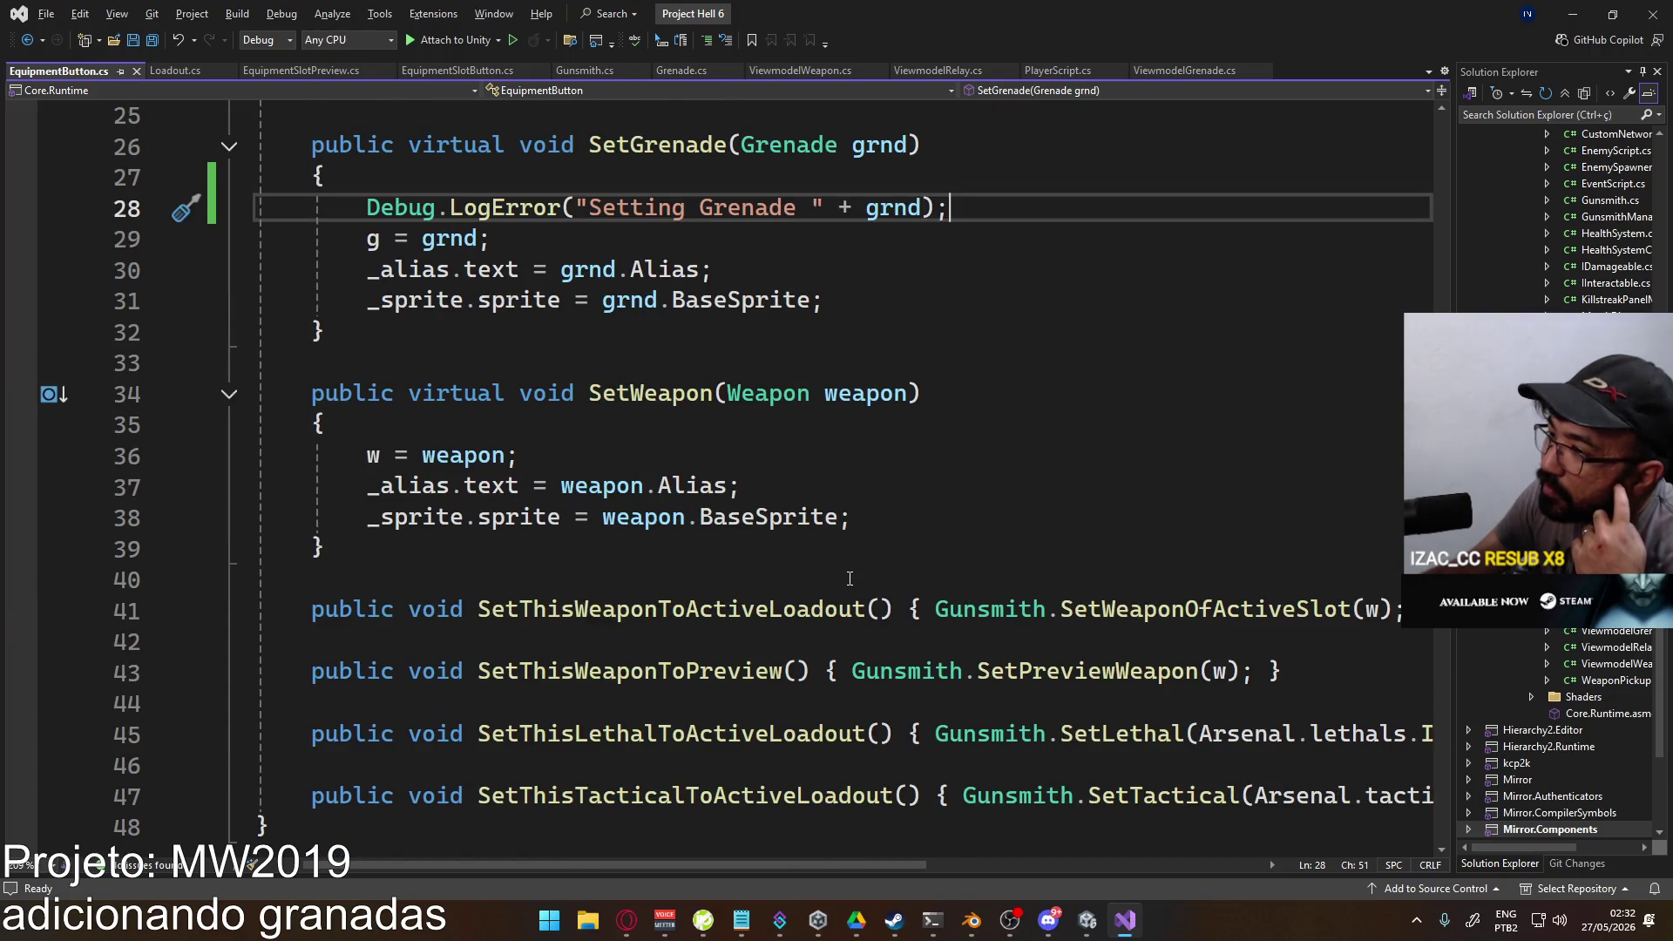
{"action": "scroll", "coordinate": [850, 578], "scroll_direction": "up", "scroll_amount": 7}
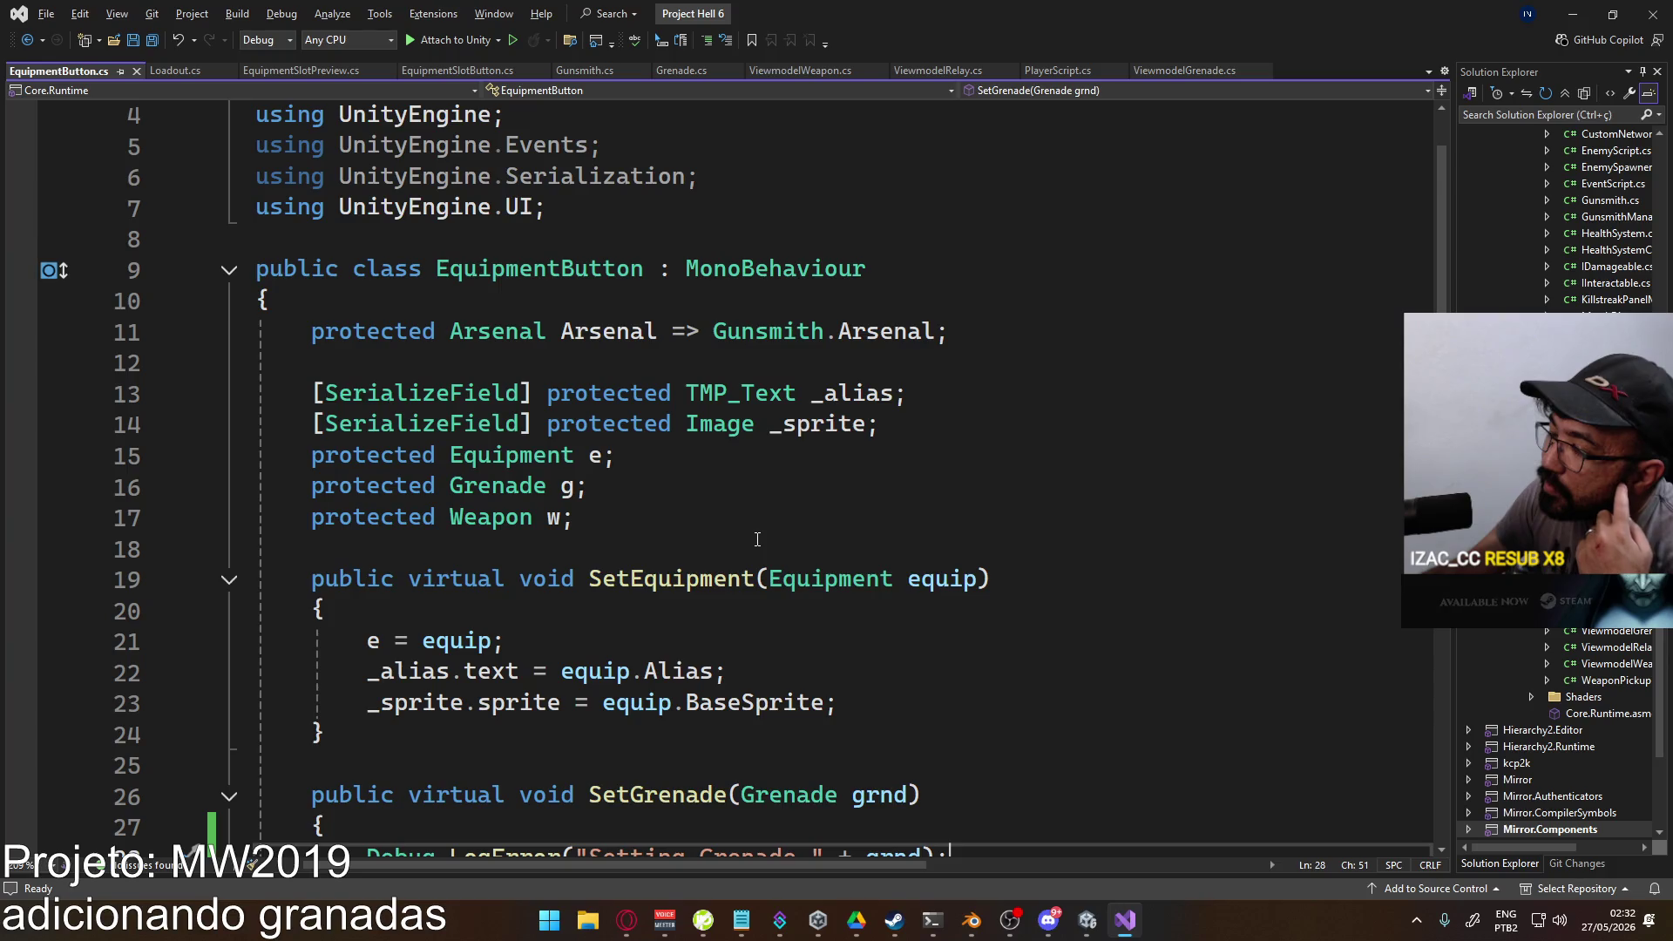
{"action": "scroll", "coordinate": [757, 540], "scroll_direction": "down", "scroll_amount": 2}
{"action": "scroll", "coordinate": [763, 540], "scroll_direction": "up", "scroll_amount": 3}
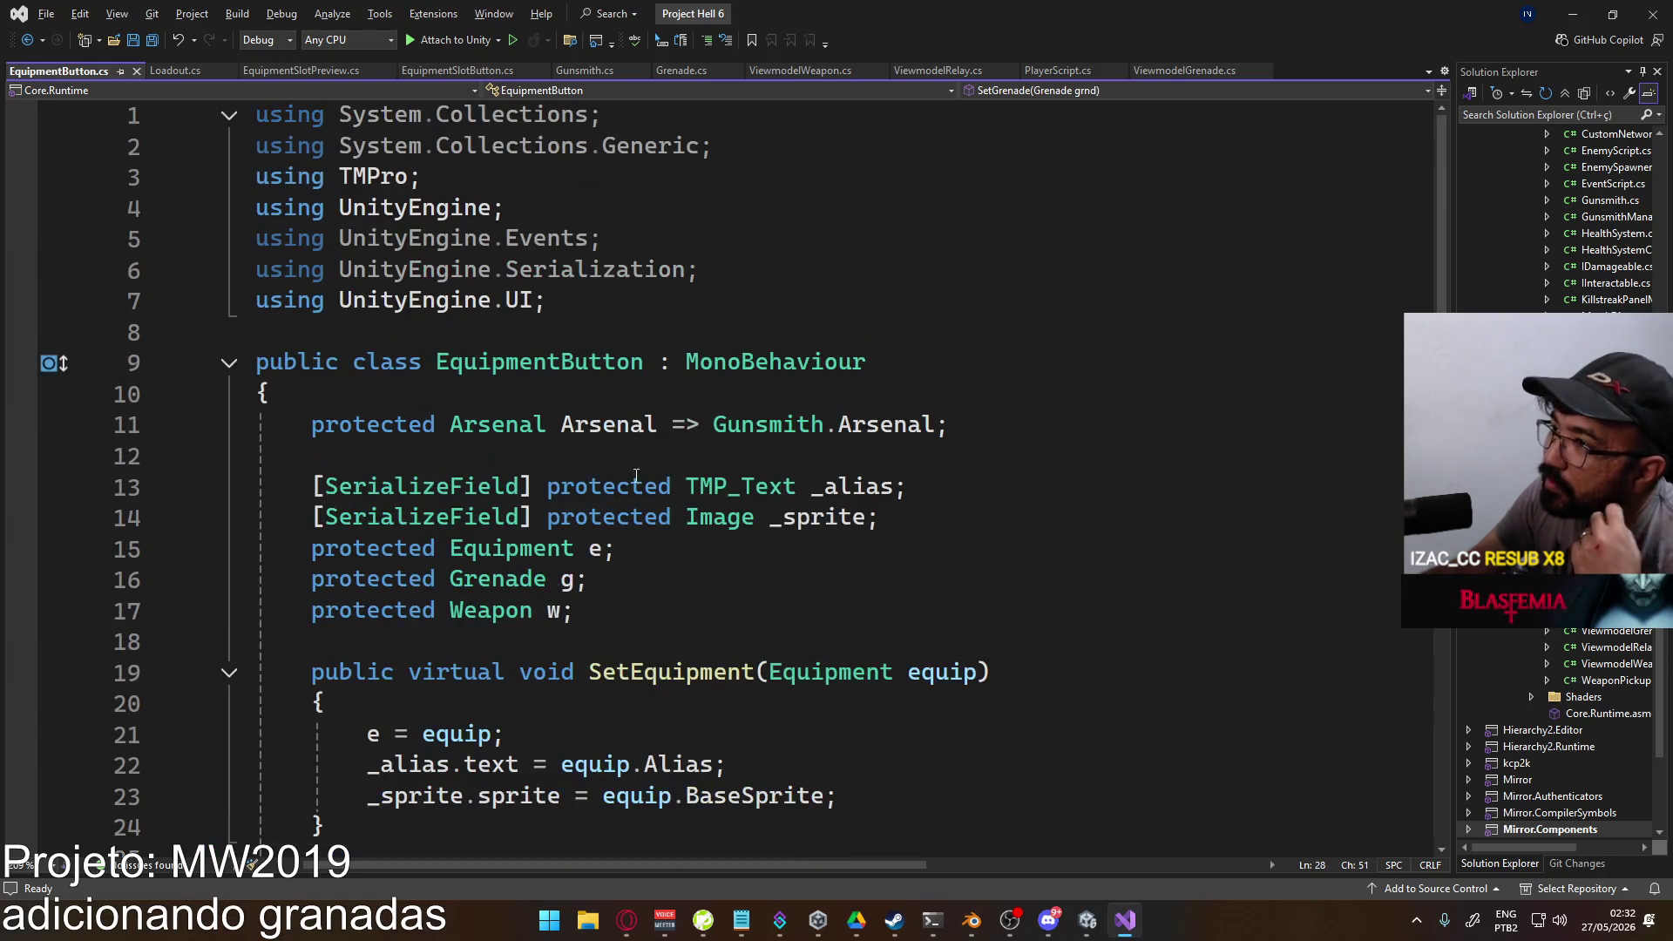
{"action": "left_click_drag", "start_coordinate": [698, 271], "coordinate": [254, 238]}
{"action": "key", "text": "Delete"}
{"action": "key", "text": "Delete"}
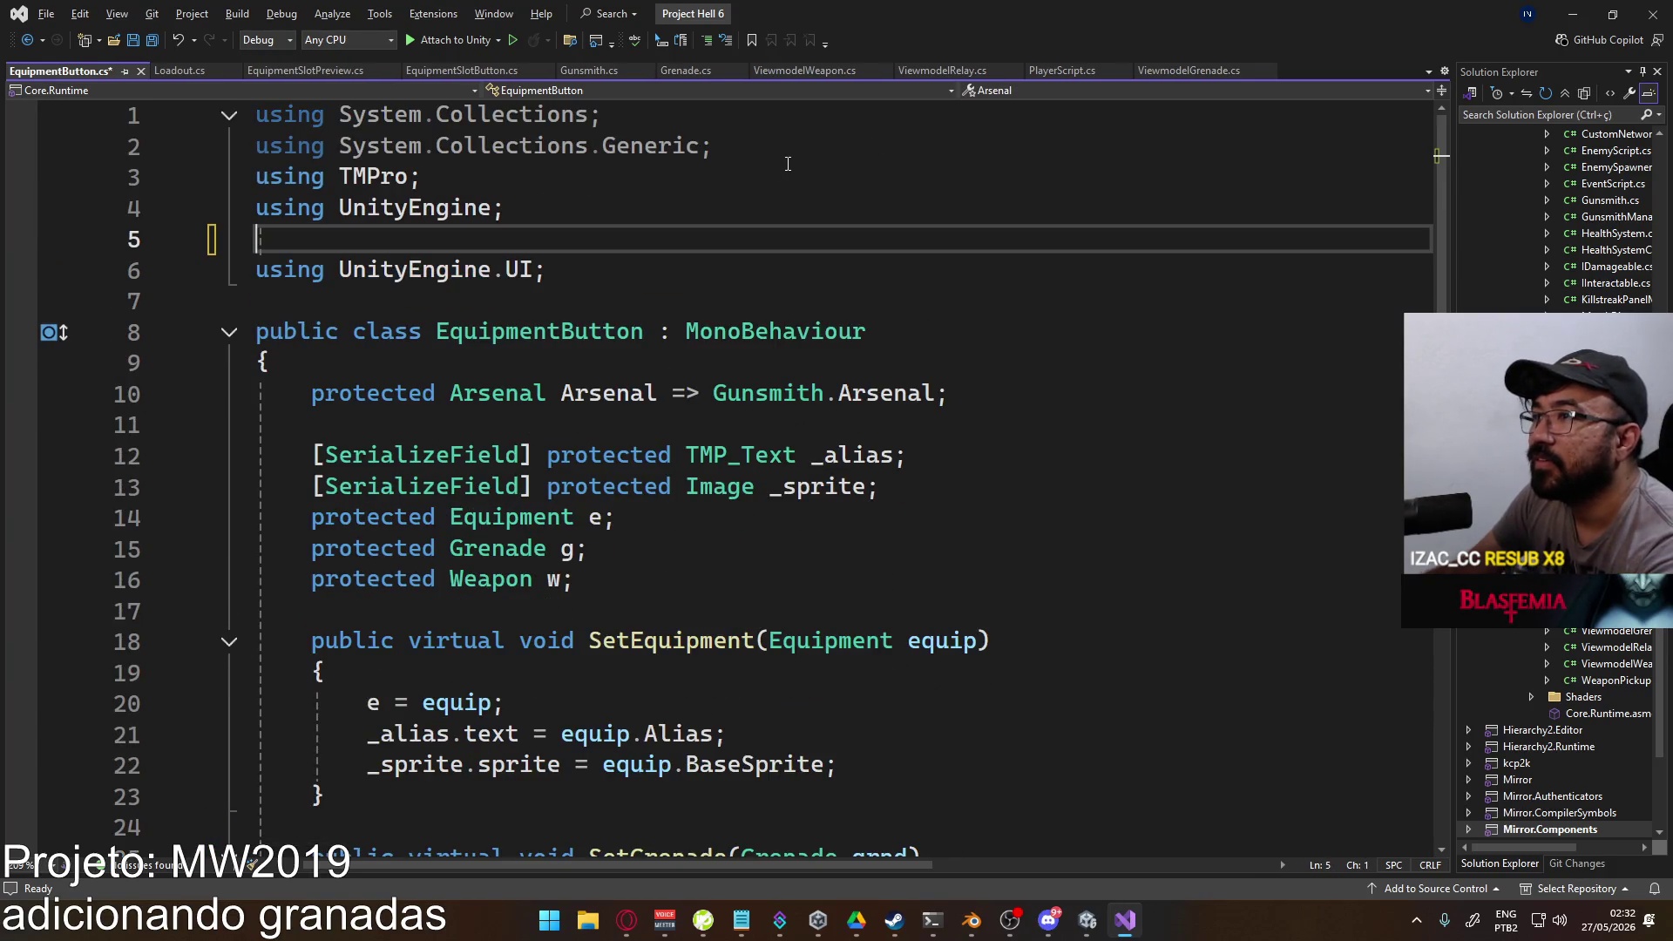
{"action": "left_click_drag", "start_coordinate": [800, 152], "coordinate": [254, 114]}
{"action": "key", "text": "Delete"}
{"action": "key", "text": "Delete"}
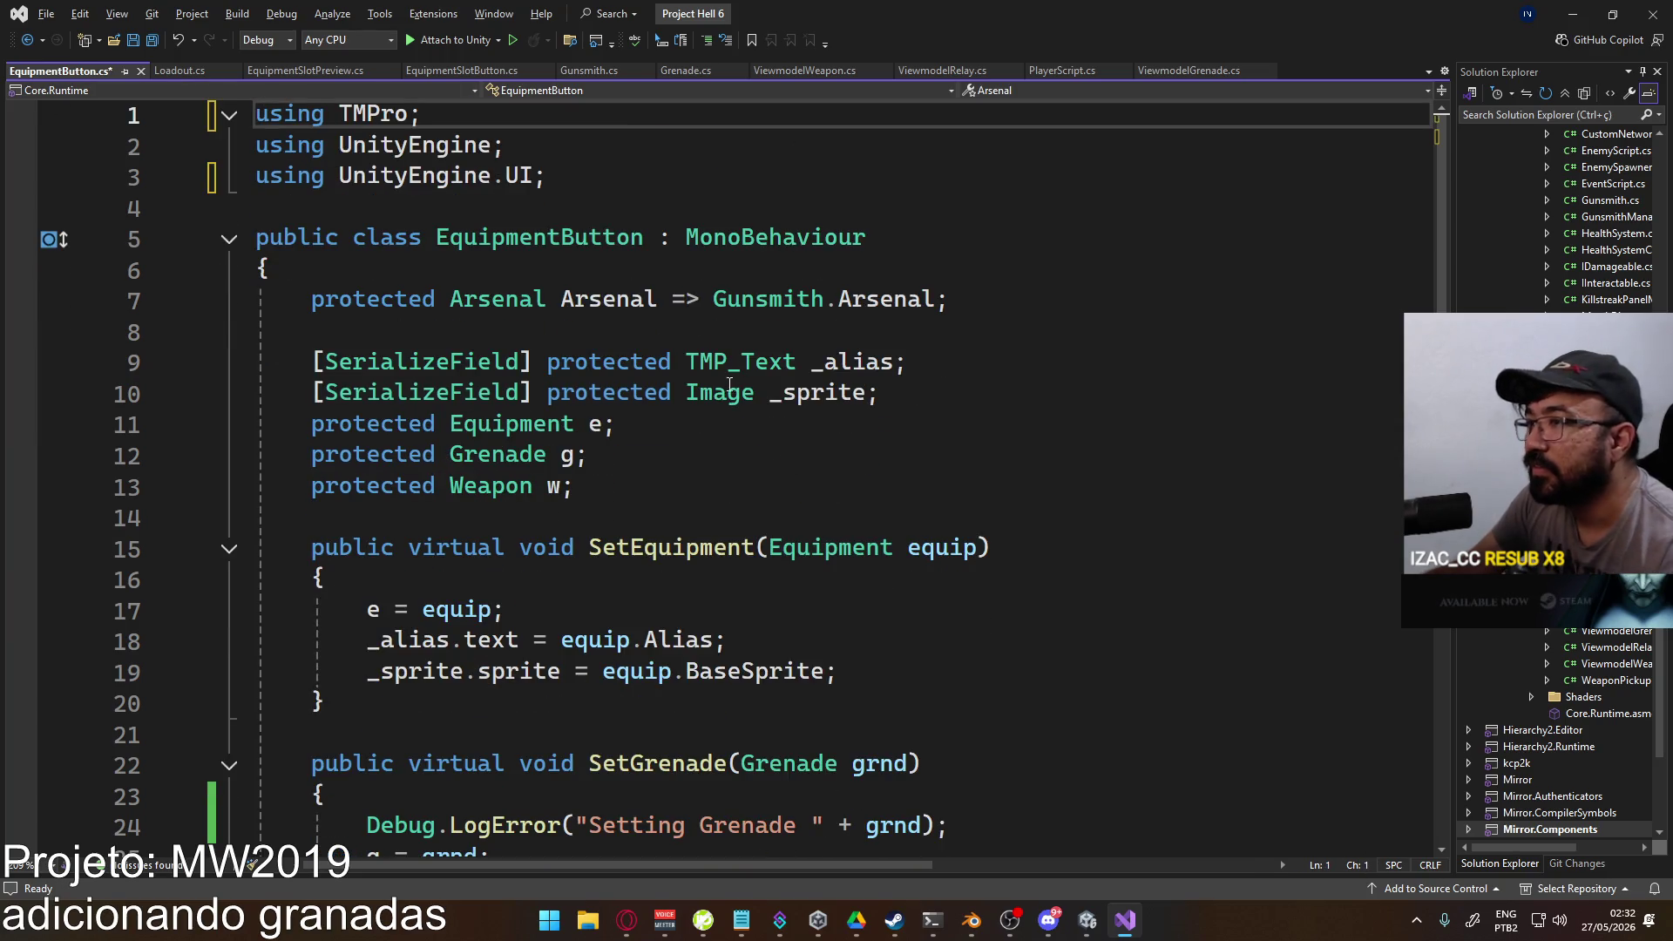
{"action": "key", "text": "ctrl+s"}
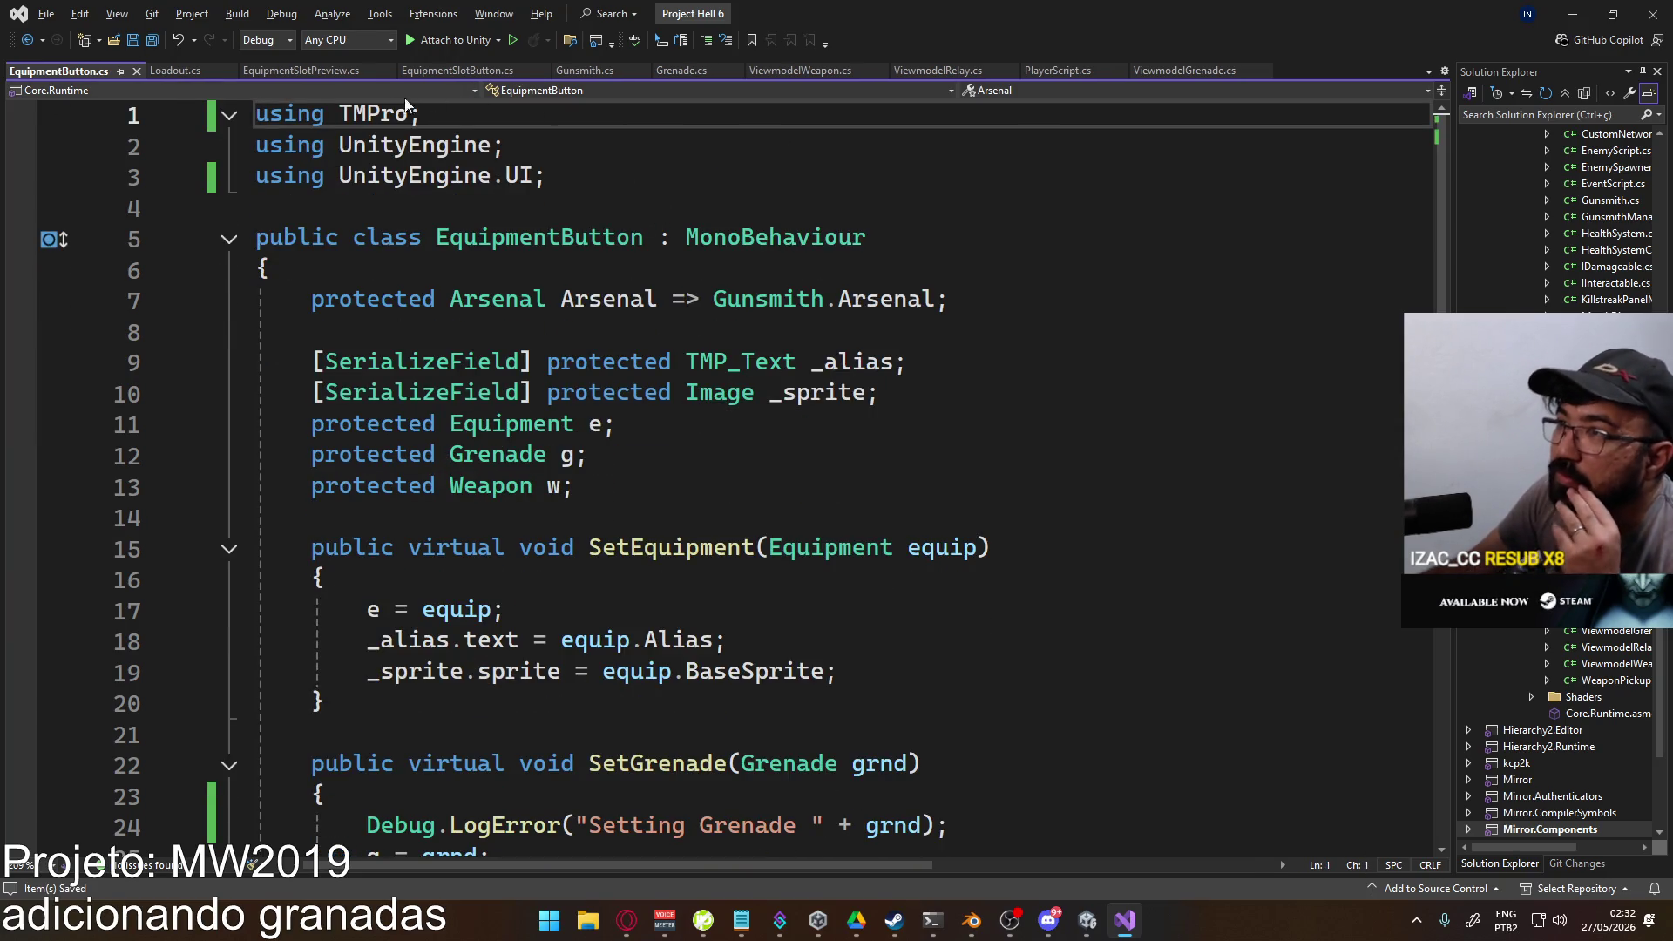
Step: Look over EquipmentButton.cs and place the caret on the SetGrenade method name
{"action": "scroll", "coordinate": [726, 370], "scroll_direction": "down", "scroll_amount": 4}
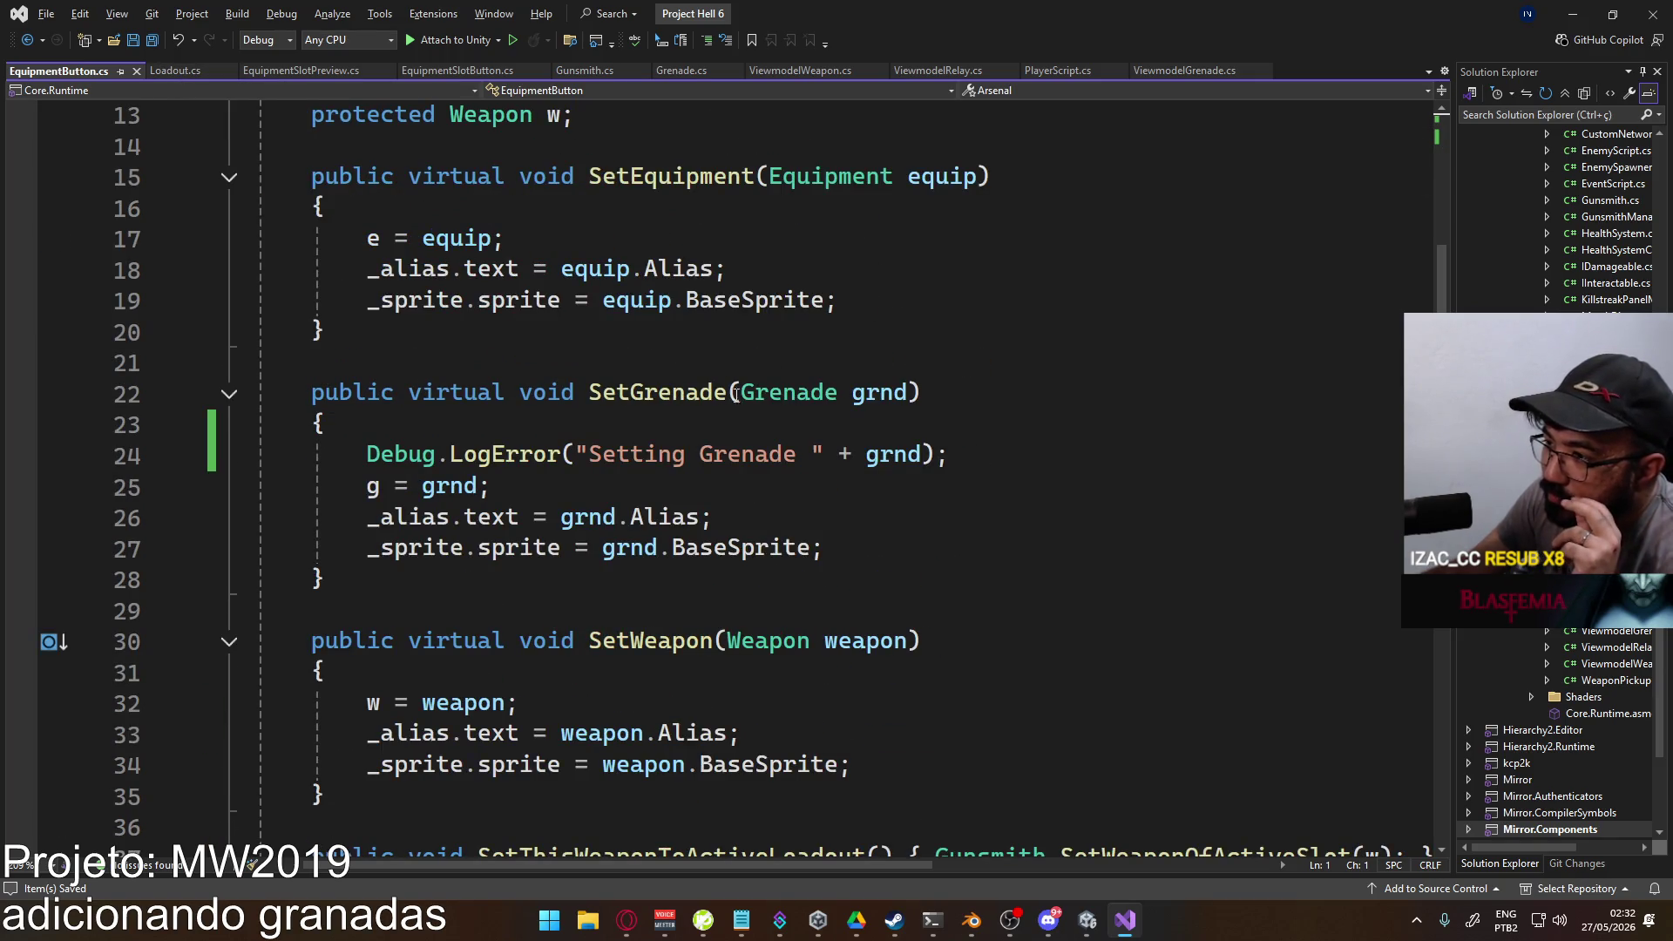
{"action": "scroll", "coordinate": [612, 407], "scroll_direction": "down", "scroll_amount": 3}
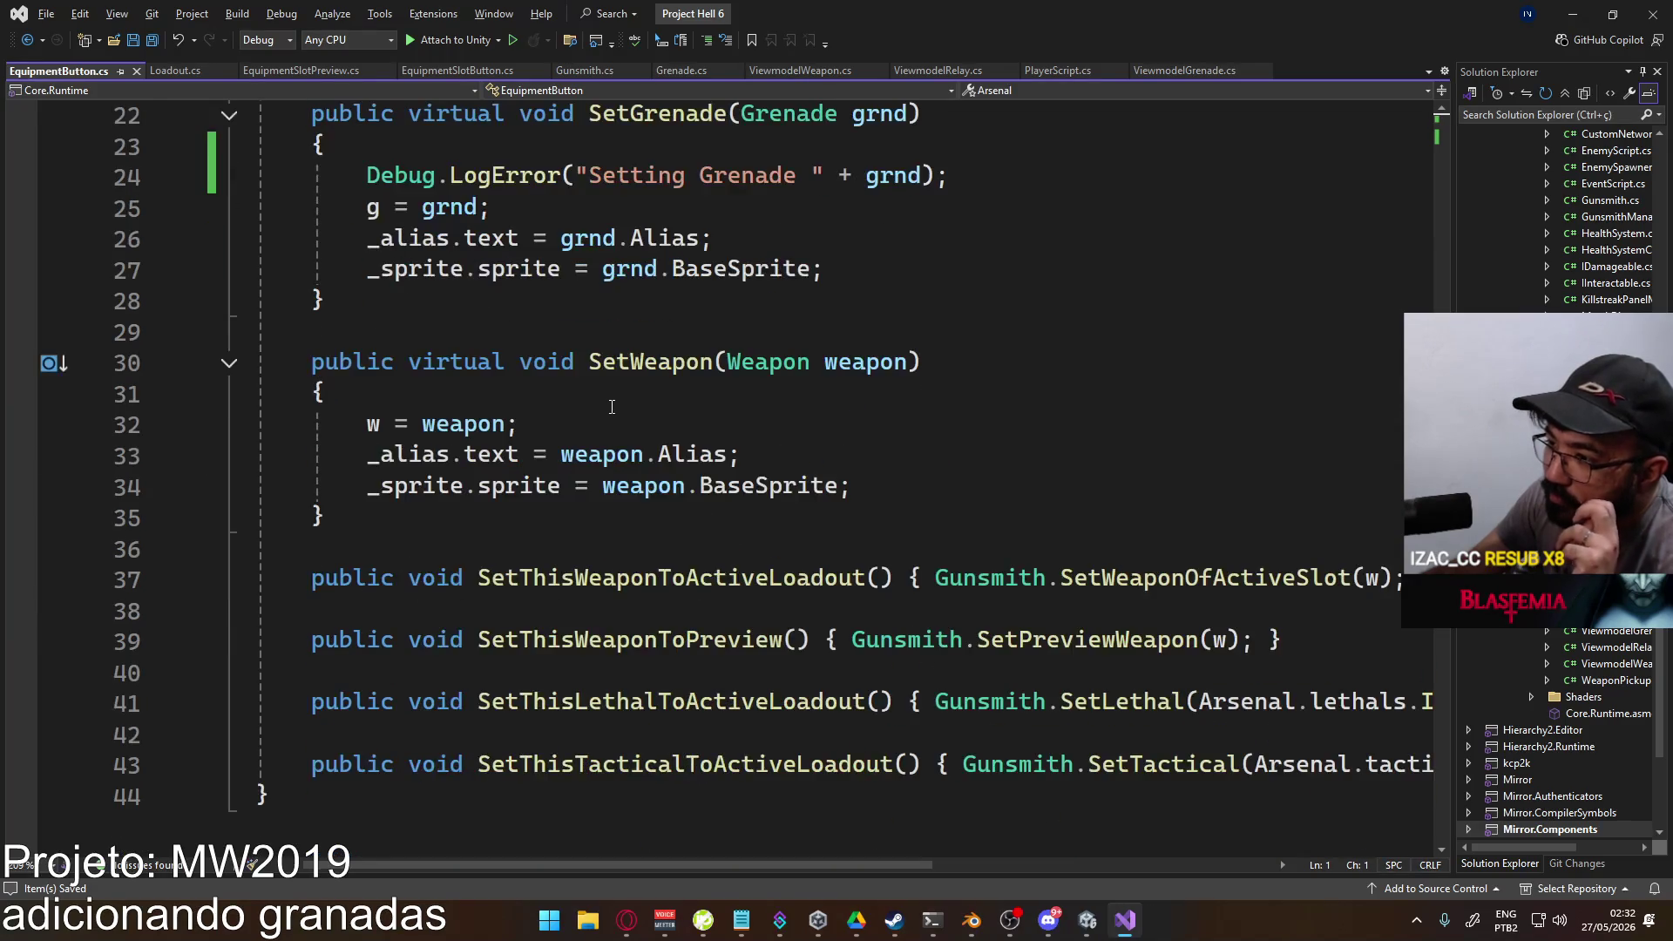
{"action": "mouse_move", "coordinate": [907, 872]}
{"action": "left_mouse_down"}
{"action": "mouse_move", "coordinate": [849, 866]}
{"action": "mouse_move", "coordinate": [964, 861]}
{"action": "mouse_move", "coordinate": [924, 855]}
{"action": "mouse_move", "coordinate": [955, 851]}
{"action": "left_mouse_up"}
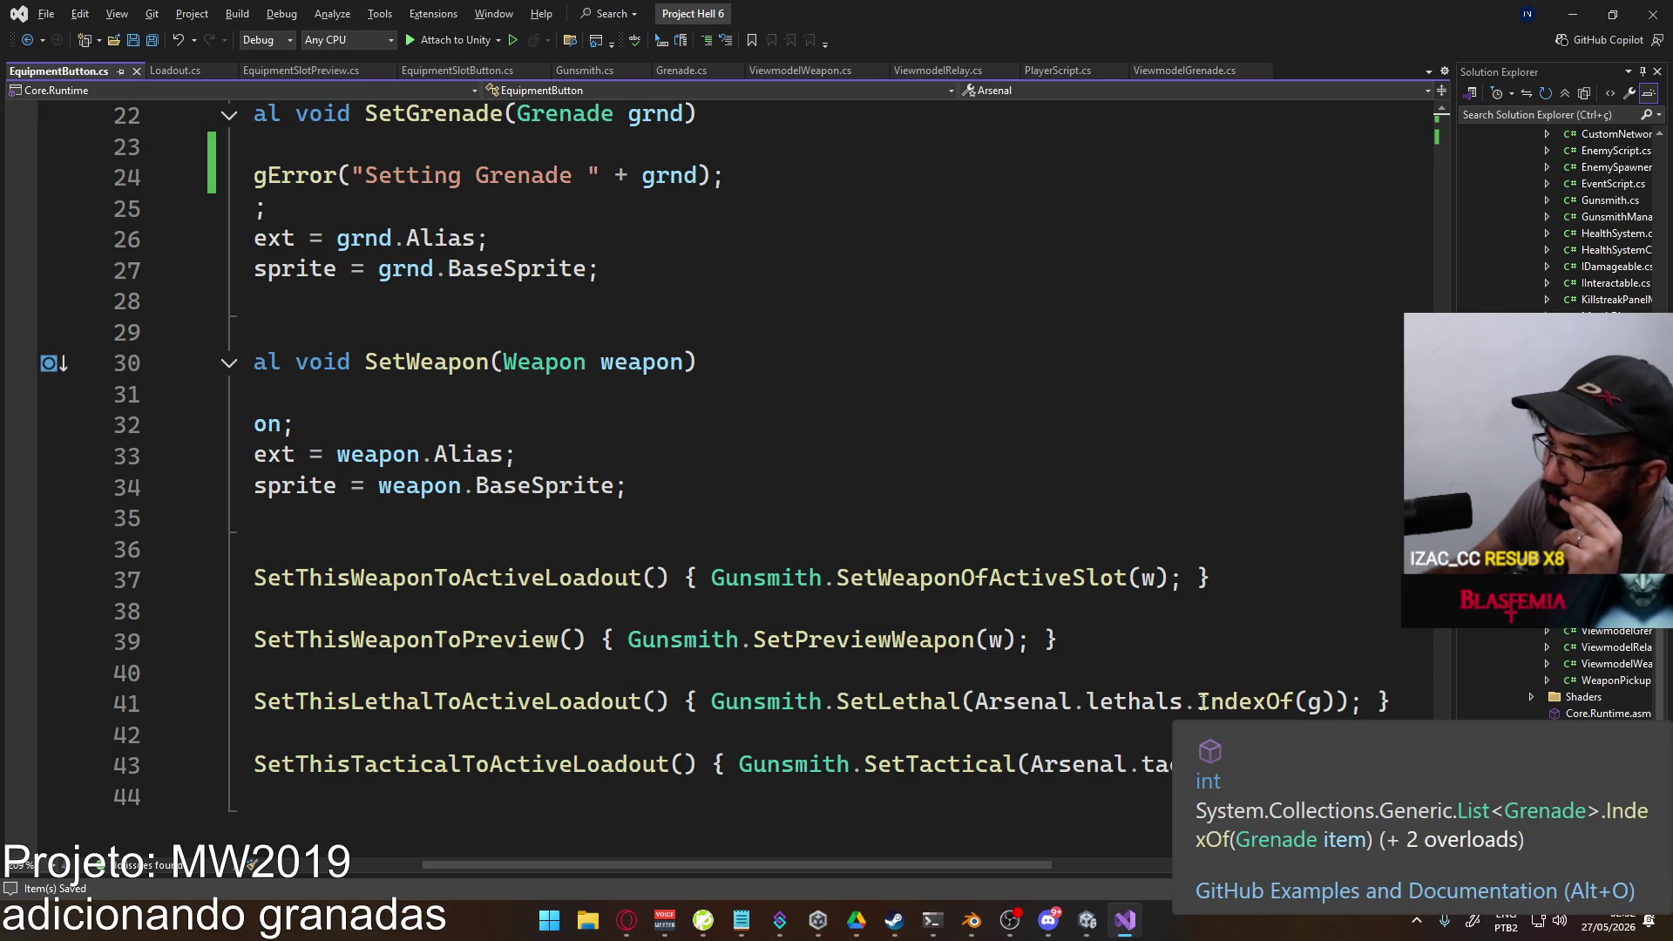
{"action": "left_click_drag", "start_coordinate": [829, 866], "coordinate": [710, 865]}
{"action": "scroll", "coordinate": [579, 567], "scroll_direction": "up", "scroll_amount": 2}
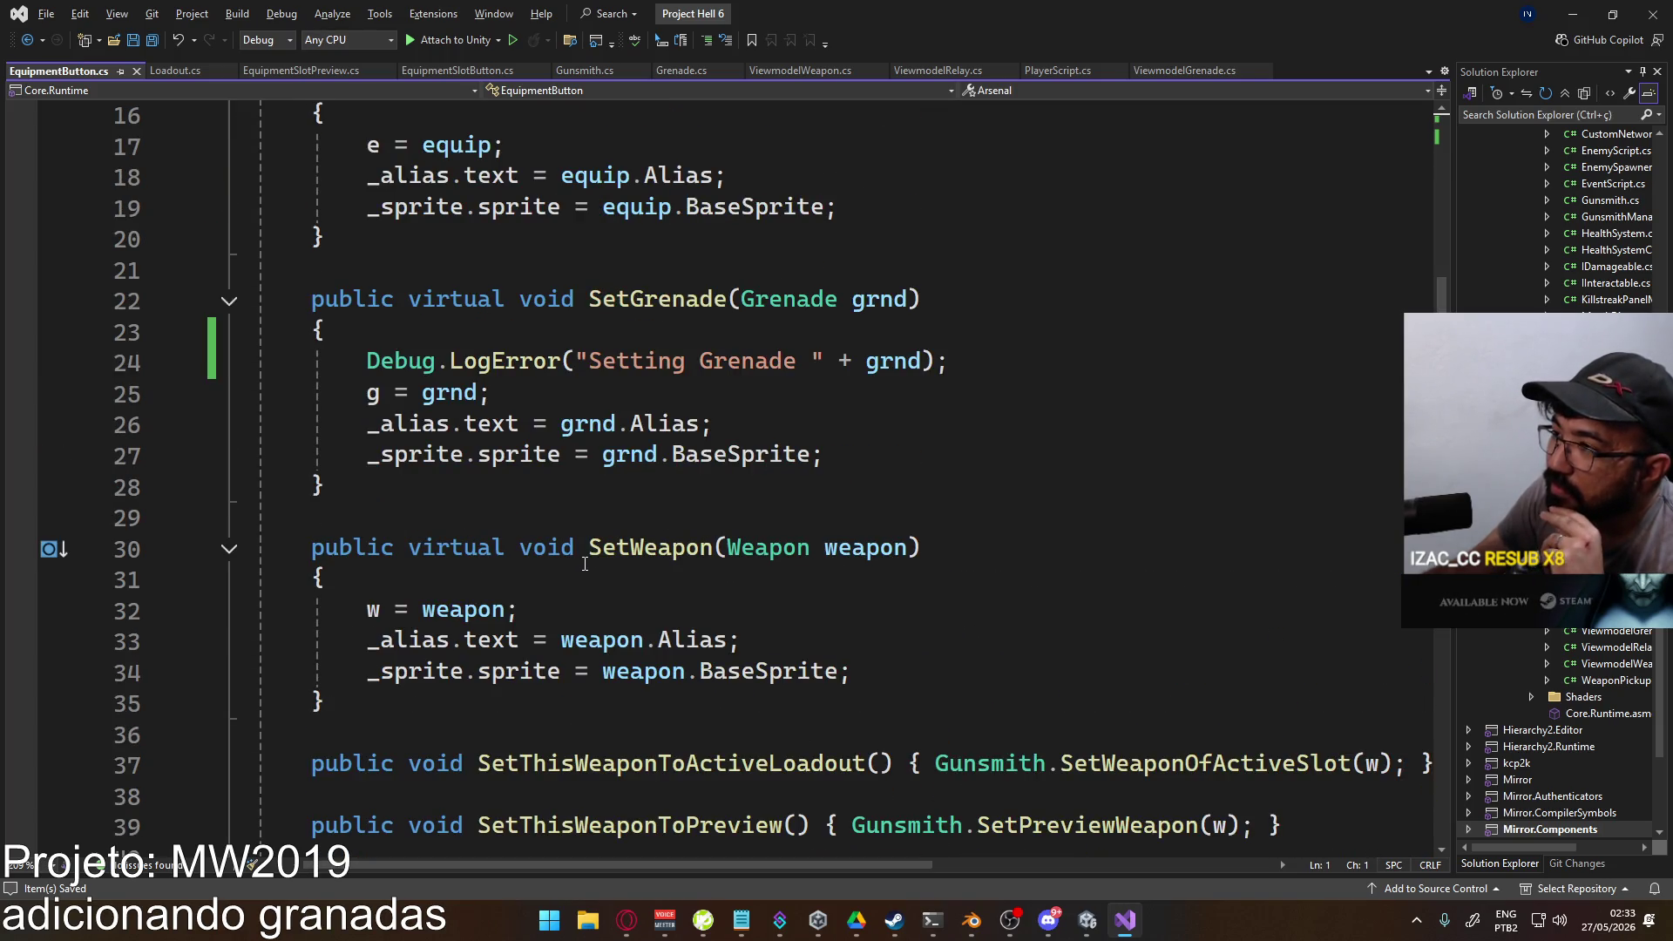
{"action": "scroll", "coordinate": [584, 564], "scroll_direction": "up", "scroll_amount": 2}
{"action": "left_click", "coordinate": [677, 485]}
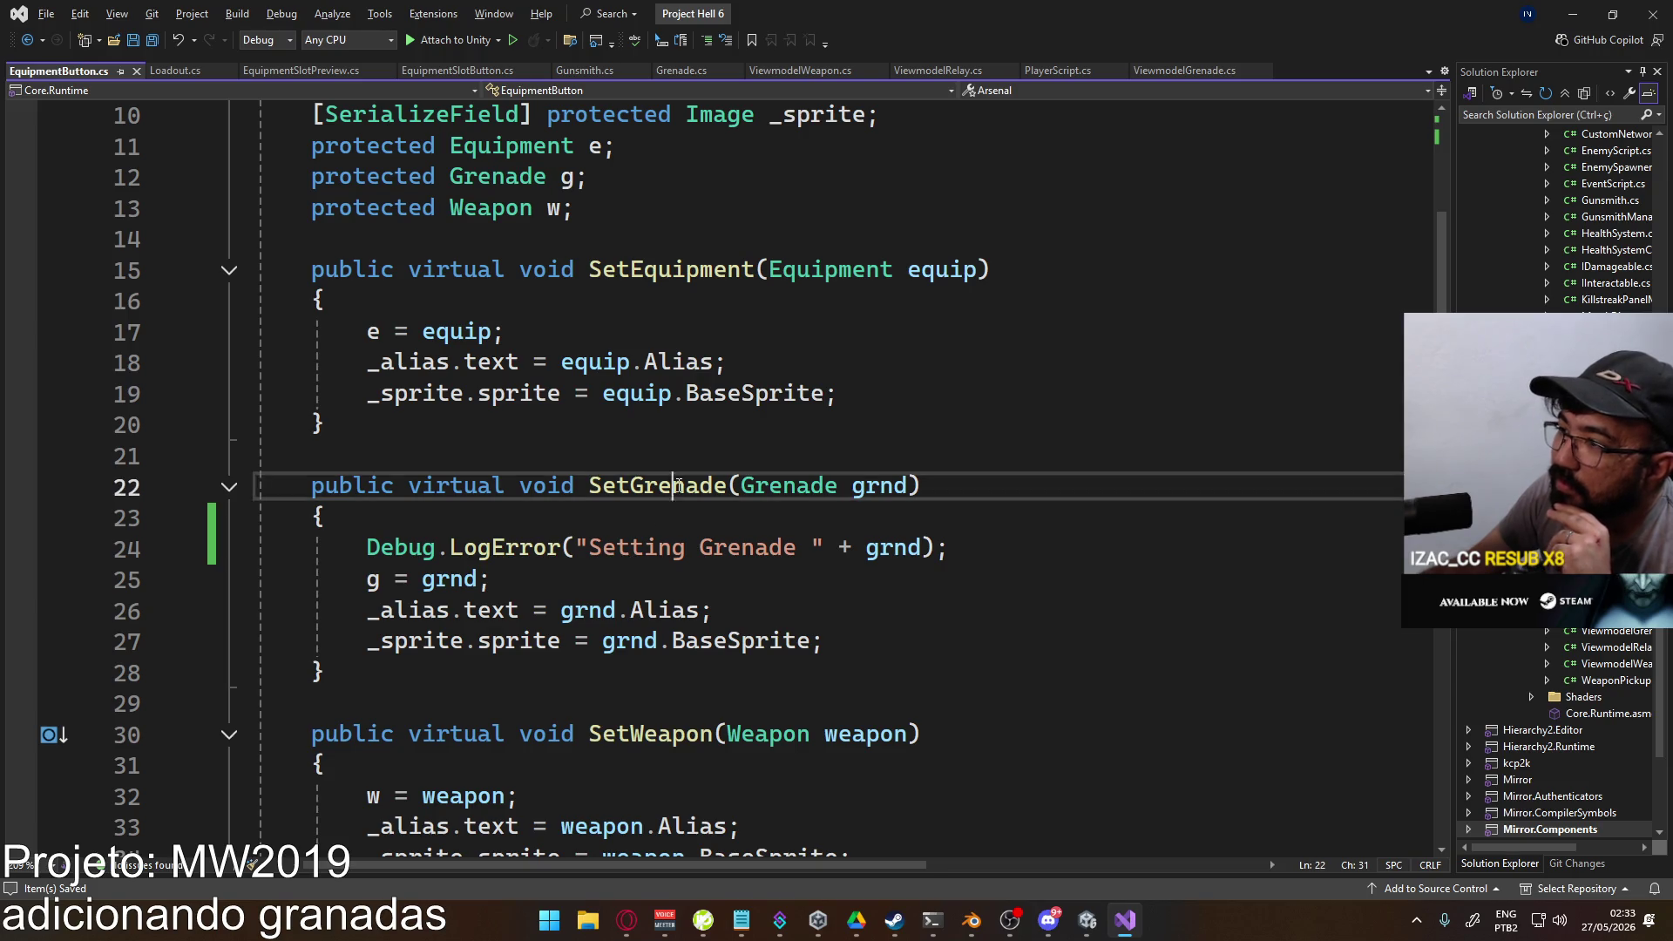
Step: Find all references to SetGrenade and inspect the lethal and tactical slot calls
{"action": "right_click", "coordinate": [678, 484]}
{"action": "left_click", "coordinate": [755, 598]}
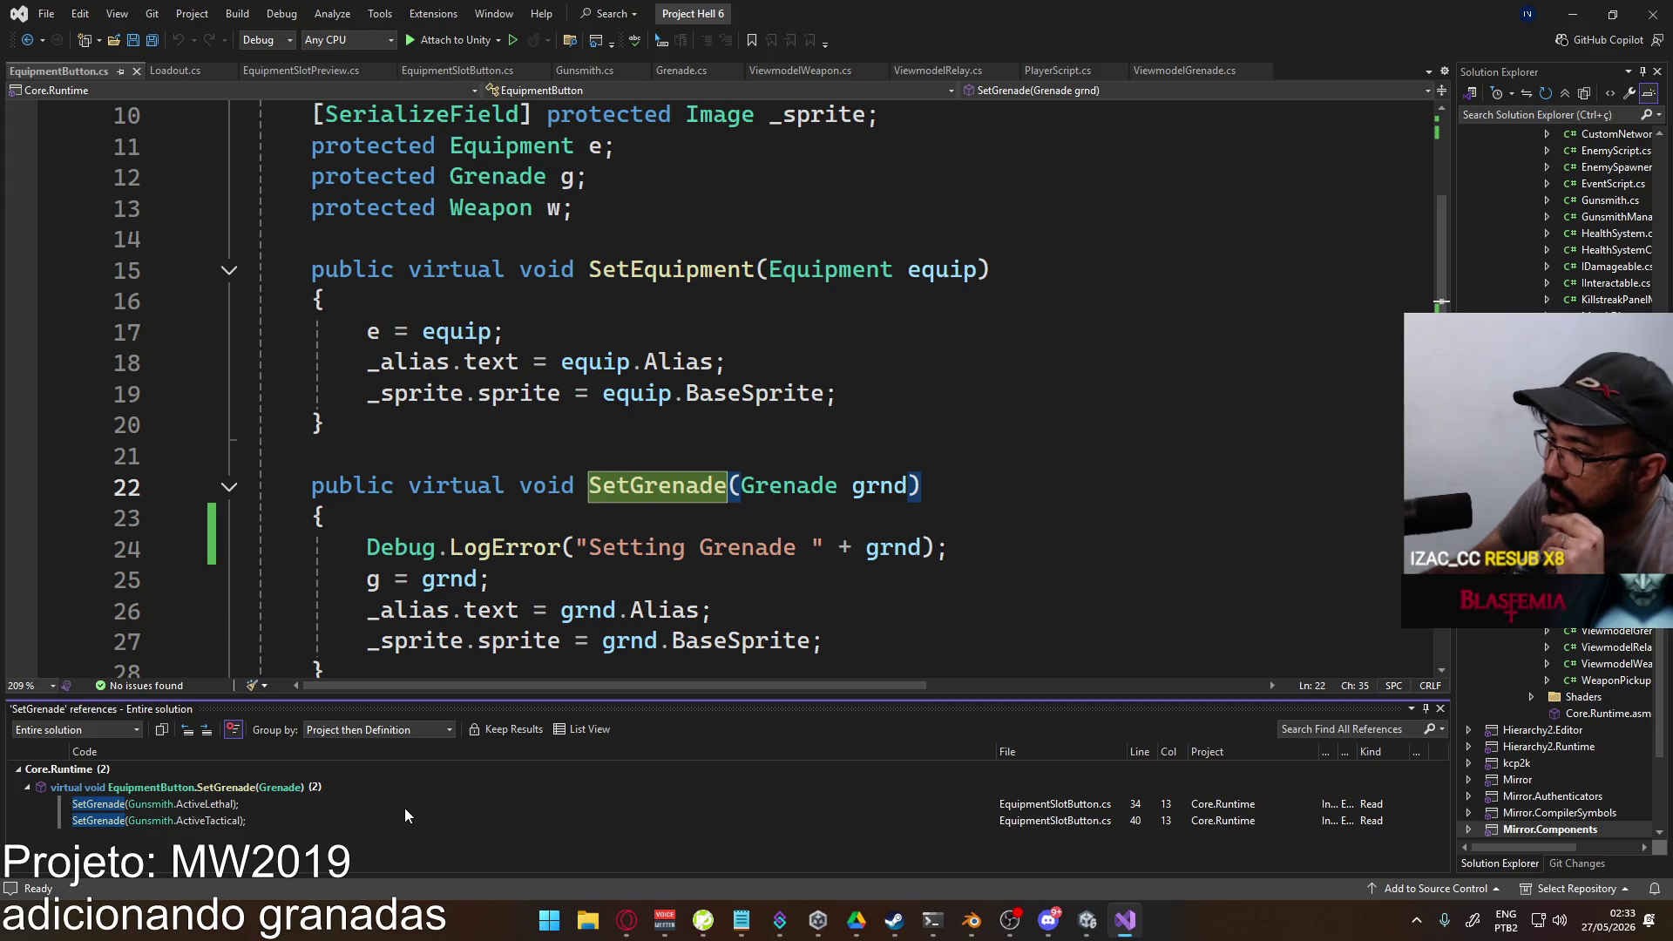
{"action": "double_click", "coordinate": [339, 800]}
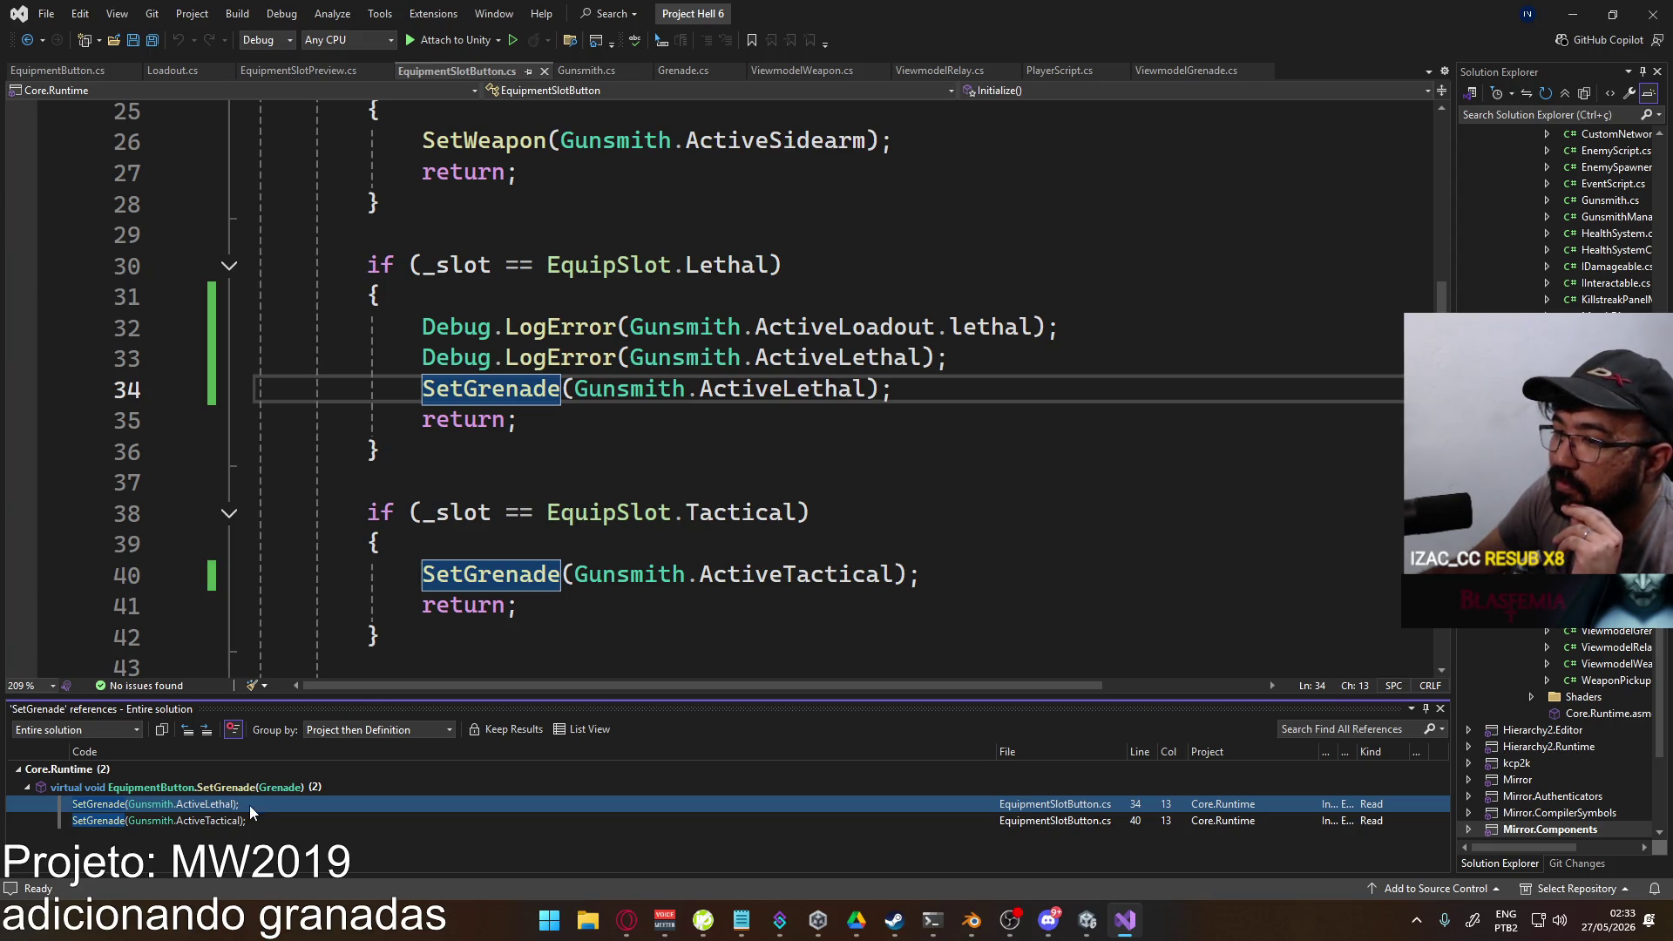
{"action": "left_click", "coordinate": [243, 823]}
{"action": "scroll", "coordinate": [814, 470], "scroll_direction": "up", "scroll_amount": 2}
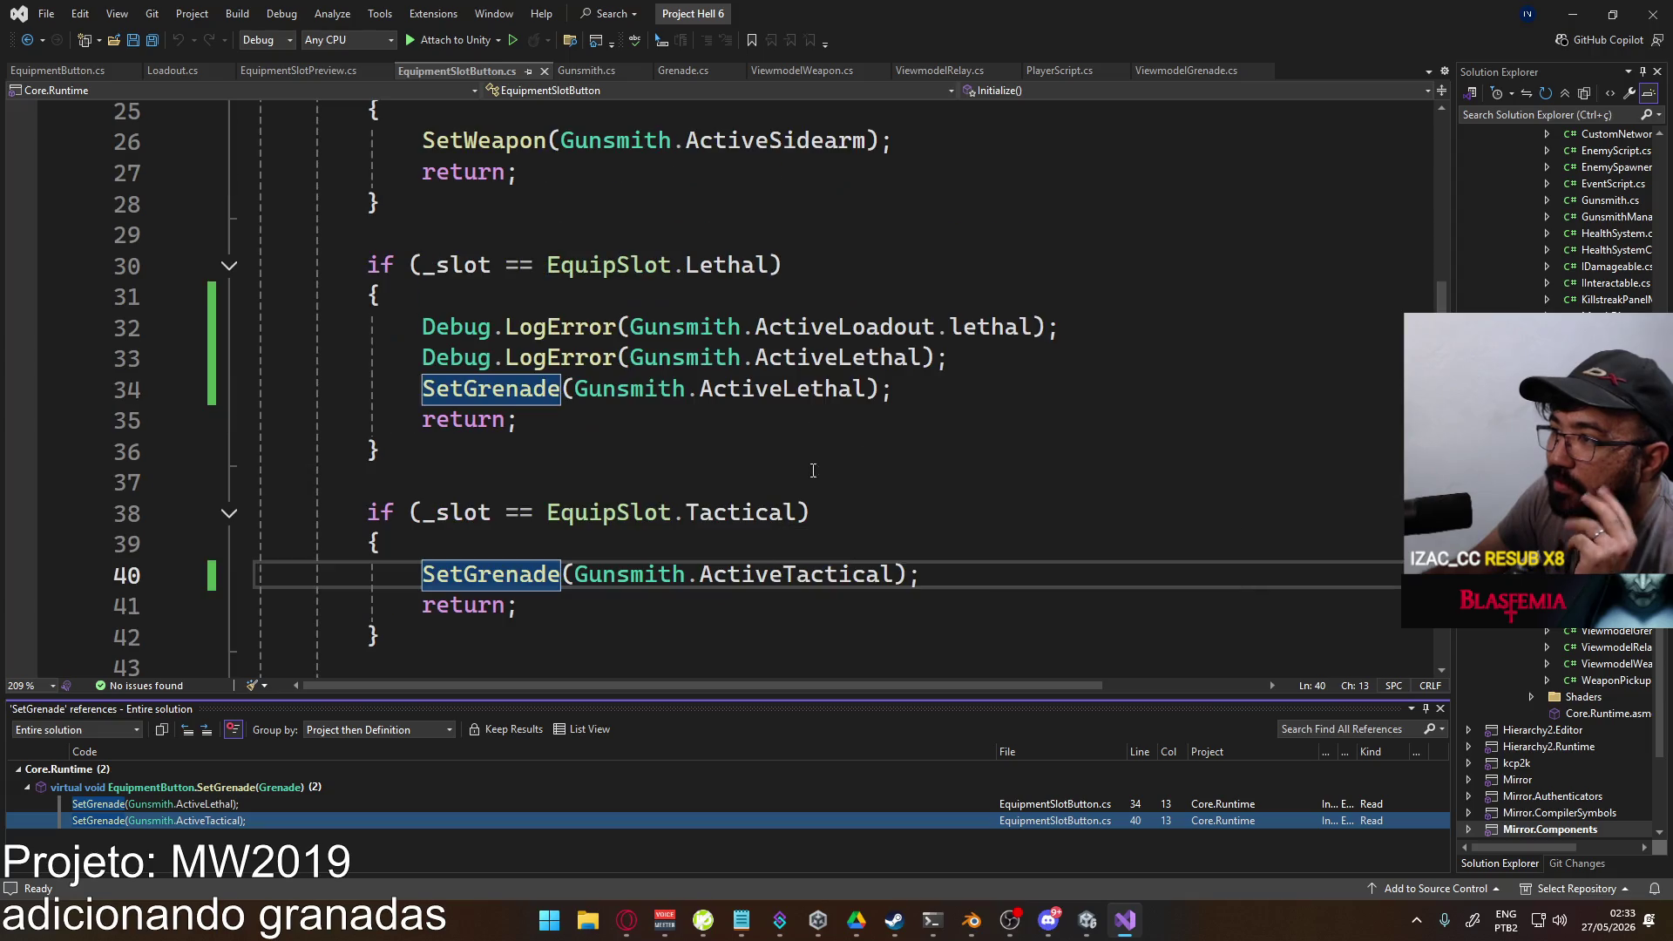
{"action": "scroll", "coordinate": [906, 418], "scroll_direction": "down", "scroll_amount": 2}
{"action": "scroll", "coordinate": [909, 416], "scroll_direction": "up", "scroll_amount": 2}
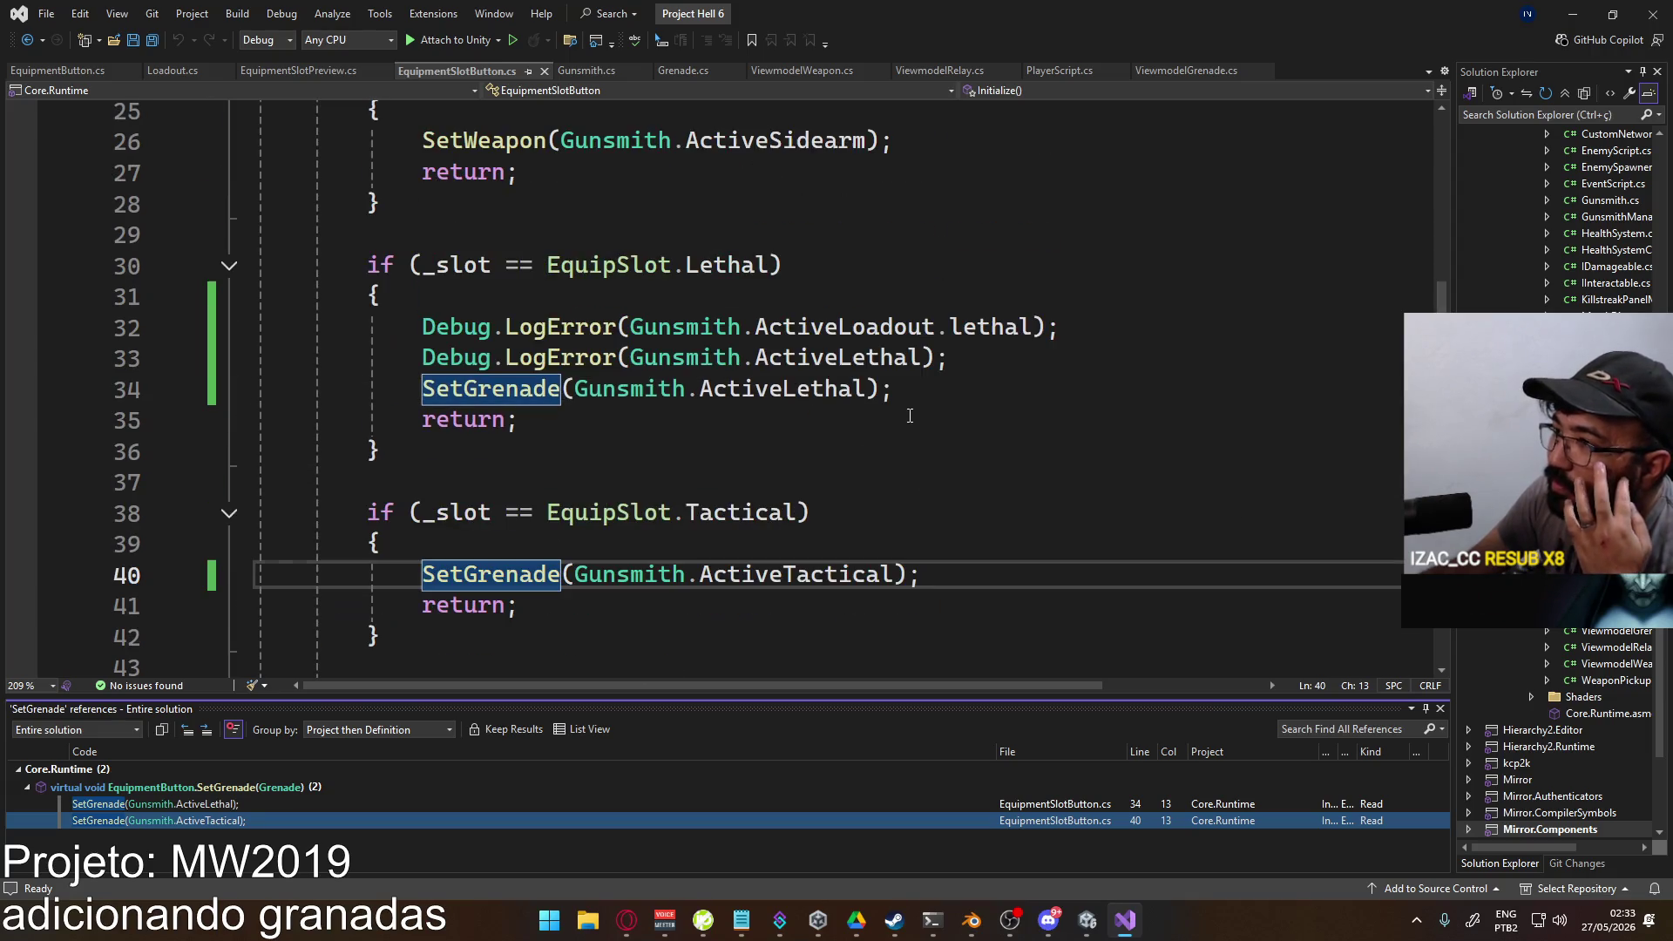
Step: Jump from the line 34 call to the SetGrenade definition and back, then close the references results
{"action": "left_click", "coordinate": [1002, 418]}
{"action": "left_click", "coordinate": [488, 388]}
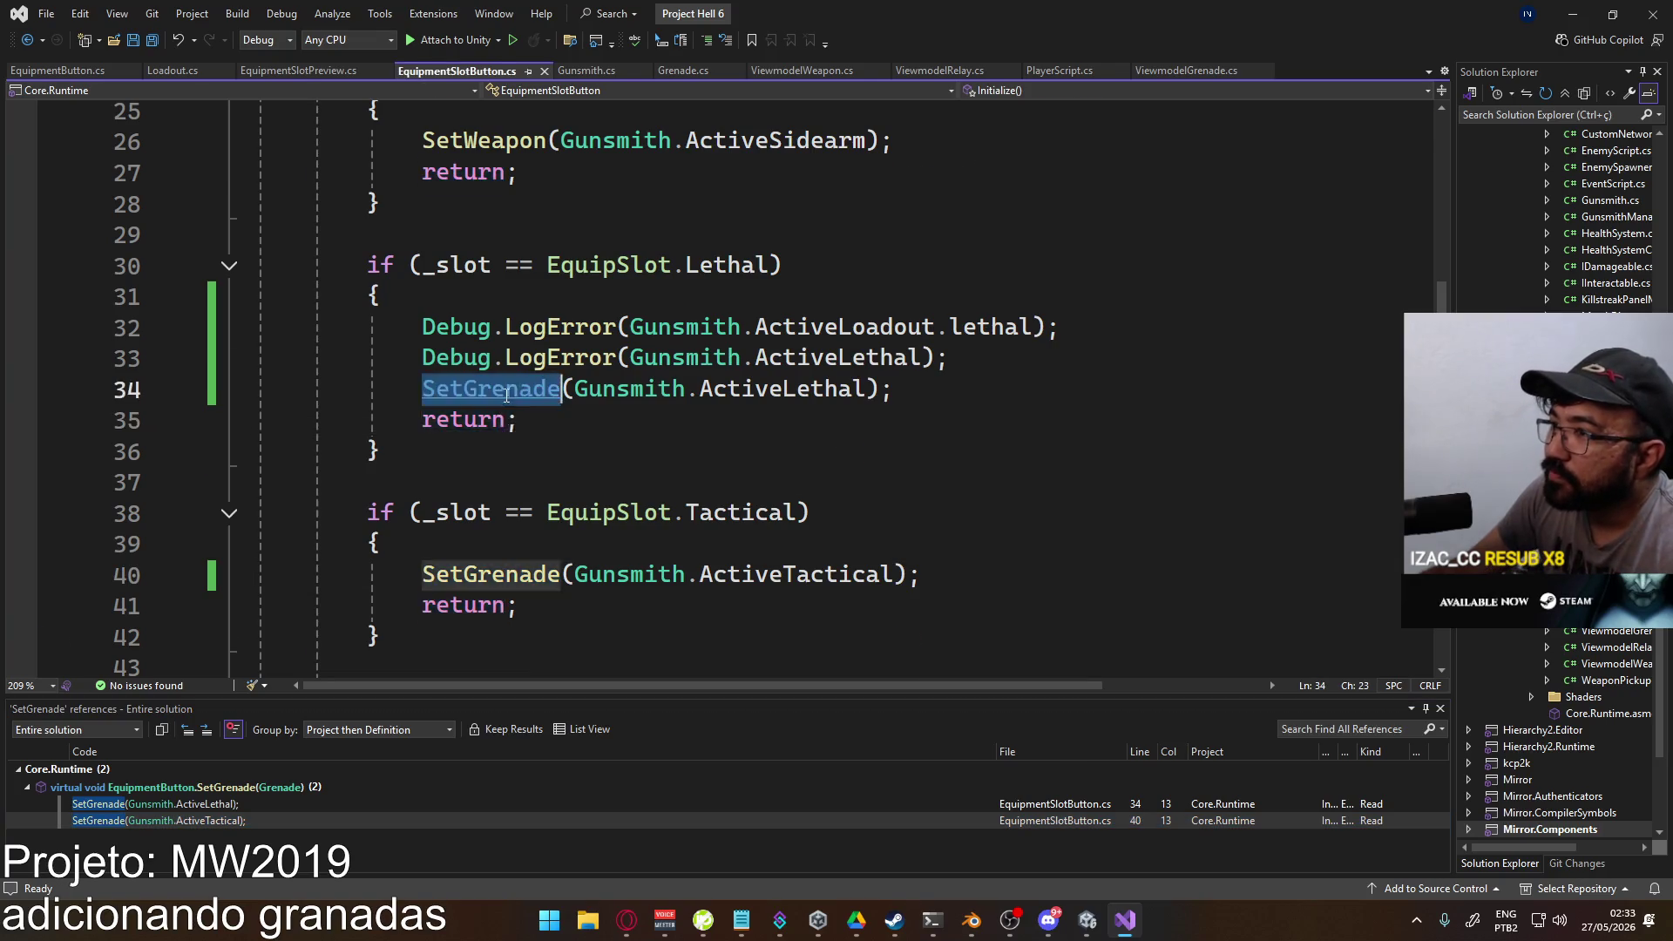
{"action": "key", "text": "F12"}
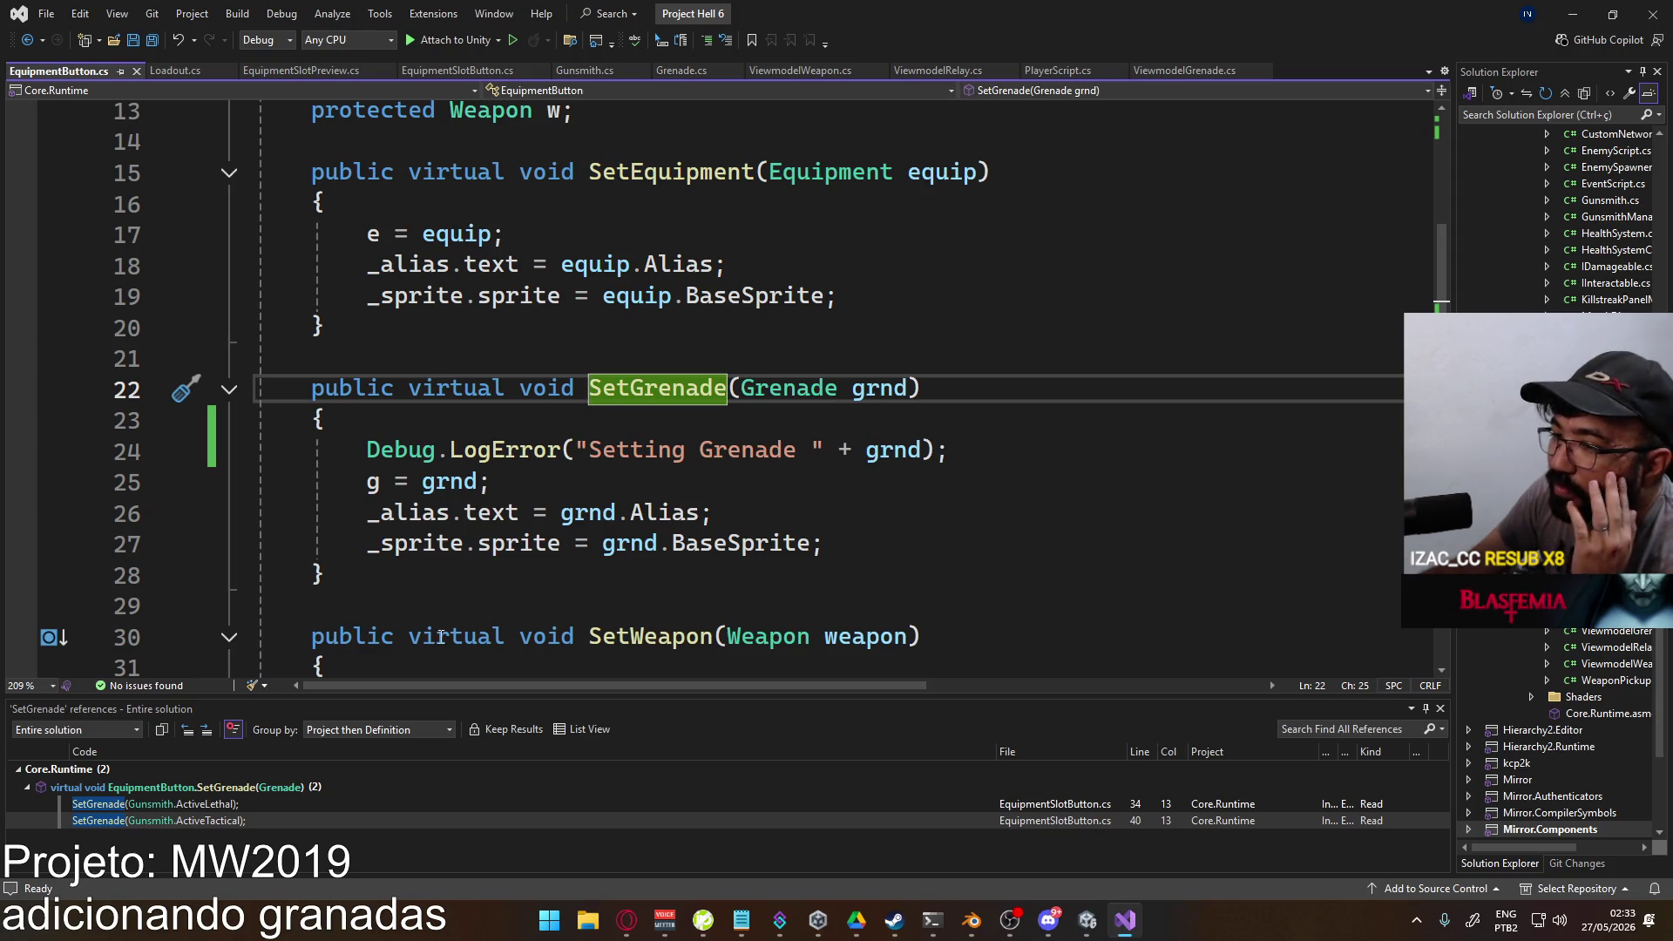
{"action": "left_click", "coordinate": [99, 809]}
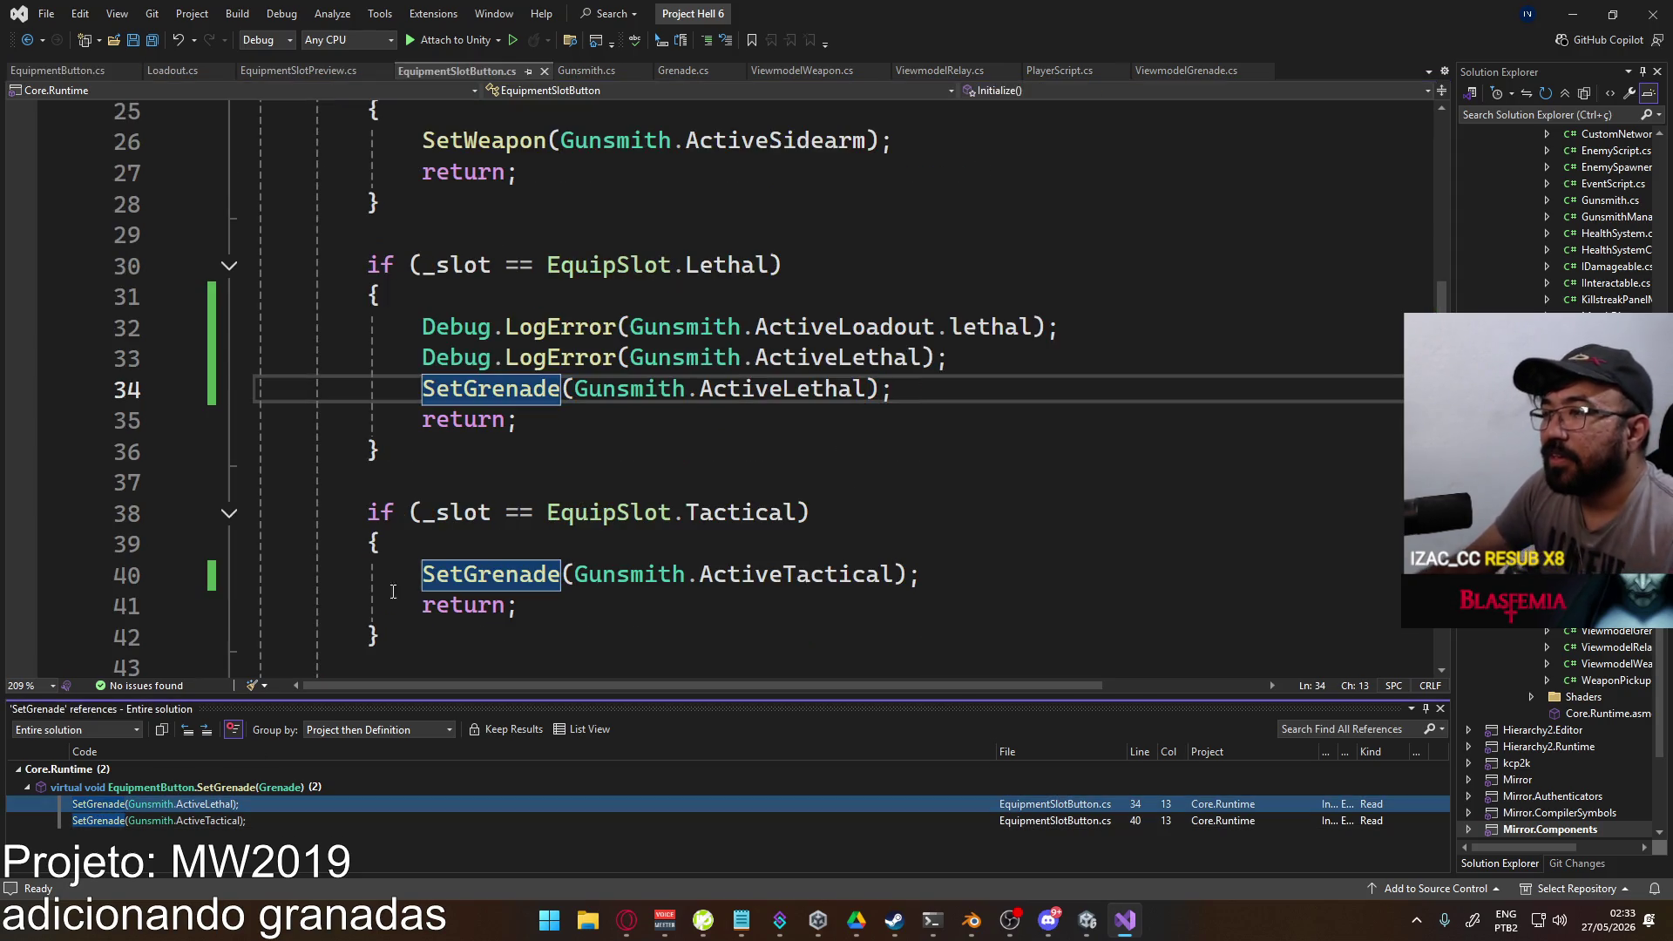
{"action": "scroll", "coordinate": [689, 410], "scroll_direction": "up", "scroll_amount": 3}
{"action": "scroll", "coordinate": [809, 387], "scroll_direction": "down", "scroll_amount": 9}
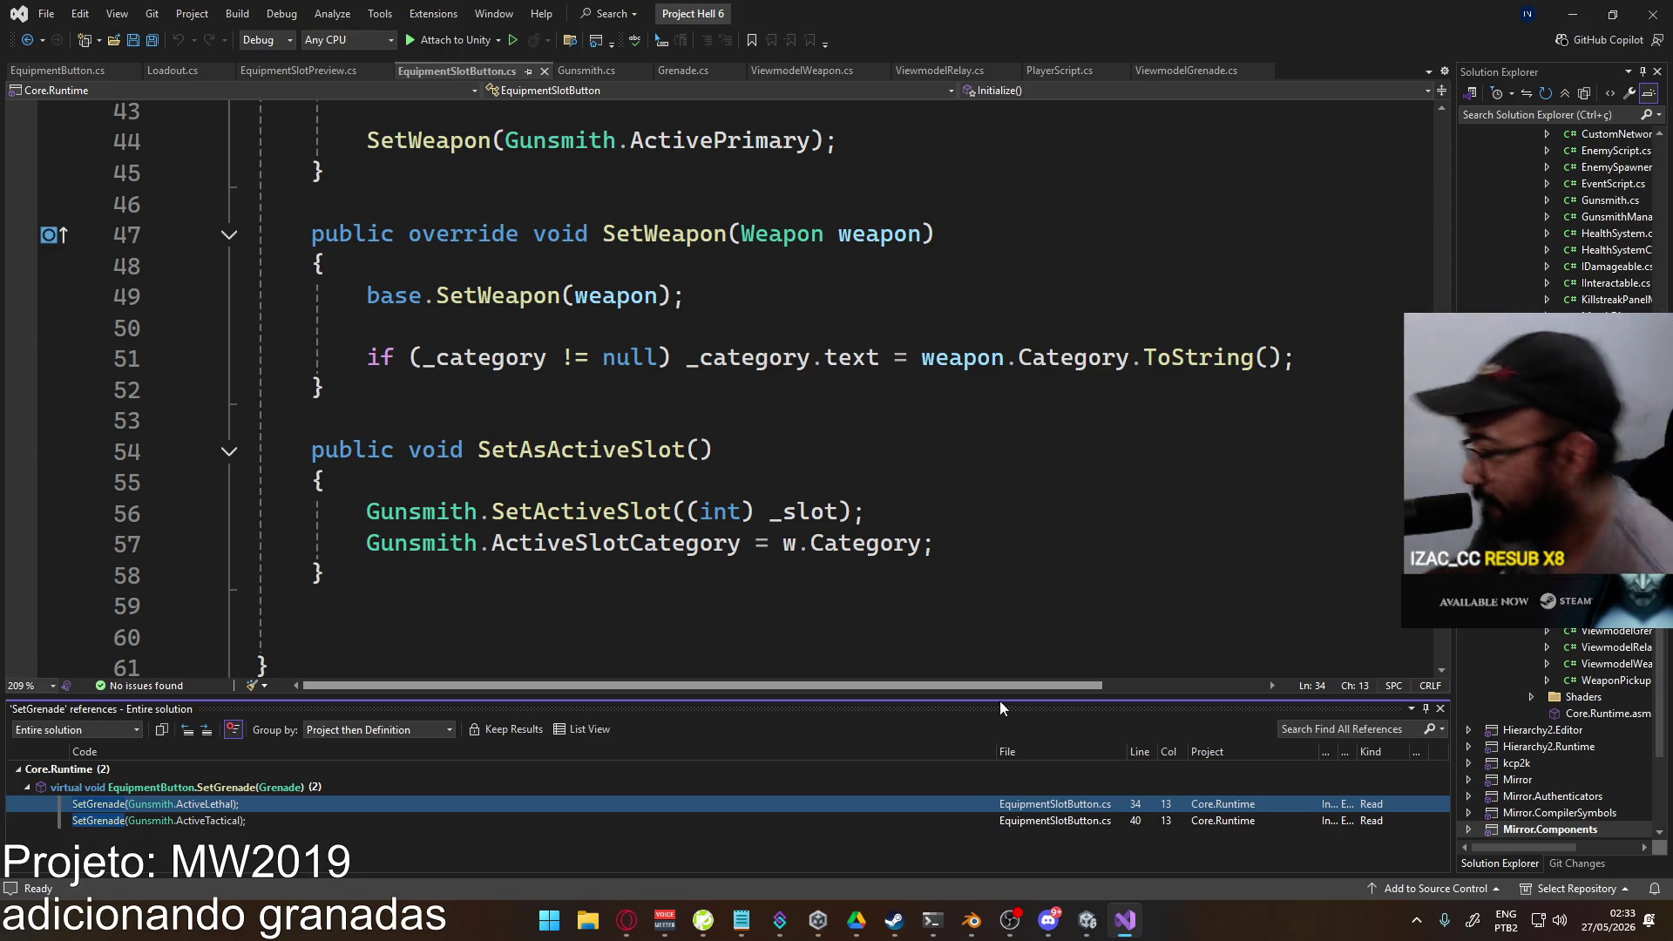
{"action": "scroll", "coordinate": [685, 547], "scroll_direction": "up", "scroll_amount": 6}
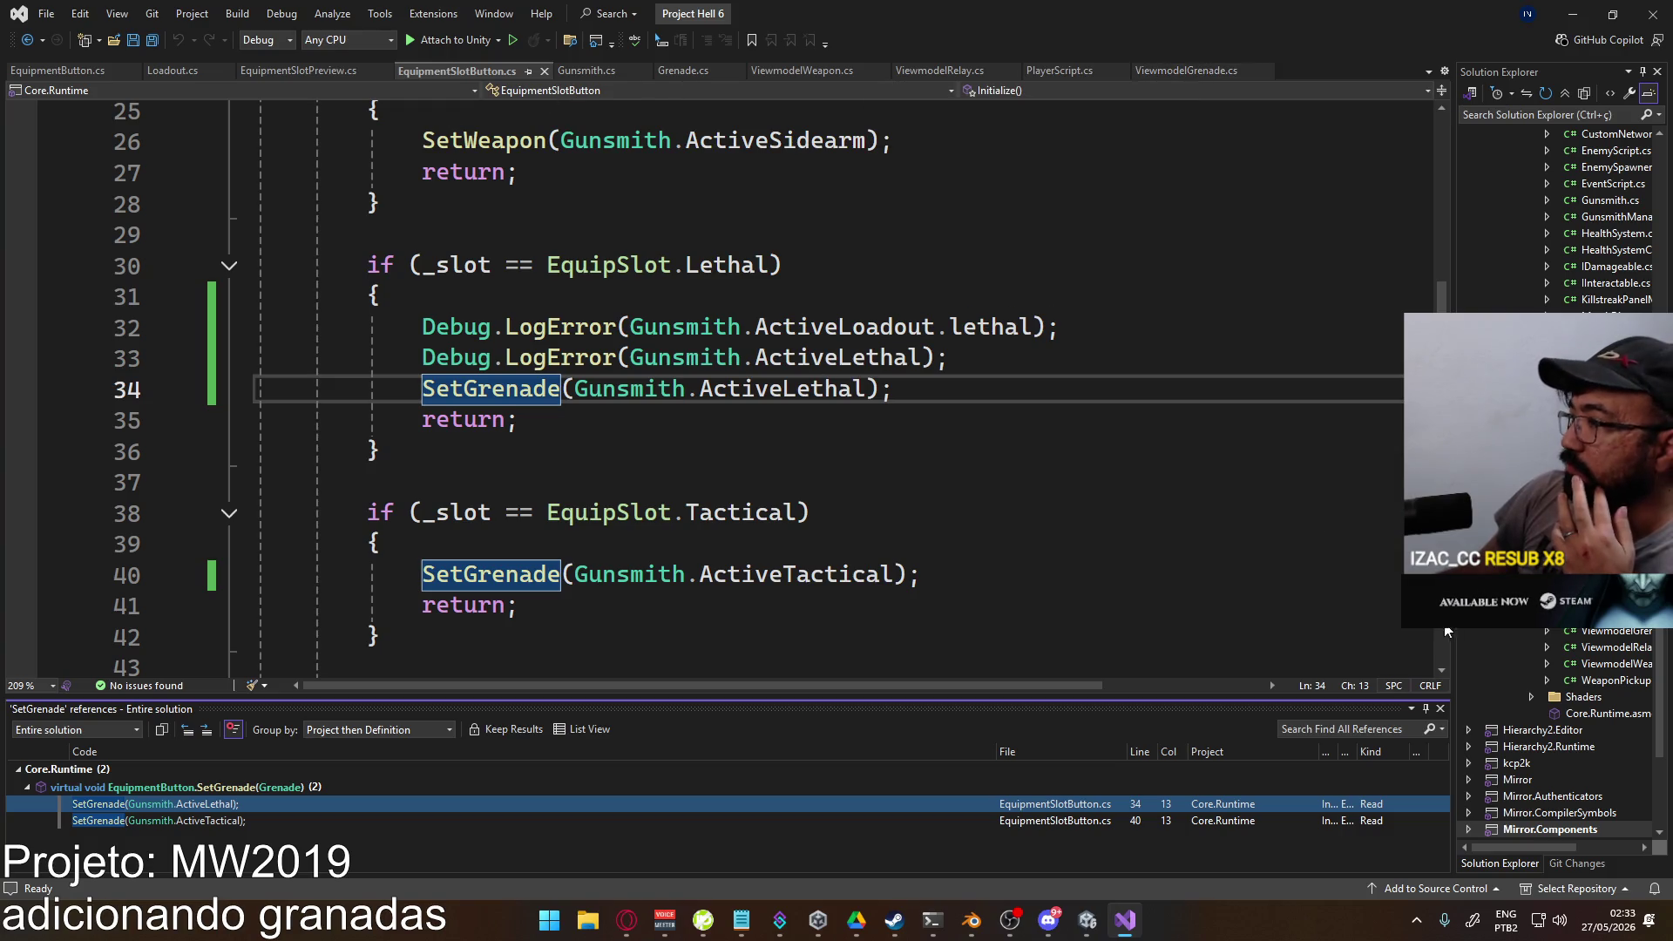
{"action": "left_click", "coordinate": [1427, 711]}
Step: Open the gunsmith scene and expand Canvas: Gunsmith and its Main Container
{"action": "left_click", "coordinate": [1087, 920]}
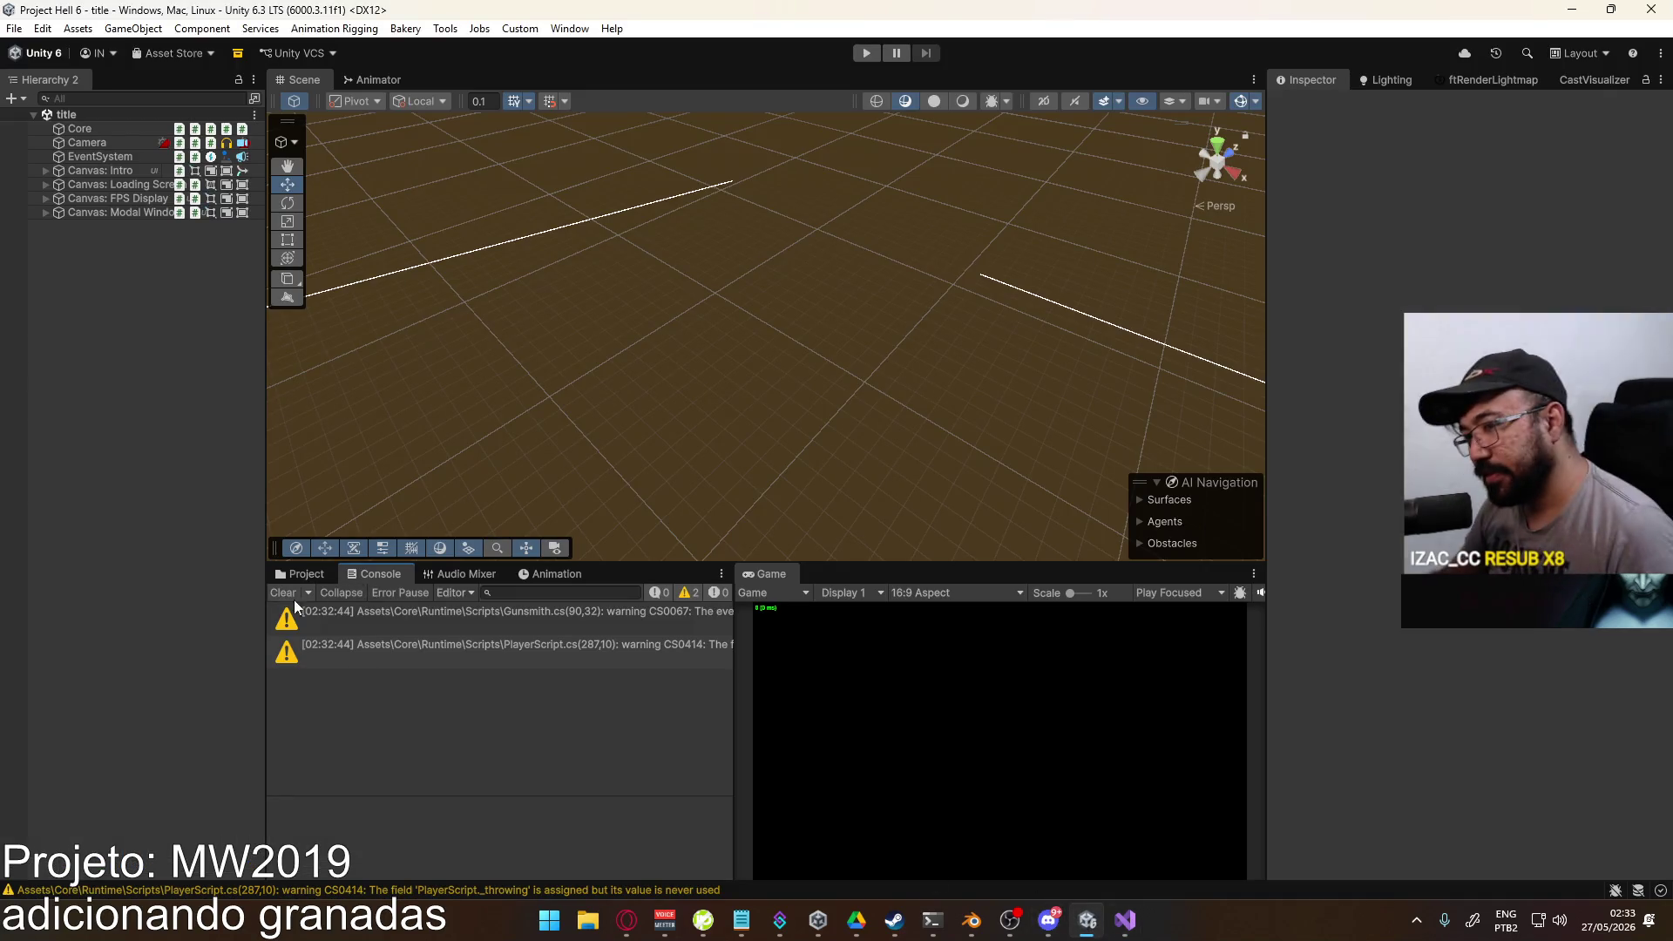
{"action": "left_click", "coordinate": [300, 573]}
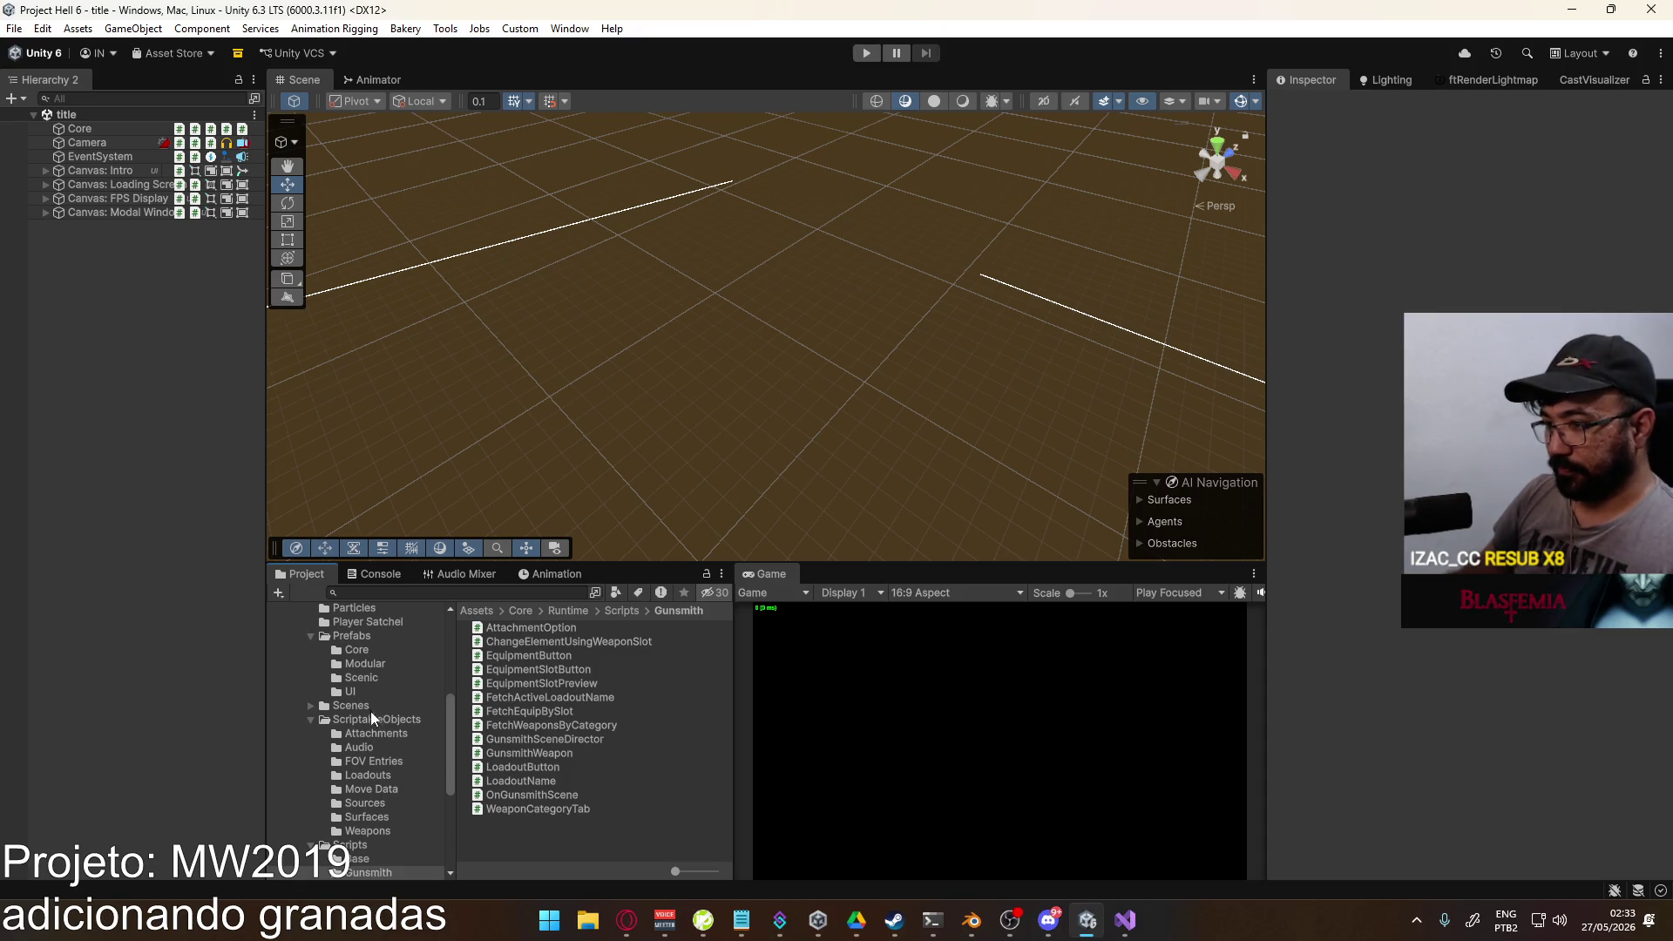
{"action": "left_click", "coordinate": [366, 707]}
{"action": "double_click", "coordinate": [544, 725]}
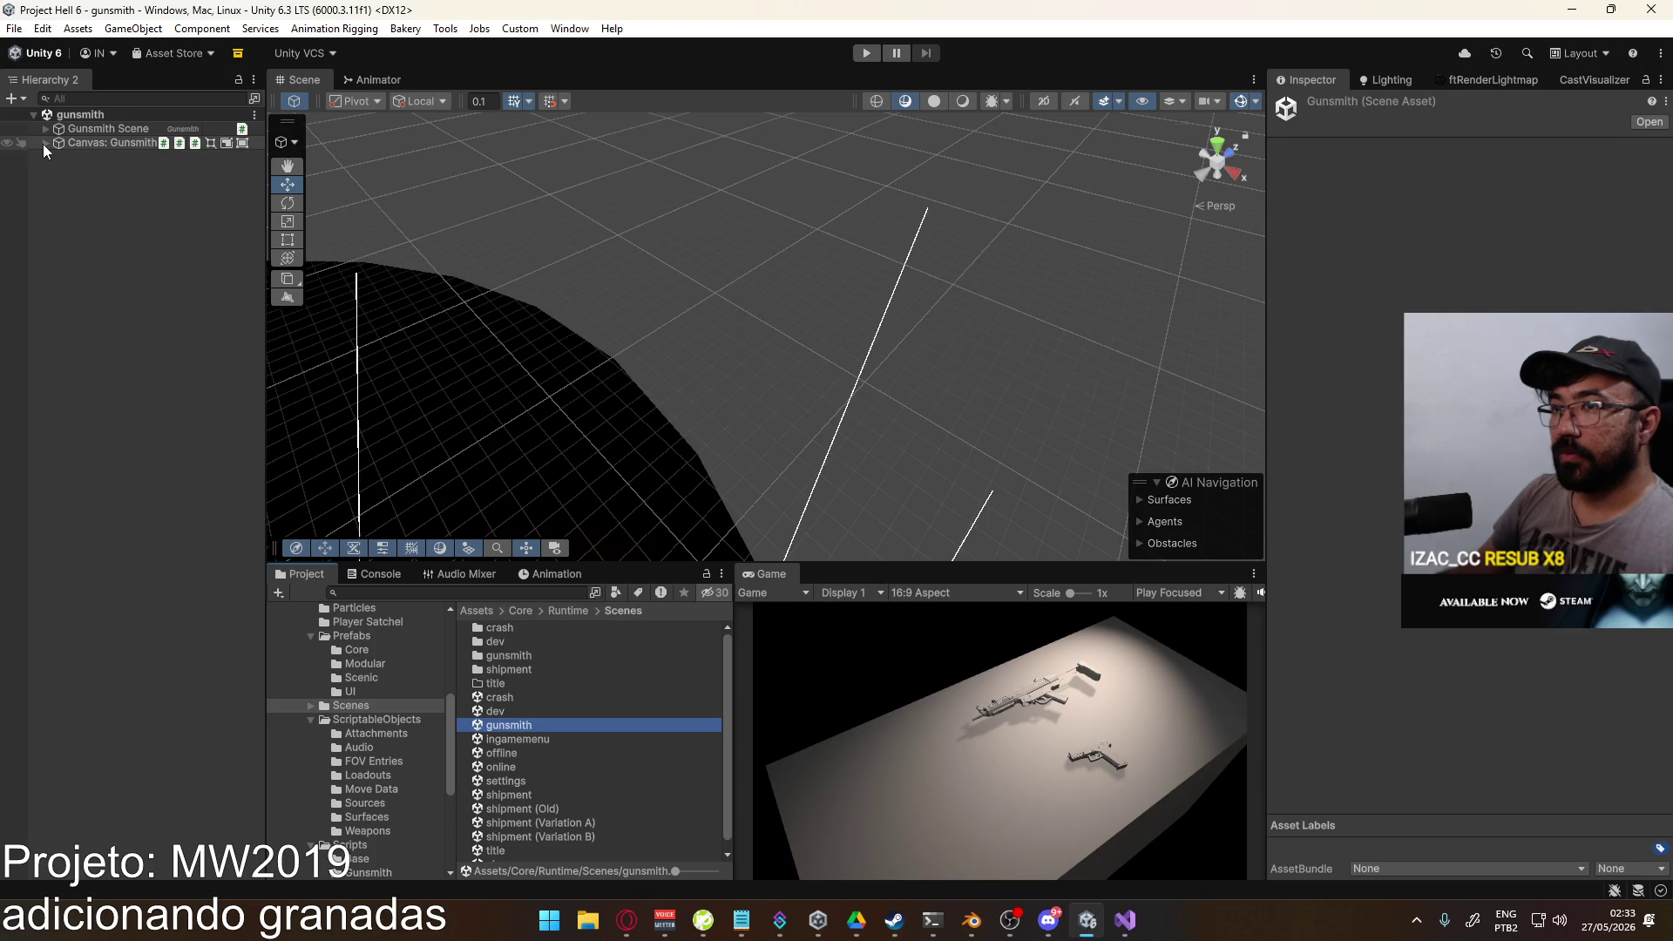
{"action": "left_click", "coordinate": [43, 144]}
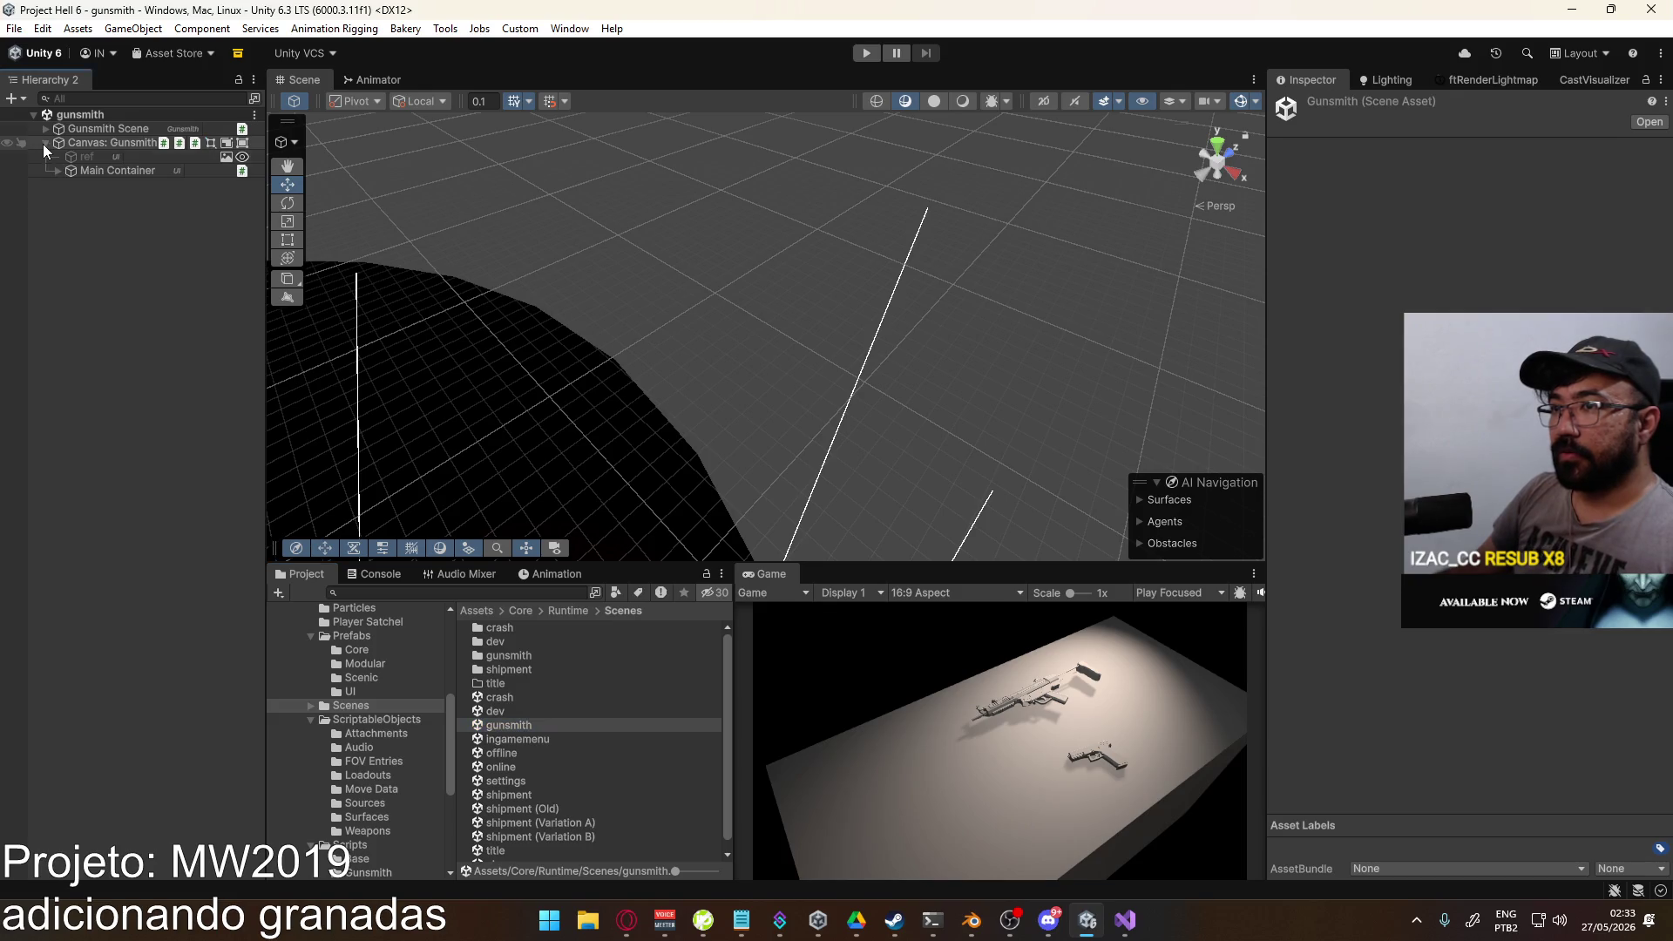
{"action": "left_click", "coordinate": [56, 169]}
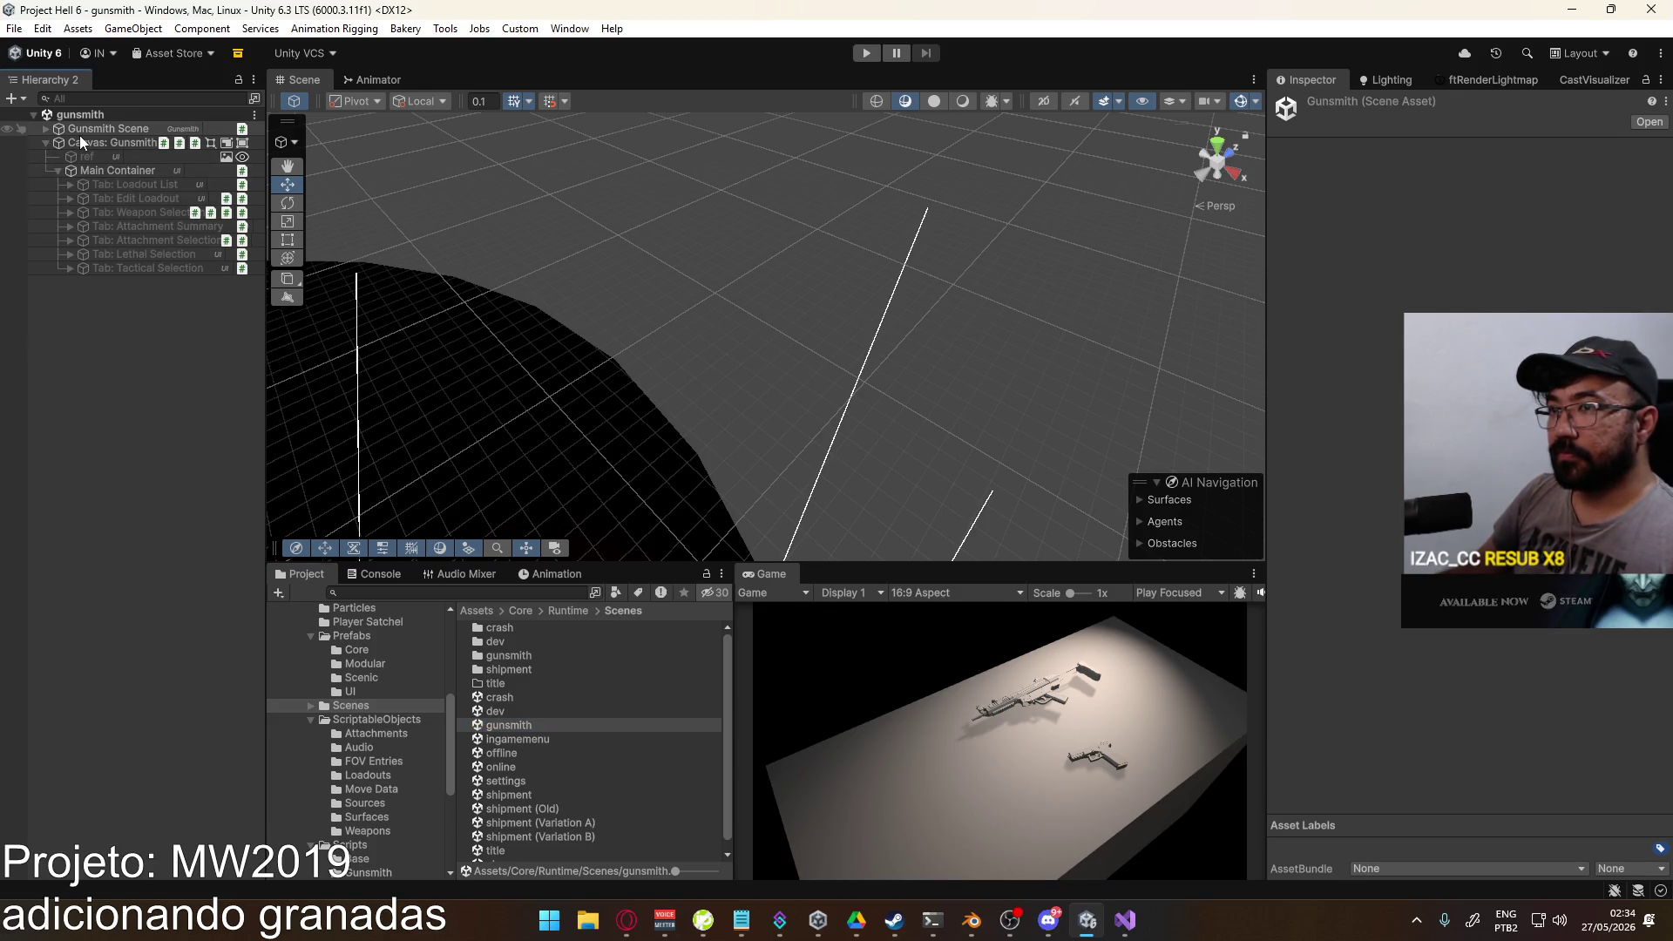
Step: Compare the Lethal and Tactical Selection tabs' Root objects and open their FetchEquipBySlot script
{"action": "left_click", "coordinate": [137, 267]}
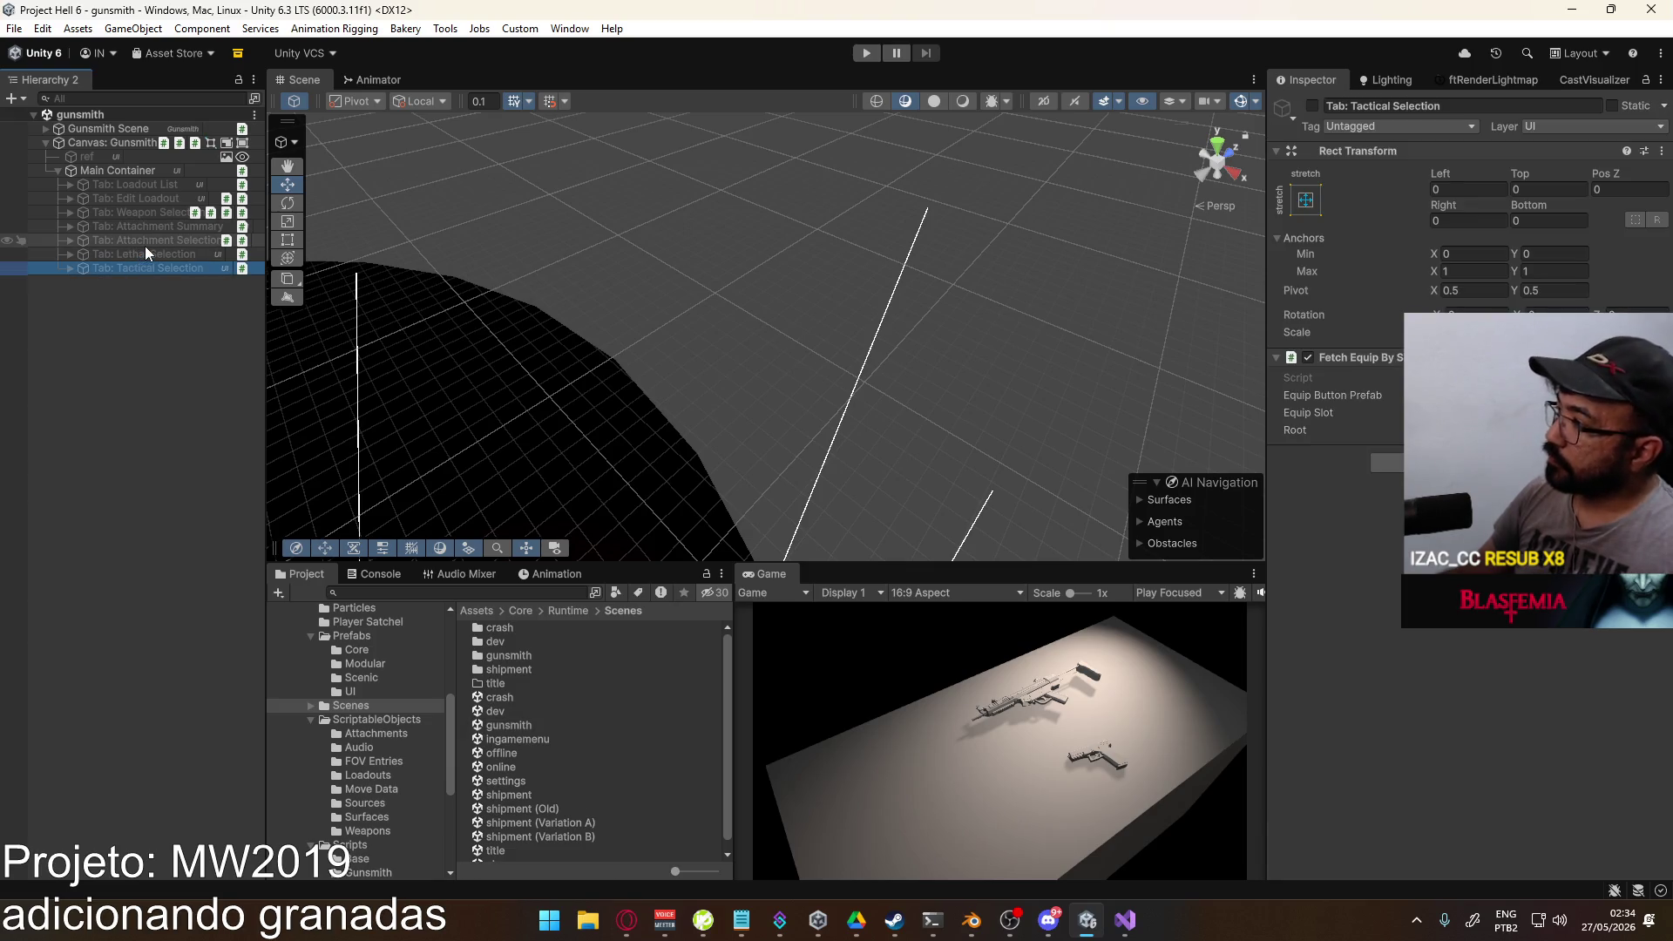
{"action": "left_click", "coordinate": [145, 244]}
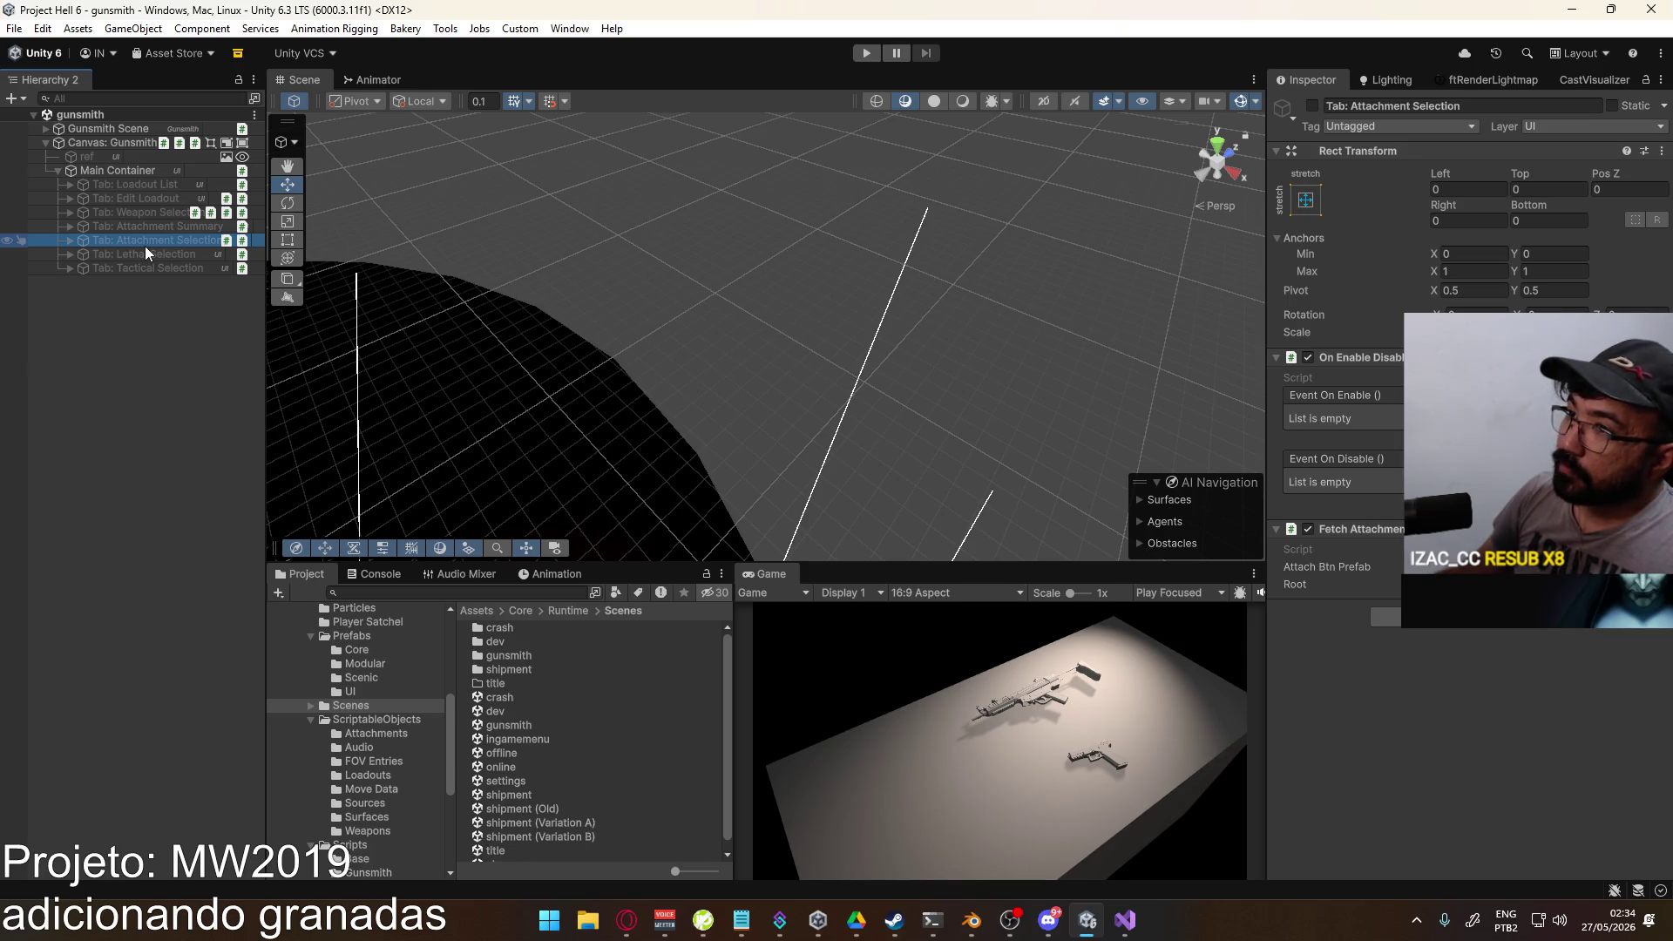
{"action": "left_click", "coordinate": [146, 251]}
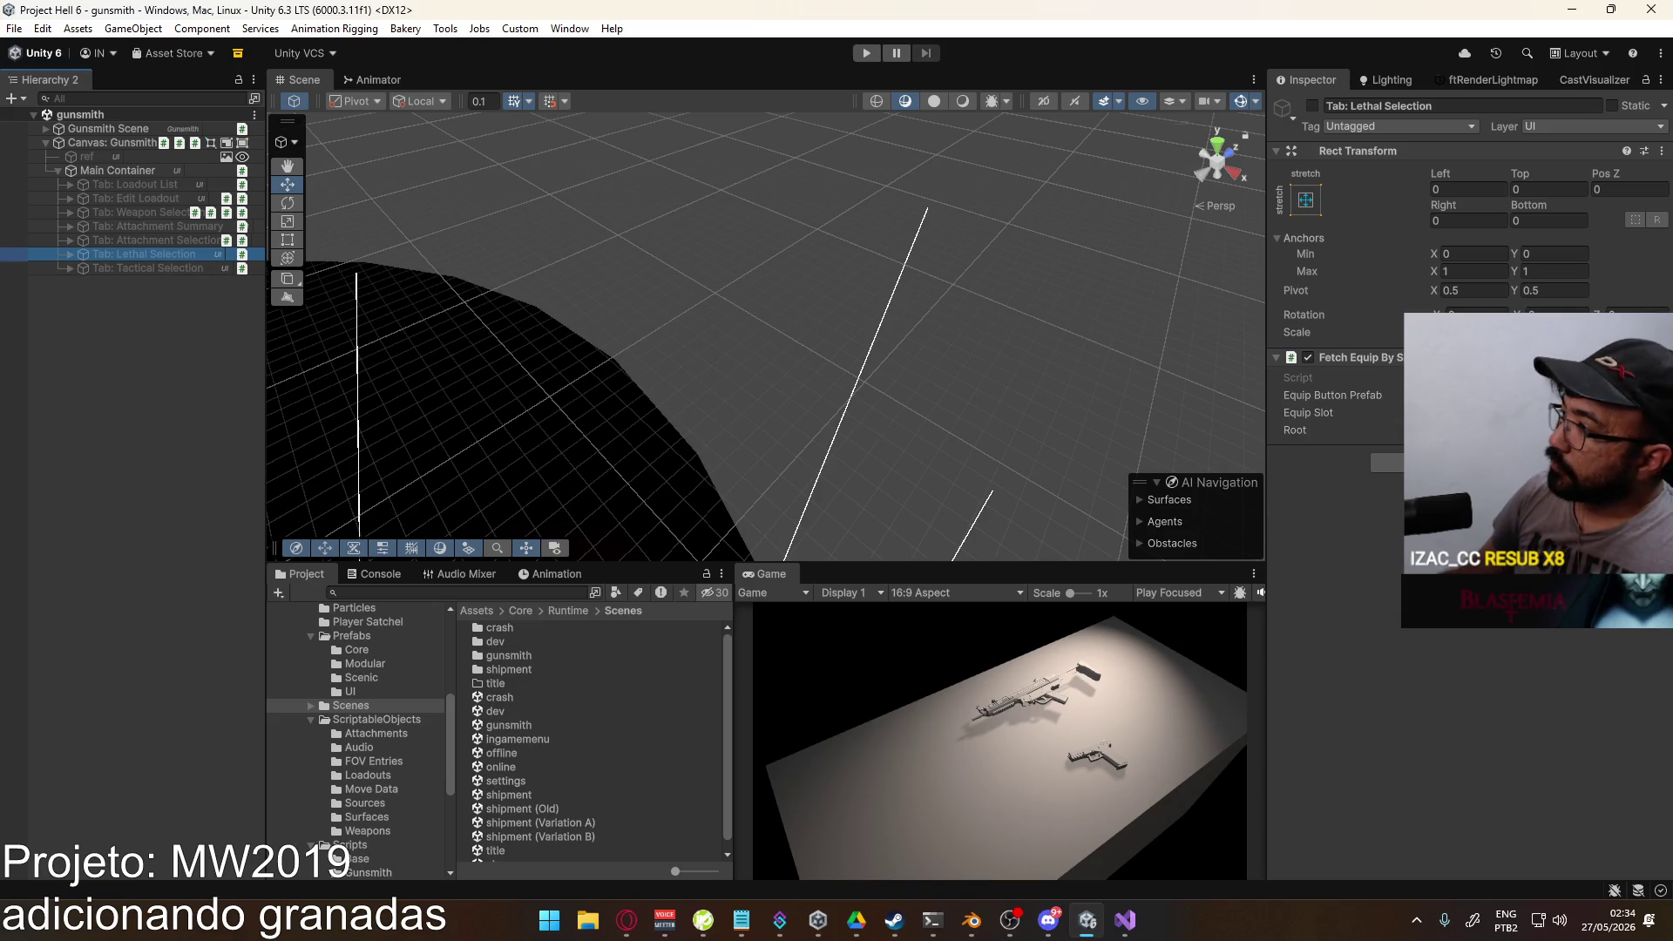
{"action": "left_click", "coordinate": [1499, 430]}
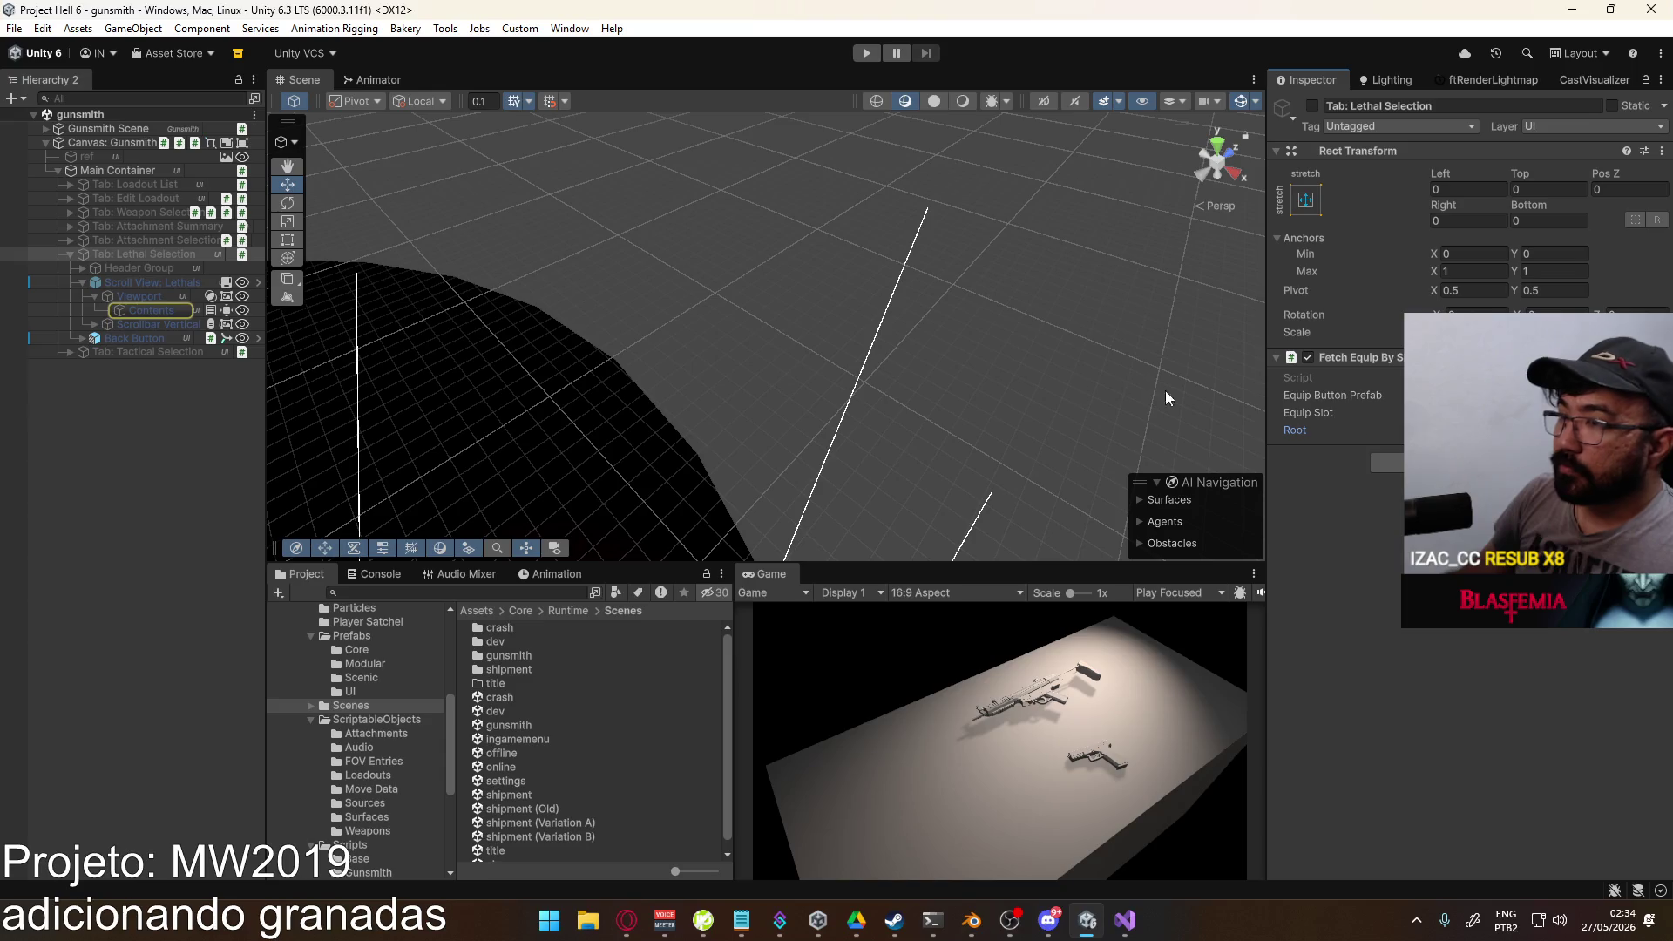
{"action": "left_click", "coordinate": [129, 350]}
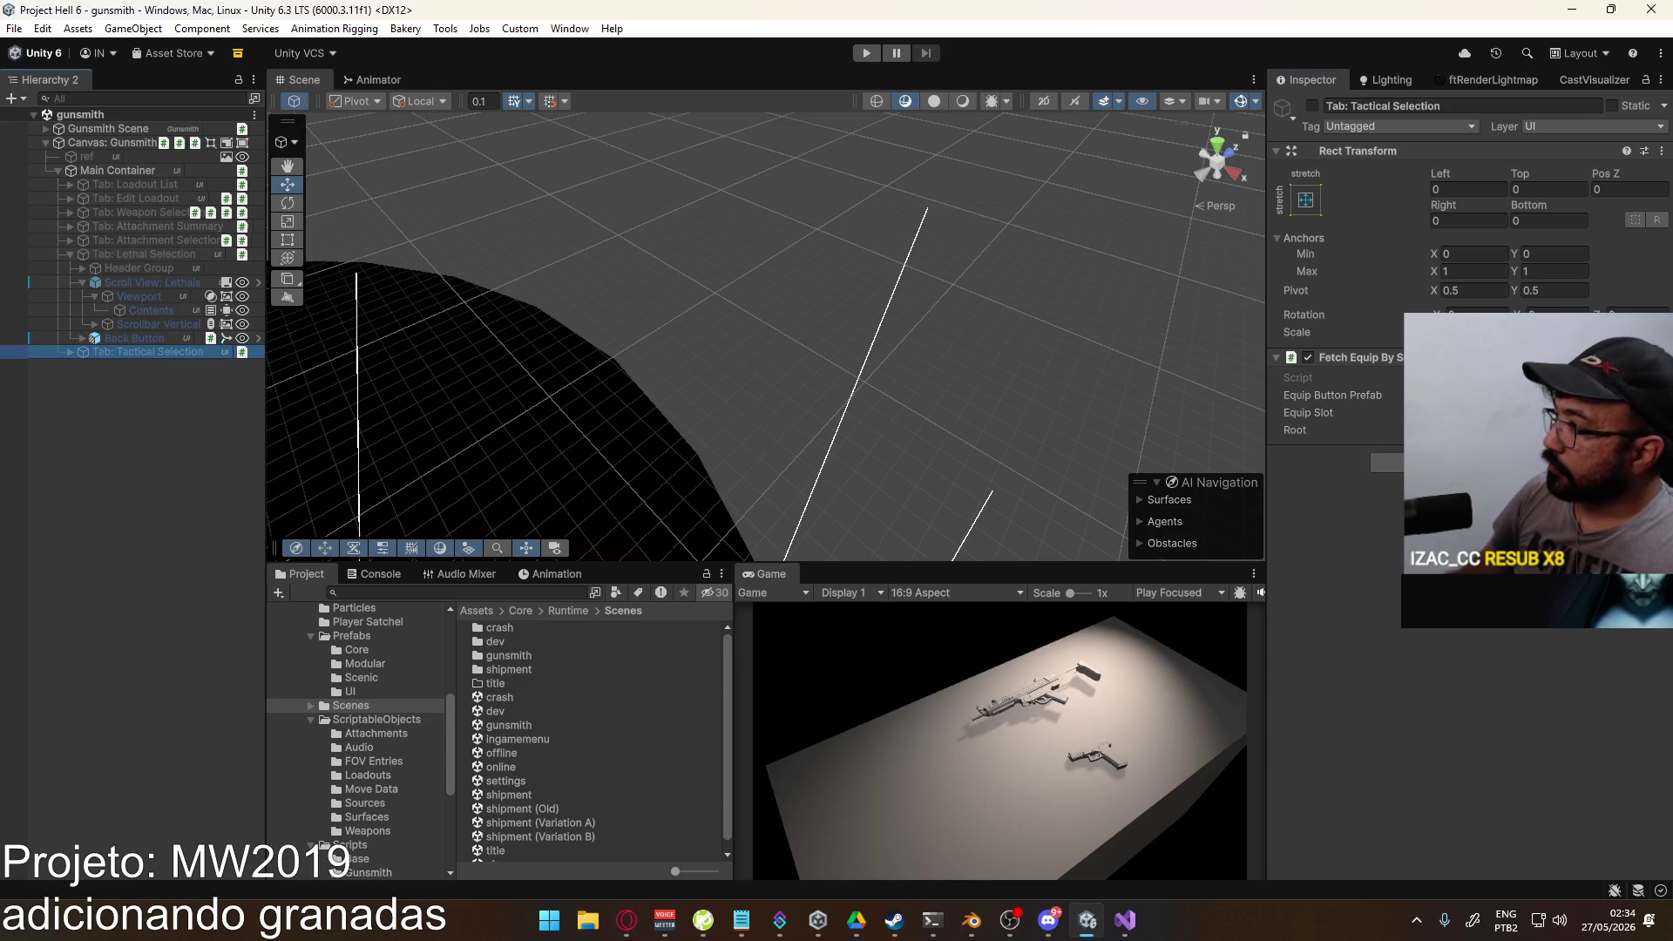
{"action": "left_click", "coordinate": [1499, 430]}
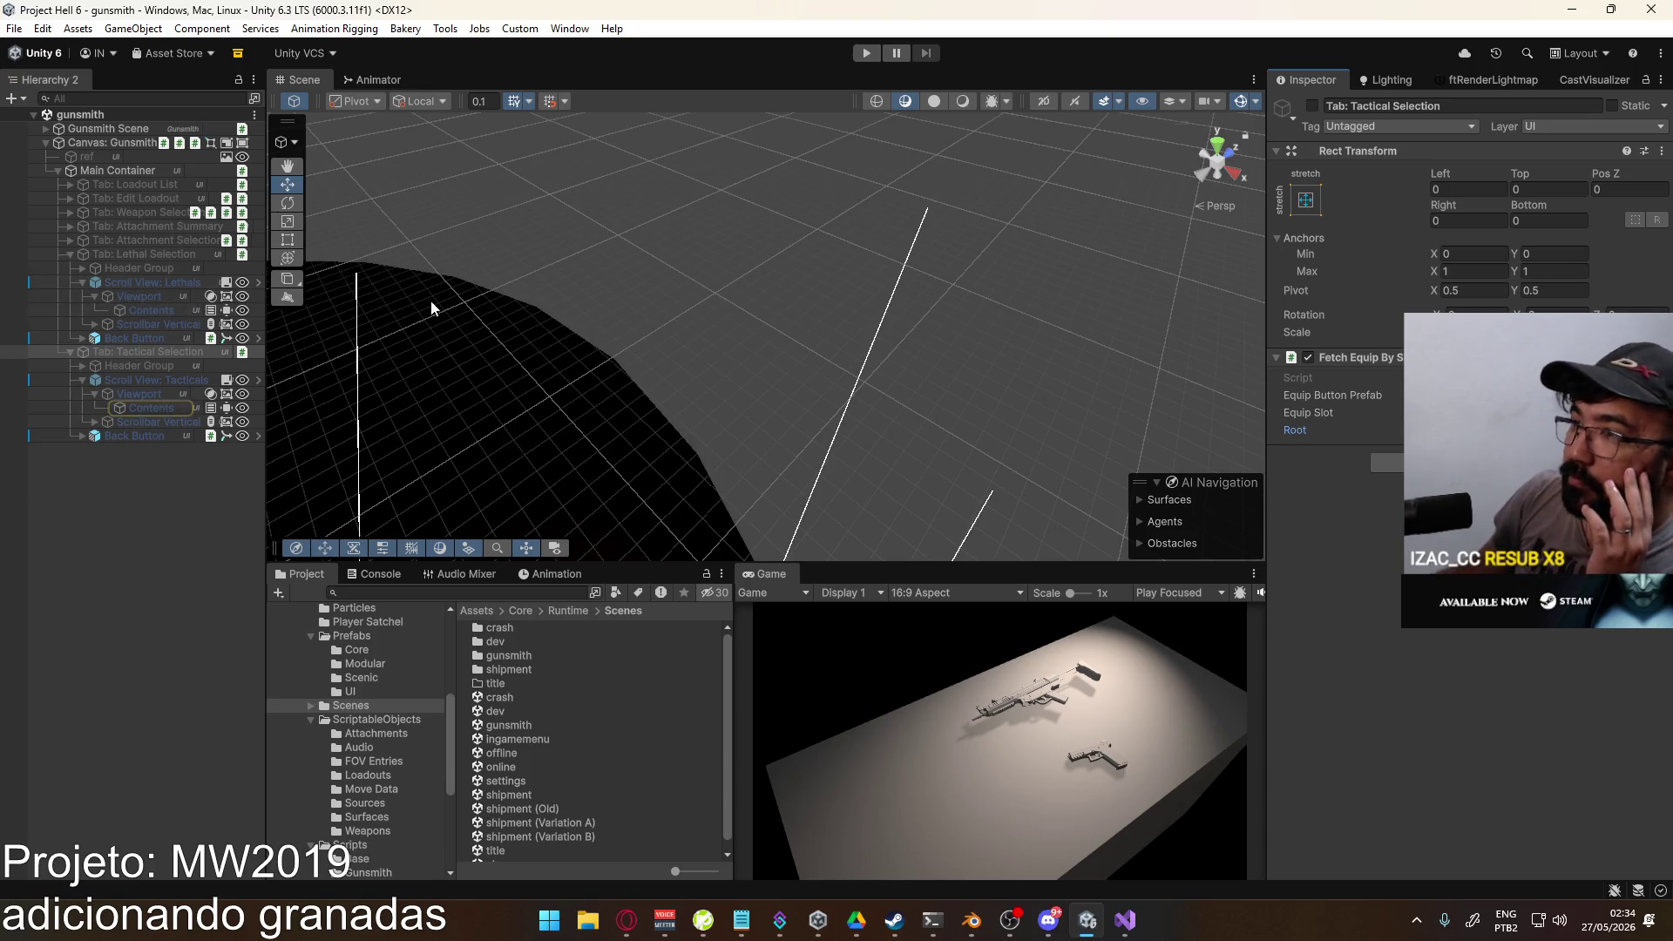
{"action": "left_click", "coordinate": [138, 255]}
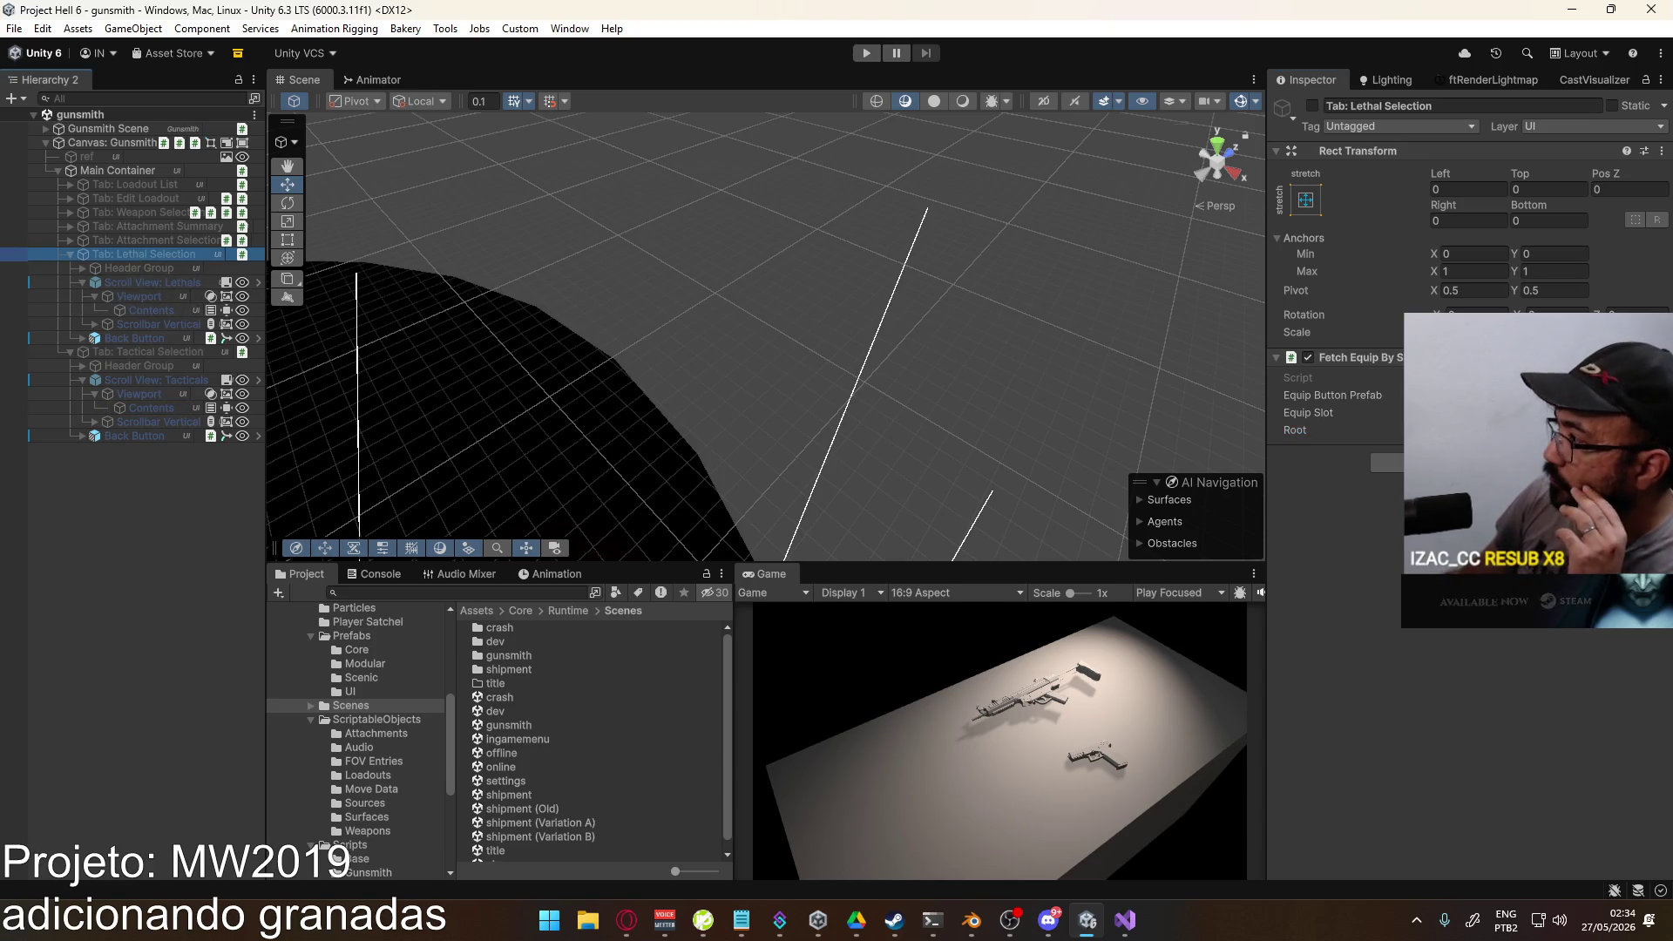
{"action": "double_click", "coordinate": [1447, 377]}
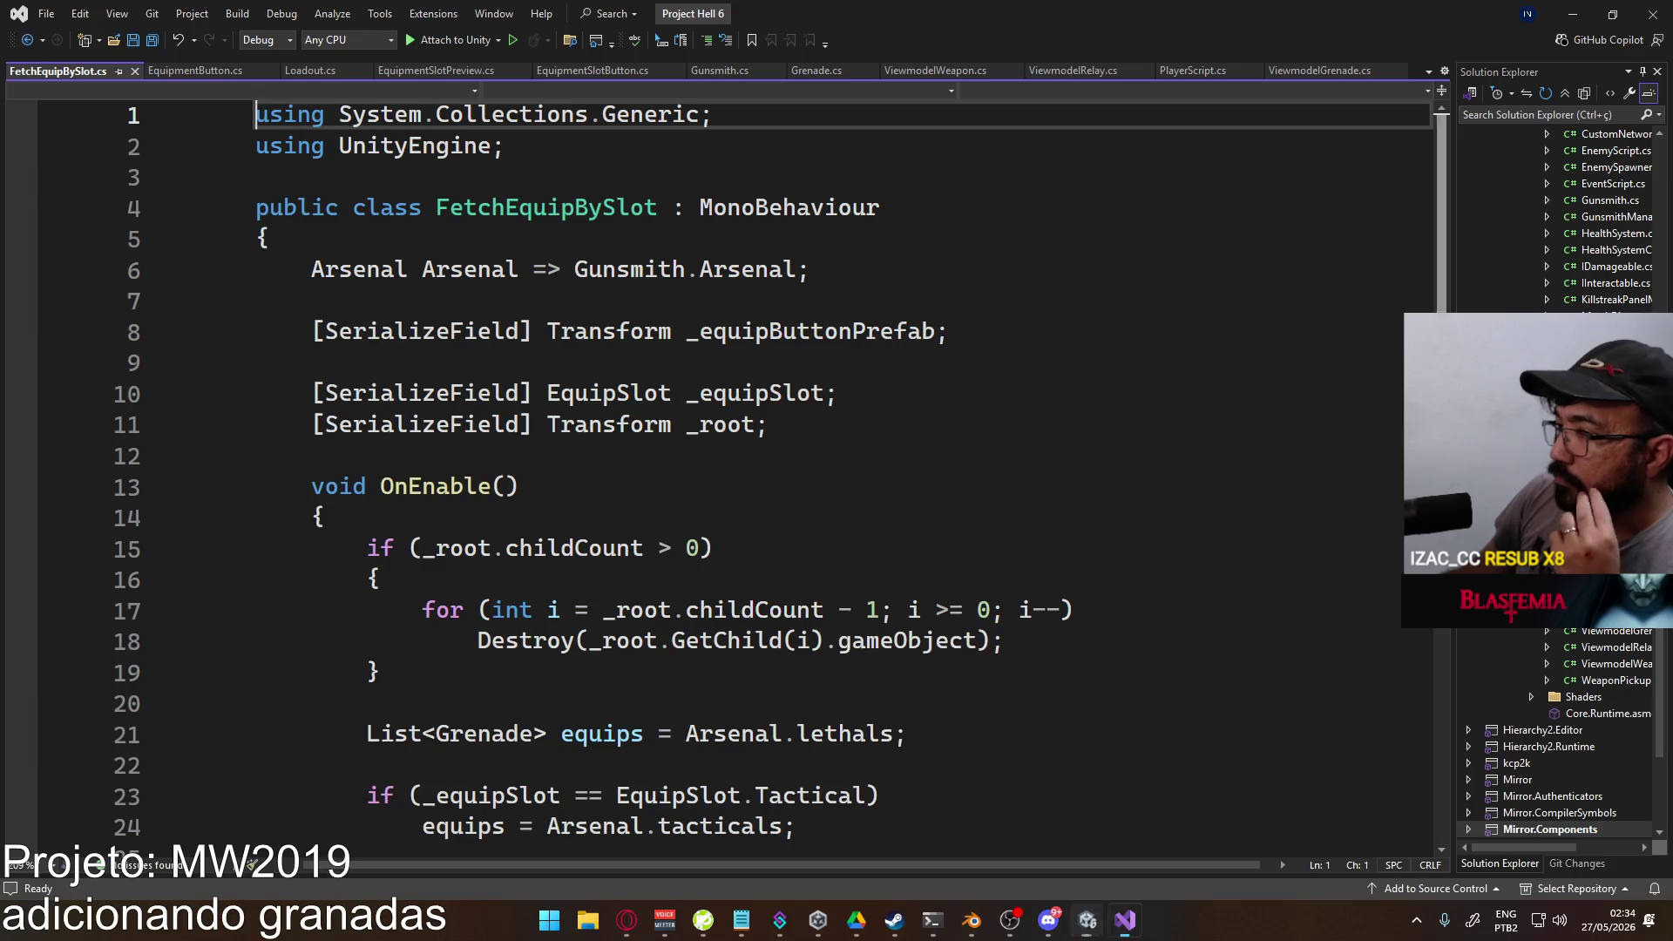
Step: Replace the SetEquipment call on line 32 of FetchEquipBySlot.cs with SetGrenade and save
{"action": "scroll", "coordinate": [856, 546], "scroll_direction": "down", "scroll_amount": 3}
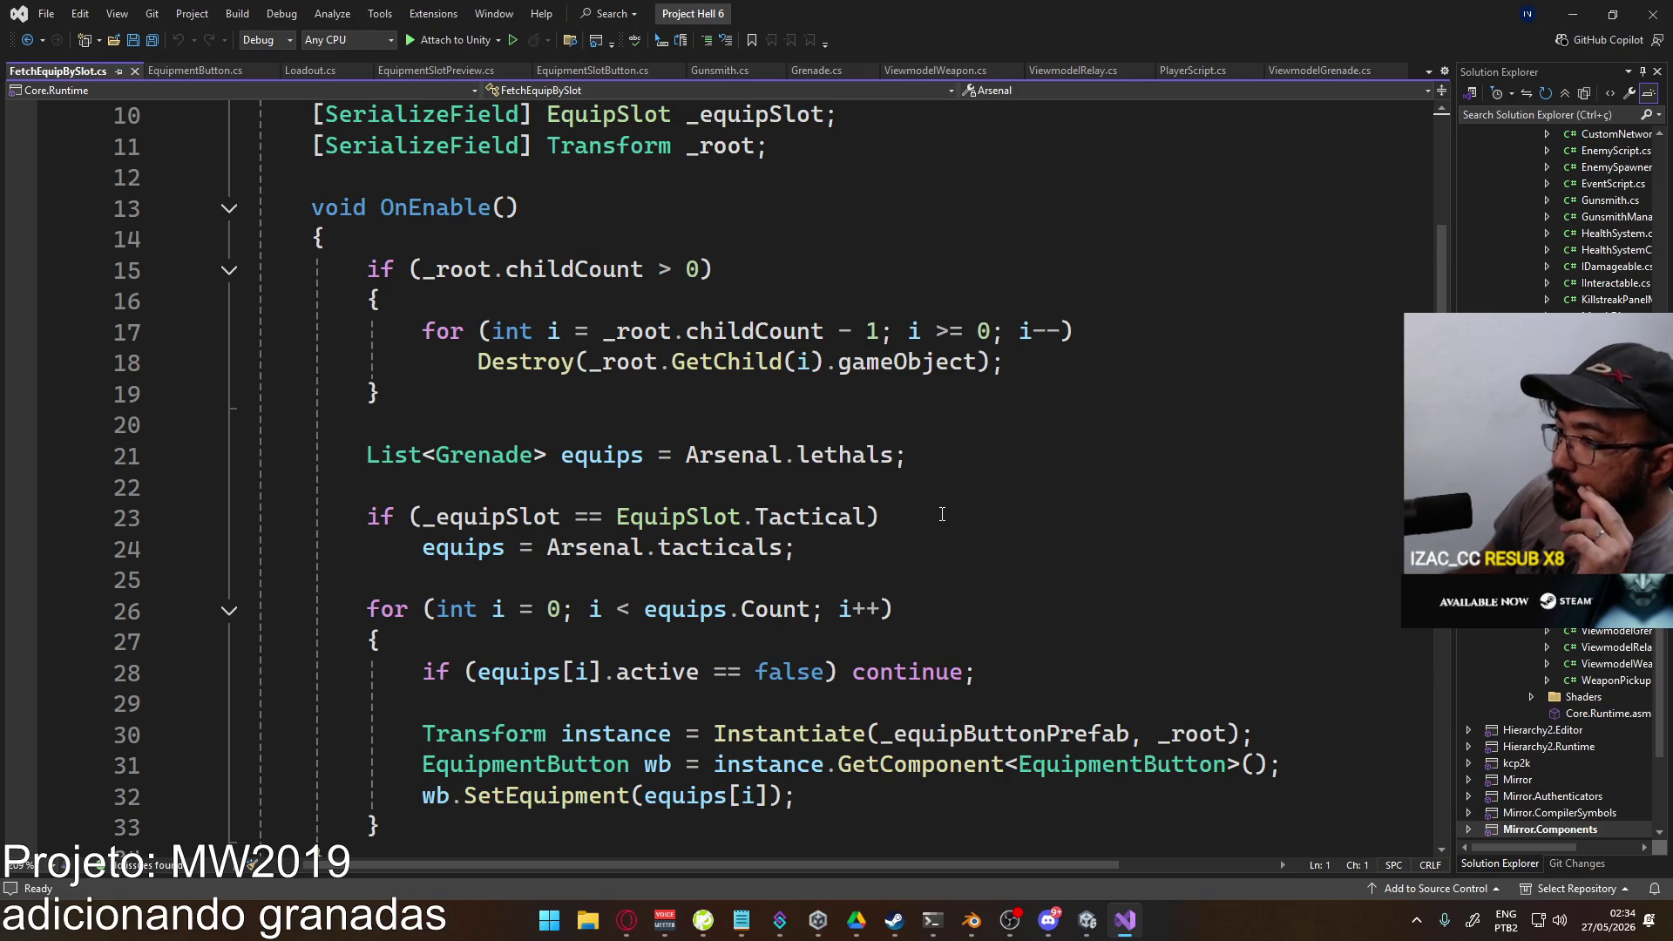
{"action": "scroll", "coordinate": [942, 514], "scroll_direction": "down", "scroll_amount": 1}
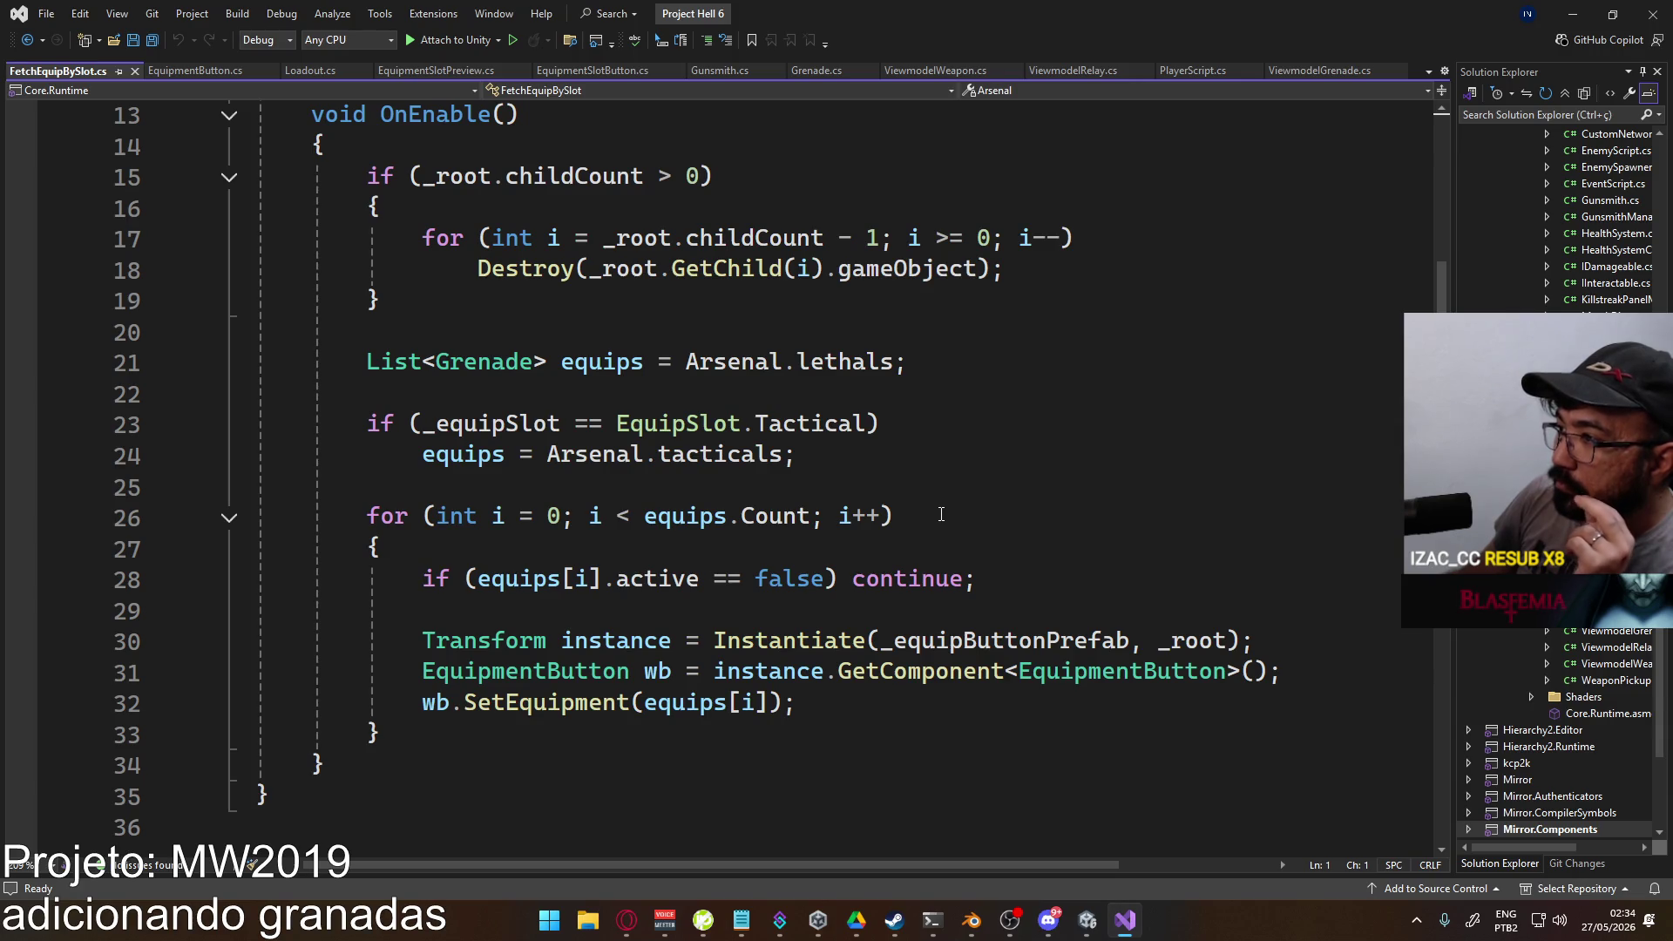
{"action": "scroll", "coordinate": [935, 514], "scroll_direction": "up", "scroll_amount": 1}
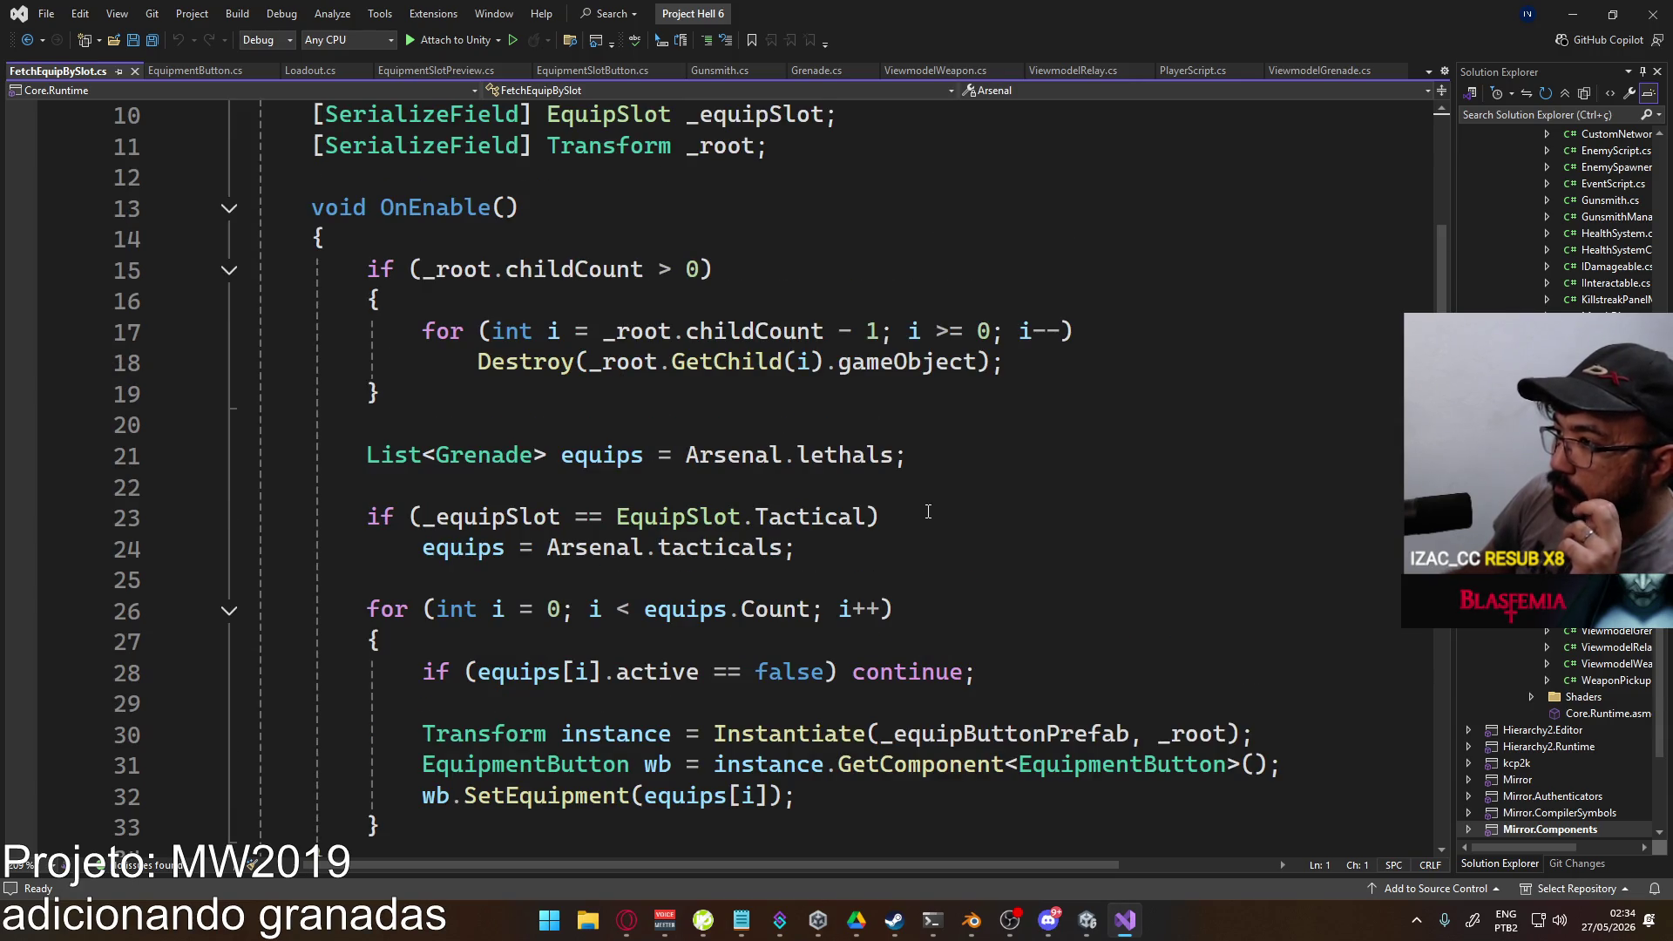
{"action": "scroll", "coordinate": [921, 517], "scroll_direction": "up", "scroll_amount": 1}
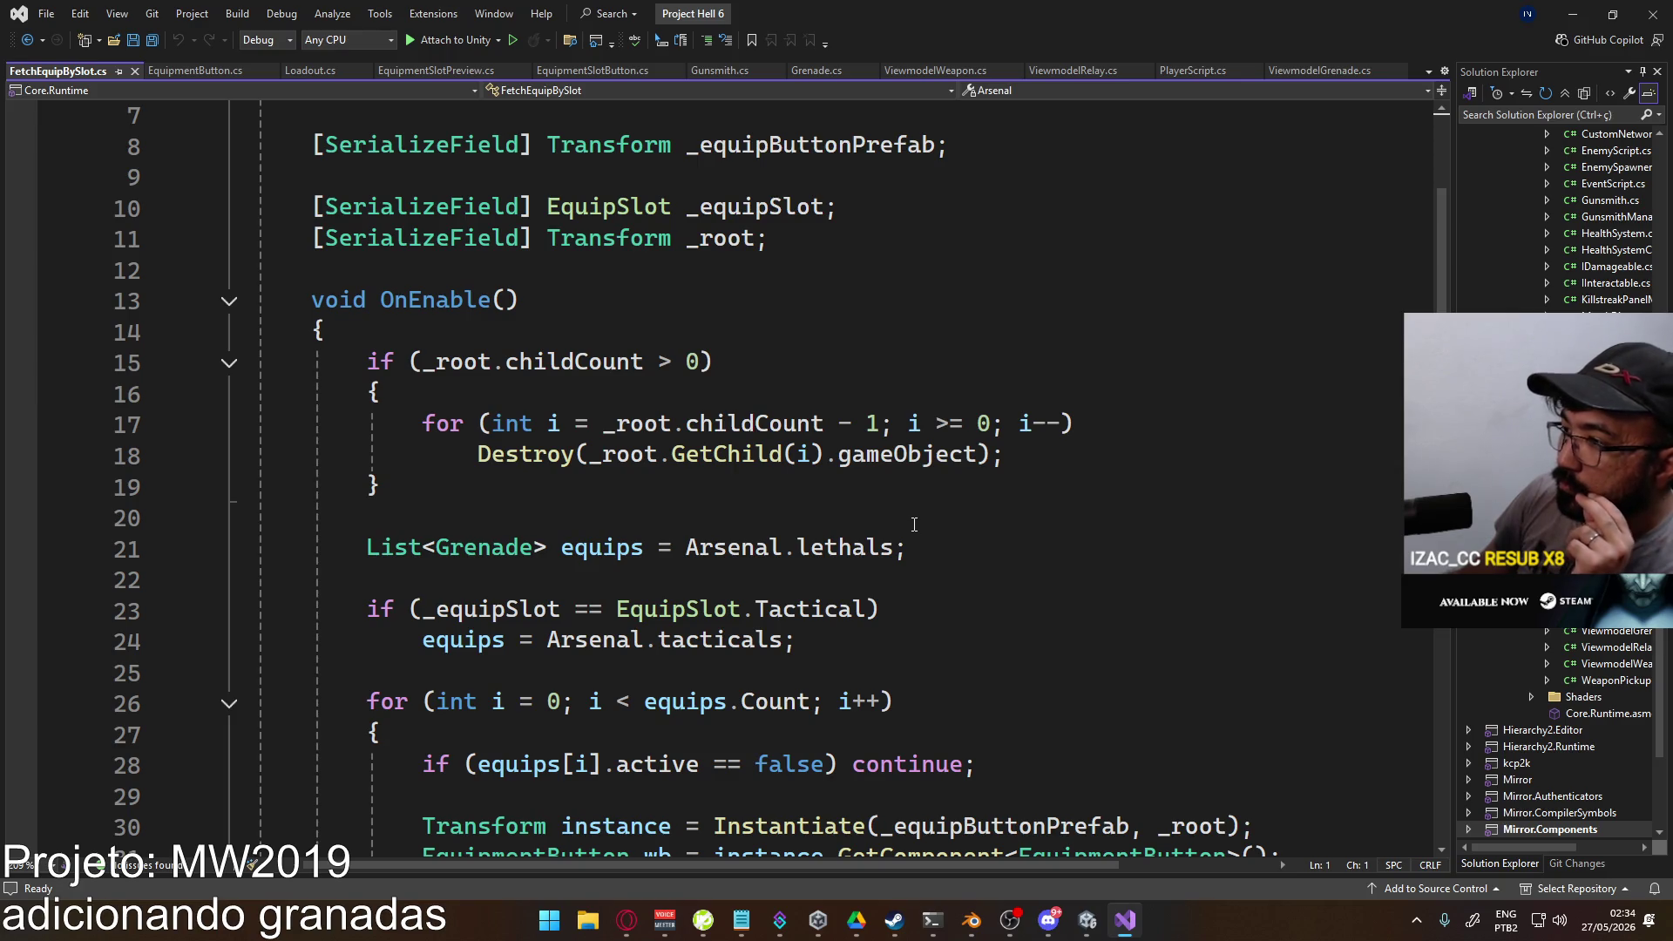
{"action": "scroll", "coordinate": [914, 521], "scroll_direction": "down", "scroll_amount": 3}
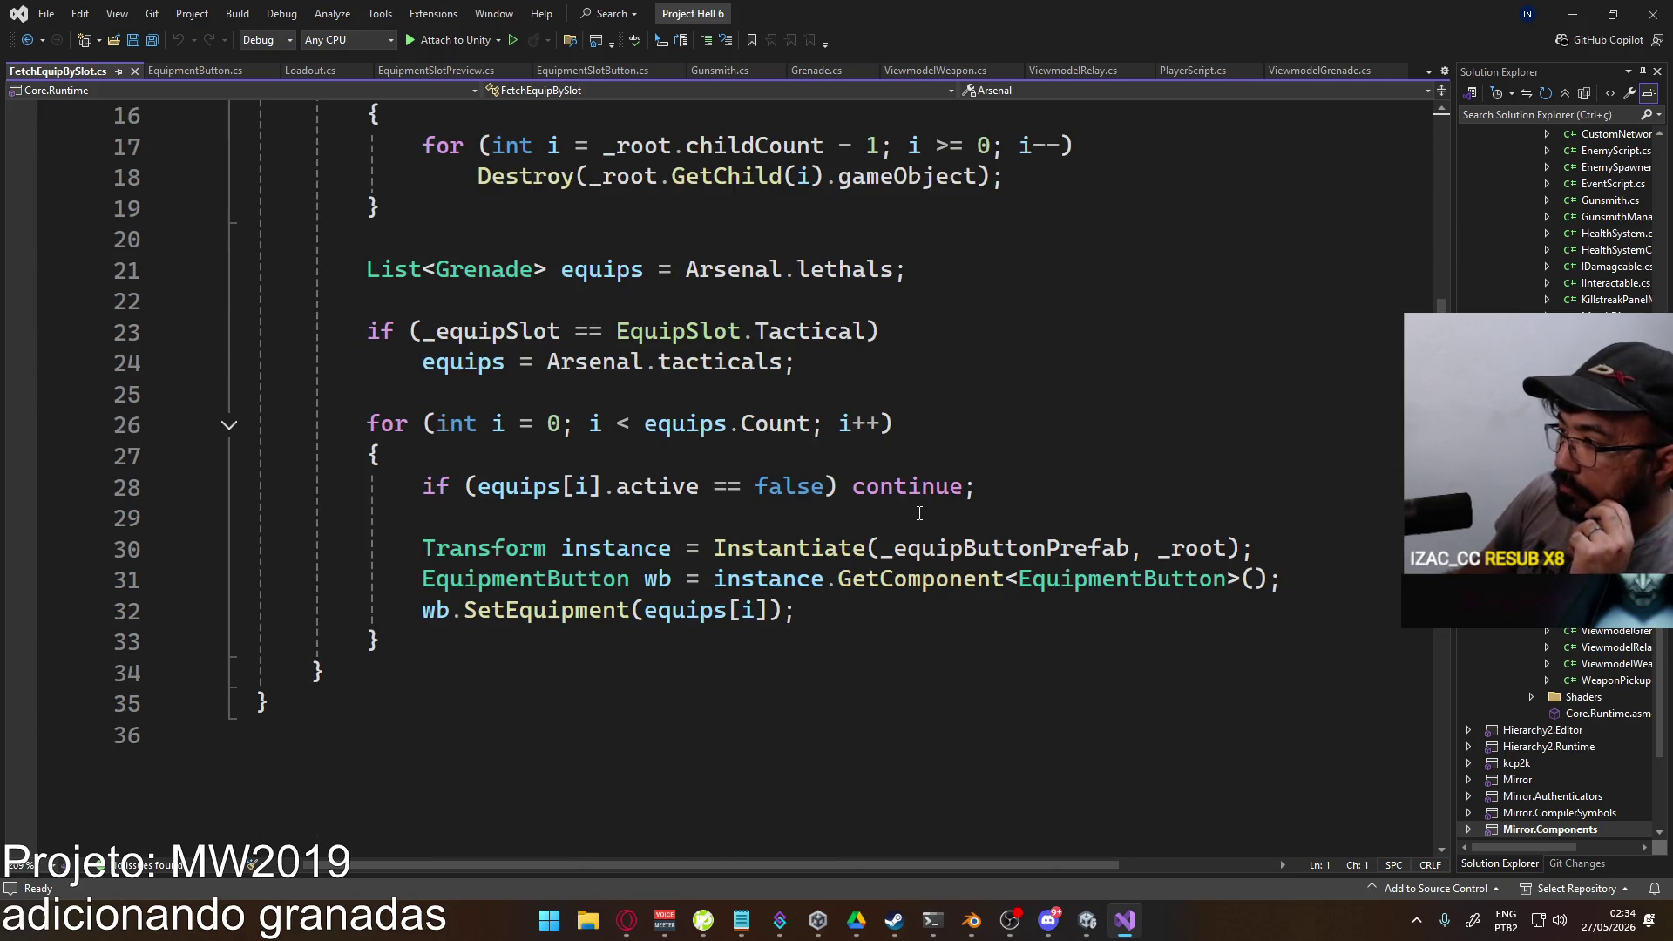
{"action": "scroll", "coordinate": [919, 513], "scroll_direction": "up", "scroll_amount": 1}
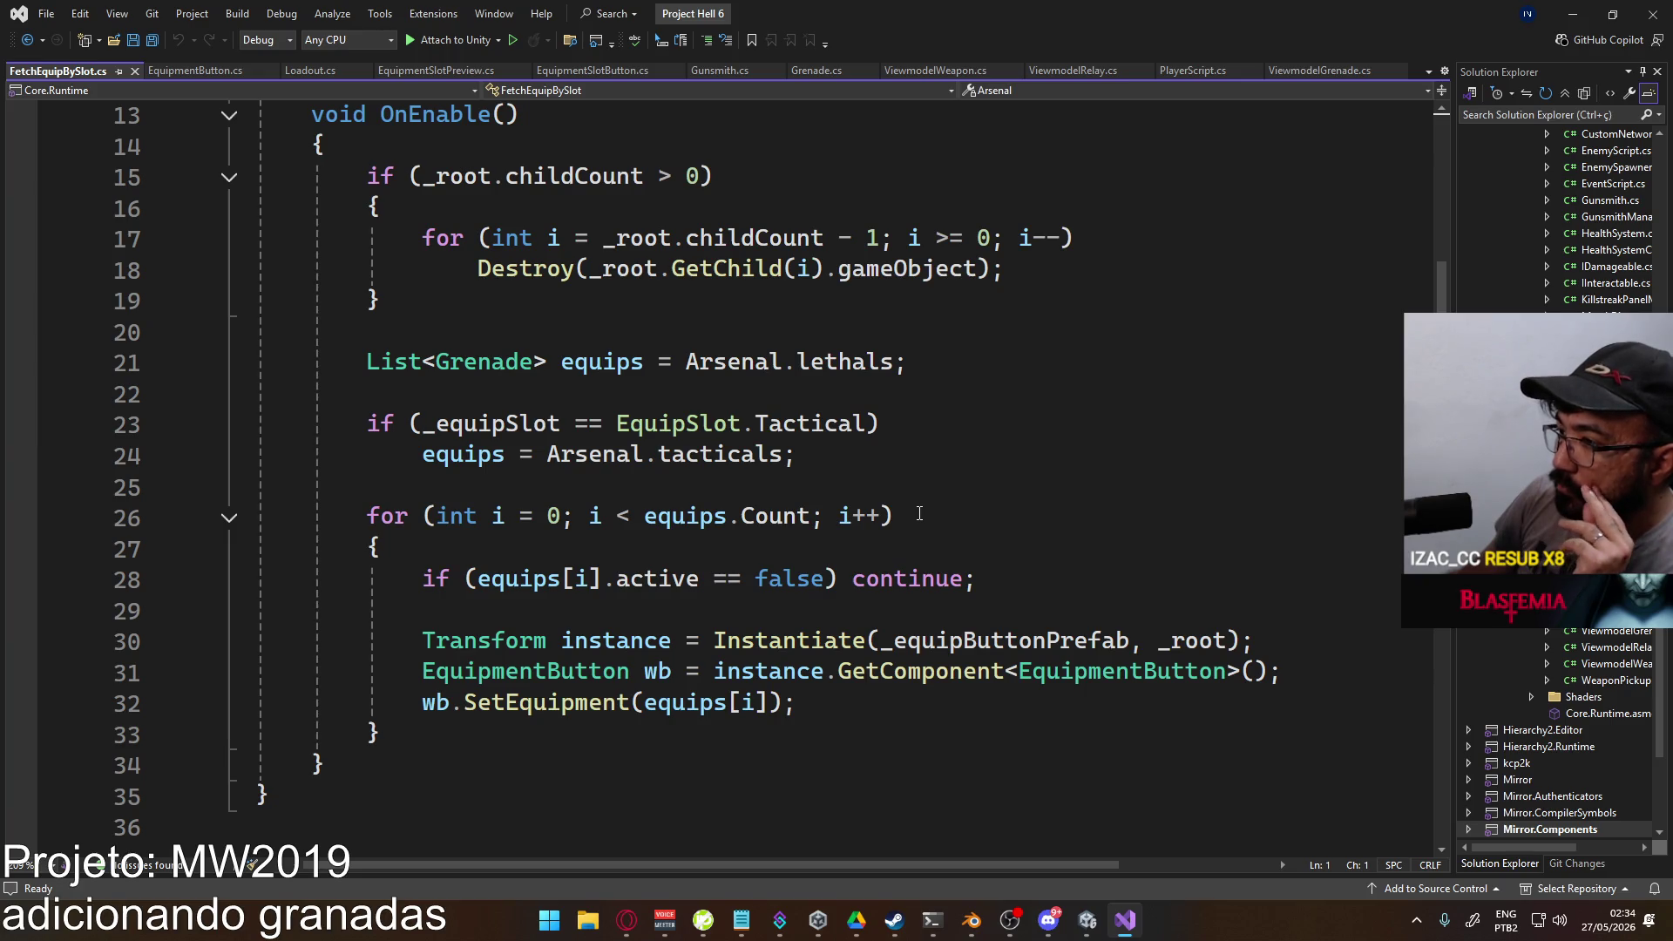
{"action": "scroll", "coordinate": [919, 513], "scroll_direction": "up", "scroll_amount": 2}
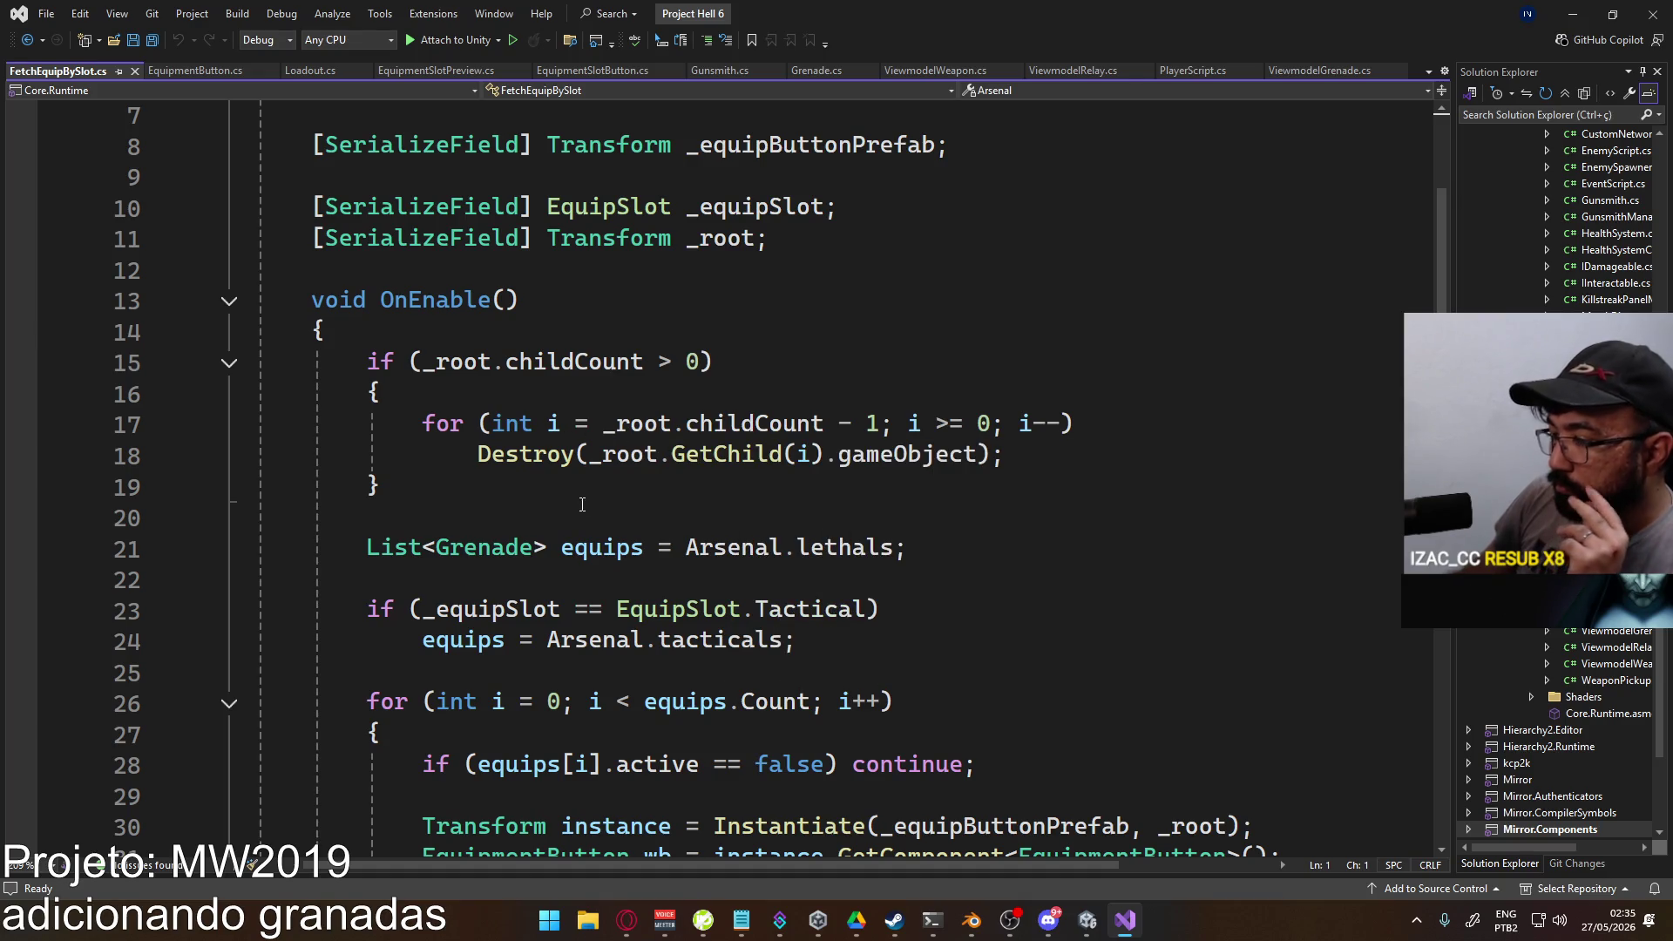
{"action": "scroll", "coordinate": [582, 505], "scroll_direction": "down", "scroll_amount": 2}
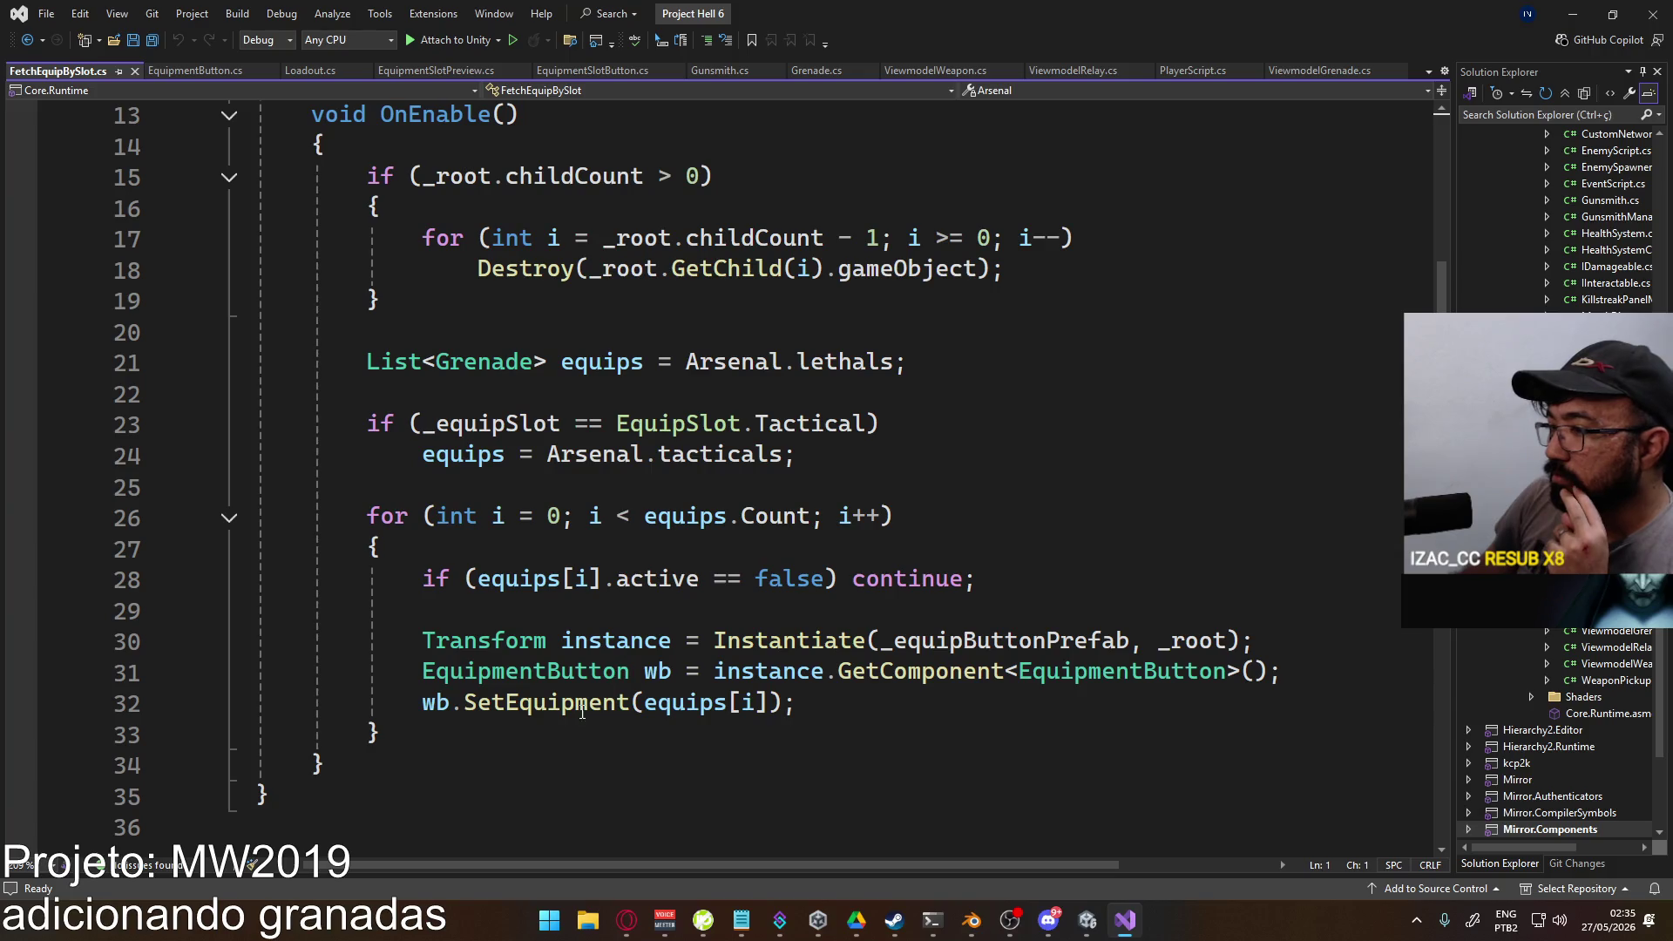
{"action": "scroll", "coordinate": [621, 552], "scroll_direction": "up", "scroll_amount": 1}
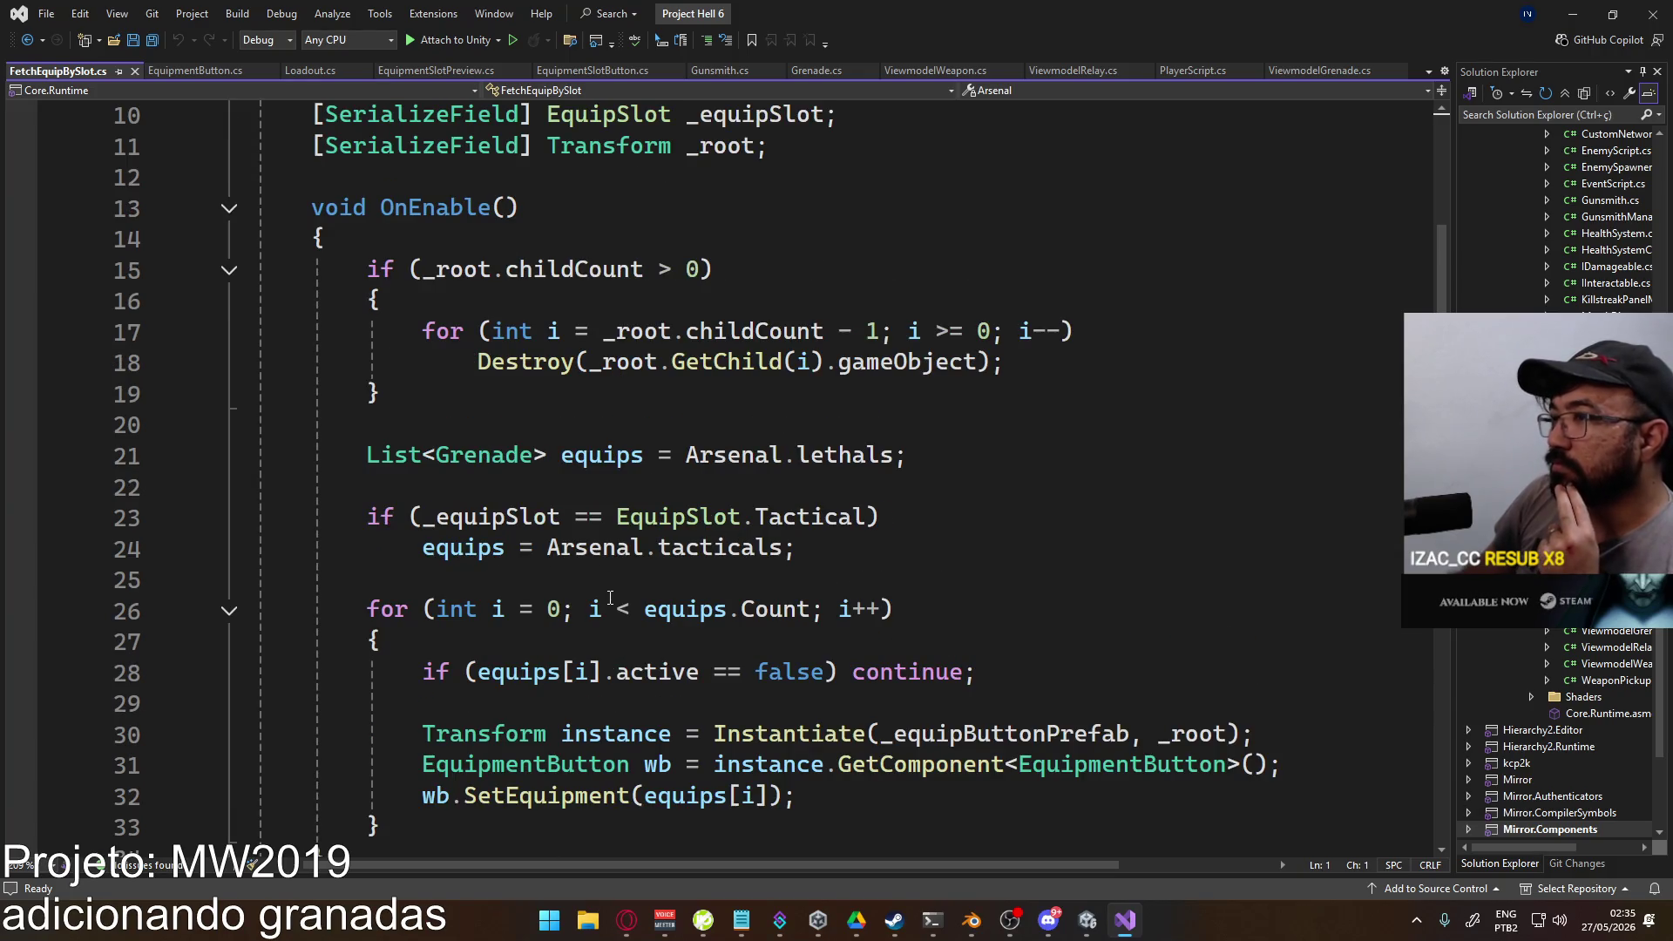
{"action": "scroll", "coordinate": [610, 598], "scroll_direction": "down", "scroll_amount": 1}
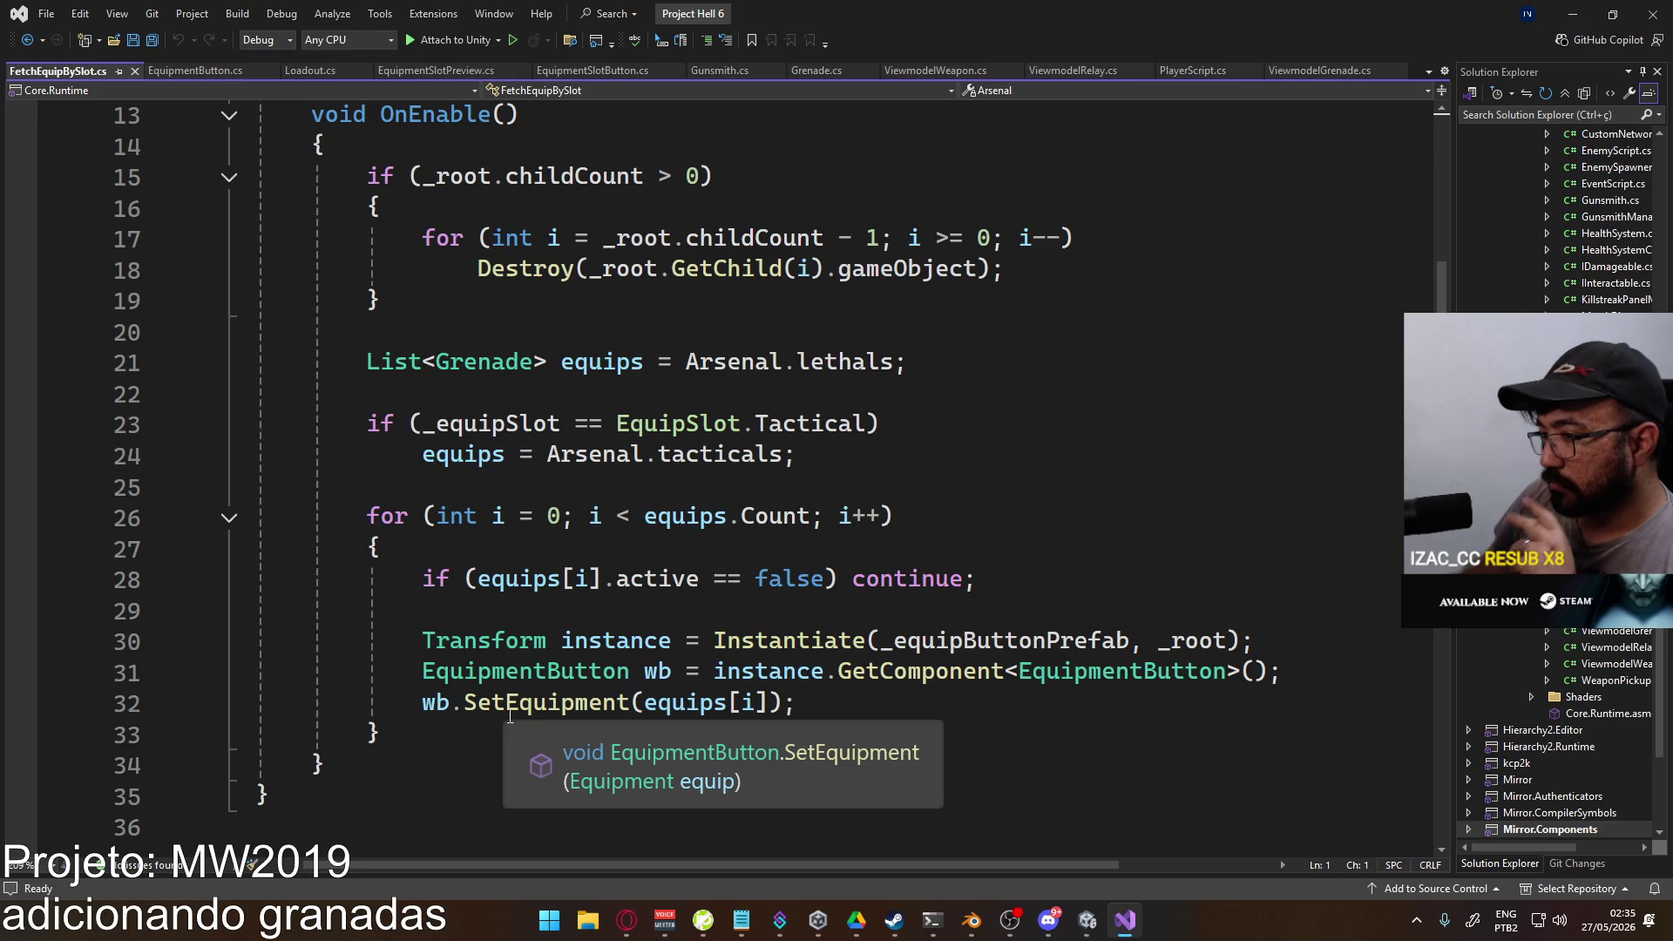
{"action": "double_click", "coordinate": [545, 704]}
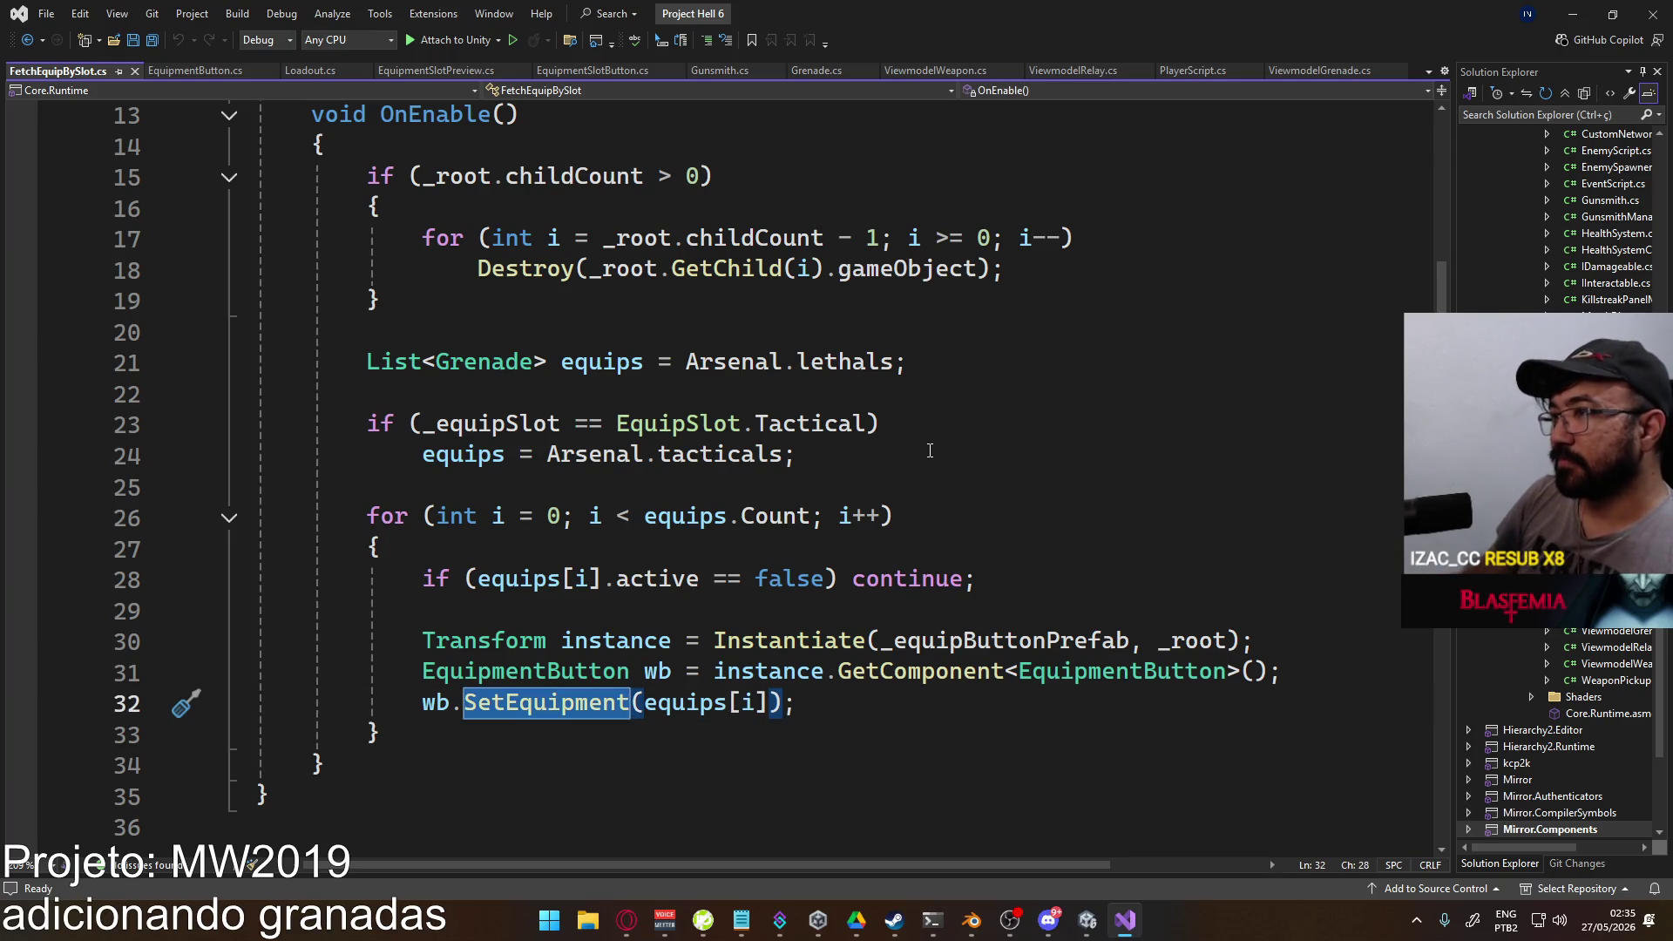
{"action": "type", "text": "Setgre"}
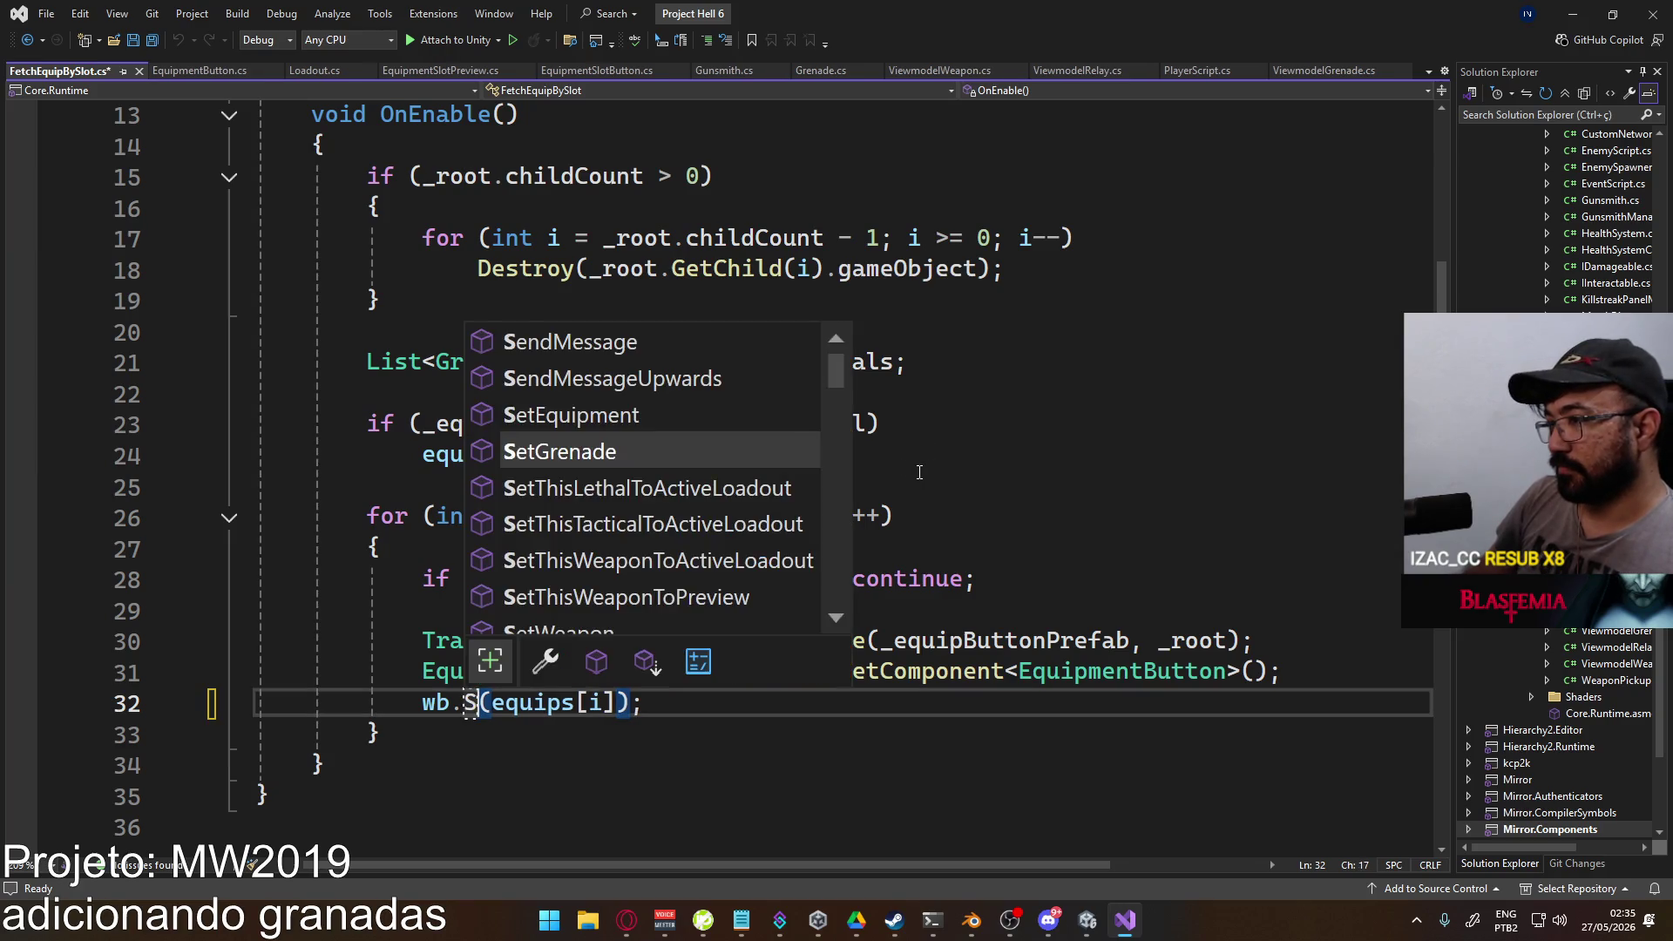
{"action": "key", "text": "Tab"}
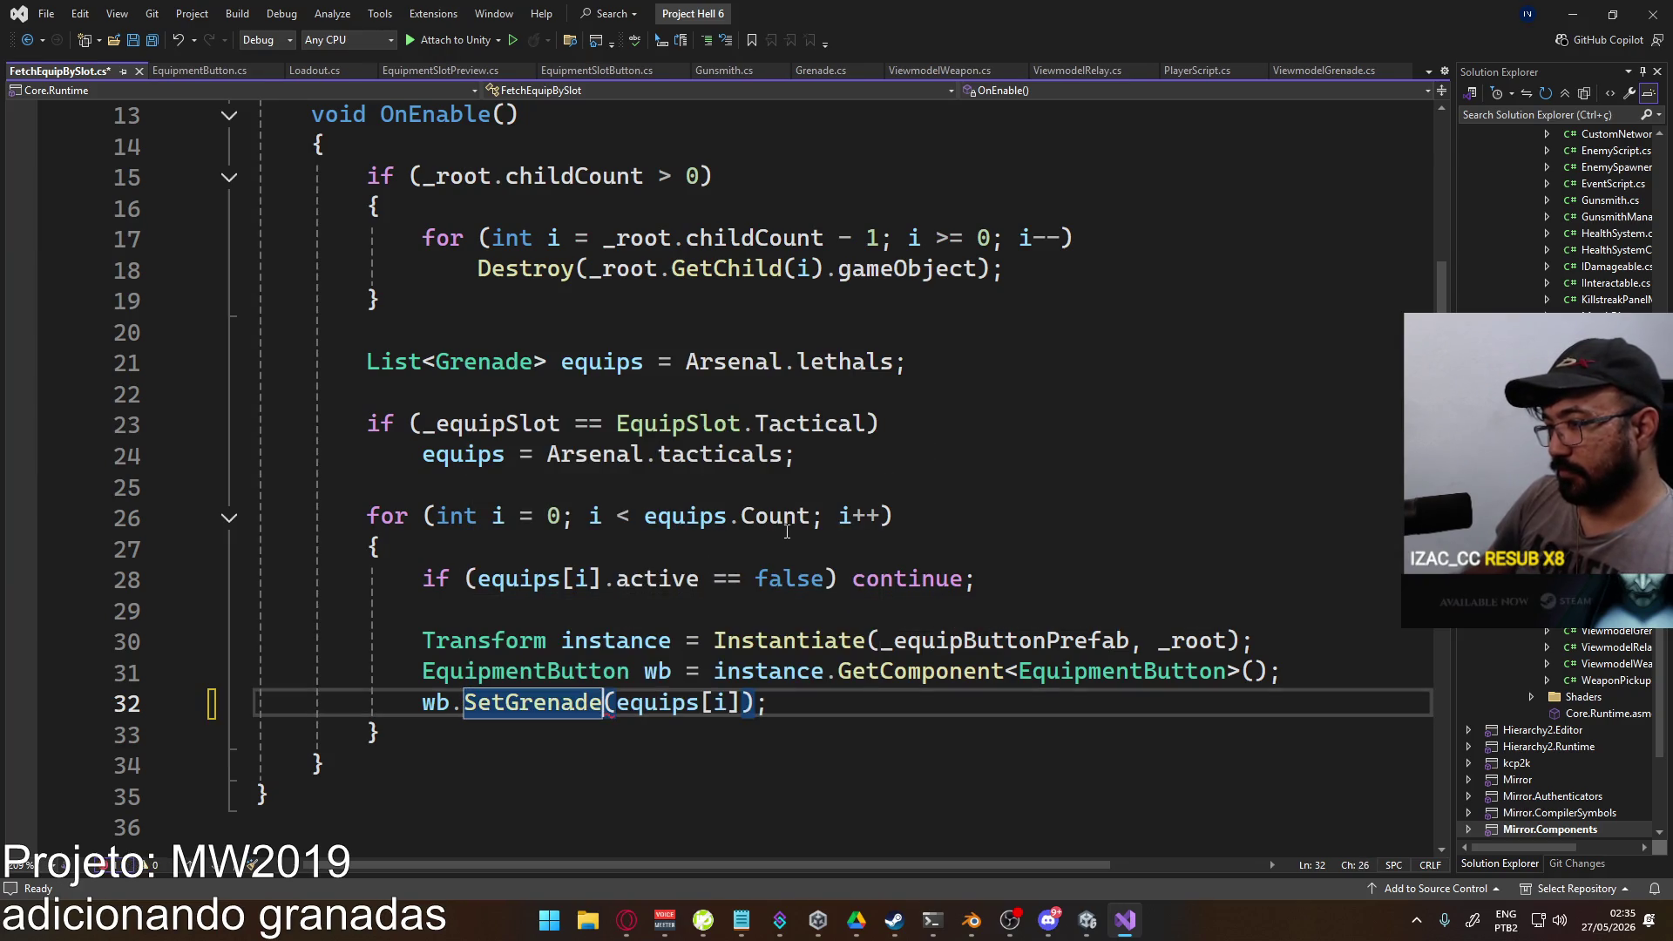
{"action": "key", "text": "ctrl+s"}
{"action": "key", "text": "alt+Tab"}
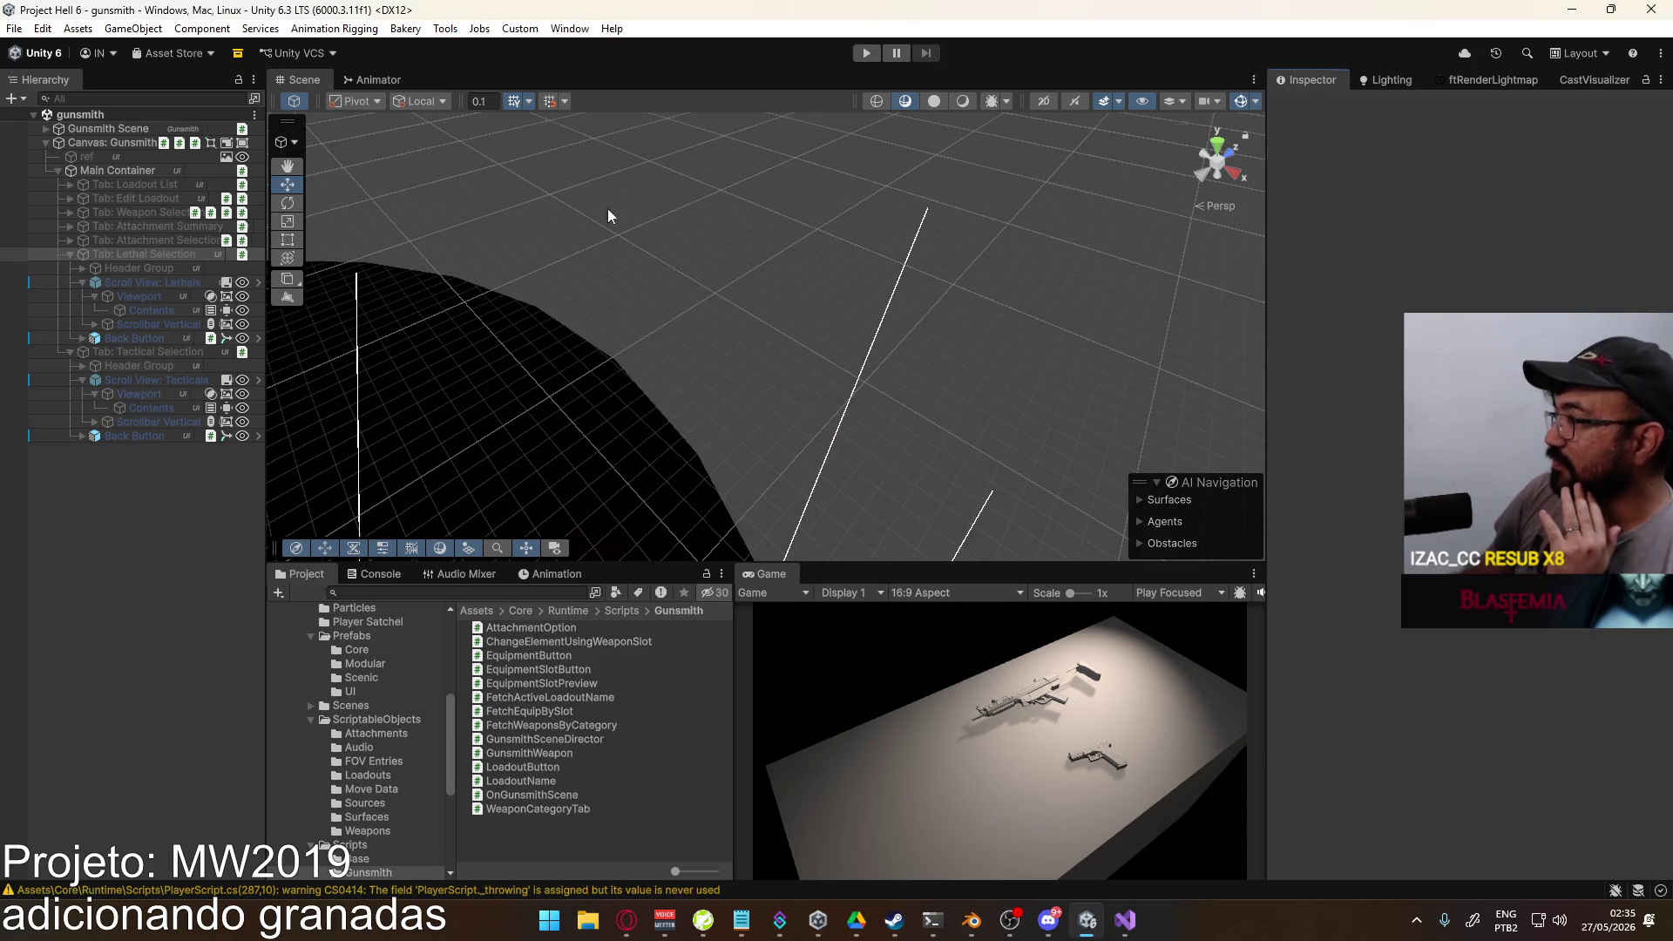
Step: Clear the Console, open the Scenes/title scene, and start Play mode
{"action": "left_click", "coordinate": [375, 574]}
{"action": "left_click", "coordinate": [283, 593]}
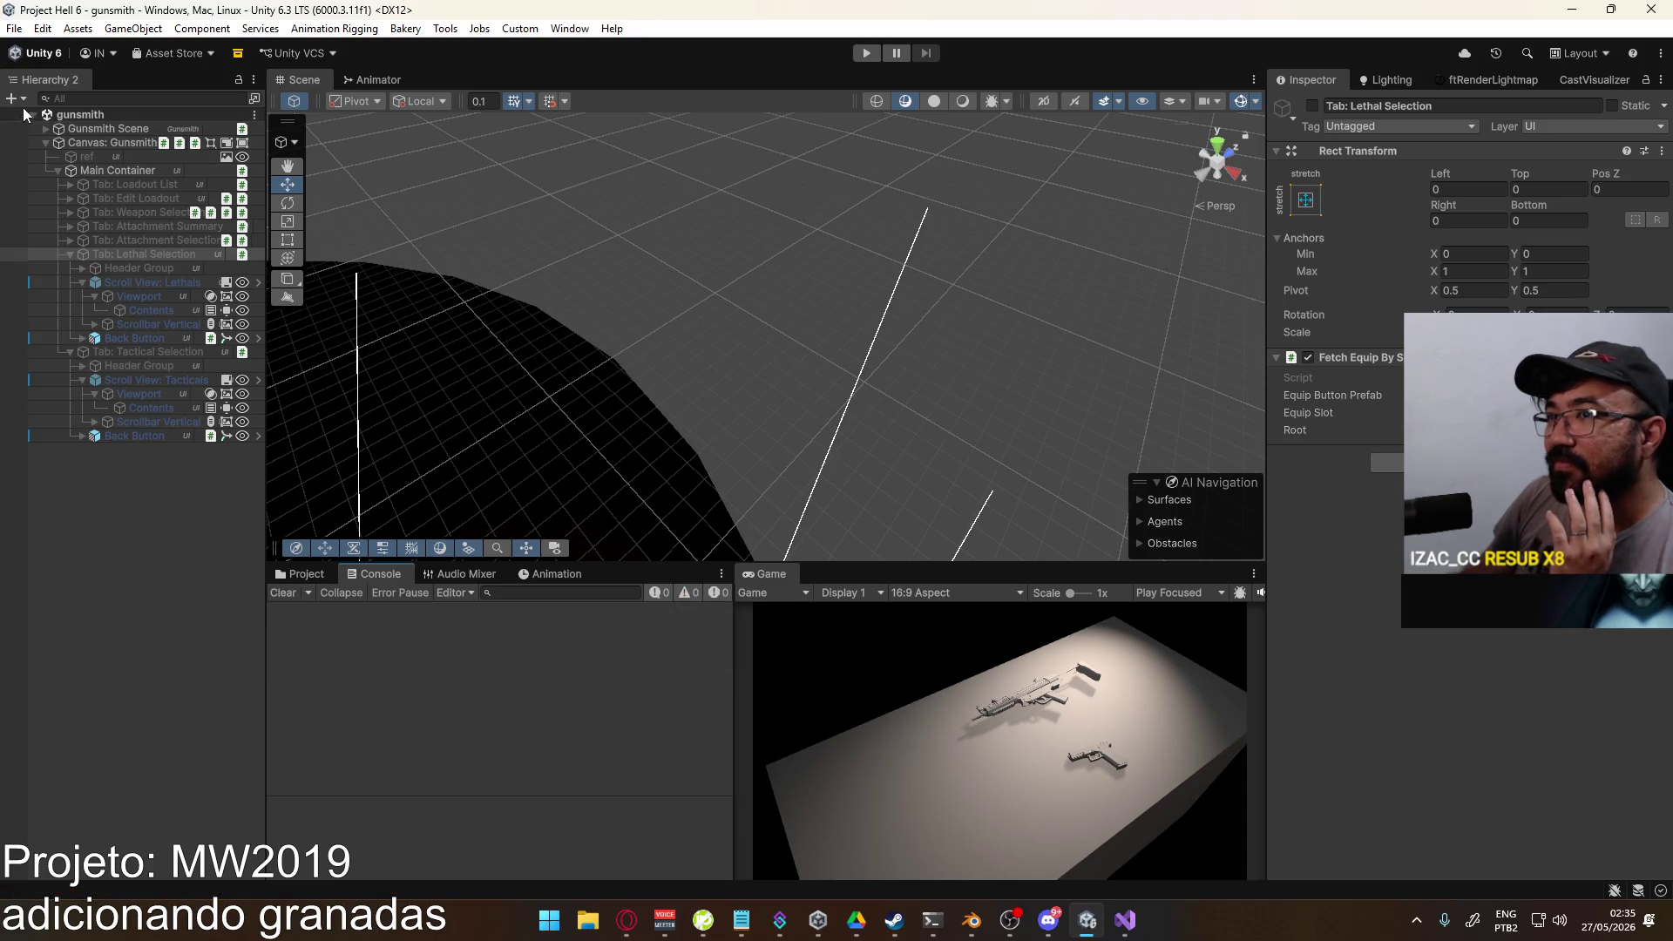
{"action": "left_click", "coordinate": [300, 573]}
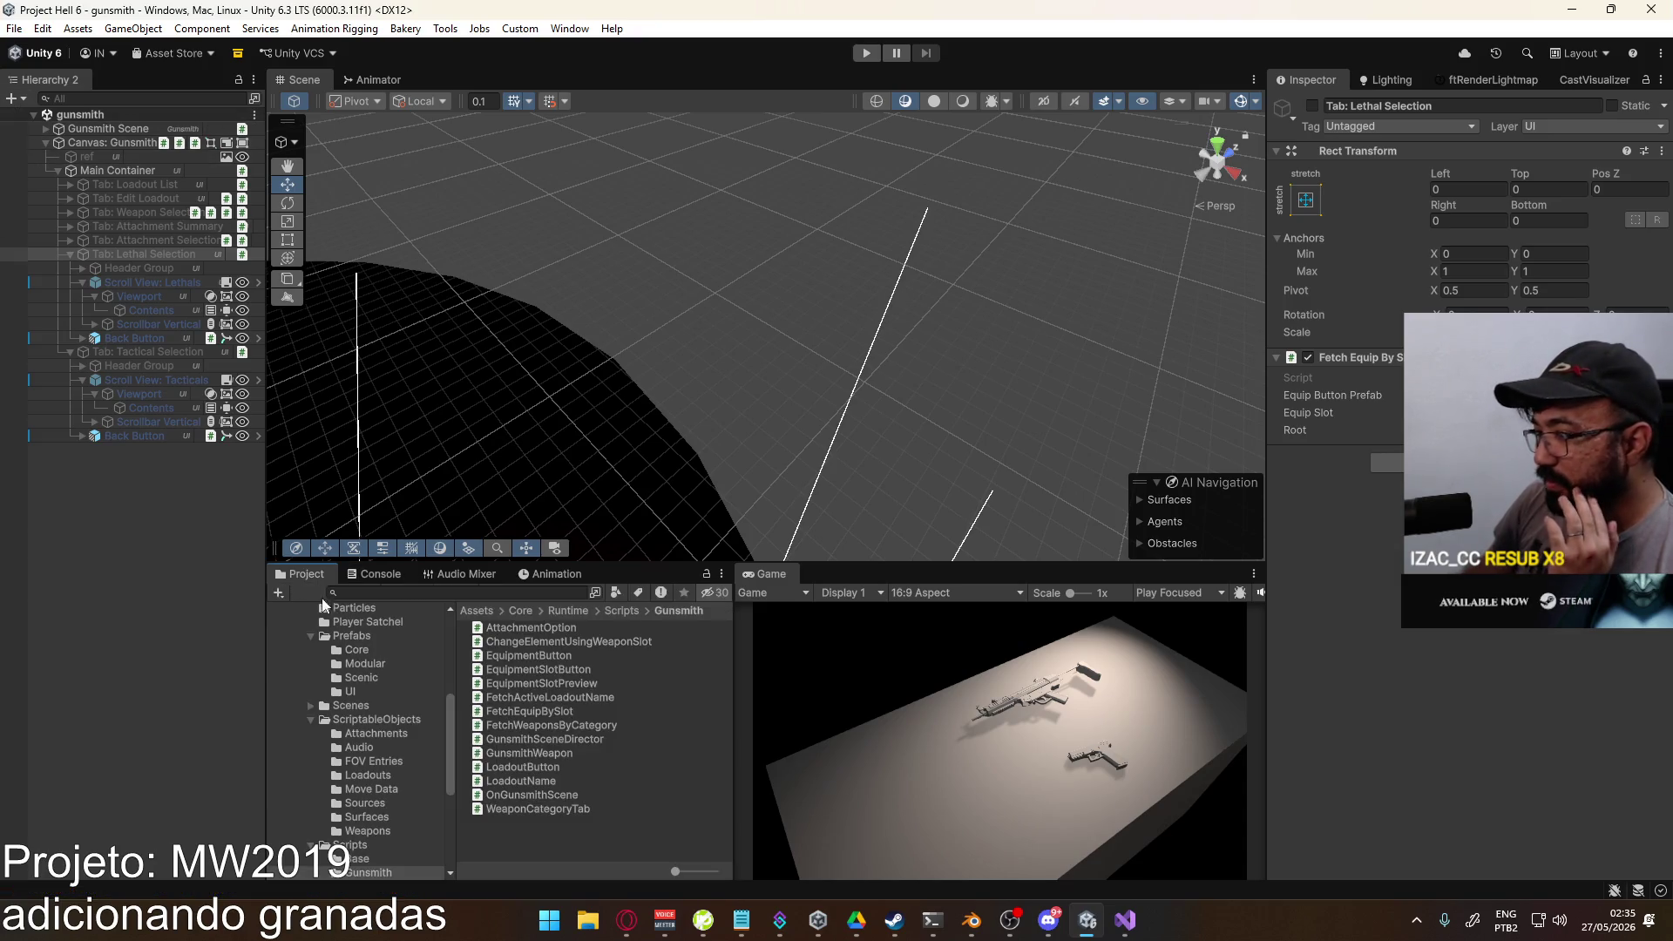
{"action": "left_click", "coordinate": [357, 707]}
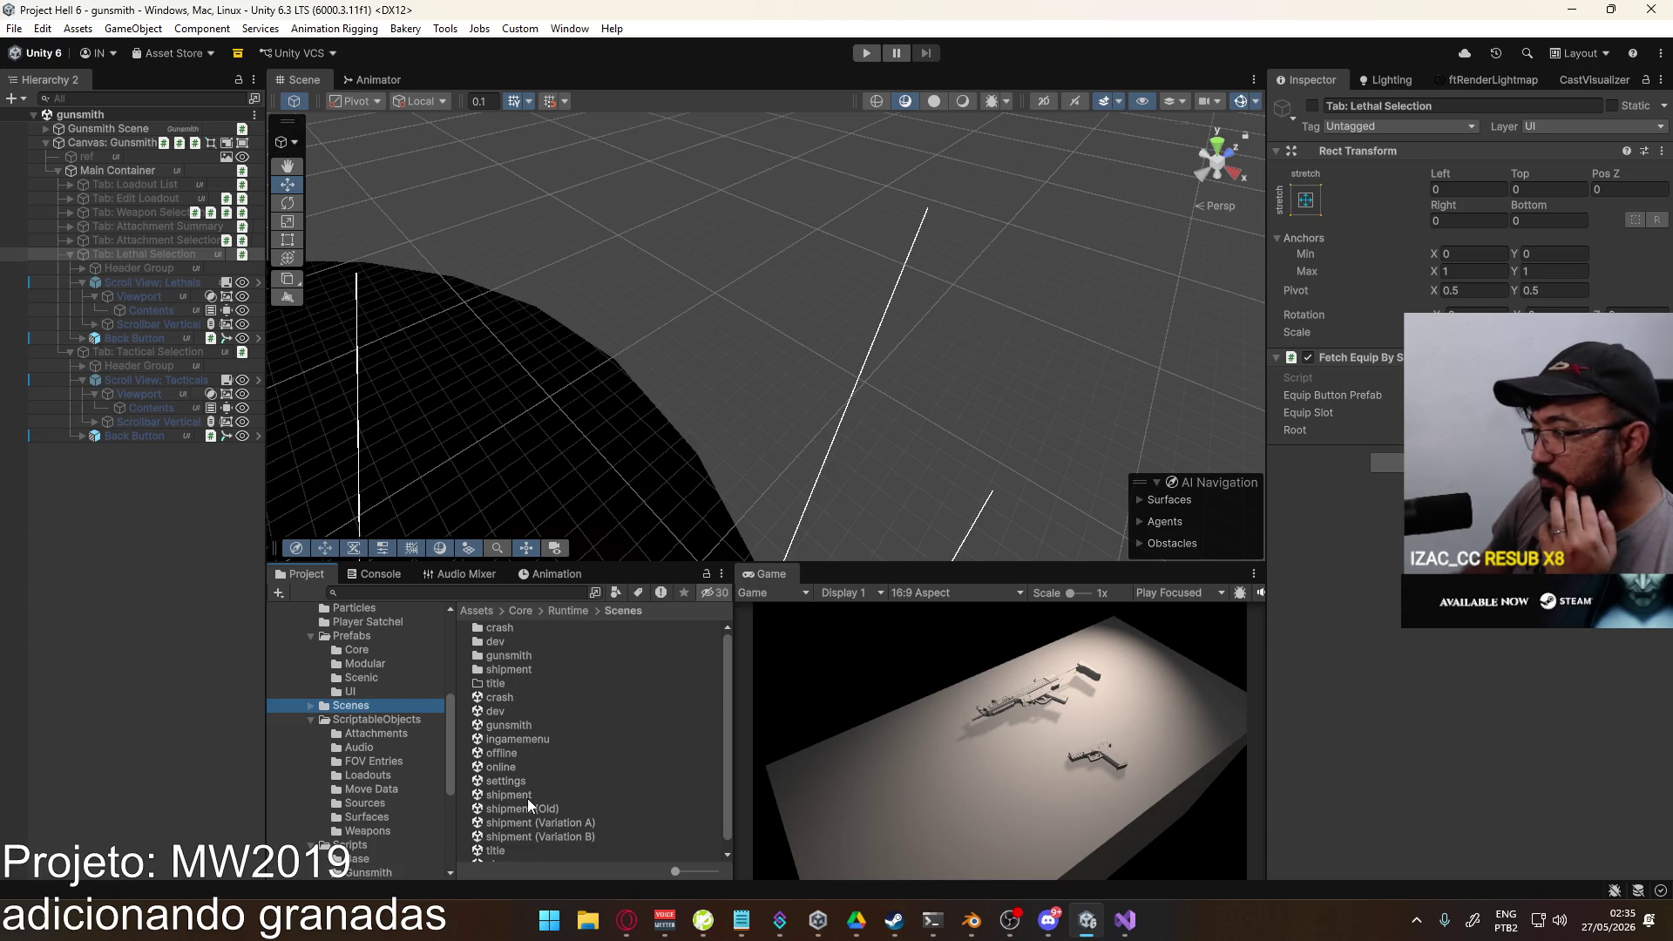
{"action": "double_click", "coordinate": [533, 850]}
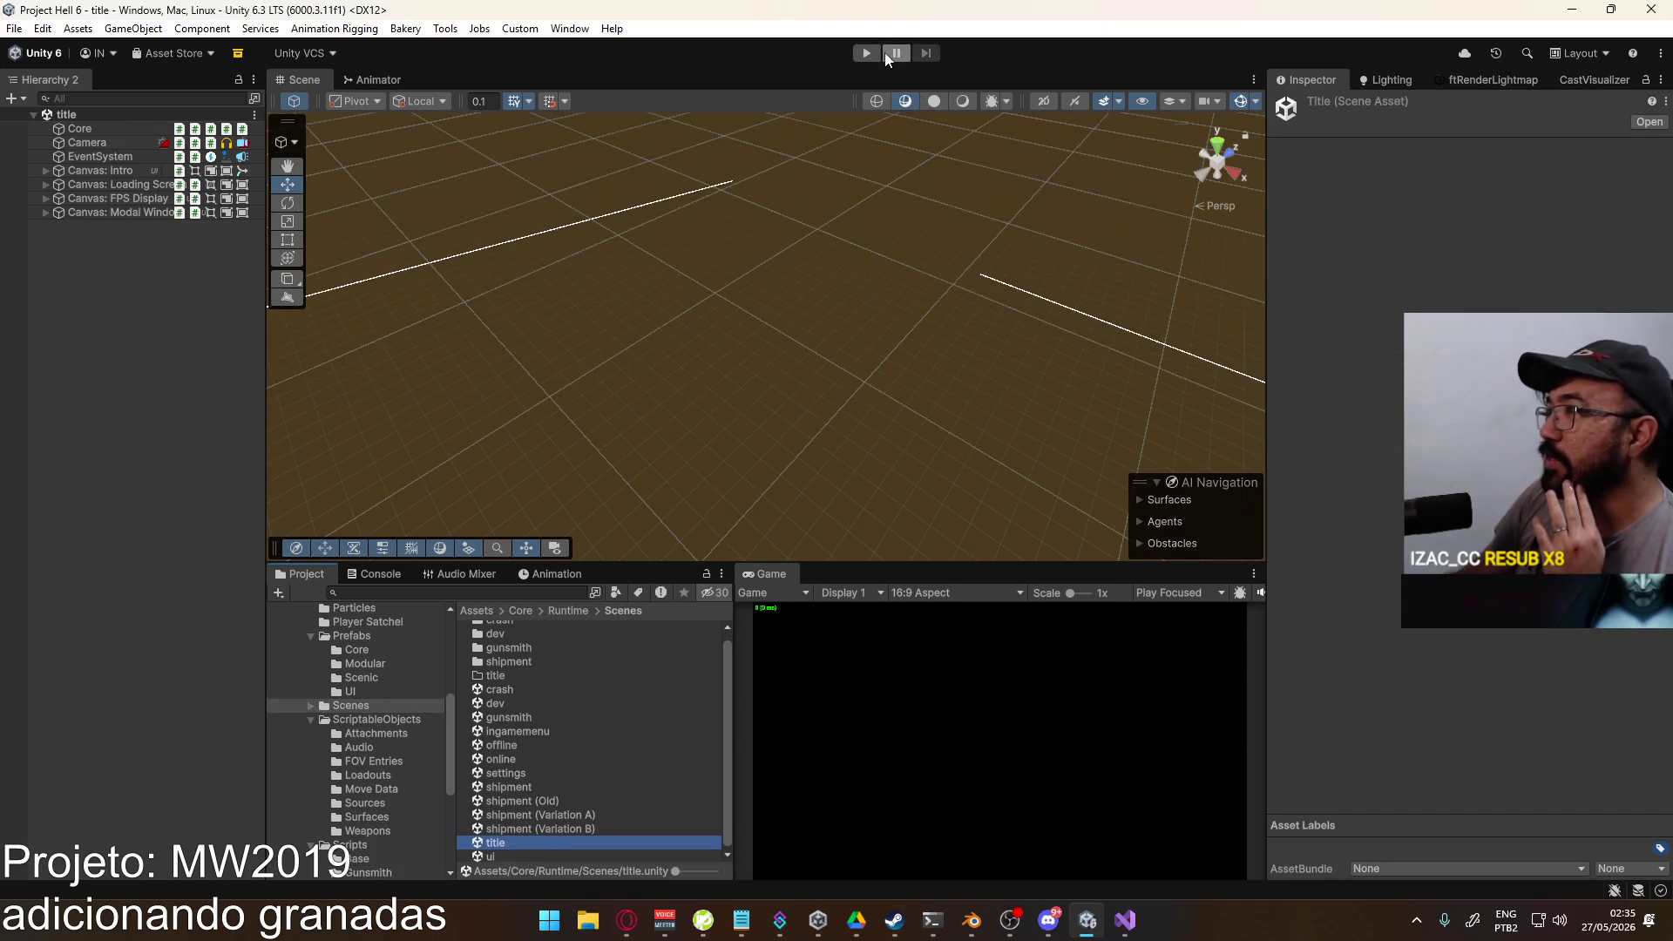
{"action": "left_click", "coordinate": [867, 53]}
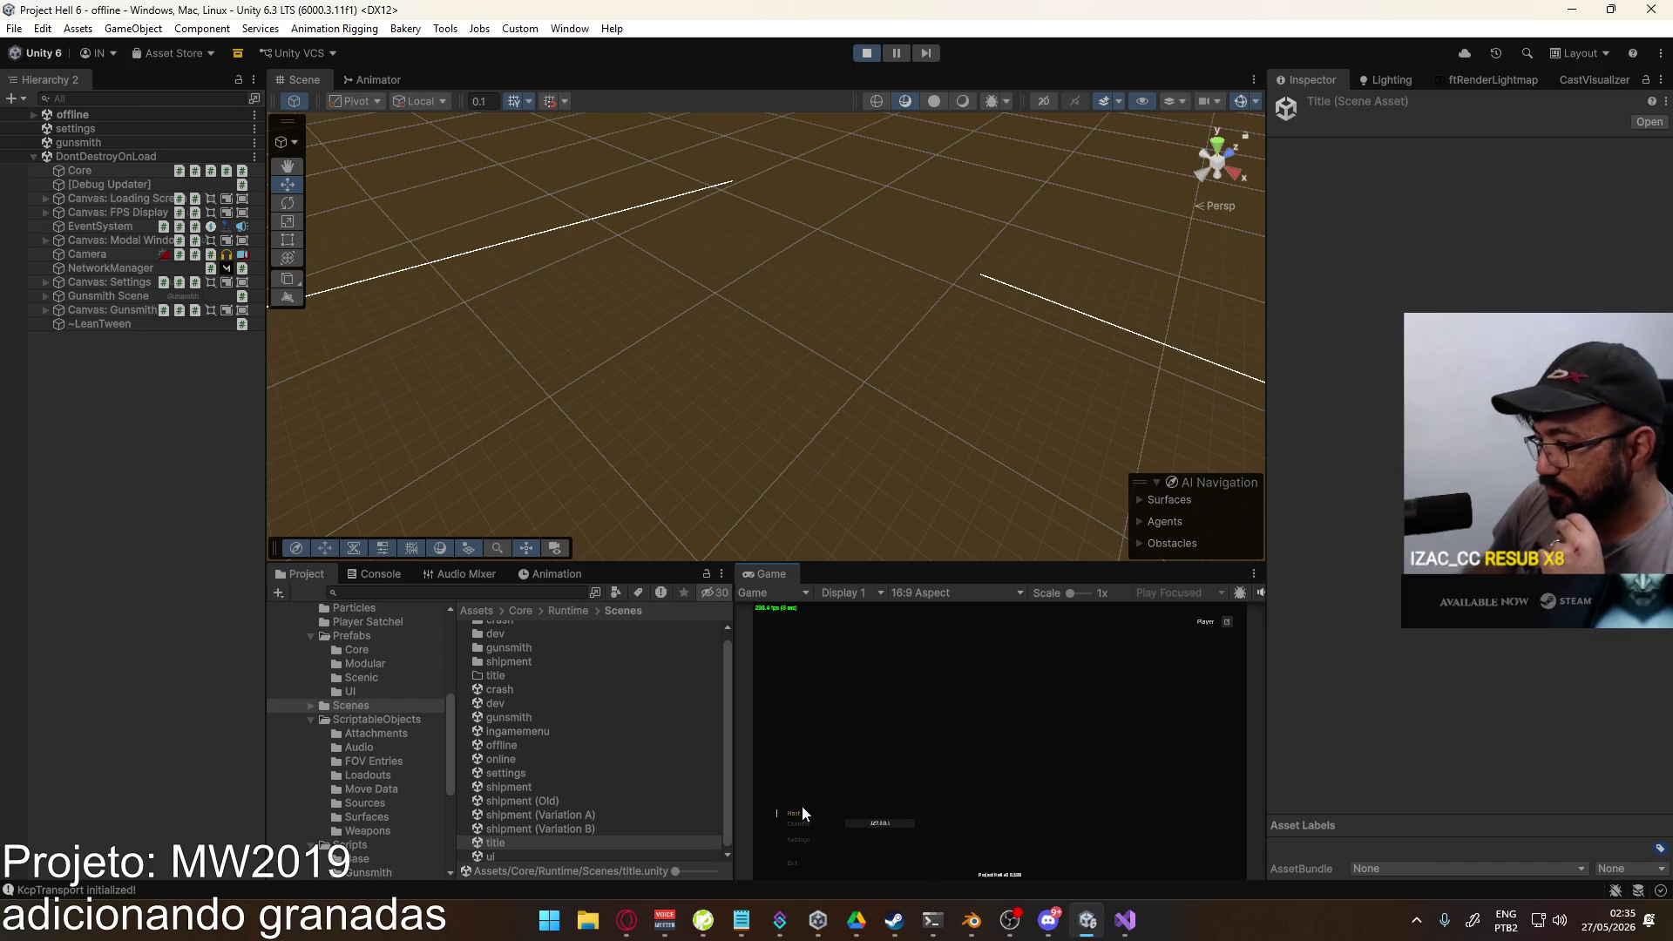
Step: Create a shipment match, set Throwing Knife as Loadout 1's lethal, and deploy
{"action": "left_click", "coordinate": [901, 865]}
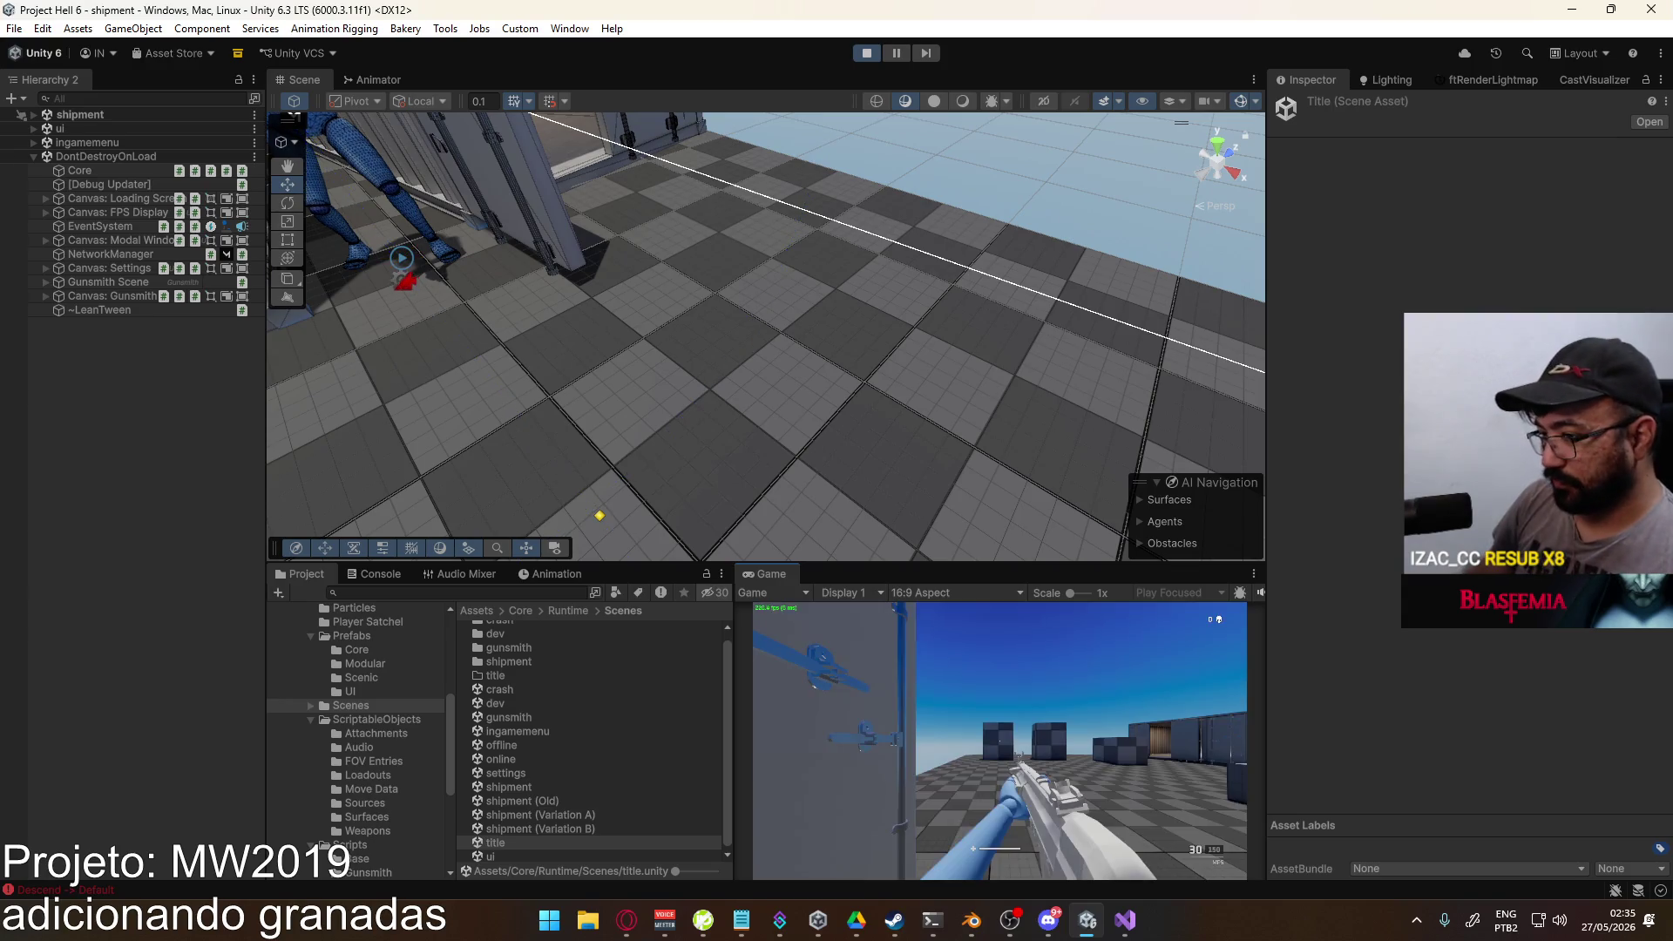
{"action": "left_click", "coordinate": [817, 765]}
{"action": "left_click", "coordinate": [840, 652]}
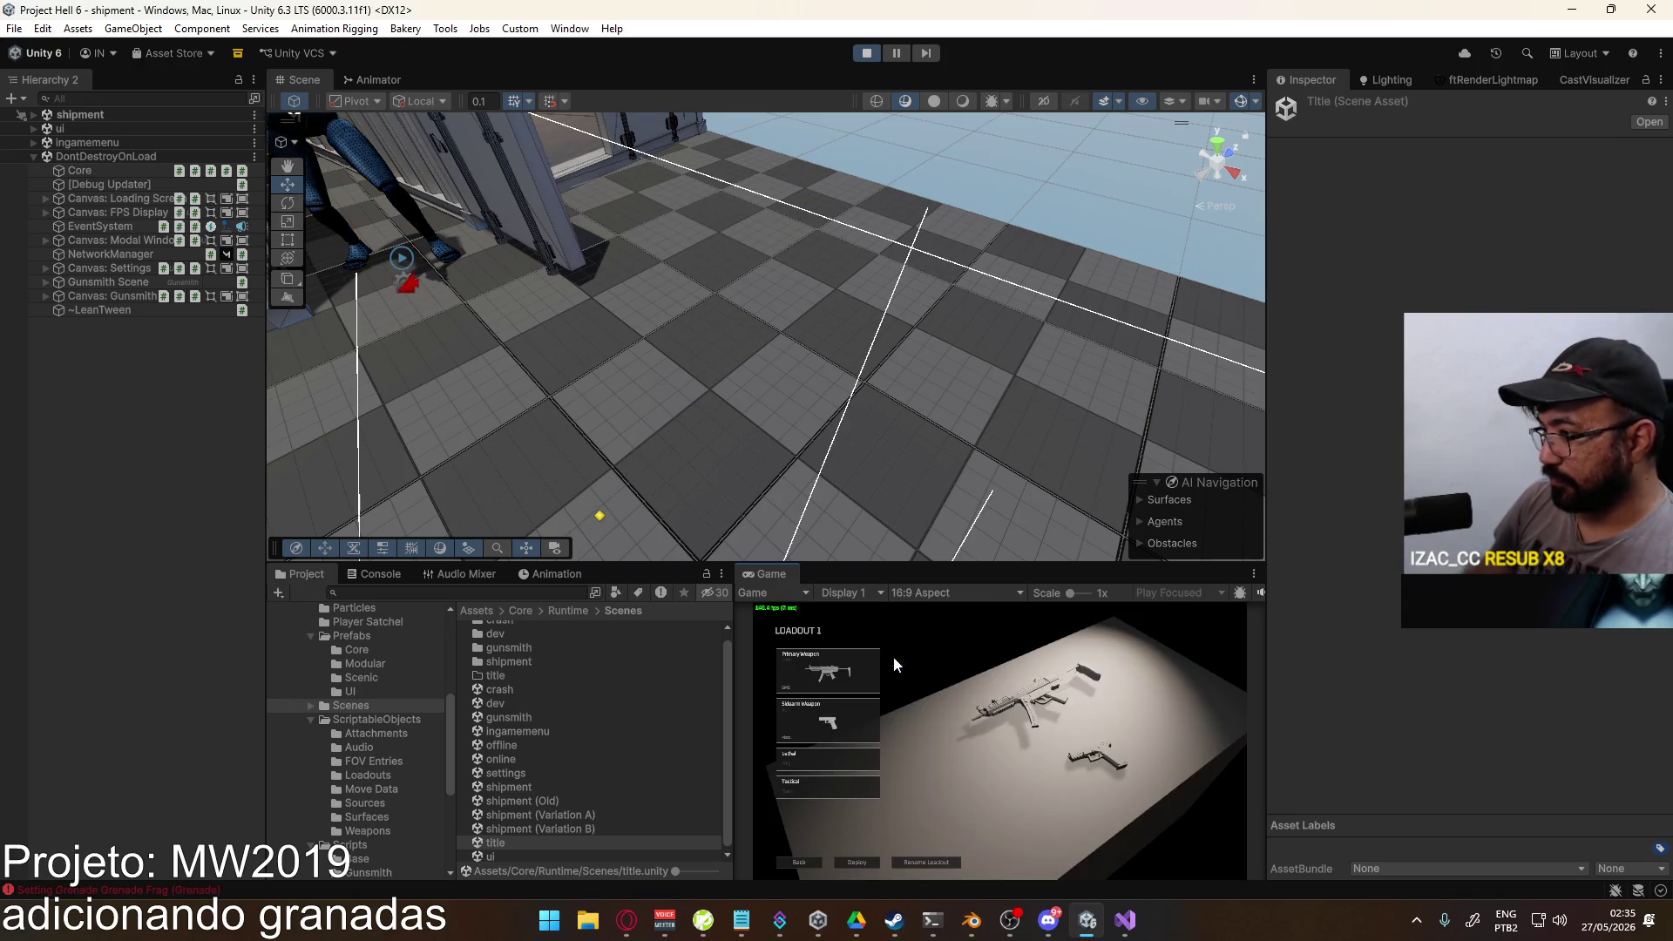
{"action": "left_click", "coordinate": [819, 765]}
{"action": "left_click", "coordinate": [856, 688]}
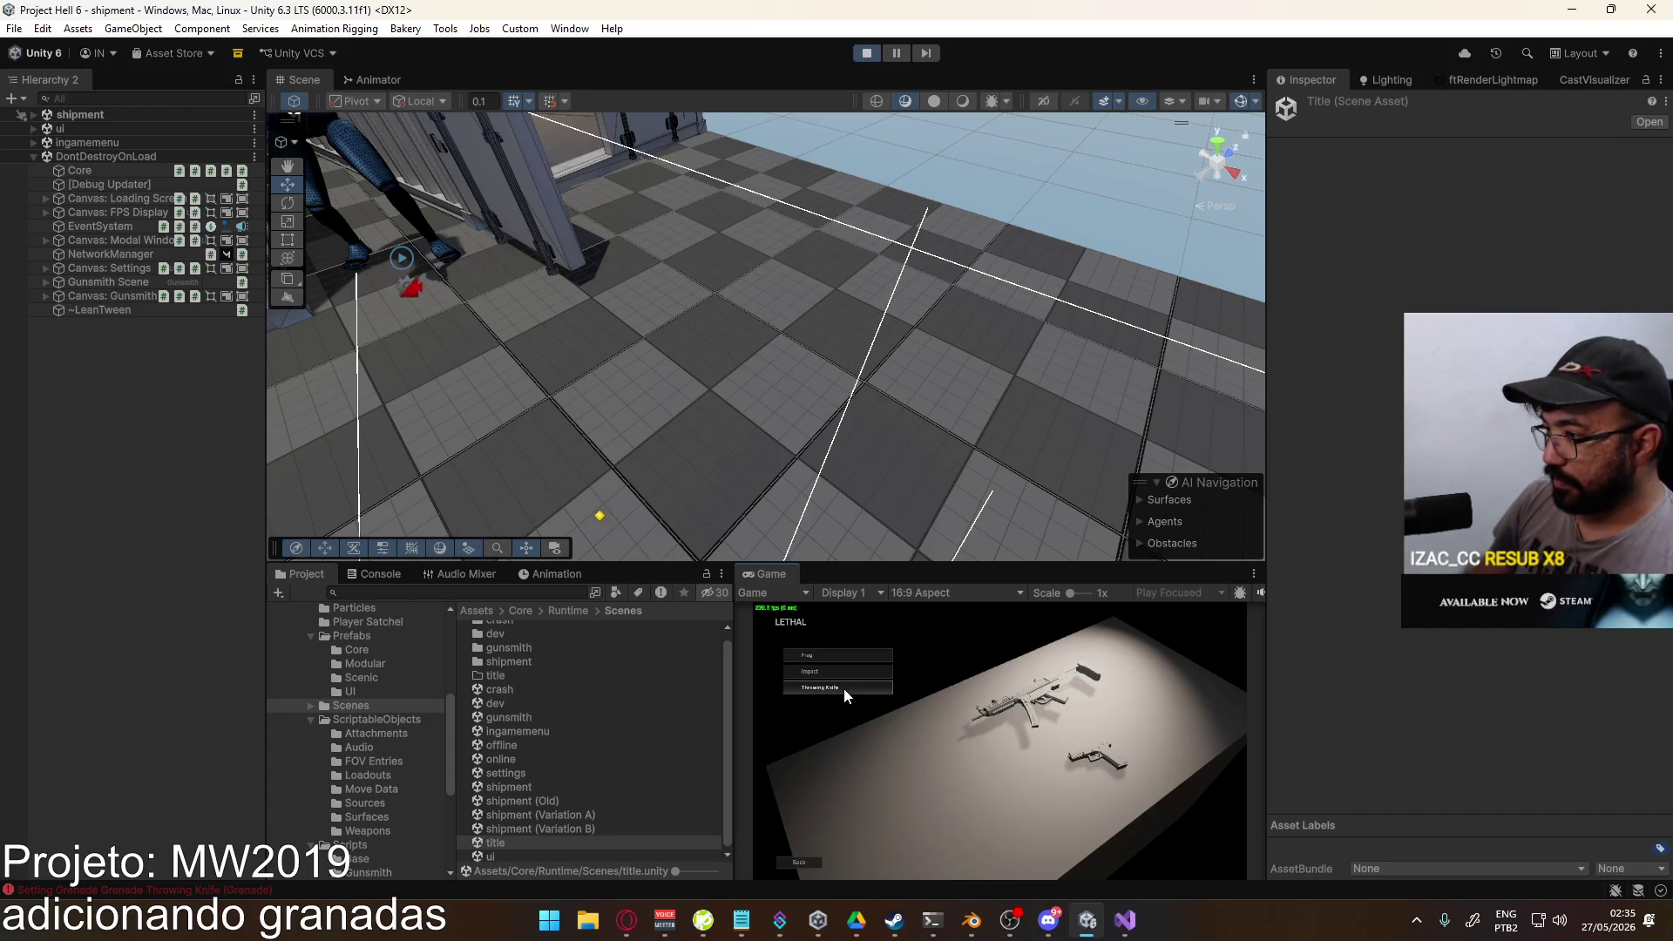
{"action": "left_click", "coordinate": [843, 688]}
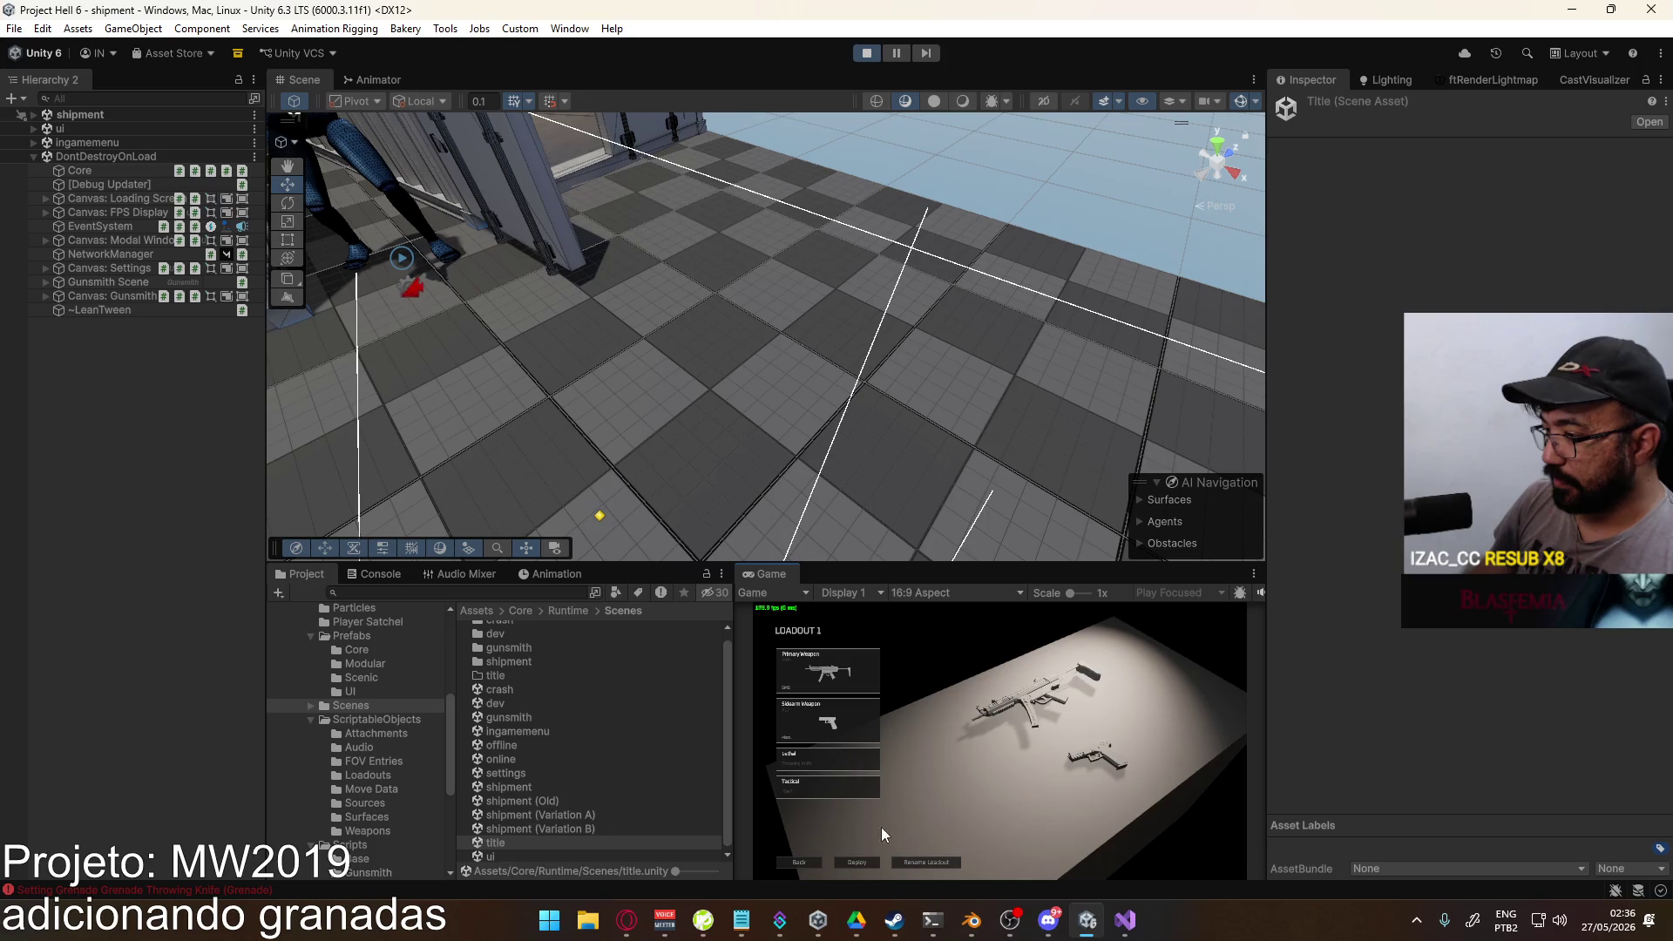
{"action": "left_click", "coordinate": [859, 863]}
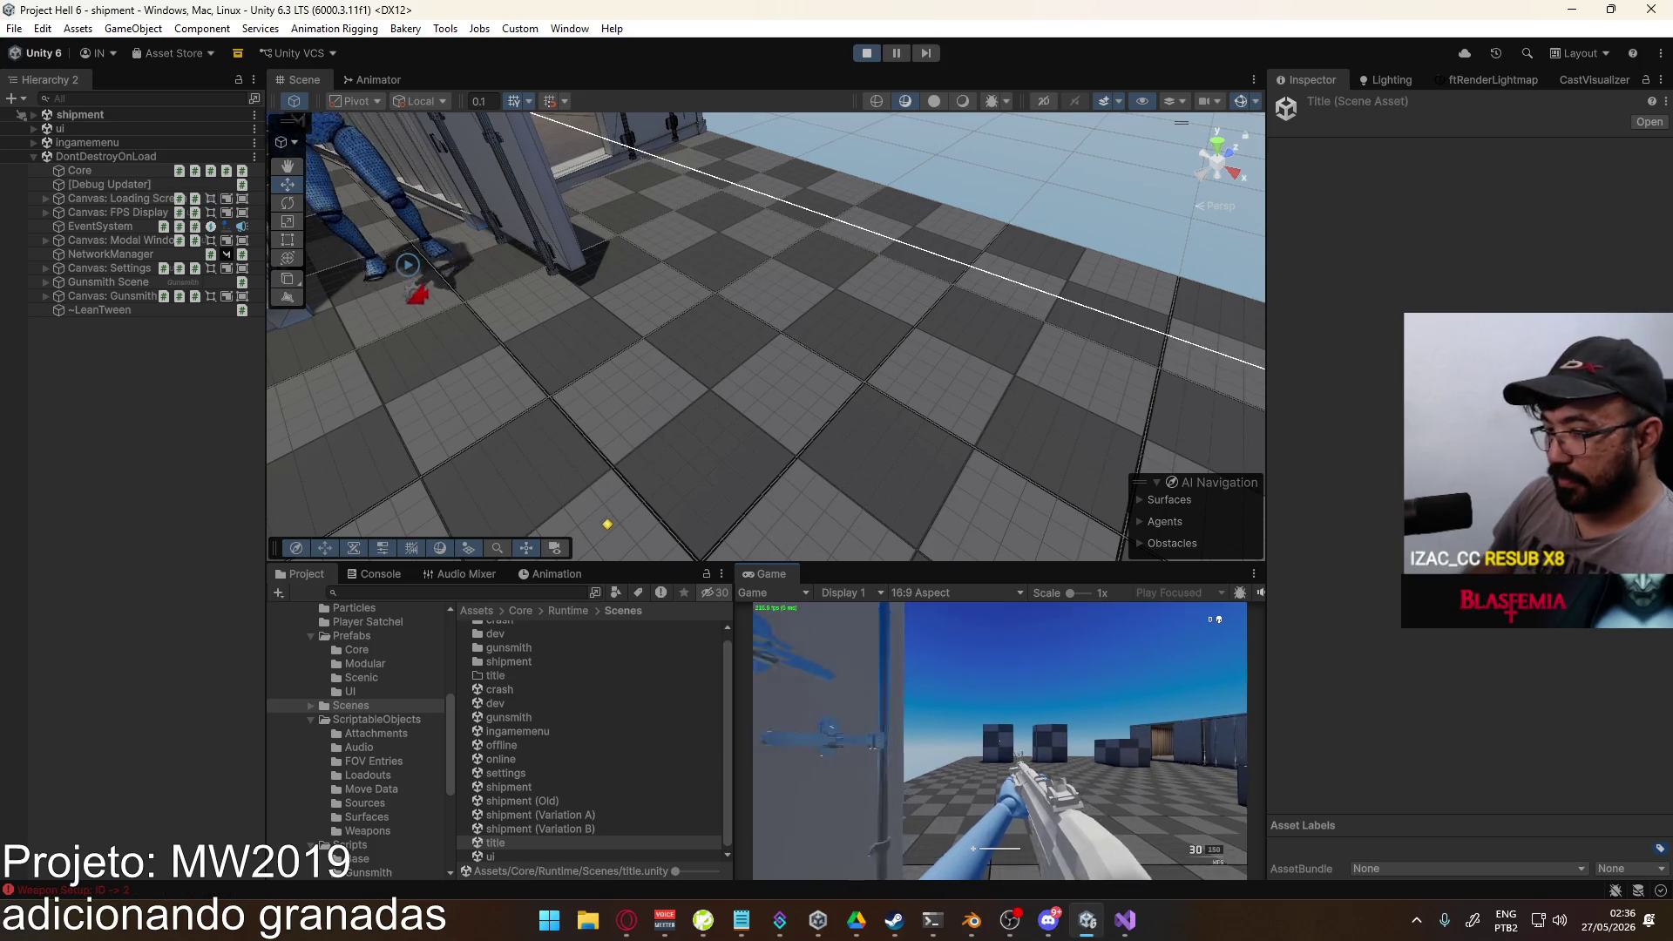
Step: Throw two grenades toward the containers in the running match
{"action": "key", "text": "g"}
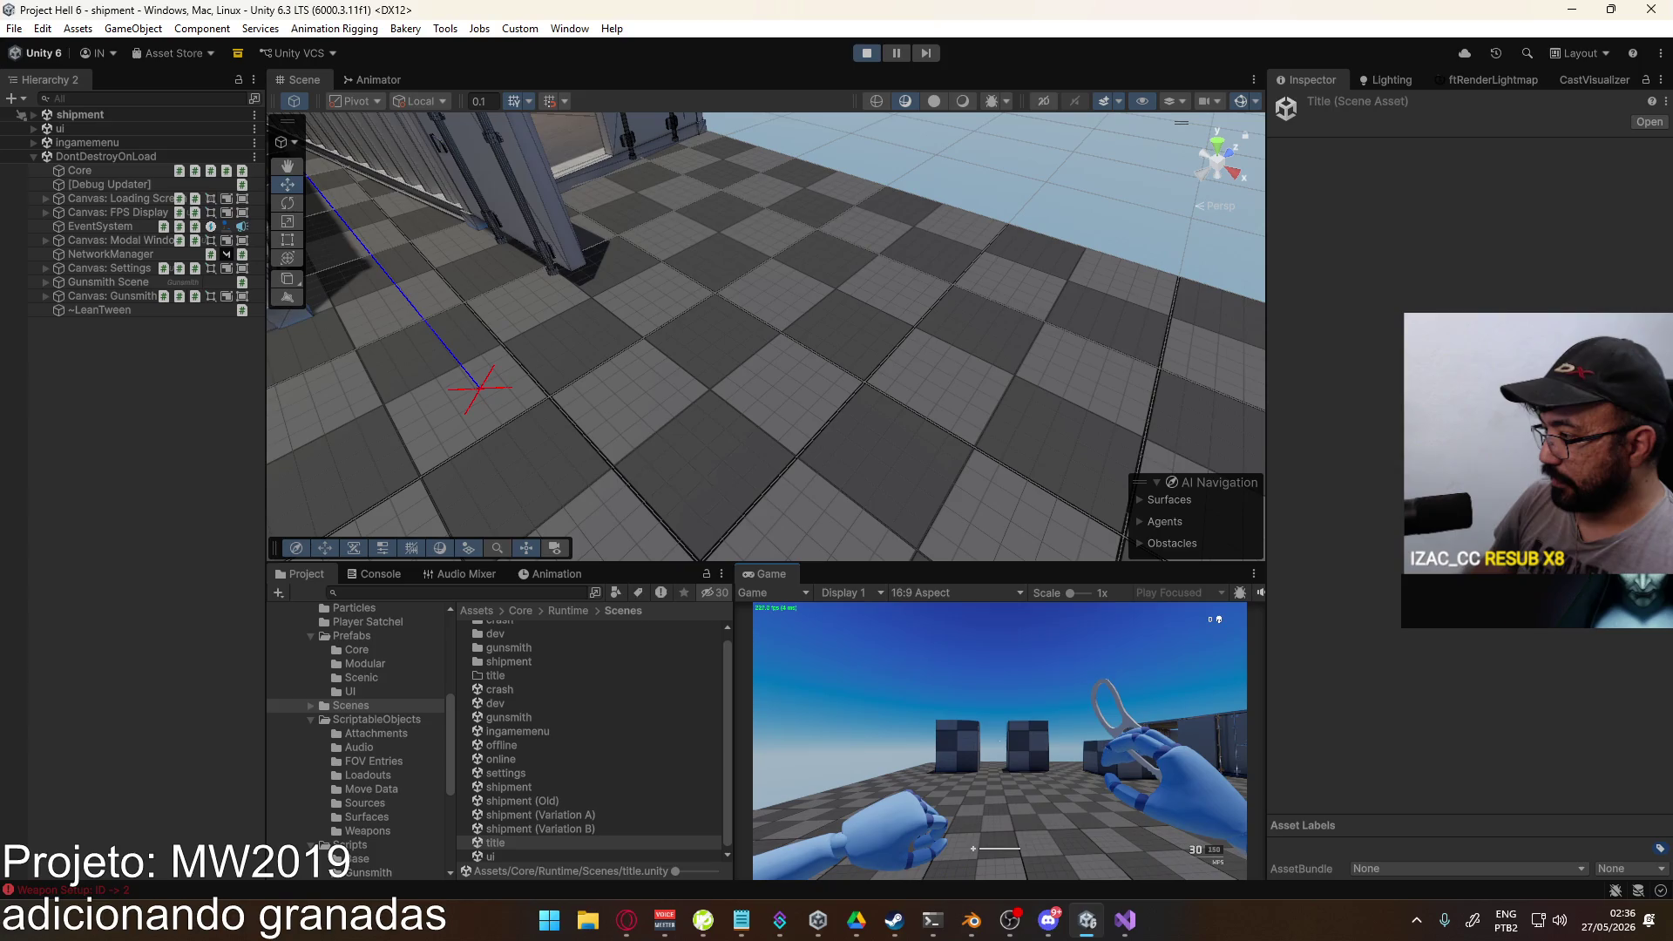
{"action": "left_click", "coordinate": [999, 741]}
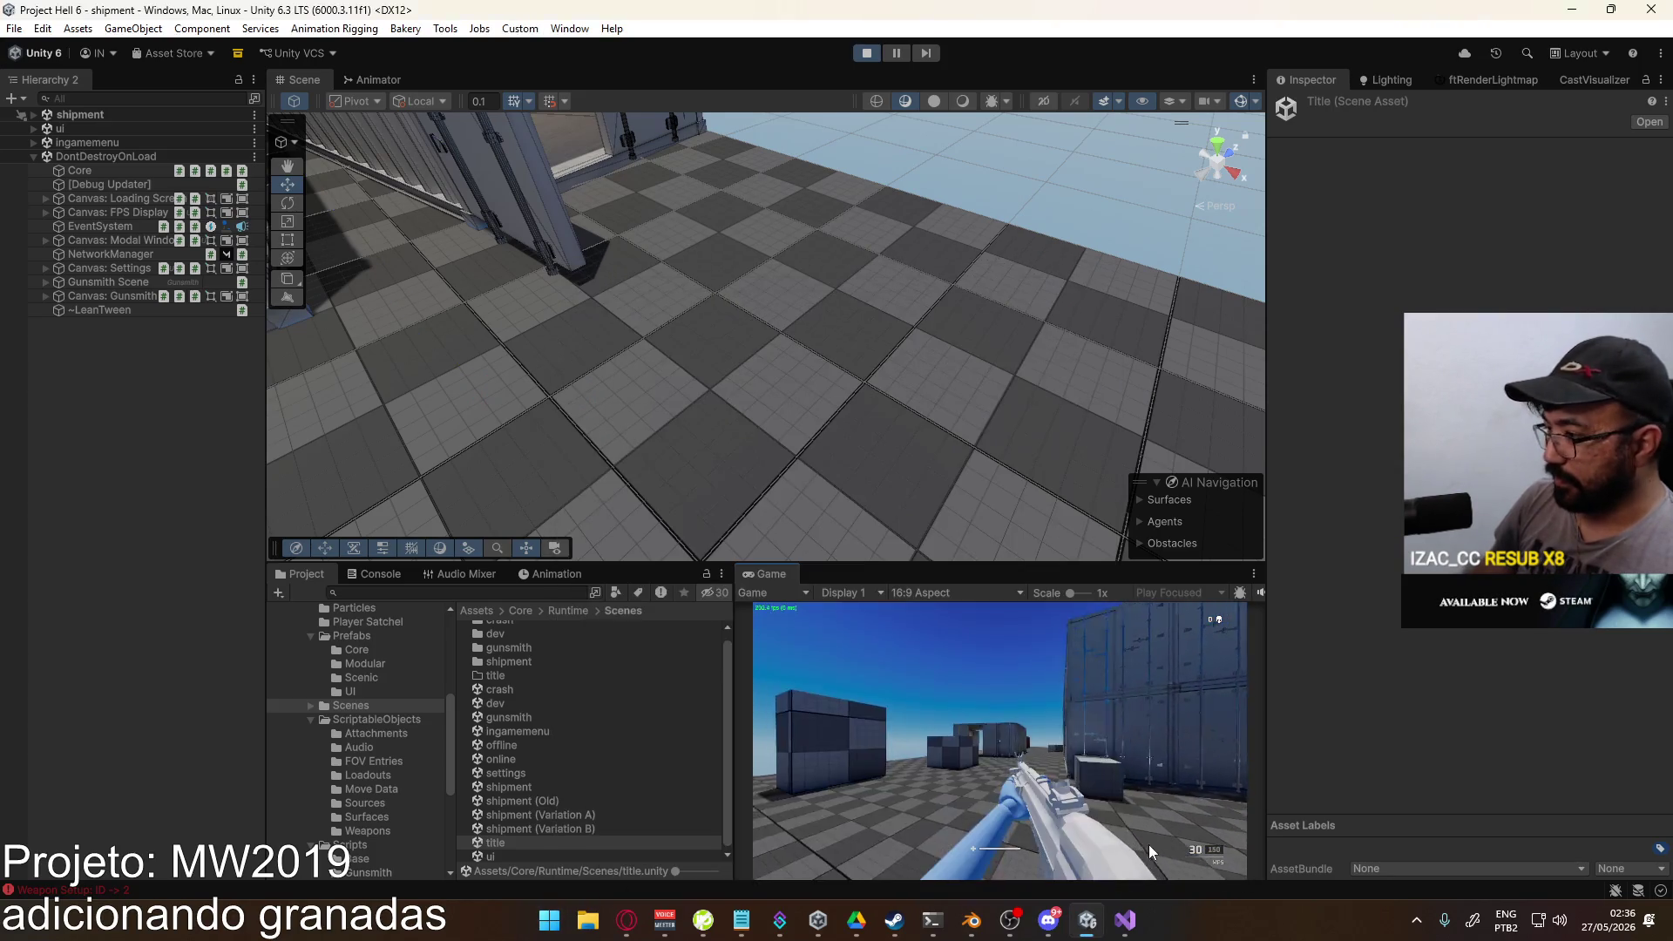
{"action": "key", "text": "g"}
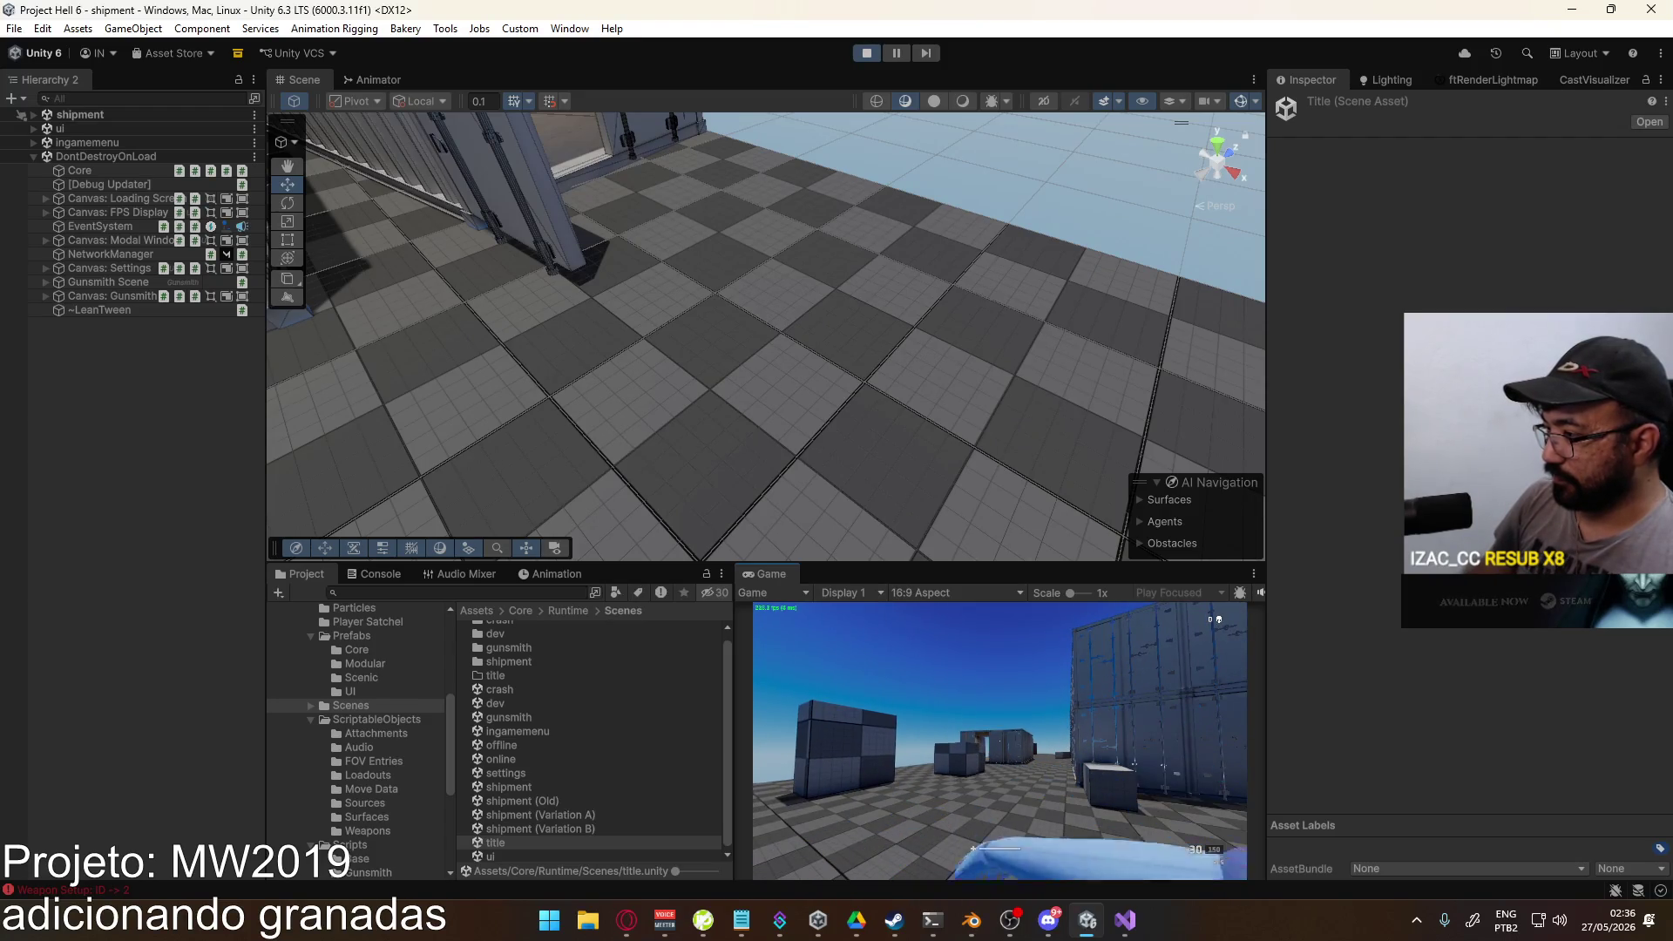
{"action": "left_click", "coordinate": [999, 741]}
{"action": "key", "text": "Escape"}
Step: Inspect the Player Viewmodel animator's Main Hand layer states and parameters, then stop the game
{"action": "left_click", "coordinate": [396, 86]}
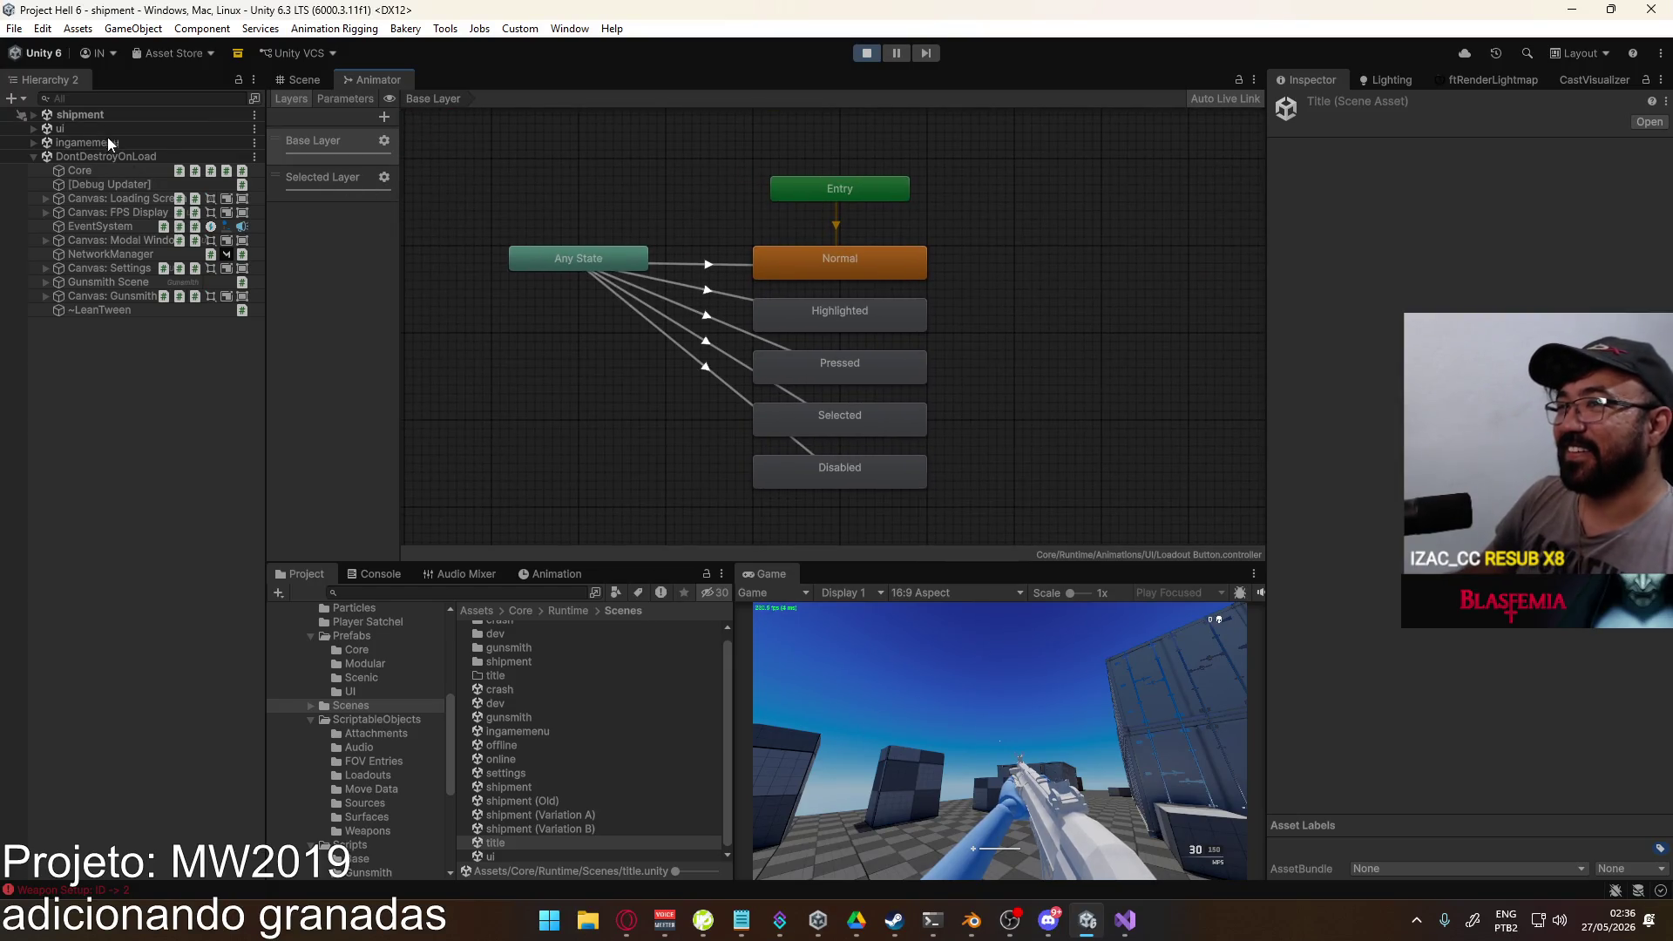
{"action": "left_click", "coordinate": [34, 115]}
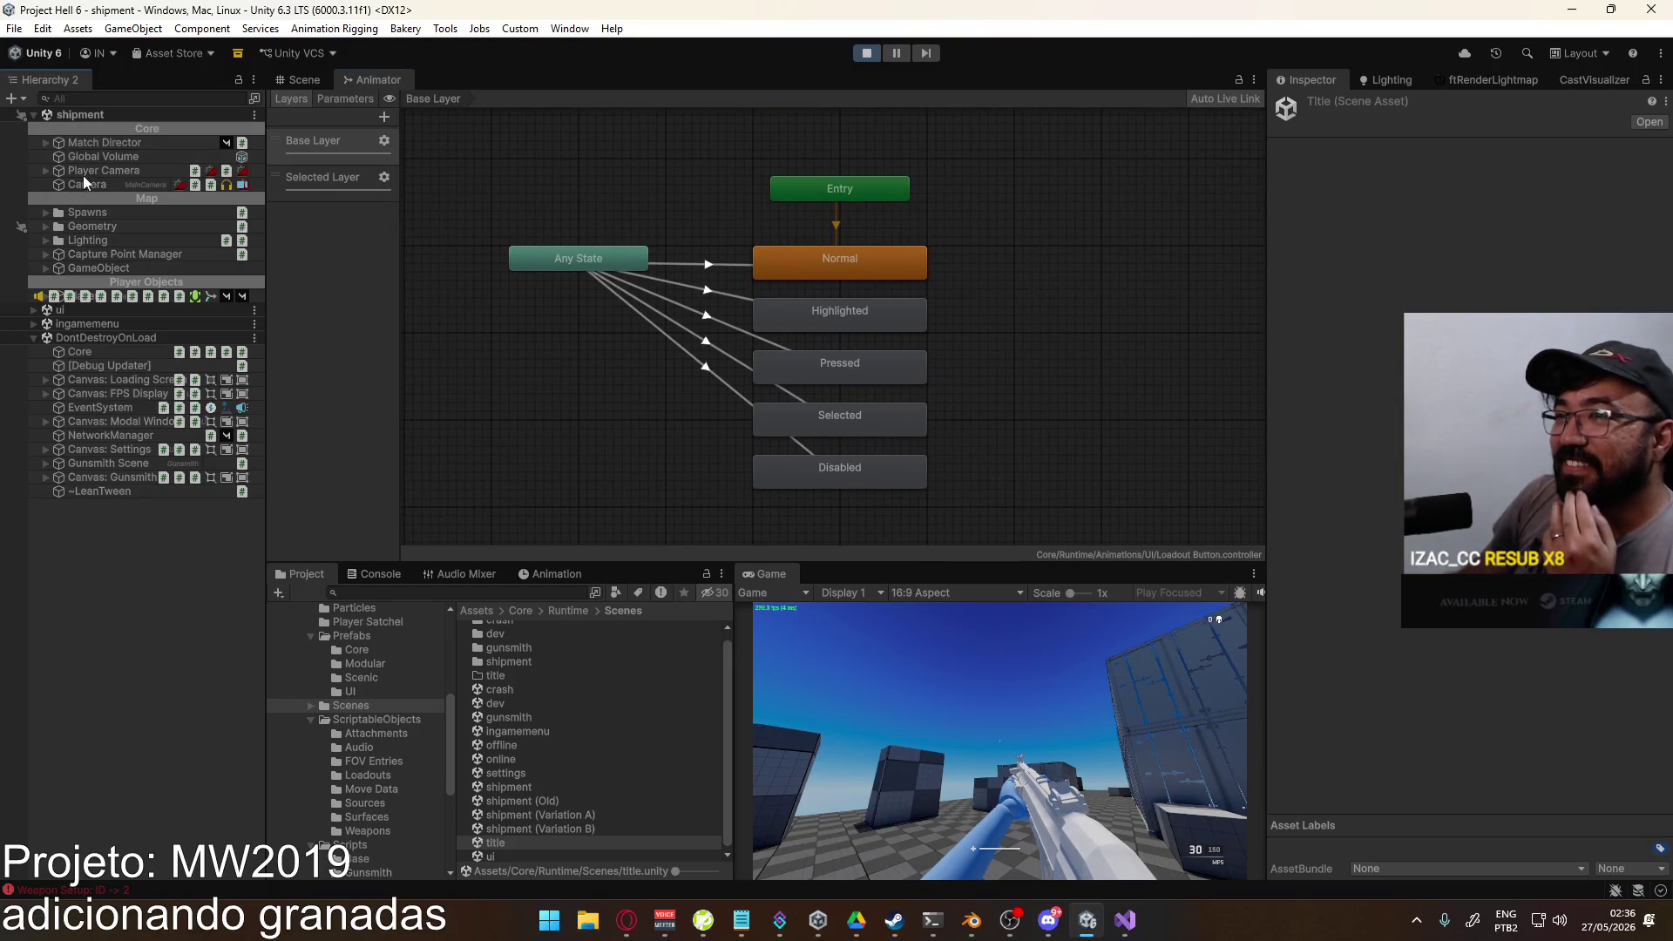
{"action": "left_click", "coordinate": [258, 296]}
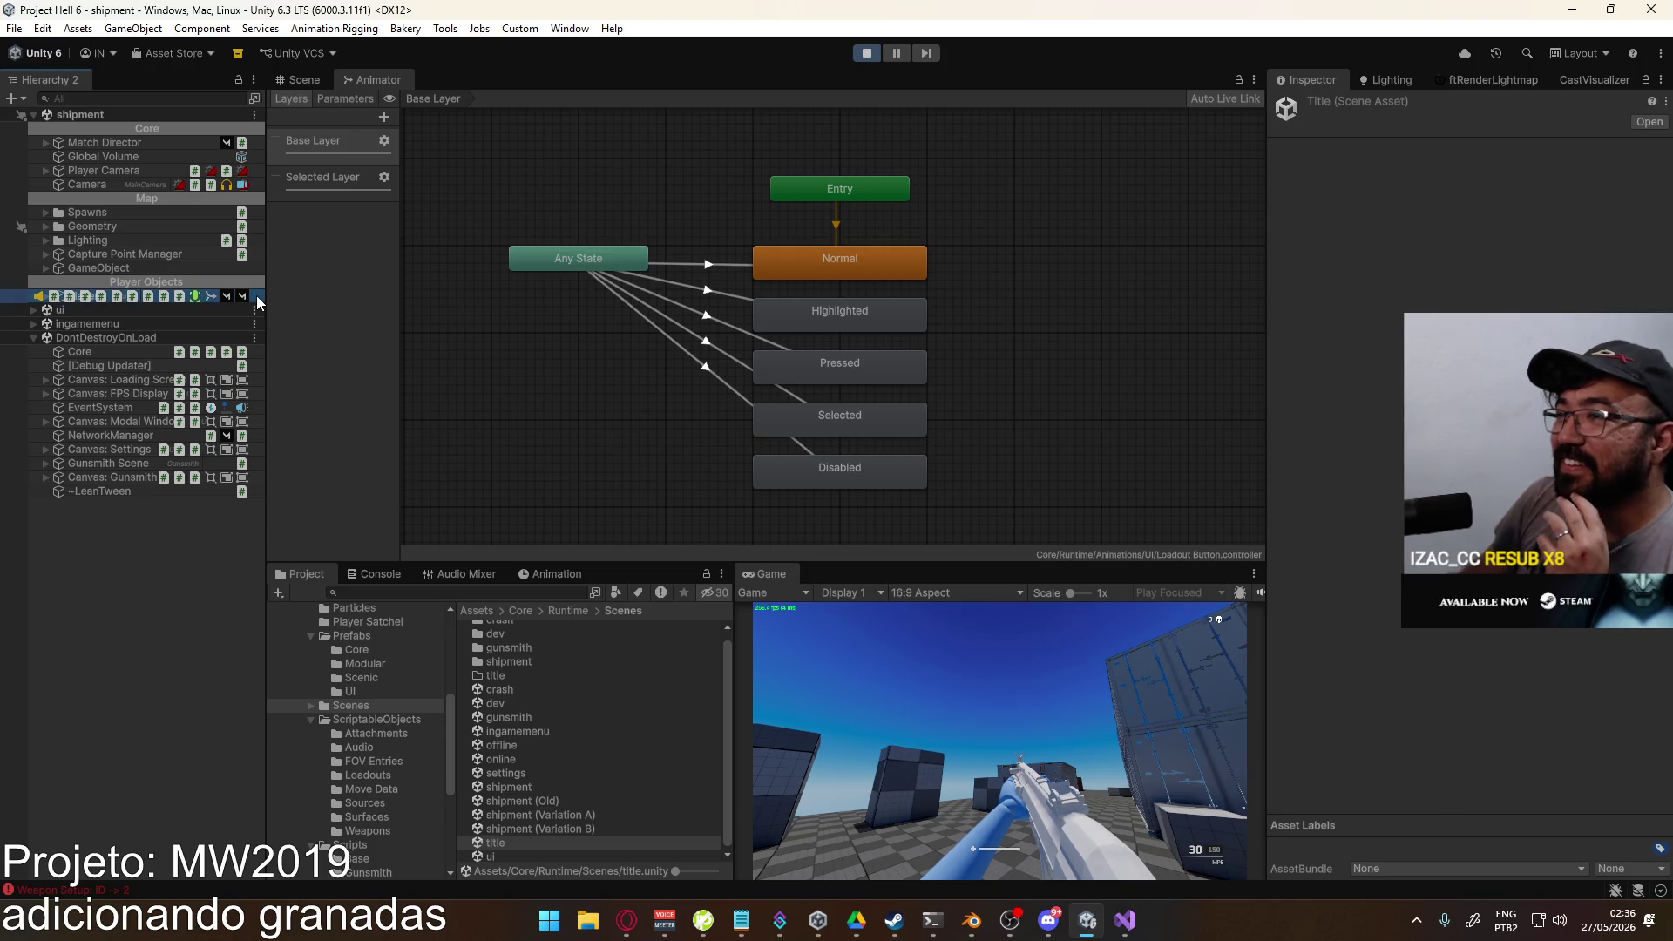
{"action": "left_click", "coordinate": [35, 296]}
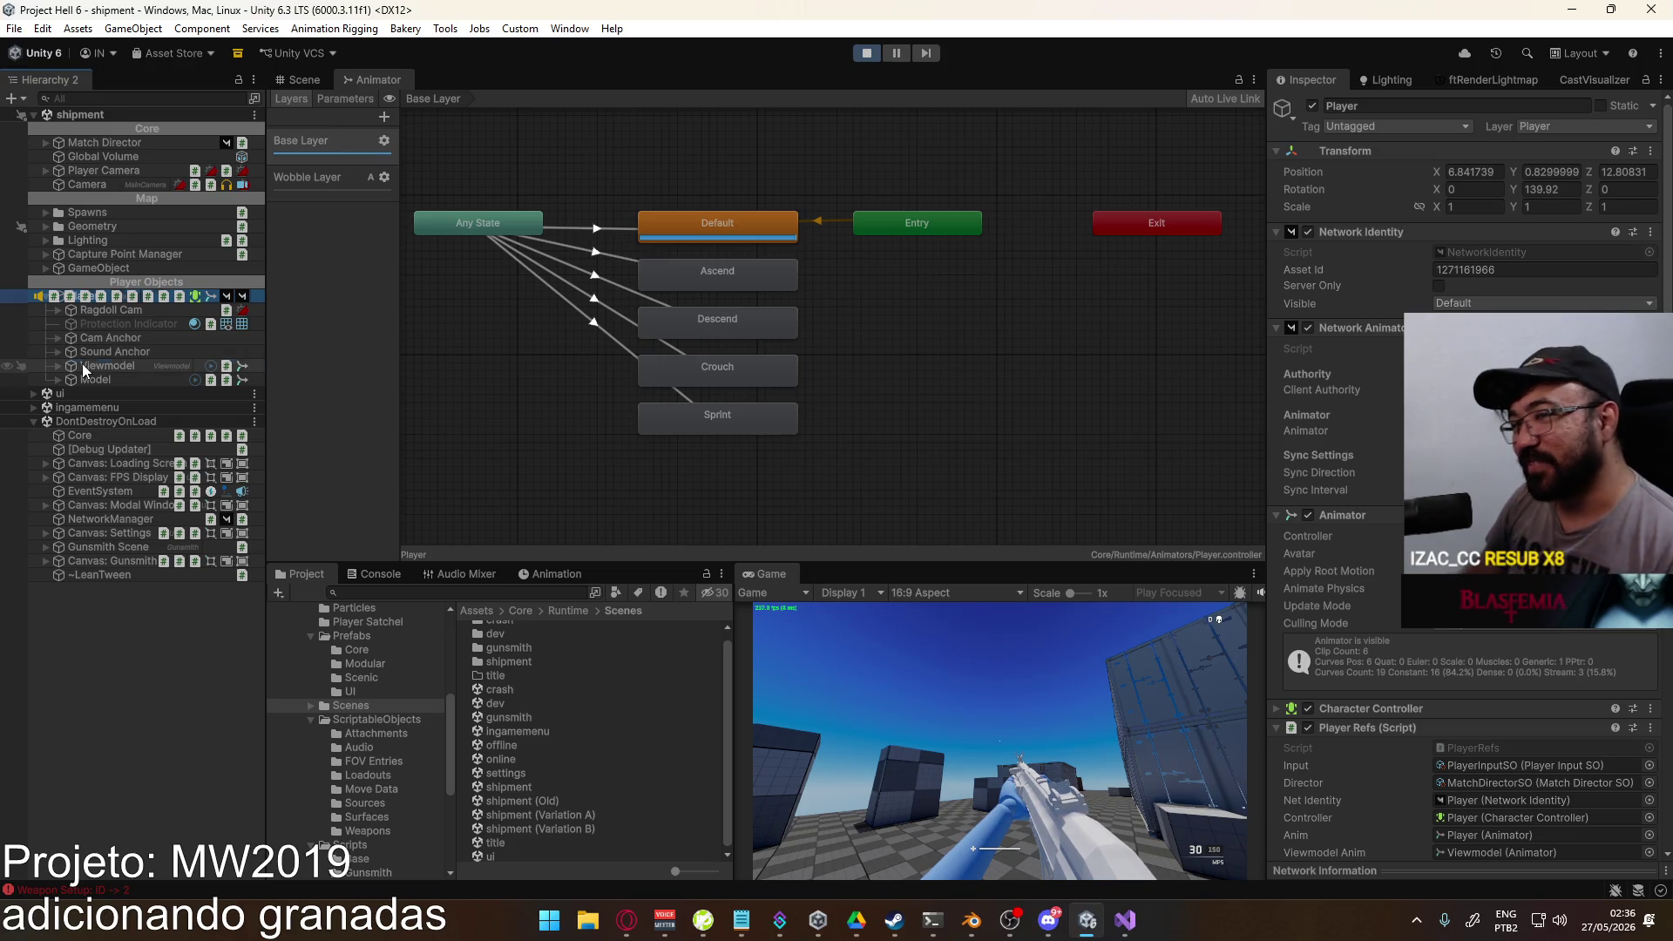
{"action": "left_click", "coordinate": [109, 367]}
{"action": "scroll", "coordinate": [342, 426], "scroll_direction": "down", "scroll_amount": 1}
{"action": "left_click_drag", "start_coordinate": [602, 389], "coordinate": [661, 358]}
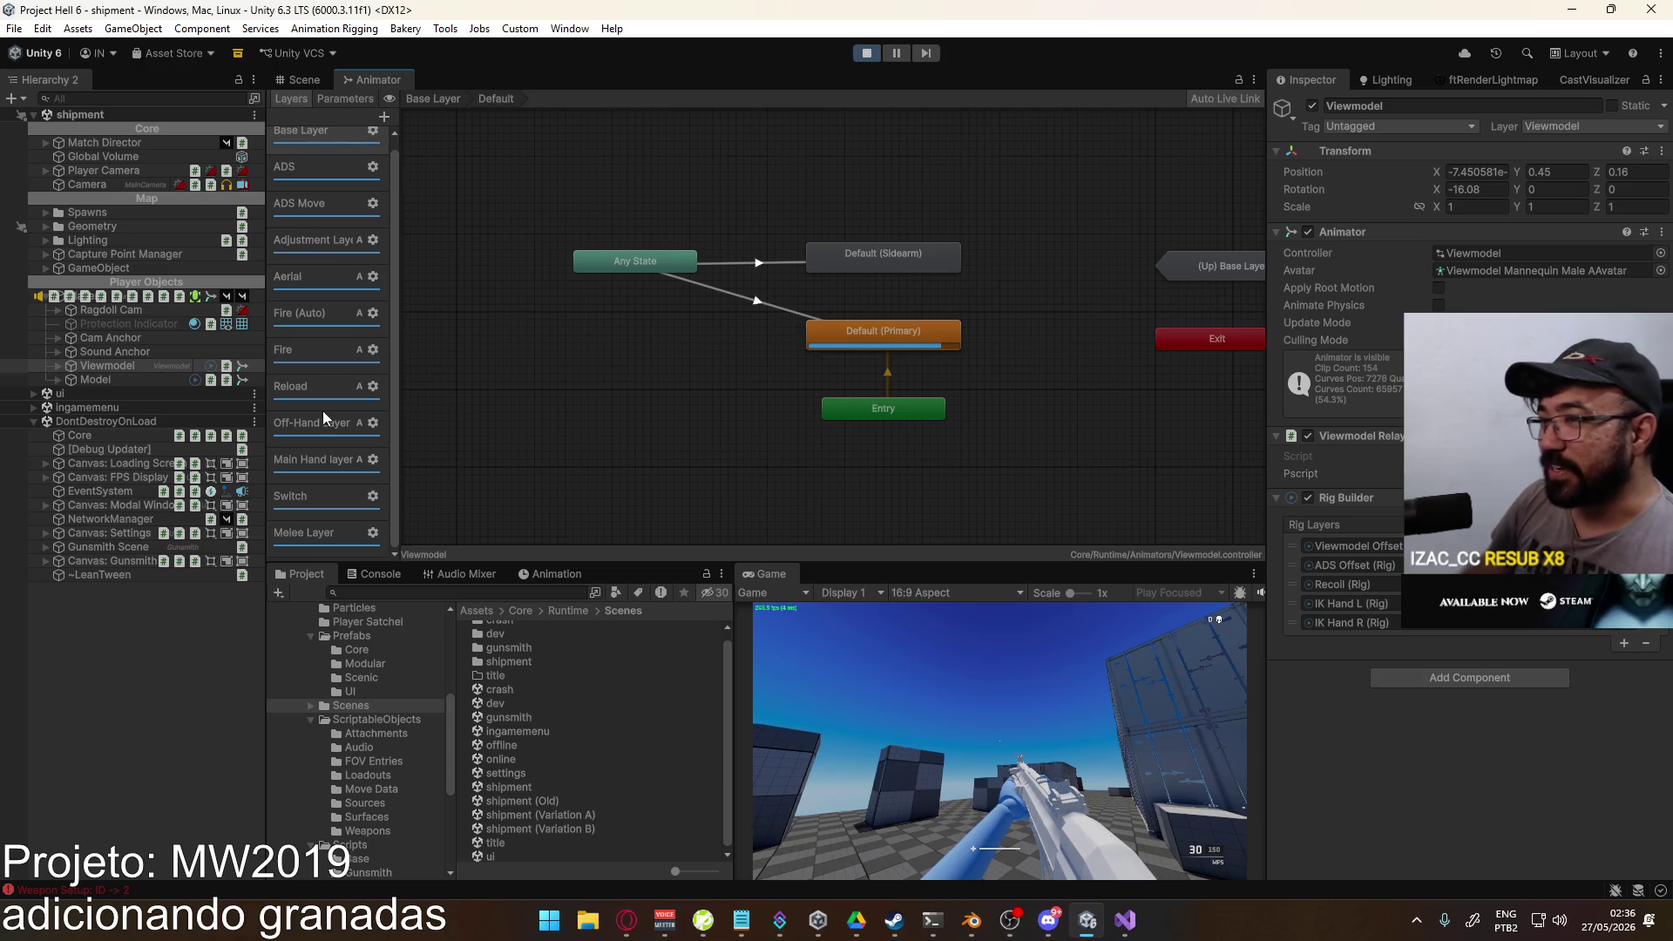
{"action": "left_click", "coordinate": [315, 471]}
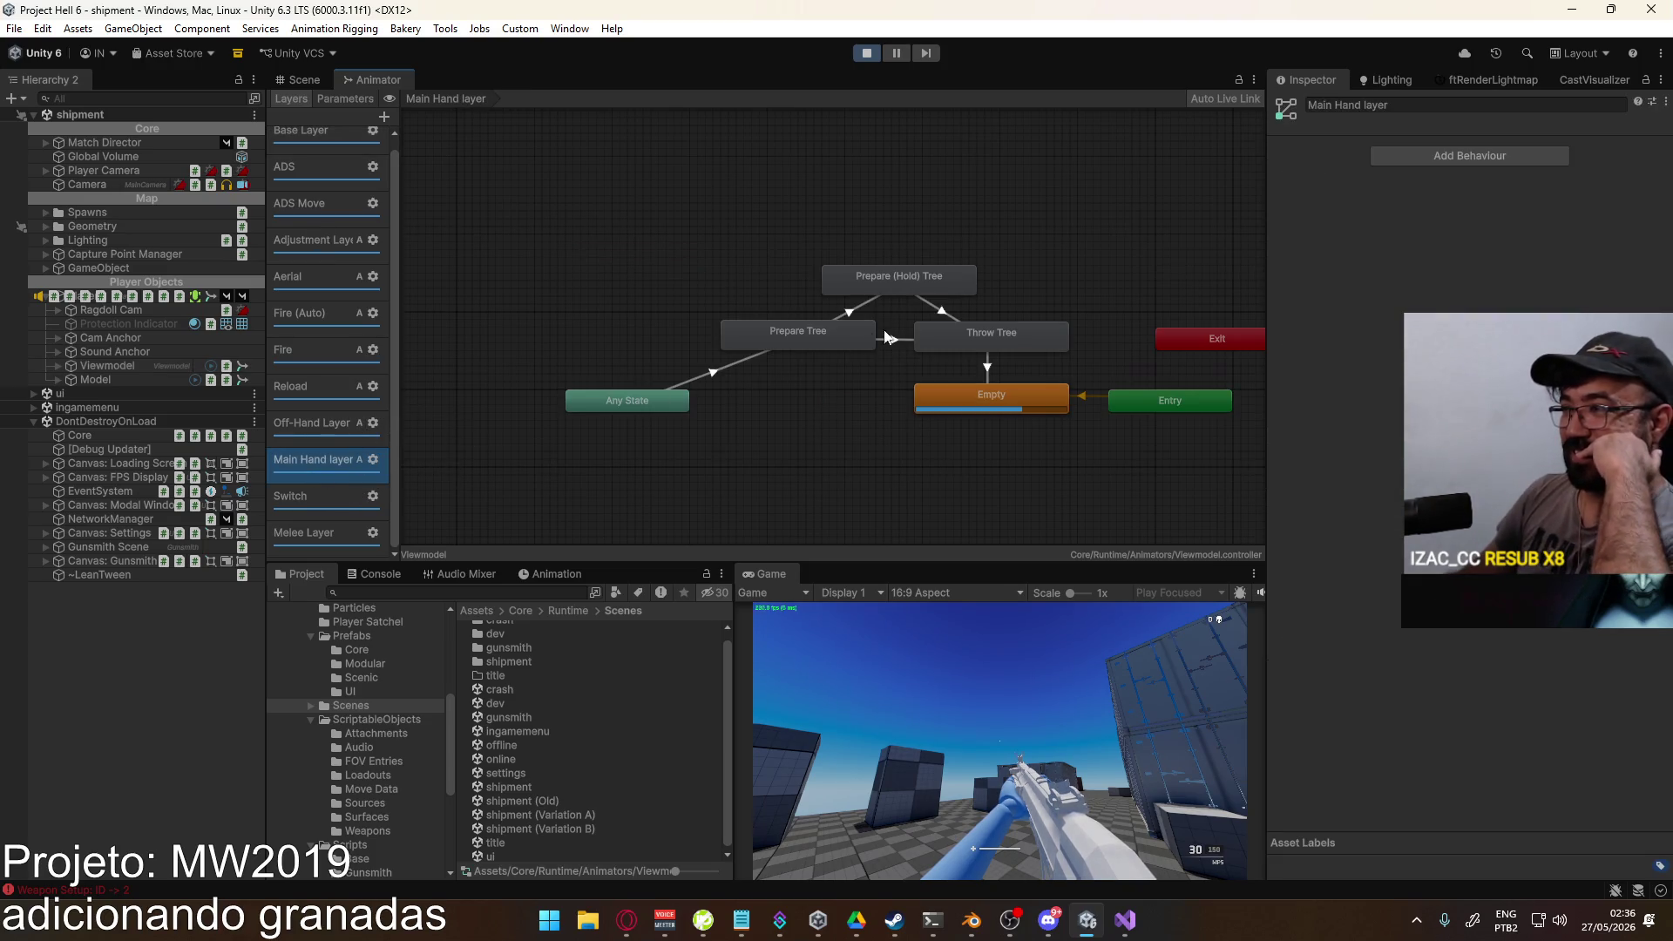
{"action": "left_click", "coordinate": [352, 100]}
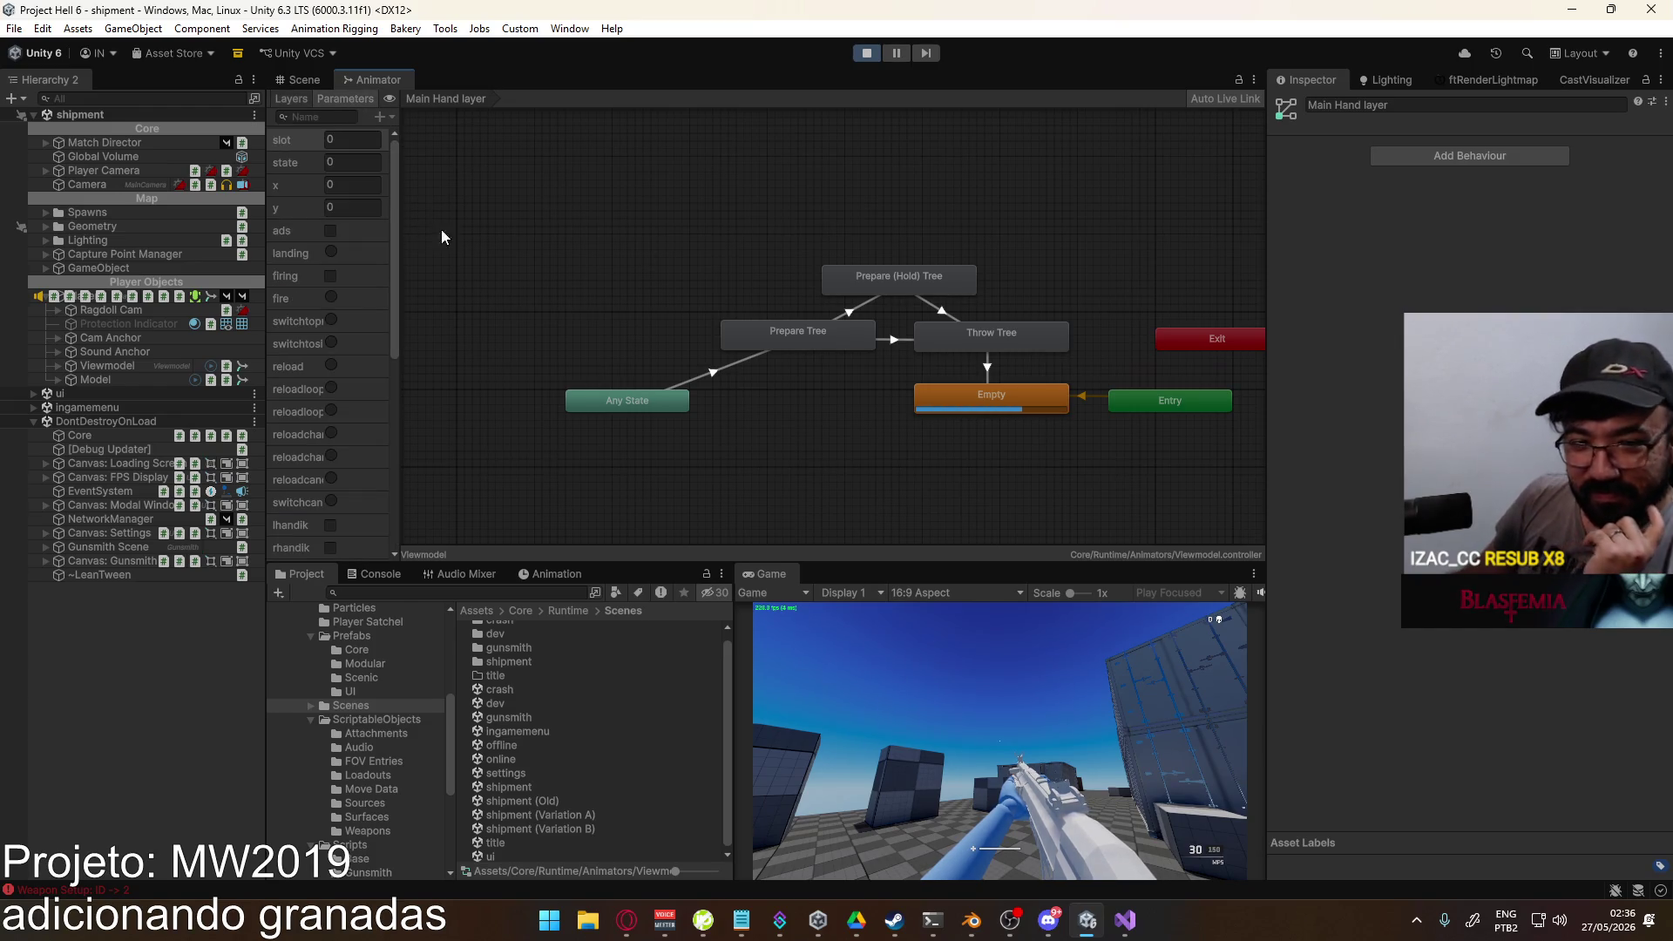
{"action": "left_click", "coordinate": [857, 54]}
{"action": "key", "text": "alt+Tab"}
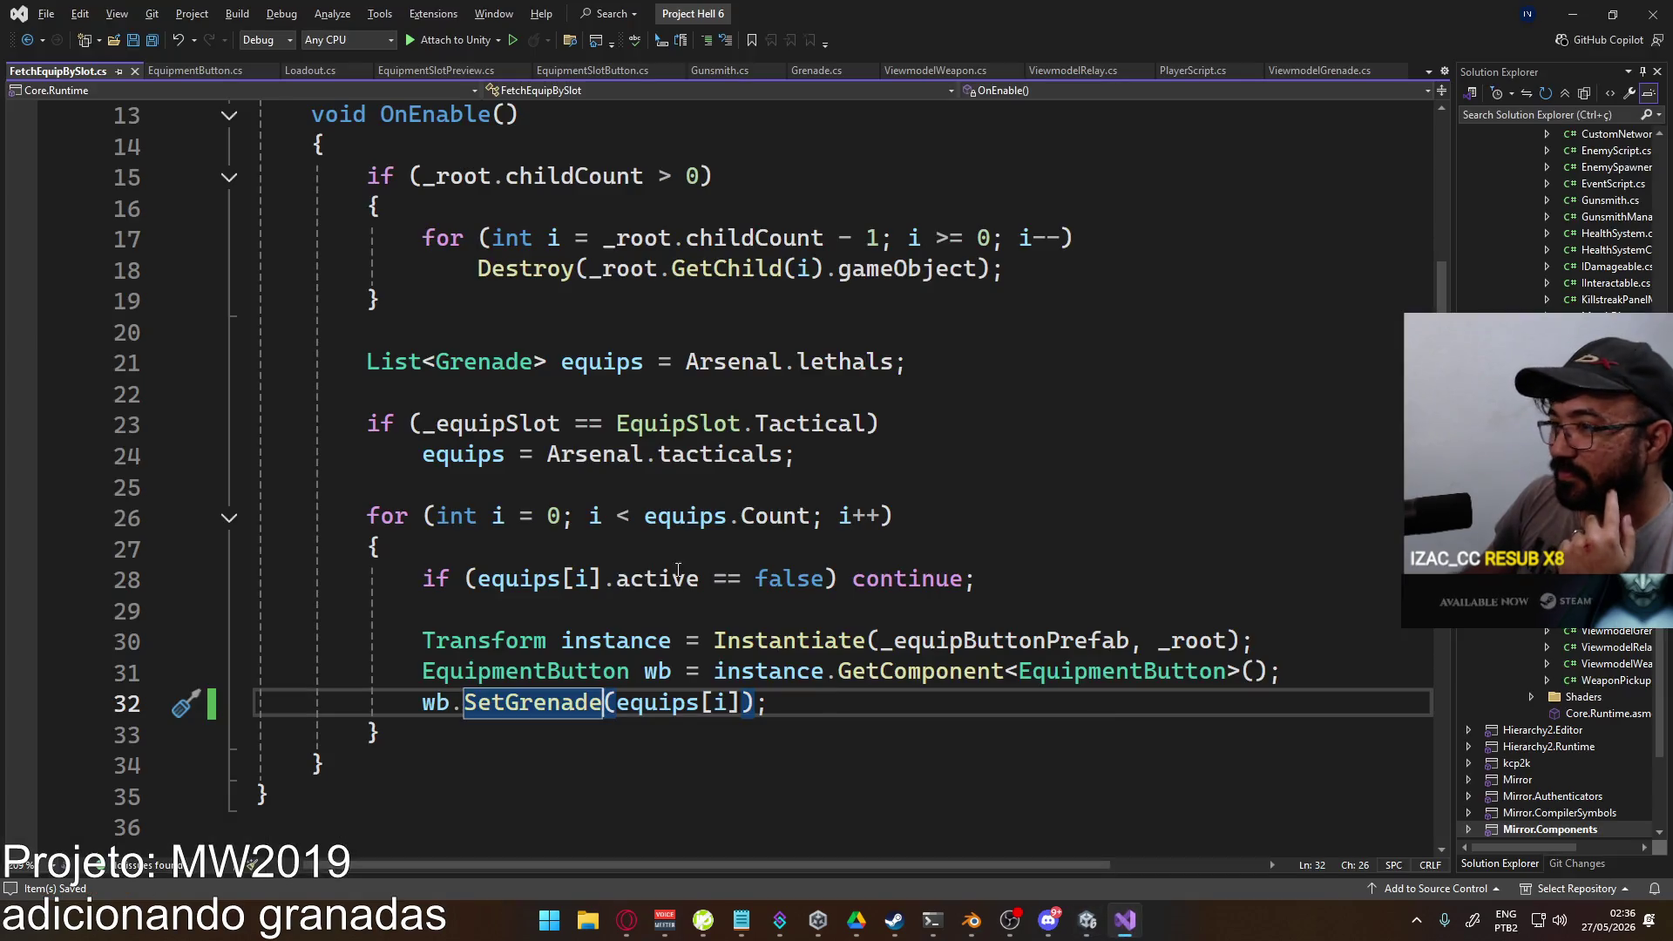
Step: Switch to PlayerScript.cs and collapse the ResetVariables method
{"action": "scroll", "coordinate": [618, 632], "scroll_direction": "up", "scroll_amount": 4}
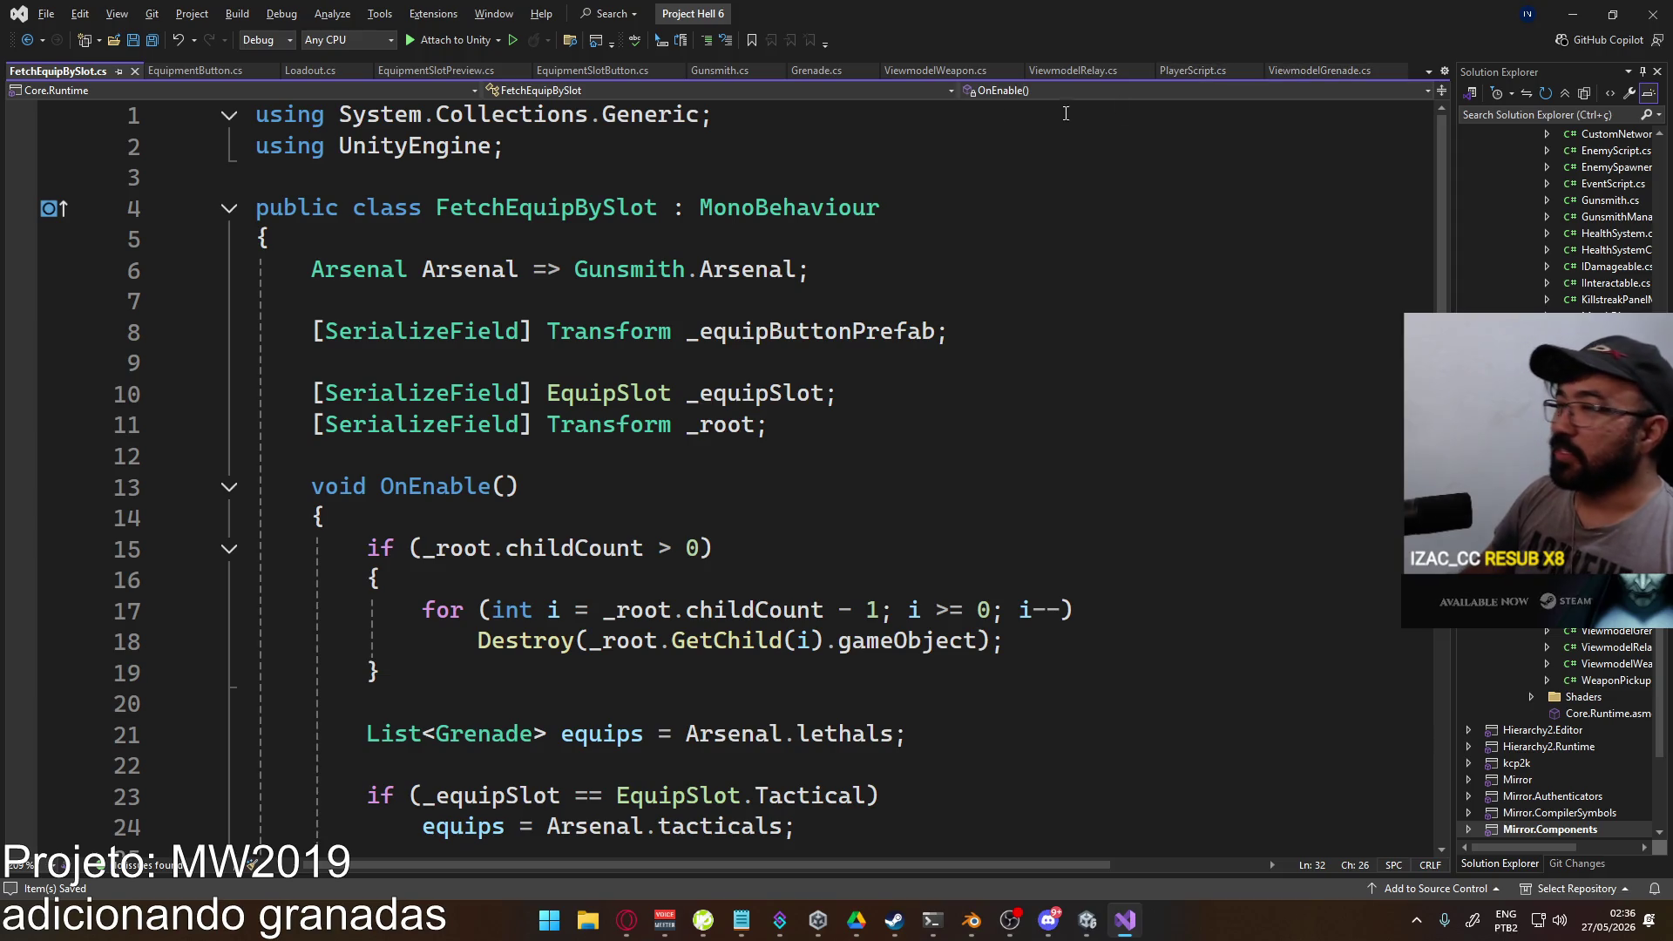
{"action": "left_click", "coordinate": [1168, 71]}
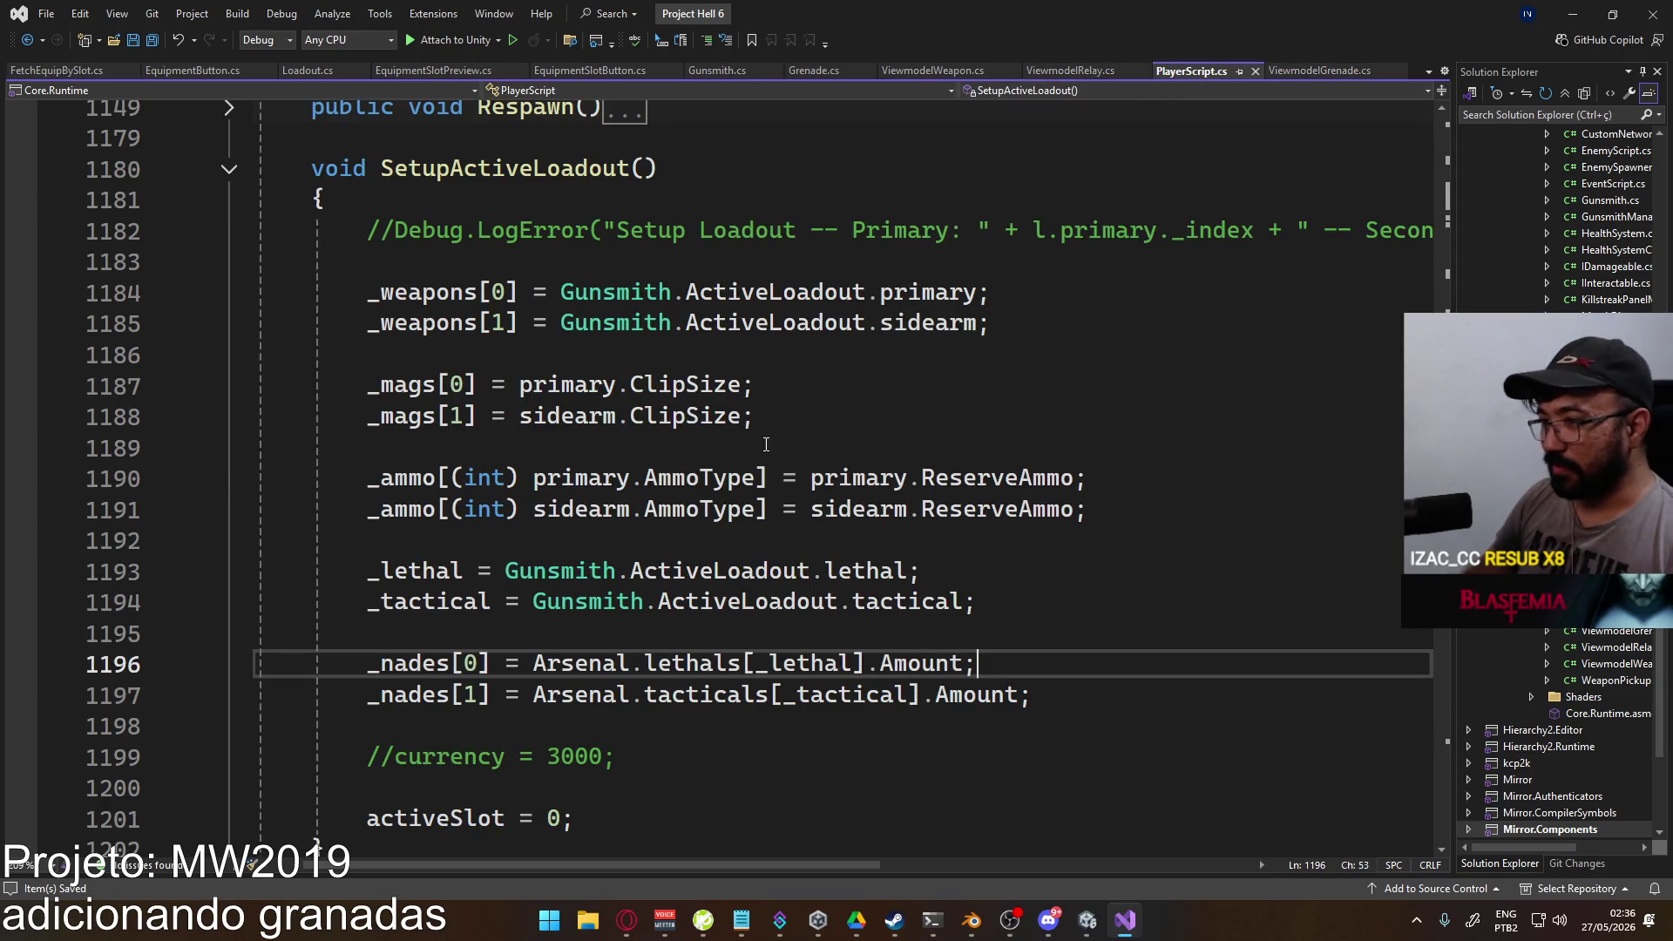
{"action": "scroll", "coordinate": [495, 384], "scroll_direction": "down", "scroll_amount": 2}
{"action": "scroll", "coordinate": [523, 380], "scroll_direction": "up", "scroll_amount": 6}
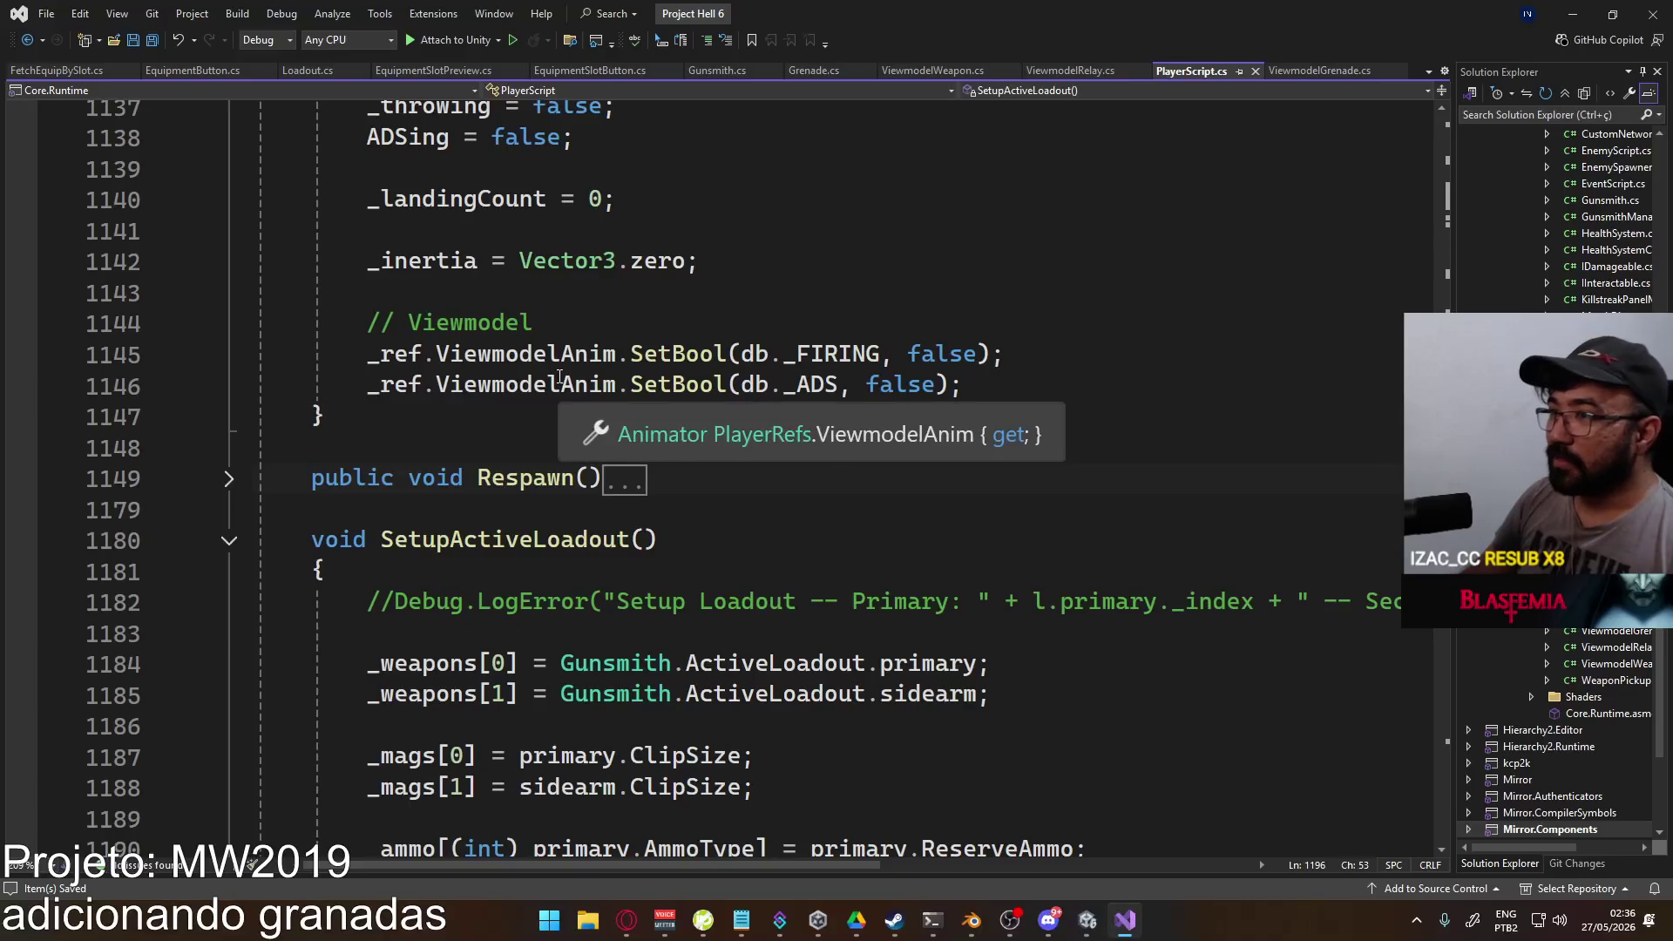
{"action": "scroll", "coordinate": [558, 376], "scroll_direction": "down", "scroll_amount": 15}
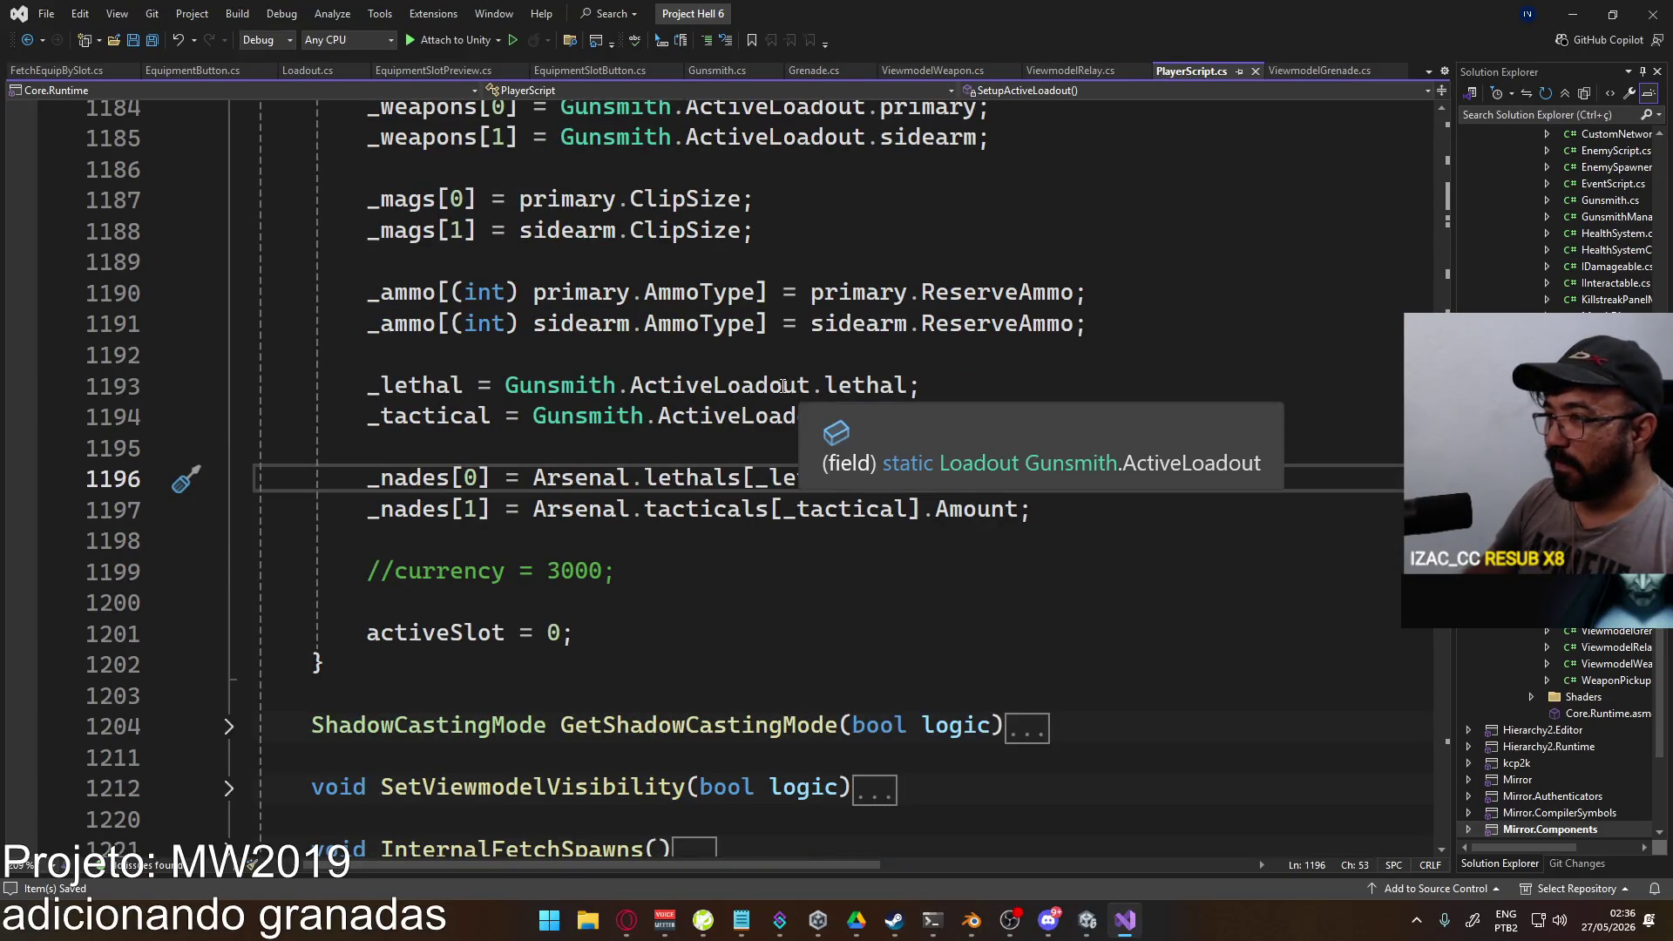
{"action": "scroll", "coordinate": [806, 457], "scroll_direction": "up", "scroll_amount": 8}
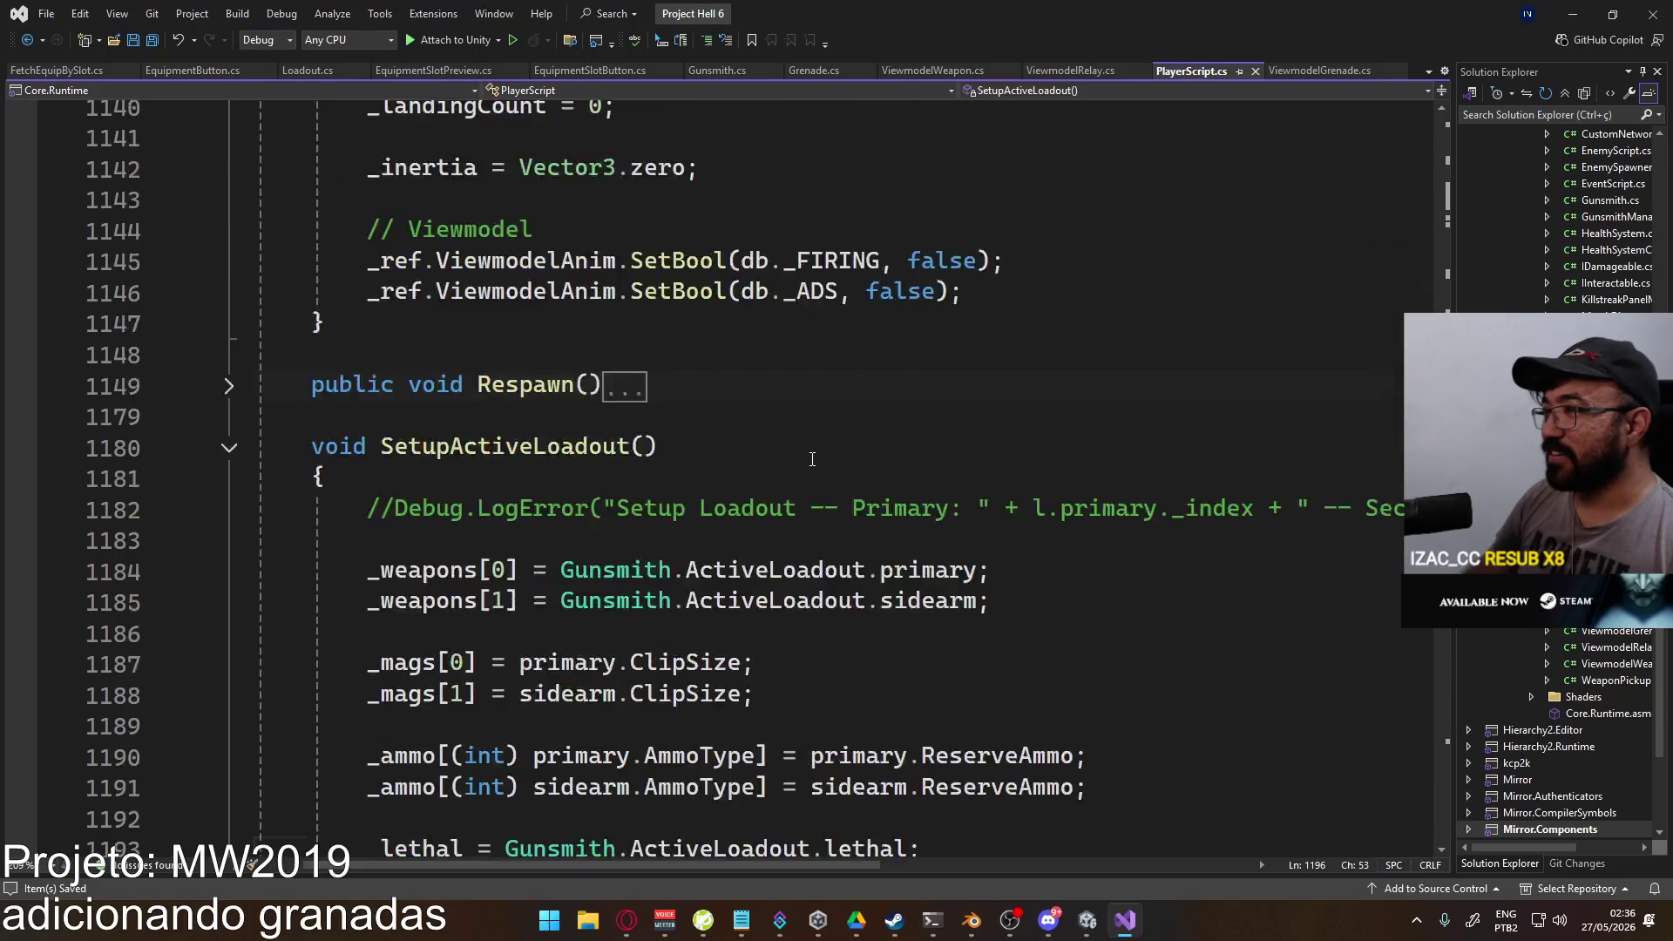
{"action": "scroll", "coordinate": [799, 466], "scroll_direction": "up", "scroll_amount": 5}
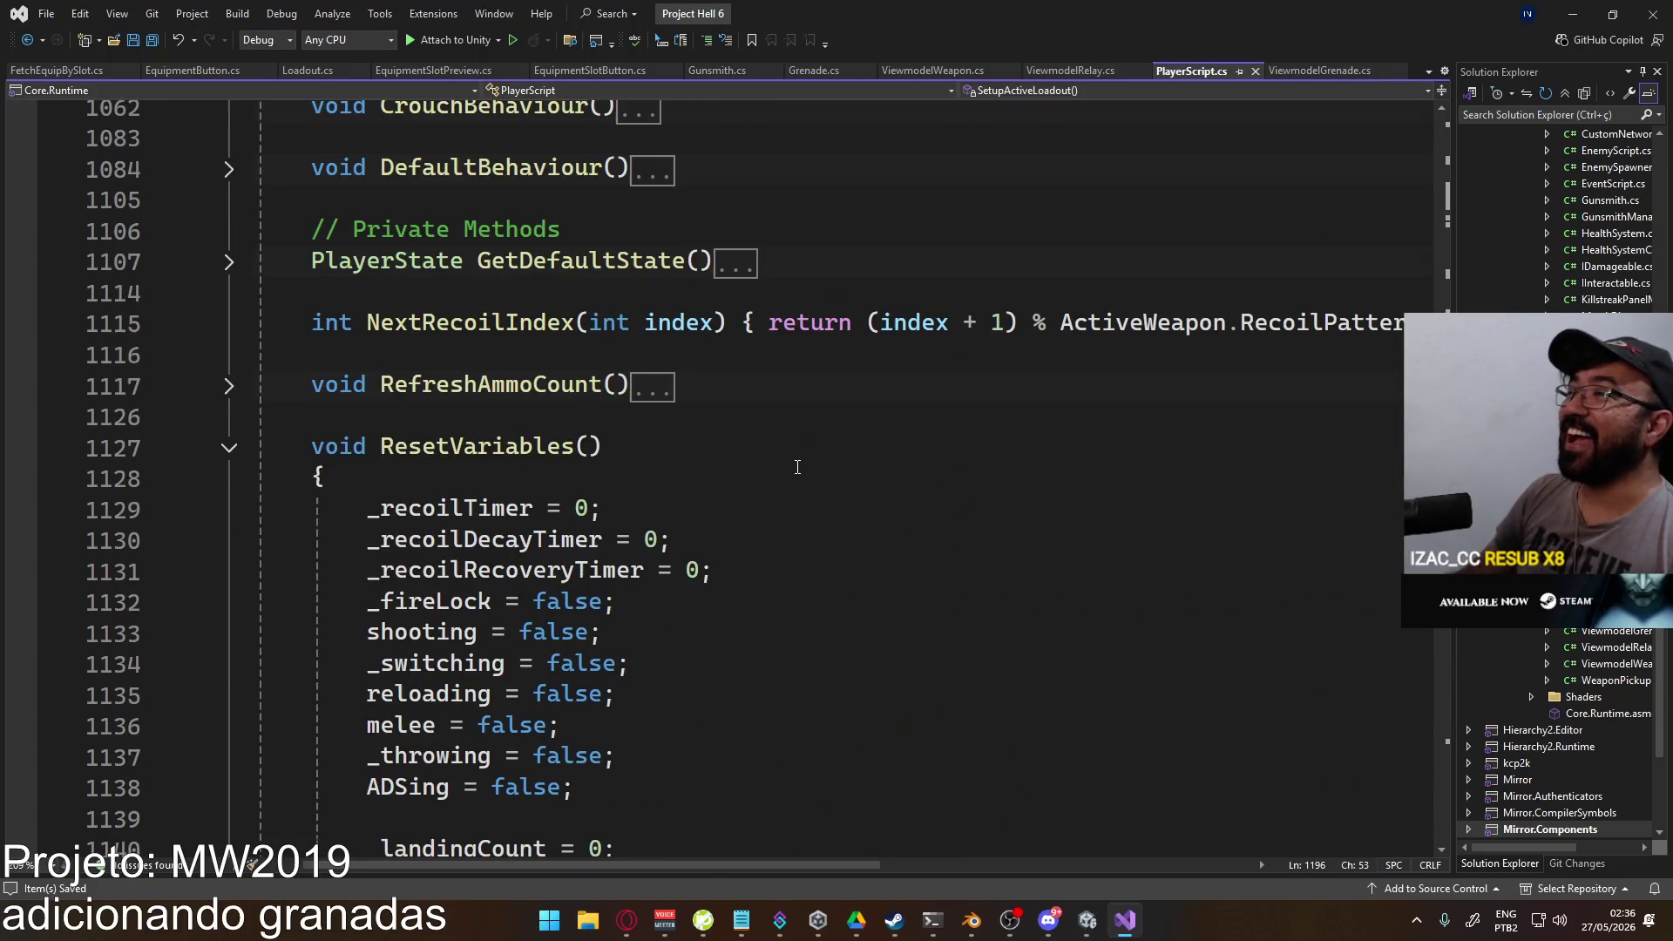
{"action": "left_click", "coordinate": [230, 447]}
Step: Collapse OnStartAuthority and scroll down to SetupActiveLoadout's lethal and tactical lines
{"action": "scroll", "coordinate": [523, 480], "scroll_direction": "up", "scroll_amount": 8}
{"action": "scroll", "coordinate": [523, 486], "scroll_direction": "up", "scroll_amount": 15}
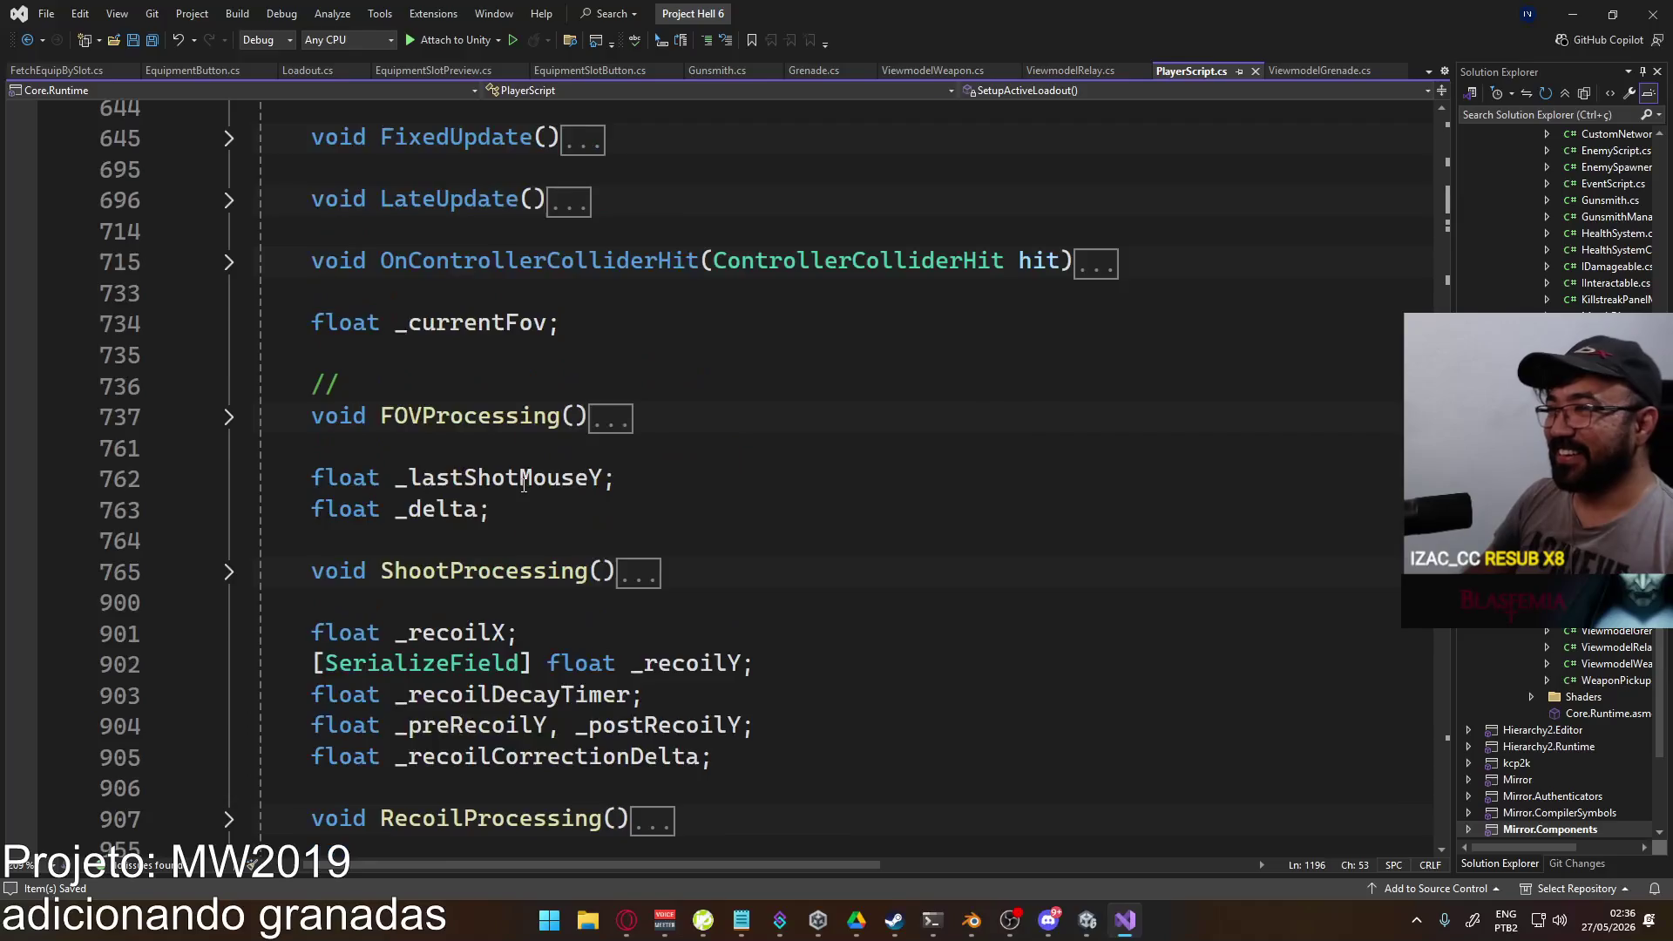
{"action": "scroll", "coordinate": [551, 462], "scroll_direction": "up", "scroll_amount": 15}
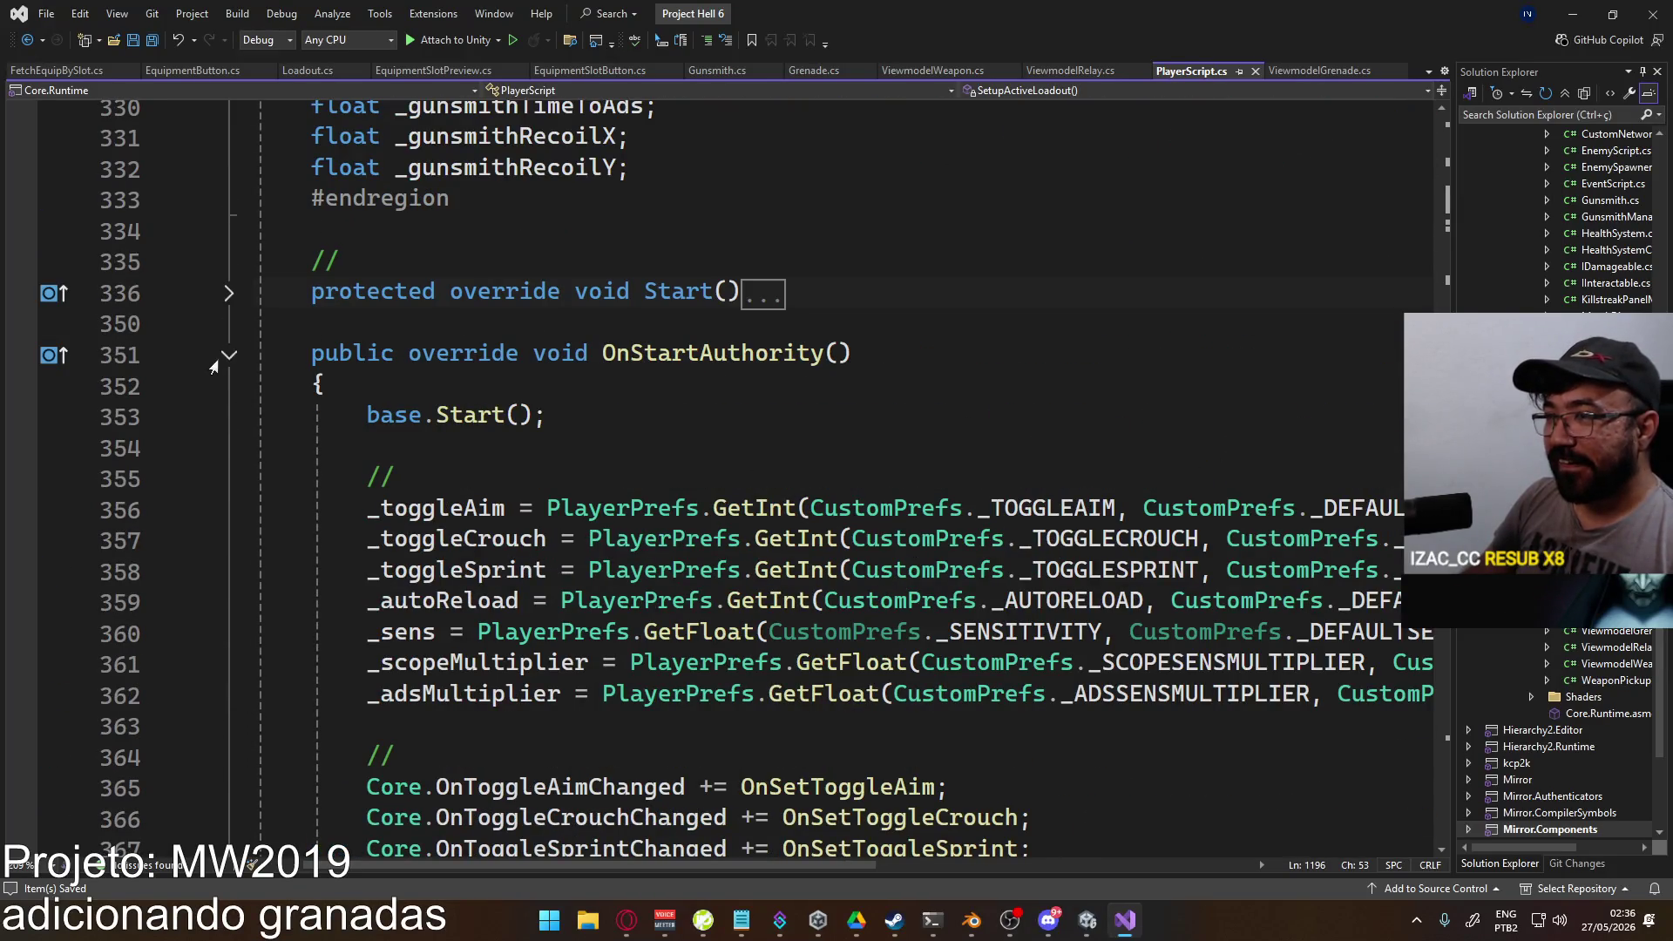
{"action": "left_click", "coordinate": [229, 354]}
{"action": "scroll", "coordinate": [488, 426], "scroll_direction": "down", "scroll_amount": 10}
{"action": "scroll", "coordinate": [488, 426], "scroll_direction": "down", "scroll_amount": 8}
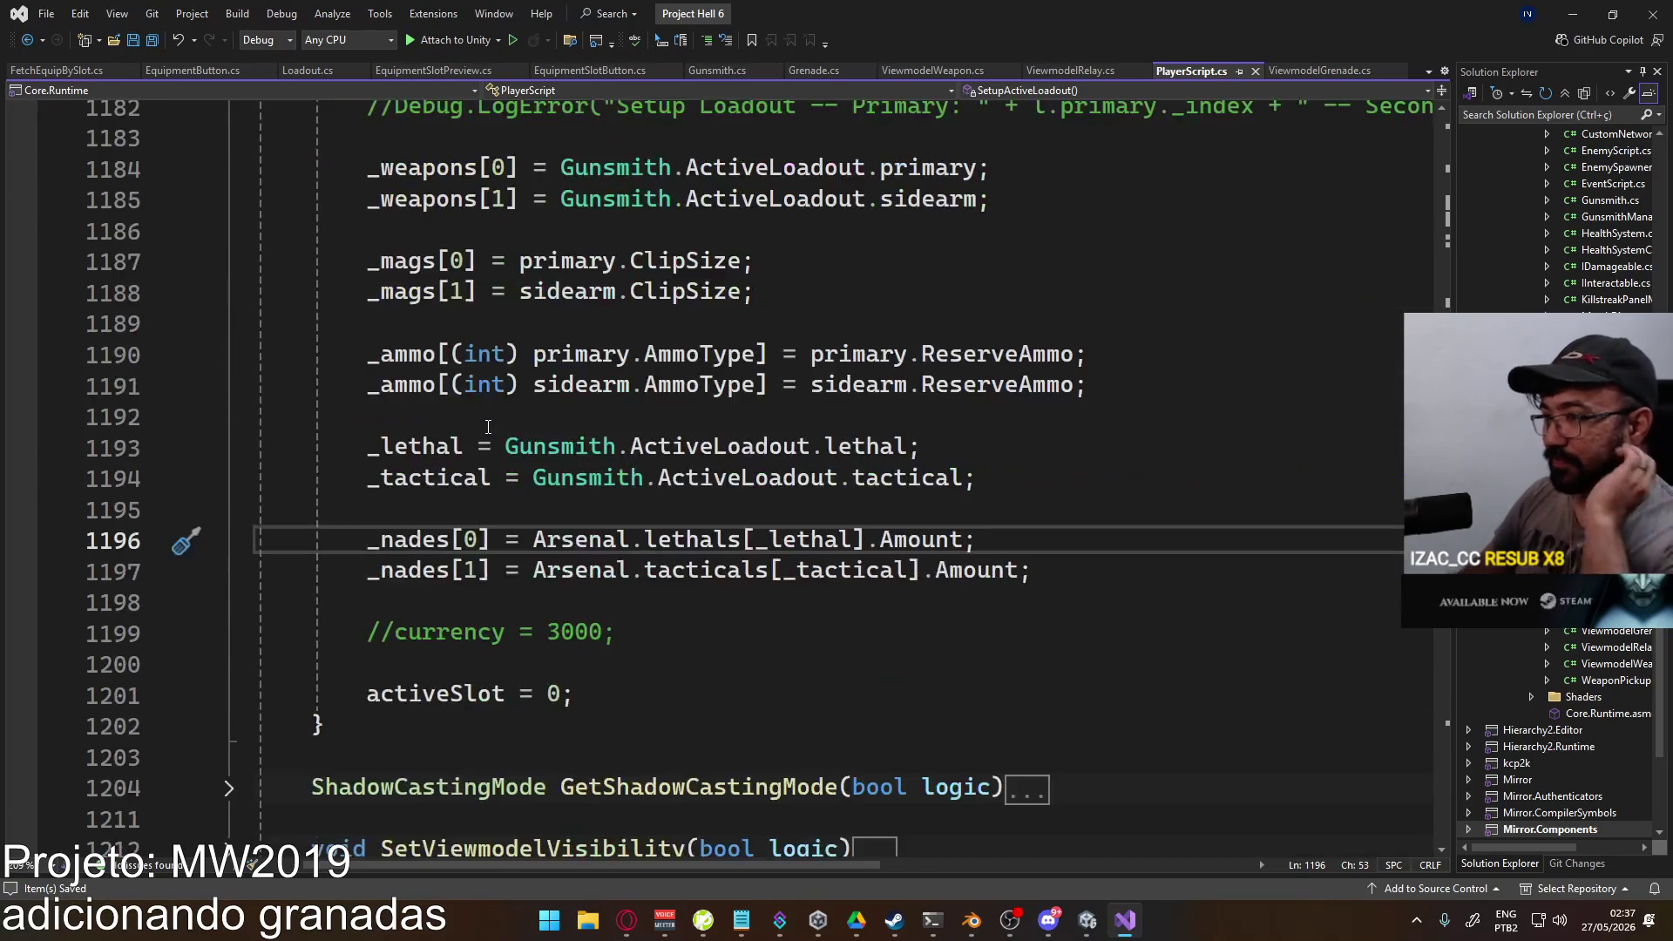
Step: Below the _tactical assignment, add _ref.ViewmodelAnim.SetFloat("lethal", _lethal);
{"action": "left_click", "coordinate": [1024, 598]}
{"action": "left_click", "coordinate": [1079, 573]}
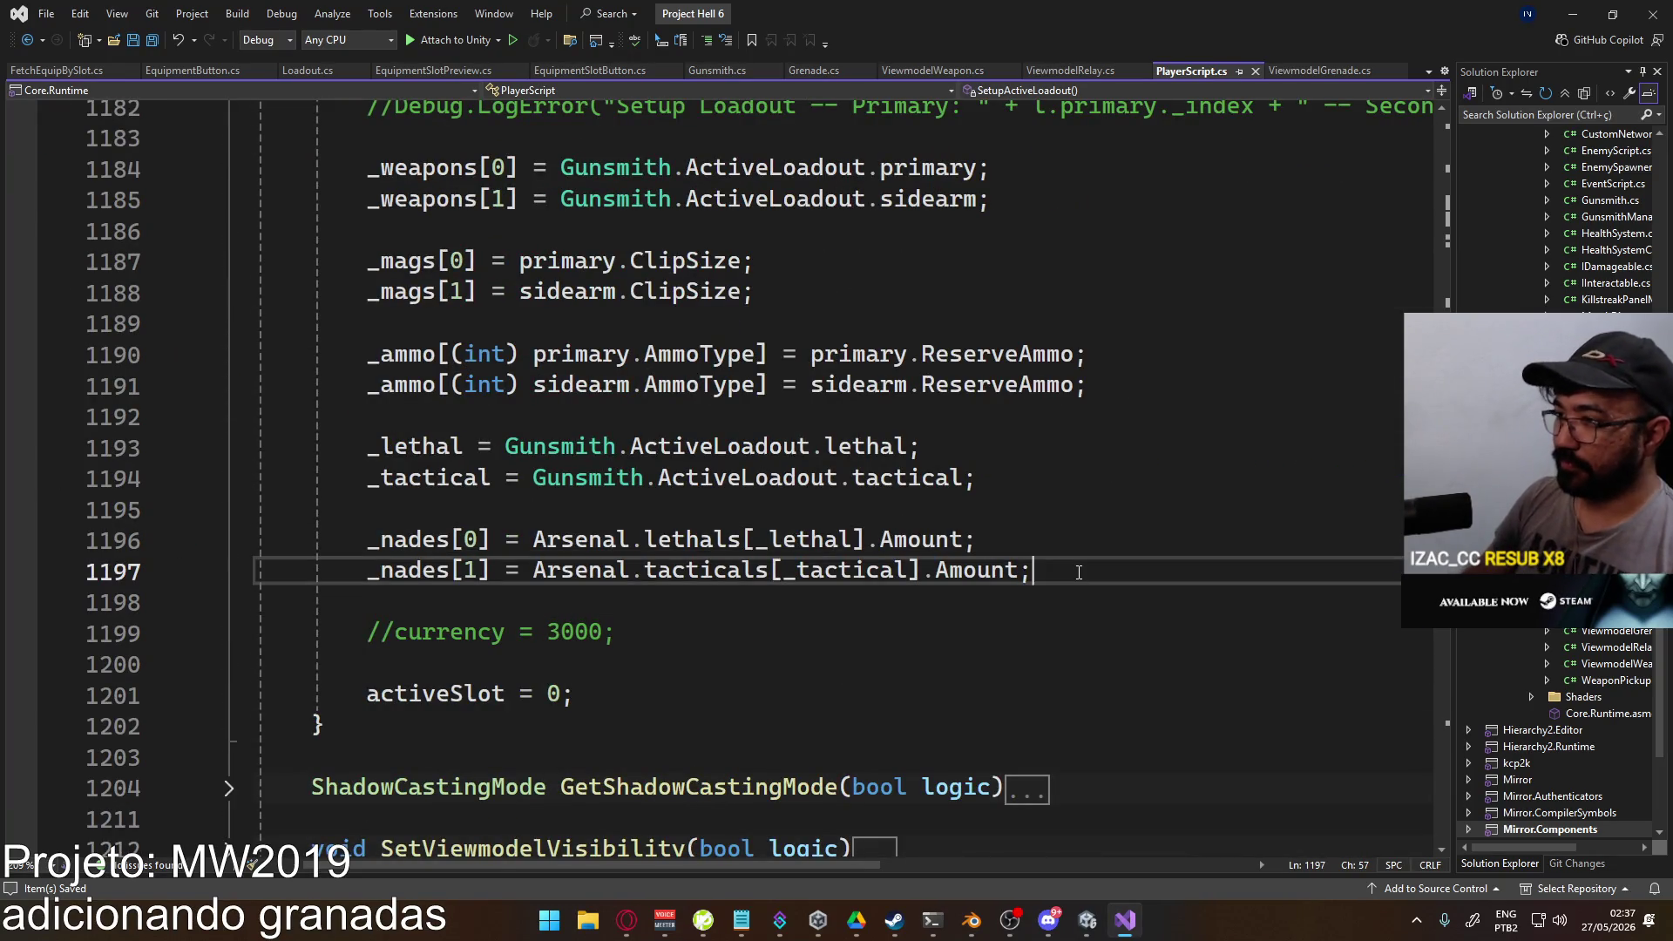
{"action": "left_click", "coordinate": [1021, 479]}
{"action": "key", "text": "Return"}
{"action": "key", "text": "Return"}
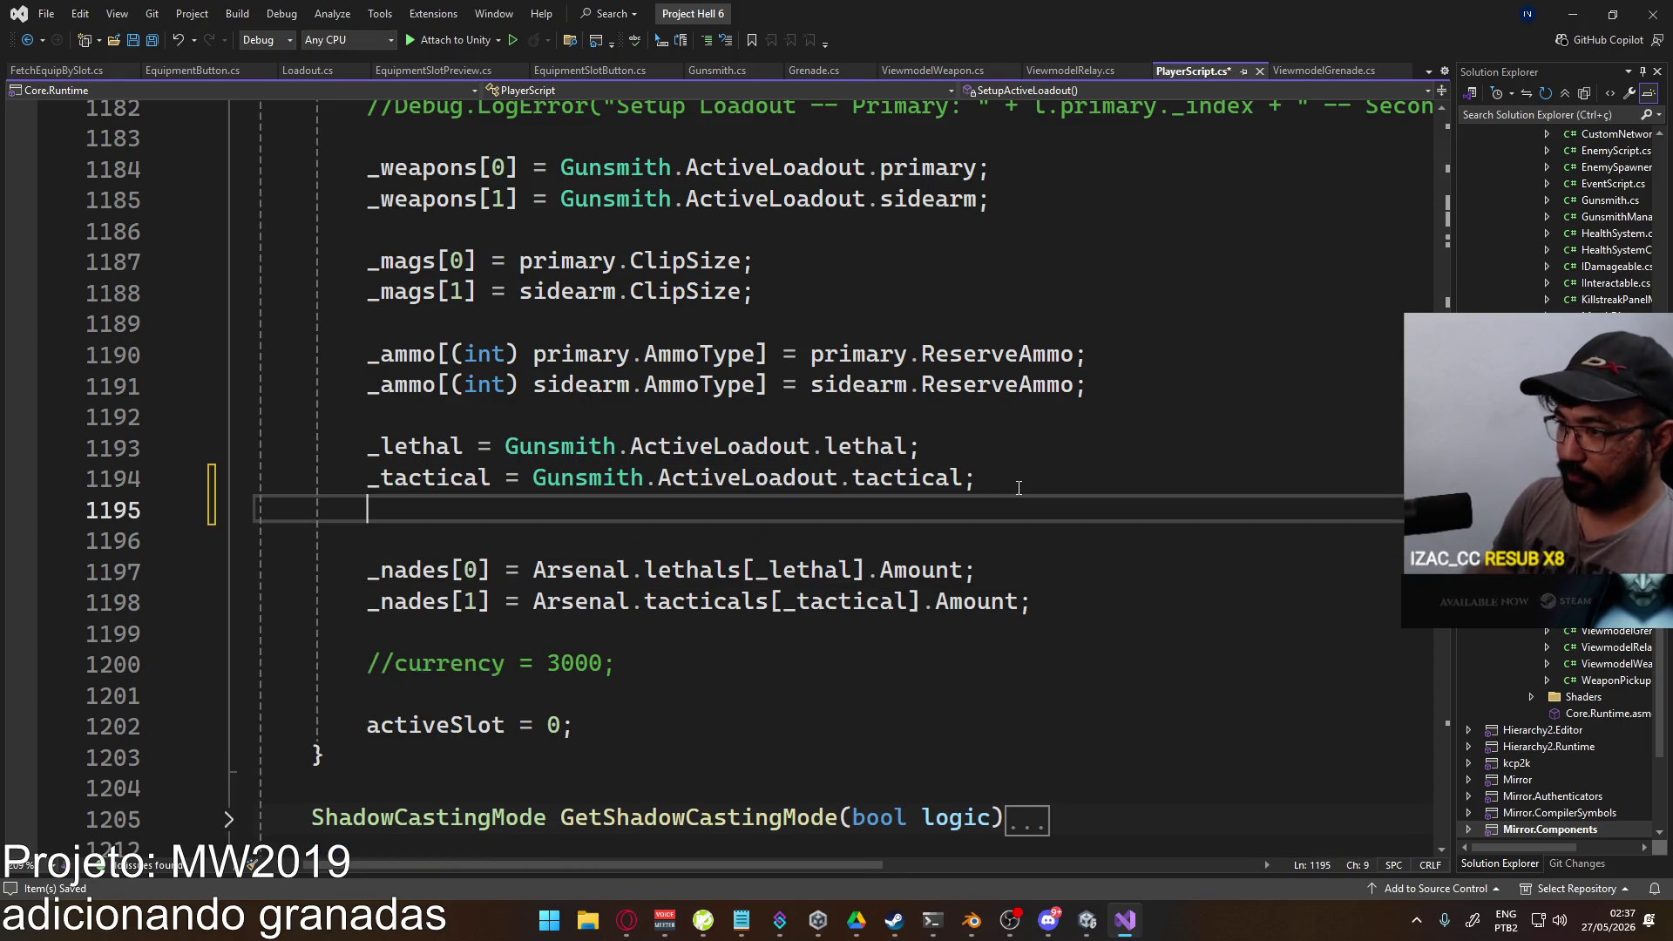
{"action": "type", "text": "_ref.viewmdel"}
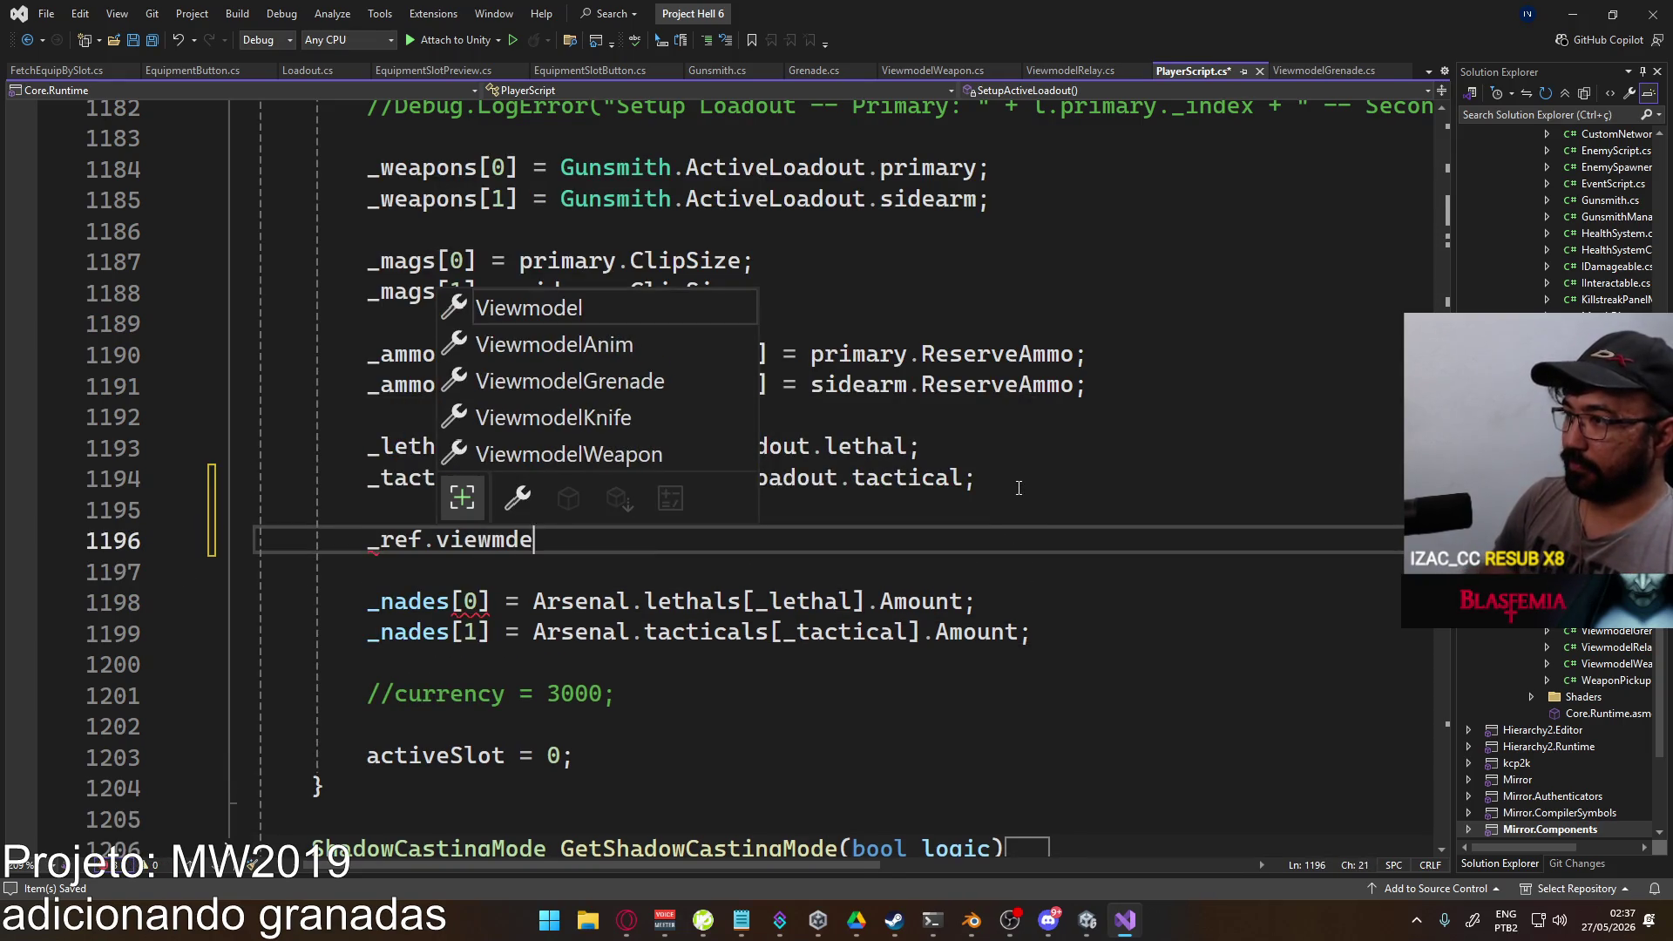
{"action": "key", "text": "Down"}
{"action": "type", "text": ".set"}
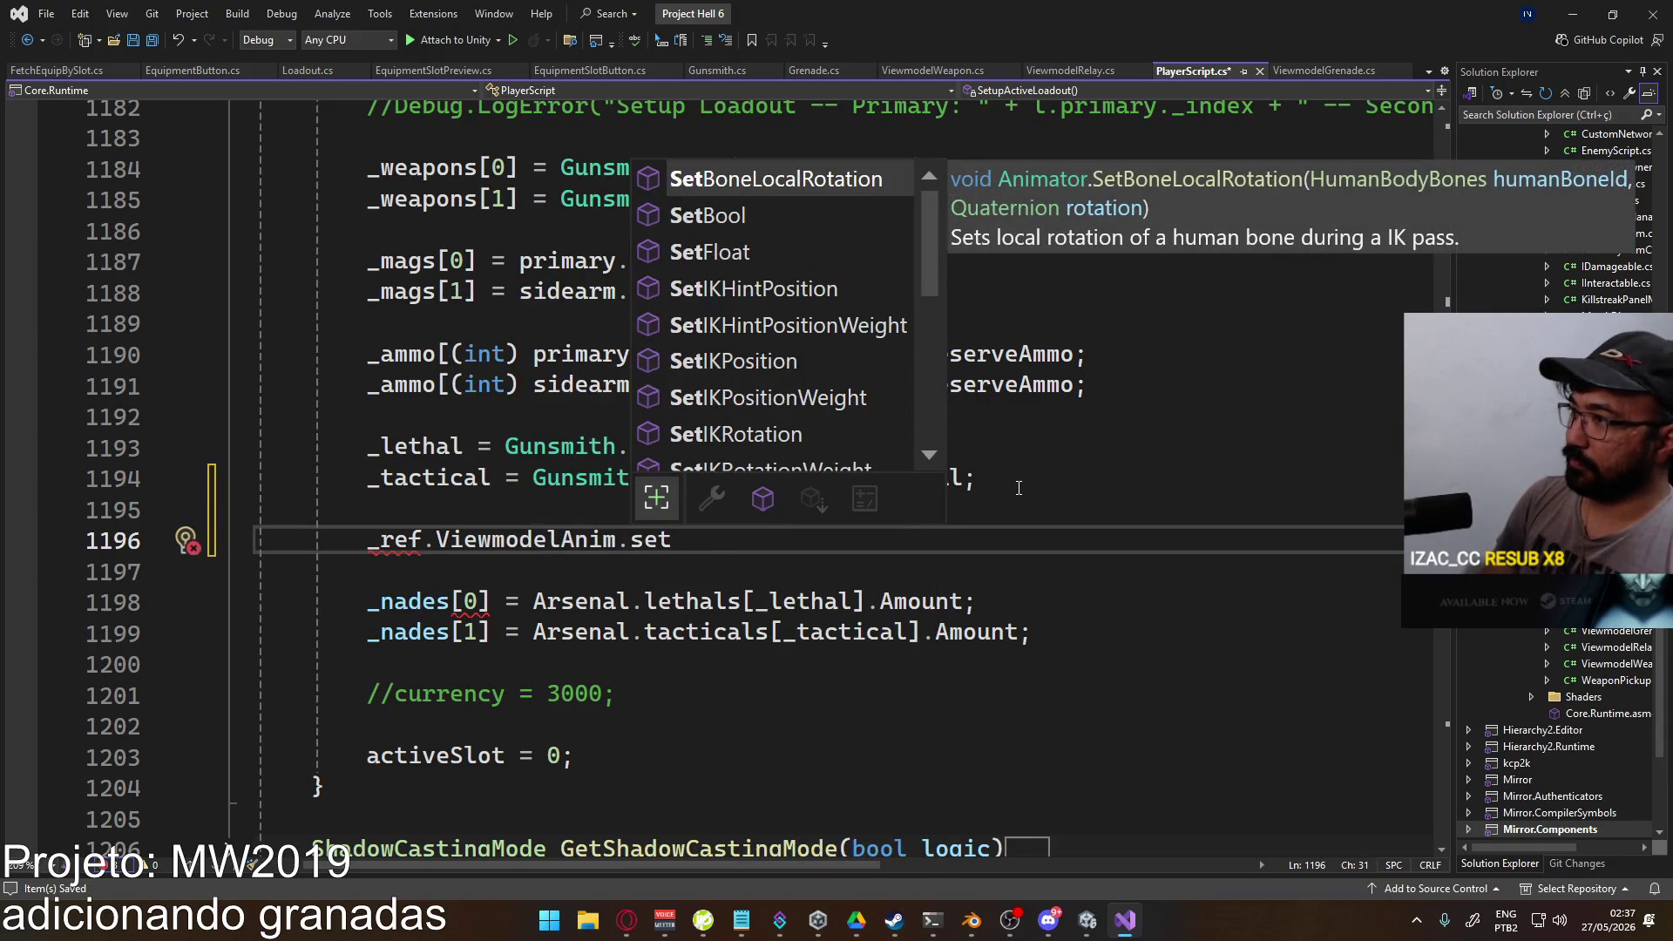
{"action": "type", "text": "fl"}
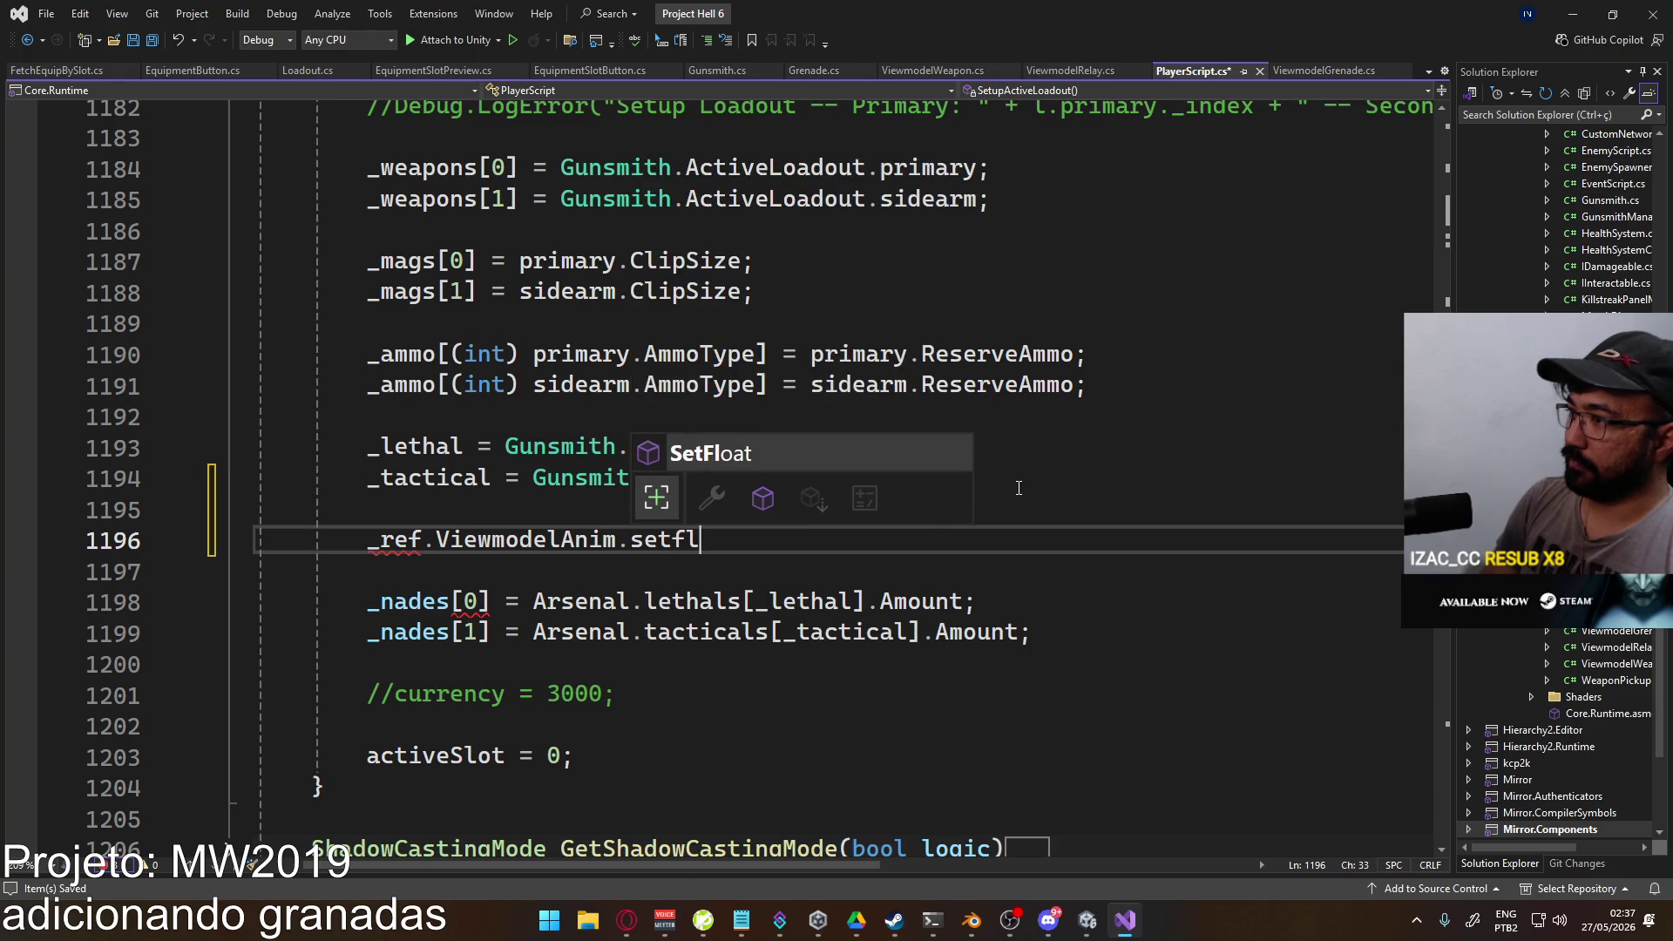
{"action": "key", "text": "Tab"}
{"action": "type", "text": "(\""}
{"action": "type", "text": "lett"}
{"action": "key", "text": "BackSpace"}
{"action": "key", "text": "BackSpace"}
{"action": "key", "text": "BackSpace"}
{"action": "type", "text": "lethal\", _o"}
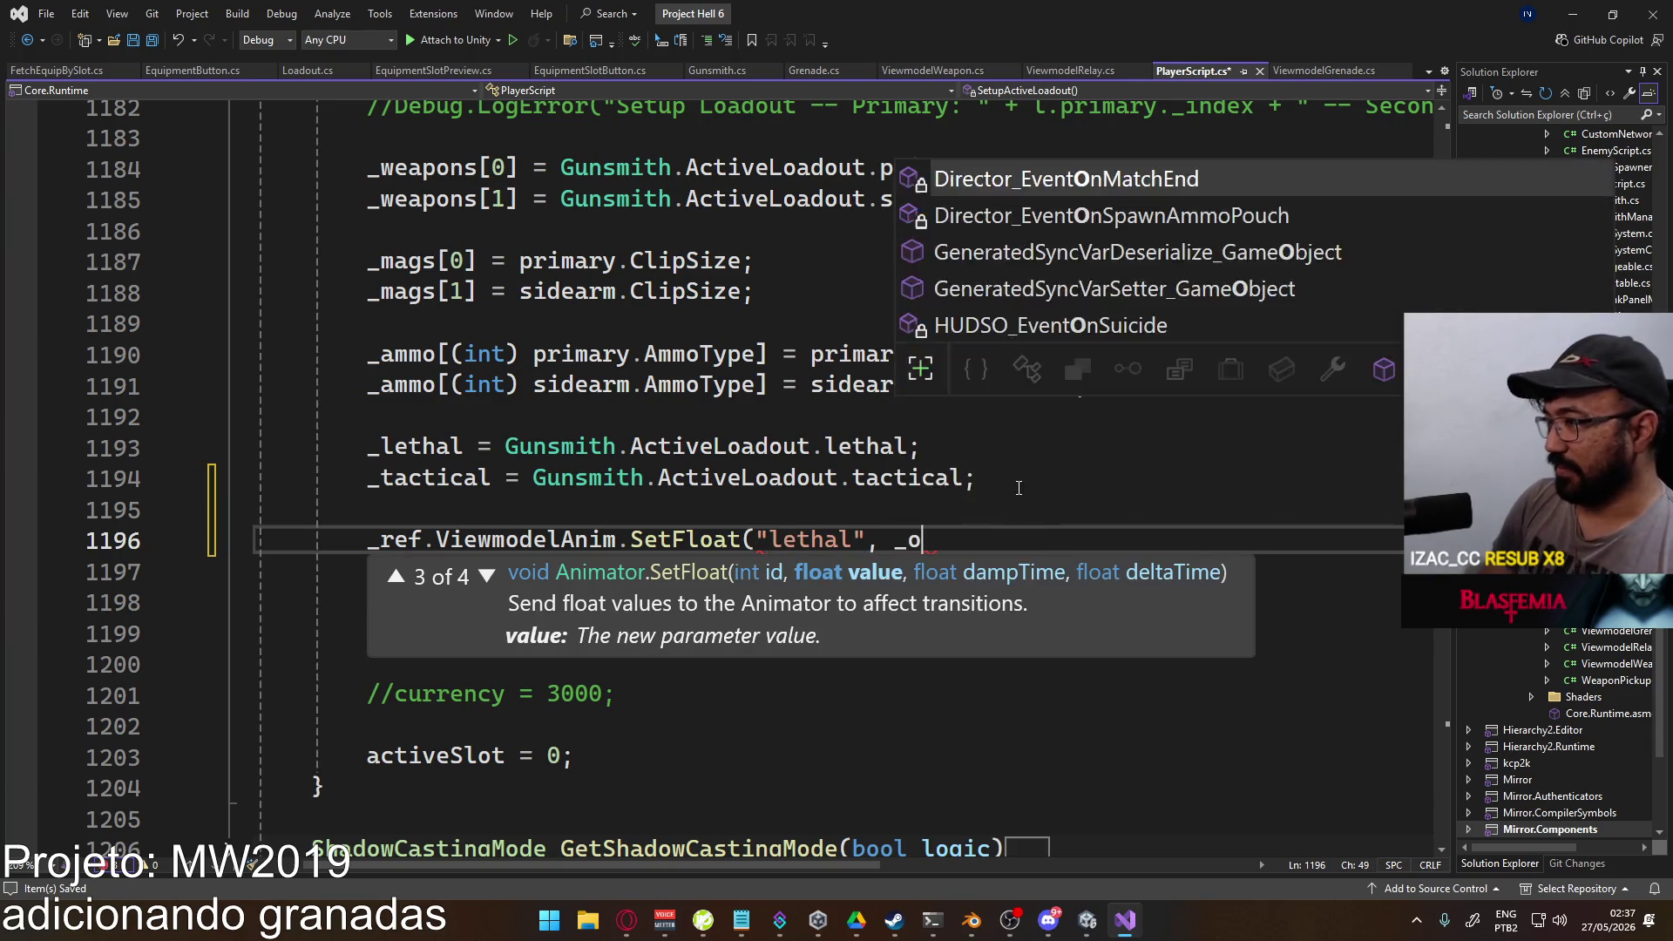
{"action": "key", "text": "BackSpace"}
{"action": "type", "text": "lethal"}
Step: Add a matching SetFloat("tactical", _tactical) line, save PlayerScript, and return to Unity
{"action": "key", "text": "Tab"}
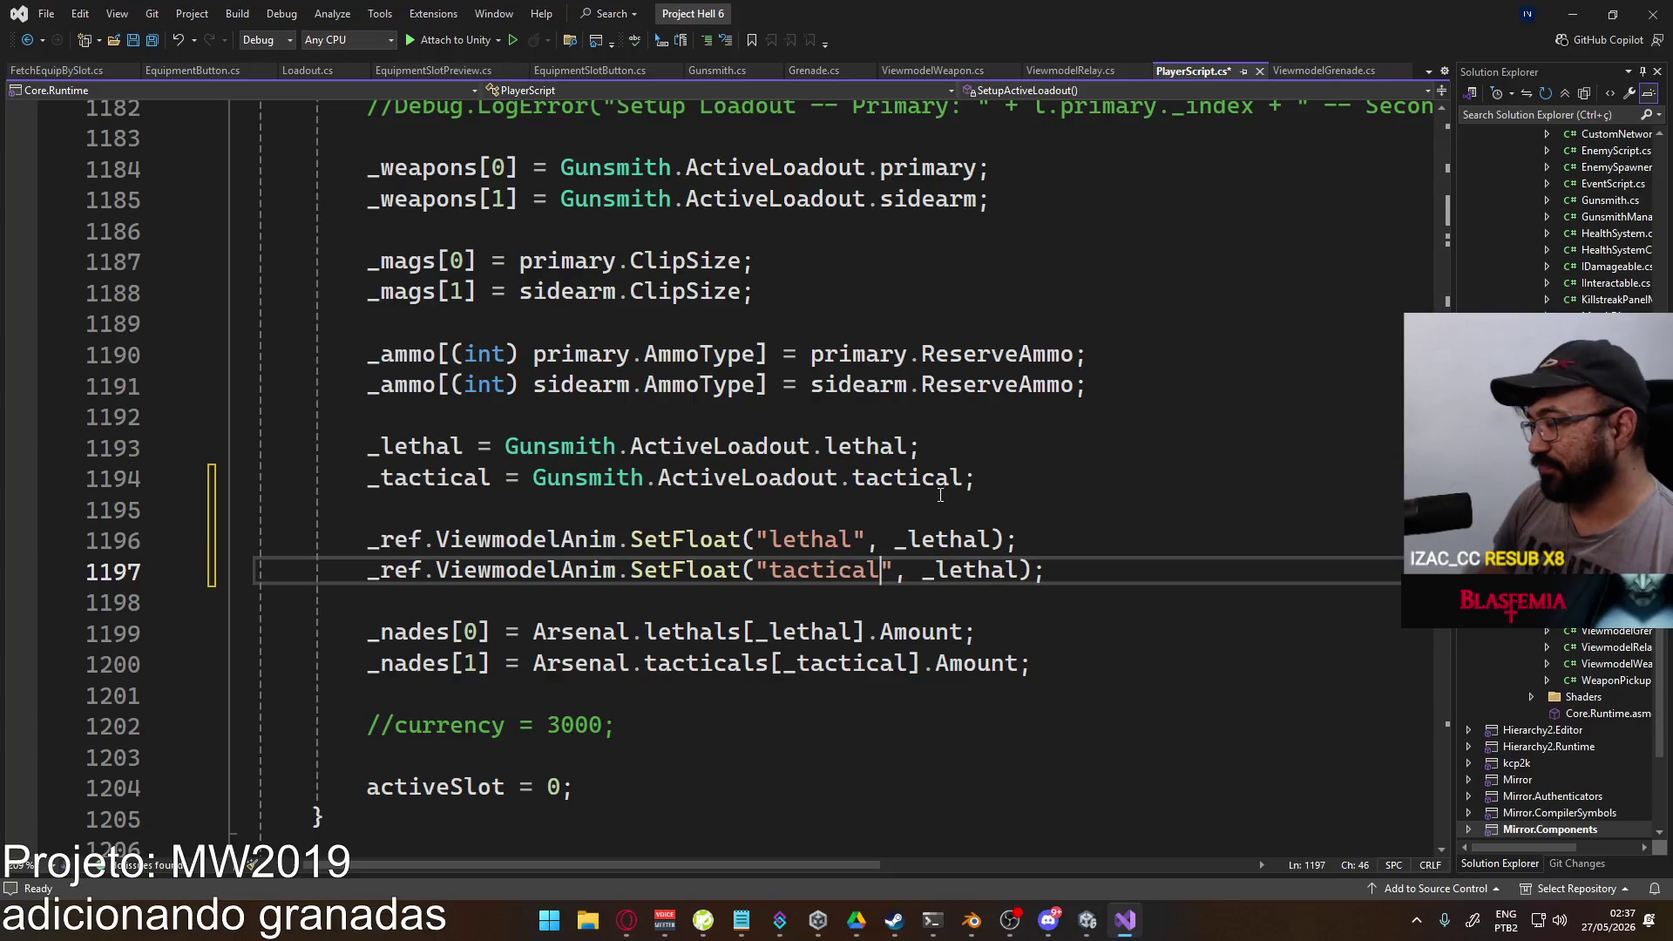
{"action": "key", "text": "Right"}
{"action": "key", "text": "Right"}
{"action": "key", "text": "Right"}
{"action": "key", "text": "ctrl+shift+Right"}
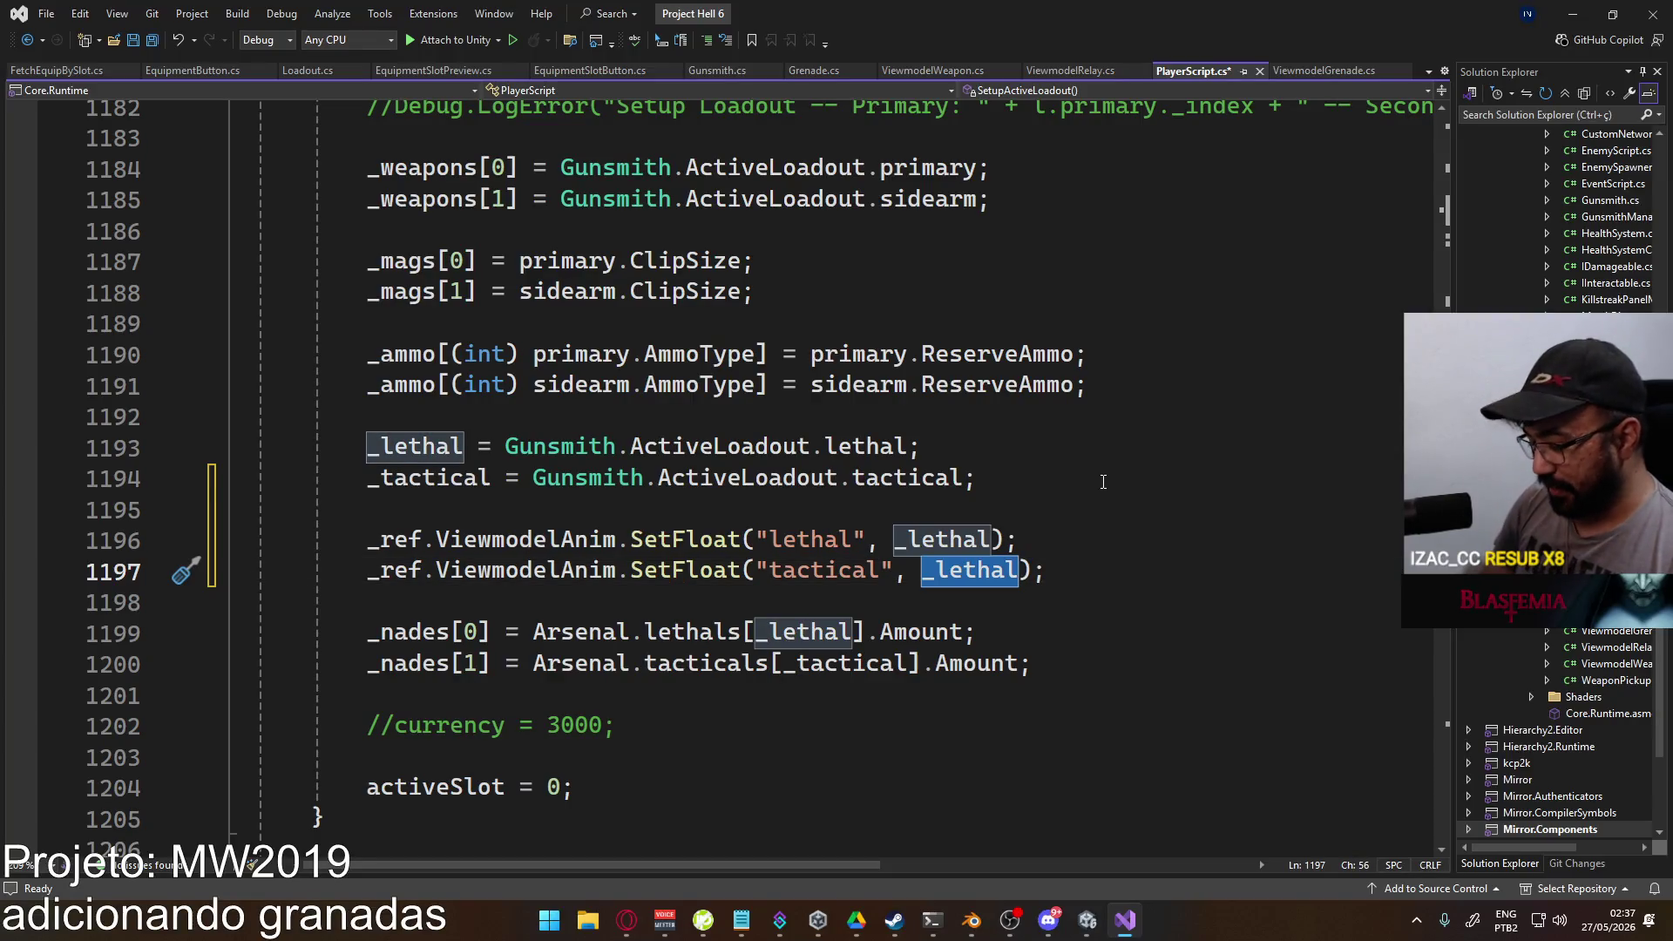
{"action": "type", "text": "_tac"}
{"action": "key", "text": "Tab"}
{"action": "key", "text": "End"}
{"action": "key", "text": "ctrl+s"}
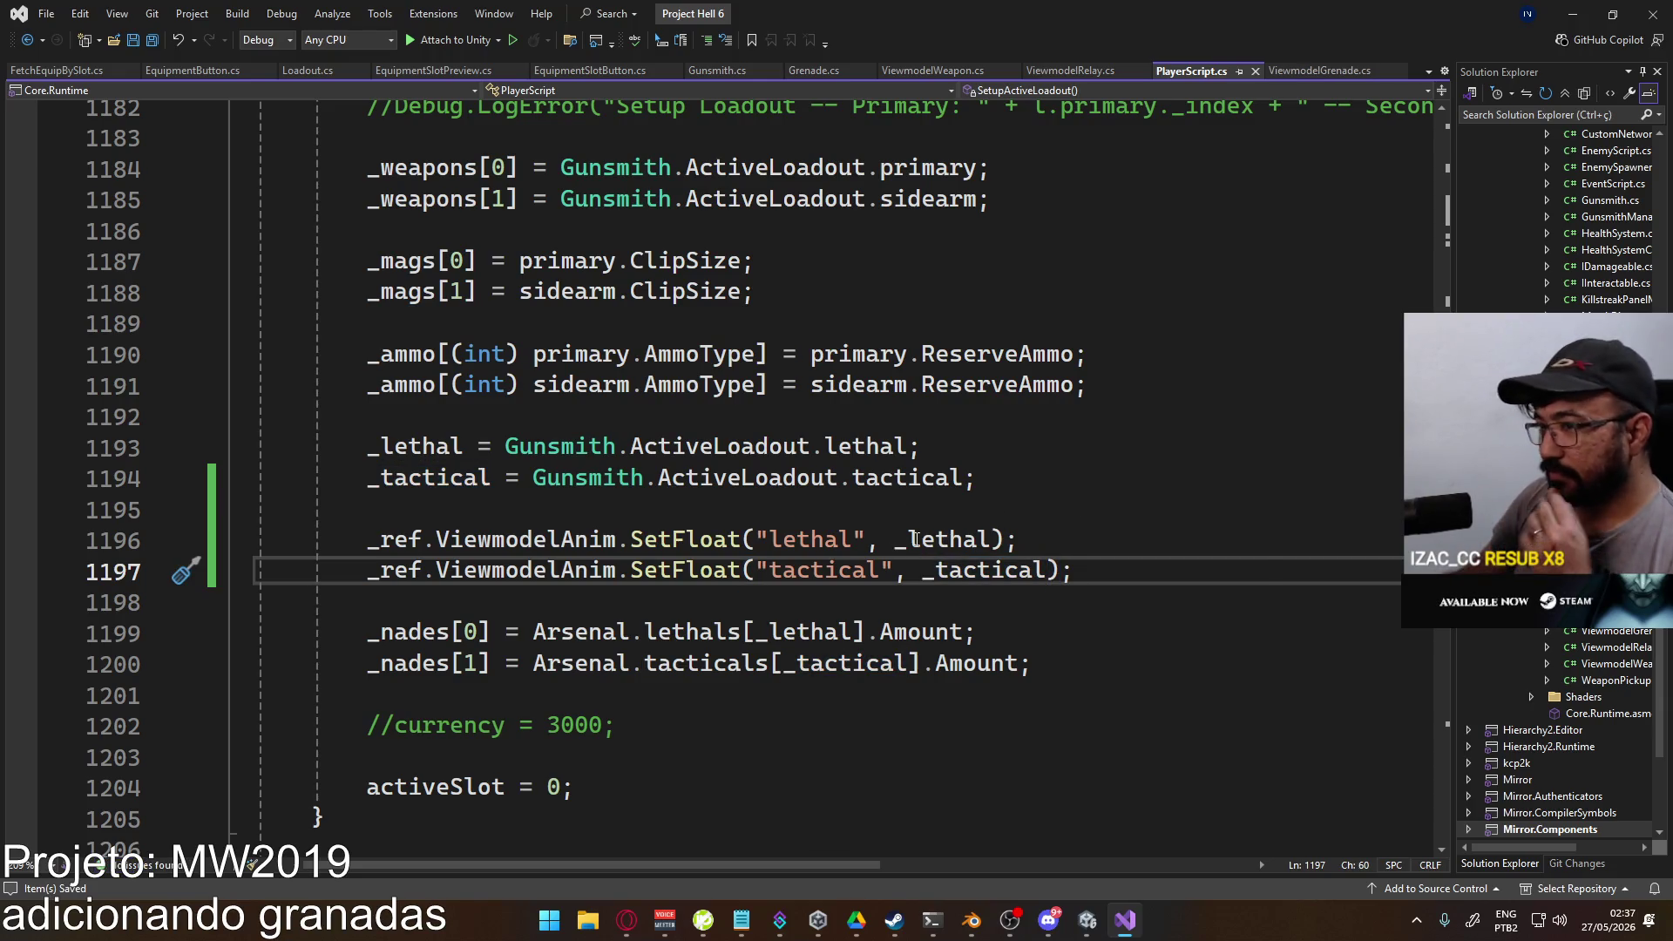
{"action": "mouse_move", "coordinate": [1100, 919]}
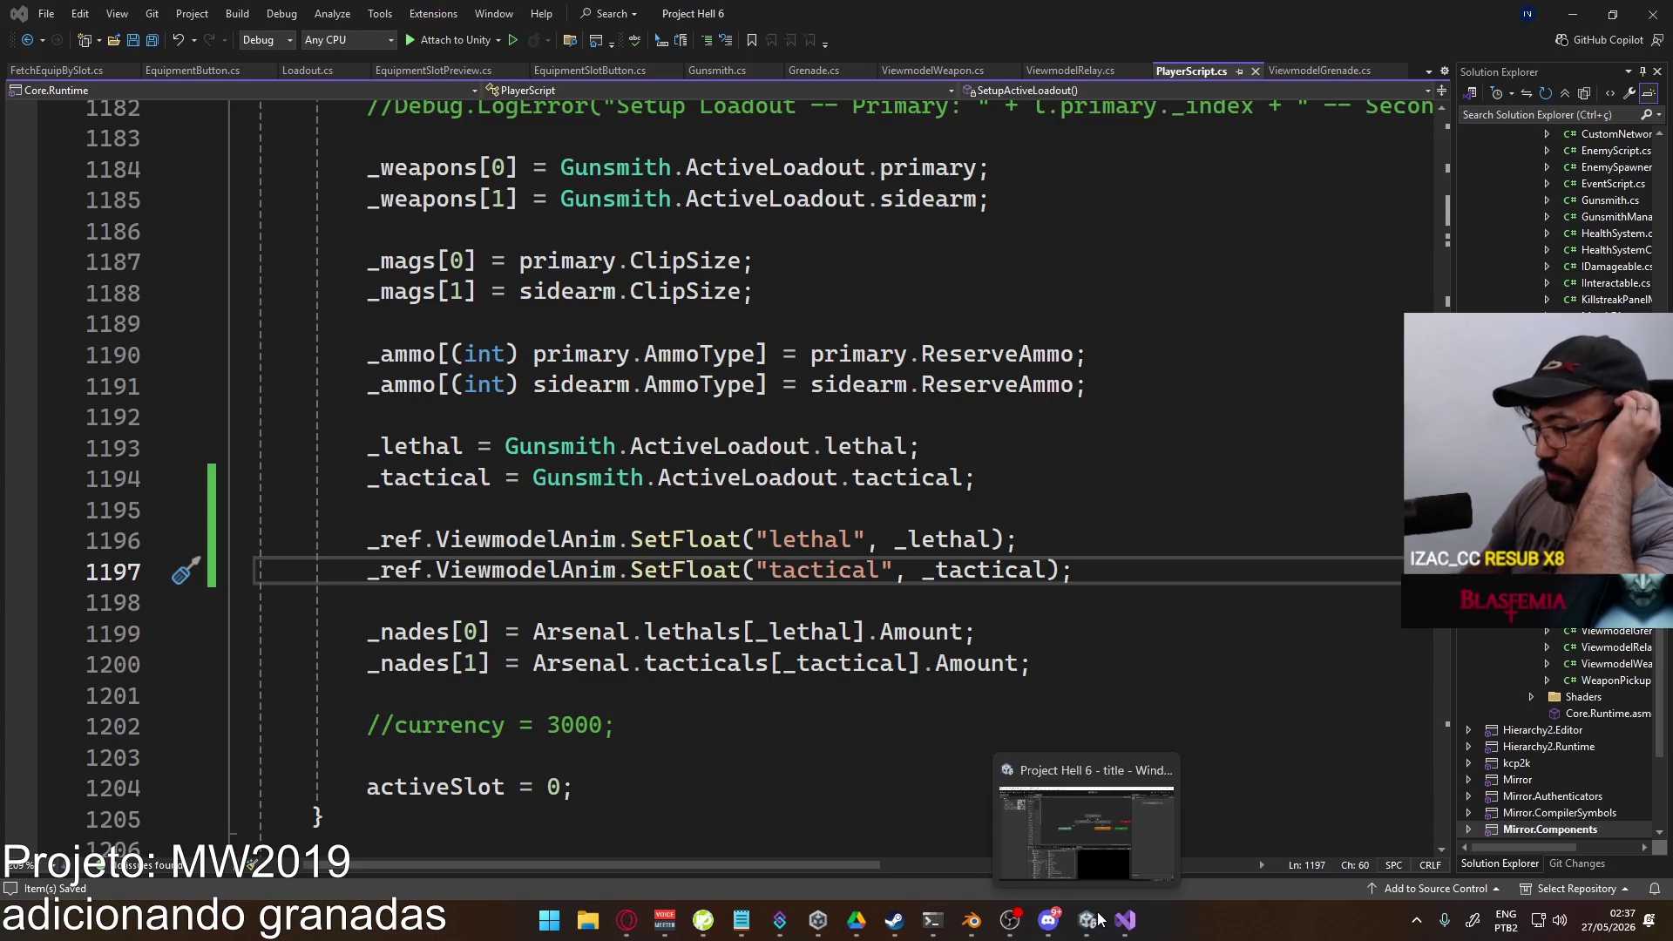
{"action": "left_click", "coordinate": [1098, 818]}
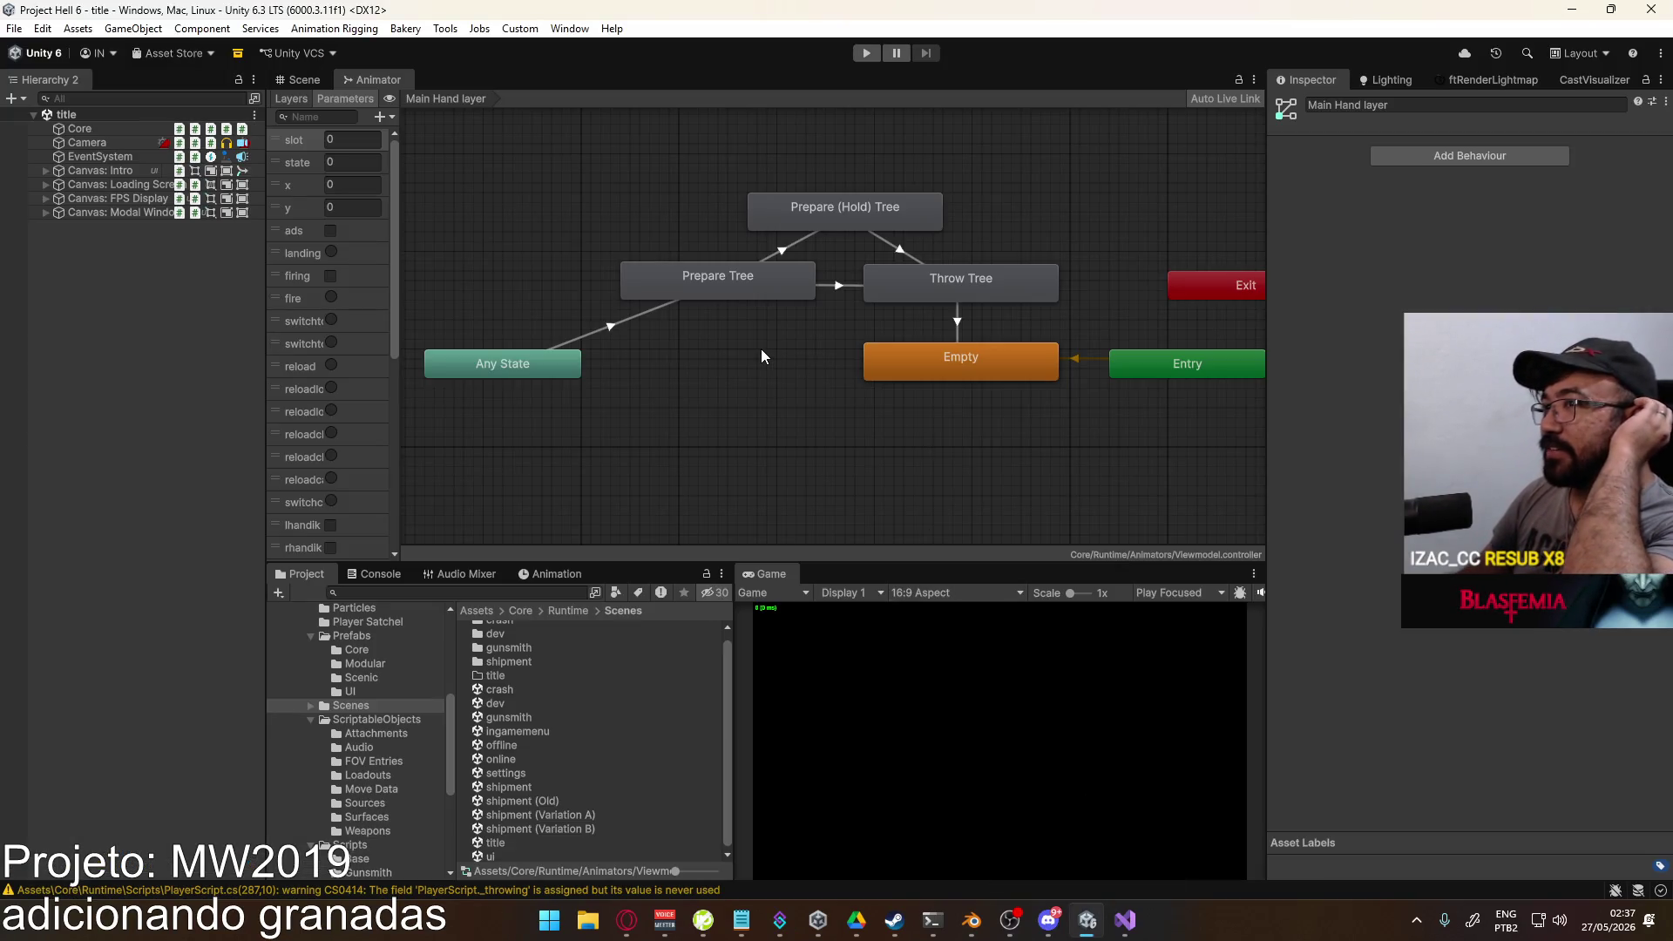
Step: From the Scene view, enter Play mode and launch the shipment match
{"action": "left_click", "coordinate": [289, 87]}
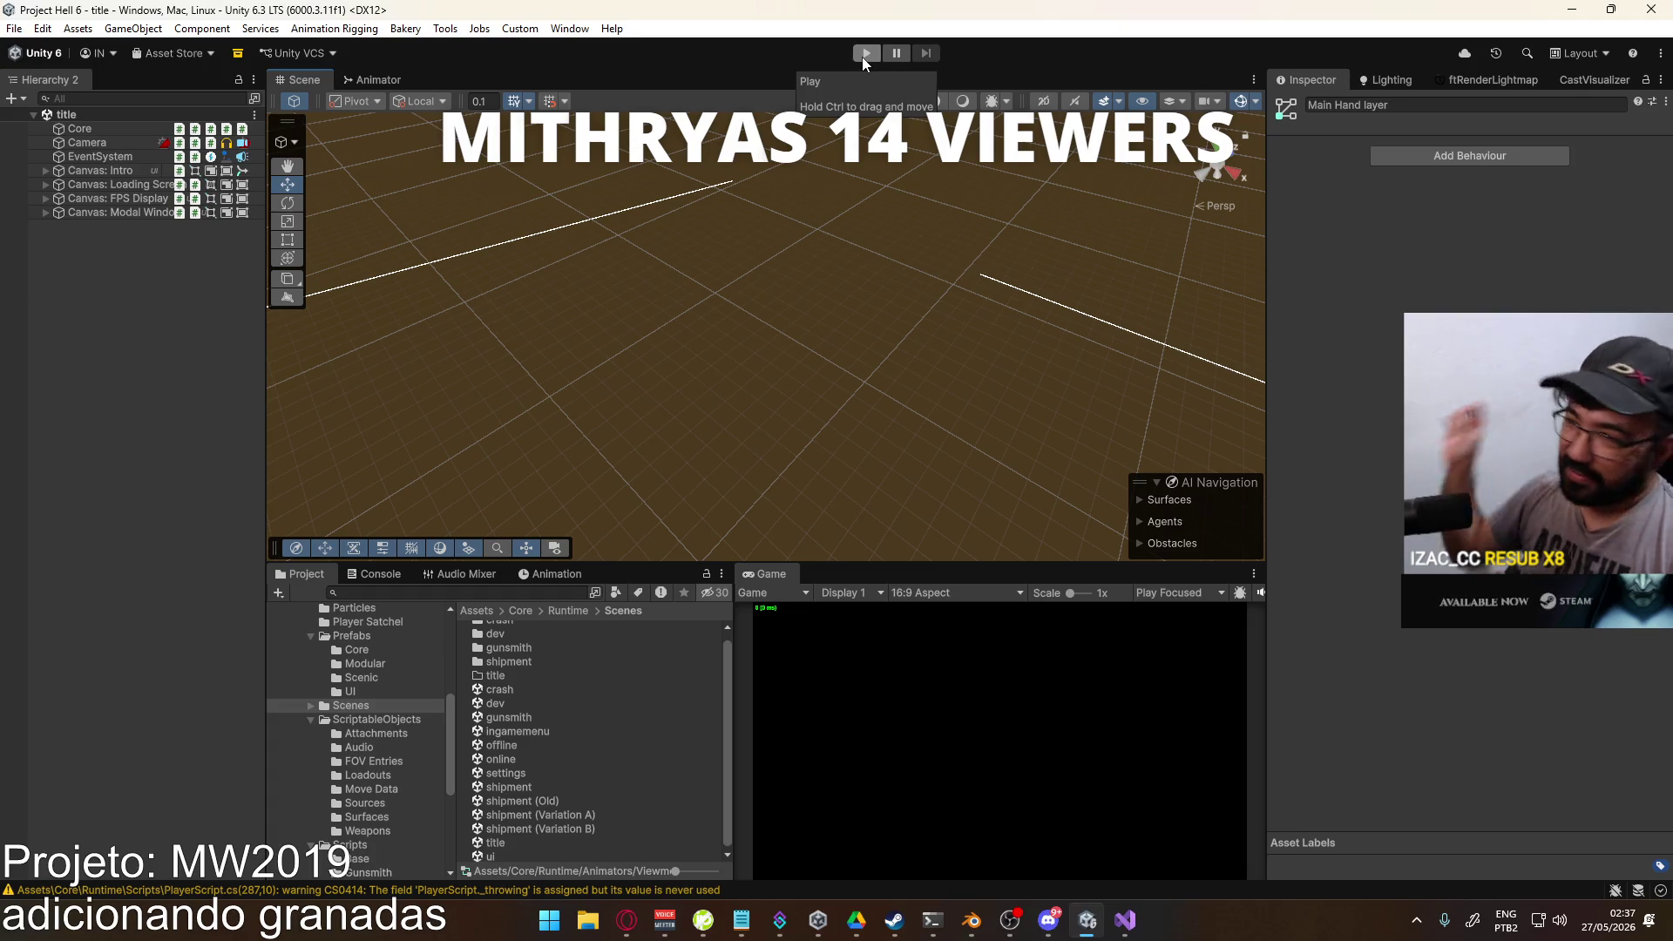
{"action": "left_click", "coordinate": [877, 56]}
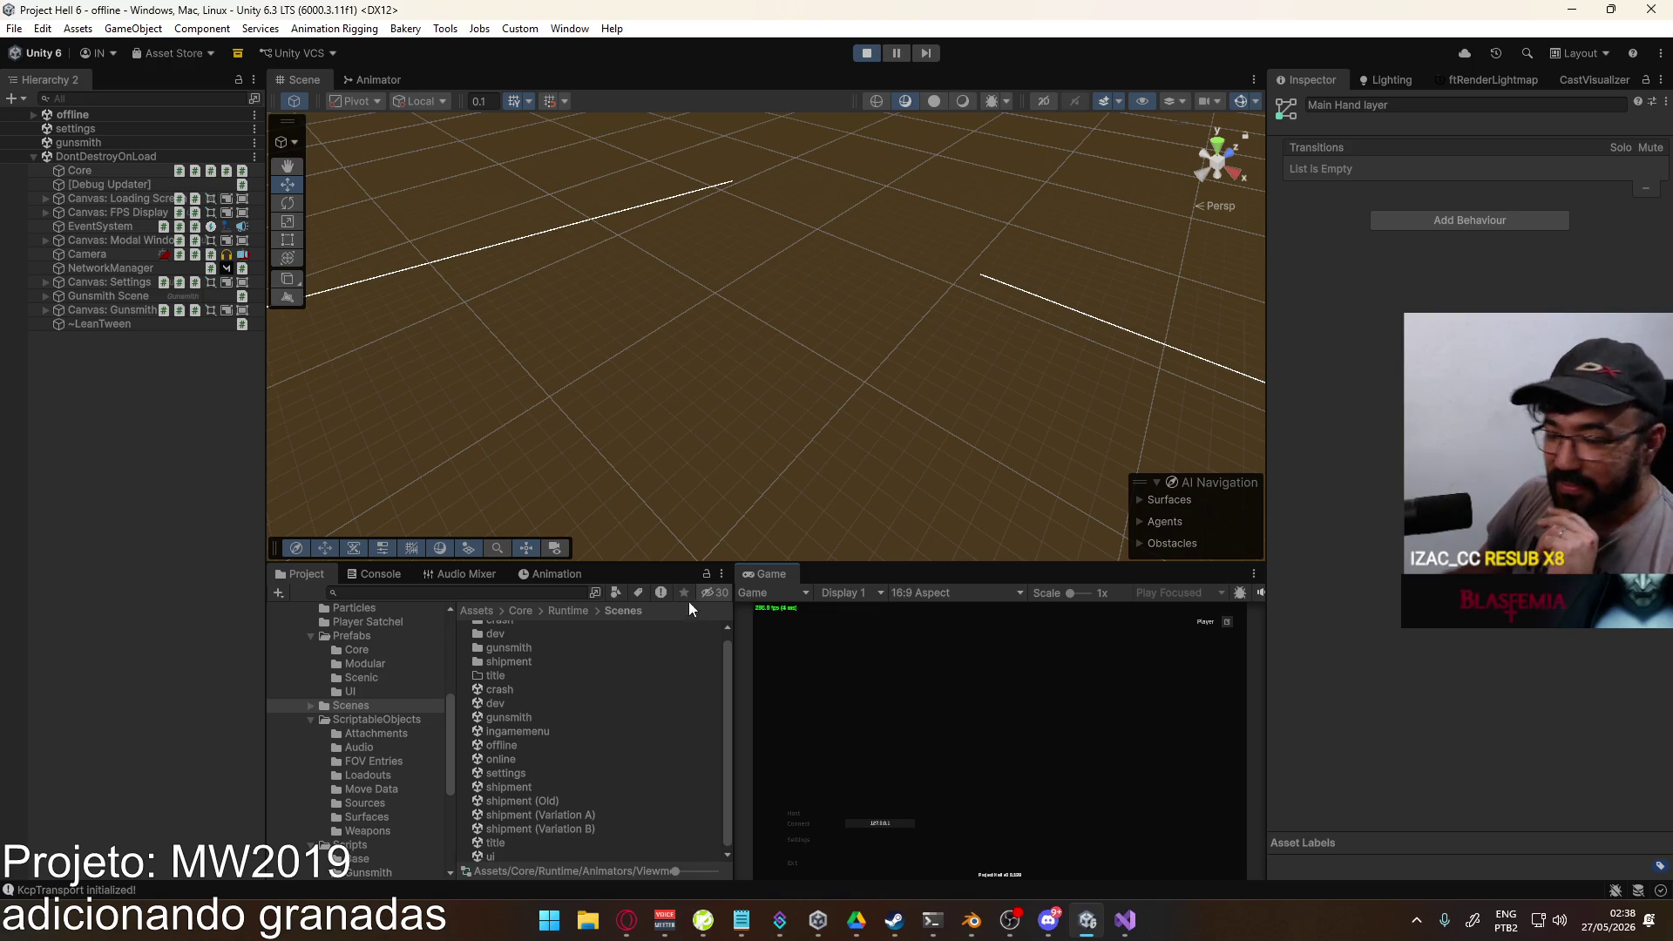
{"action": "left_click", "coordinate": [901, 865]}
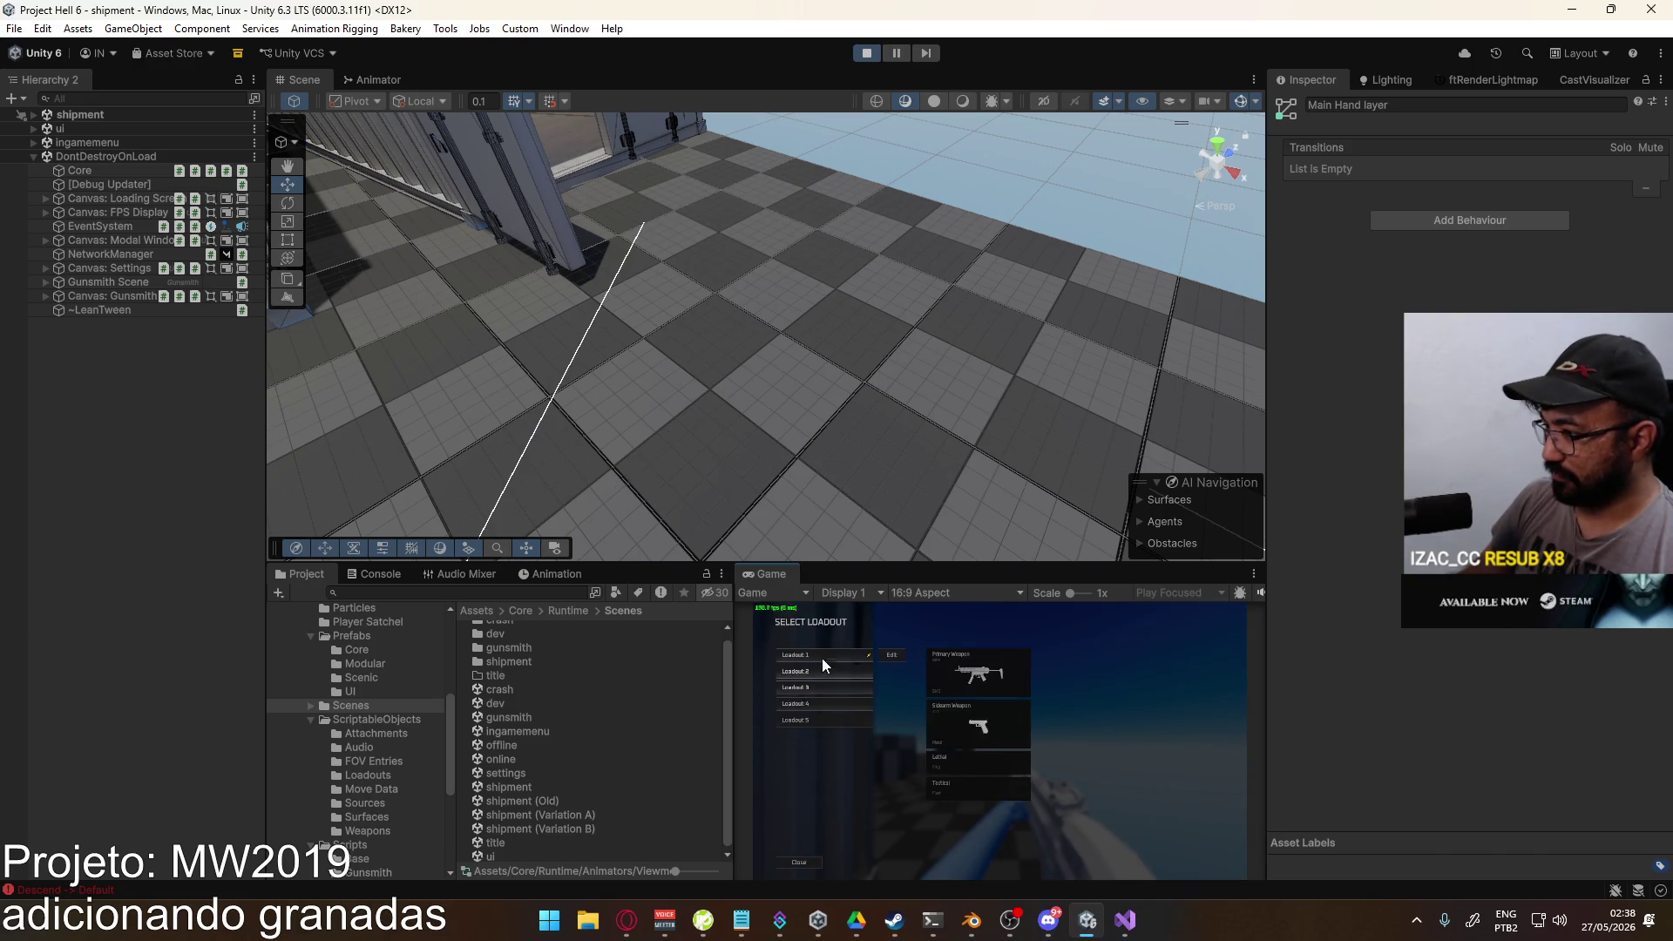
Step: Set loadout 1's lethal to Throwing Knife, deploy, walk forward, then end the playtest
{"action": "left_click", "coordinate": [887, 655]}
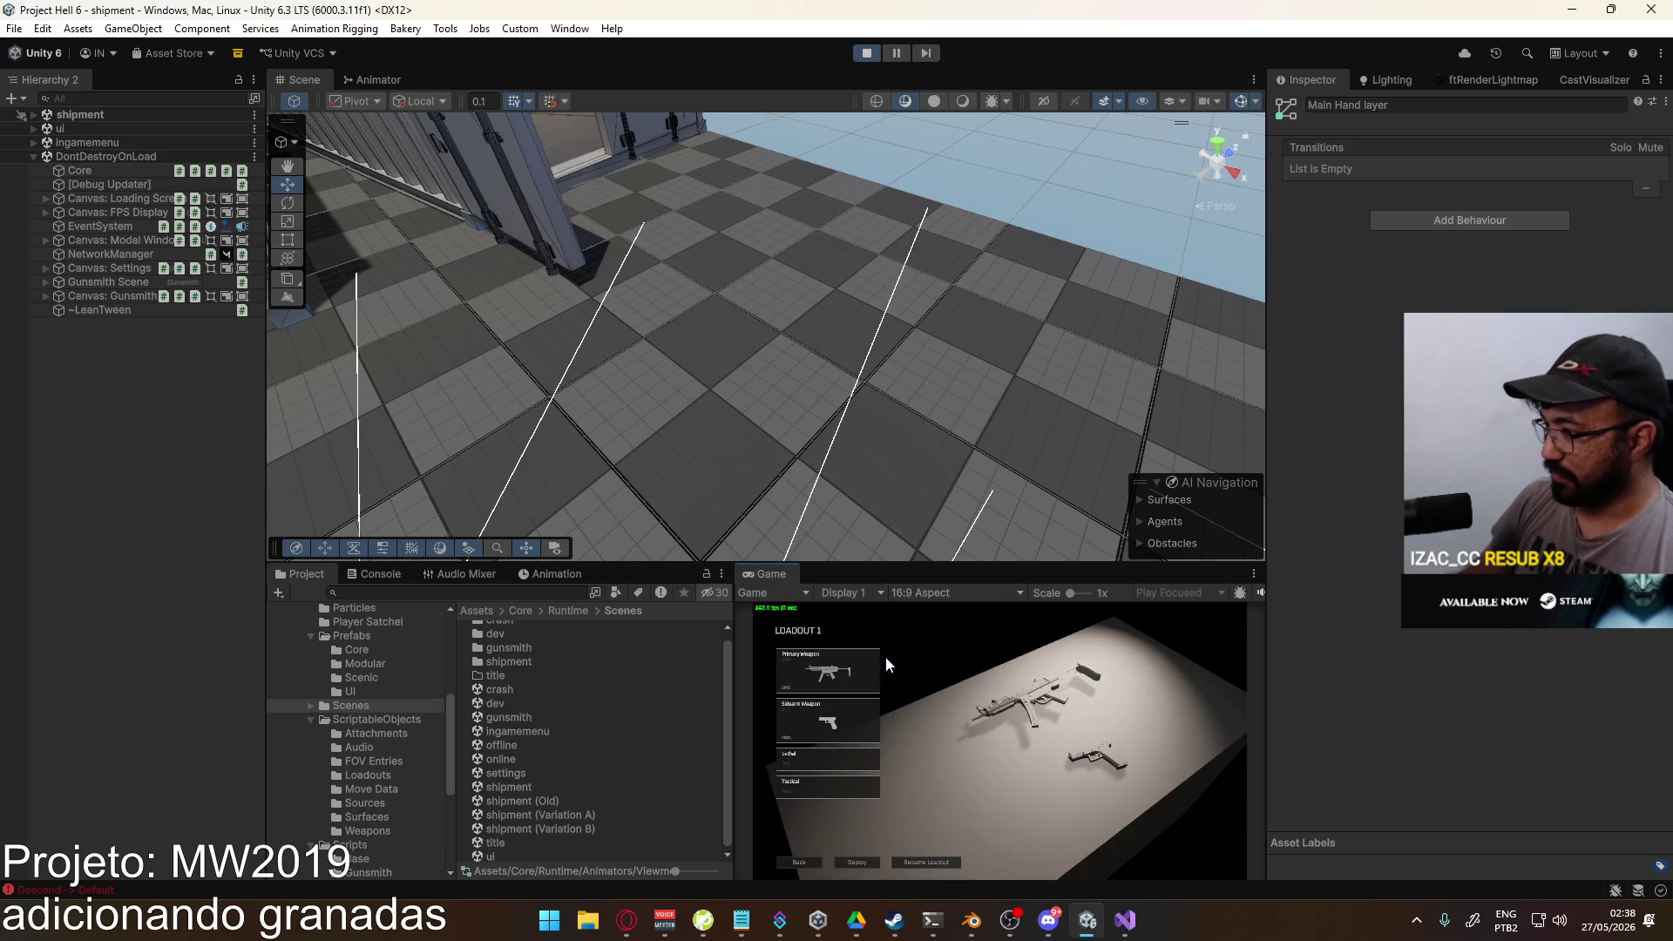
{"action": "left_click", "coordinate": [835, 756]}
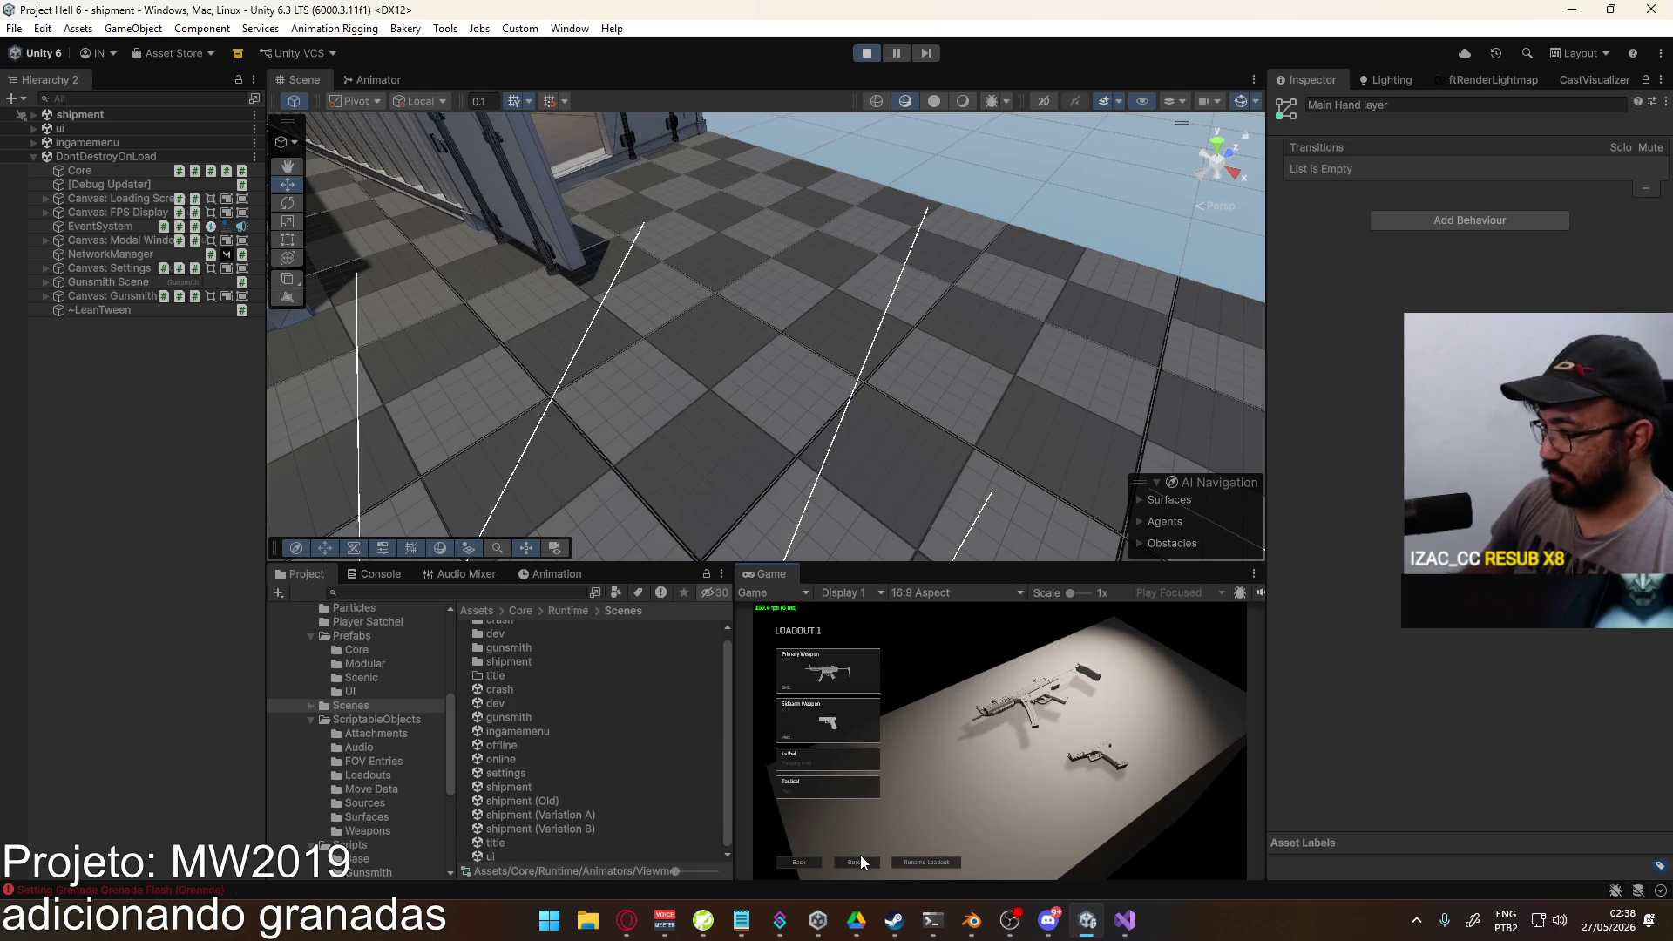
{"action": "left_click", "coordinate": [859, 862]}
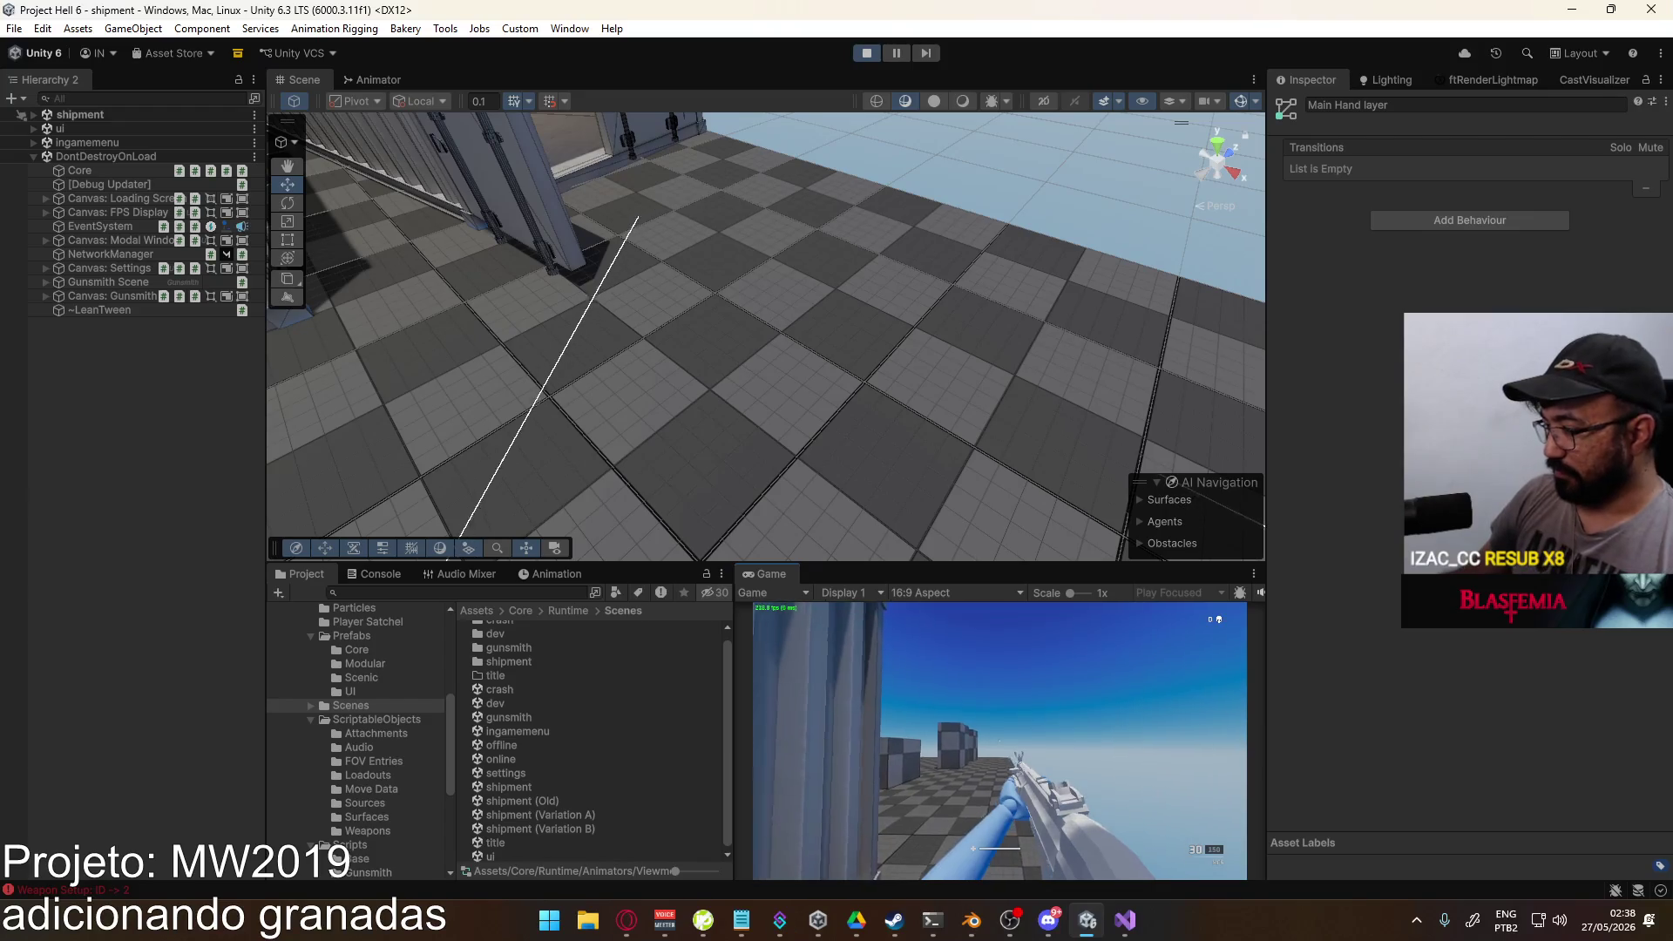
{"action": "key", "text": "w"}
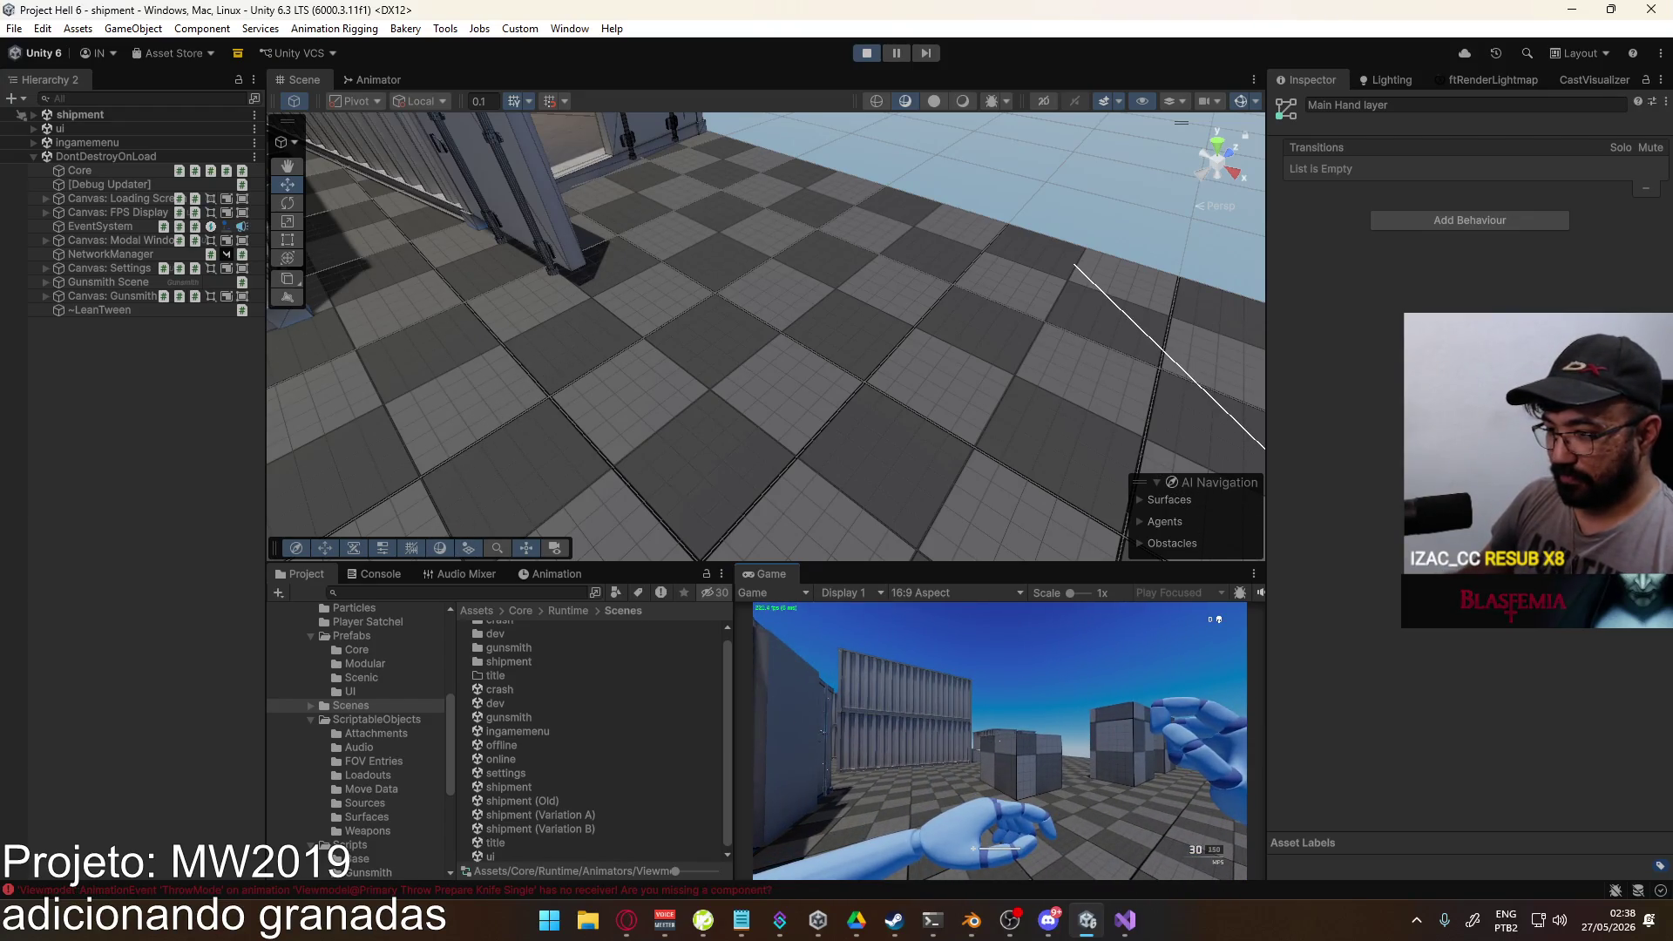
{"action": "key", "text": "ctrl+shift+p"}
{"action": "key", "text": "super"}
{"action": "key", "text": "Escape"}
Step: Exit Play mode and bring the Project assets view back
{"action": "left_click", "coordinate": [867, 52]}
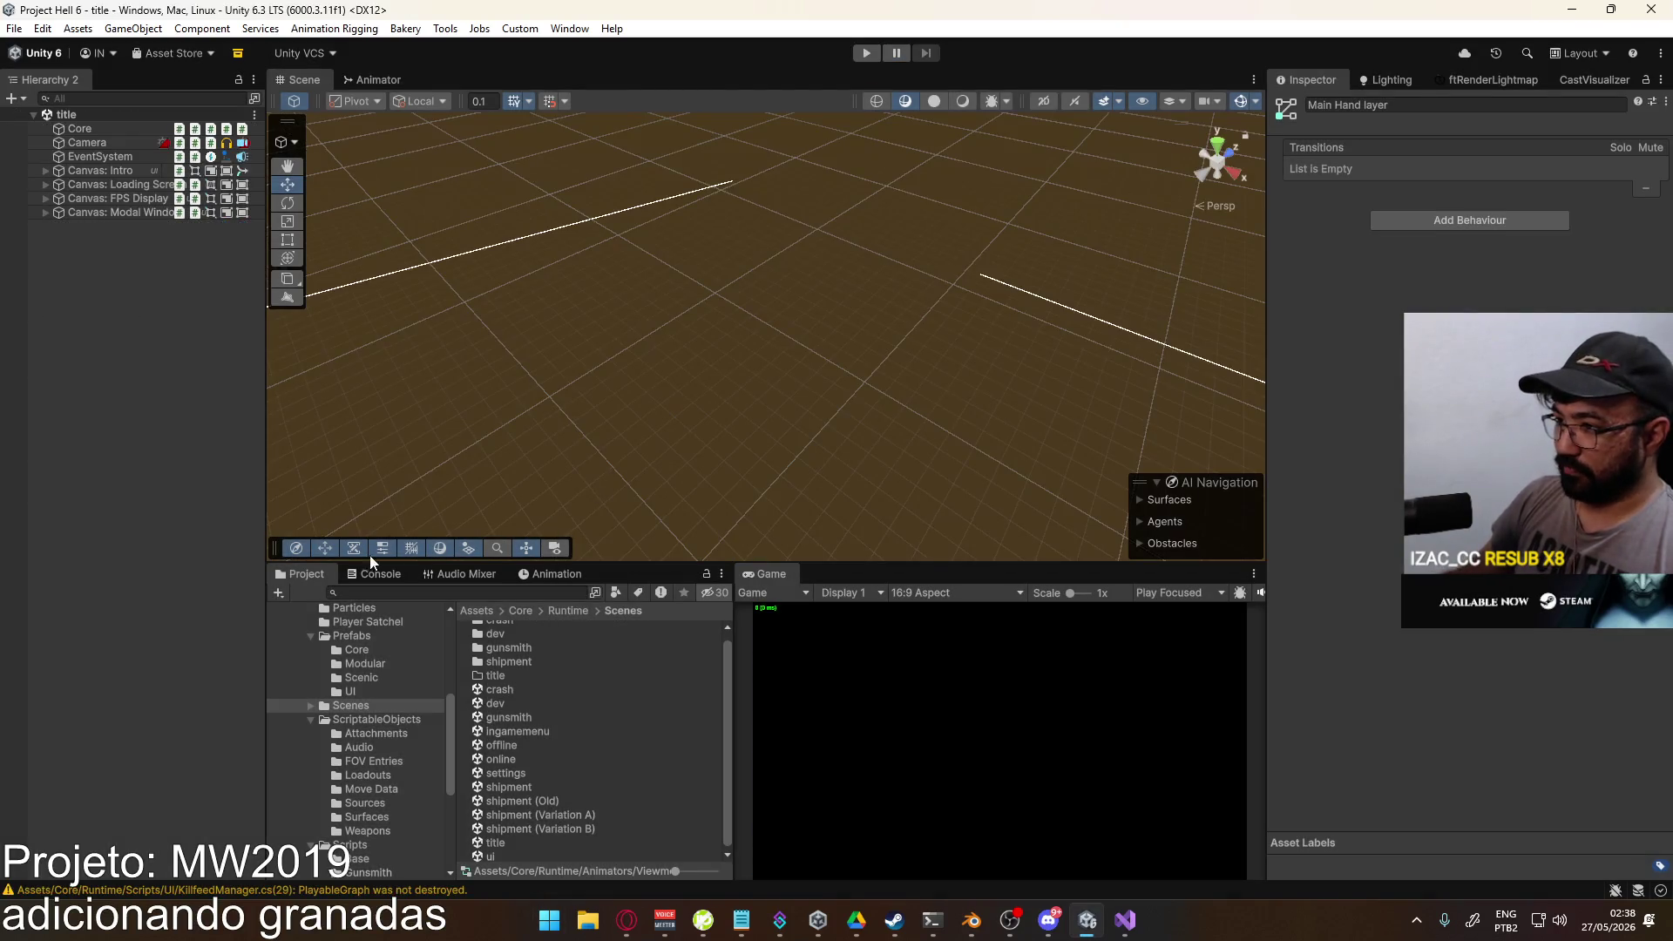
{"action": "left_click", "coordinate": [374, 576]}
{"action": "left_click", "coordinate": [300, 574]}
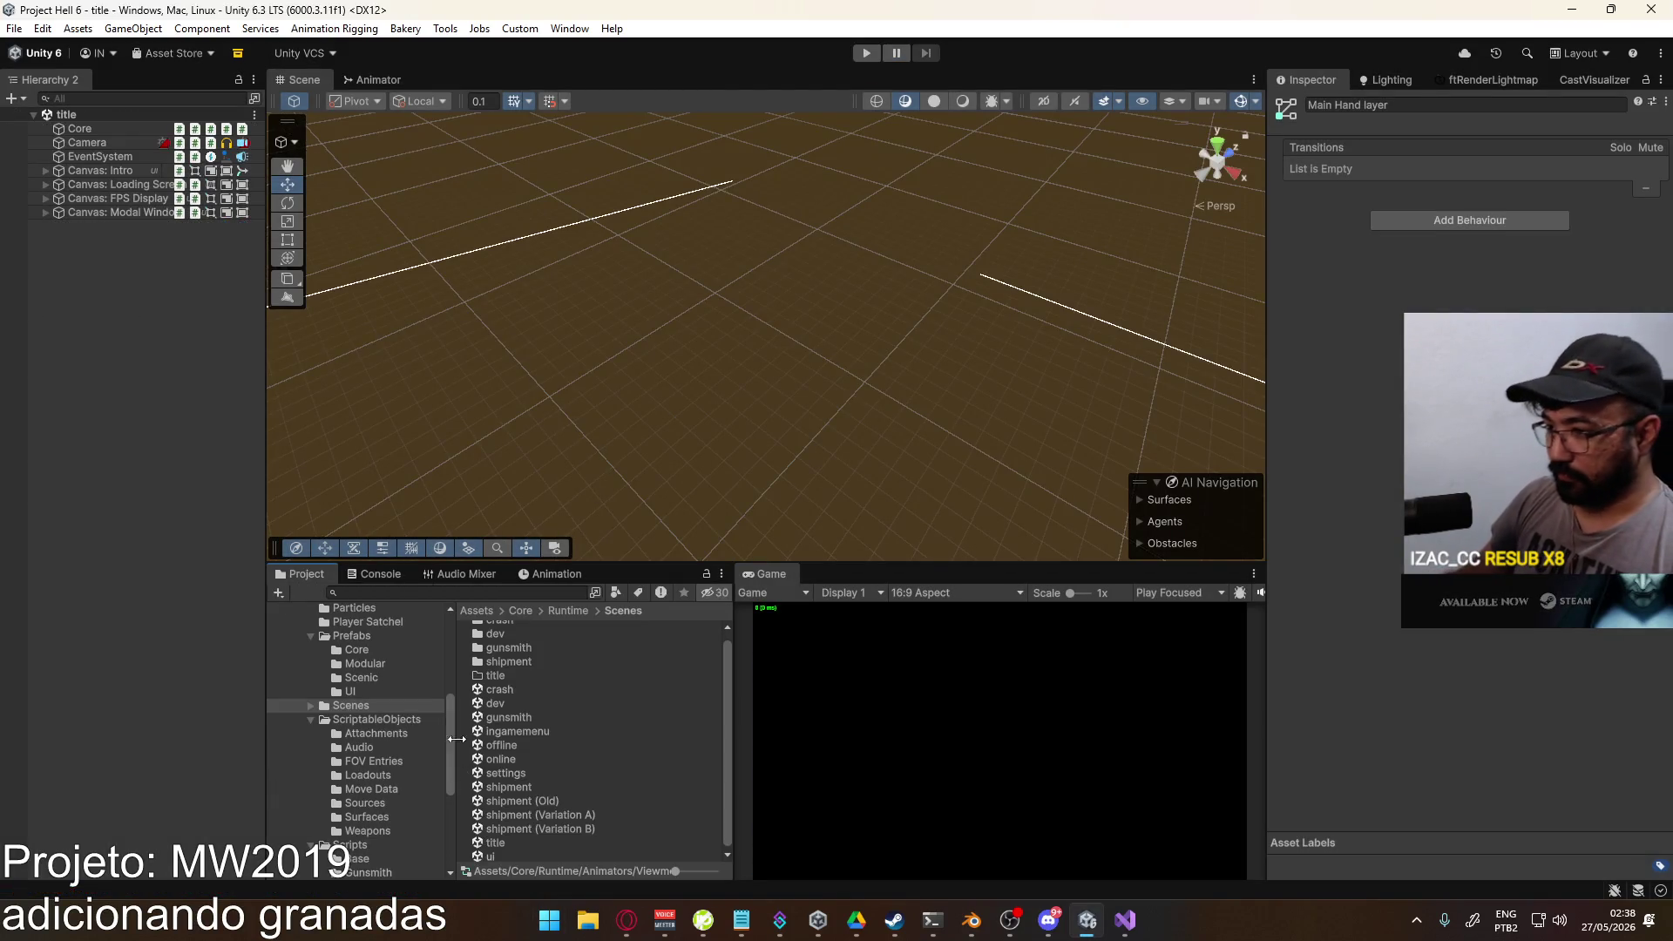
Step: Browse to Core/Runtime/Animations/Viewmodel and scroll down to the Primary Throw clips
{"action": "left_click", "coordinate": [413, 720]}
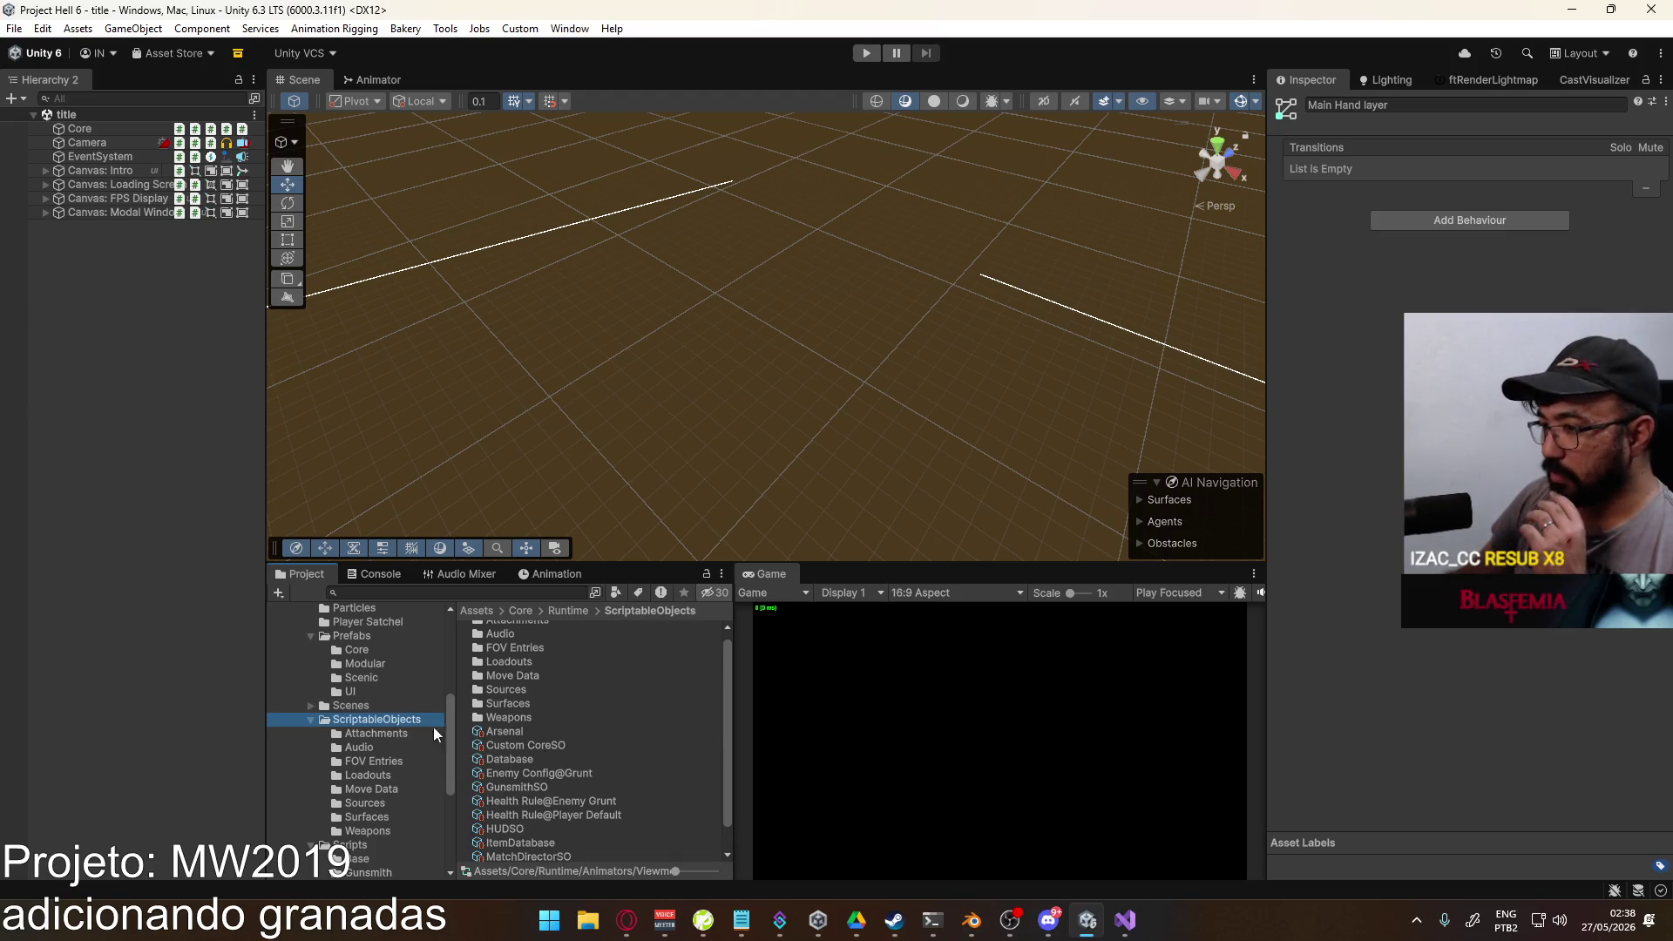
{"action": "scroll", "coordinate": [366, 767], "scroll_direction": "up", "scroll_amount": 3}
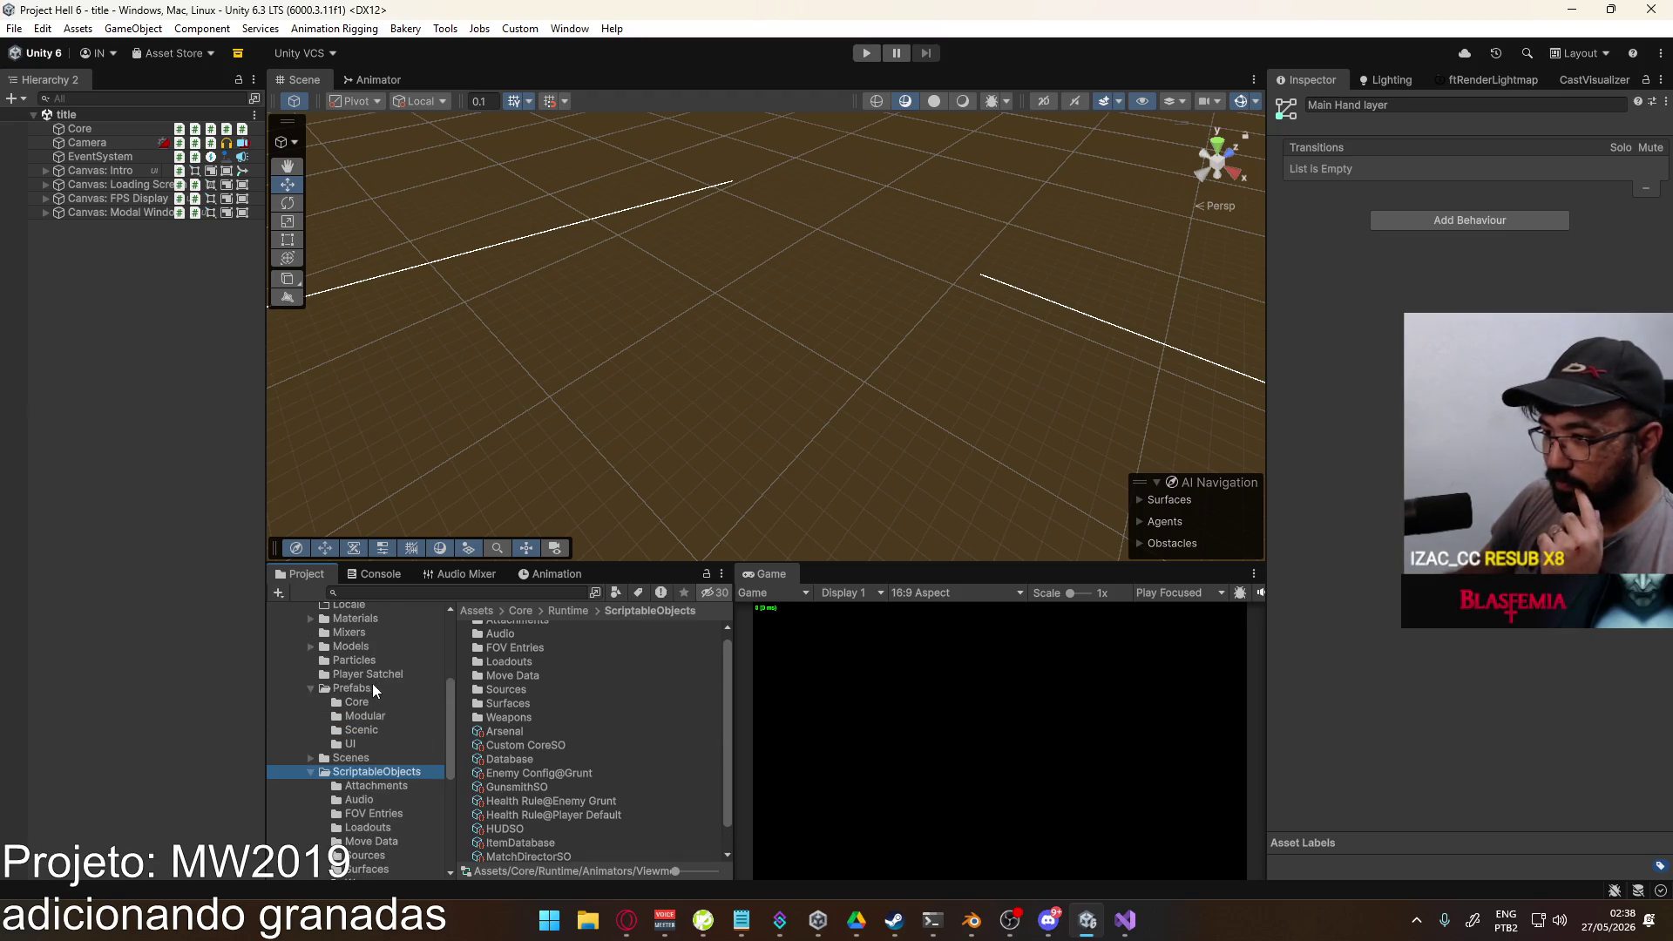
{"action": "scroll", "coordinate": [374, 684], "scroll_direction": "up", "scroll_amount": 5}
{"action": "left_click", "coordinate": [379, 653]}
{"action": "double_click", "coordinate": [536, 668]}
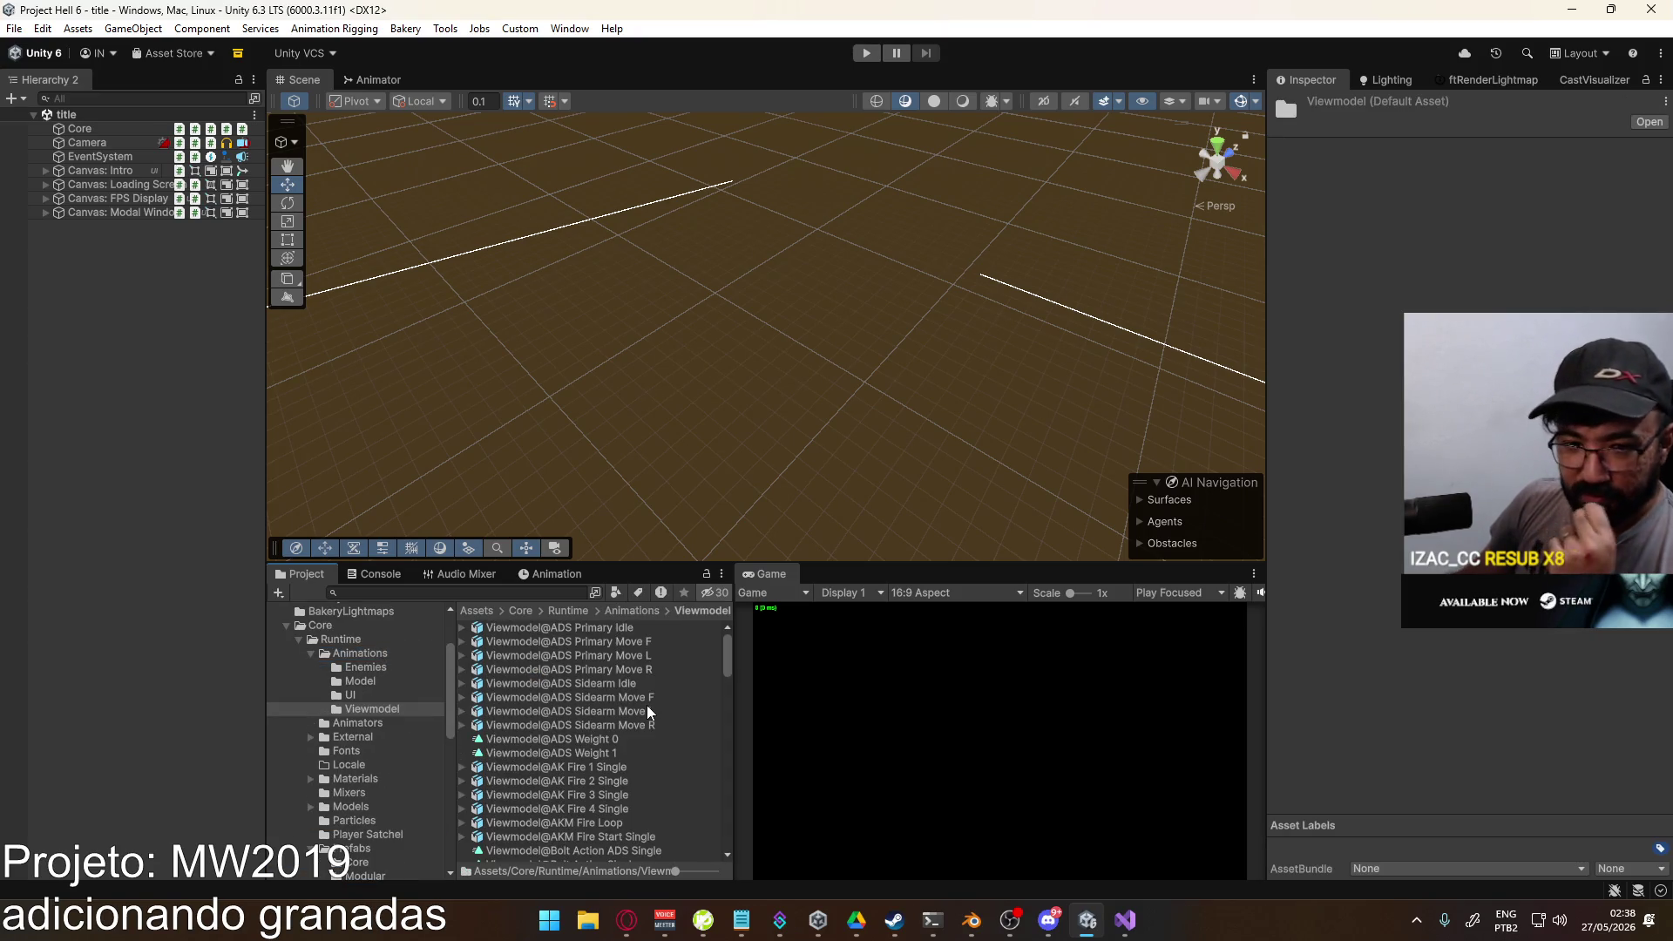
{"action": "scroll", "coordinate": [647, 710], "scroll_direction": "down", "scroll_amount": 10}
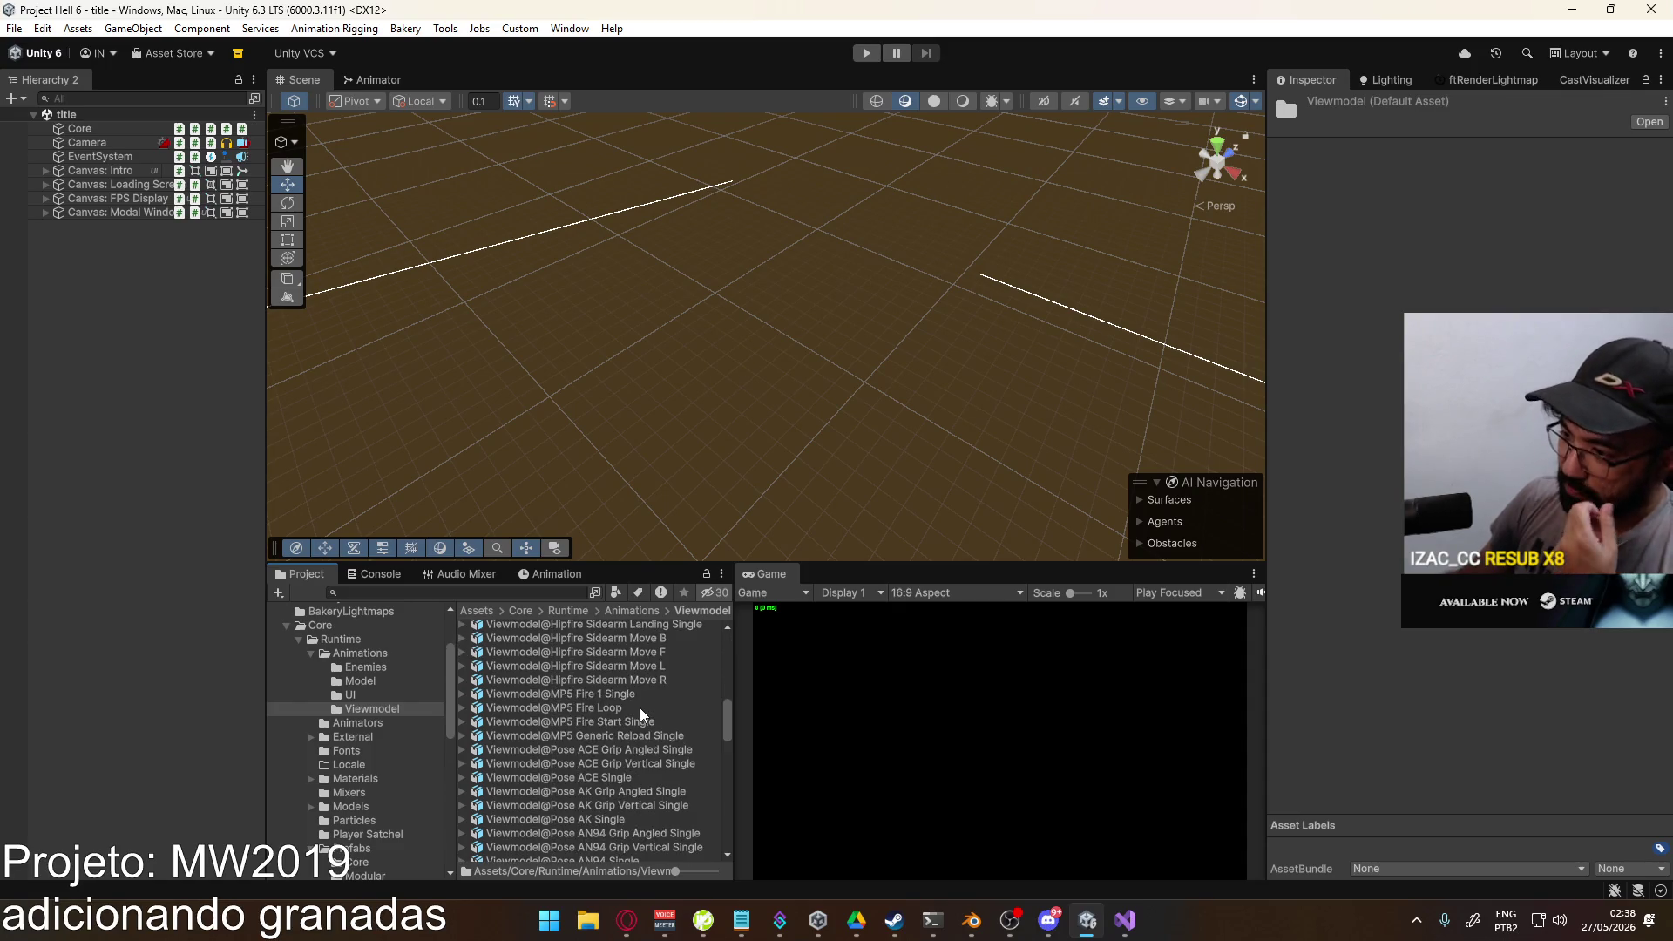
{"action": "scroll", "coordinate": [640, 708], "scroll_direction": "down", "scroll_amount": 10}
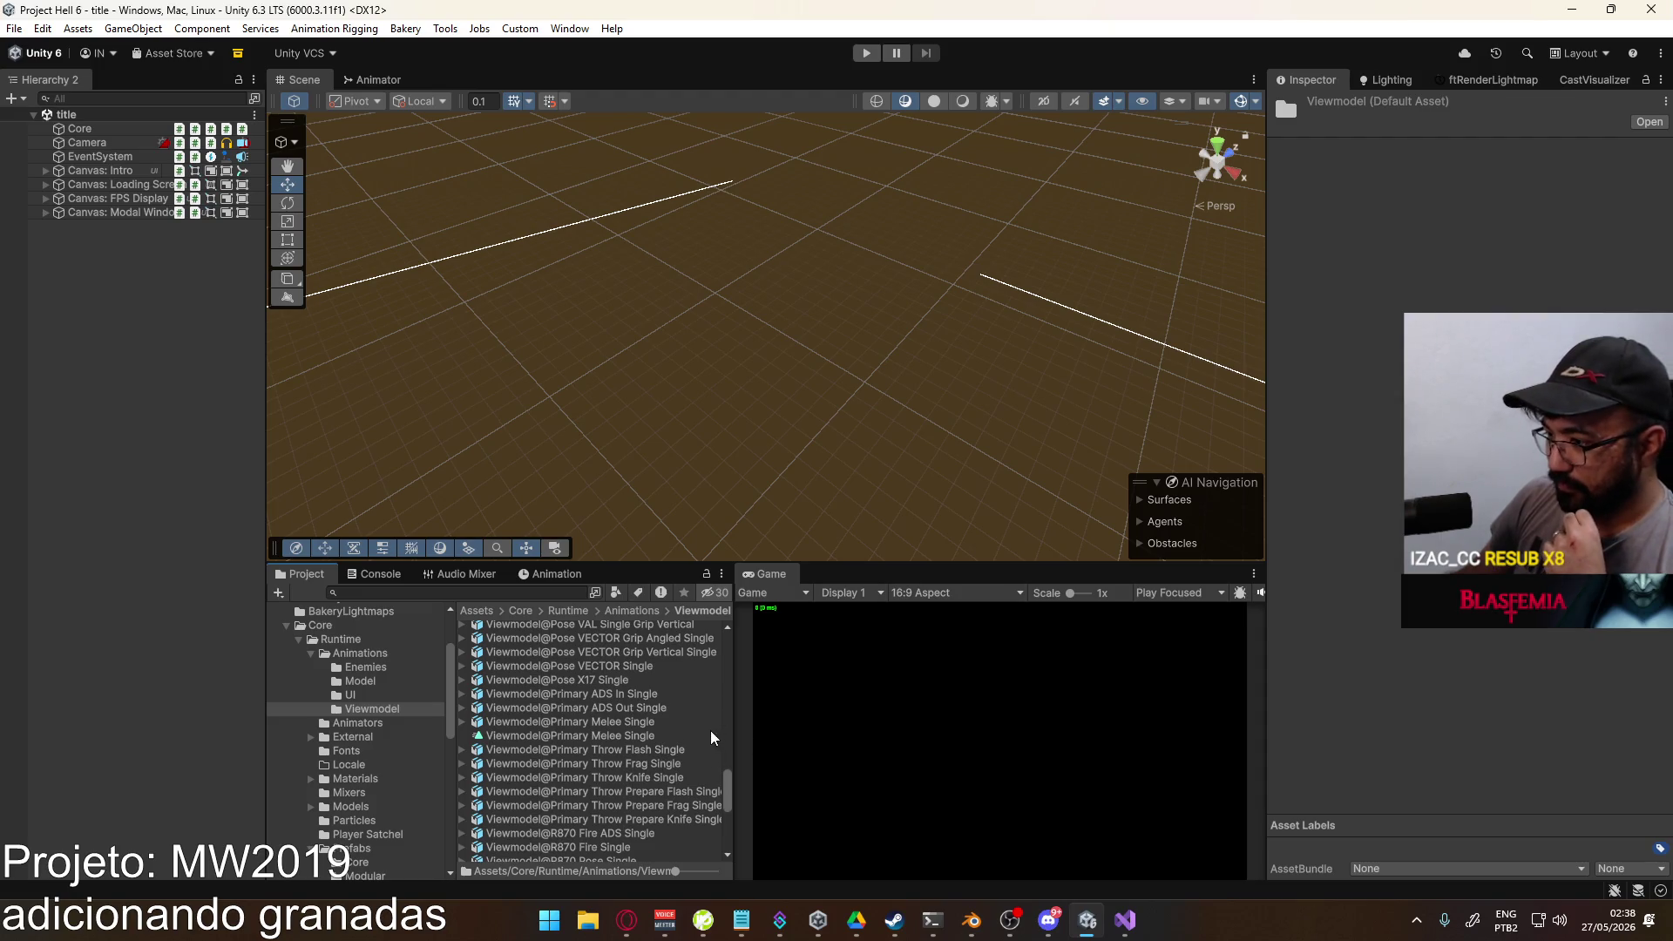
{"action": "scroll", "coordinate": [673, 732], "scroll_direction": "down", "scroll_amount": 3}
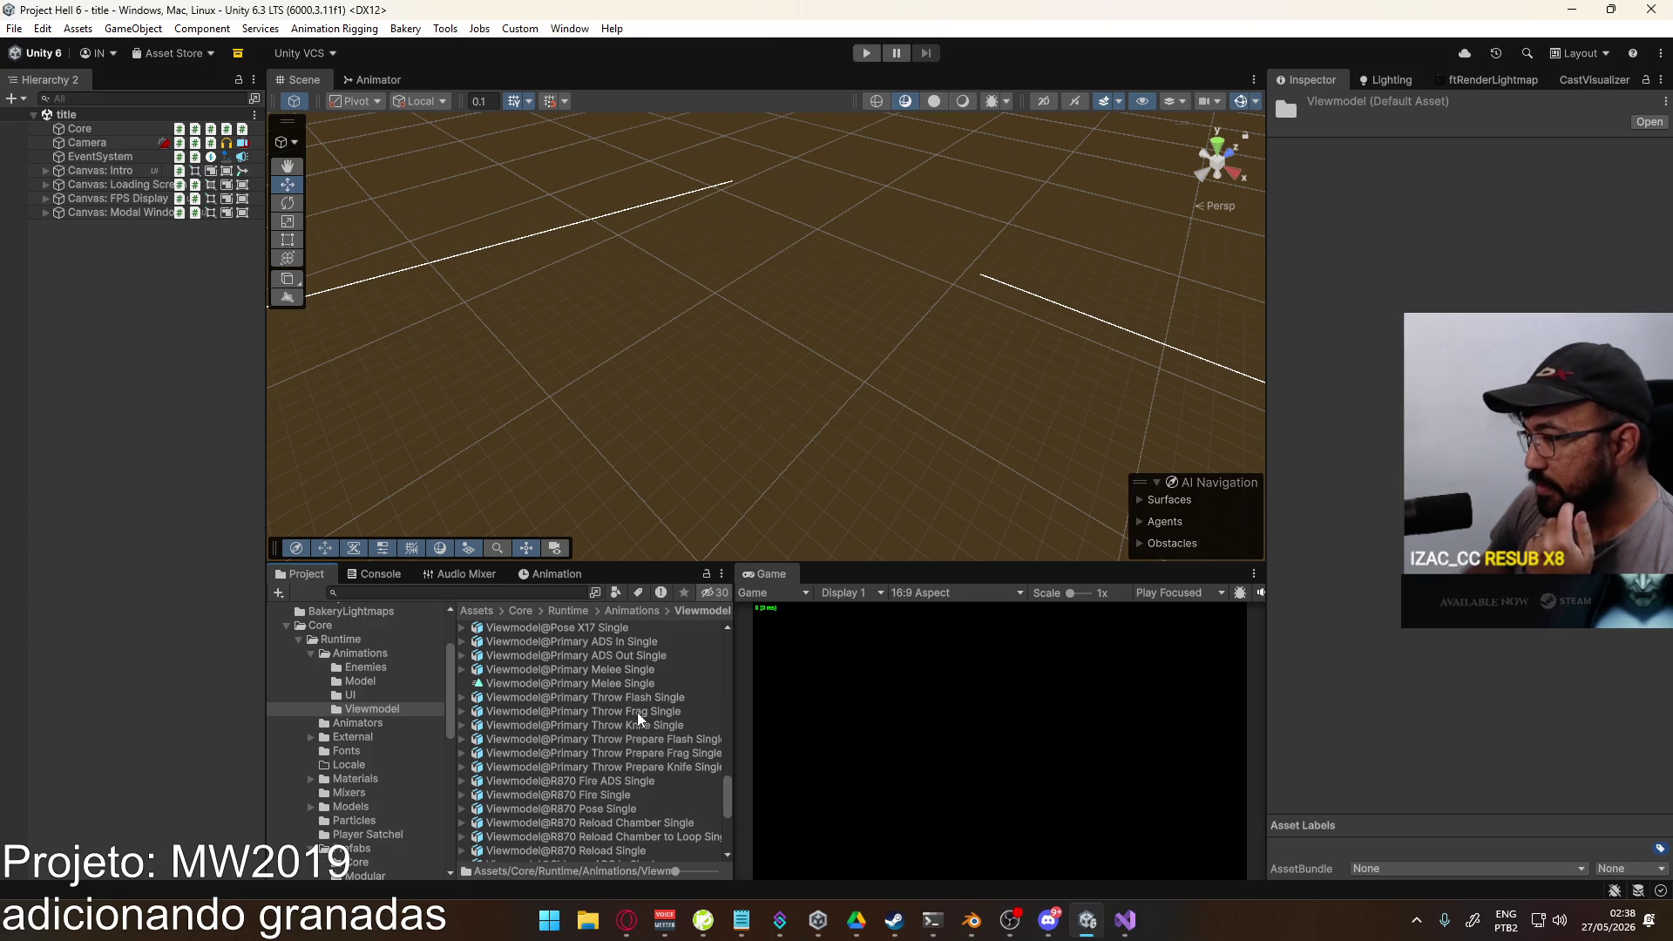
Step: Check the Knife clip's ThrowMode event, then copy CreateLethal from Primary Throw Prepare Frag Single
{"action": "left_click", "coordinate": [619, 727]}
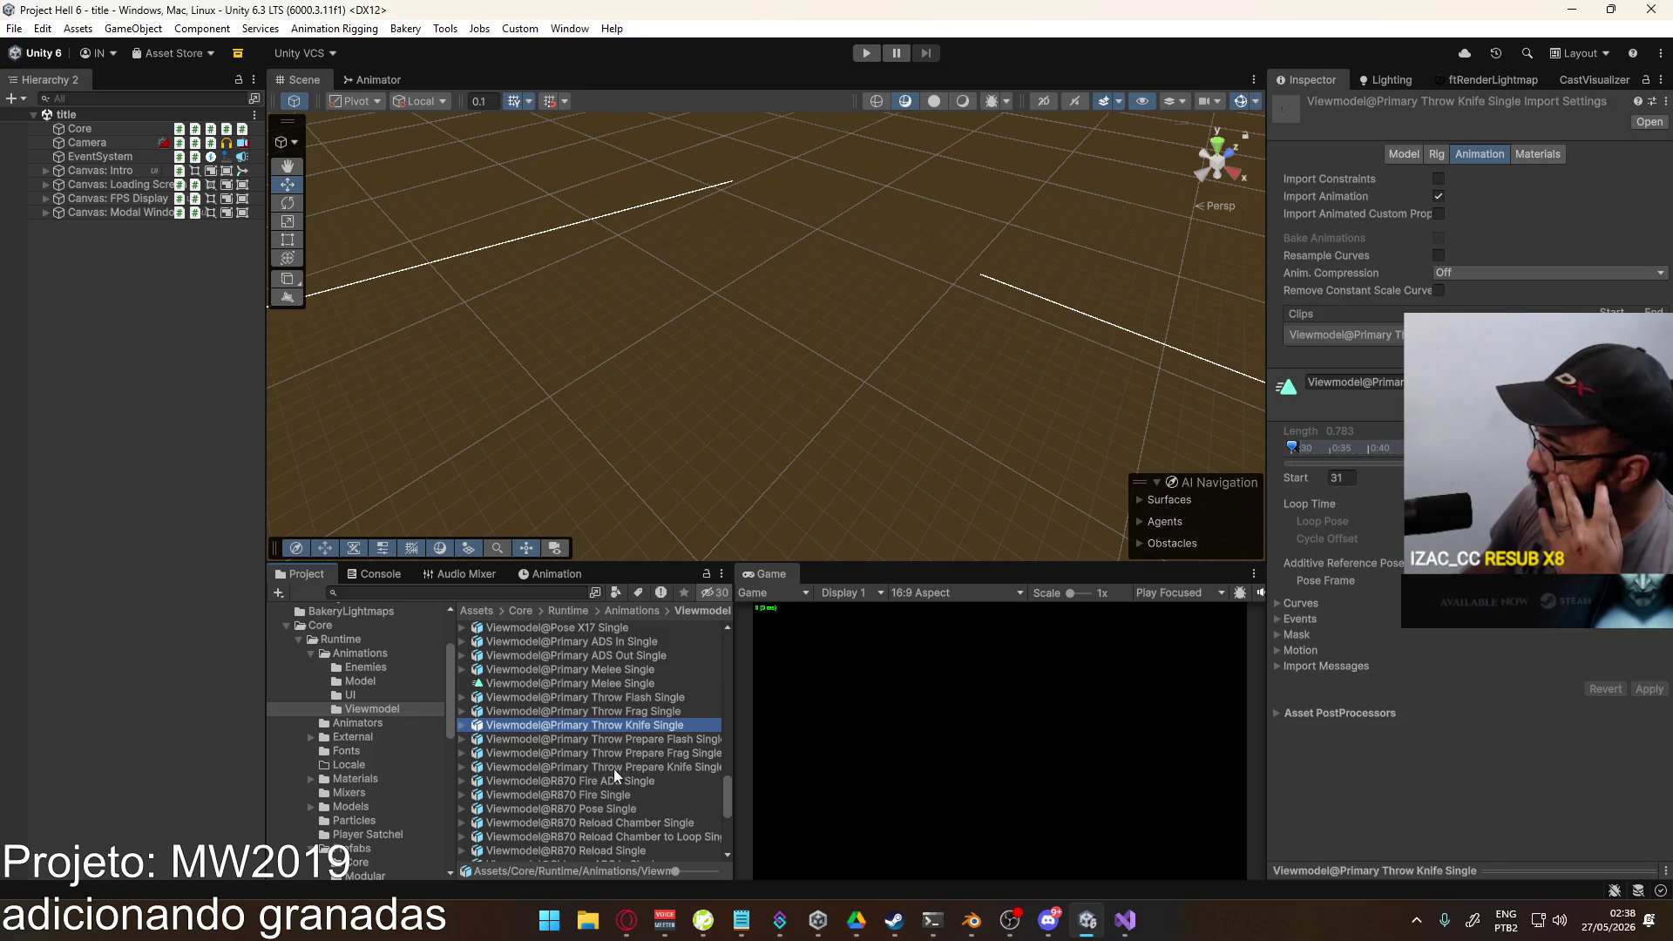
{"action": "left_click", "coordinate": [625, 767]}
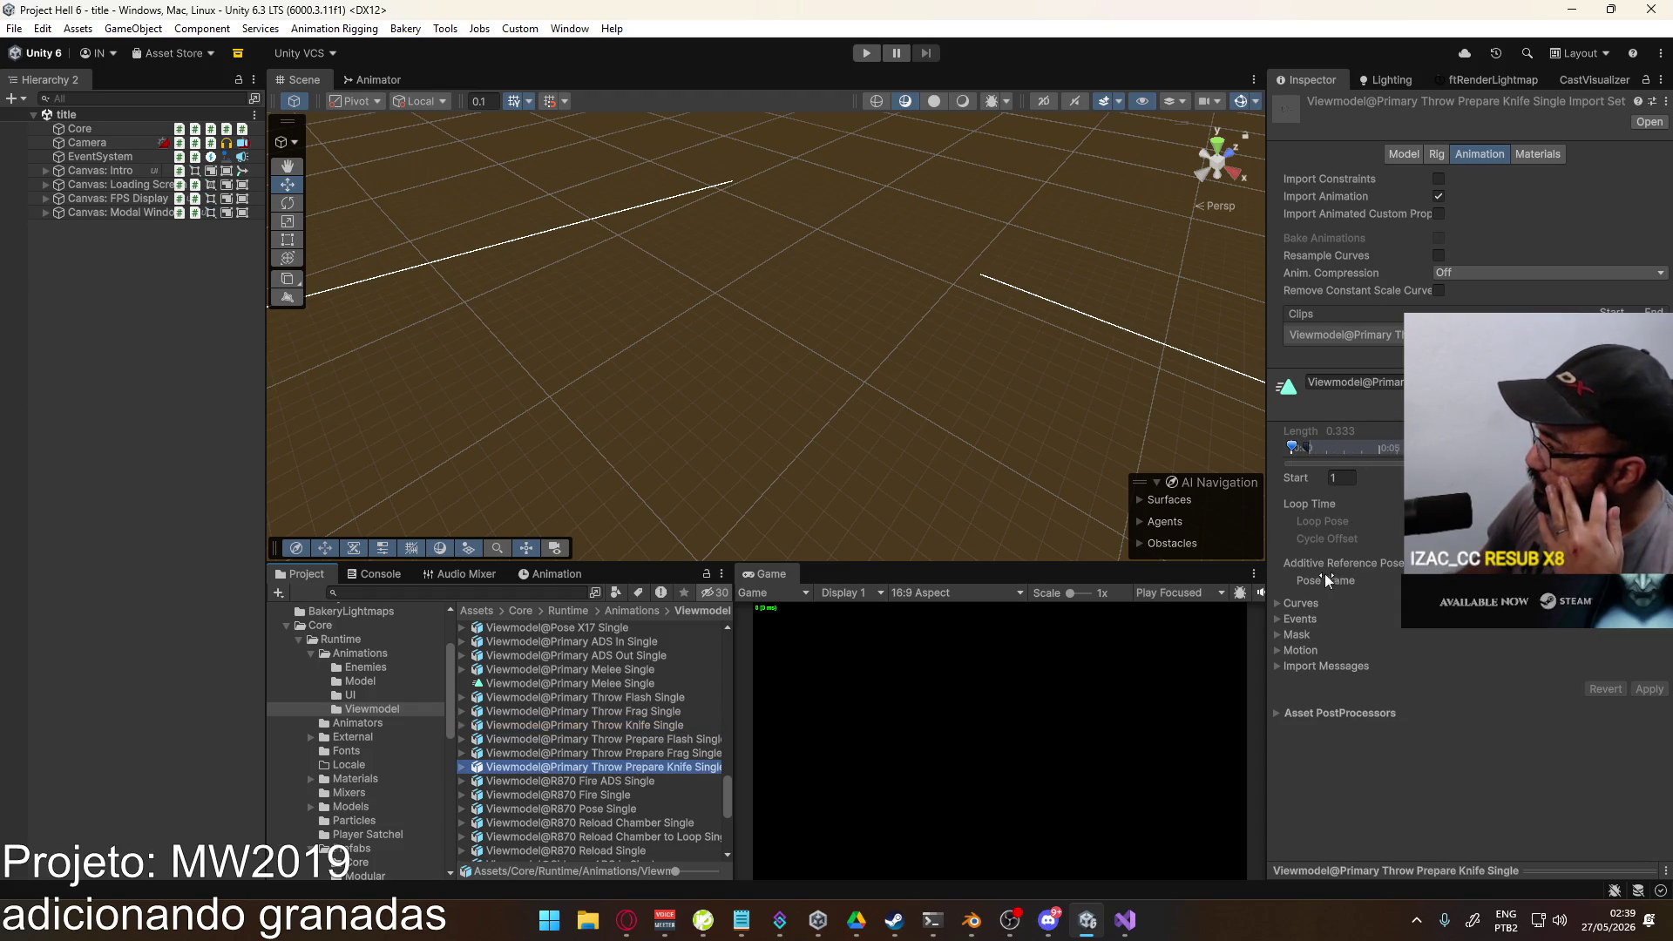
{"action": "left_click", "coordinate": [1294, 617]}
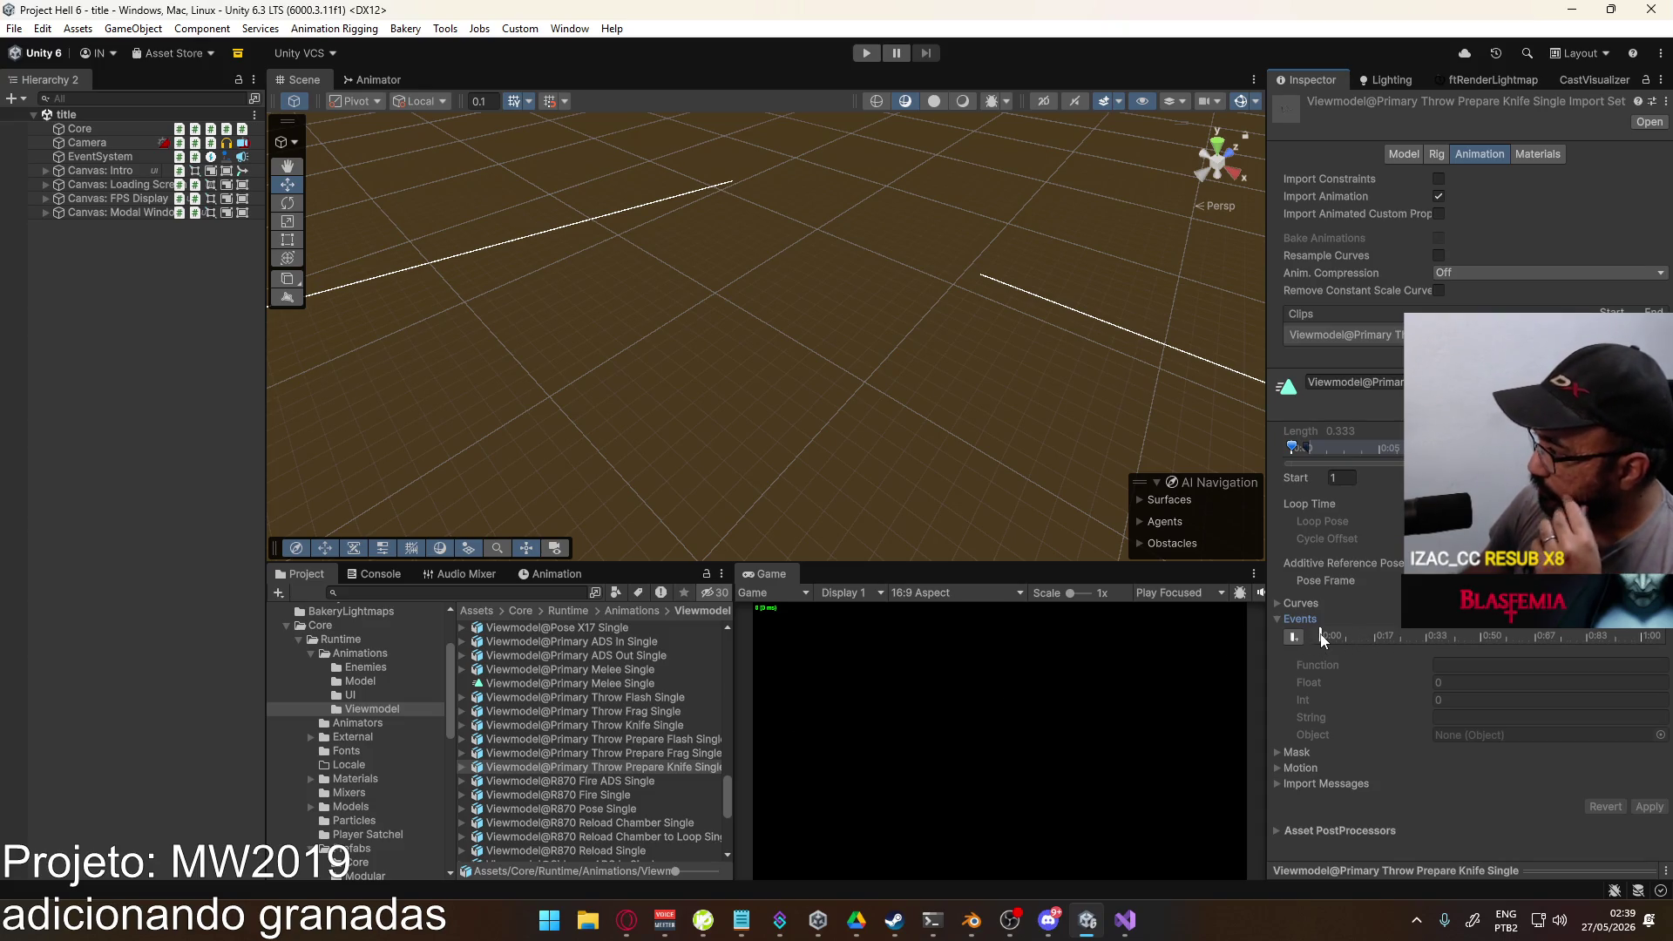
{"action": "left_click", "coordinate": [1321, 639]}
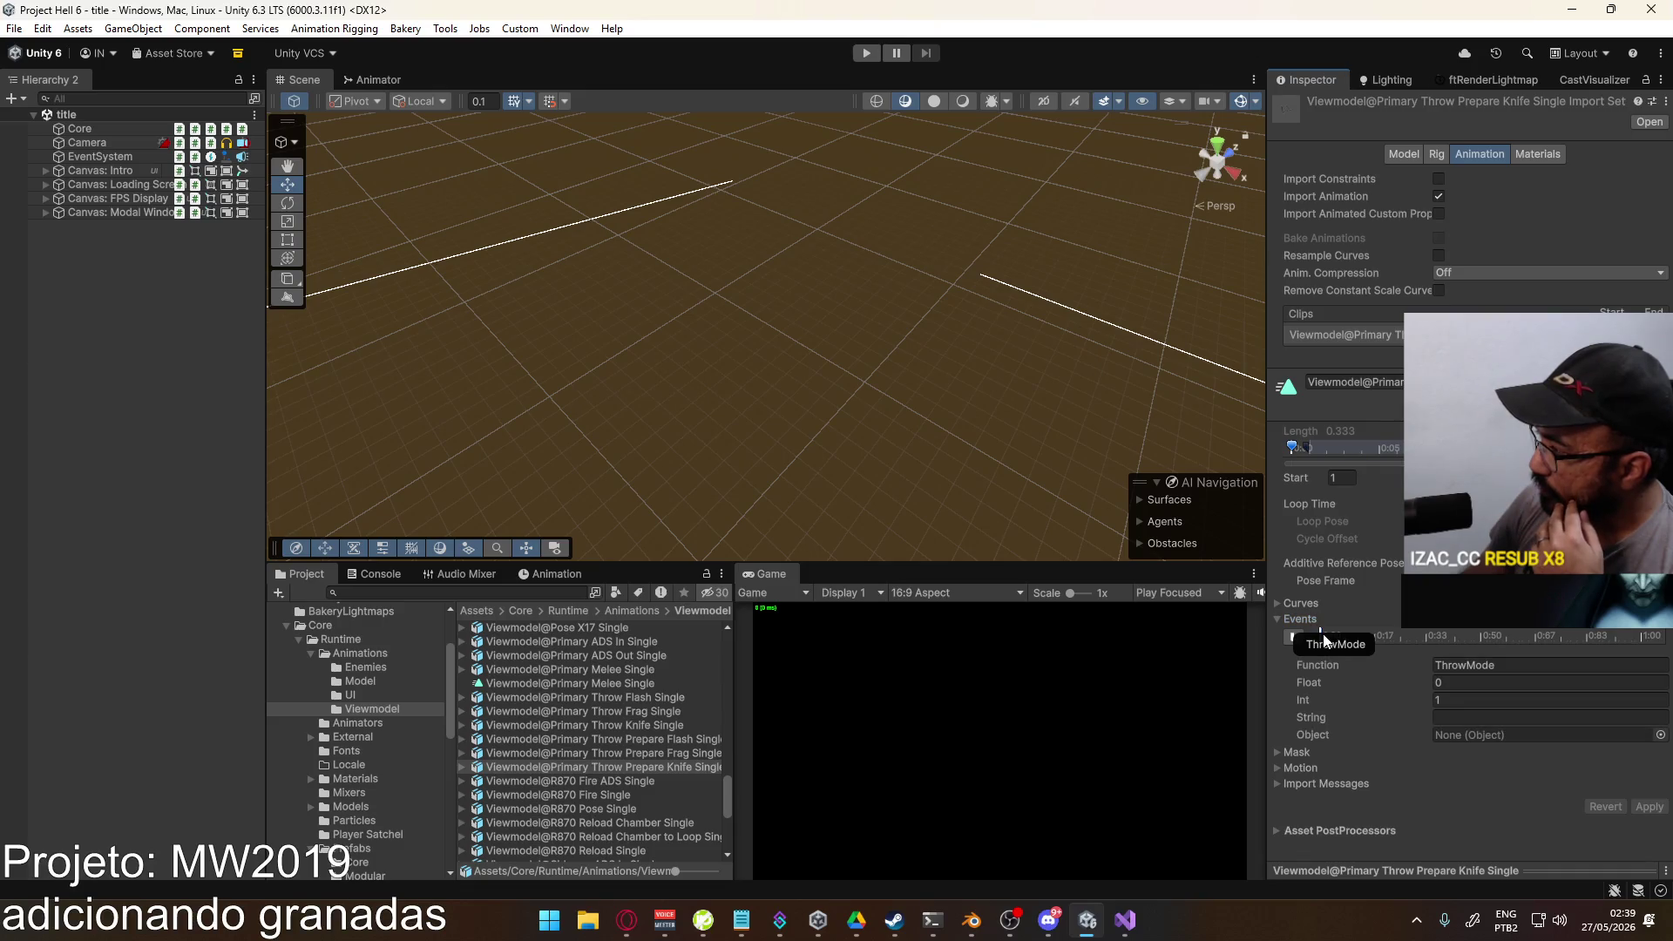
{"action": "left_click", "coordinate": [656, 754]}
{"action": "left_click", "coordinate": [824, 490]}
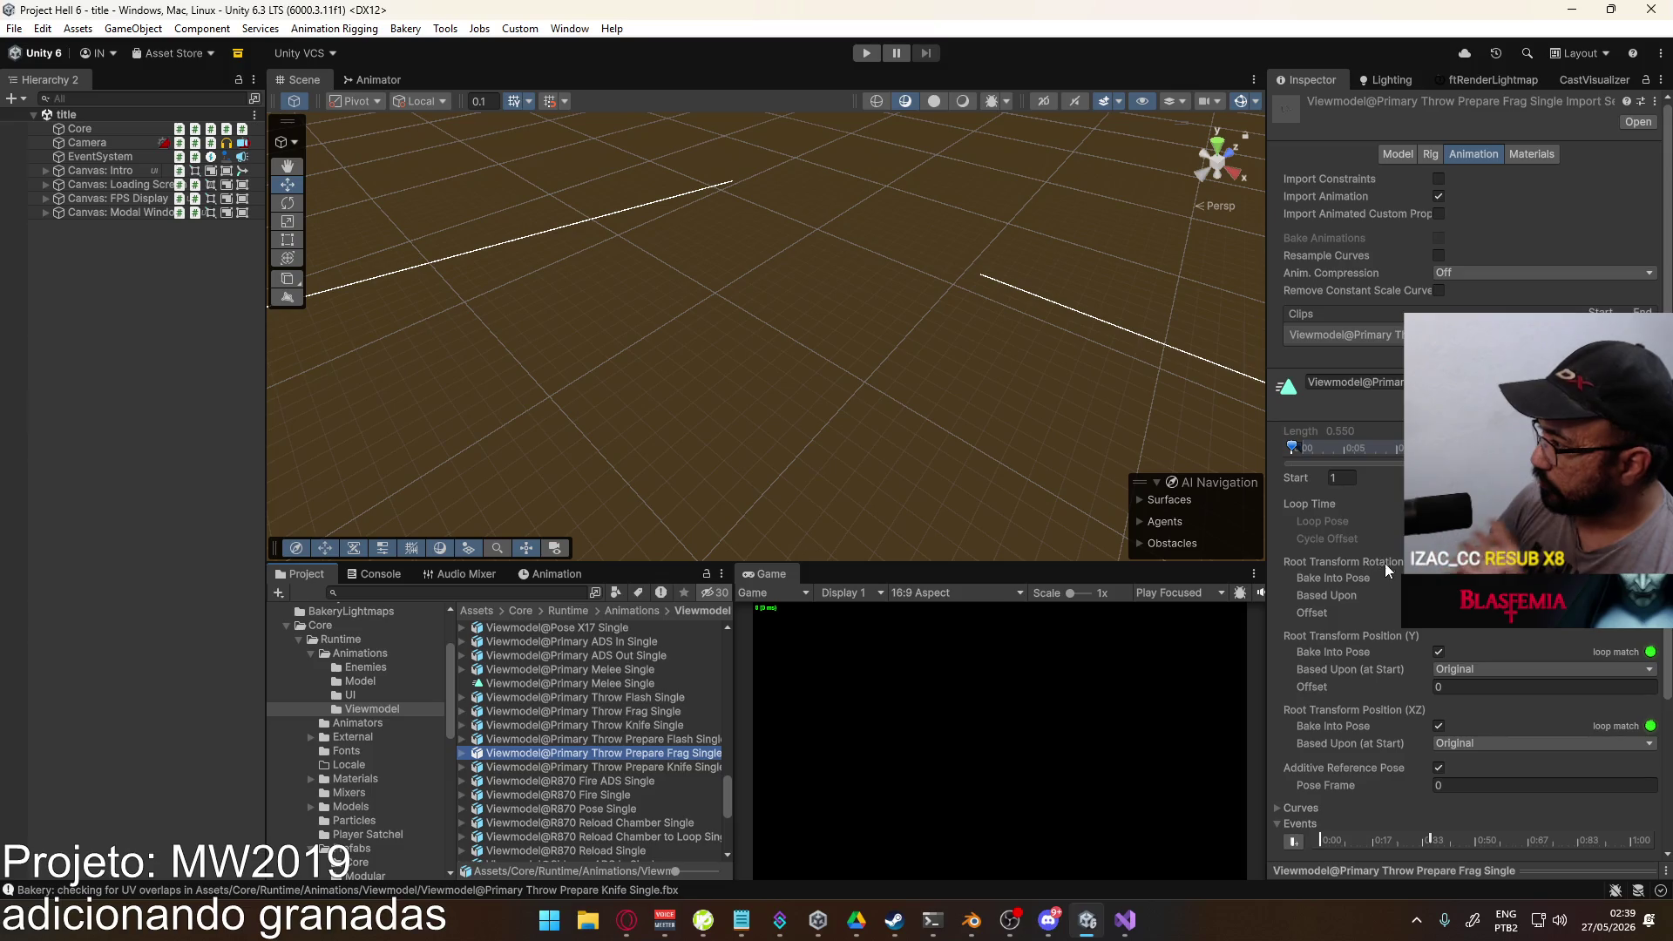
{"action": "scroll", "coordinate": [1382, 610], "scroll_direction": "down", "scroll_amount": 4}
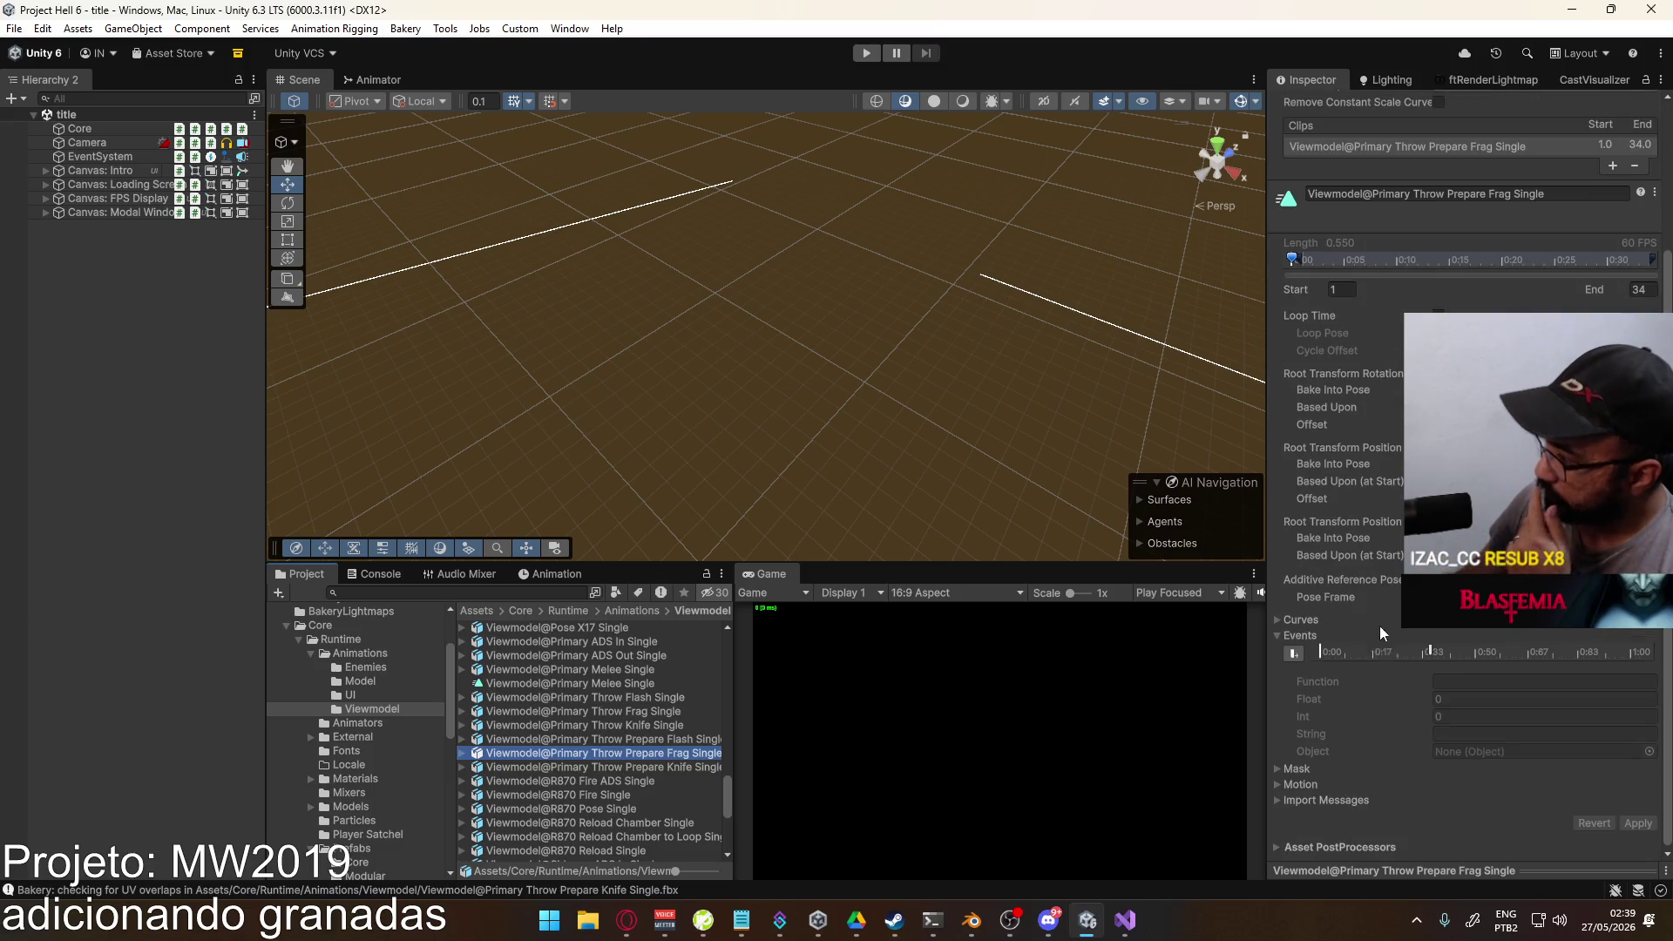
{"action": "right_click", "coordinate": [1429, 656]}
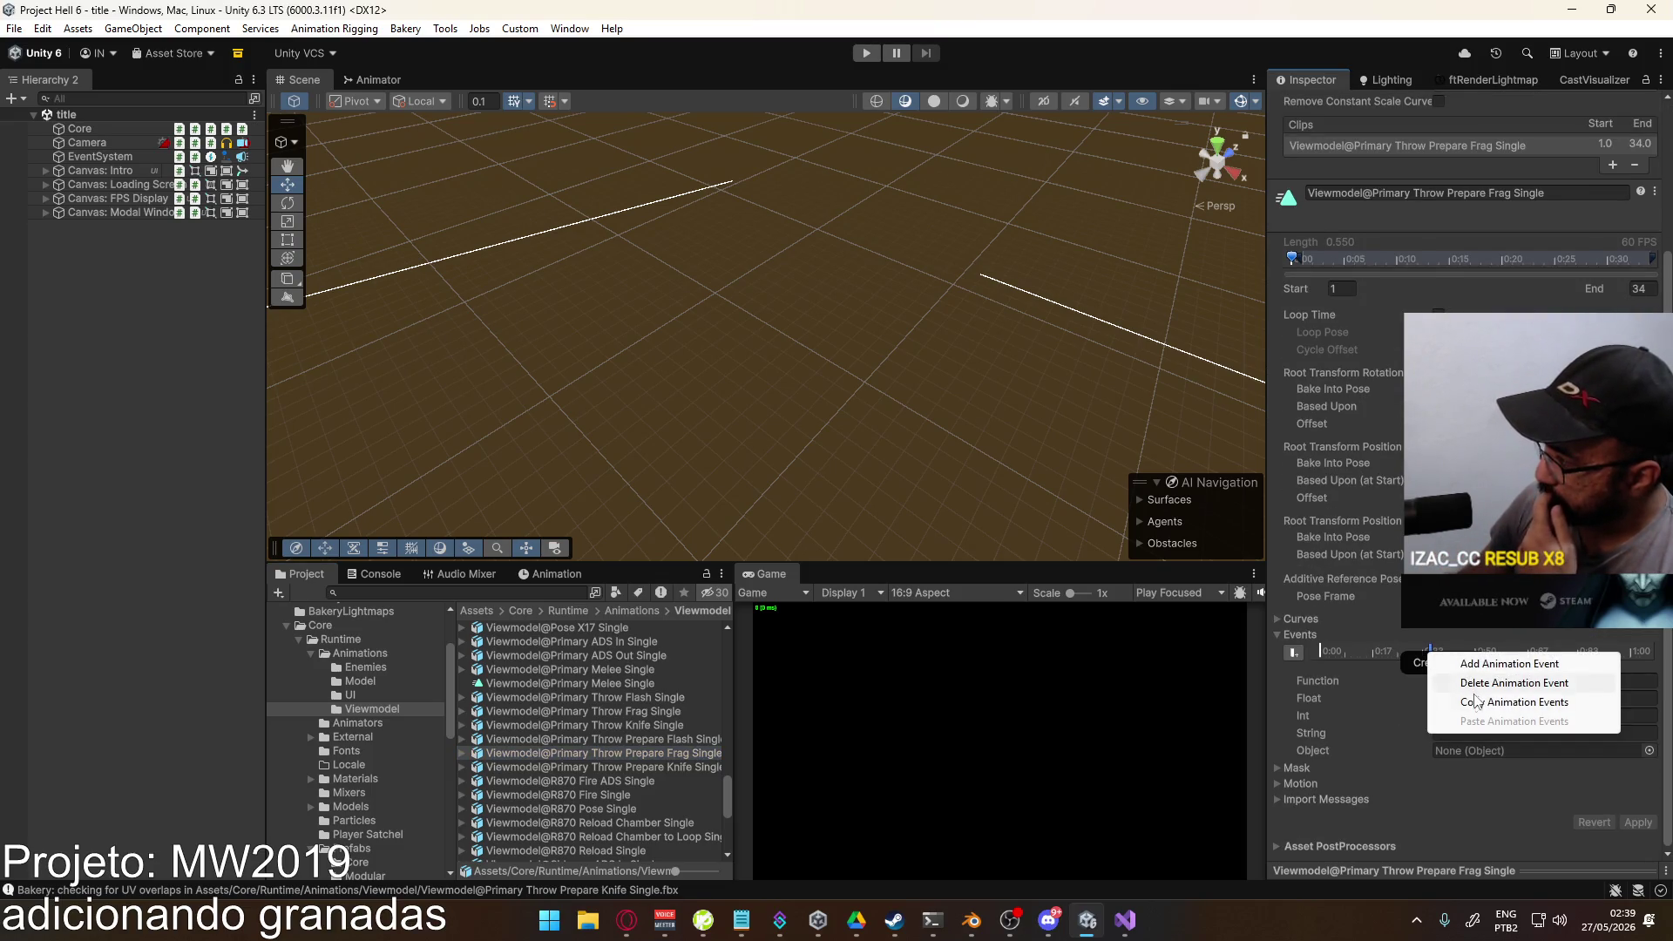
{"action": "left_click", "coordinate": [1515, 702]}
Step: Reselect Prepare Knife Single, enlarge its preview, and rewind playback to the first frame
{"action": "left_click", "coordinate": [678, 766]}
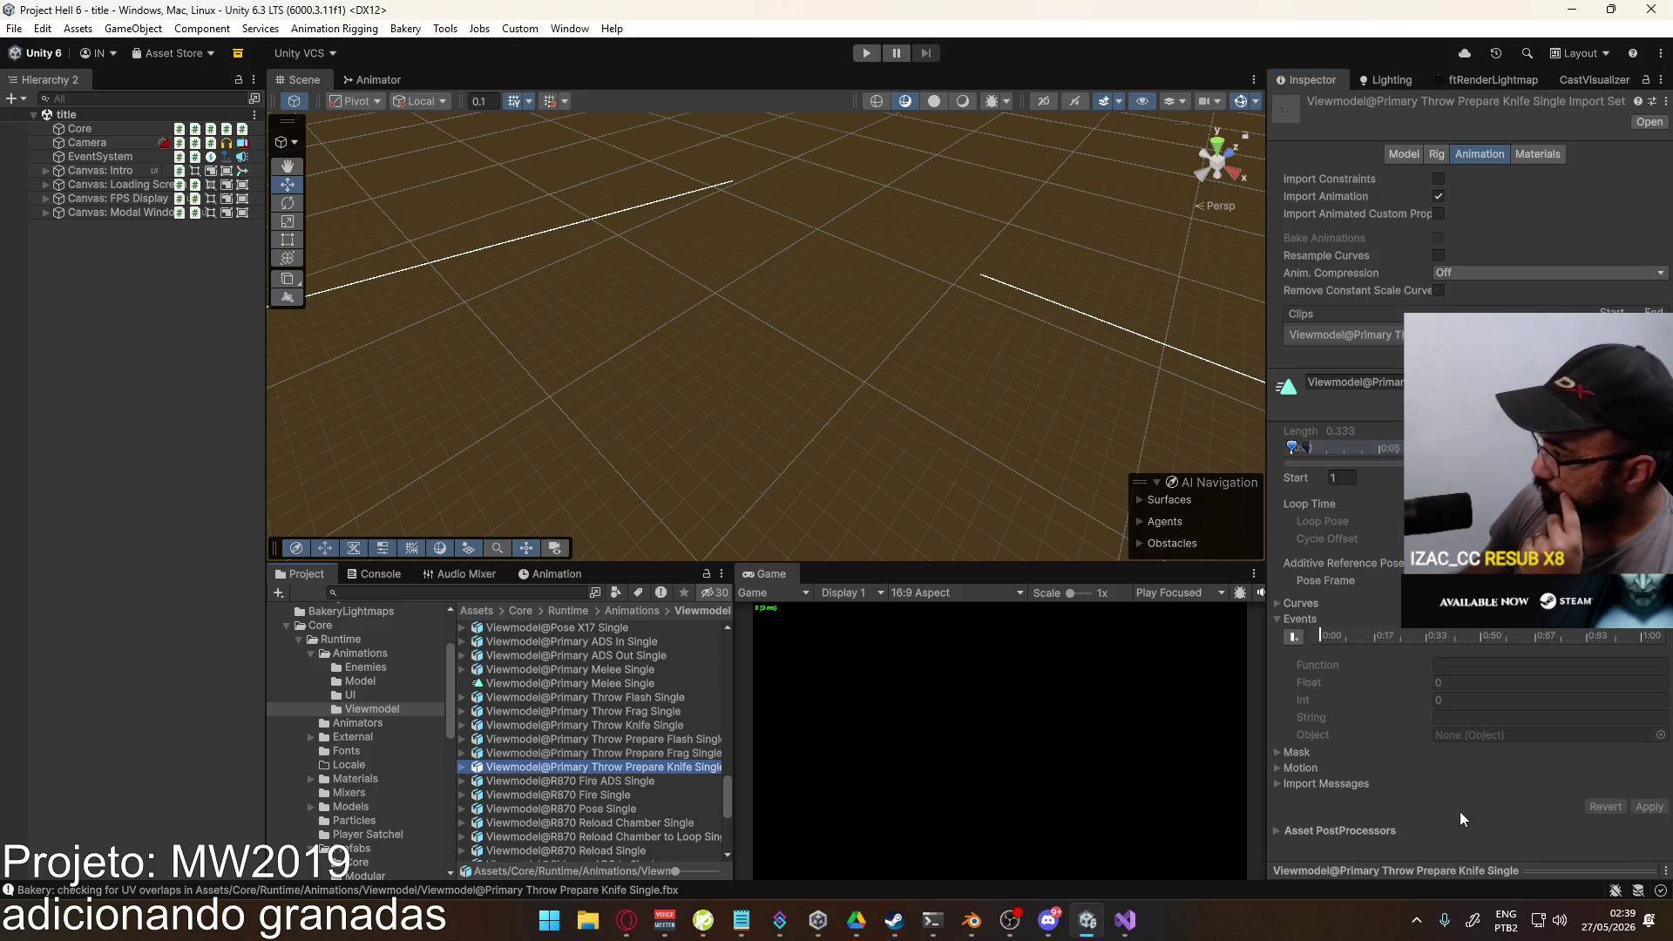
{"action": "left_click_drag", "start_coordinate": [1447, 869], "coordinate": [1347, 593]}
{"action": "left_click", "coordinate": [1348, 593]}
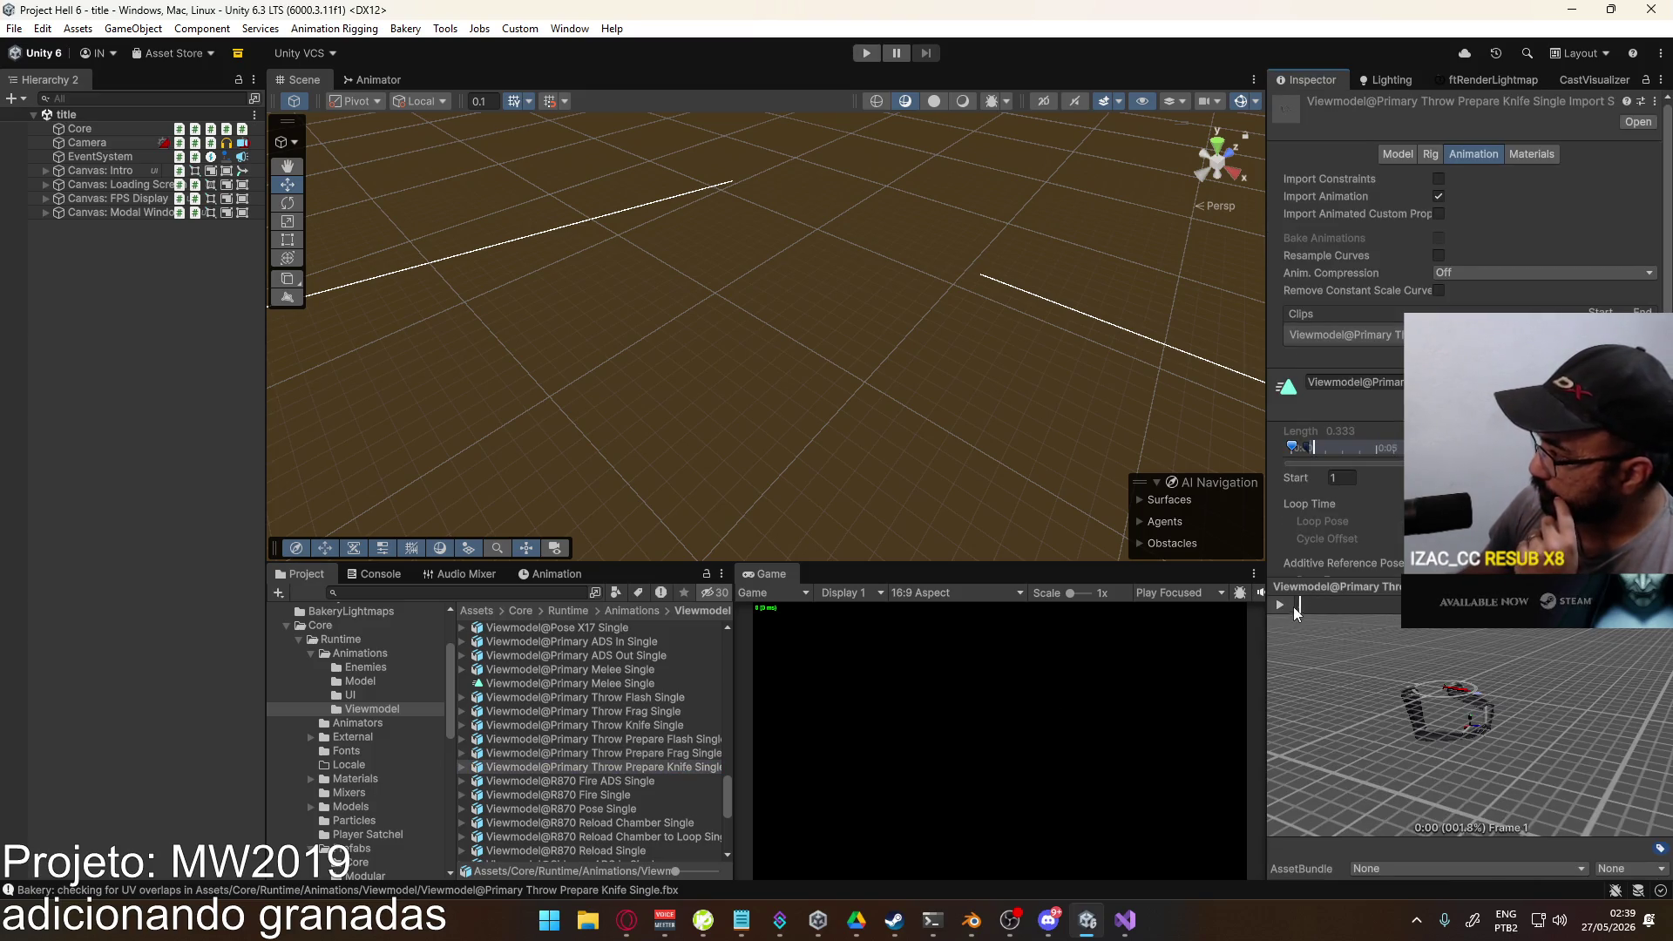
{"action": "left_click", "coordinate": [1280, 604]}
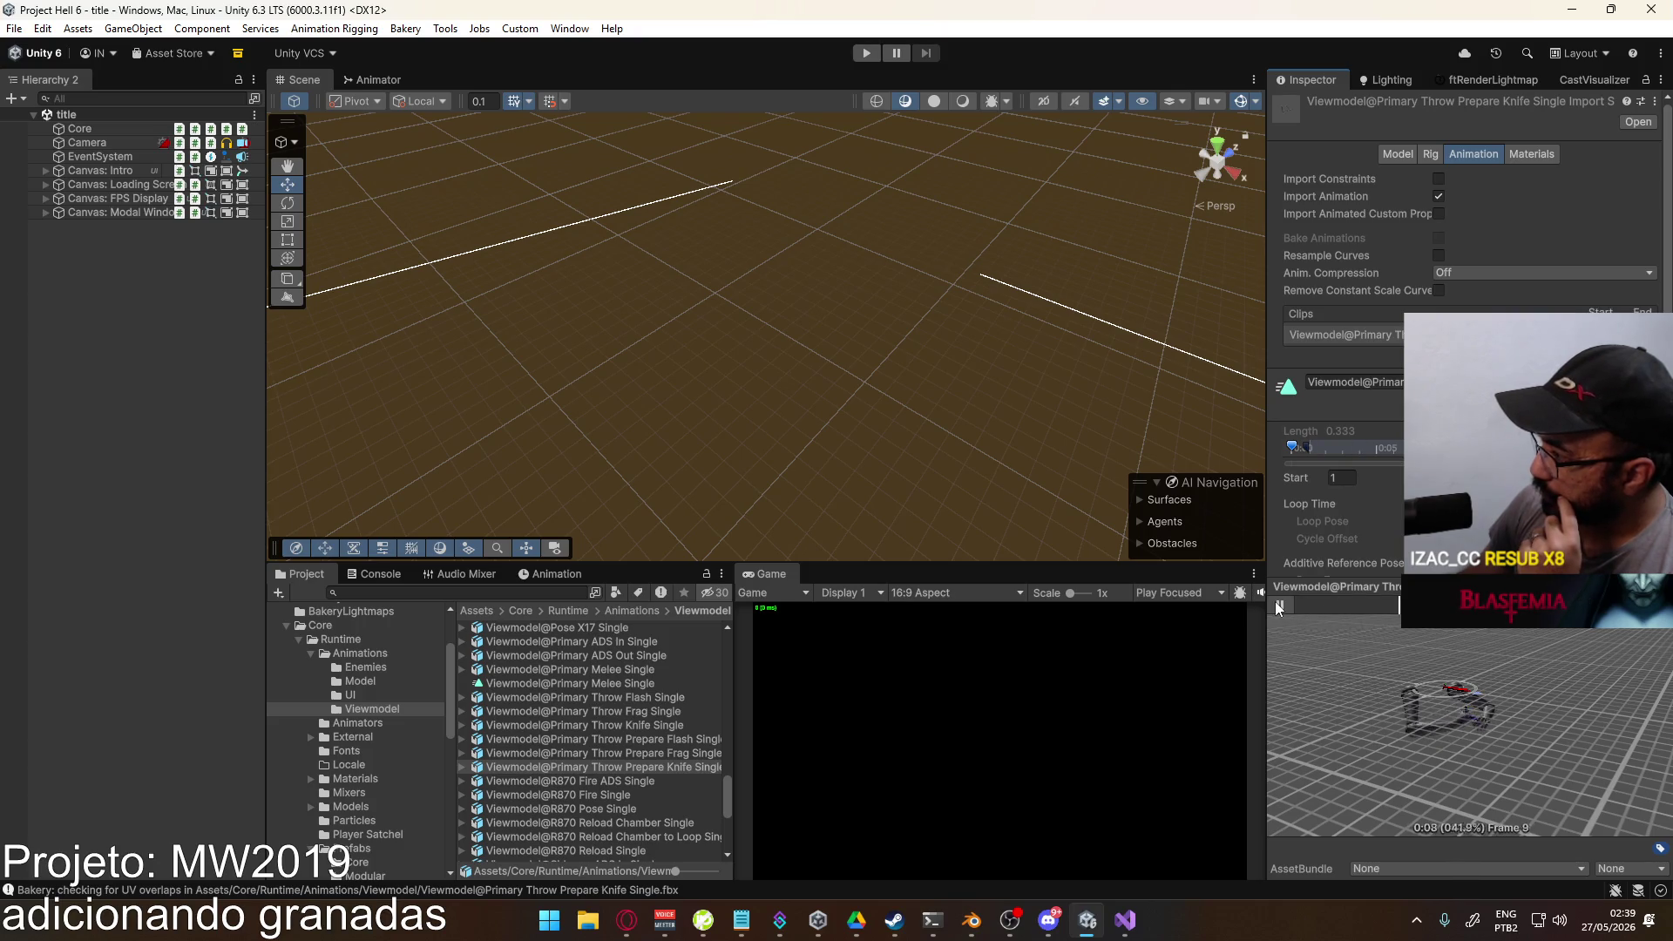
{"action": "left_click", "coordinate": [1384, 607]}
{"action": "left_click_drag", "start_coordinate": [1384, 610], "coordinate": [1147, 621]}
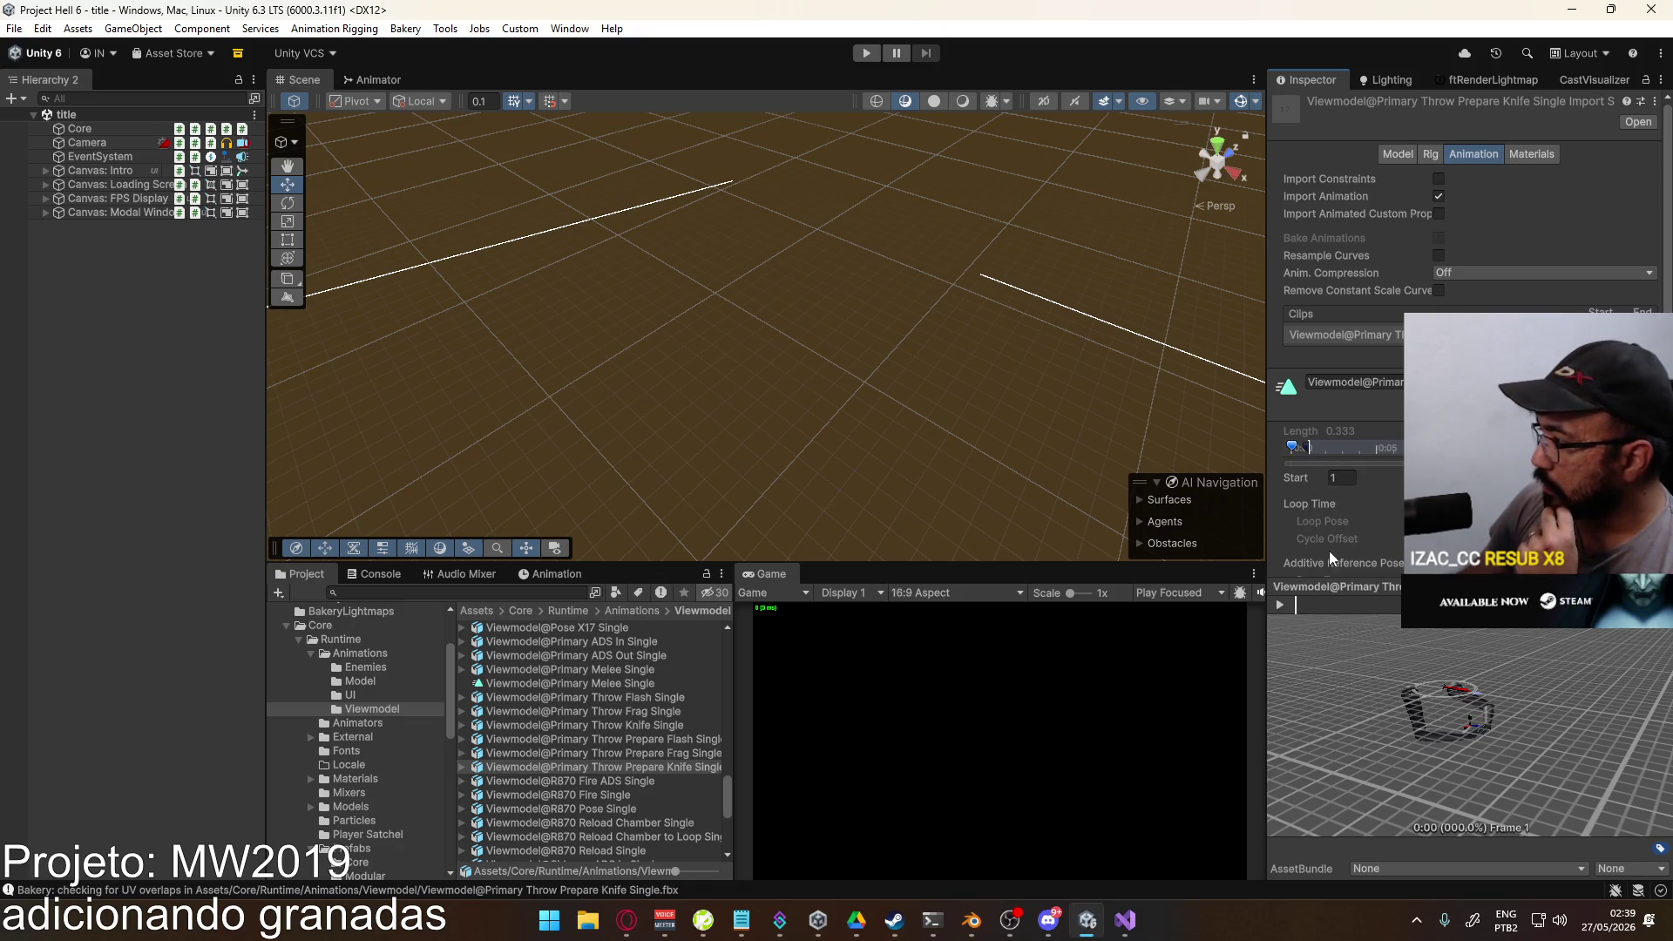
{"action": "scroll", "coordinate": [1337, 523], "scroll_direction": "down", "scroll_amount": 5}
Step: Paste the CreateLethal event onto the Prepare Knife Single timeline, then enter Play mode
{"action": "left_click", "coordinate": [1296, 369]}
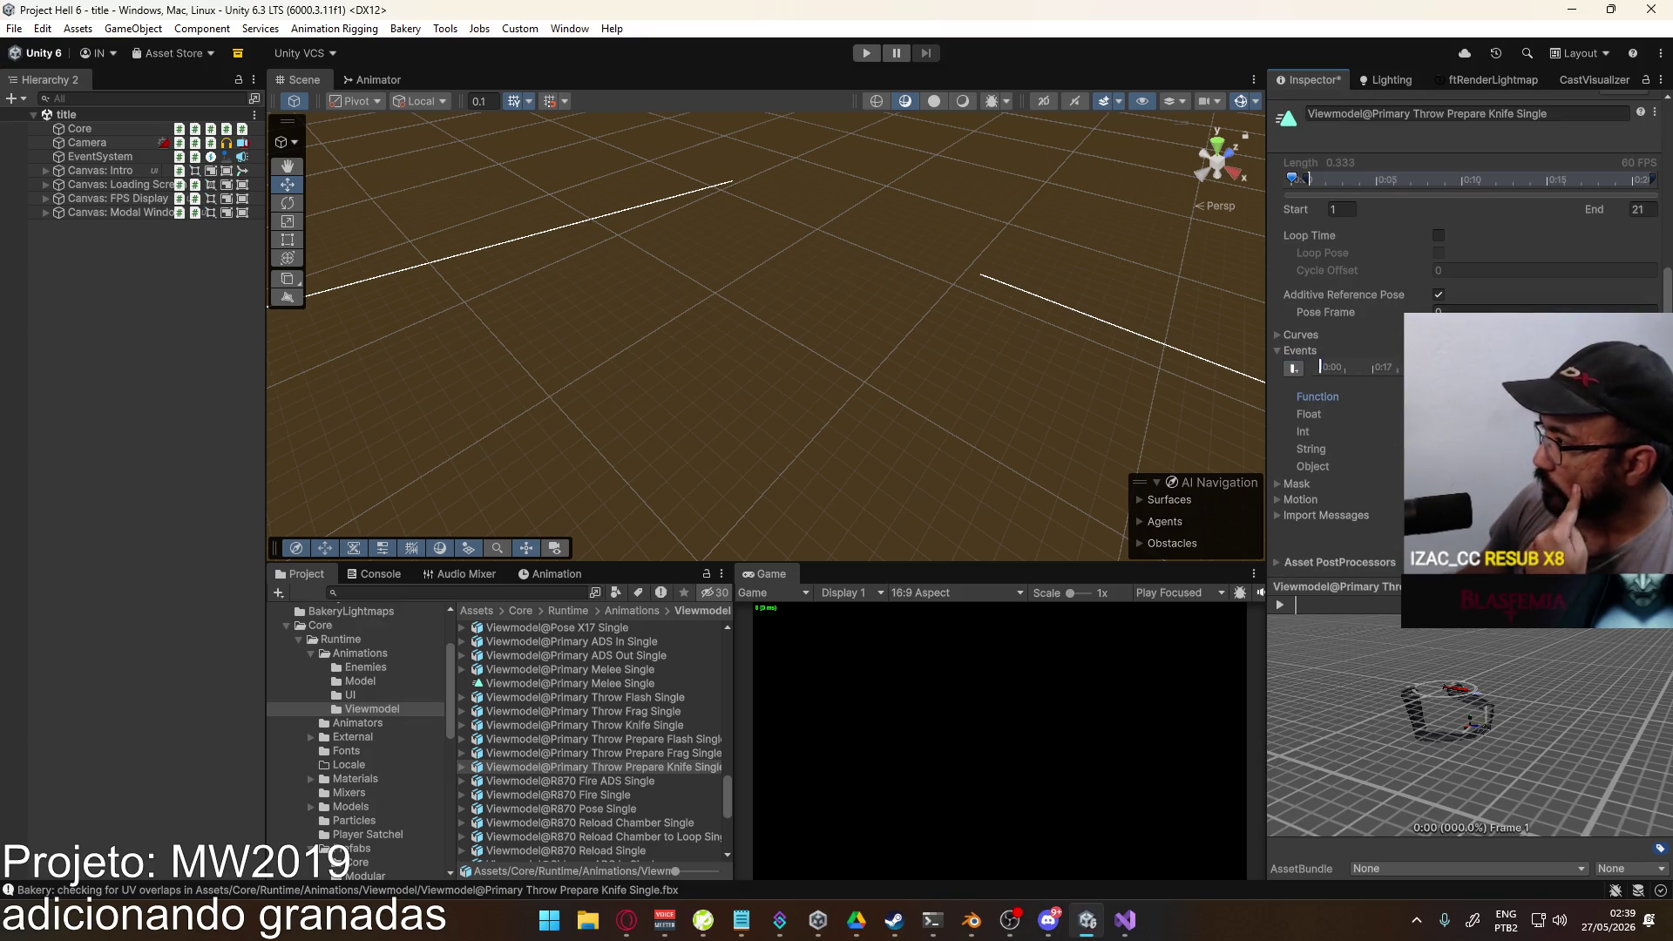
{"action": "left_click", "coordinate": [1322, 377]}
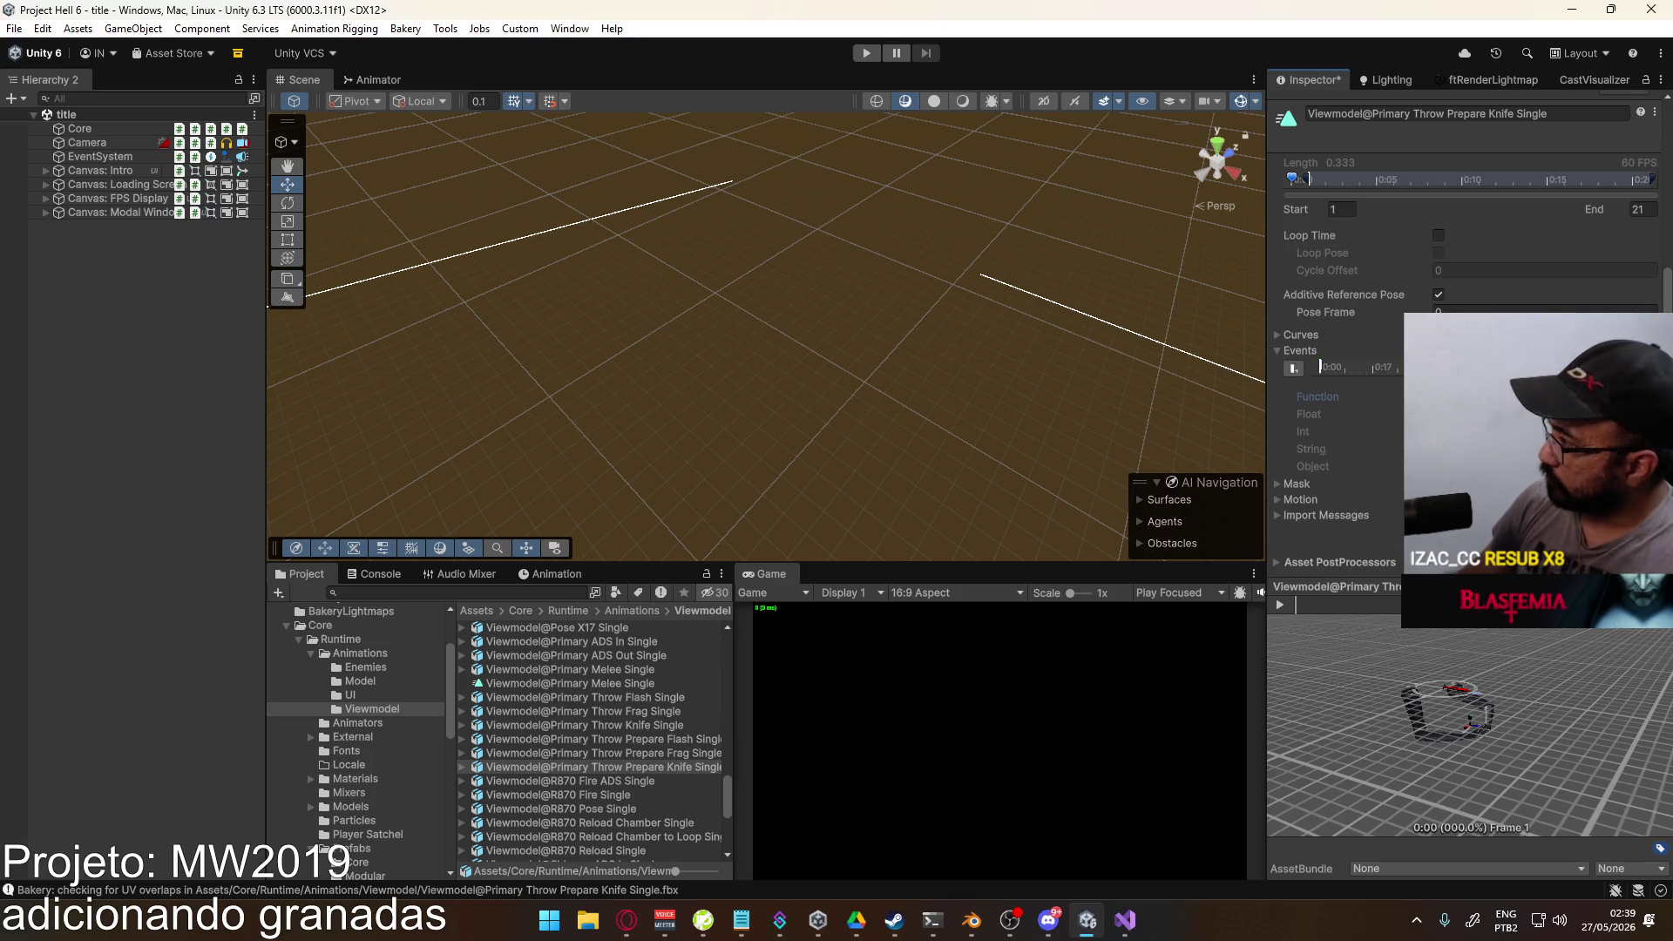
{"action": "right_click", "coordinate": [1322, 376]}
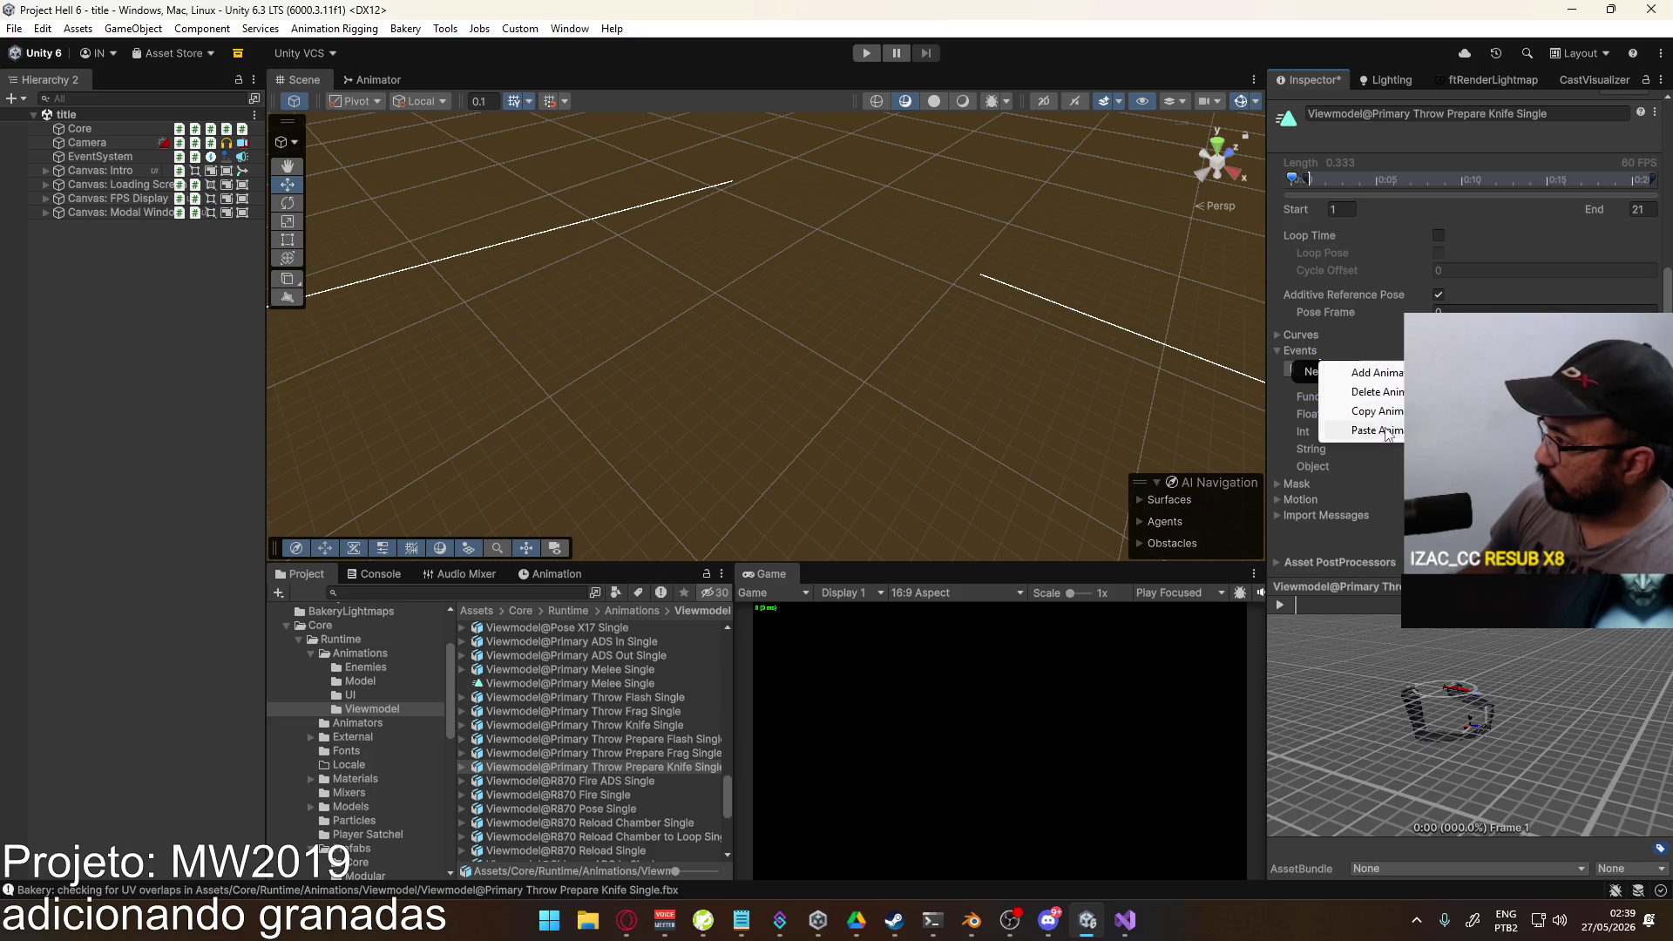
{"action": "left_click", "coordinate": [1388, 434]}
{"action": "right_click", "coordinate": [1320, 368]}
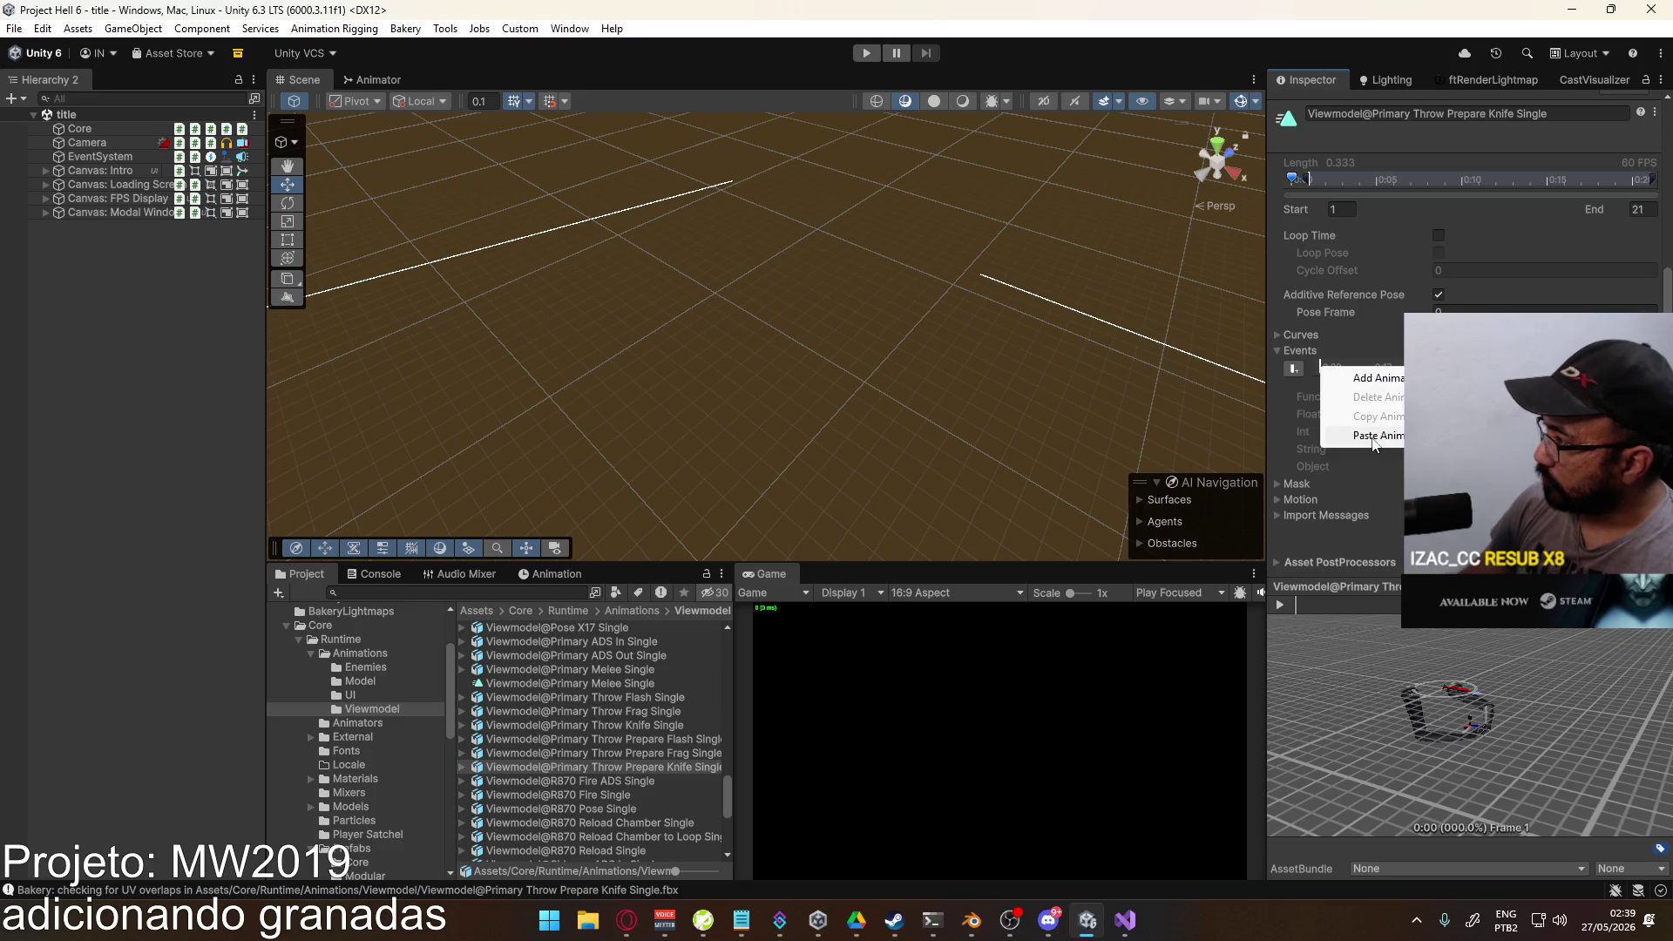
{"action": "left_click", "coordinate": [1375, 436]}
{"action": "left_click", "coordinate": [1332, 376]}
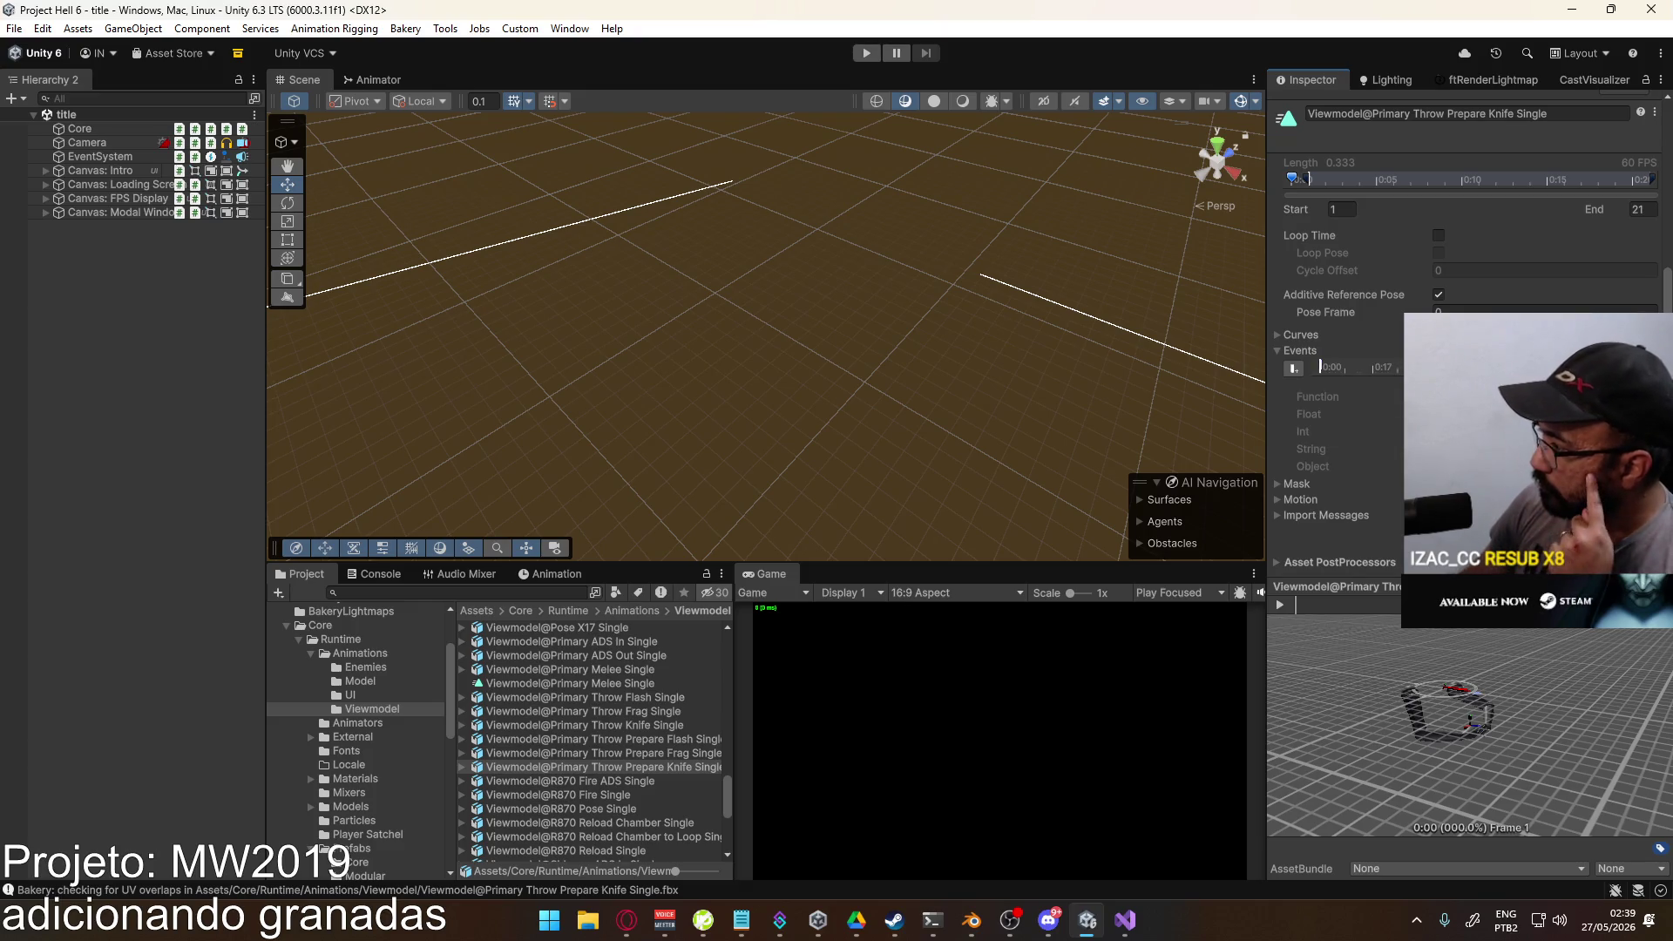
{"action": "left_click", "coordinate": [1322, 369]}
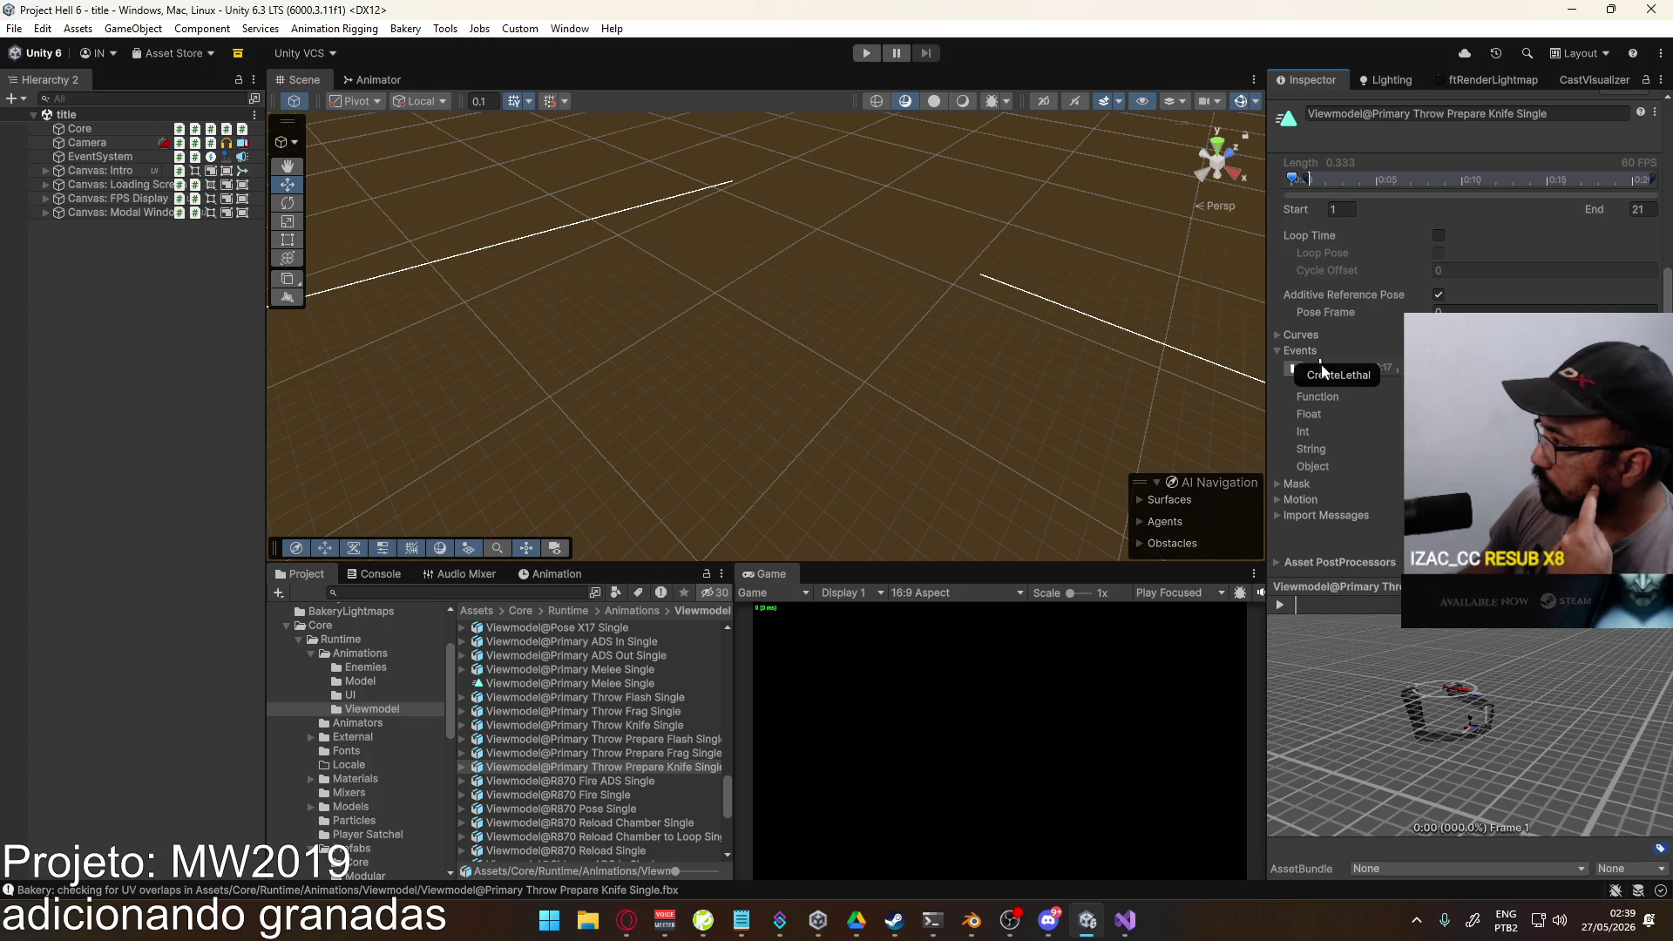
{"action": "left_click", "coordinate": [866, 53]}
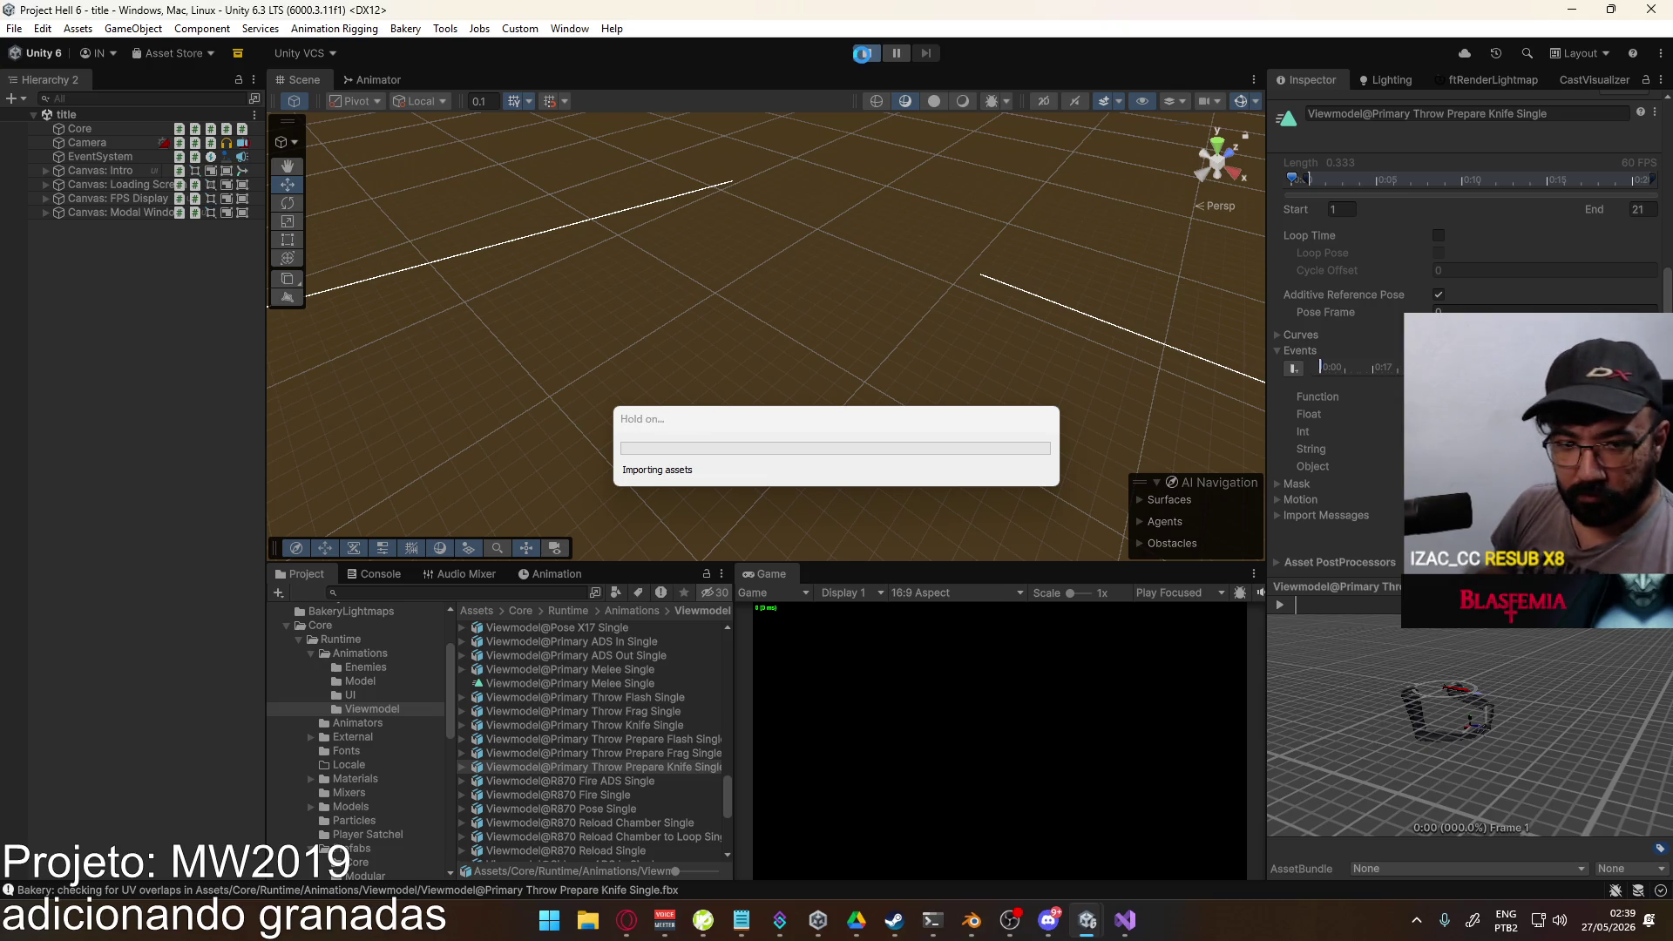
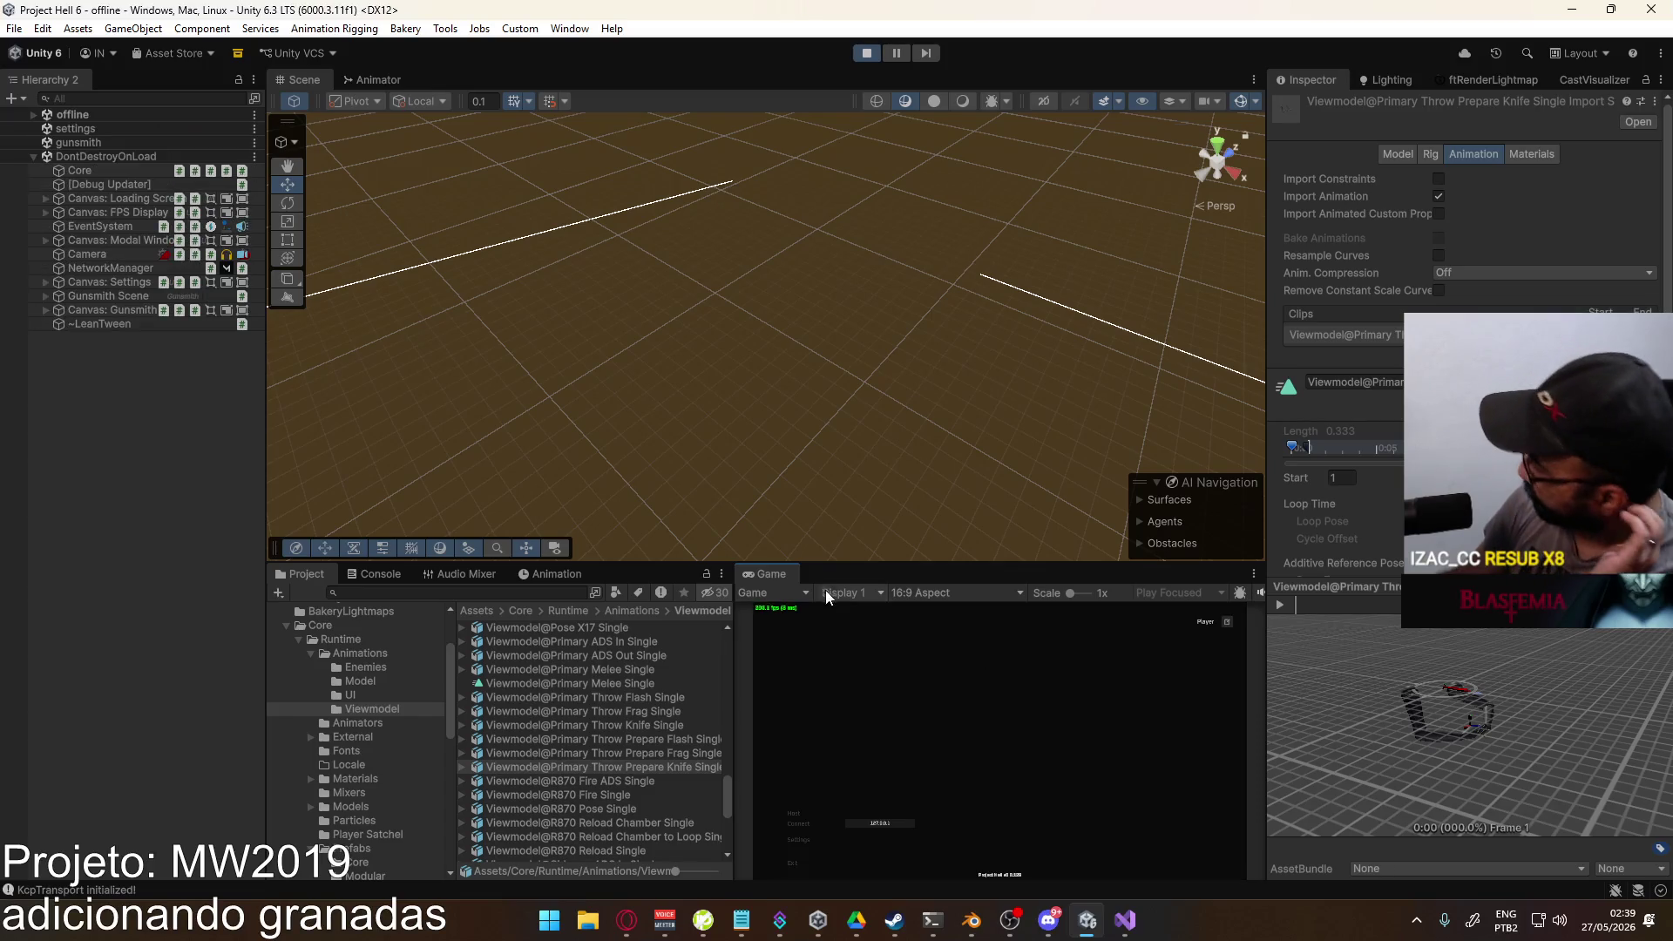
Step: Host a shipment match, set the loadout's lethal to Throwing Knife and deploy
{"action": "left_click", "coordinate": [794, 820]}
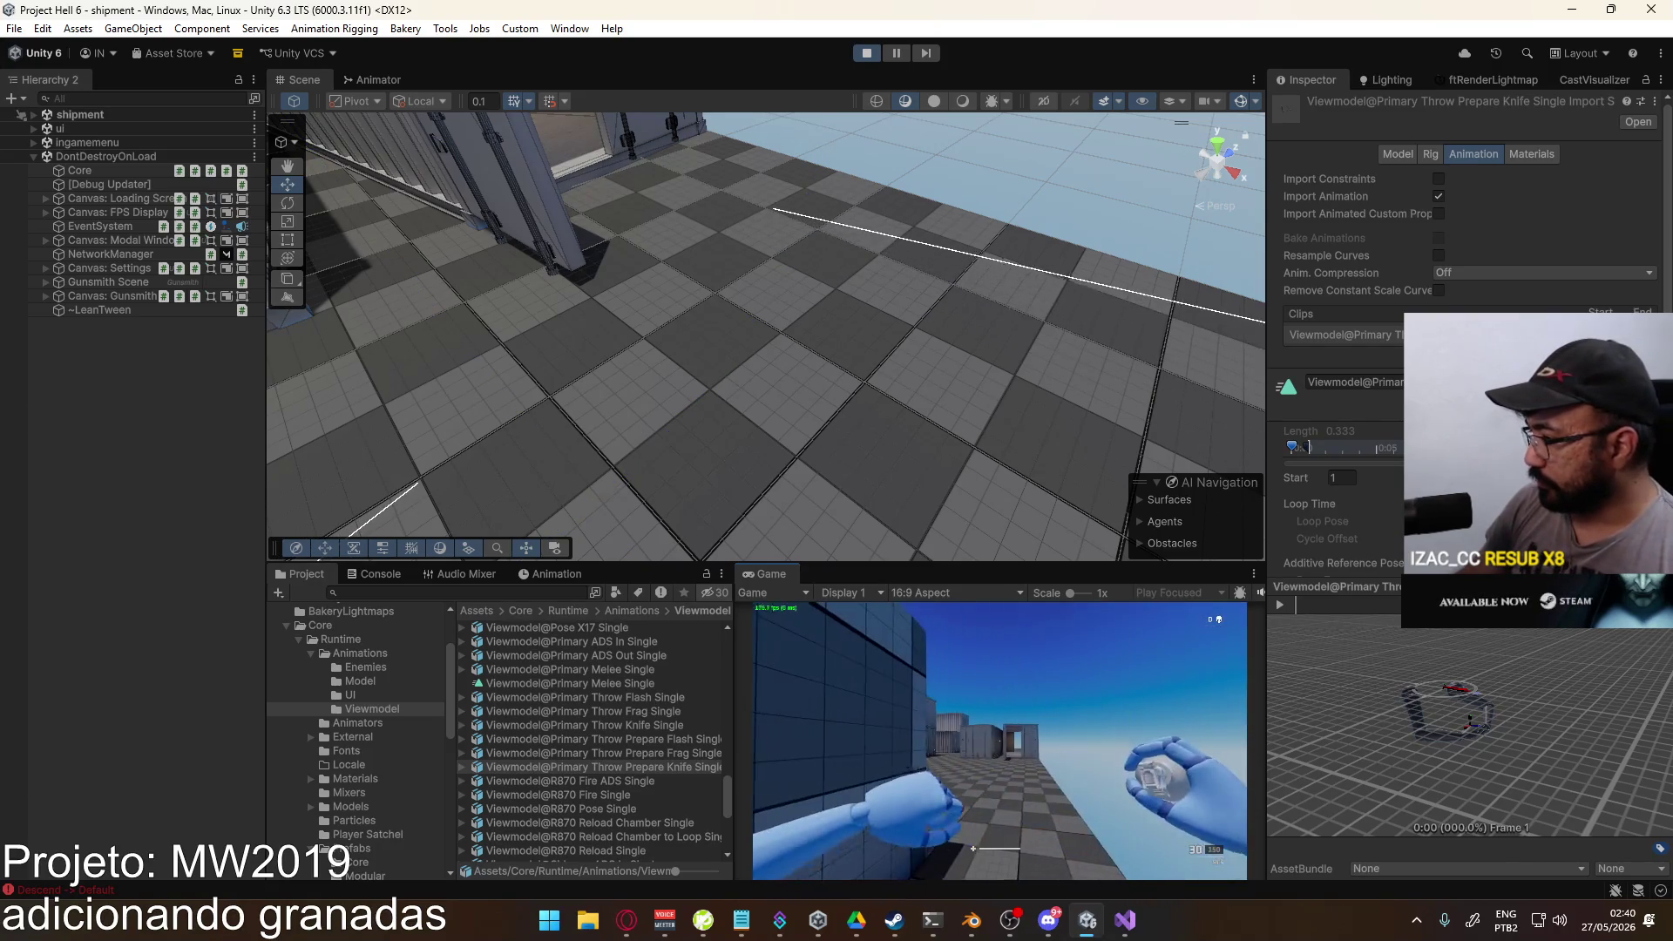
{"action": "key", "text": "Escape"}
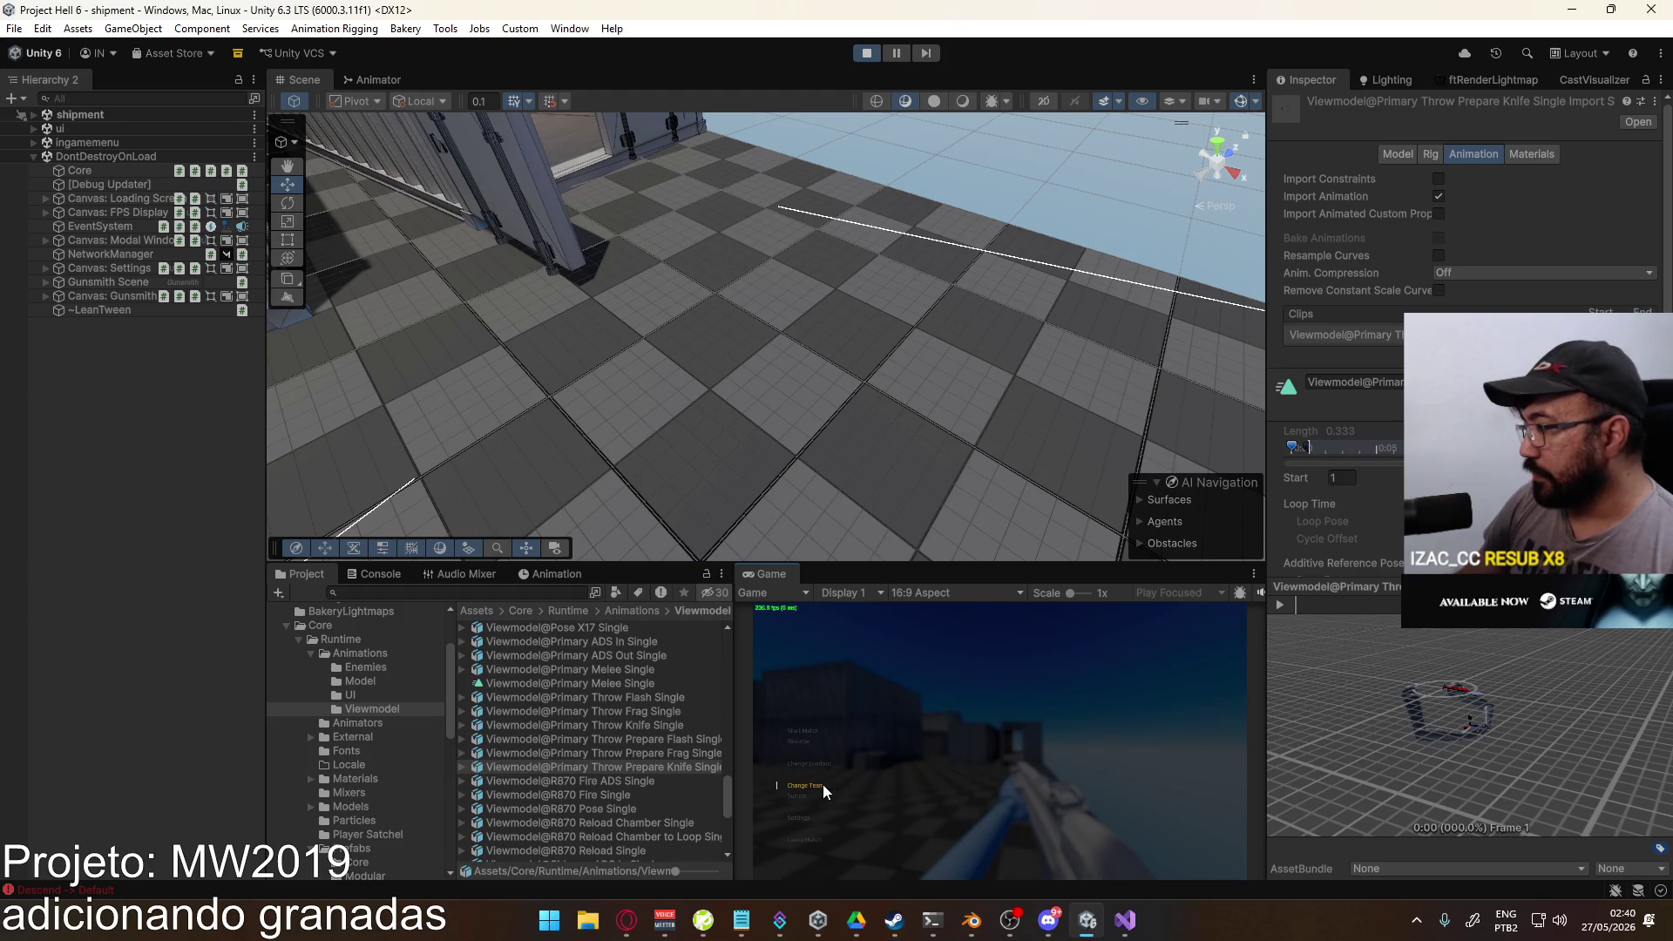
{"action": "left_click", "coordinate": [821, 764]}
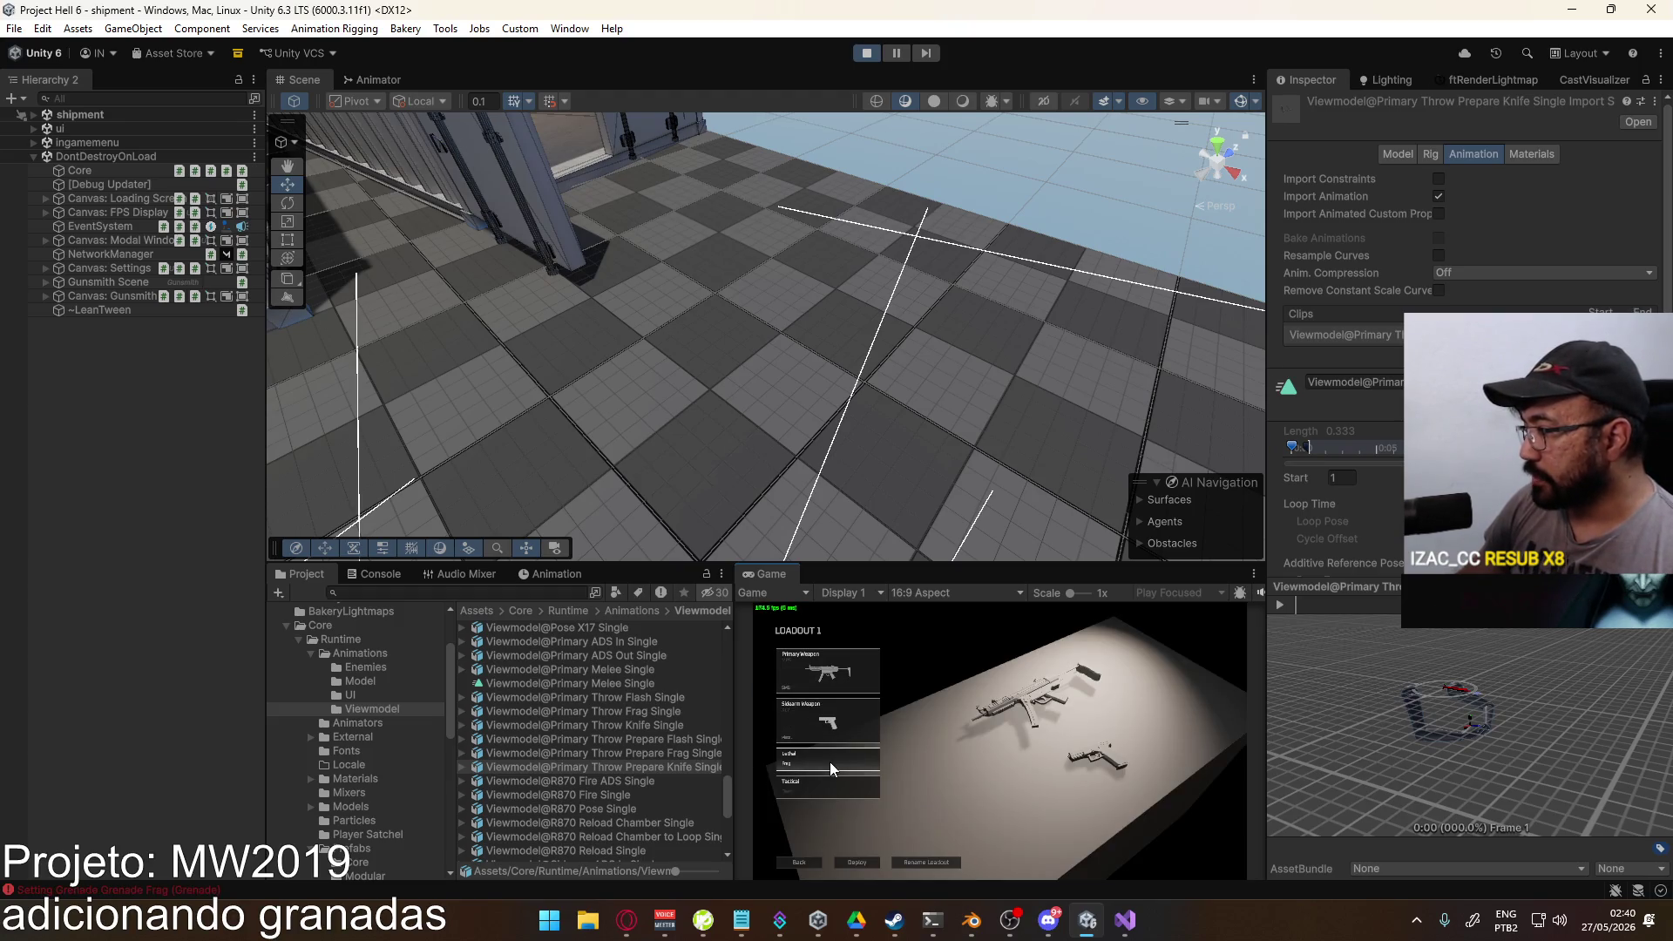
{"action": "left_click", "coordinate": [829, 761]}
{"action": "left_click", "coordinate": [873, 688]}
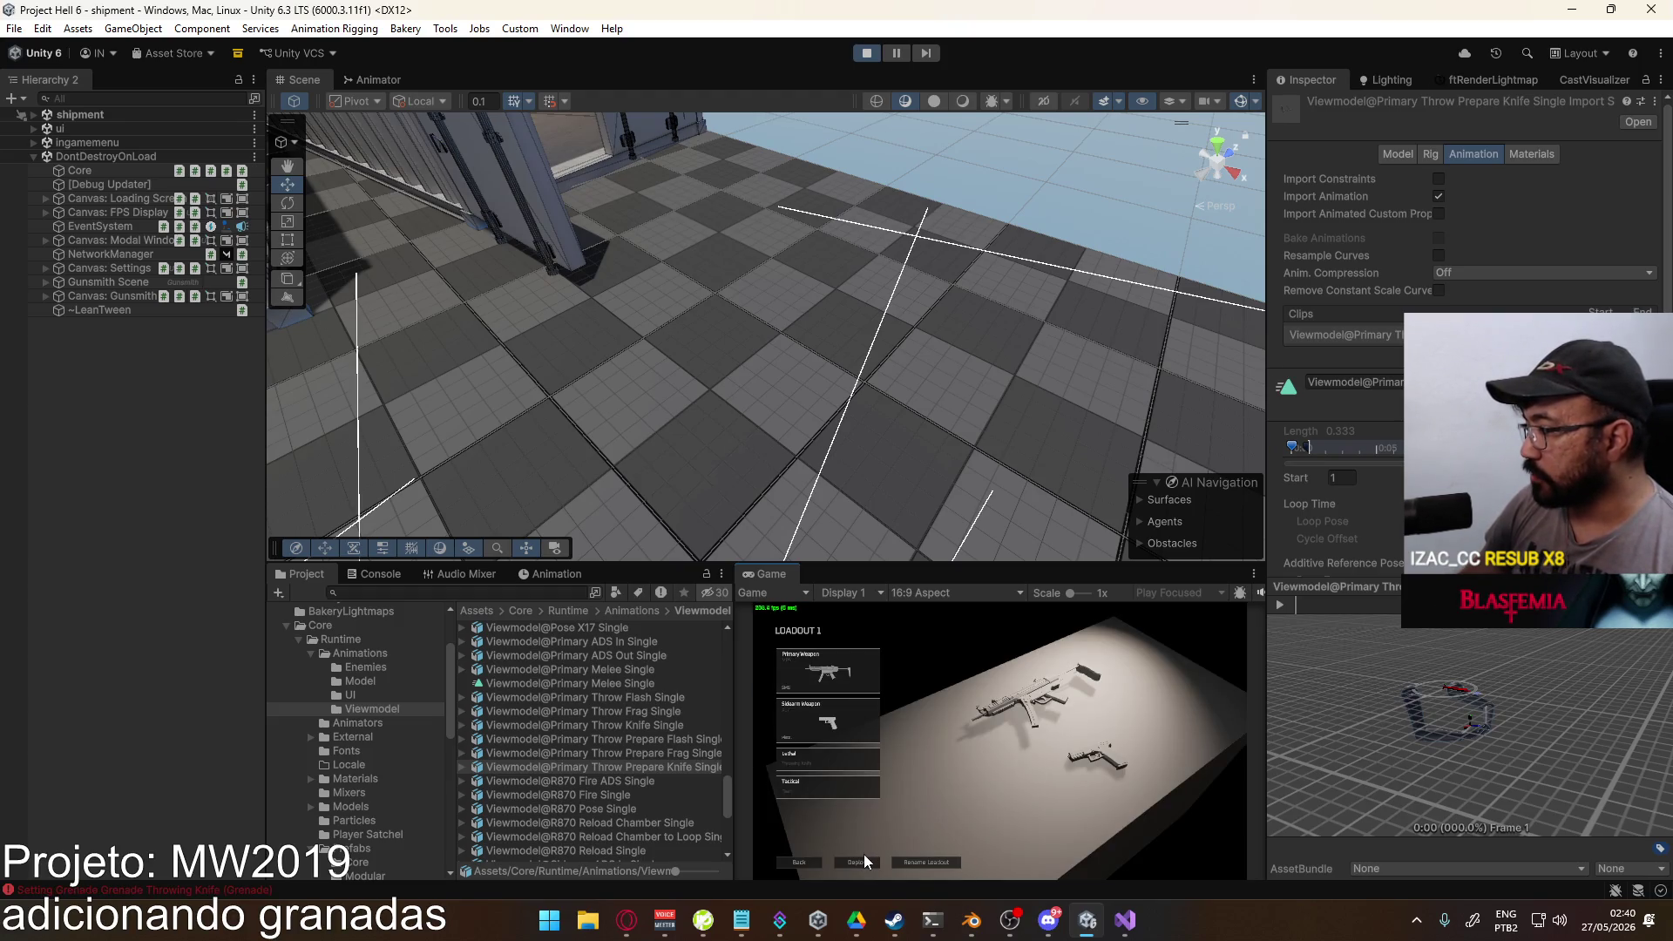
{"action": "left_click", "coordinate": [864, 854]}
Step: Pause, resume the match to test, then stop play mode
{"action": "key", "text": "Escape"}
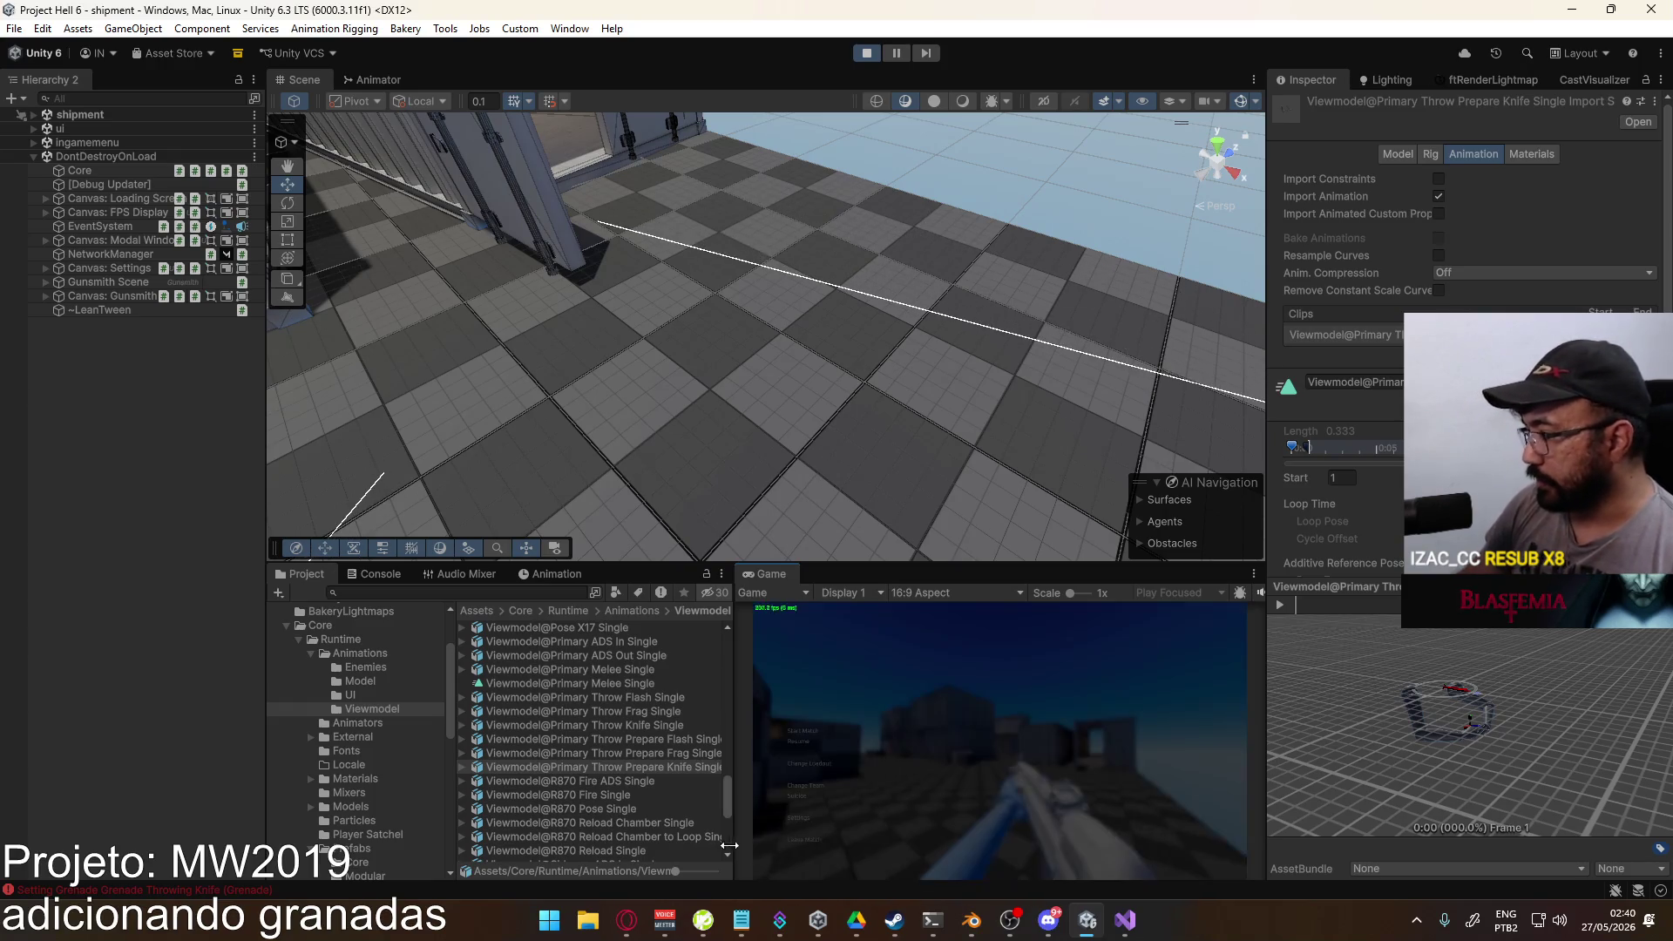
{"action": "left_click", "coordinate": [793, 800]}
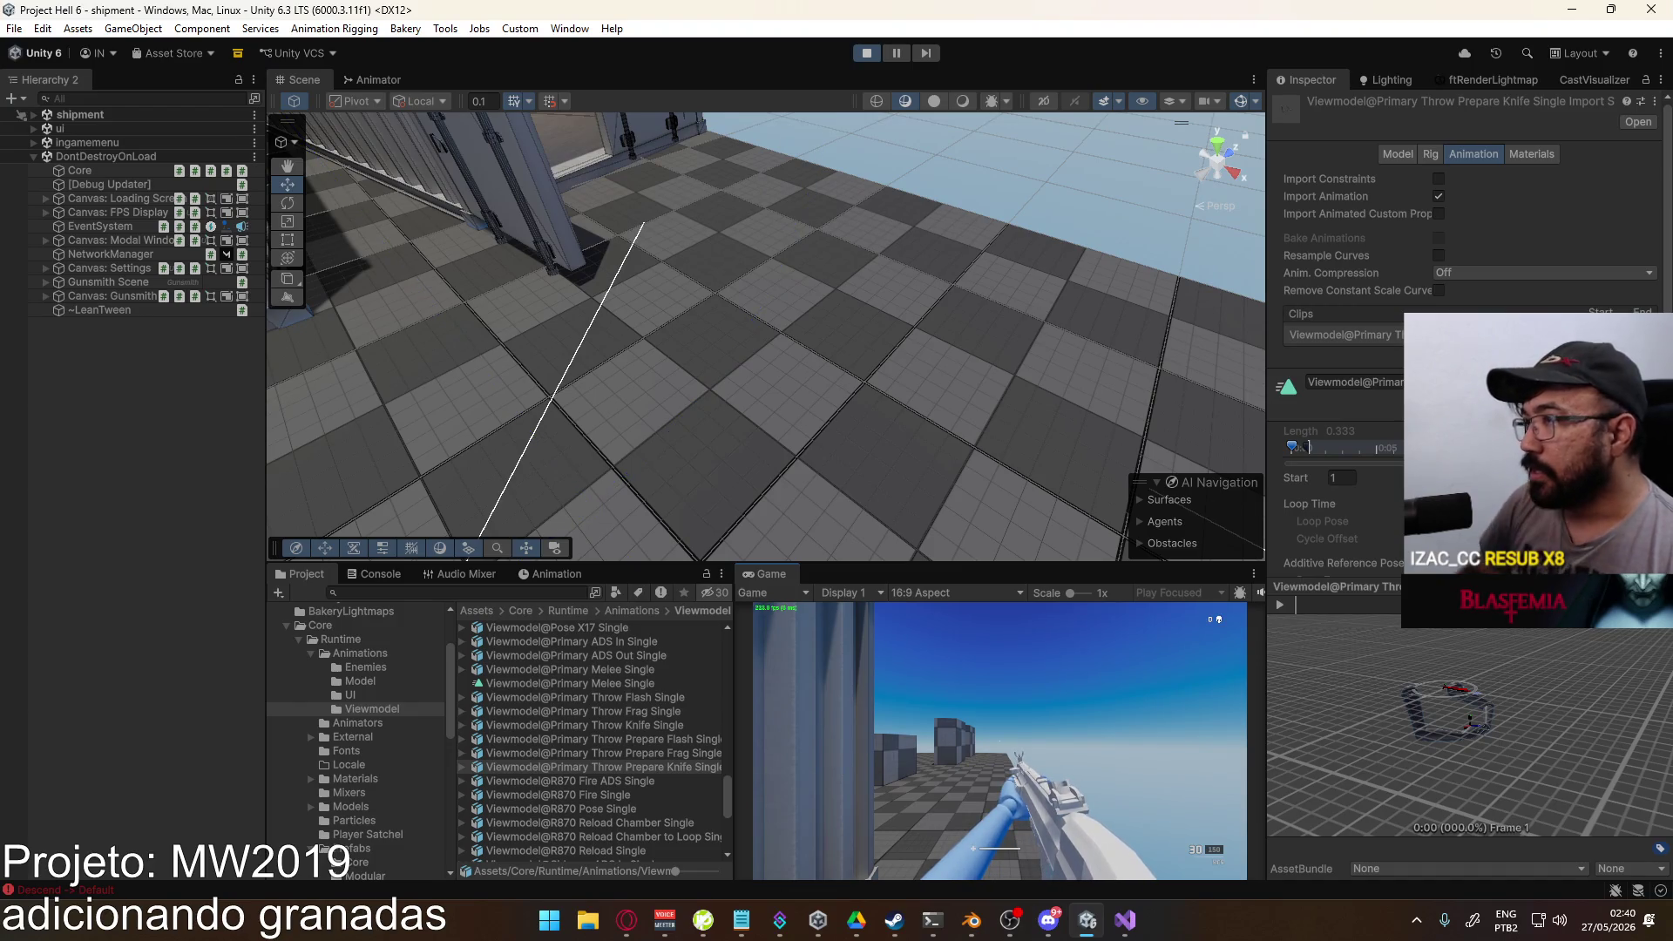
{"action": "key", "text": "super"}
{"action": "left_click", "coordinate": [869, 54]}
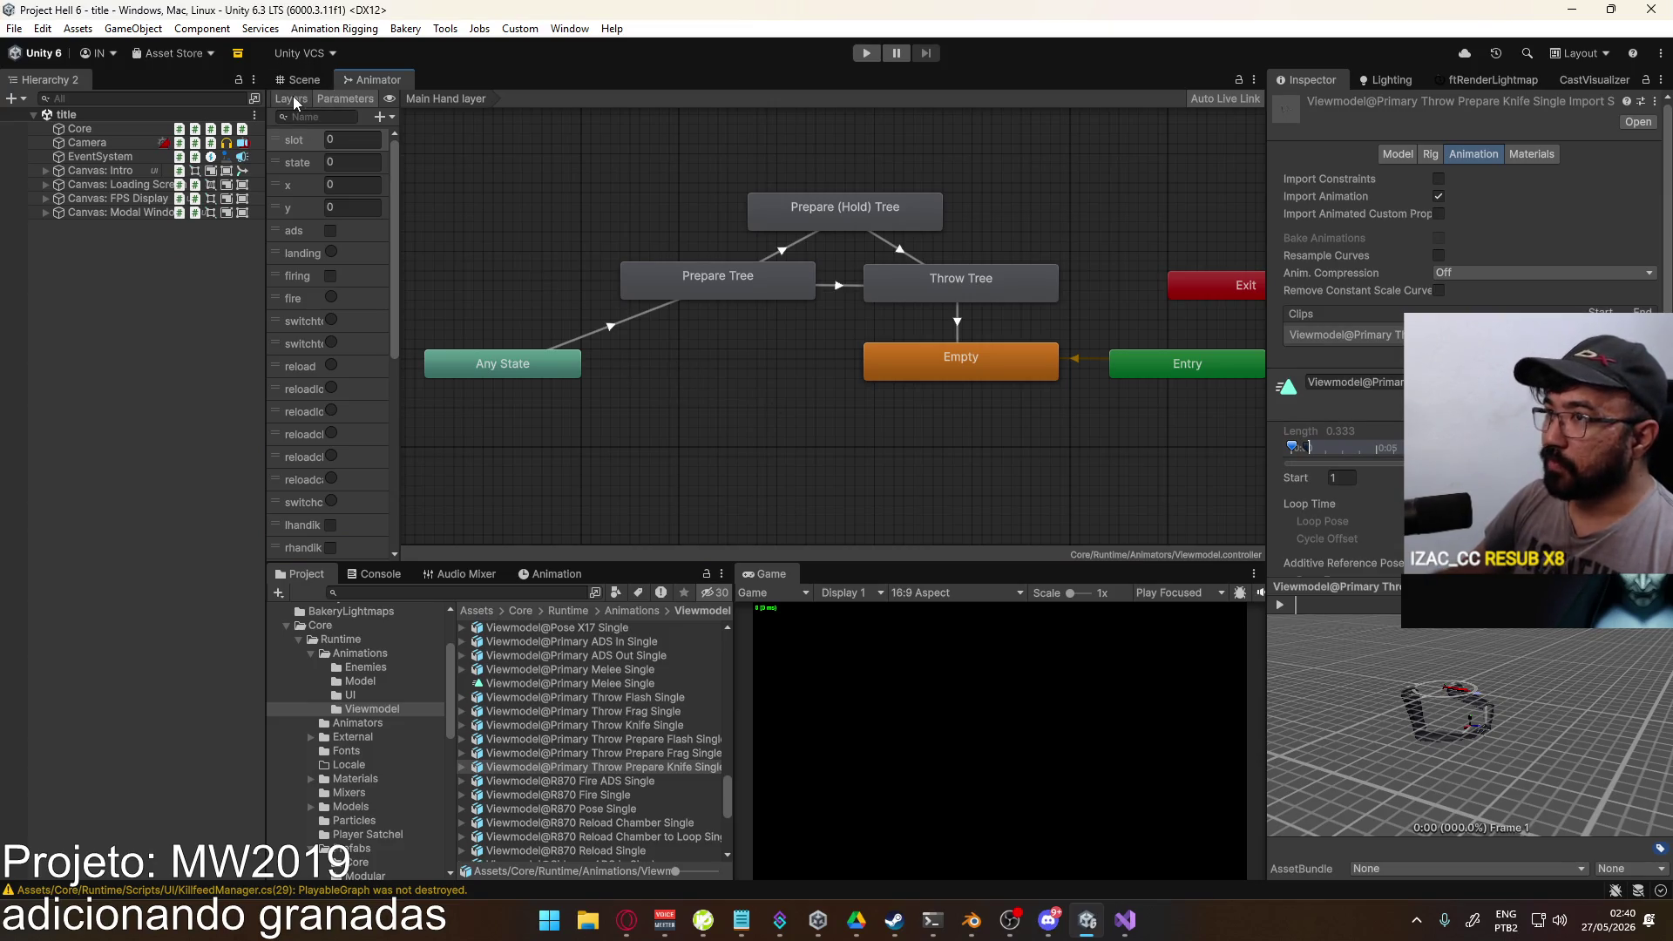
Step: Widen the Animator layers list and drag Main Hand's Any State beside Prepare Tree
{"action": "left_click", "coordinate": [292, 97]}
{"action": "left_click_drag", "start_coordinate": [389, 420], "coordinate": [447, 417]}
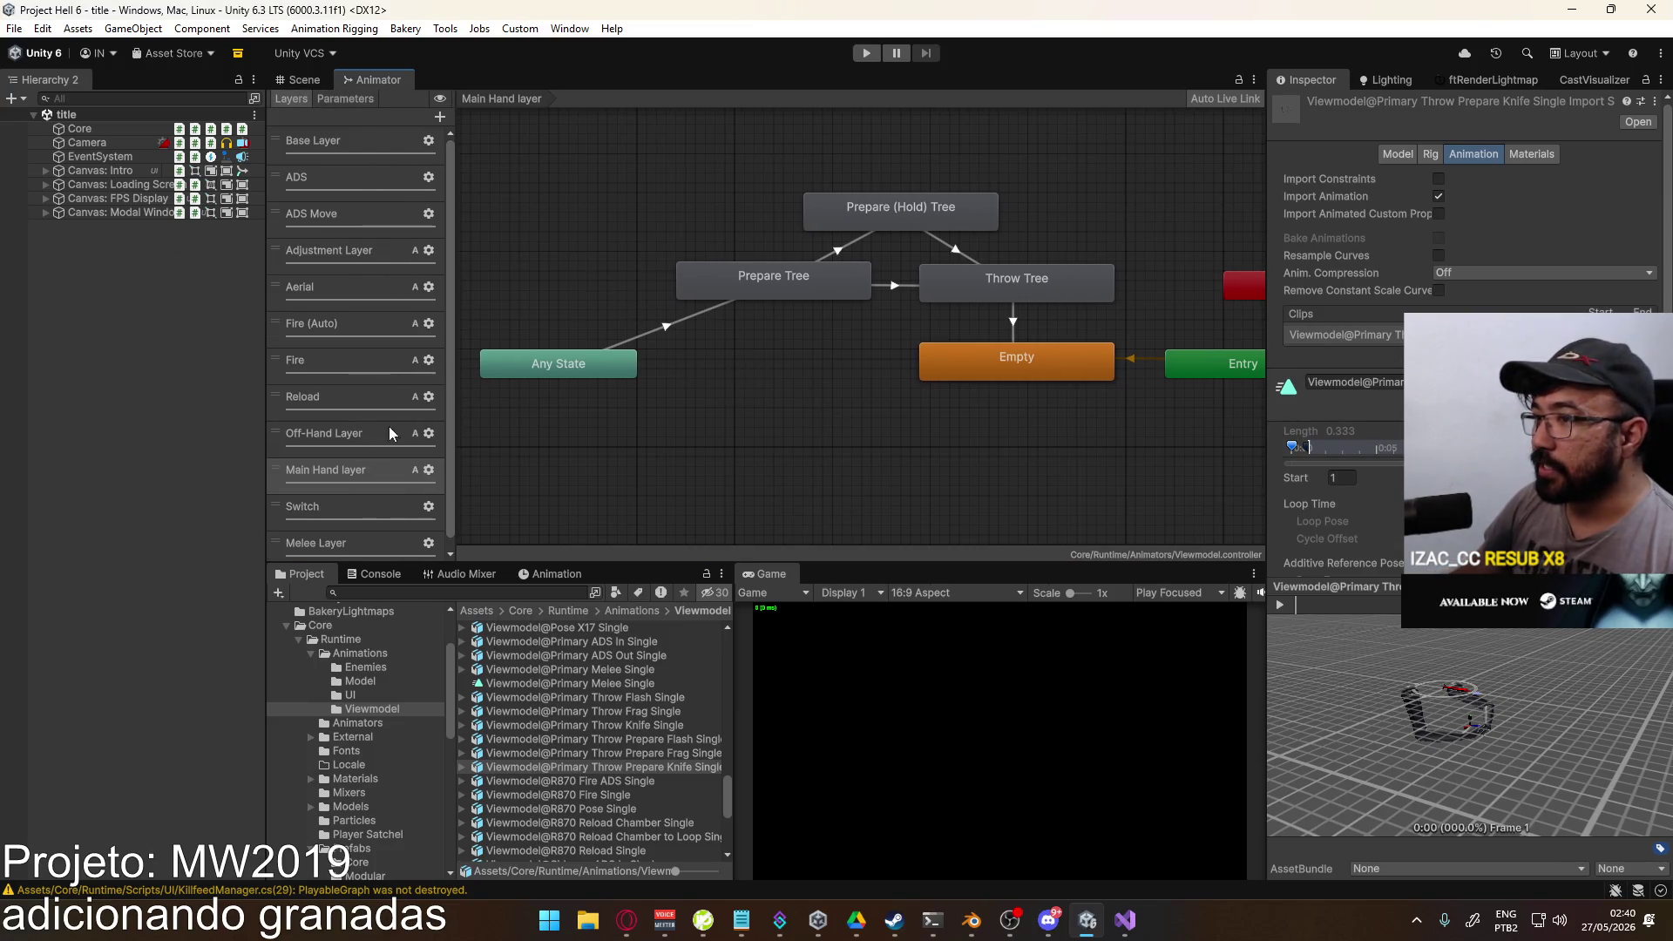
{"action": "left_click", "coordinate": [361, 441]}
{"action": "left_click", "coordinate": [357, 464]}
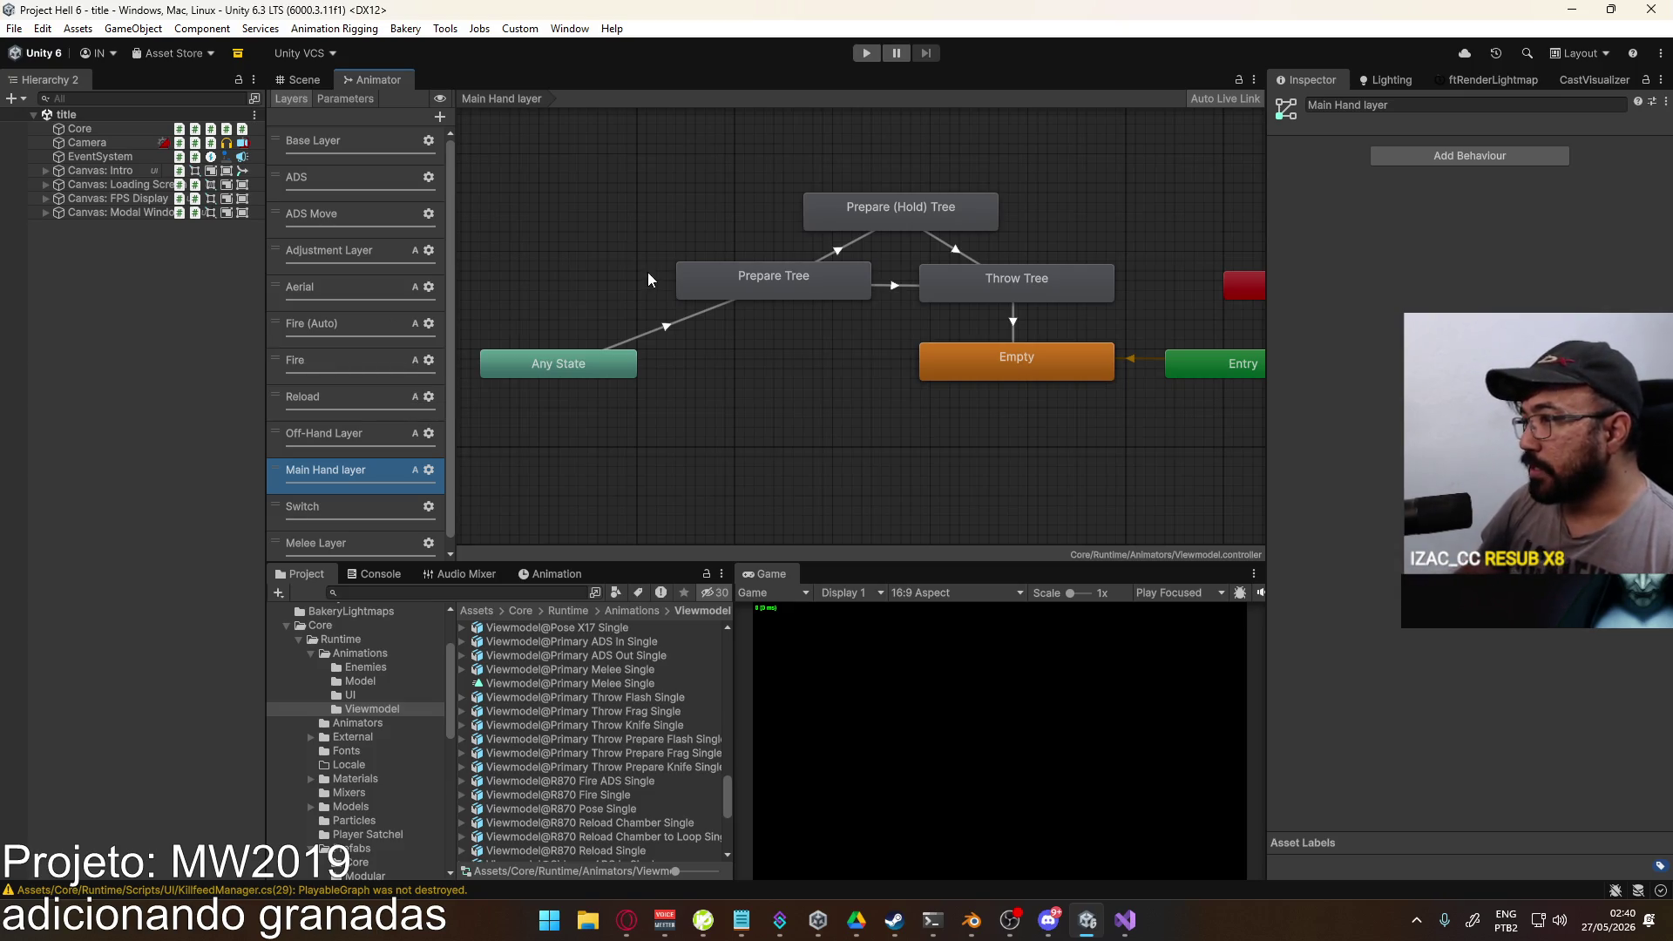
{"action": "left_click_drag", "start_coordinate": [571, 363], "coordinate": [647, 356]}
{"action": "left_click", "coordinate": [776, 380]}
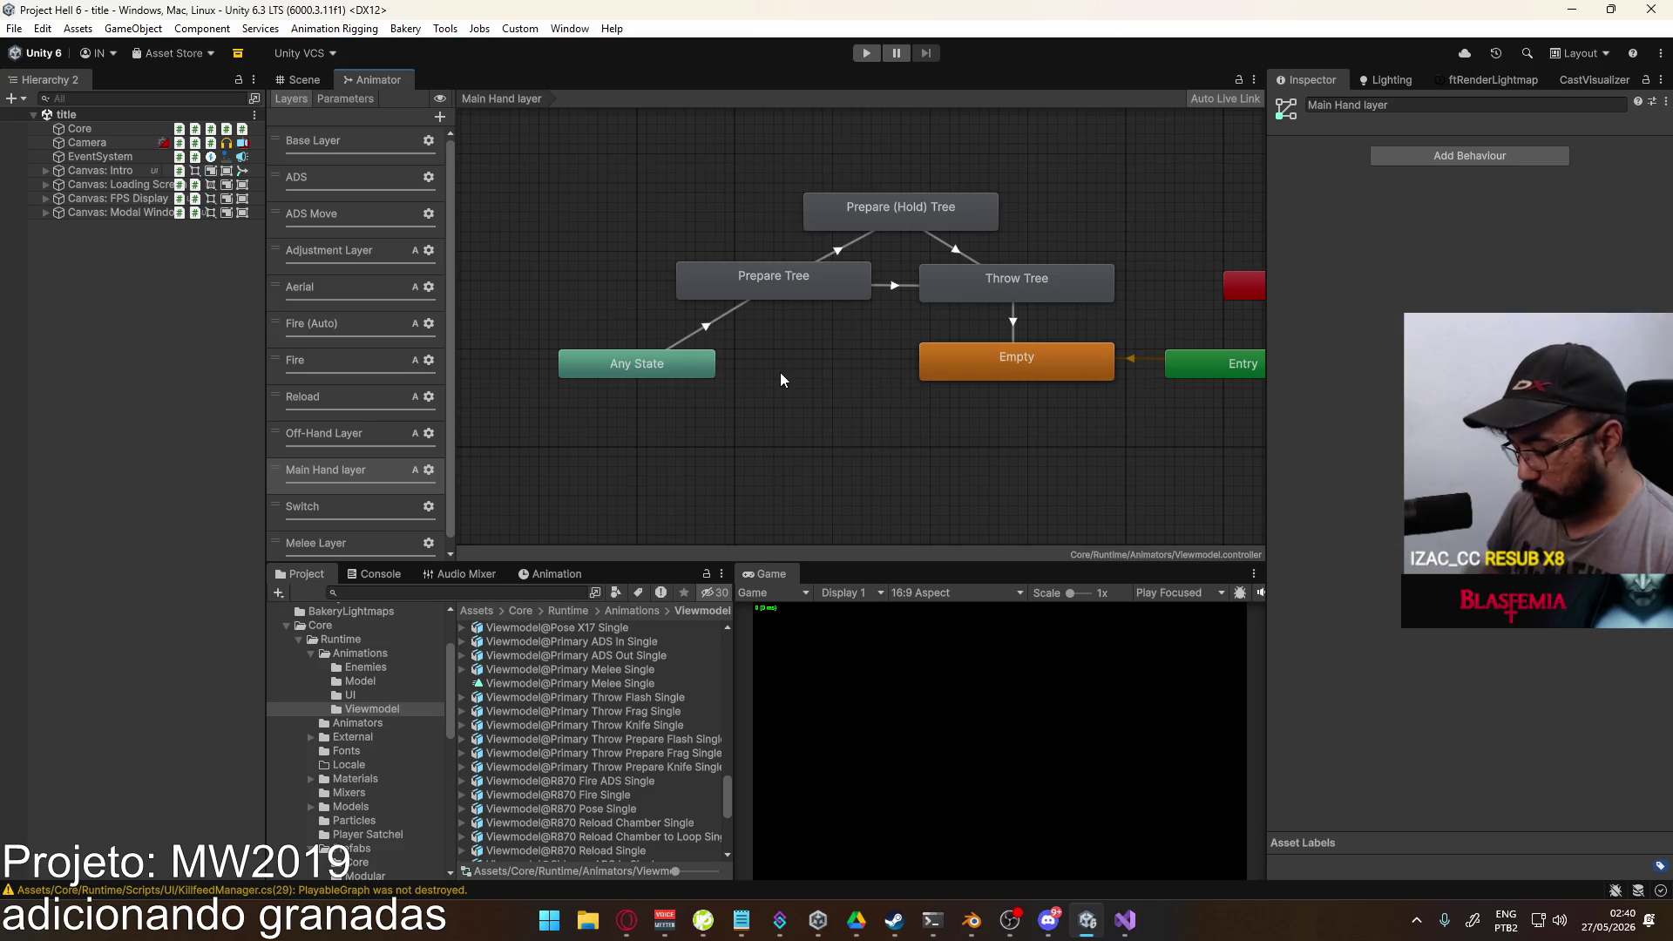
{"action": "mouse_move", "coordinate": [659, 364]}
{"action": "left_mouse_down"}
{"action": "mouse_move", "coordinate": [554, 301]}
{"action": "mouse_move", "coordinate": [551, 274]}
{"action": "mouse_move", "coordinate": [718, 308]}
{"action": "left_mouse_up"}
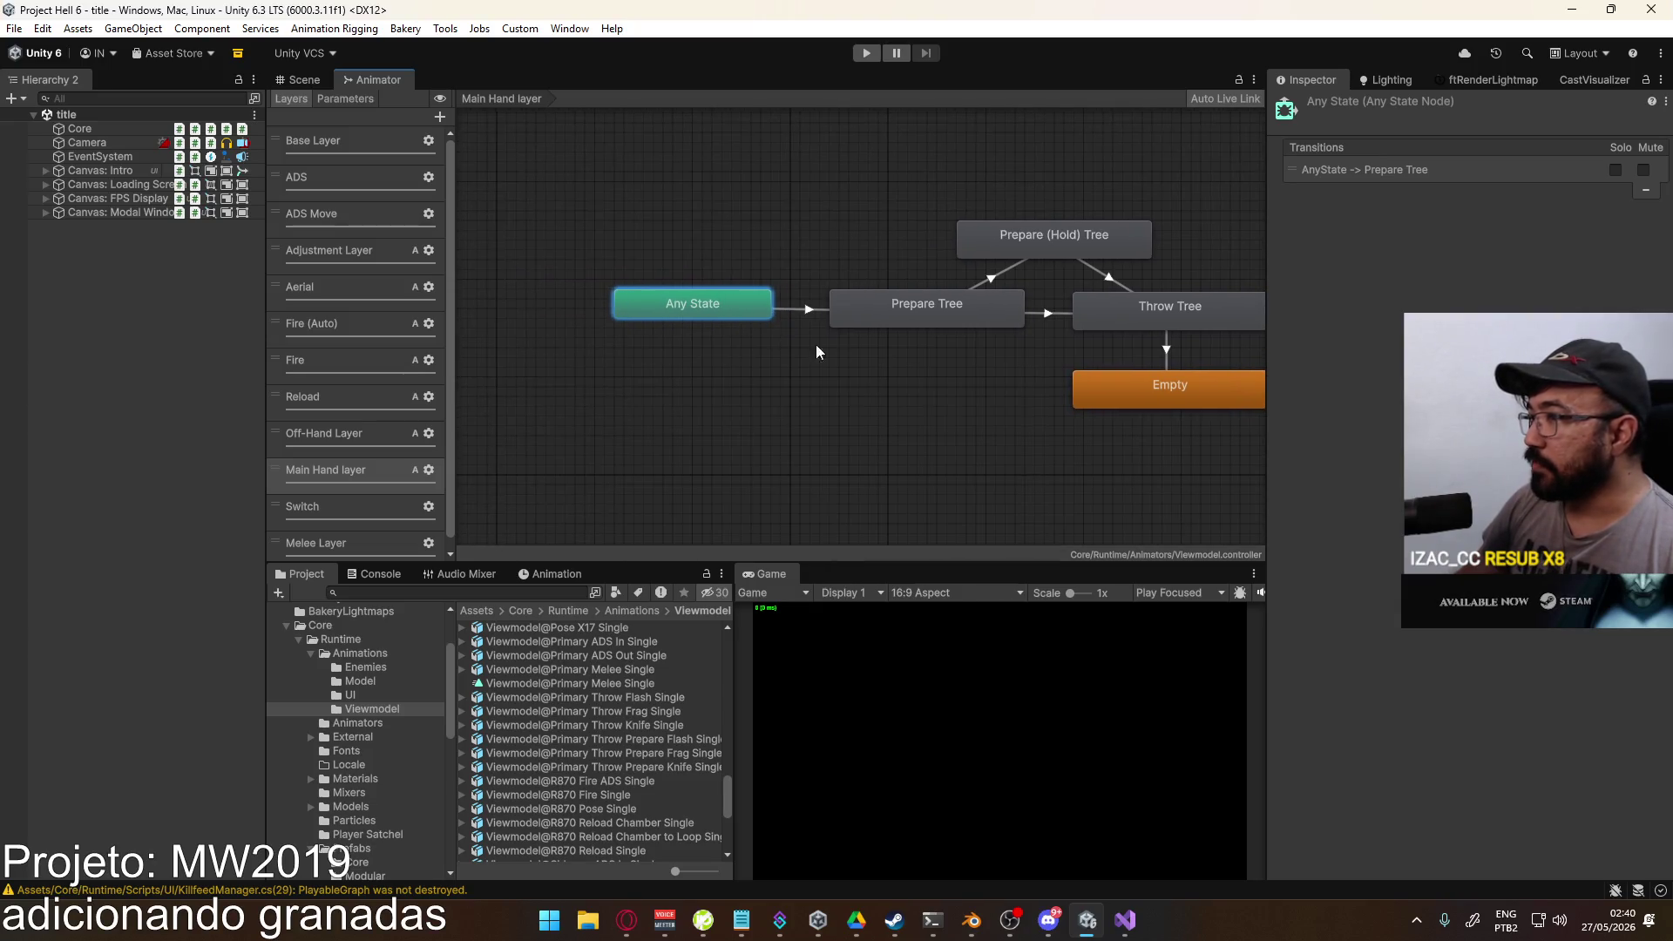
Step: Compare the Off-Hand and Main Hand graphs, then pan through the Adjustment Layer graph
{"action": "left_click", "coordinate": [343, 432]}
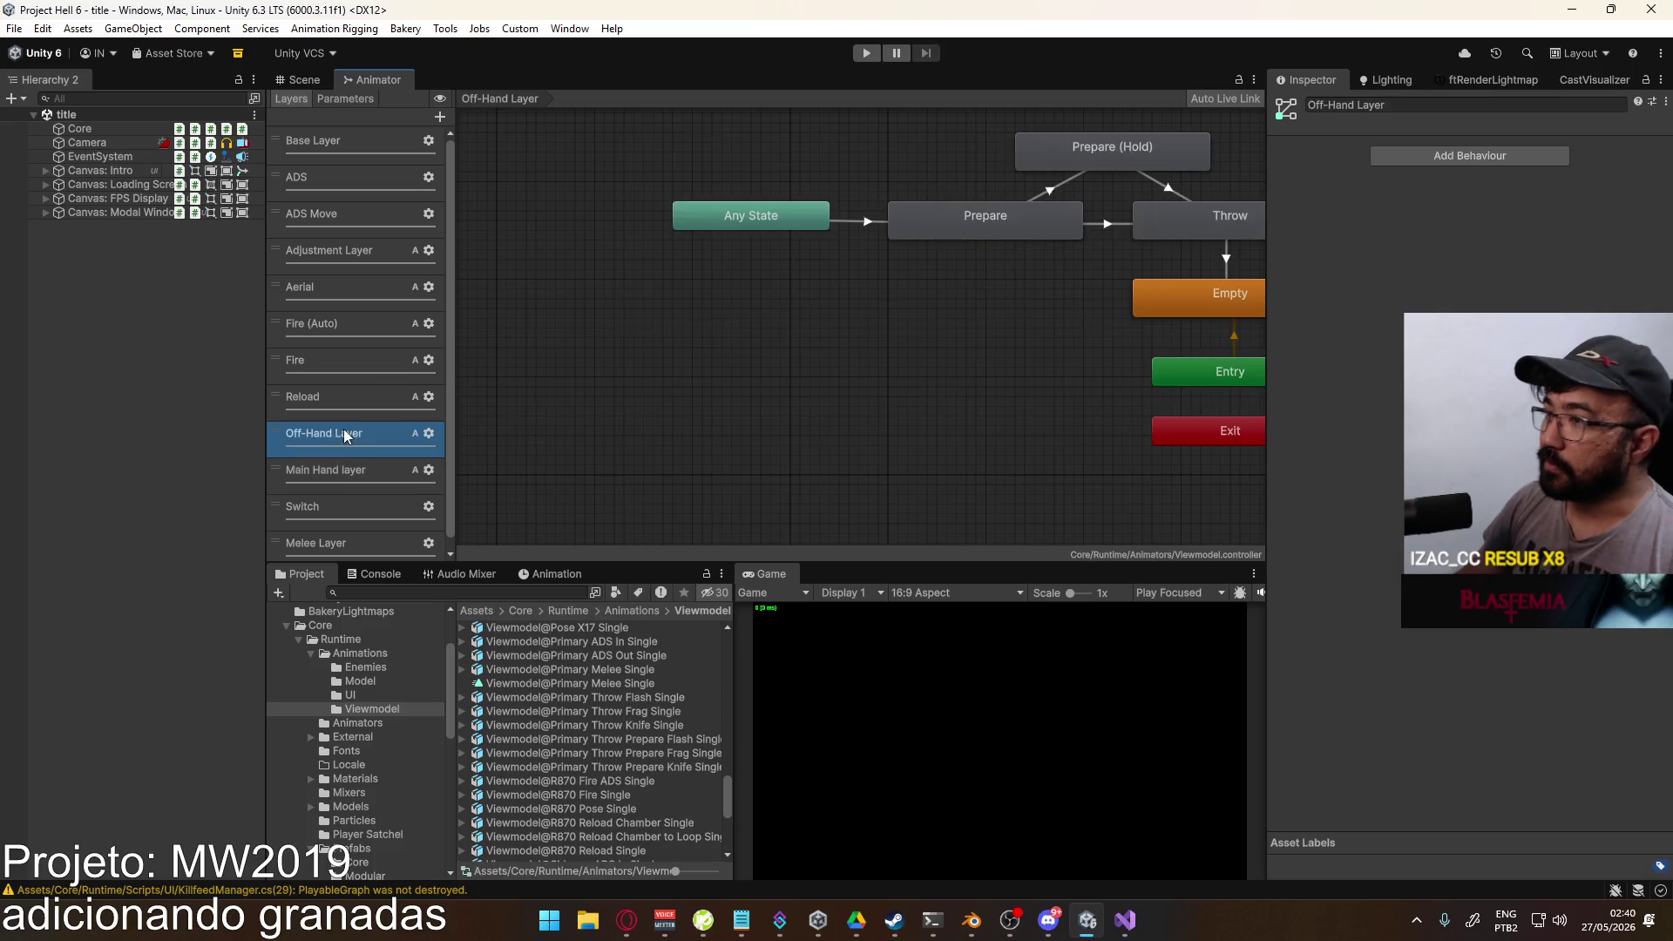
{"action": "left_click", "coordinate": [343, 464]}
{"action": "left_click", "coordinate": [353, 446]}
{"action": "left_click", "coordinate": [353, 462]}
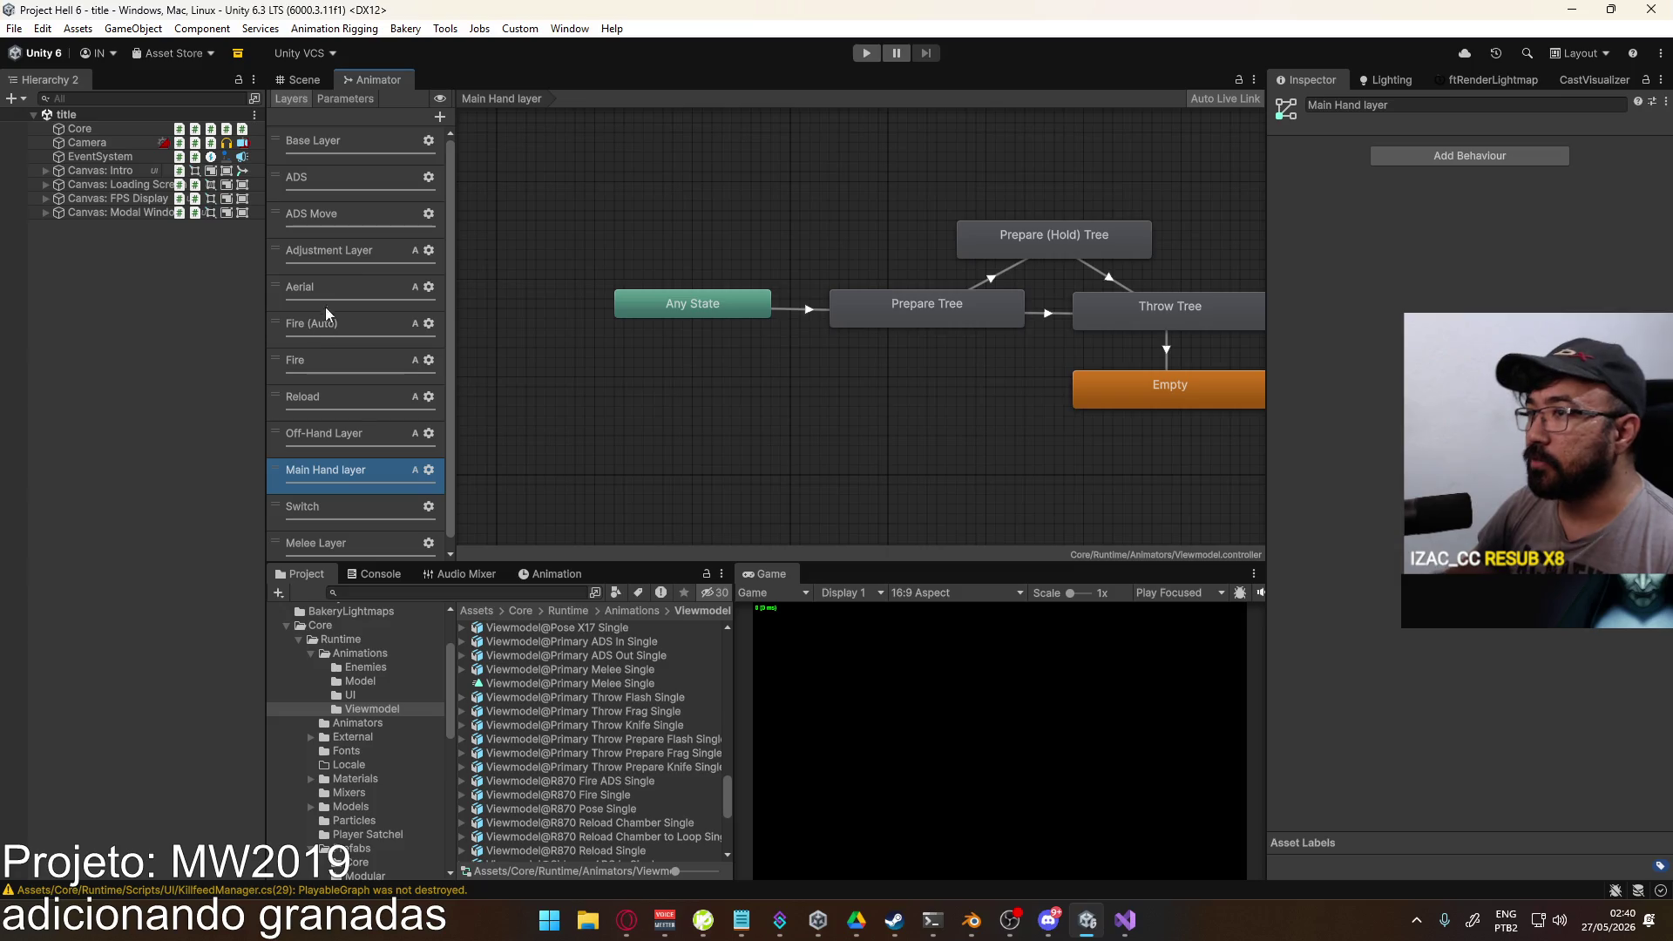
{"action": "left_click", "coordinate": [349, 252]}
{"action": "mouse_move", "coordinate": [861, 357]}
{"action": "left_mouse_down"}
{"action": "mouse_move", "coordinate": [756, 396]}
{"action": "mouse_move", "coordinate": [788, 307]}
{"action": "mouse_move", "coordinate": [729, 415]}
{"action": "mouse_move", "coordinate": [1002, 333]}
{"action": "mouse_move", "coordinate": [1027, 295]}
{"action": "mouse_move", "coordinate": [943, 320]}
{"action": "mouse_move", "coordinate": [979, 275]}
{"action": "left_mouse_up"}
Step: Browse the ADS Move, ADS, Base, Adjustment, Fire (Auto), Off-Hand and Main Hand layer graphs
{"action": "left_click", "coordinate": [352, 215]}
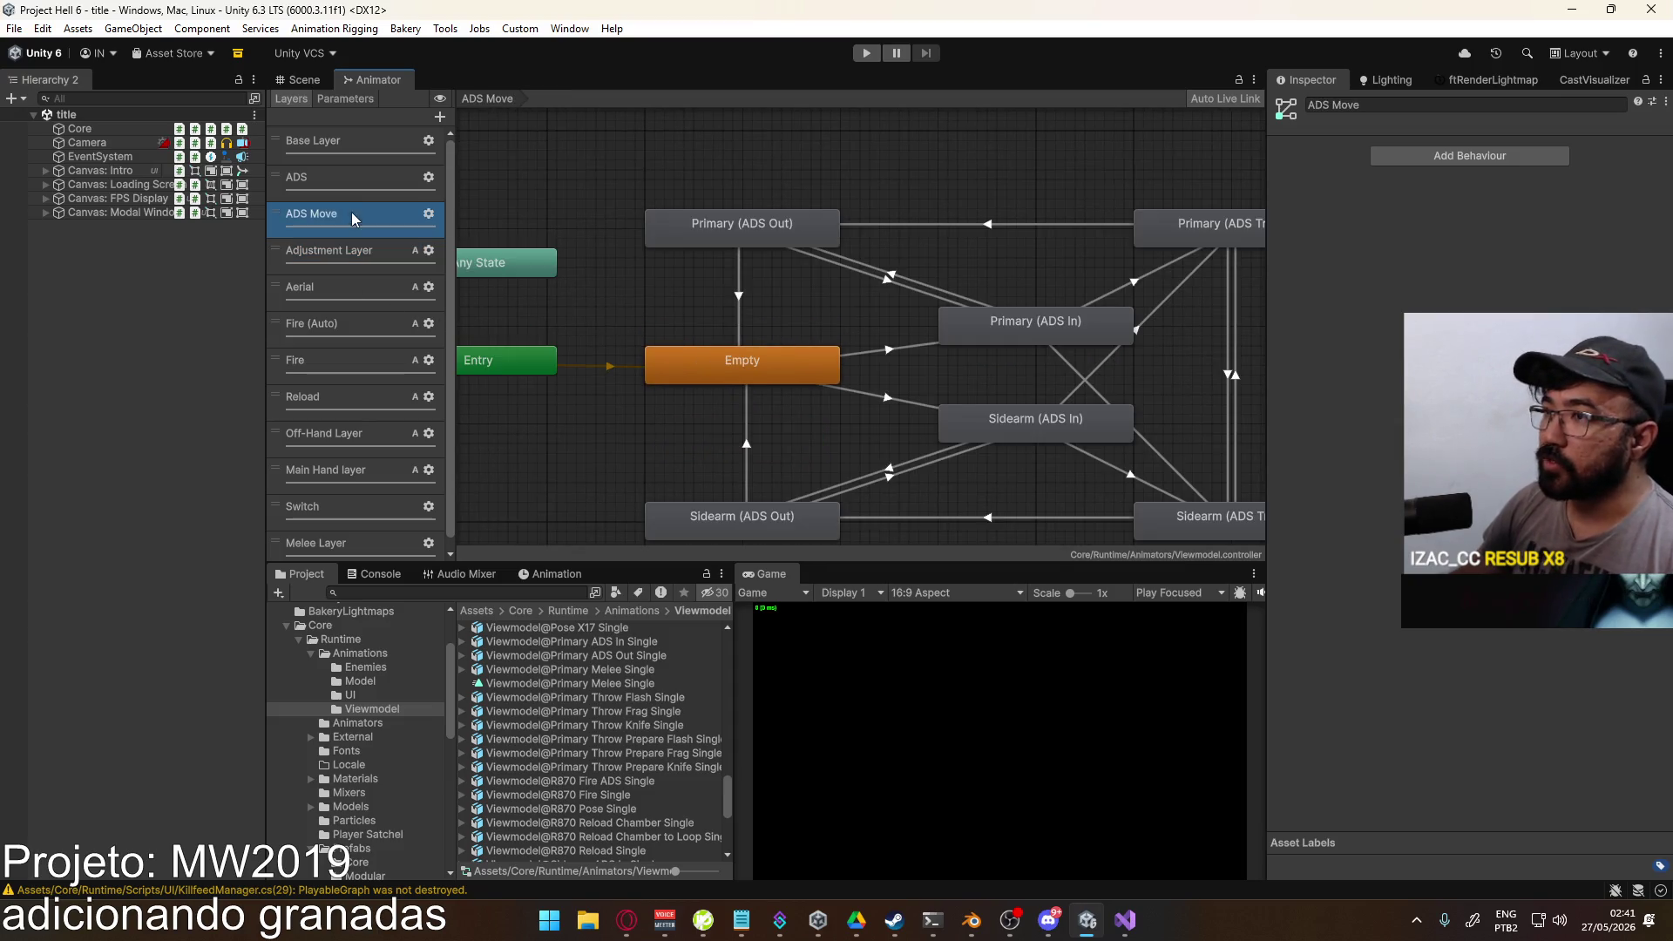
{"action": "left_click", "coordinate": [359, 183]}
{"action": "left_click", "coordinate": [375, 141]}
{"action": "mouse_move", "coordinate": [644, 267]}
{"action": "left_mouse_down"}
{"action": "mouse_move", "coordinate": [794, 194]}
{"action": "mouse_move", "coordinate": [807, 333]}
{"action": "mouse_move", "coordinate": [819, 302]}
{"action": "left_mouse_up"}
{"action": "left_click", "coordinate": [352, 209]}
{"action": "left_click", "coordinate": [345, 252]}
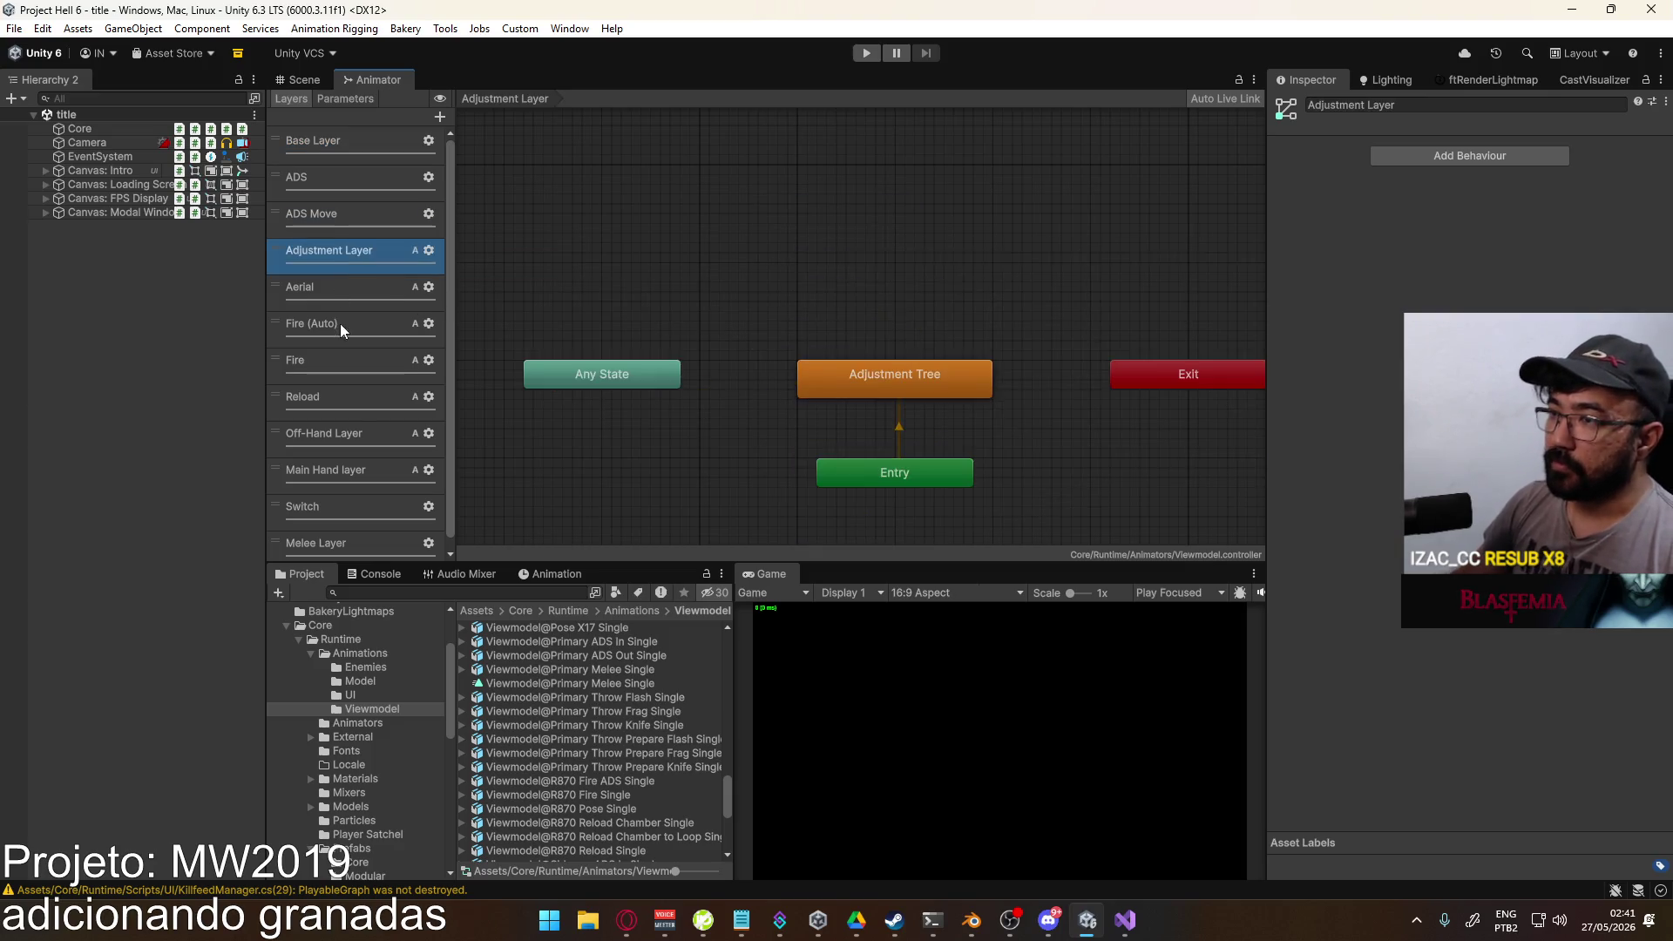
{"action": "left_click", "coordinate": [339, 322]}
{"action": "left_click", "coordinate": [356, 433]}
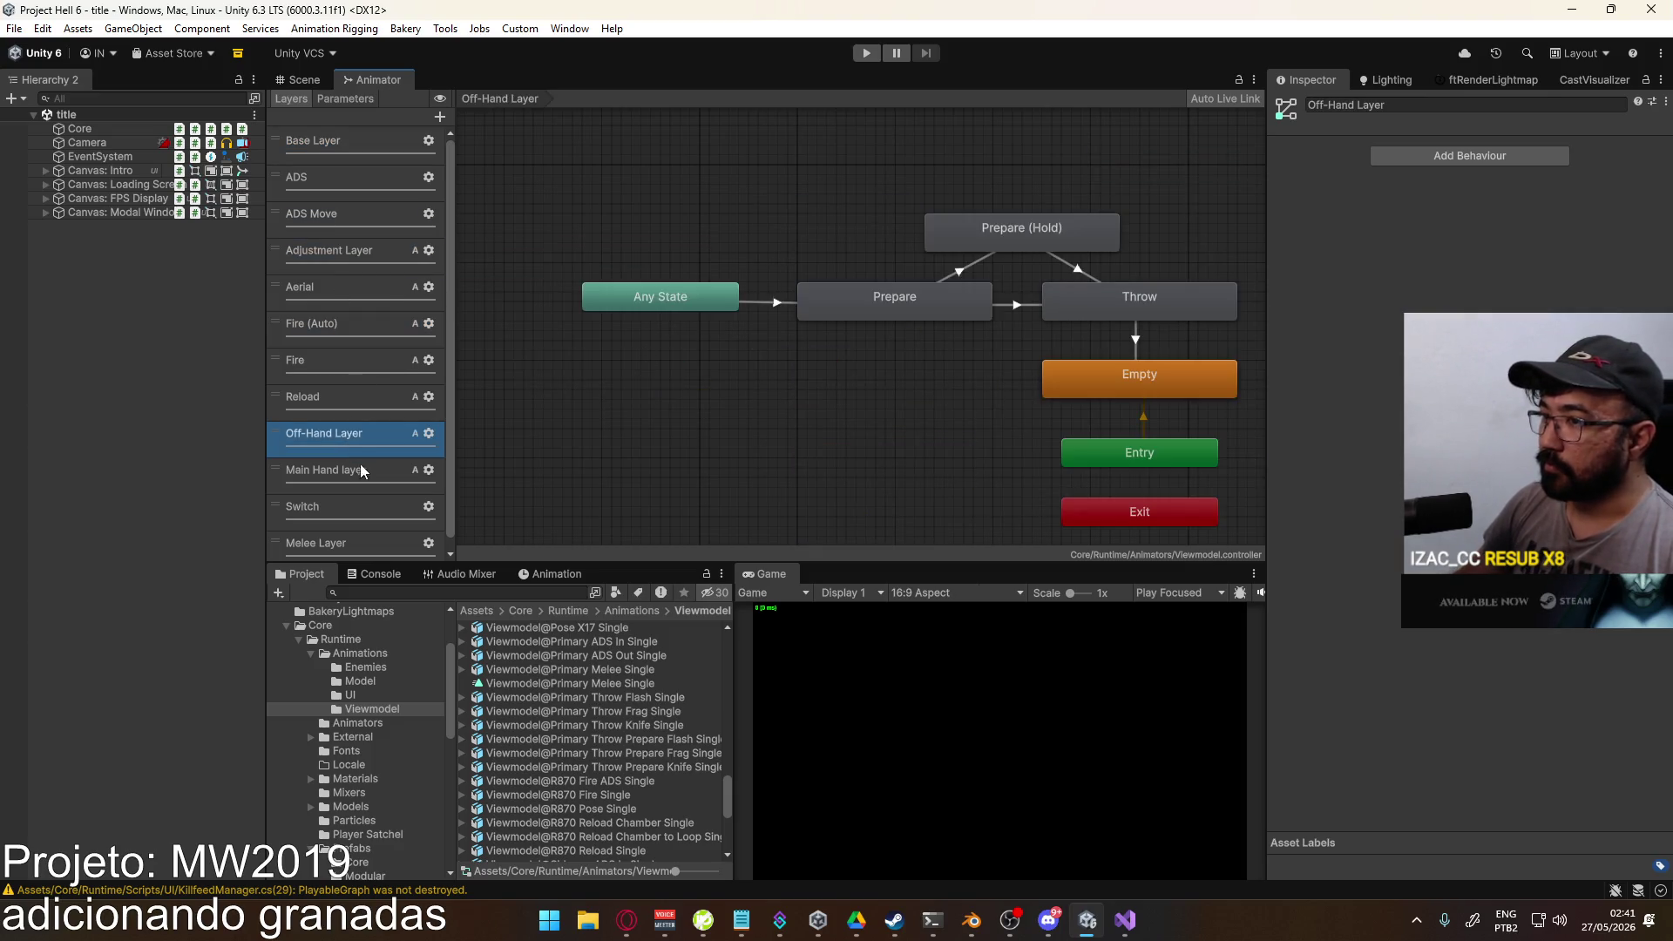
{"action": "left_click", "coordinate": [360, 469]}
Step: Settle back on the Main Hand layer and bring the YouTube music window forward
{"action": "left_click", "coordinate": [363, 439]}
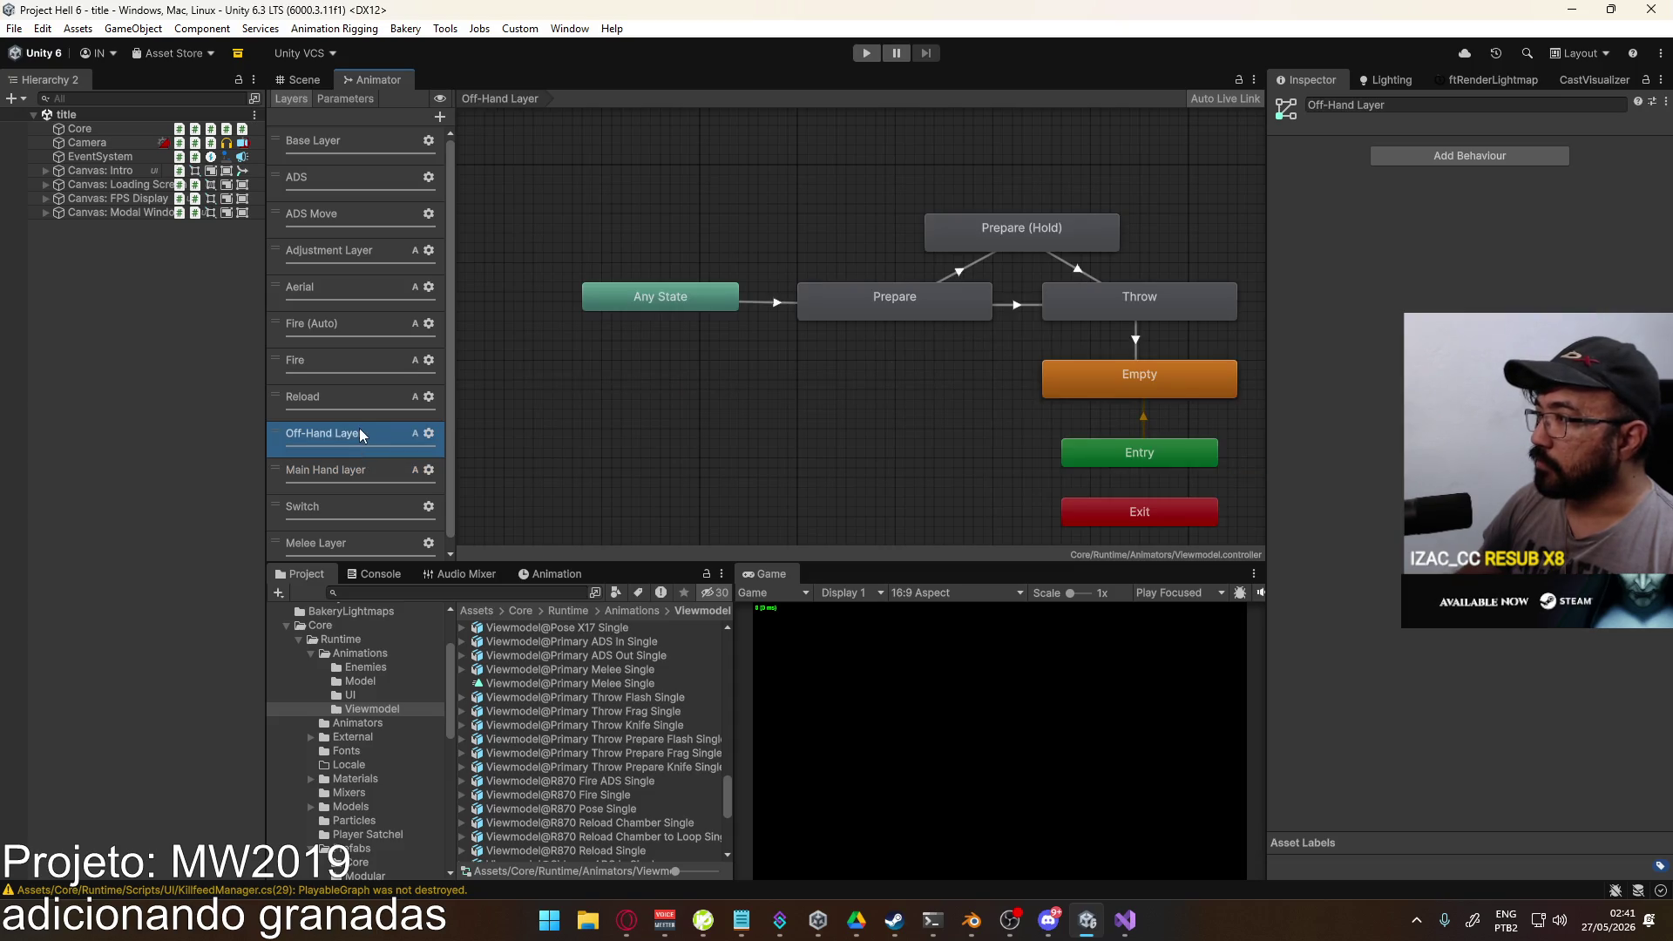
{"action": "left_click", "coordinate": [350, 469]}
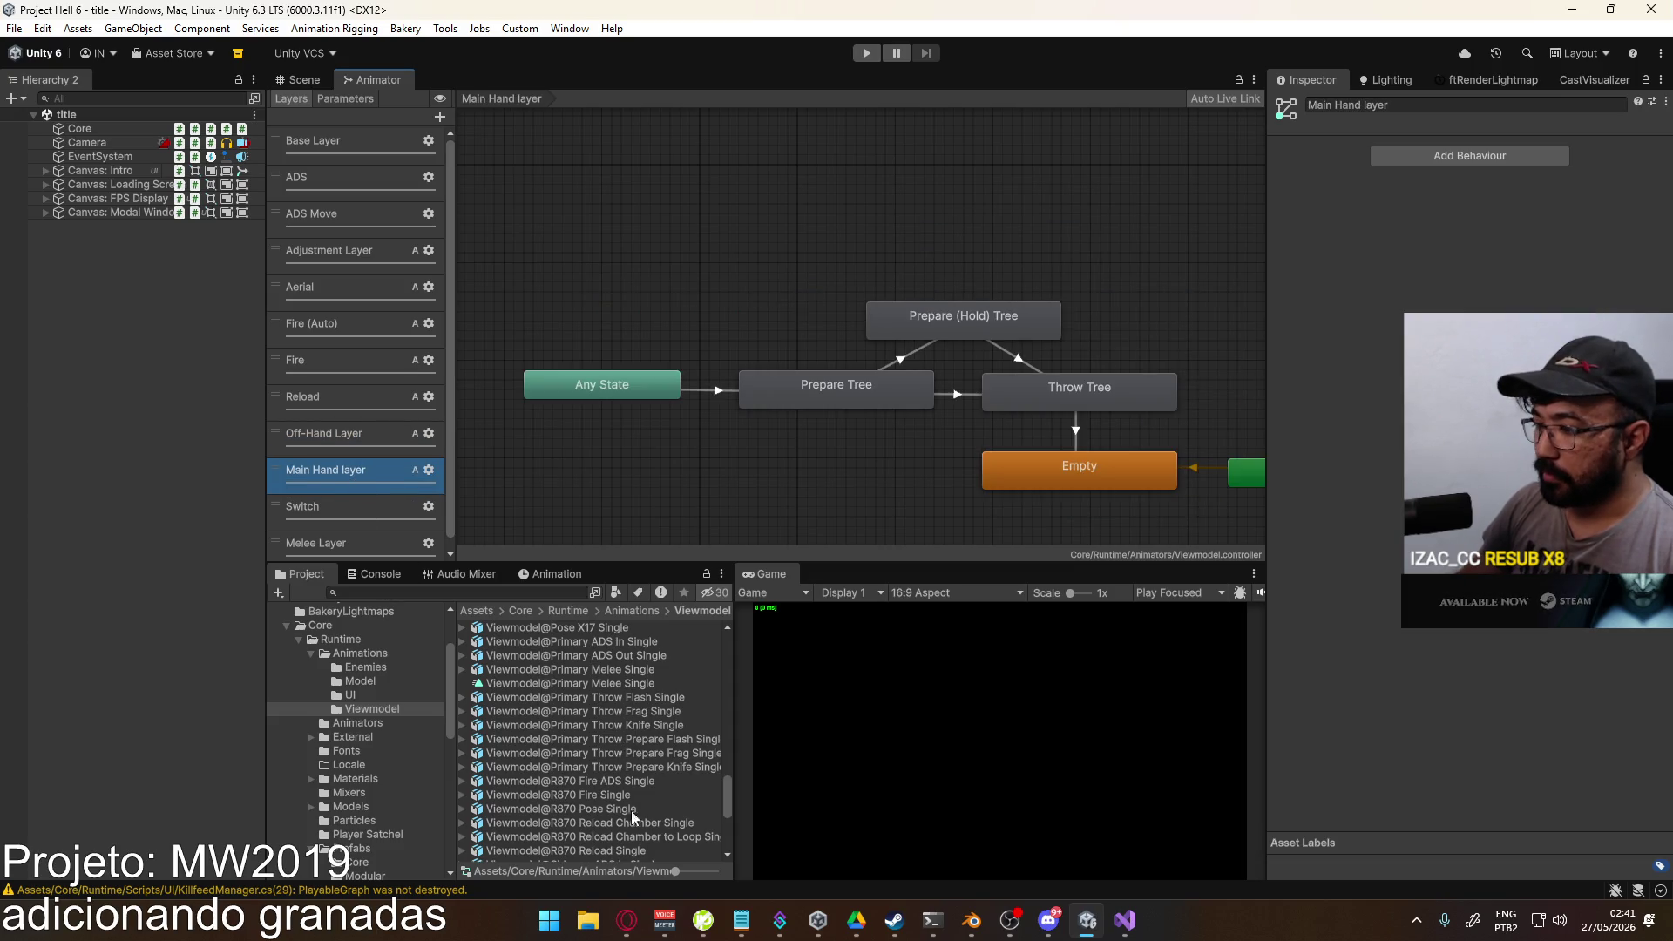
{"action": "mouse_move", "coordinate": [627, 915]}
{"action": "left_click", "coordinate": [553, 845]}
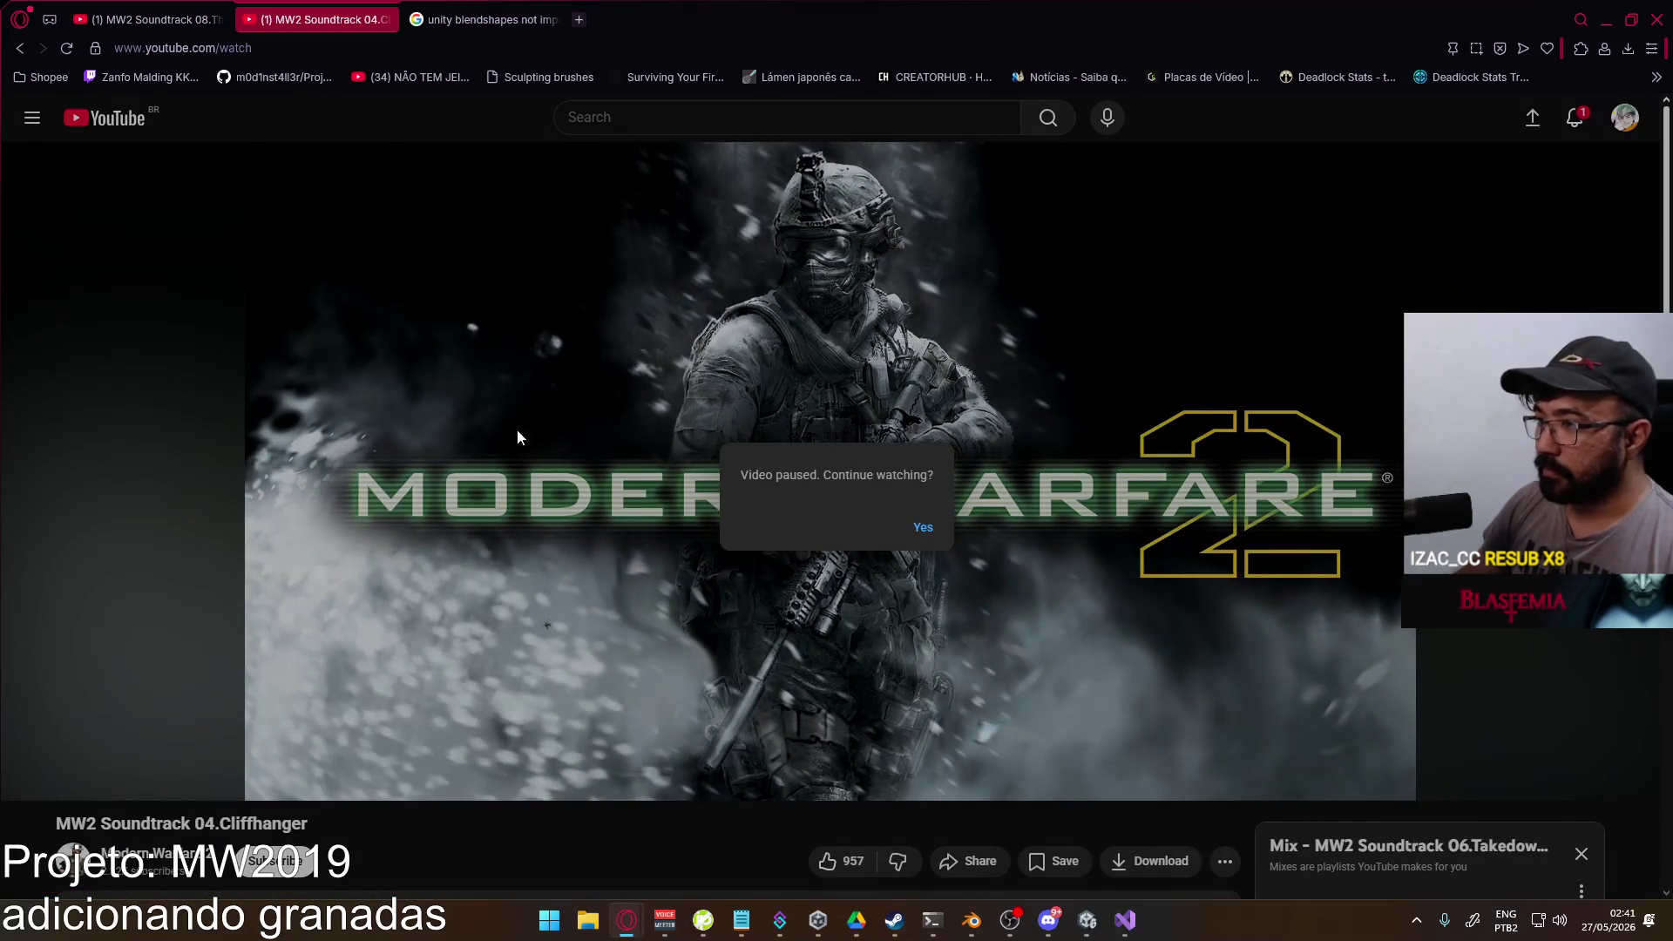
Step: Resume the MW2 Soundtrack 04.Cliffhanger video and minimize Opera to return to Unity
{"action": "left_click", "coordinate": [491, 442]}
{"action": "left_click_drag", "start_coordinate": [1560, 19], "coordinate": [1578, 45]}
{"action": "left_click", "coordinate": [1578, 45]}
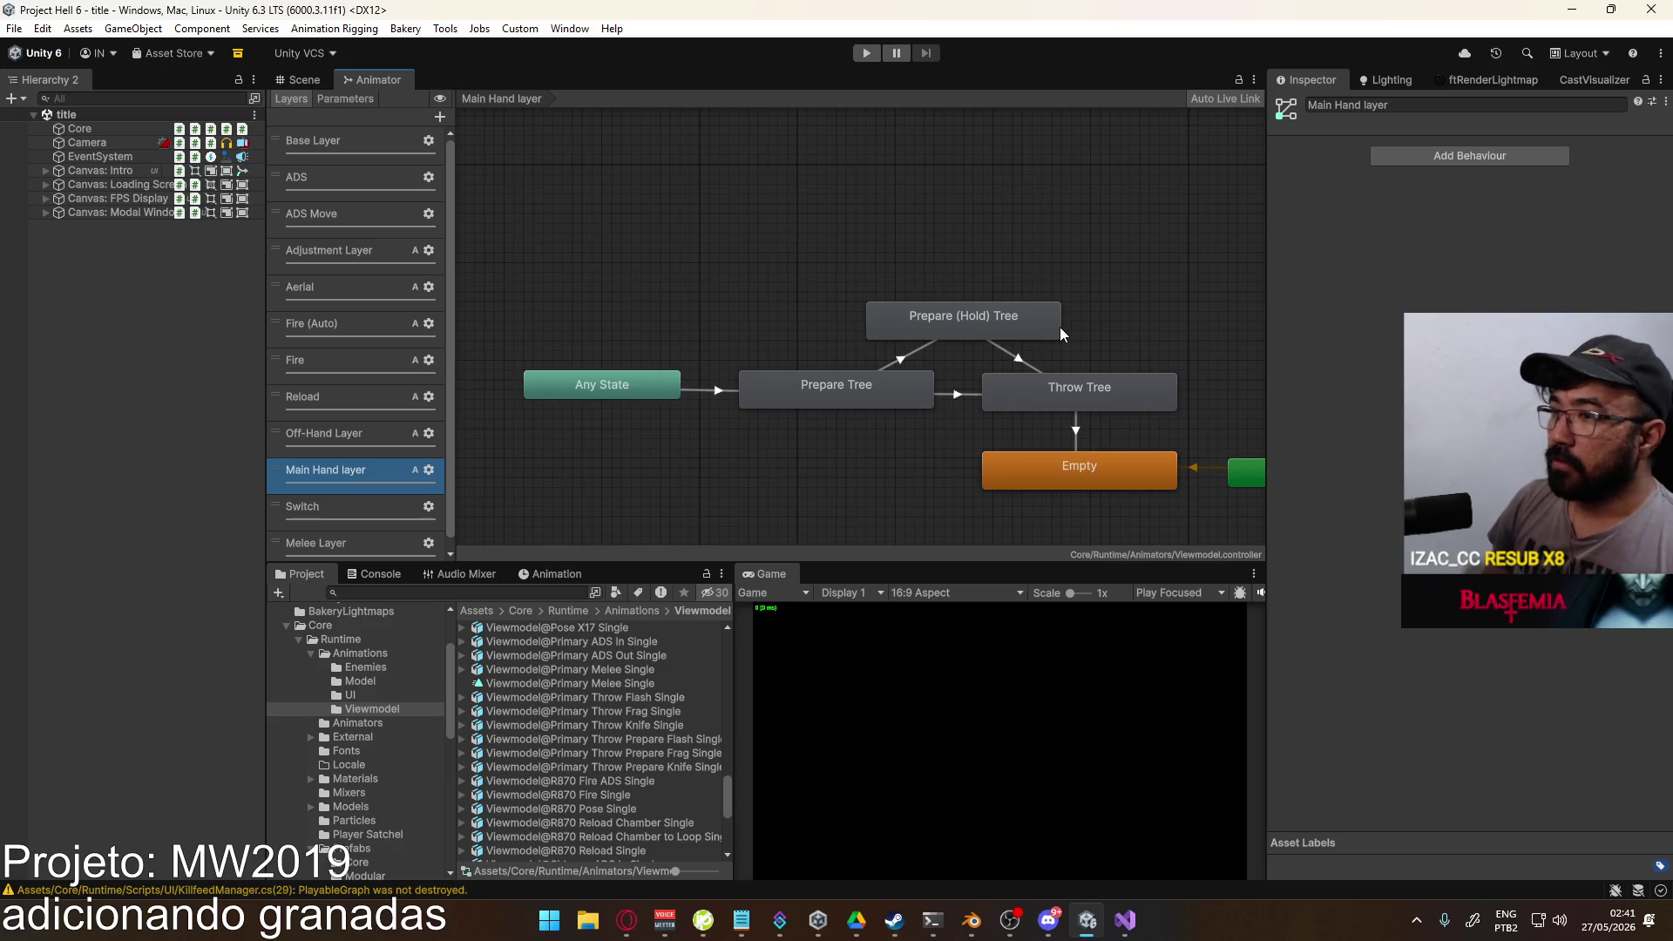
Step: Inspect the Any State, Prepare Tree, Prepare (Hold) Tree and Throw Tree states
{"action": "scroll", "coordinate": [363, 376], "scroll_direction": "down", "scroll_amount": 1}
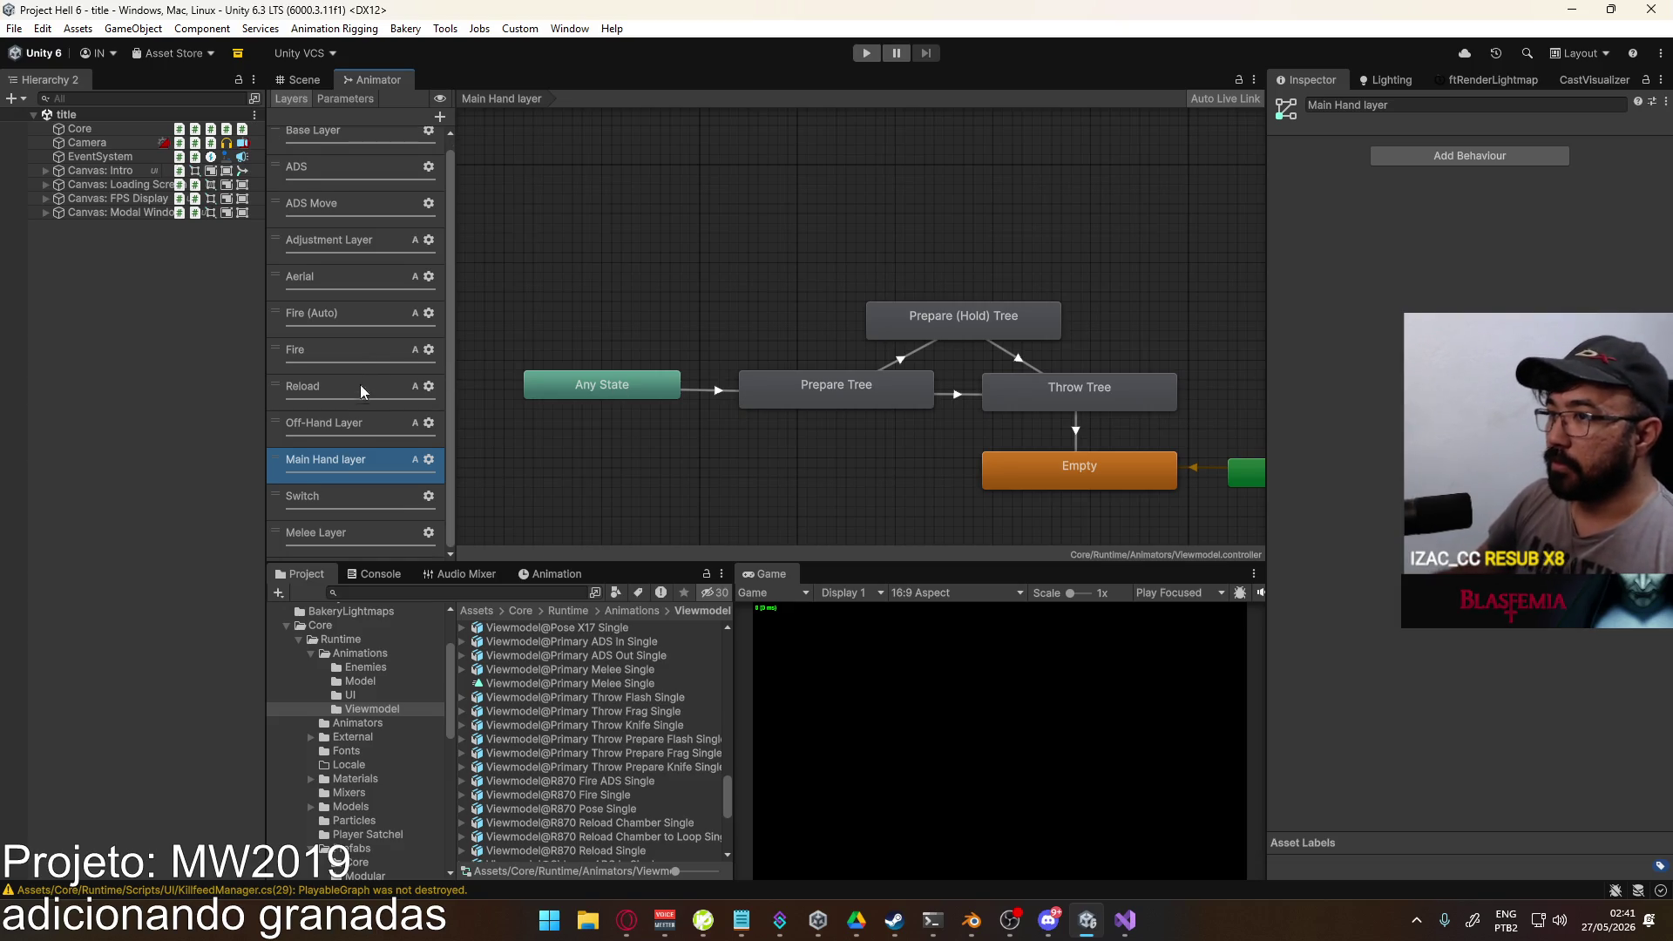
{"action": "left_click", "coordinate": [339, 434]}
{"action": "left_click", "coordinate": [351, 462]}
{"action": "left_click", "coordinate": [359, 443]}
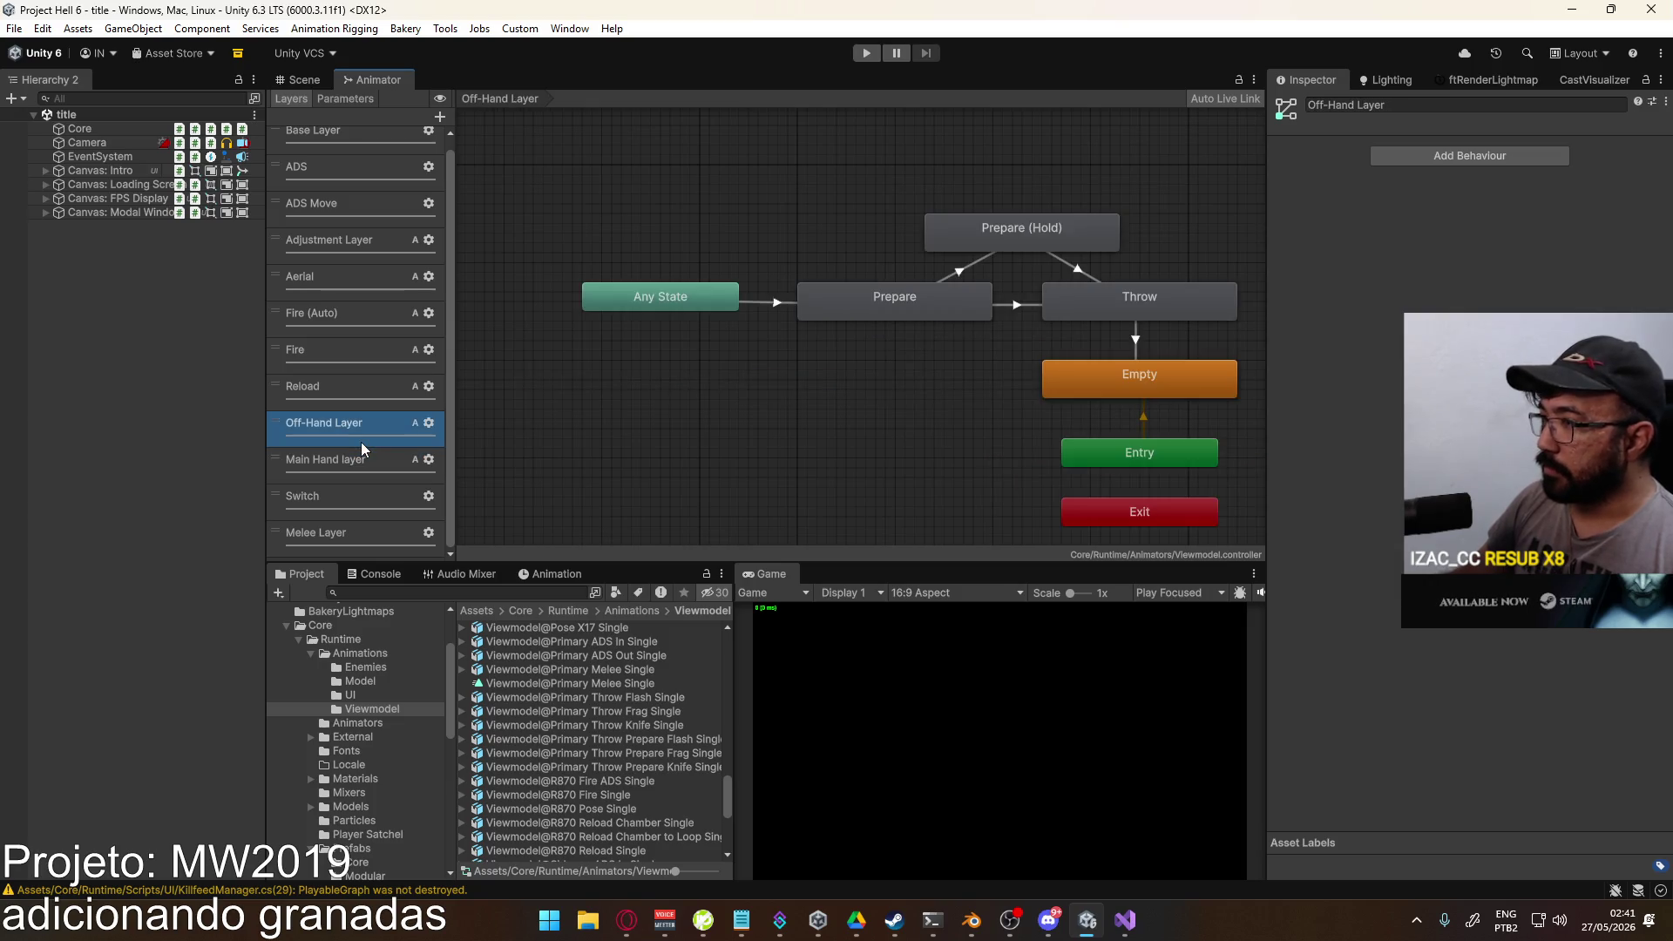
{"action": "left_click", "coordinate": [836, 390]}
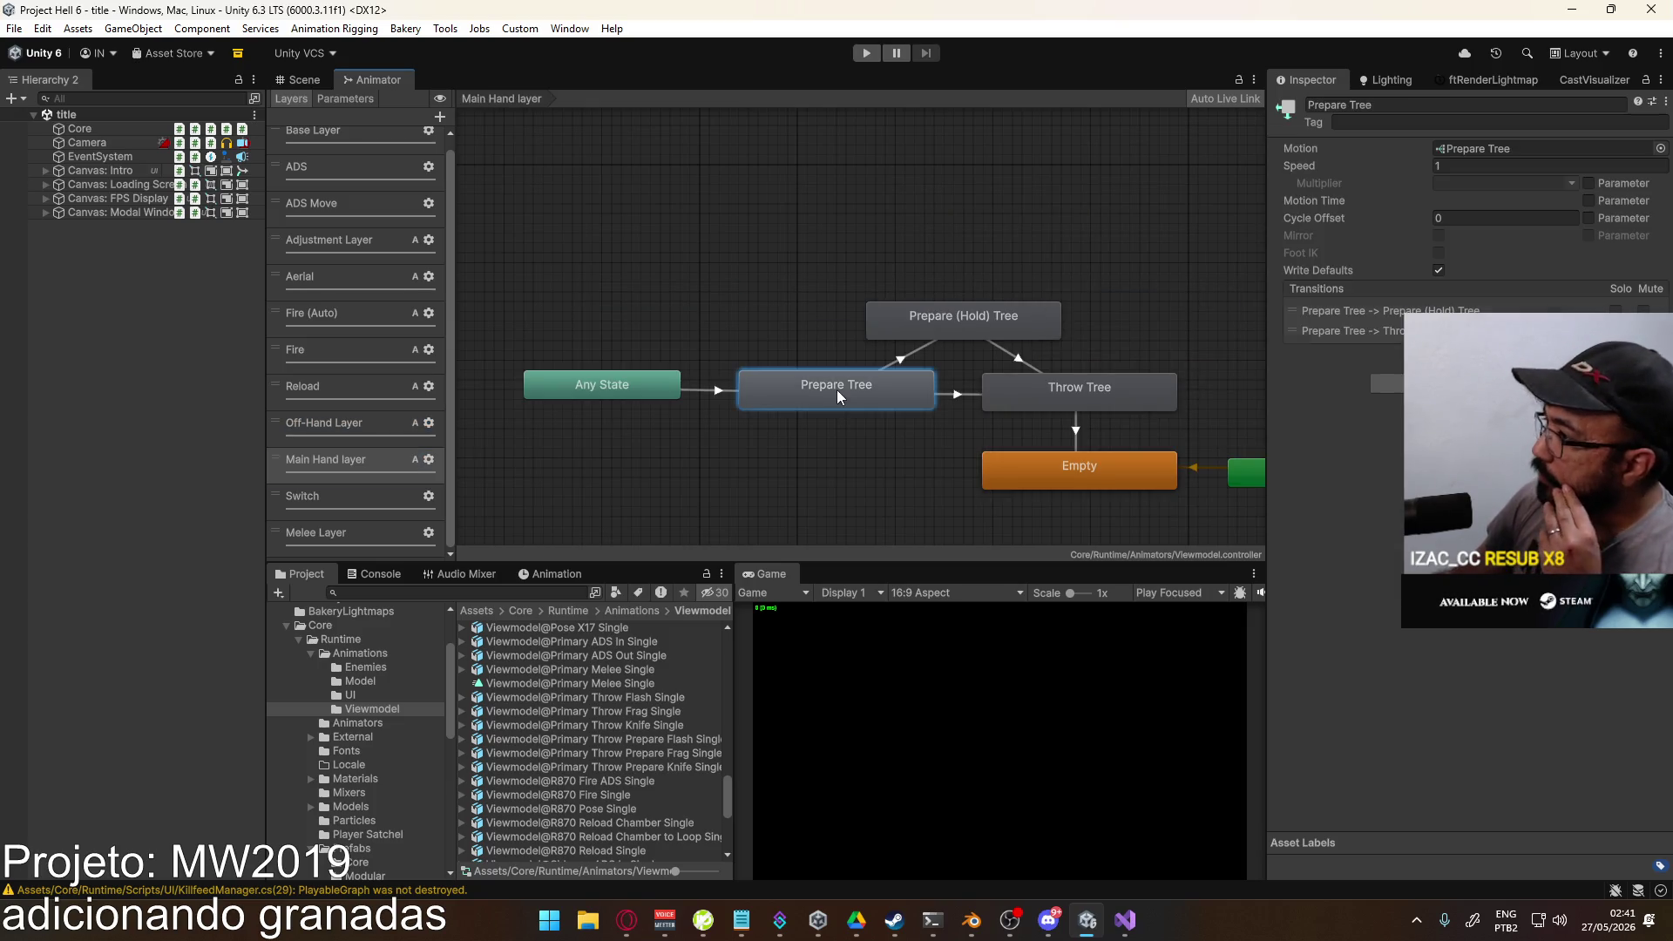
{"action": "left_click", "coordinate": [636, 389]}
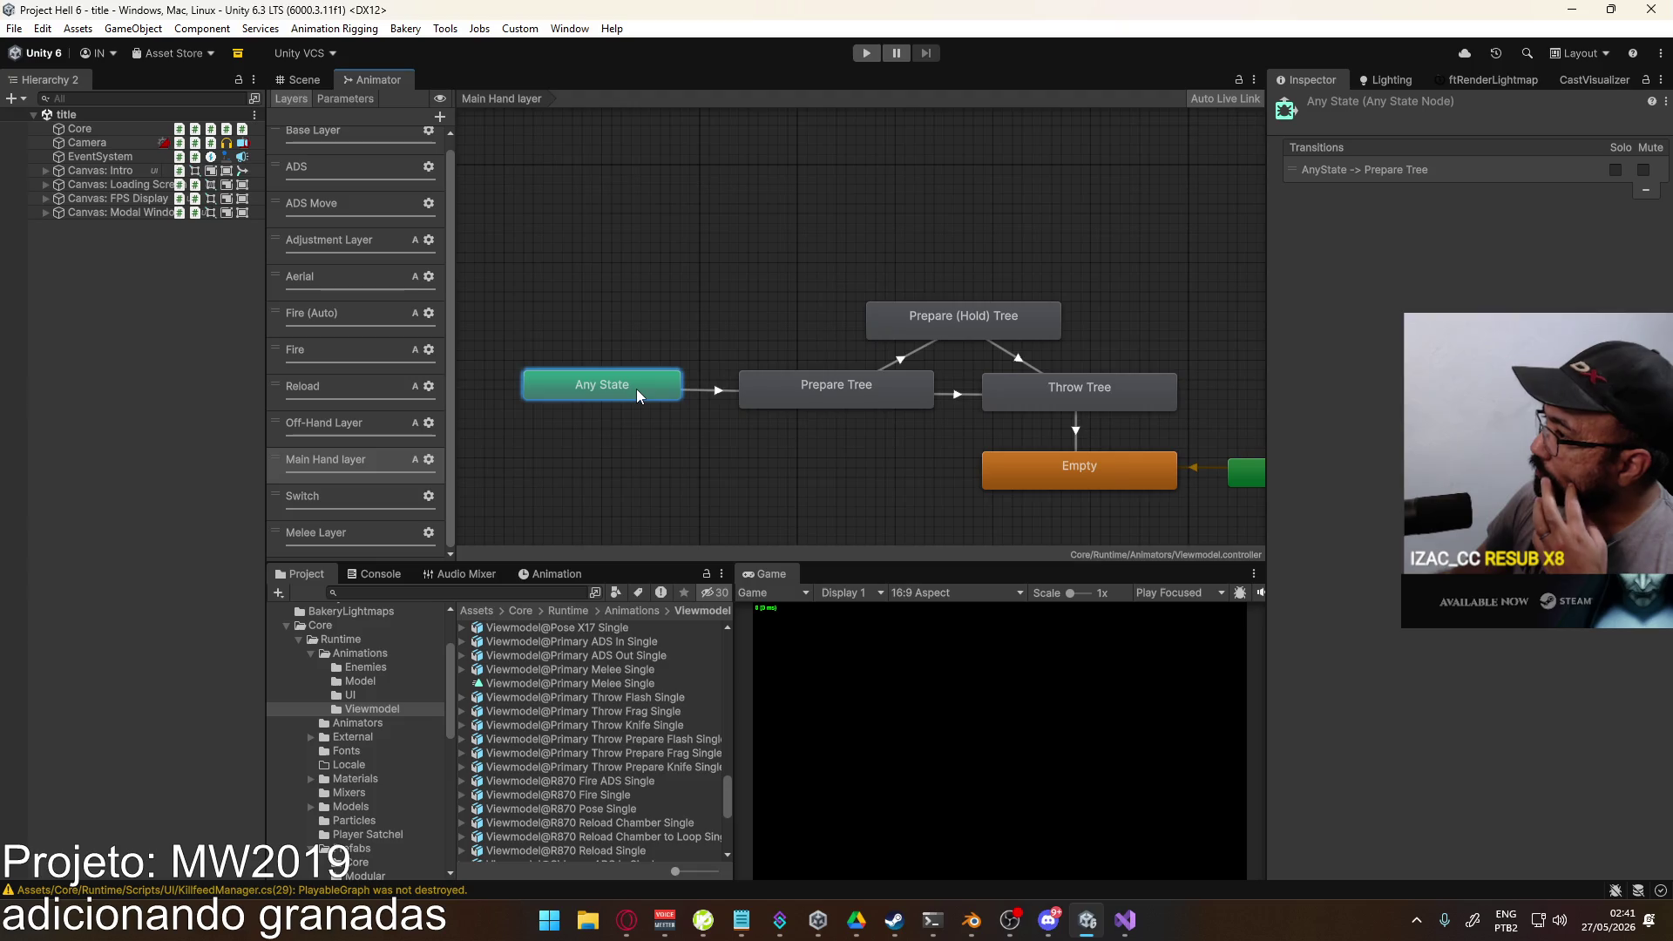
{"action": "left_click", "coordinate": [914, 337]}
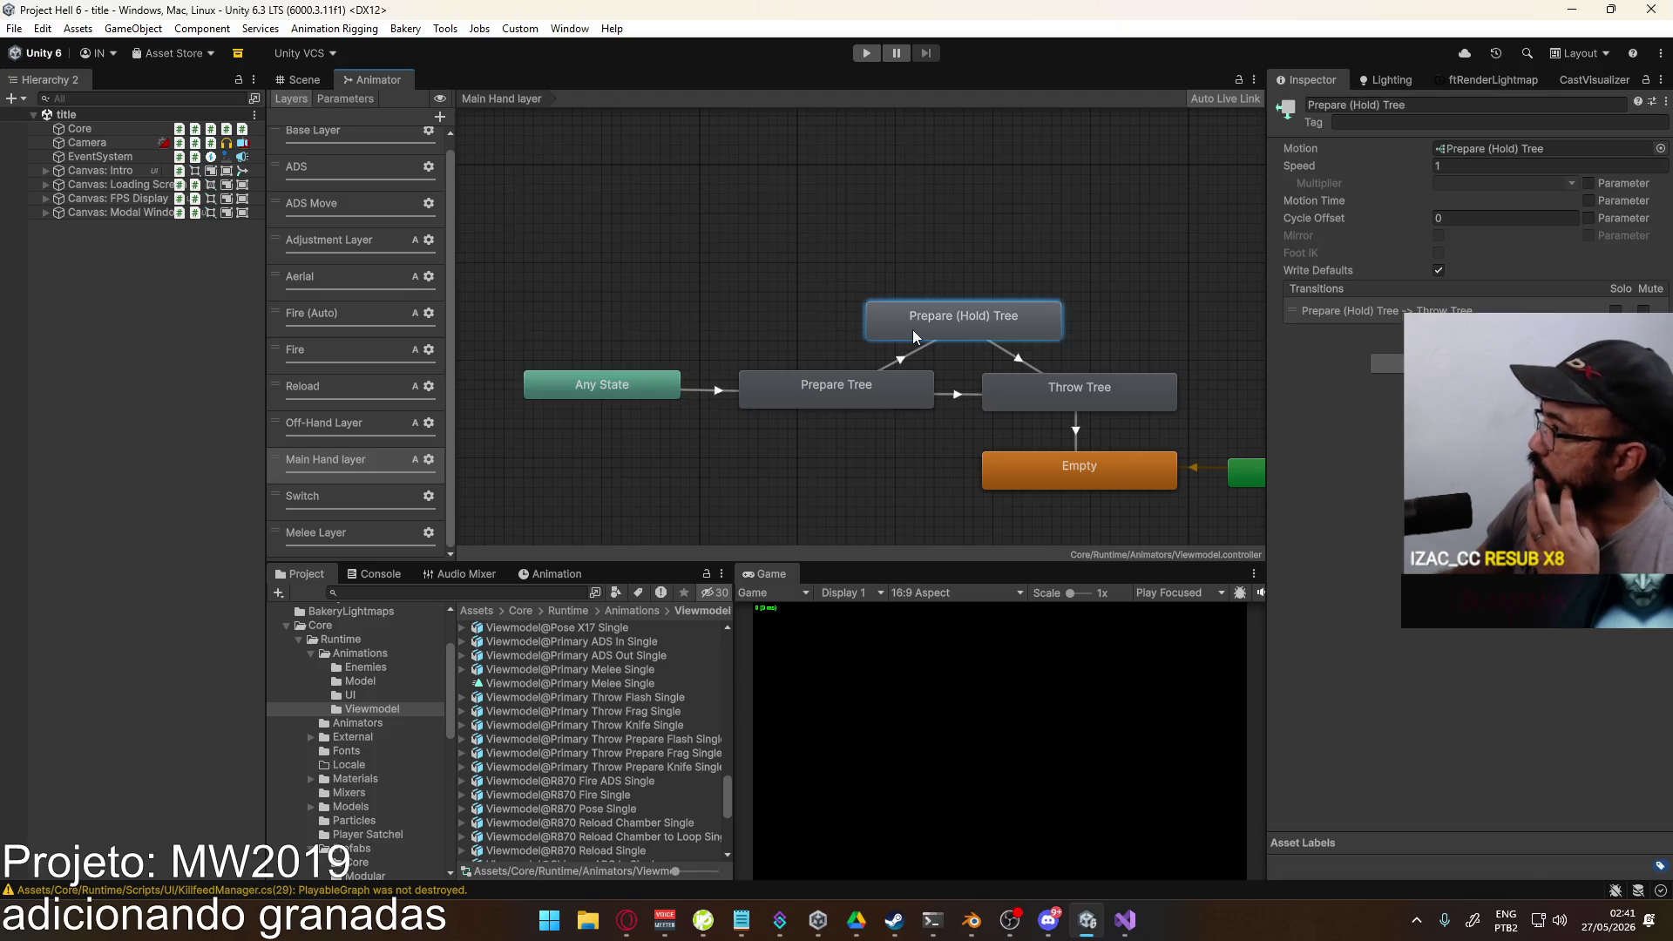
{"action": "left_click", "coordinate": [1033, 392]}
{"action": "left_click", "coordinate": [853, 410]}
{"action": "left_click", "coordinate": [852, 406]}
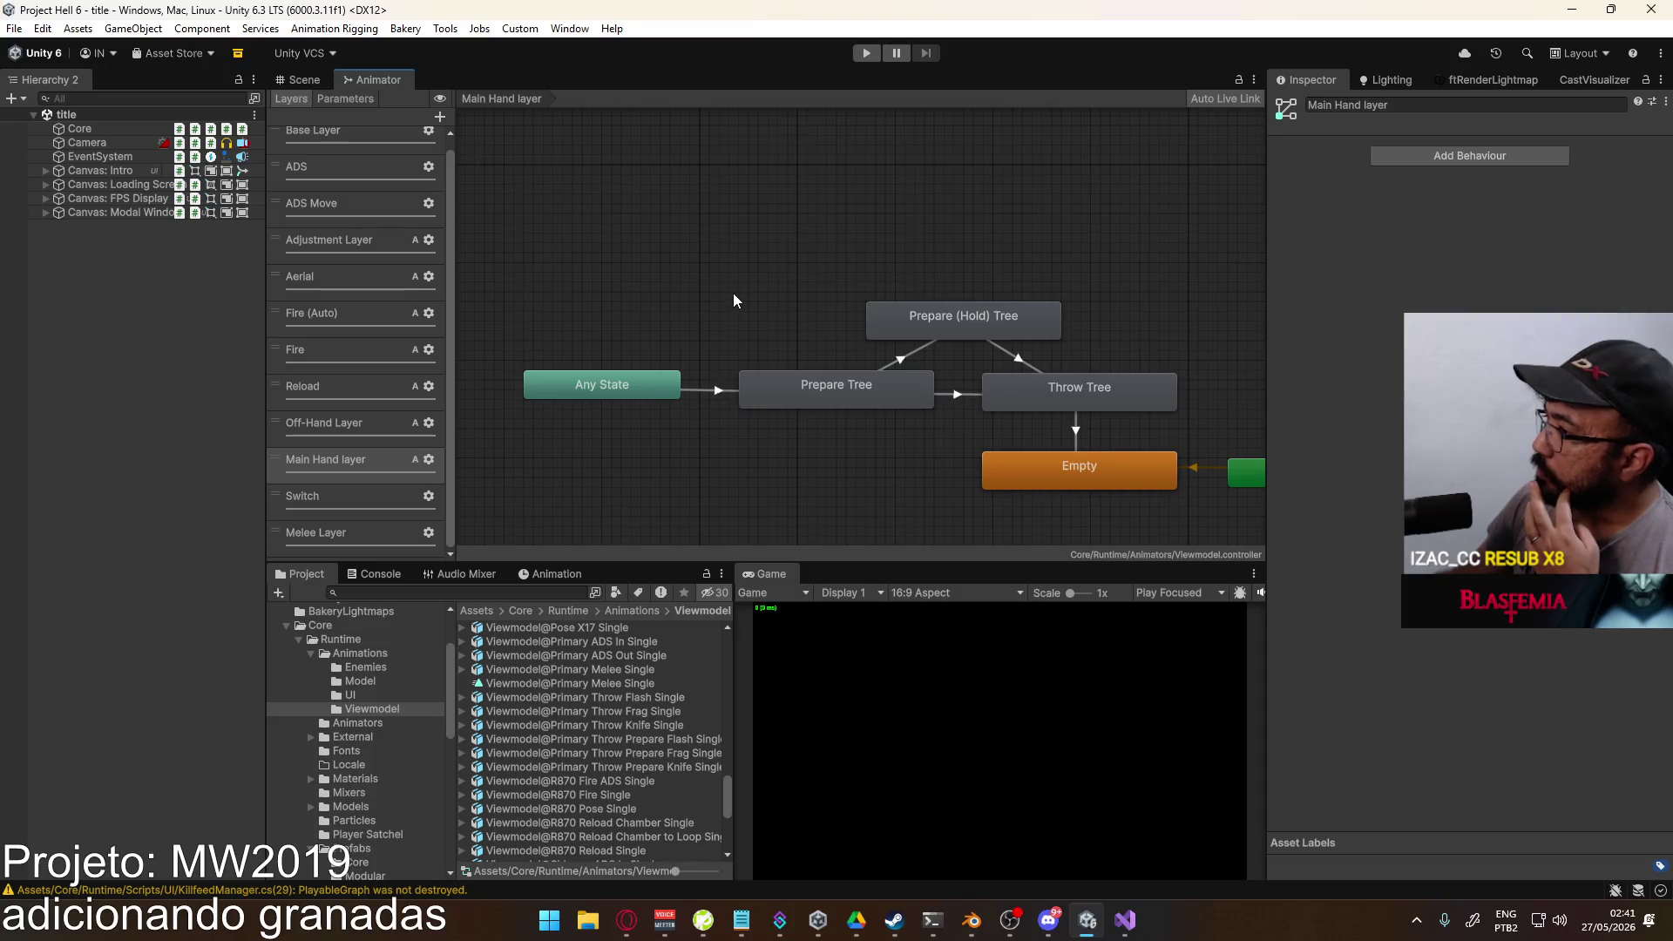
{"action": "left_click", "coordinate": [732, 295]}
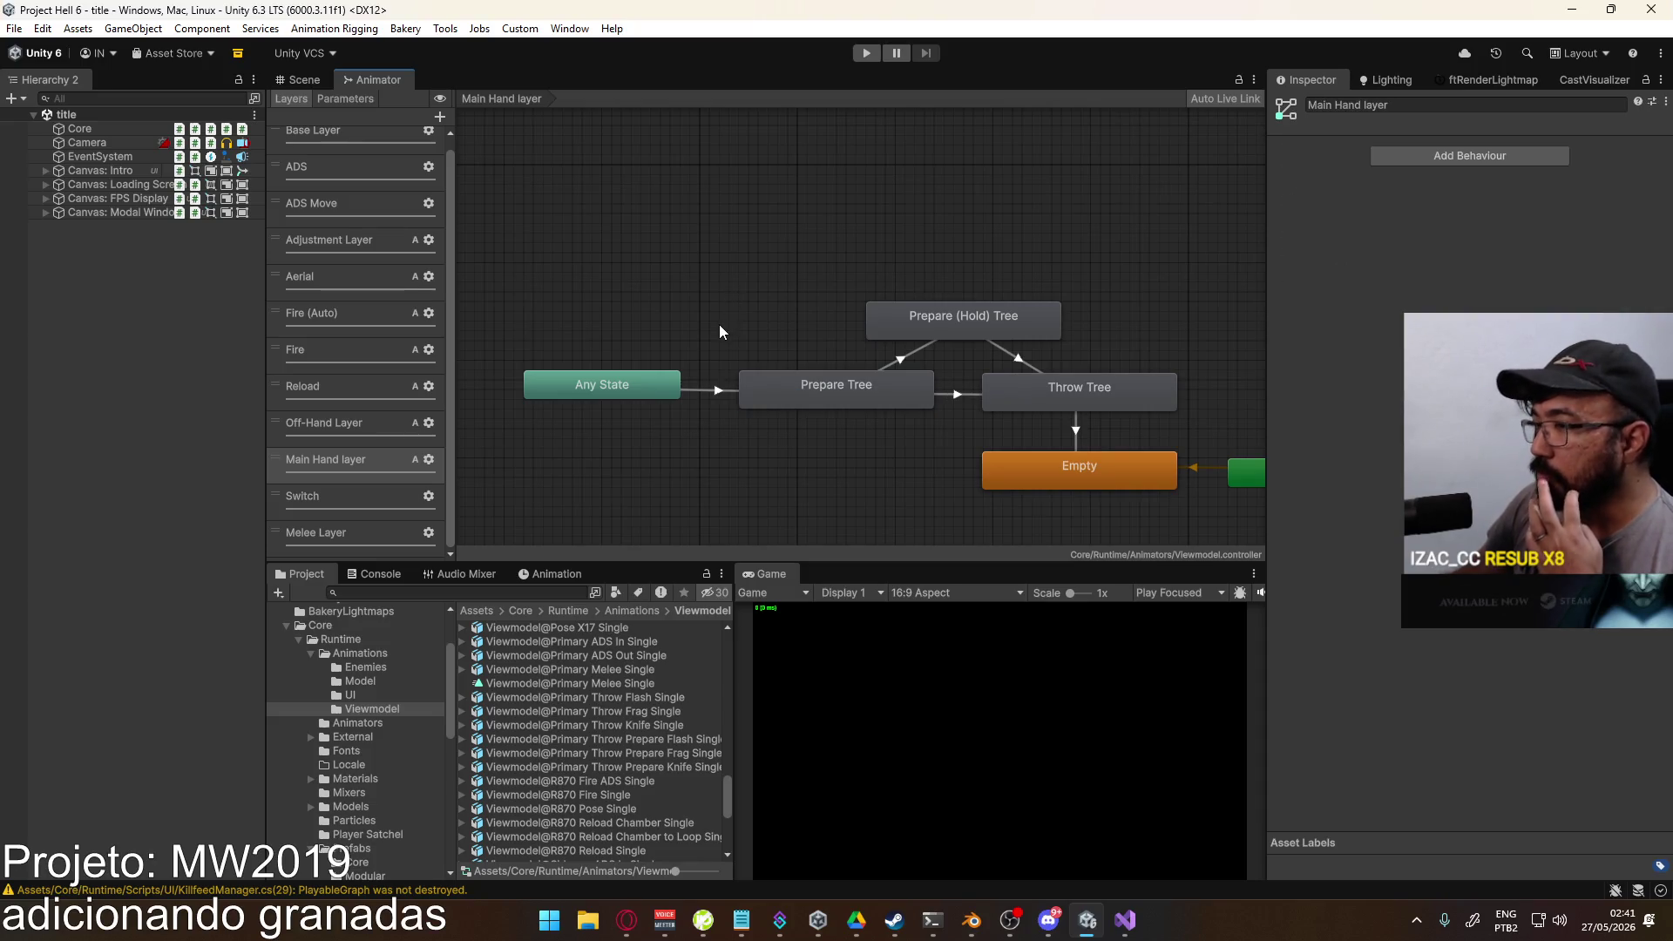
Step: Browse the Fire, Aerial, Adjustment, ADS Move, ADS and Base Layer state machines
{"action": "left_click", "coordinate": [359, 429]}
{"action": "left_click", "coordinate": [347, 456]}
{"action": "left_click", "coordinate": [366, 358]}
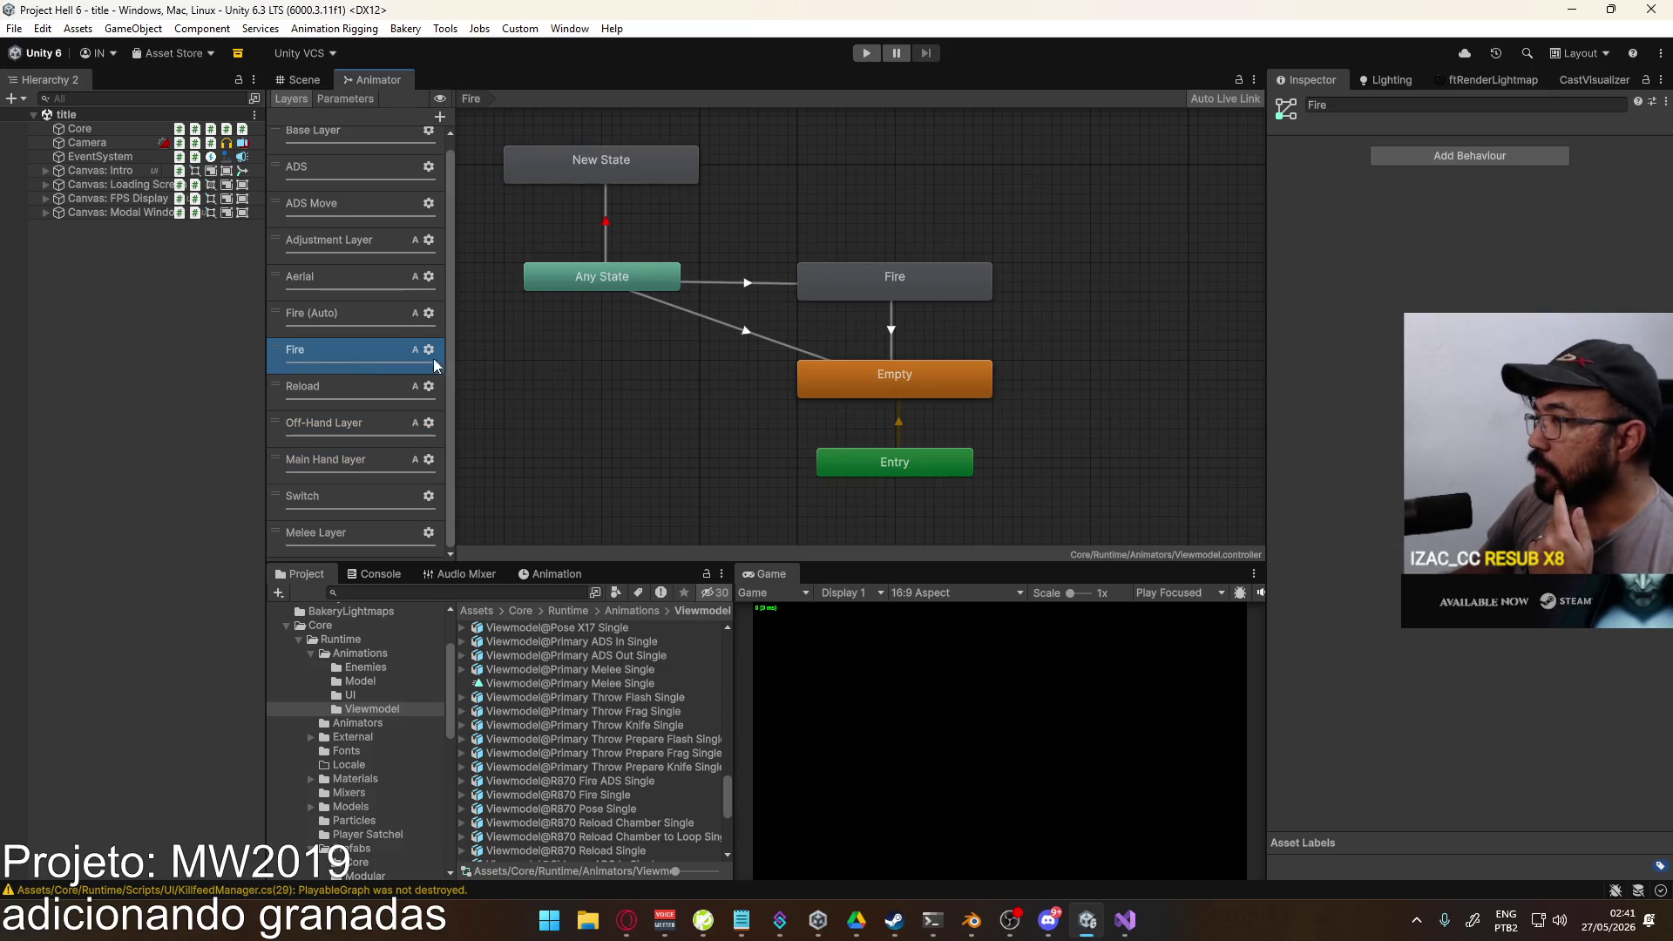
{"action": "mouse_move", "coordinate": [630, 355]}
{"action": "left_mouse_down"}
{"action": "mouse_move", "coordinate": [782, 343]}
{"action": "mouse_move", "coordinate": [795, 359]}
{"action": "mouse_move", "coordinate": [733, 453]}
{"action": "mouse_move", "coordinate": [817, 490]}
{"action": "mouse_move", "coordinate": [761, 383]}
{"action": "mouse_move", "coordinate": [719, 380]}
{"action": "left_mouse_up"}
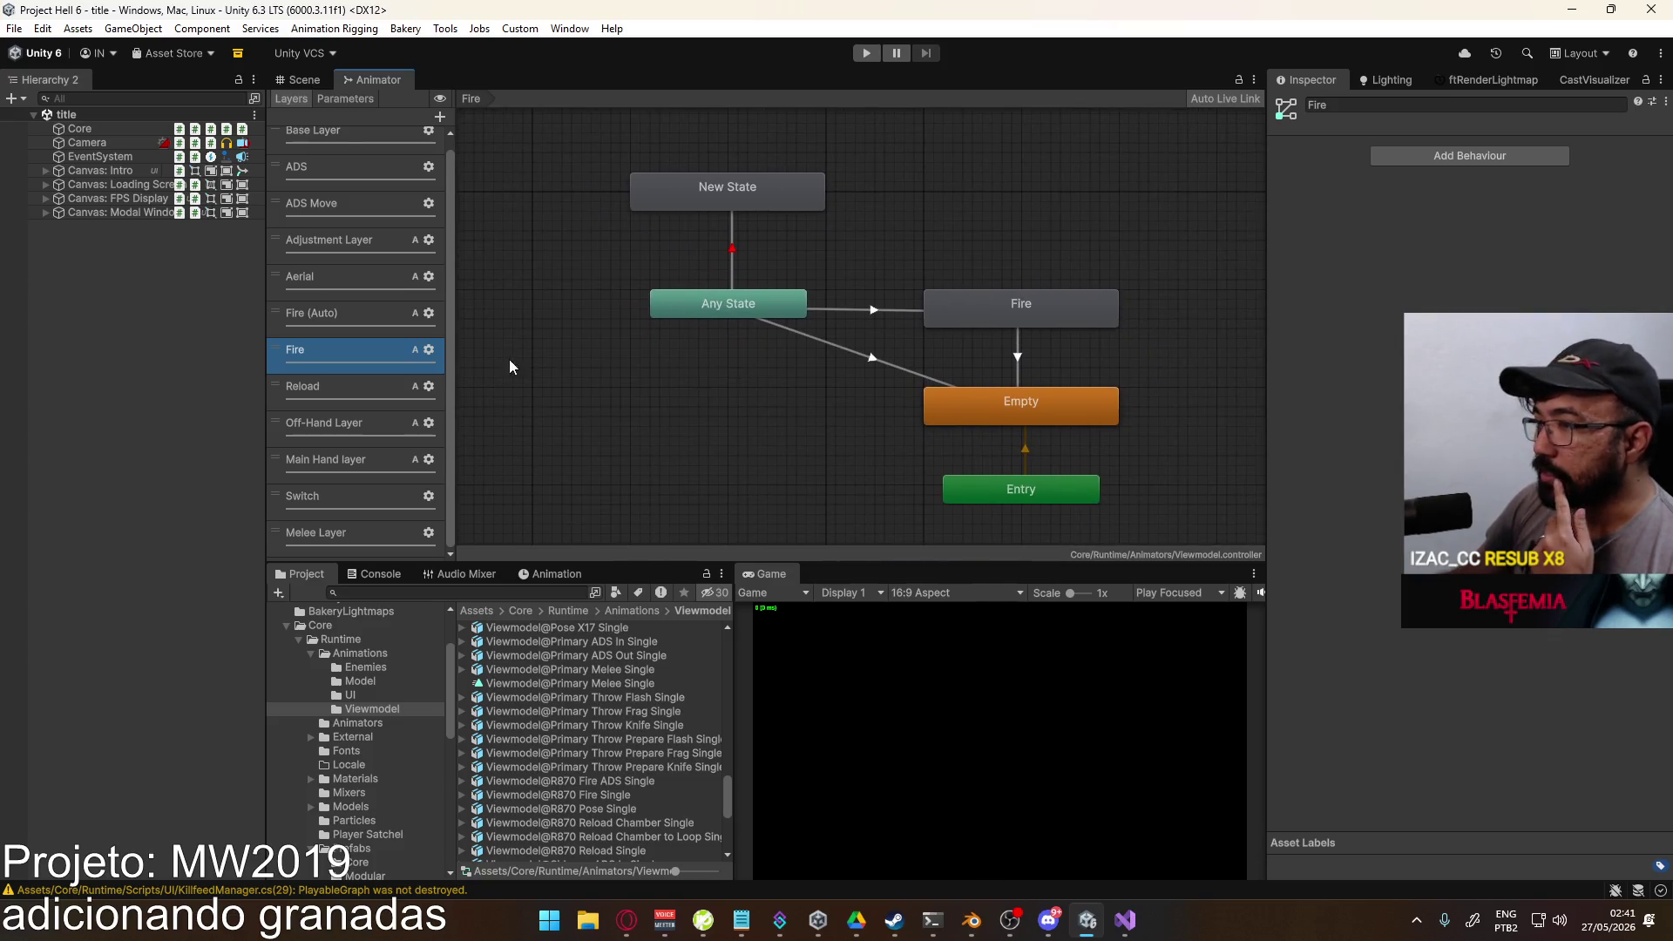
{"action": "left_click", "coordinate": [361, 283]}
{"action": "left_click", "coordinate": [373, 244]}
{"action": "left_click", "coordinate": [370, 199]}
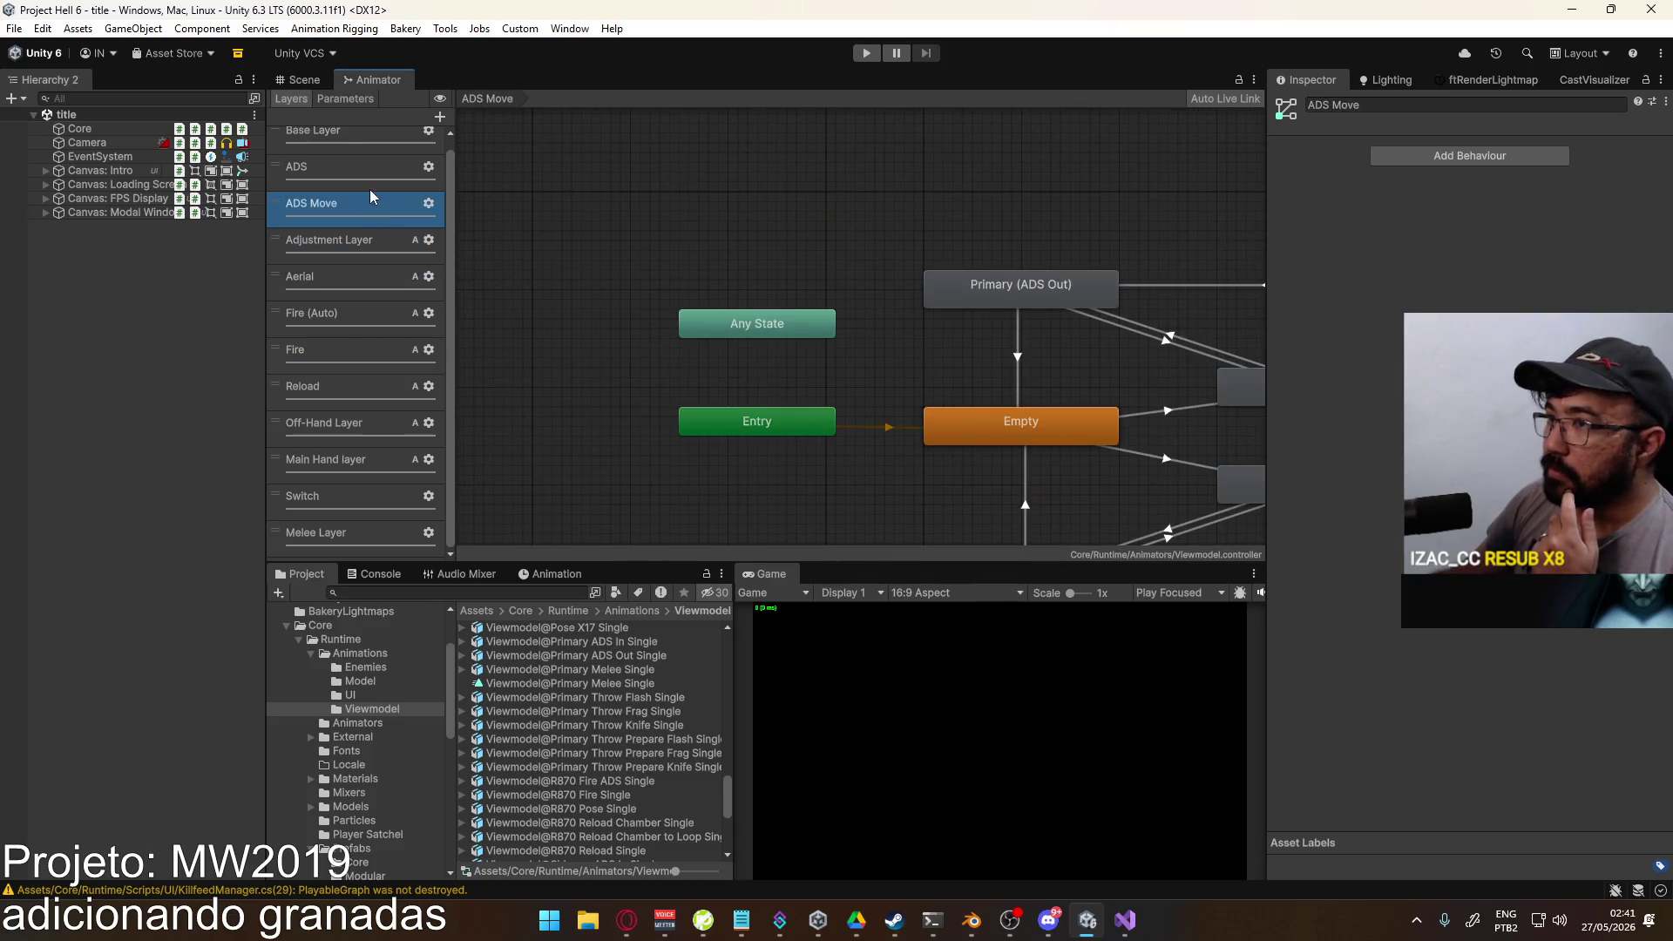
{"action": "left_click", "coordinate": [366, 168]}
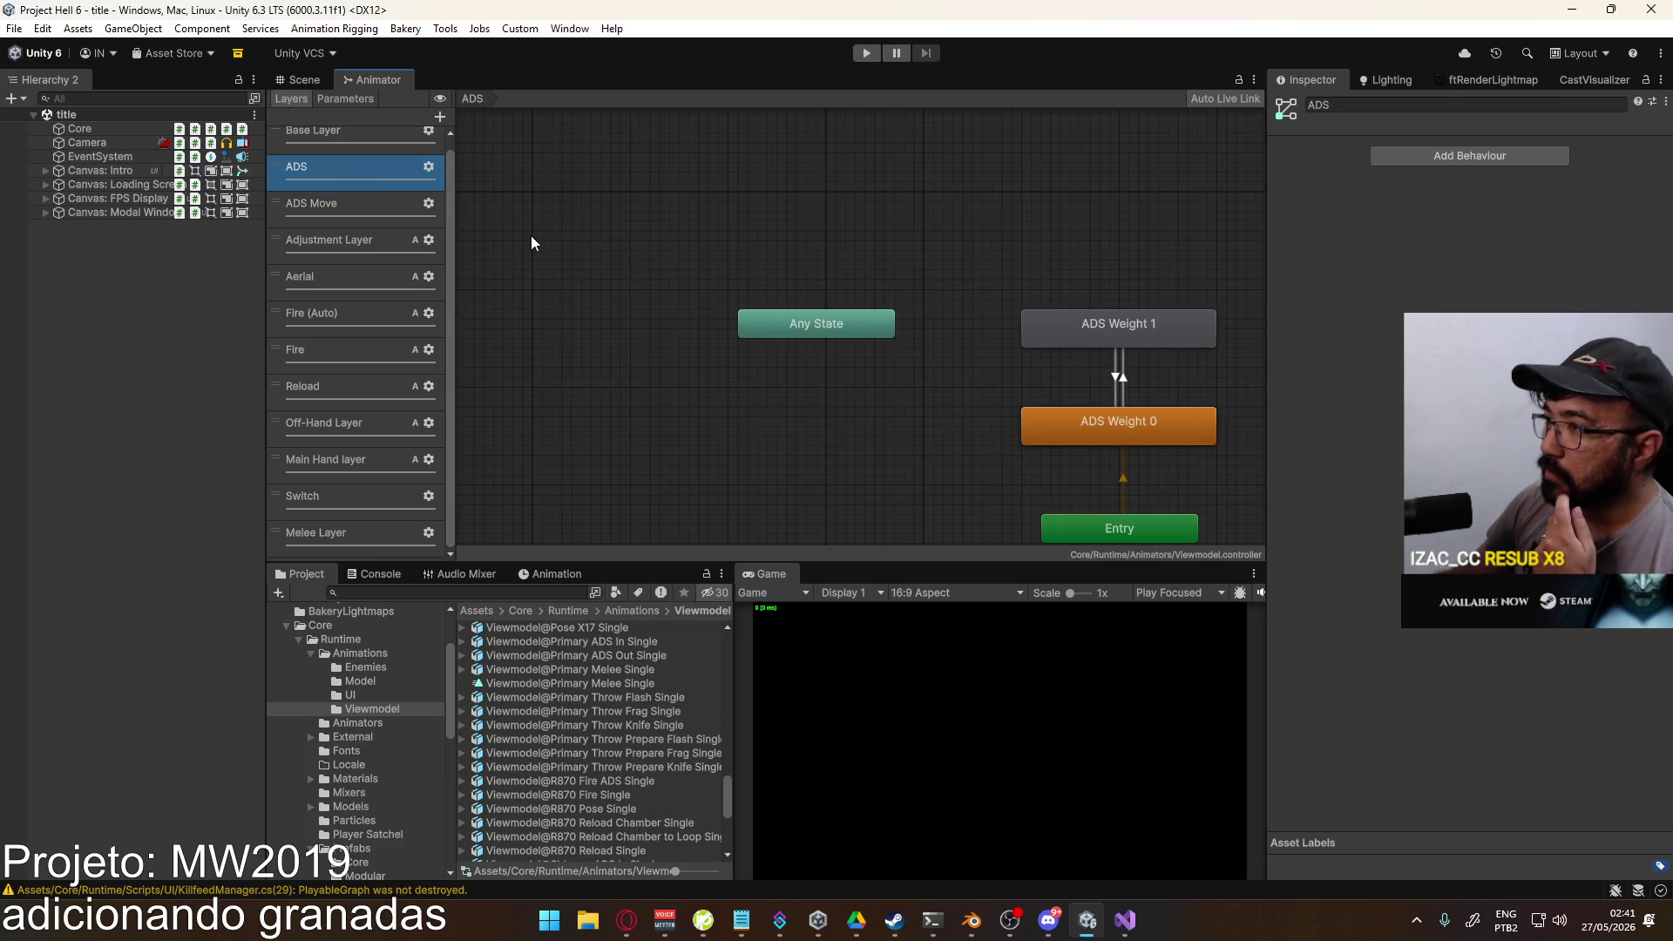
{"action": "left_click", "coordinate": [812, 325]}
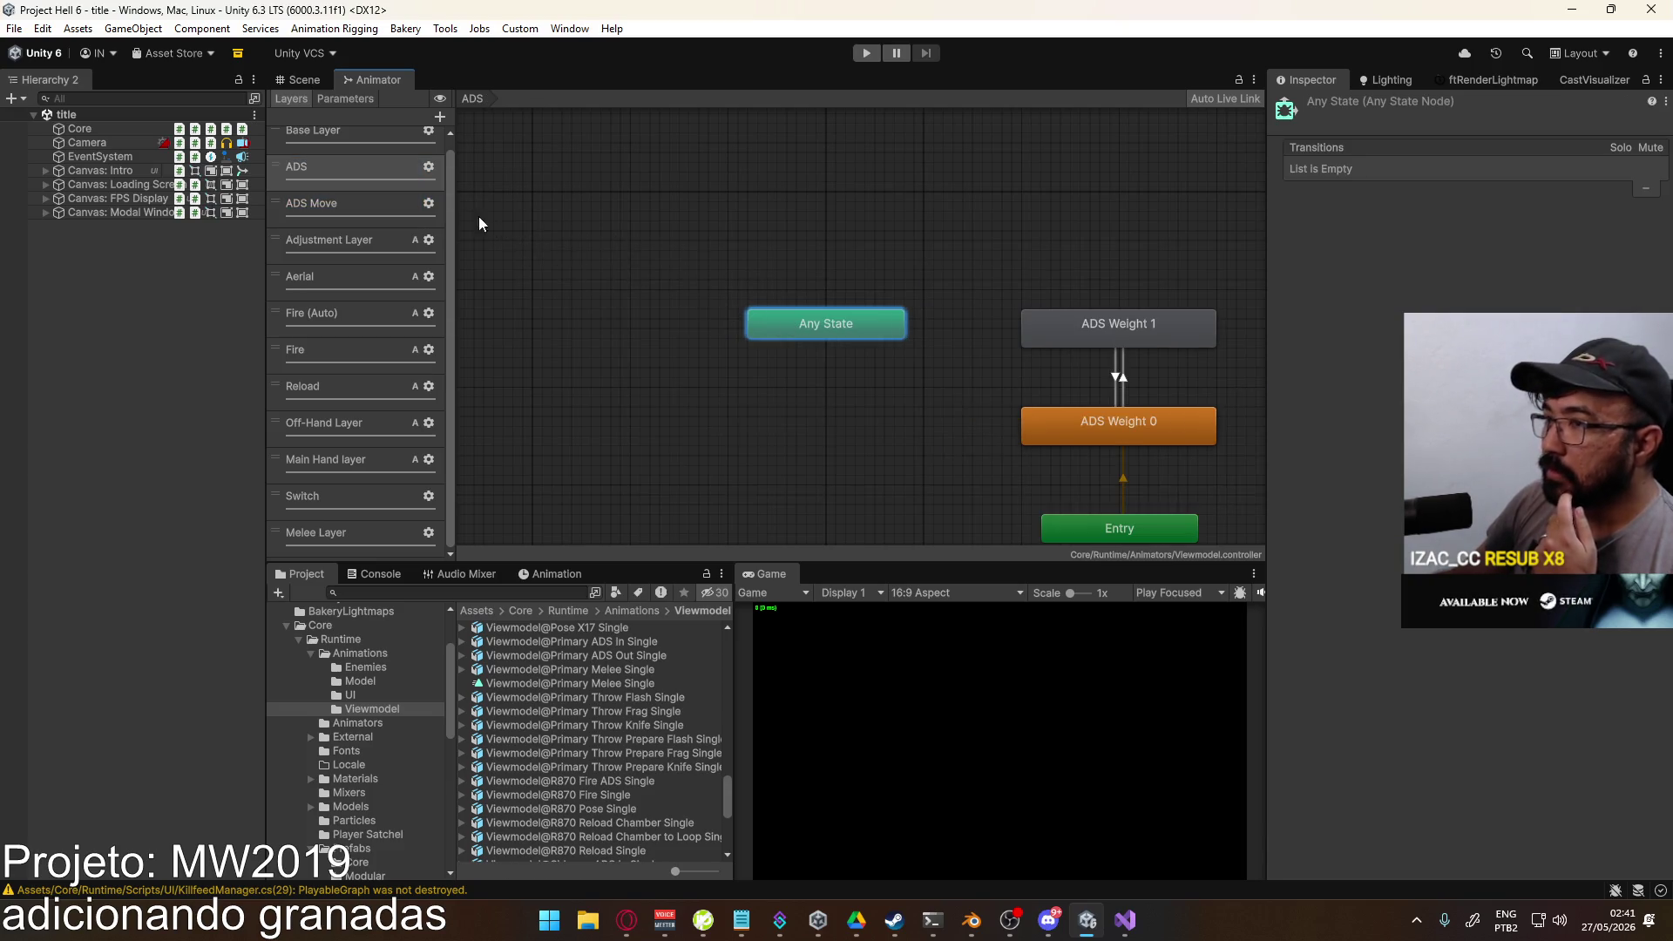
{"action": "scroll", "coordinate": [354, 239], "scroll_direction": "up", "scroll_amount": 1}
{"action": "left_click", "coordinate": [357, 155]}
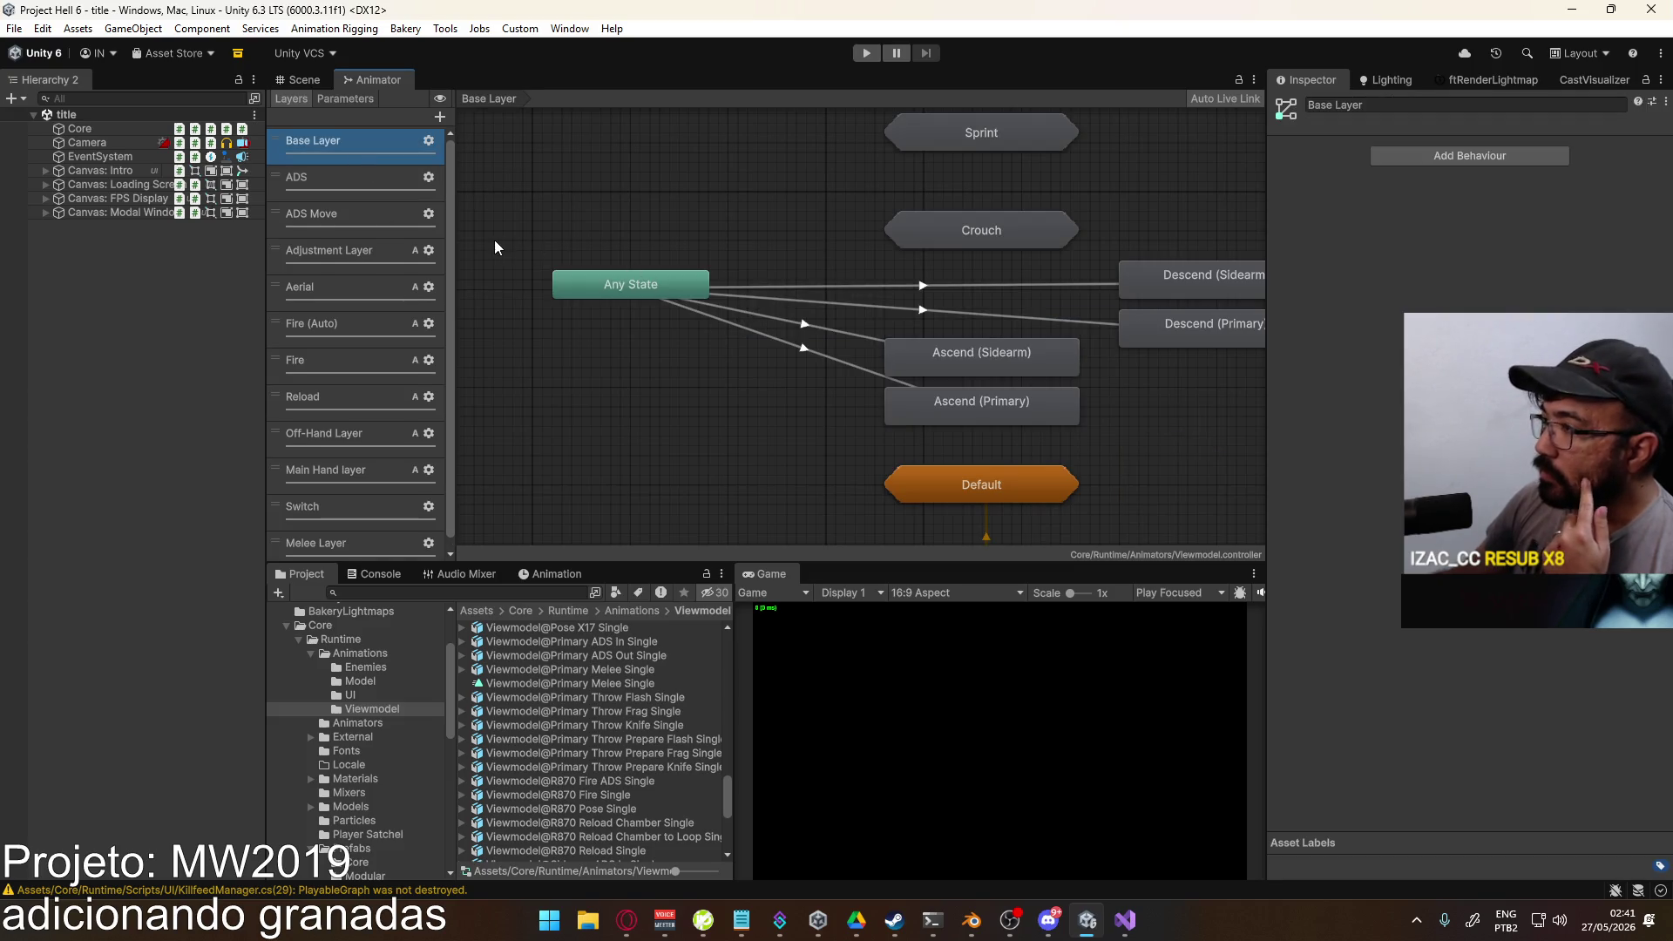
Step: Compare the Fire and Off-Hand layer graphs, ending on the Main Hand layer
{"action": "left_click", "coordinate": [328, 373]}
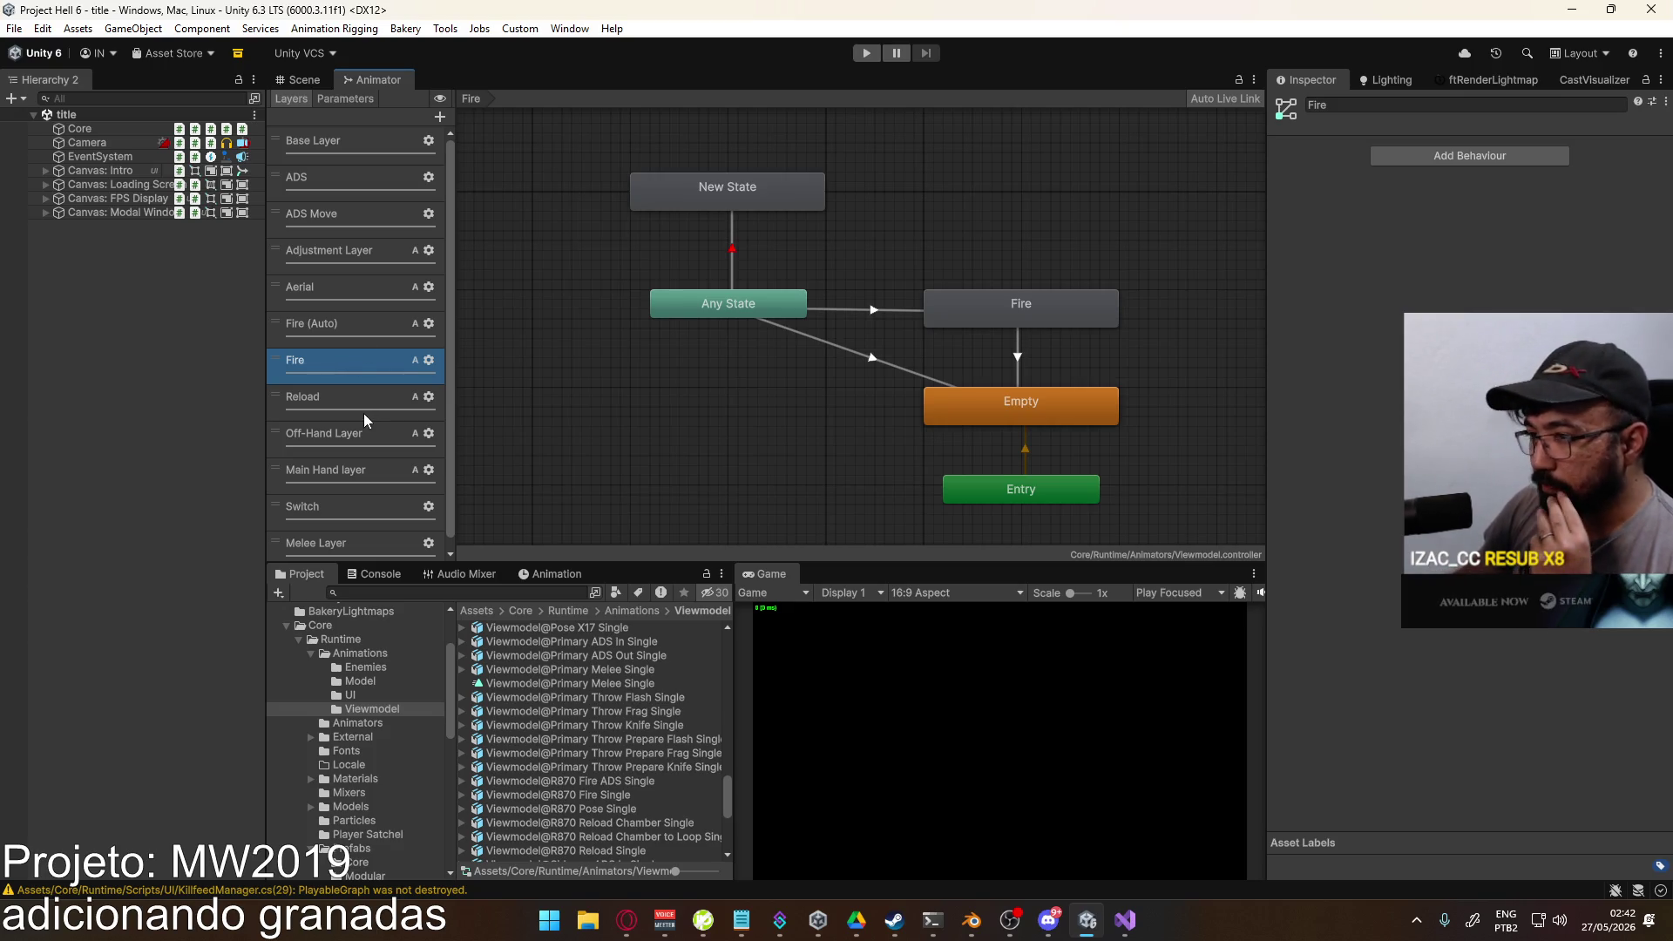
{"action": "left_click", "coordinate": [343, 435]}
{"action": "left_click", "coordinate": [343, 471]}
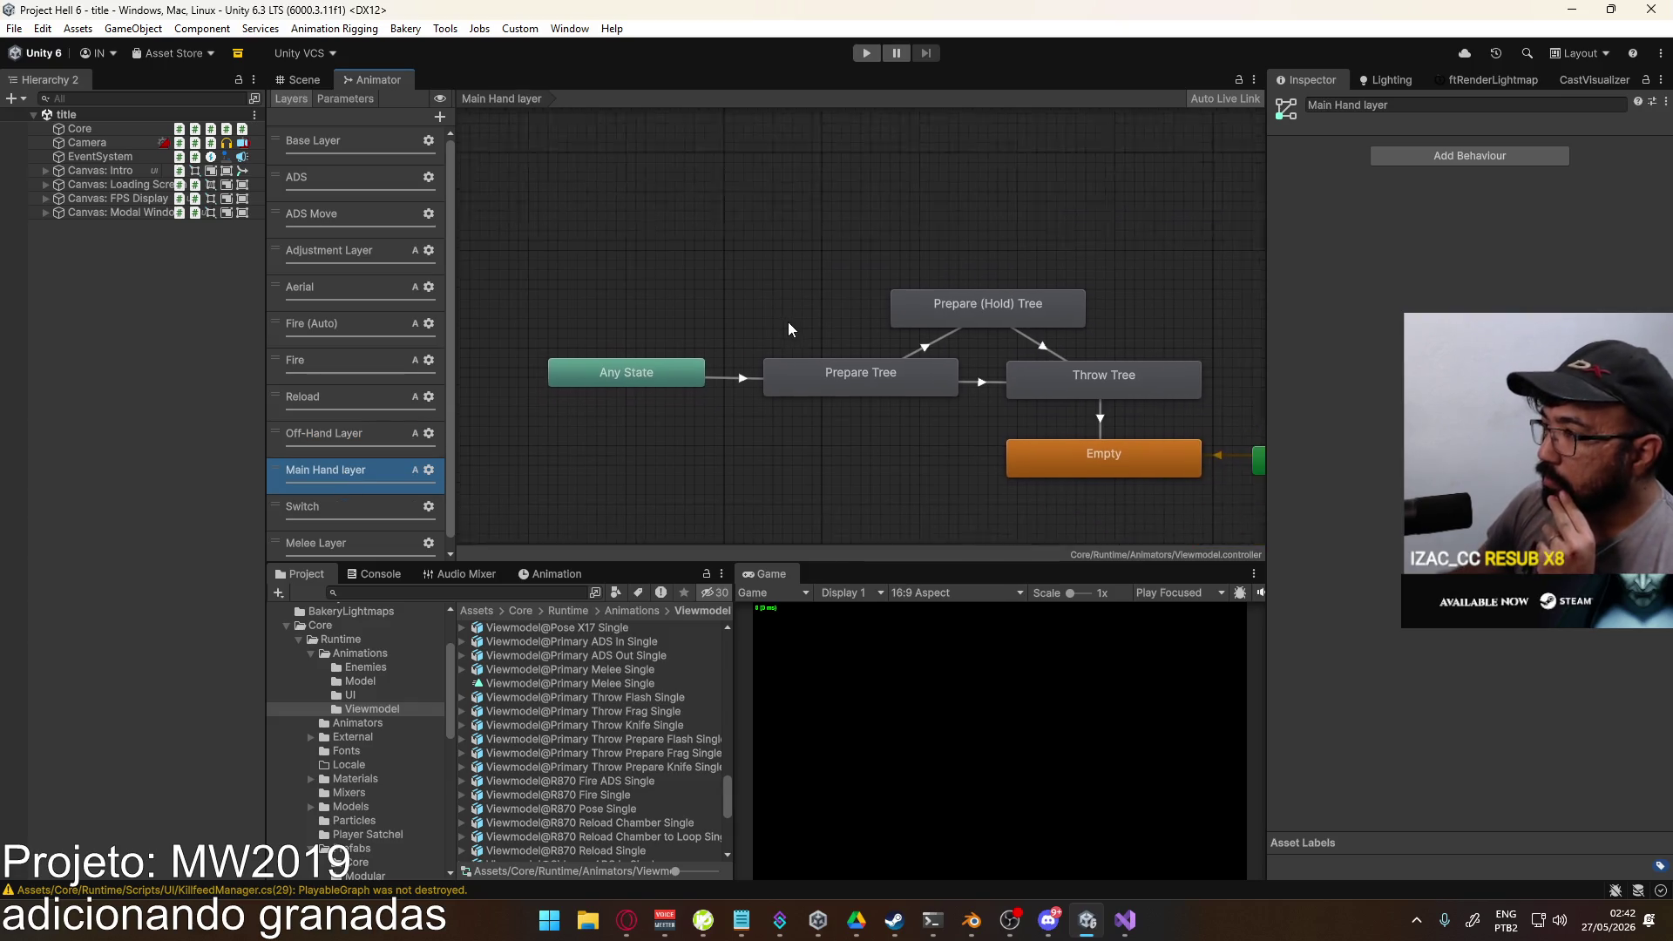
{"action": "left_click", "coordinate": [345, 438]}
{"action": "left_click", "coordinate": [345, 467]}
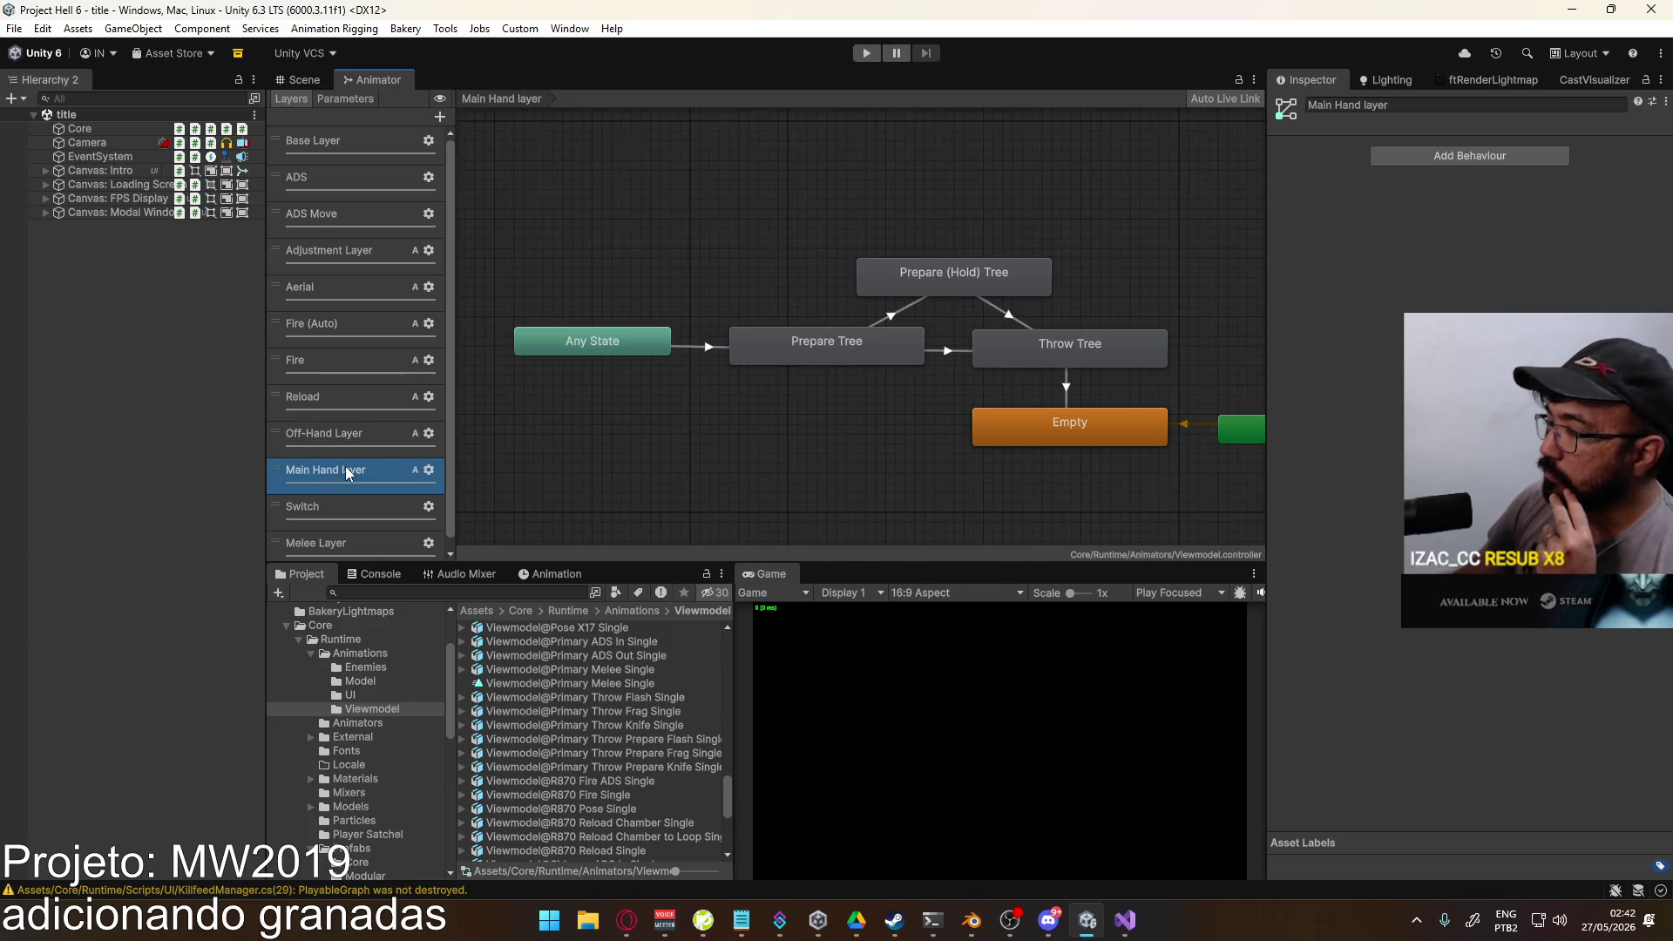
{"action": "left_click", "coordinate": [349, 434]}
{"action": "left_click", "coordinate": [343, 466]}
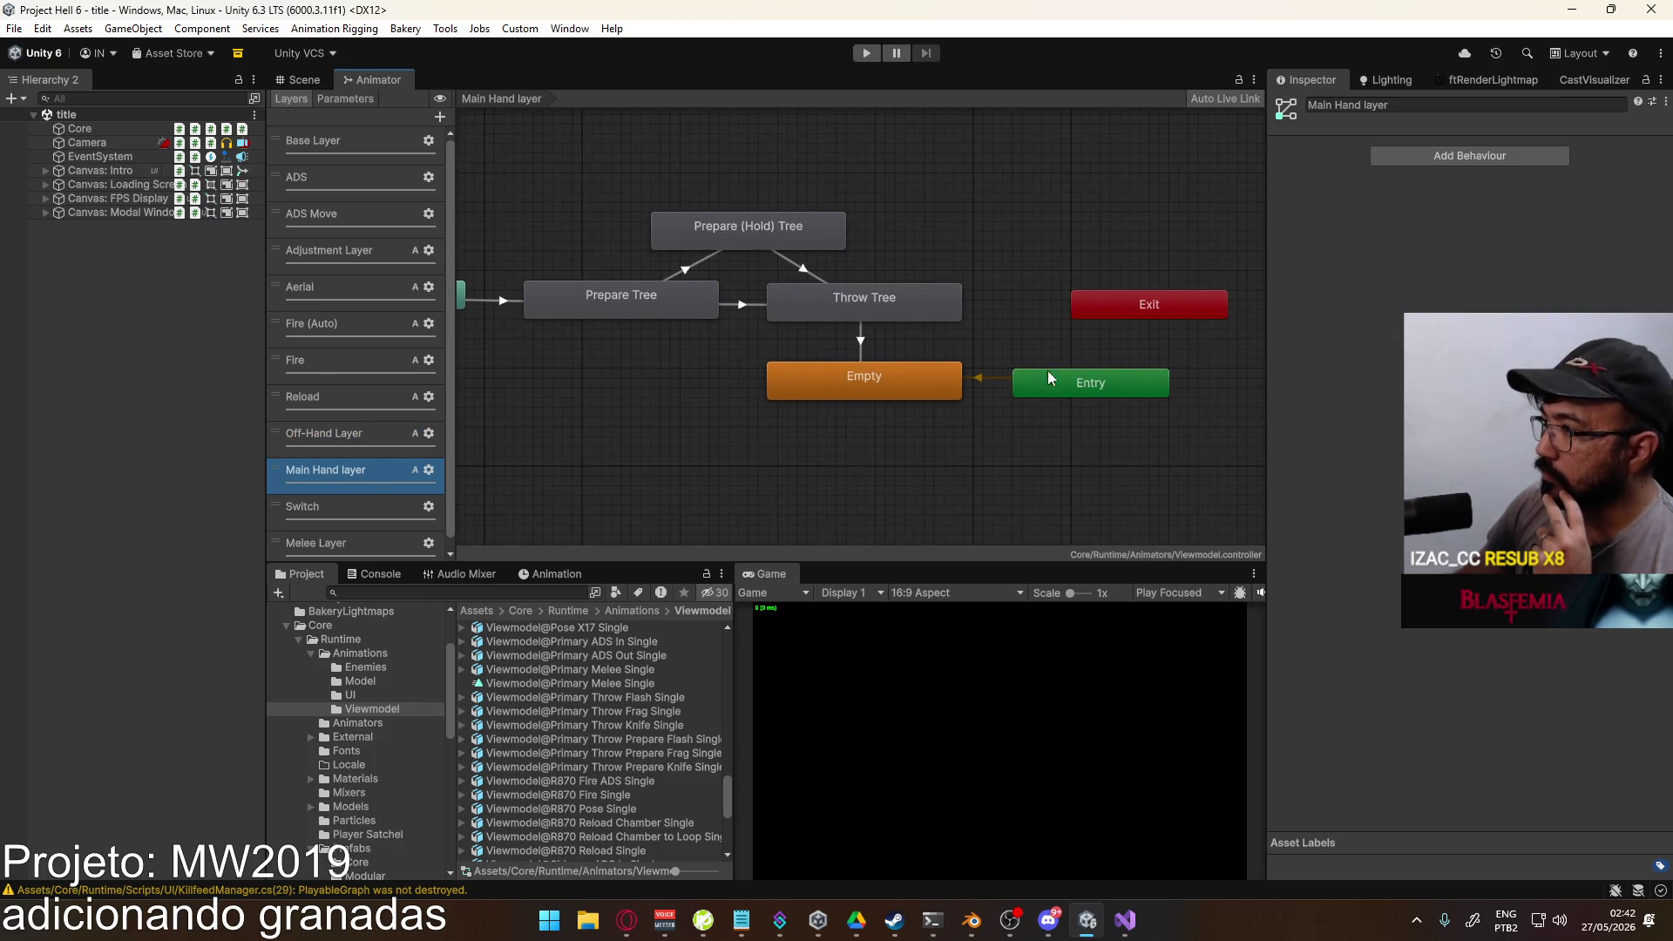
Step: Drag Entry under Empty and Exit under Entry, then check the Prepare Tree state
{"action": "mouse_move", "coordinate": [1051, 381]}
{"action": "left_mouse_down"}
{"action": "mouse_move", "coordinate": [966, 433]}
{"action": "mouse_move", "coordinate": [842, 457]}
{"action": "mouse_move", "coordinate": [828, 442]}
{"action": "left_mouse_up"}
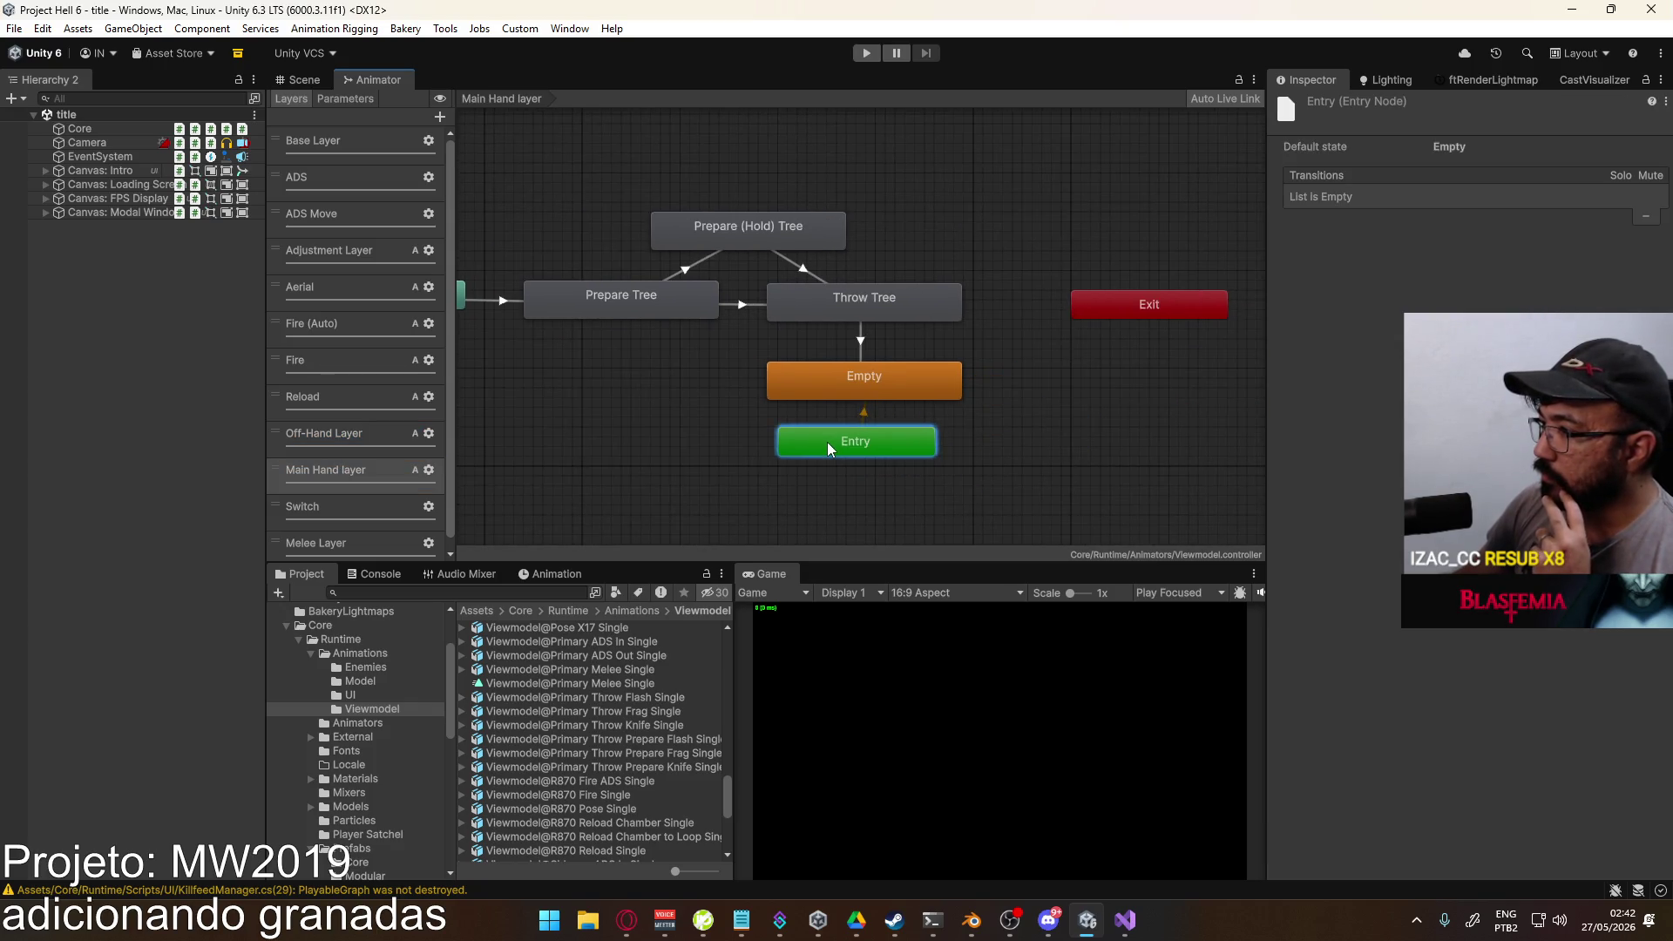
{"action": "left_click", "coordinate": [1037, 375]}
{"action": "mouse_move", "coordinate": [1109, 321]}
{"action": "left_mouse_down"}
{"action": "mouse_move", "coordinate": [1083, 389]}
{"action": "mouse_move", "coordinate": [838, 484]}
{"action": "left_mouse_up"}
{"action": "left_click", "coordinate": [1016, 437]}
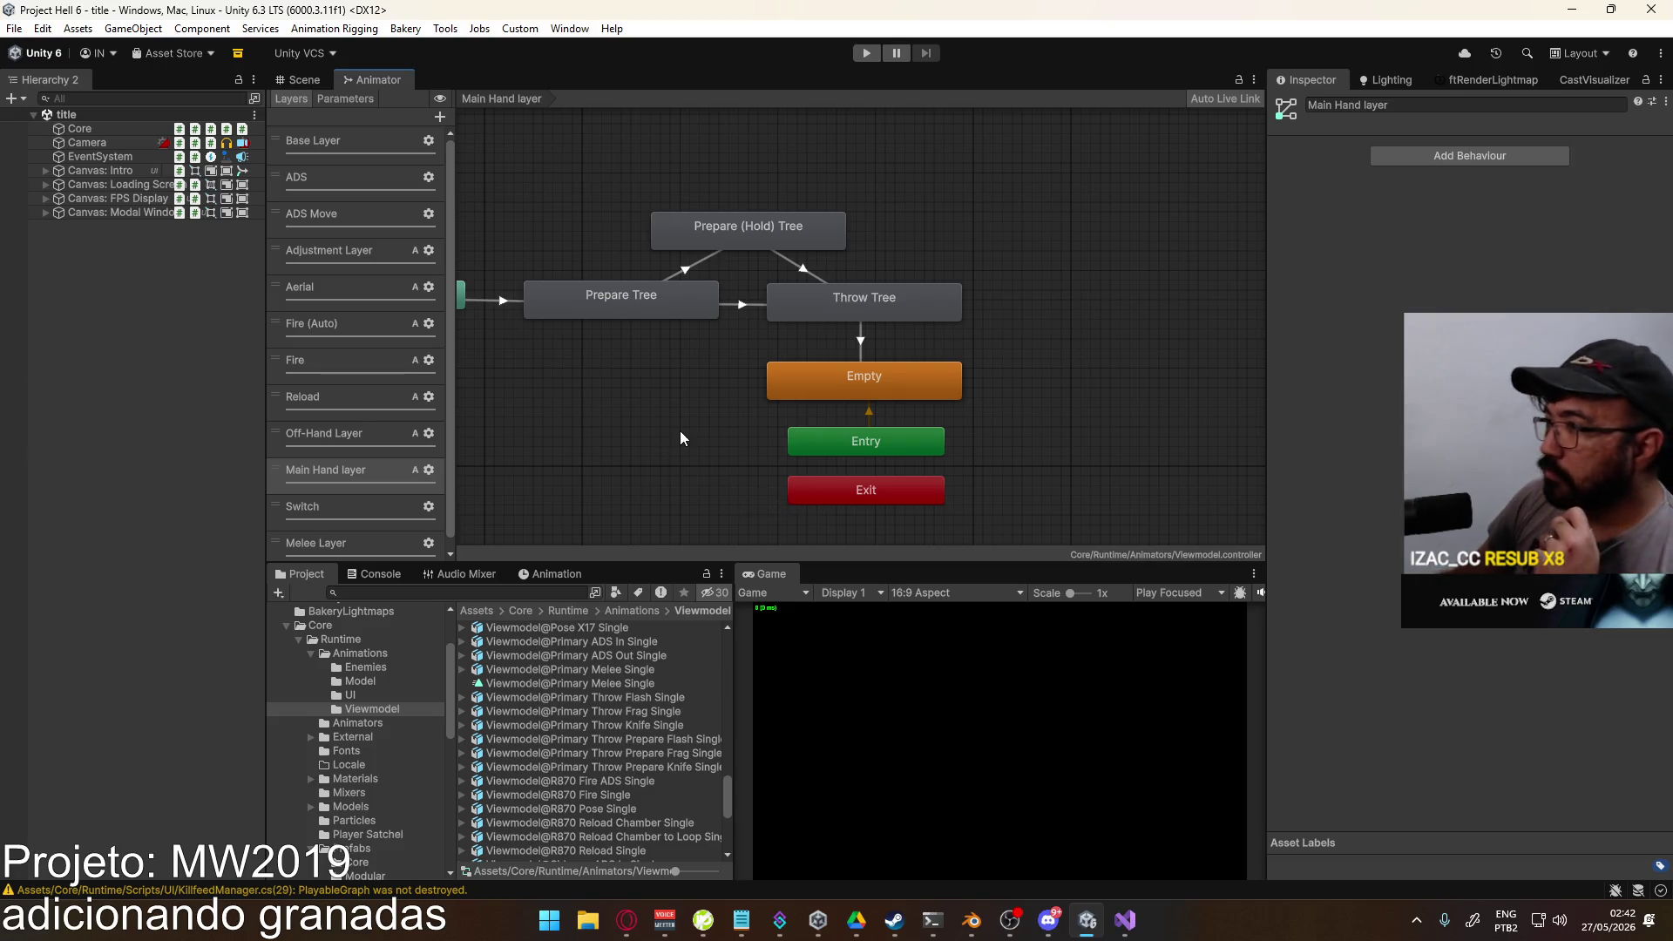
{"action": "left_click", "coordinate": [374, 443]}
{"action": "left_click", "coordinate": [389, 475]}
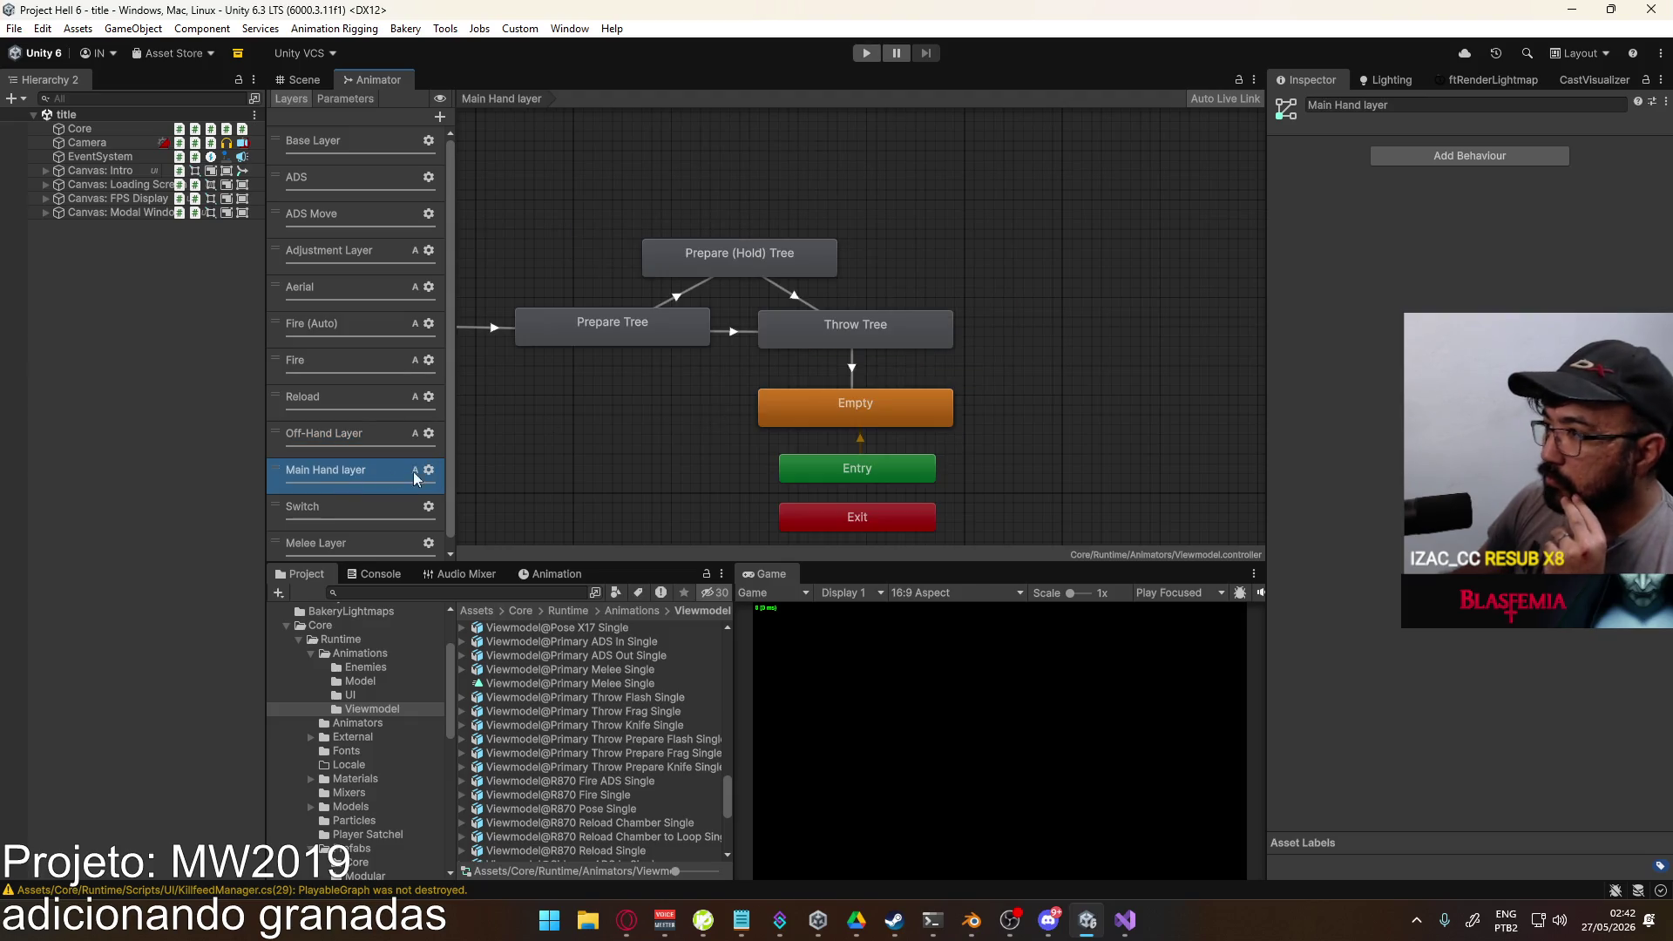
{"action": "left_click", "coordinate": [814, 307]}
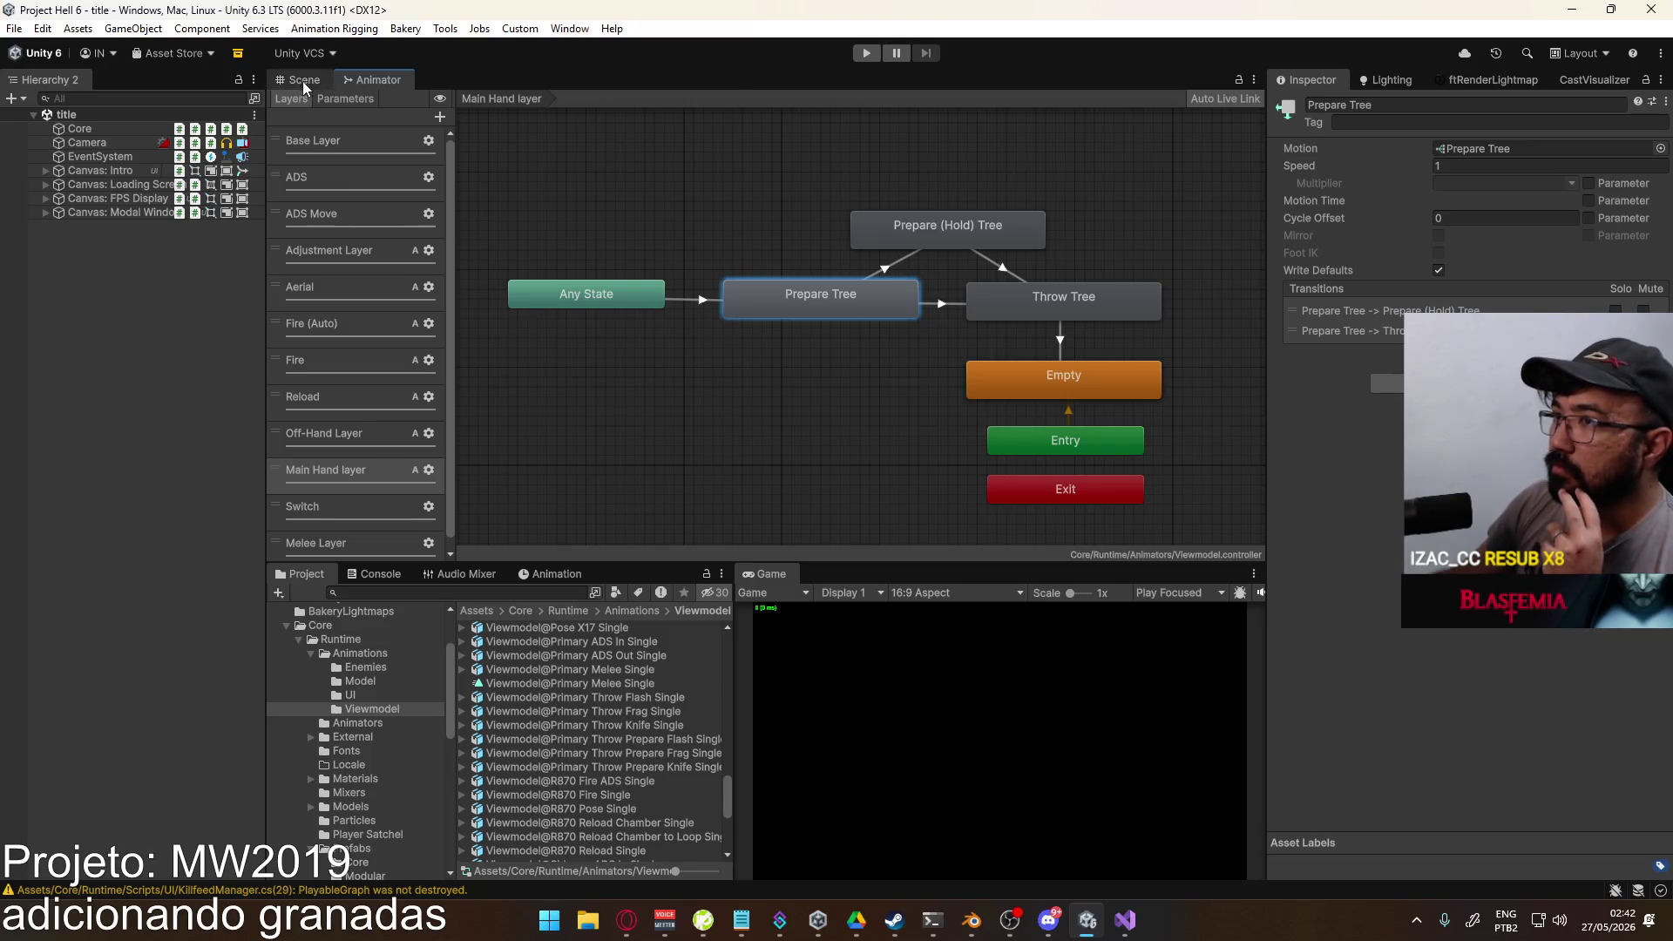
Step: Enter Play mode, start a shipment match and pause it
{"action": "left_click", "coordinate": [866, 52]}
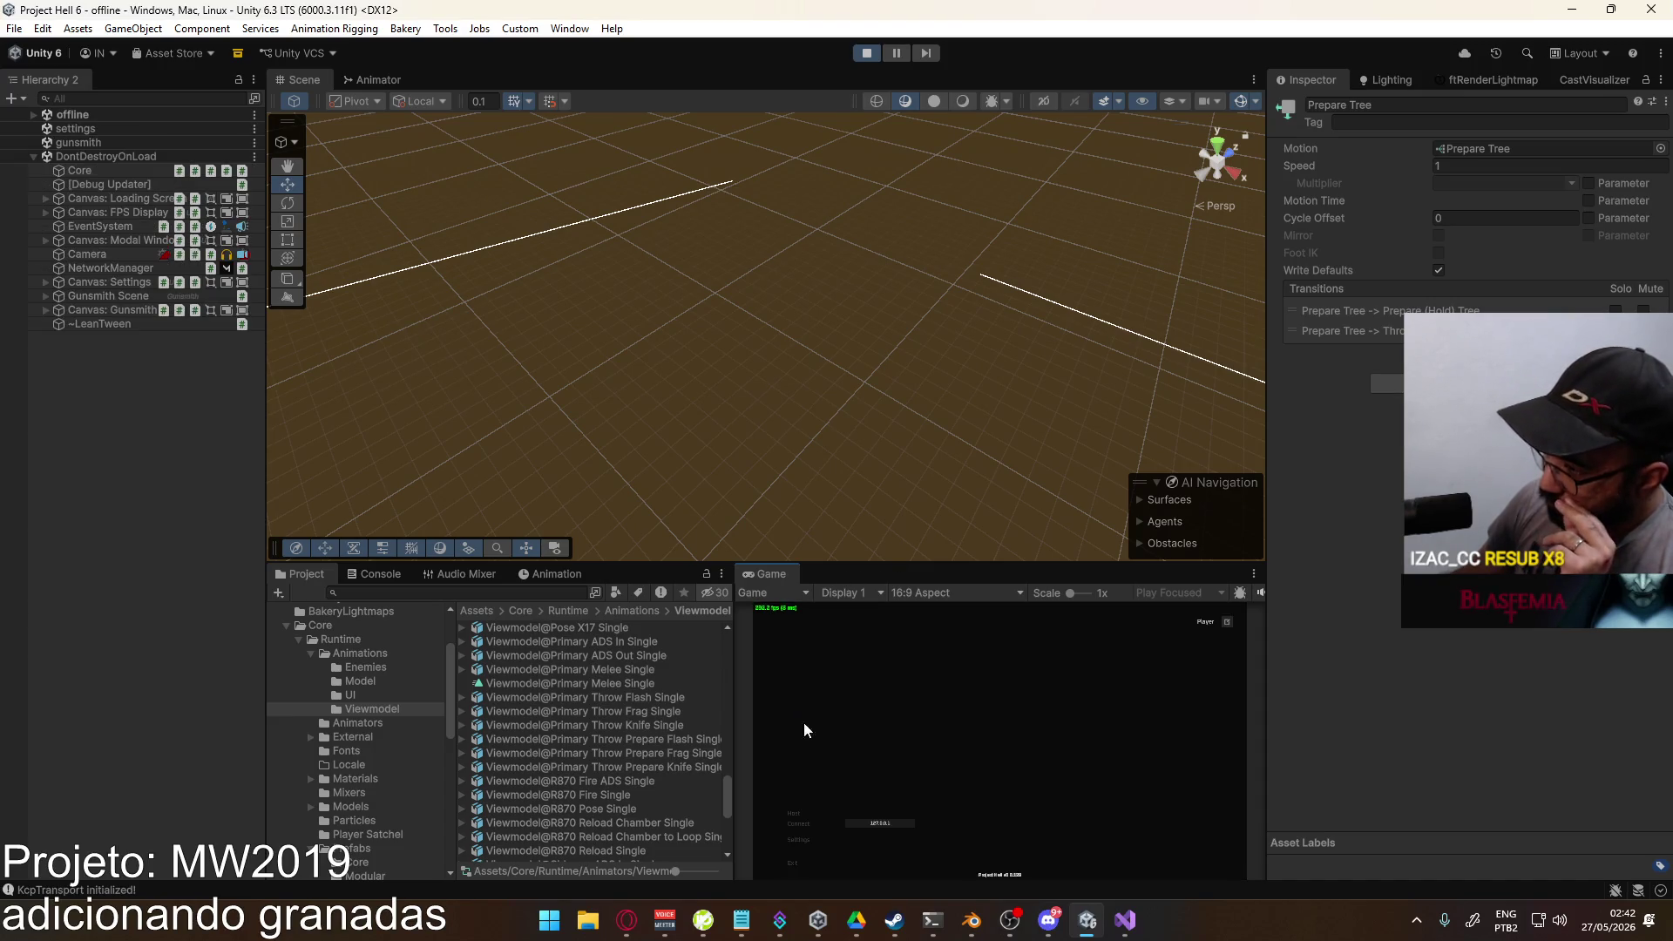
{"action": "left_click", "coordinate": [901, 863]}
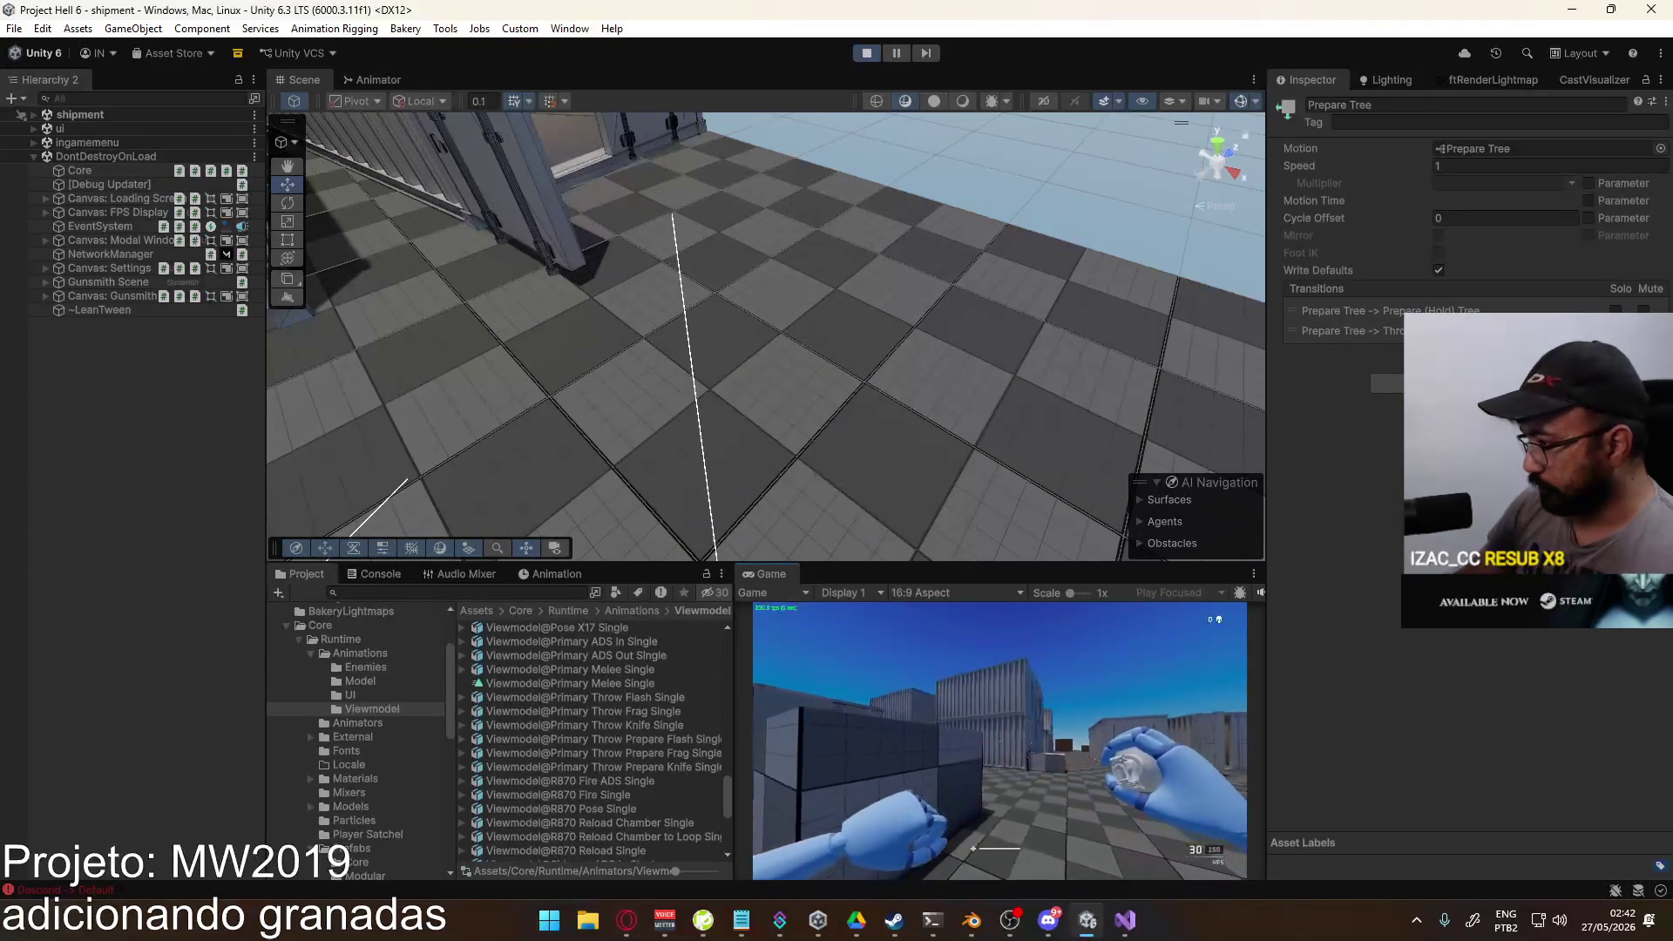
{"action": "key", "text": "Escape"}
Step: Change Loadout 1's lethal from Frag to Throwing Knife and deploy
{"action": "left_click", "coordinate": [806, 763]}
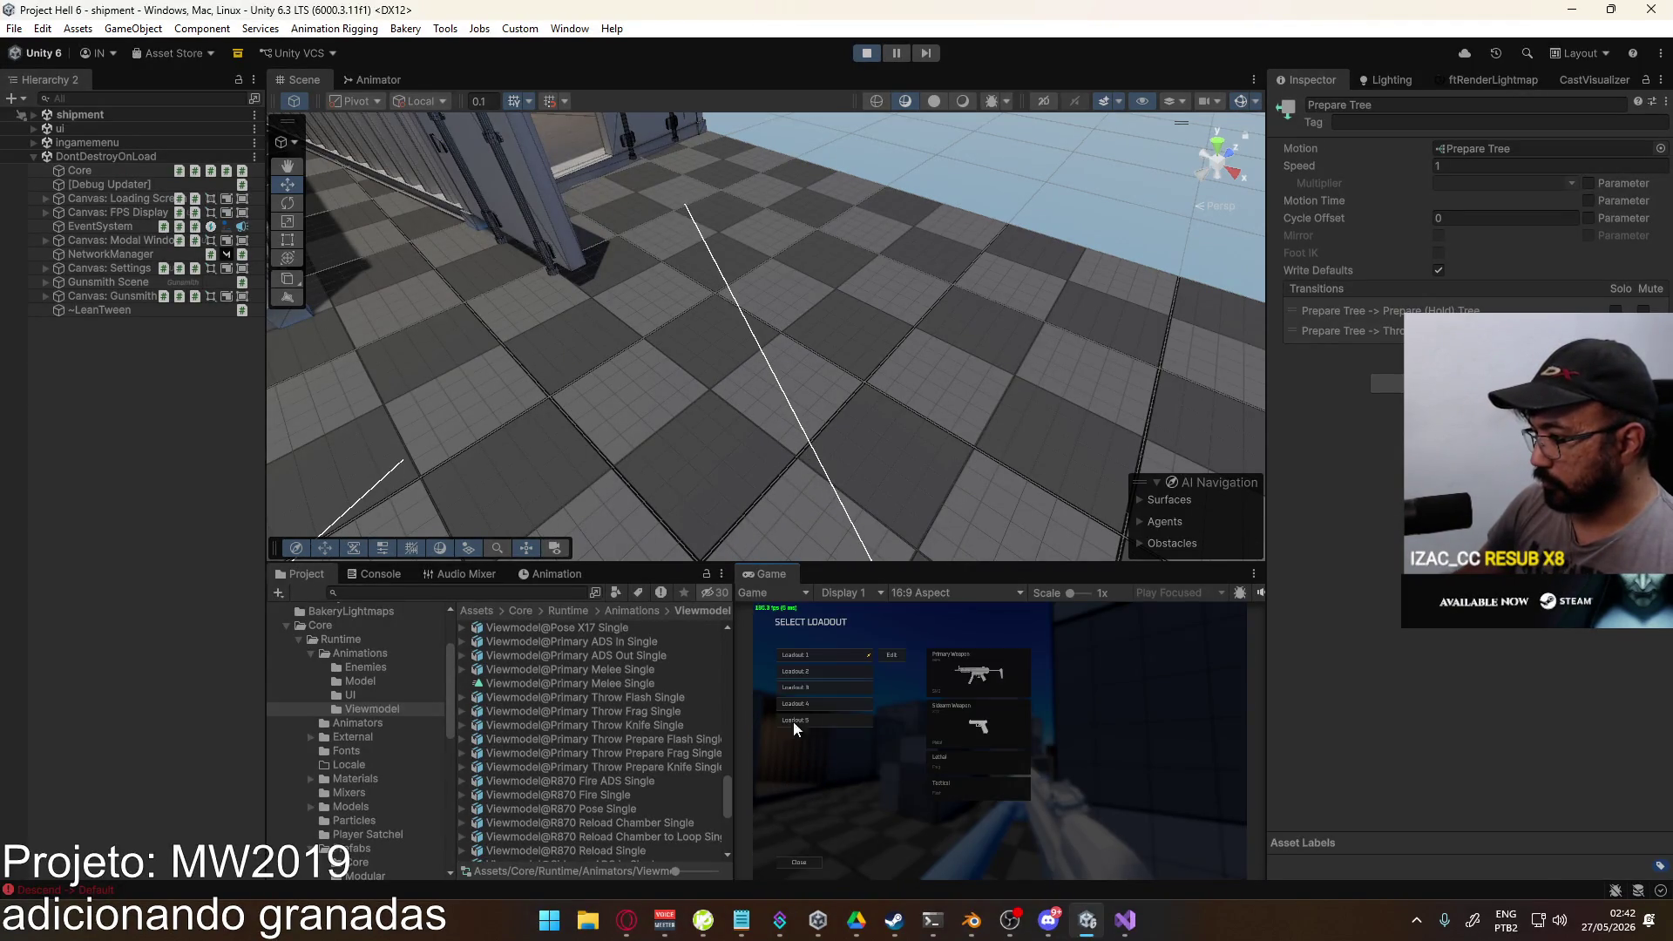
{"action": "left_click", "coordinate": [837, 663]}
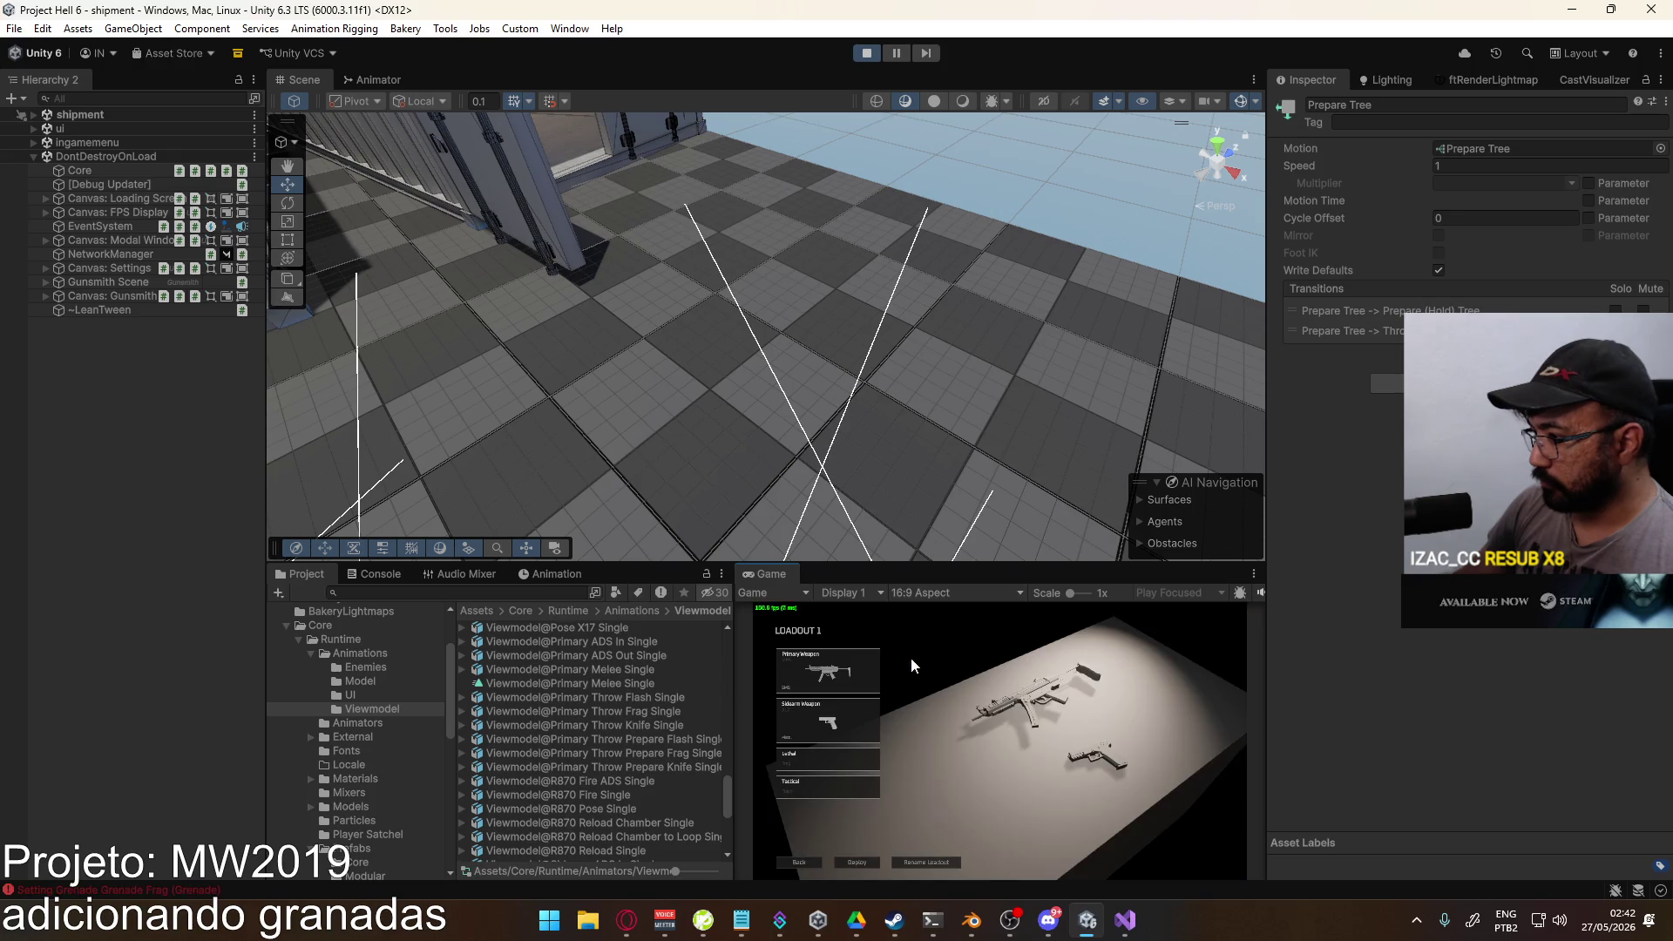
{"action": "left_click", "coordinate": [845, 671]}
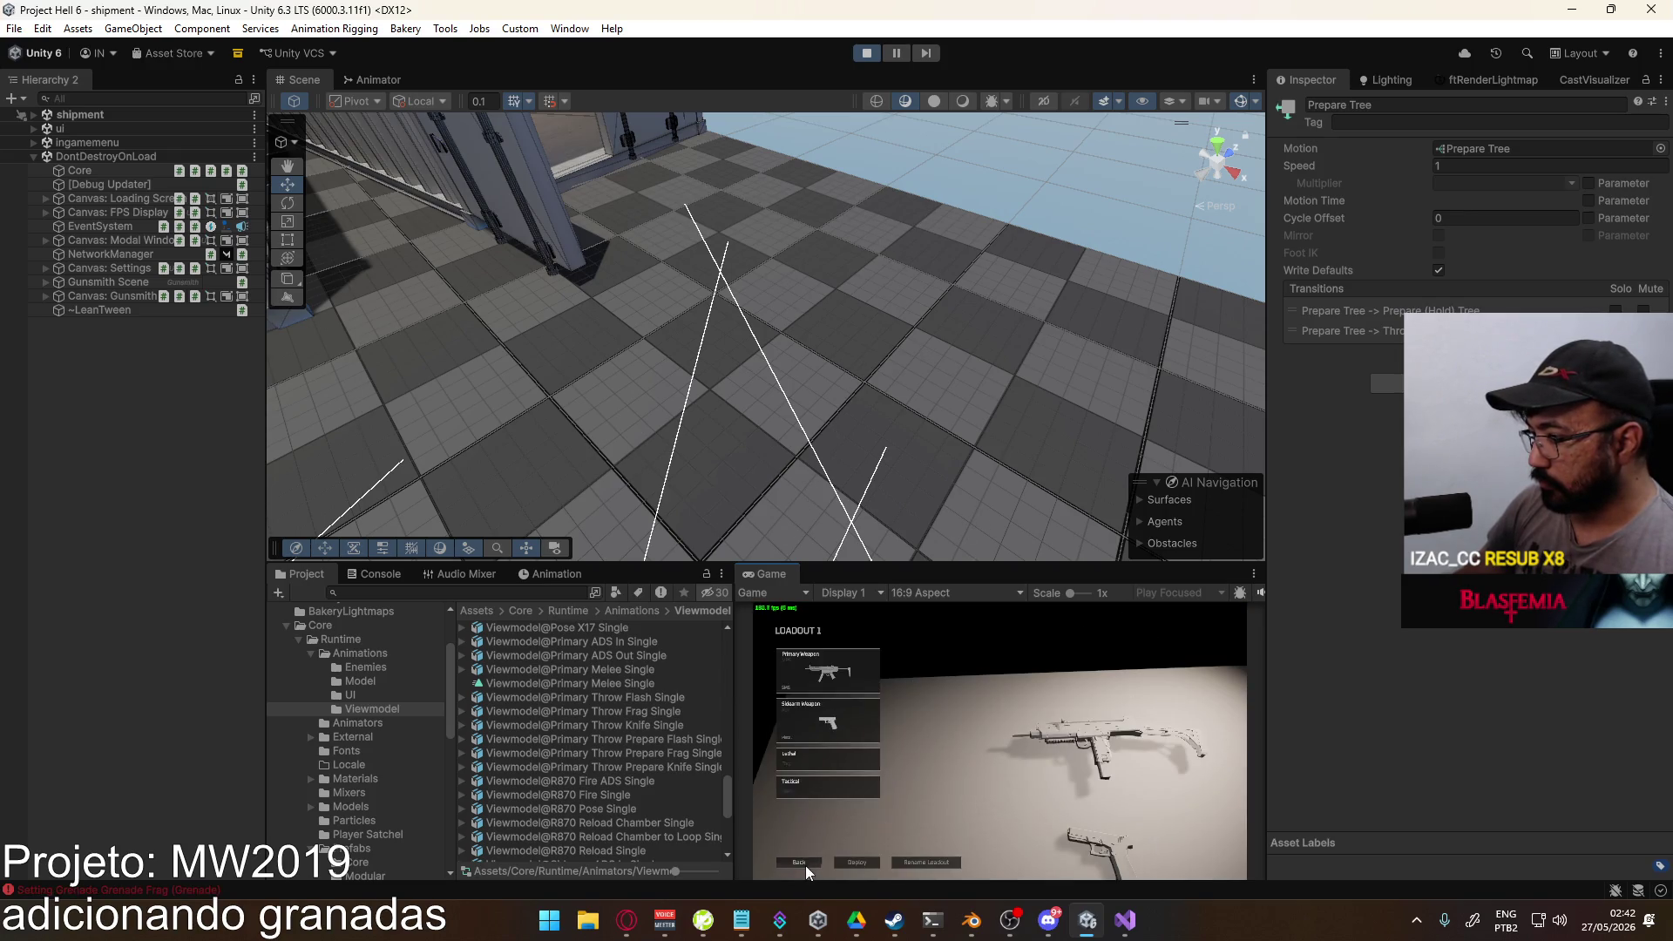
{"action": "left_click", "coordinate": [802, 861]}
{"action": "left_click", "coordinate": [877, 664]}
{"action": "left_click", "coordinate": [828, 759]}
{"action": "left_click", "coordinate": [856, 677]}
{"action": "left_click", "coordinate": [876, 859]}
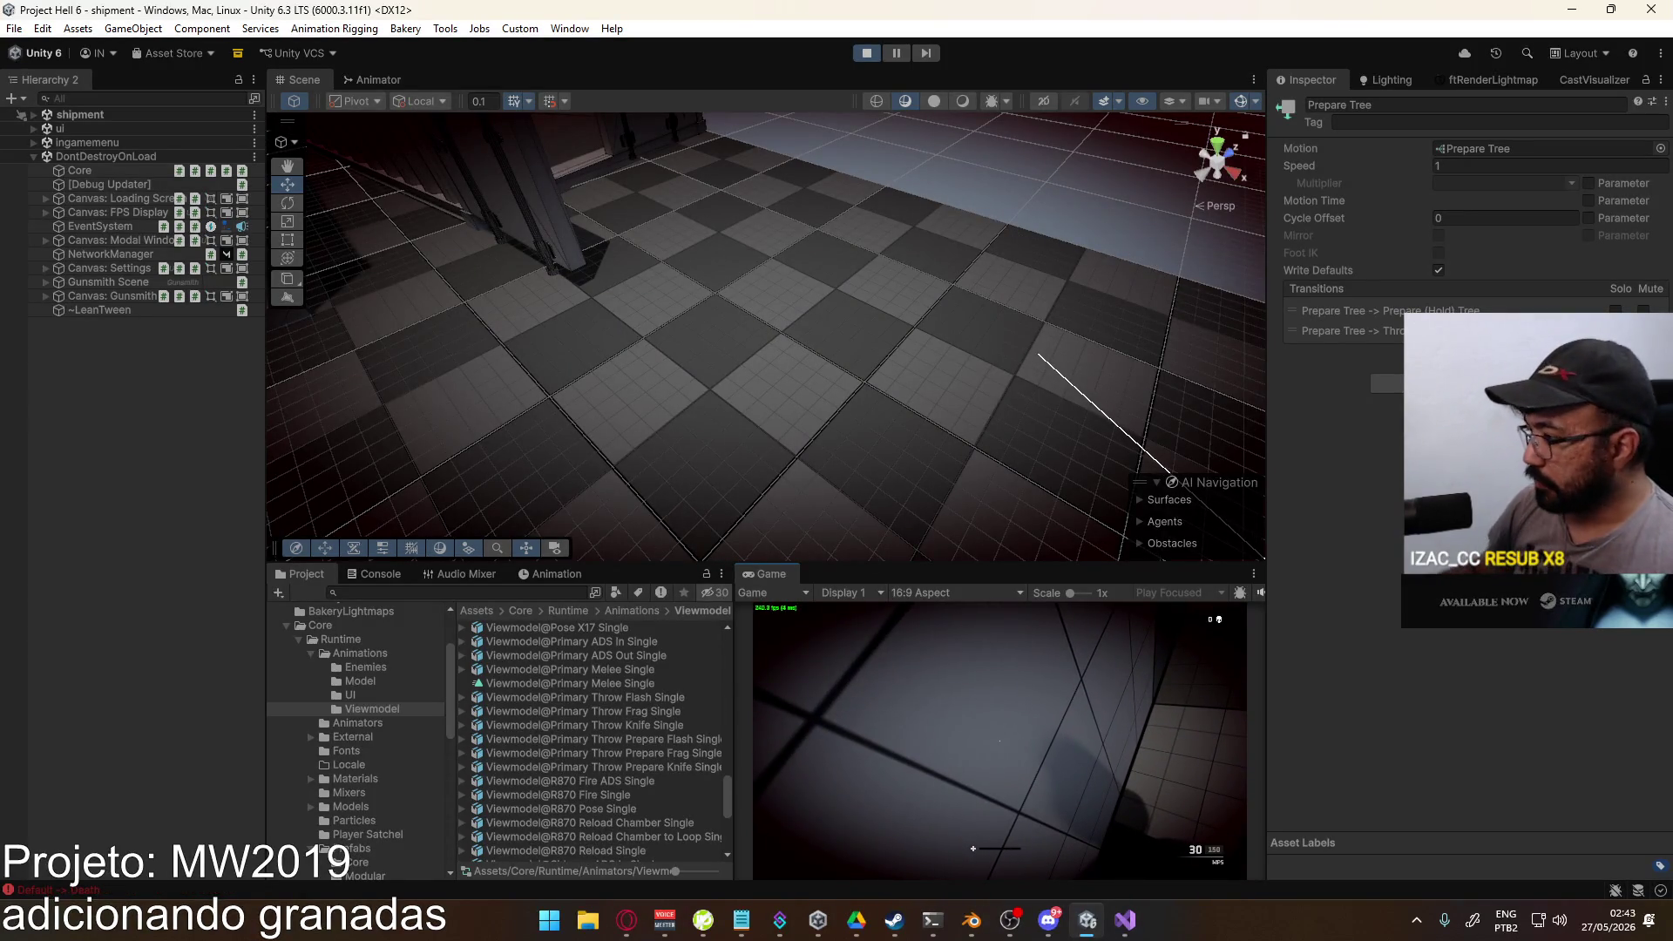
Step: Throw the knife with G, then select the console's 'ThrowMode' has no receiver error
{"action": "key", "text": "g"}
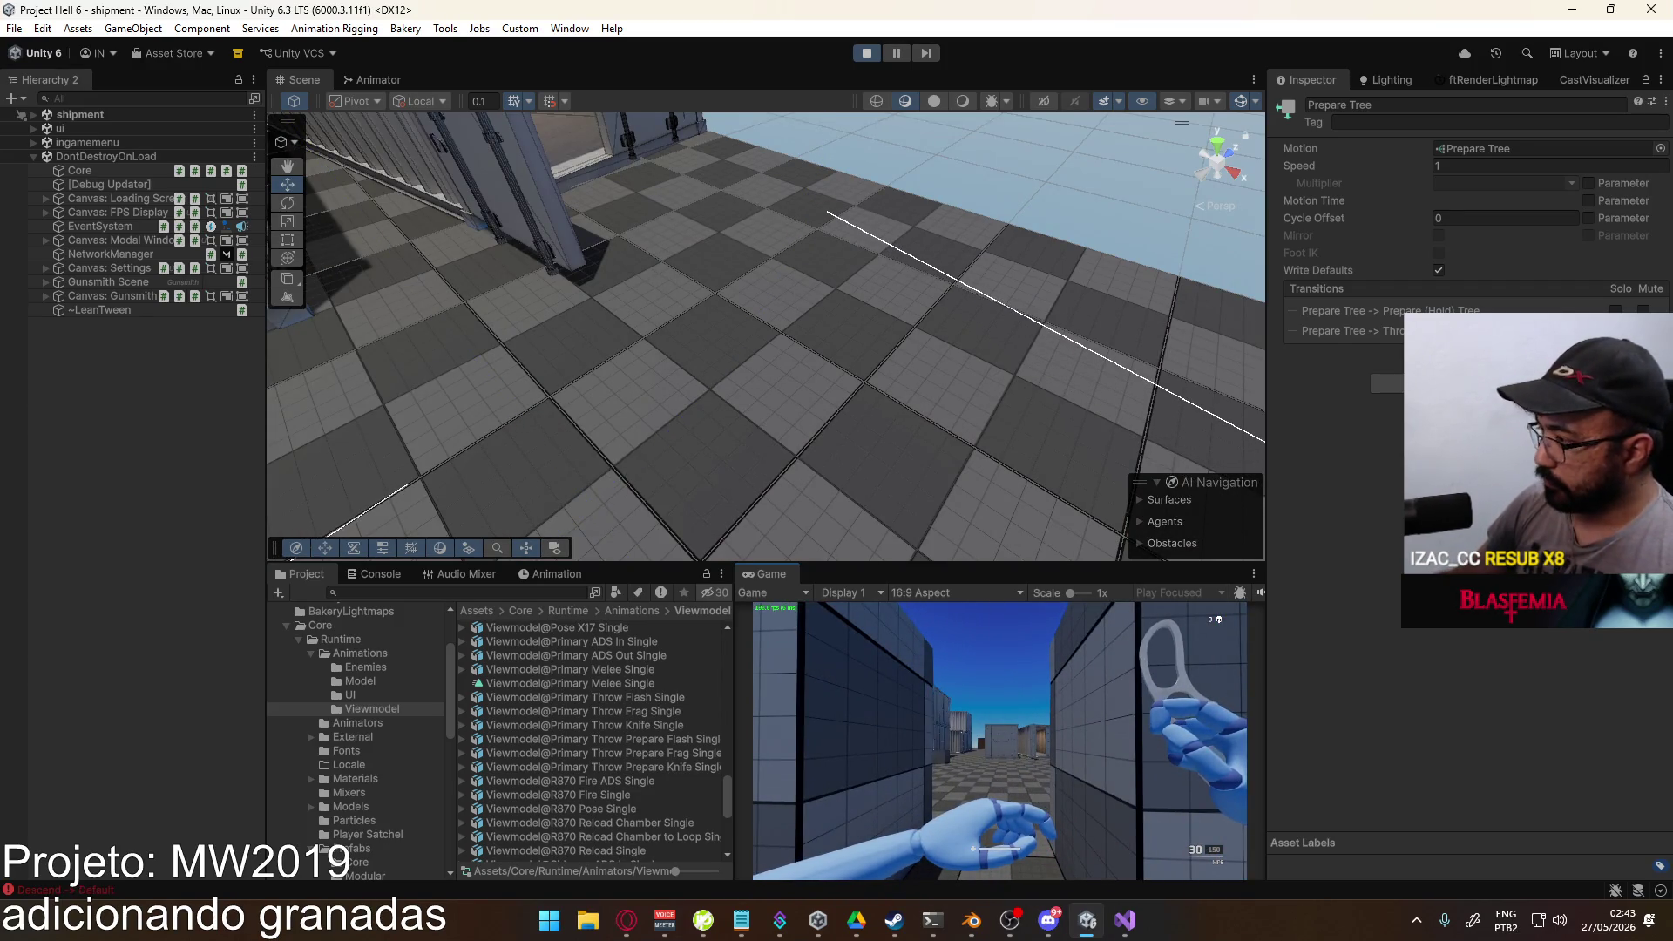
{"action": "key", "text": "w"}
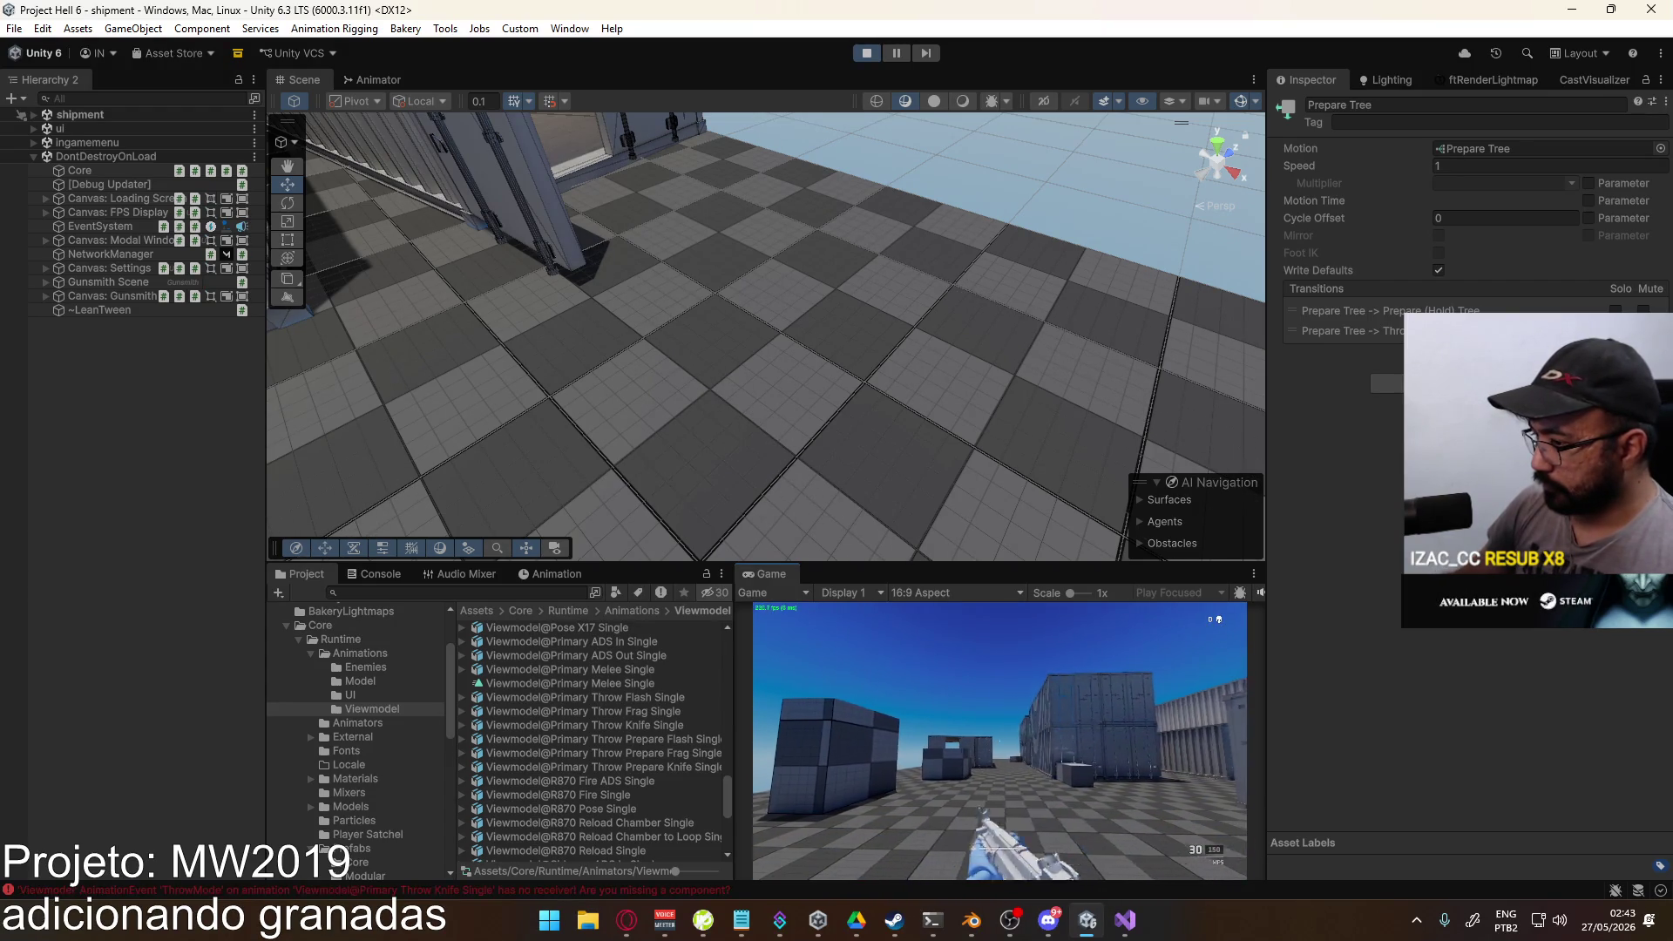
{"action": "key", "text": "super"}
{"action": "key", "text": "super"}
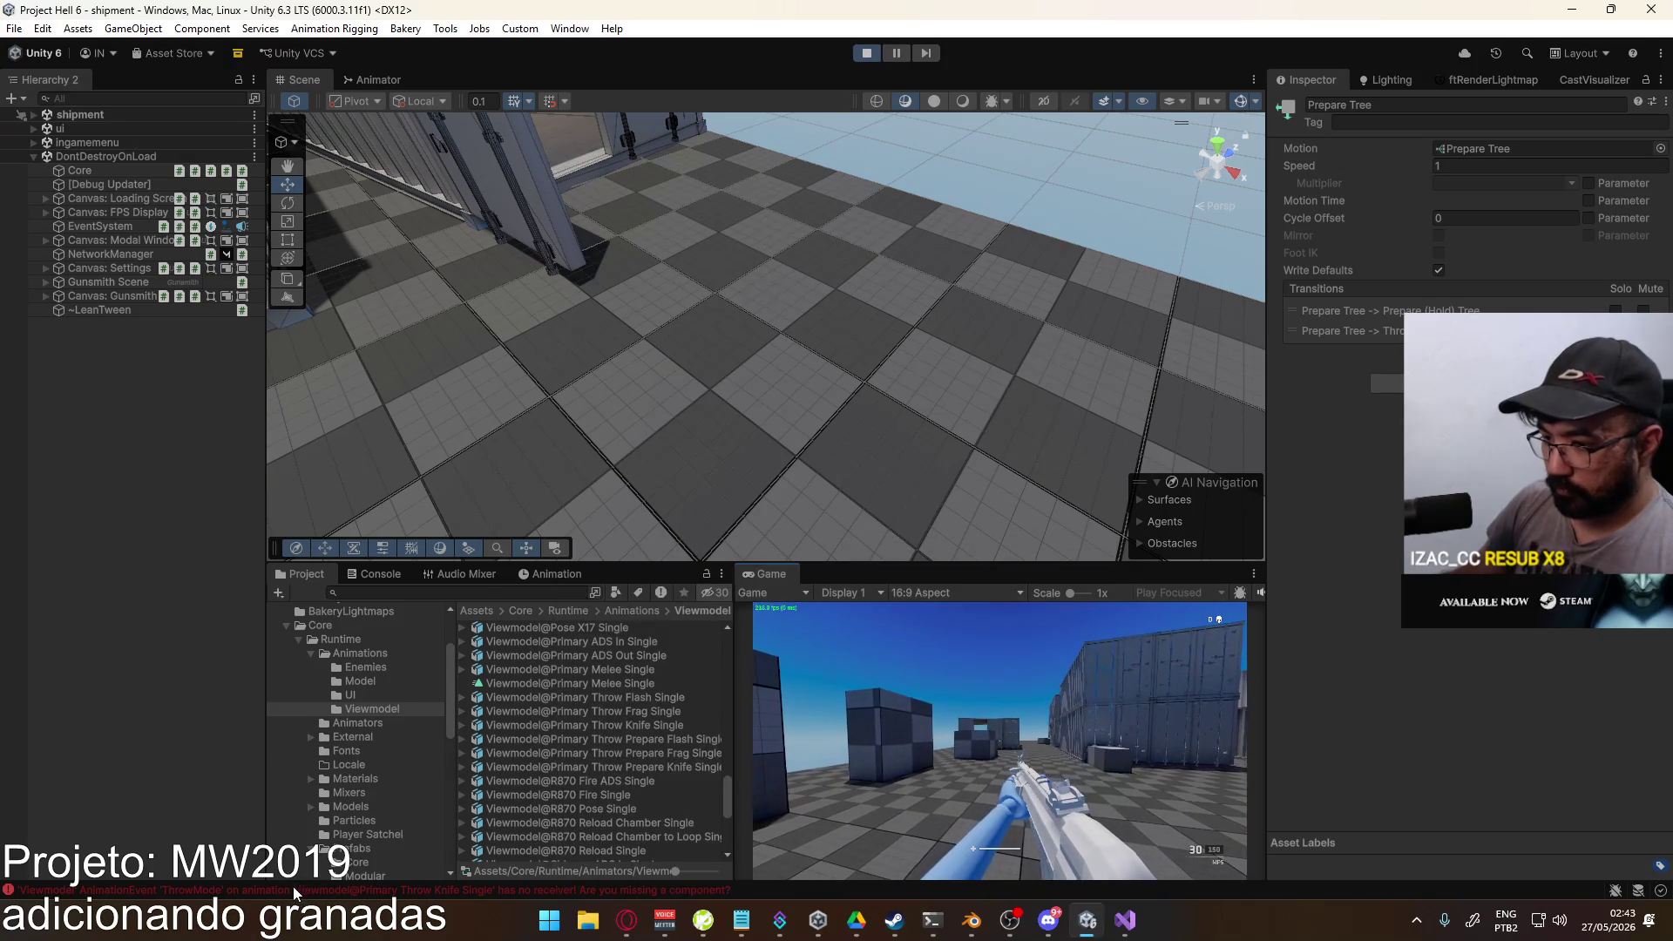
{"action": "left_click", "coordinate": [293, 890]}
{"action": "left_click", "coordinate": [526, 770]}
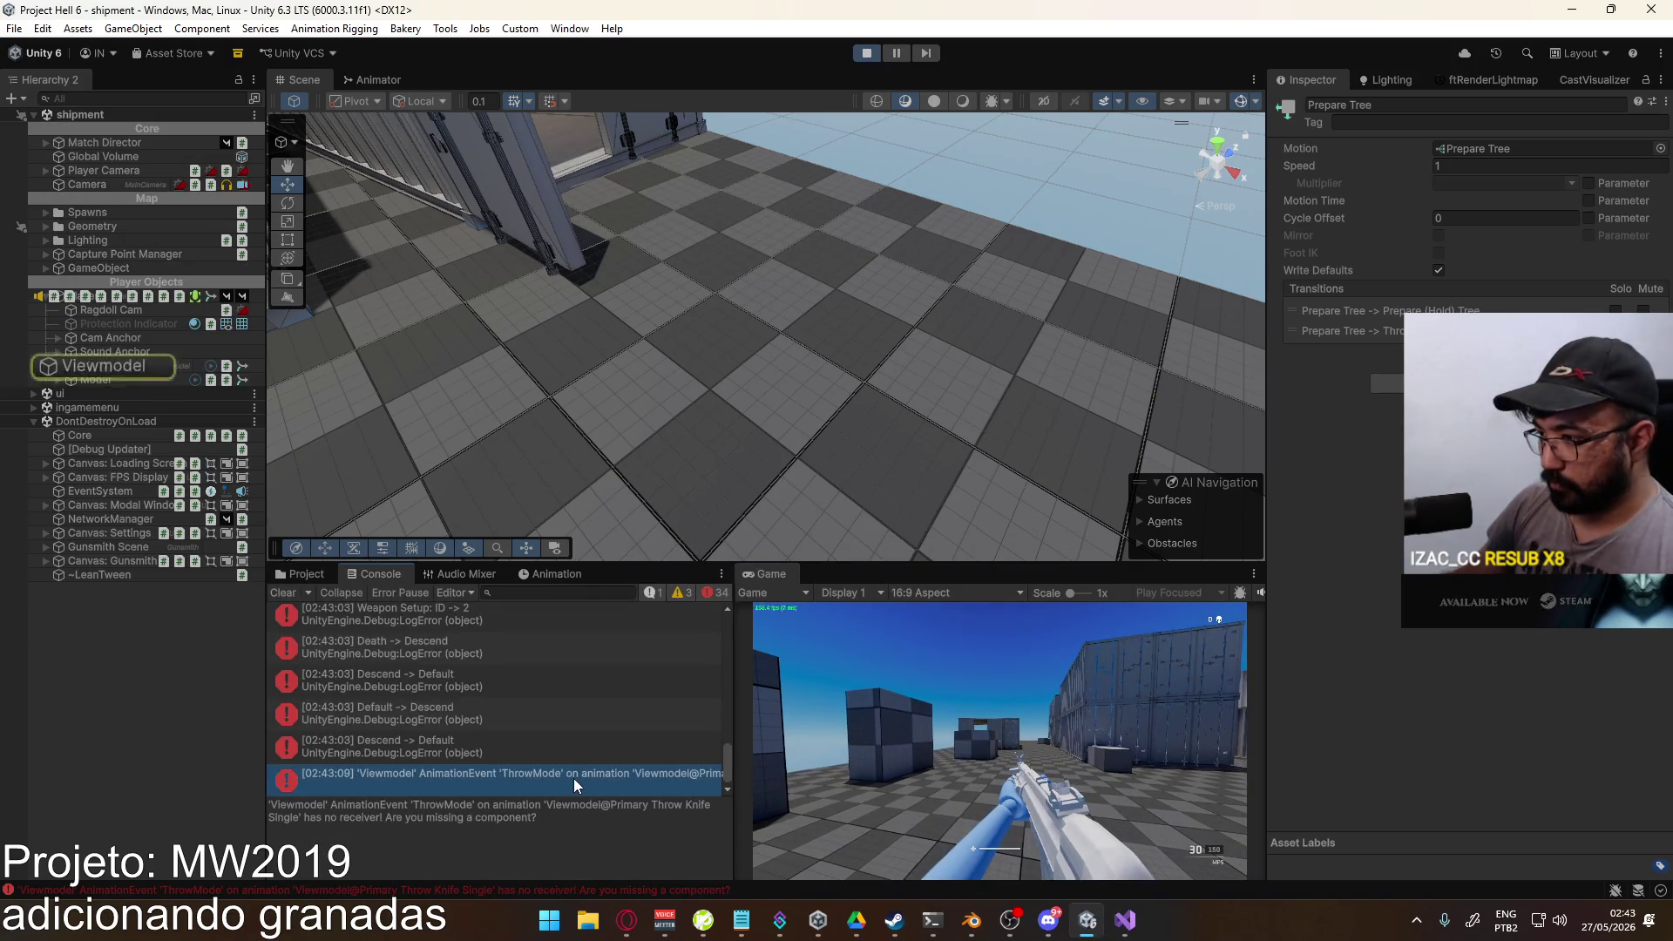
Step: Locate the Viewmodel object behind the error, then peek into ScriptableObjects' Weapons folder
{"action": "left_click", "coordinate": [133, 366]}
{"action": "left_click", "coordinate": [300, 573]}
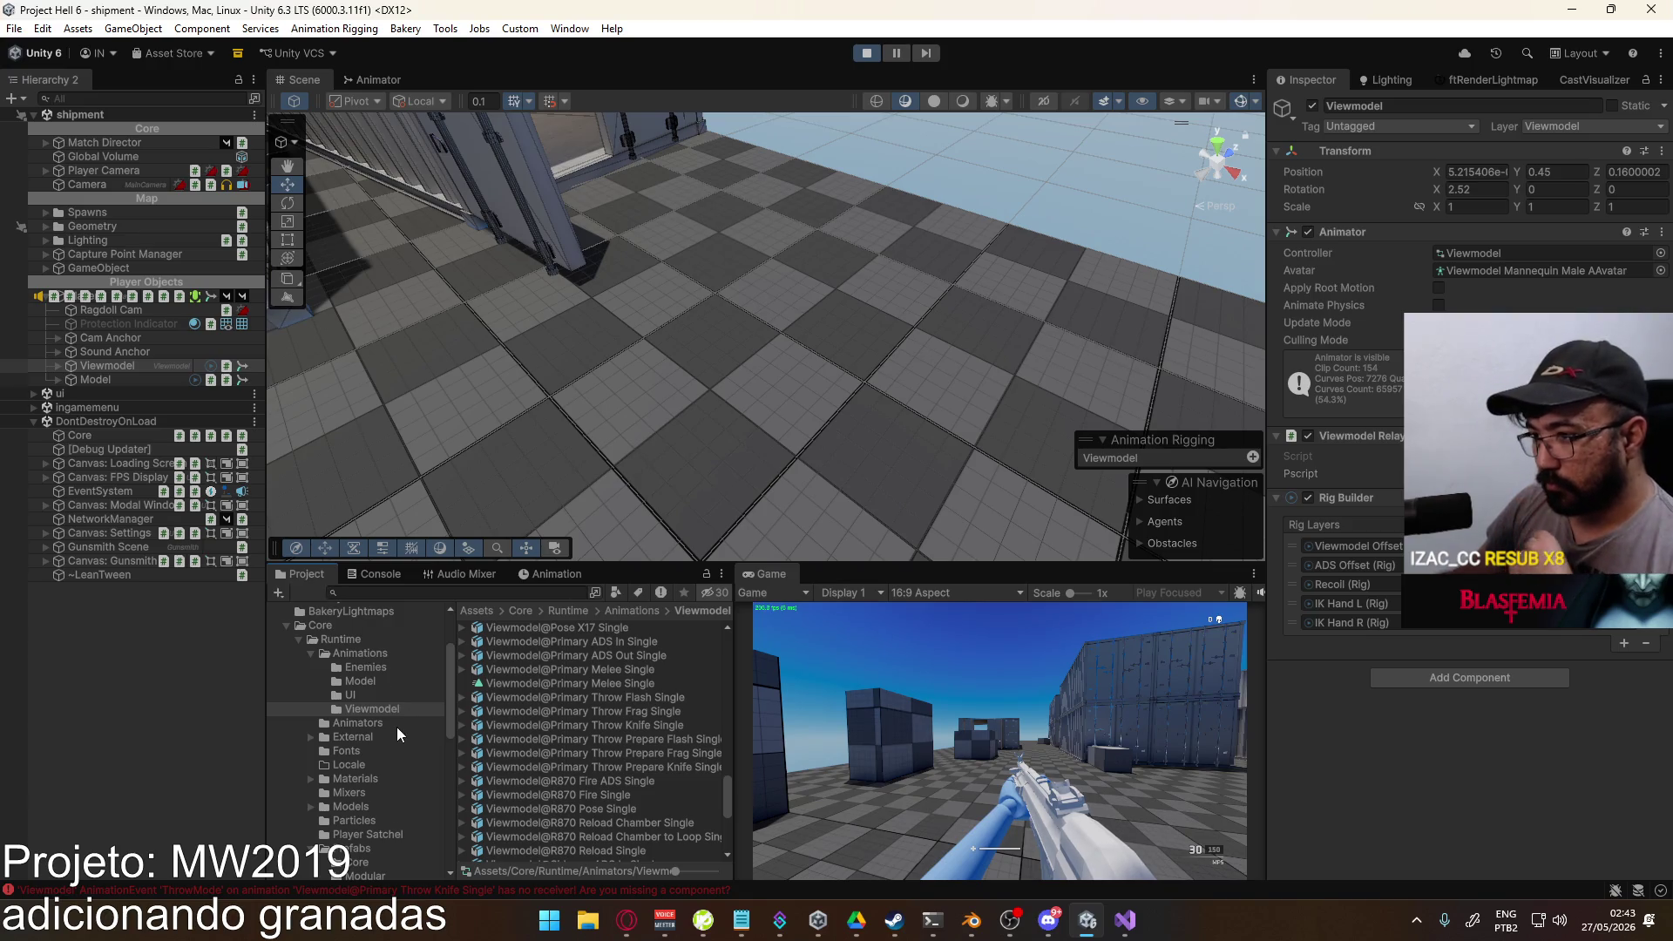
{"action": "scroll", "coordinate": [401, 736], "scroll_direction": "down", "scroll_amount": 5}
{"action": "scroll", "coordinate": [384, 741], "scroll_direction": "down", "scroll_amount": 5}
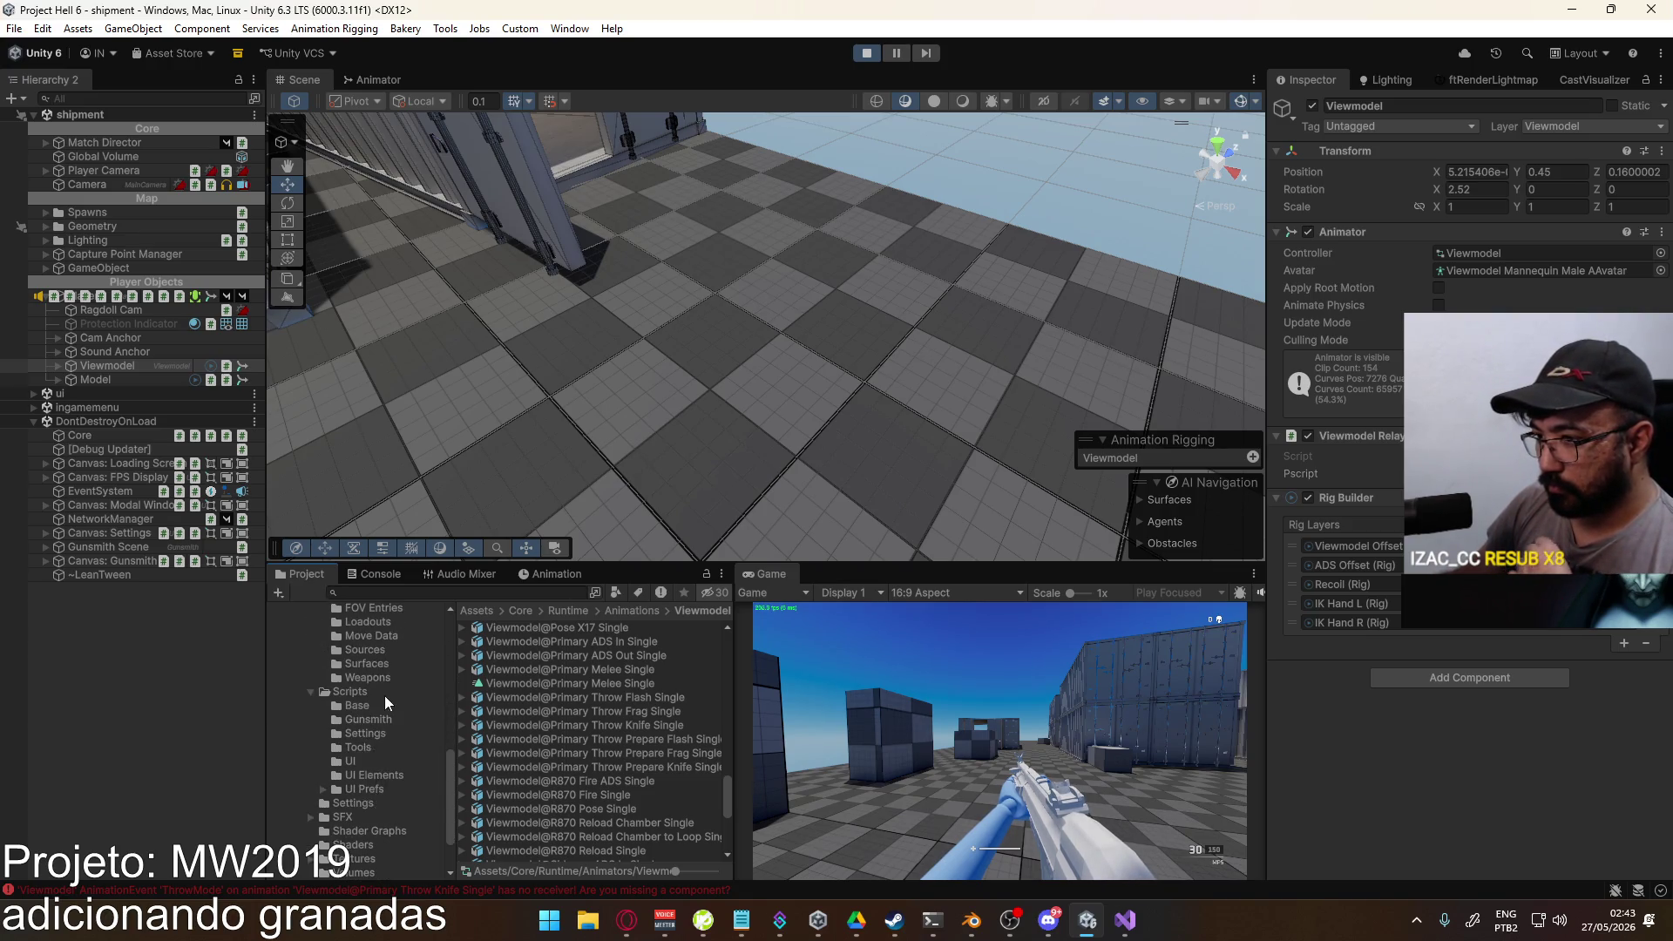
{"action": "scroll", "coordinate": [383, 697], "scroll_direction": "up", "scroll_amount": 4}
{"action": "left_click", "coordinate": [402, 674]}
{"action": "double_click", "coordinate": [523, 688]}
{"action": "scroll", "coordinate": [614, 732], "scroll_direction": "down", "scroll_amount": 3}
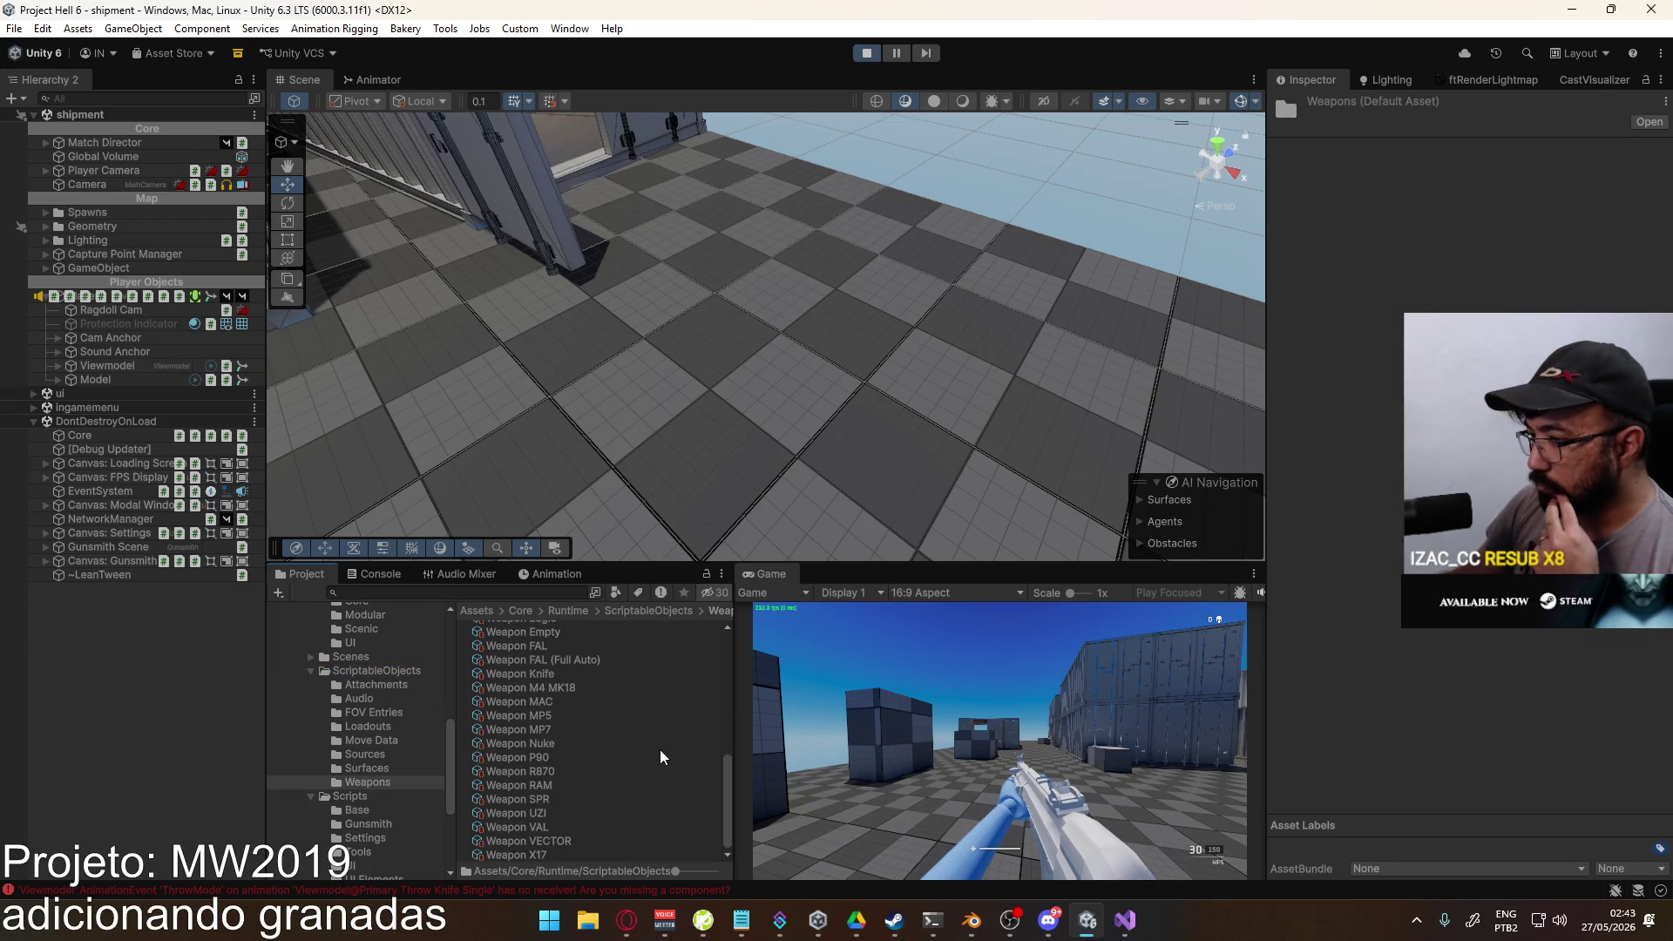
{"action": "left_click", "coordinate": [396, 673]}
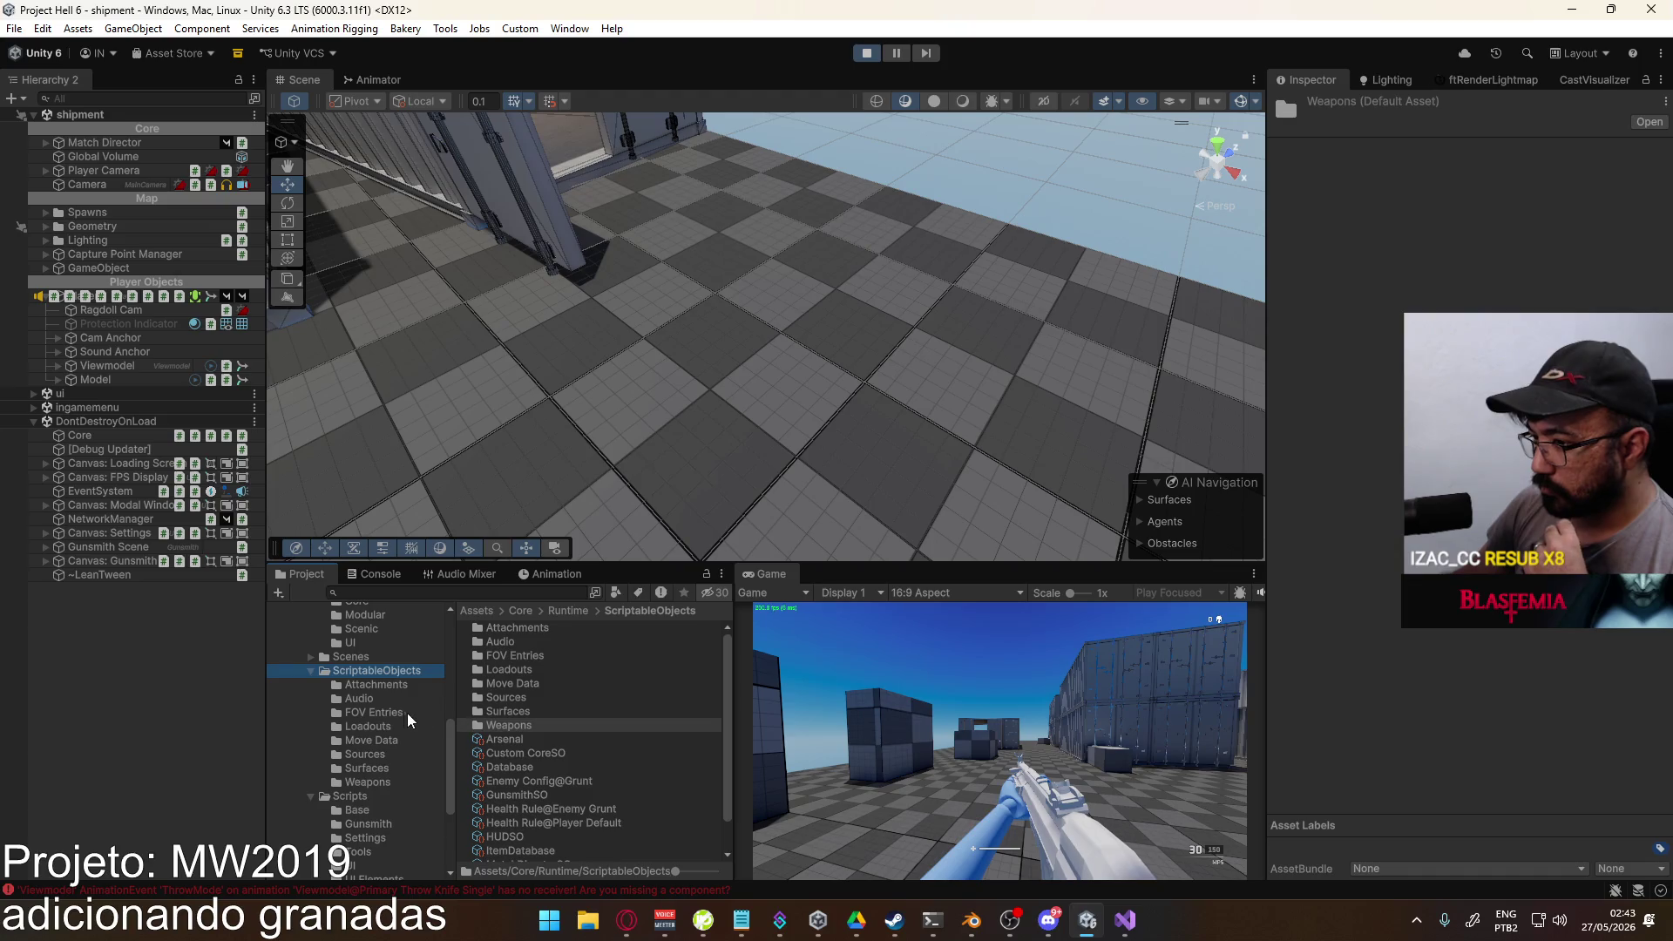
Step: Navigate Core > Runtime > ScriptableObjects again and open the Weapons folder
{"action": "scroll", "coordinate": [391, 739], "scroll_direction": "down", "scroll_amount": 5}
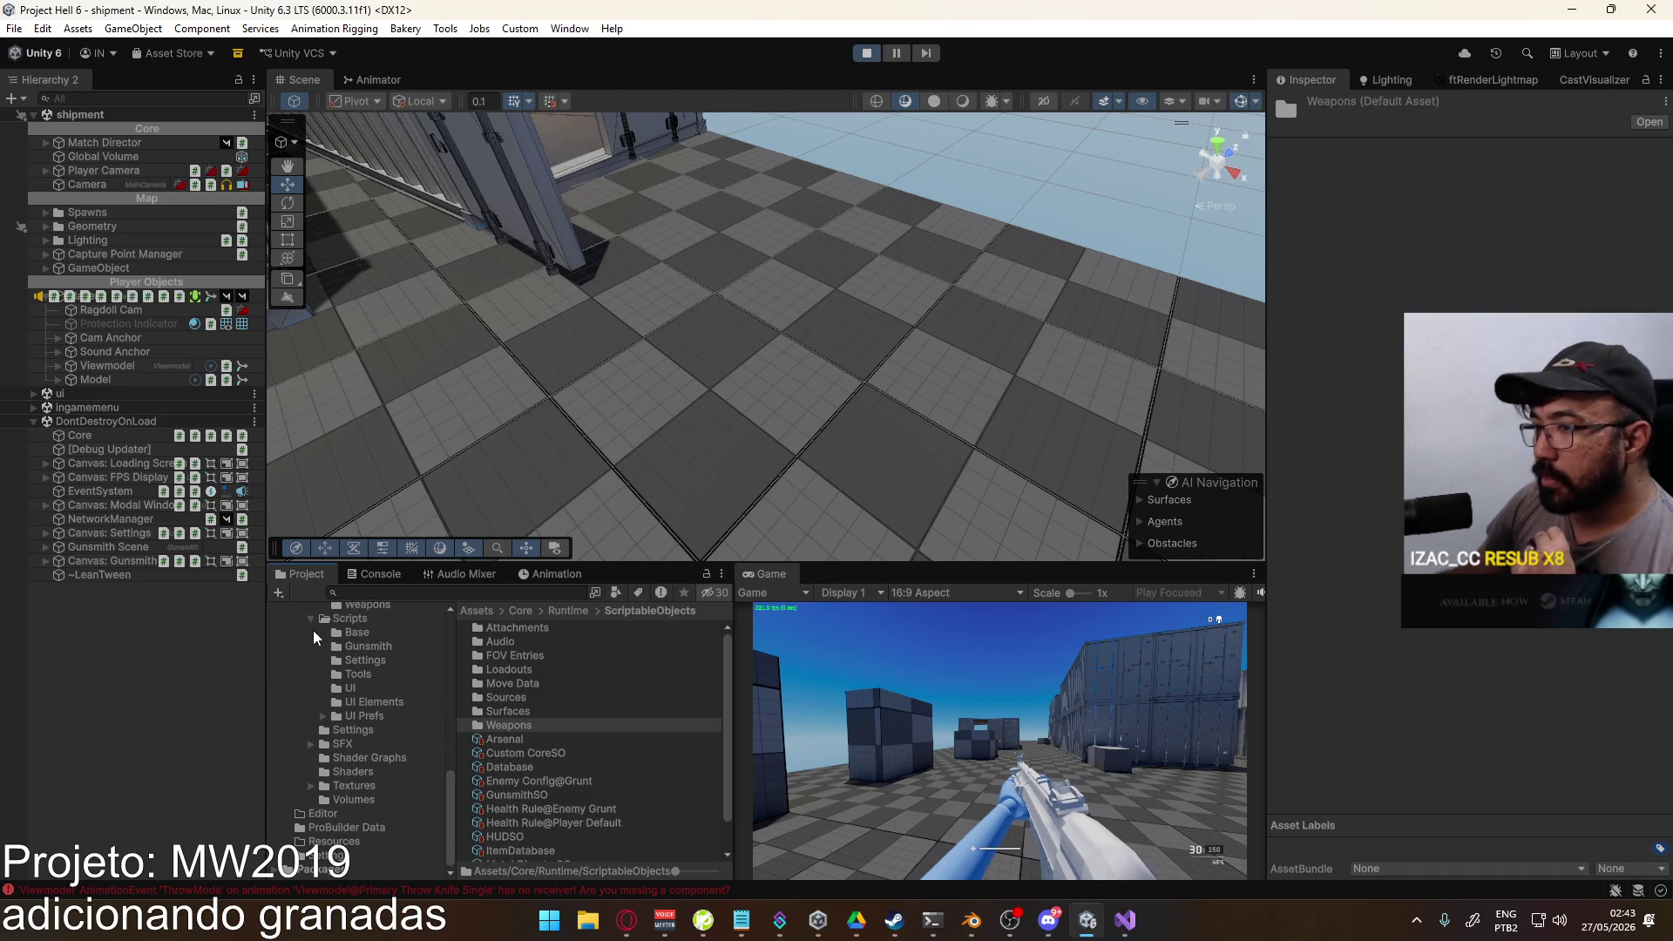
{"action": "scroll", "coordinate": [389, 760], "scroll_direction": "up", "scroll_amount": 5}
{"action": "scroll", "coordinate": [383, 762], "scroll_direction": "up", "scroll_amount": 1}
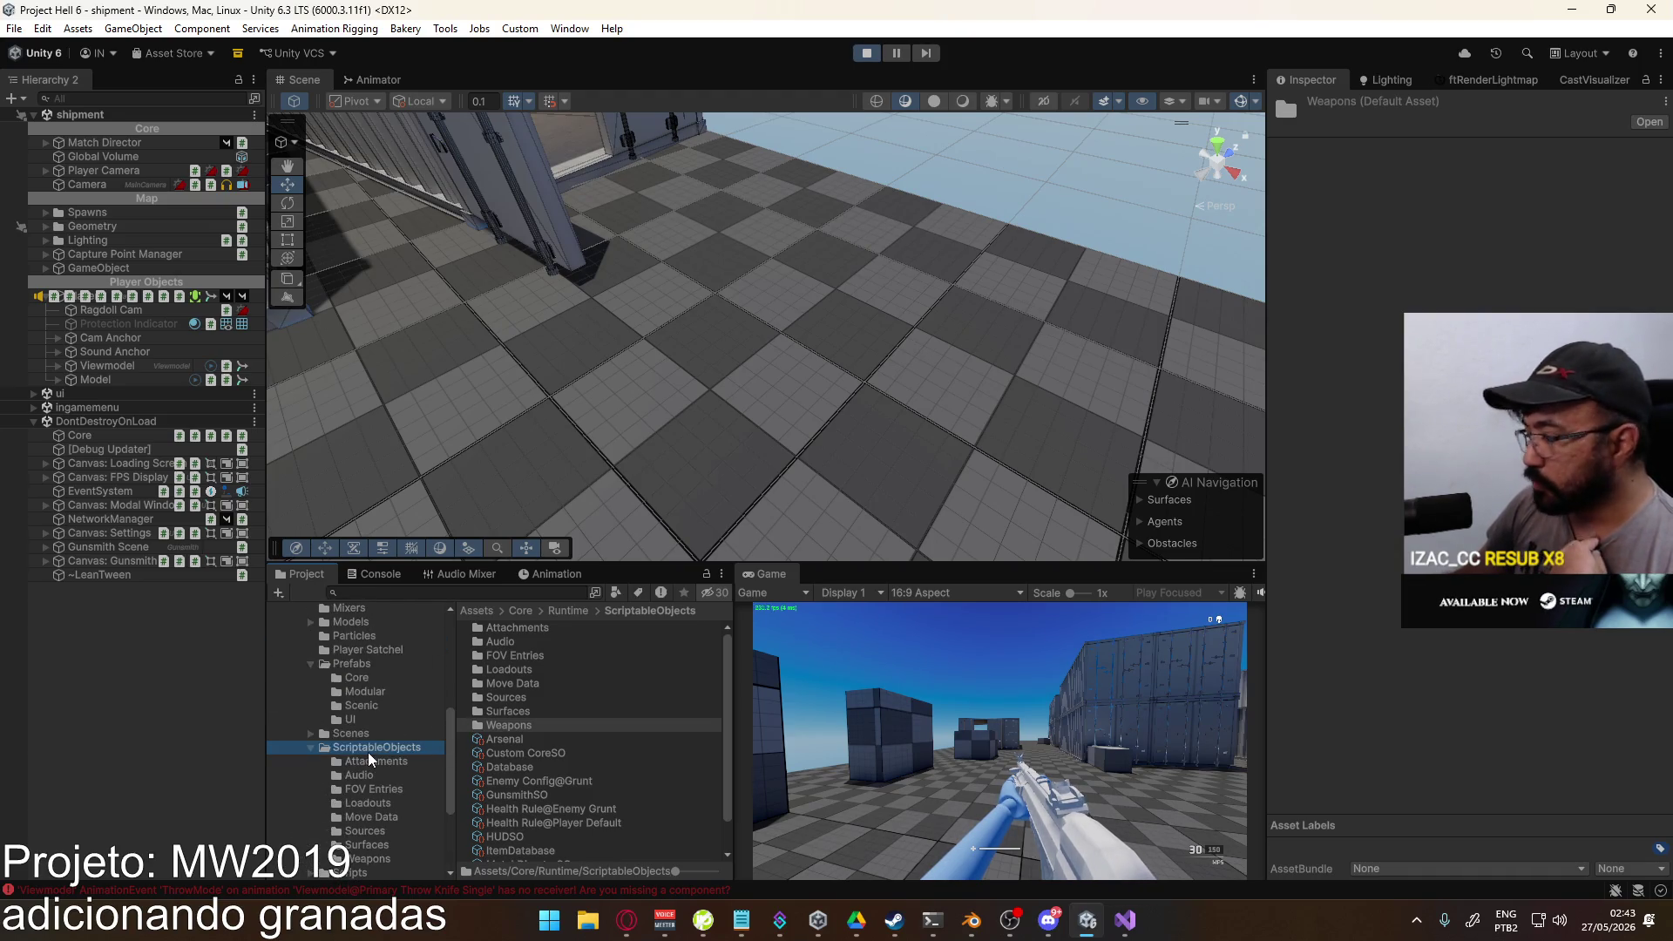
{"action": "scroll", "coordinate": [392, 727], "scroll_direction": "up", "scroll_amount": 5}
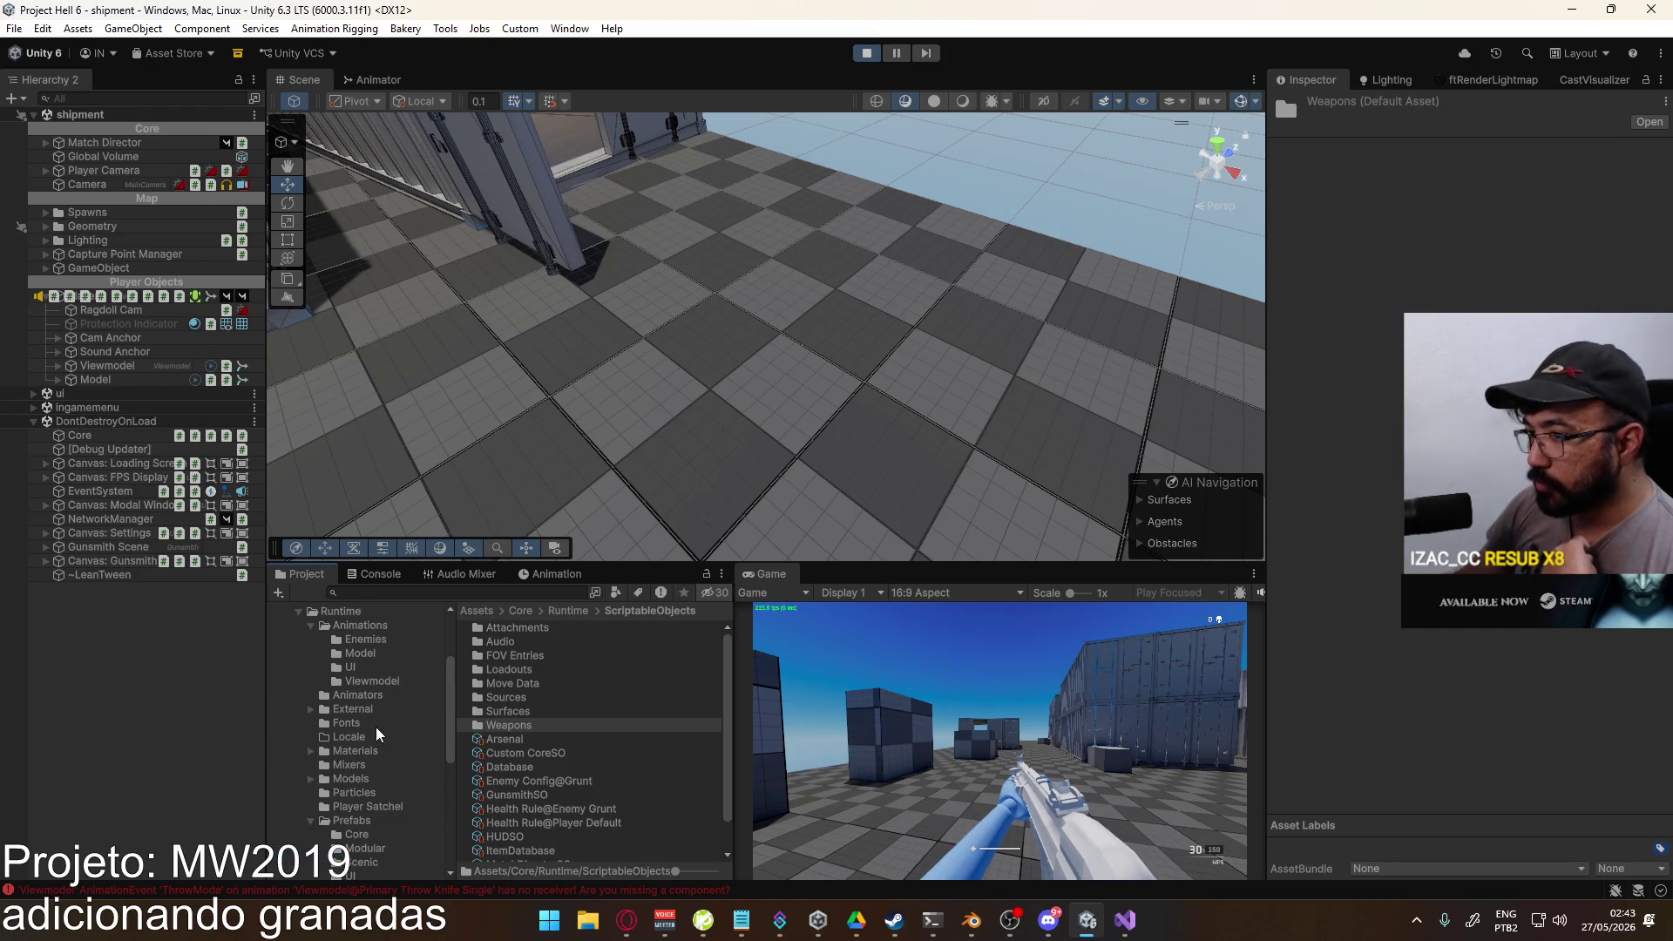
{"action": "left_click", "coordinate": [356, 678]}
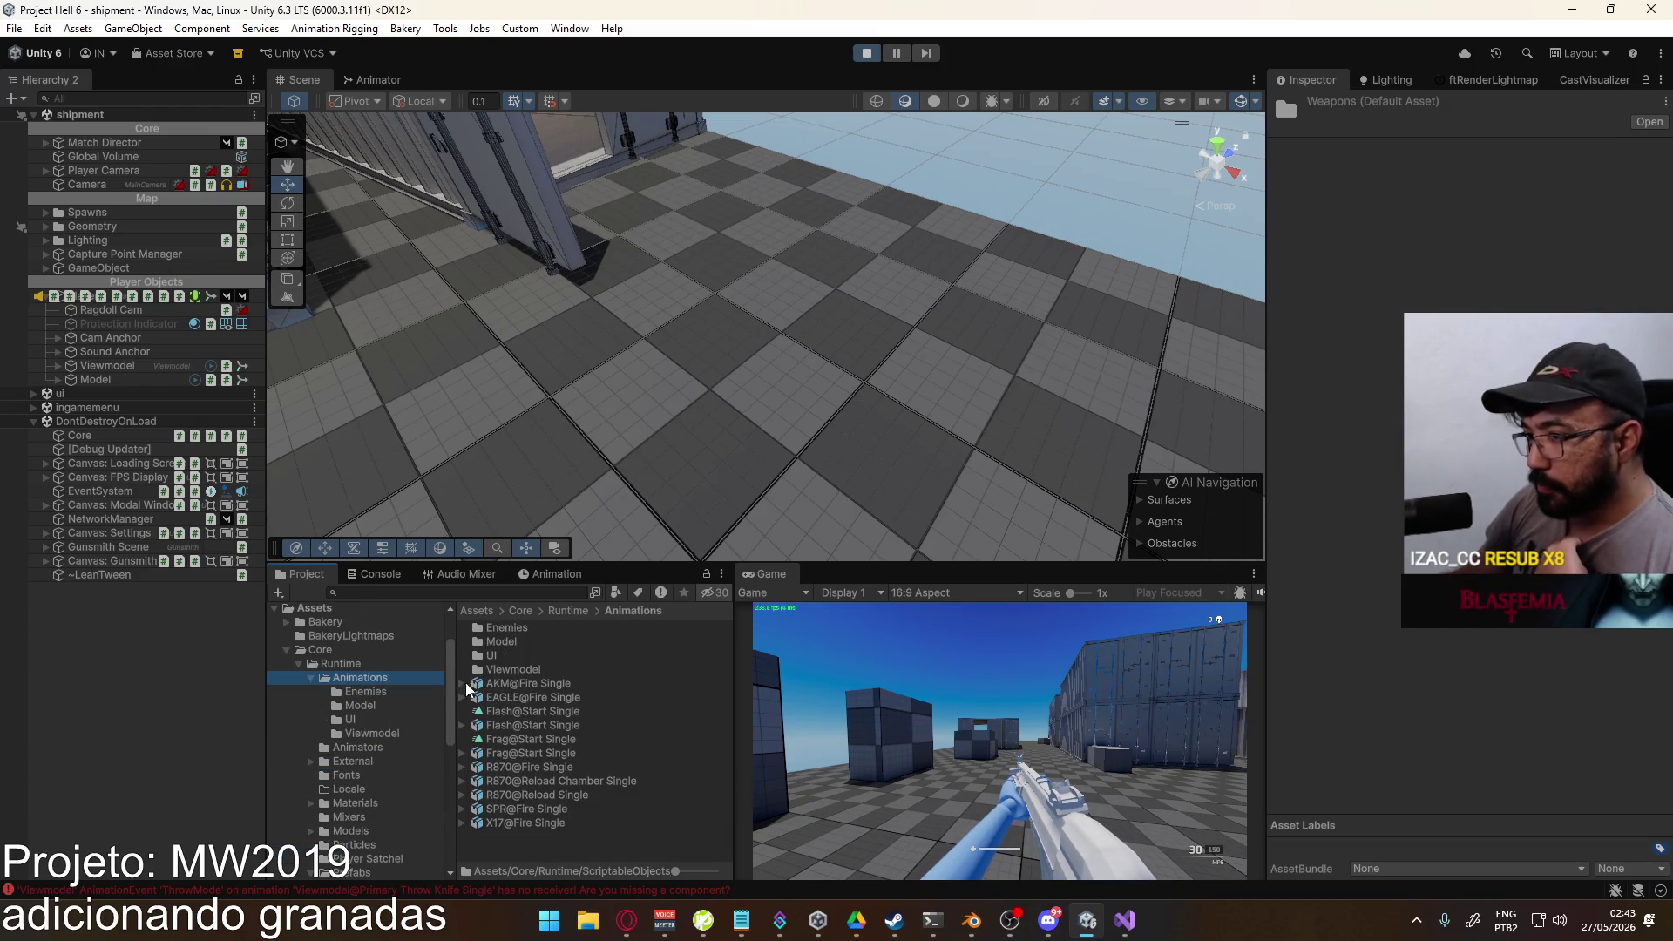
{"action": "left_click", "coordinate": [343, 651]}
{"action": "left_click", "coordinate": [397, 664]}
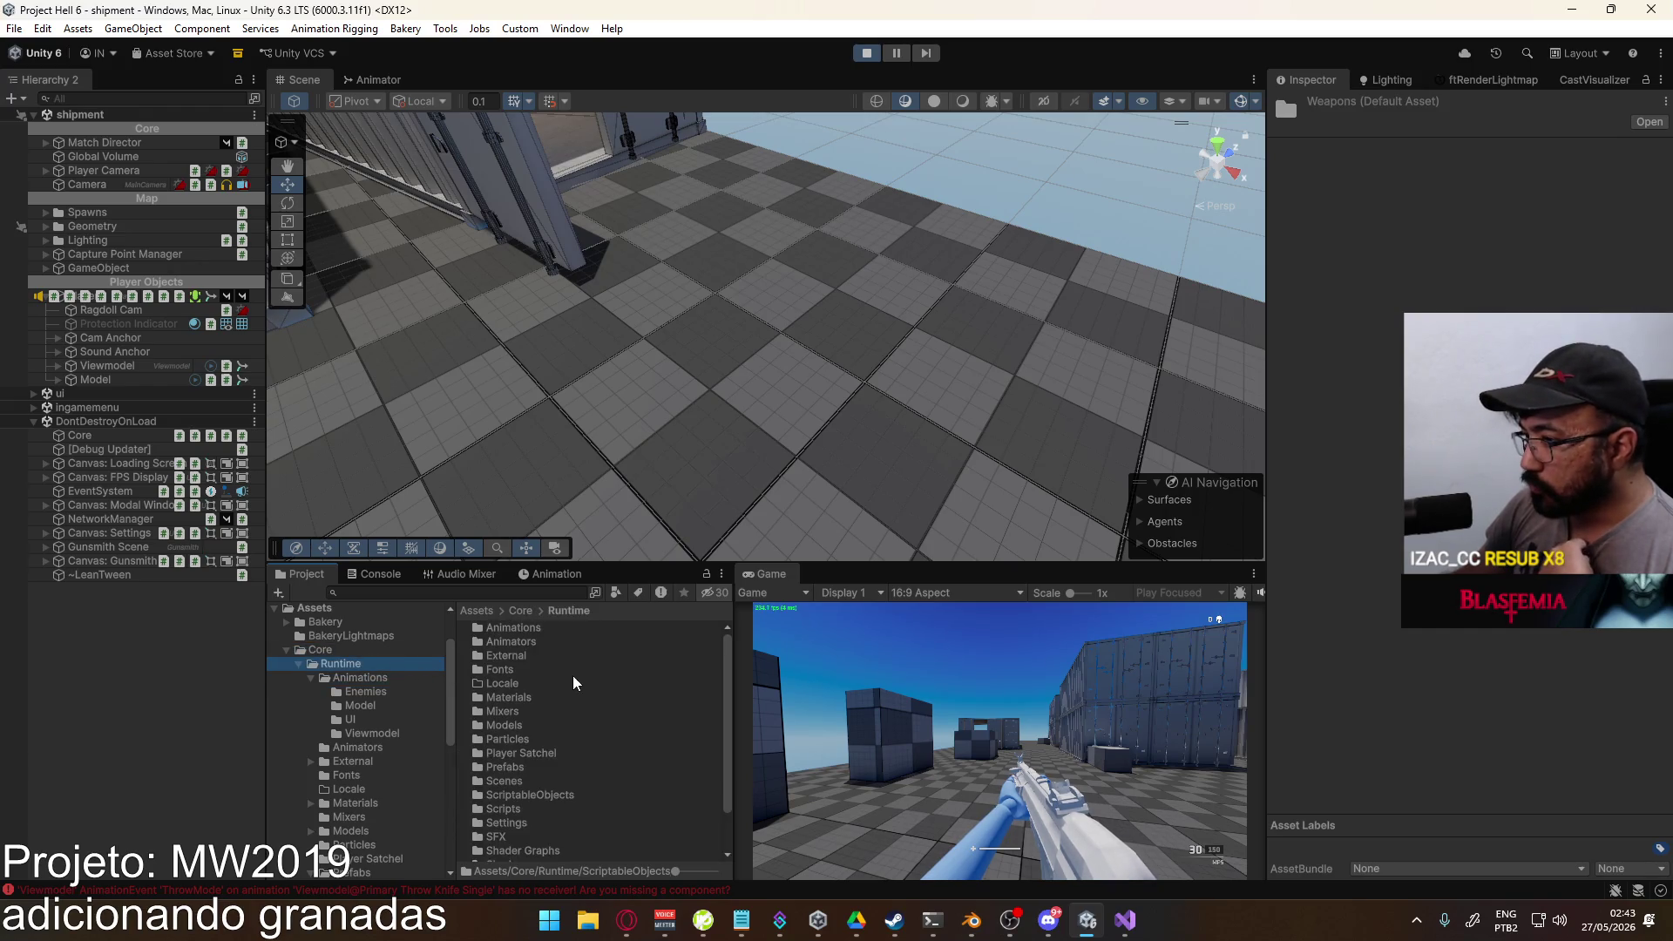
{"action": "scroll", "coordinate": [625, 700], "scroll_direction": "down", "scroll_amount": 2}
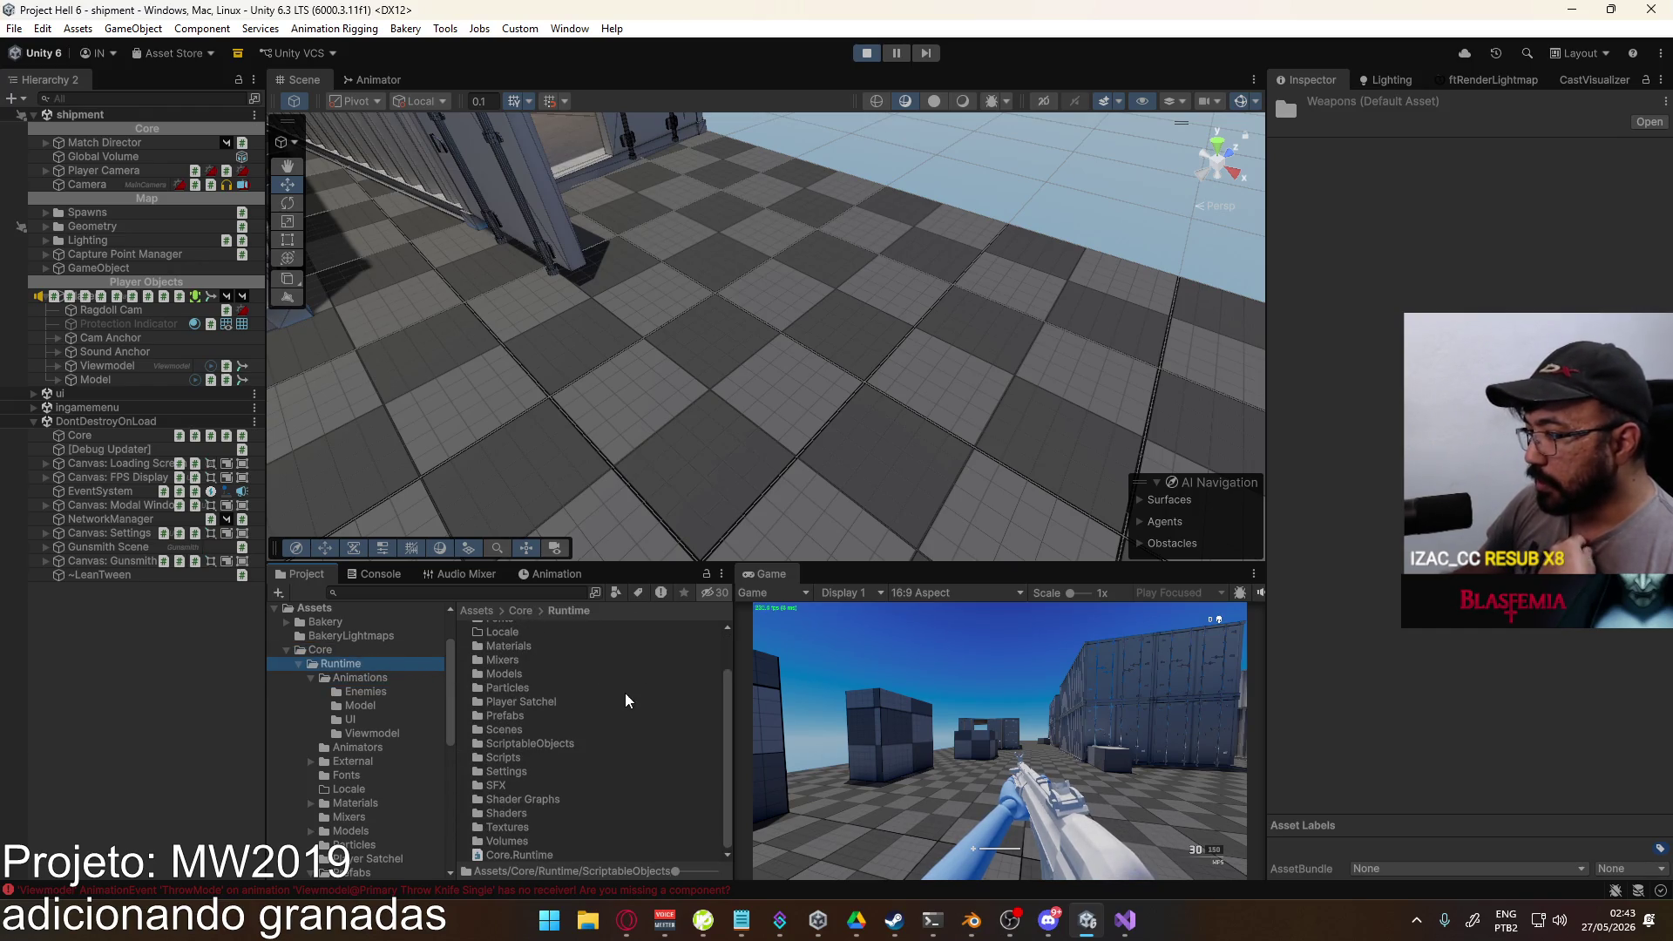
{"action": "double_click", "coordinate": [535, 745]}
{"action": "left_click", "coordinate": [526, 694]}
{"action": "double_click", "coordinate": [531, 692]}
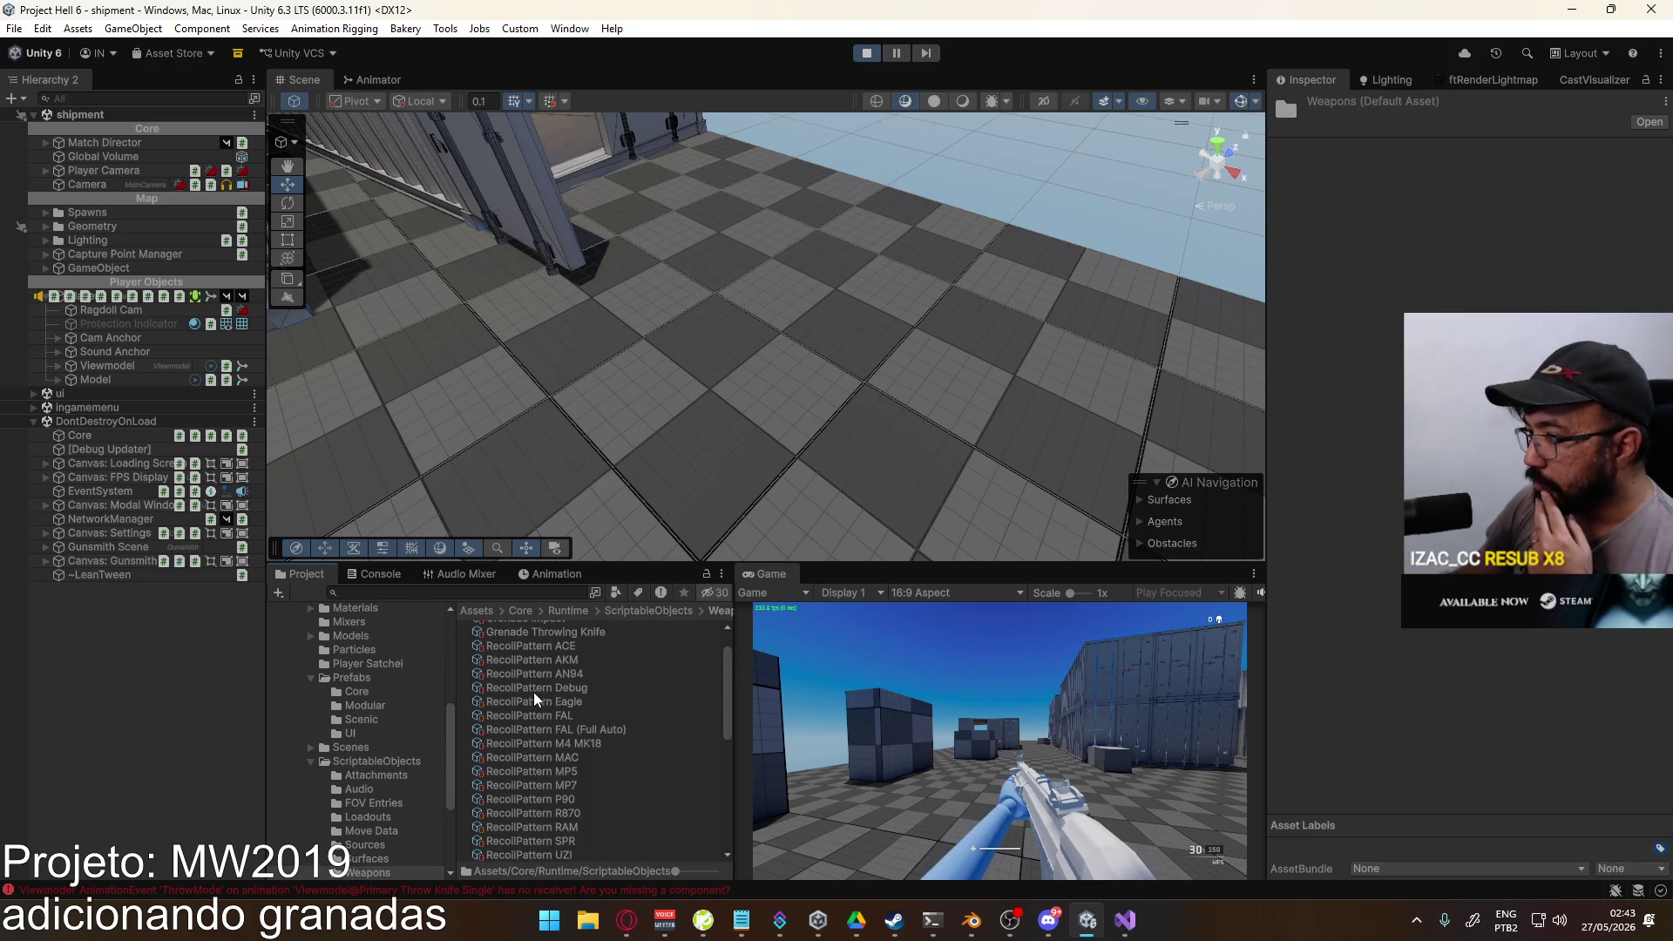
Step: Compare the Impact, Frag and Flash grenade assets, ending on Grenade Throwing Knife
{"action": "scroll", "coordinate": [666, 687], "scroll_direction": "up", "scroll_amount": 1}
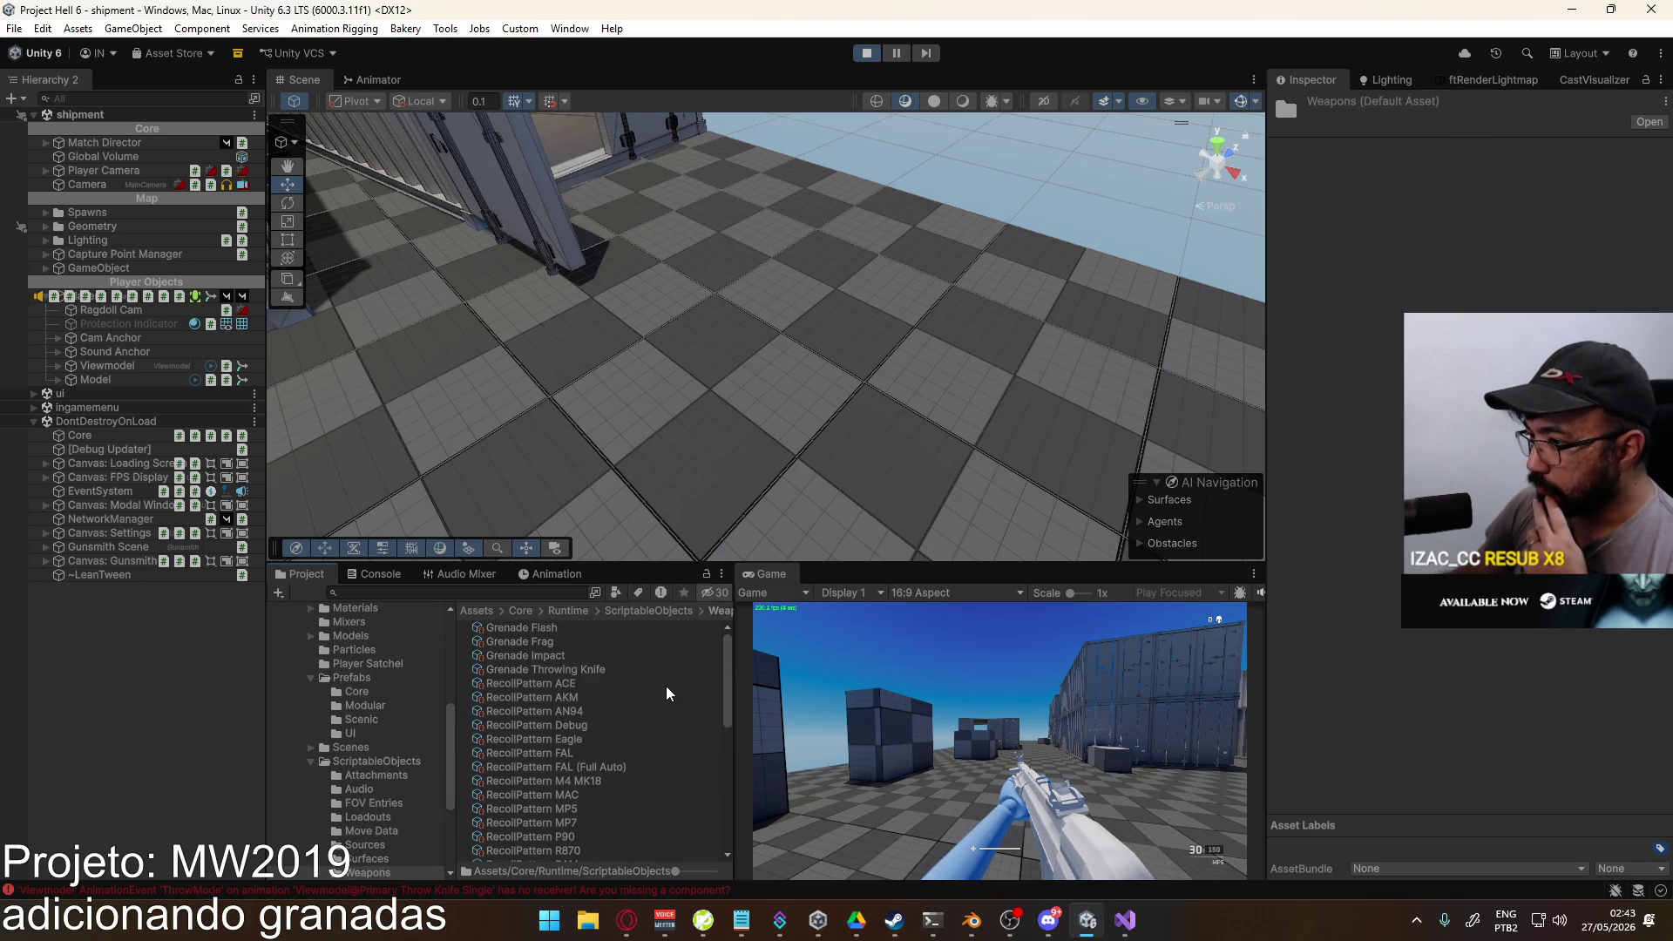
{"action": "left_click", "coordinate": [587, 668]}
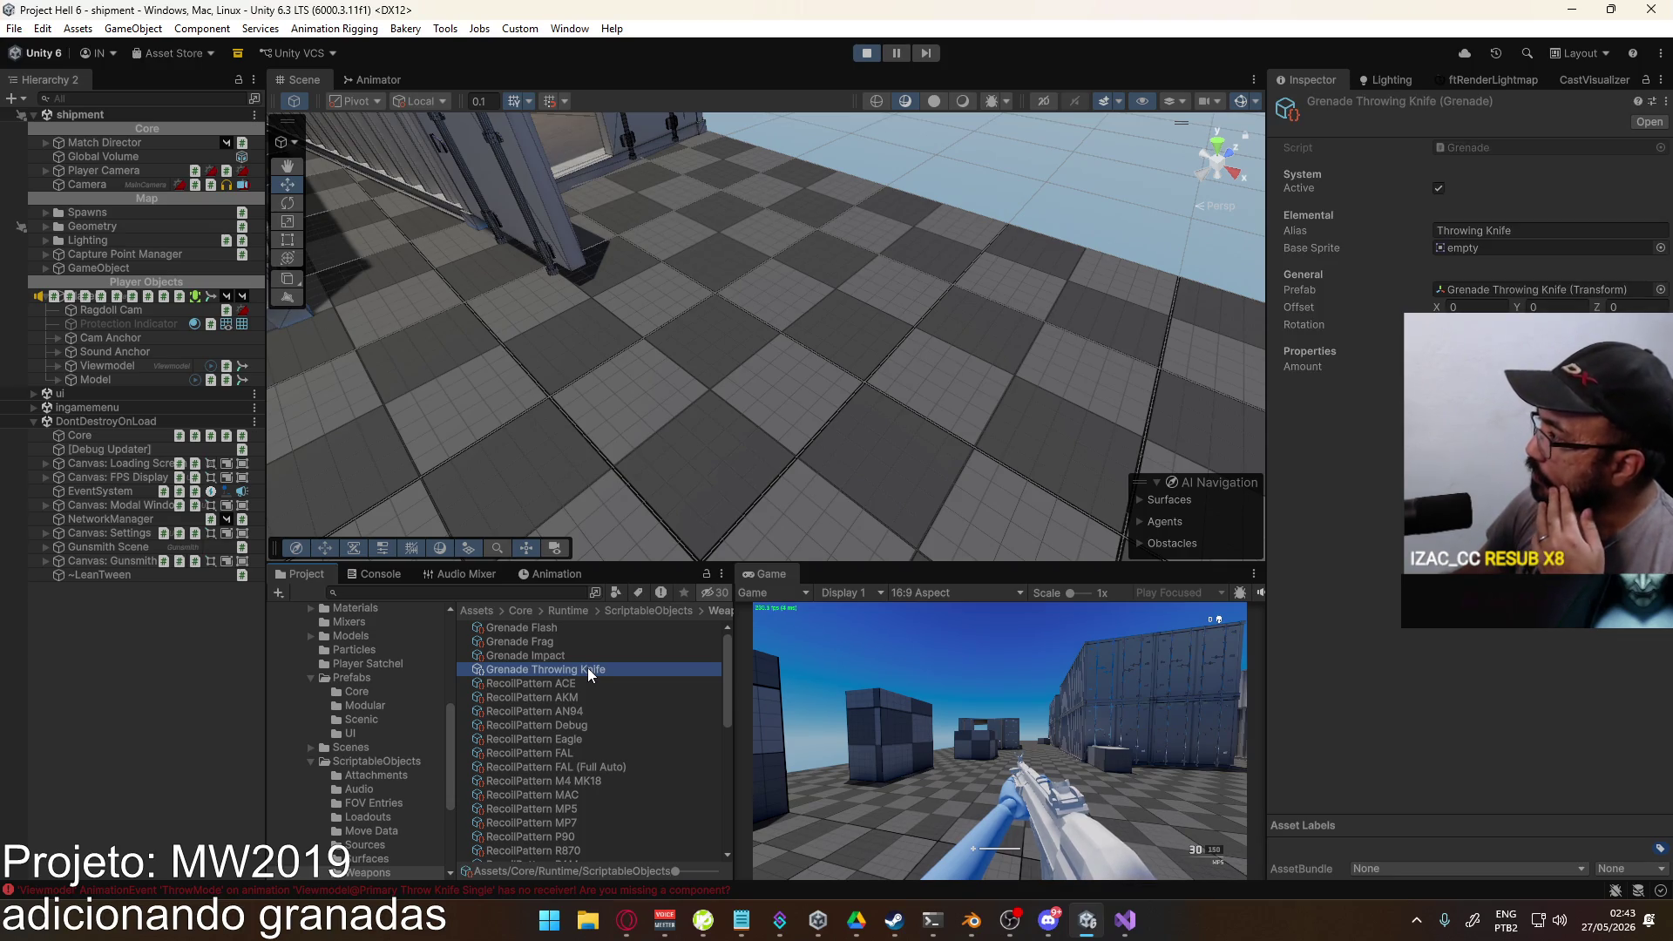
{"action": "left_click", "coordinate": [557, 657]}
{"action": "left_click", "coordinate": [563, 646]}
{"action": "left_click", "coordinate": [563, 625]}
{"action": "left_click", "coordinate": [555, 643]}
{"action": "left_click", "coordinate": [552, 659]}
{"action": "left_click", "coordinate": [552, 665]}
{"action": "scroll", "coordinate": [647, 699], "scroll_direction": "down", "scroll_amount": 5}
{"action": "scroll", "coordinate": [646, 703], "scroll_direction": "up", "scroll_amount": 3}
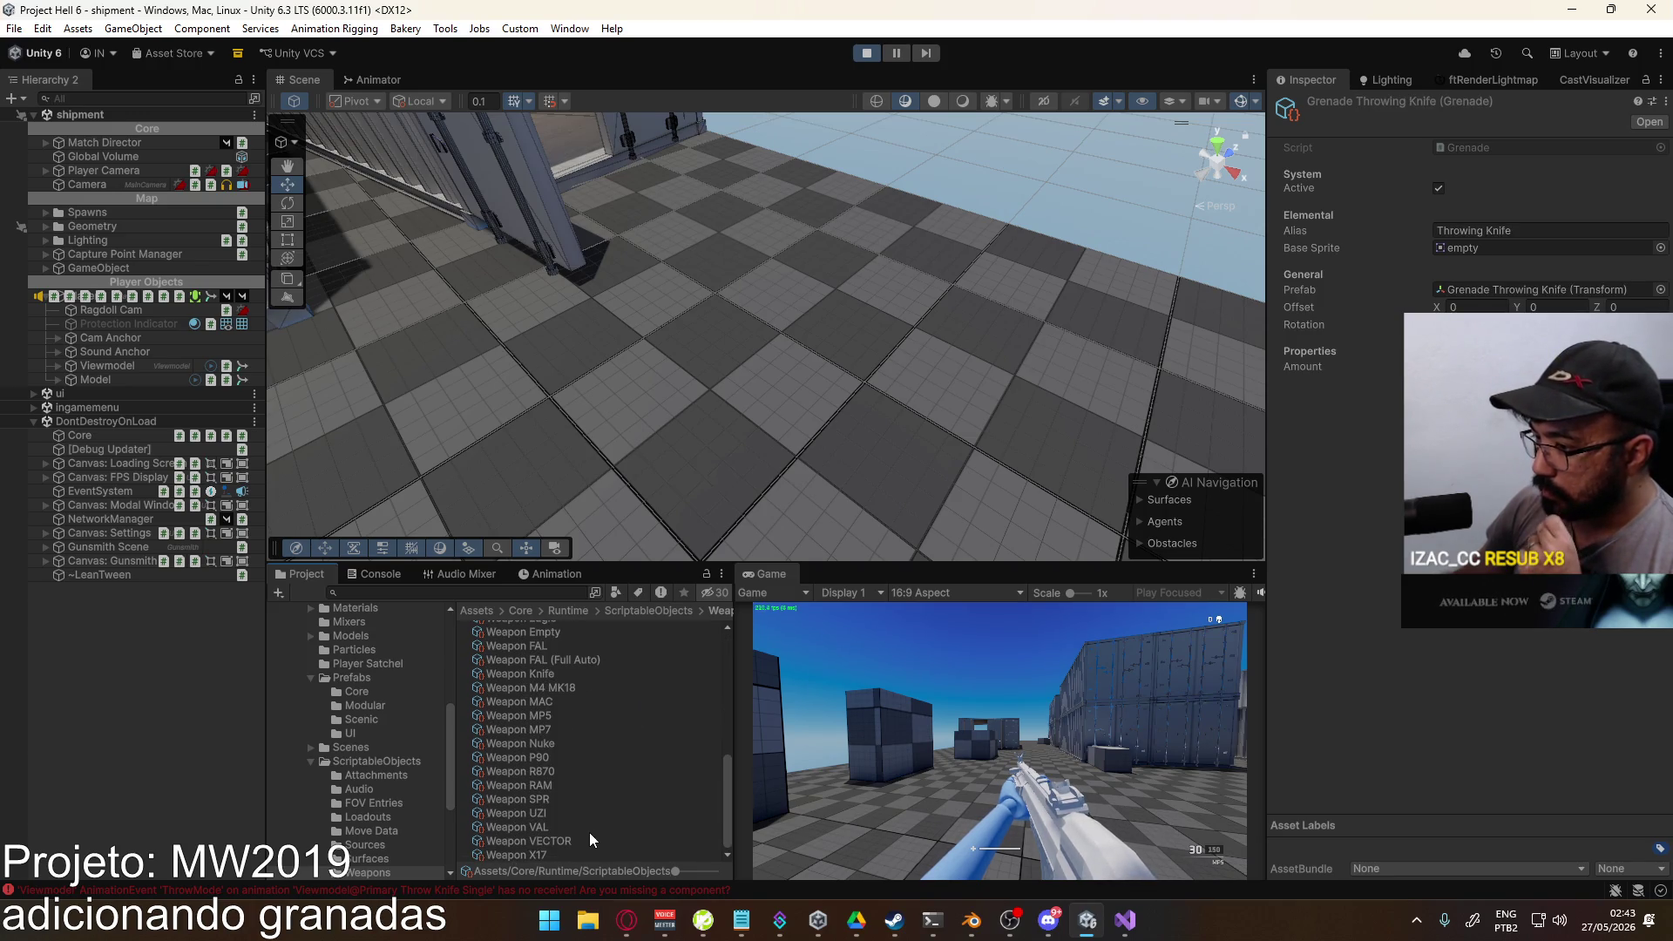
{"action": "scroll", "coordinate": [572, 783], "scroll_direction": "up", "scroll_amount": 3}
{"action": "scroll", "coordinate": [583, 770], "scroll_direction": "up", "scroll_amount": 2}
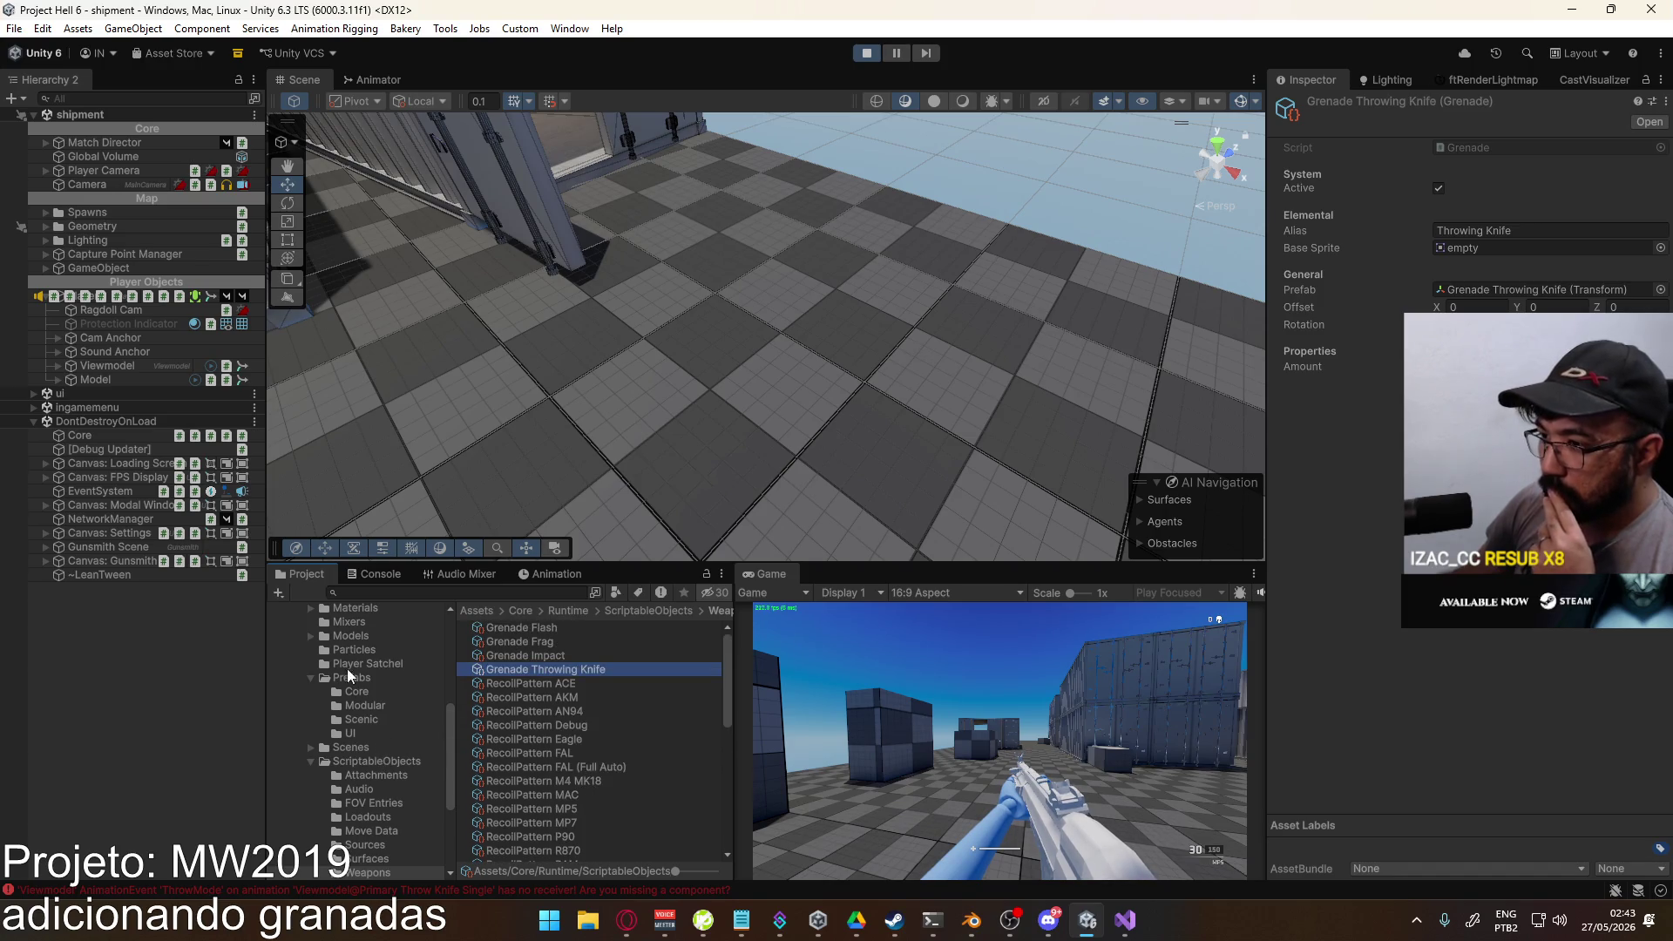
{"action": "scroll", "coordinate": [357, 666], "scroll_direction": "up", "scroll_amount": 3}
Step: In Animations/Viewmodel, delete the old event on the Primary Throw Knife Single clip
{"action": "left_click", "coordinate": [388, 645]}
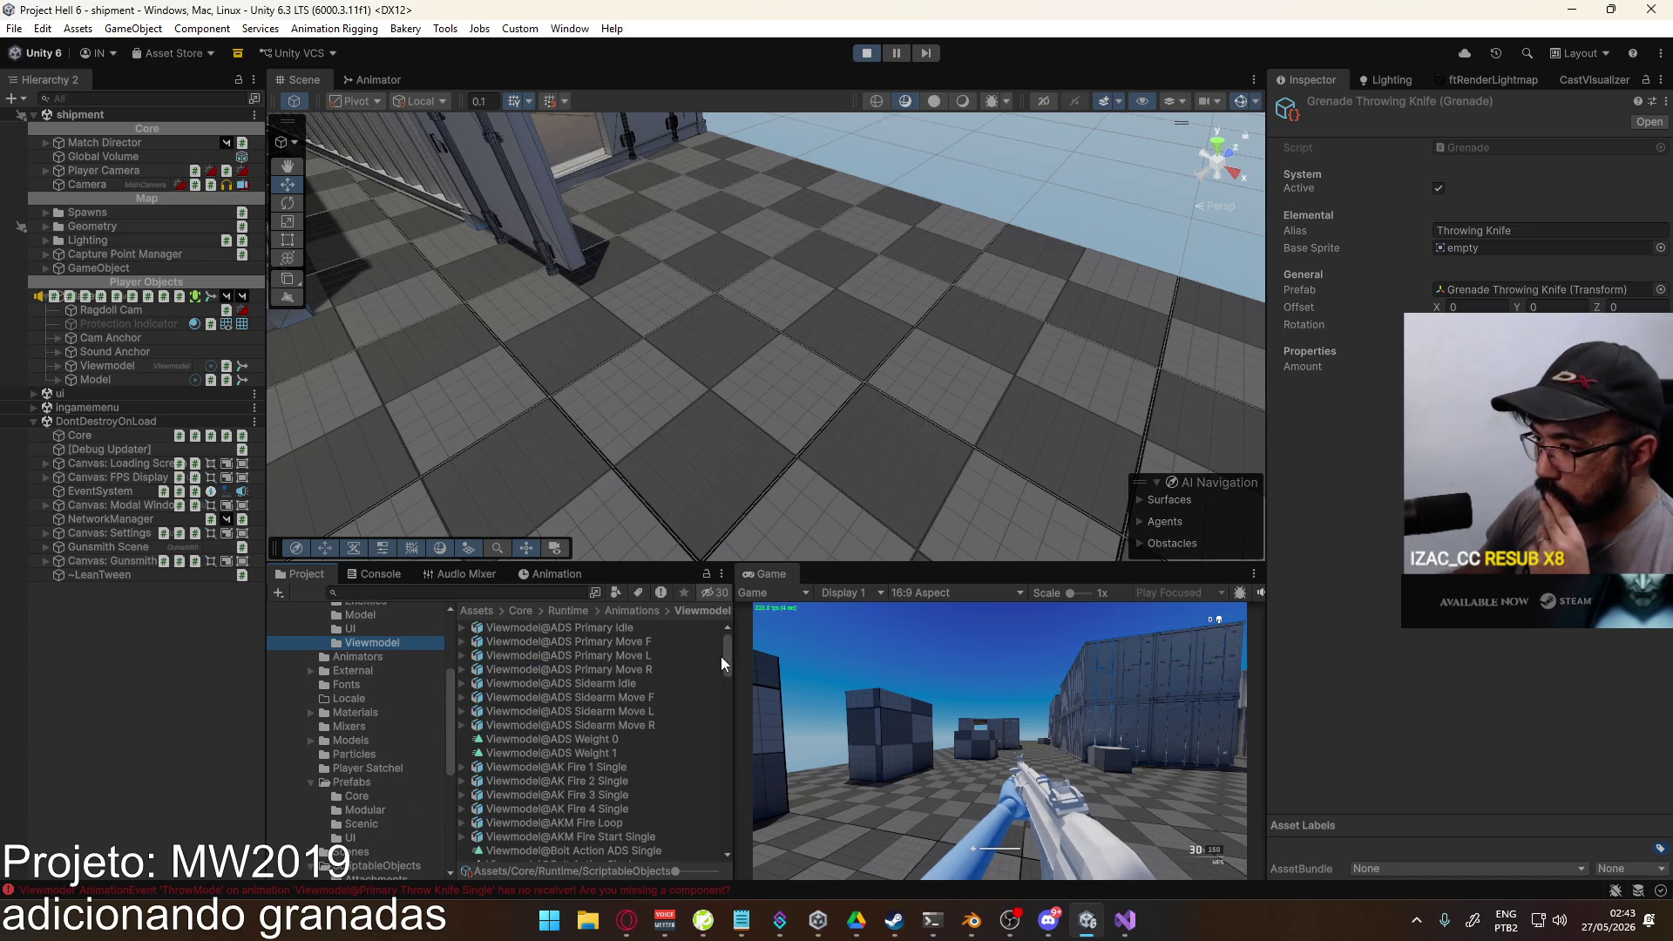
{"action": "left_click_drag", "start_coordinate": [724, 669], "coordinate": [718, 868]}
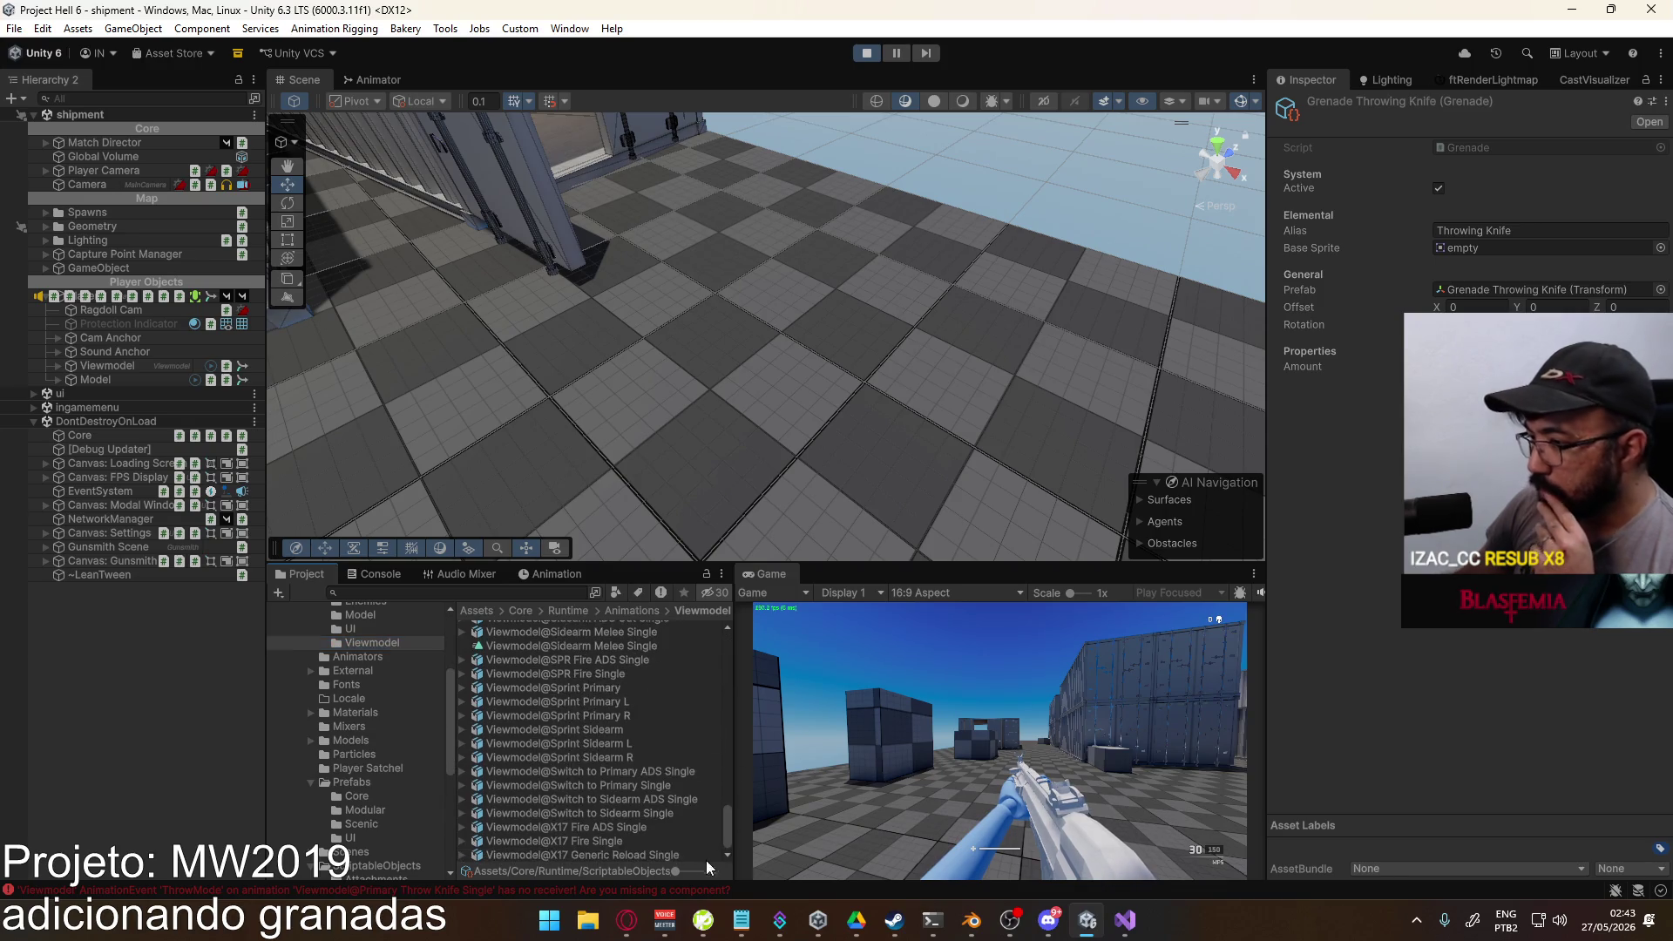
{"action": "scroll", "coordinate": [657, 816], "scroll_direction": "up", "scroll_amount": 8}
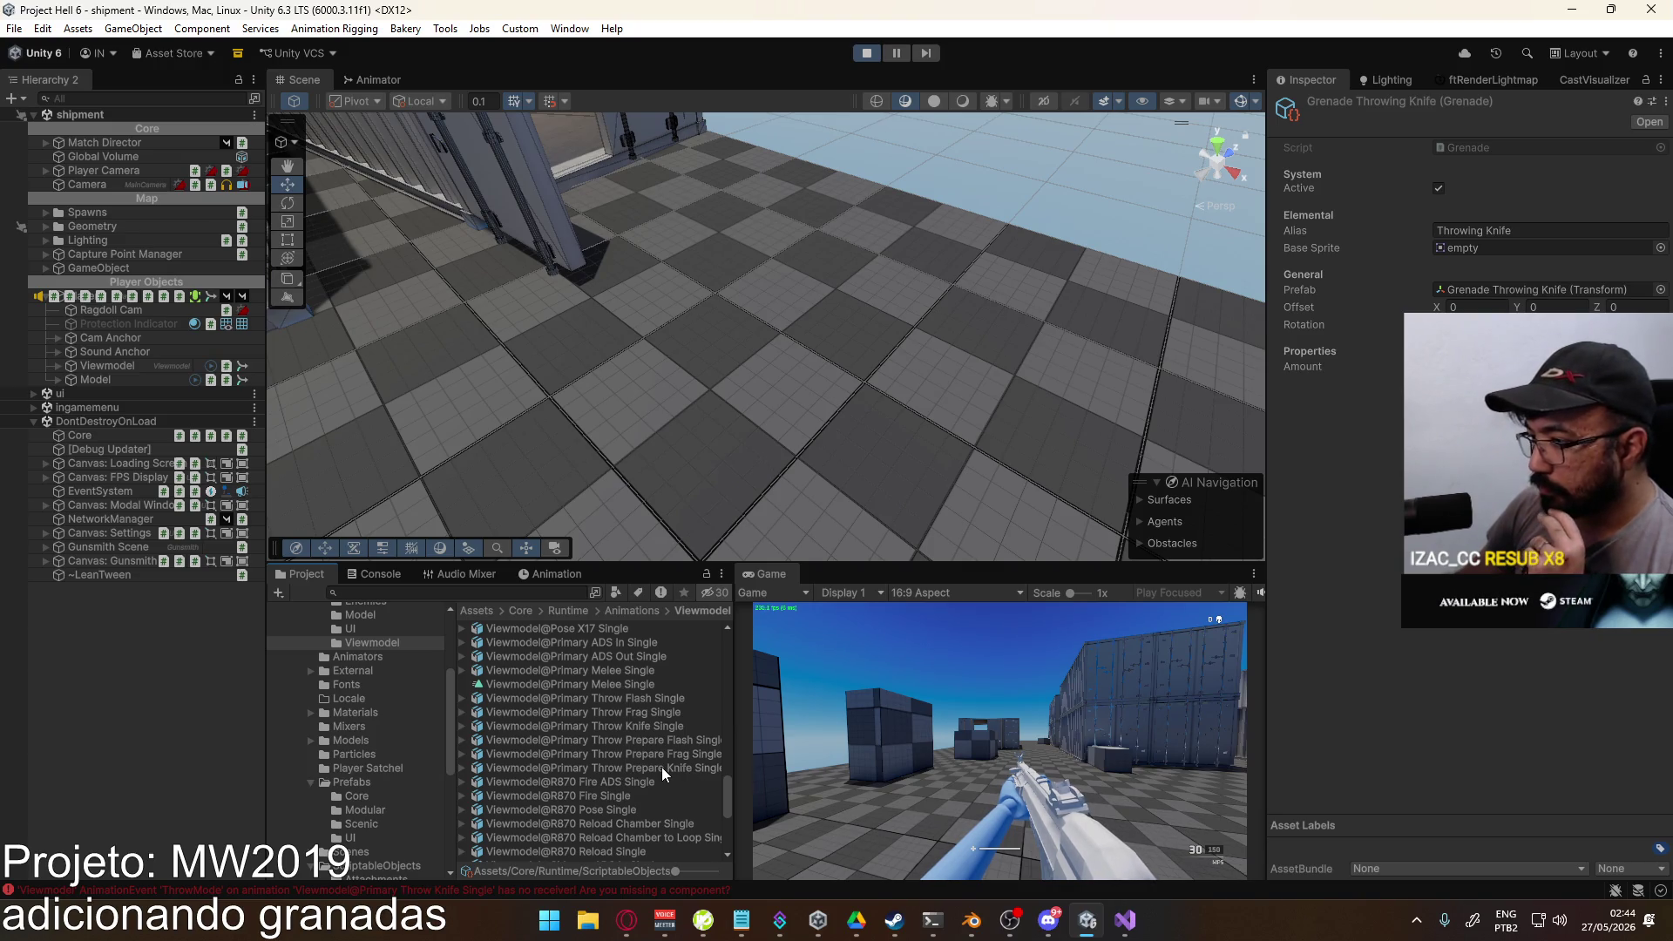
{"action": "left_click", "coordinate": [661, 769]}
{"action": "scroll", "coordinate": [1325, 488], "scroll_direction": "down", "scroll_amount": 4}
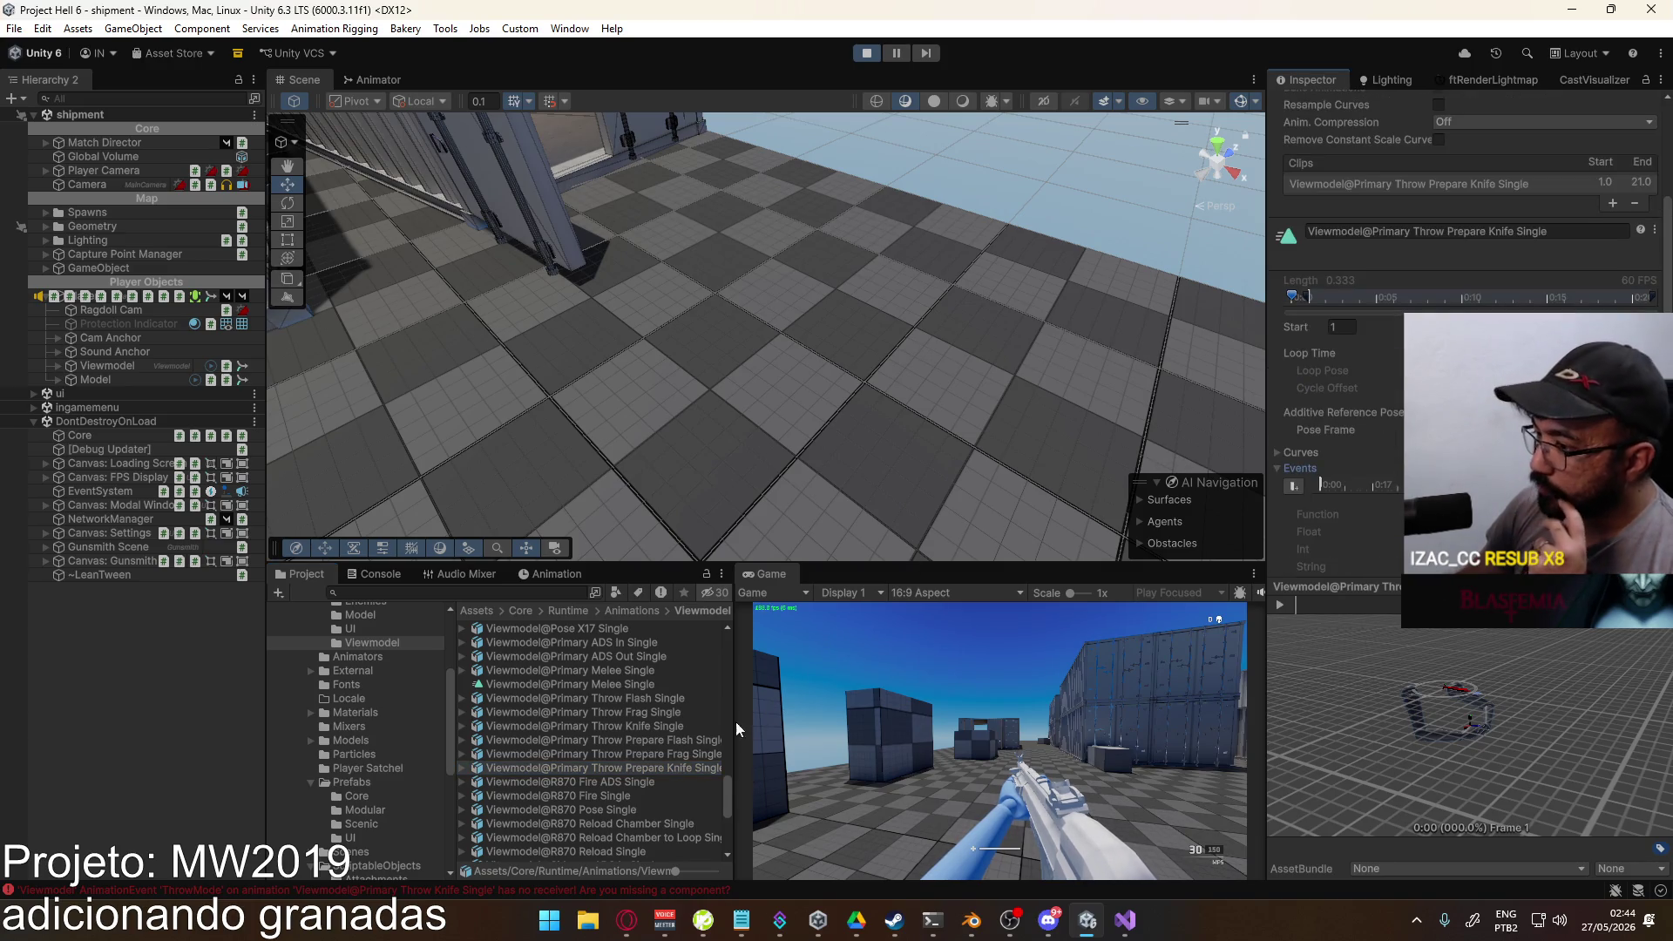
{"action": "left_click", "coordinate": [656, 728]}
{"action": "left_click", "coordinate": [1379, 485]}
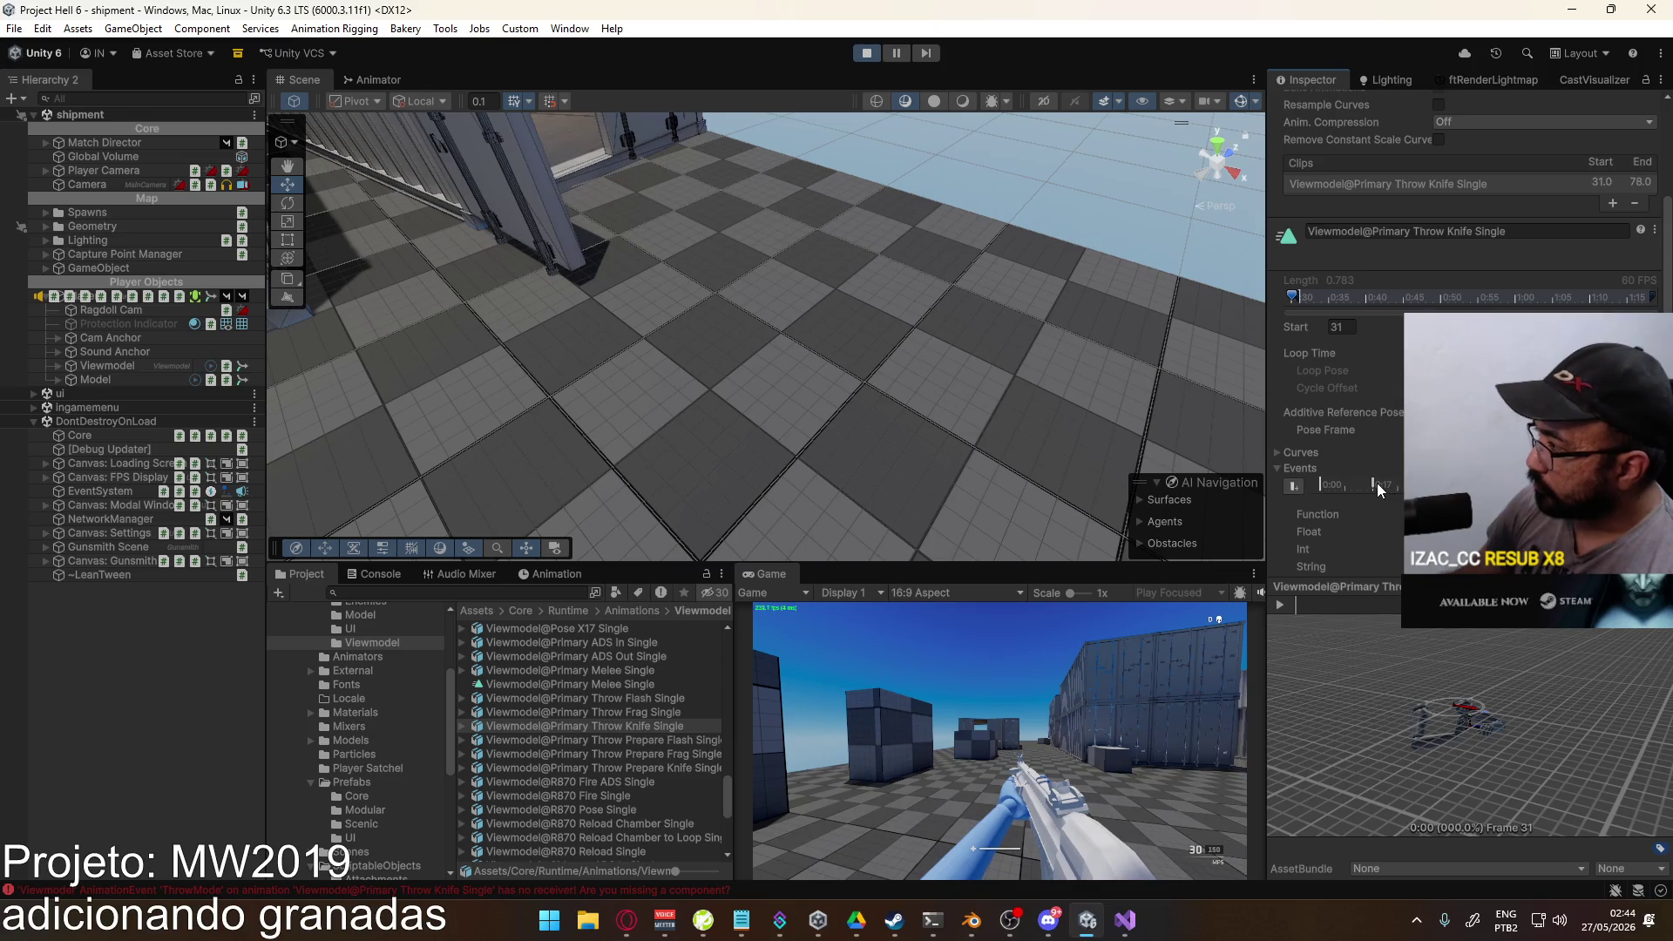
{"action": "key", "text": "Delete"}
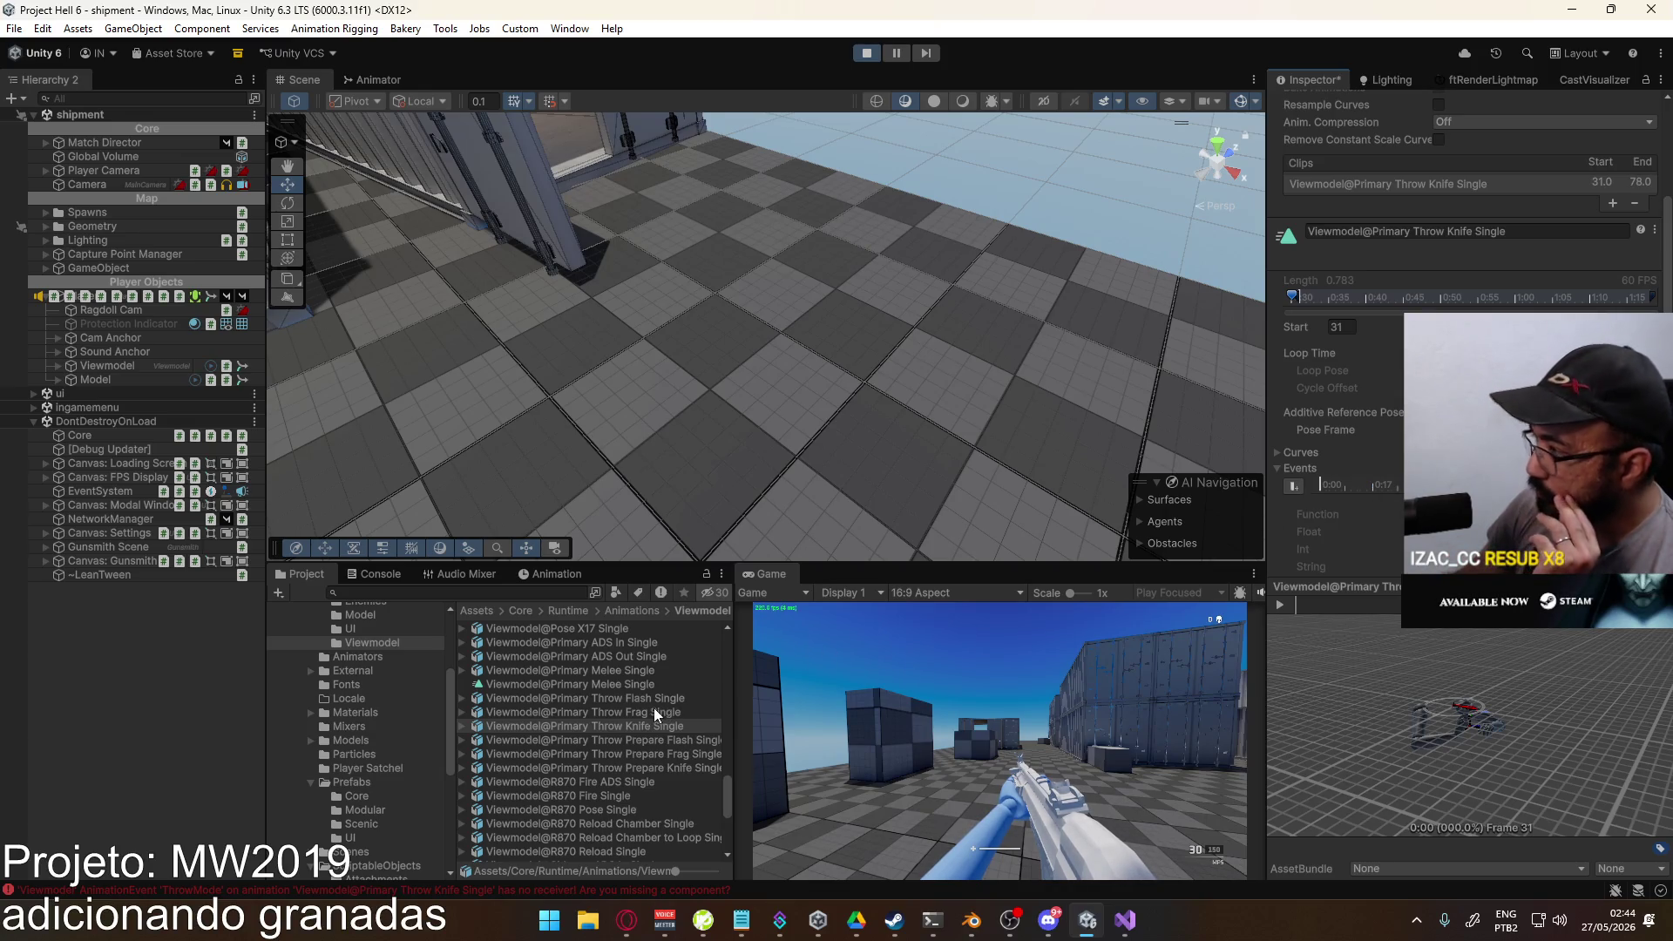
Step: Apply the knife clip's changes and check the Primary Throw Frag Single clip's event at 0:17
{"action": "left_click", "coordinate": [654, 713]}
{"action": "left_click", "coordinate": [812, 490]}
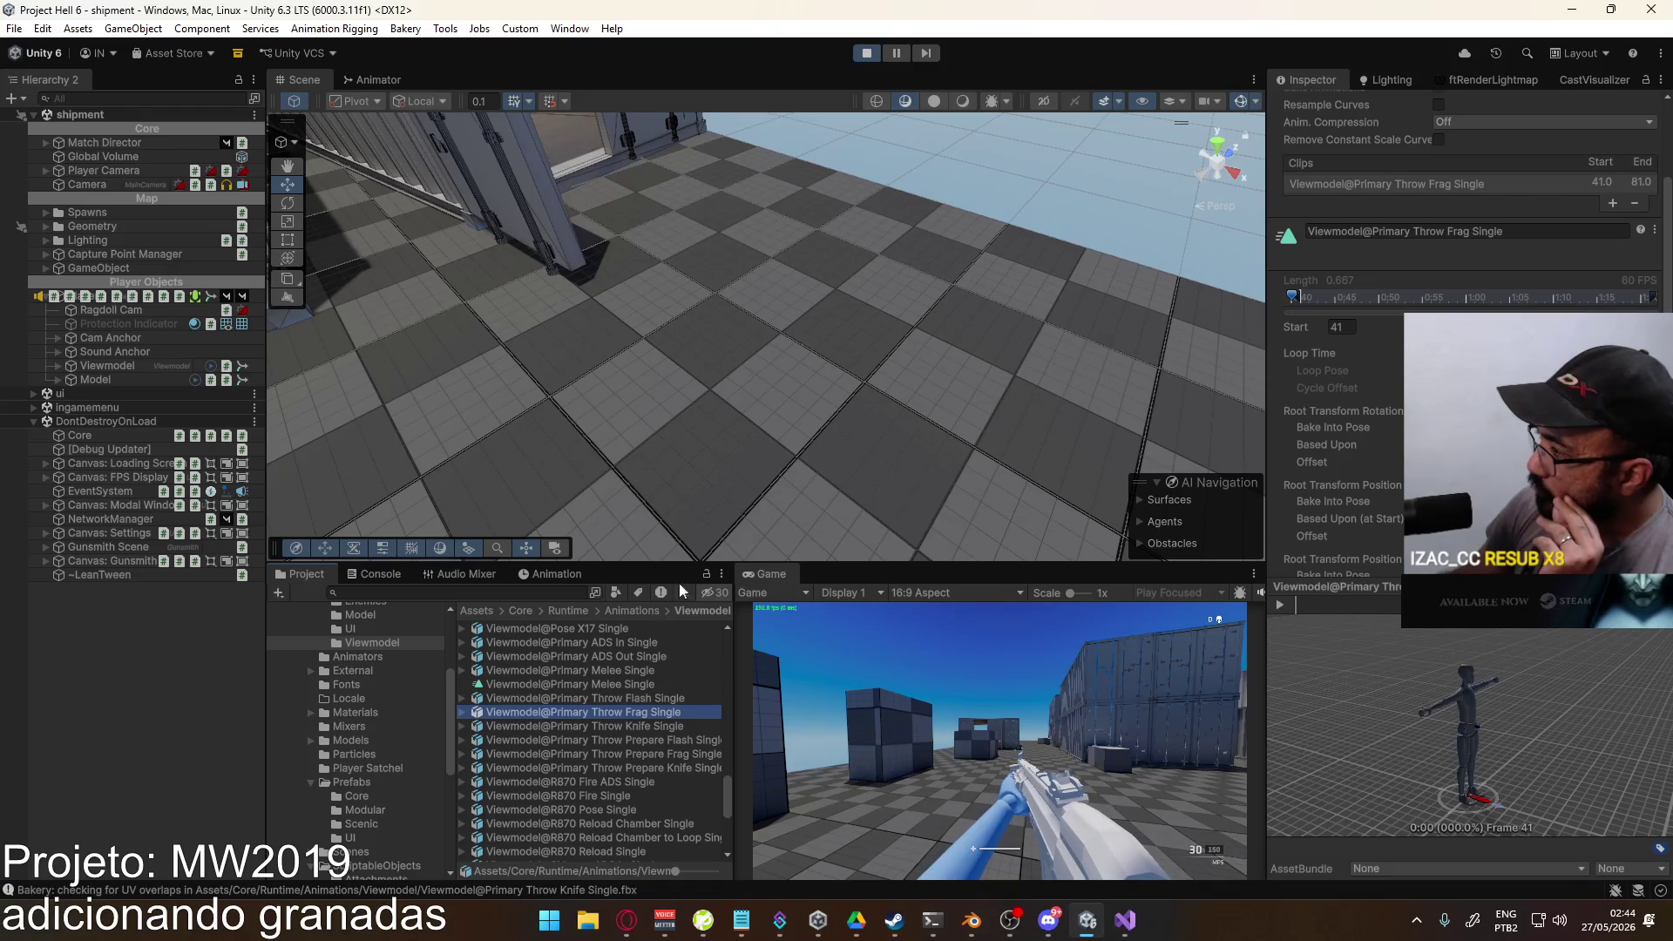
{"action": "scroll", "coordinate": [1321, 427], "scroll_direction": "down", "scroll_amount": 4}
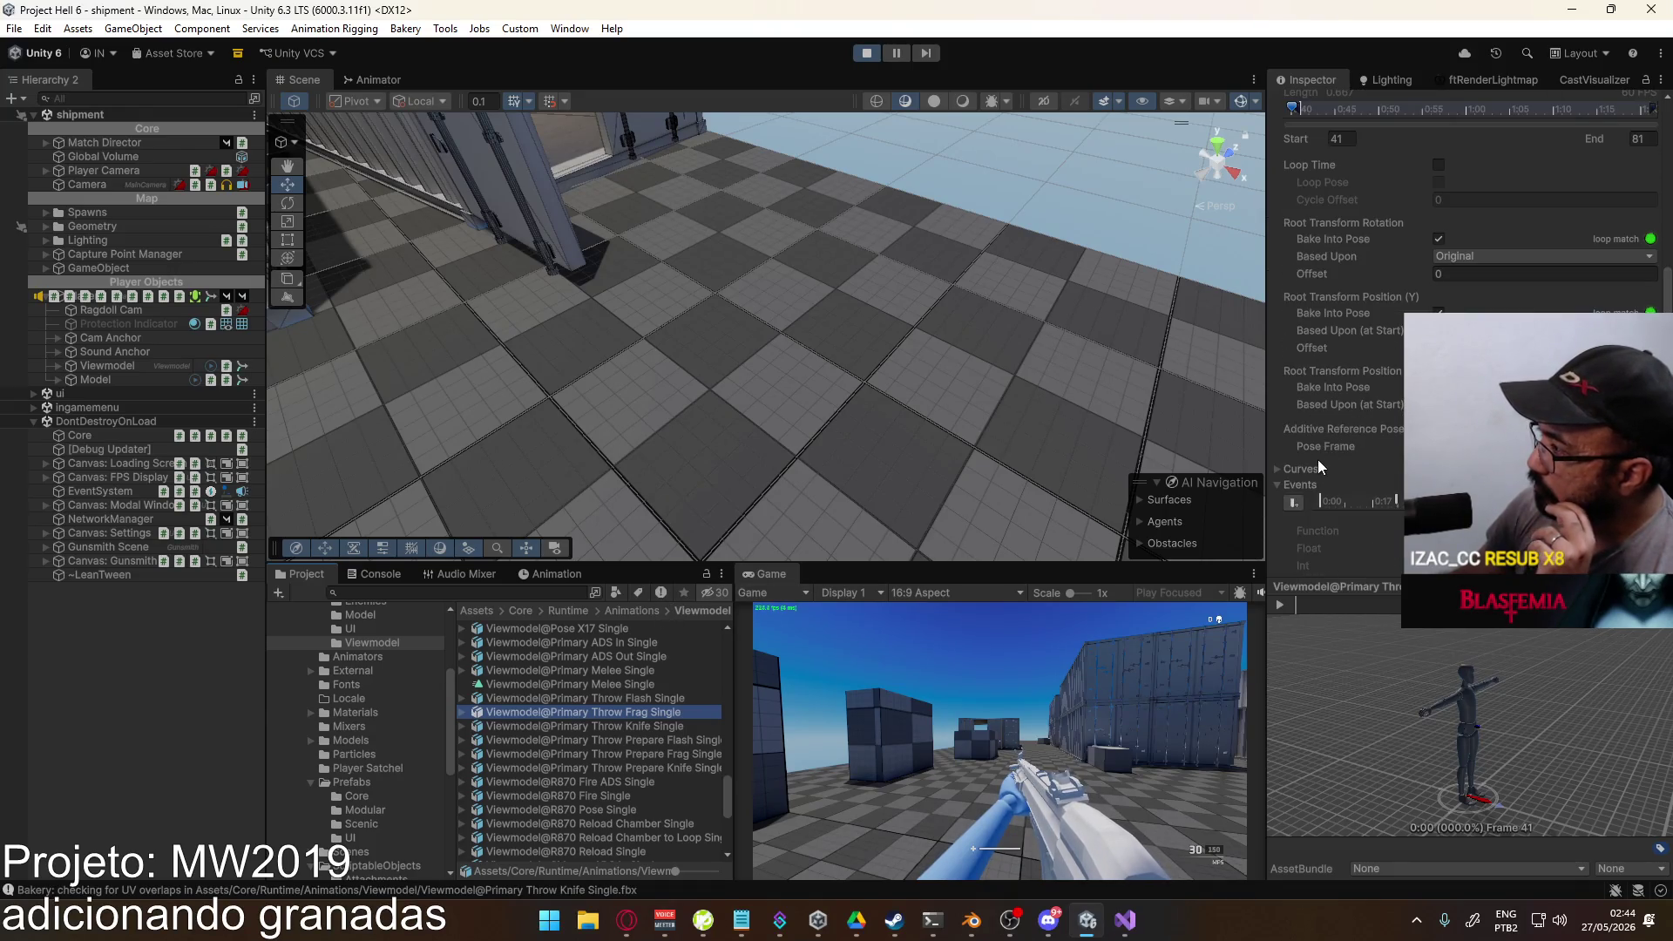
{"action": "left_click", "coordinate": [1396, 502]}
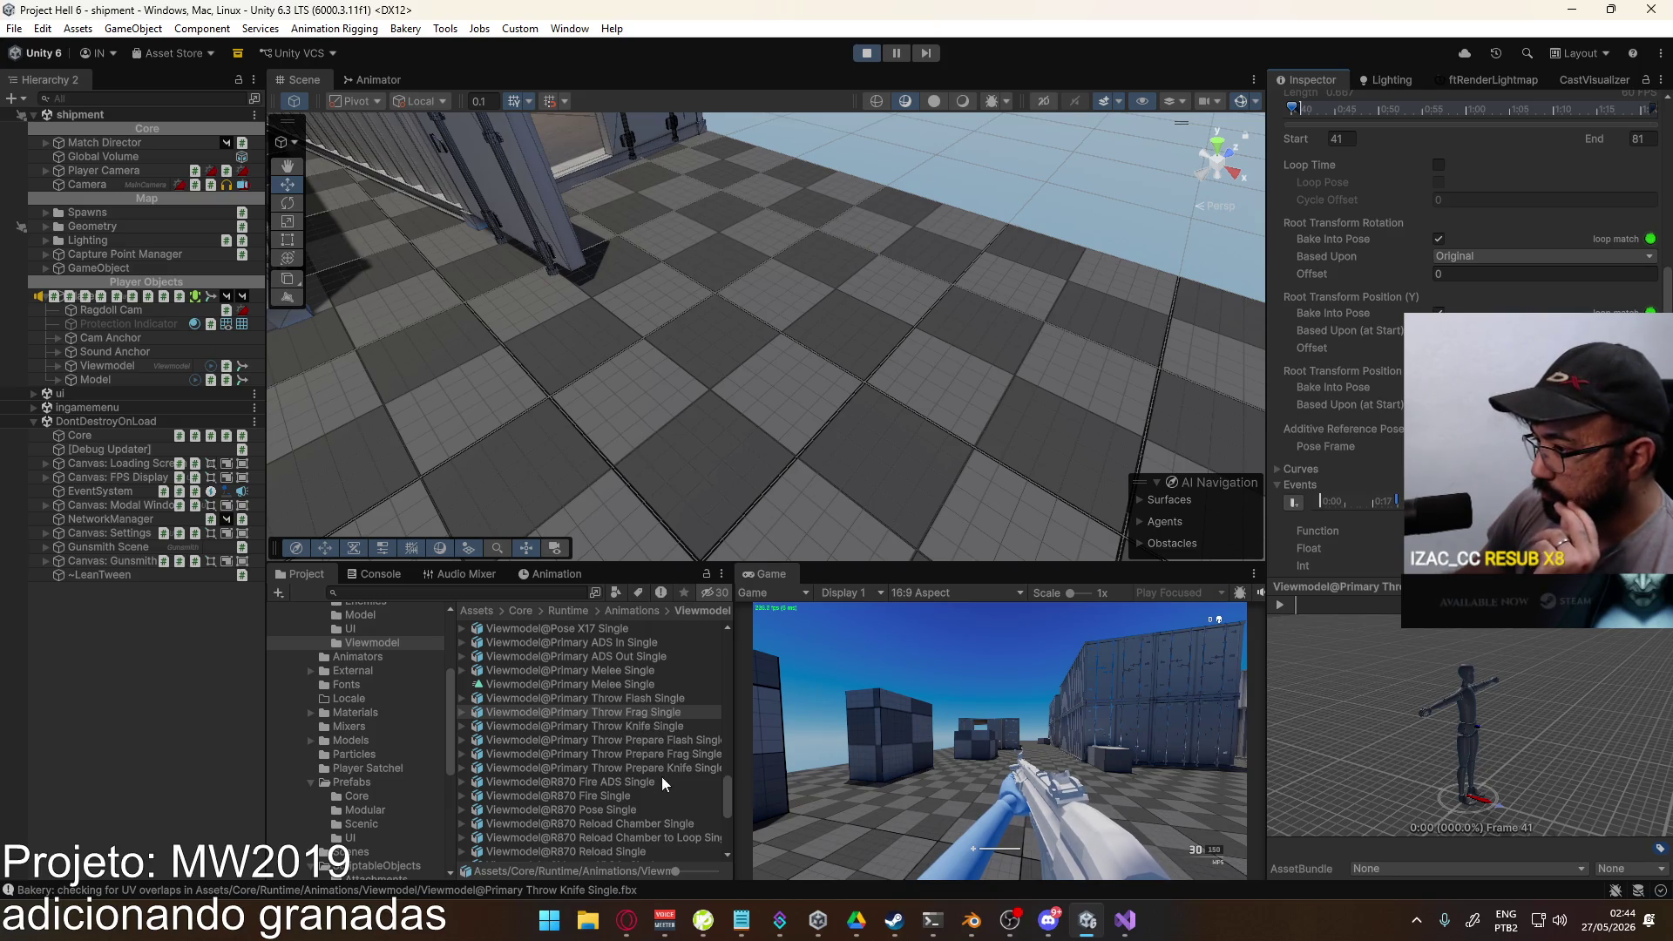
{"action": "left_click", "coordinate": [662, 727]}
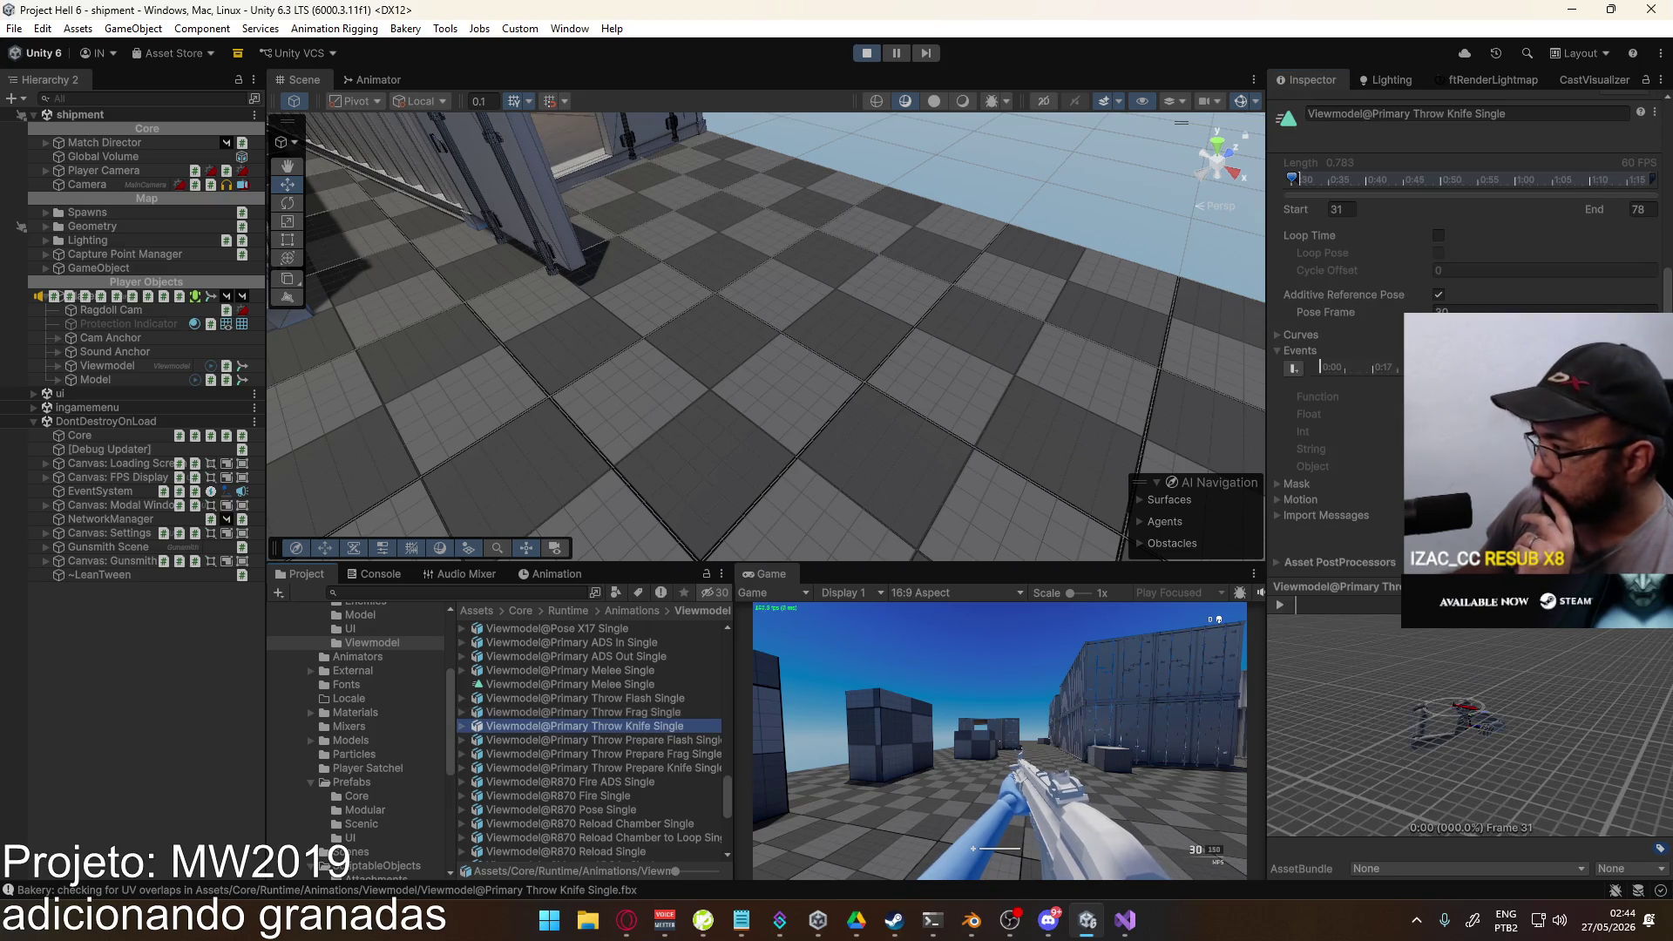
Step: Scrub the knife clip preview to frame 39, add an event there, and apply
{"action": "left_click", "coordinate": [1320, 604]}
{"action": "left_click_drag", "start_coordinate": [1320, 603], "coordinate": [1335, 607]}
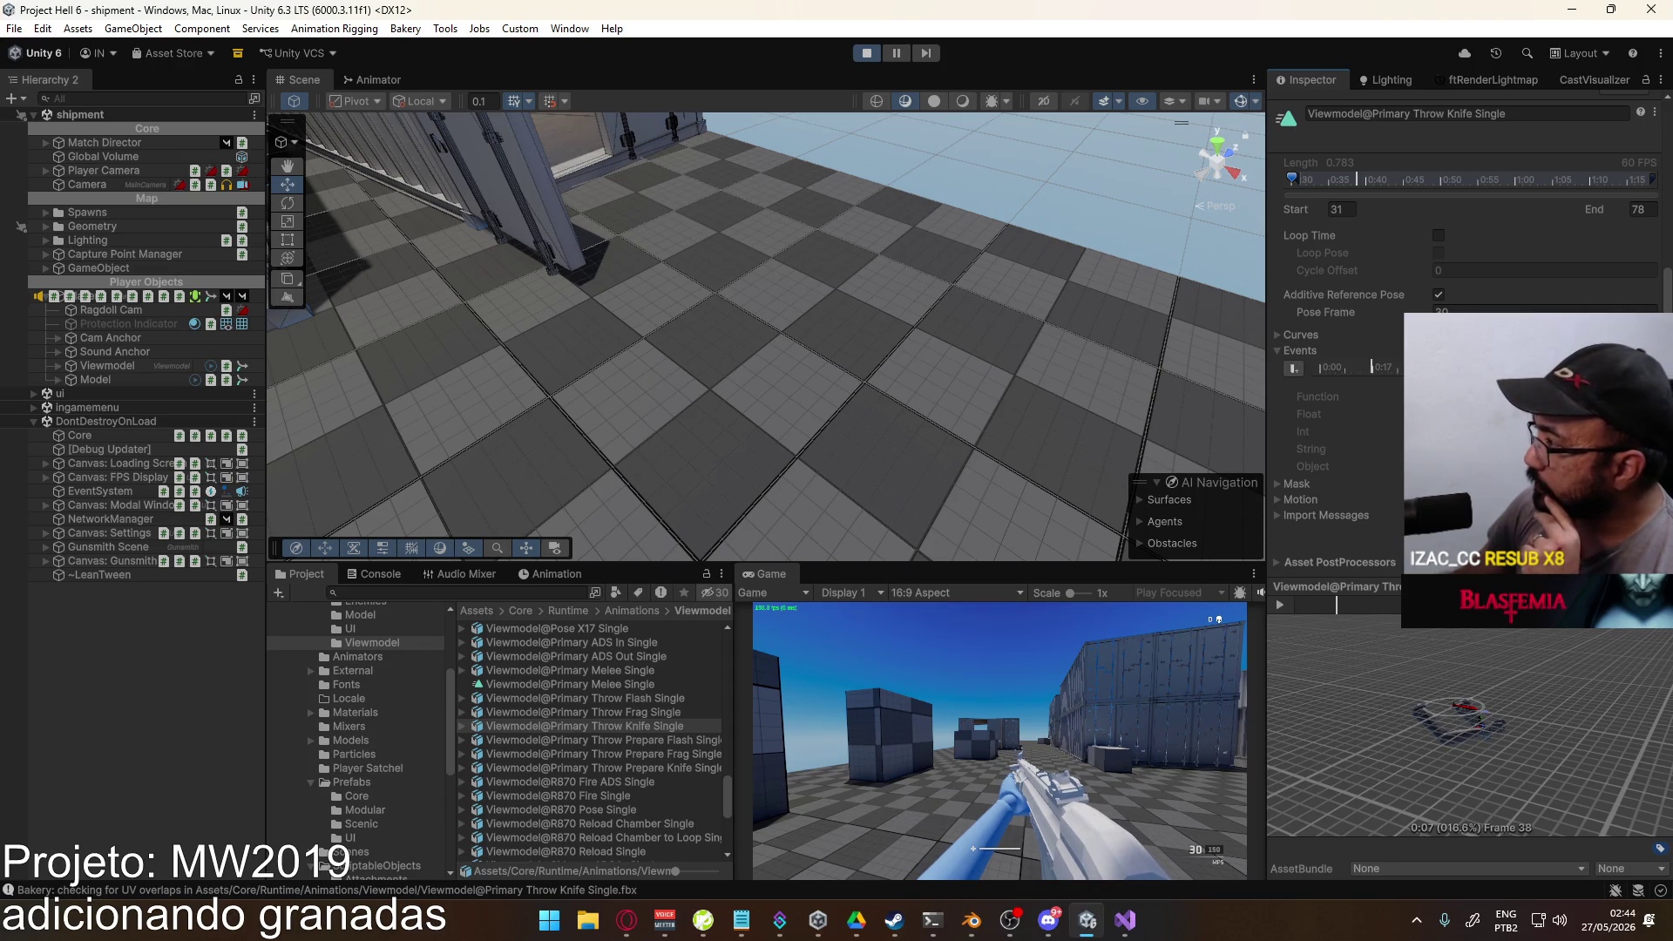
{"action": "left_click_drag", "start_coordinate": [1482, 689], "coordinate": [1377, 663]}
{"action": "left_click", "coordinate": [1348, 605]}
{"action": "left_click_drag", "start_coordinate": [1348, 605], "coordinate": [1341, 605]}
{"action": "left_click", "coordinate": [1294, 368]}
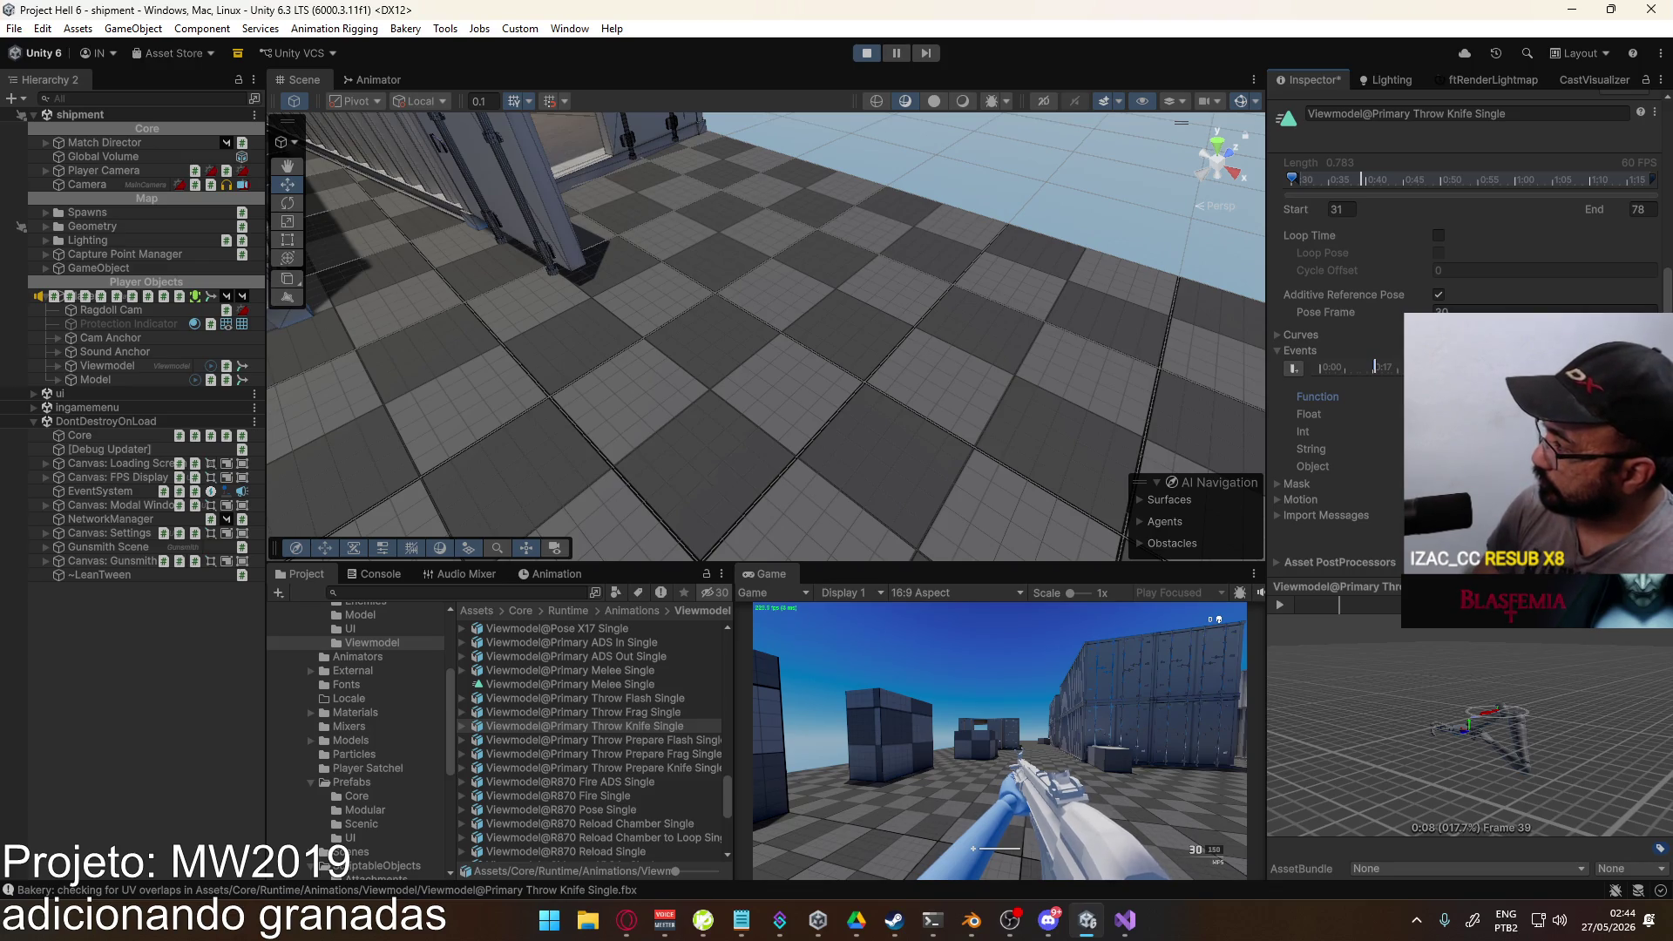
{"action": "left_click", "coordinate": [1638, 582]}
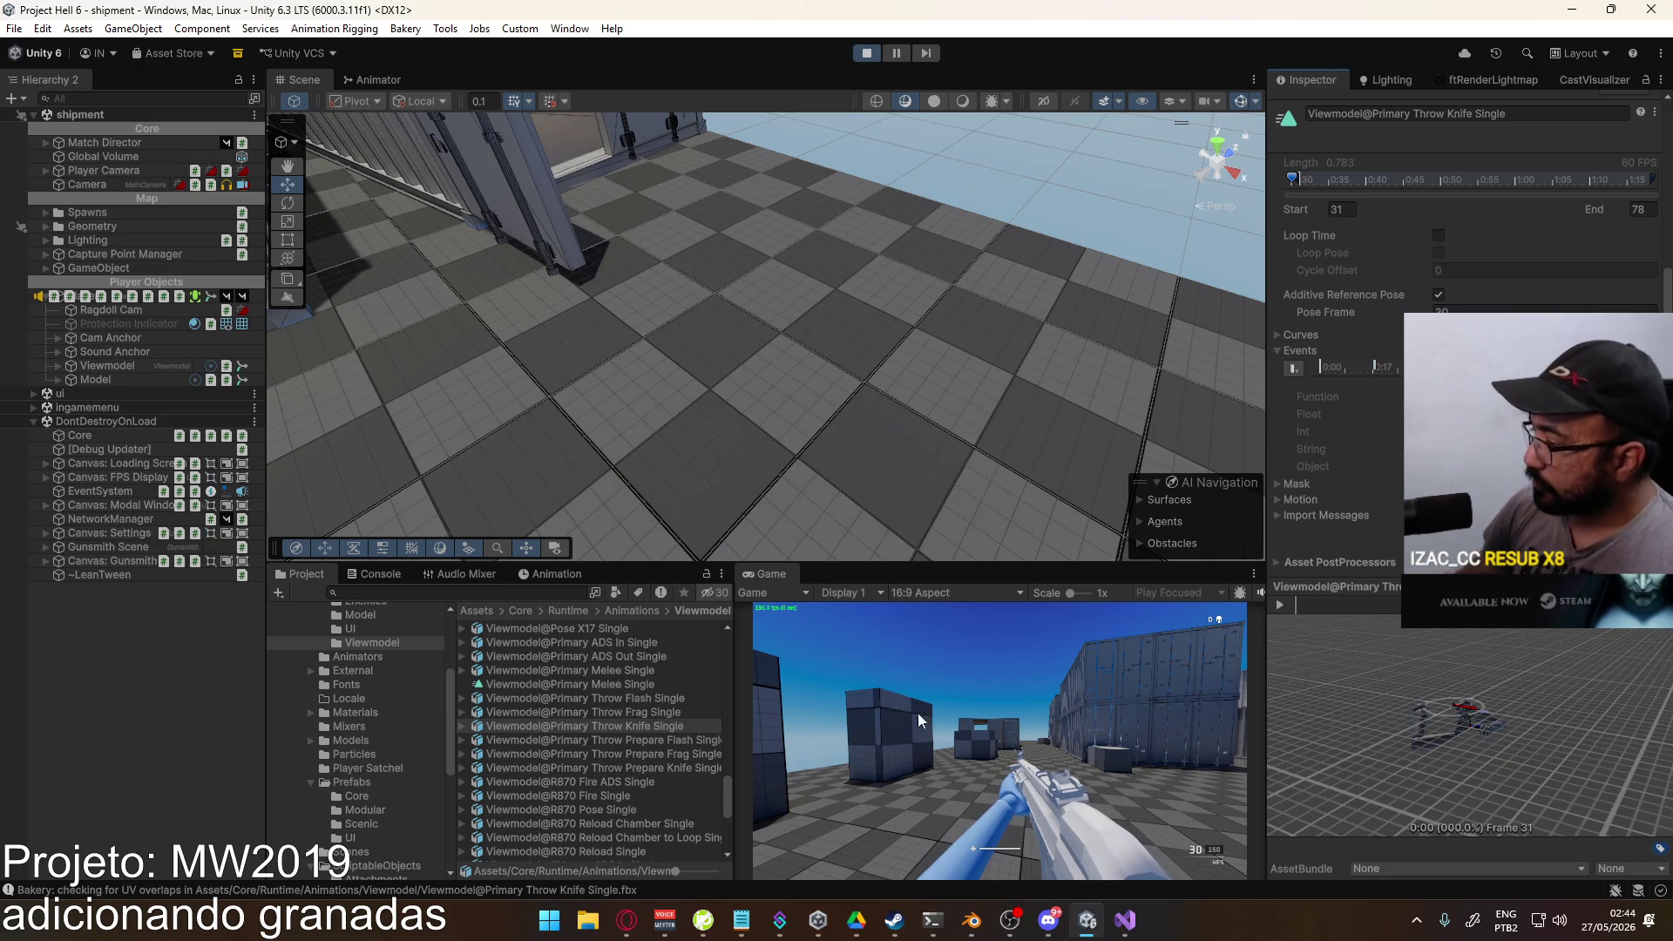
Step: Equip the throwing knife with key 2, throw it, and return to the gun with key 1
{"action": "key", "text": "2"}
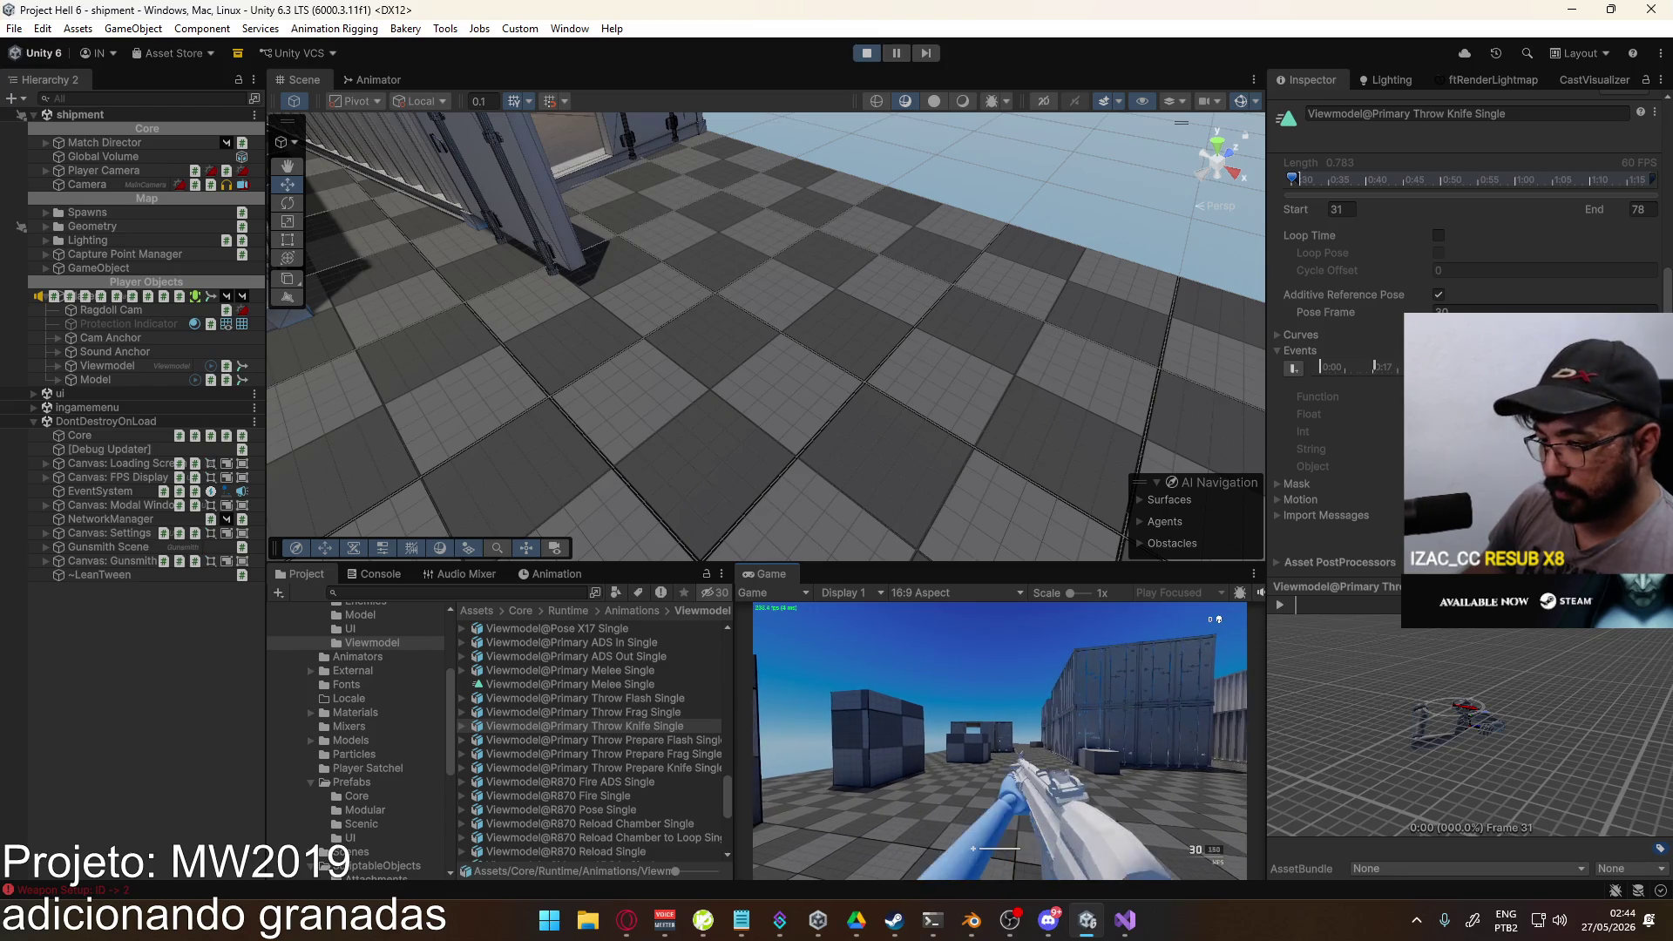
{"action": "key", "text": "1"}
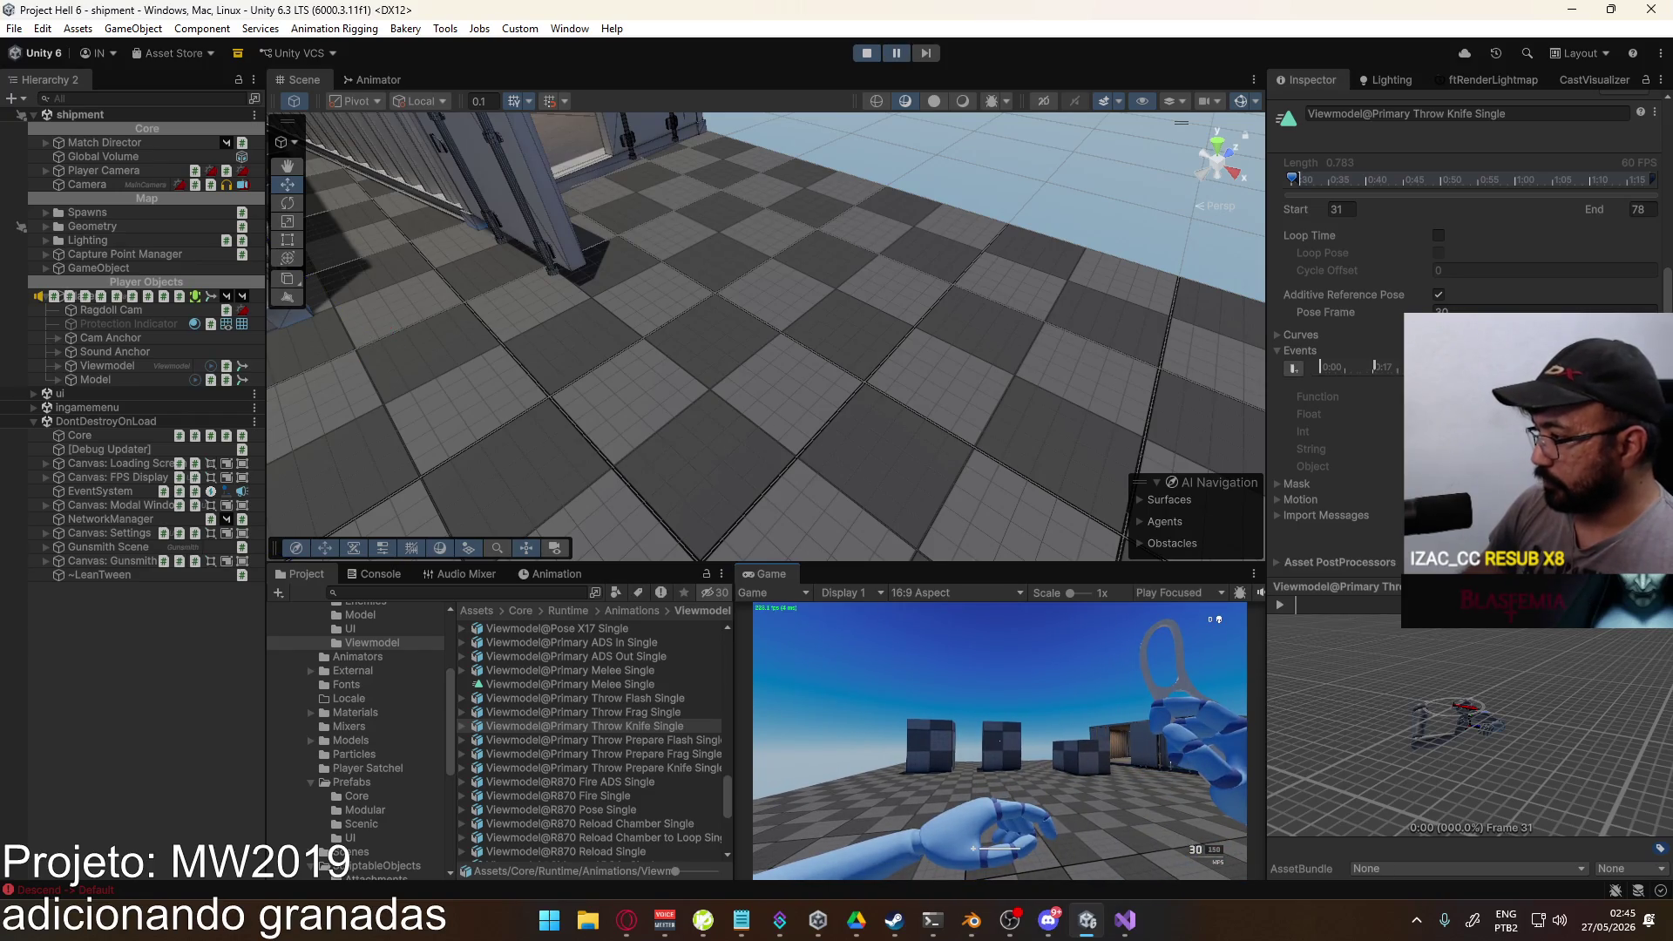
{"action": "key", "text": "super"}
{"action": "key", "text": "super"}
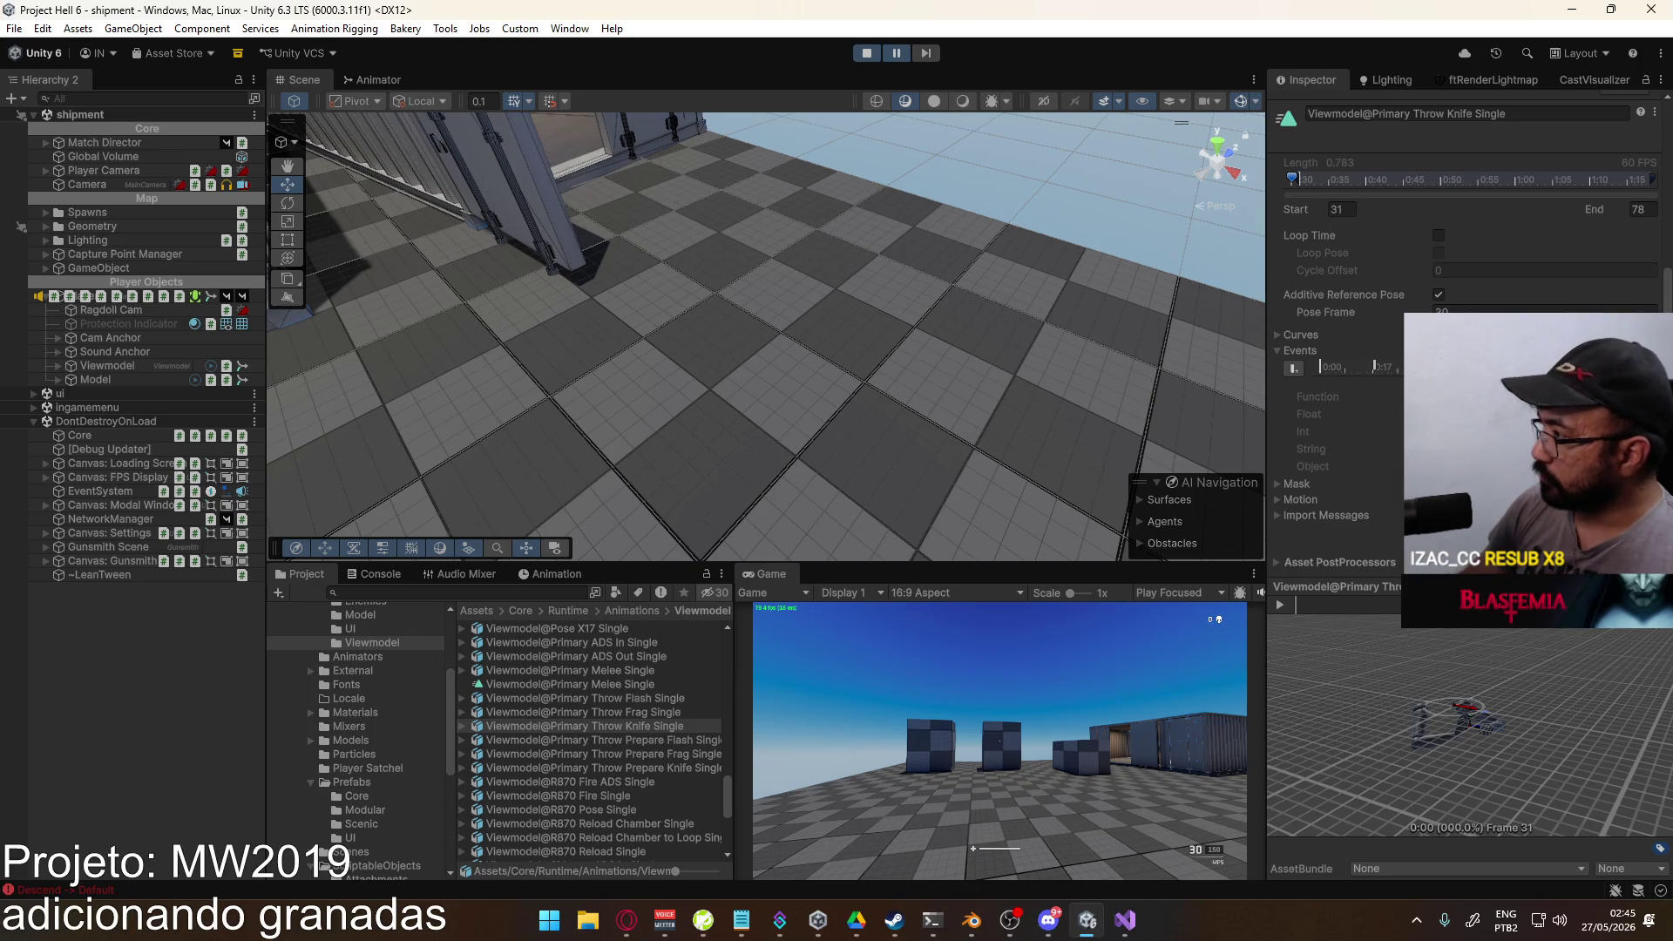
{"action": "left_click_drag", "start_coordinate": [1297, 607], "coordinate": [1341, 601]}
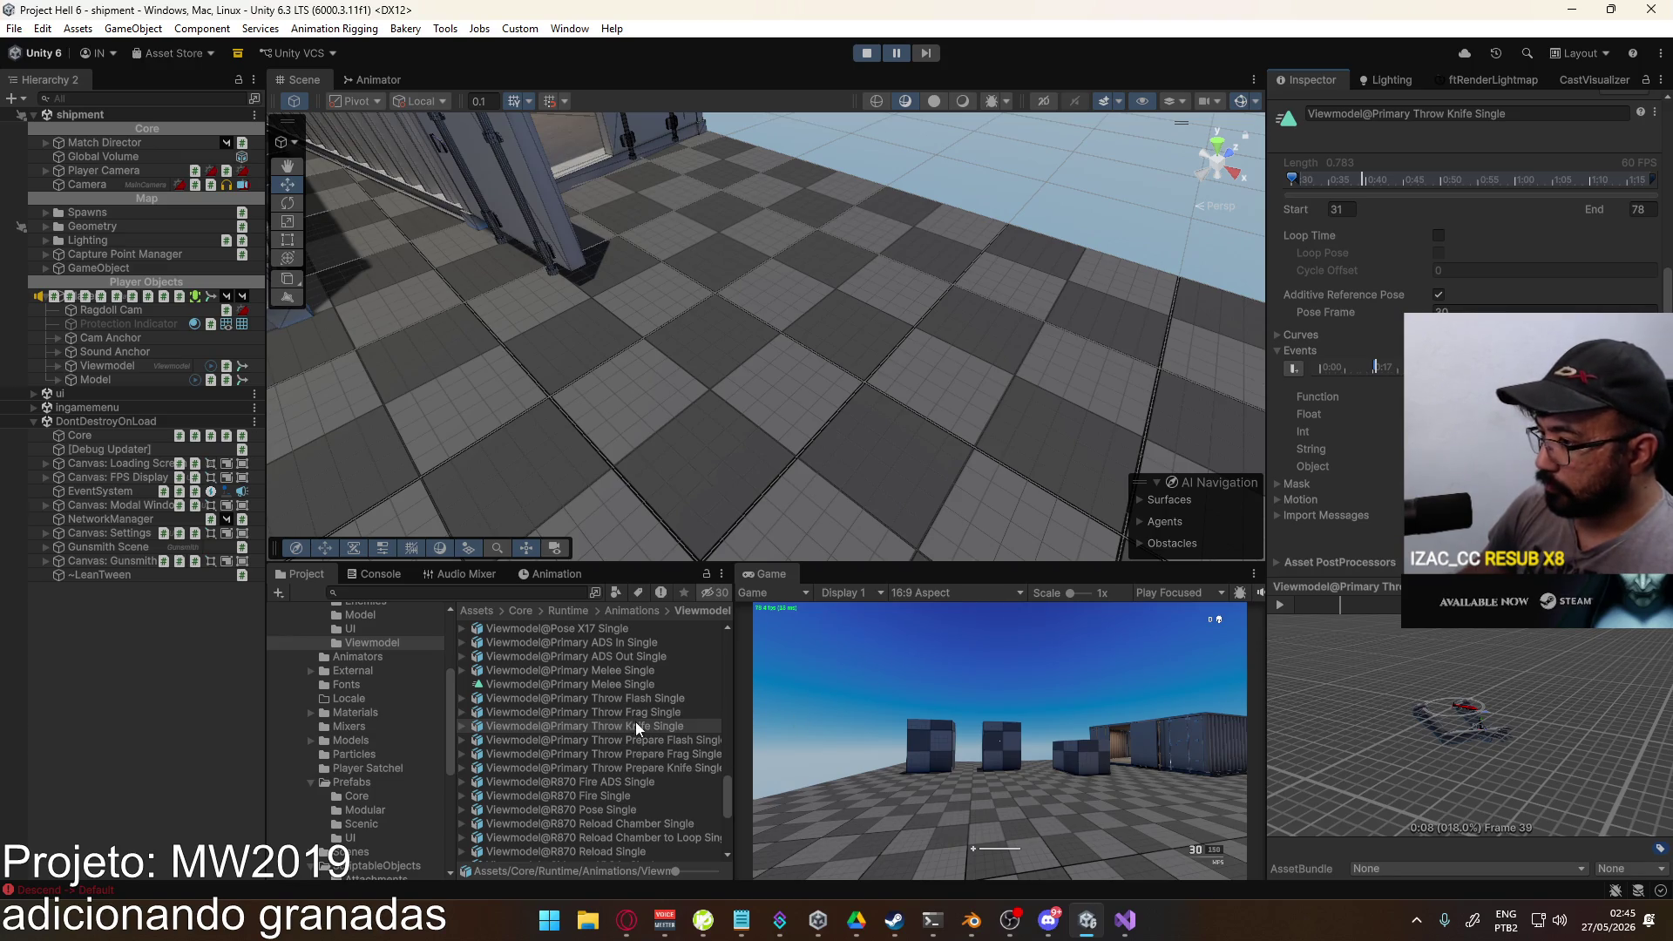
{"action": "left_click", "coordinate": [642, 700]}
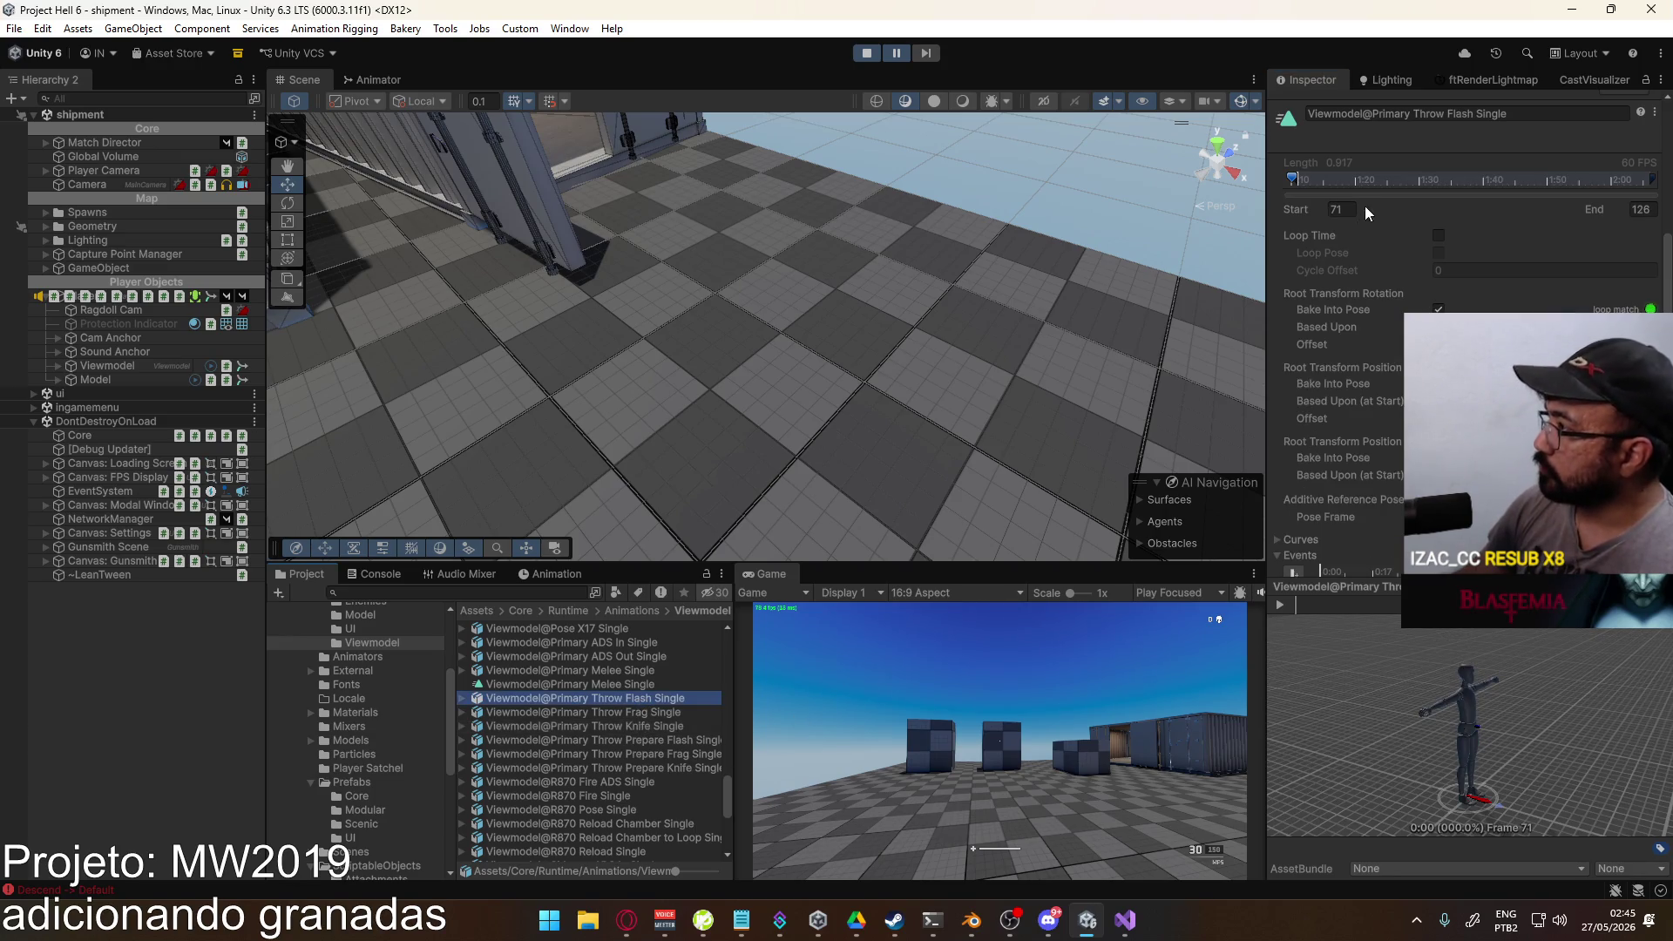
{"action": "scroll", "coordinate": [1392, 485], "scroll_direction": "down", "scroll_amount": 3}
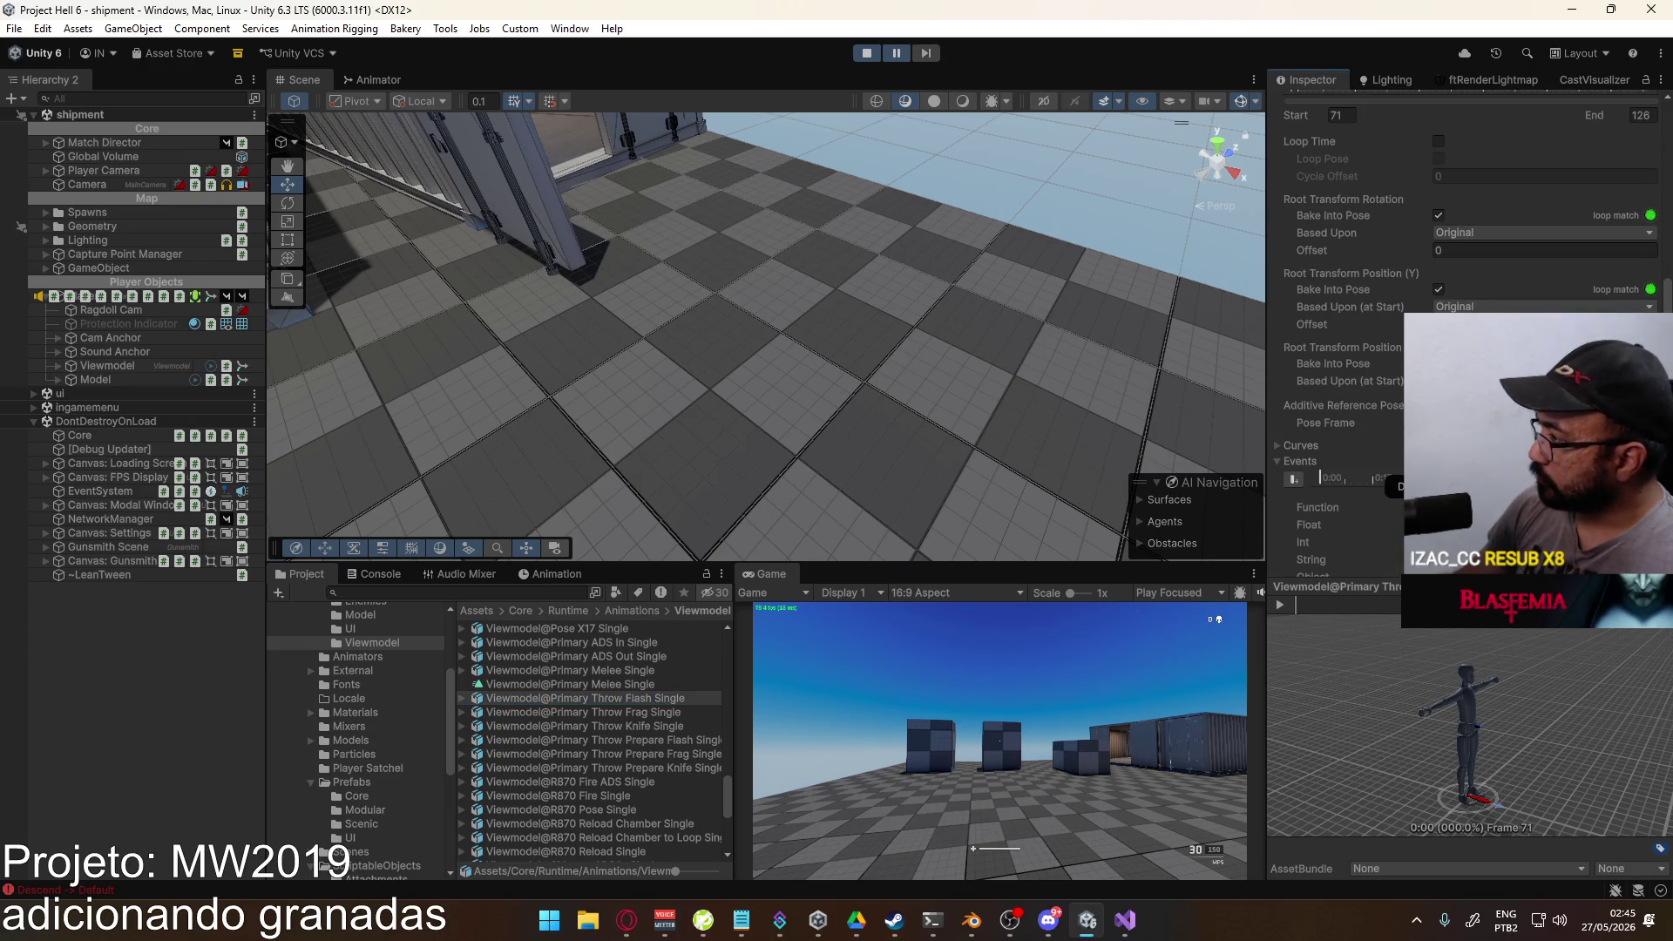
{"action": "left_click", "coordinate": [668, 725]}
{"action": "left_click", "coordinate": [1376, 367]}
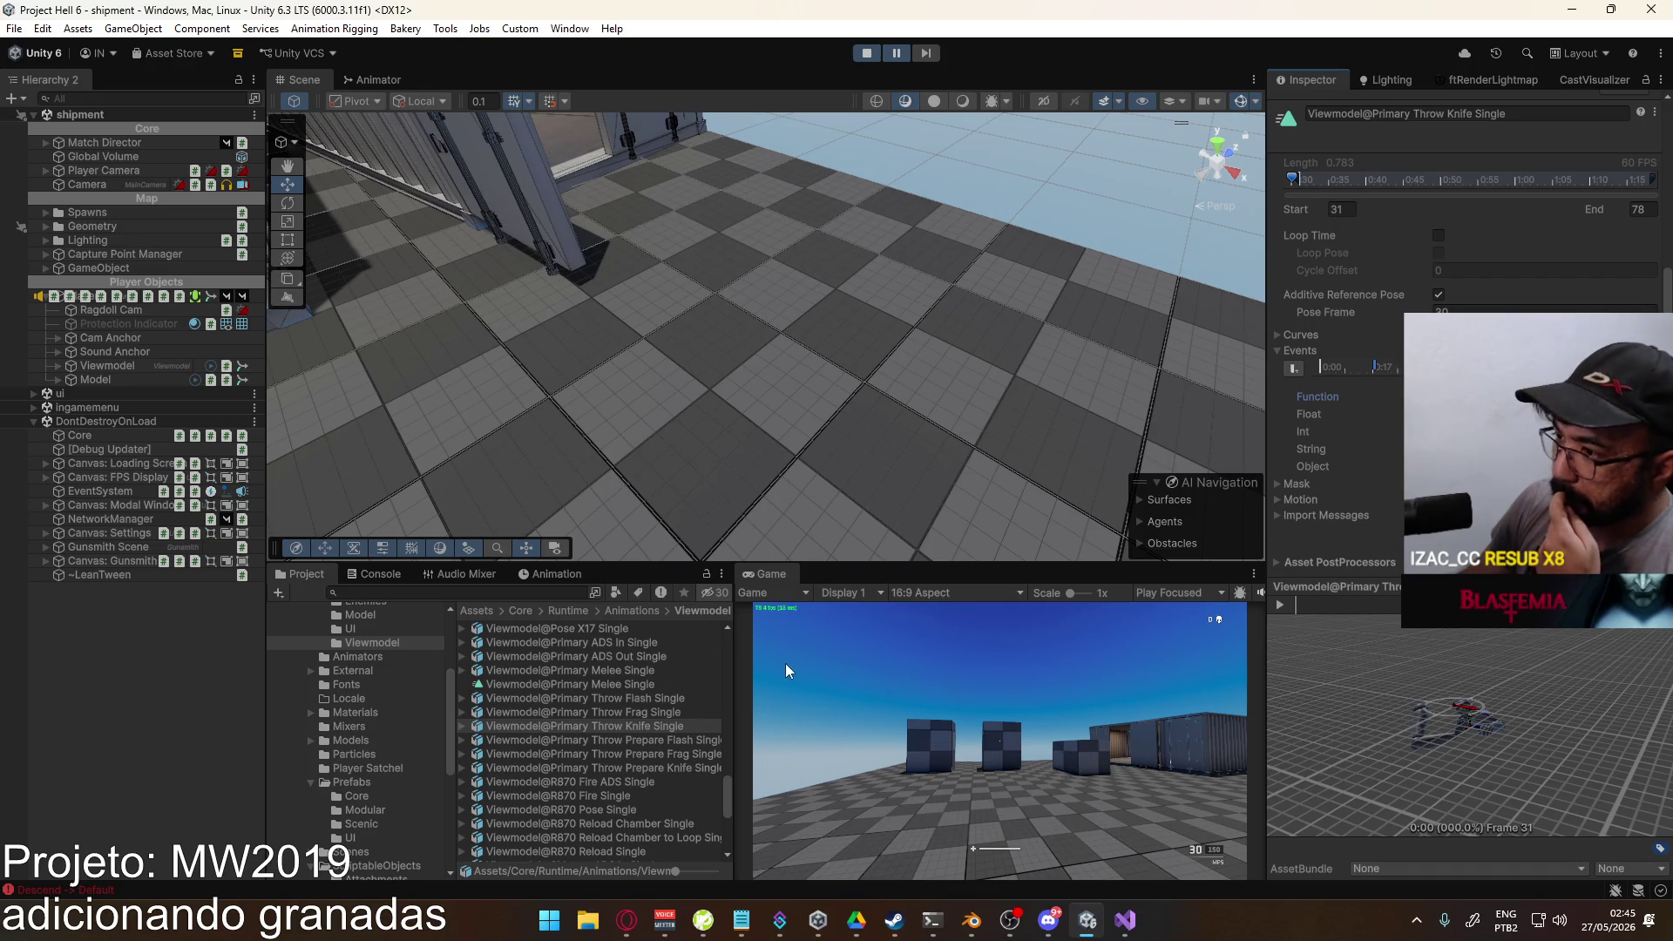
Step: Play the game, switch to the throwing knife with G, and select Grenade Throwing Knife(Clone)
{"action": "left_click", "coordinate": [1080, 727]}
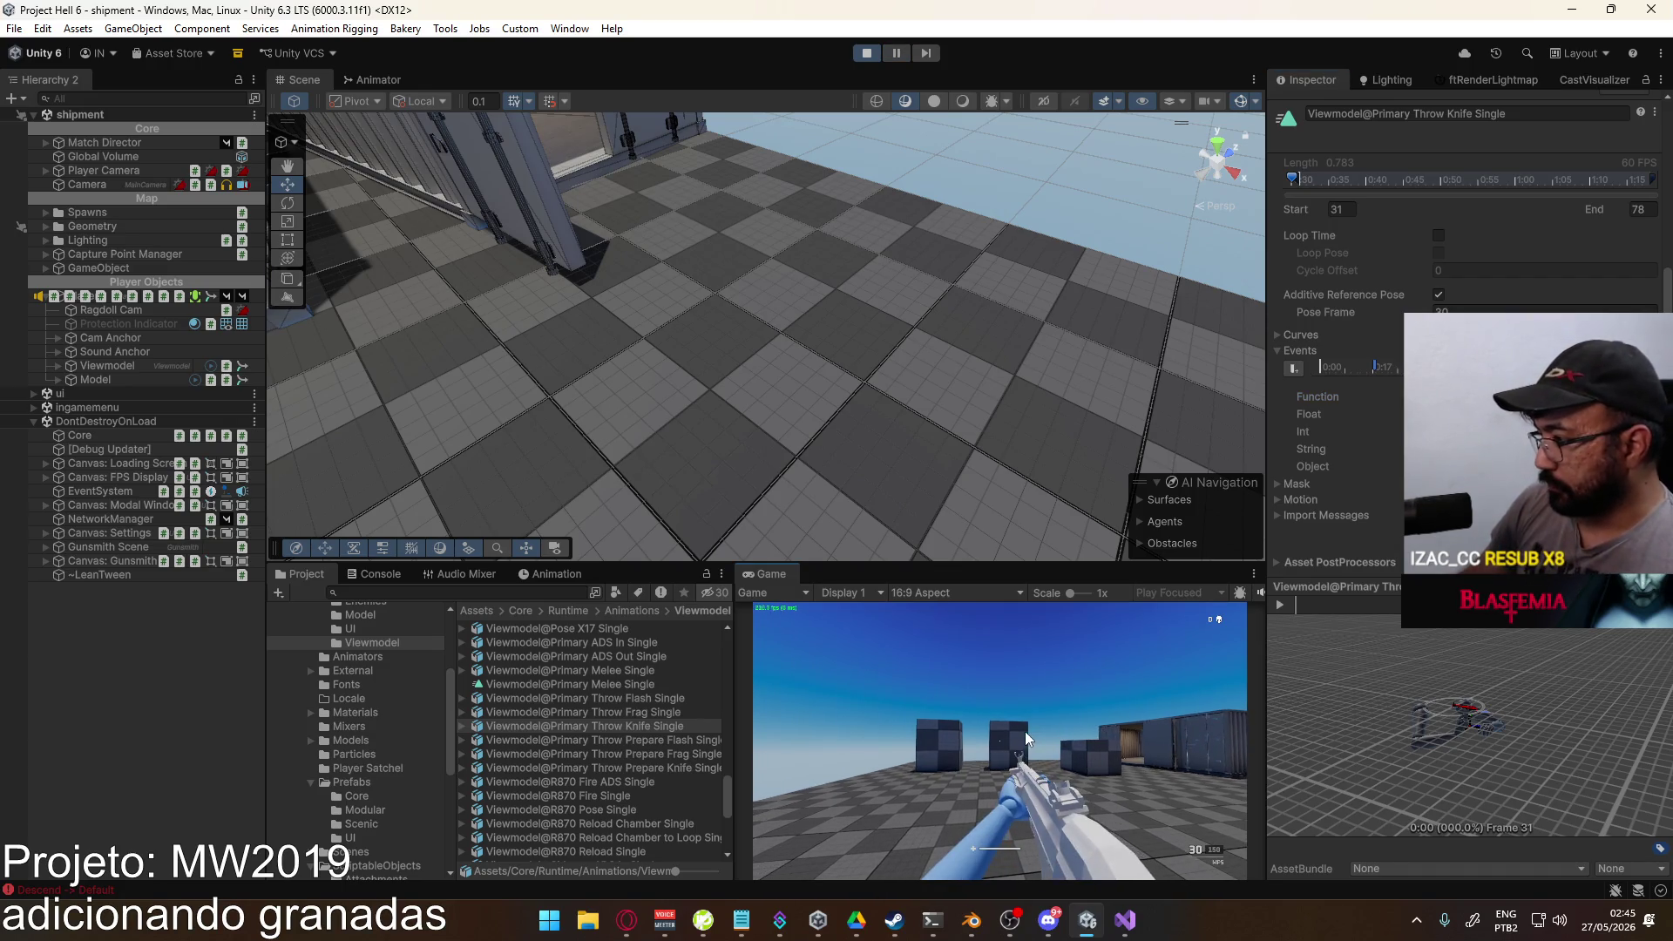
{"action": "key", "text": "g"}
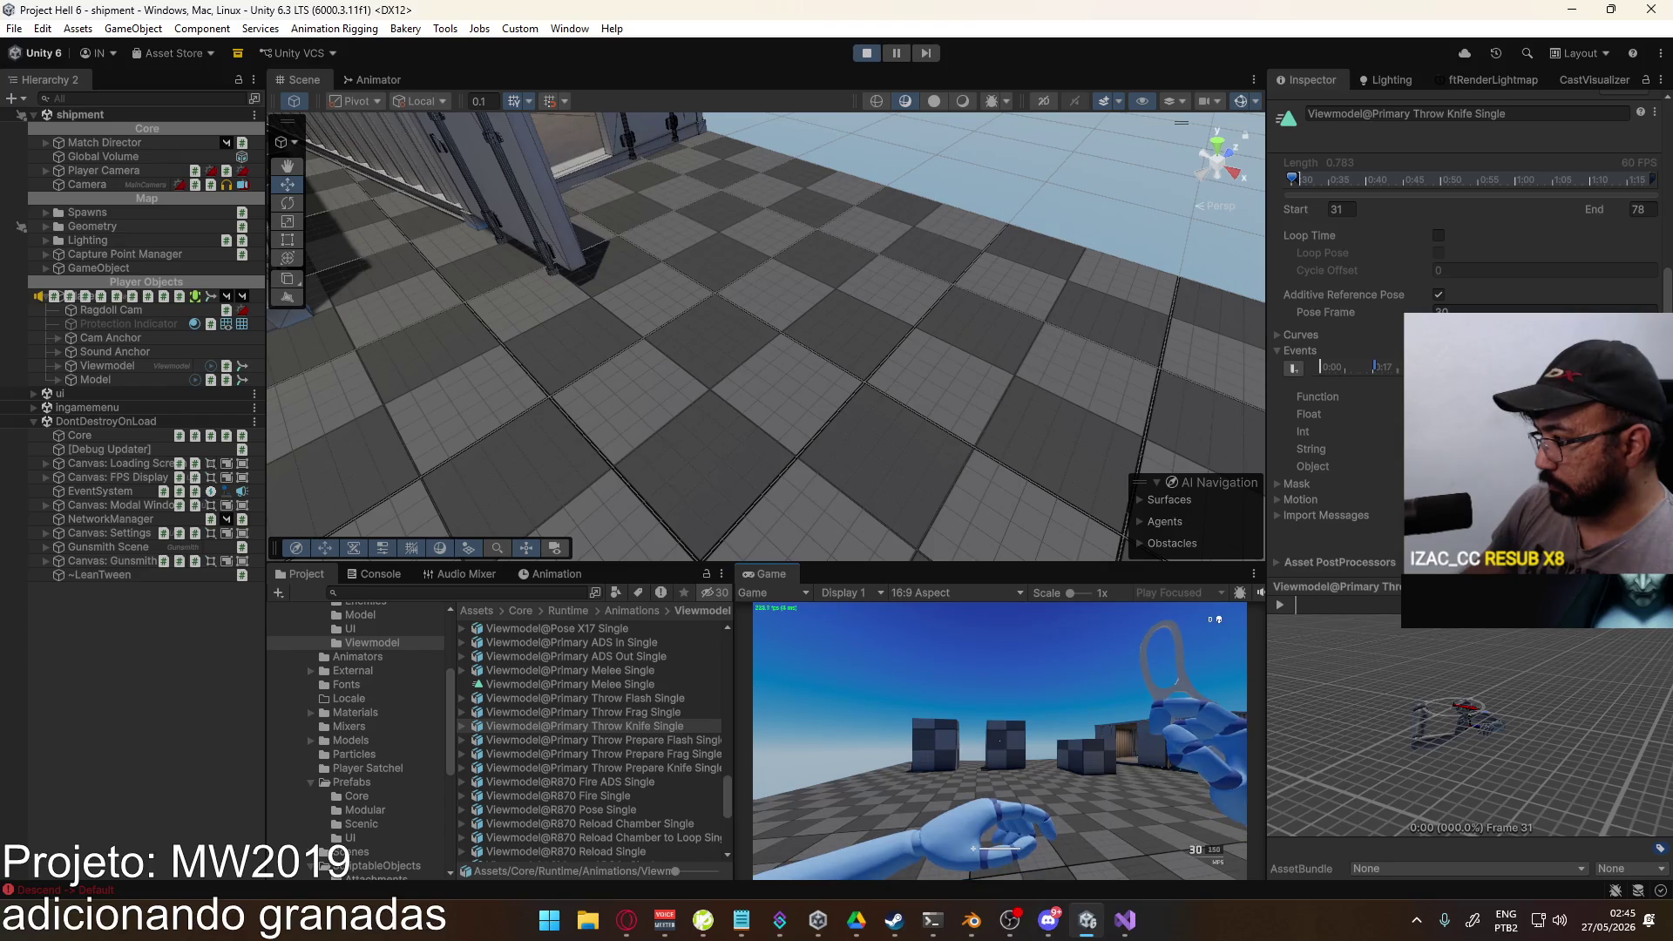
{"action": "key", "text": "super"}
{"action": "left_click", "coordinate": [983, 322]}
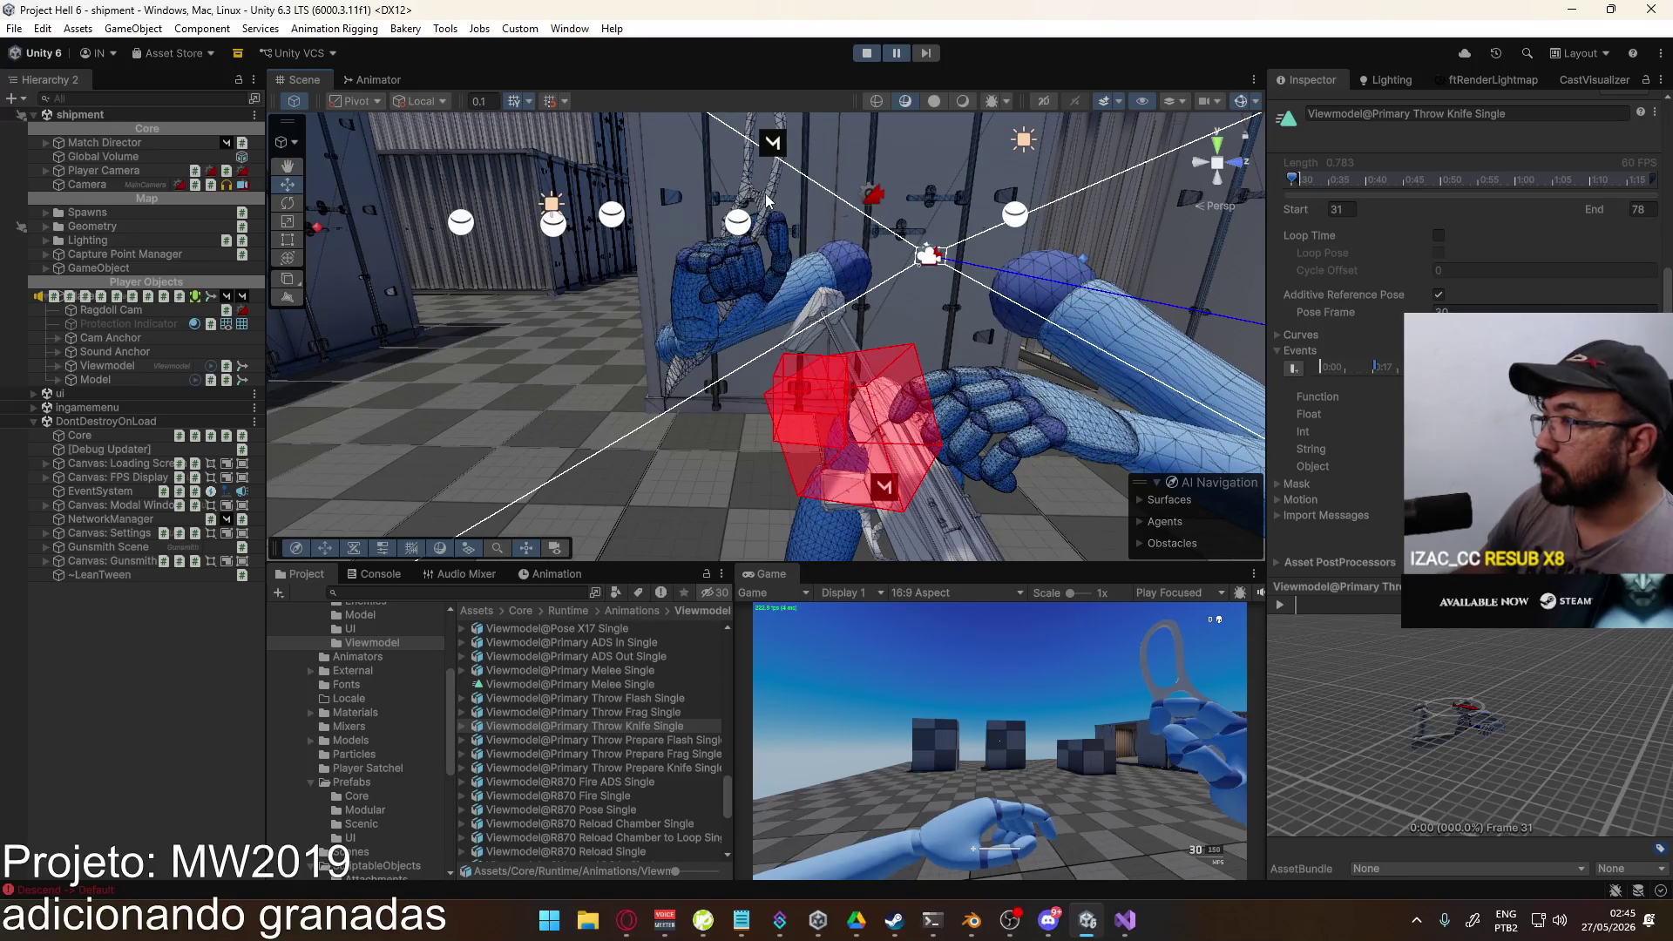
{"action": "left_click", "coordinate": [741, 203]}
{"action": "left_click", "coordinate": [179, 533]}
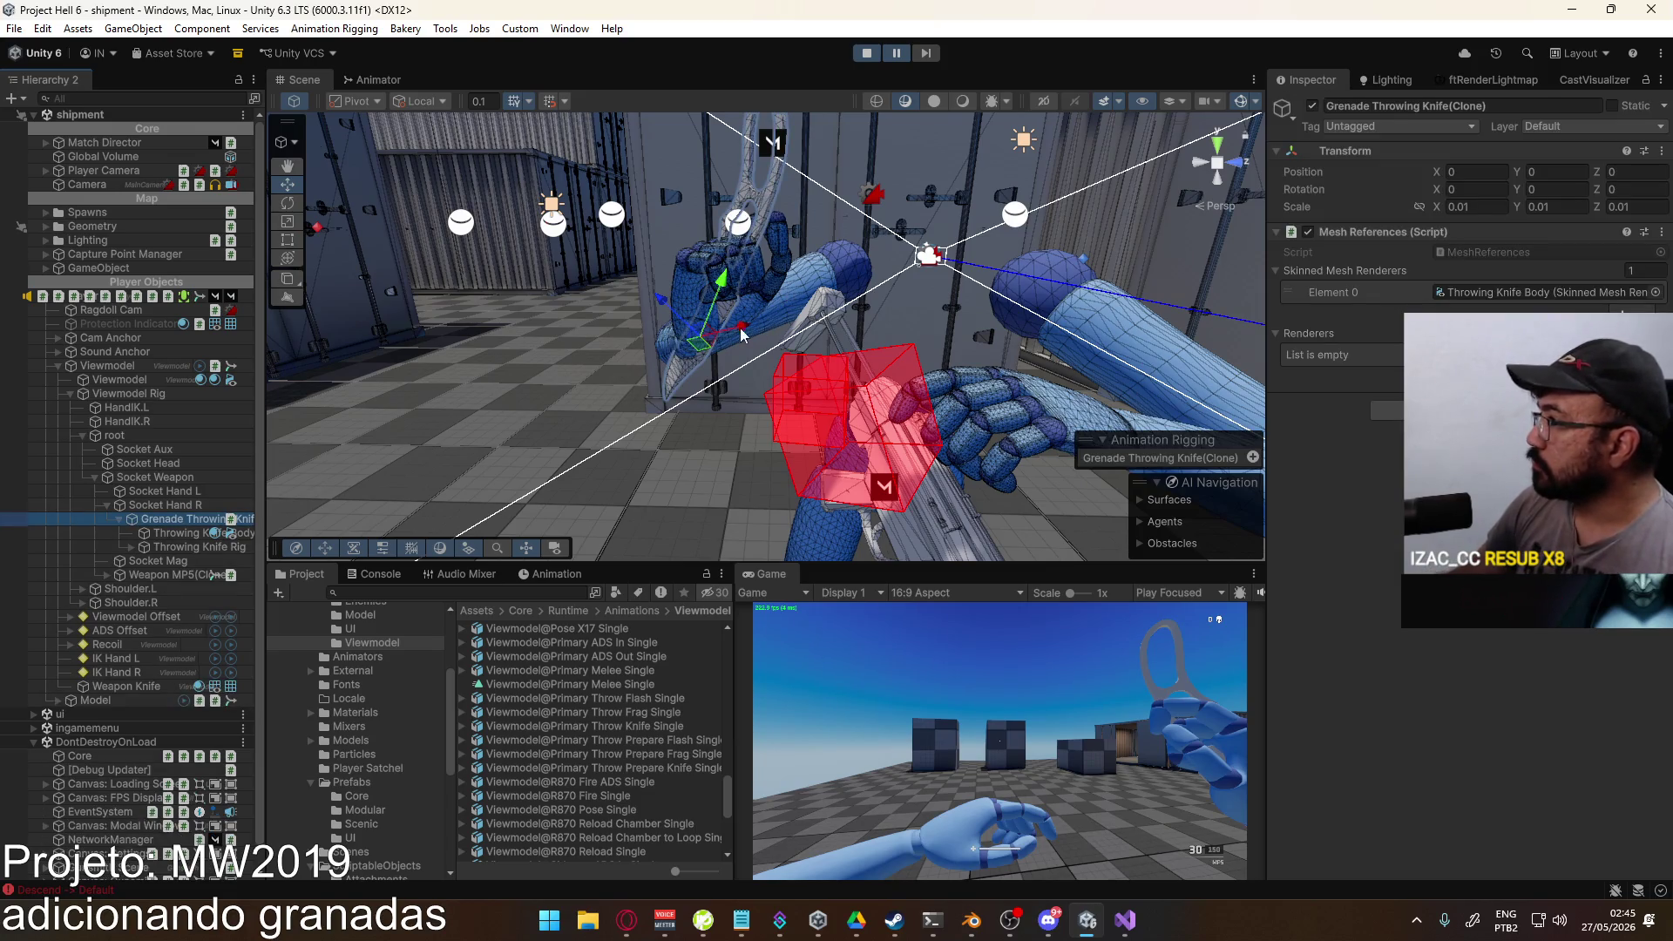
Step: Move the held knife along its X, Y and Z axes in the hand
{"action": "mouse_move", "coordinate": [735, 336]}
{"action": "left_mouse_down"}
{"action": "mouse_move", "coordinate": [754, 331]}
{"action": "mouse_move", "coordinate": [542, 273]}
{"action": "mouse_move", "coordinate": [756, 411]}
{"action": "left_mouse_up"}
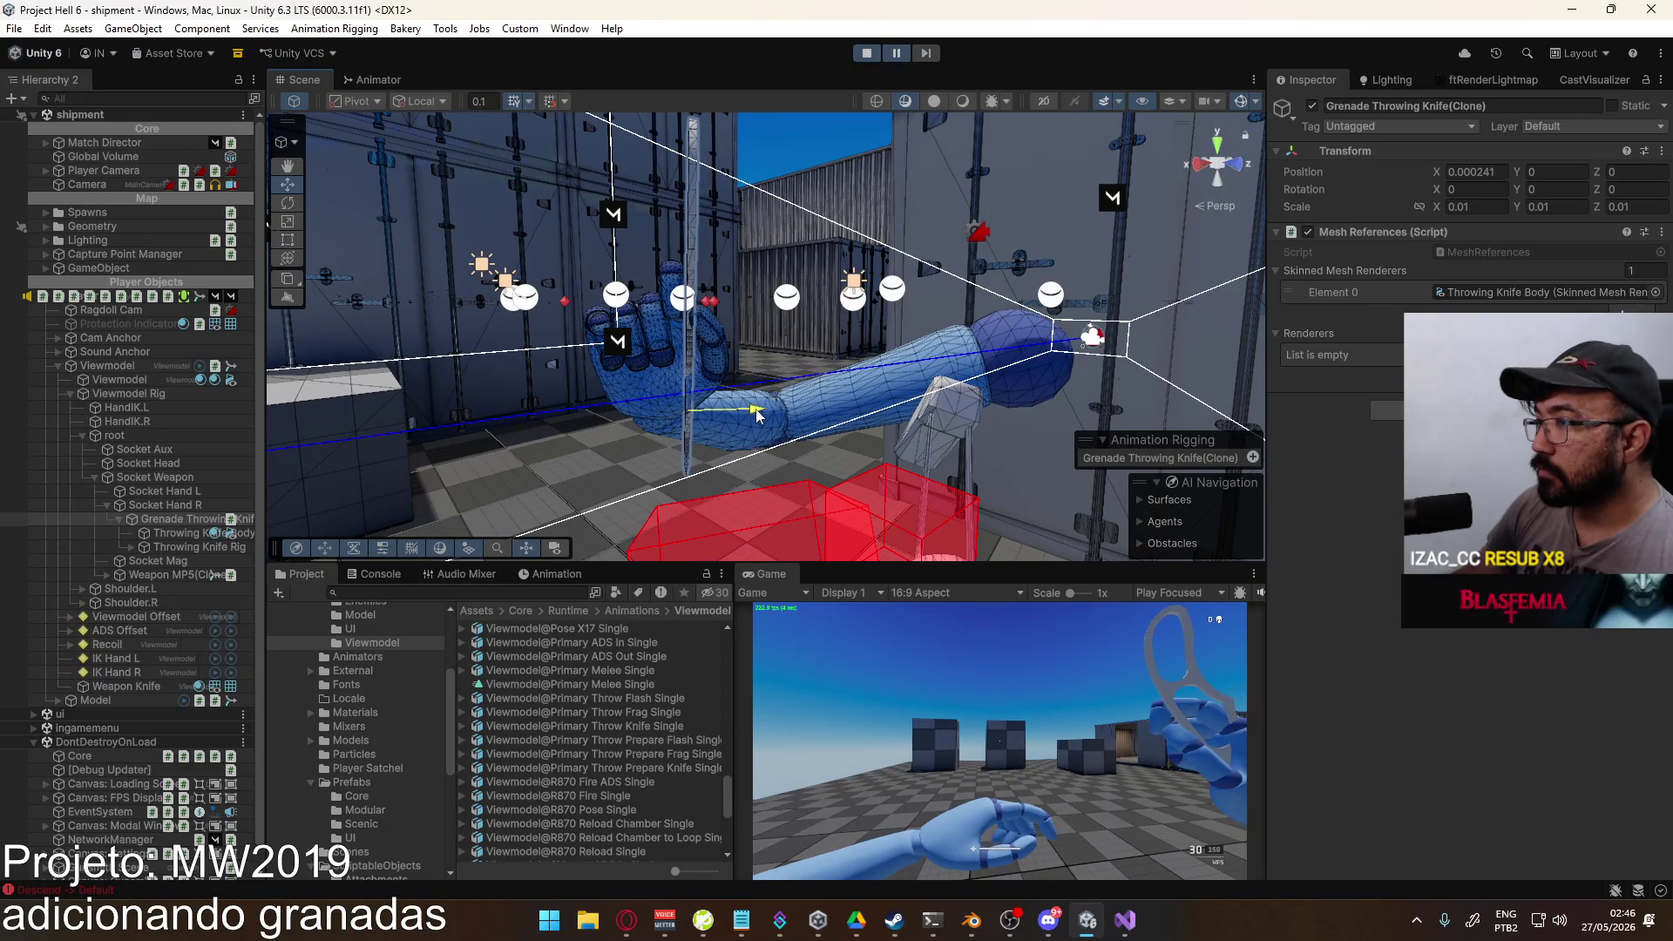
{"action": "mouse_move", "coordinate": [696, 362]}
{"action": "left_mouse_down"}
{"action": "mouse_move", "coordinate": [689, 298]}
{"action": "mouse_move", "coordinate": [640, 338]}
{"action": "left_mouse_up"}
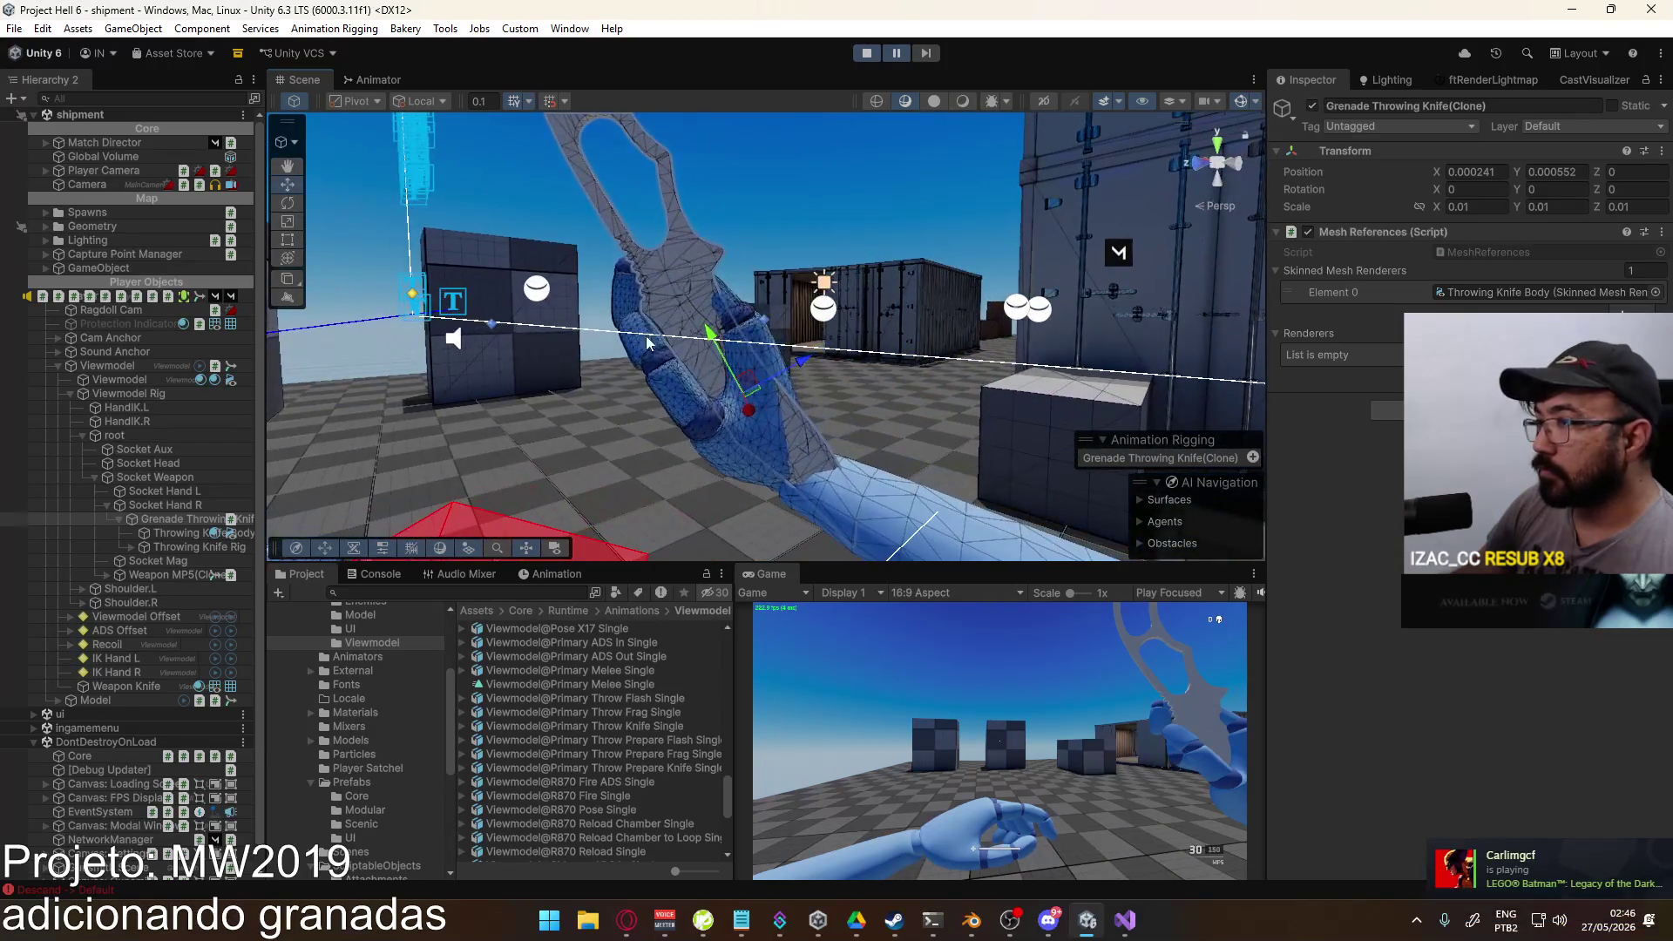
{"action": "left_click", "coordinate": [778, 359]}
{"action": "left_click", "coordinate": [799, 355]}
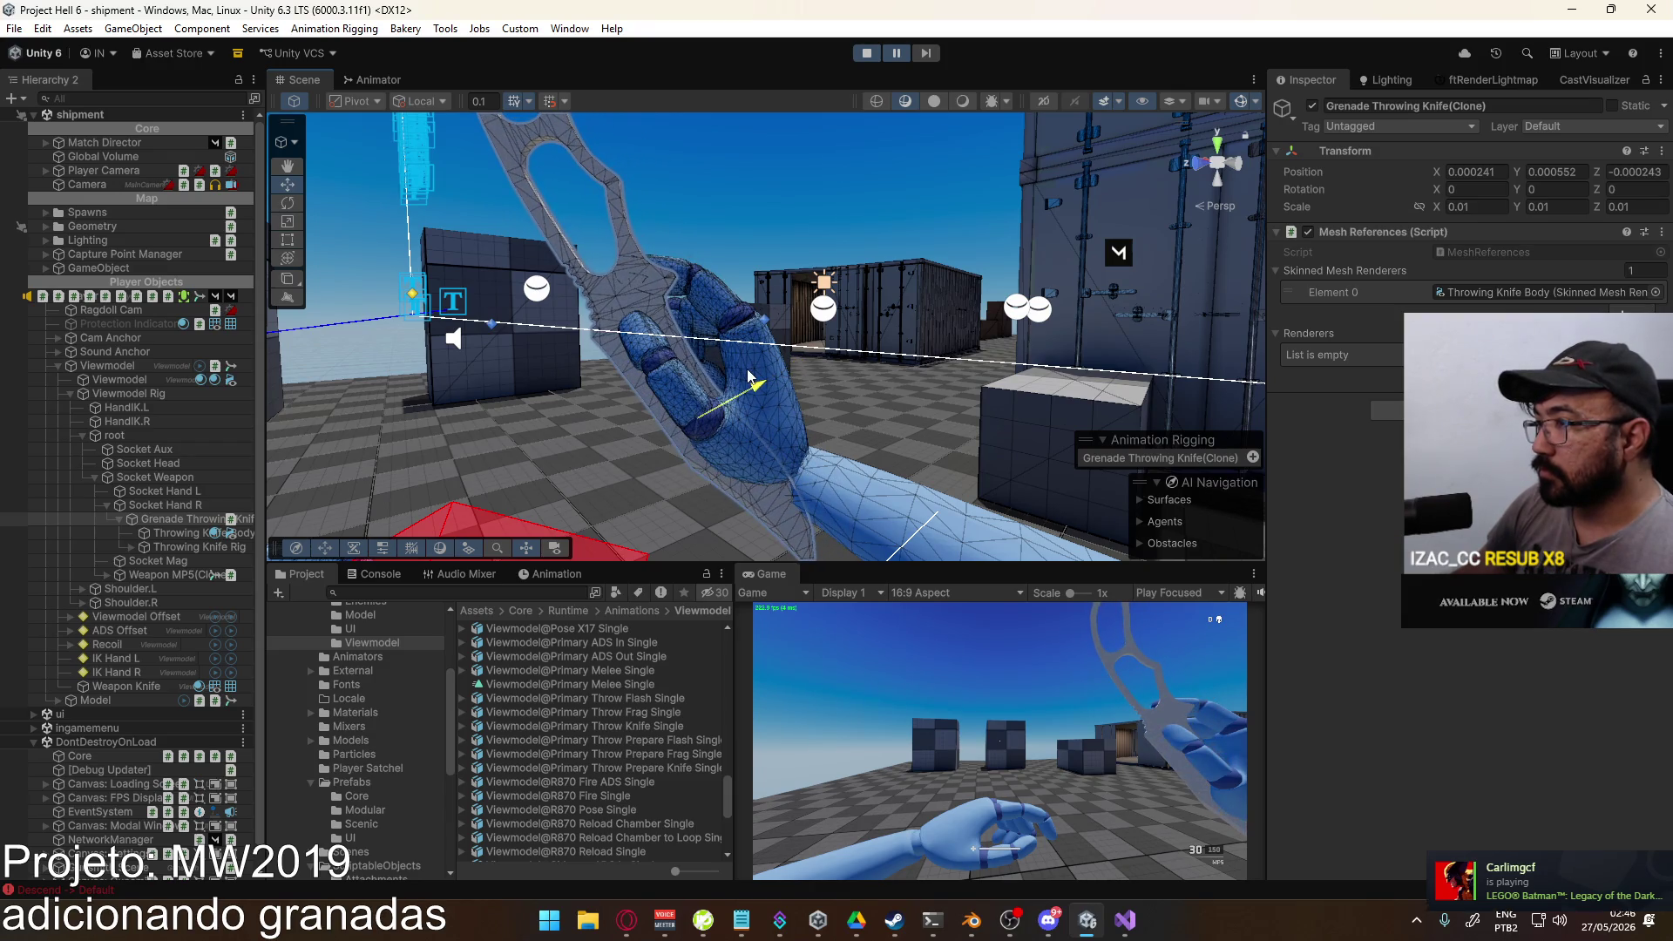
{"action": "mouse_move", "coordinate": [756, 376]}
{"action": "left_mouse_down"}
{"action": "mouse_move", "coordinate": [724, 386]}
{"action": "mouse_move", "coordinate": [649, 327]}
{"action": "mouse_move", "coordinate": [618, 270]}
{"action": "left_mouse_up"}
{"action": "mouse_move", "coordinate": [704, 305]}
{"action": "left_mouse_down"}
{"action": "mouse_move", "coordinate": [654, 317]}
{"action": "mouse_move", "coordinate": [691, 295]}
{"action": "mouse_move", "coordinate": [754, 297]}
{"action": "mouse_move", "coordinate": [735, 294]}
{"action": "left_mouse_up"}
Step: Tilt the knife about 19° around X and set its Y rotation to 180
{"action": "key", "text": "e"}
{"action": "mouse_move", "coordinate": [651, 241]}
{"action": "left_mouse_down"}
{"action": "mouse_move", "coordinate": [661, 268]}
{"action": "mouse_move", "coordinate": [705, 273]}
{"action": "mouse_move", "coordinate": [715, 311]}
{"action": "left_mouse_up"}
{"action": "key", "text": "w"}
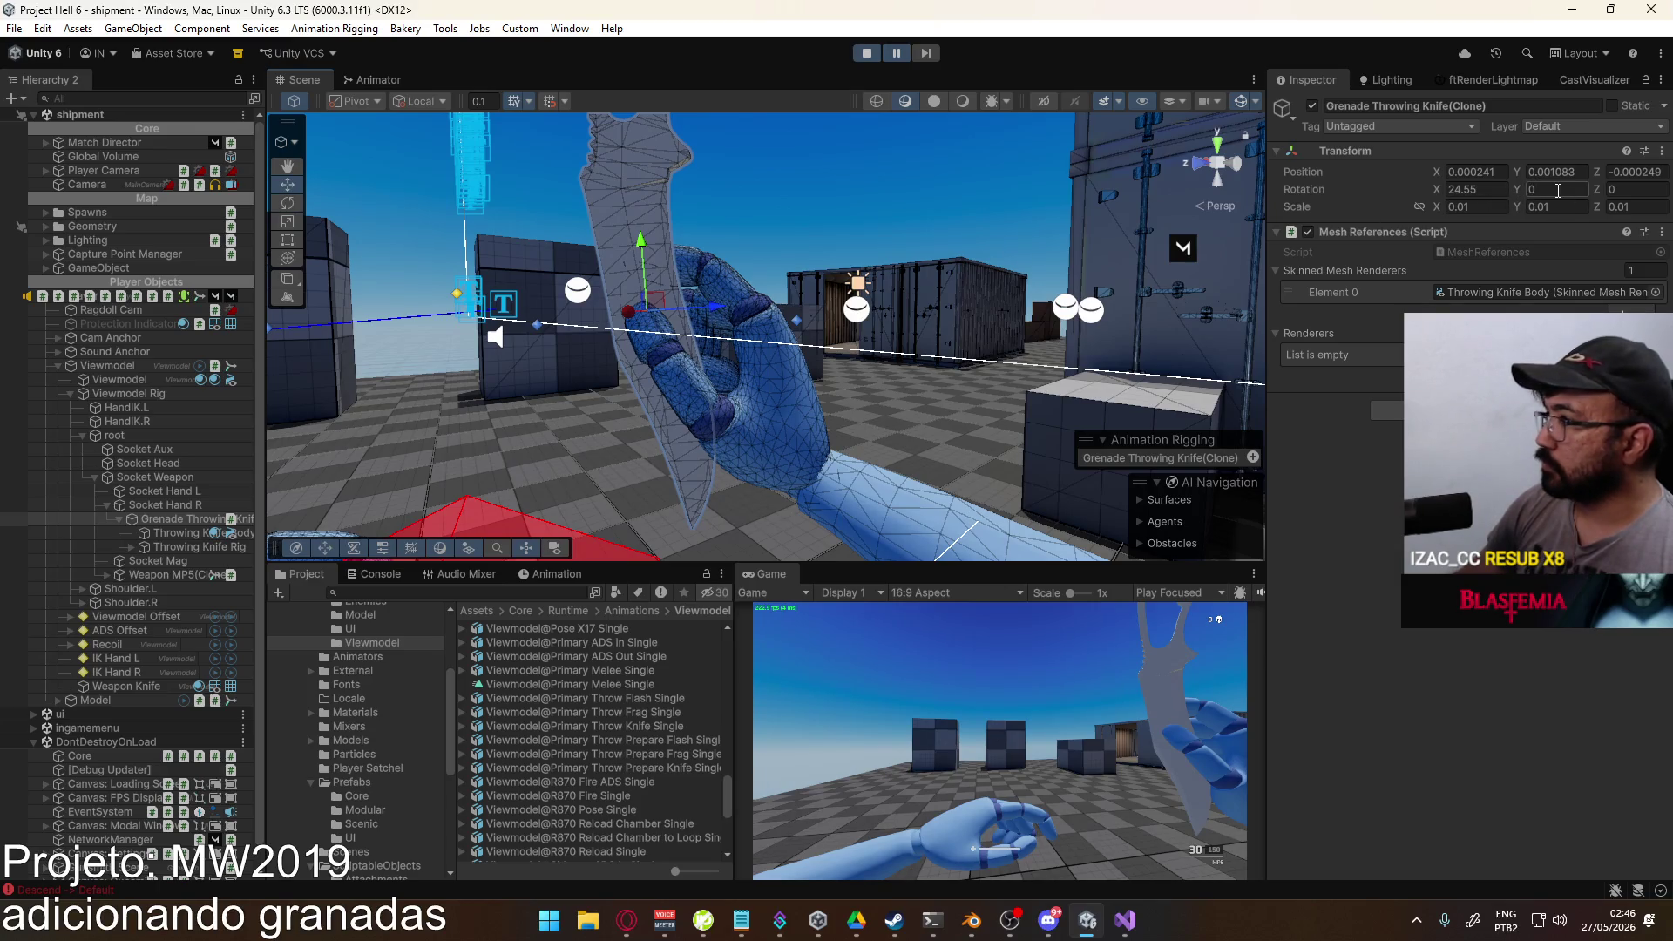
{"action": "type", "text": "80"}
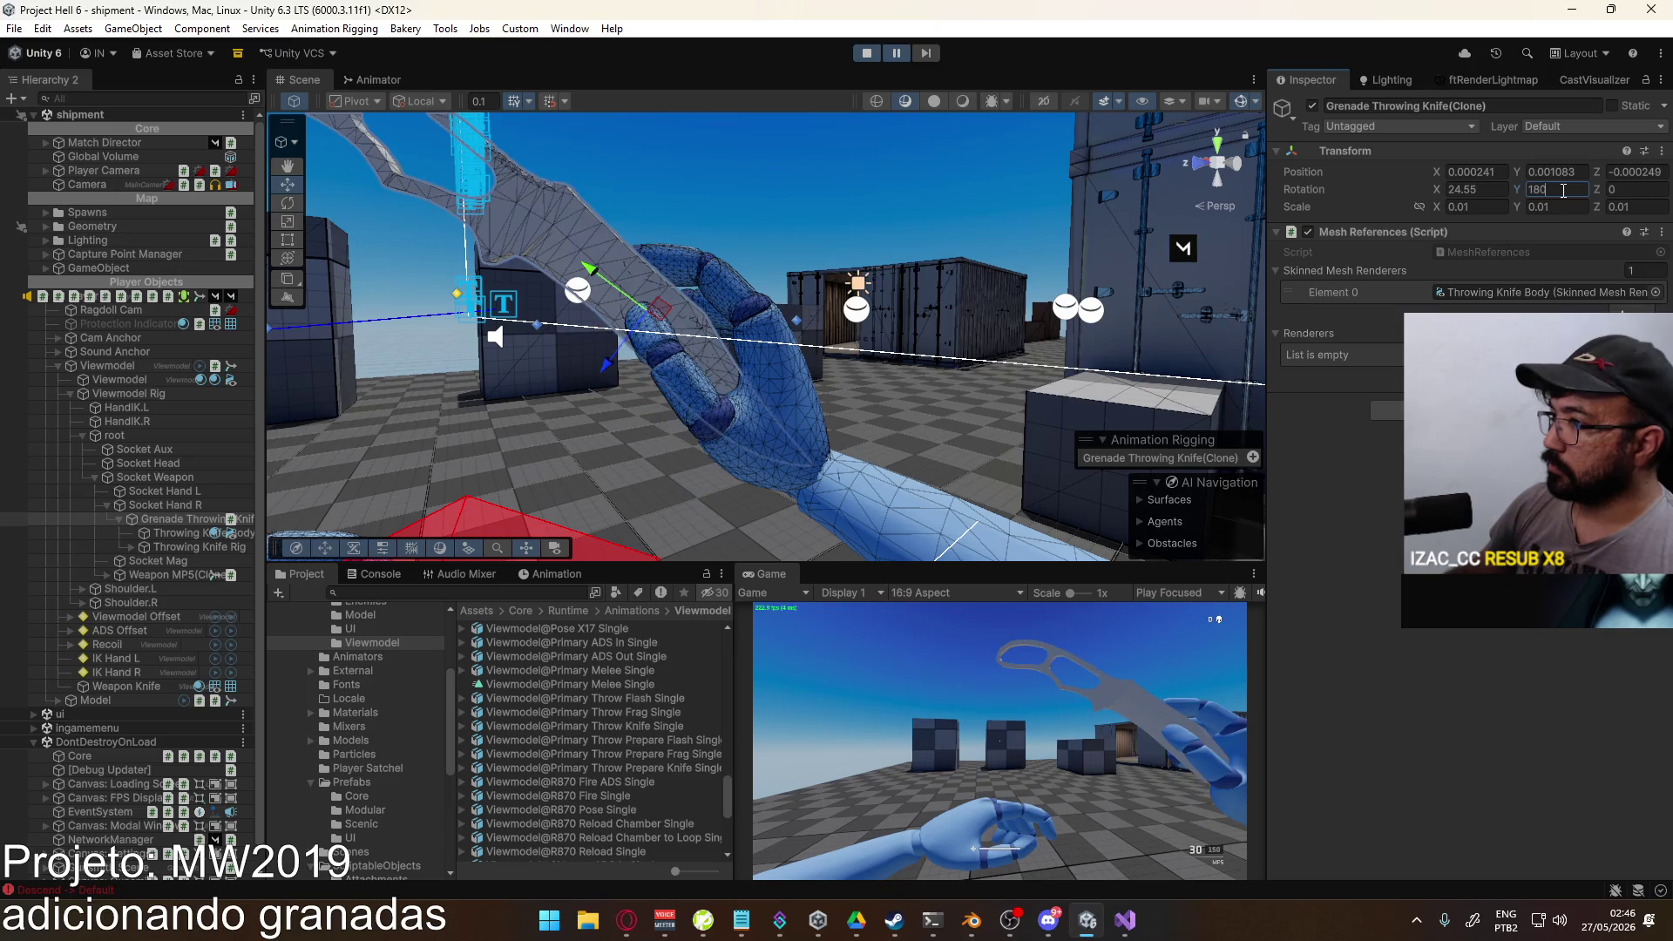
{"action": "left_click", "coordinate": [648, 289]}
{"action": "key", "text": "f"}
Step: Tilt the knife back to about -15° around X and fine-tune its grip position
{"action": "key", "text": "e"}
{"action": "mouse_move", "coordinate": [787, 262]}
{"action": "left_mouse_down"}
{"action": "mouse_move", "coordinate": [846, 249]}
{"action": "mouse_move", "coordinate": [845, 294]}
{"action": "mouse_move", "coordinate": [723, 332]}
{"action": "left_mouse_up"}
{"action": "key", "text": "w"}
{"action": "left_click", "coordinate": [673, 344]}
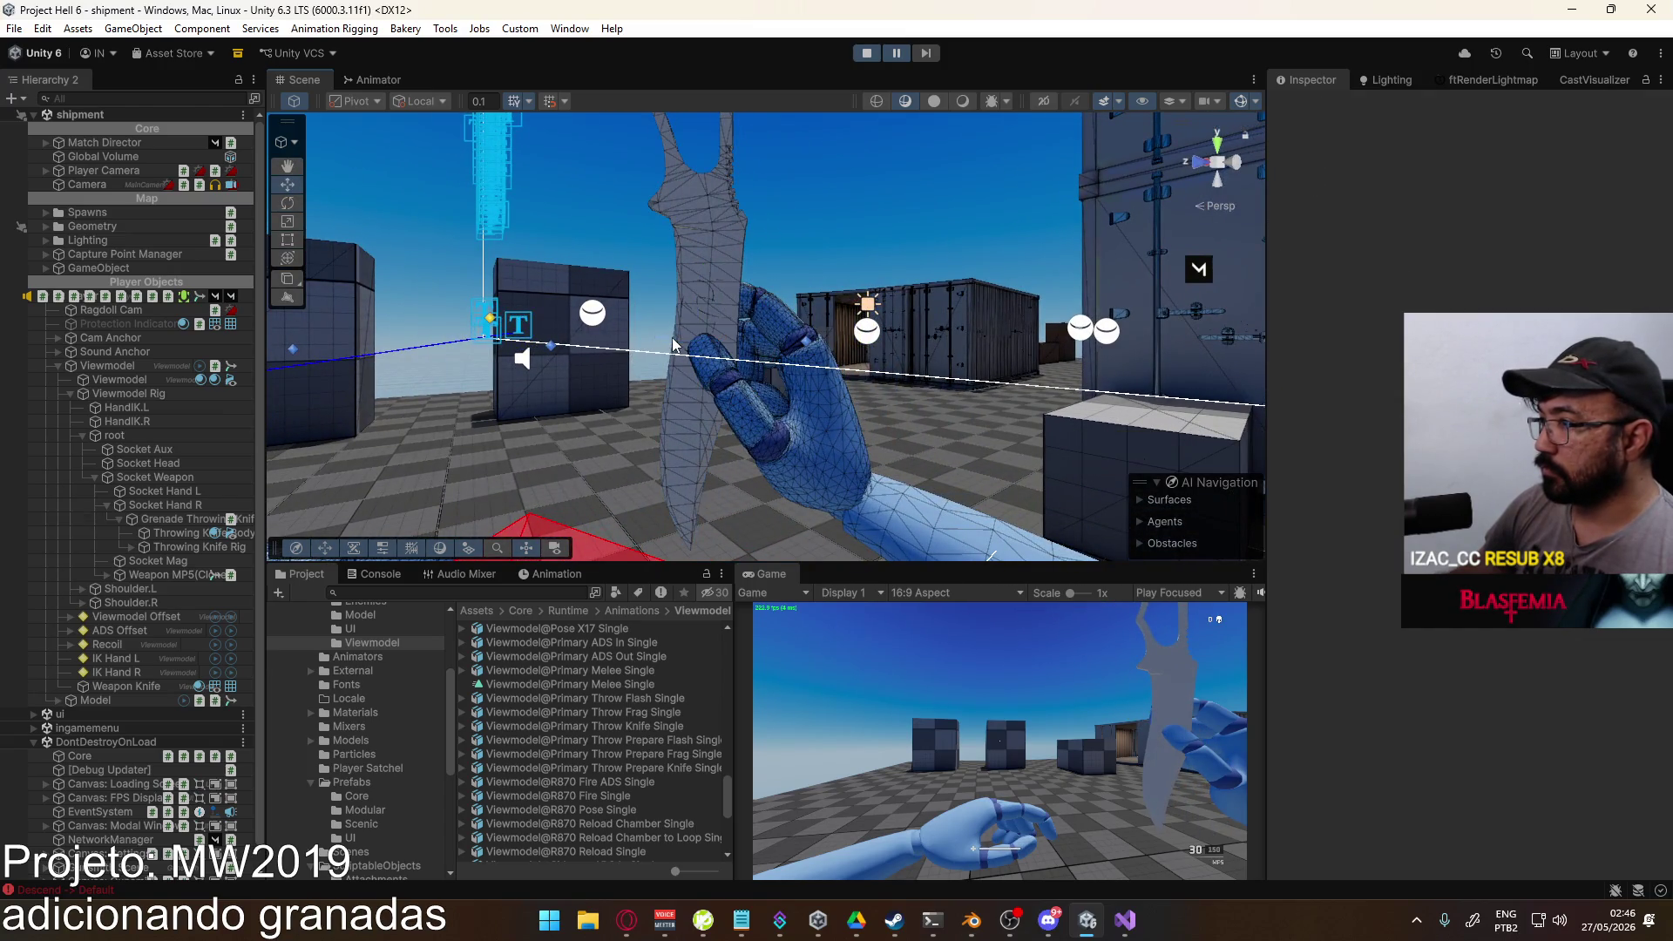
{"action": "left_click", "coordinate": [683, 343]}
{"action": "mouse_move", "coordinate": [682, 342]}
{"action": "left_mouse_down"}
{"action": "mouse_move", "coordinate": [751, 331]}
{"action": "mouse_move", "coordinate": [754, 357]}
{"action": "left_mouse_up"}
{"action": "key", "text": "e"}
{"action": "left_click_drag", "start_coordinate": [655, 281], "coordinate": [635, 291]}
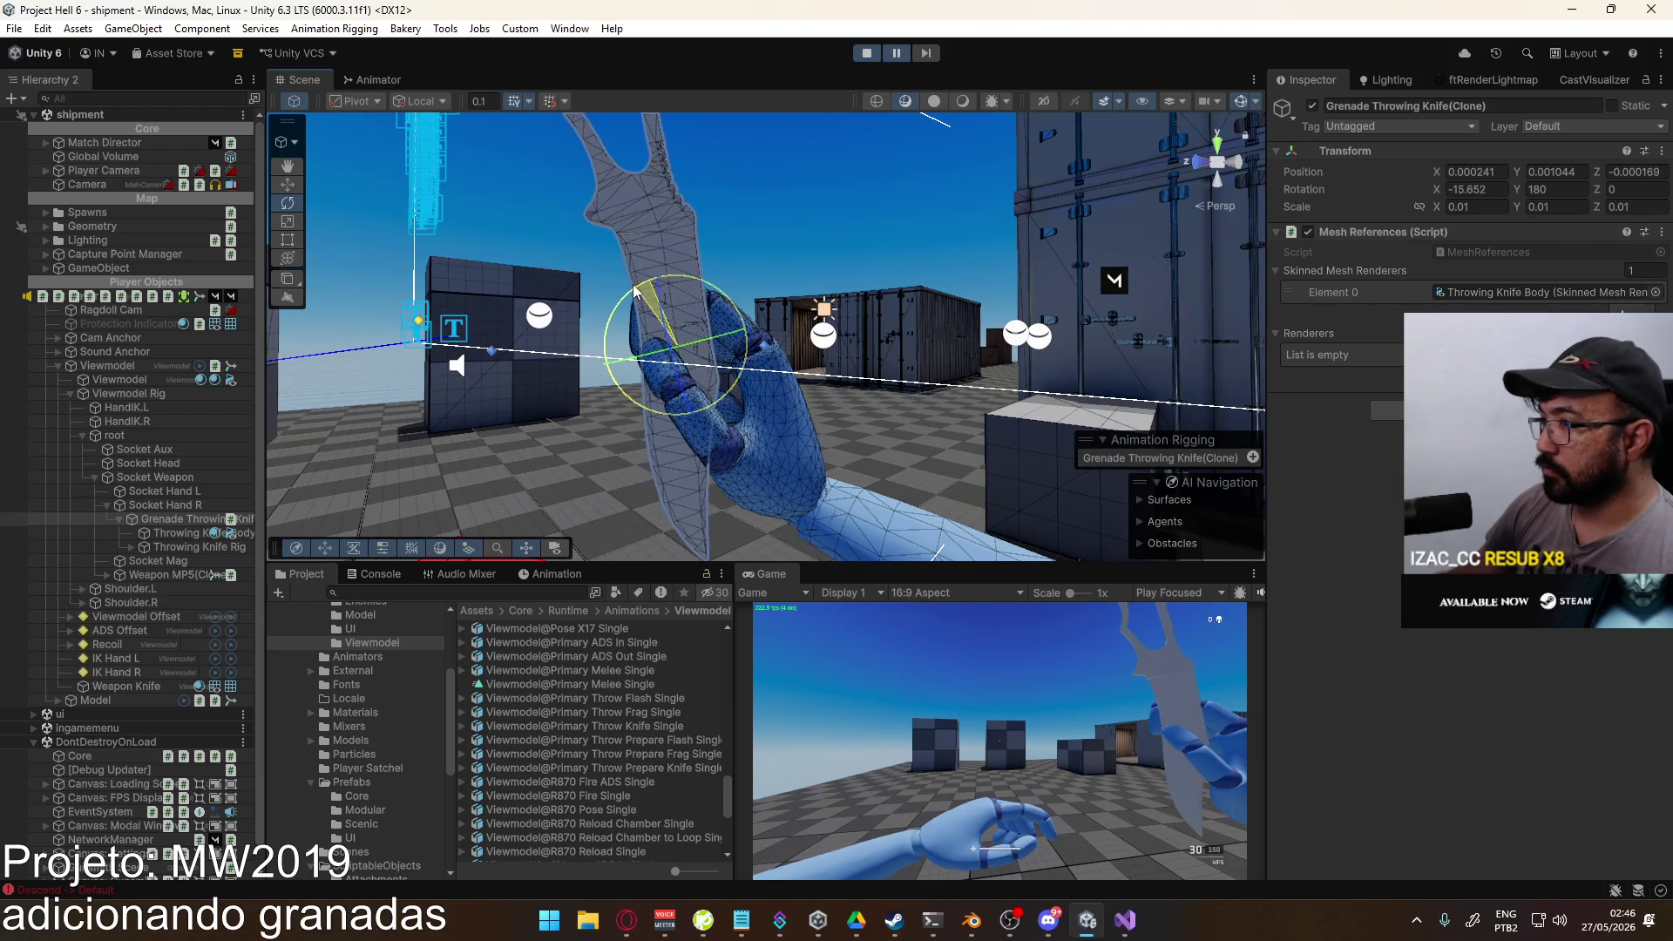
{"action": "key", "text": "w"}
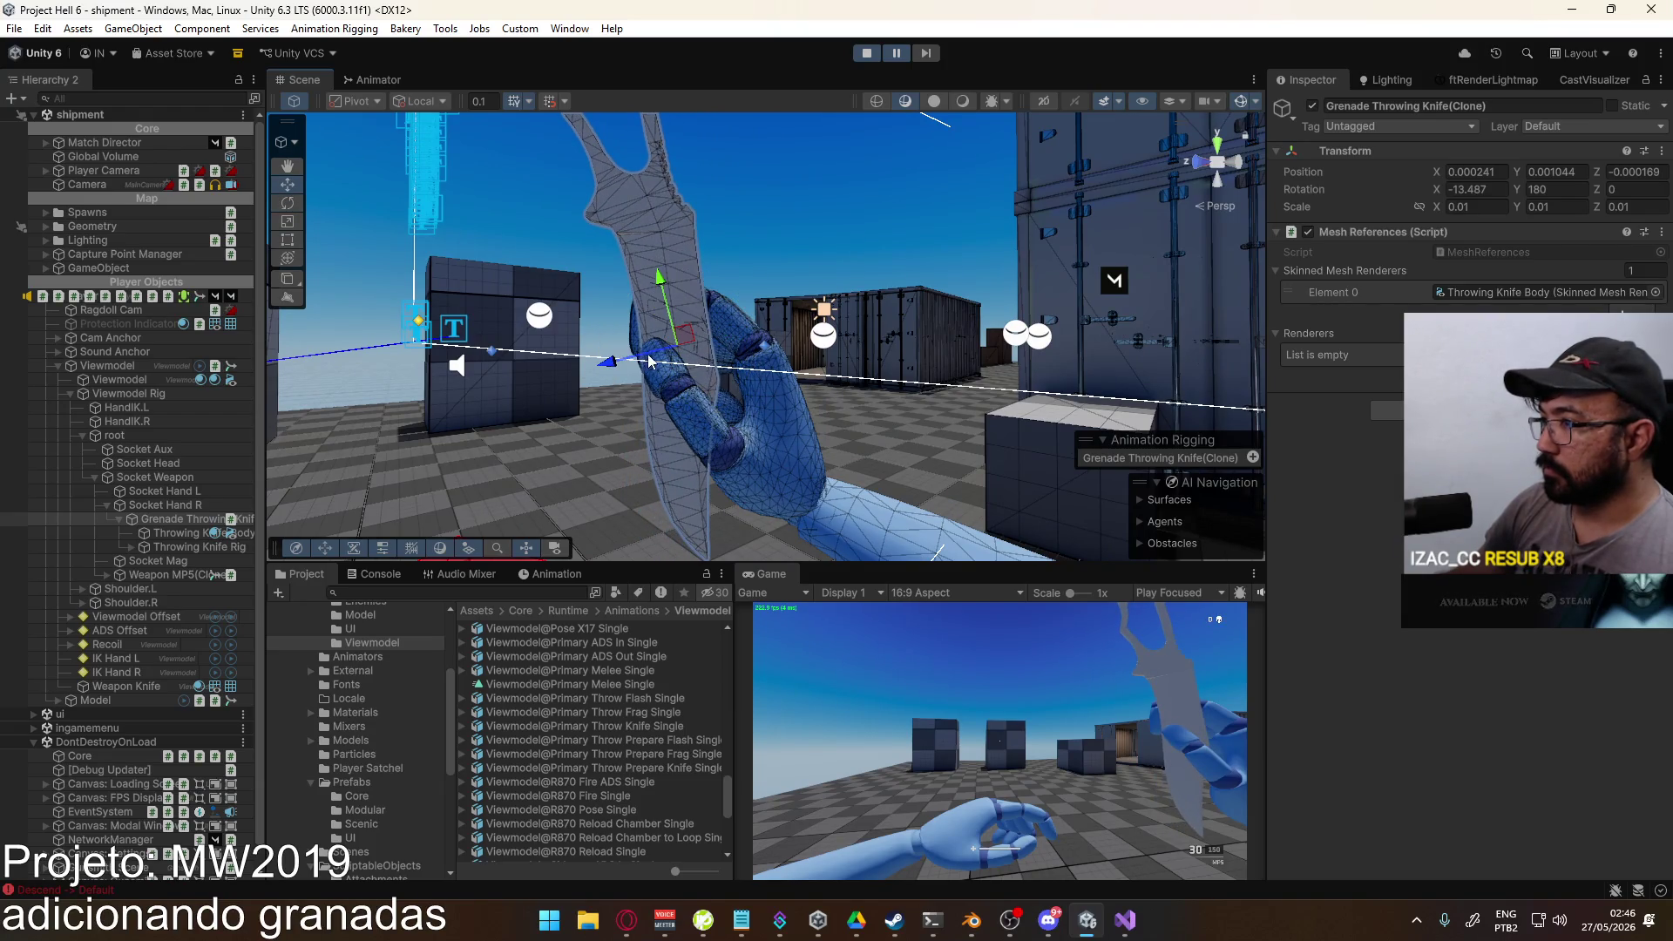
{"action": "left_click_drag", "start_coordinate": [614, 362], "coordinate": [643, 360]}
Step: Reduce the knife's tilt to X -8.017 and copy its Rotation values
{"action": "key", "text": "e"}
{"action": "mouse_move", "coordinate": [638, 295]}
{"action": "left_mouse_down"}
{"action": "mouse_move", "coordinate": [624, 305]}
{"action": "mouse_move", "coordinate": [794, 284]}
{"action": "left_mouse_up"}
{"action": "right_click", "coordinate": [1327, 190]}
{"action": "left_click", "coordinate": [1394, 249]}
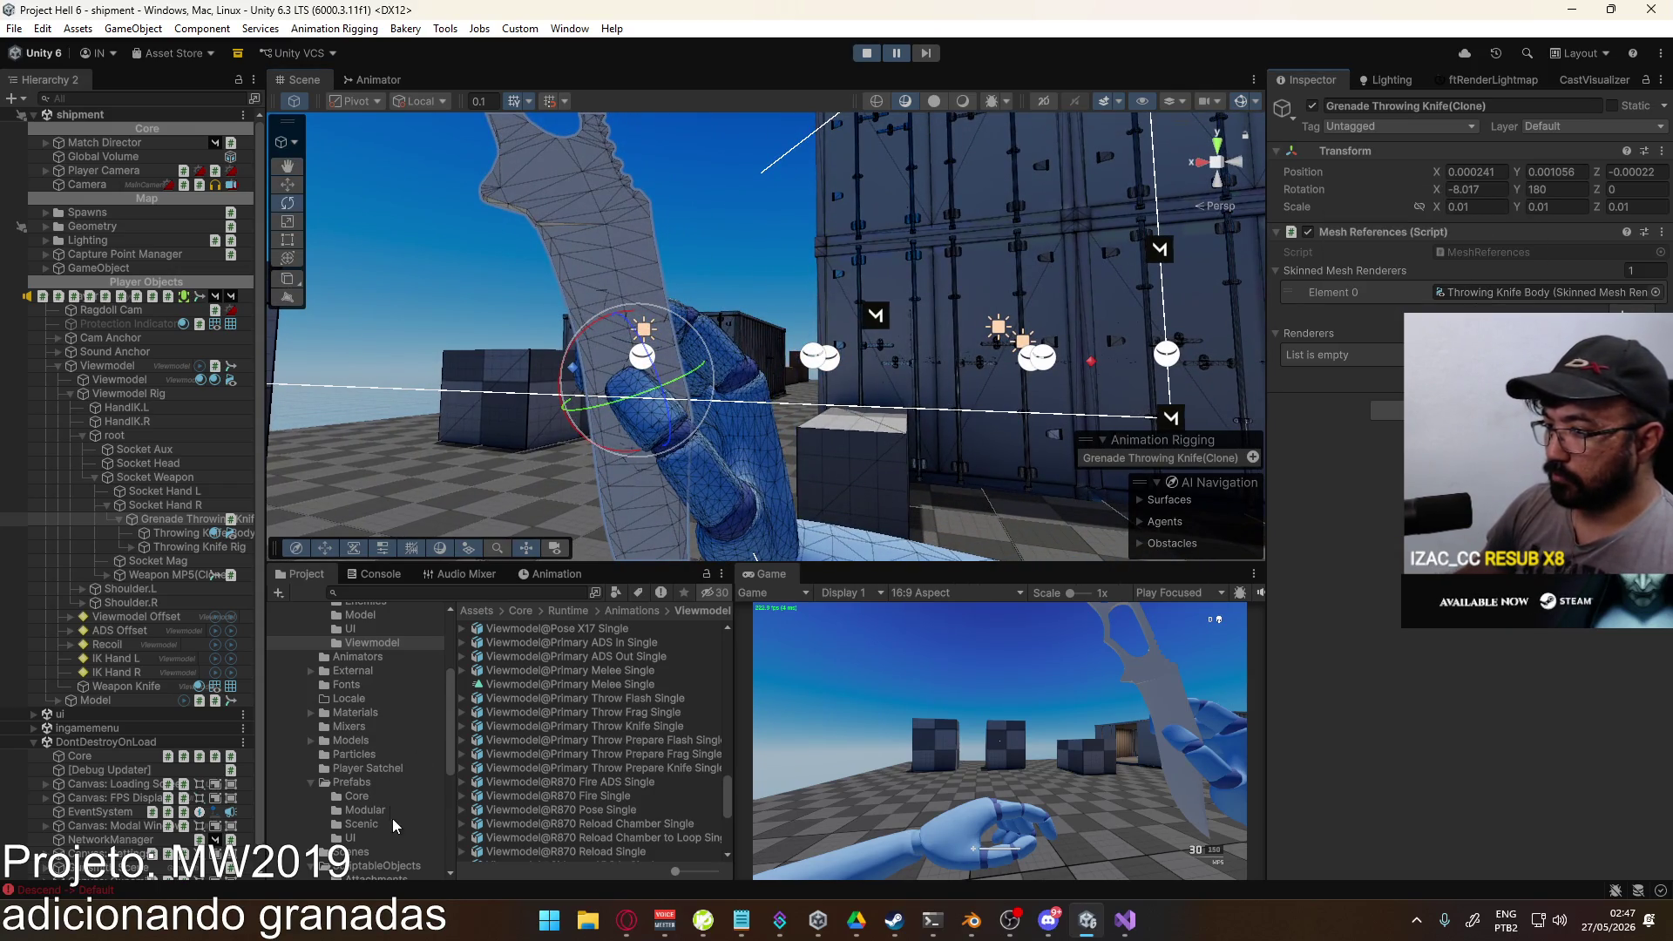
Step: Paste the copied rotation into the Grenade Throwing Knife asset in ScriptableObjects/Weapons
{"action": "left_click", "coordinate": [388, 866]}
{"action": "double_click", "coordinate": [572, 684]}
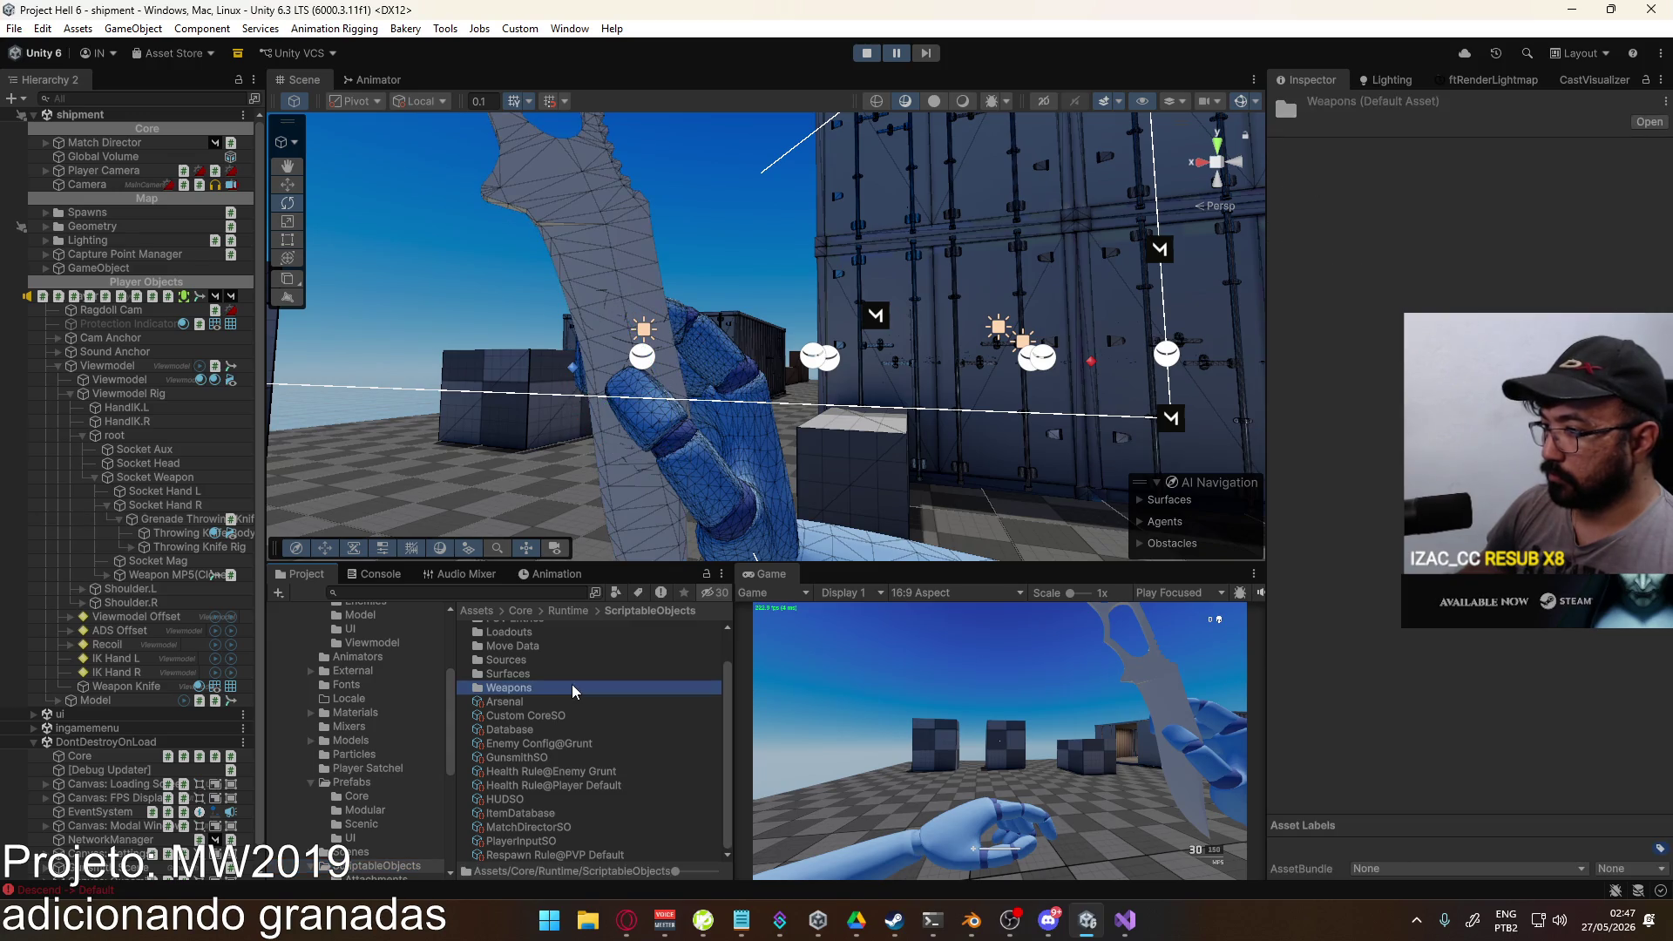
{"action": "left_click", "coordinate": [575, 669]}
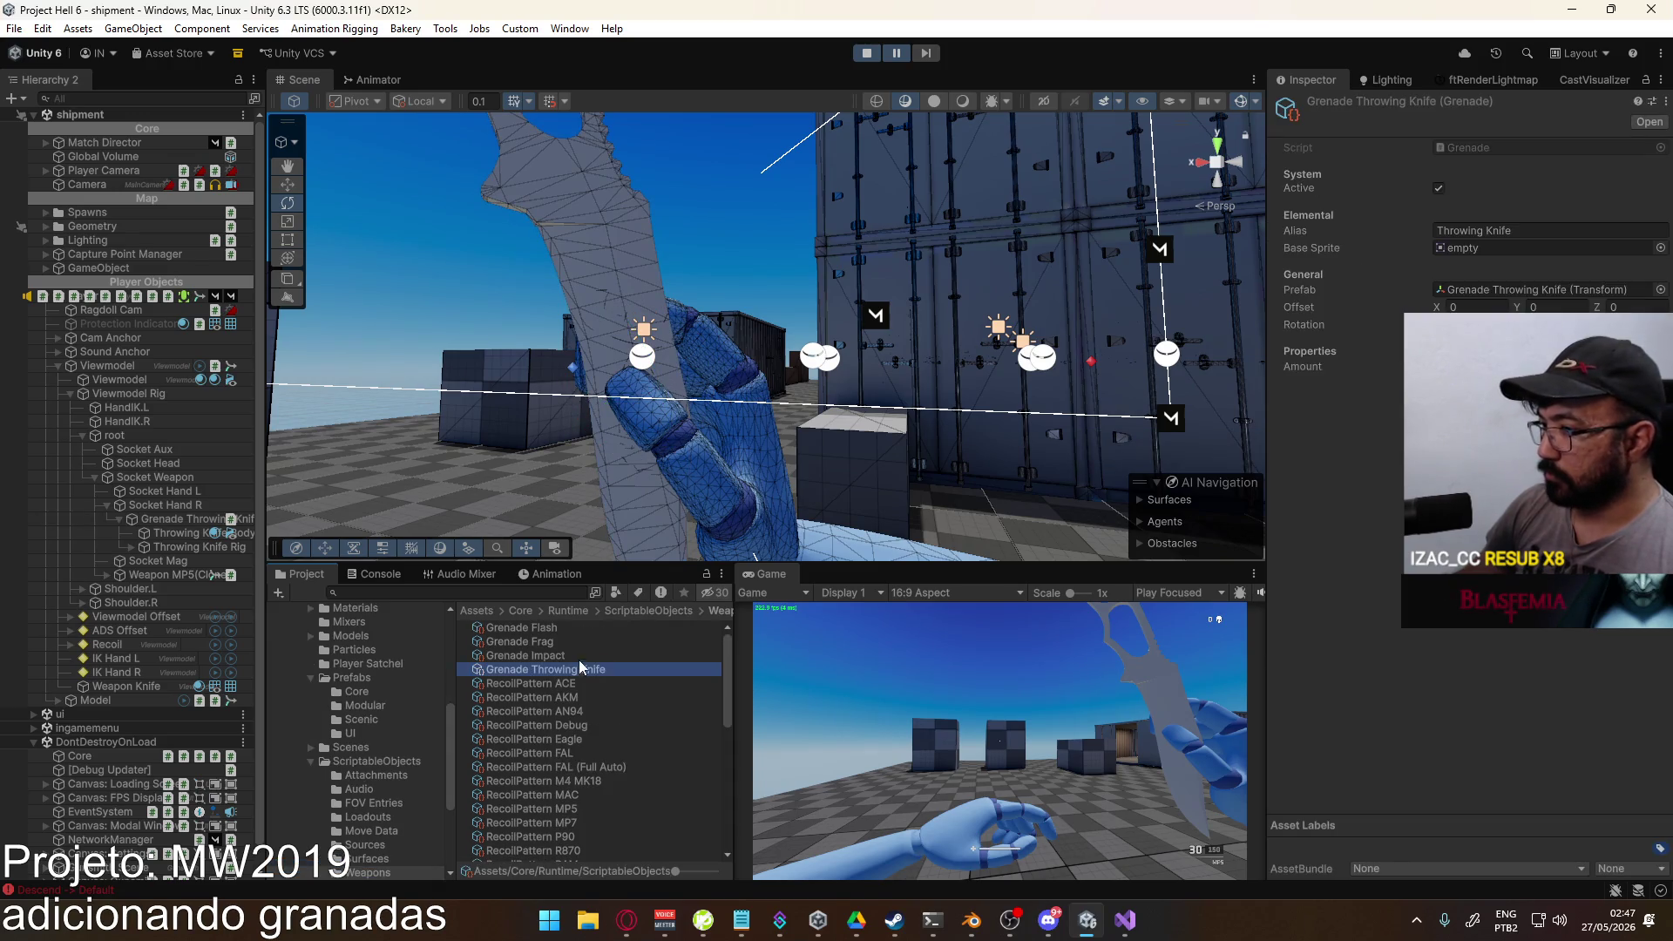
{"action": "right_click", "coordinate": [1315, 321]}
{"action": "left_click", "coordinate": [1366, 396]}
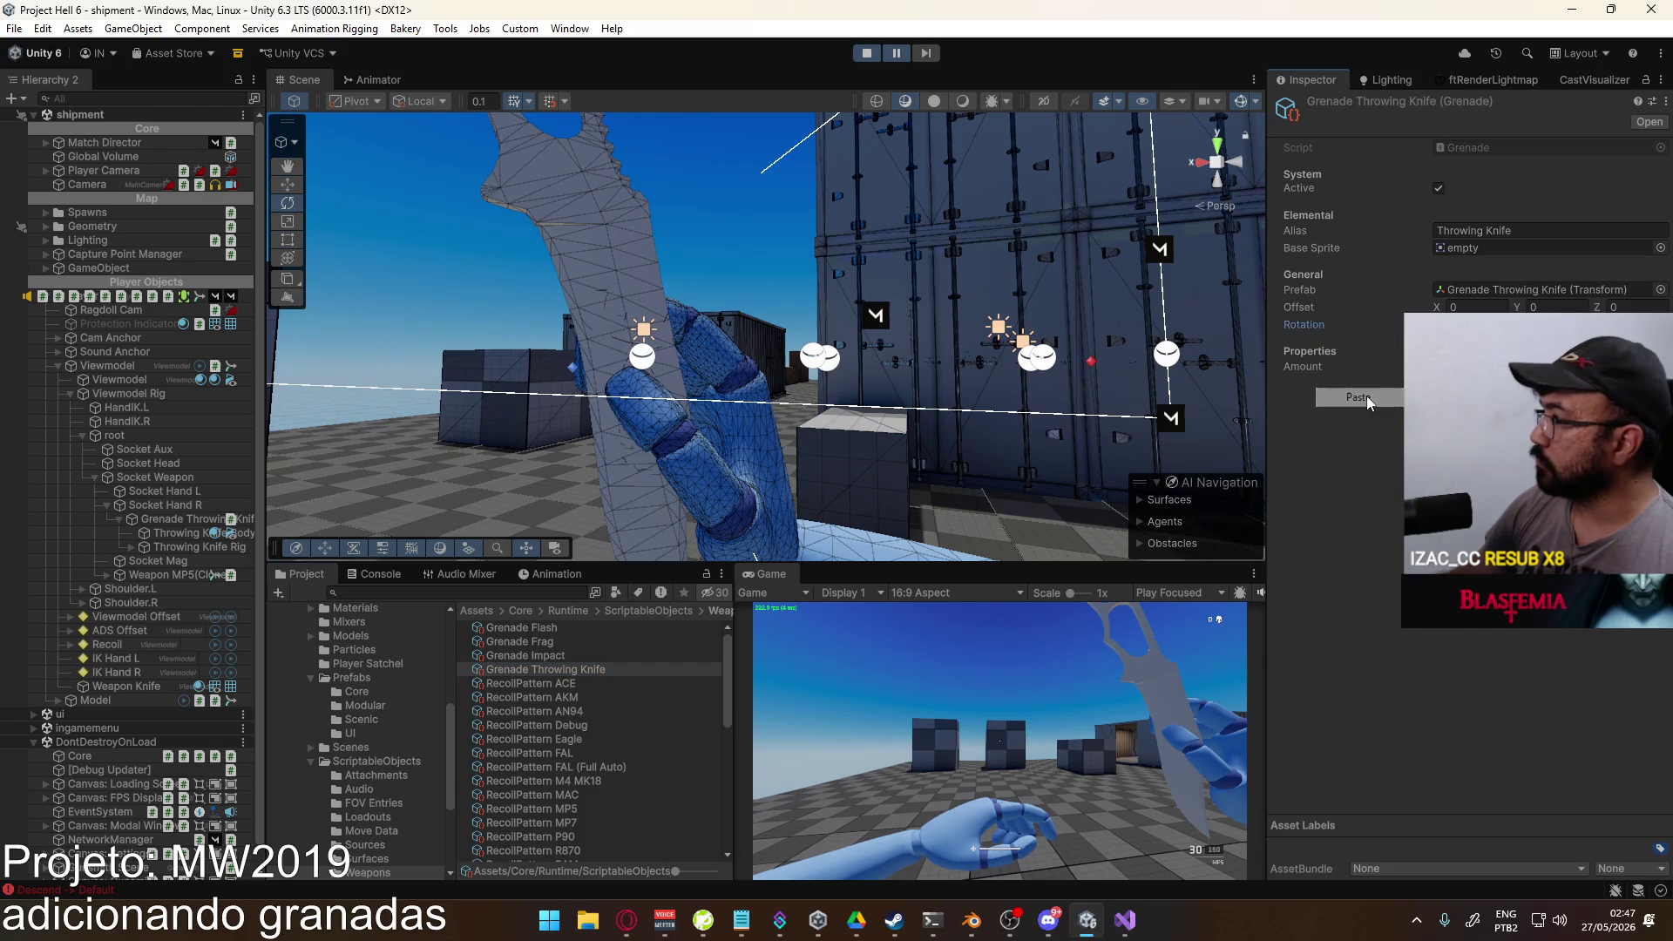
Step: Copy the in-hand knife's Position into the asset's Offset (0.000241, 0.001056, -0.00022)
{"action": "left_click", "coordinate": [613, 244]}
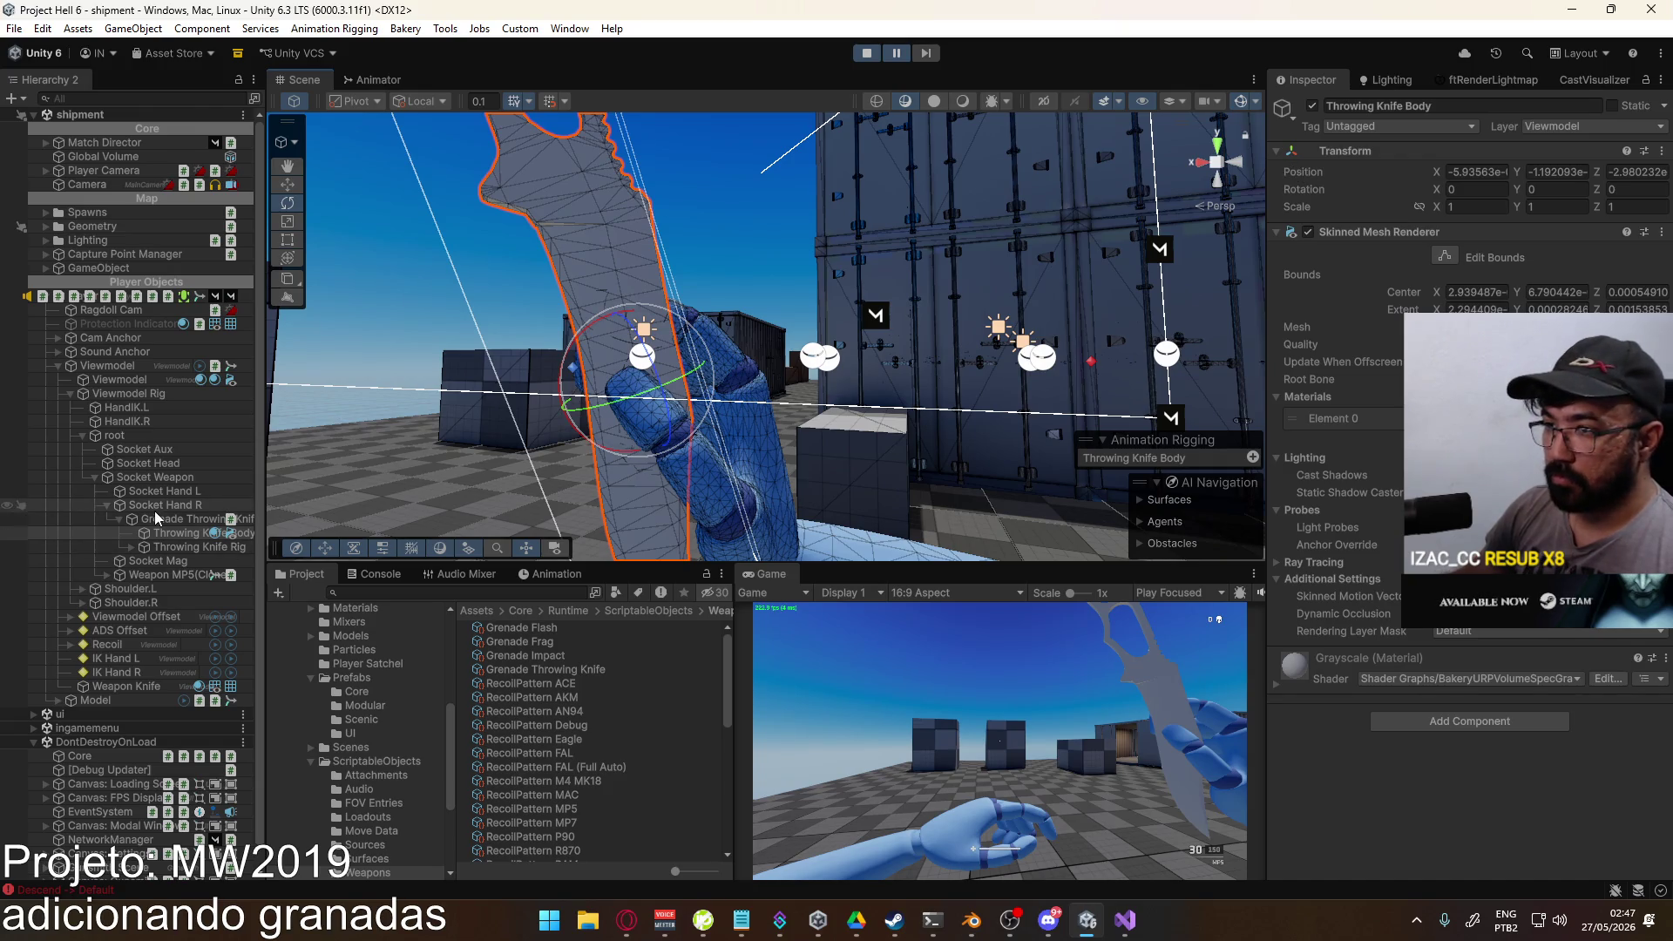
{"action": "key", "text": "ctrl+shift+r"}
{"action": "right_click", "coordinate": [1305, 177]}
{"action": "left_click", "coordinate": [1371, 218]}
{"action": "left_click", "coordinate": [586, 672]}
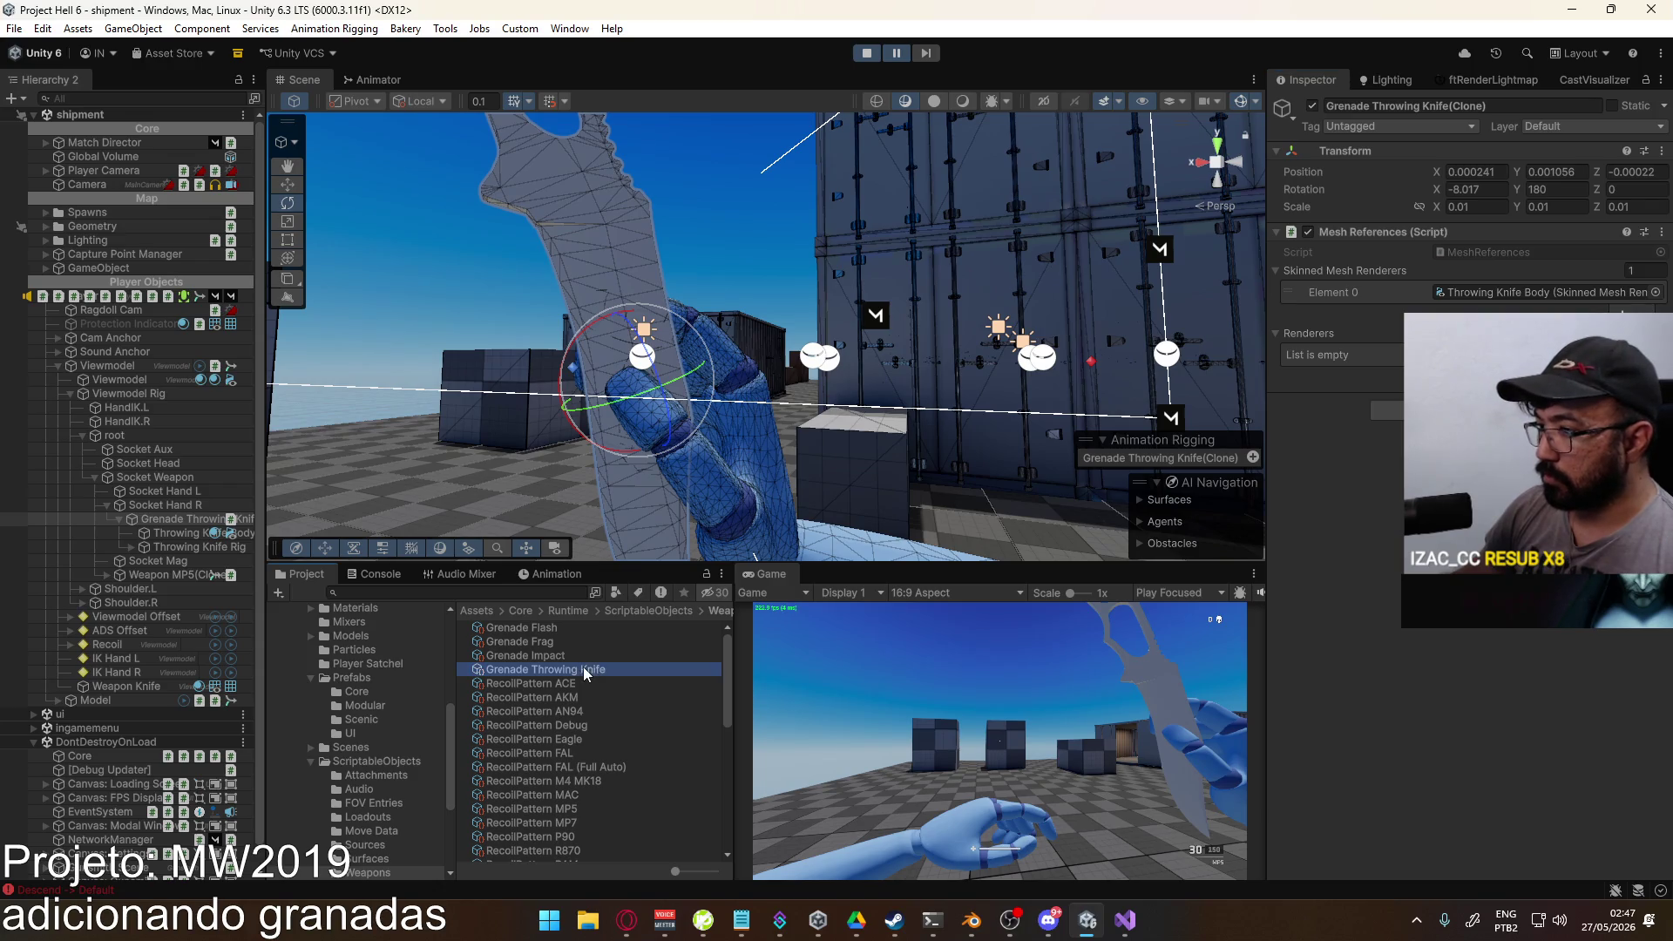
{"action": "right_click", "coordinate": [1323, 302]}
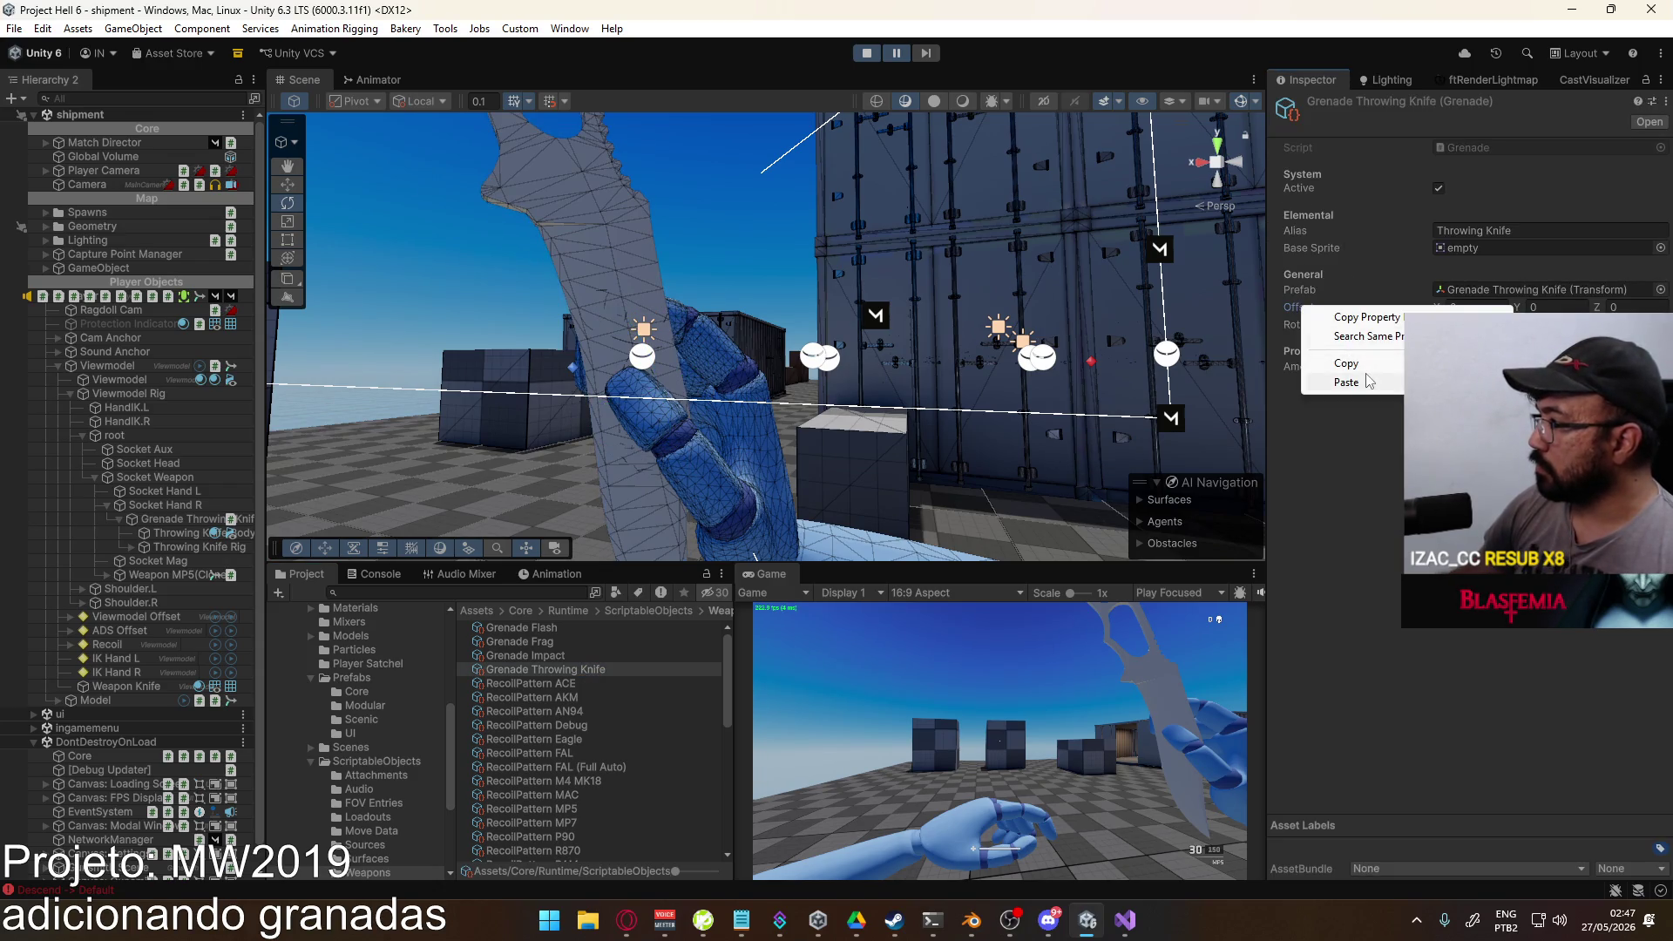
{"action": "left_click", "coordinate": [1366, 384]}
{"action": "left_click", "coordinate": [983, 761]}
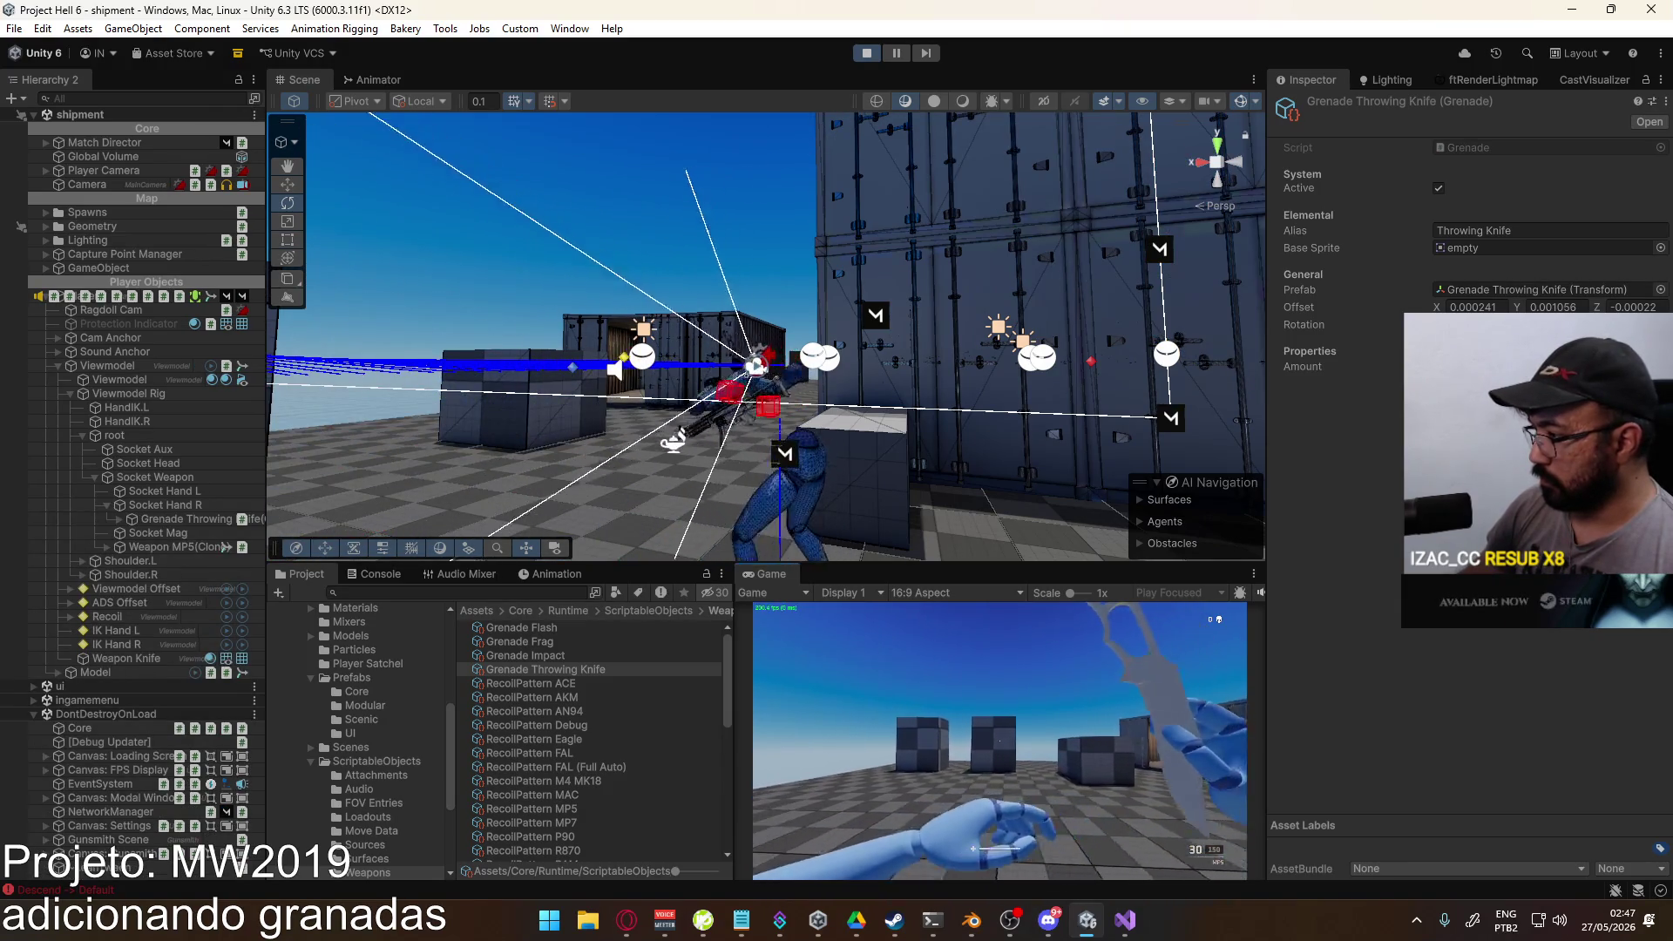
{"action": "key", "text": "g"}
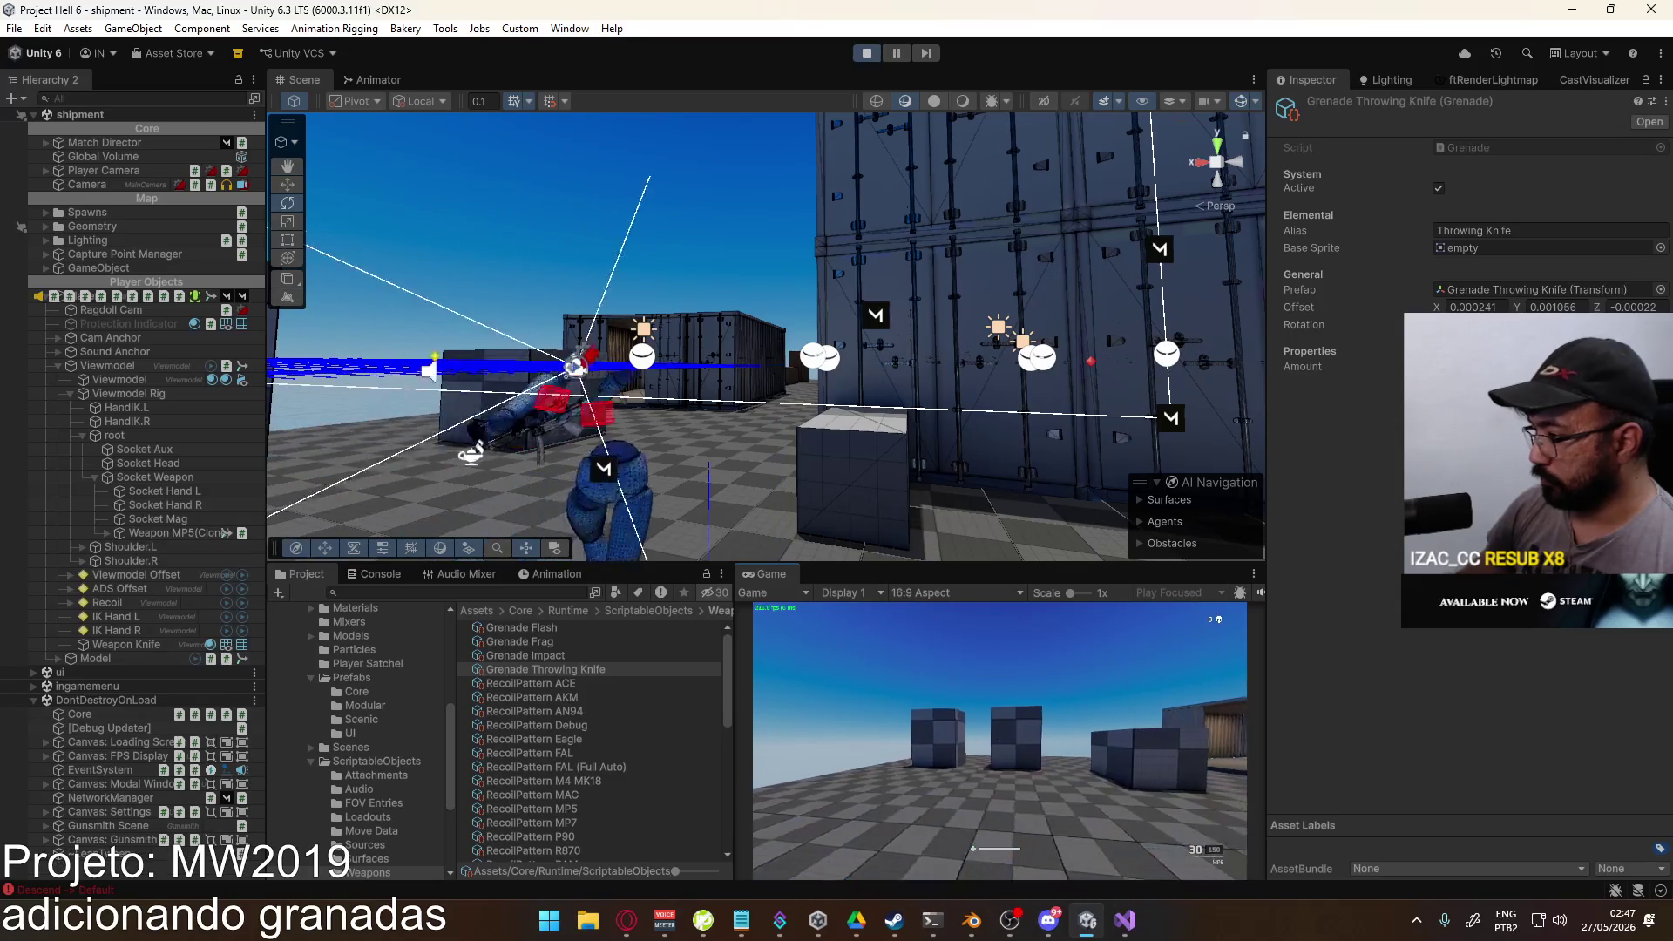
{"action": "key", "text": "a"}
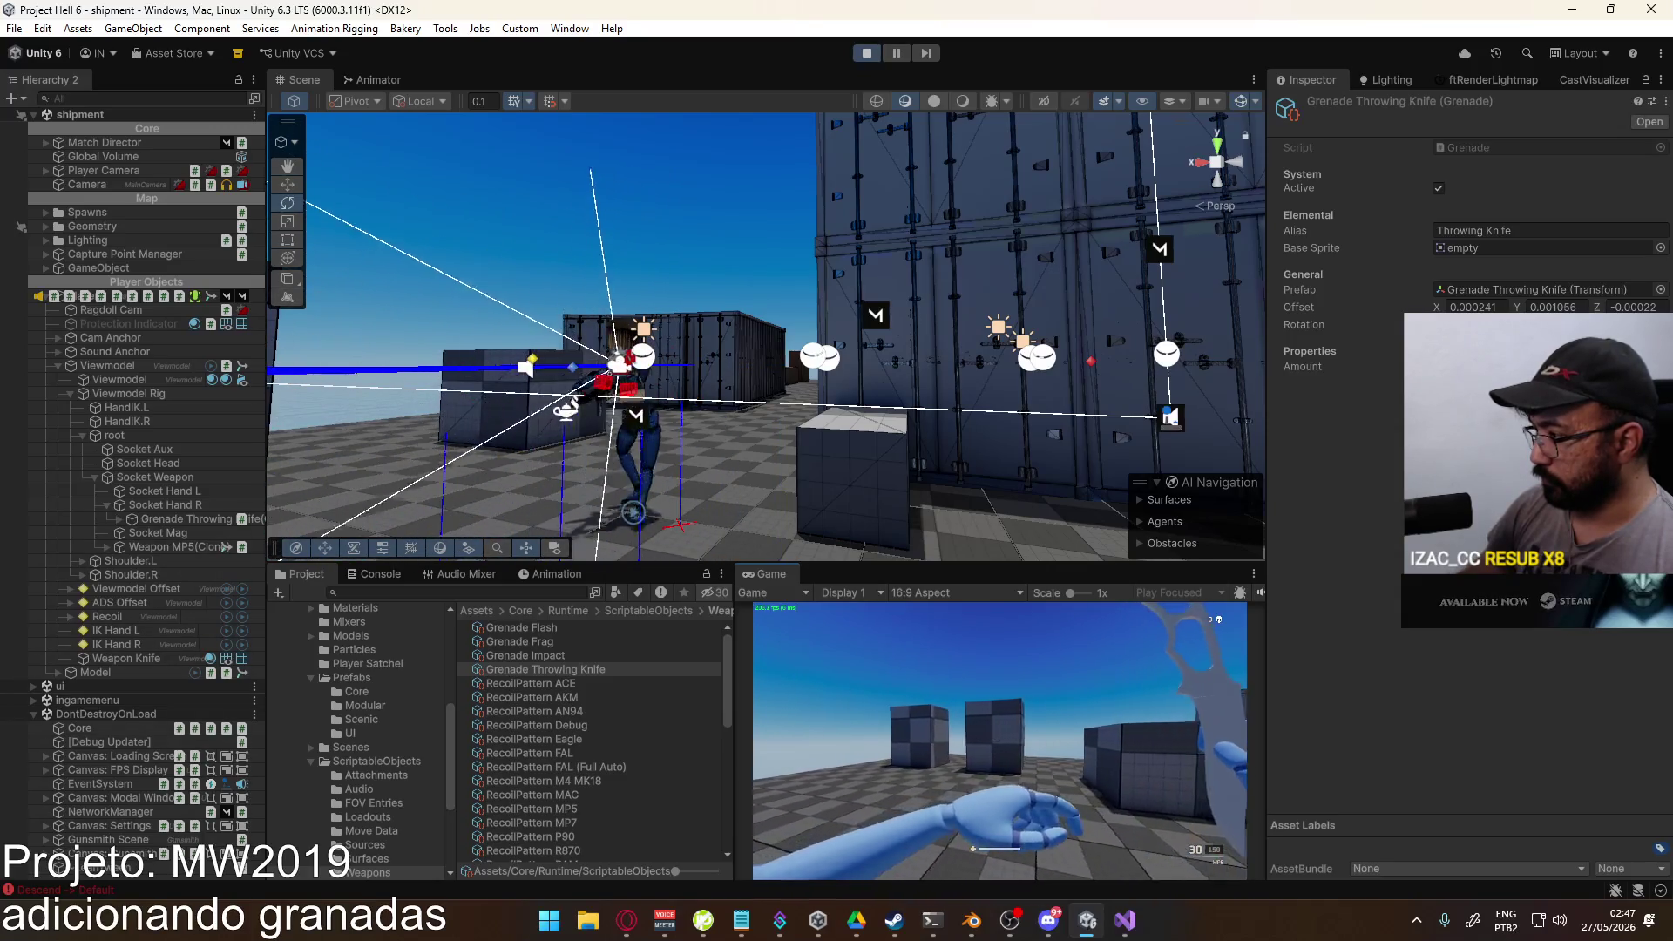
{"action": "key", "text": "d"}
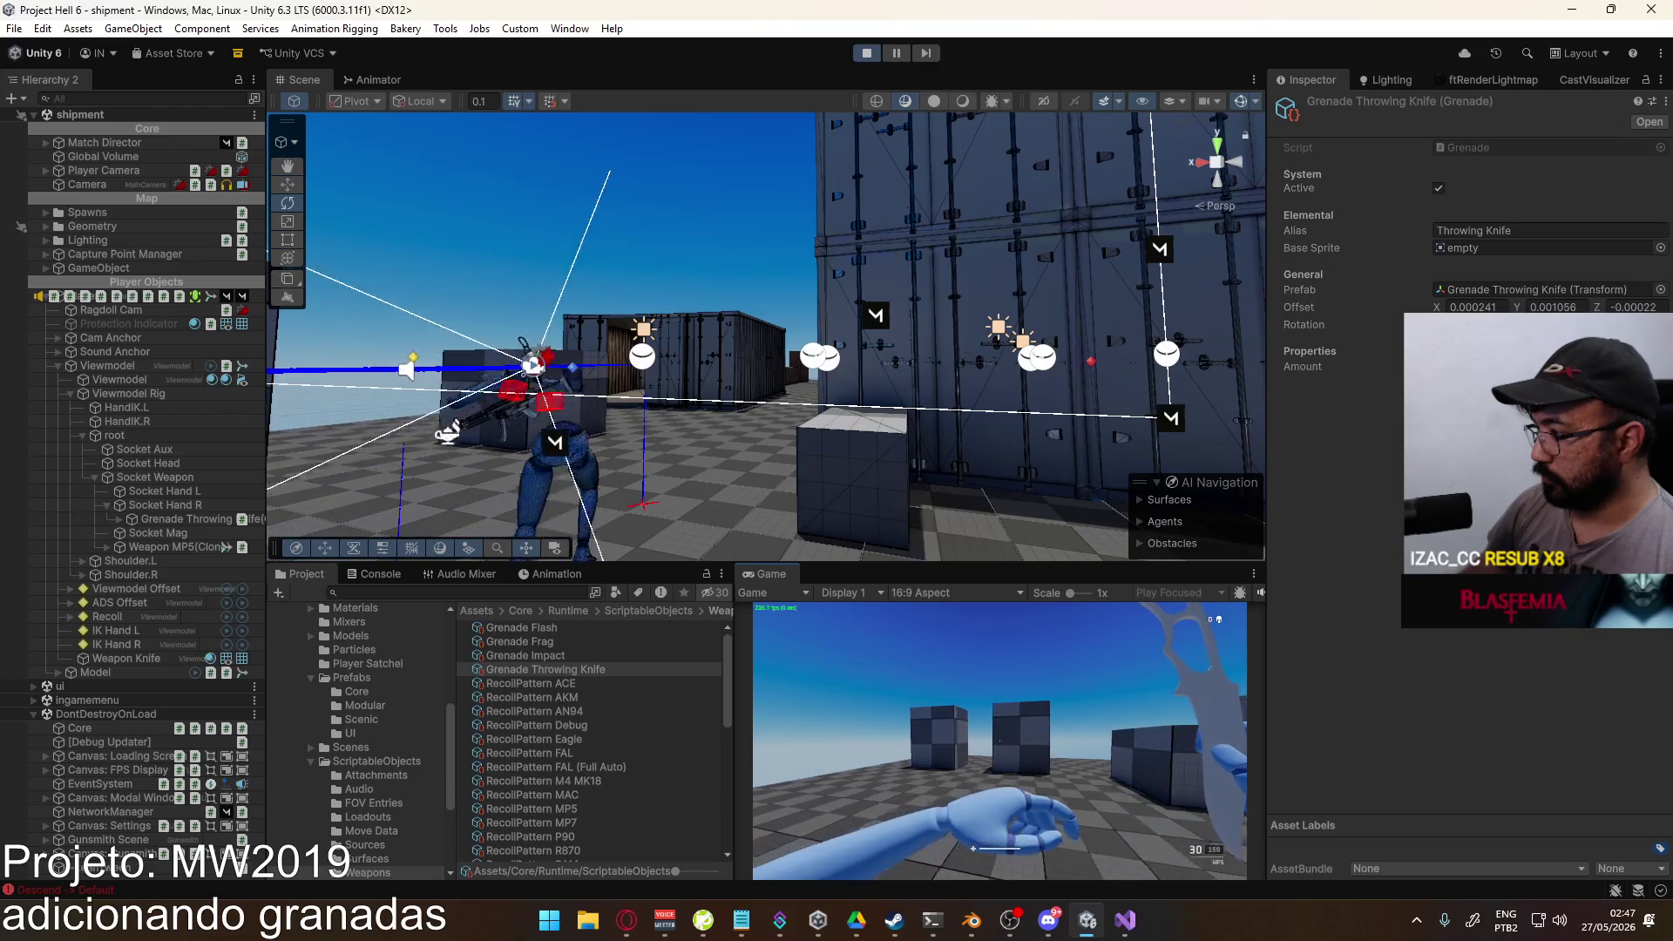
{"action": "key", "text": "w"}
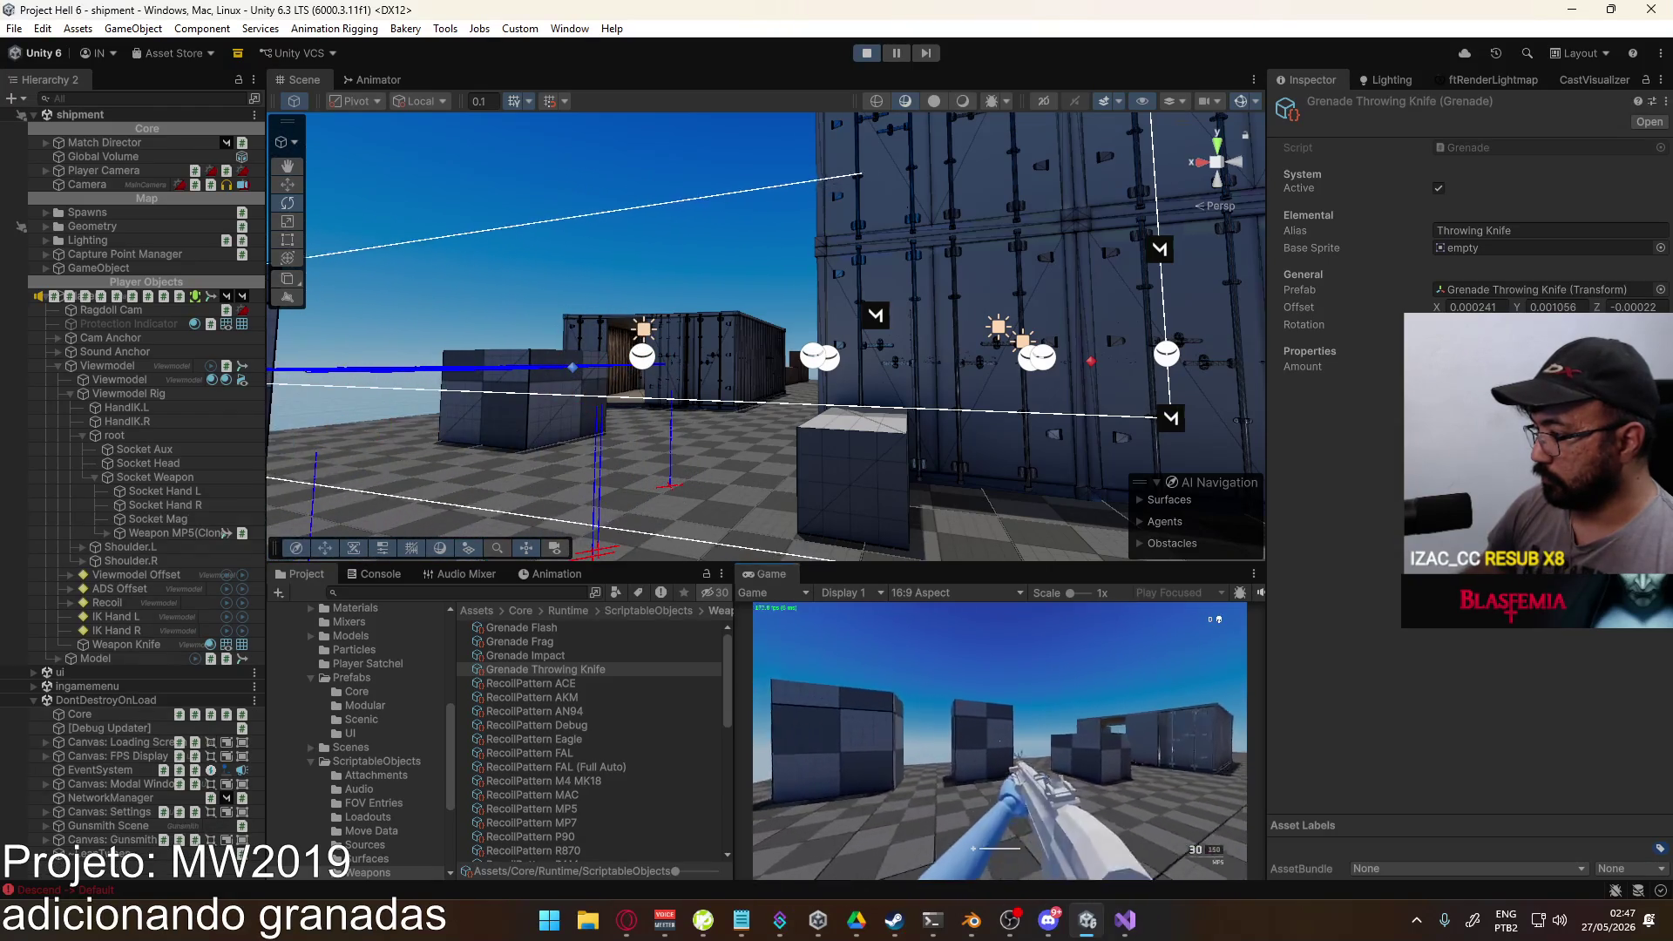
{"action": "key", "text": "d"}
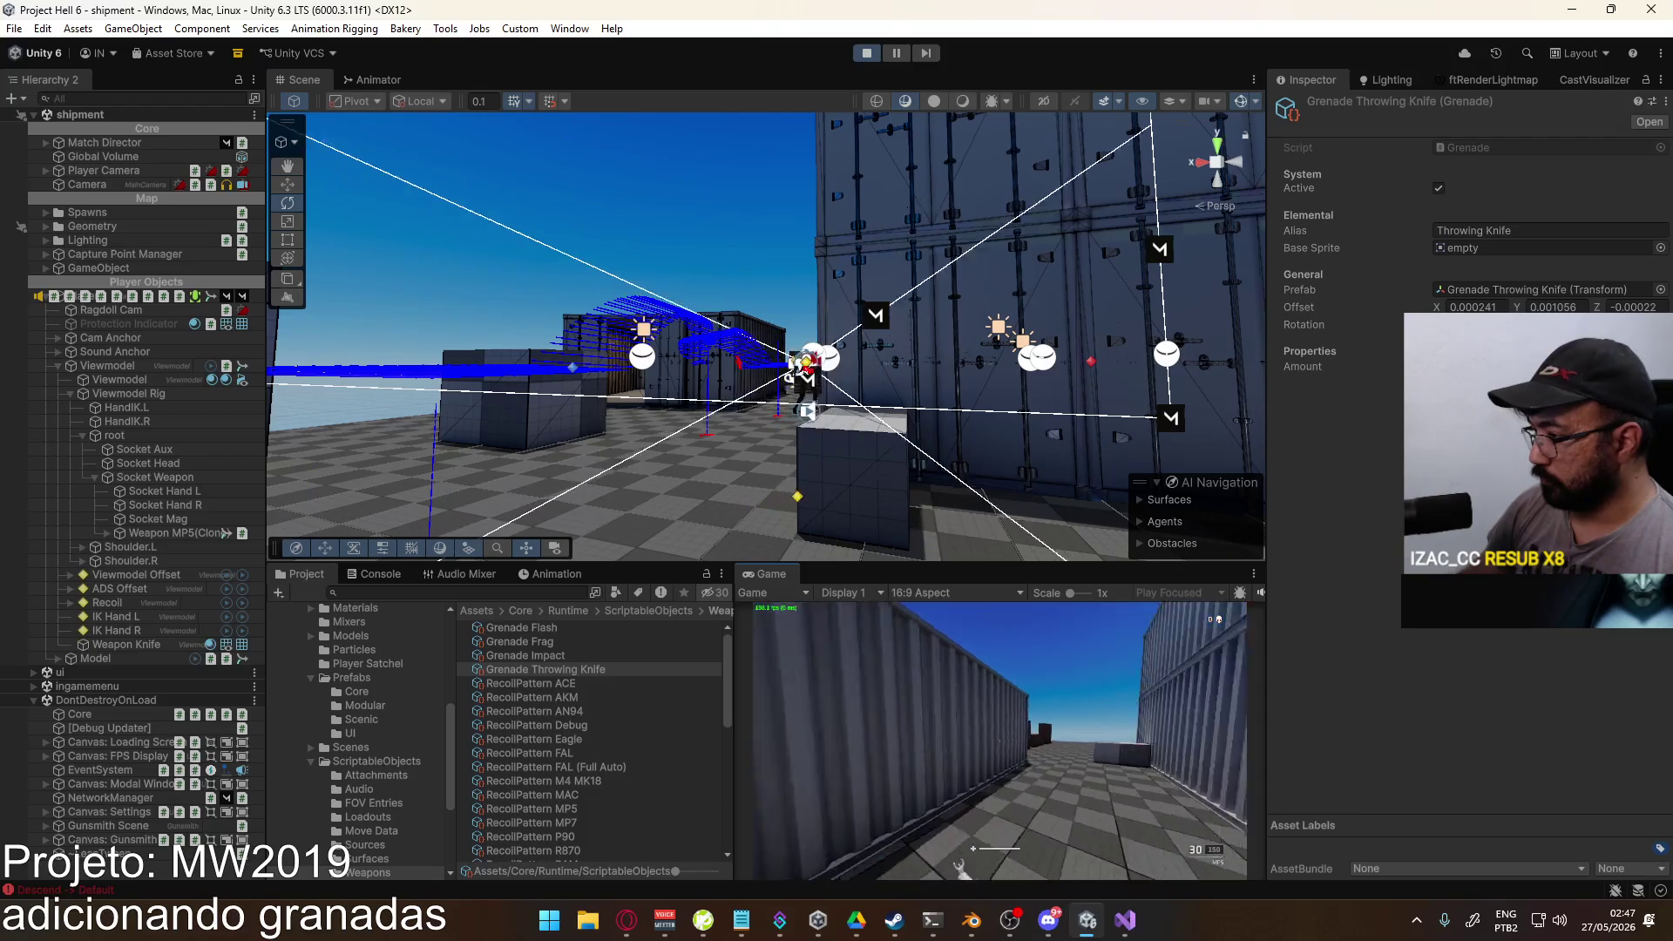
{"action": "key", "text": "super"}
{"action": "left_click", "coordinate": [763, 578]}
{"action": "right_click", "coordinate": [764, 578]}
{"action": "left_click", "coordinate": [810, 631]}
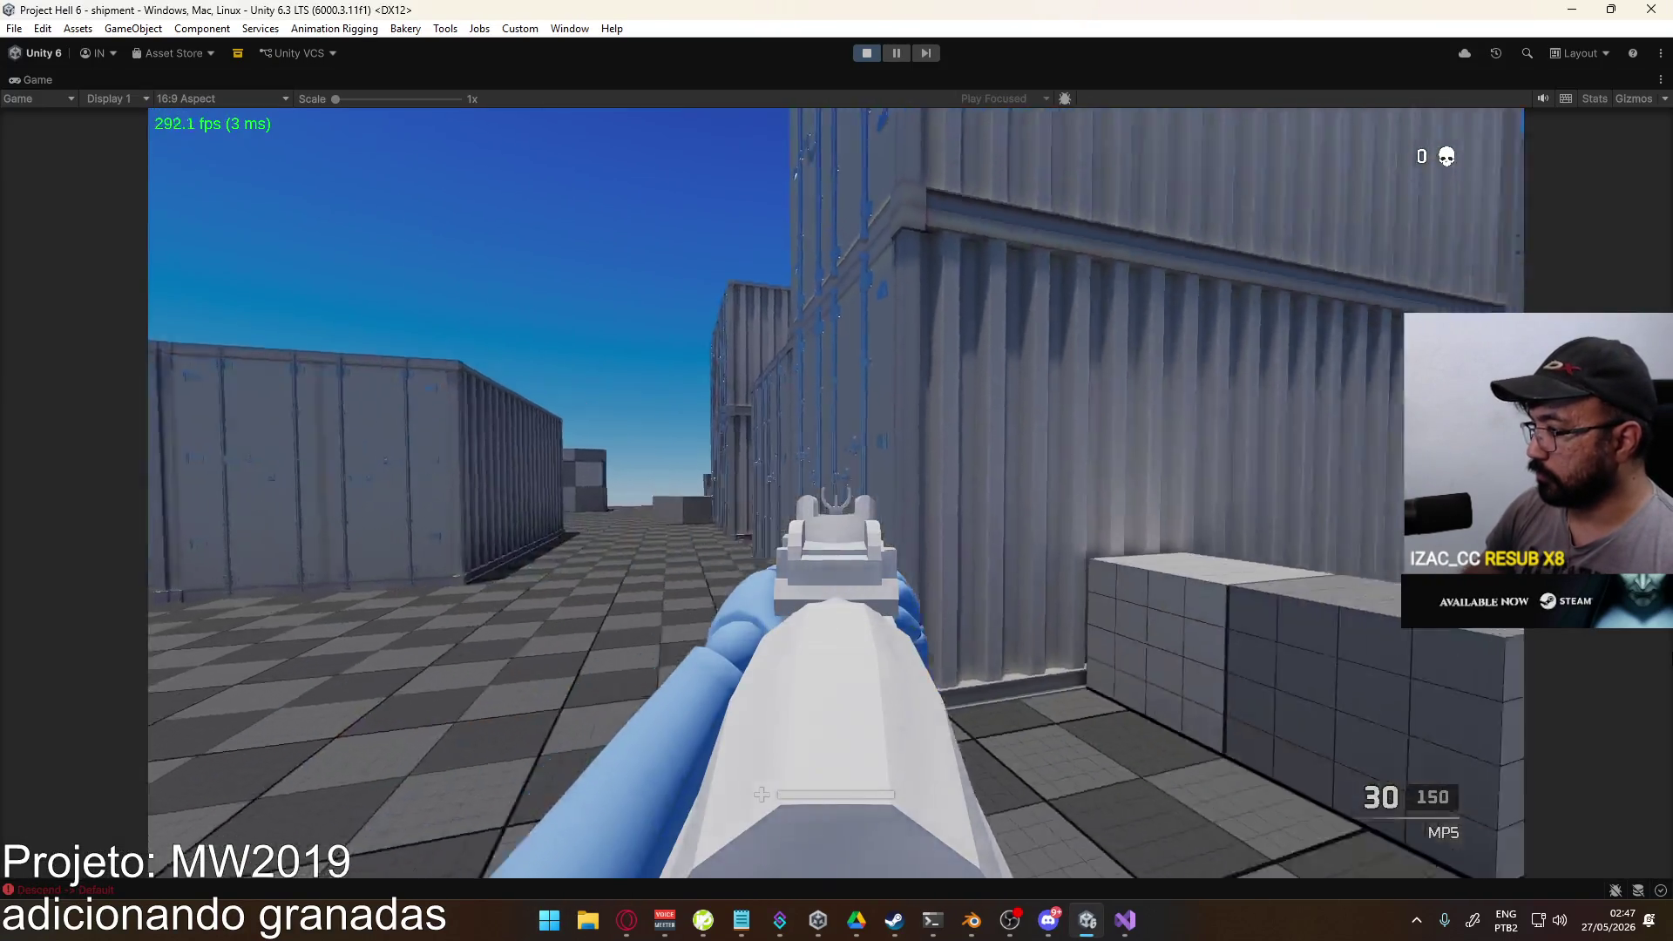
{"action": "key", "text": "g"}
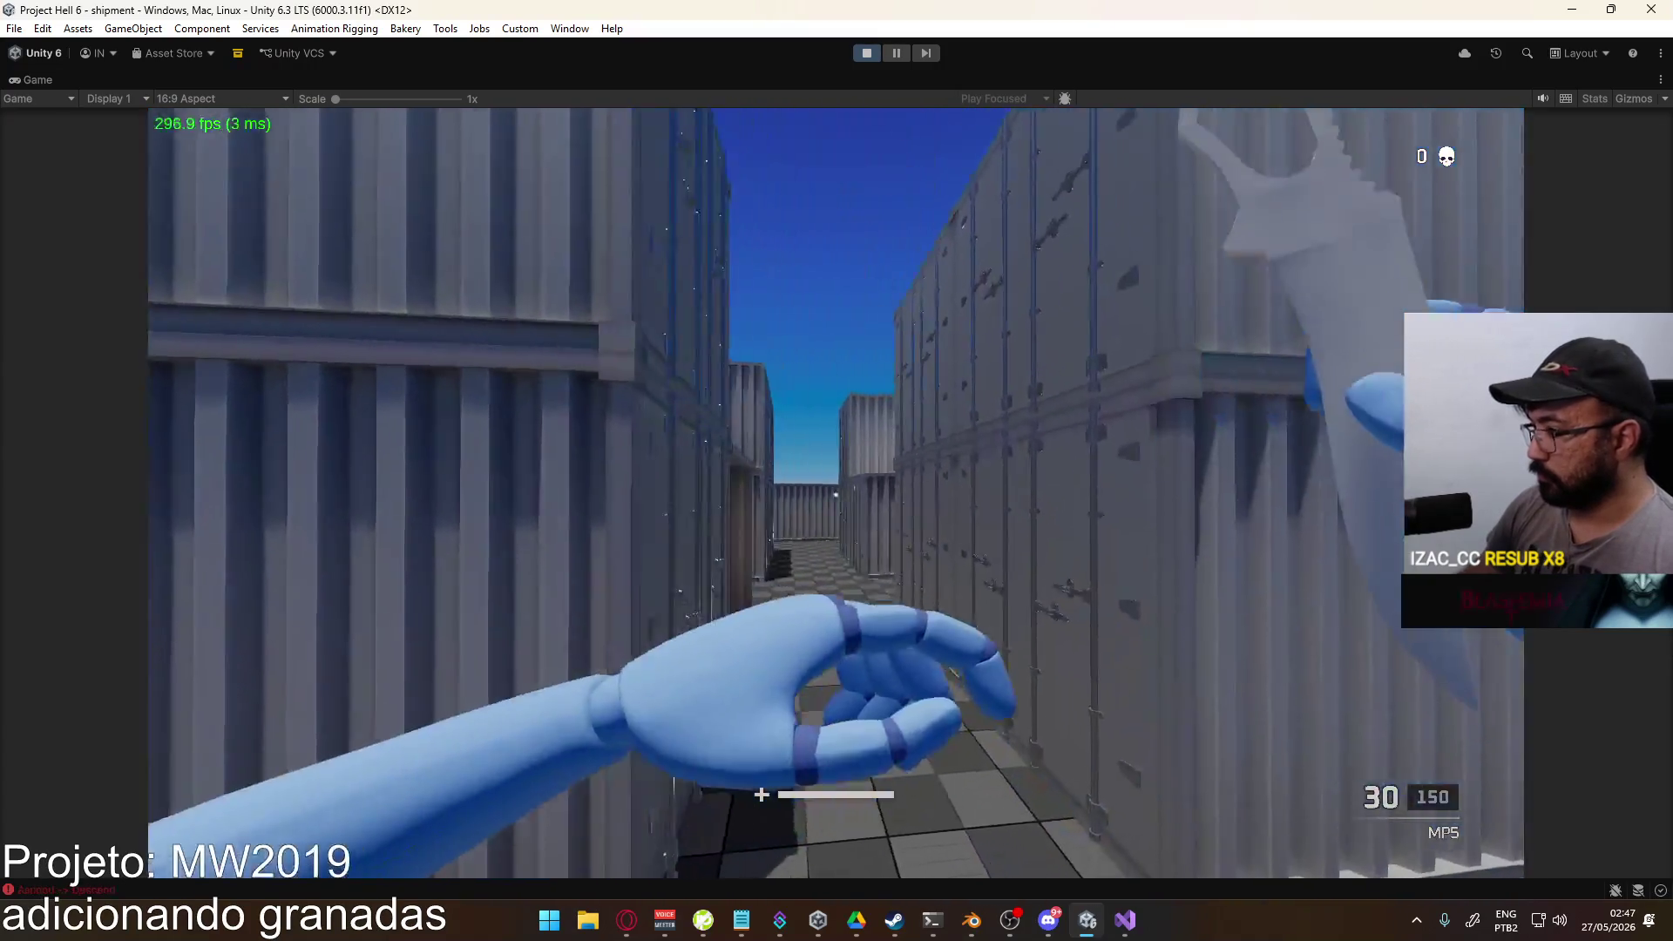
{"action": "key", "text": "shift+space"}
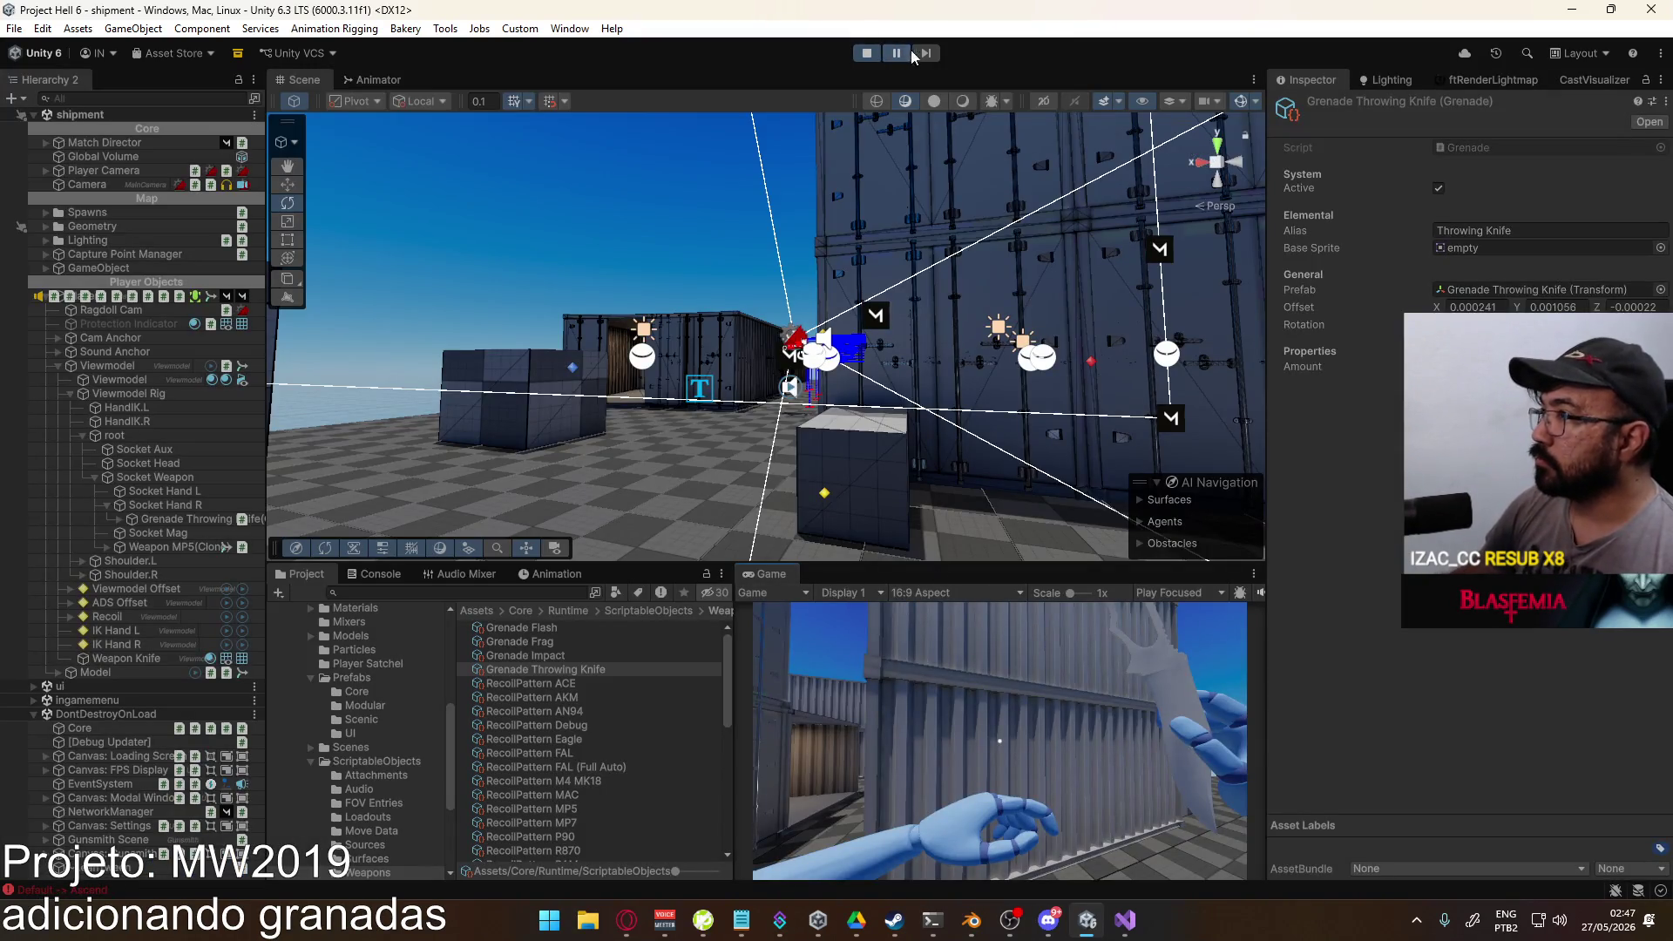
{"action": "left_click", "coordinate": [926, 53]}
{"action": "left_click", "coordinate": [929, 53]}
{"action": "left_click", "coordinate": [928, 54]}
{"action": "left_click", "coordinate": [929, 53]}
{"action": "left_click", "coordinate": [928, 52]}
{"action": "left_click", "coordinate": [928, 52]}
{"action": "left_click", "coordinate": [928, 53]}
{"action": "left_click", "coordinate": [929, 53]}
{"action": "left_click", "coordinate": [926, 53]}
{"action": "left_click", "coordinate": [924, 54]}
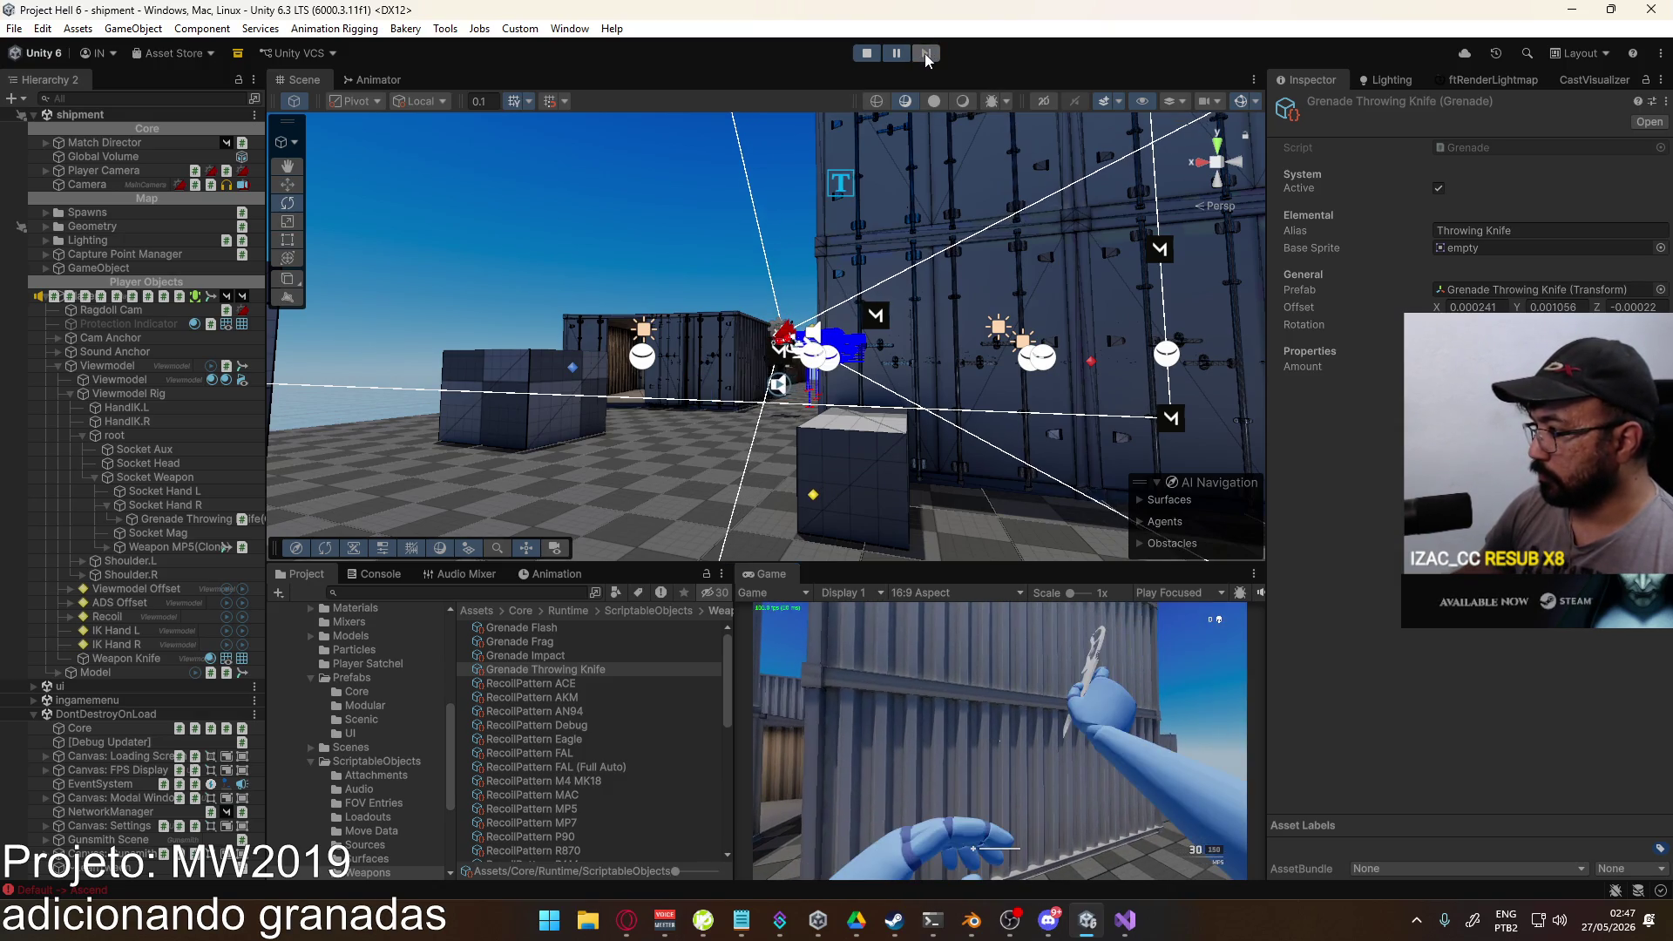
{"action": "right_click", "coordinate": [769, 580]}
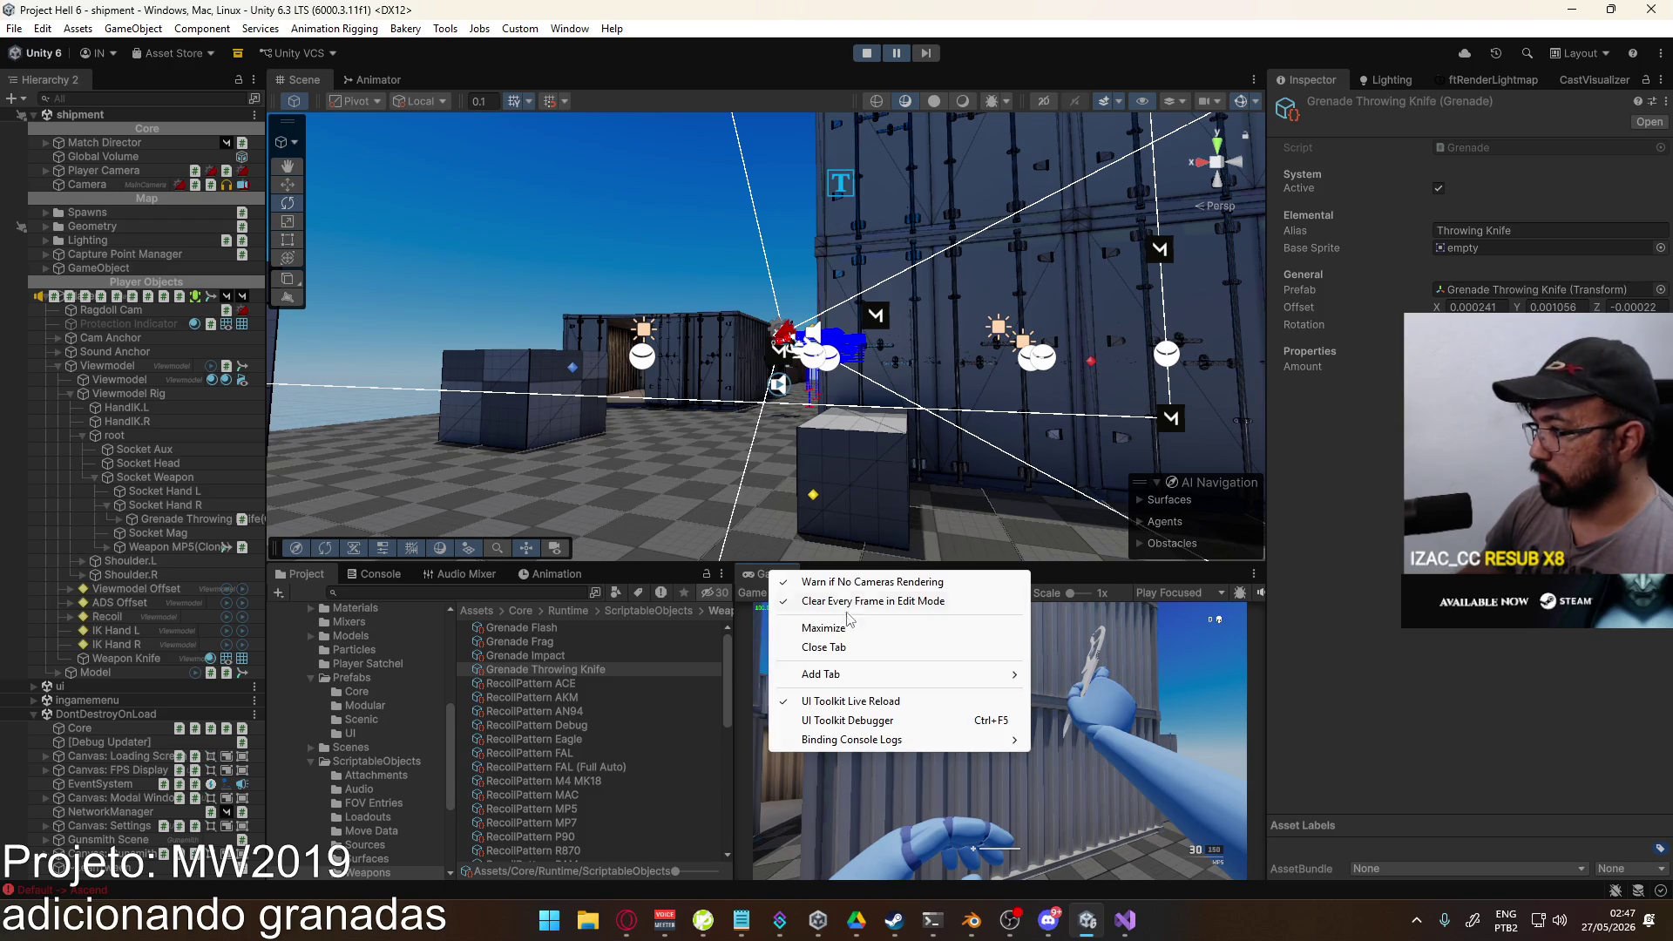
{"action": "left_click", "coordinate": [798, 586]}
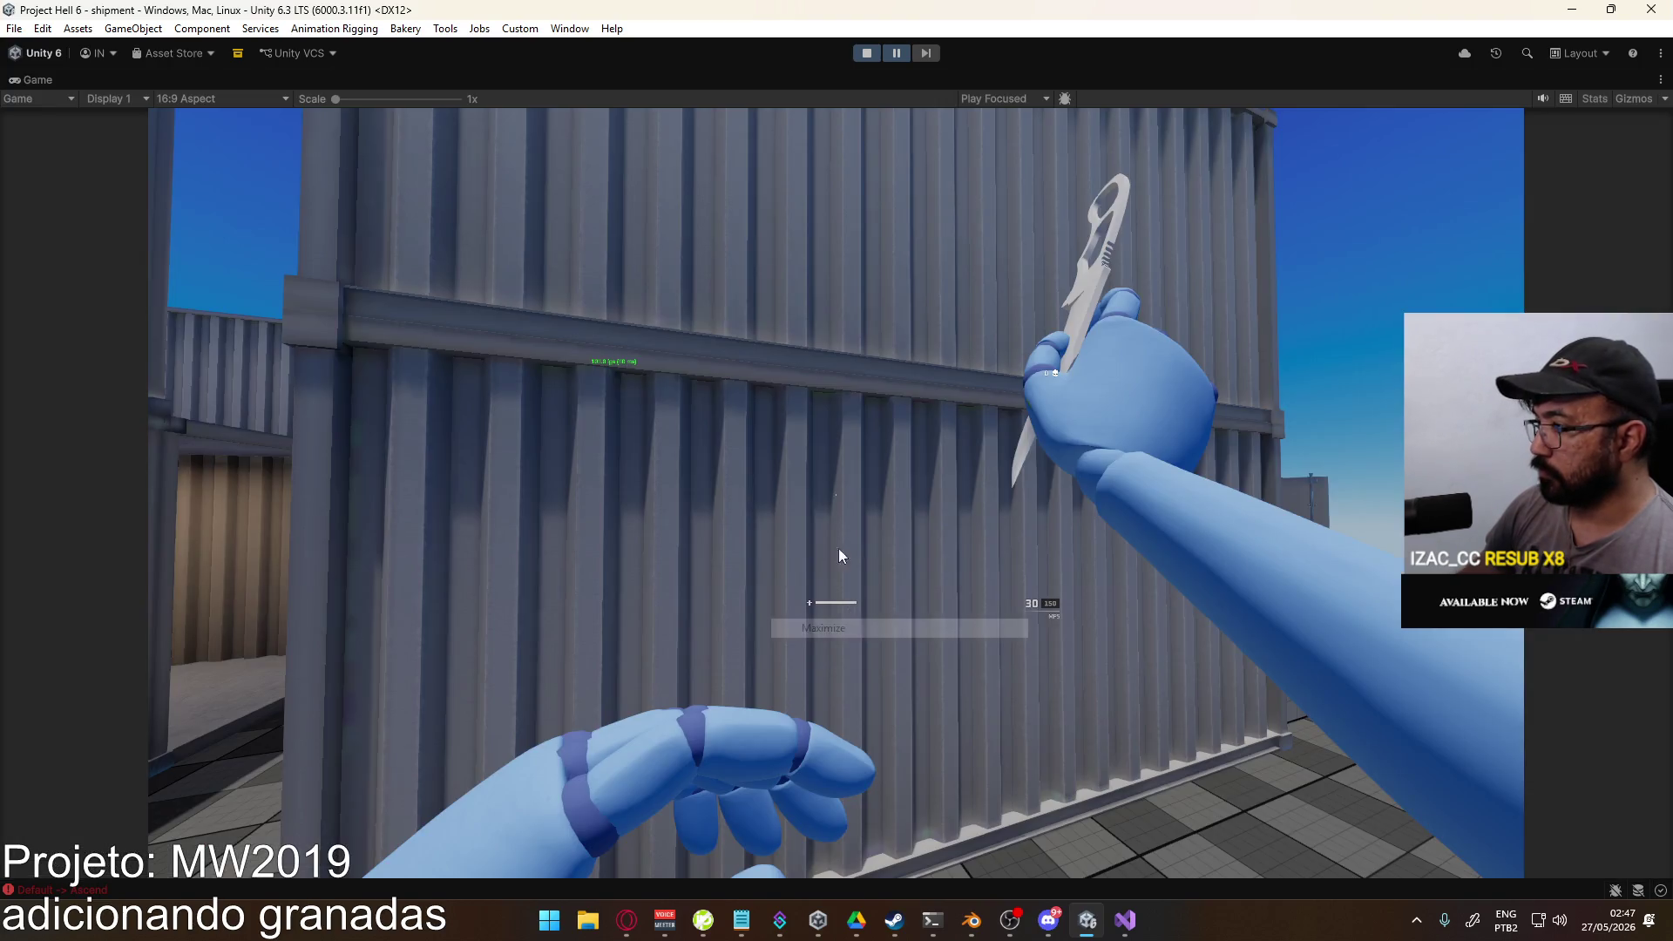
{"action": "left_click", "coordinate": [929, 55]}
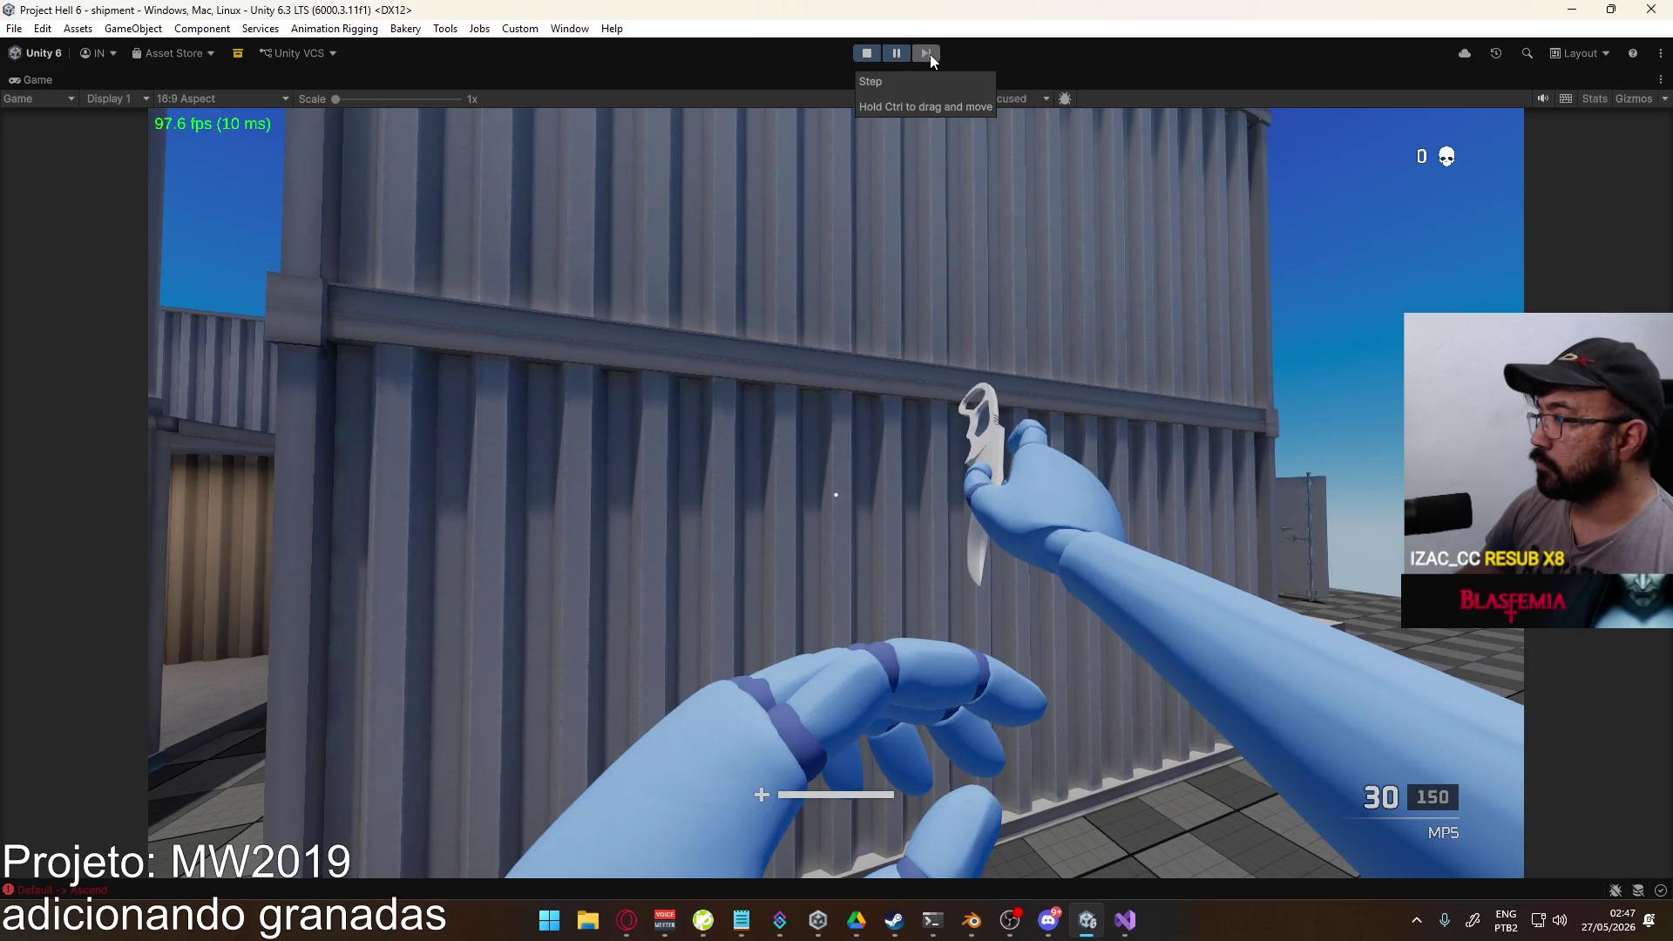
{"action": "left_click", "coordinate": [929, 54]}
{"action": "left_click", "coordinate": [929, 54]}
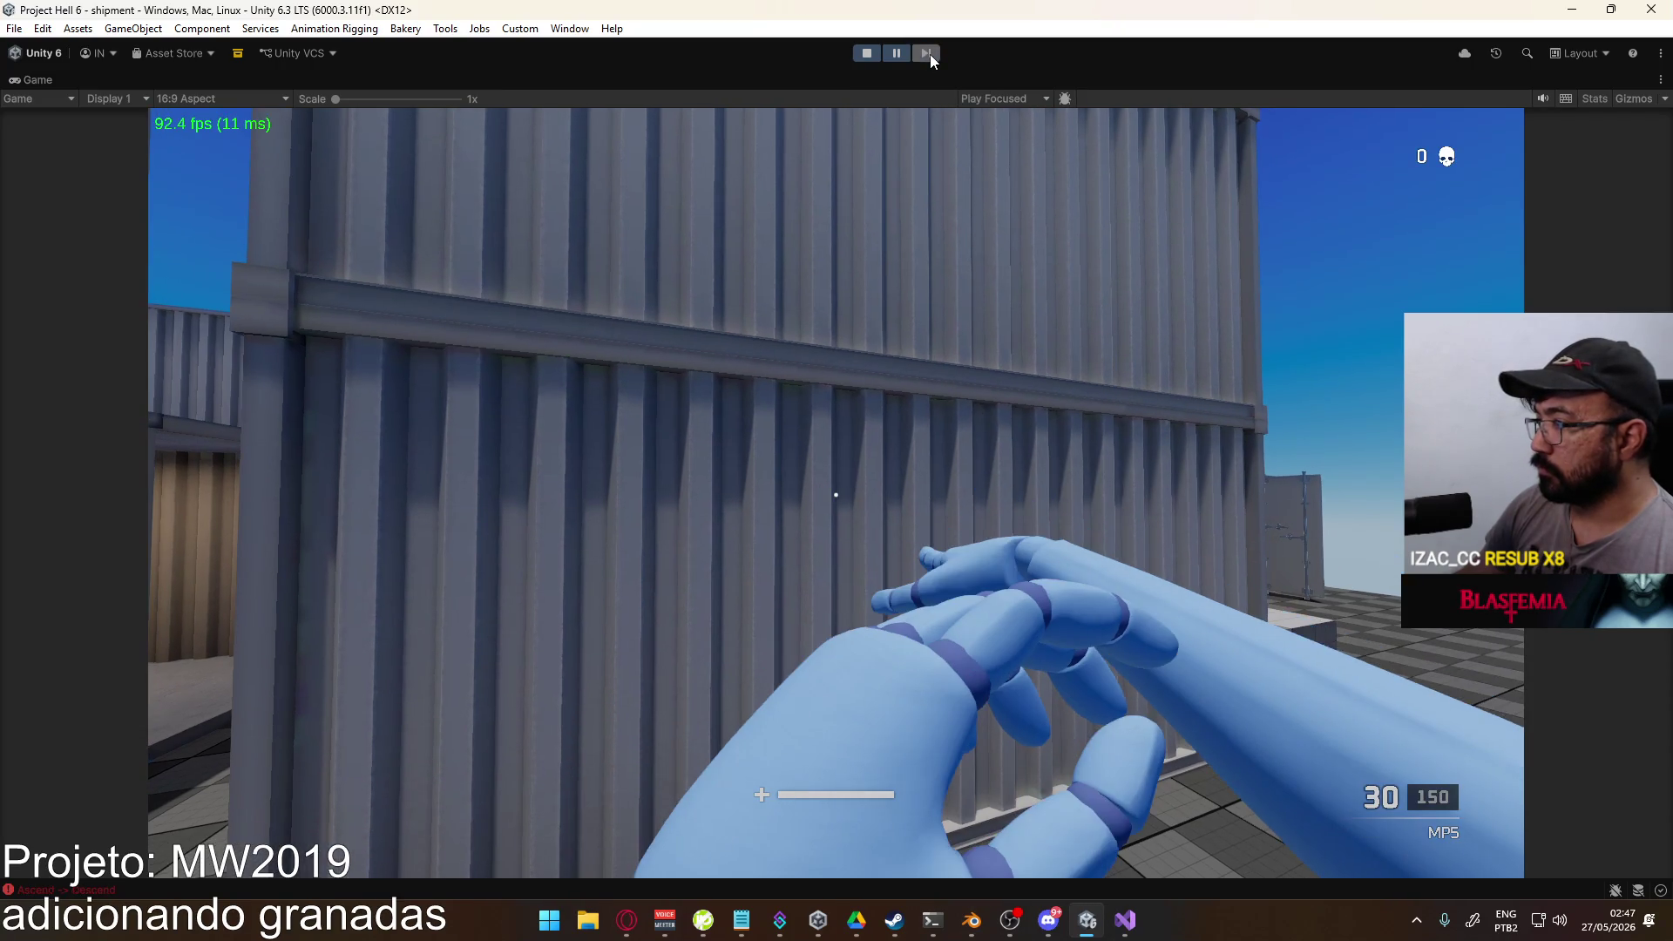
{"action": "left_click", "coordinate": [929, 54]}
{"action": "left_click", "coordinate": [929, 54]}
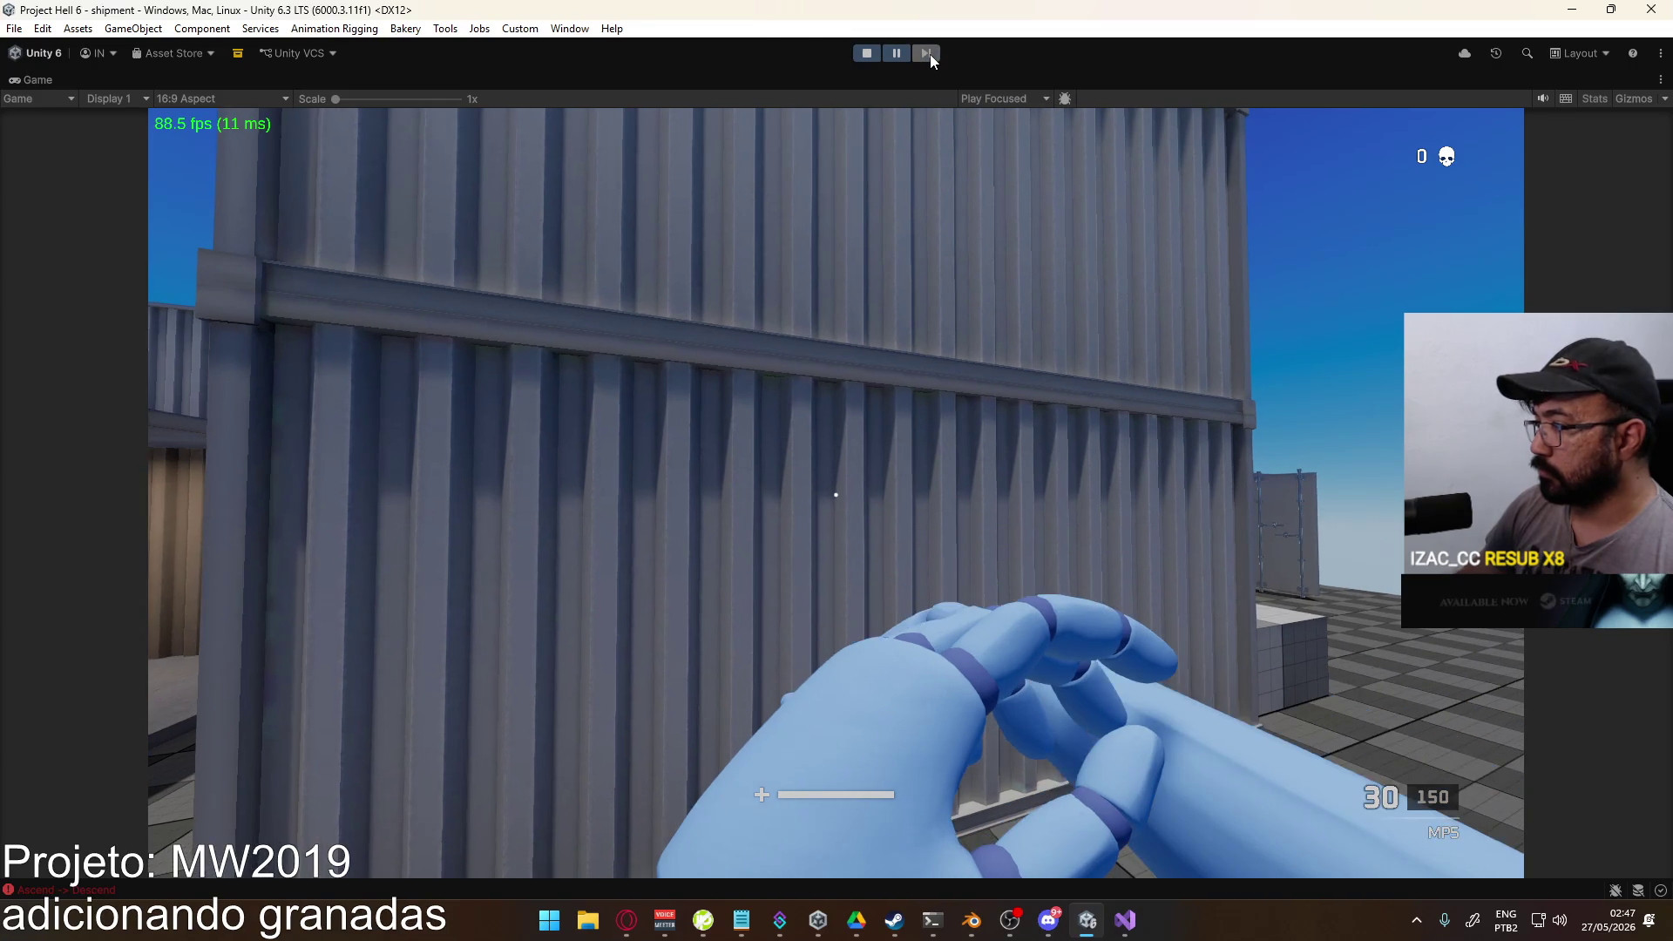
{"action": "left_click", "coordinate": [929, 54]}
{"action": "left_click", "coordinate": [929, 54]}
{"action": "left_click", "coordinate": [929, 54]}
{"action": "key", "text": "ctrl+shift+p"}
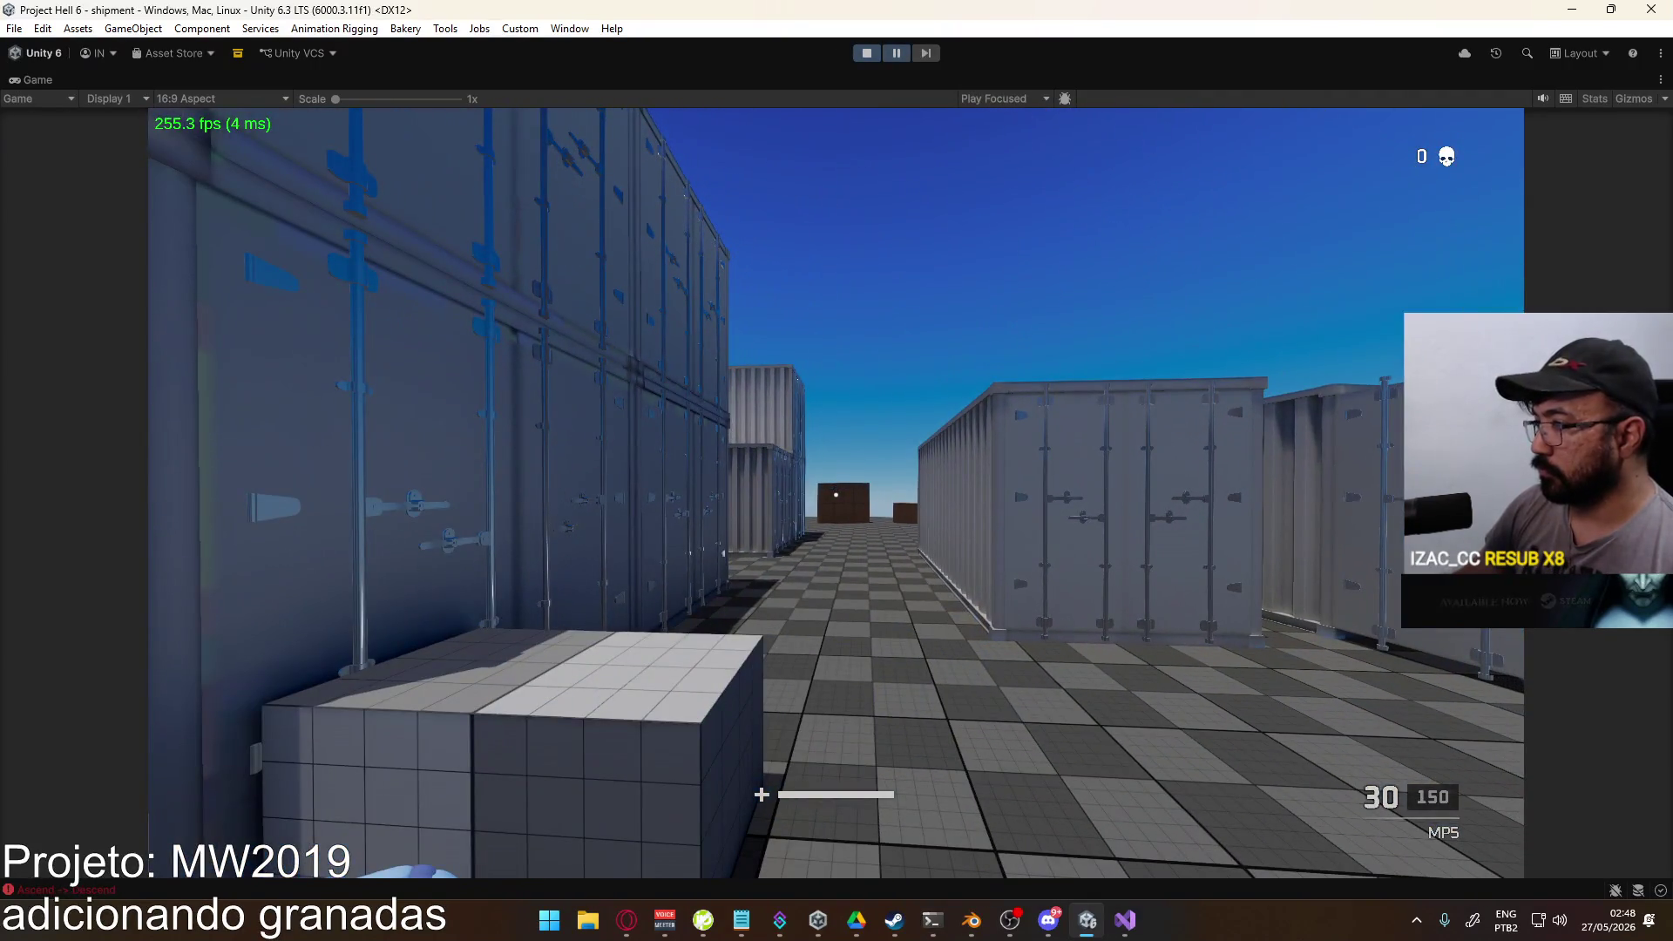
{"action": "key", "text": "super"}
{"action": "left_click", "coordinate": [936, 49]}
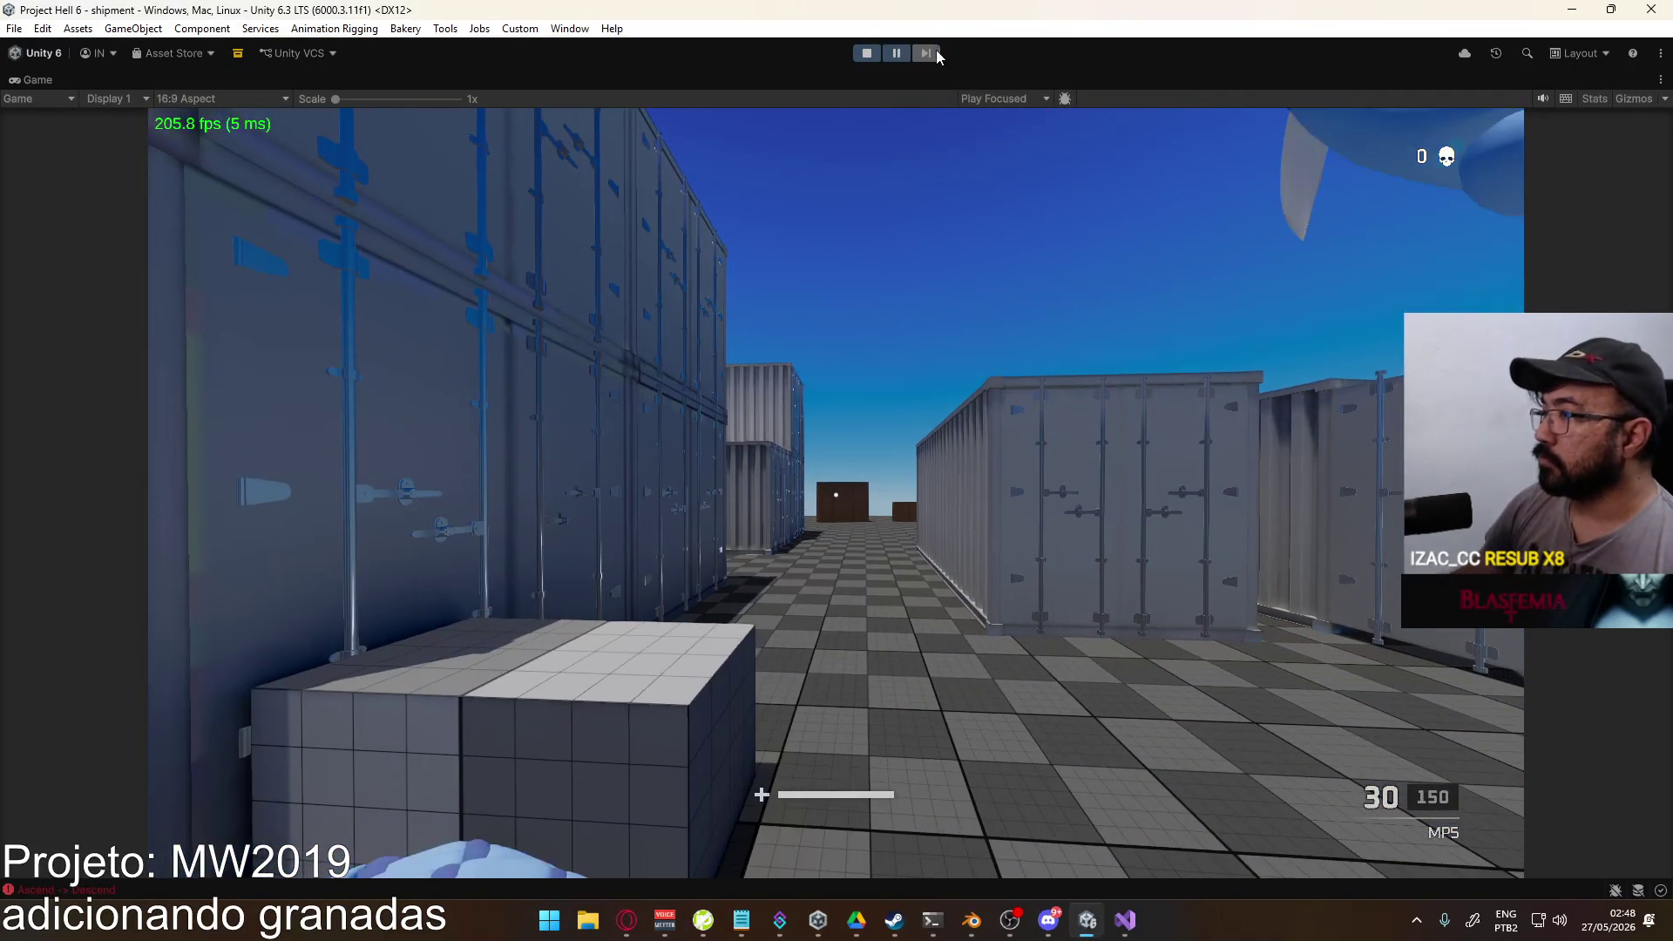
{"action": "left_click", "coordinate": [936, 50]}
{"action": "left_click", "coordinate": [936, 50]}
{"action": "left_click", "coordinate": [927, 53]}
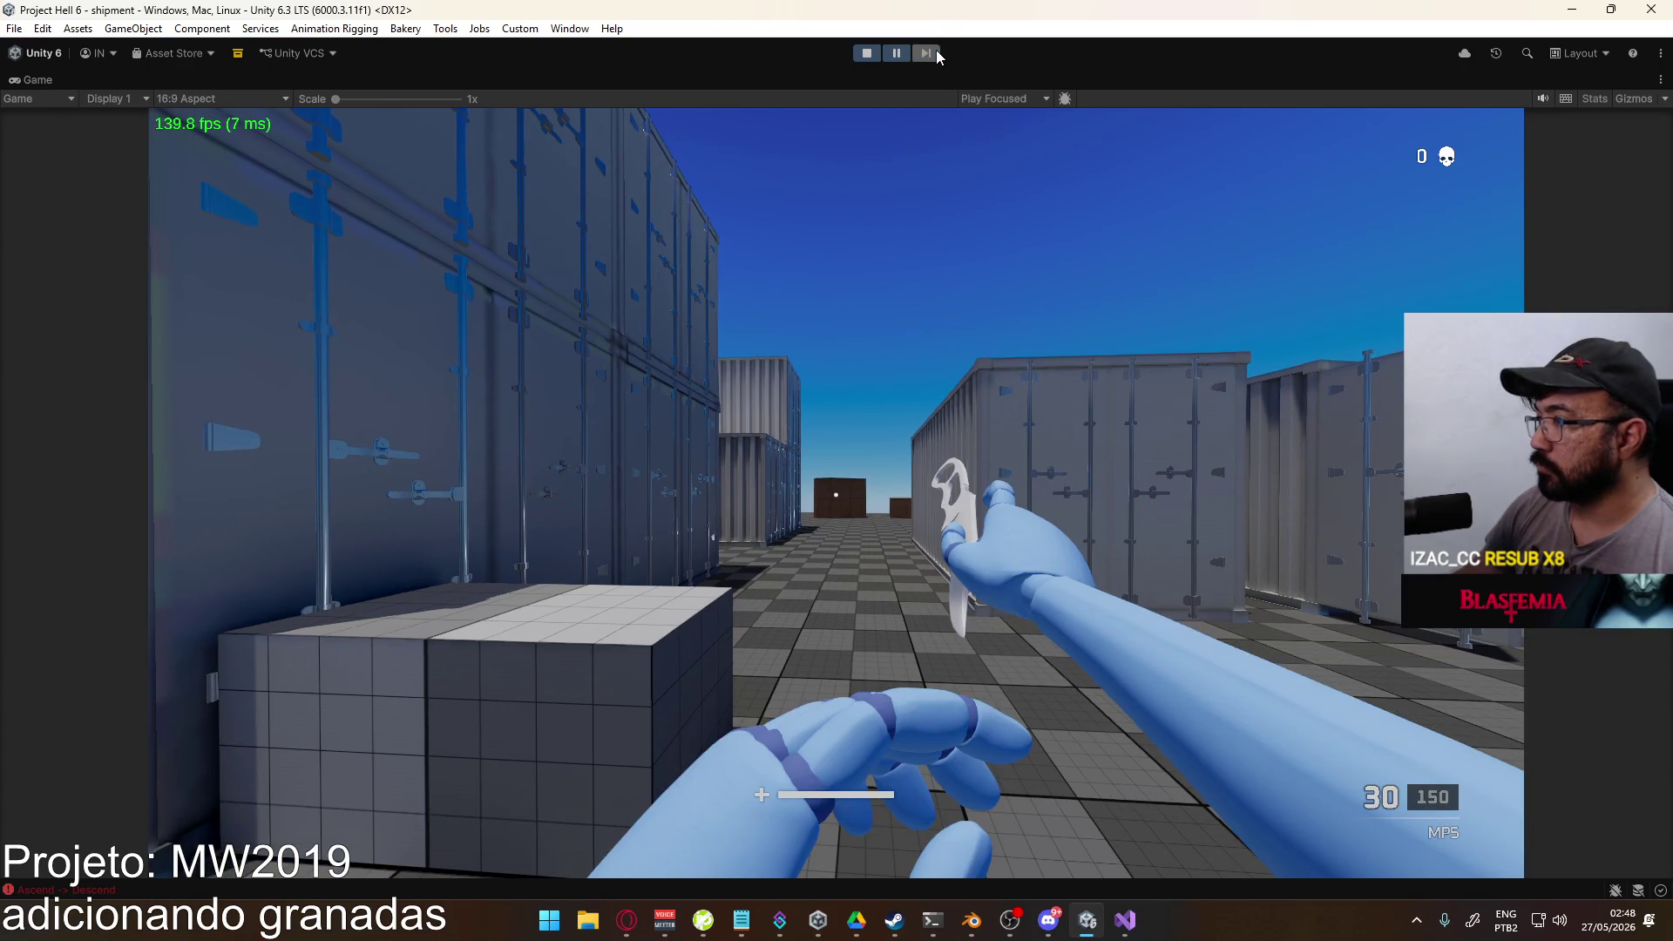
{"action": "left_click", "coordinate": [928, 54]}
{"action": "left_click", "coordinate": [928, 53]}
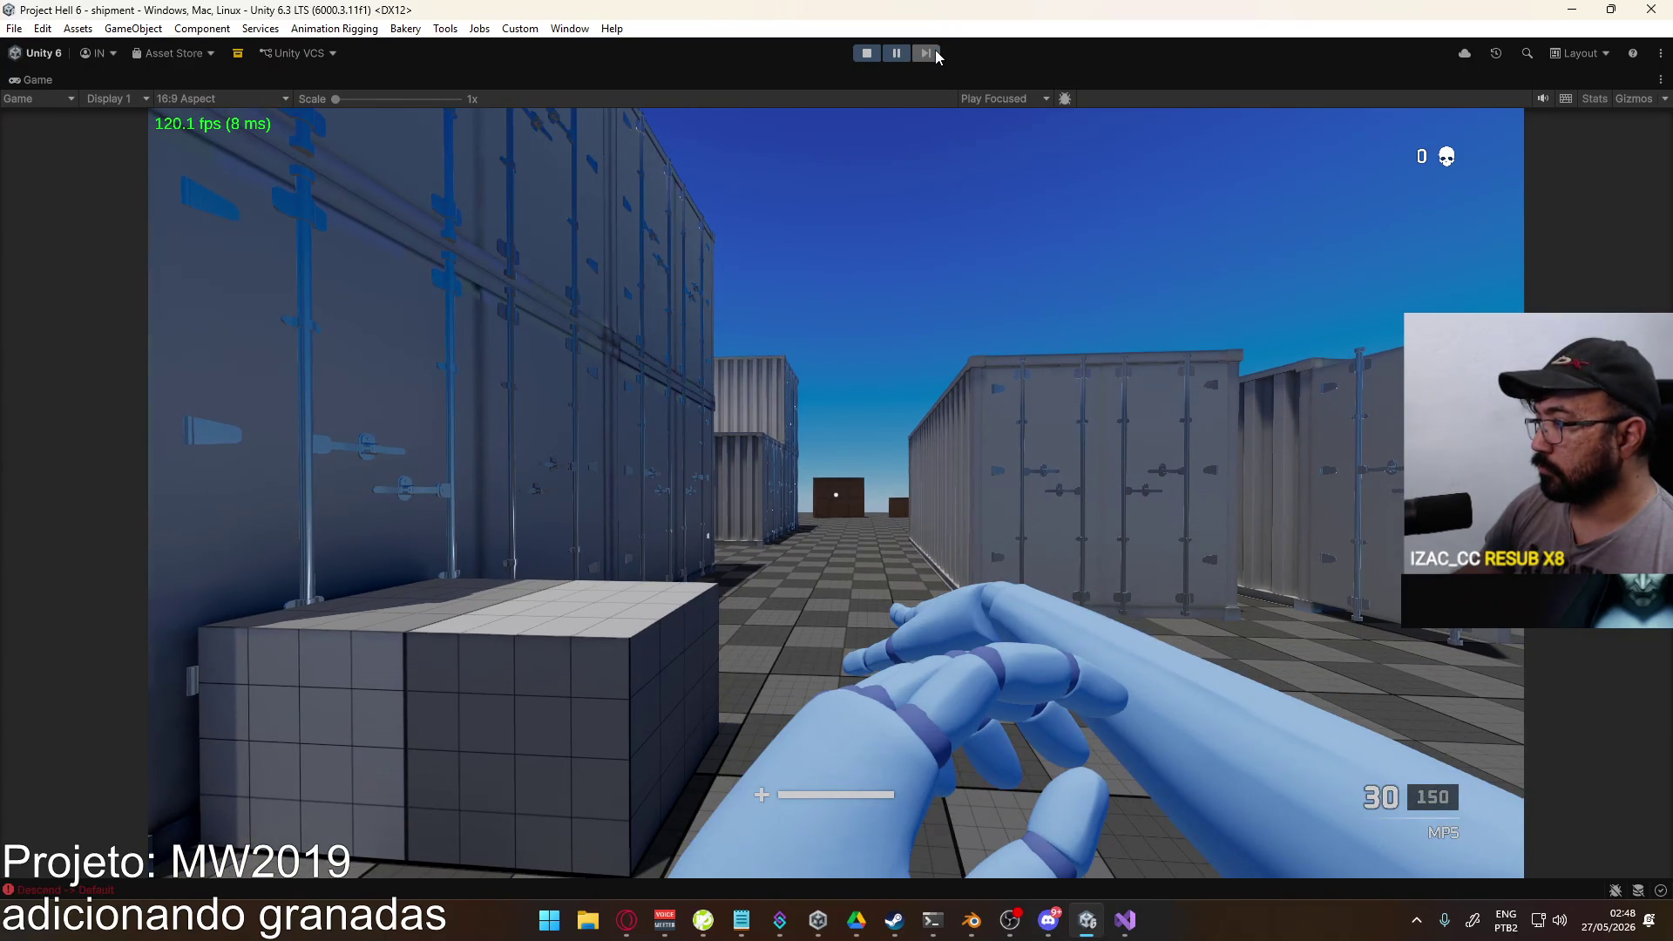
{"action": "left_click", "coordinate": [934, 54]}
{"action": "left_click", "coordinate": [934, 53]}
{"action": "key", "text": "super"}
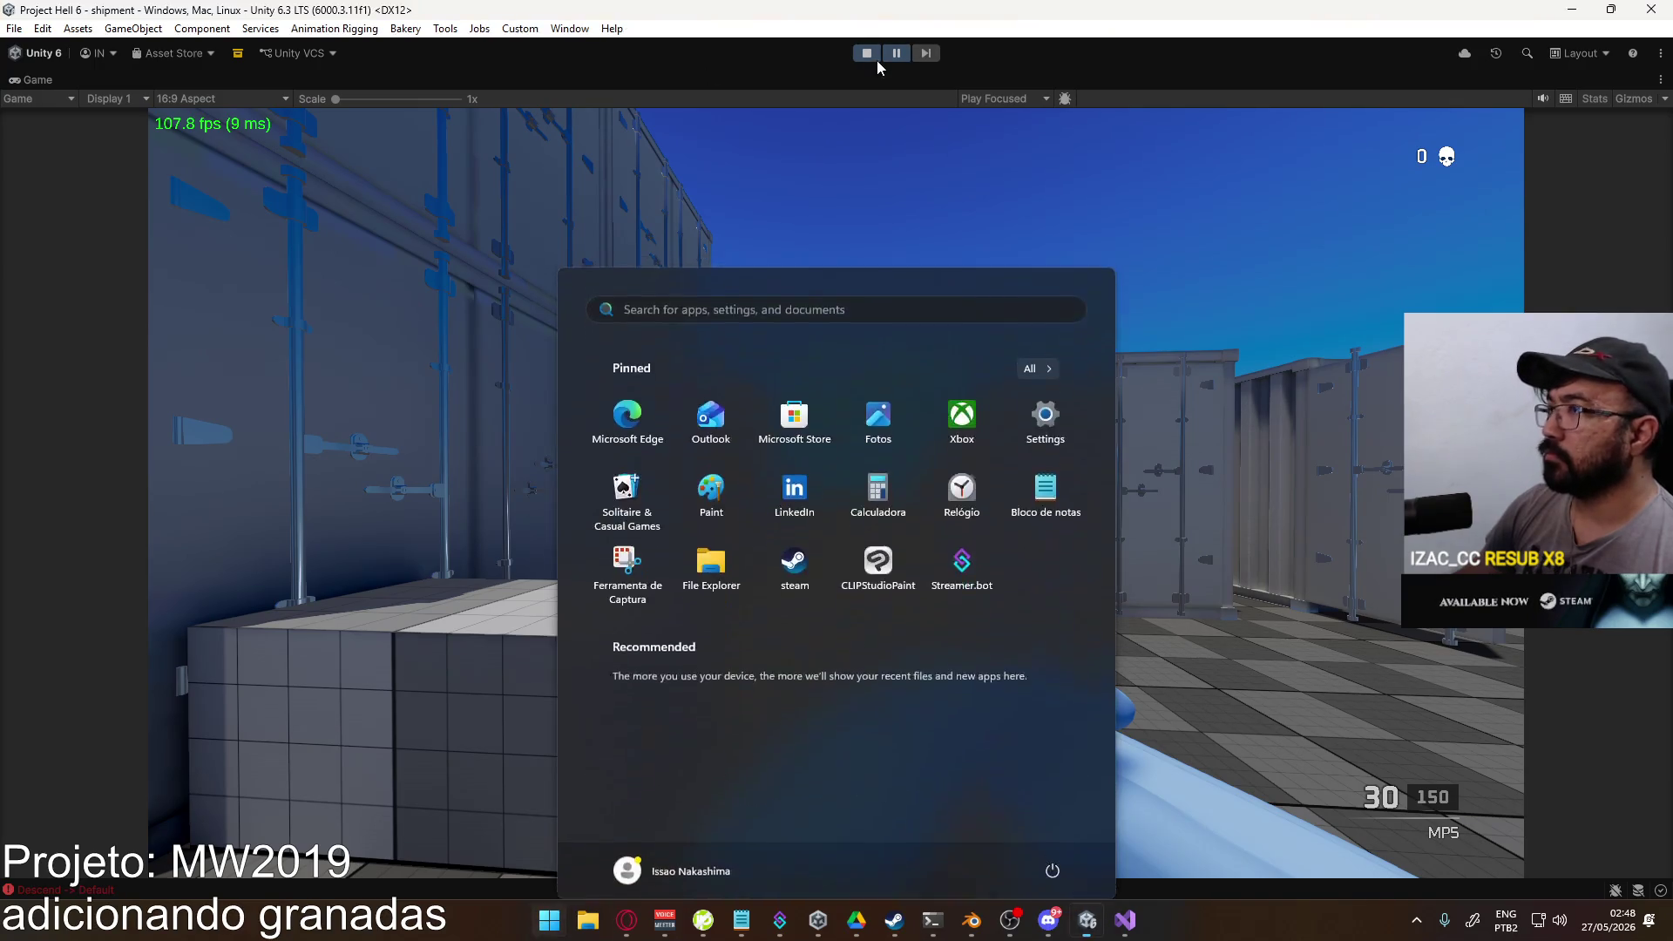
{"action": "left_click", "coordinate": [886, 58]}
{"action": "left_click", "coordinate": [583, 132]}
{"action": "key", "text": "super"}
{"action": "key", "text": "super"}
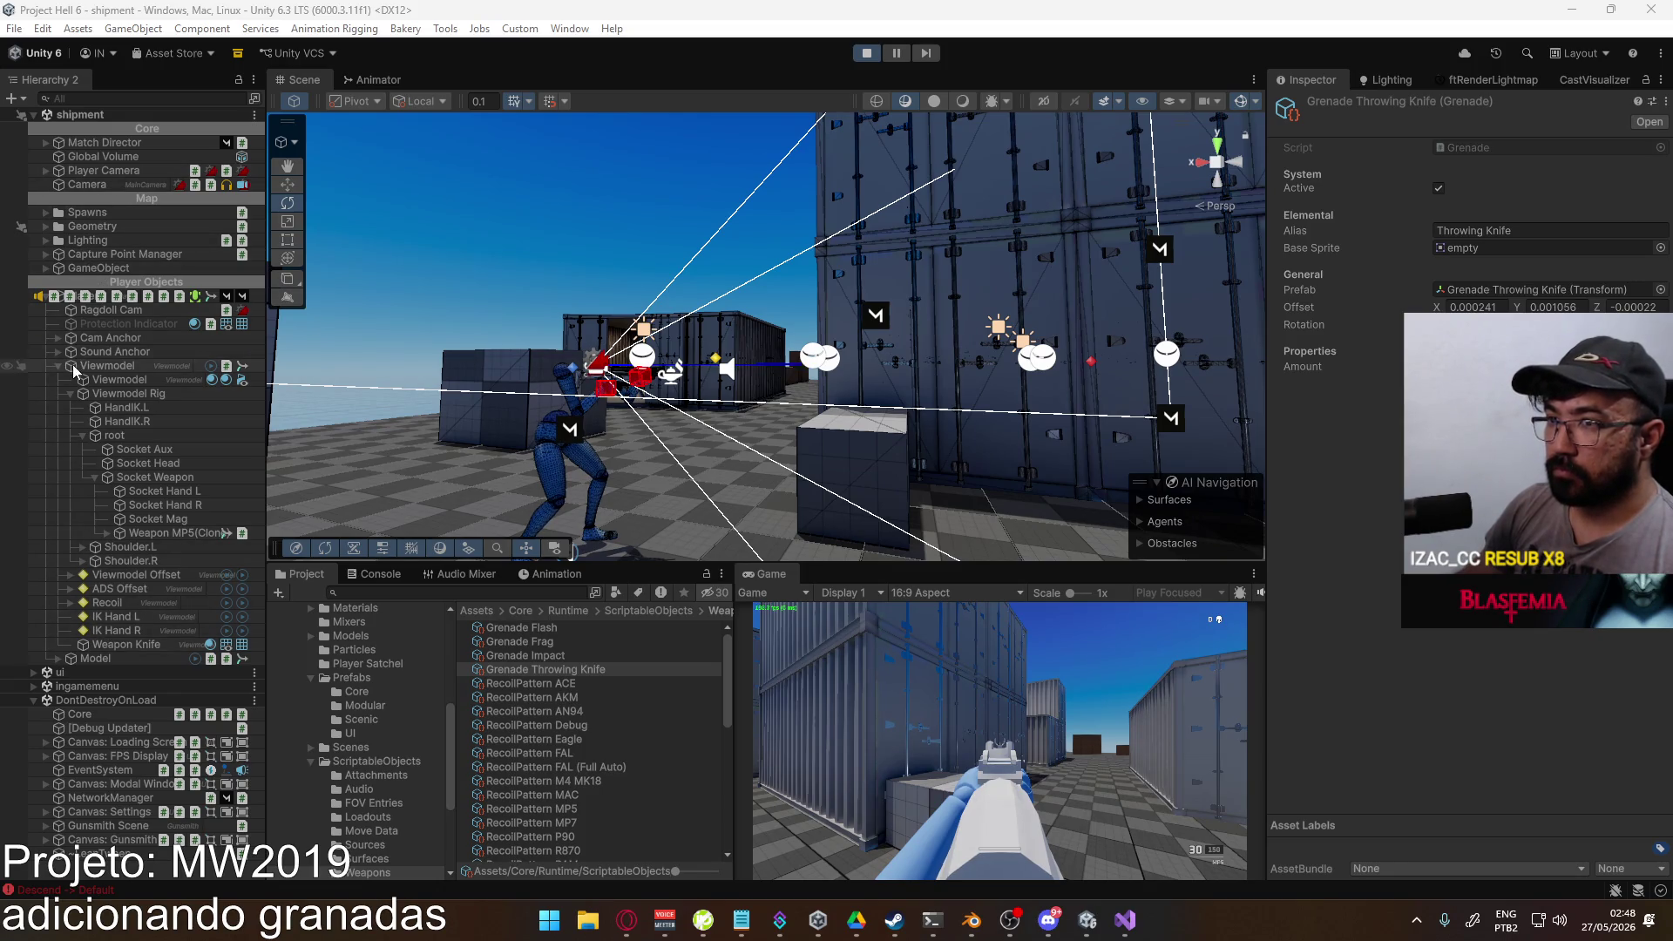
Step: Select Viewmodel and review the Main Hand layer settings in the Animator
{"action": "left_click", "coordinate": [114, 366]}
{"action": "left_click", "coordinate": [375, 79]}
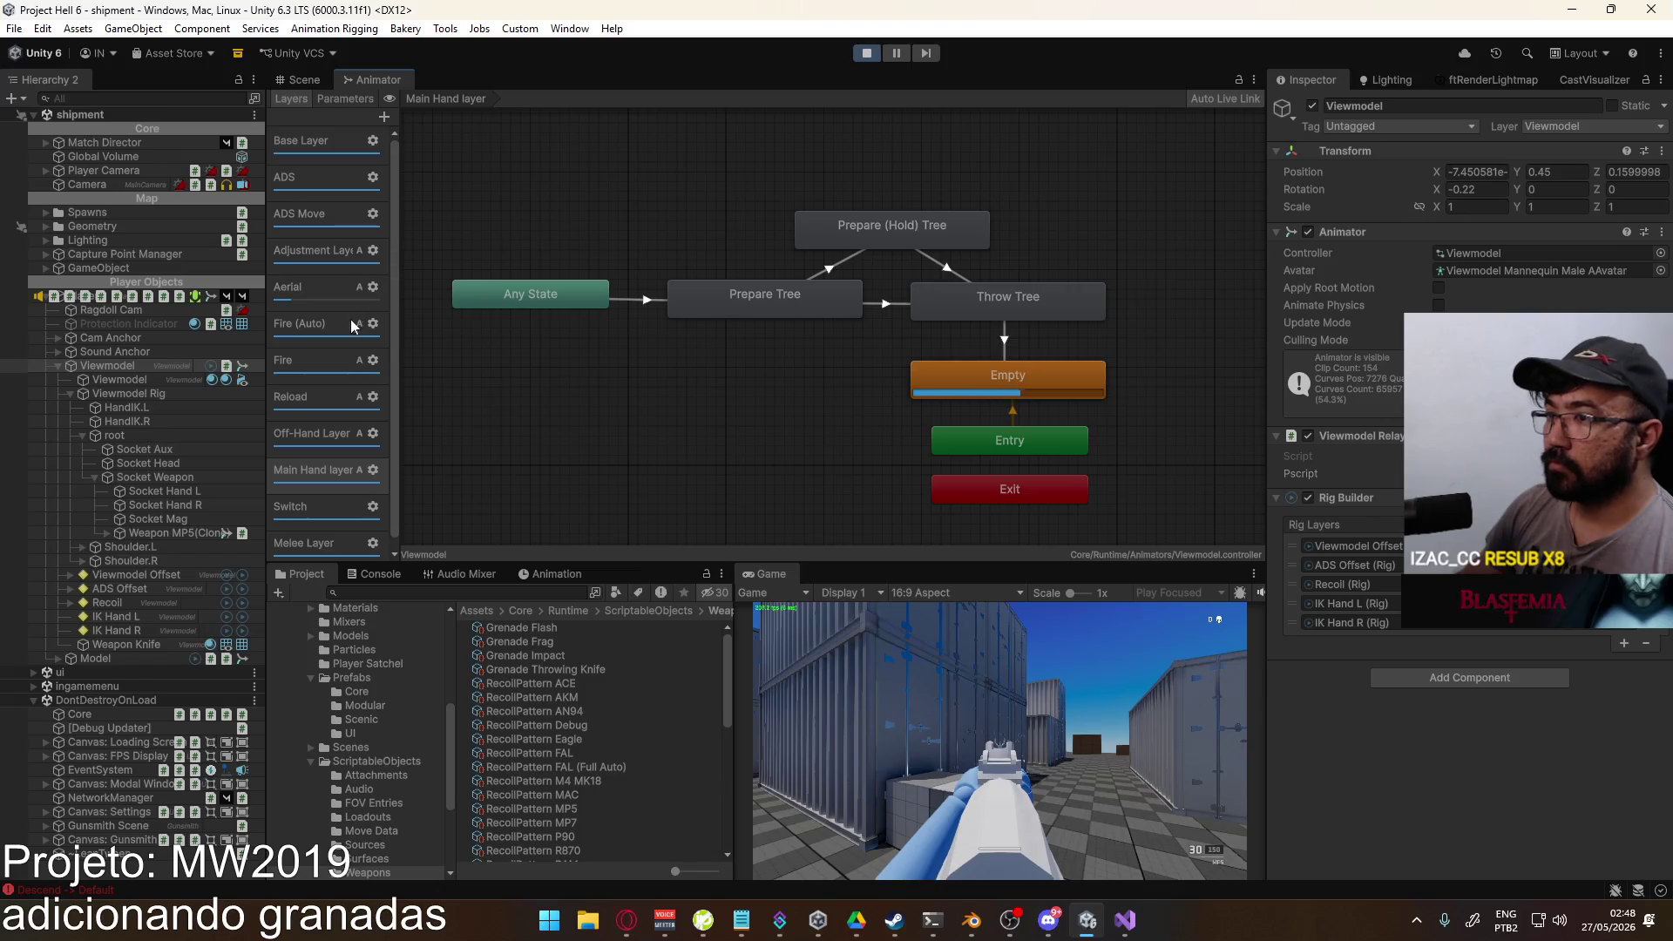
{"action": "left_click", "coordinate": [375, 471]}
{"action": "left_click", "coordinate": [584, 400]}
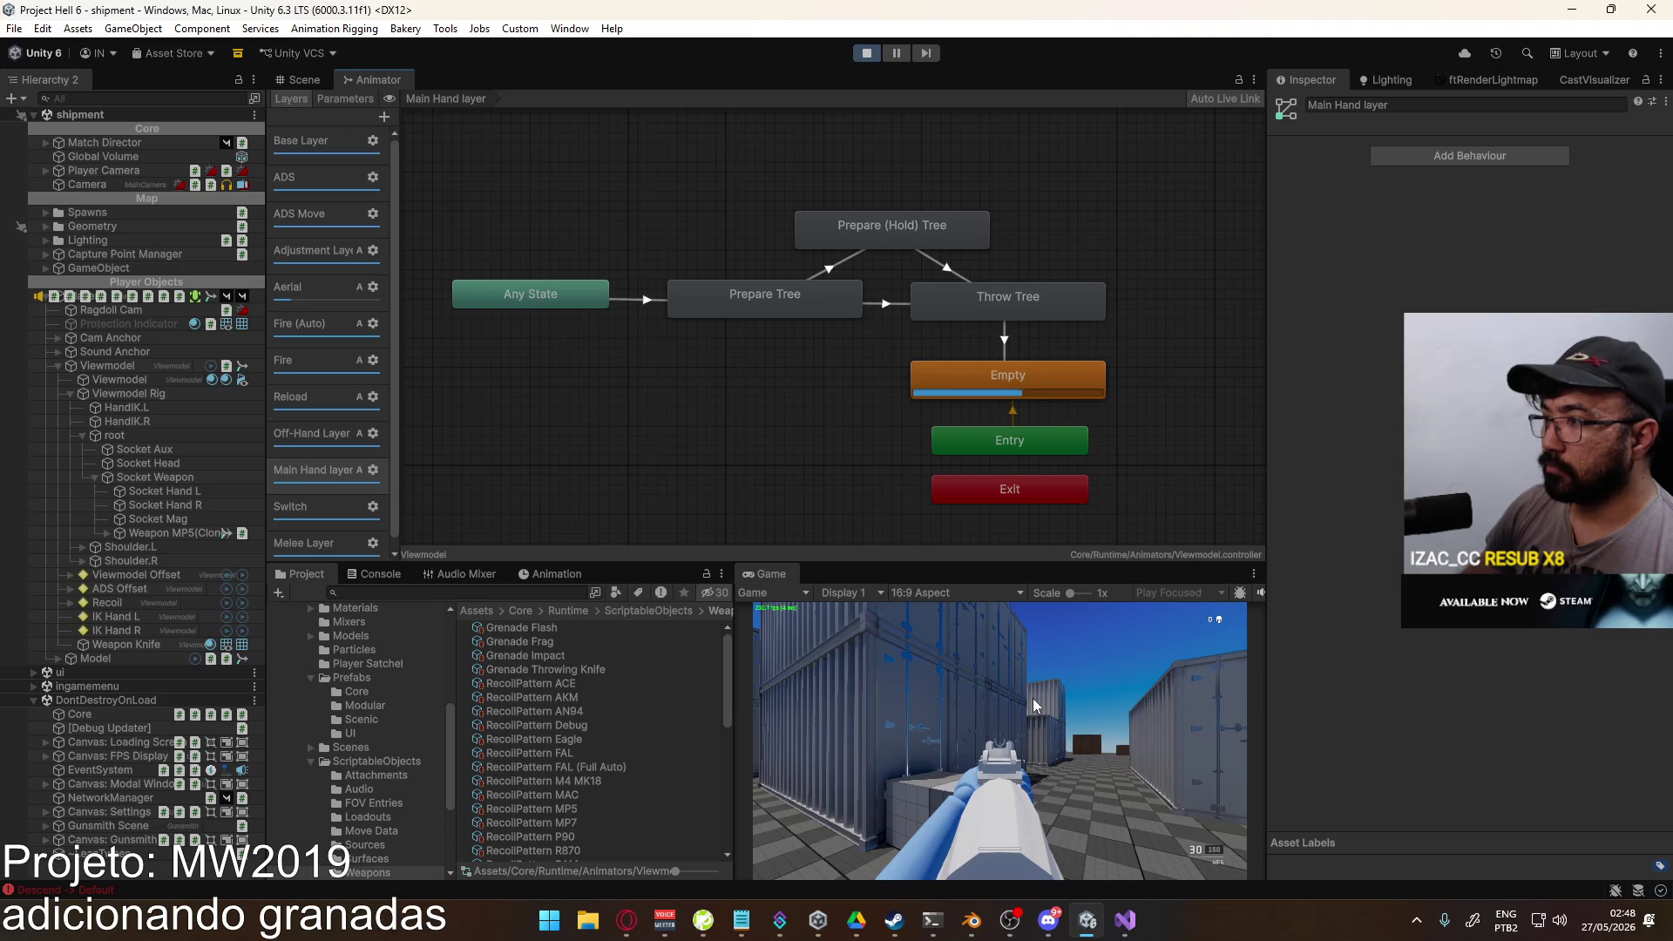
Step: Maximize the Game view and fire the MP5
{"action": "right_click", "coordinate": [767, 573]}
{"action": "left_click", "coordinate": [820, 629]}
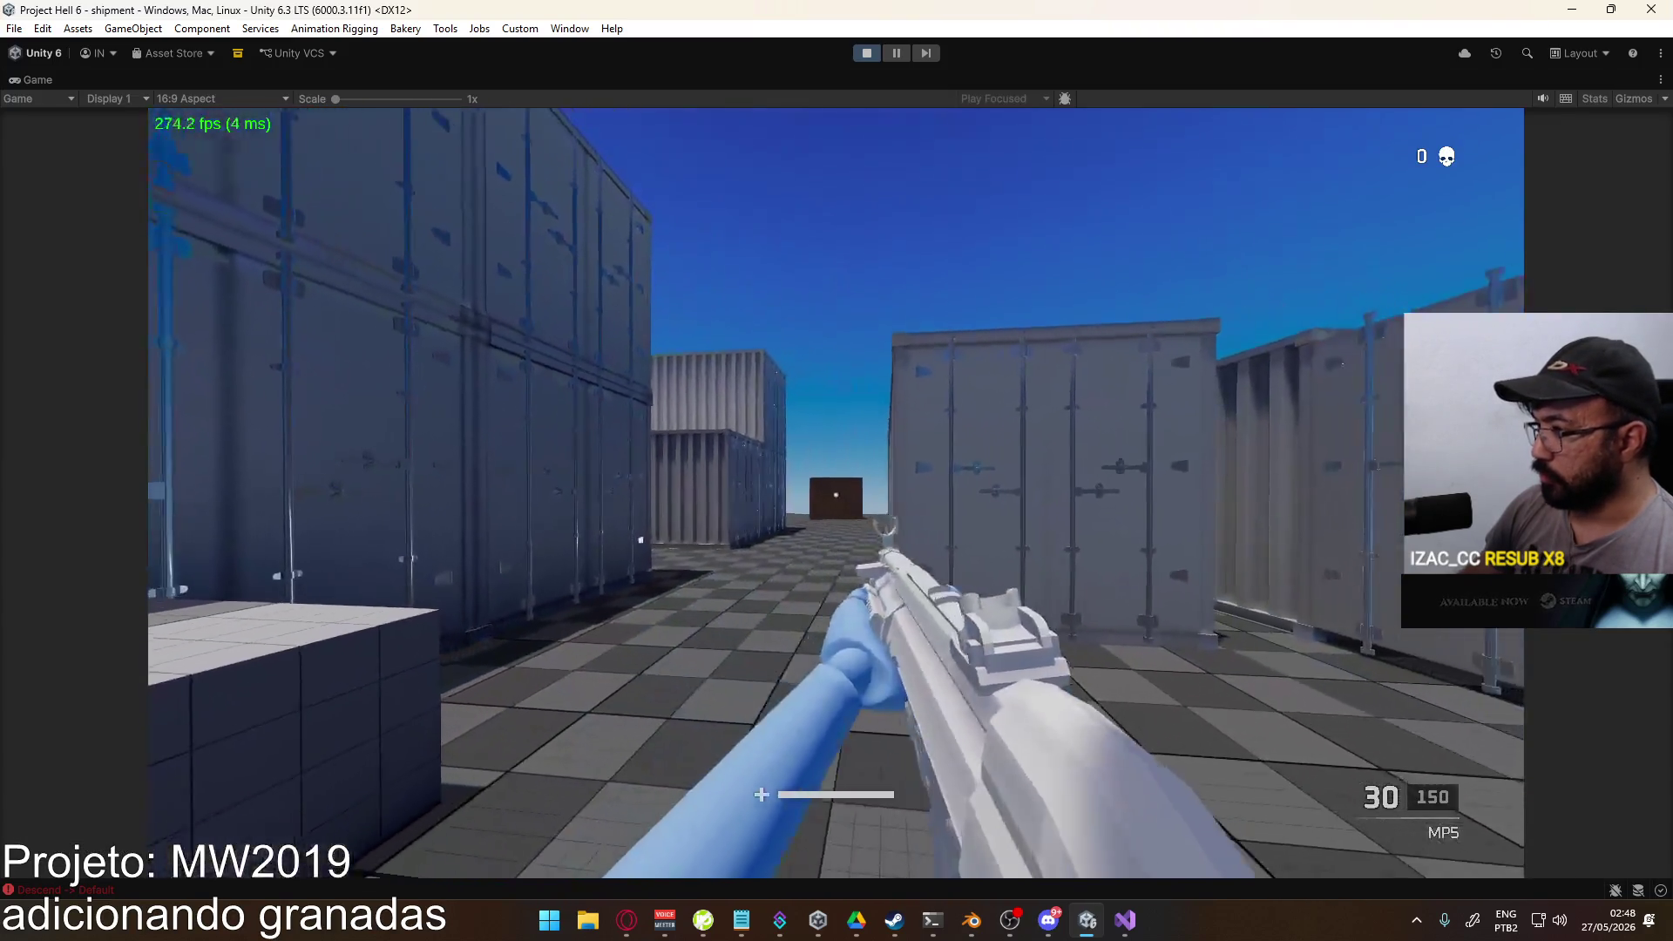
{"action": "left_click", "coordinate": [836, 494]}
Step: Throw five knife grenades in a row with G
{"action": "key", "text": "g"}
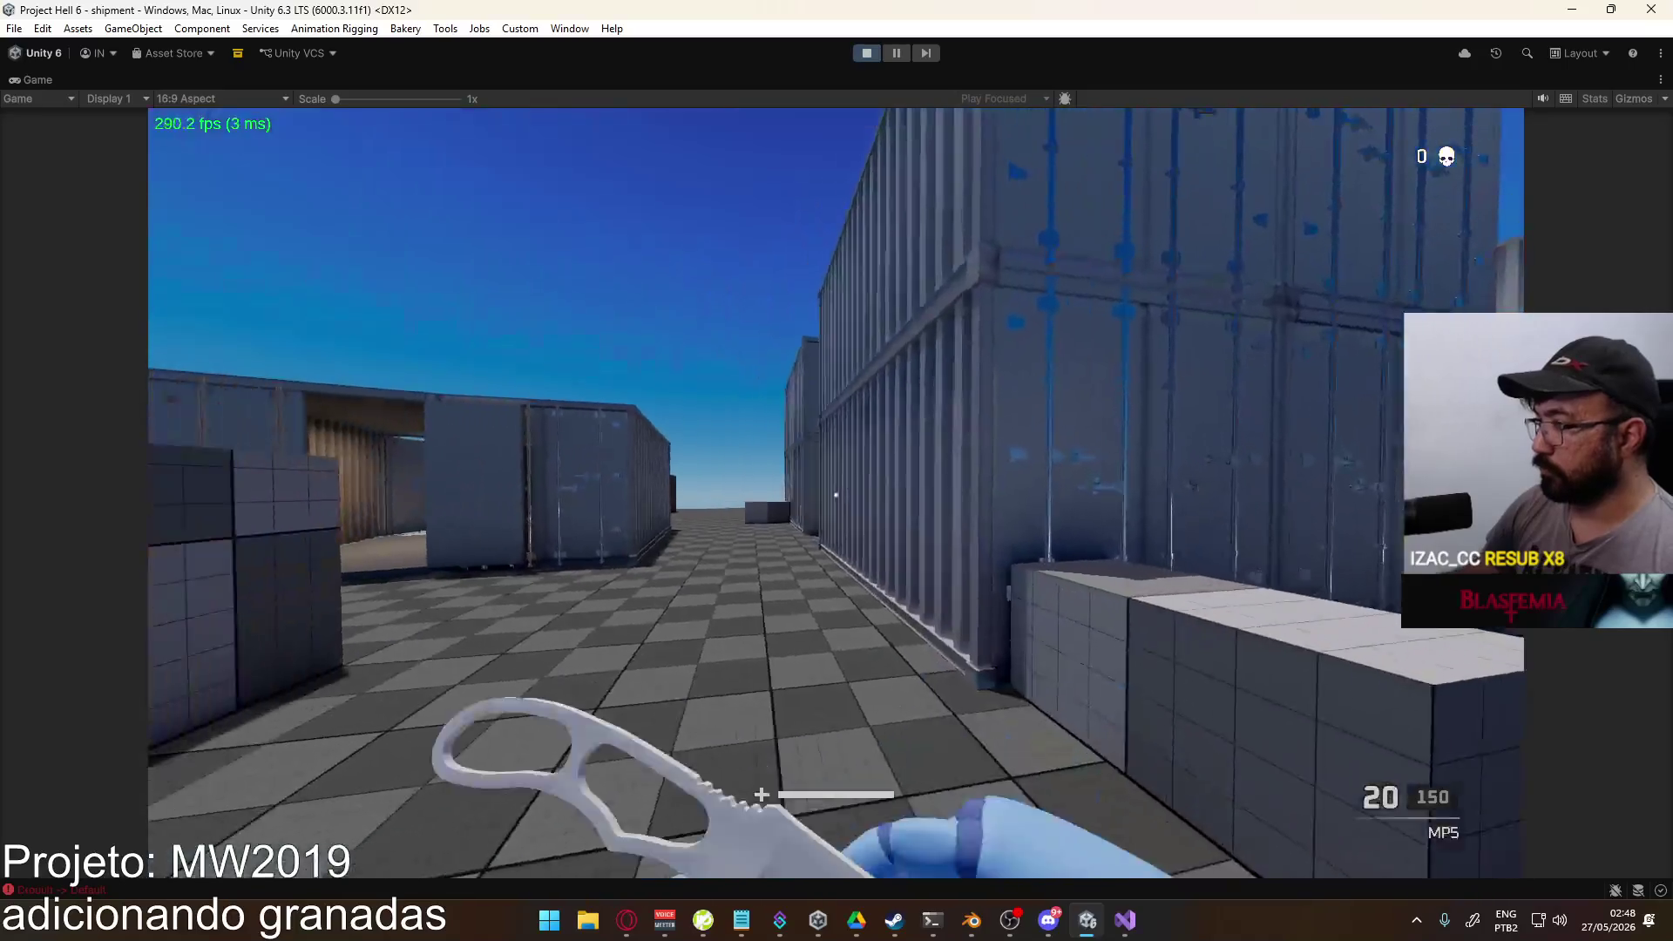
{"action": "key", "text": "g"}
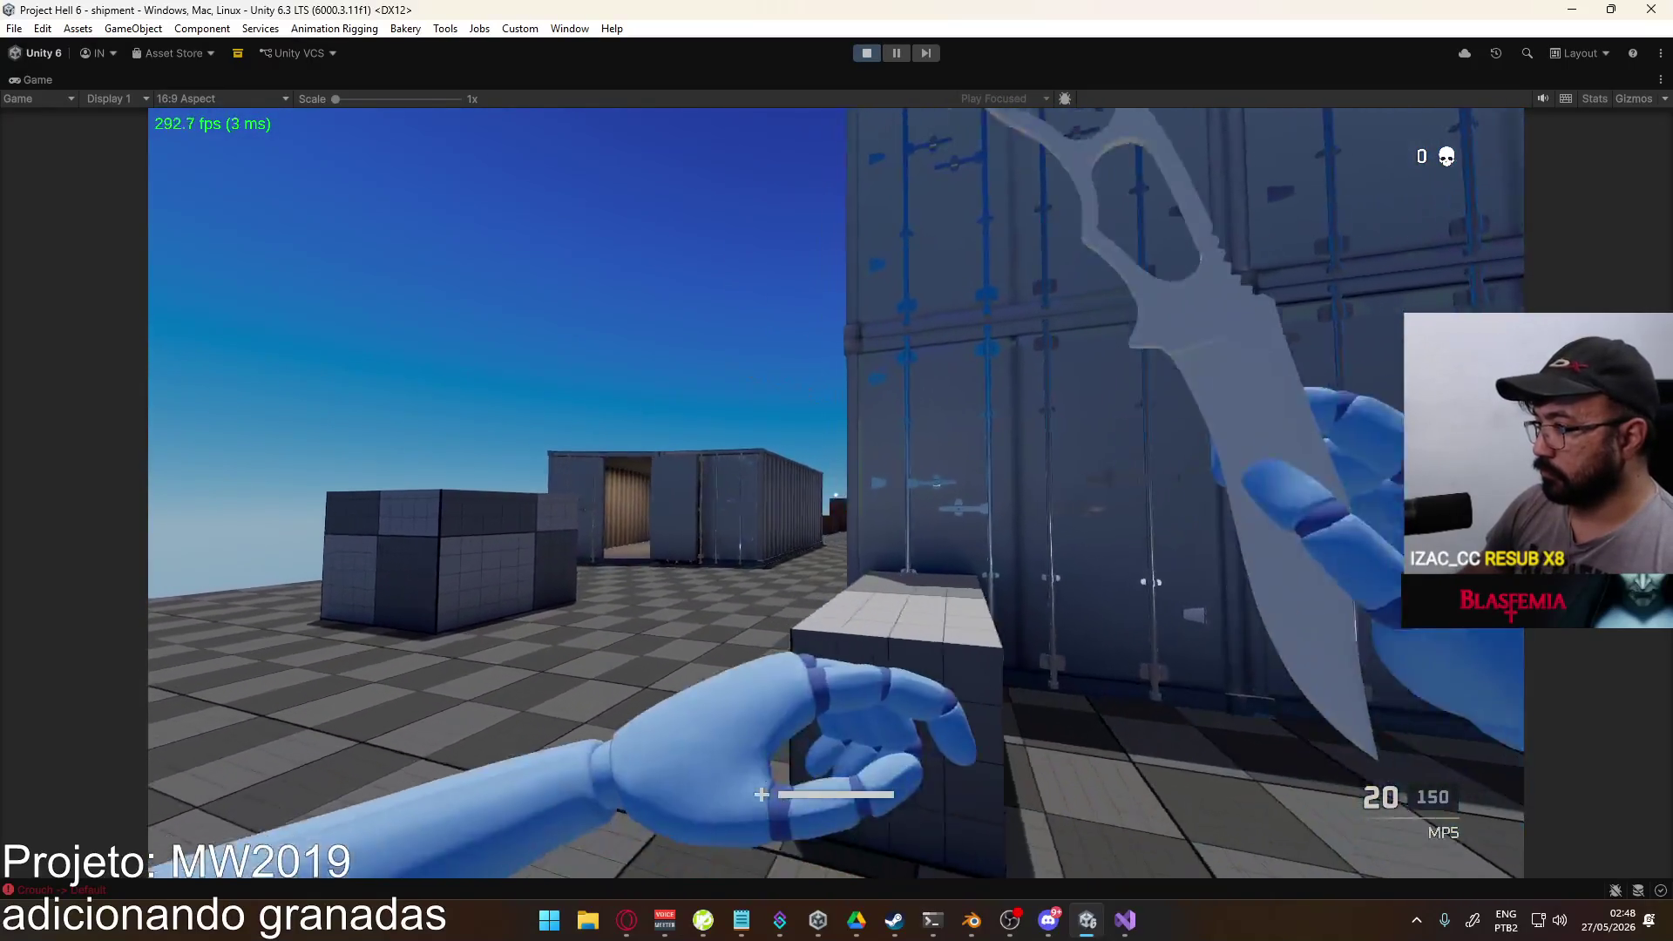
{"action": "key", "text": "g"}
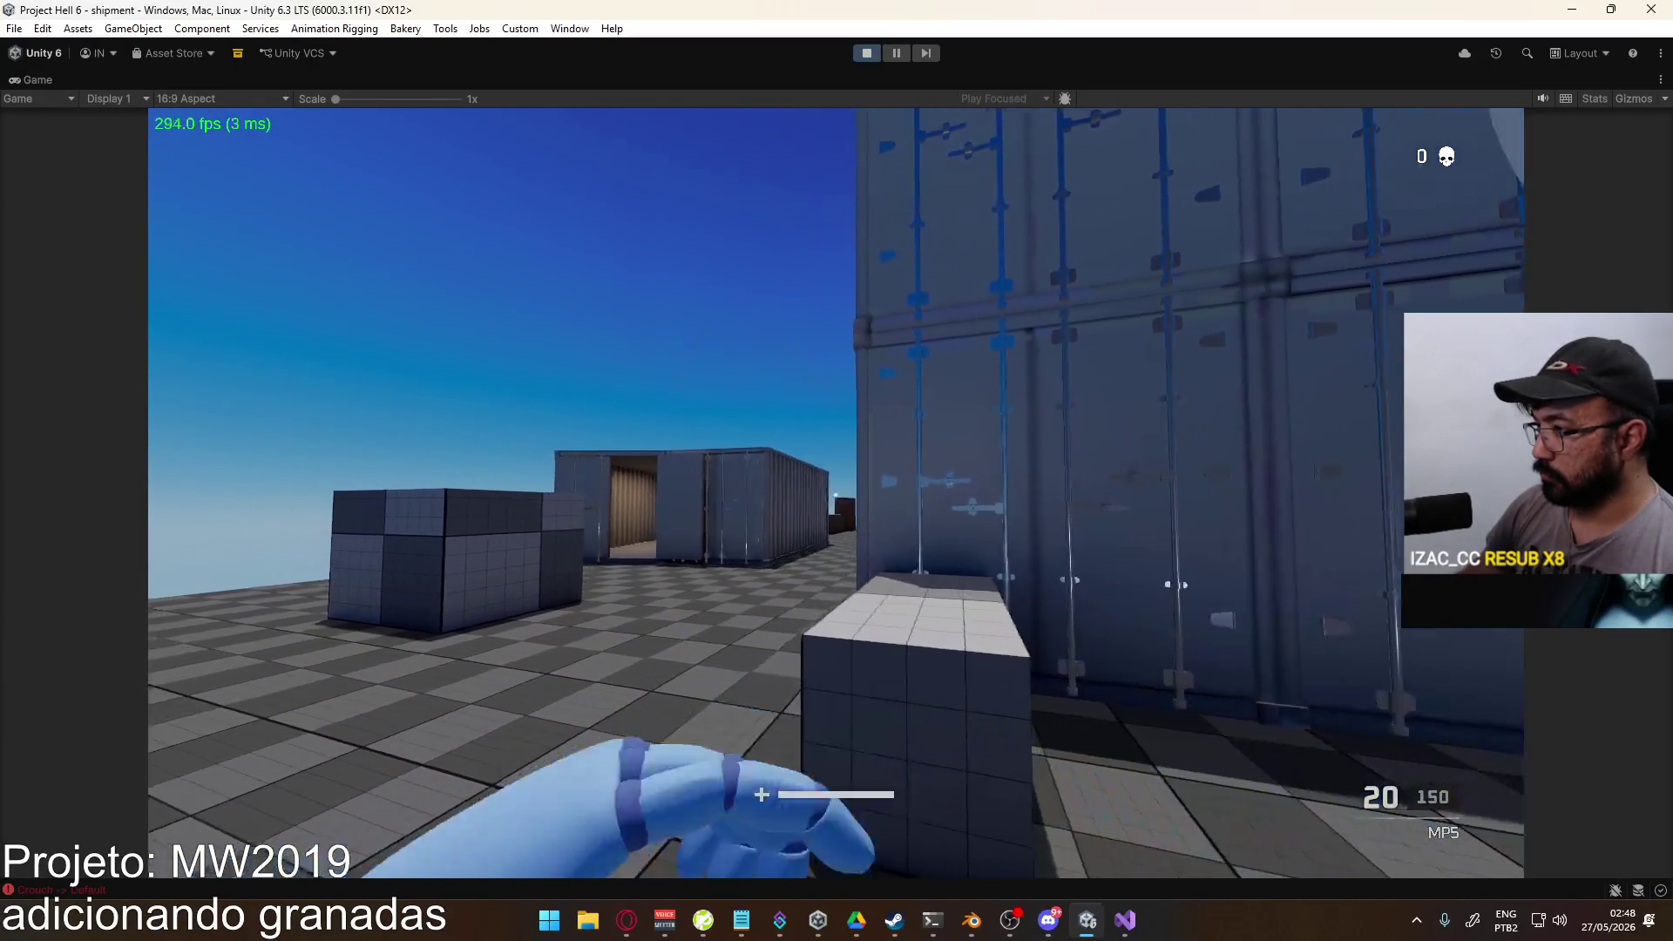
{"action": "key", "text": "g"}
{"action": "key", "text": "g"}
{"action": "key", "text": "g"}
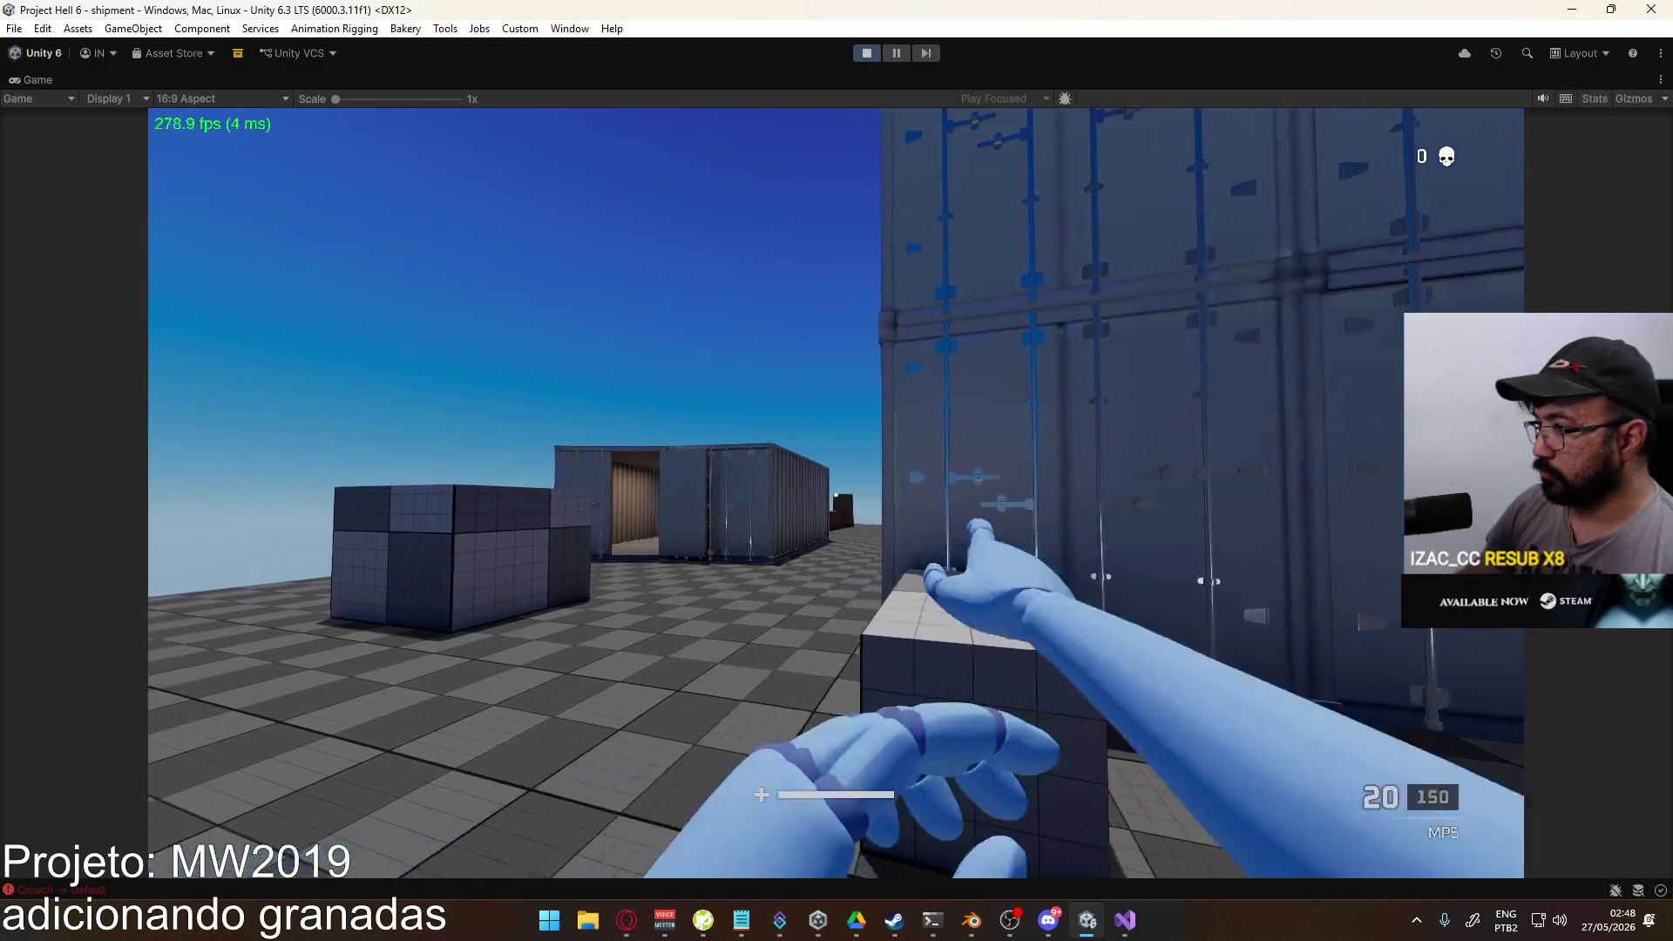
{"action": "key", "text": "g"}
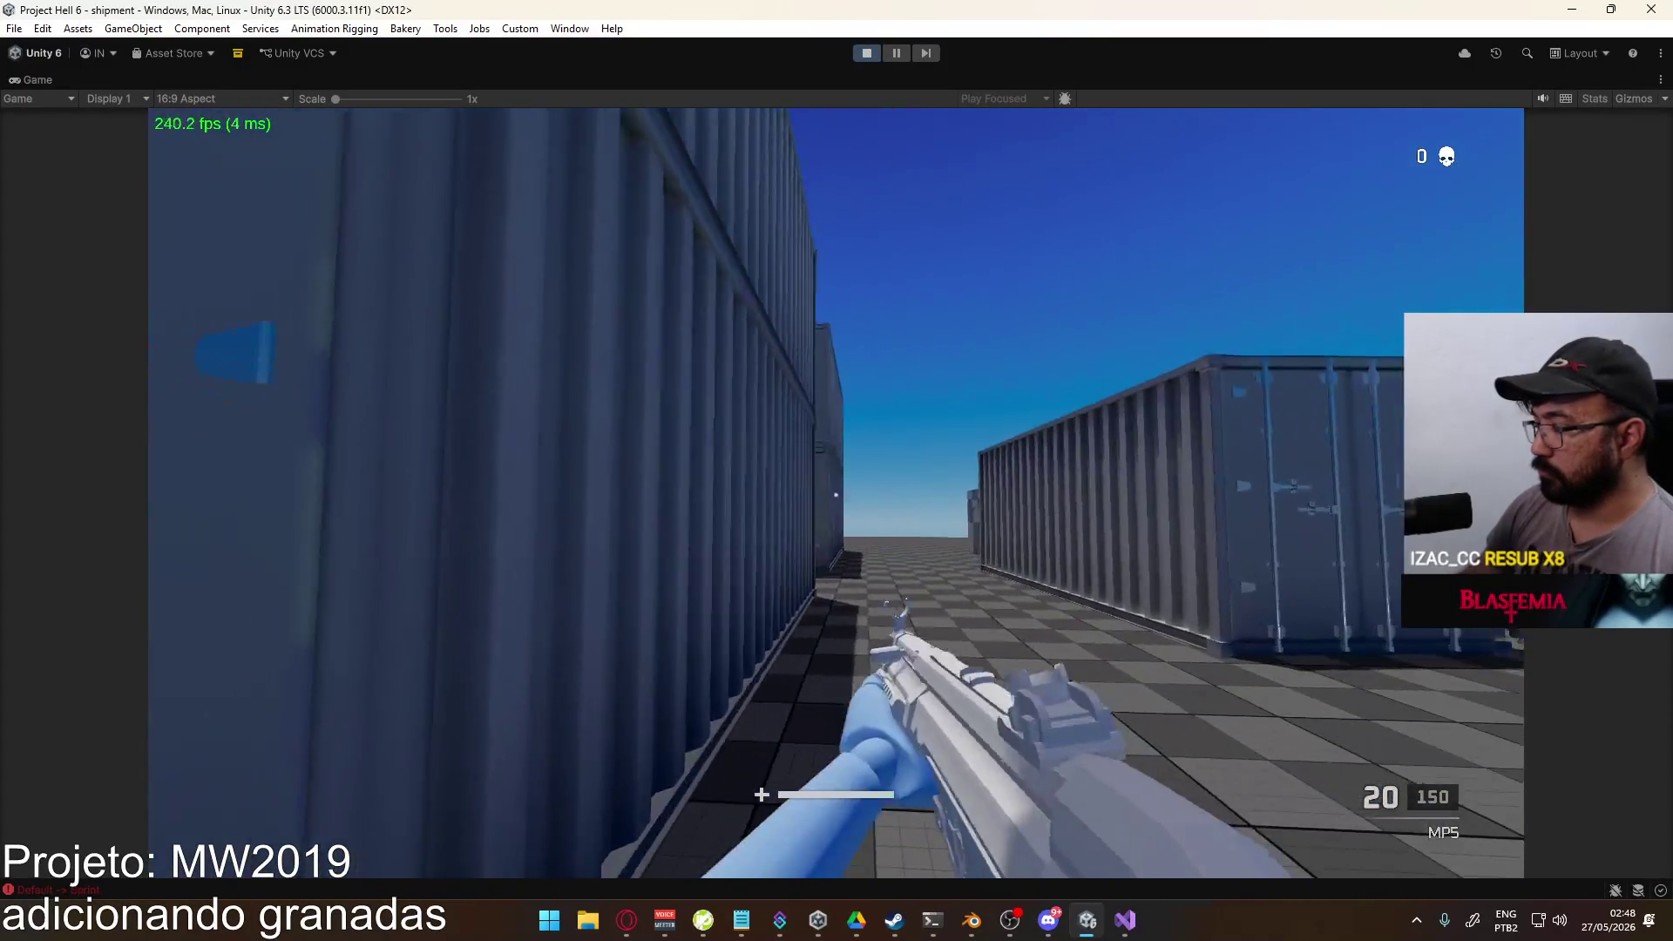
Step: Fire the MP5 through its magazines, aiming down sights and reloading
{"action": "left_click", "coordinate": [836, 496]}
{"action": "left_click", "coordinate": [836, 495]}
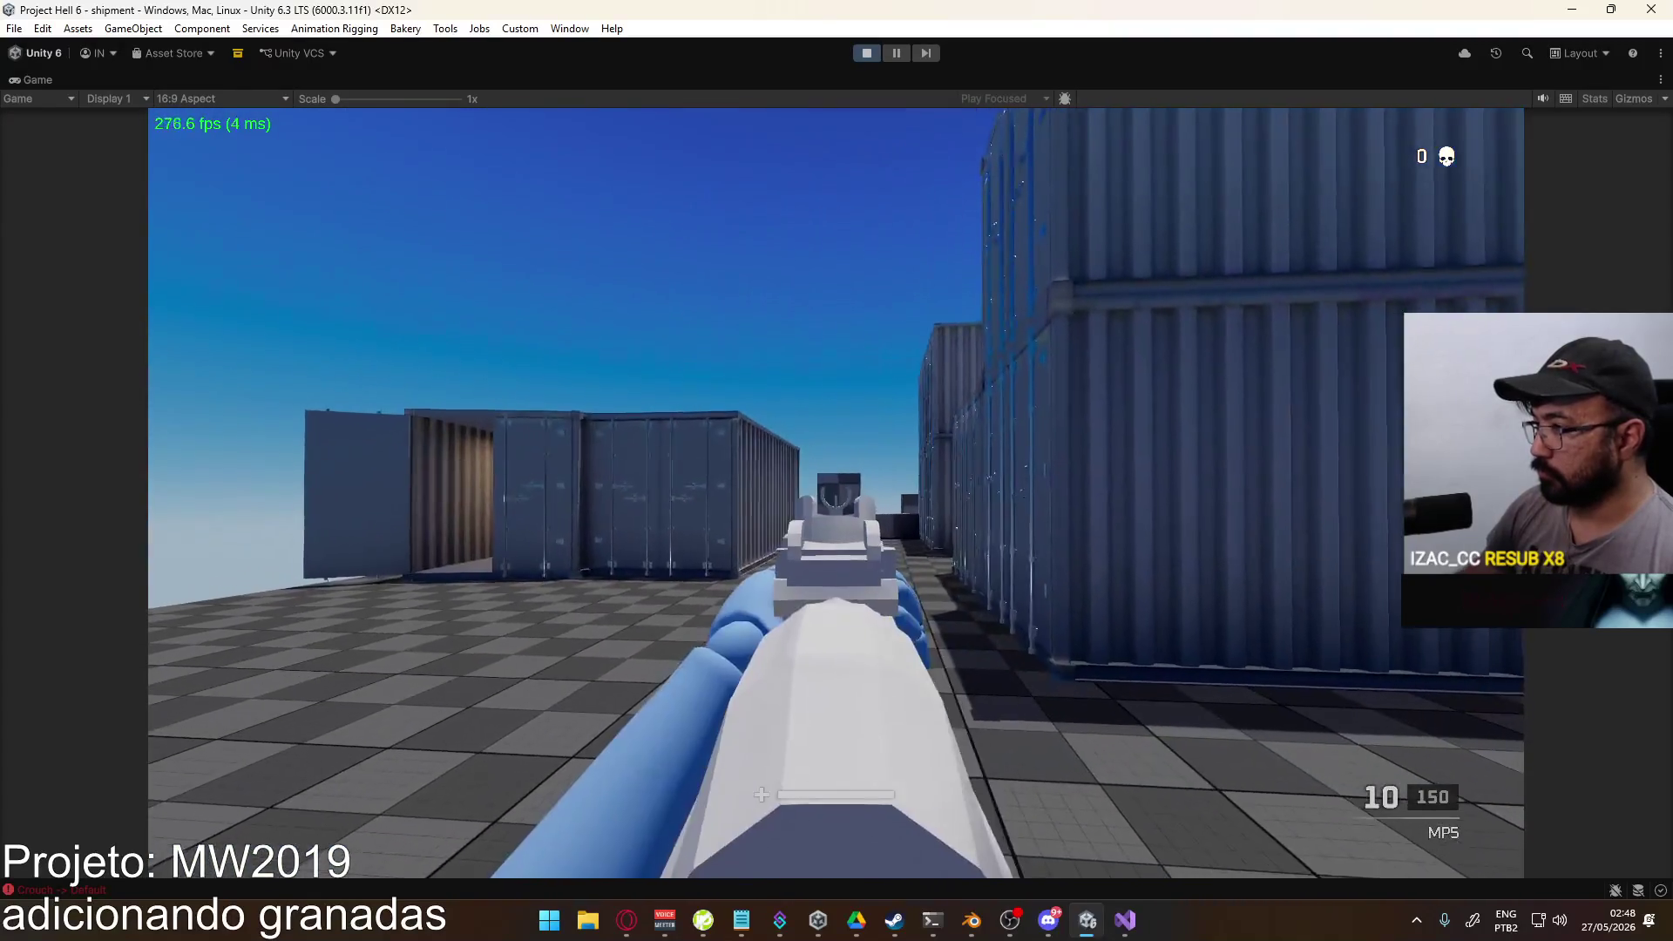
{"action": "left_click", "coordinate": [836, 495]}
{"action": "left_click", "coordinate": [836, 495]}
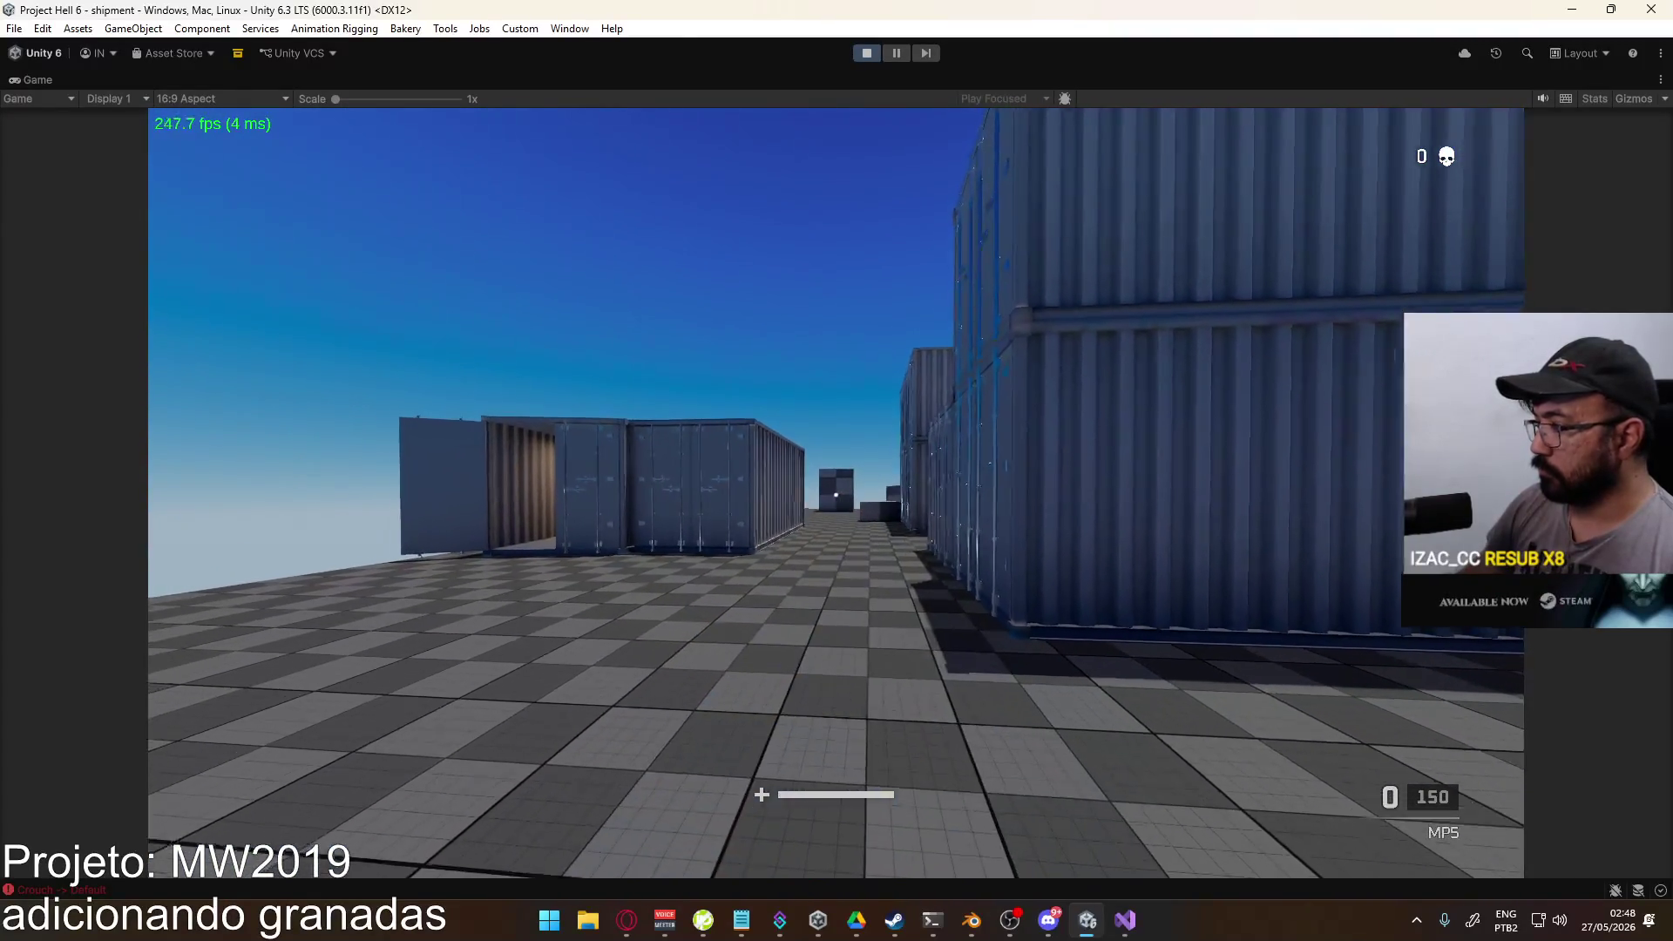
{"action": "left_click", "coordinate": [836, 495]}
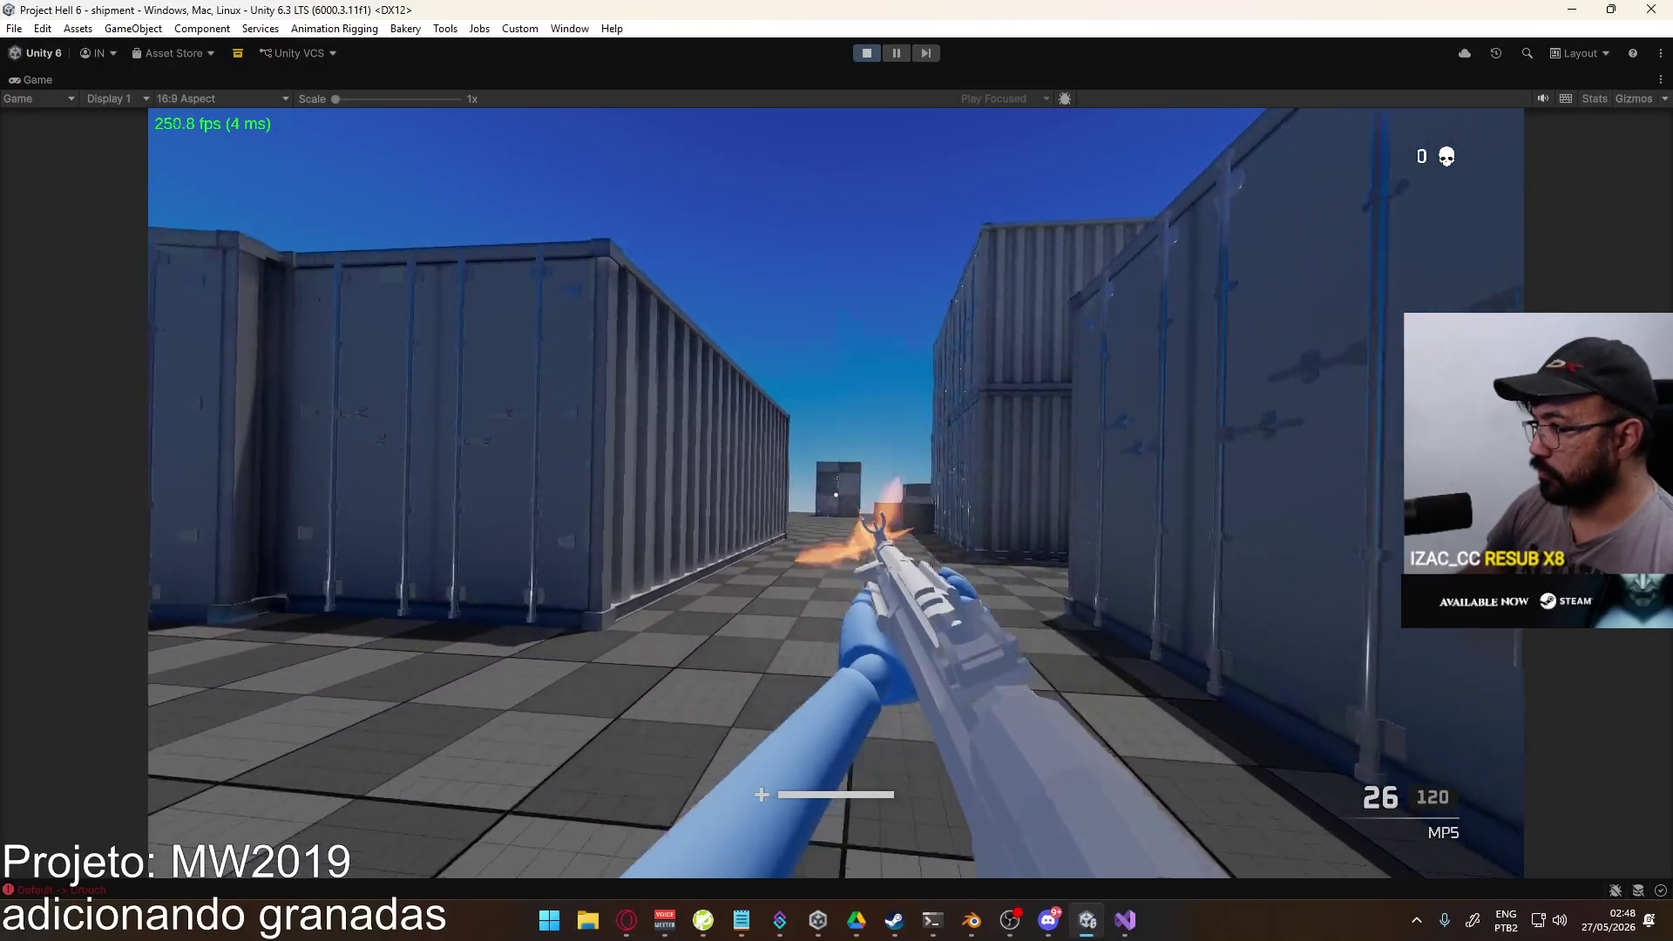
{"action": "left_click", "coordinate": [836, 495]}
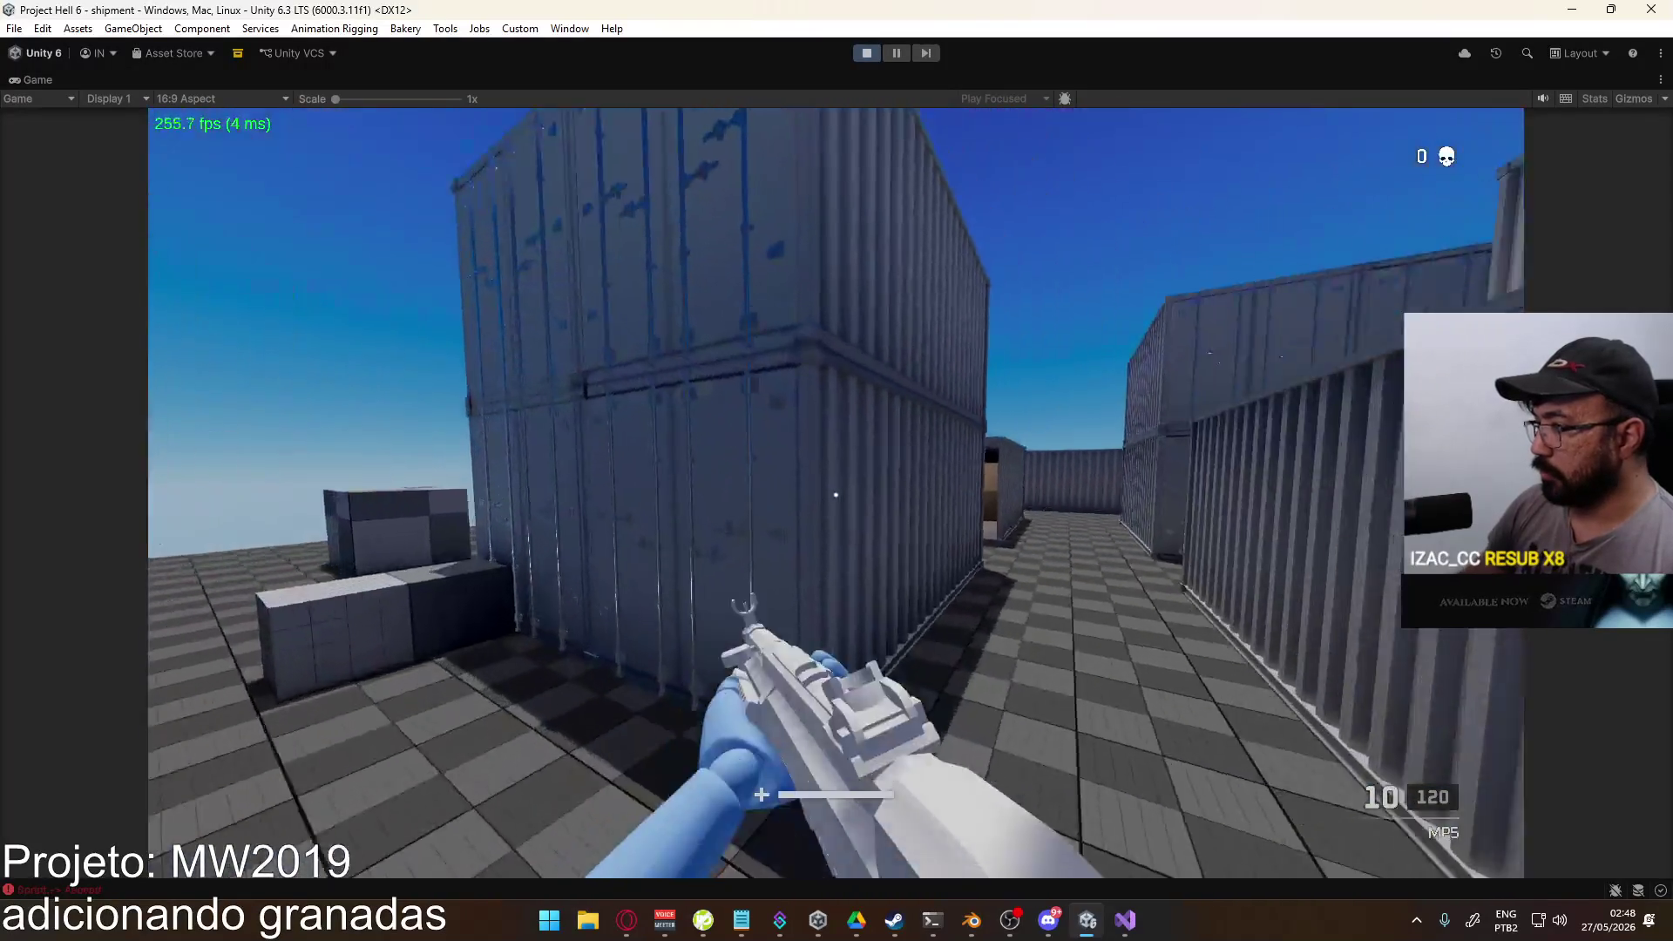
{"action": "right_click", "coordinate": [836, 495]}
{"action": "left_click", "coordinate": [836, 495]}
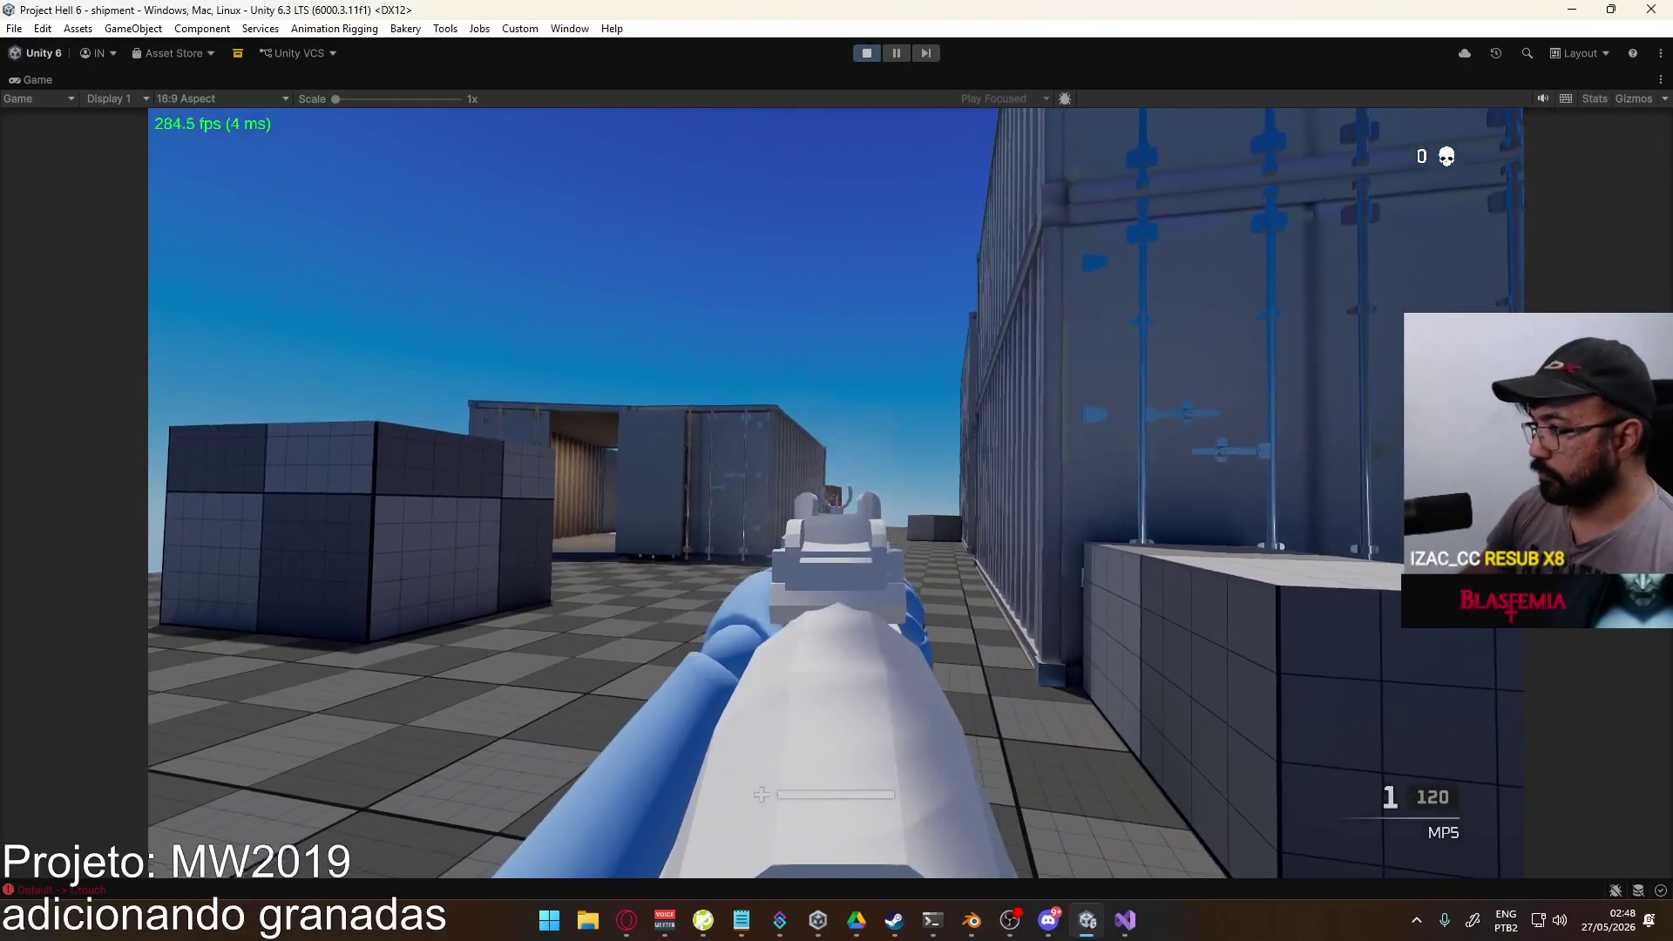
{"action": "key", "text": "r"}
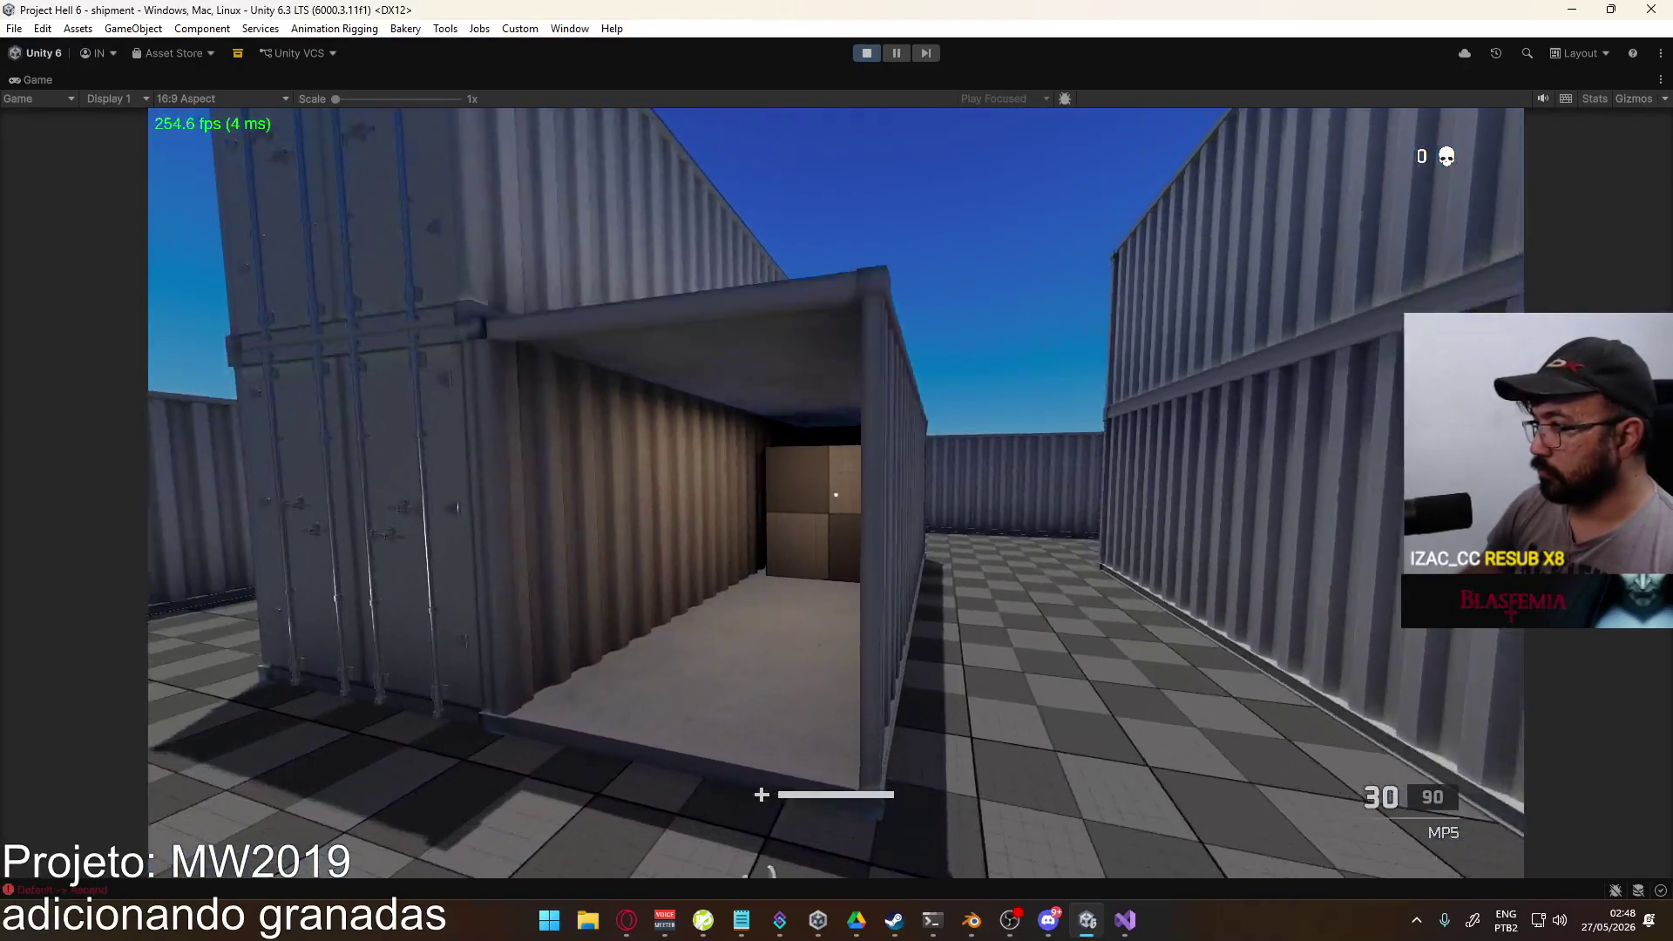
{"action": "left_click", "coordinate": [836, 495]}
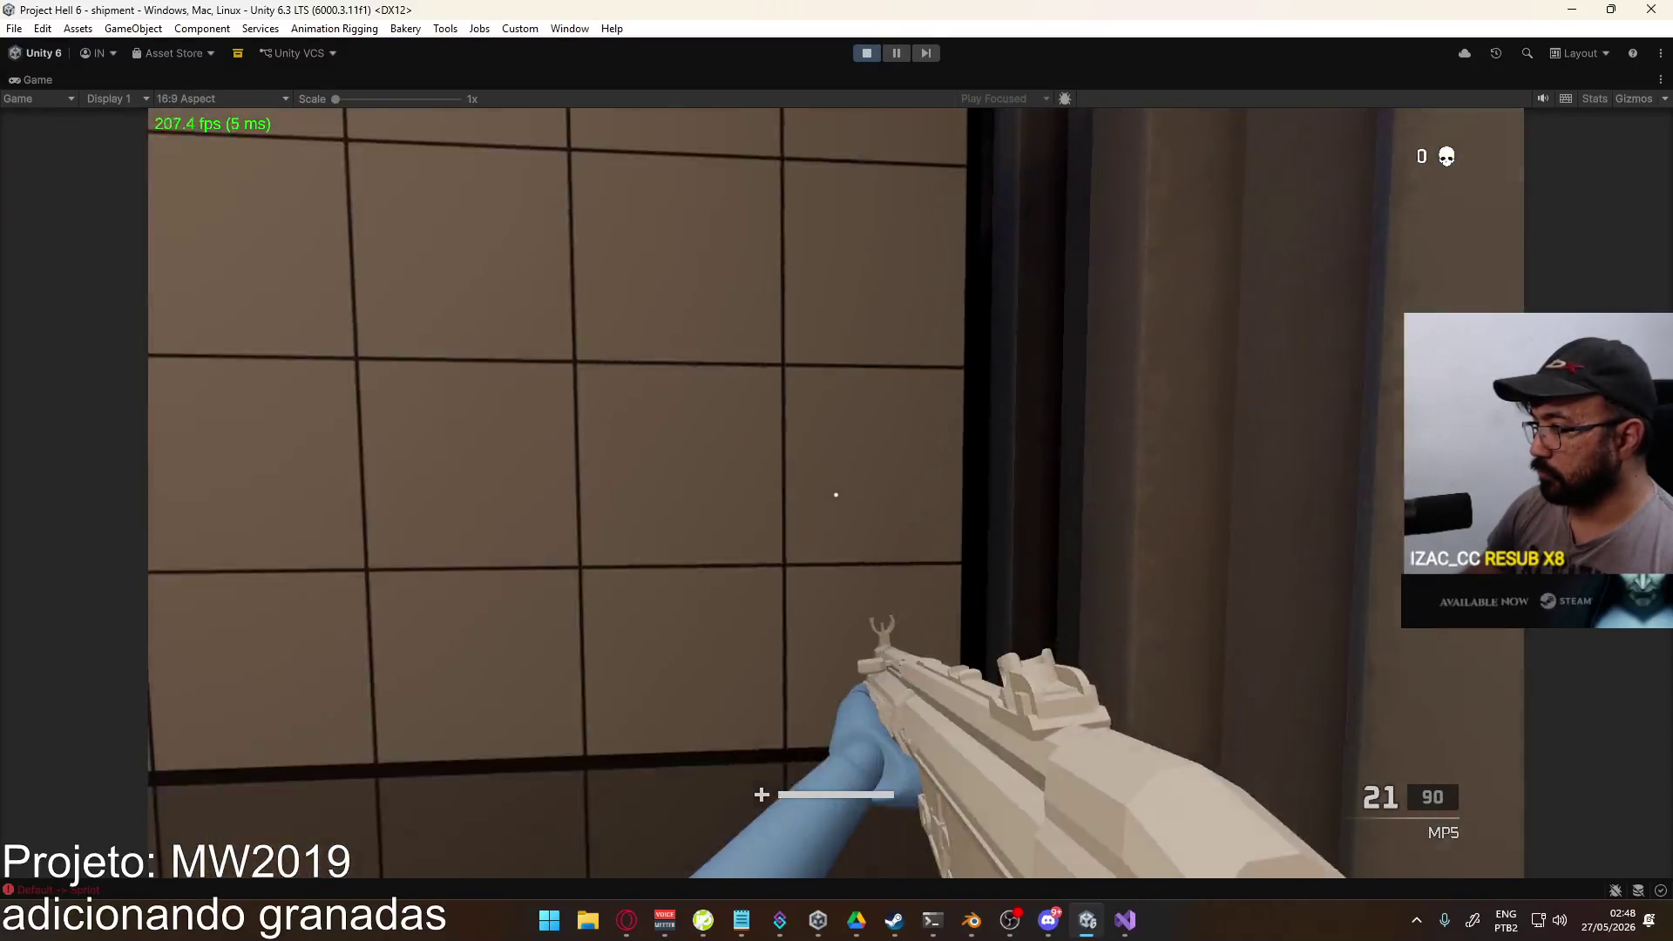
{"action": "left_click", "coordinate": [836, 495]}
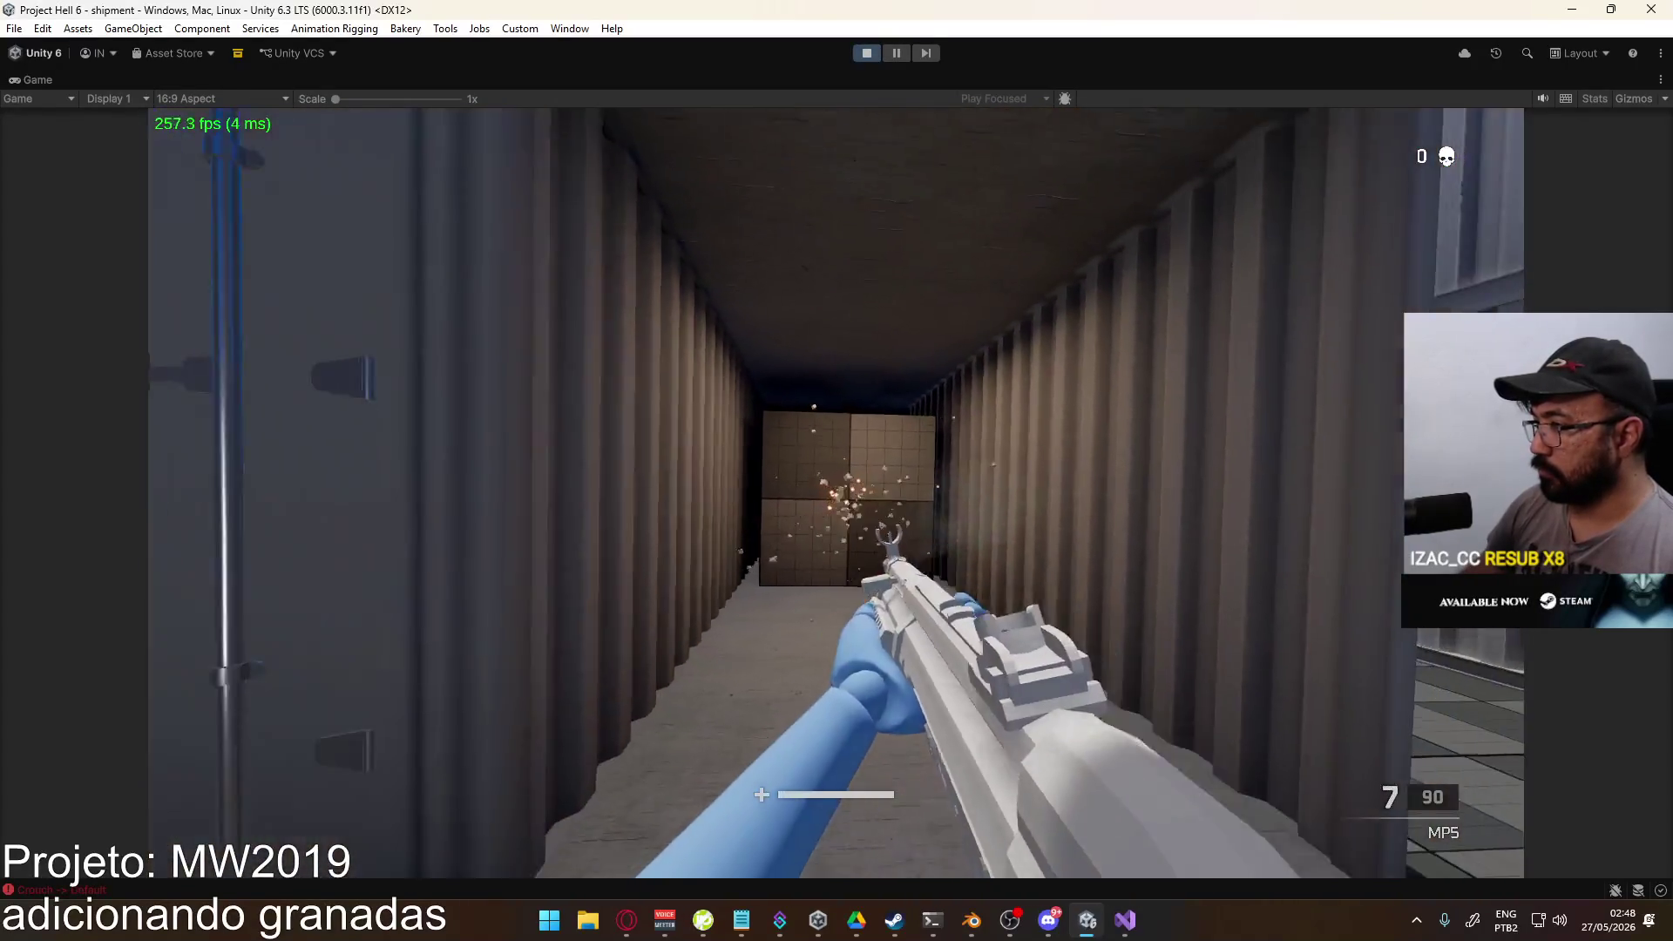
{"action": "right_click", "coordinate": [836, 495]}
{"action": "key", "text": "r"}
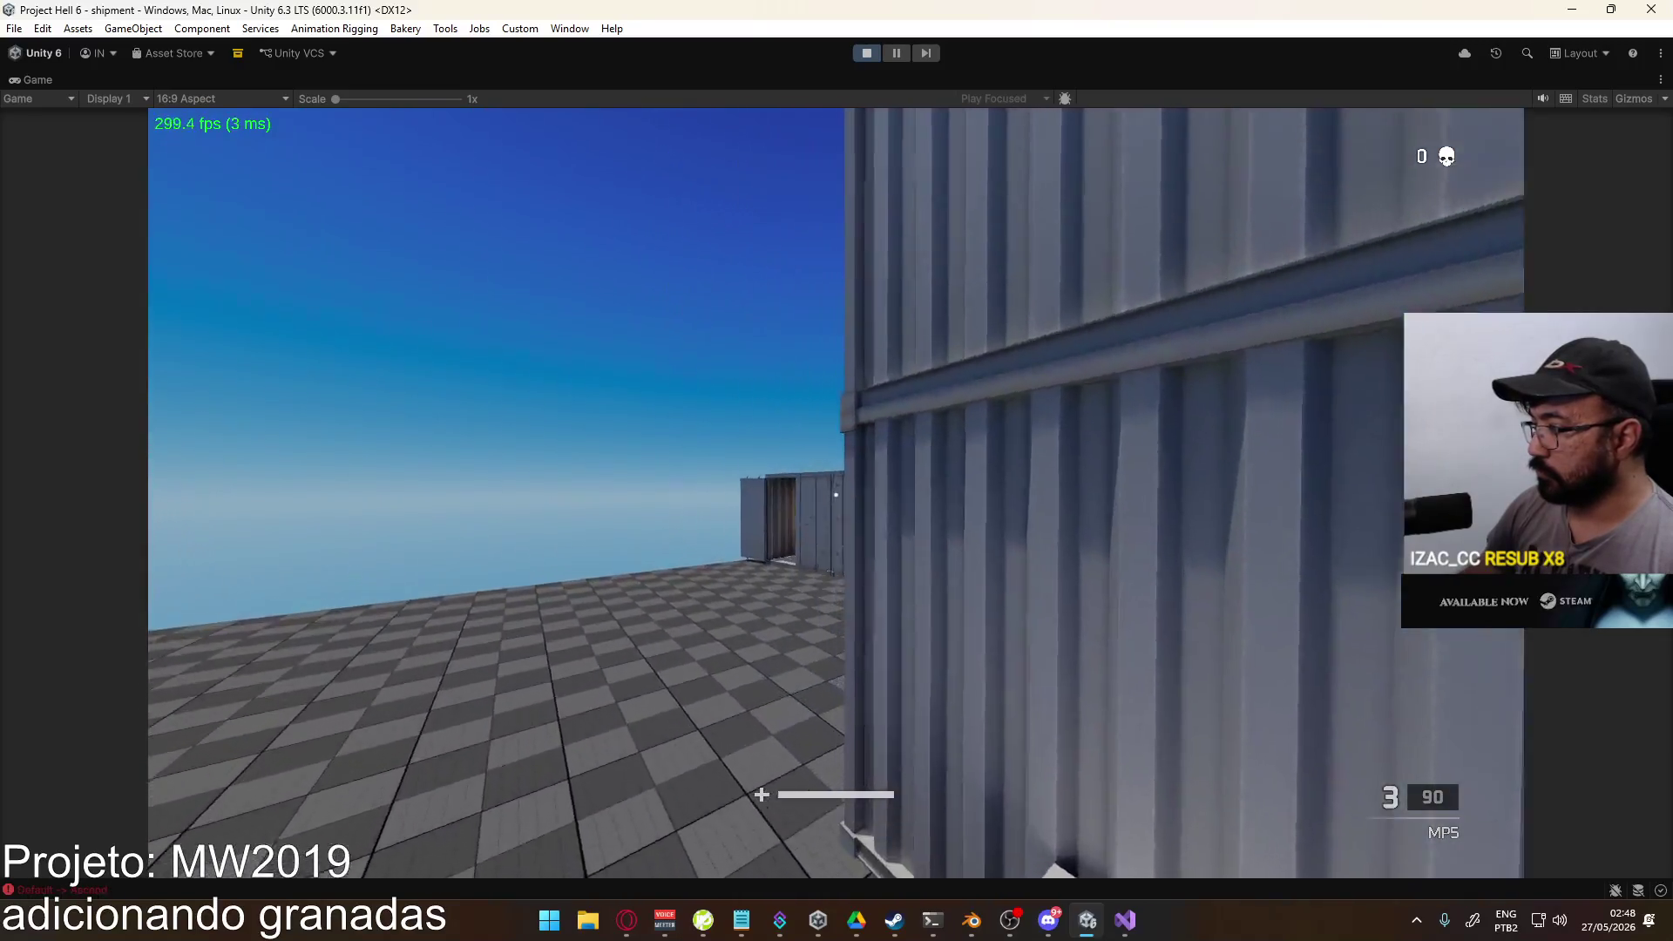
Step: Ready a grenade and draw the throwing knife while walking around the containers
{"action": "key", "text": "g"}
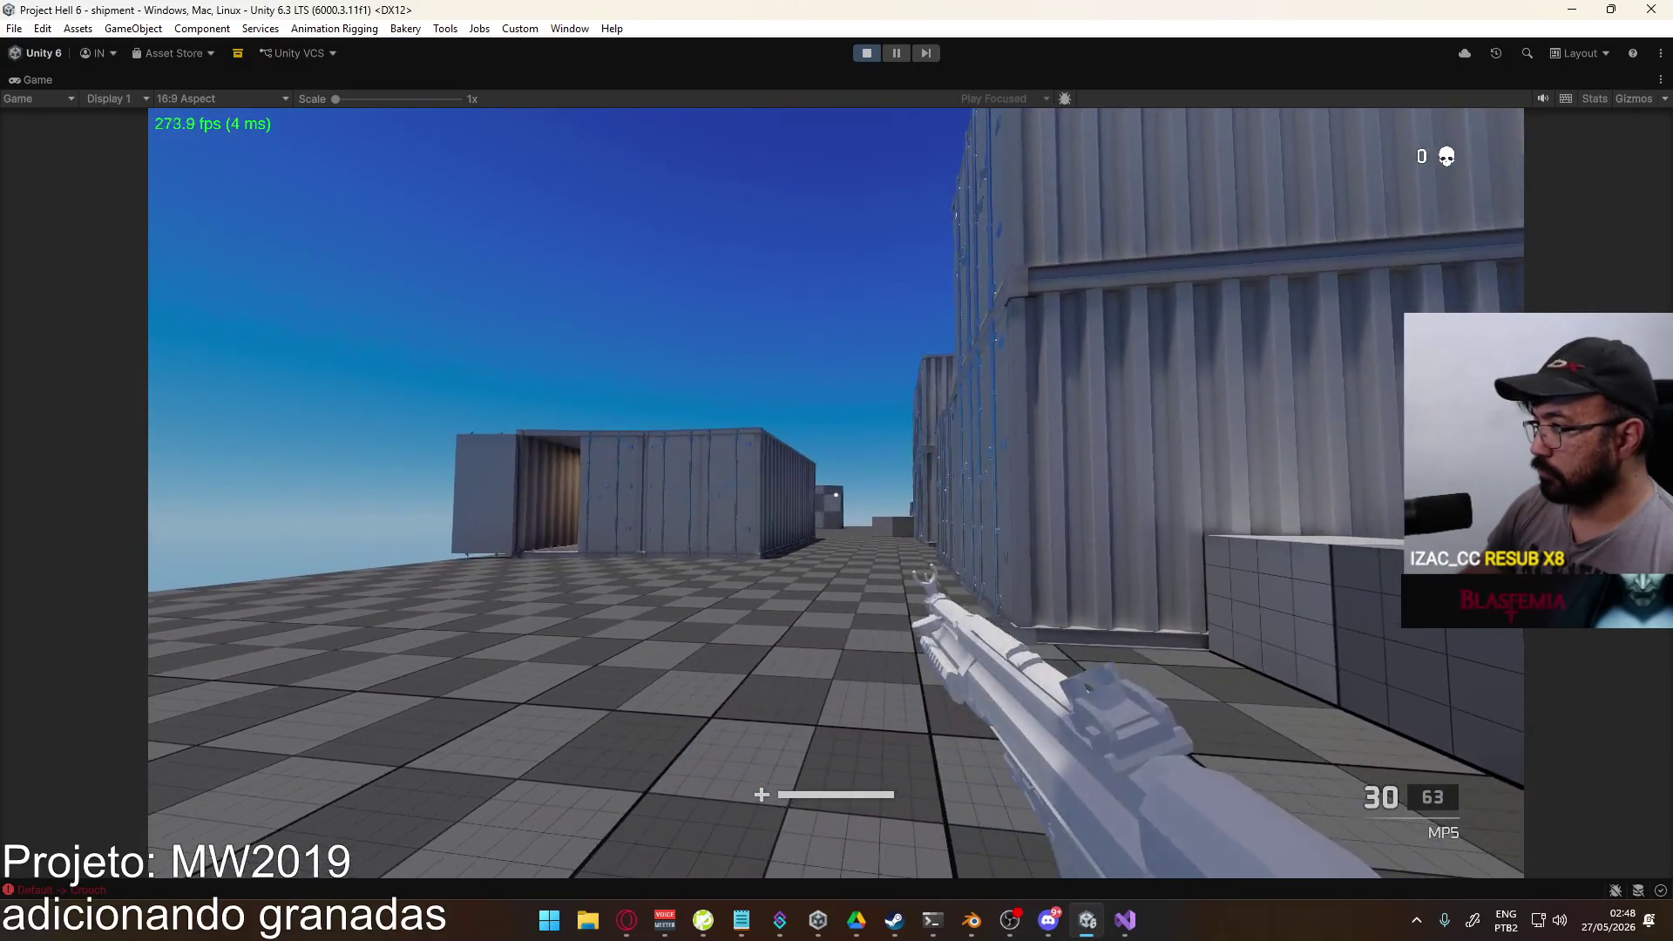
{"action": "key", "text": "s"}
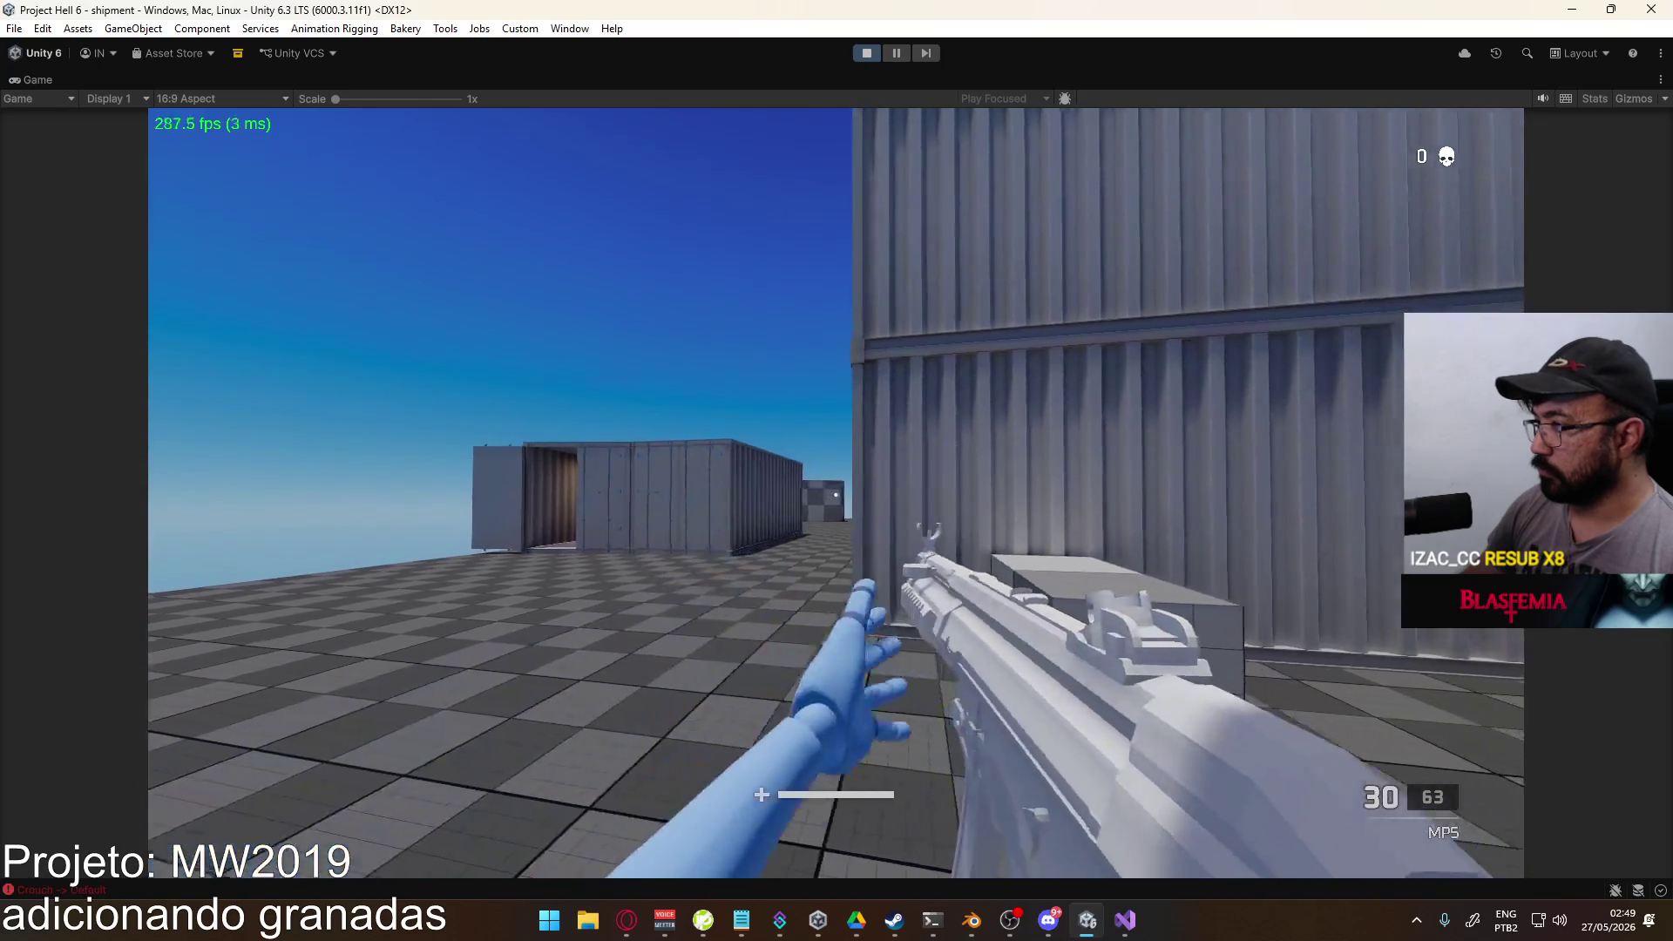
{"action": "key", "text": "v"}
{"action": "key", "text": "w"}
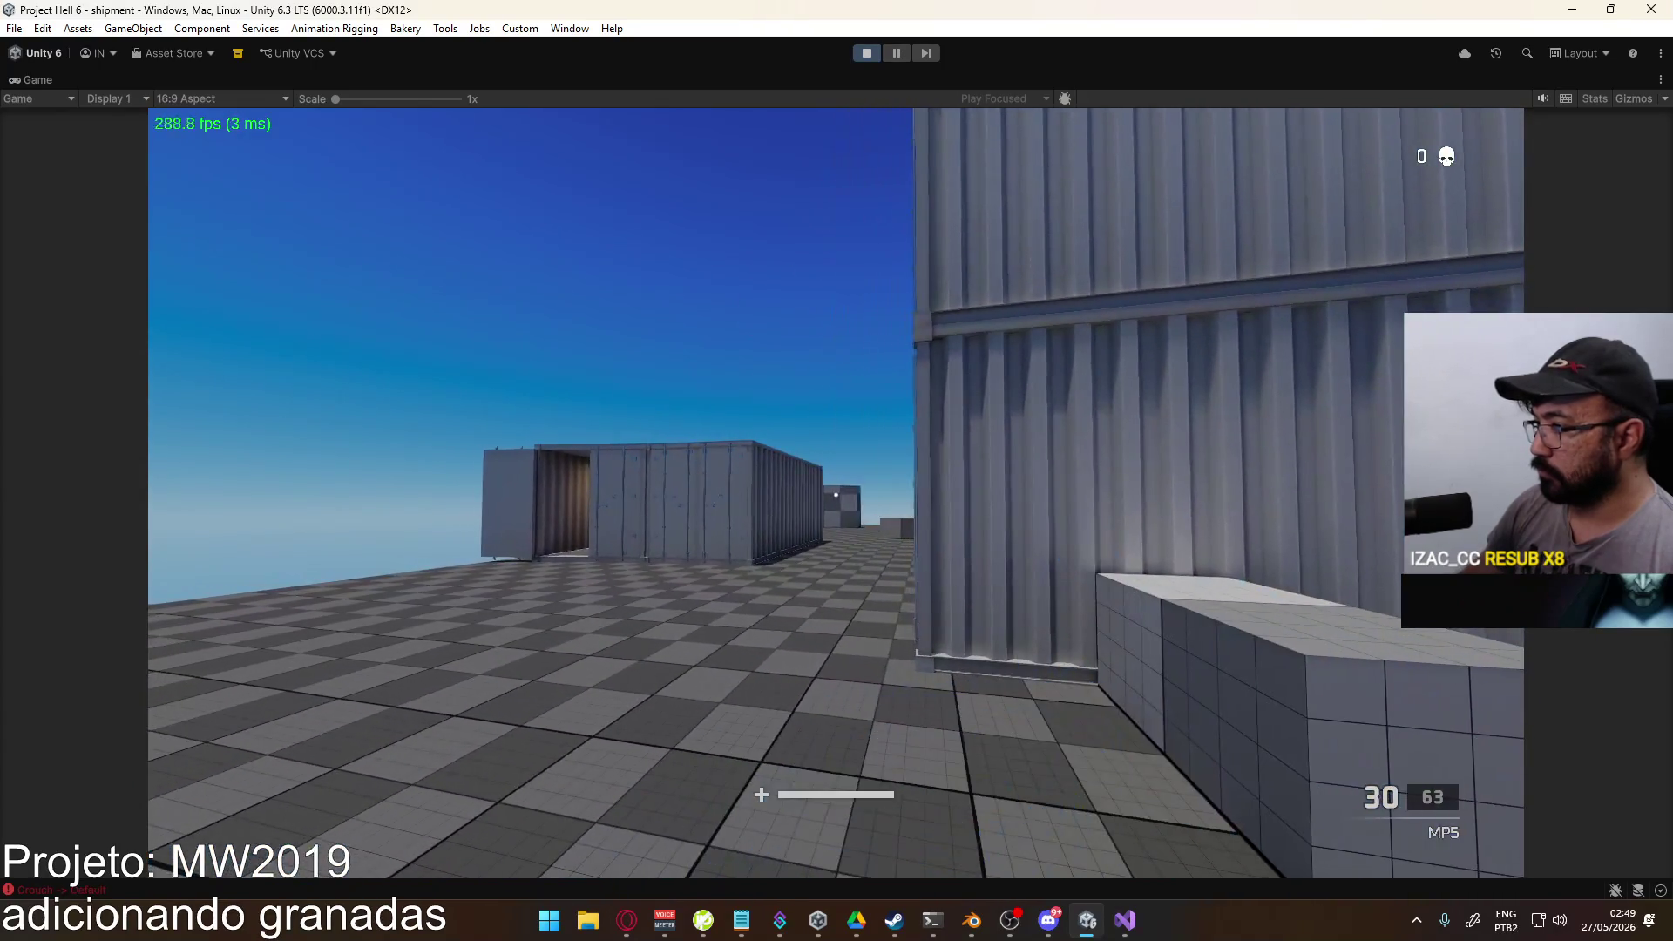
{"action": "key", "text": "super"}
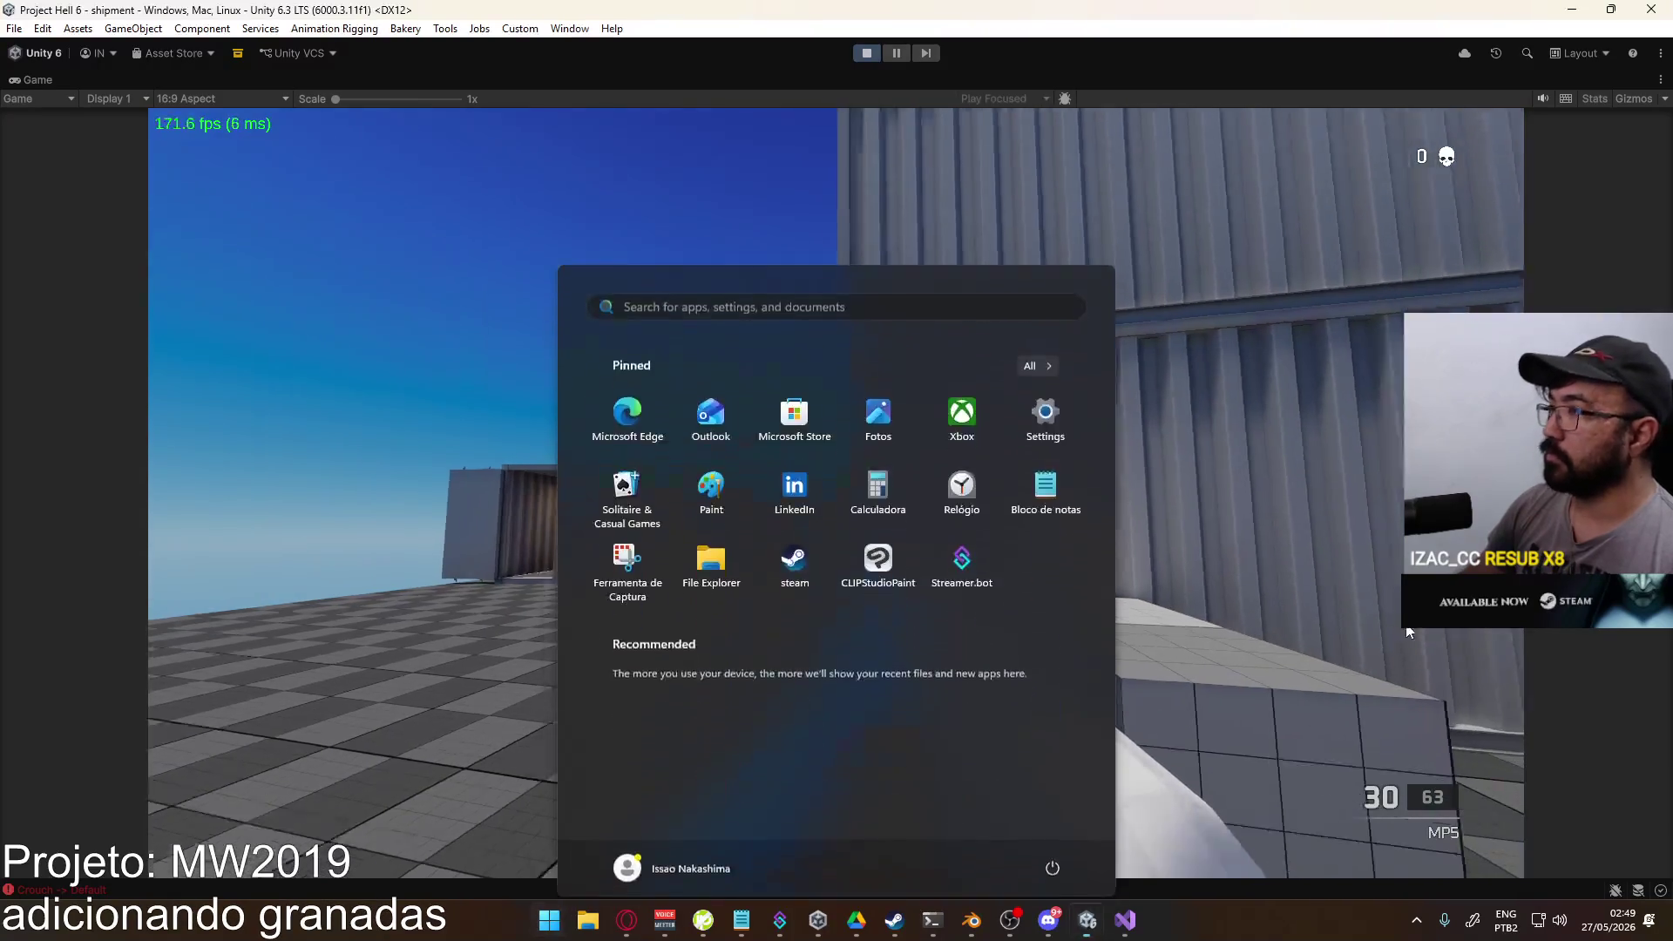
{"action": "key", "text": "super"}
{"action": "key", "text": "super"}
{"action": "left_click", "coordinate": [1026, 474]}
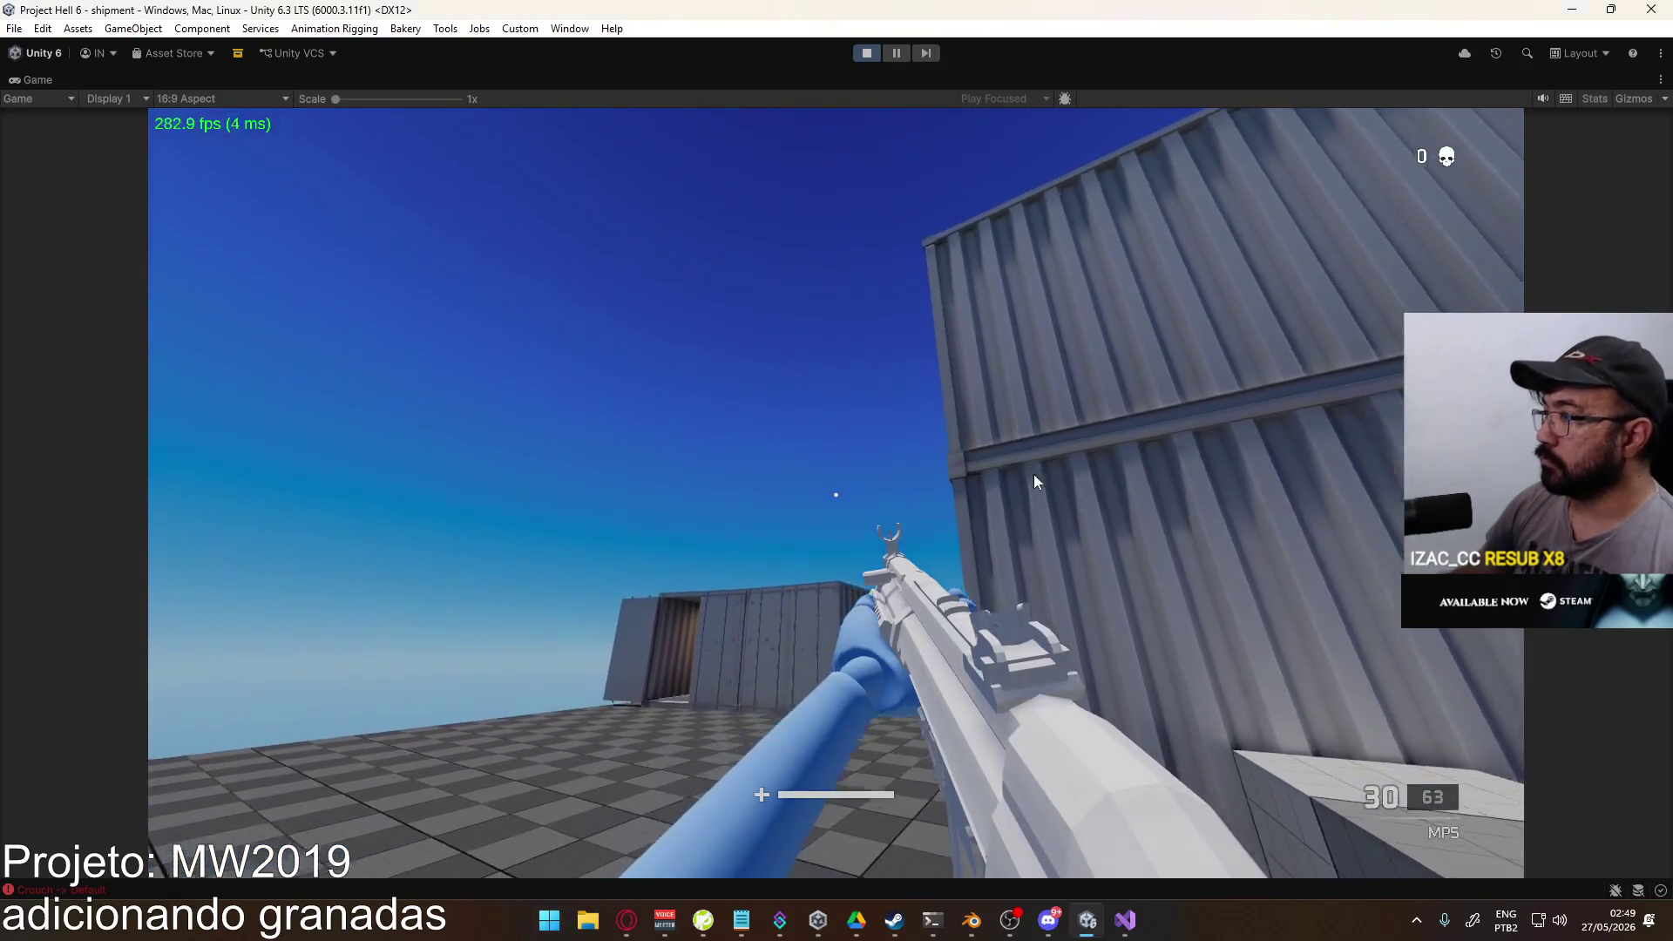
Step: Switch to the X17 and back to the MP5, then throw knives and a lethal grenade
{"action": "key", "text": "2"}
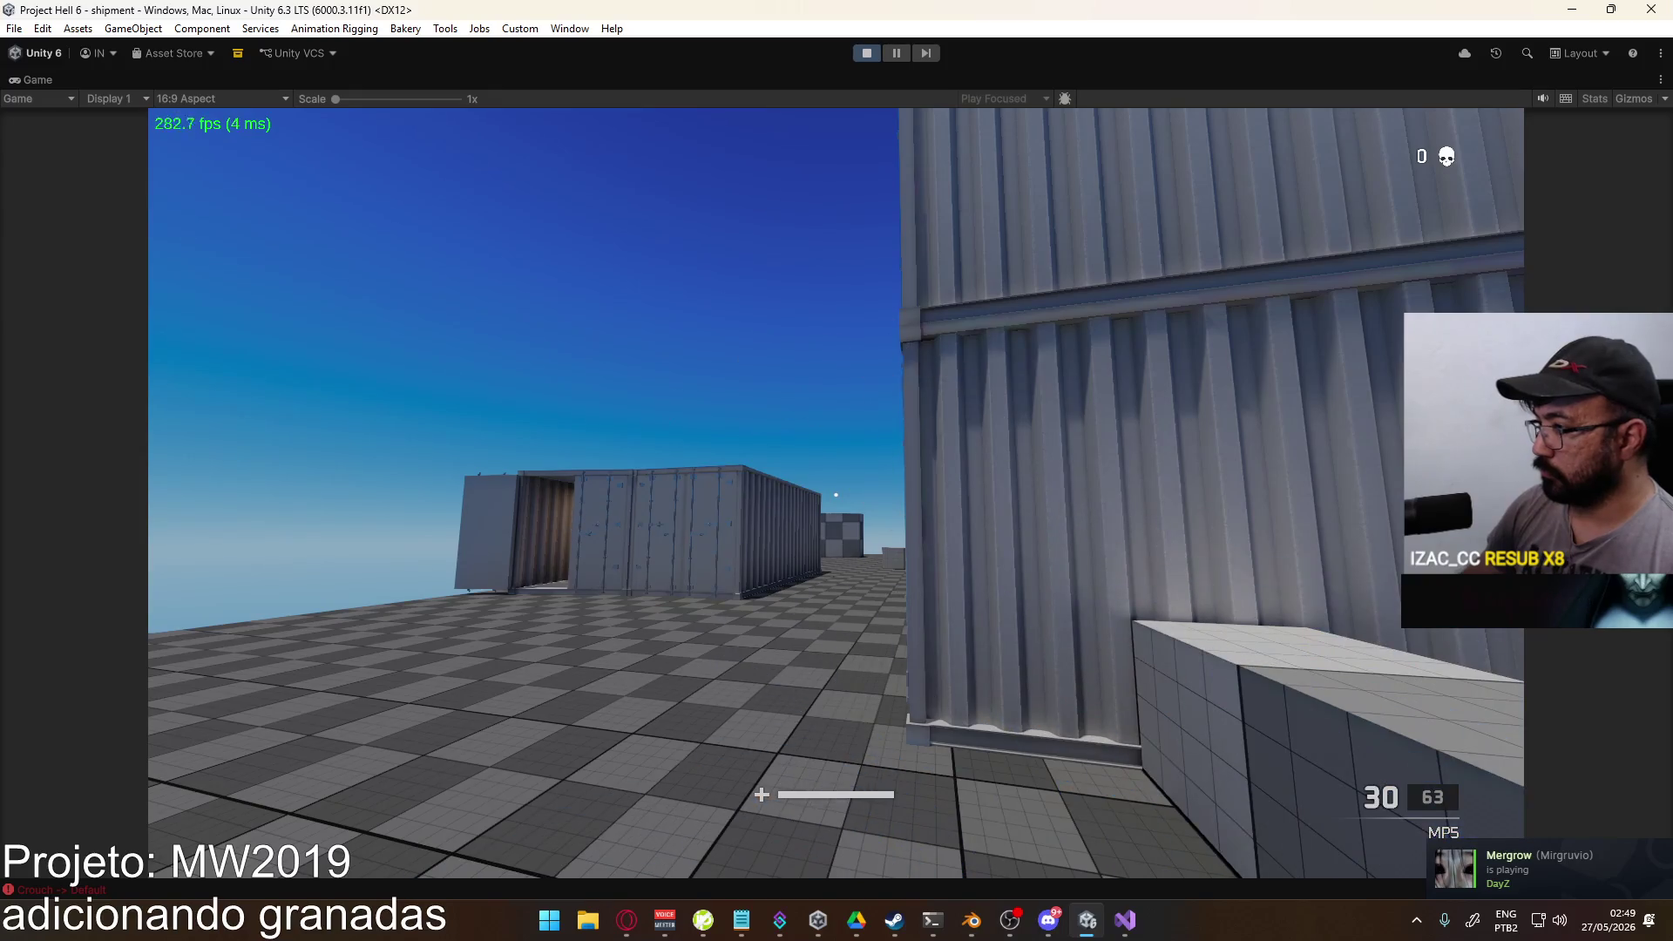
{"action": "key", "text": "1"}
{"action": "key", "text": "v"}
{"action": "key", "text": "g"}
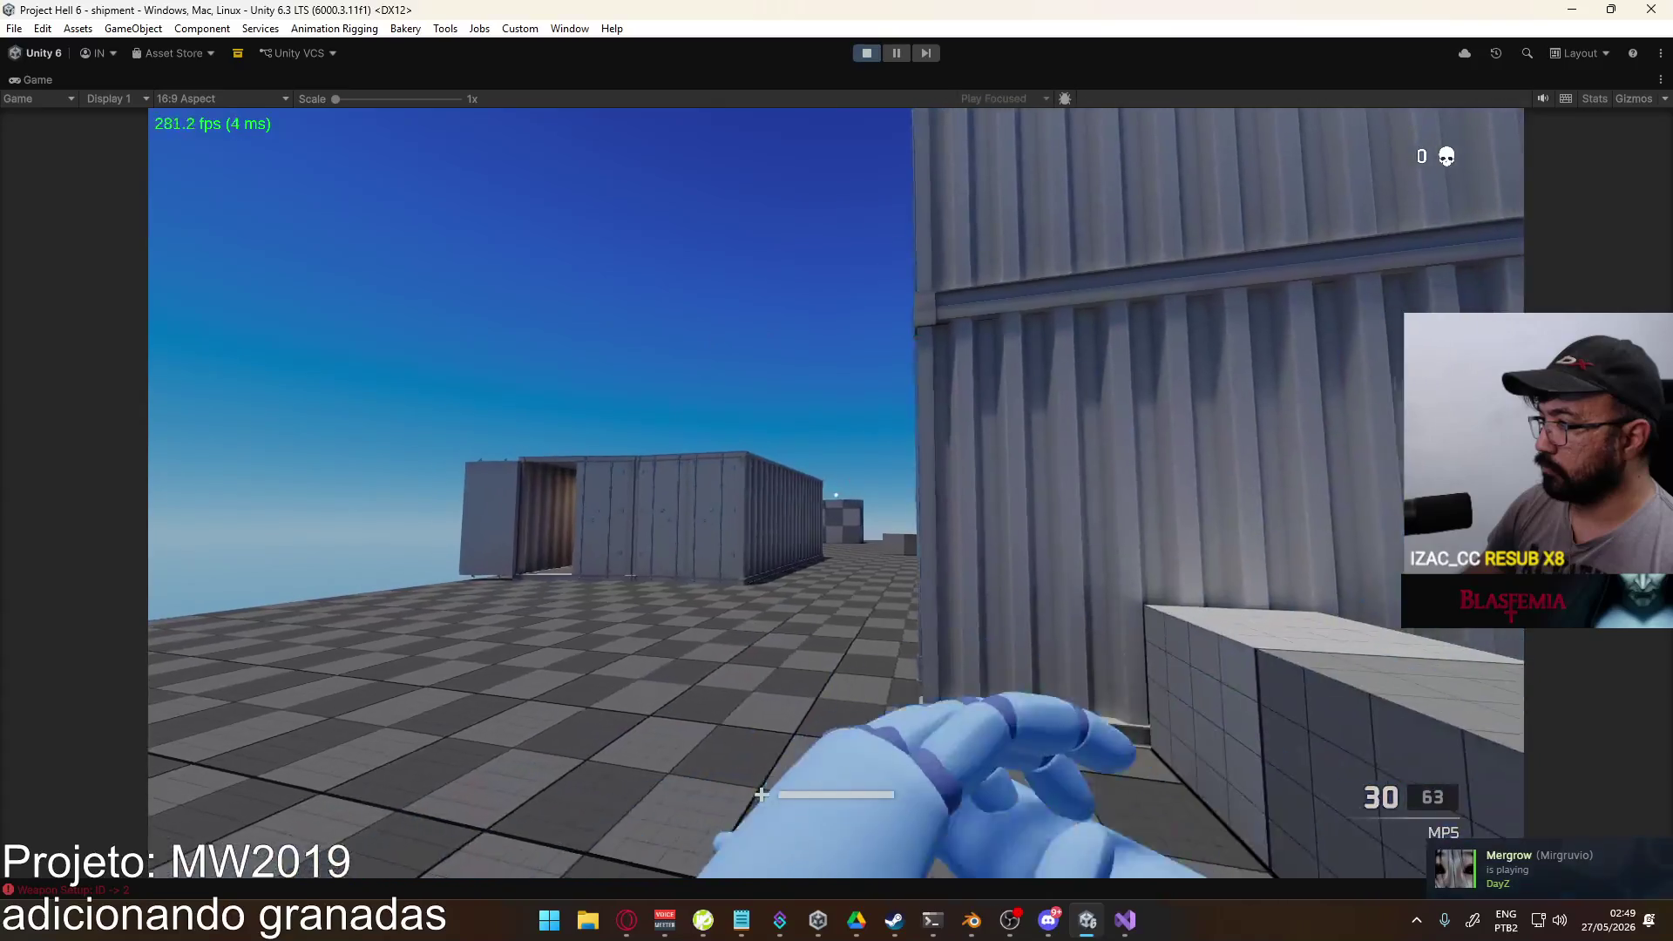
{"action": "key", "text": "v"}
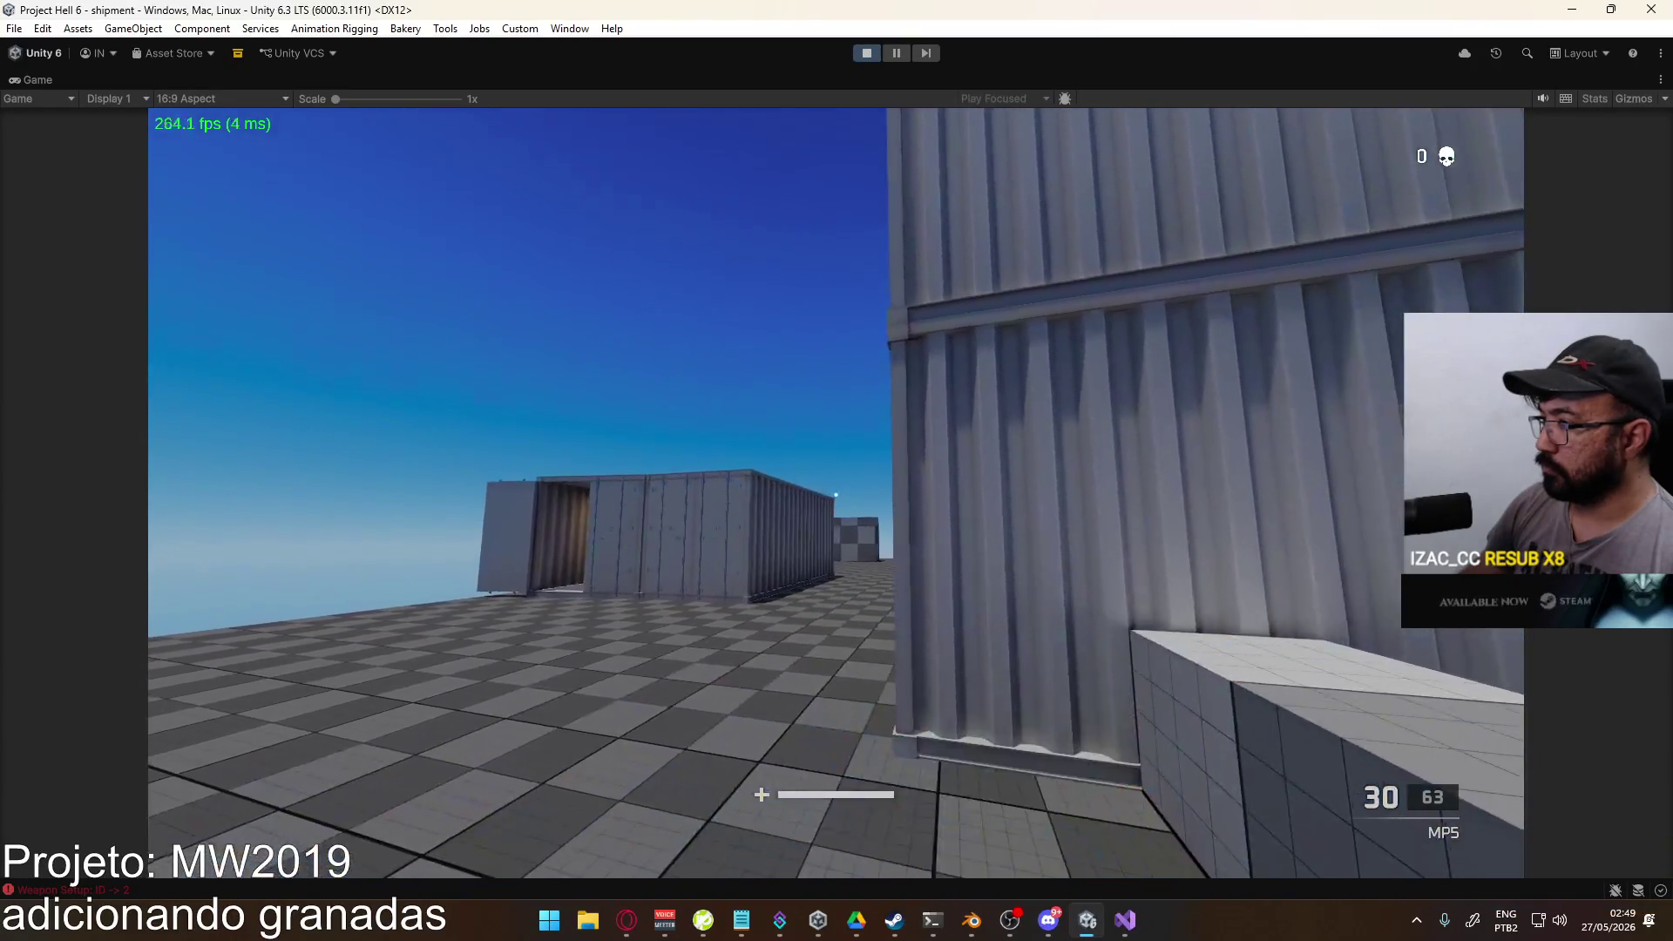
{"action": "key", "text": "super"}
{"action": "key", "text": "super"}
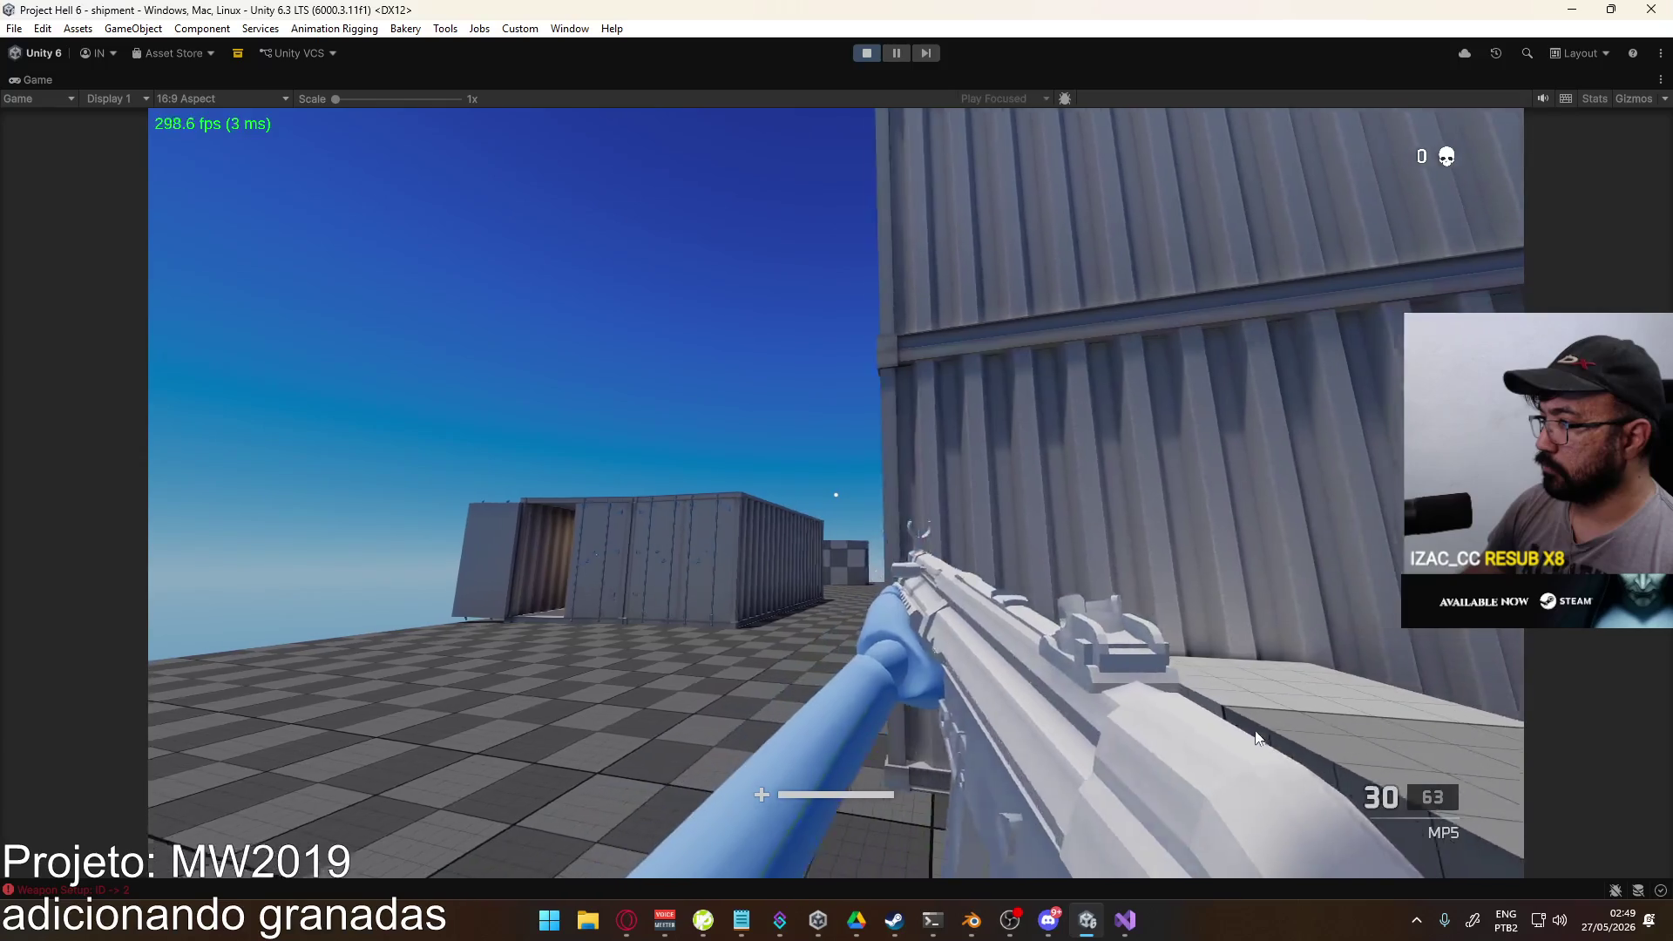
{"action": "key", "text": "super"}
{"action": "key", "text": "super"}
Step: Stop the game, restore the layout, review the MissingReferenceException and Overlay errors, then clear the console
{"action": "left_click", "coordinate": [873, 55]}
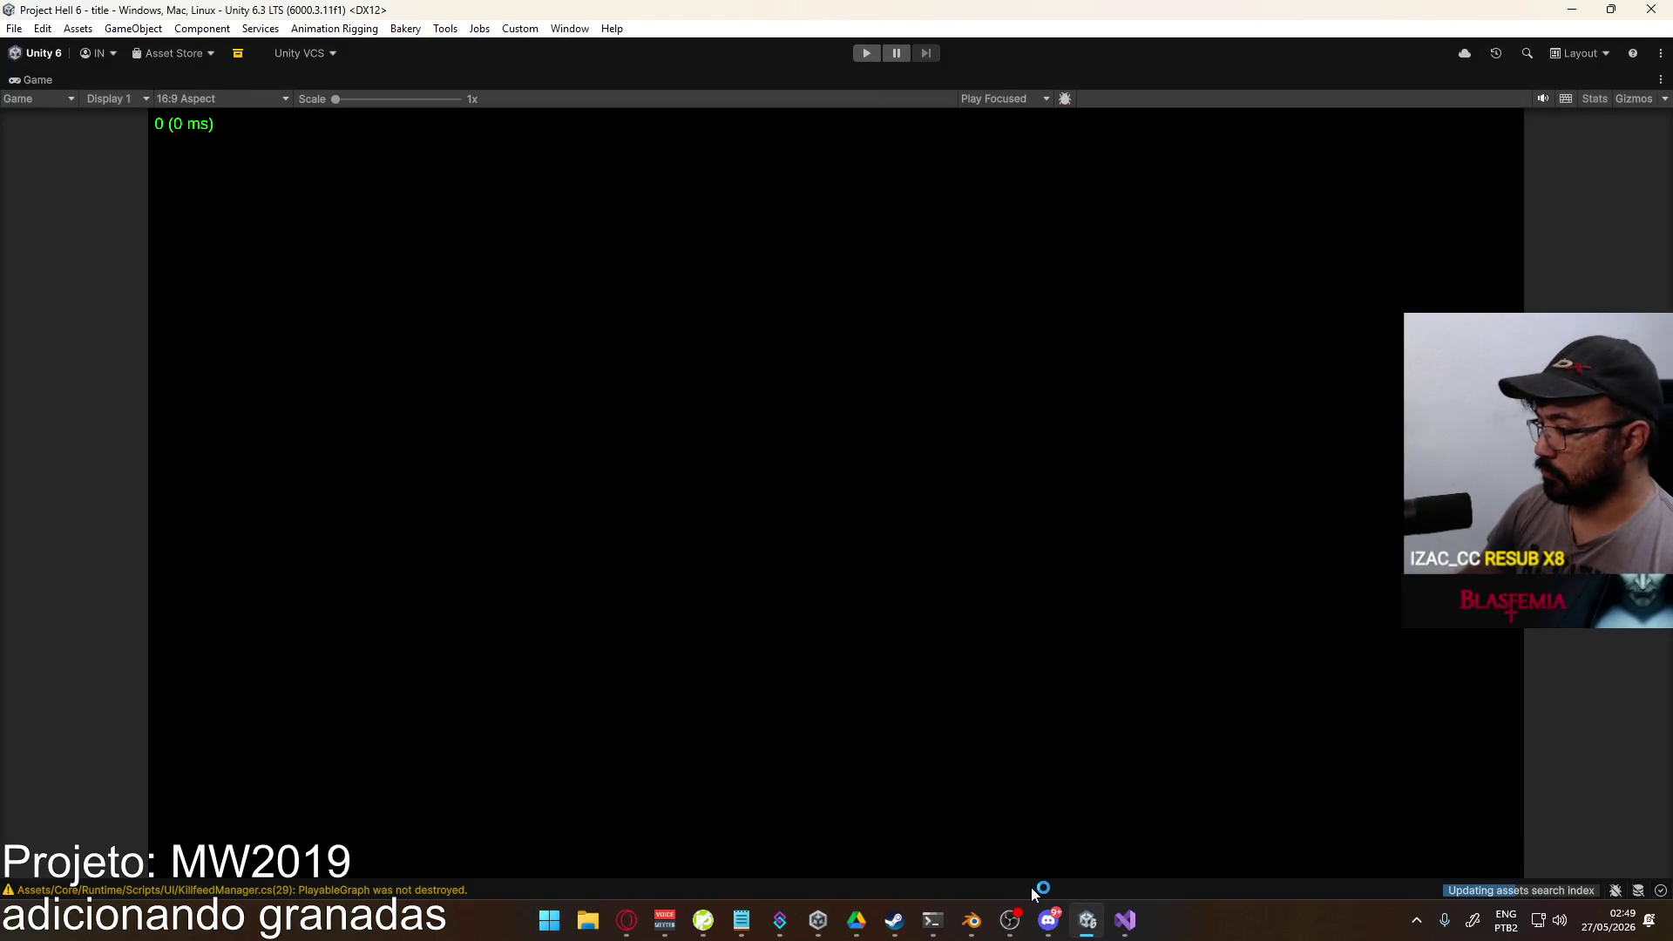
{"action": "right_click", "coordinate": [326, 82]}
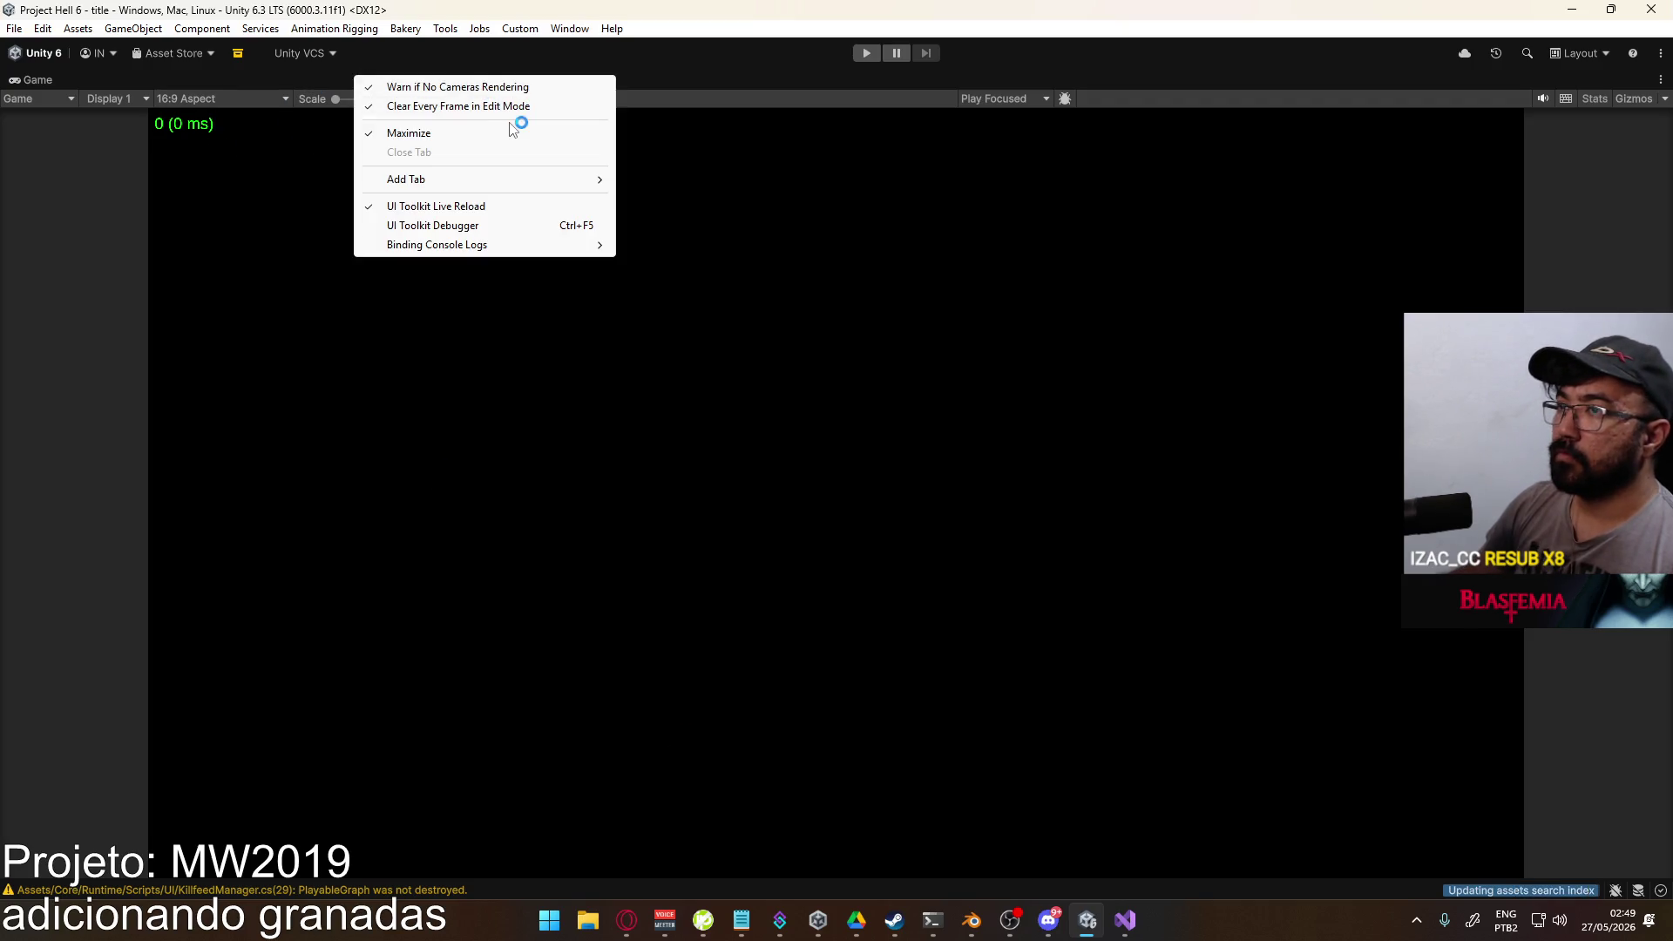
{"action": "left_click", "coordinate": [520, 129]}
{"action": "left_click", "coordinate": [305, 80]}
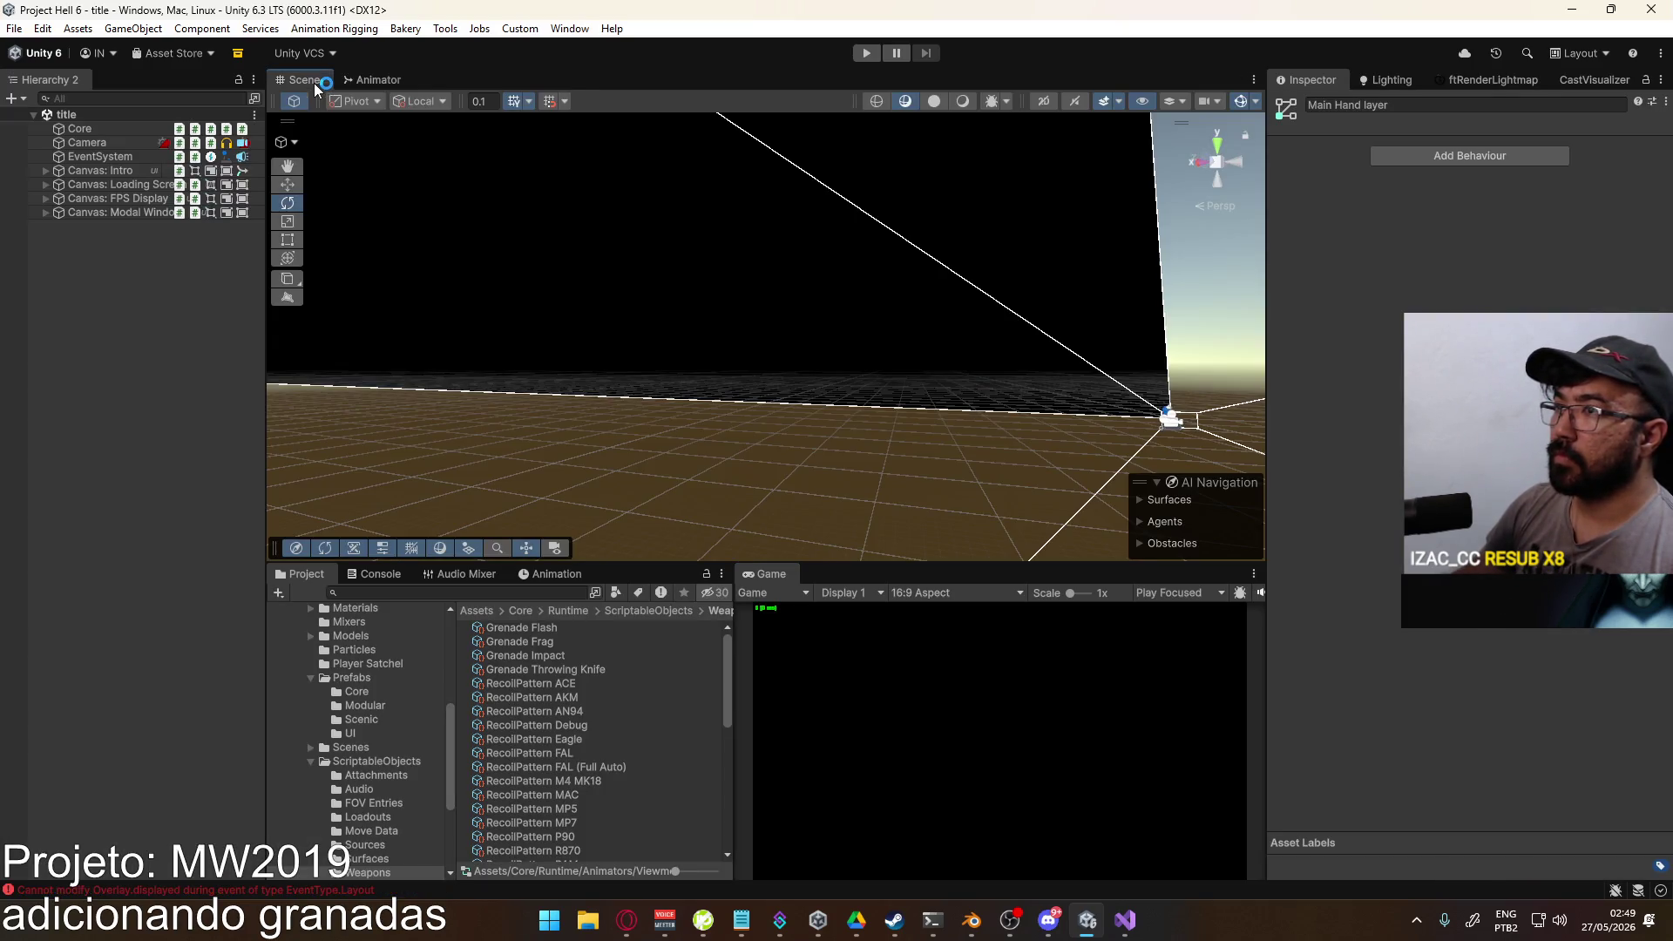
{"action": "left_click", "coordinate": [377, 573]}
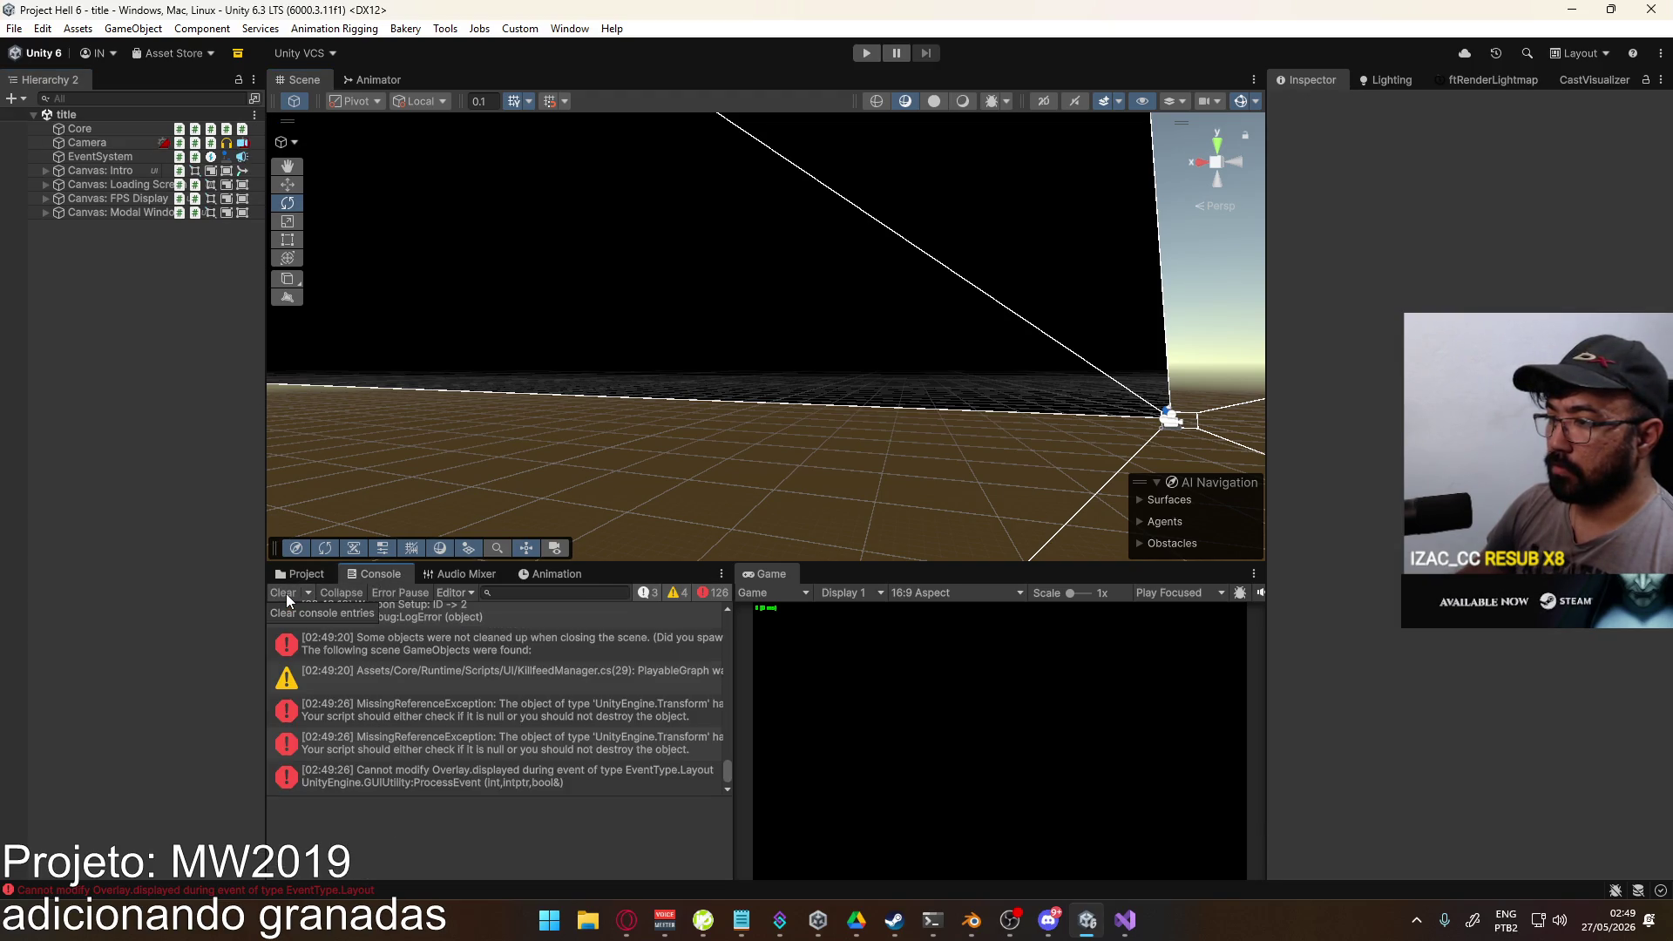
{"action": "left_click", "coordinate": [485, 721]}
{"action": "left_click", "coordinate": [493, 745]}
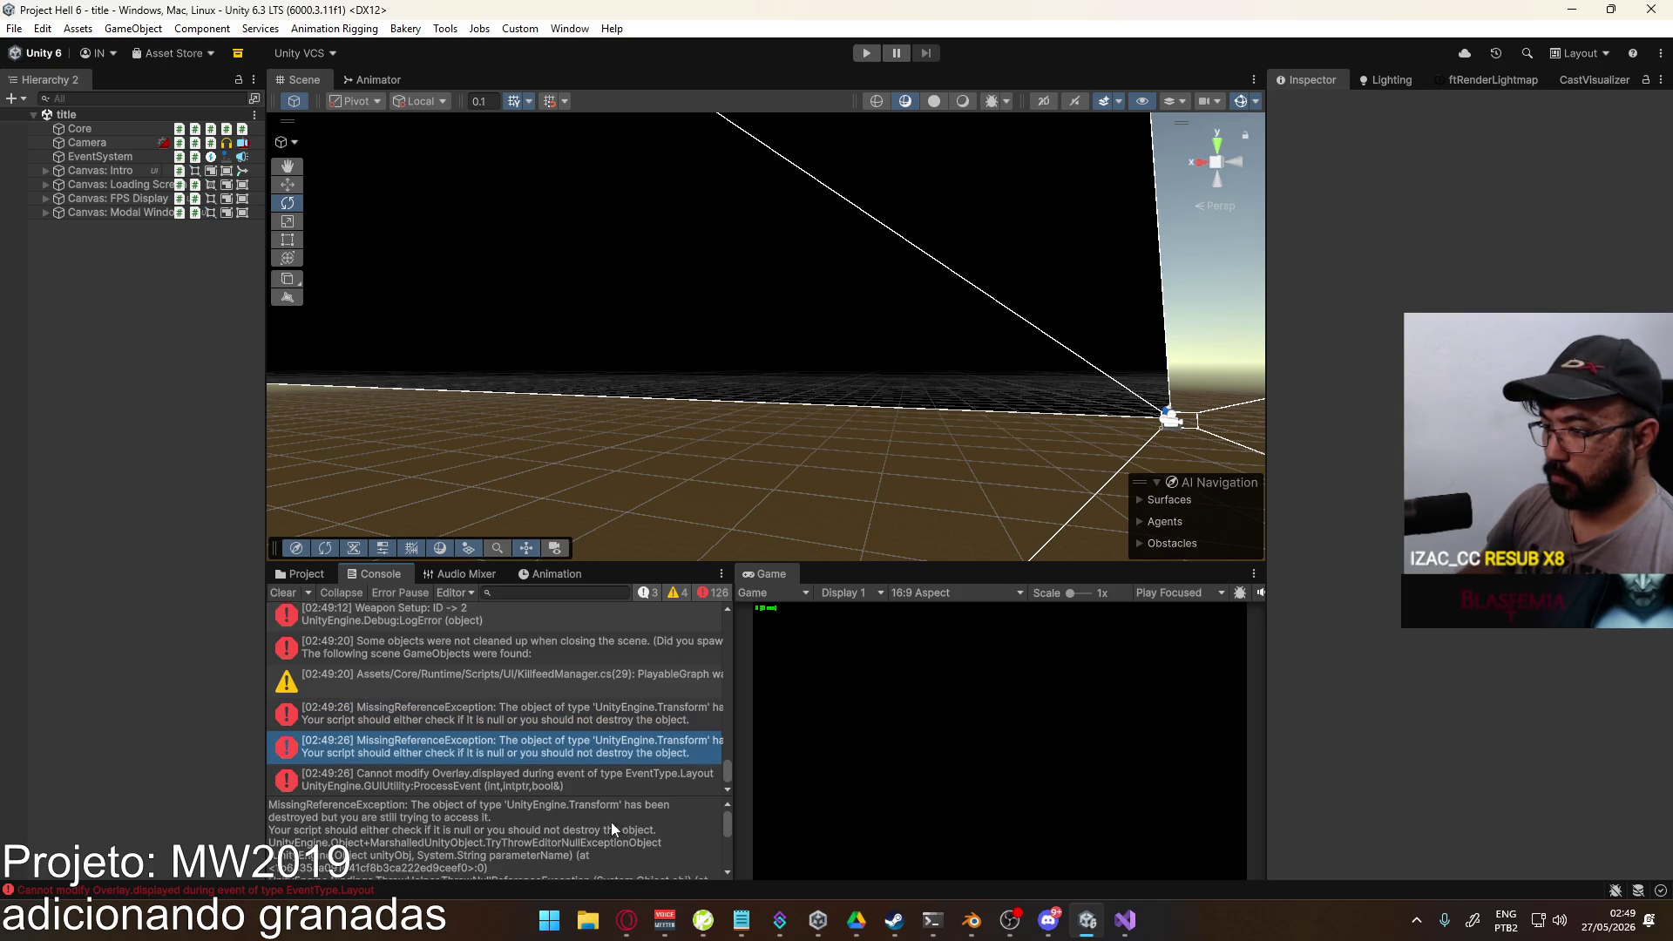
{"action": "left_click", "coordinate": [456, 781]}
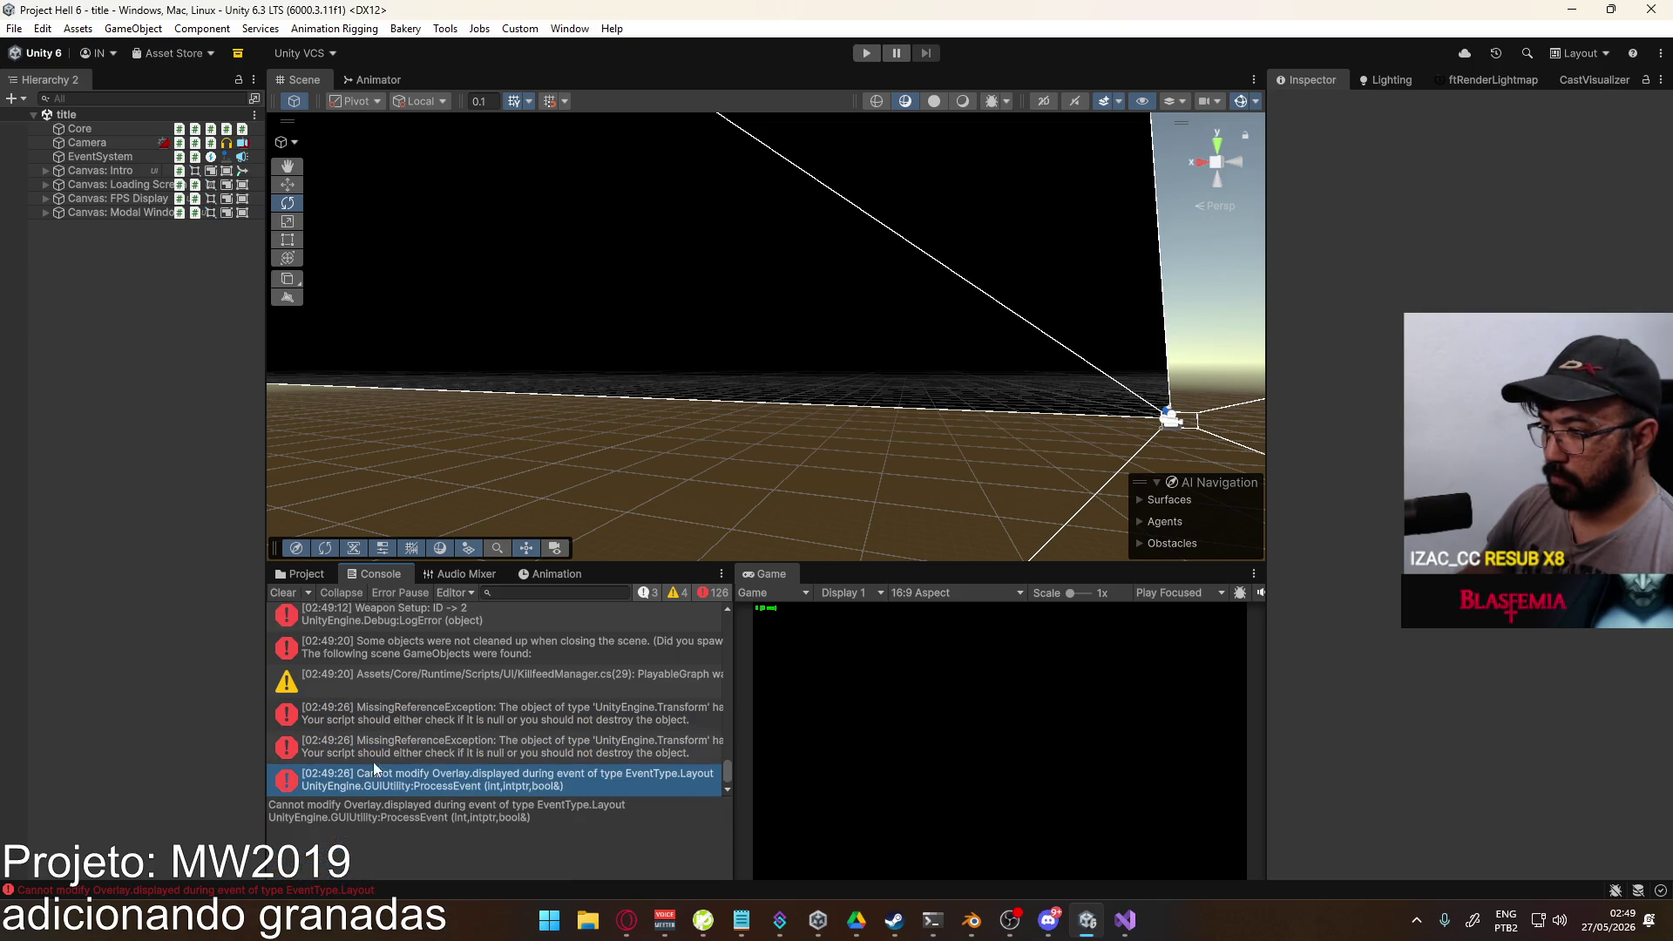
{"action": "left_click", "coordinate": [413, 645]}
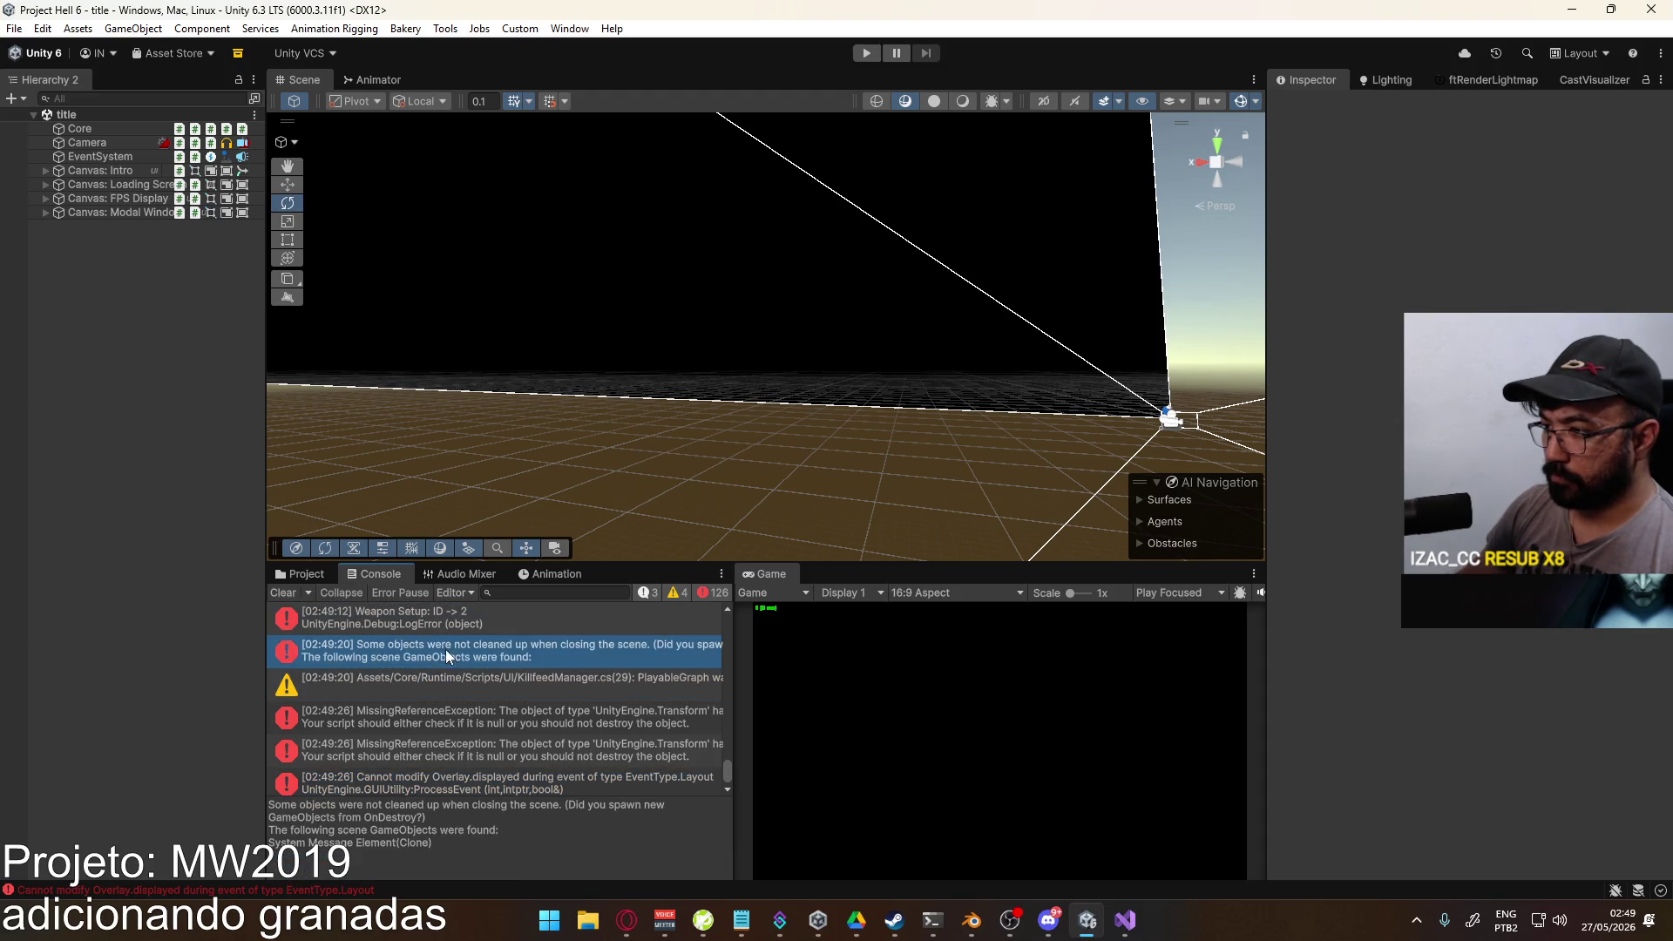
{"action": "left_click", "coordinate": [283, 592]}
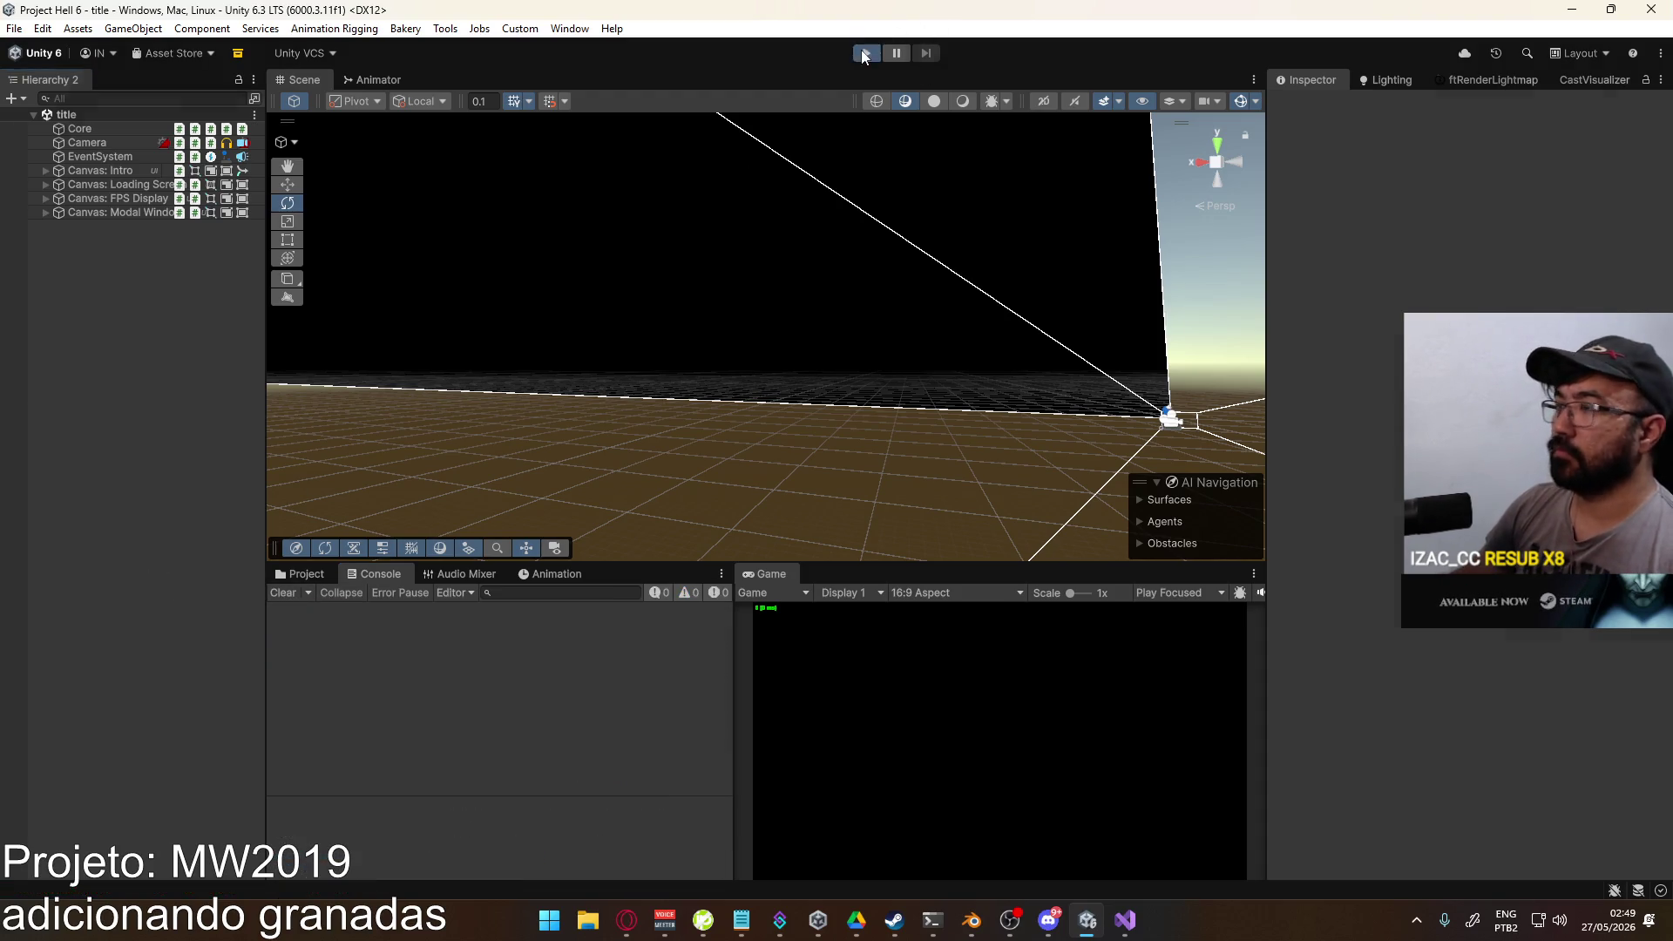
Step: Play, start the shipment match, maximize the Game view, then sprint and throw a grenade
{"action": "left_click", "coordinate": [865, 54]}
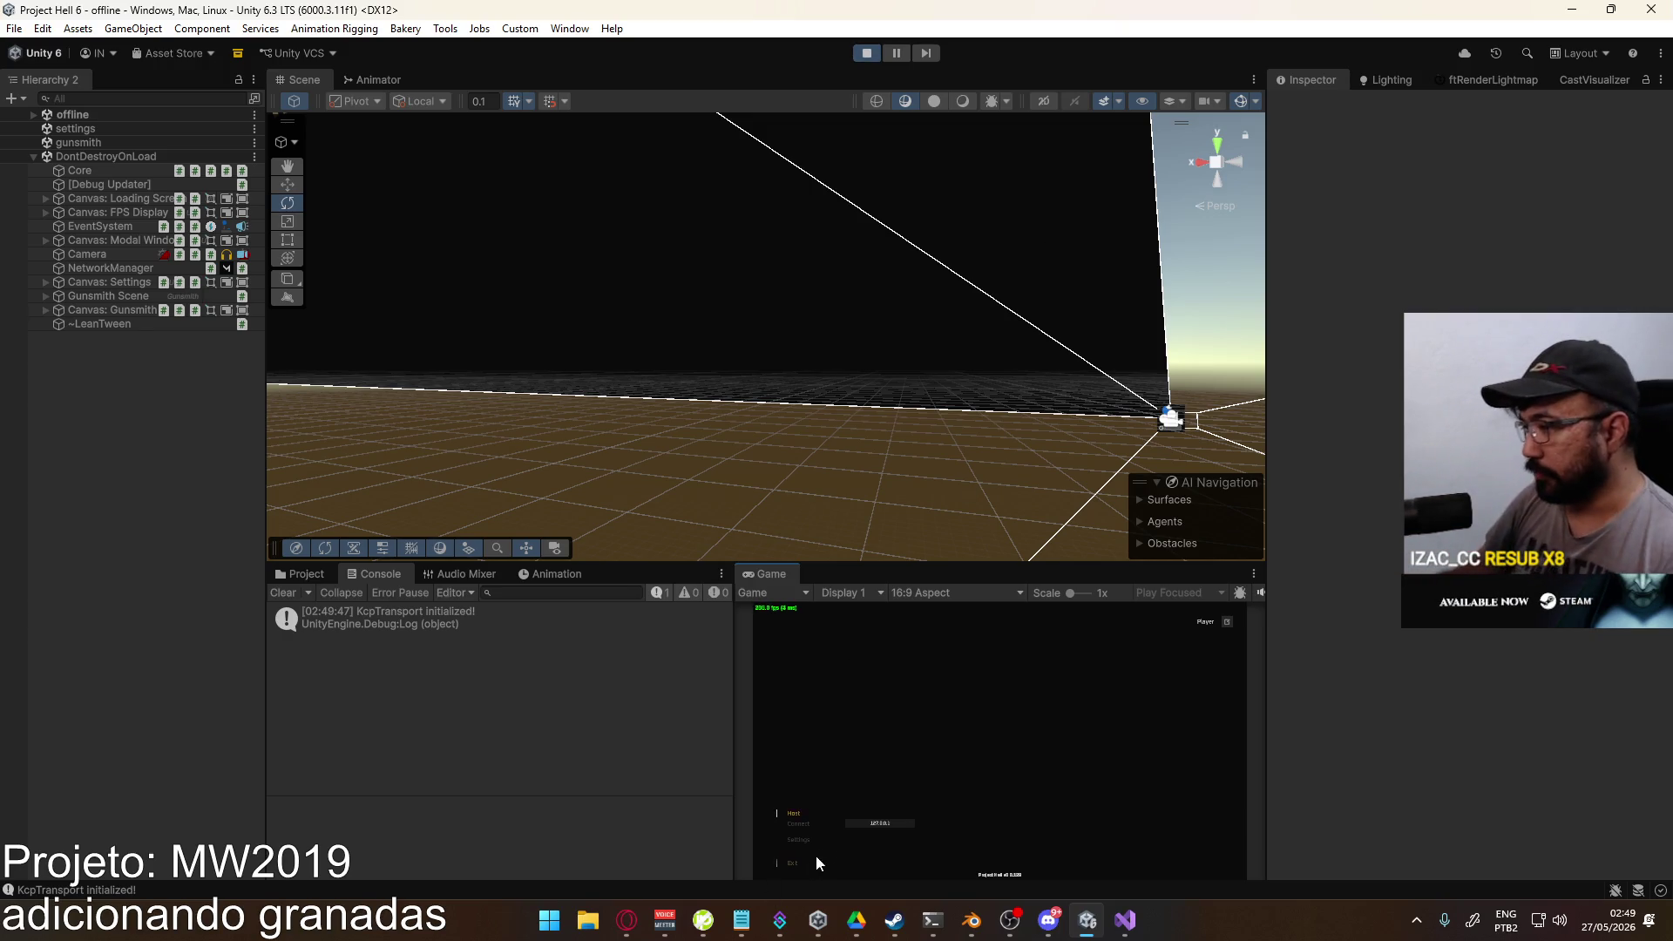
{"action": "left_click", "coordinate": [792, 818]}
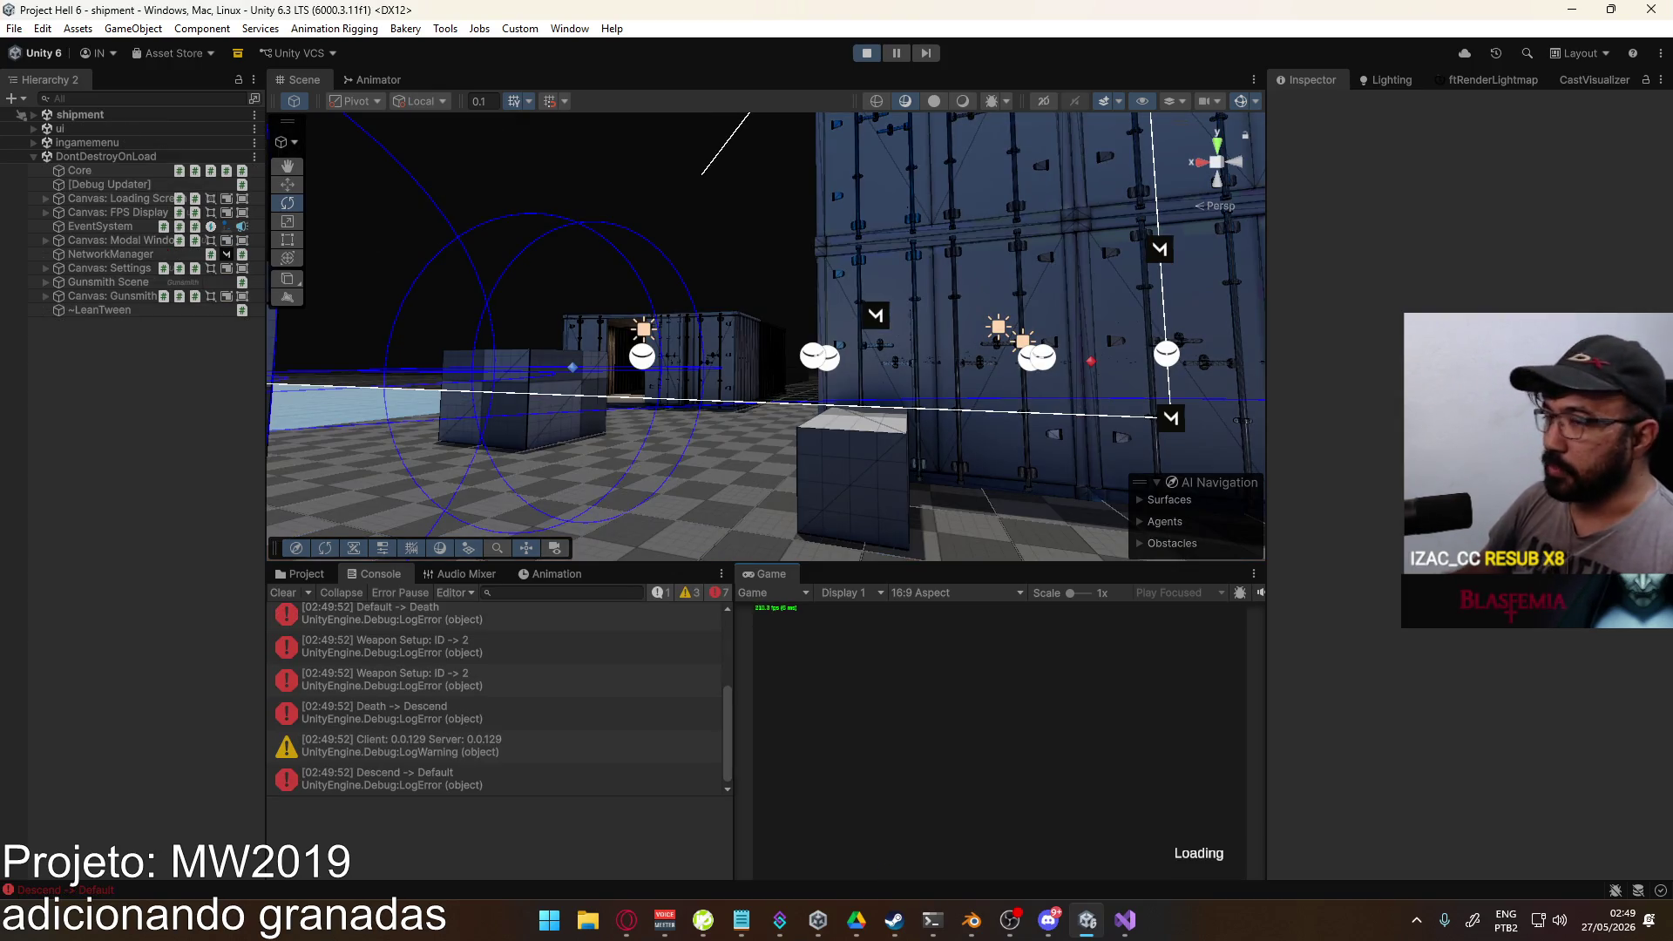
{"action": "key", "text": "super"}
{"action": "left_click", "coordinate": [788, 569]}
{"action": "right_click", "coordinate": [788, 571]}
{"action": "left_click", "coordinate": [863, 624]}
{"action": "key", "text": "shift+w"}
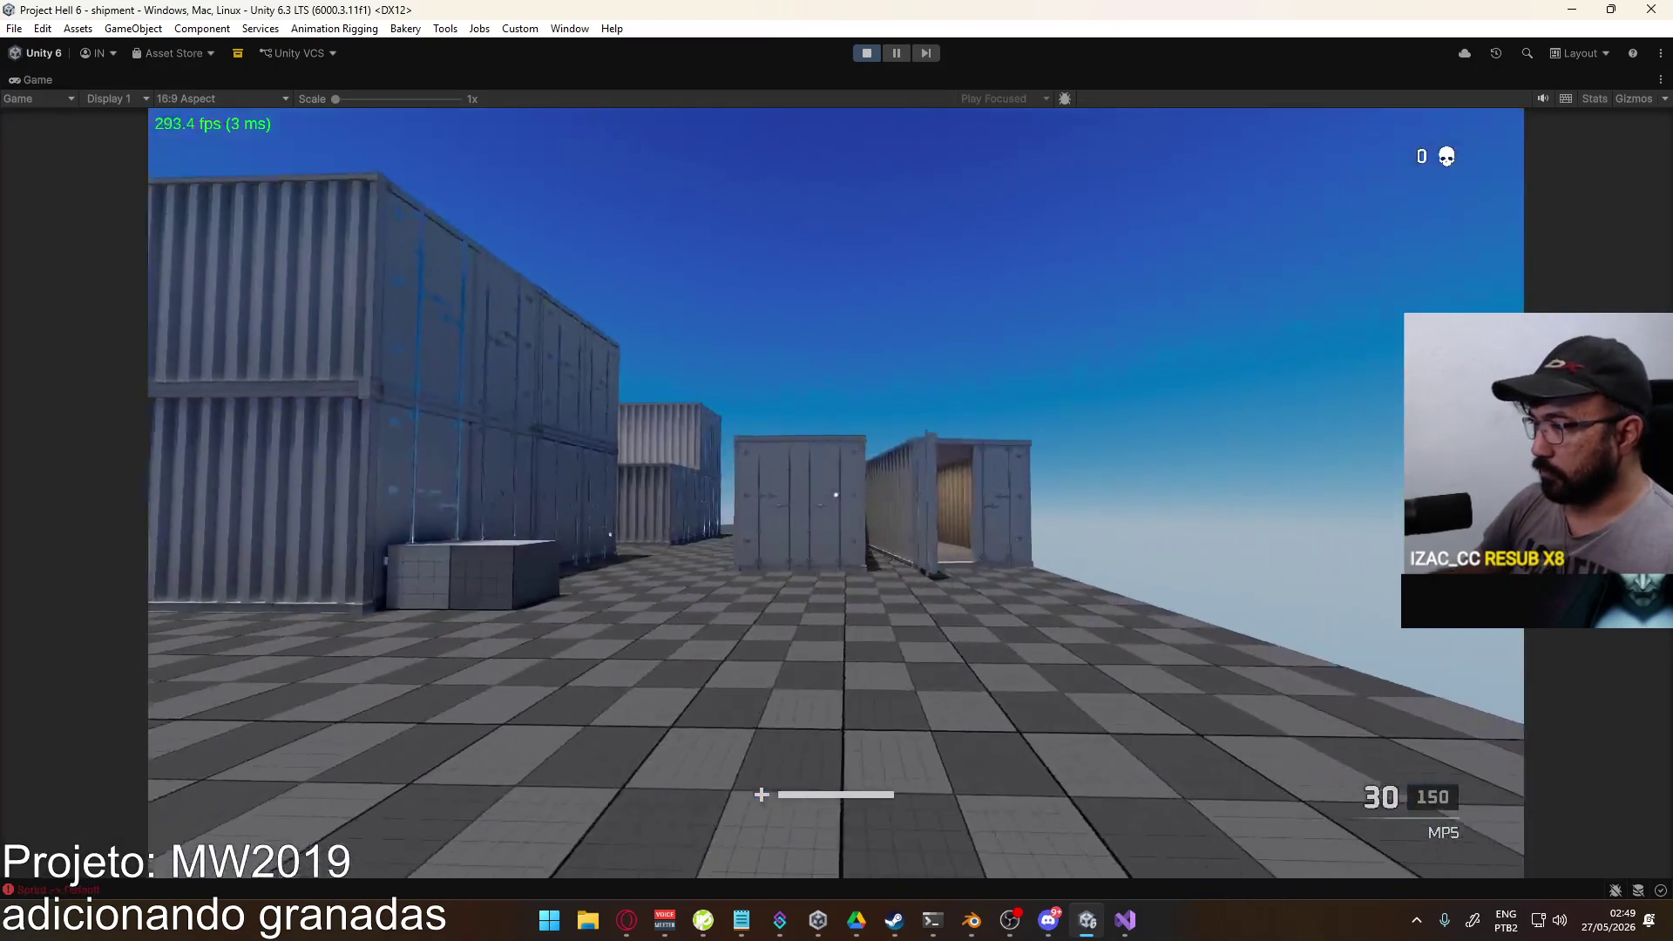
{"action": "key", "text": "g"}
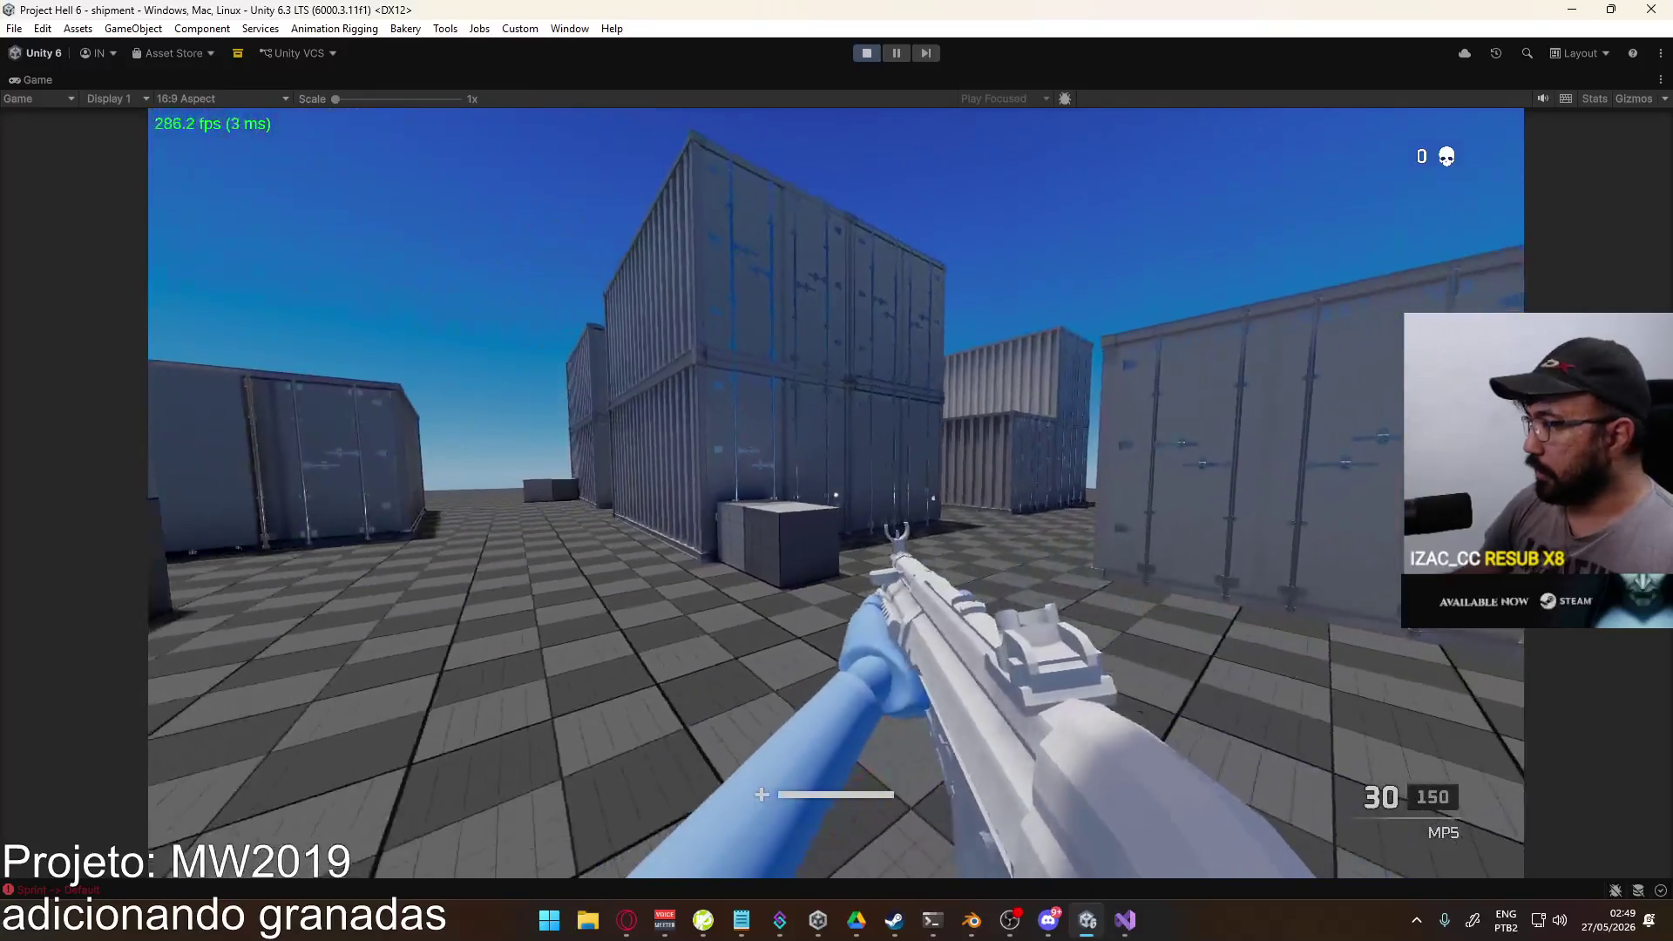
Step: Release the mouse, stop and replay the game, and start the shipment match again
{"action": "key", "text": "Escape"}
{"action": "left_click", "coordinate": [866, 54]}
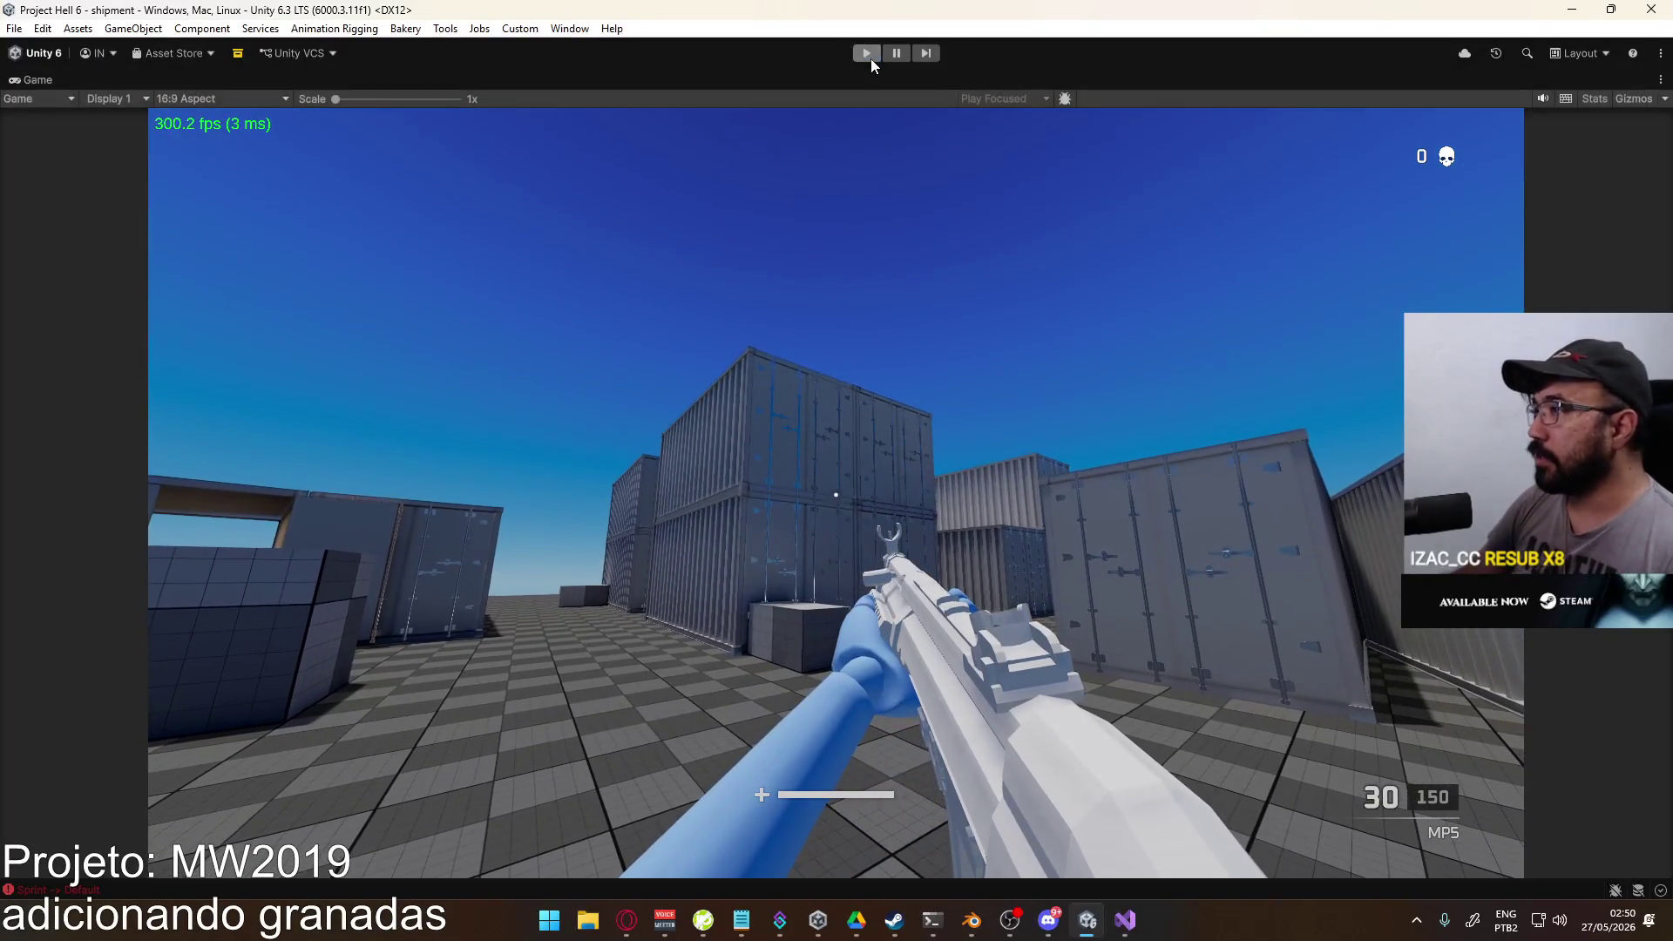
{"action": "left_click", "coordinate": [871, 59]}
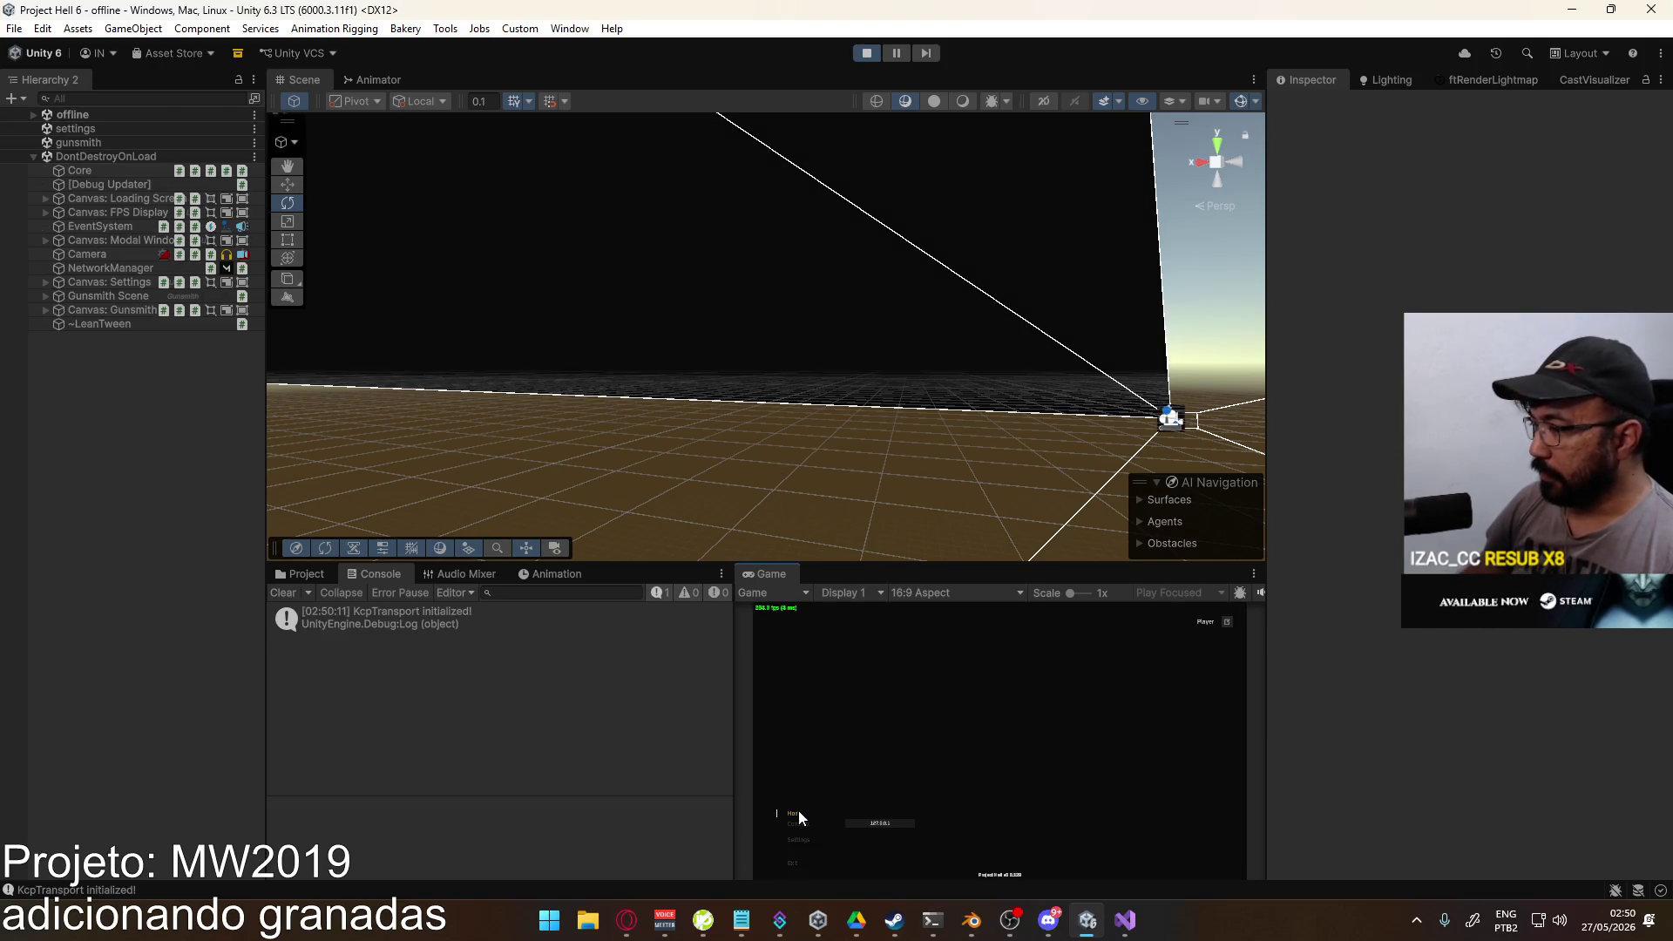
{"action": "left_click", "coordinate": [908, 866]}
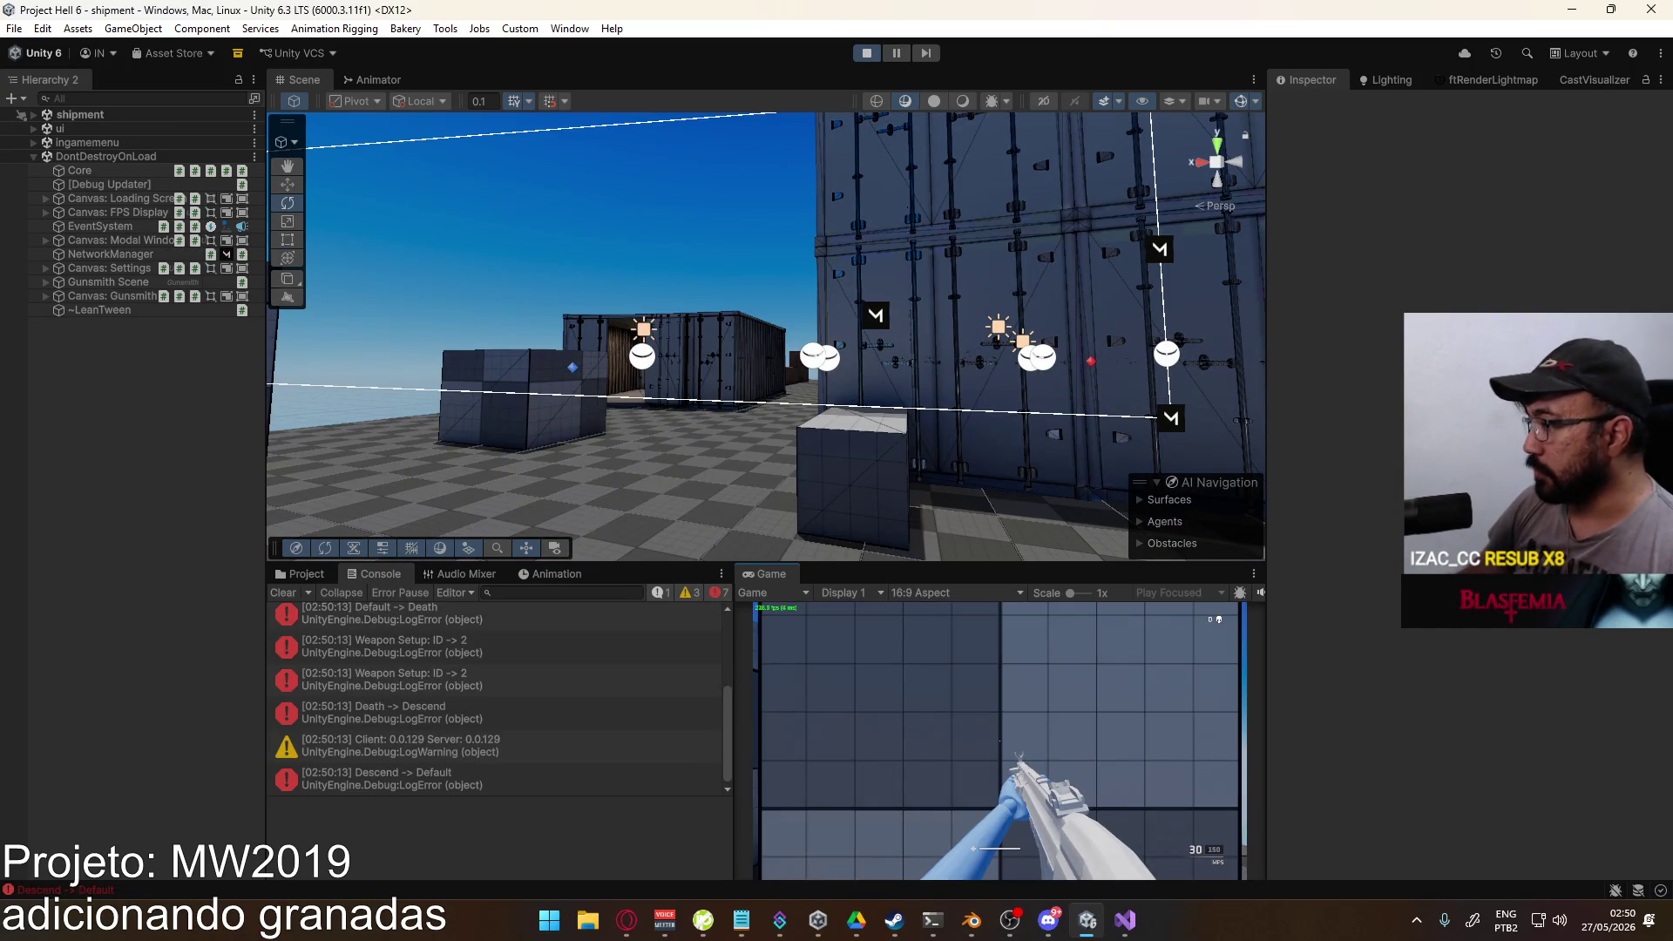
{"action": "mouse_move", "coordinate": [999, 741]}
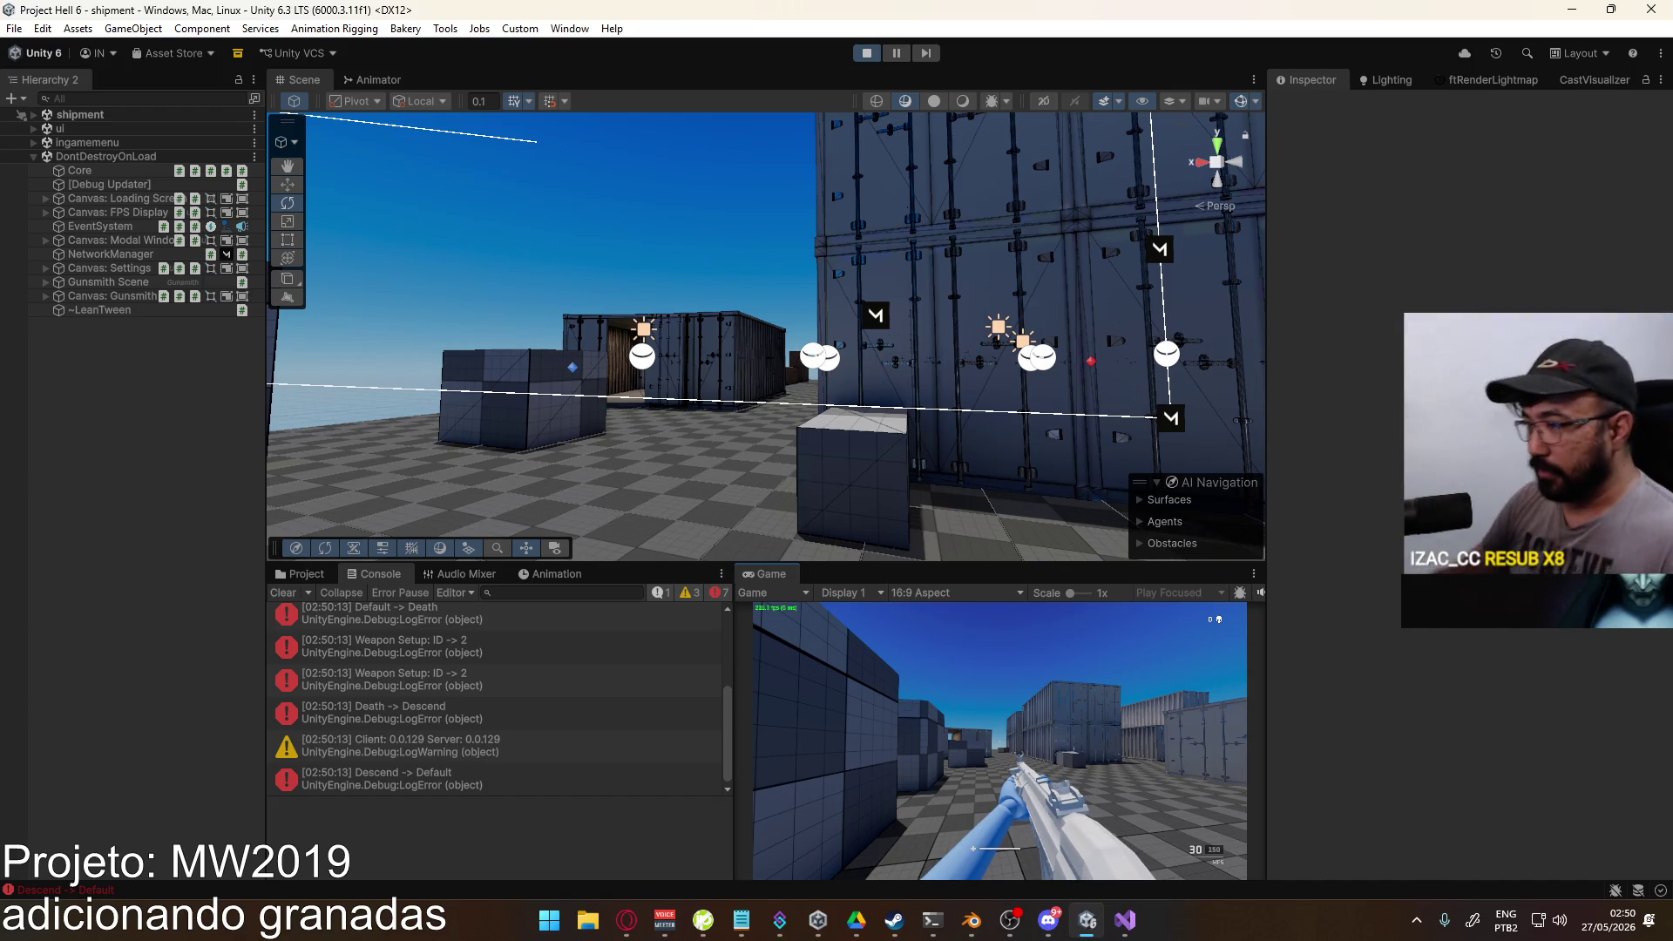
Step: Equip the Throwing Knife as the lethal grenade in the pause-menu loadout and resume playing
{"action": "key", "text": "super"}
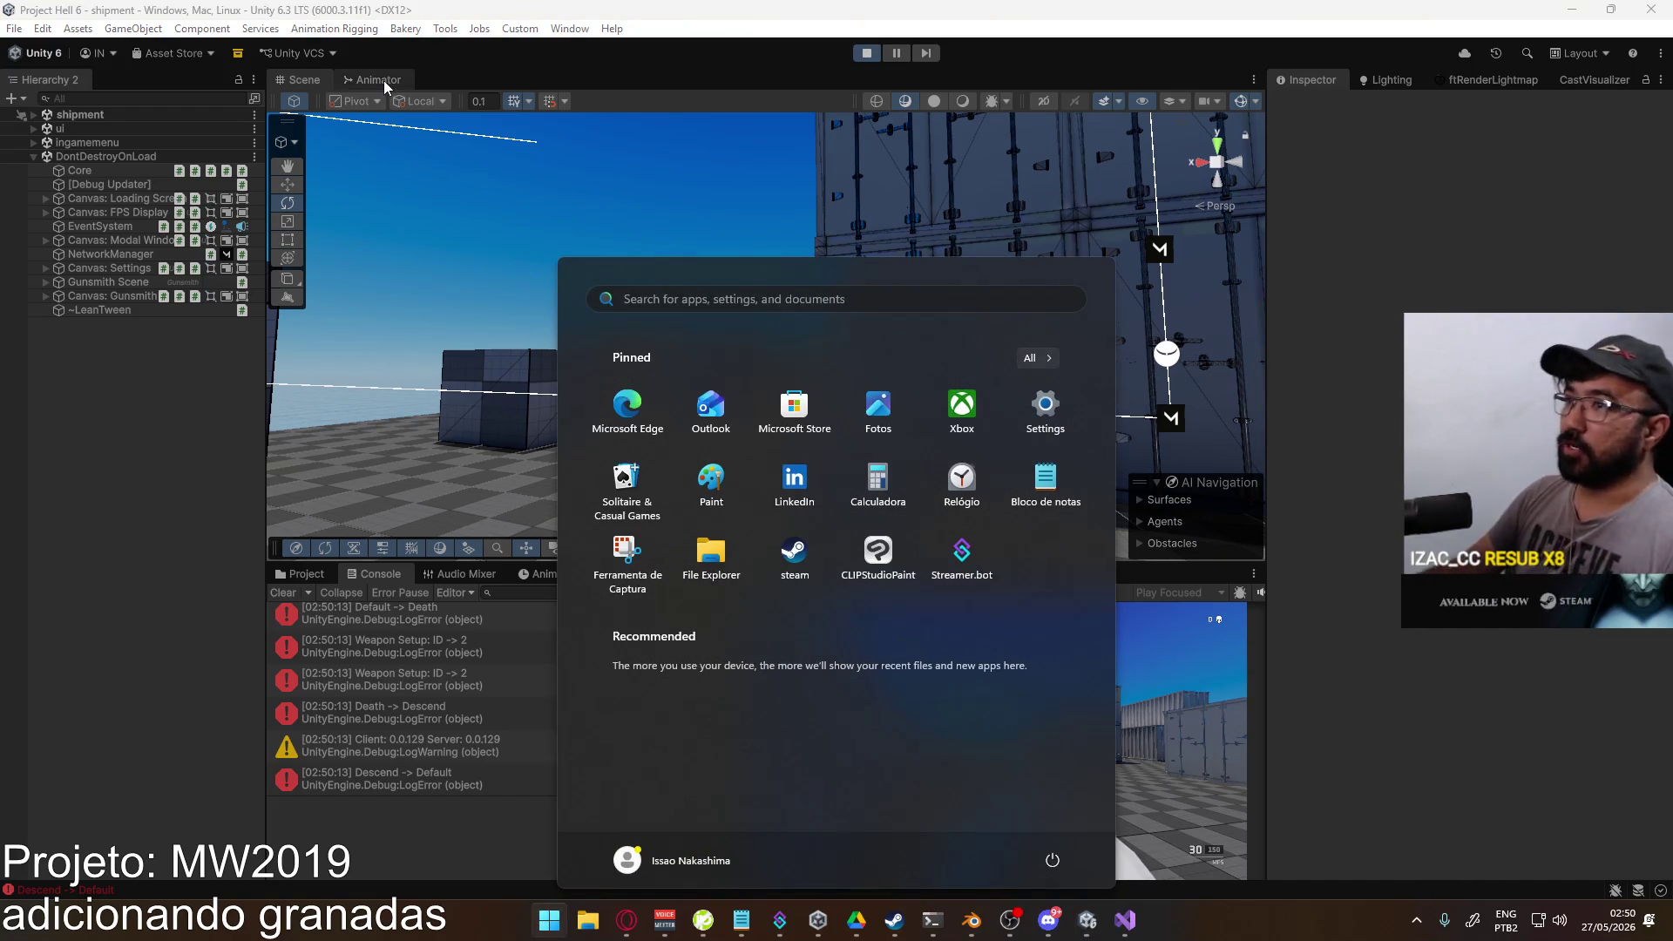
{"action": "left_click", "coordinate": [375, 79]}
{"action": "left_click", "coordinate": [304, 79]}
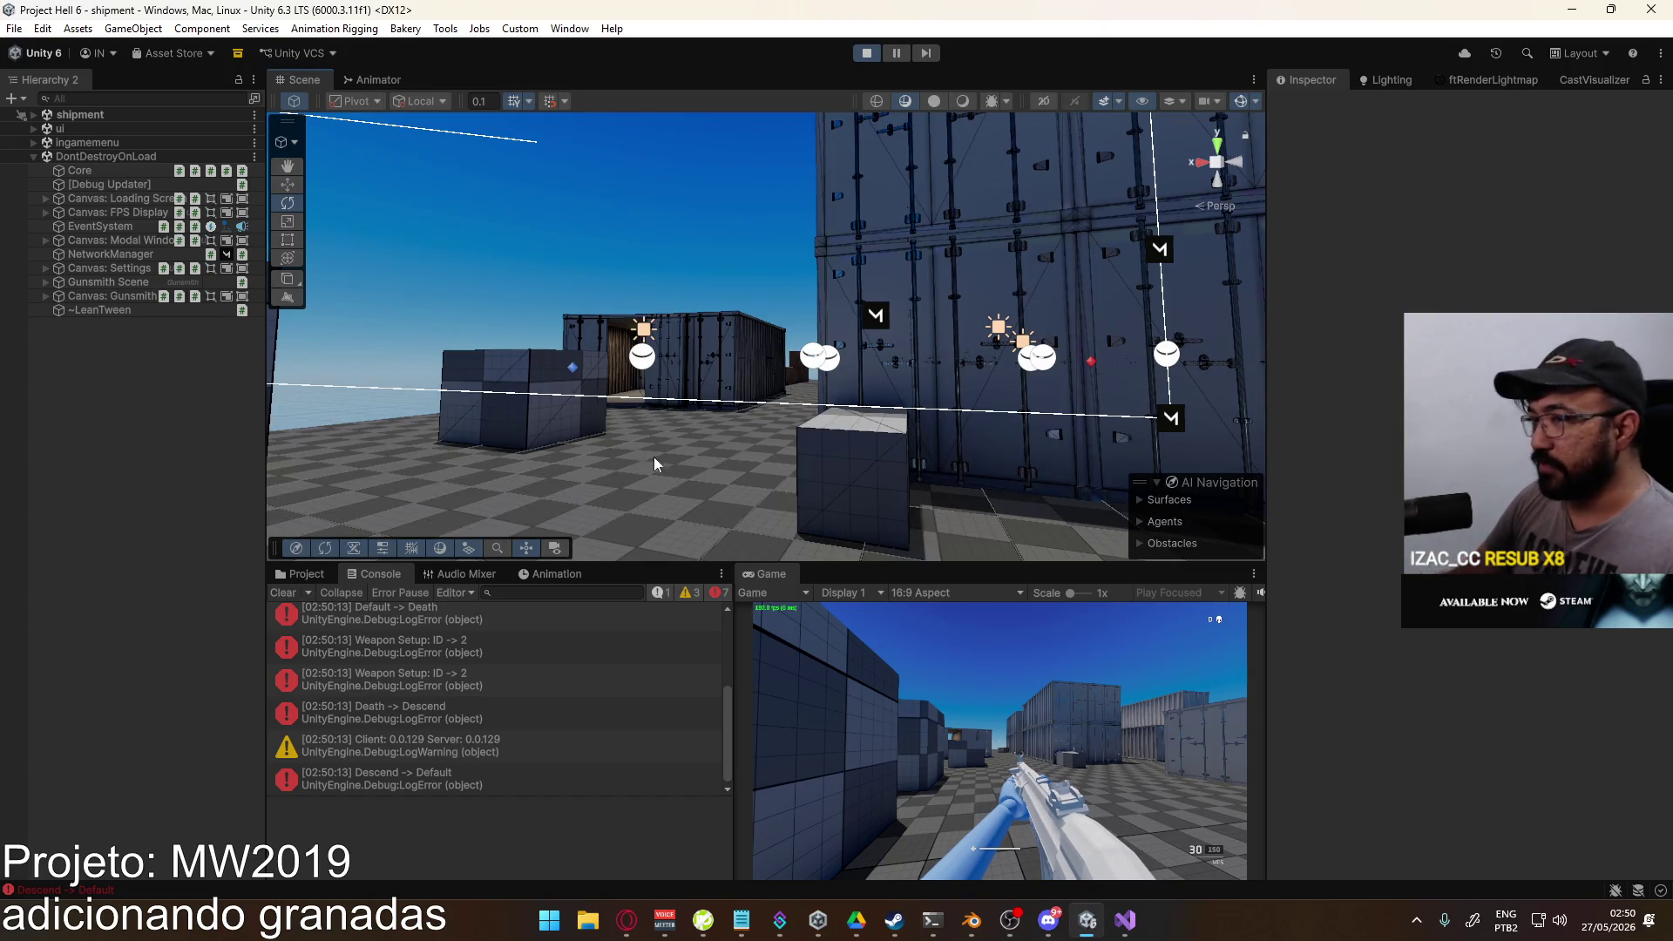
{"action": "key", "text": "Escape"}
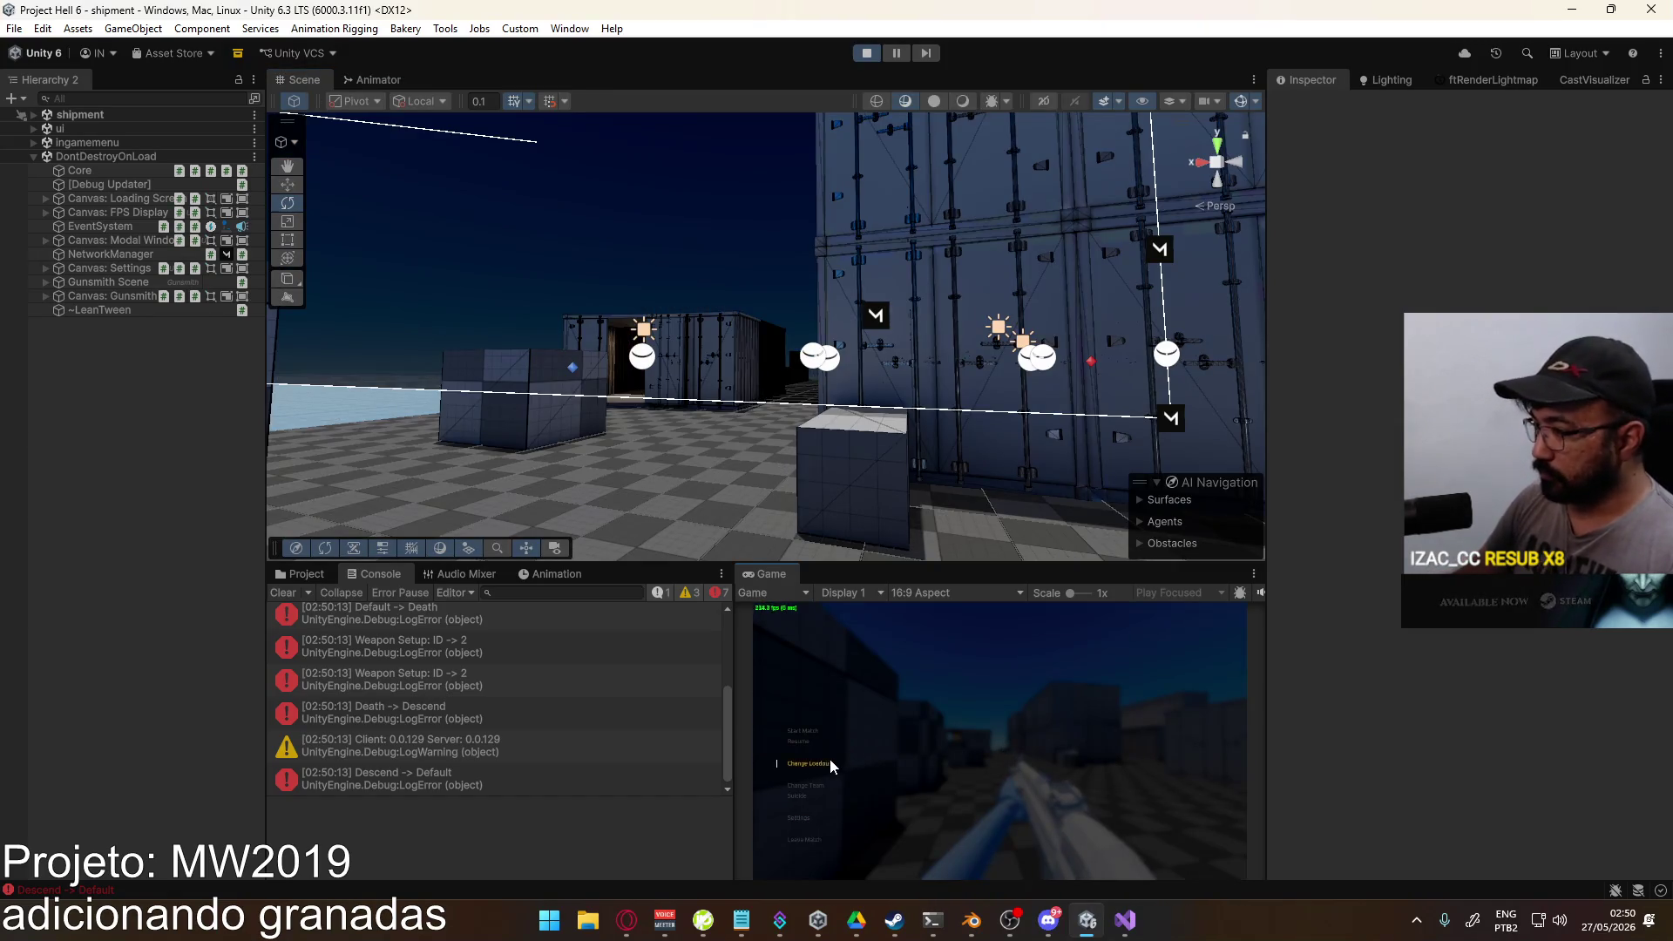
{"action": "left_click", "coordinate": [831, 764]}
{"action": "left_click", "coordinate": [892, 655]}
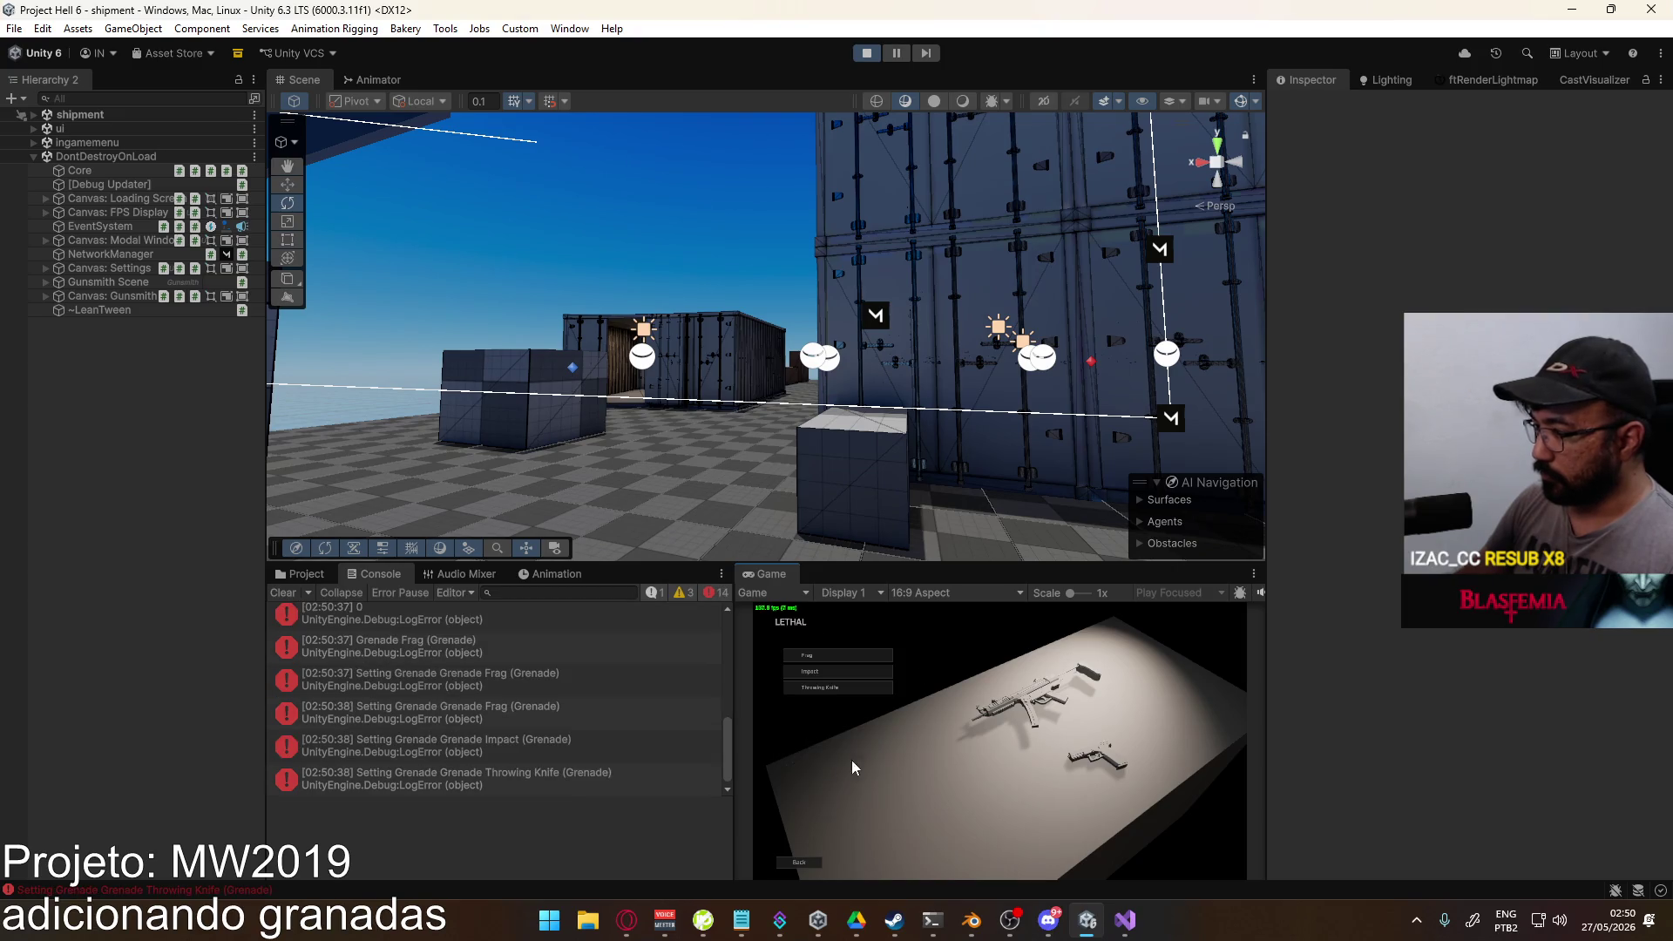
{"action": "left_click", "coordinate": [854, 685]}
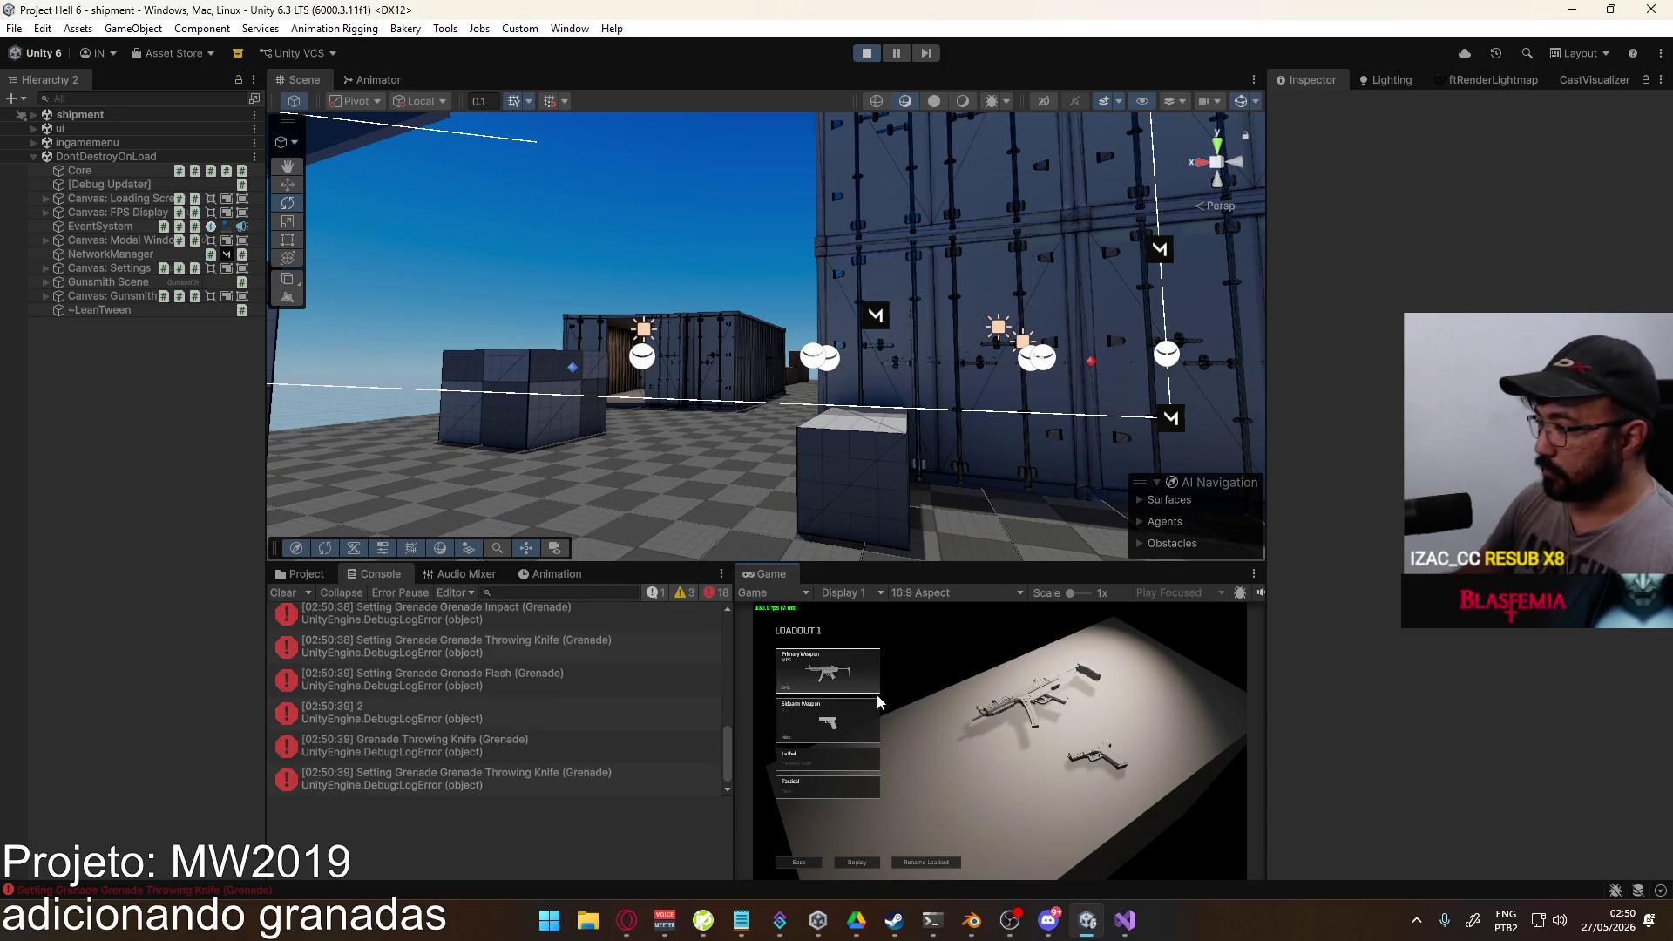
{"action": "left_click", "coordinate": [856, 864]}
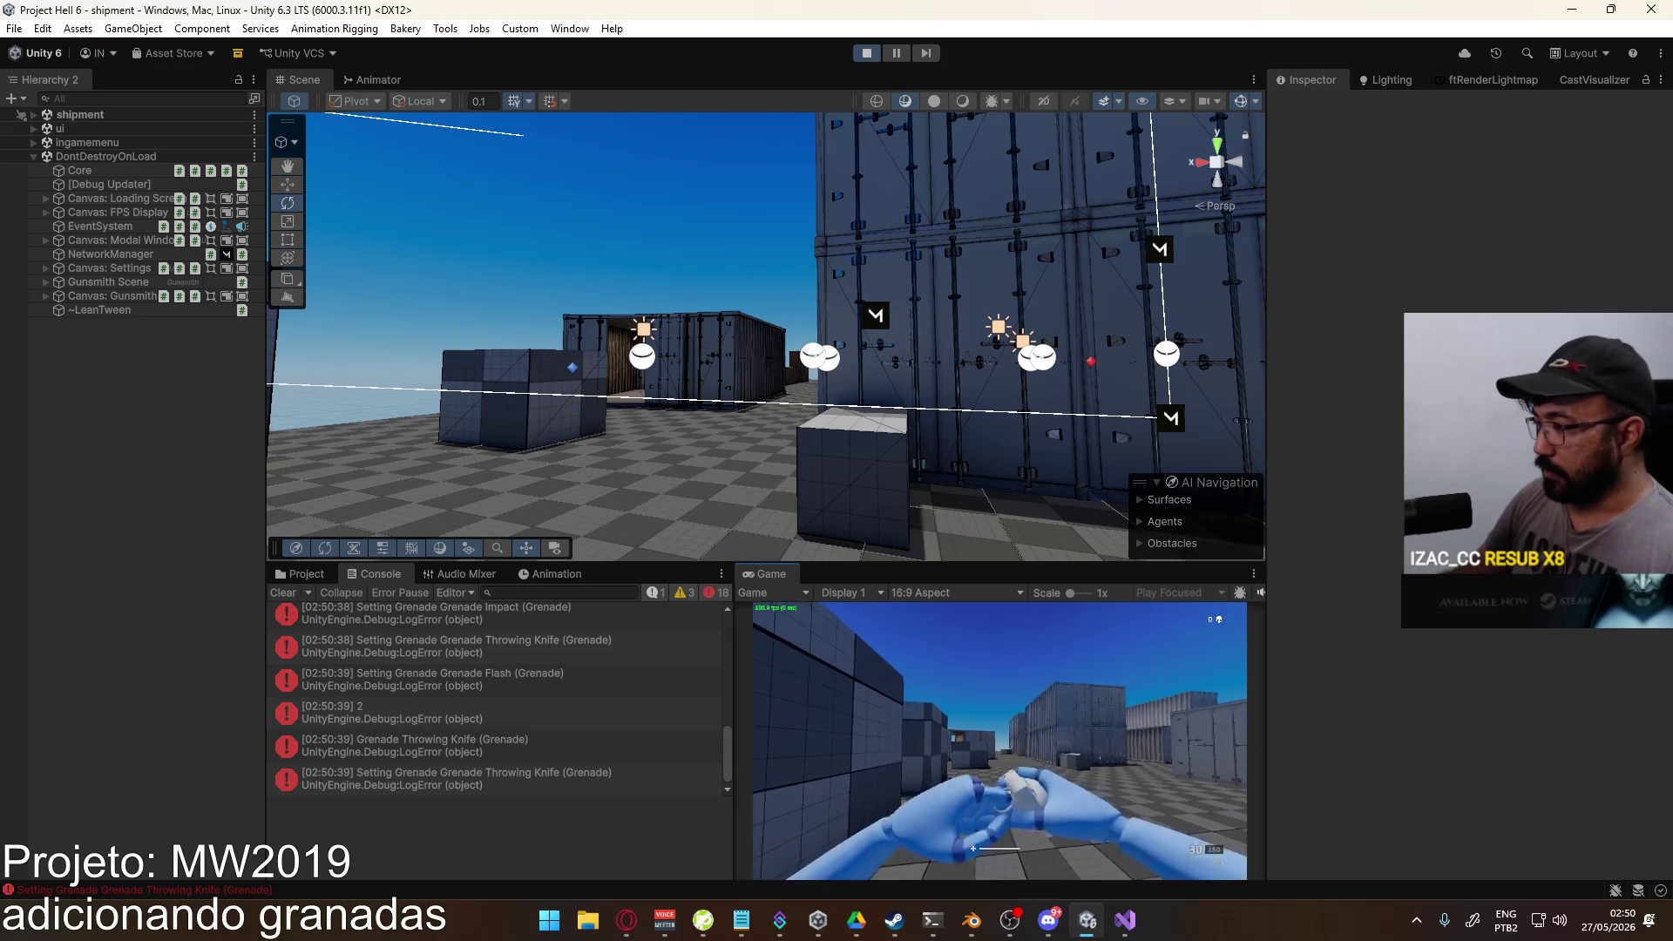
Step: Kill the player from the pause menu to force a respawn in the shipment map
{"action": "key", "text": "Escape"}
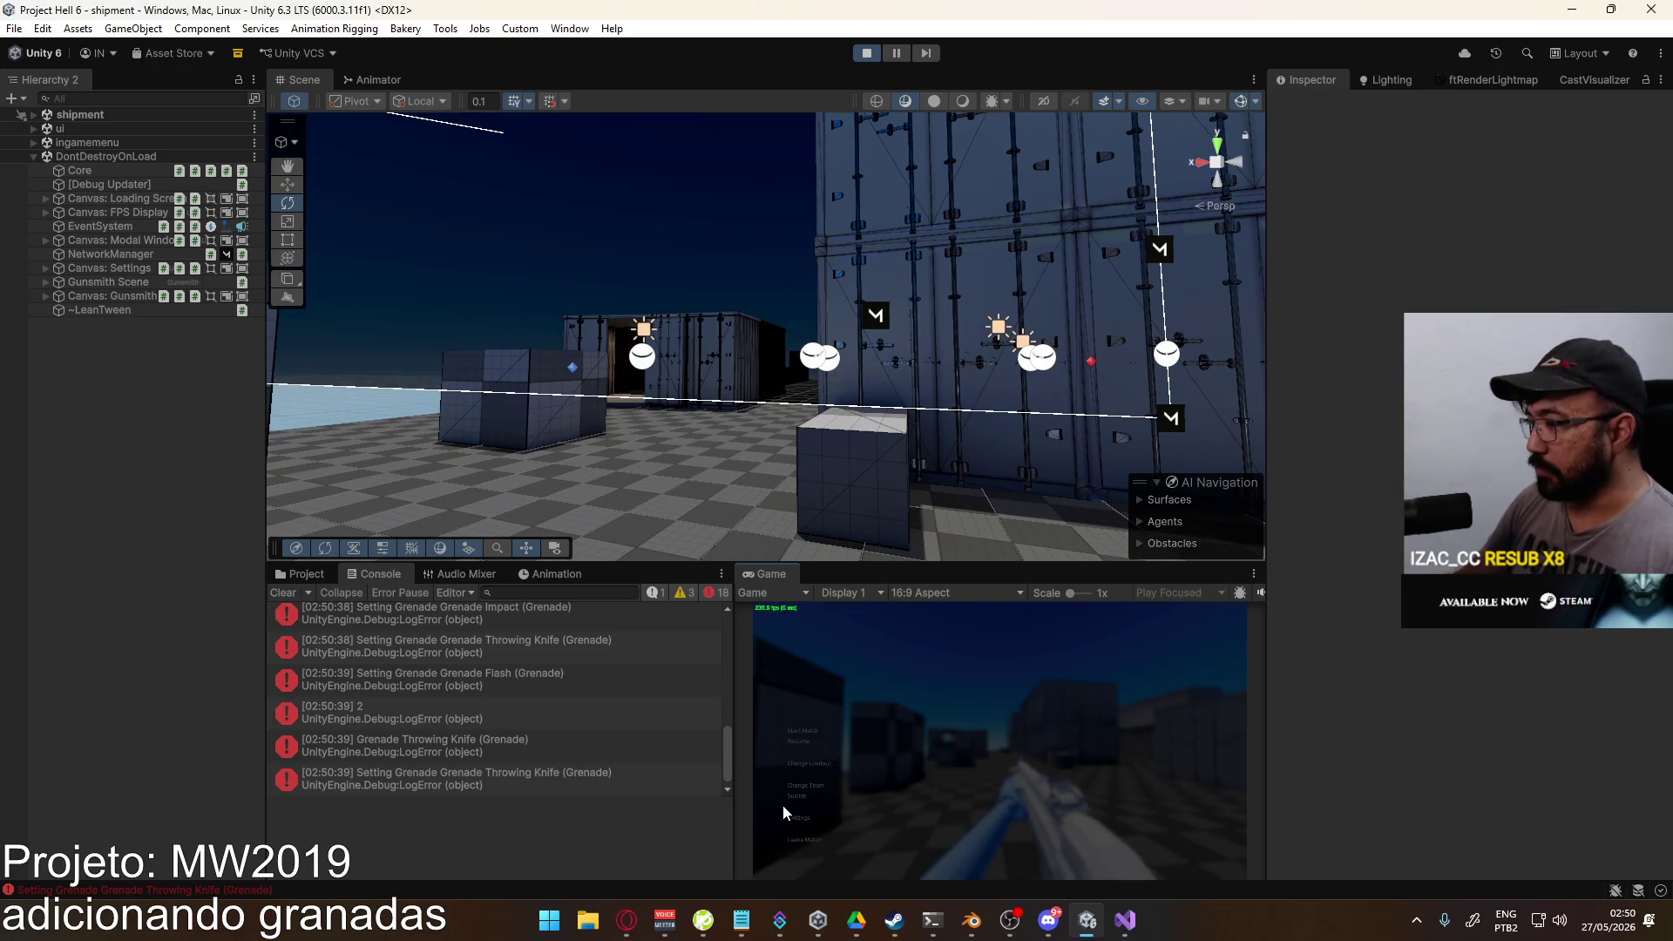
{"action": "left_click", "coordinate": [794, 795]}
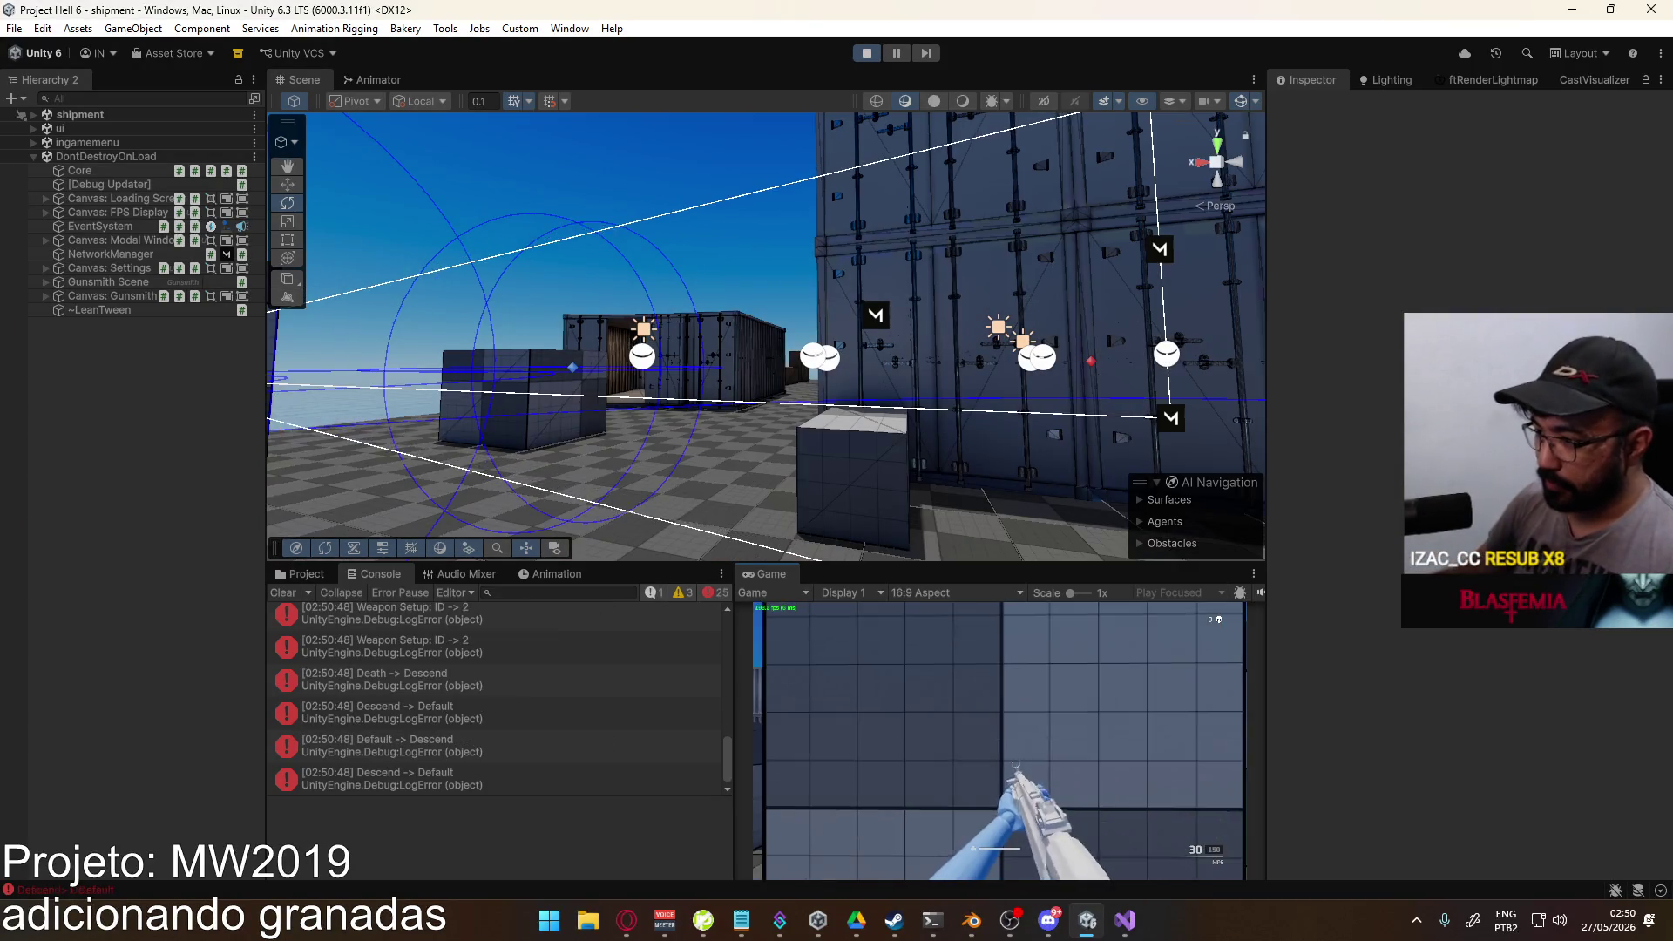
{"action": "key", "text": "super"}
{"action": "key", "text": "super"}
Step: Maximize the Game view and walk into the container corridor, cycling weapons
{"action": "right_click", "coordinate": [788, 568]}
{"action": "left_click", "coordinate": [872, 628]}
{"action": "key", "text": "w"}
{"action": "key", "text": "w"}
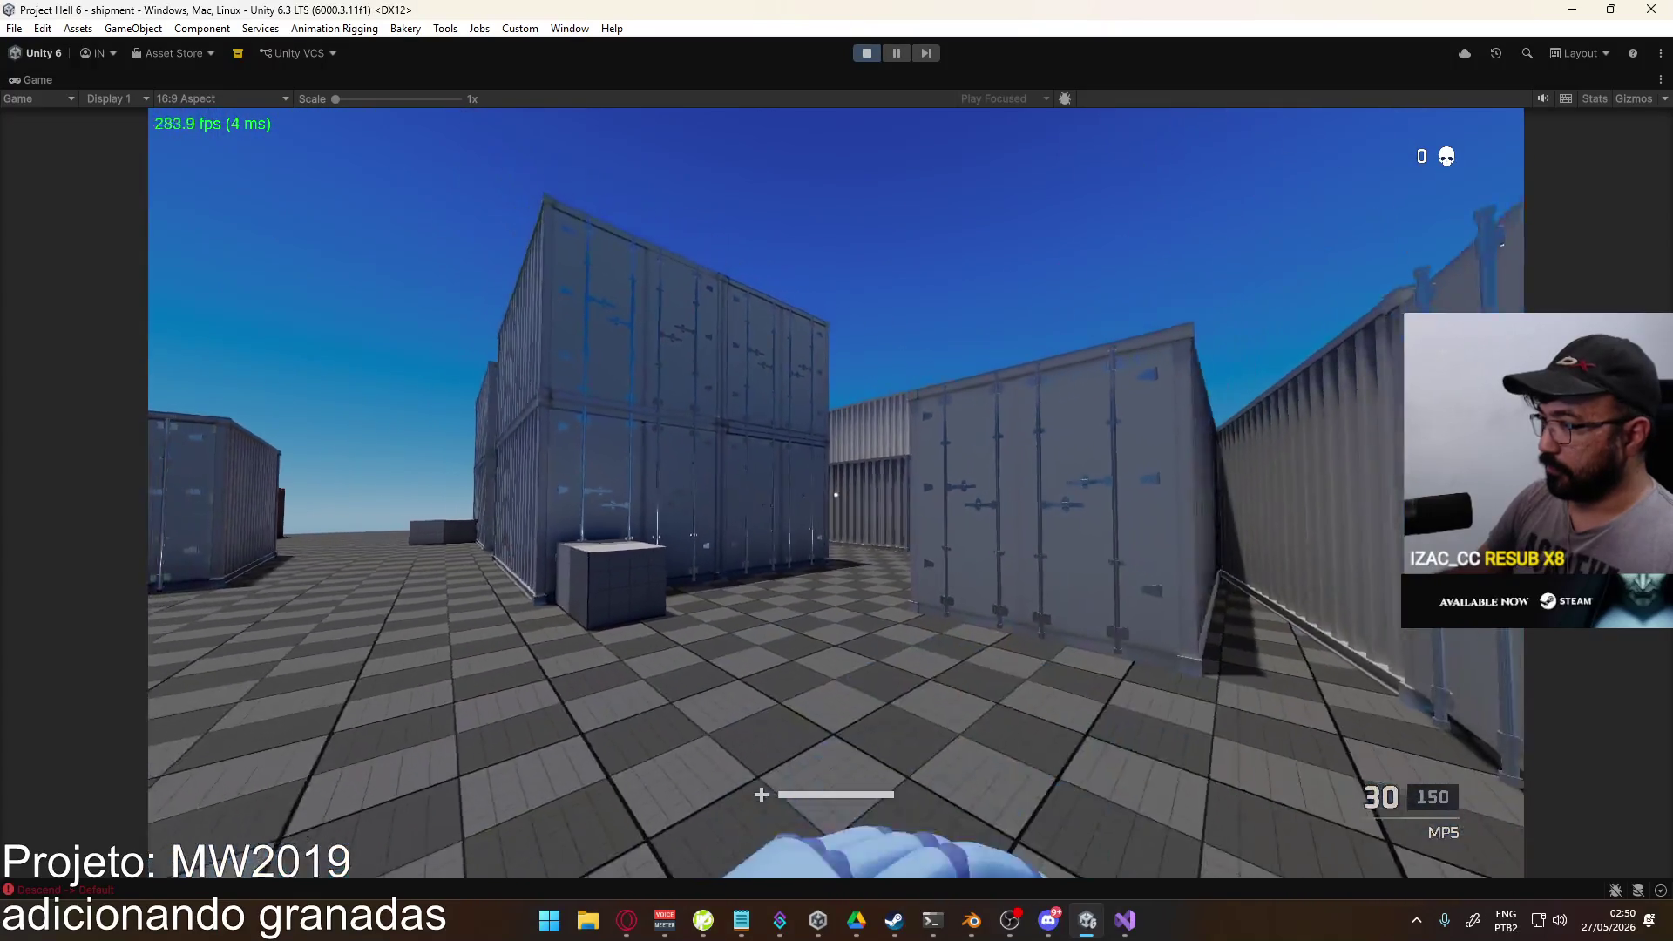
{"action": "scroll", "coordinate": [836, 494], "scroll_direction": "down", "scroll_amount": 4}
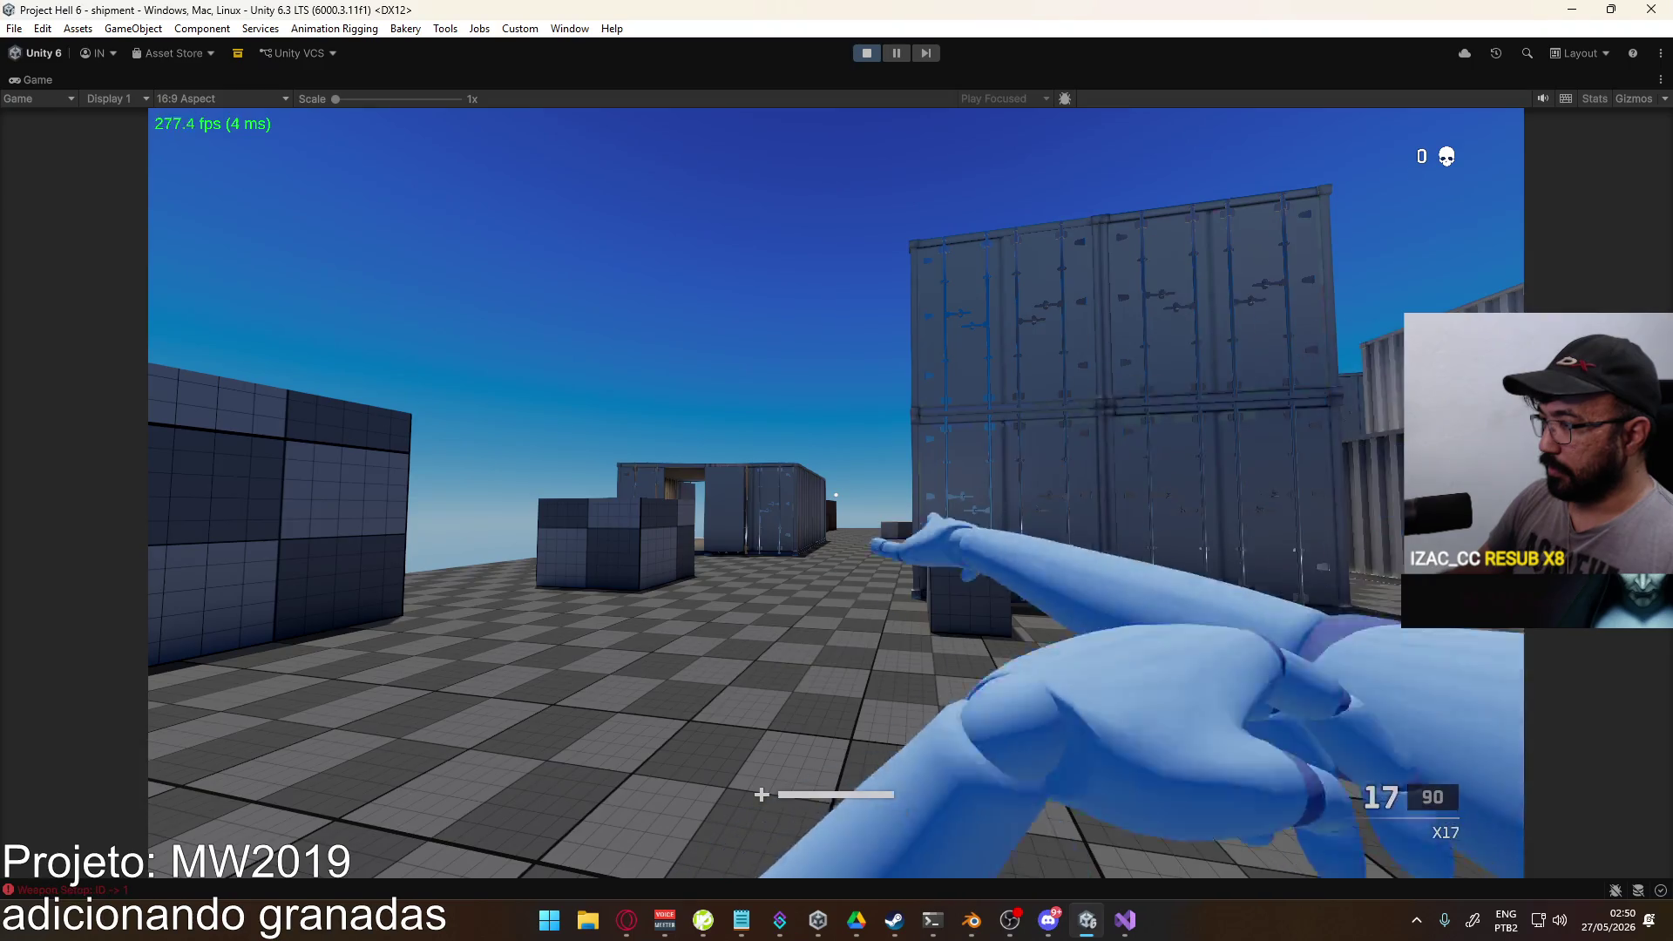
Step: Stop the playtest and clear the console log
{"action": "key", "text": "super"}
{"action": "key", "text": "super"}
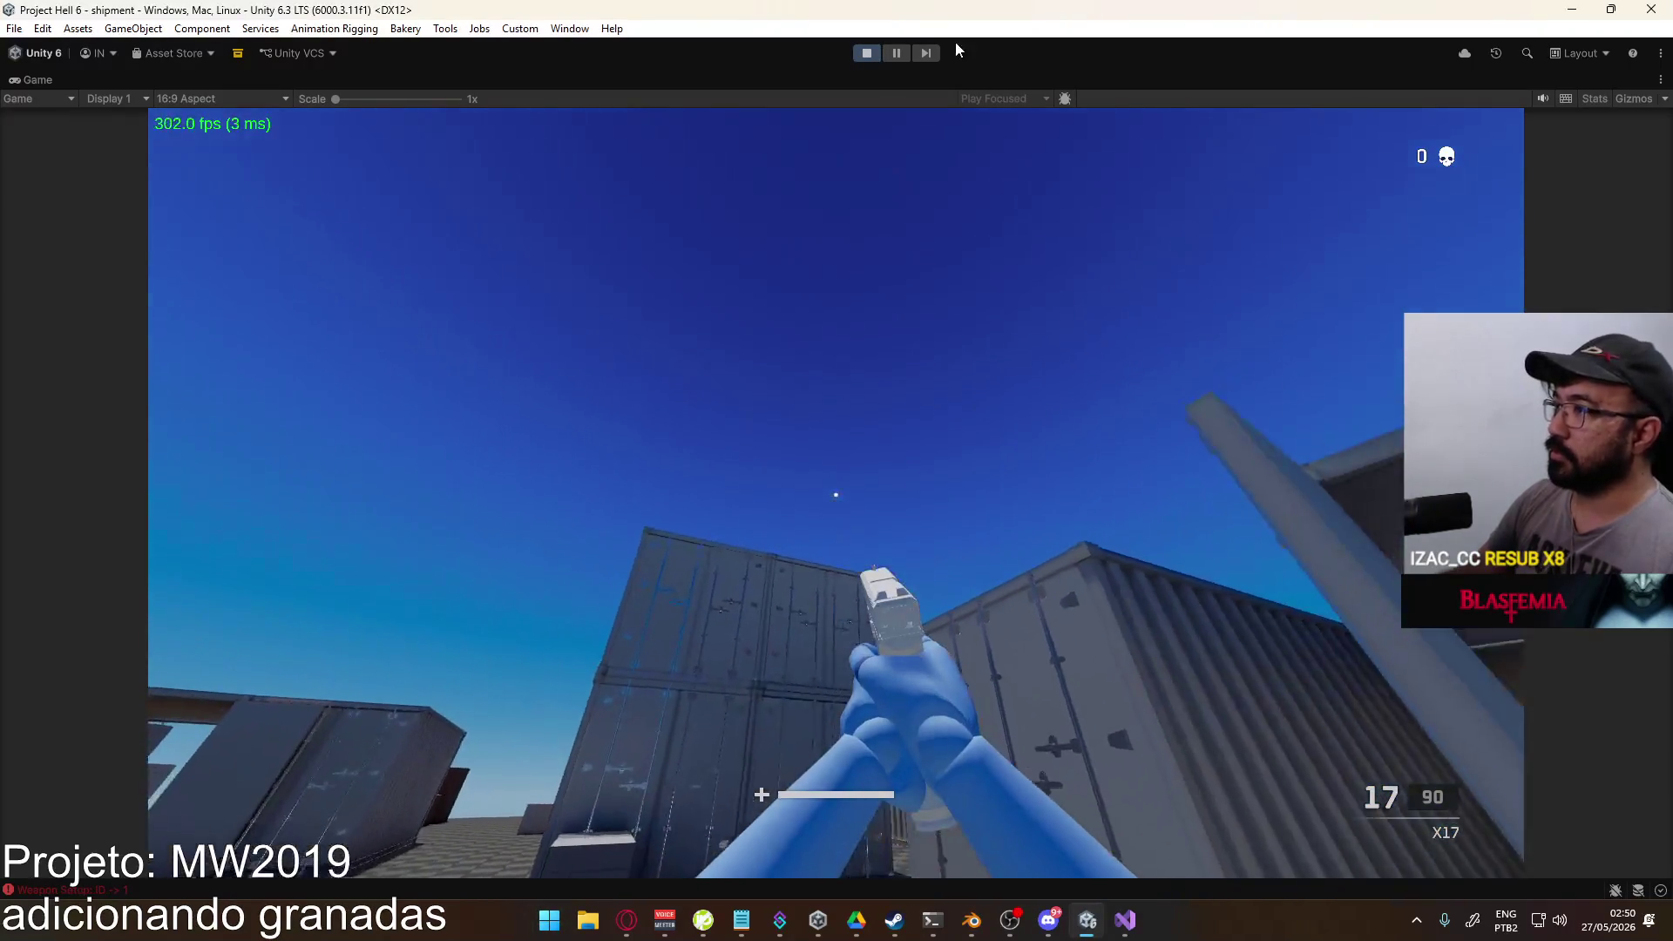
{"action": "left_click", "coordinate": [866, 53]}
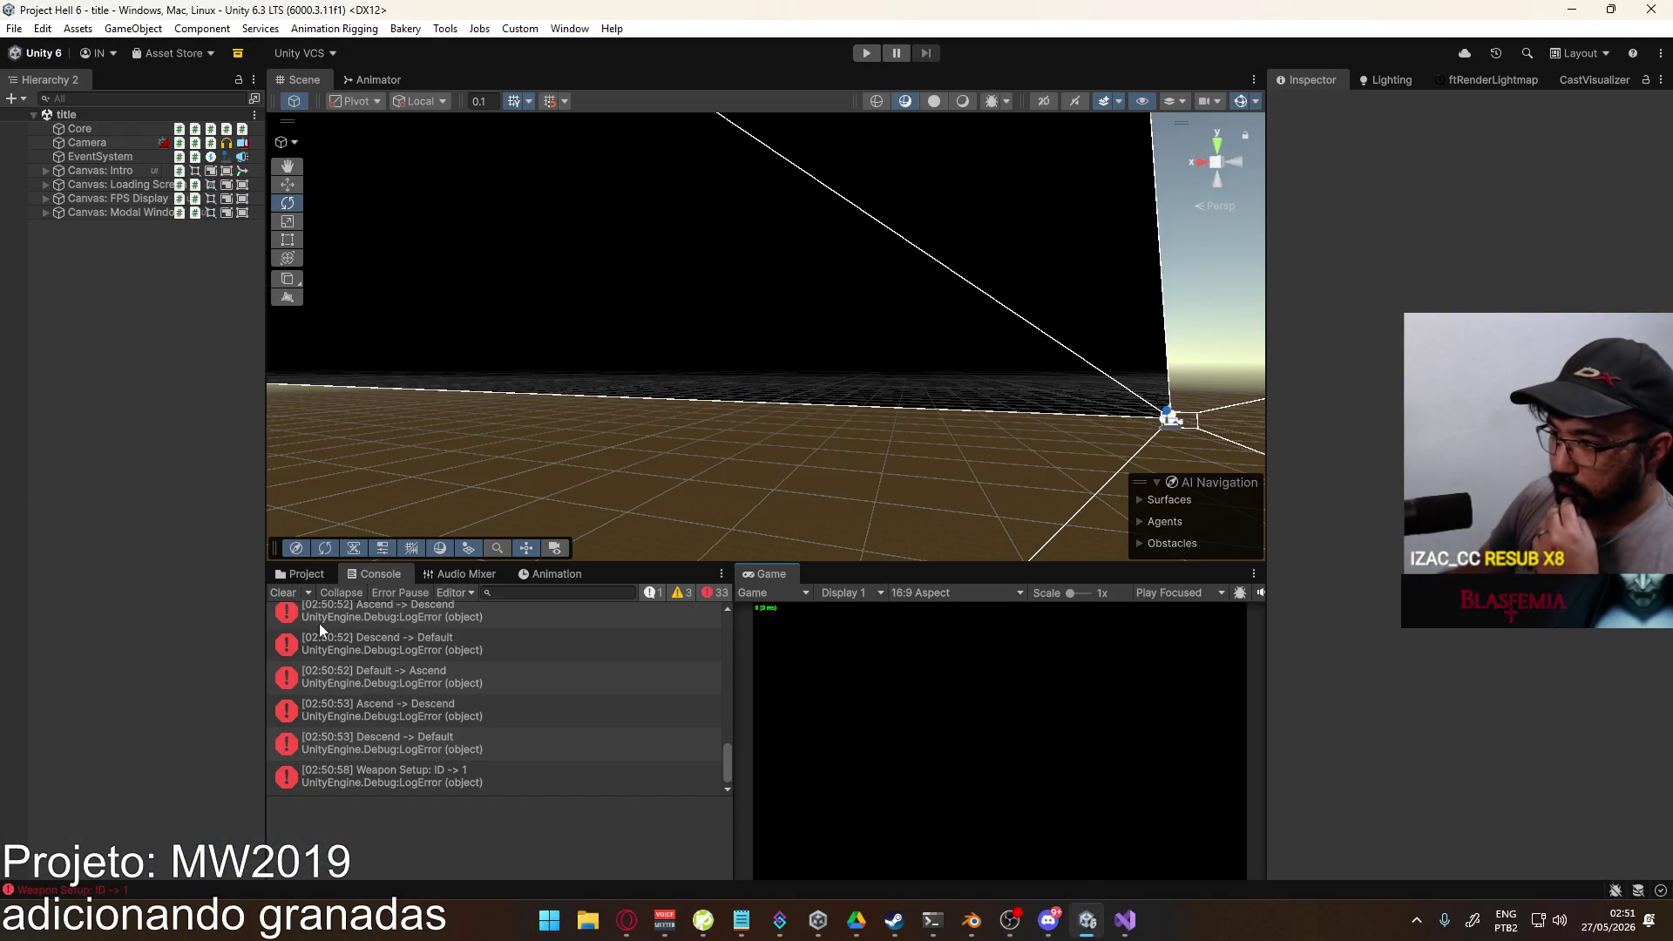
{"action": "left_click", "coordinate": [277, 592]}
Step: Show the Weapons asset folder with the Grenade entries, then bring up PlayerScript.cs in Visual Studio
{"action": "left_click", "coordinate": [305, 575]}
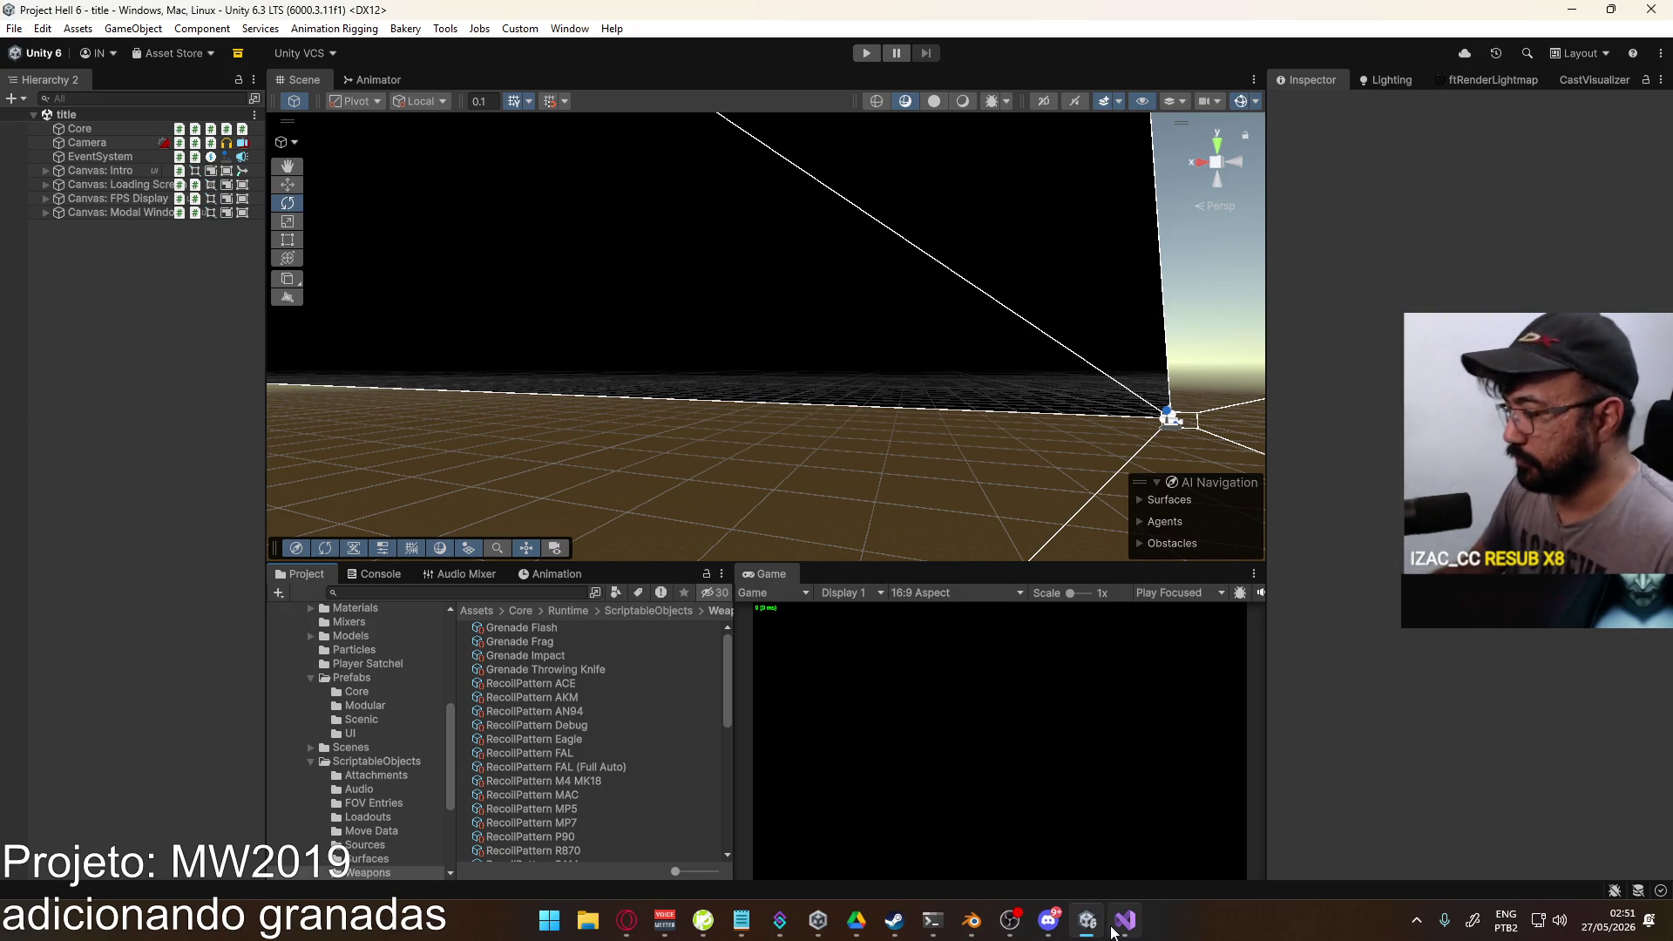
{"action": "left_click", "coordinate": [1122, 922]}
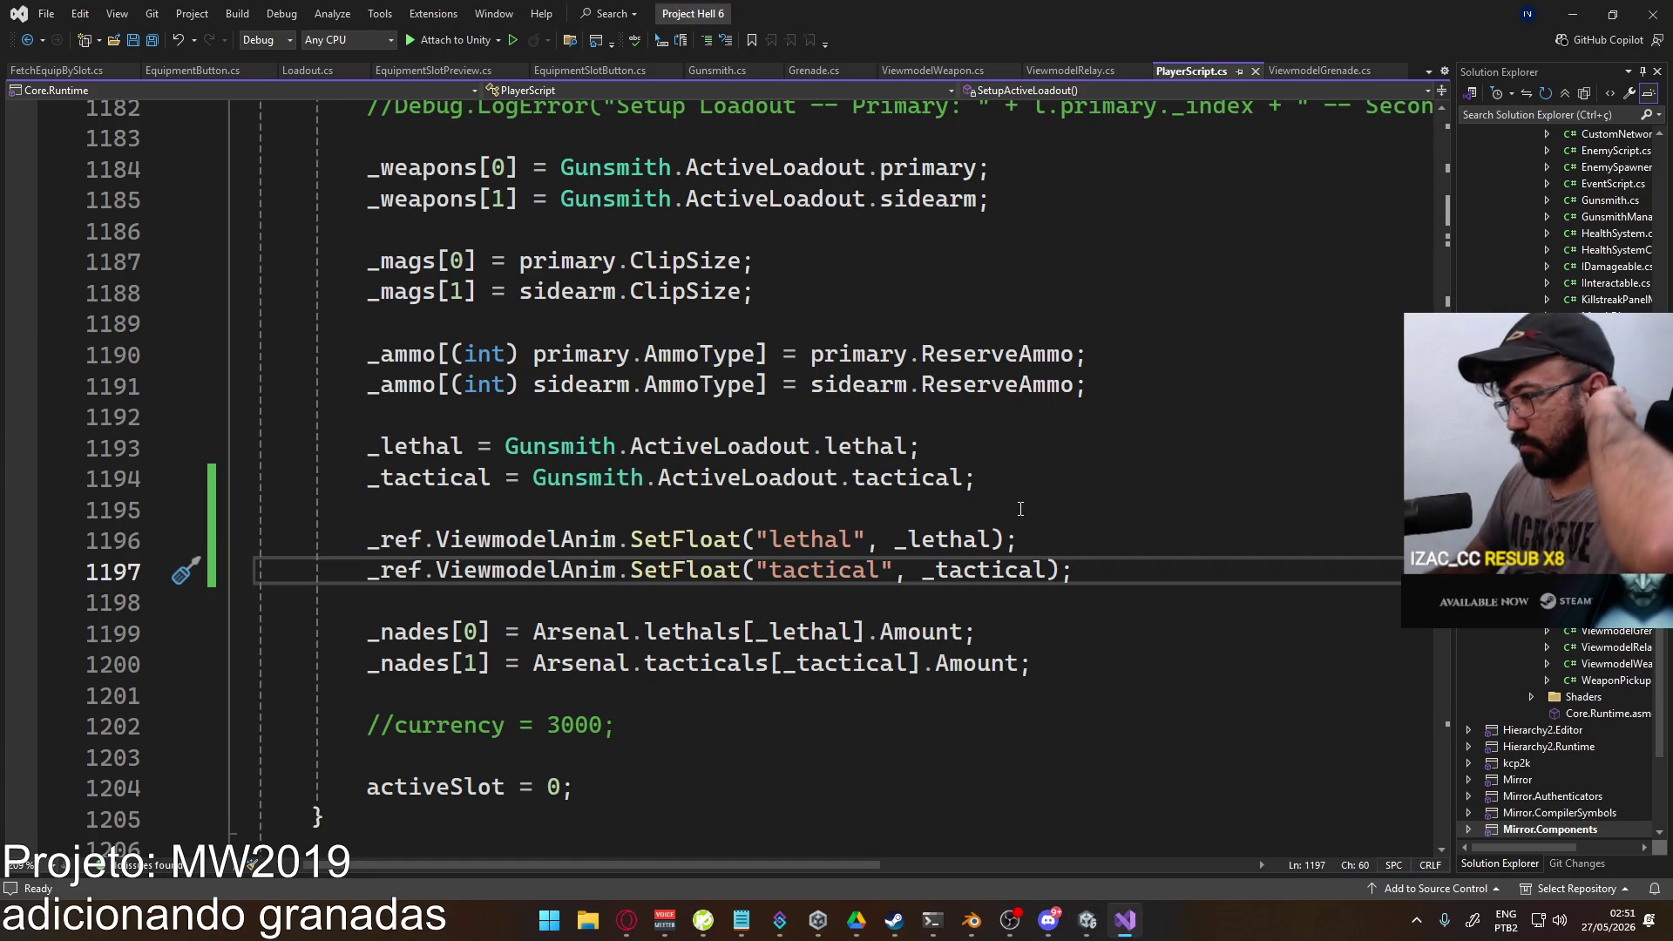
Step: Fold the SetupActiveLoadout method and scroll up to the _throwing, _switching, _reloading and _melee fields
{"action": "scroll", "coordinate": [809, 522], "scroll_direction": "up", "scroll_amount": 6}
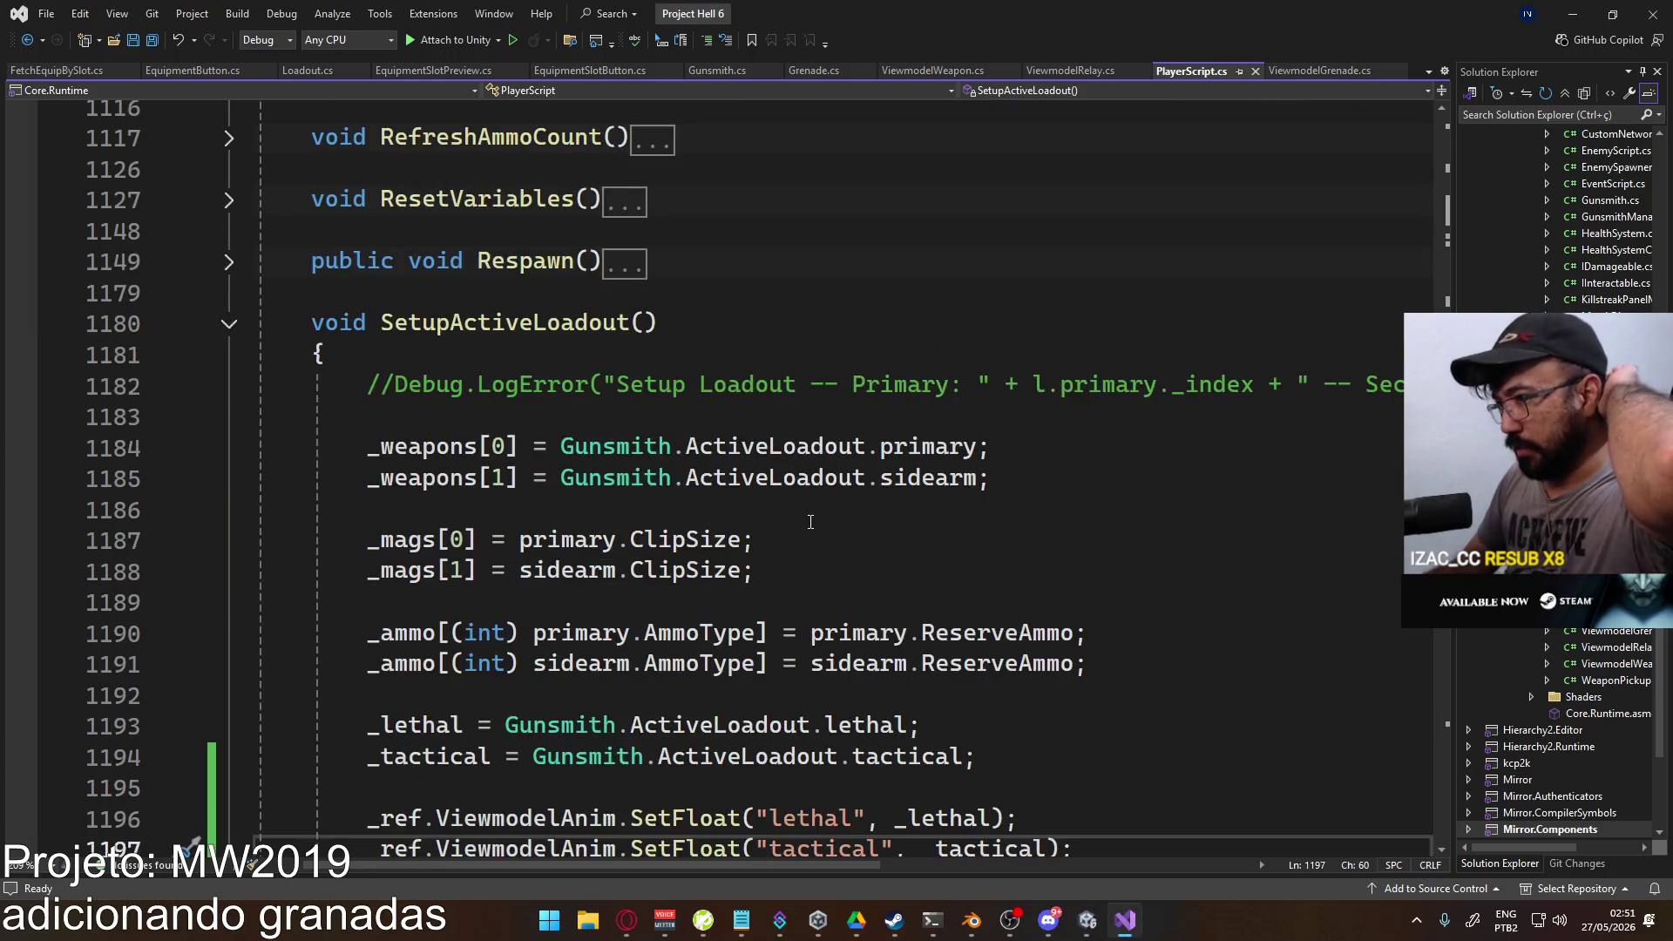
{"action": "scroll", "coordinate": [810, 521], "scroll_direction": "down", "scroll_amount": 2}
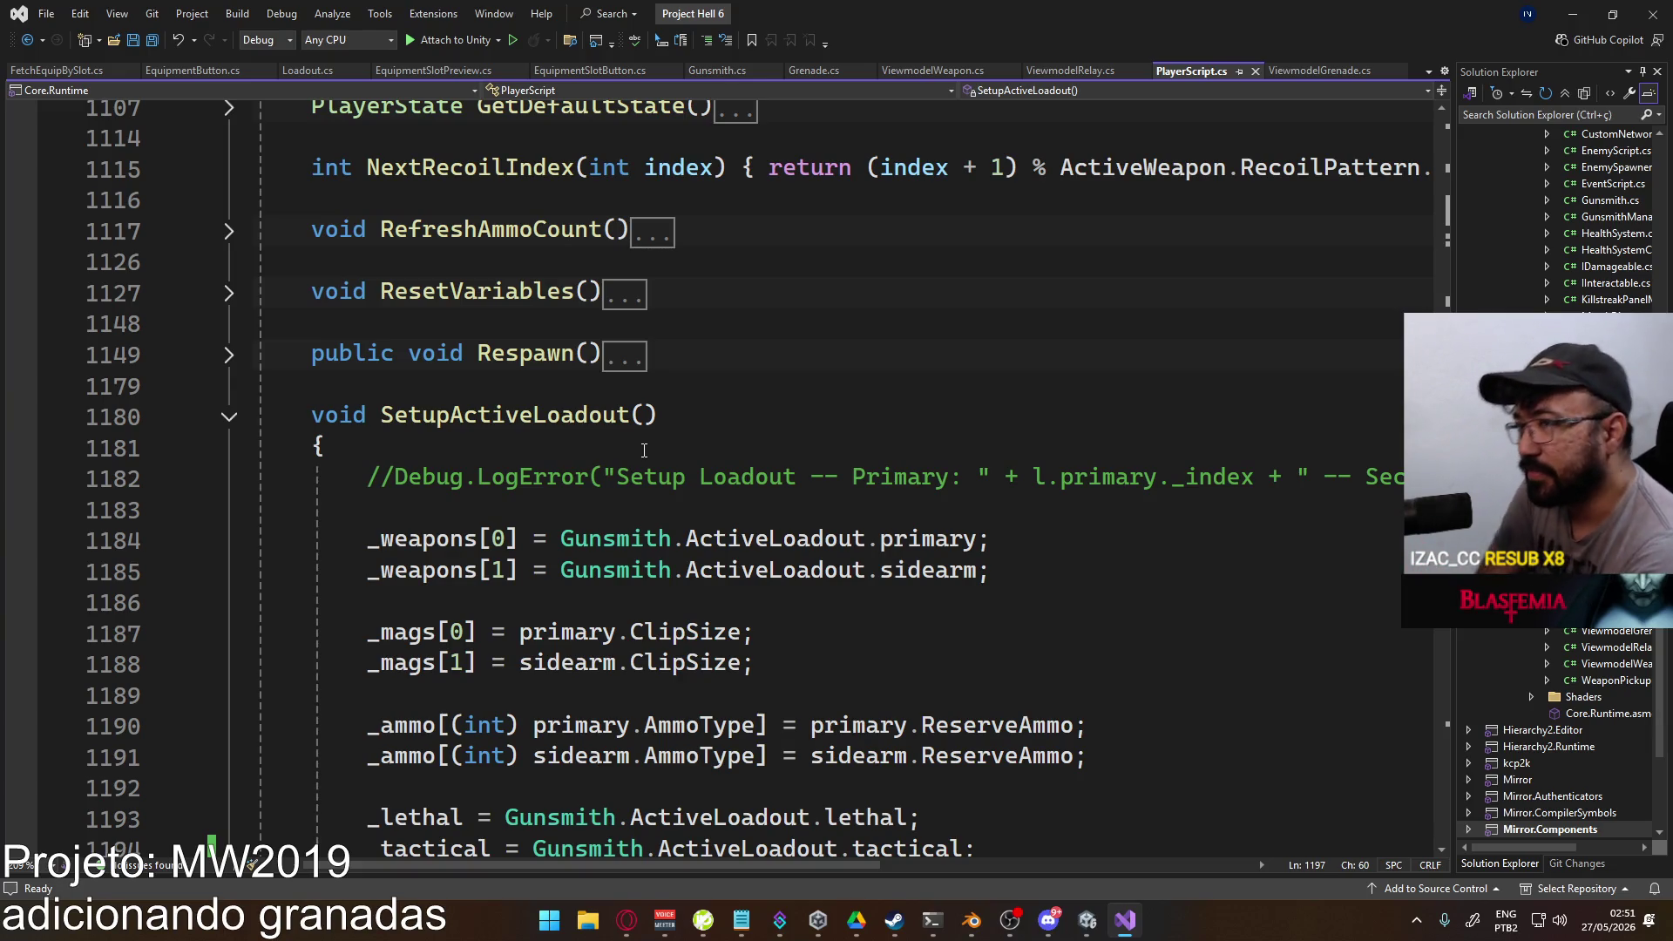
{"action": "left_click", "coordinate": [229, 417]}
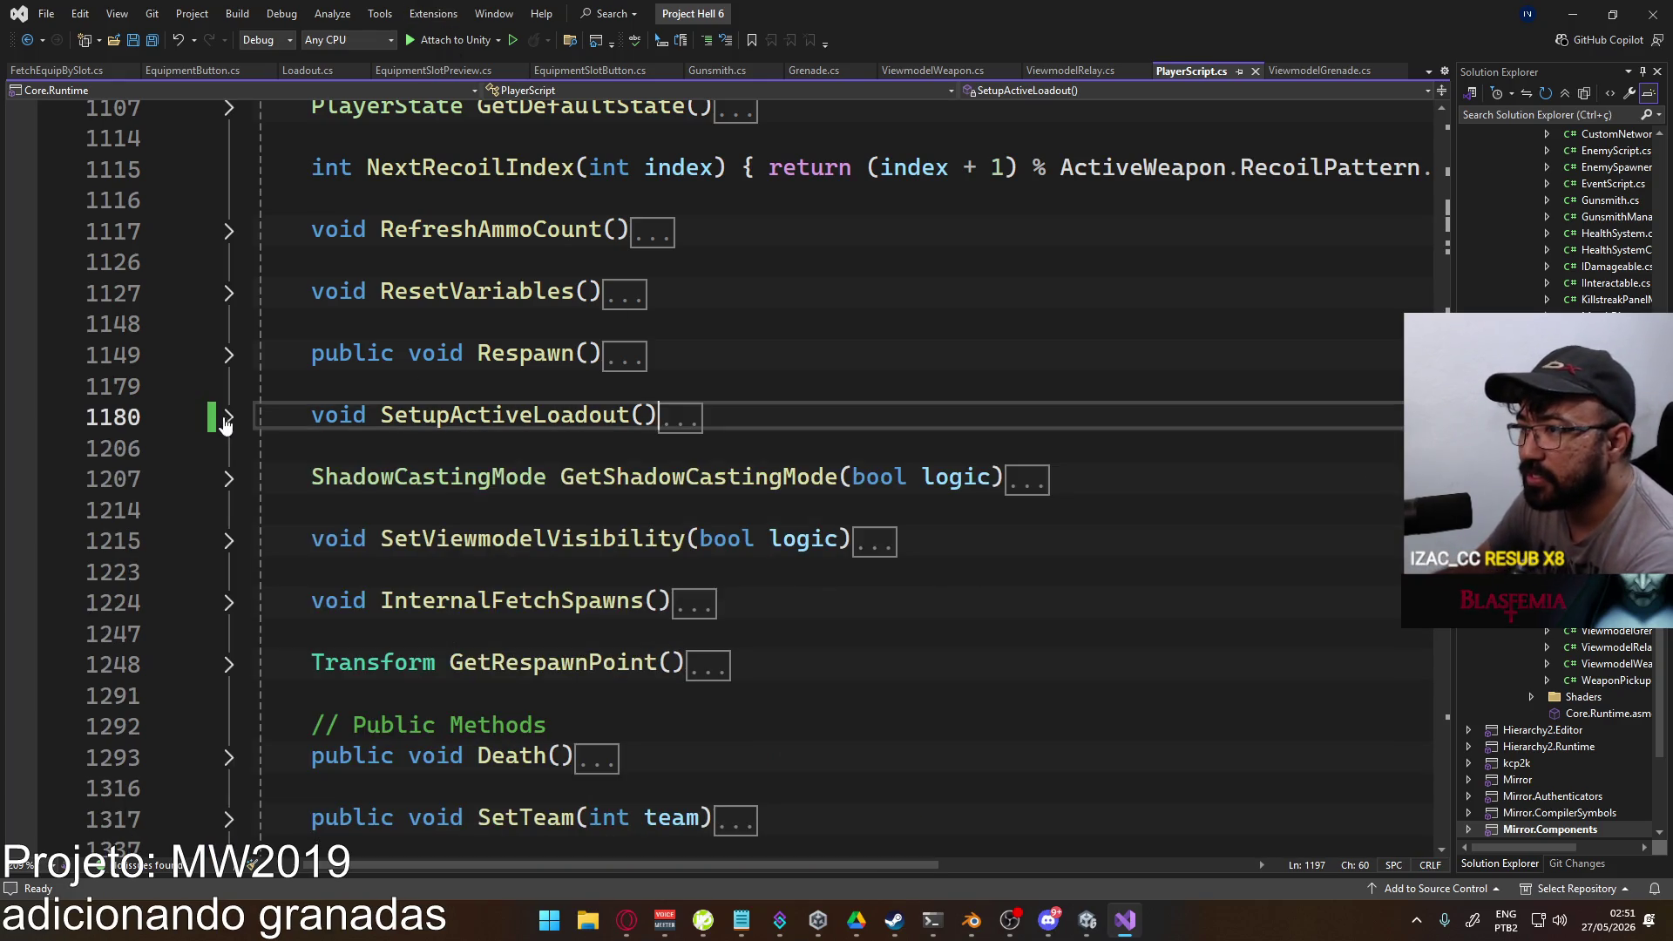
{"action": "scroll", "coordinate": [720, 523], "scroll_direction": "up", "scroll_amount": 5}
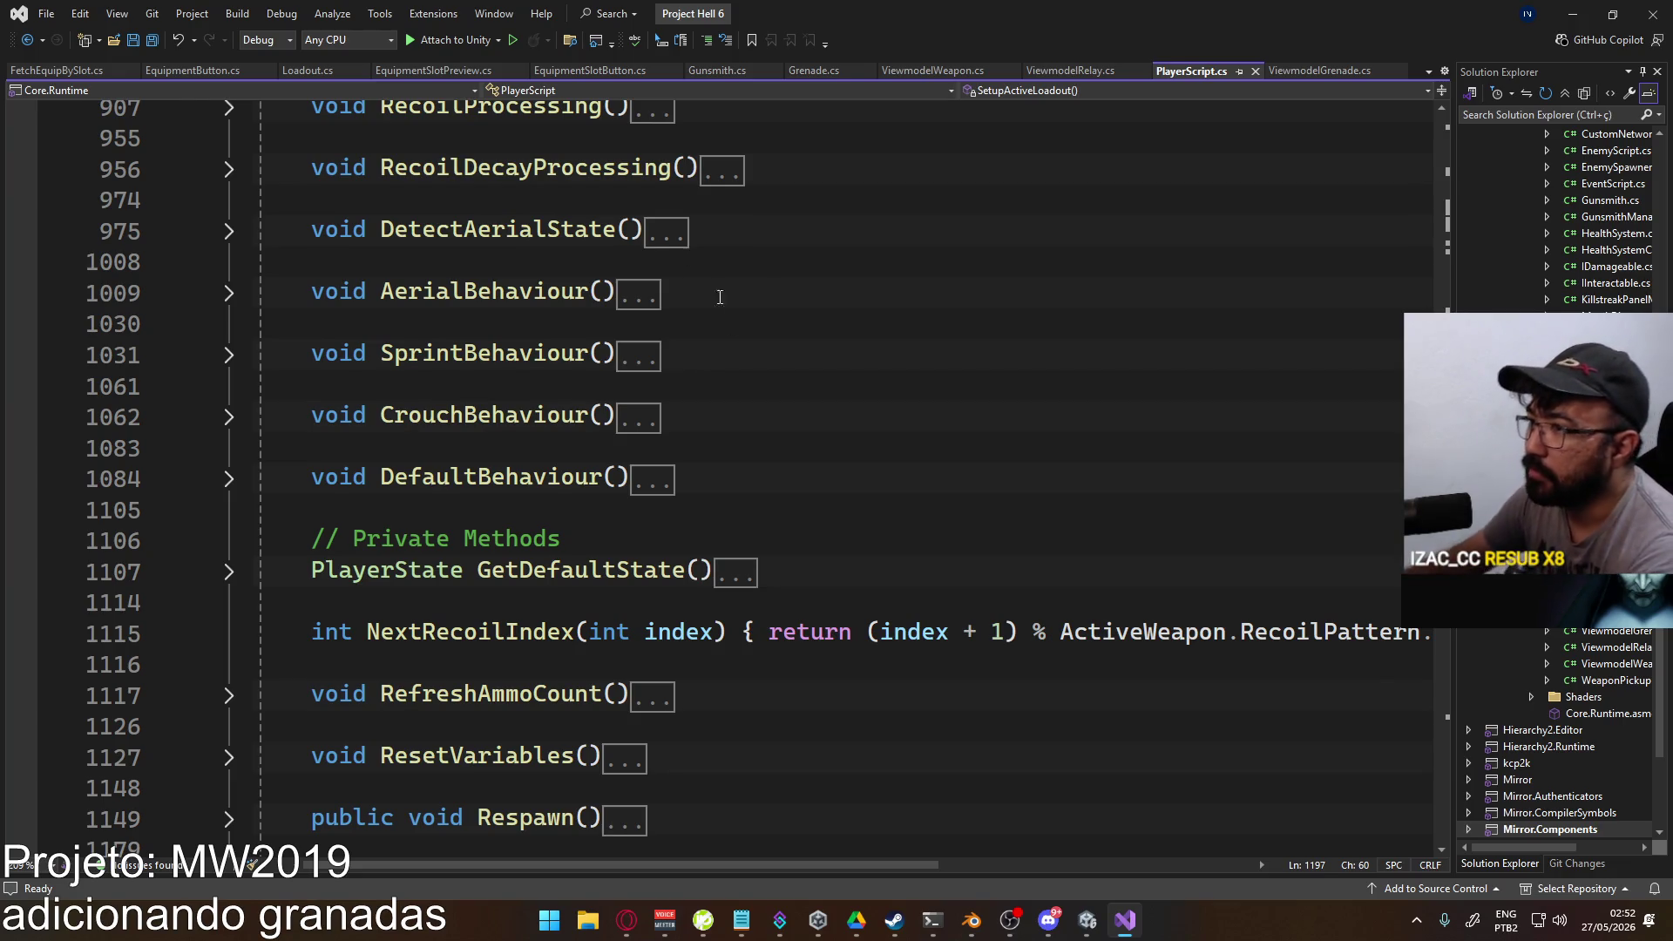
{"action": "scroll", "coordinate": [710, 274], "scroll_direction": "up", "scroll_amount": 8}
{"action": "scroll", "coordinate": [799, 393], "scroll_direction": "up", "scroll_amount": 8}
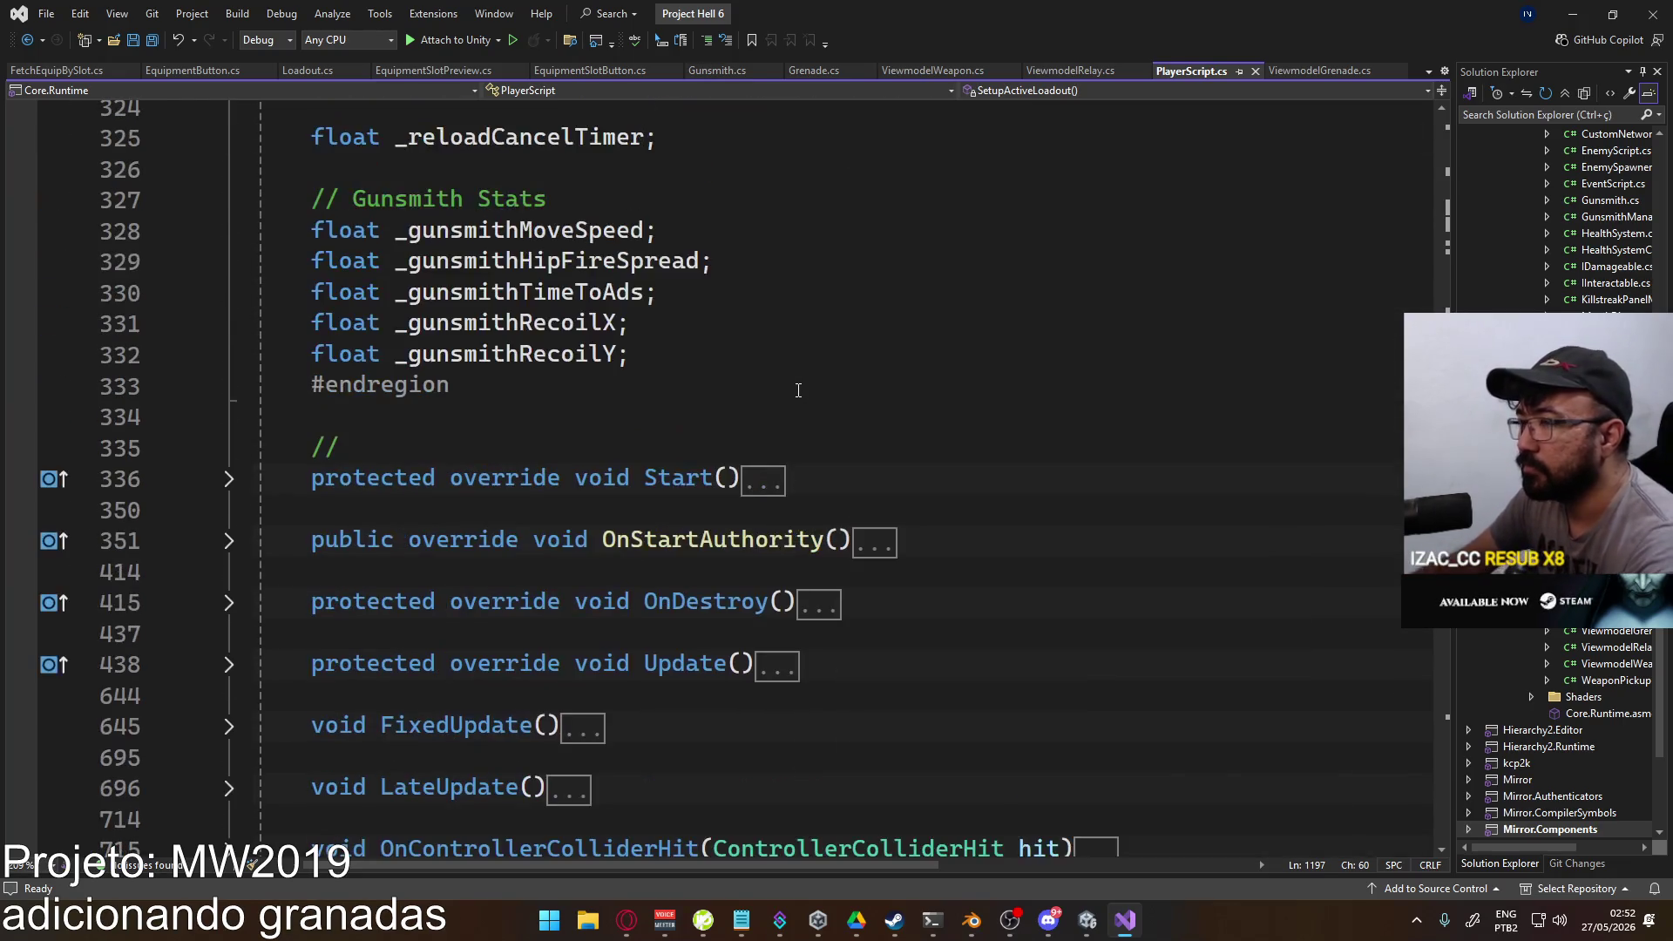
{"action": "scroll", "coordinate": [798, 372], "scroll_direction": "up", "scroll_amount": 3}
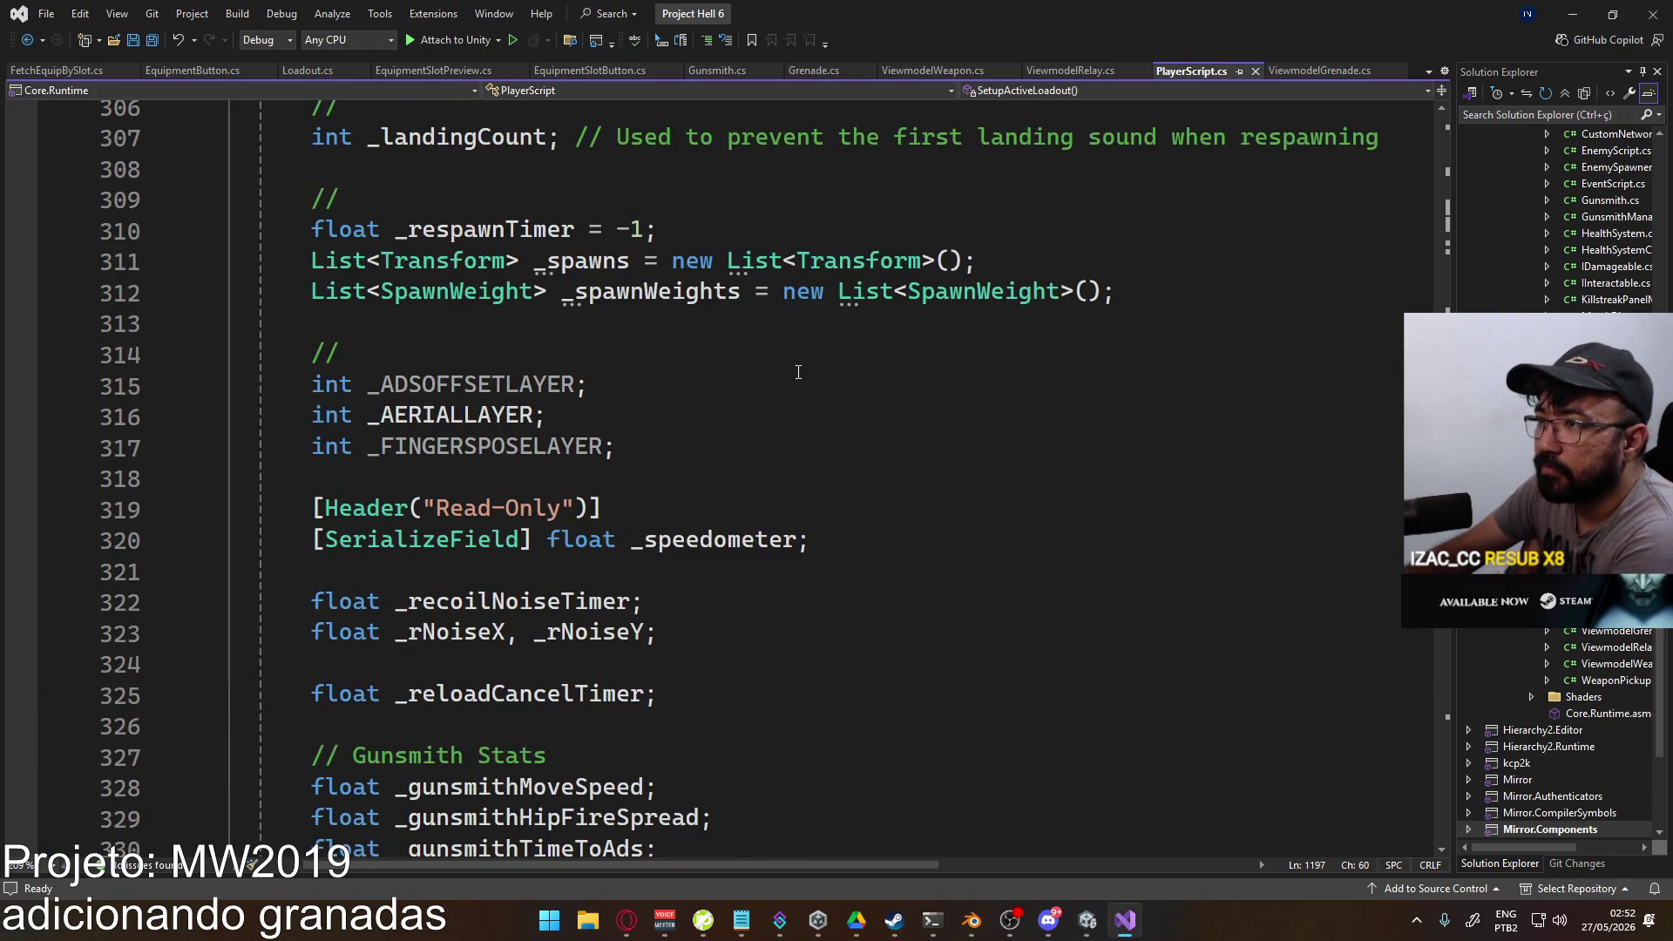
{"action": "scroll", "coordinate": [750, 354], "scroll_direction": "up", "scroll_amount": 20}
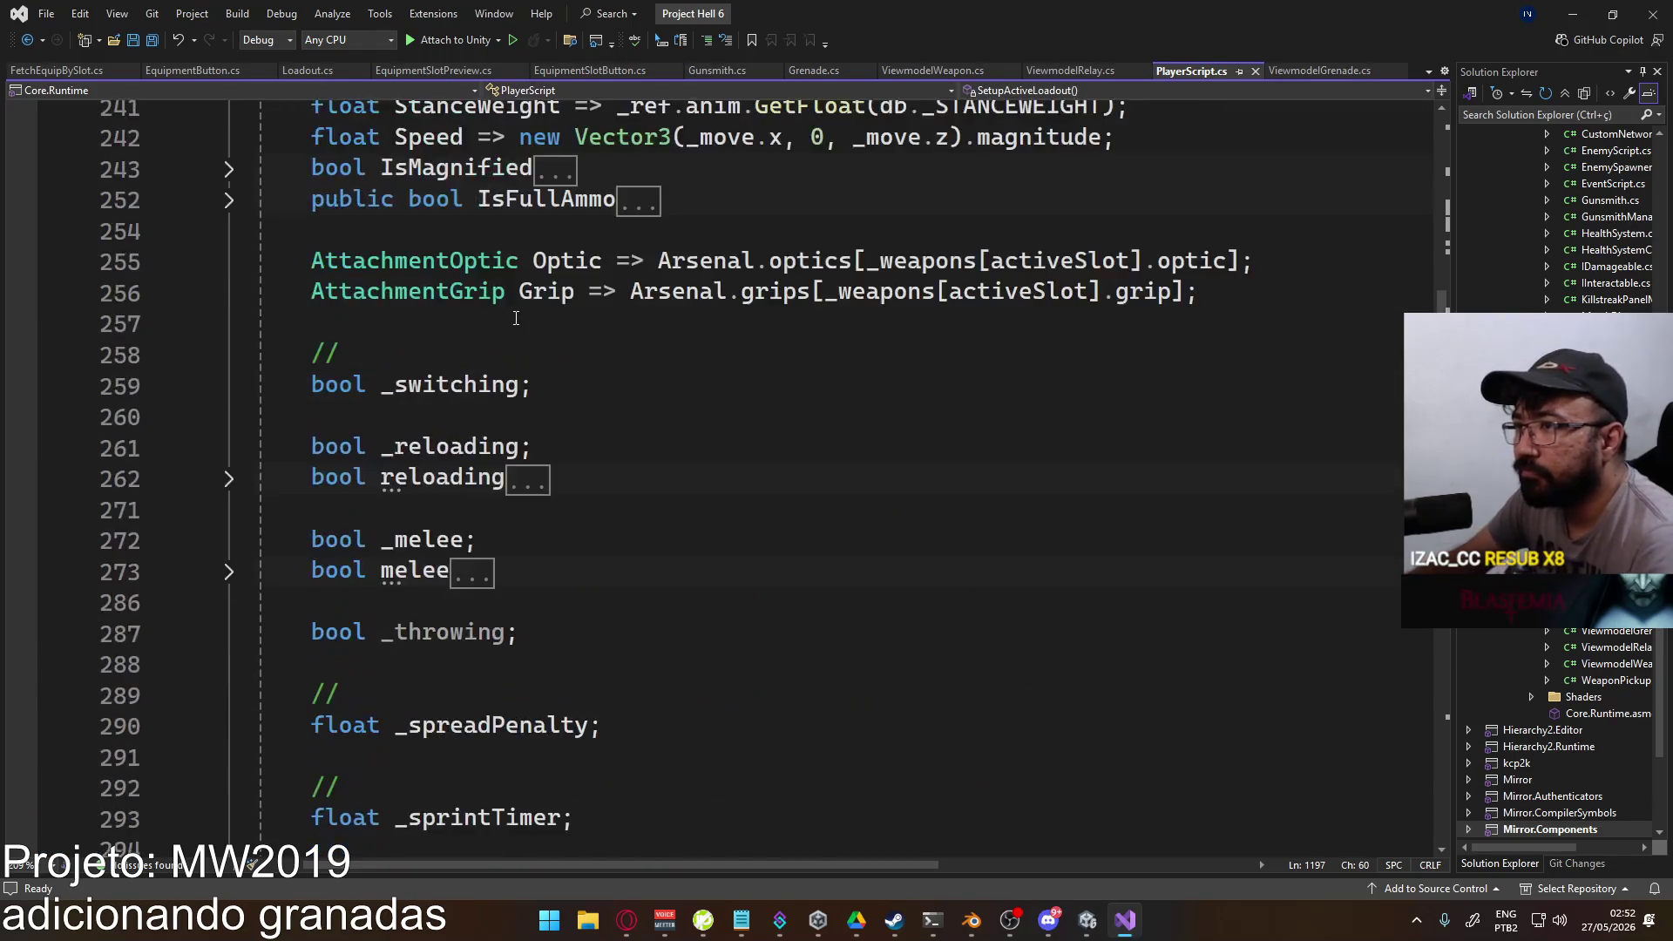
{"action": "scroll", "coordinate": [506, 314], "scroll_direction": "down", "scroll_amount": 5}
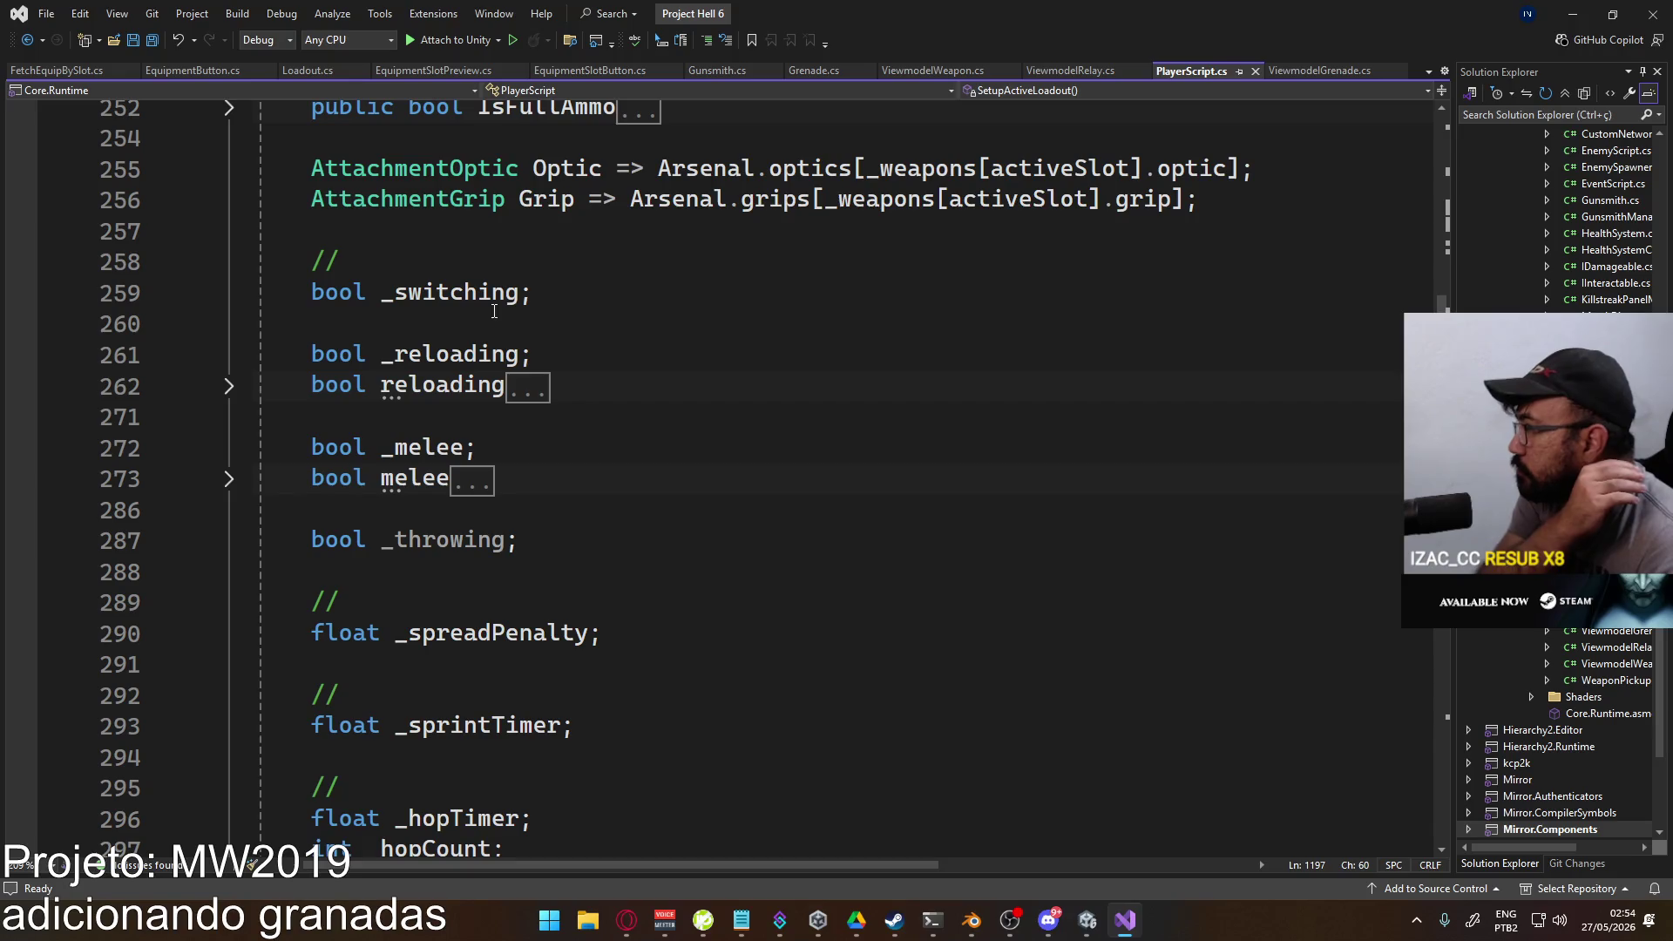
Step: Collapse the #region Variables block at the top of PlayerScript.cs
{"action": "scroll", "coordinate": [647, 461], "scroll_direction": "down", "scroll_amount": 2}
{"action": "scroll", "coordinate": [647, 461], "scroll_direction": "down", "scroll_amount": 6}
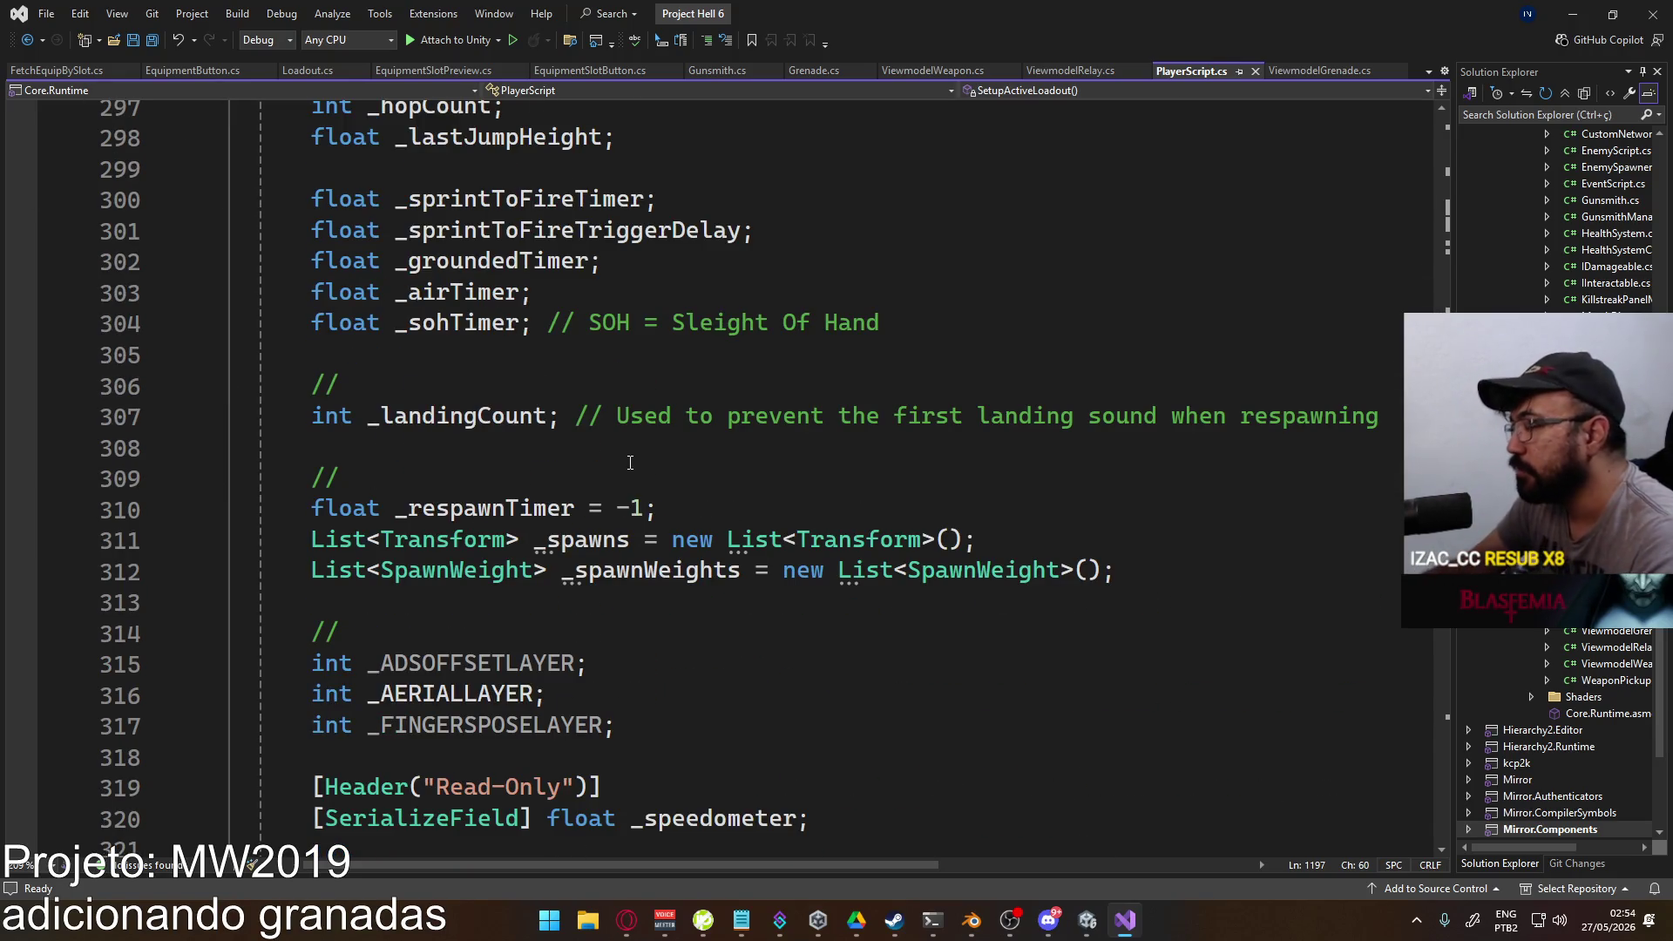
{"action": "scroll", "coordinate": [662, 464], "scroll_direction": "down", "scroll_amount": 2}
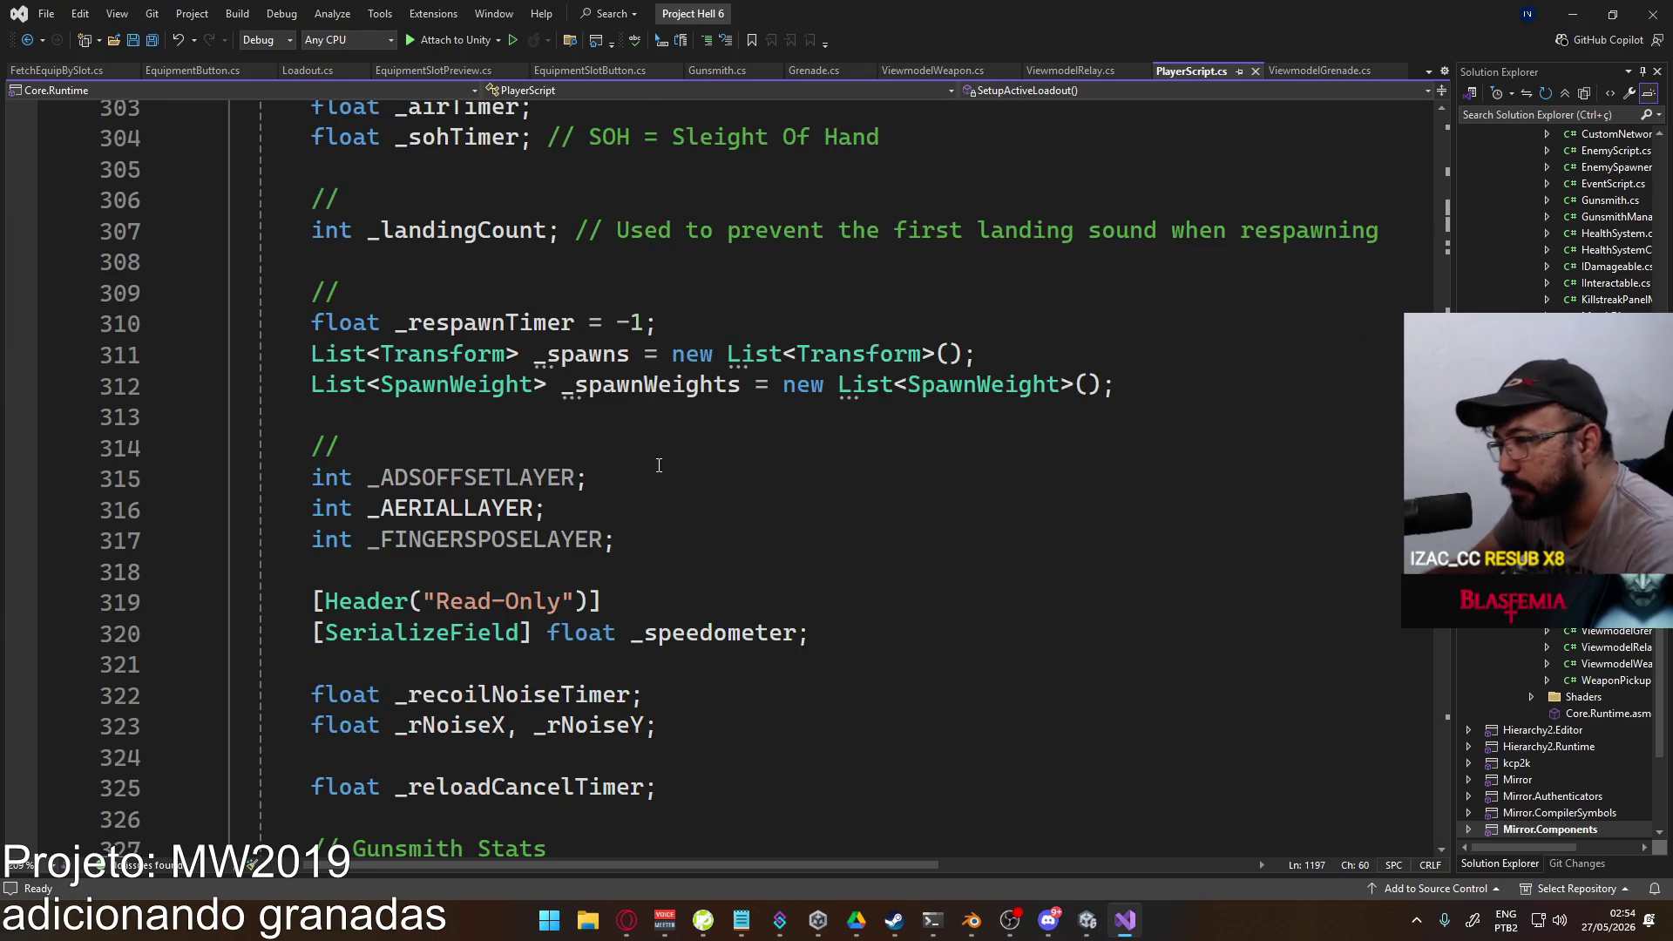
{"action": "scroll", "coordinate": [662, 465], "scroll_direction": "down", "scroll_amount": 2}
{"action": "scroll", "coordinate": [741, 297], "scroll_direction": "down", "scroll_amount": 8}
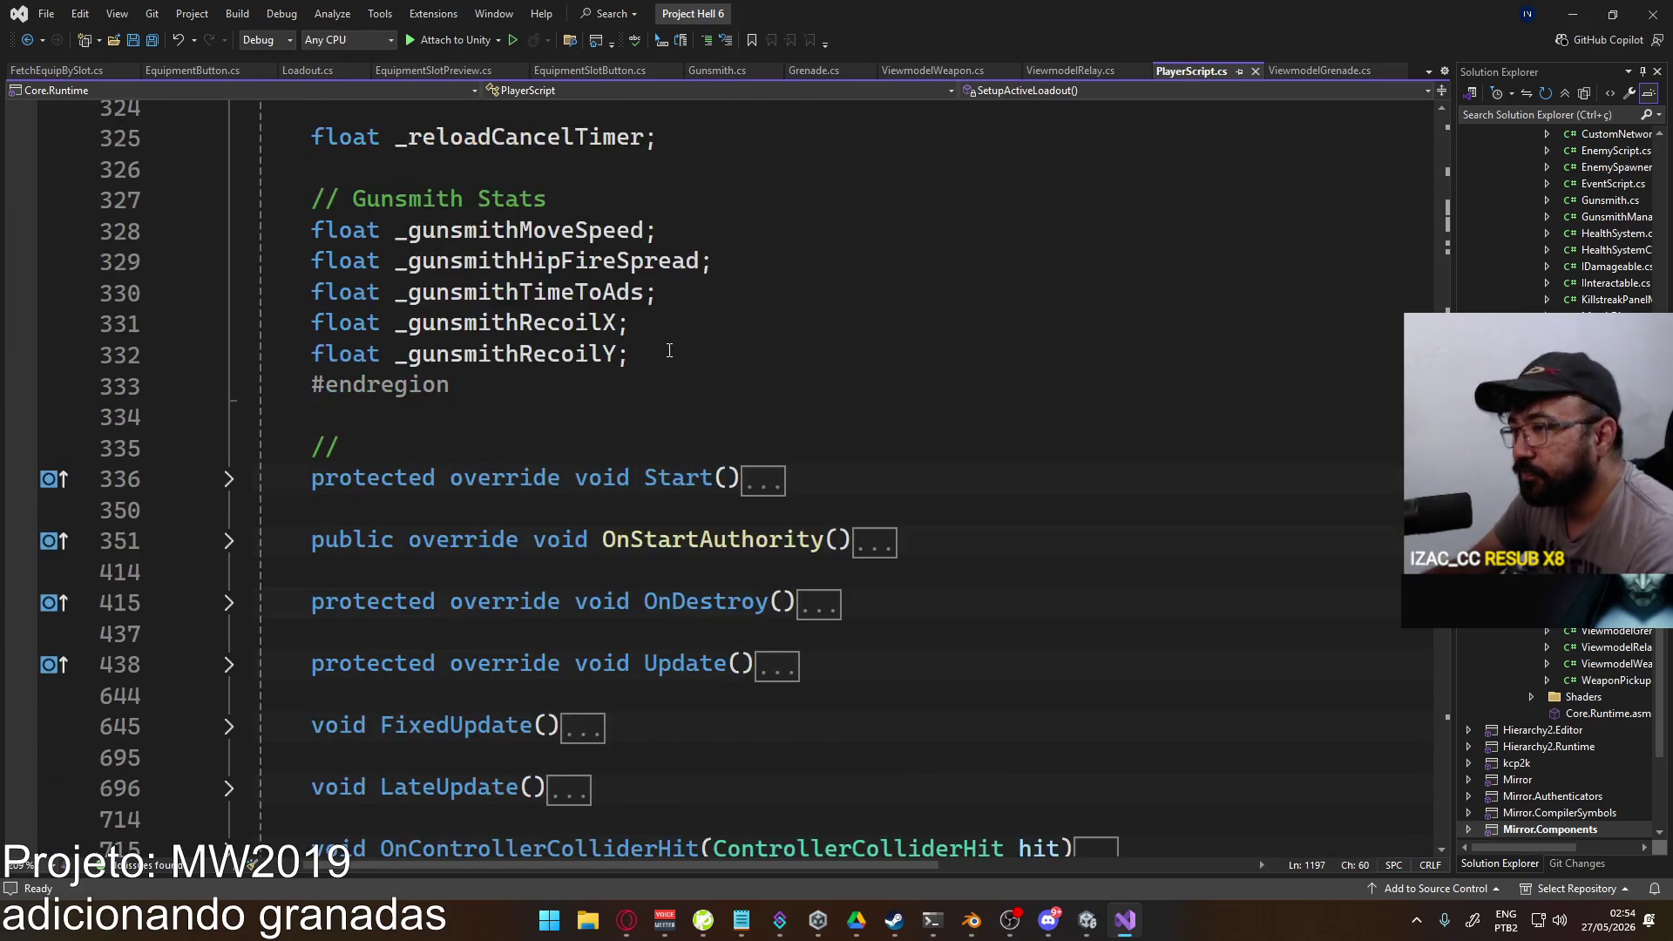
{"action": "scroll", "coordinate": [656, 361], "scroll_direction": "up", "scroll_amount": 4}
{"action": "scroll", "coordinate": [655, 361], "scroll_direction": "up", "scroll_amount": 20}
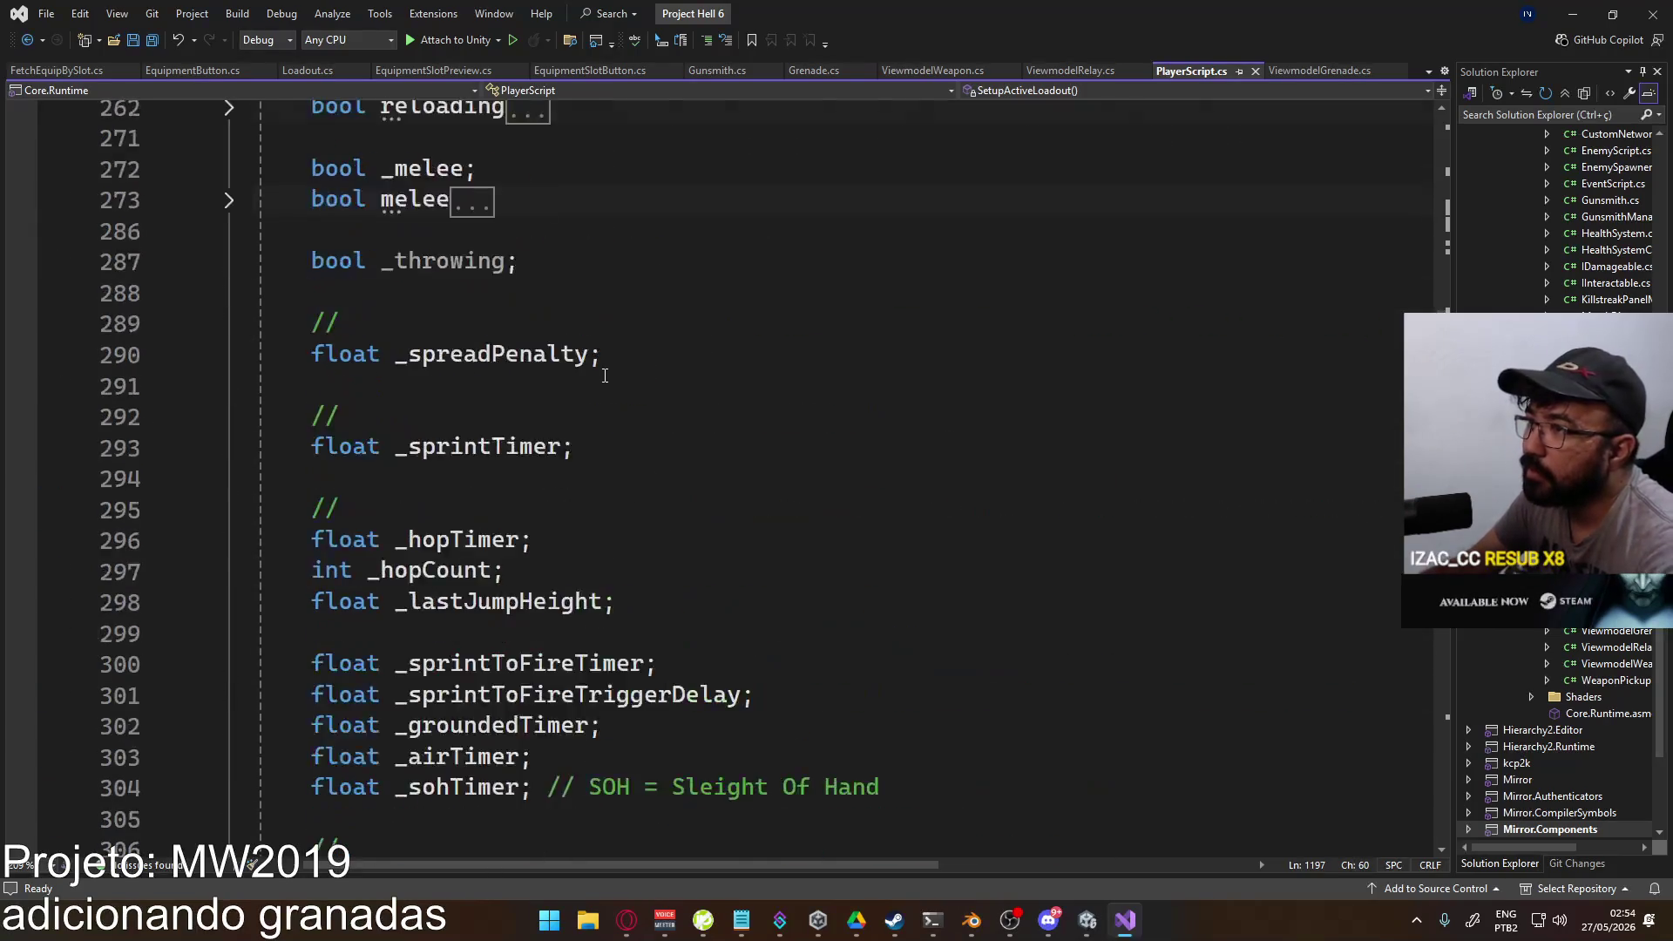
{"action": "scroll", "coordinate": [578, 362], "scroll_direction": "up", "scroll_amount": 20}
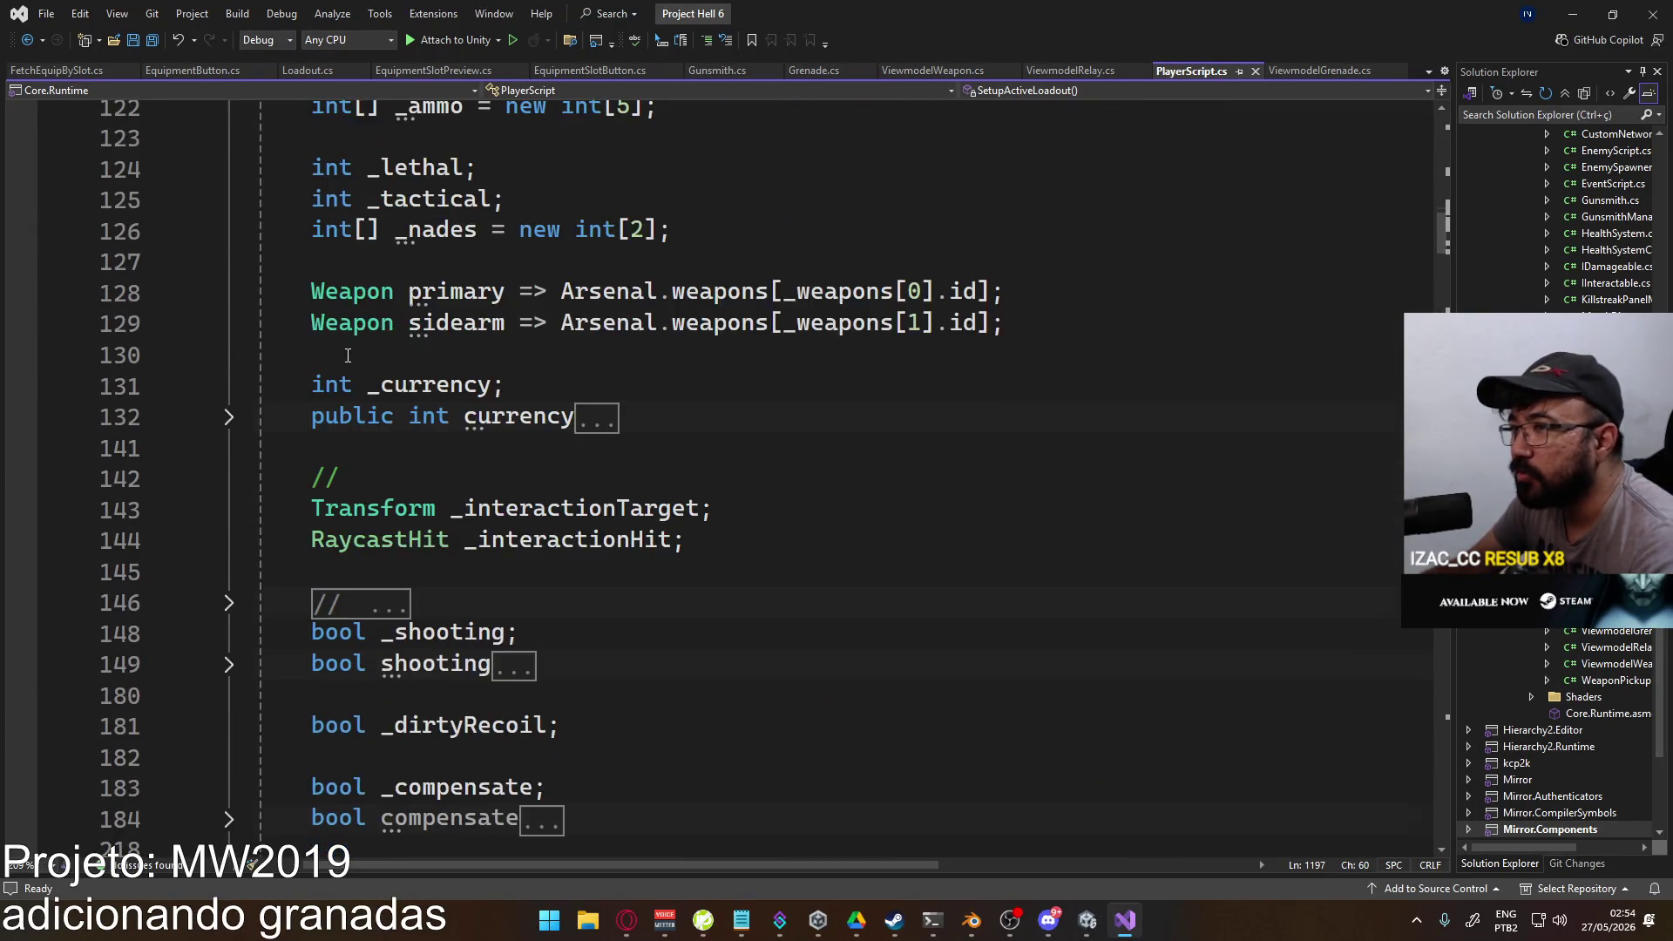
{"action": "scroll", "coordinate": [342, 340], "scroll_direction": "up", "scroll_amount": 12}
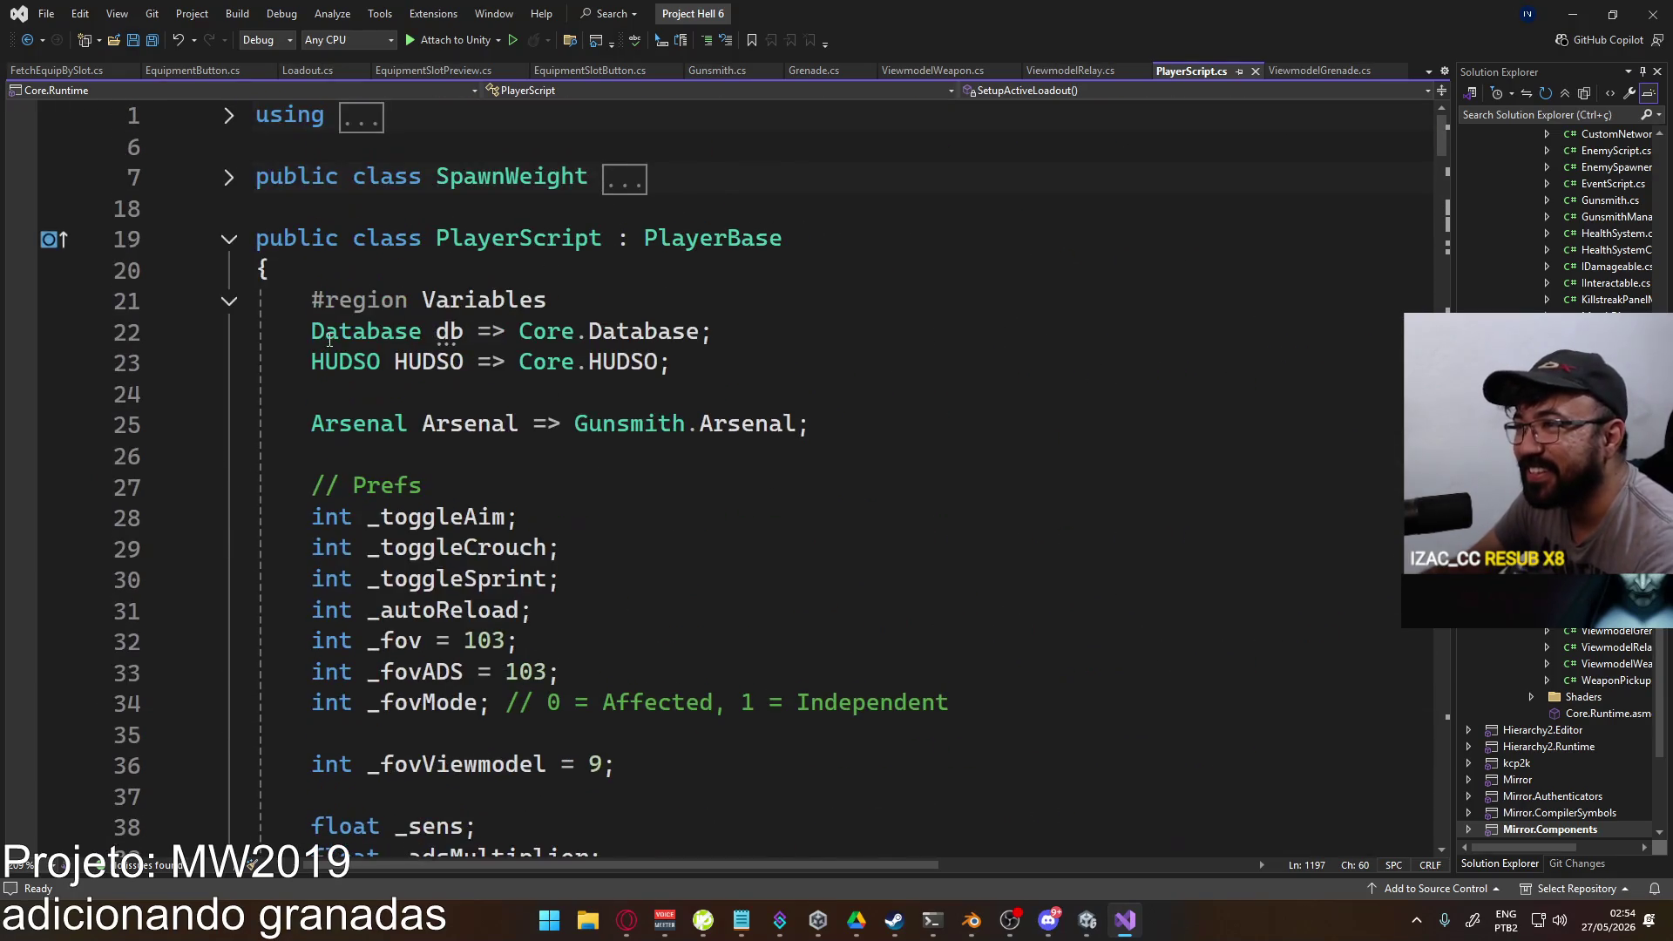
{"action": "left_click", "coordinate": [247, 302]}
Step: Scroll down to the CmdSetKnifeVisible and RpcSetKnifeVisible network methods
{"action": "scroll", "coordinate": [248, 303], "scroll_direction": "down", "scroll_amount": 5}
{"action": "scroll", "coordinate": [519, 357], "scroll_direction": "up", "scroll_amount": 4}
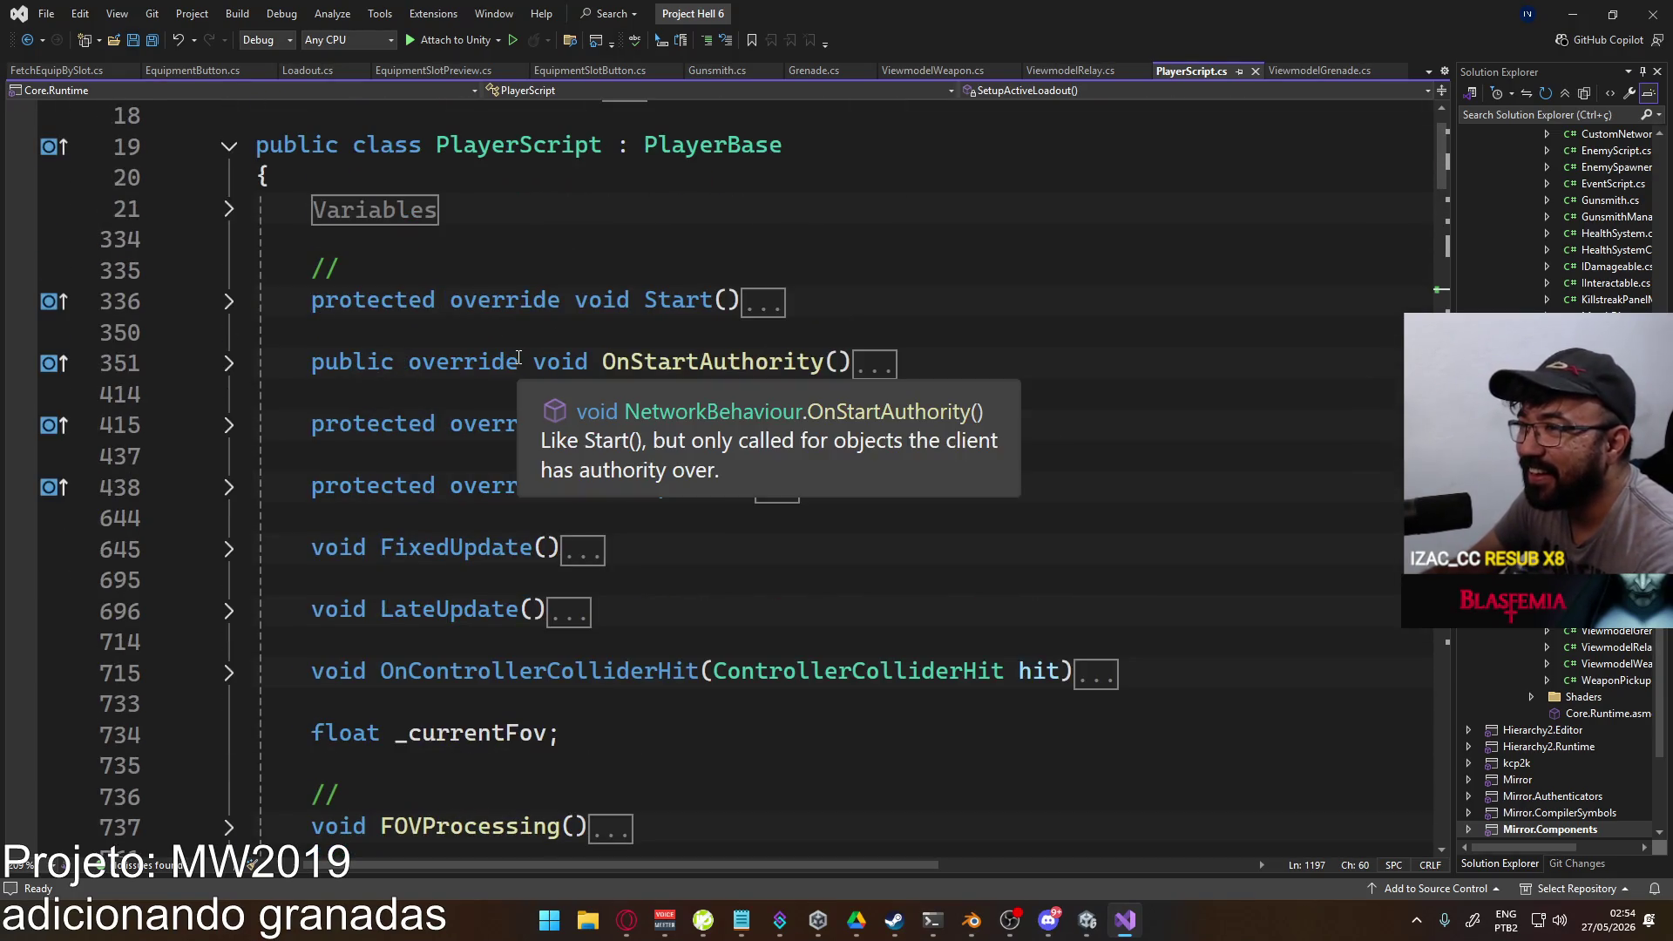
{"action": "scroll", "coordinate": [466, 357], "scroll_direction": "down", "scroll_amount": 20}
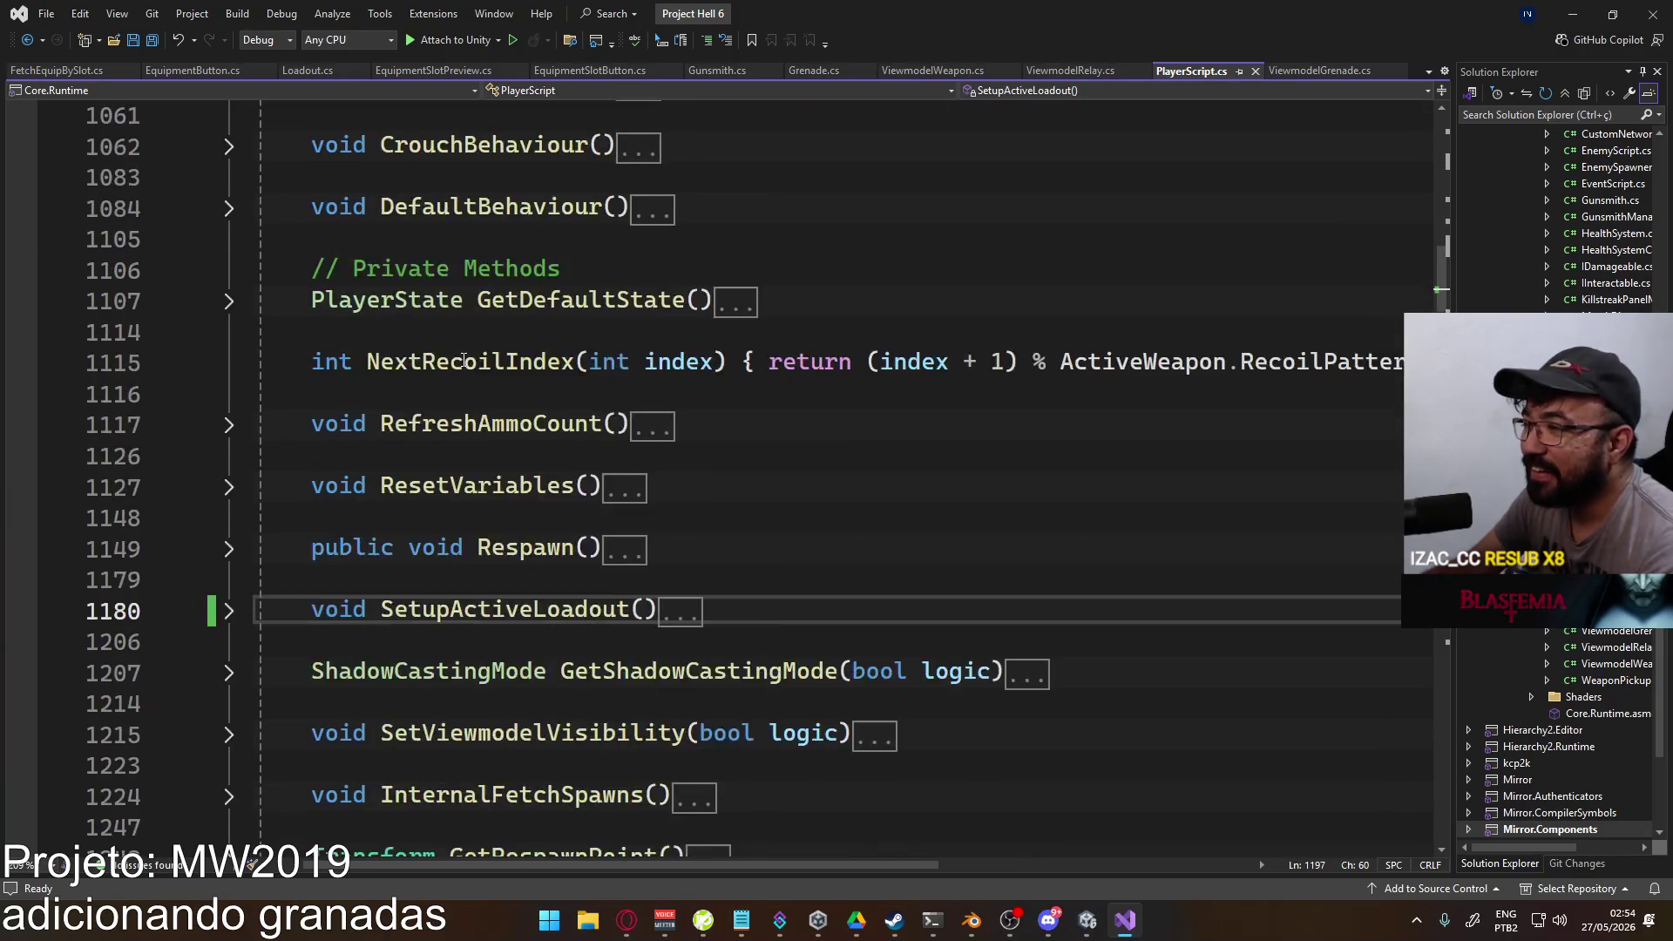
{"action": "scroll", "coordinate": [464, 361], "scroll_direction": "down", "scroll_amount": 20}
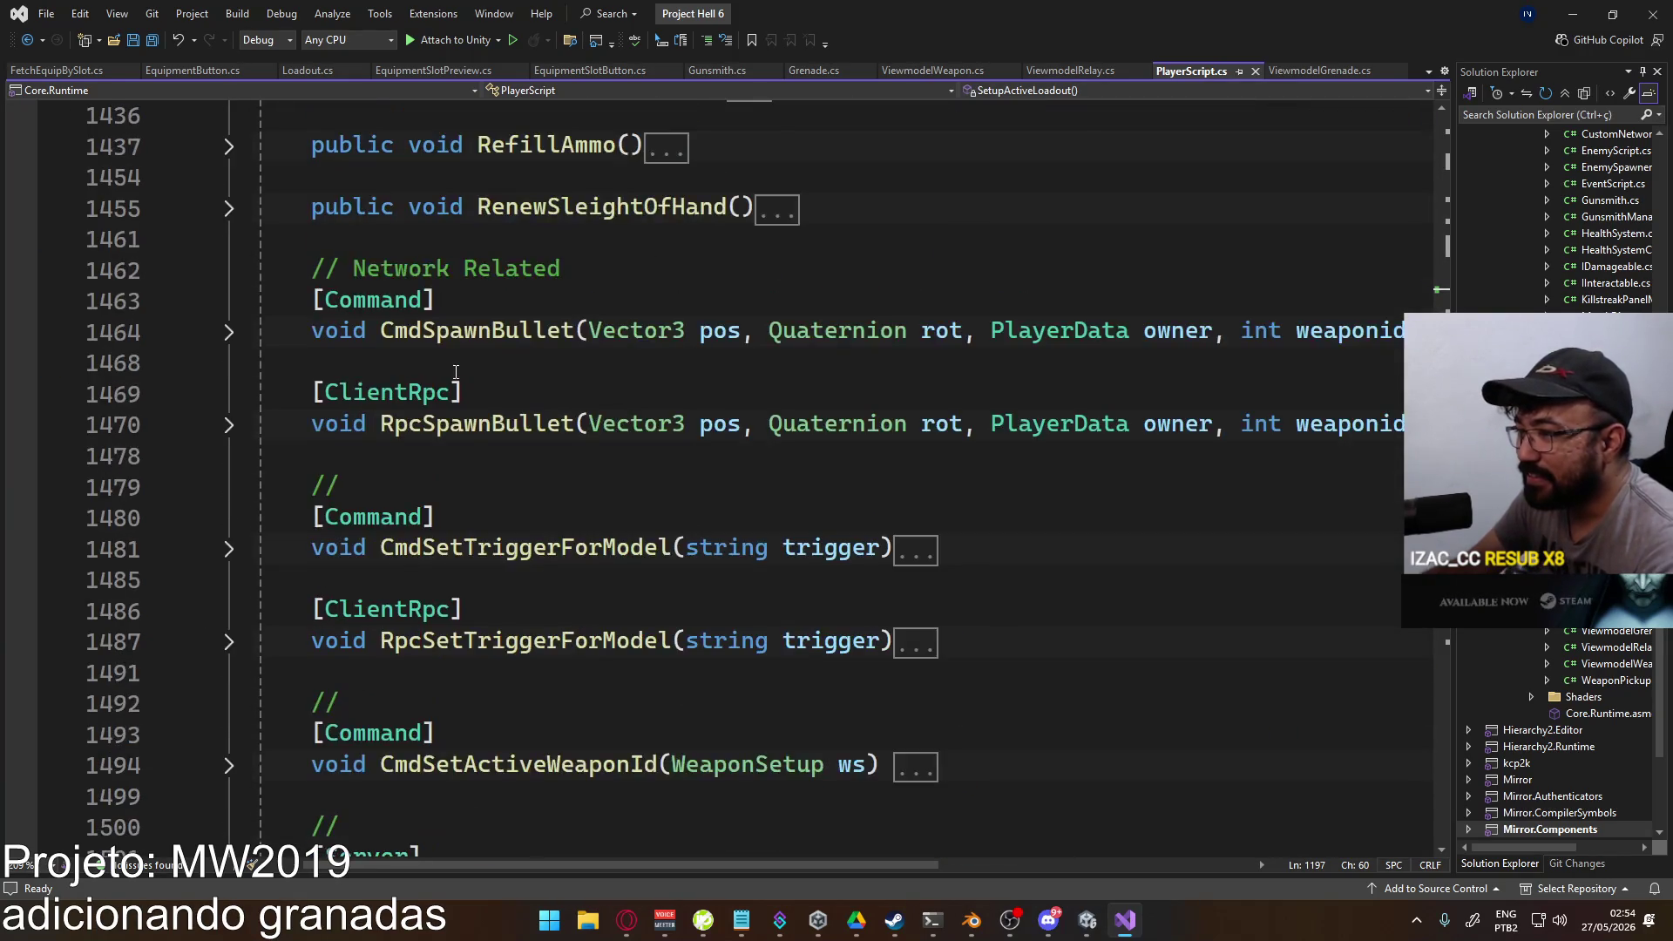
{"action": "scroll", "coordinate": [464, 380], "scroll_direction": "down", "scroll_amount": 5}
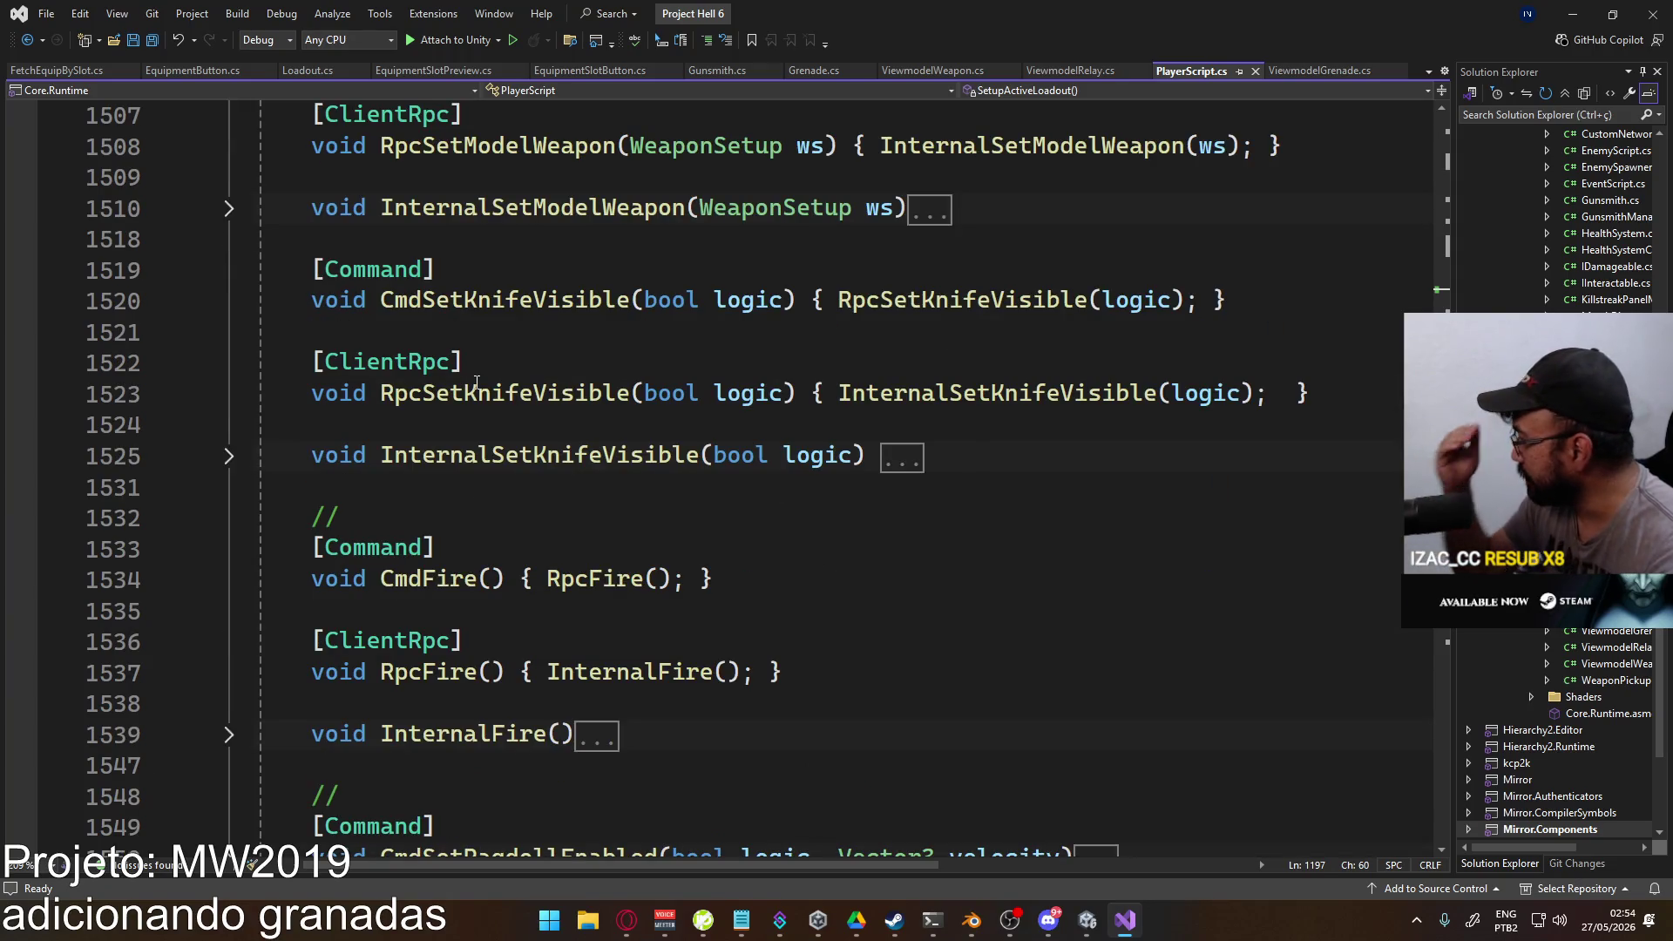